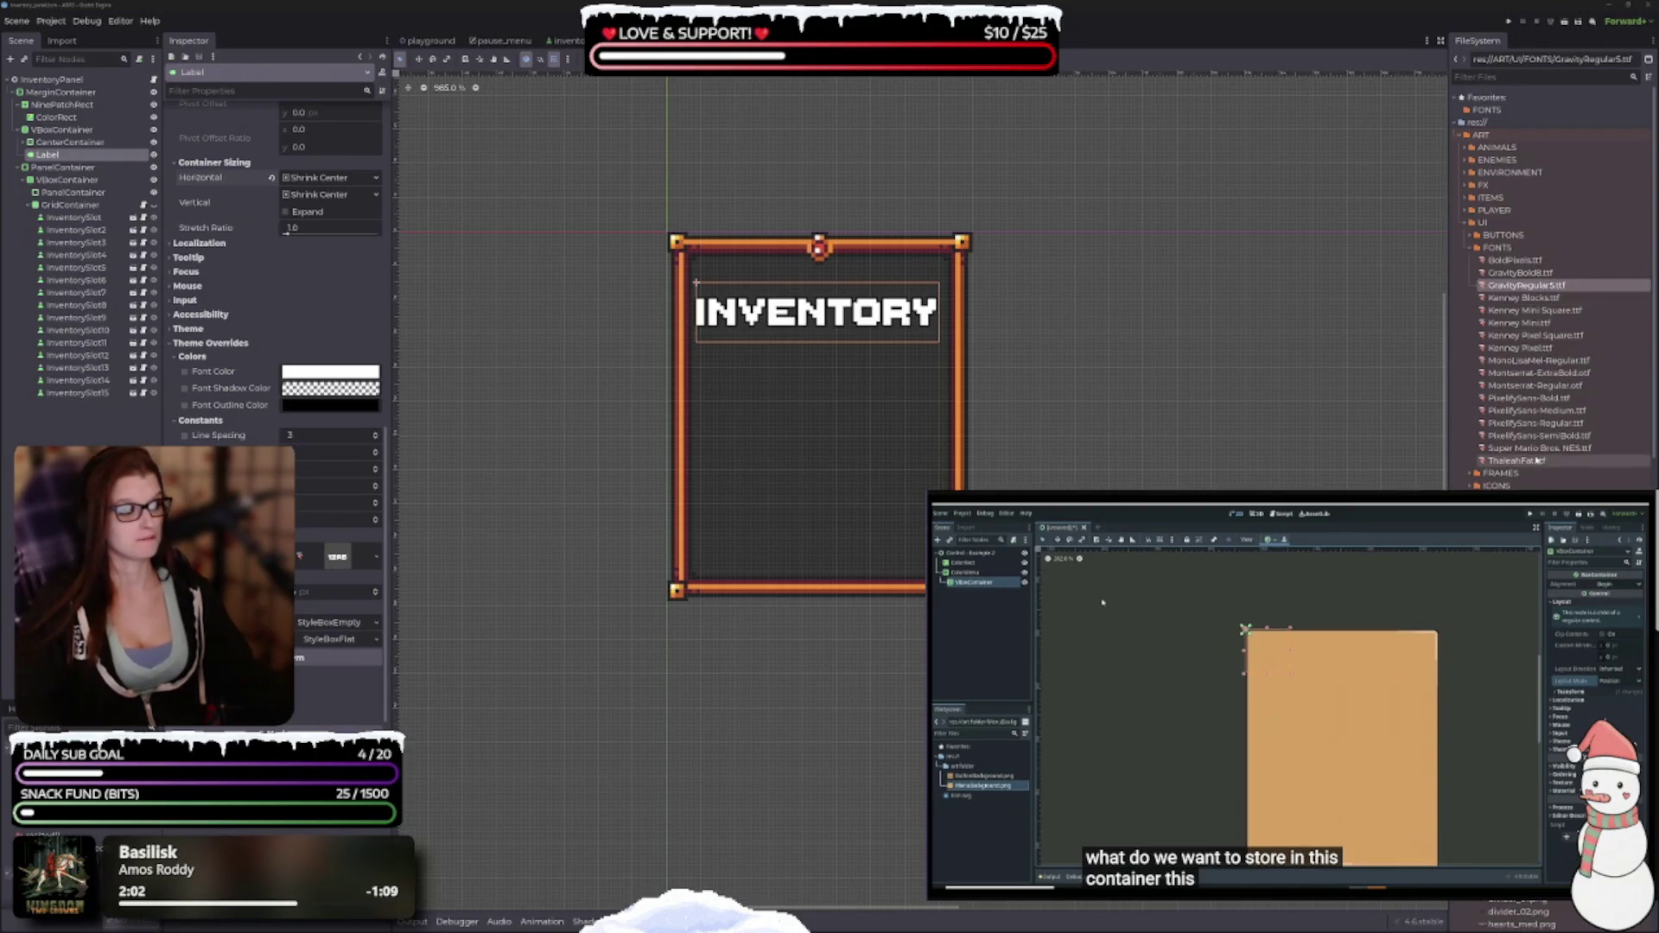
# Apply the BoldPixels font to the Inventory label at a smaller size, keeping normal casing.
pyautogui.moveTo(1514, 260)
pyautogui.mouseDown()
pyautogui.moveTo(1167, 329)
pyautogui.moveTo(510, 531)
pyautogui.moveTo(337, 557)
pyautogui.mouseUp()
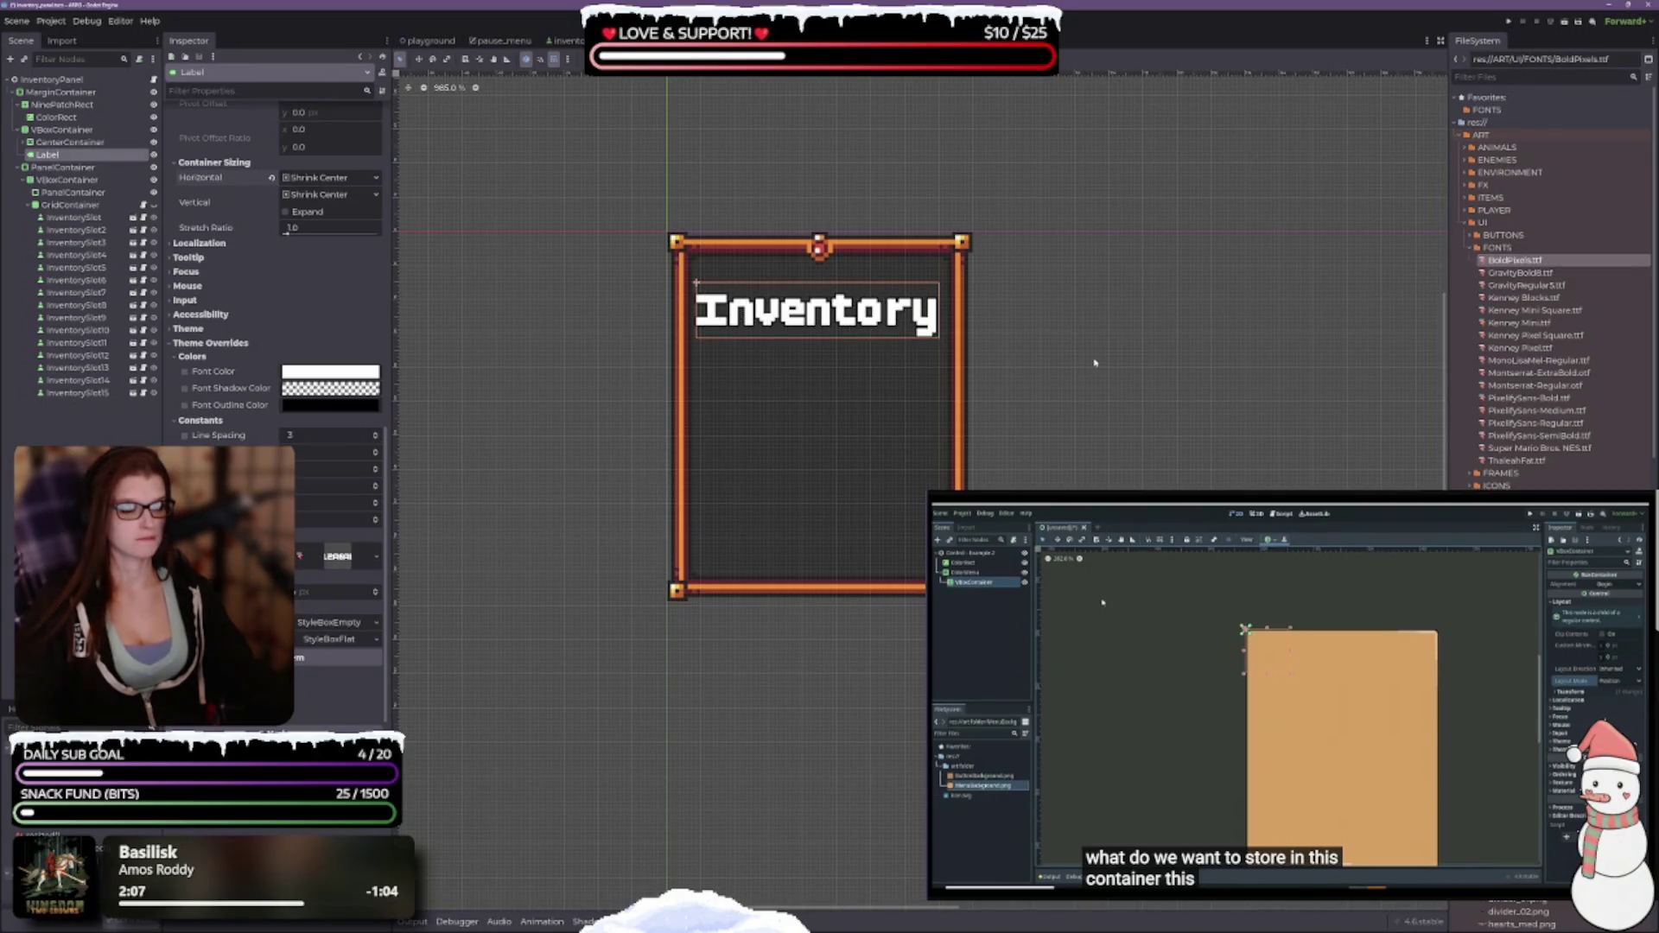
pyautogui.click(376, 596)
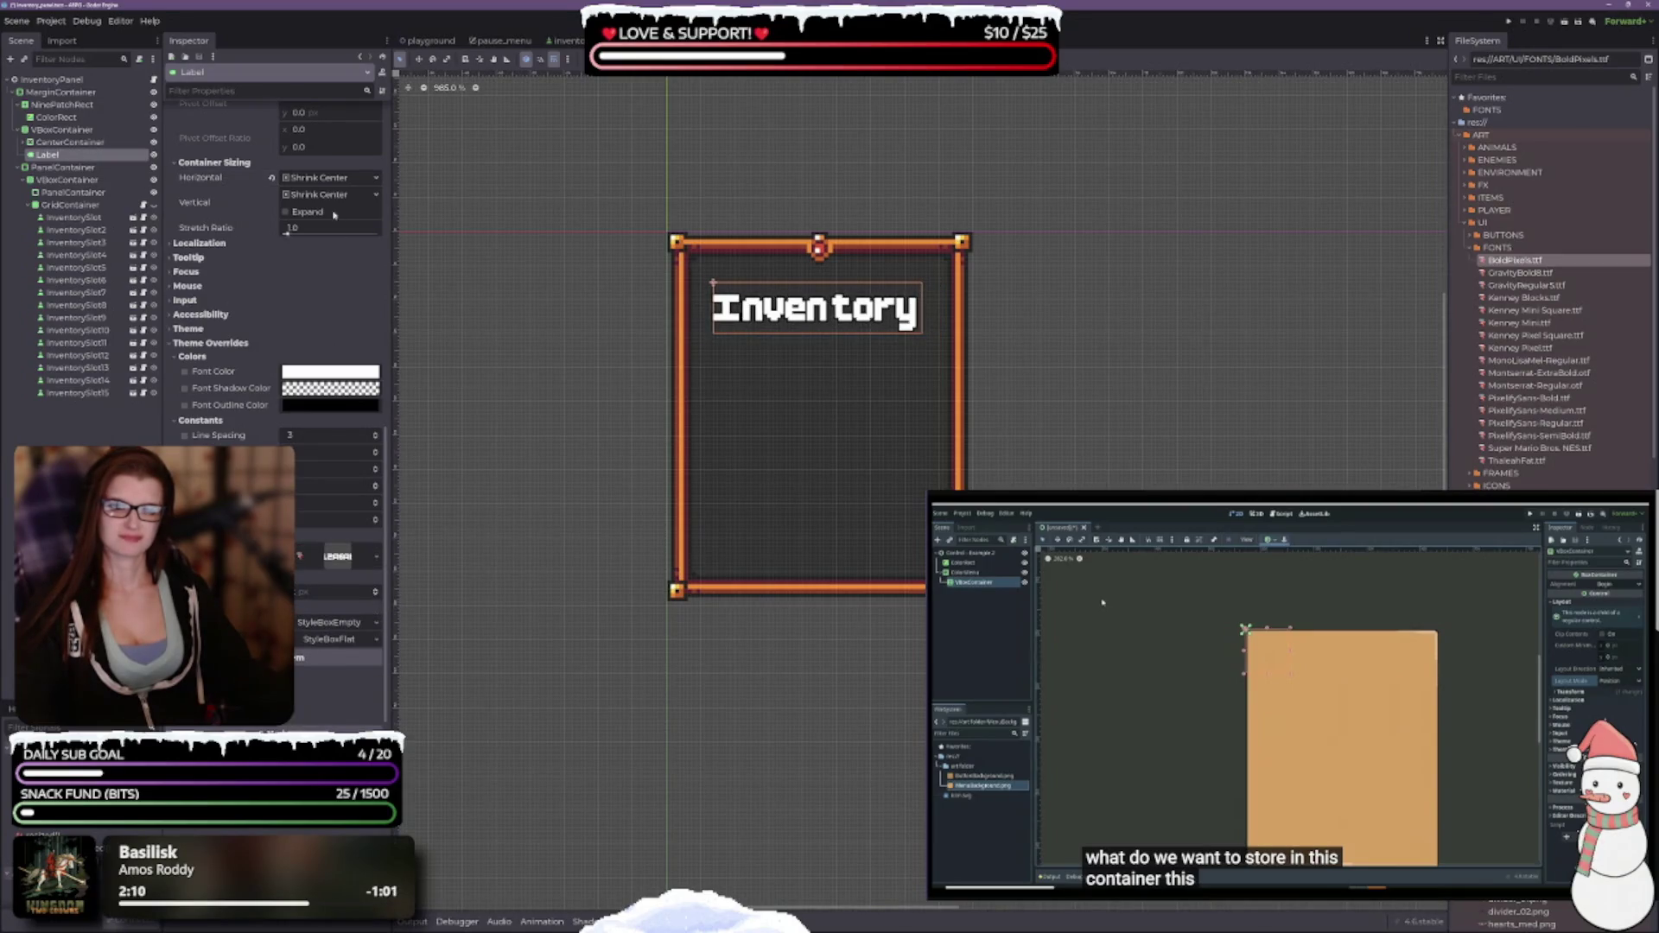
pyautogui.scroll(10, 237, 405)
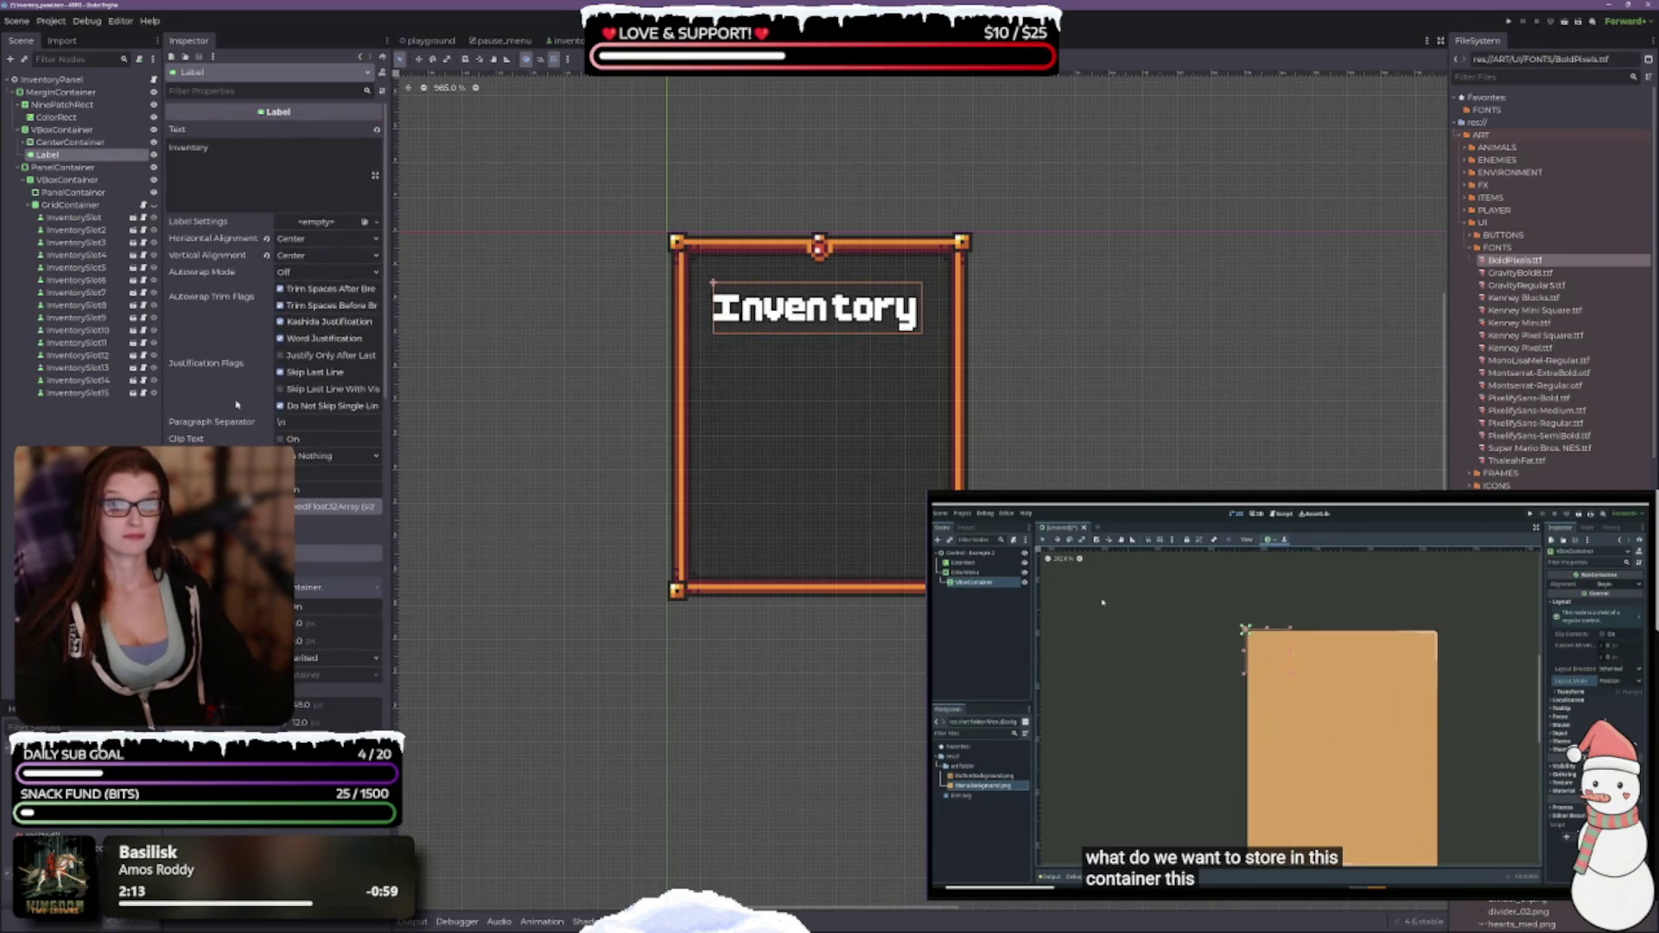
pyautogui.scroll(-2, 239, 400)
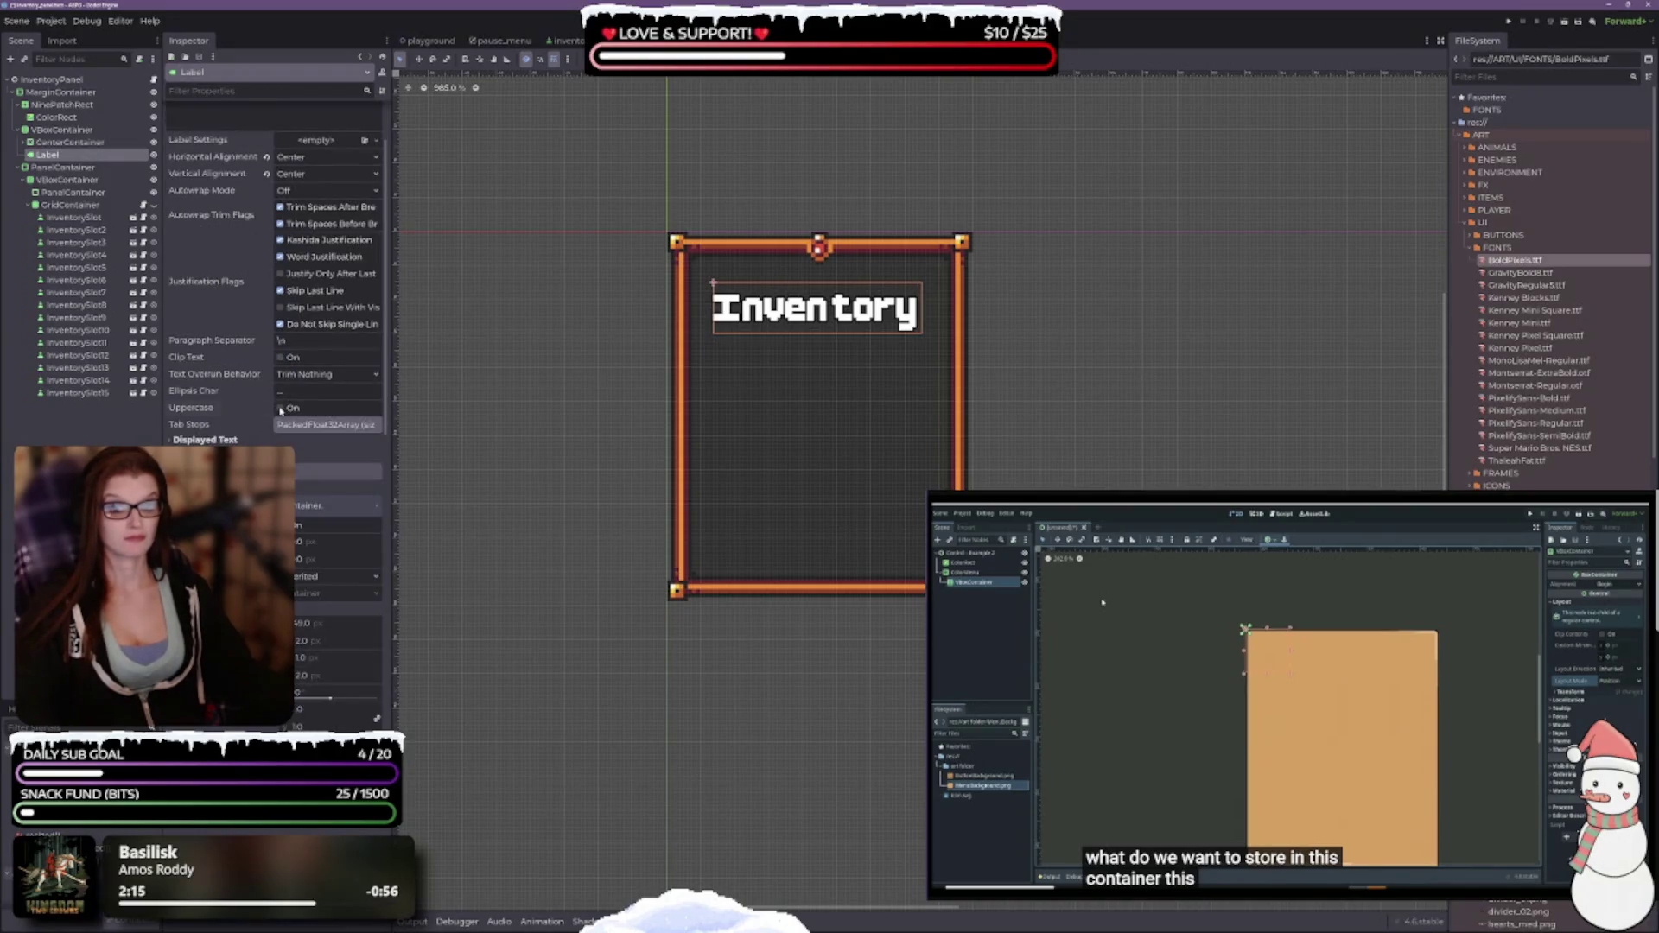
pyautogui.click(281, 409)
pyautogui.click(280, 409)
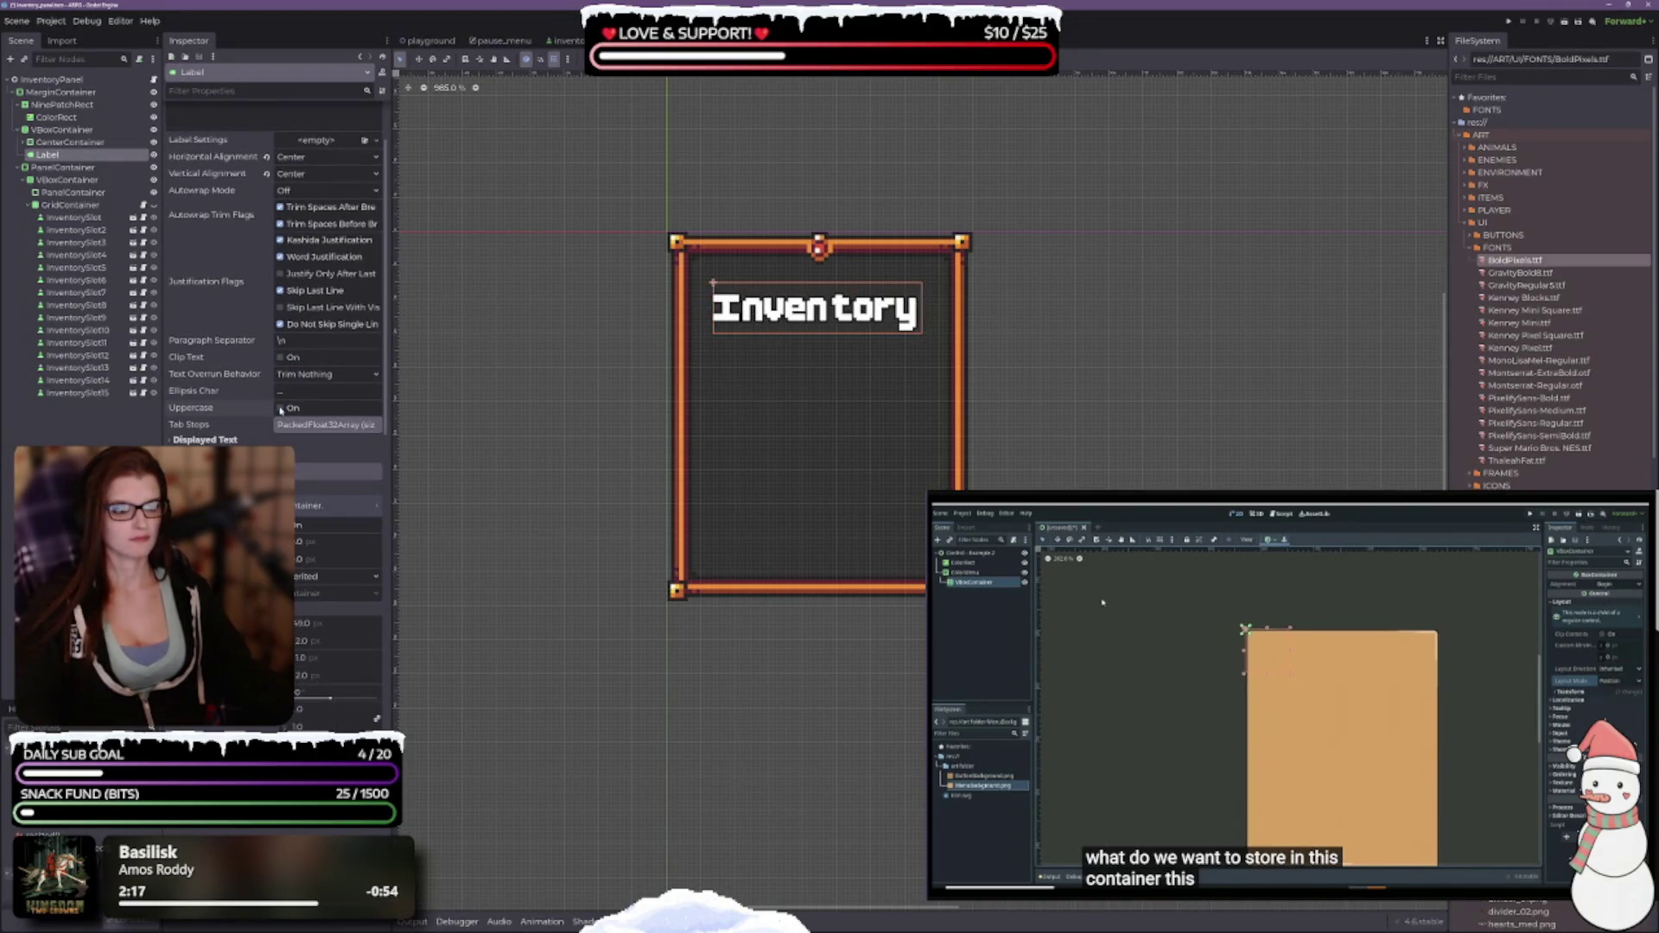
# Save the inventory scene with Ctrl+S.
pyautogui.scroll(-1, 837, 392)
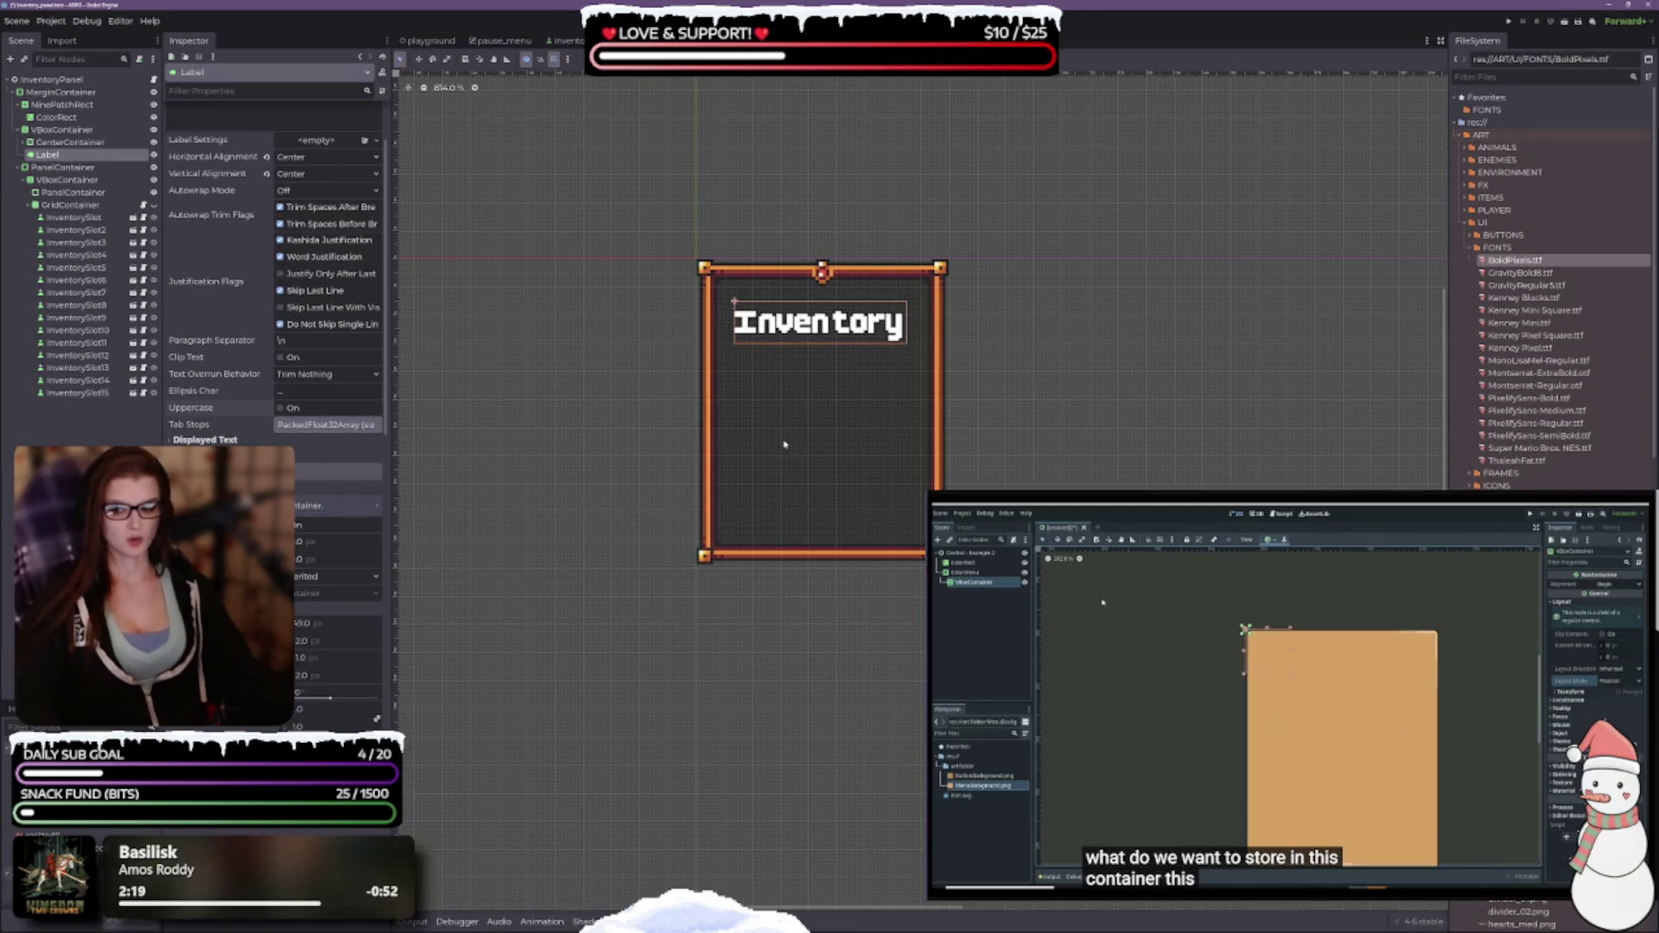
pyautogui.scroll(-5, 194, 389)
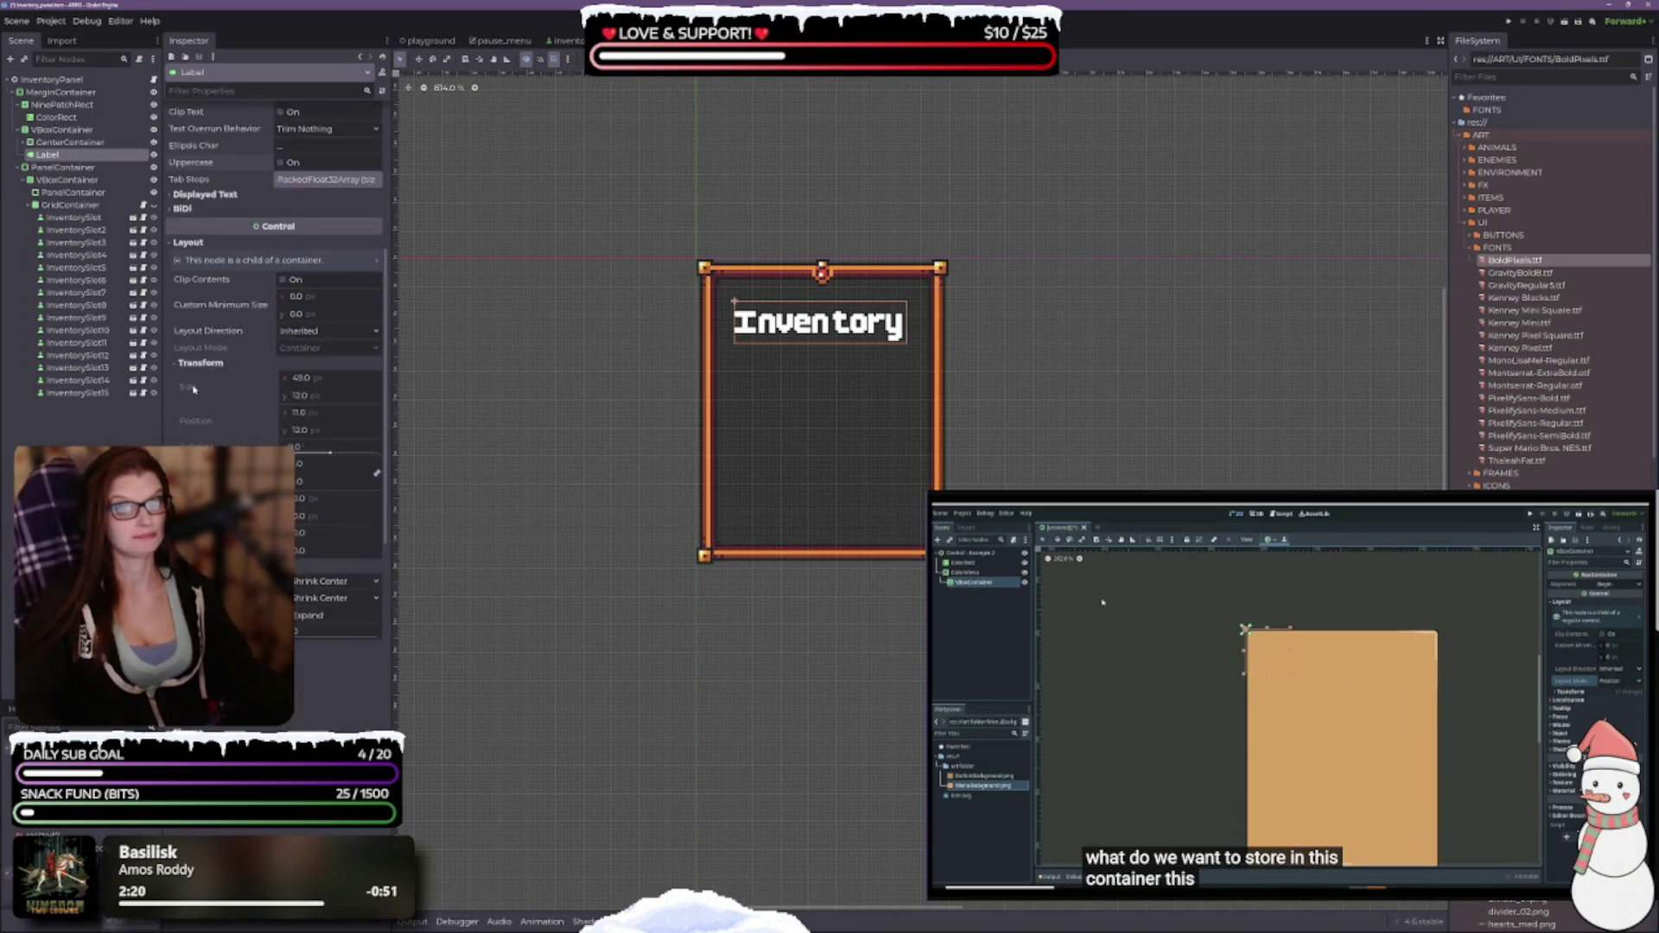
pyautogui.scroll(-8, 193, 388)
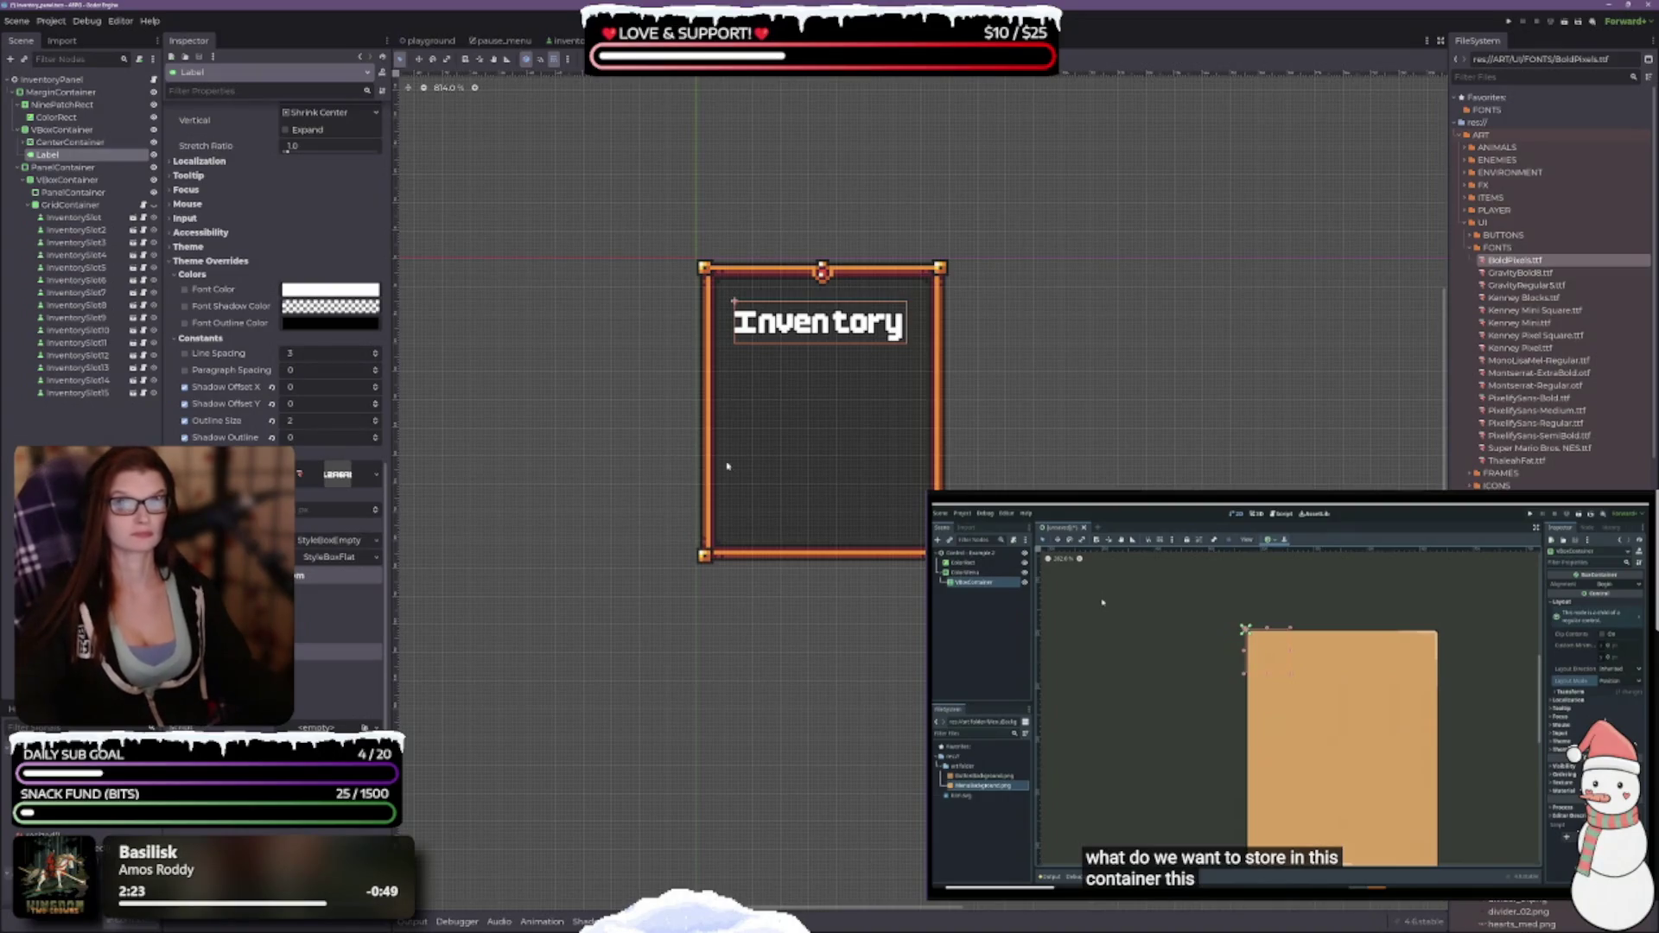
pyautogui.hotkey('ctrl', 's')
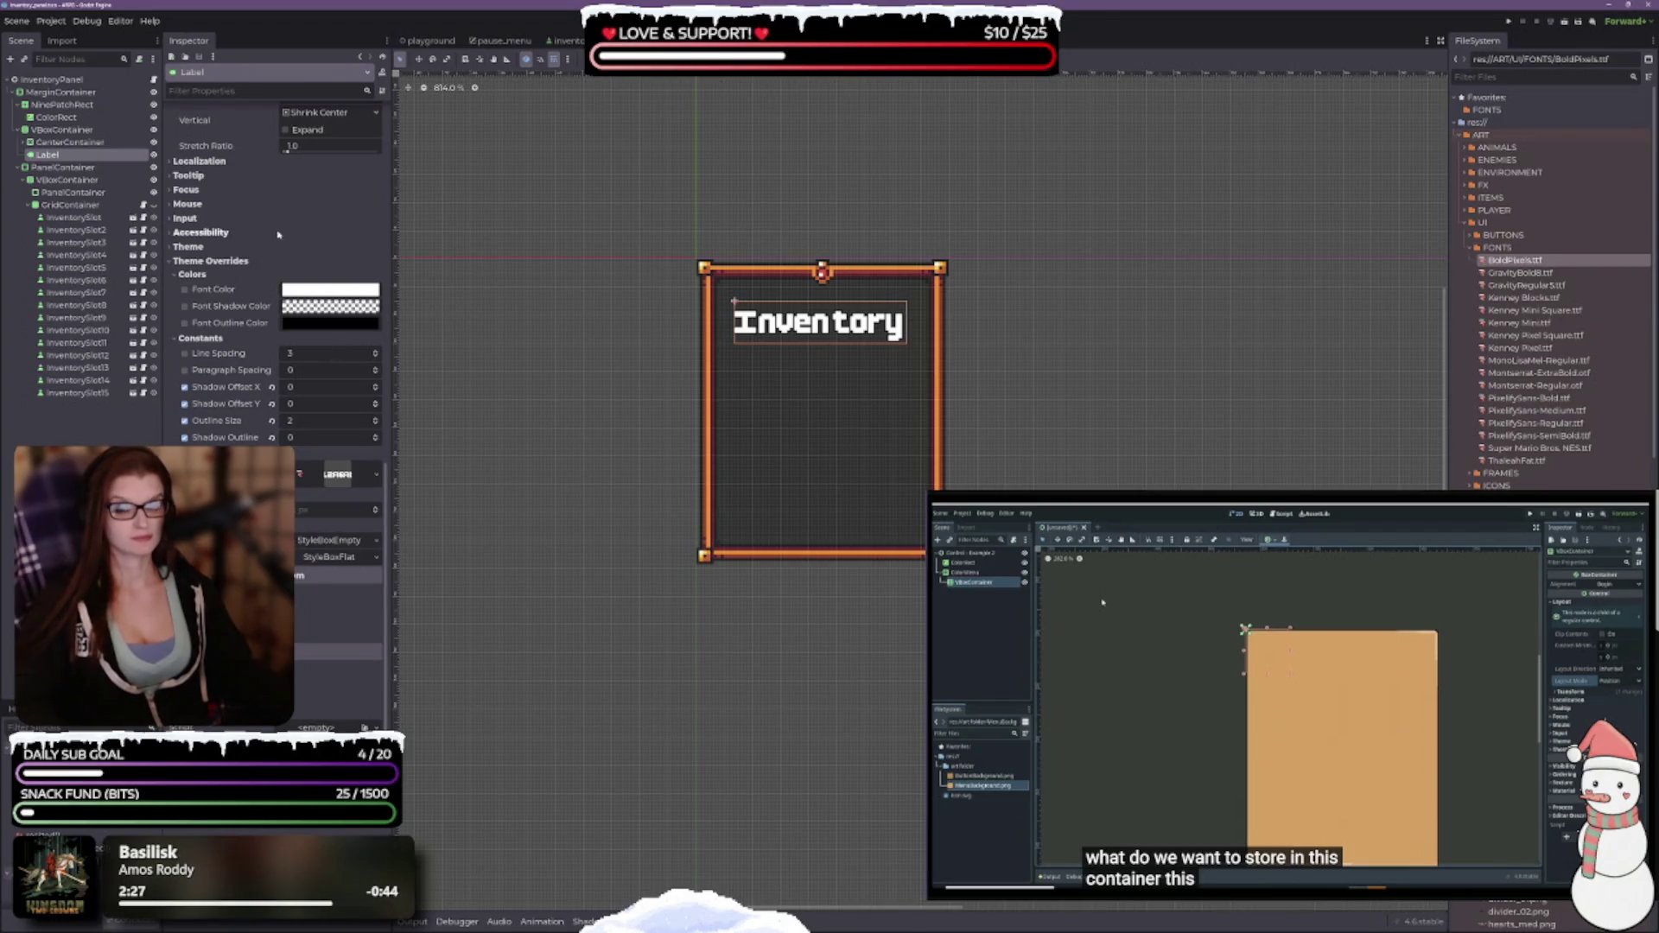
pyautogui.click(51, 21)
# Dismiss the Find in Files dialog and close Project Settings unchanged.
pyautogui.click(71, 46)
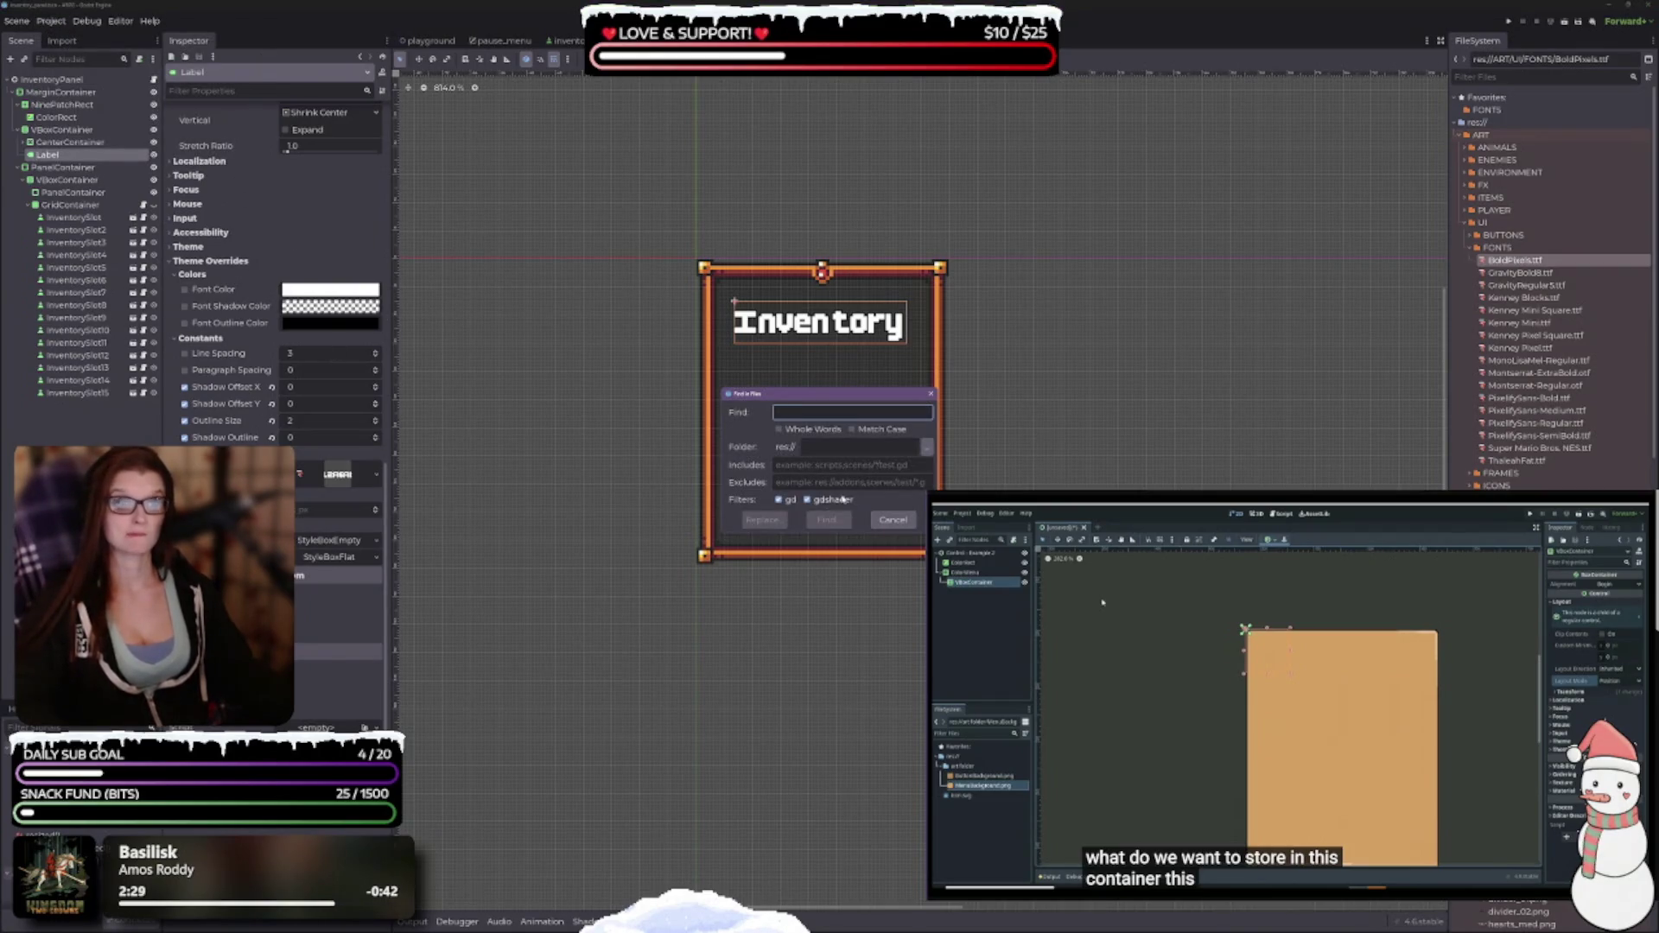
pyautogui.click(893, 519)
pyautogui.click(51, 20)
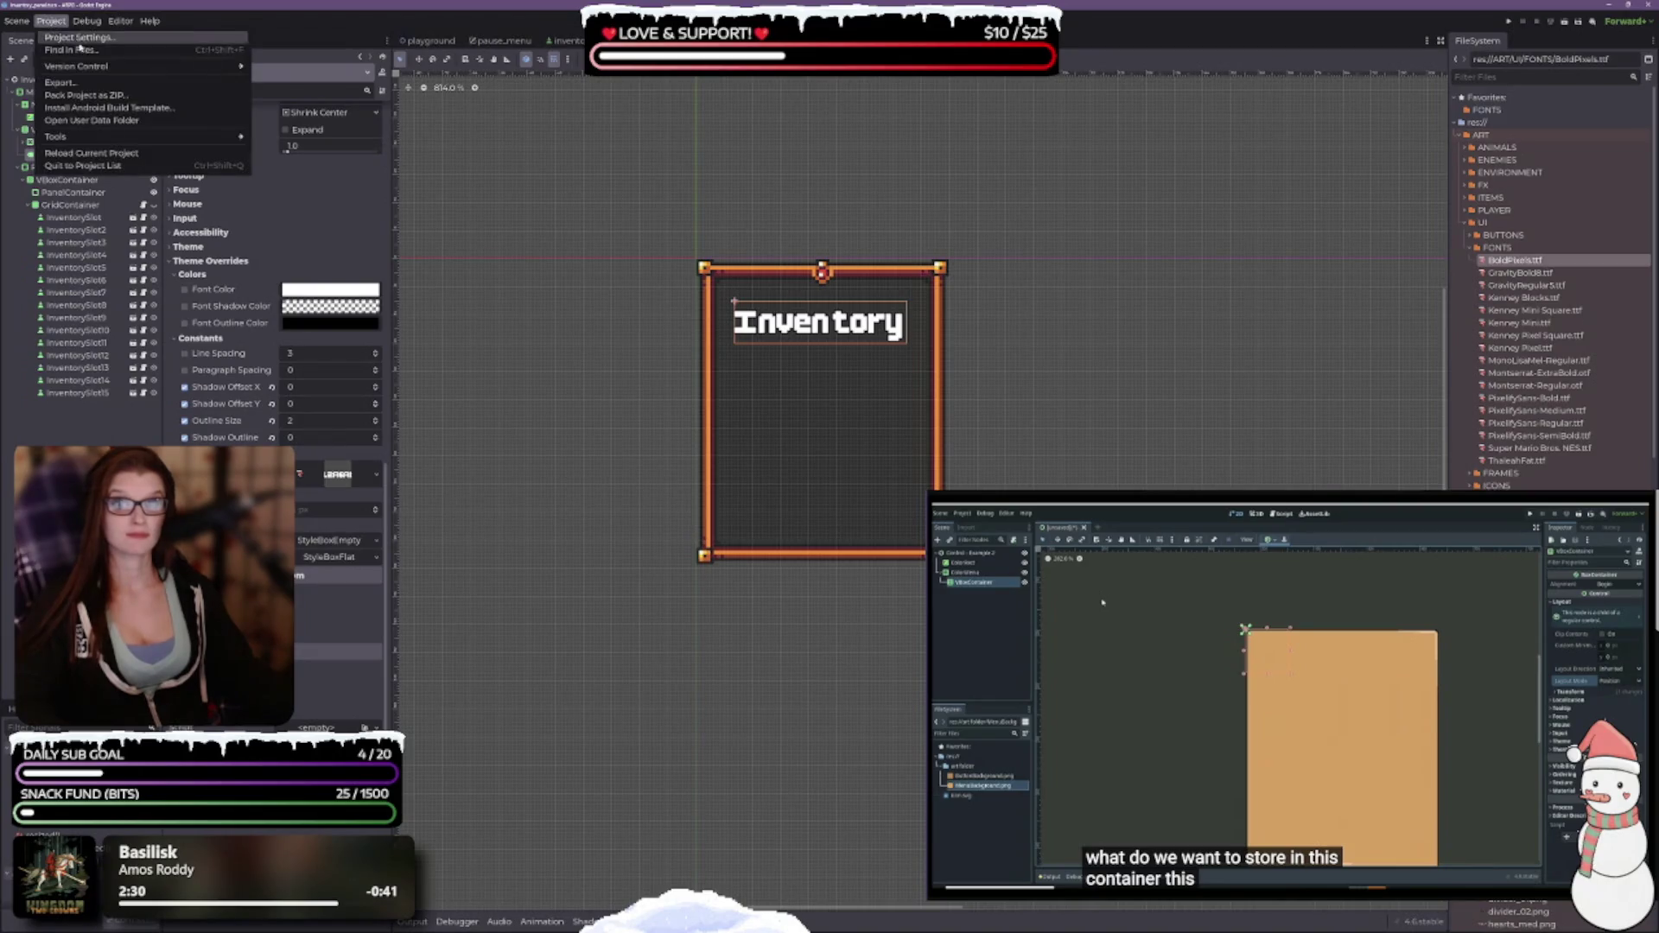
pyautogui.click(77, 37)
pyautogui.click(879, 678)
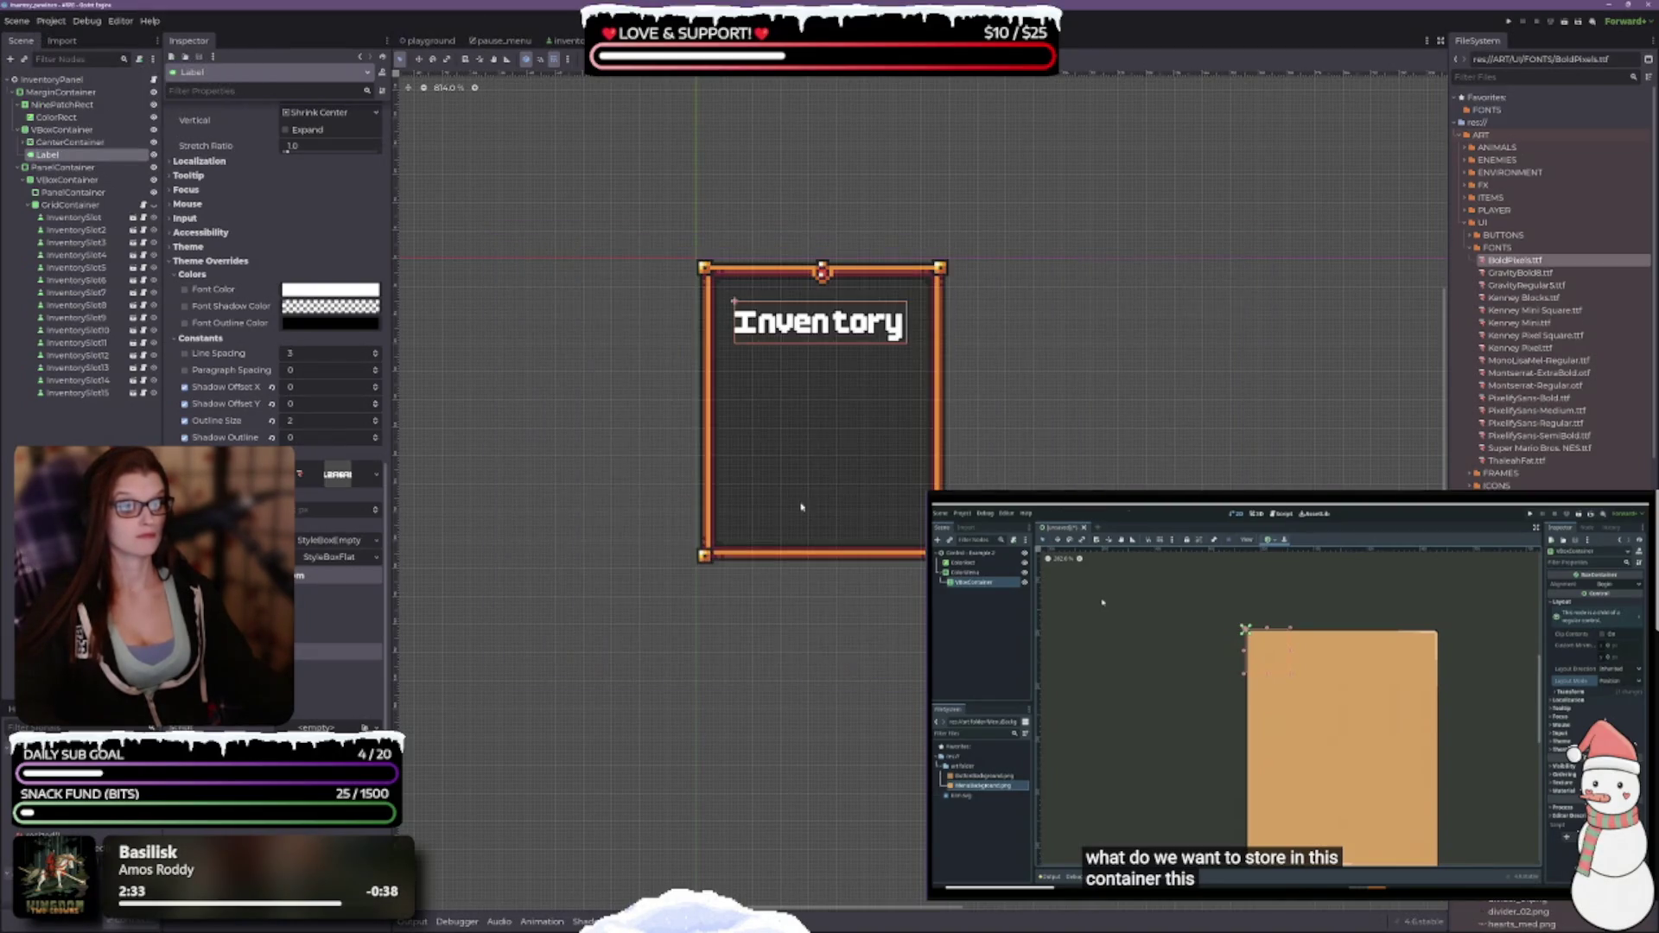
# Lower the Main Font Size in Editor Settings from 19 to 18.
pyautogui.click(120, 21)
pyautogui.click(143, 39)
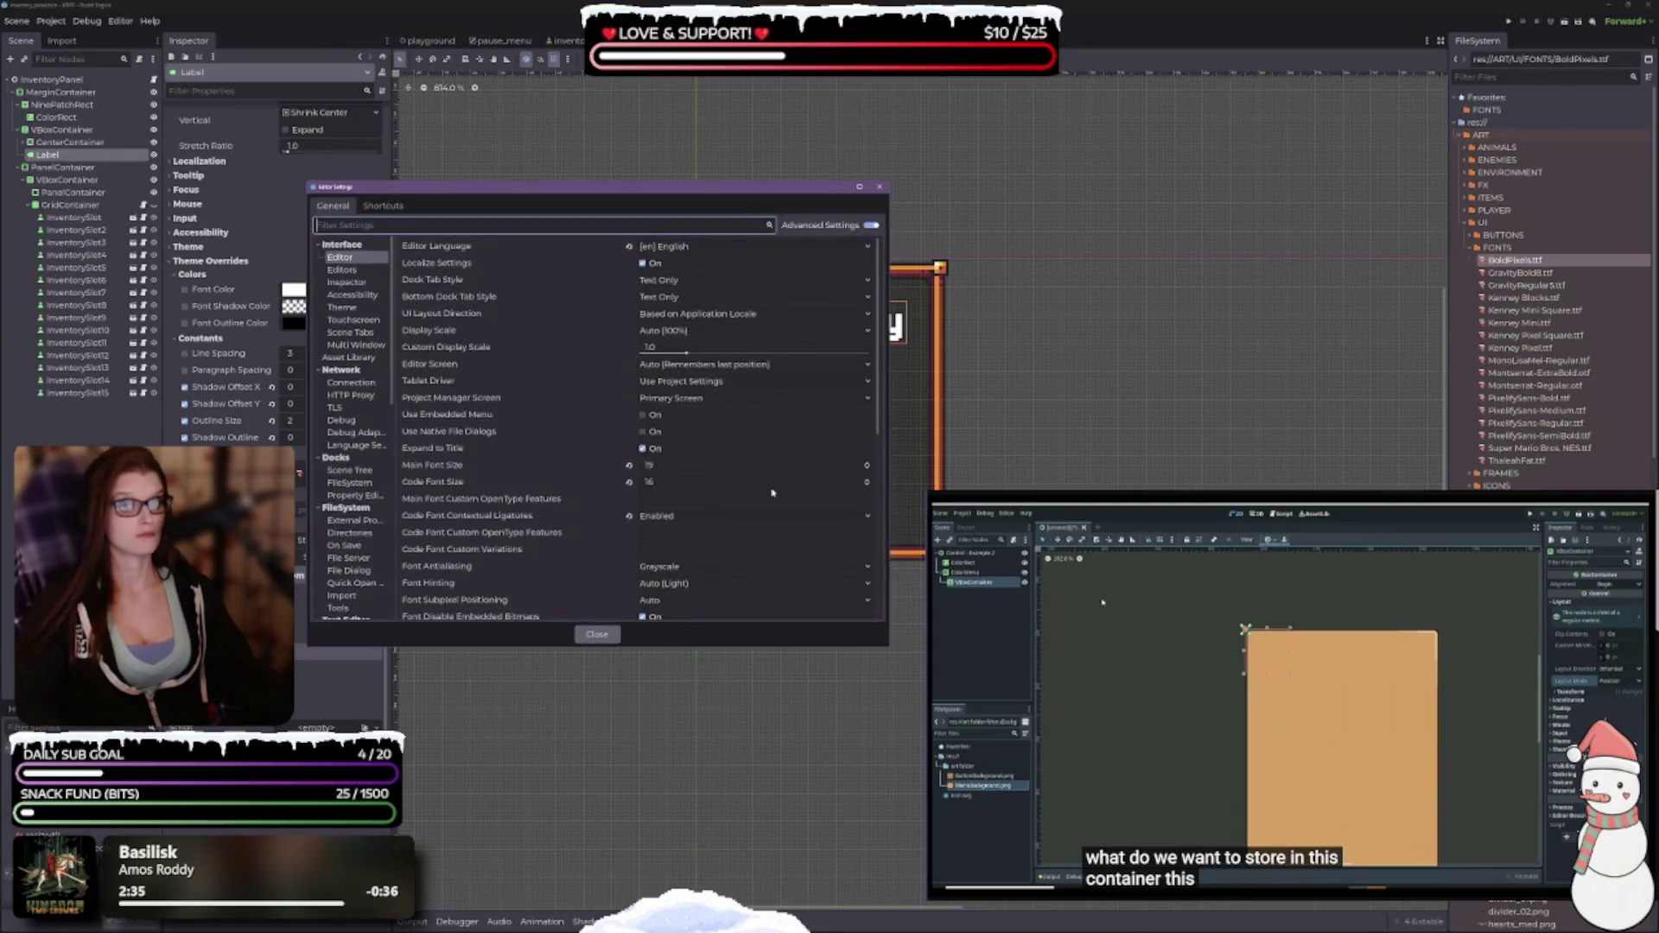
pyautogui.click(866, 473)
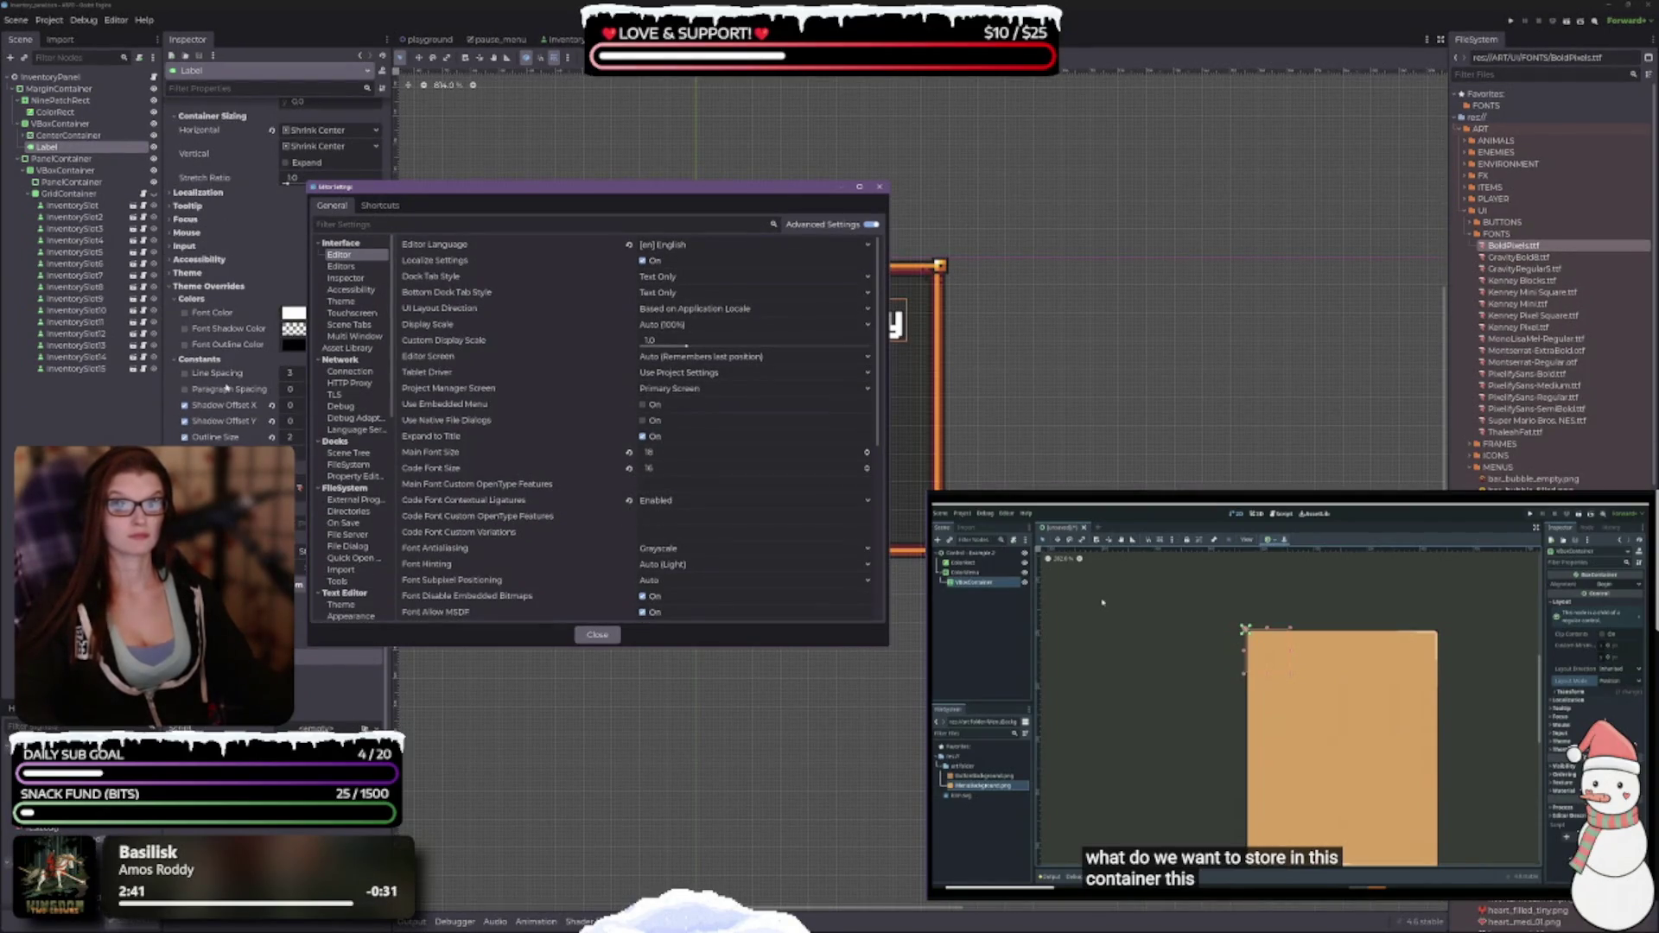
pyautogui.click(598, 635)
pyautogui.scroll(10, 376, 595)
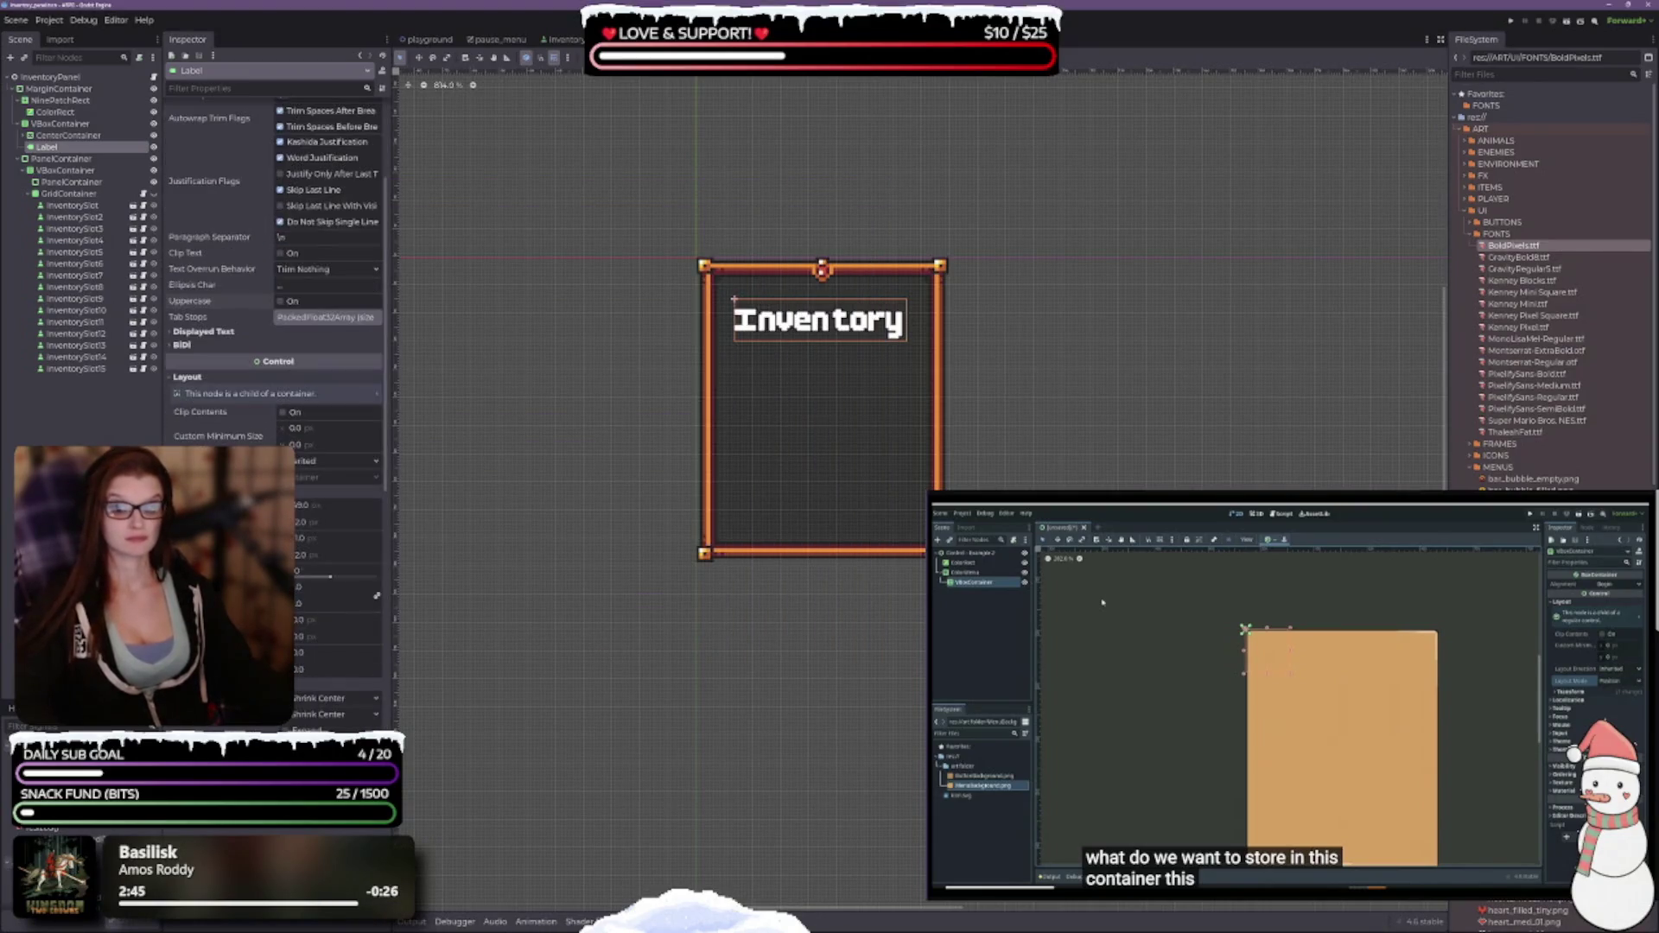
# Collapse the label's Layout section and widen the Inspector and scene tree panels.
pyautogui.click(168, 381)
pyautogui.scroll(-2, 225, 328)
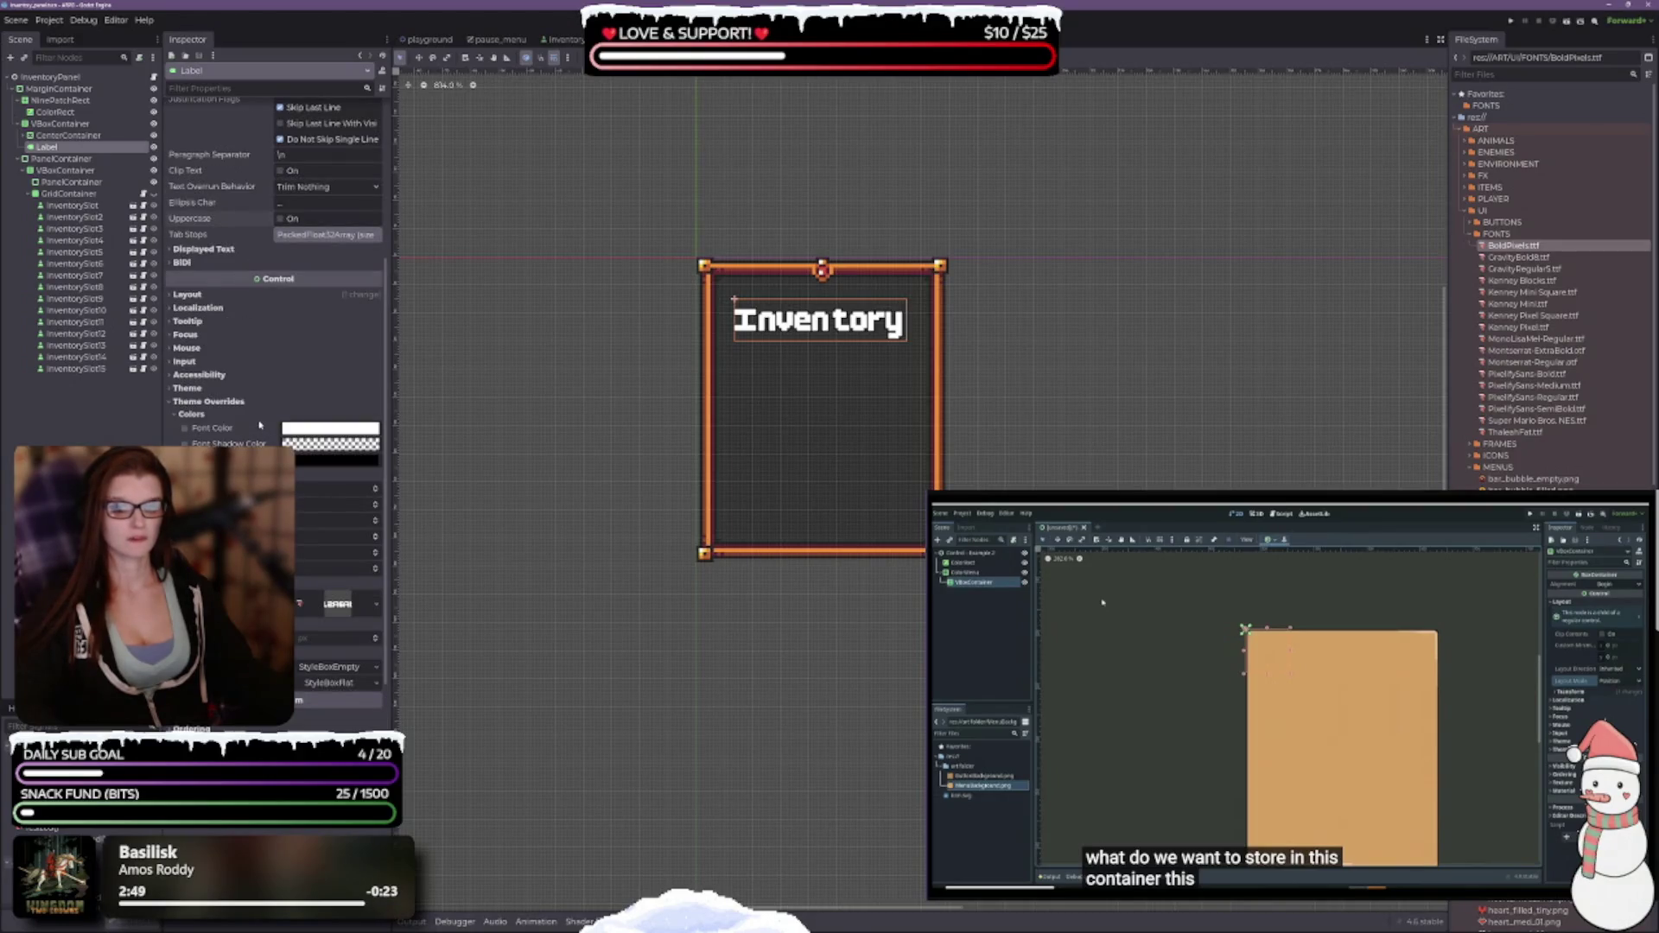
pyautogui.scroll(-2, 258, 425)
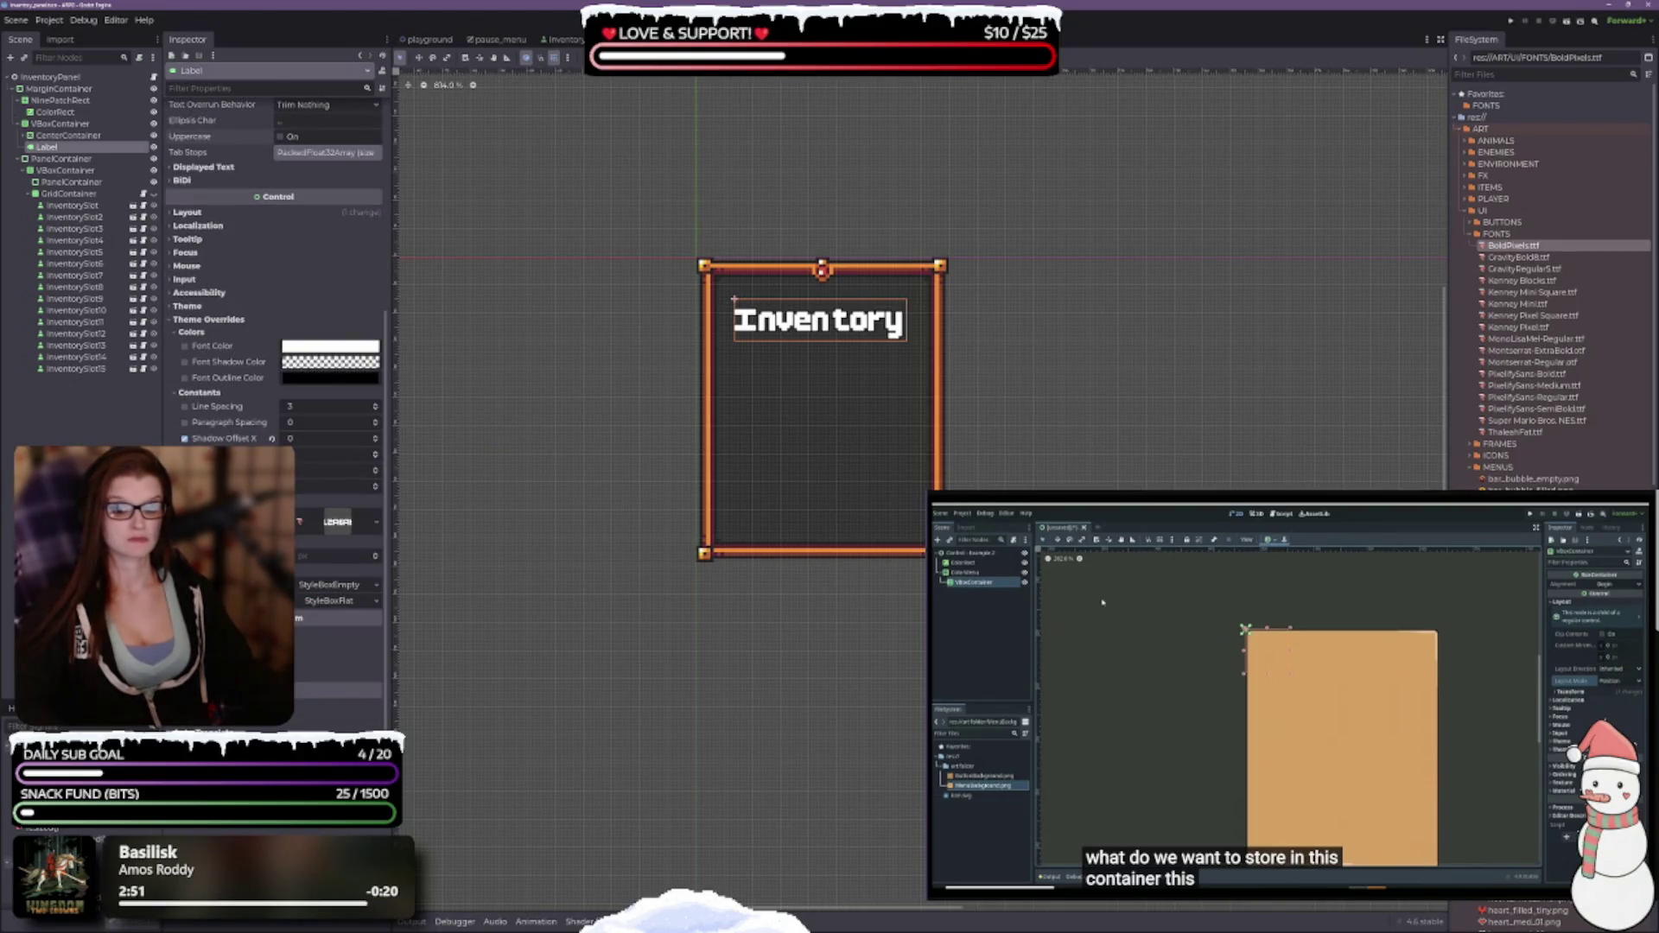
pyautogui.scroll(1, 275, 259)
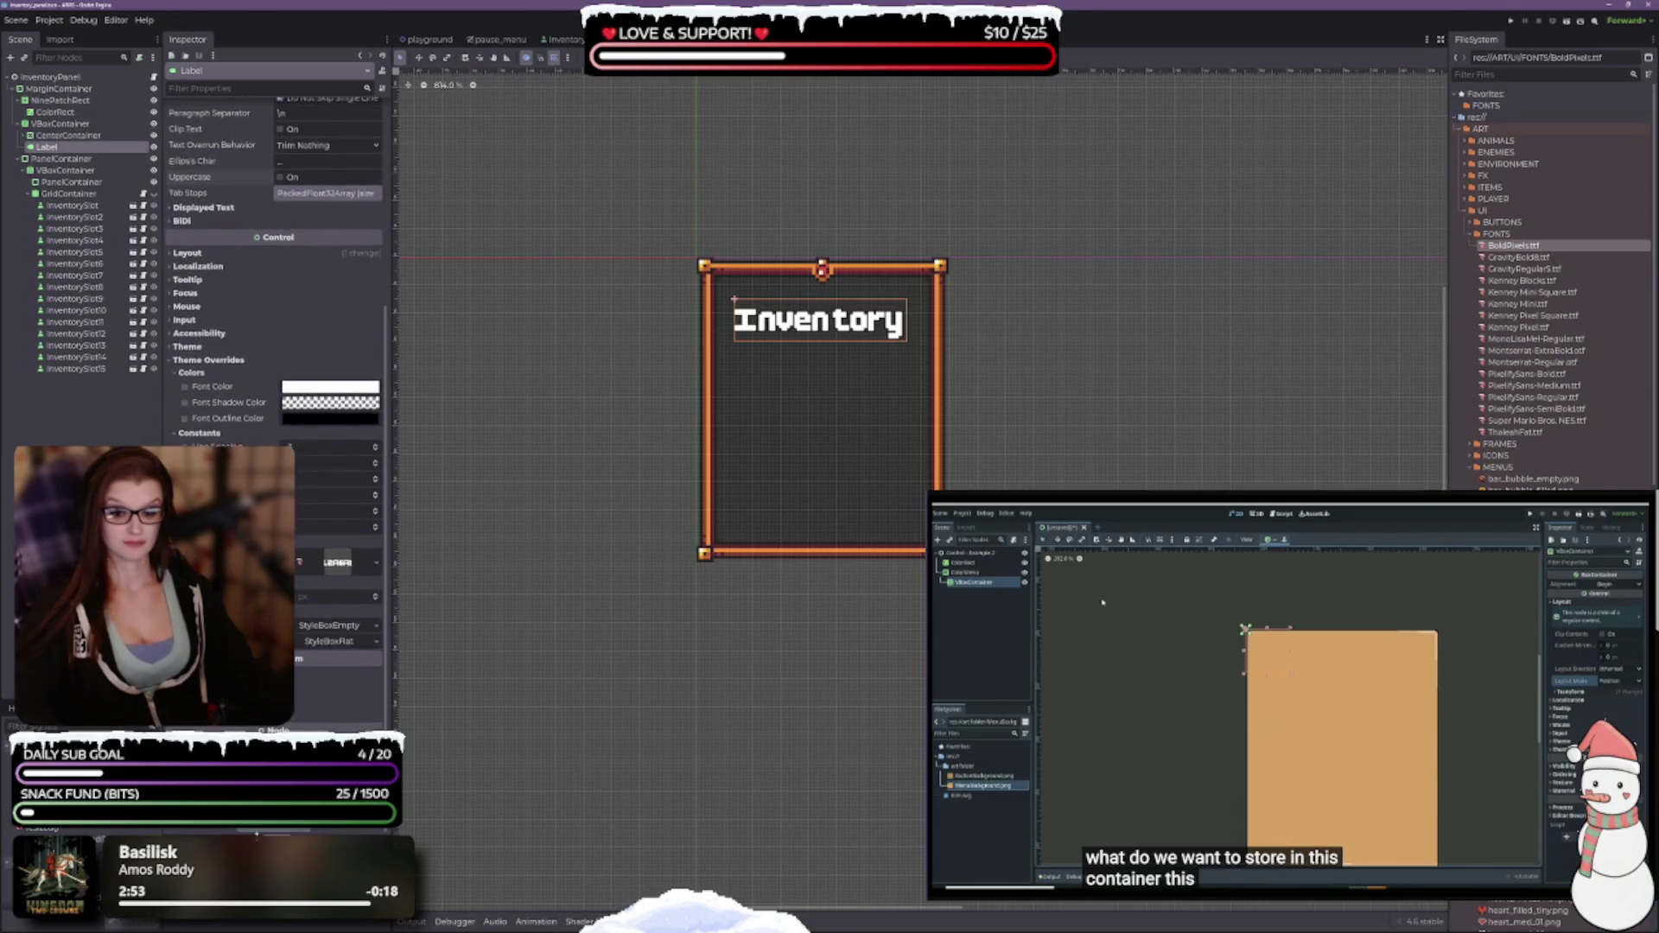
pyautogui.scroll(1, 275, 260)
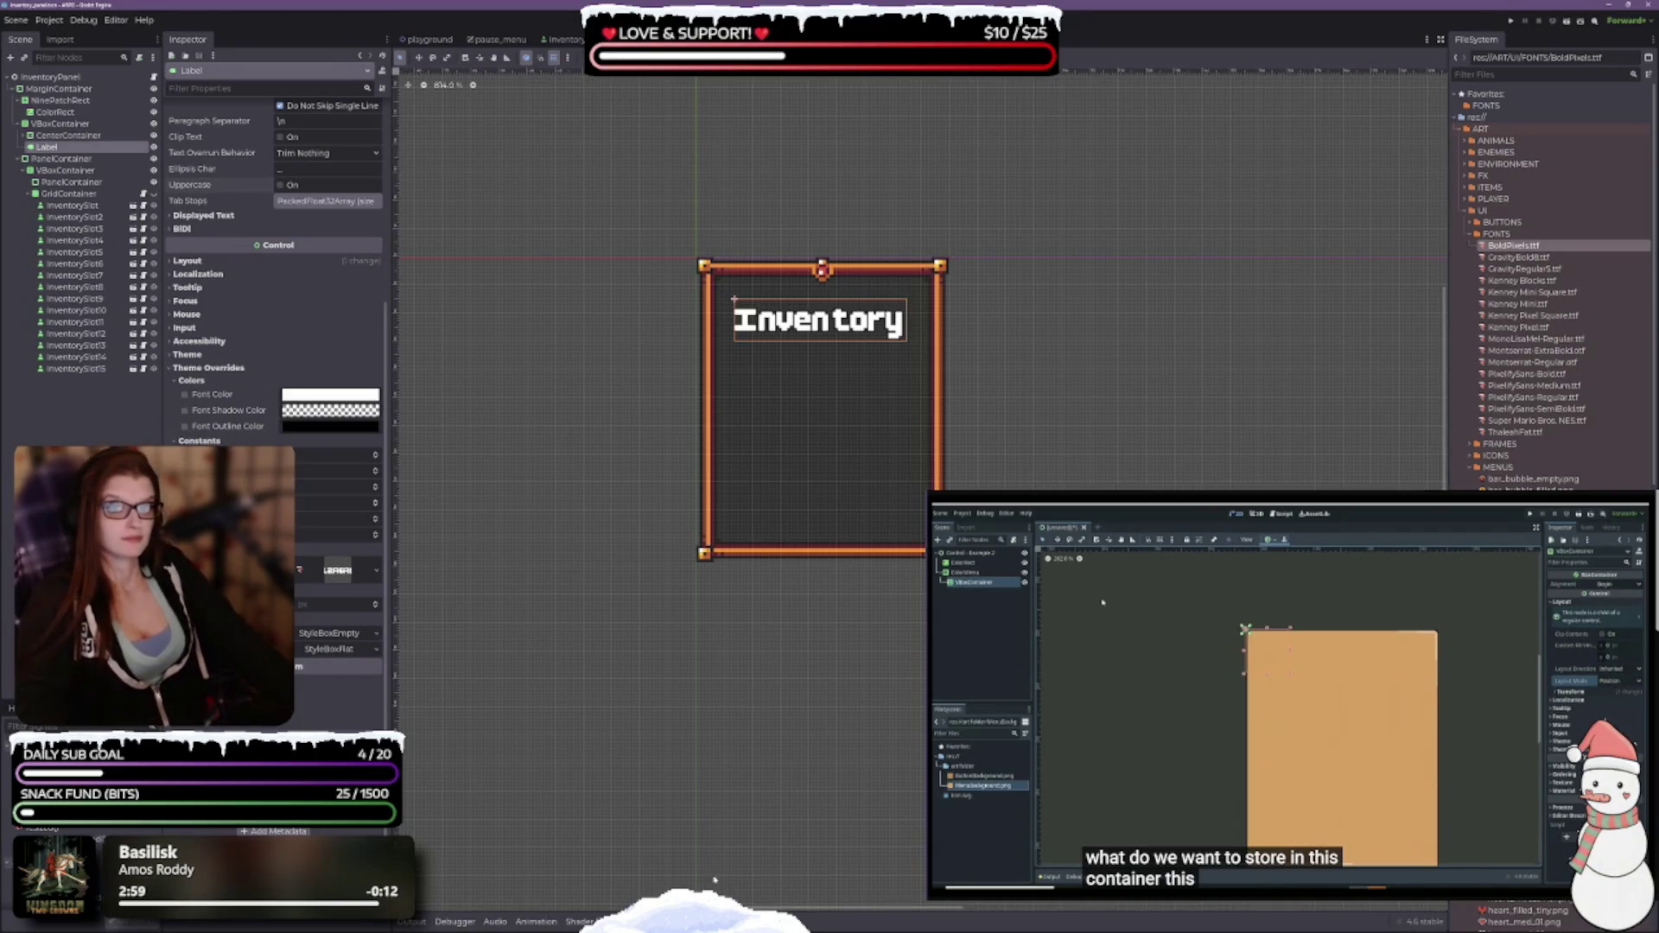
pyautogui.moveTo(390, 313); pyautogui.dragTo(421, 313)
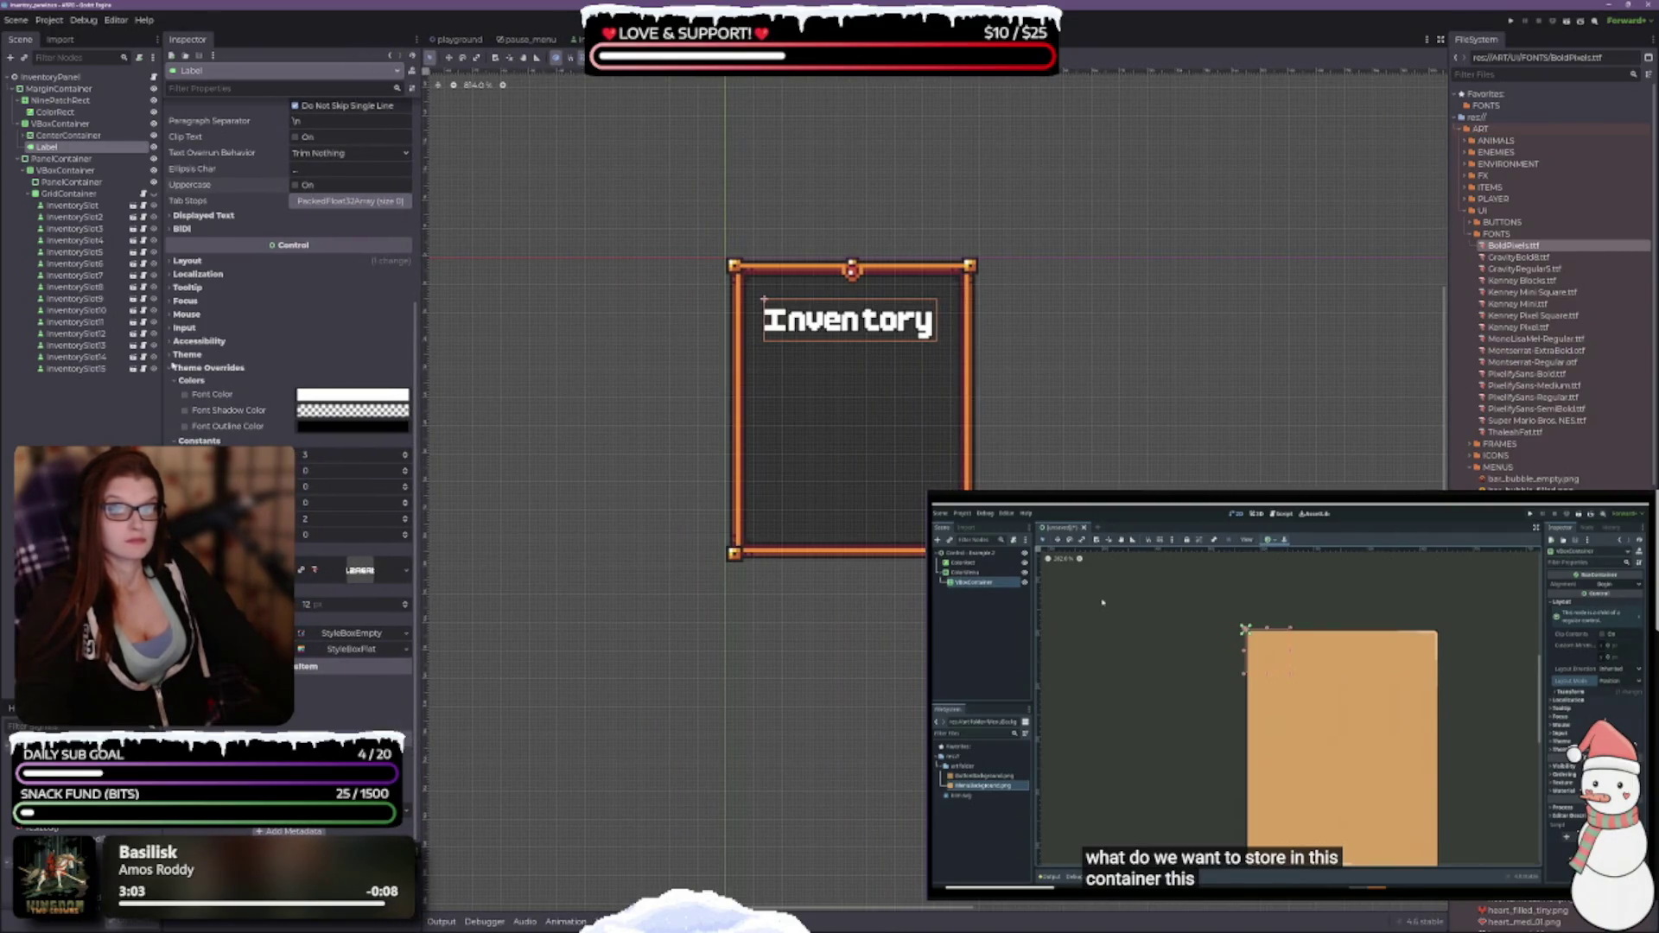
pyautogui.moveTo(162, 356); pyautogui.dragTo(176, 357)
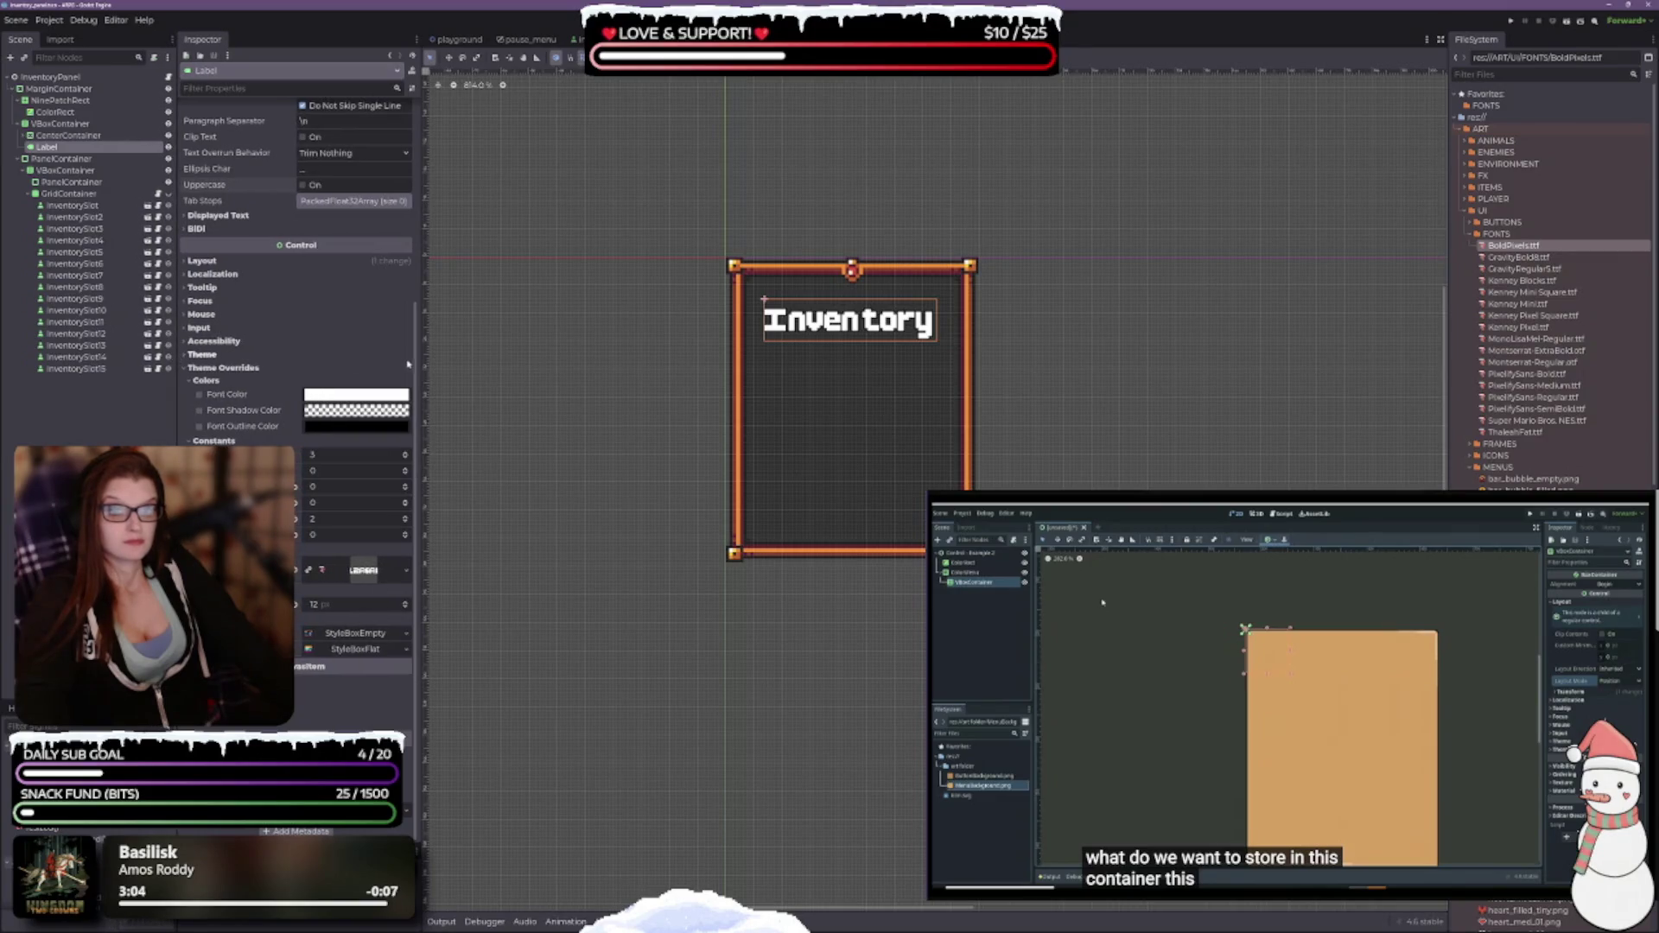
pyautogui.moveTo(422, 366); pyautogui.dragTo(425, 366)
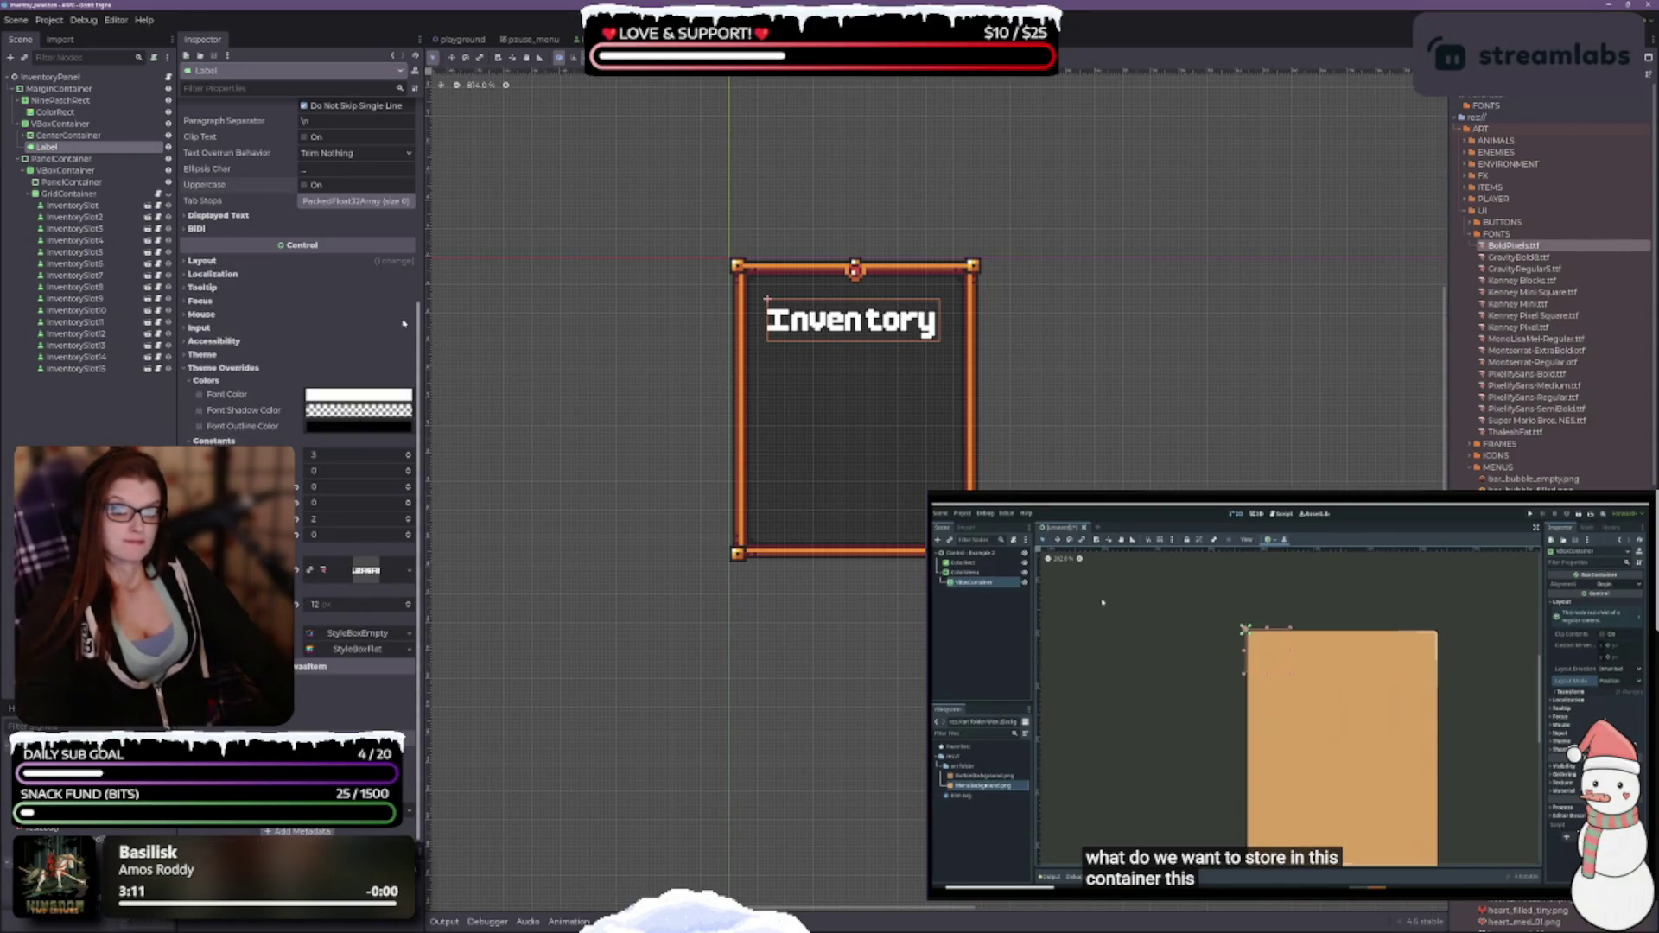
# Nudge the label's font size down to 11 and back to 12.
pyautogui.scroll(2, 364, 321)
pyautogui.scroll(4, 364, 321)
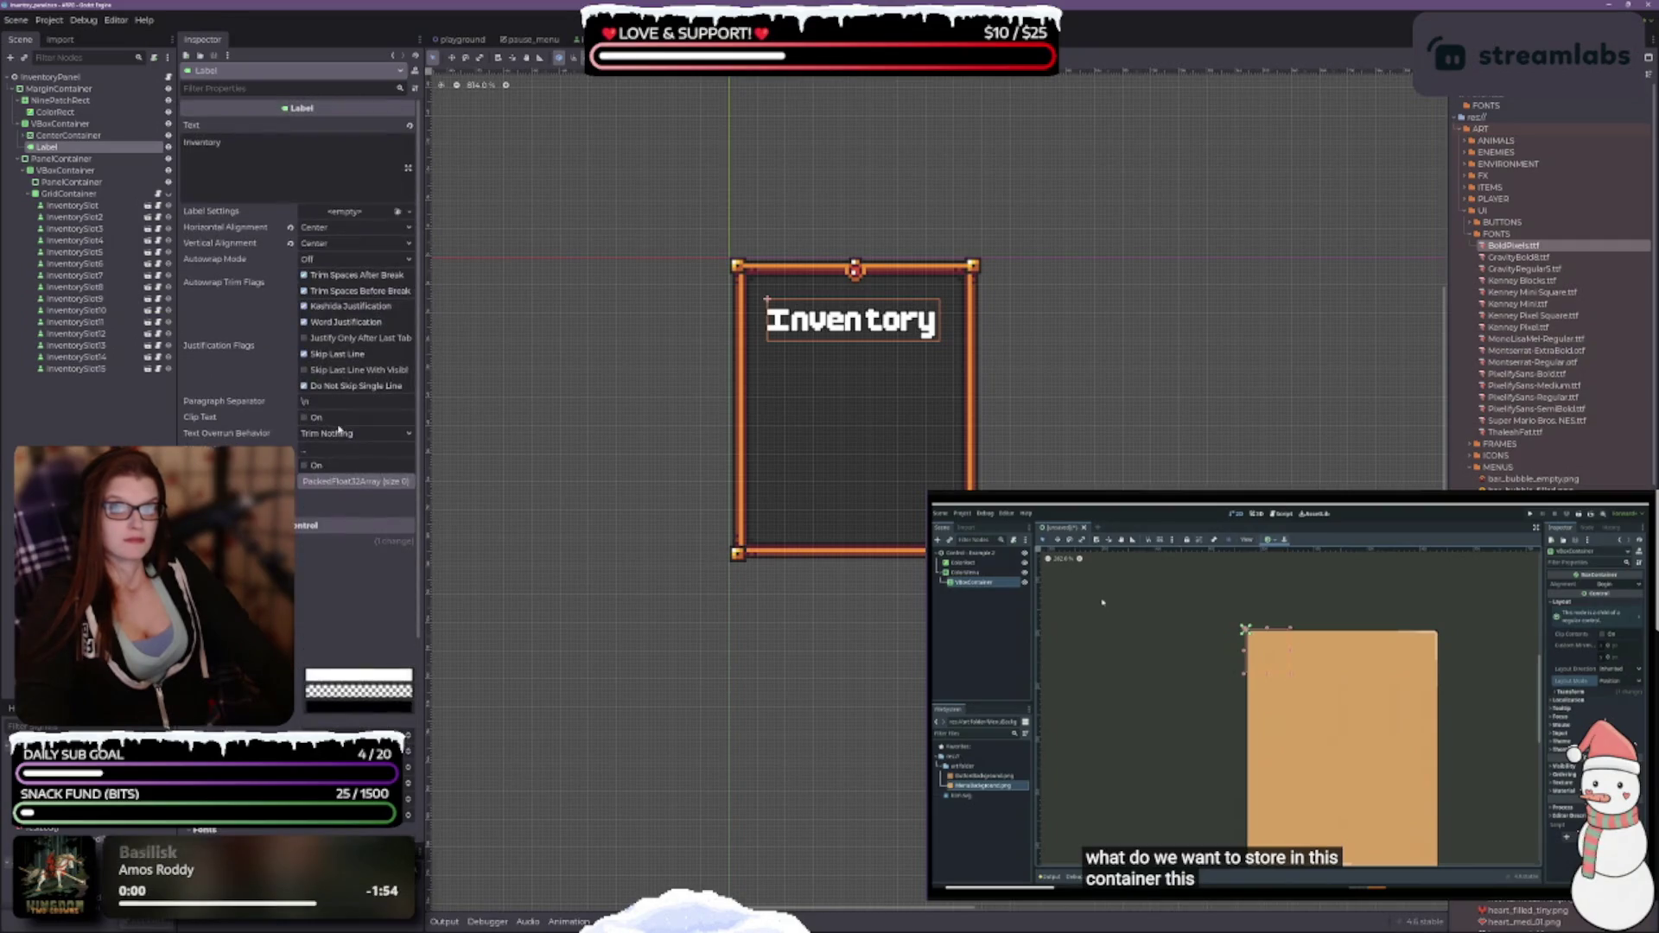
pyautogui.scroll(-6, 404, 522)
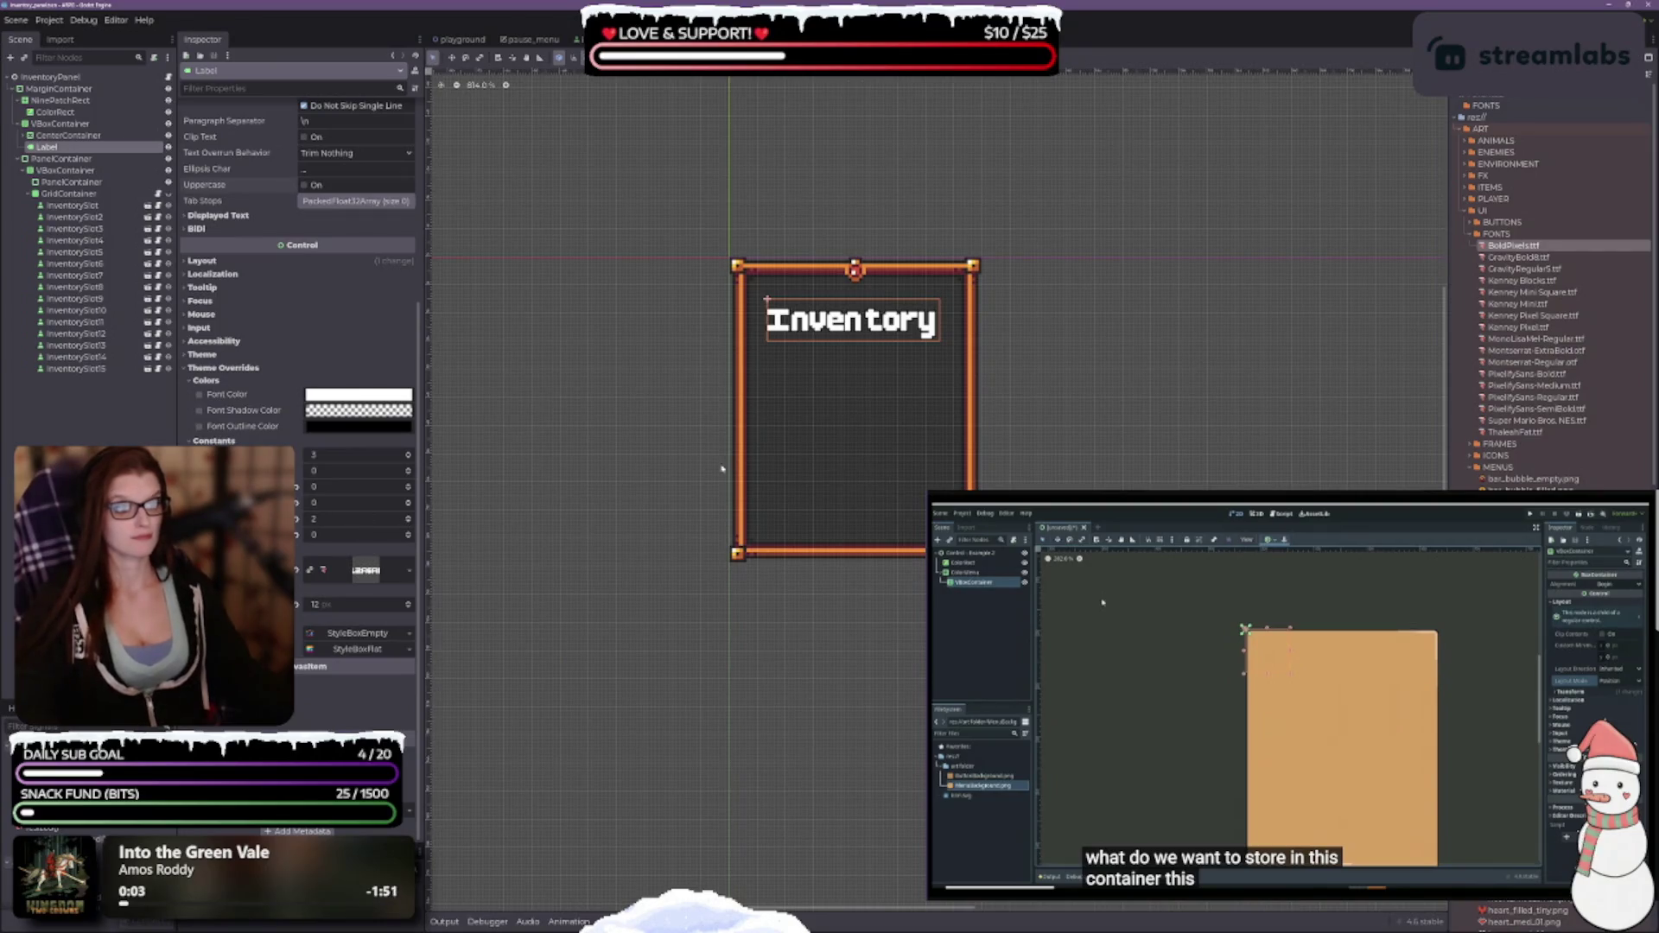
pyautogui.click(408, 612)
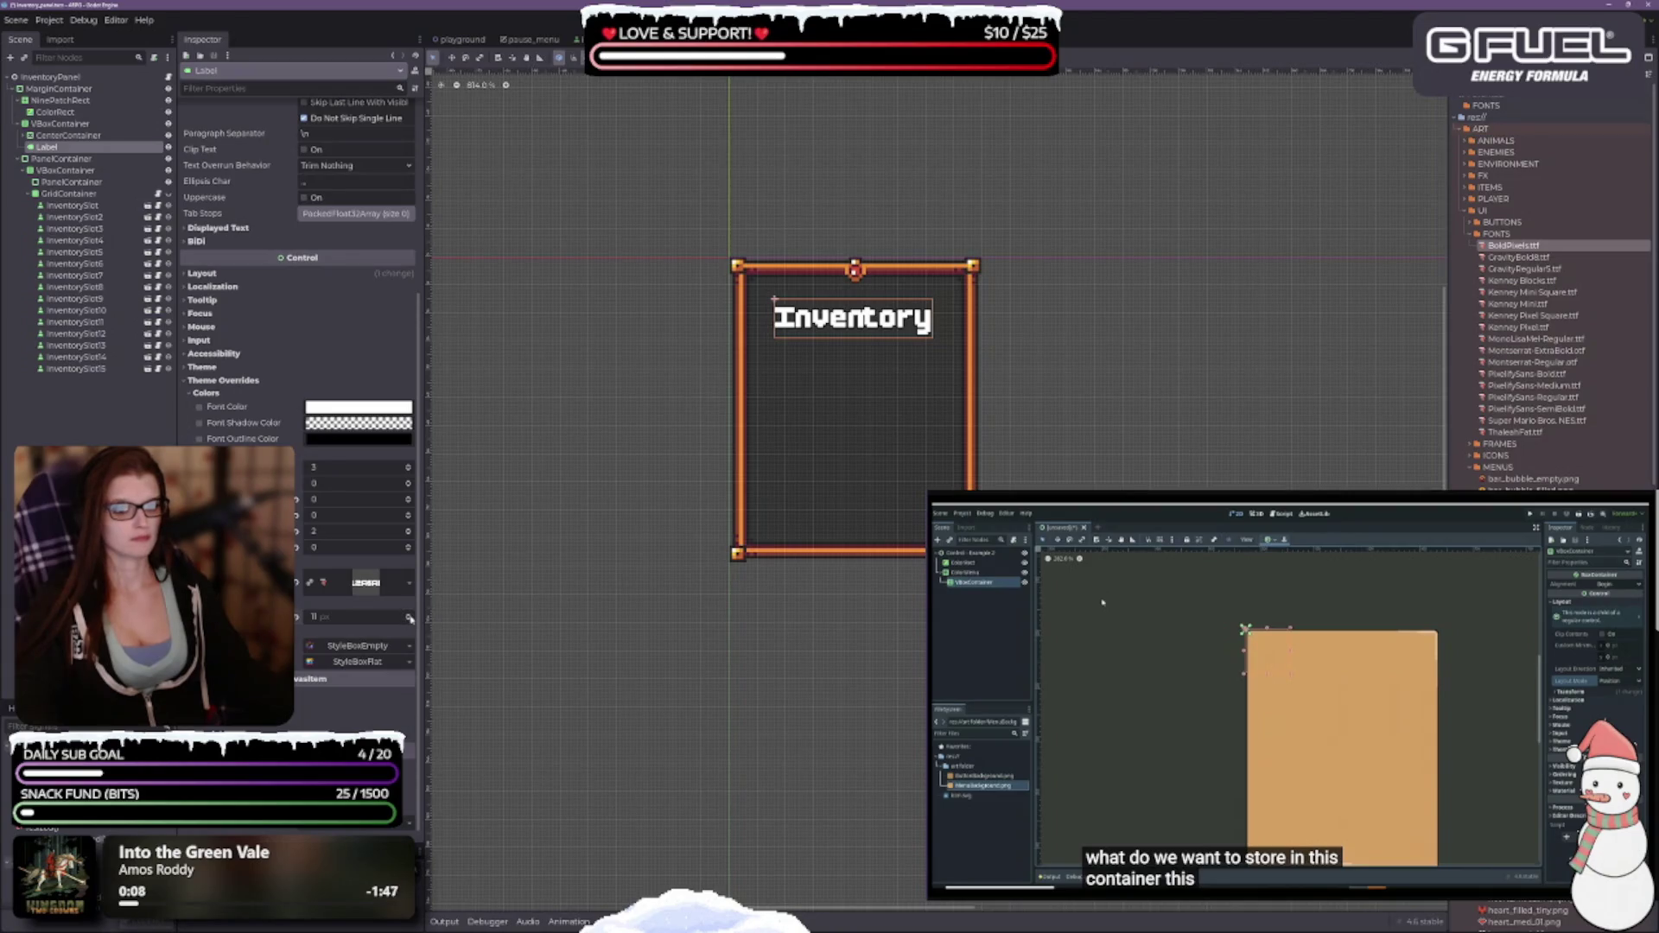
pyautogui.click(409, 617)
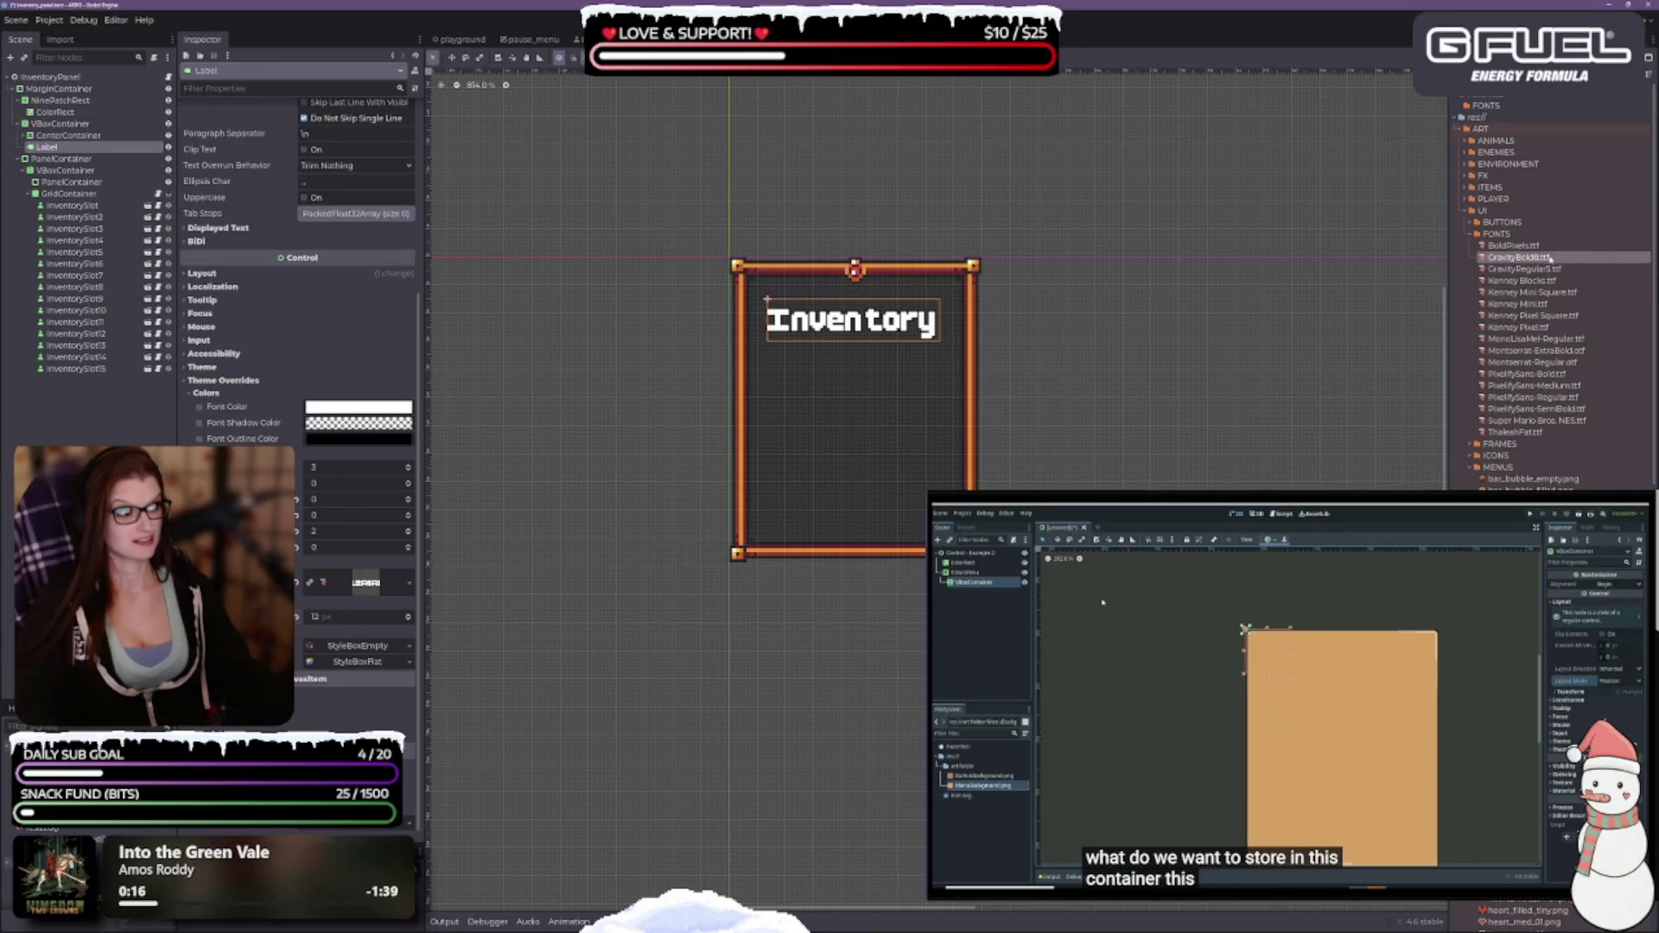
# Try GravityBold8 at 8 px, then GravityRegular5 at 6 px on the title.
pyautogui.moveTo(1549, 258)
pyautogui.mouseDown()
pyautogui.moveTo(1555, 285)
pyautogui.moveTo(449, 541)
pyautogui.moveTo(371, 582)
pyautogui.mouseUp()
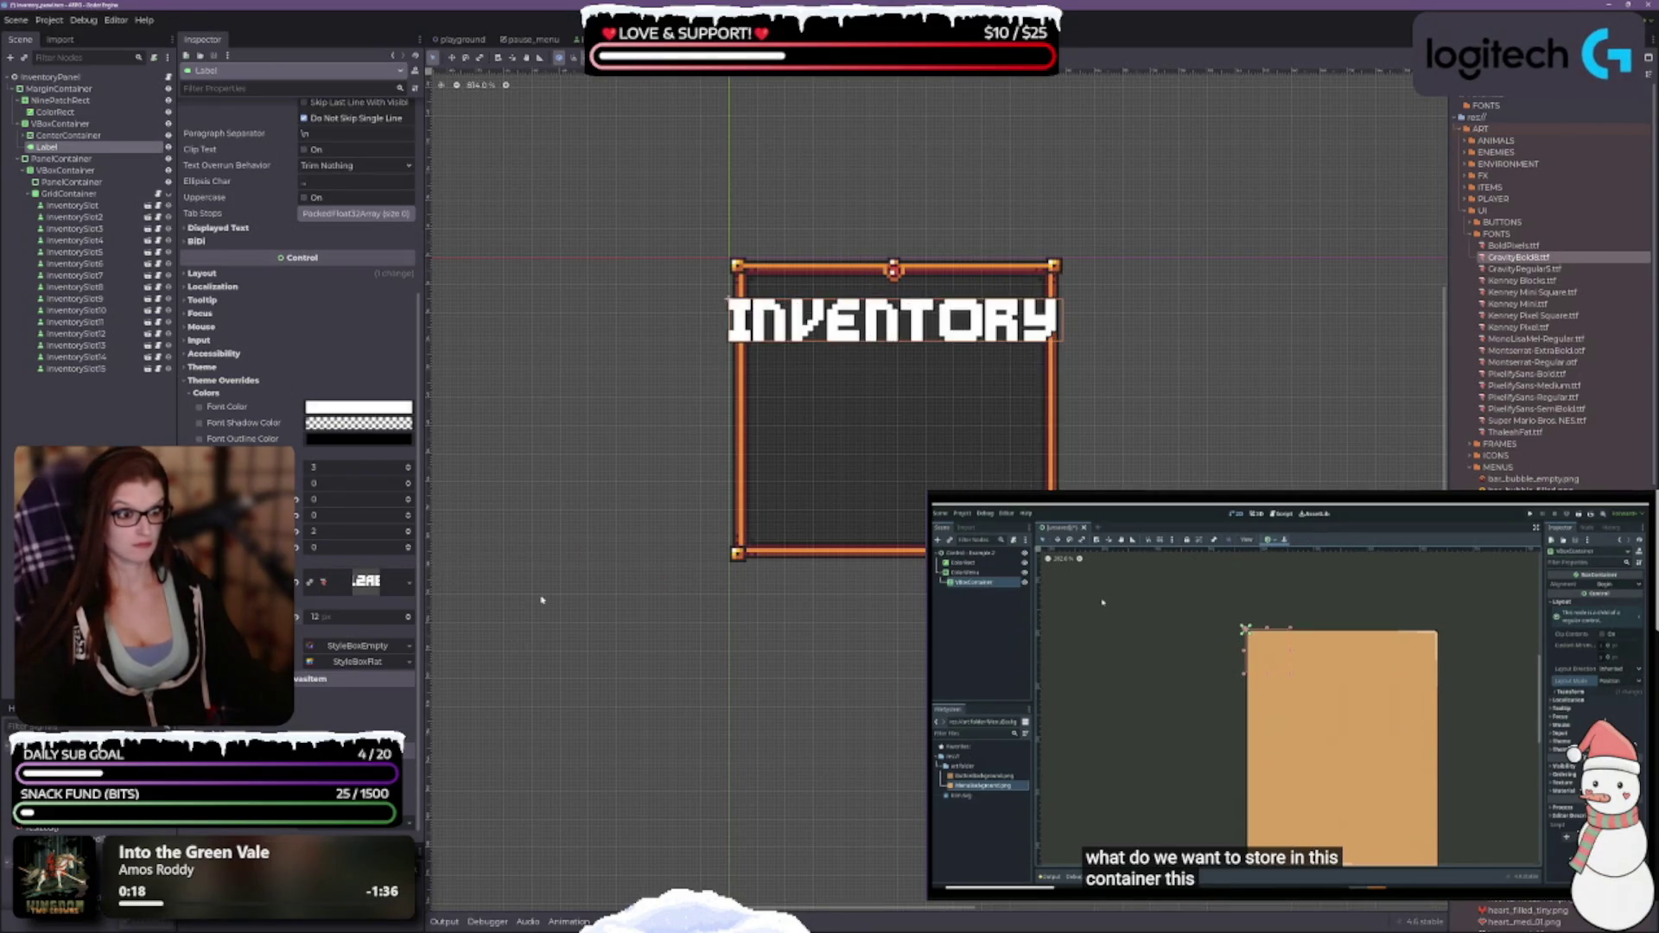
pyautogui.click(409, 620)
pyautogui.click(409, 621)
pyautogui.click(409, 620)
pyautogui.click(409, 621)
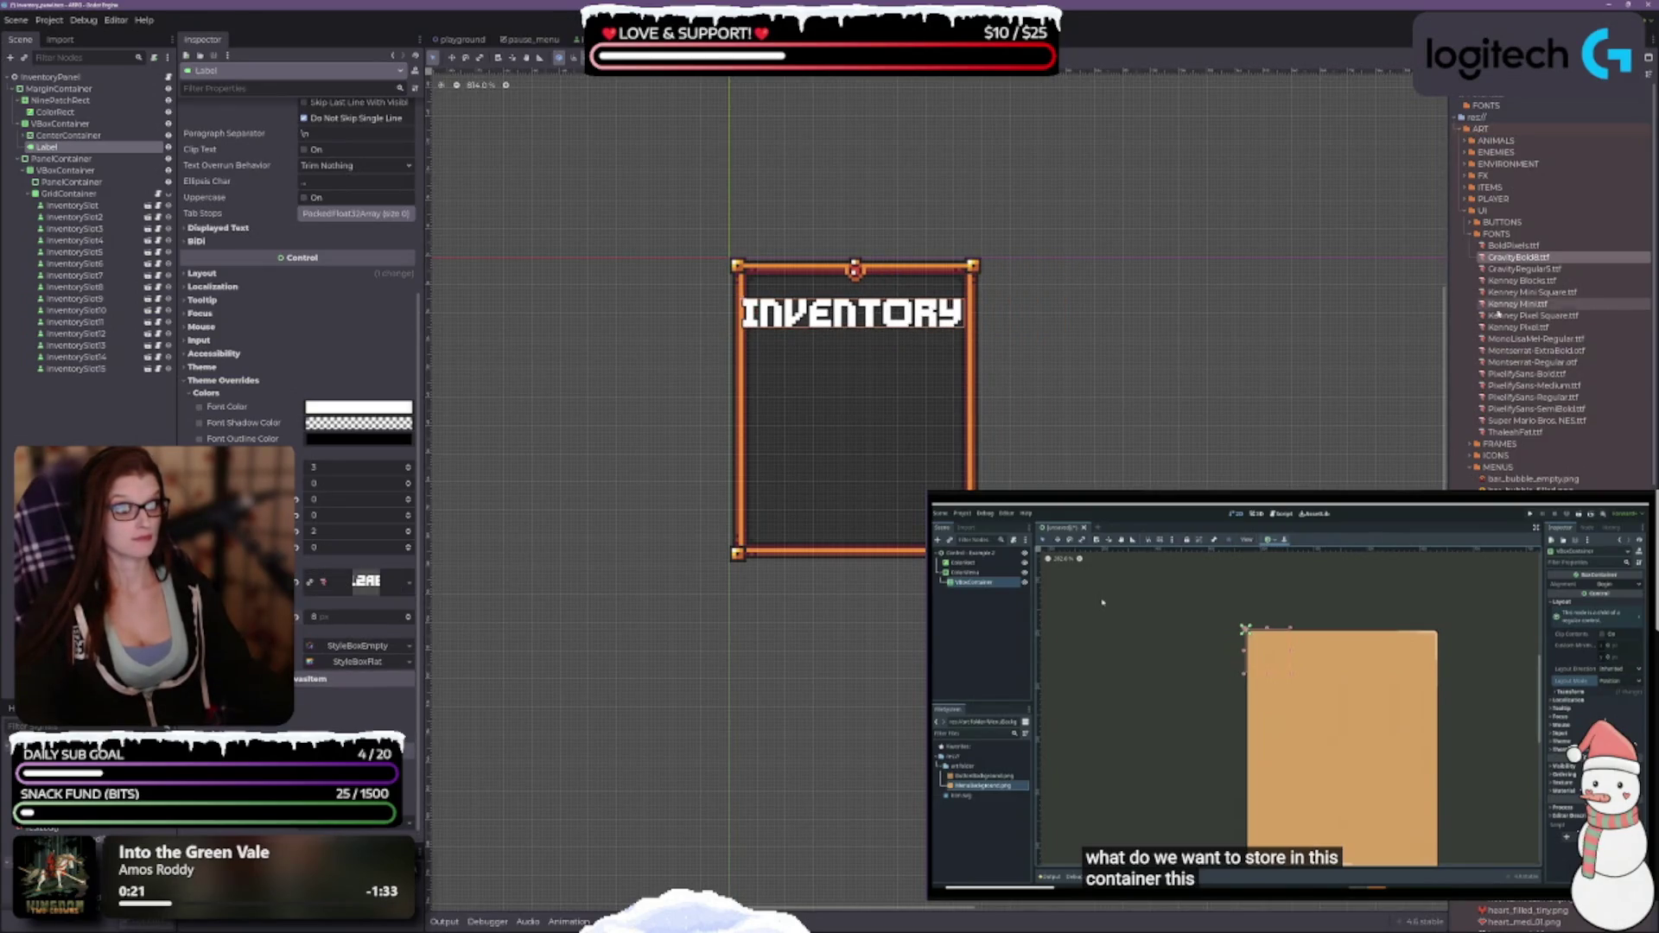
pyautogui.moveTo(1523, 270); pyautogui.dragTo(371, 582)
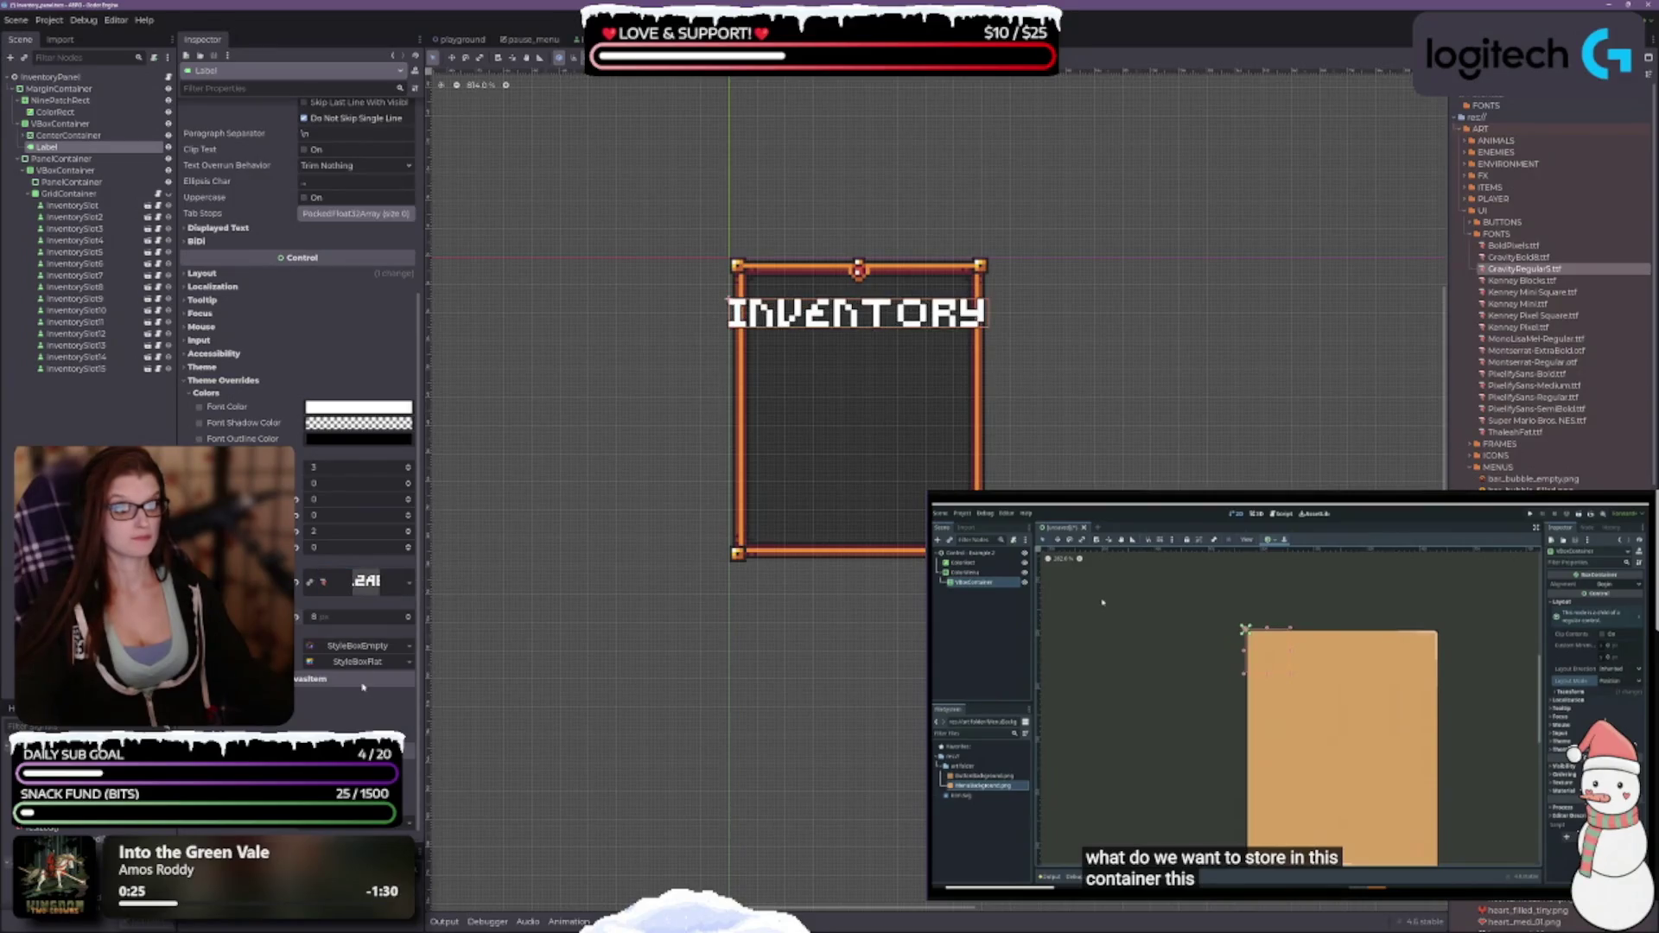
pyautogui.click(408, 621)
pyautogui.click(407, 620)
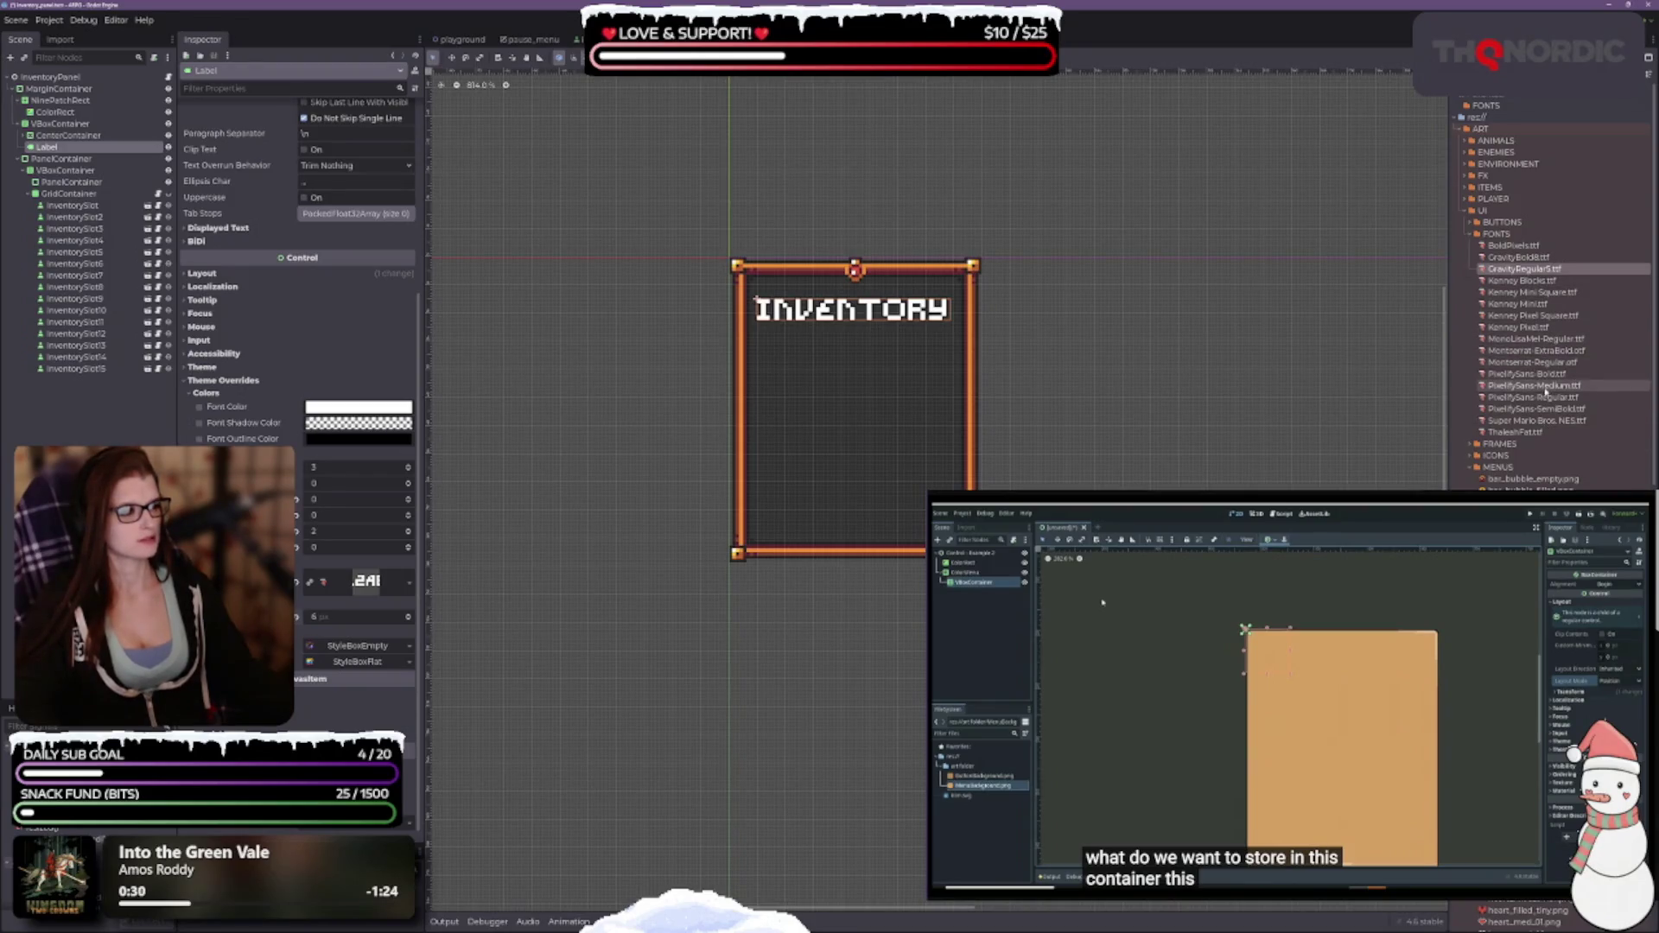
# Try PixelifySans-Bold on the title at a larger size, toggling uppercase on and off.
pyautogui.moveTo(1527, 373); pyautogui.dragTo(345, 591)
pyautogui.click(409, 613)
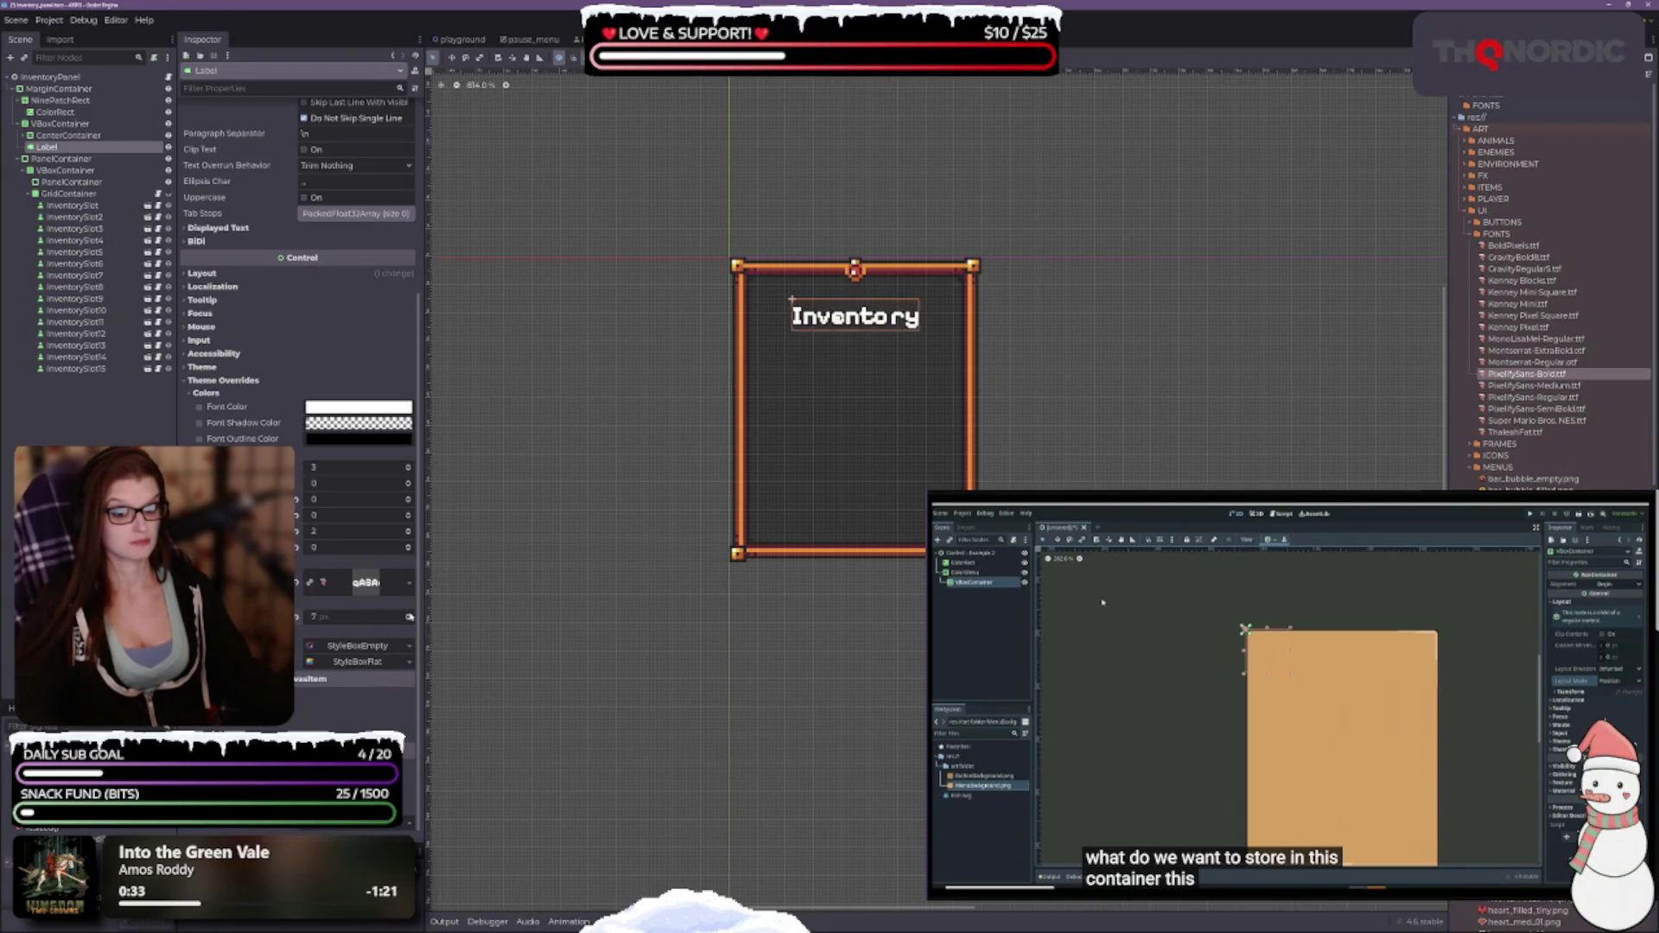
pyautogui.click(409, 612)
pyautogui.click(410, 613)
pyautogui.click(409, 613)
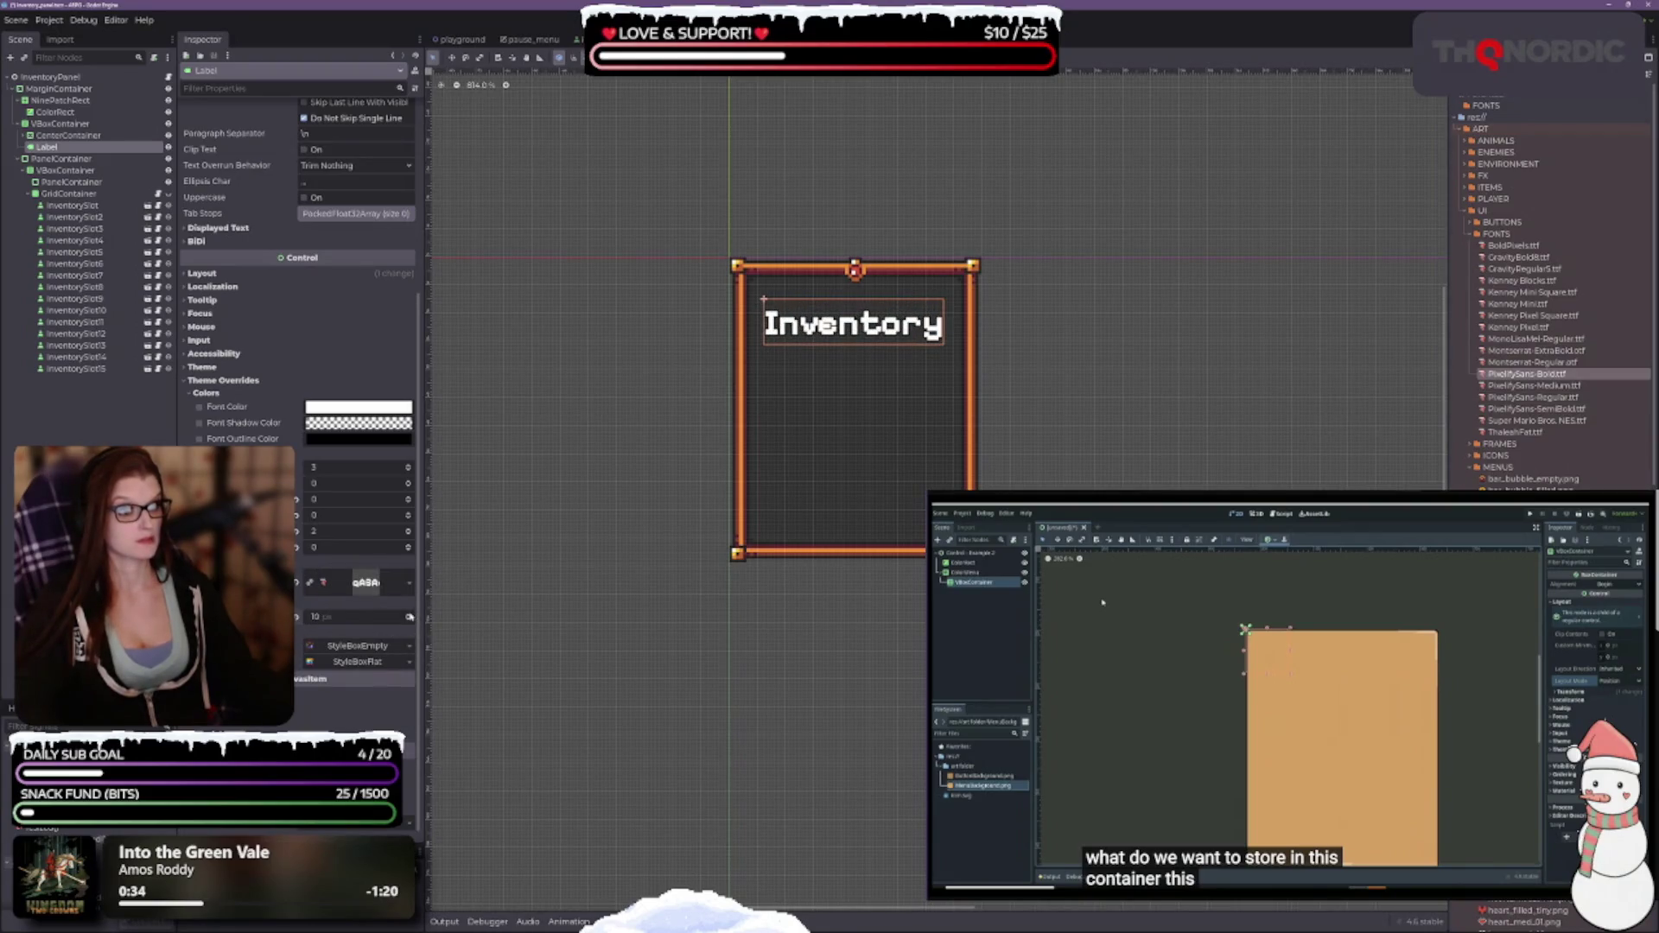
pyautogui.click(305, 197)
pyautogui.click(305, 197)
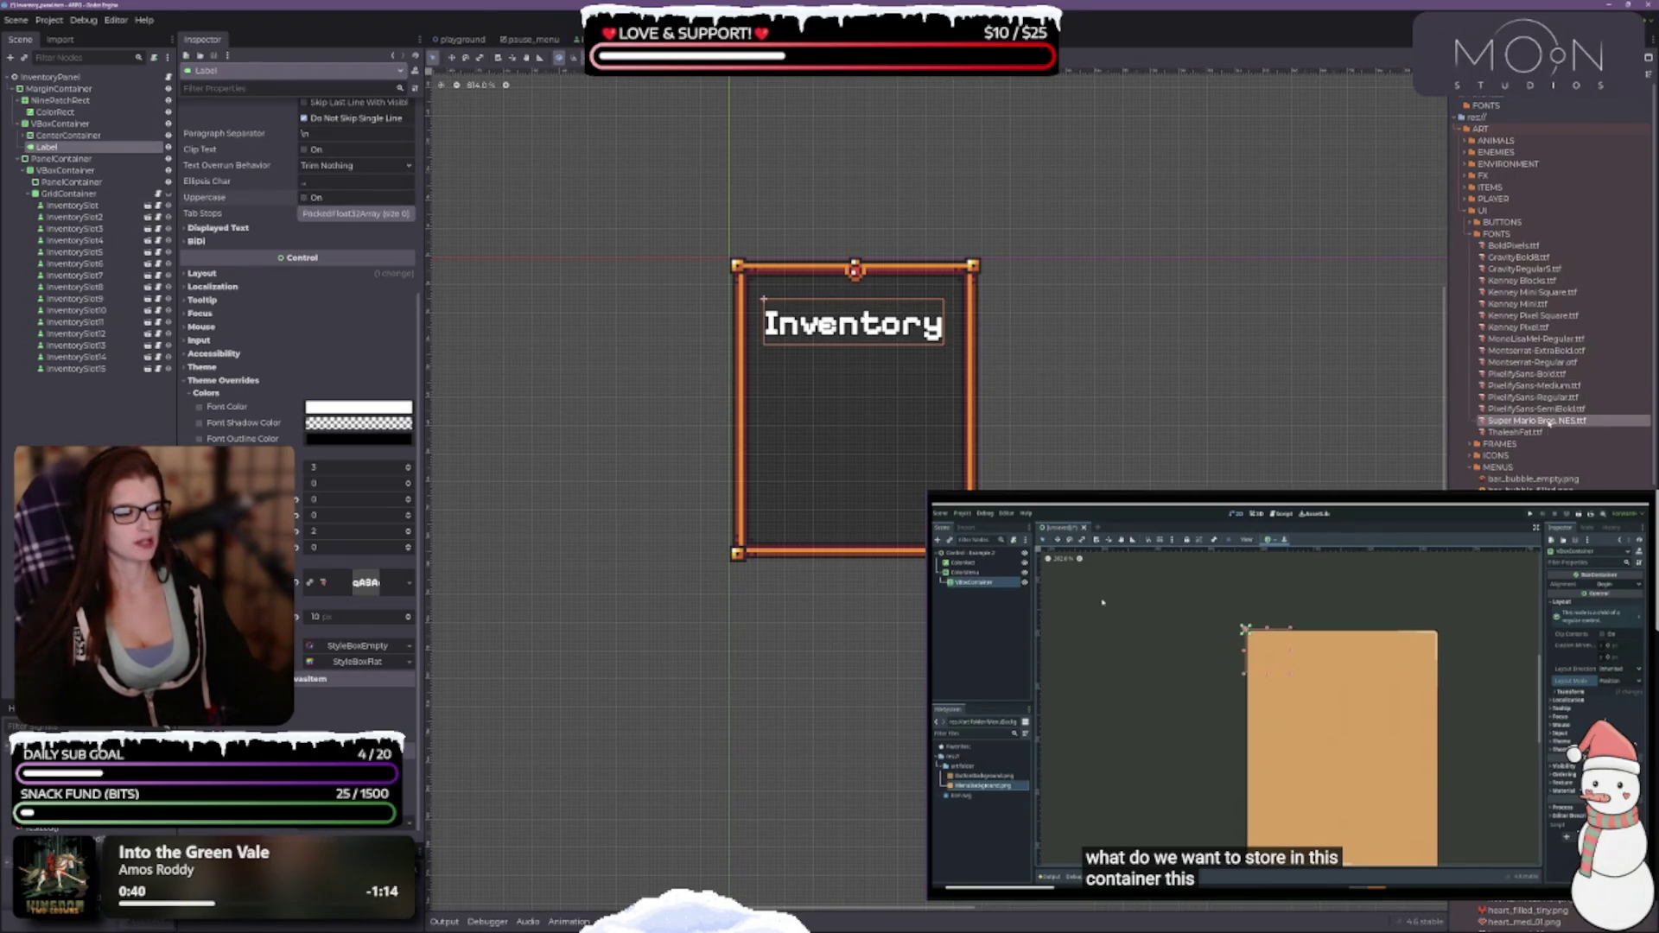
# Try the Super Mario Bros. NES font at 8 px, then ThaleahFat.
pyautogui.moveTo(1560, 423); pyautogui.dragTo(369, 591)
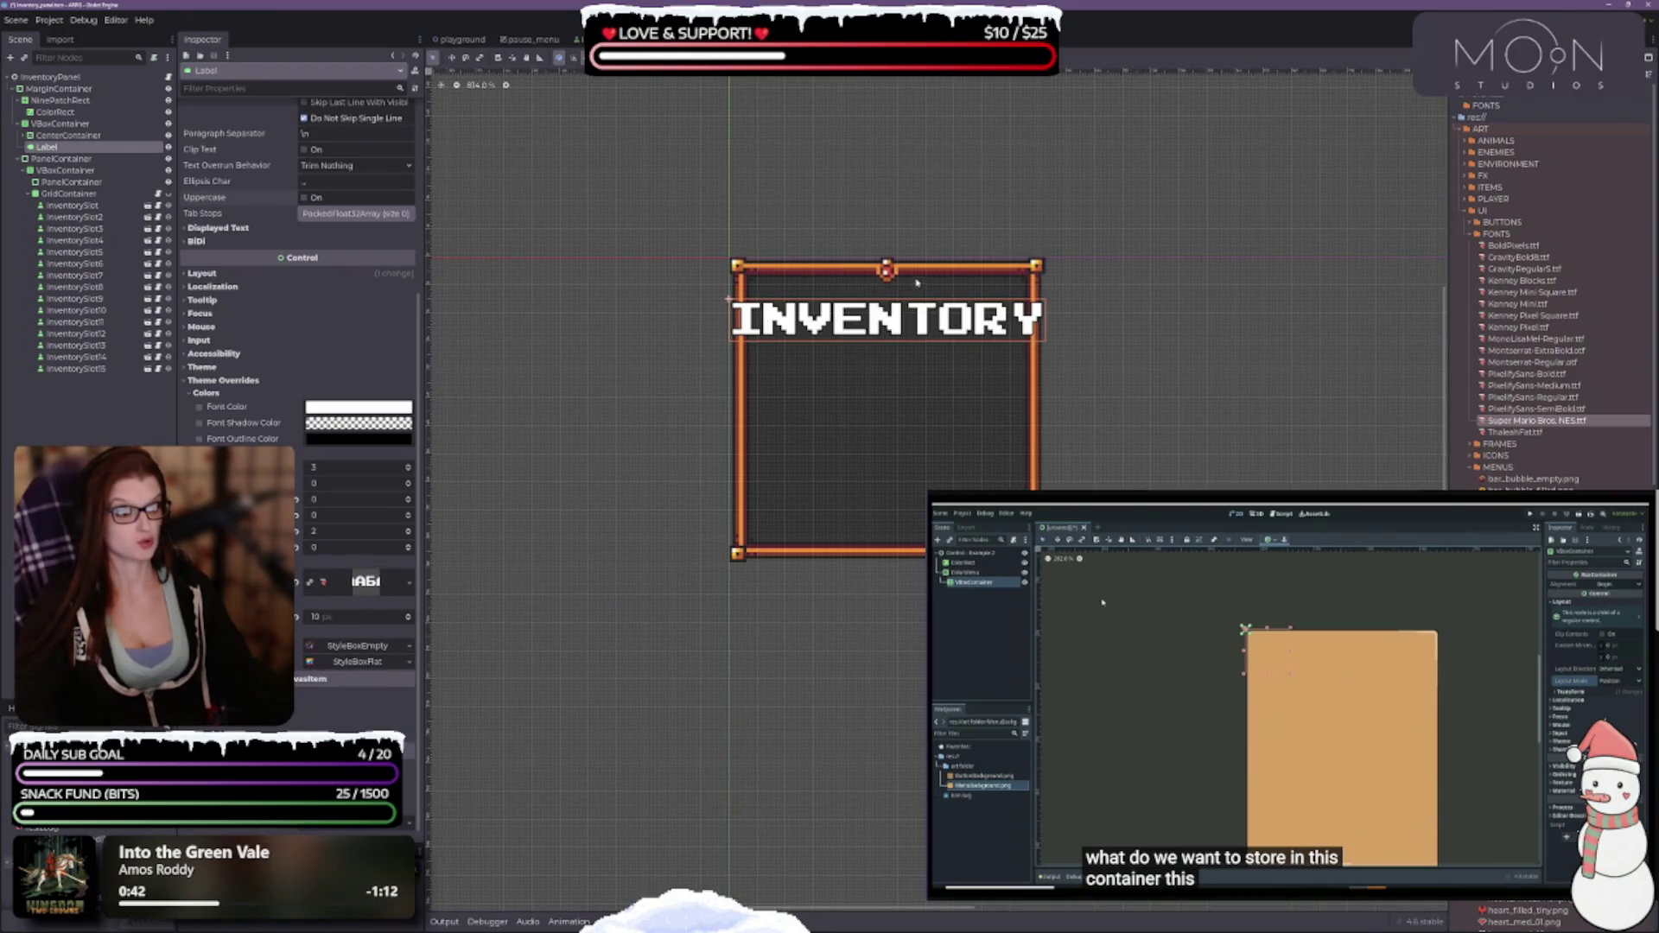
pyautogui.click(408, 620)
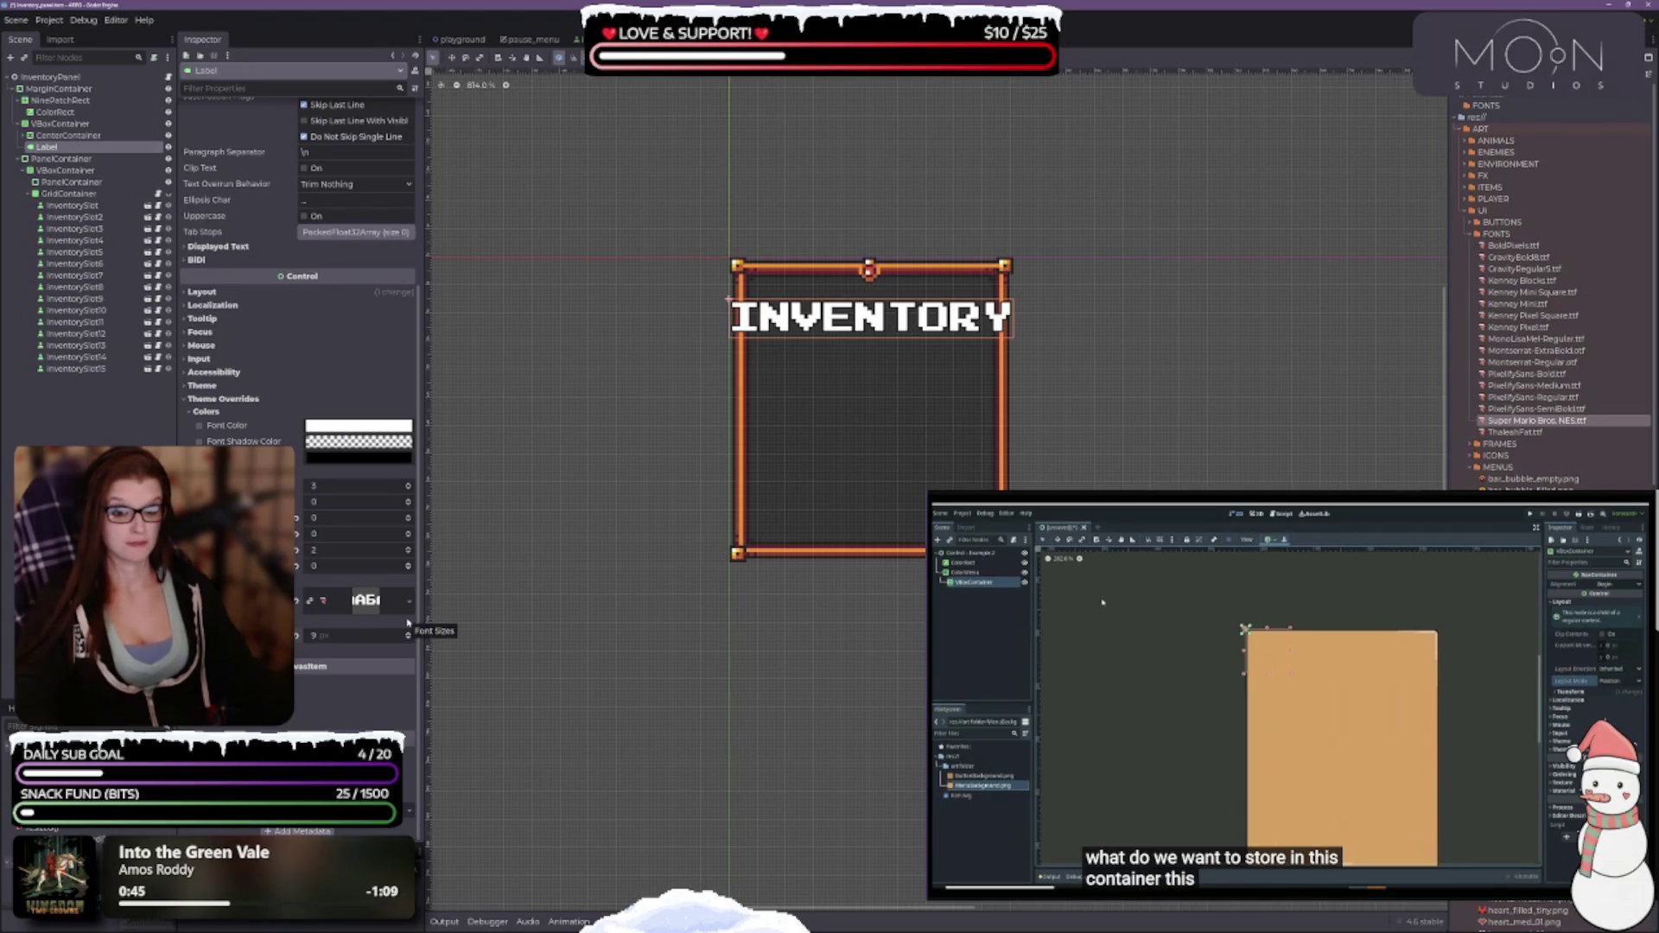
pyautogui.click(407, 639)
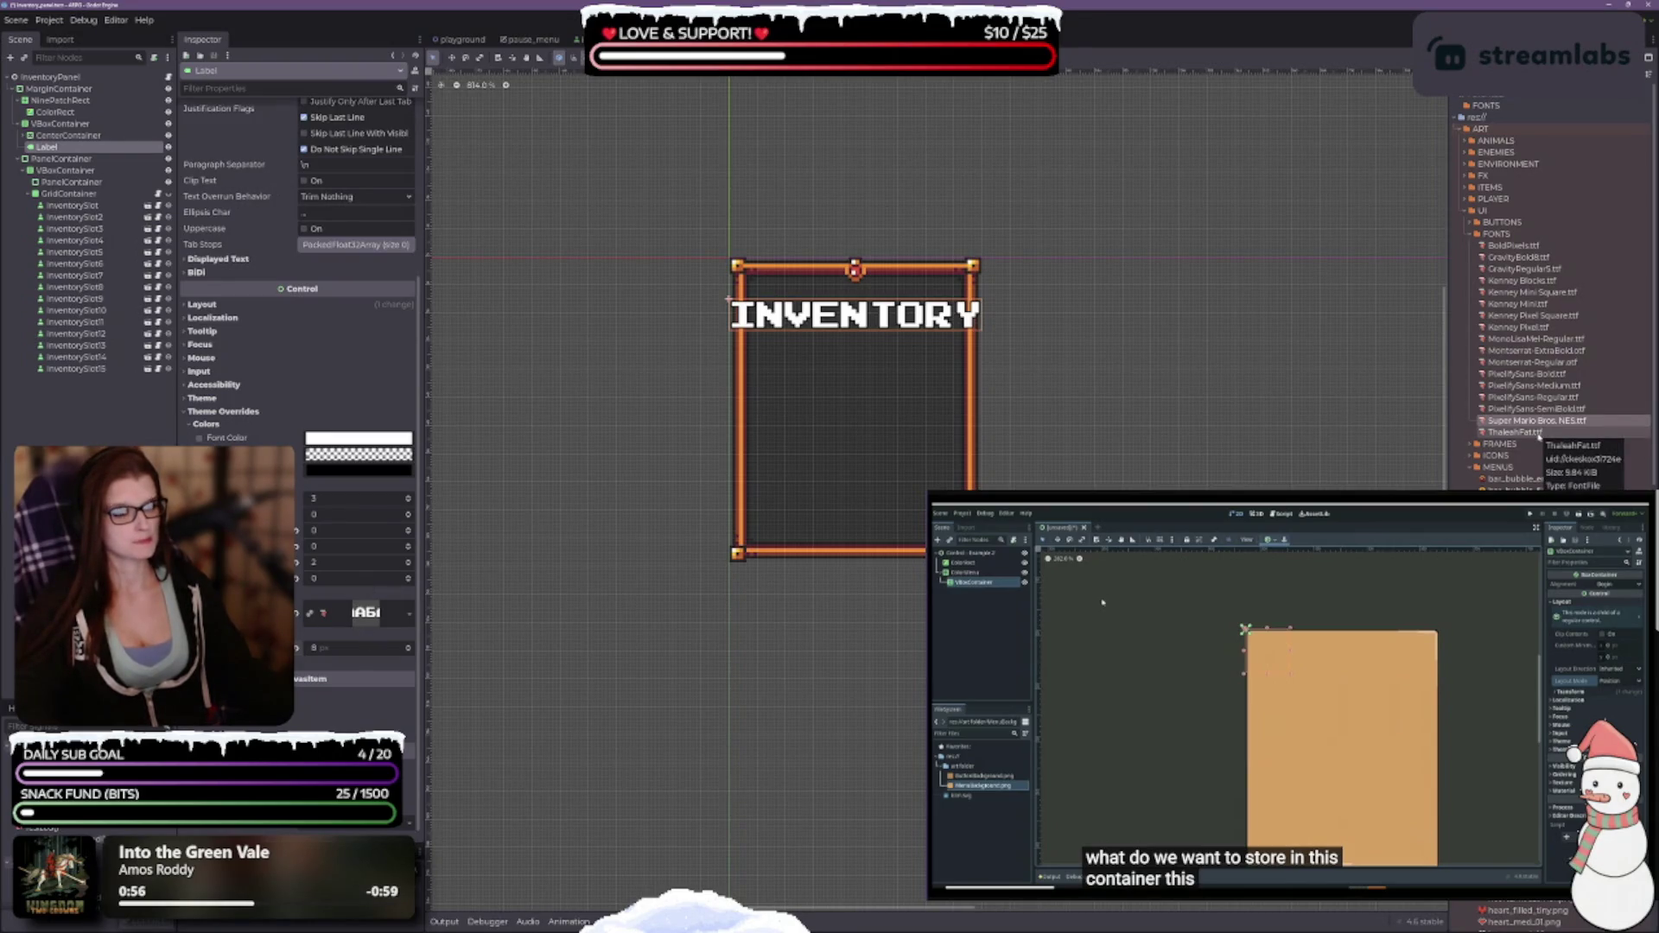
pyautogui.moveTo(1536, 434)
pyautogui.mouseDown()
pyautogui.moveTo(1460, 473)
pyautogui.moveTo(393, 639)
pyautogui.moveTo(377, 620)
pyautogui.mouseUp()
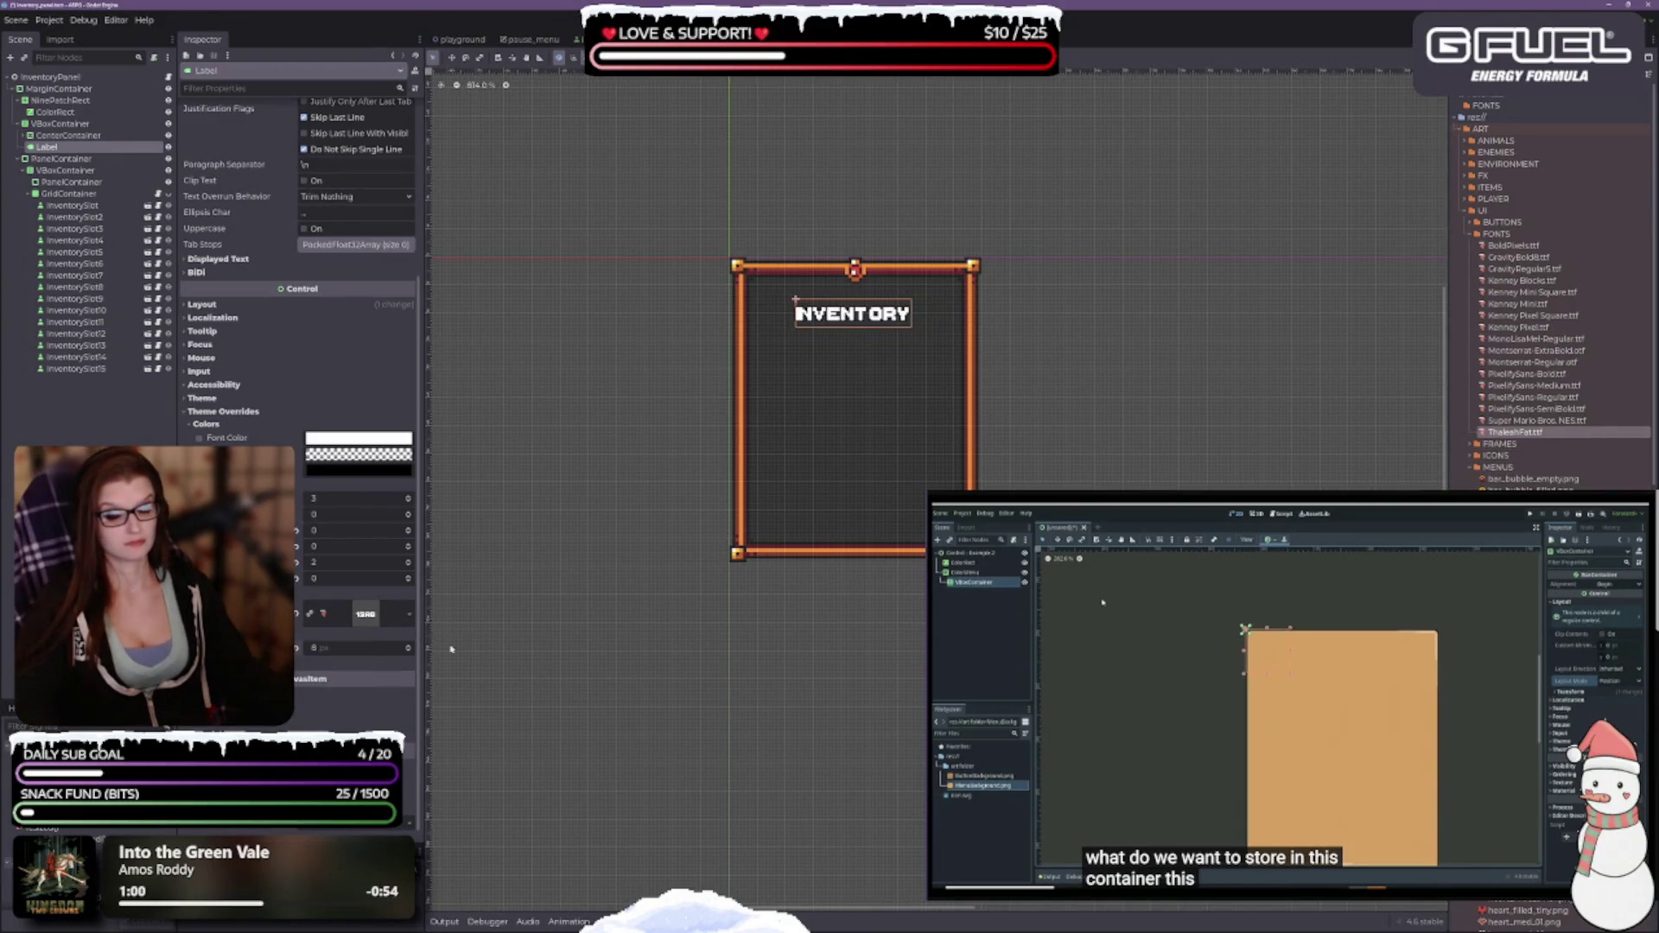
pyautogui.scroll(5, 408, 648)
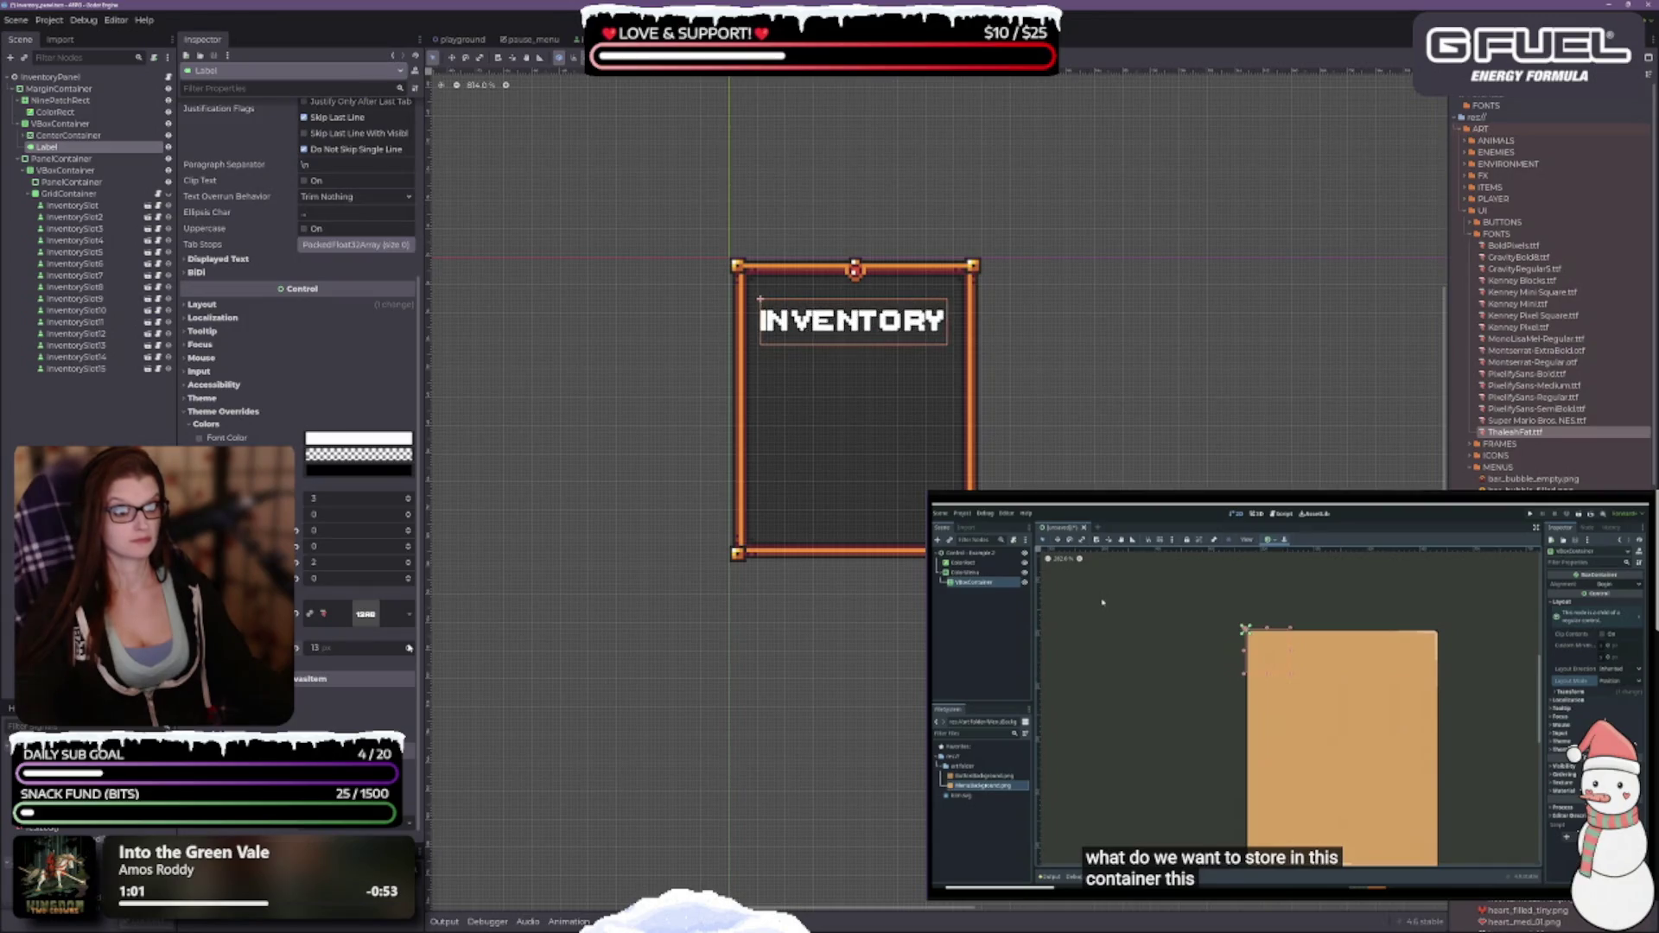
pyautogui.scroll(1, 409, 648)
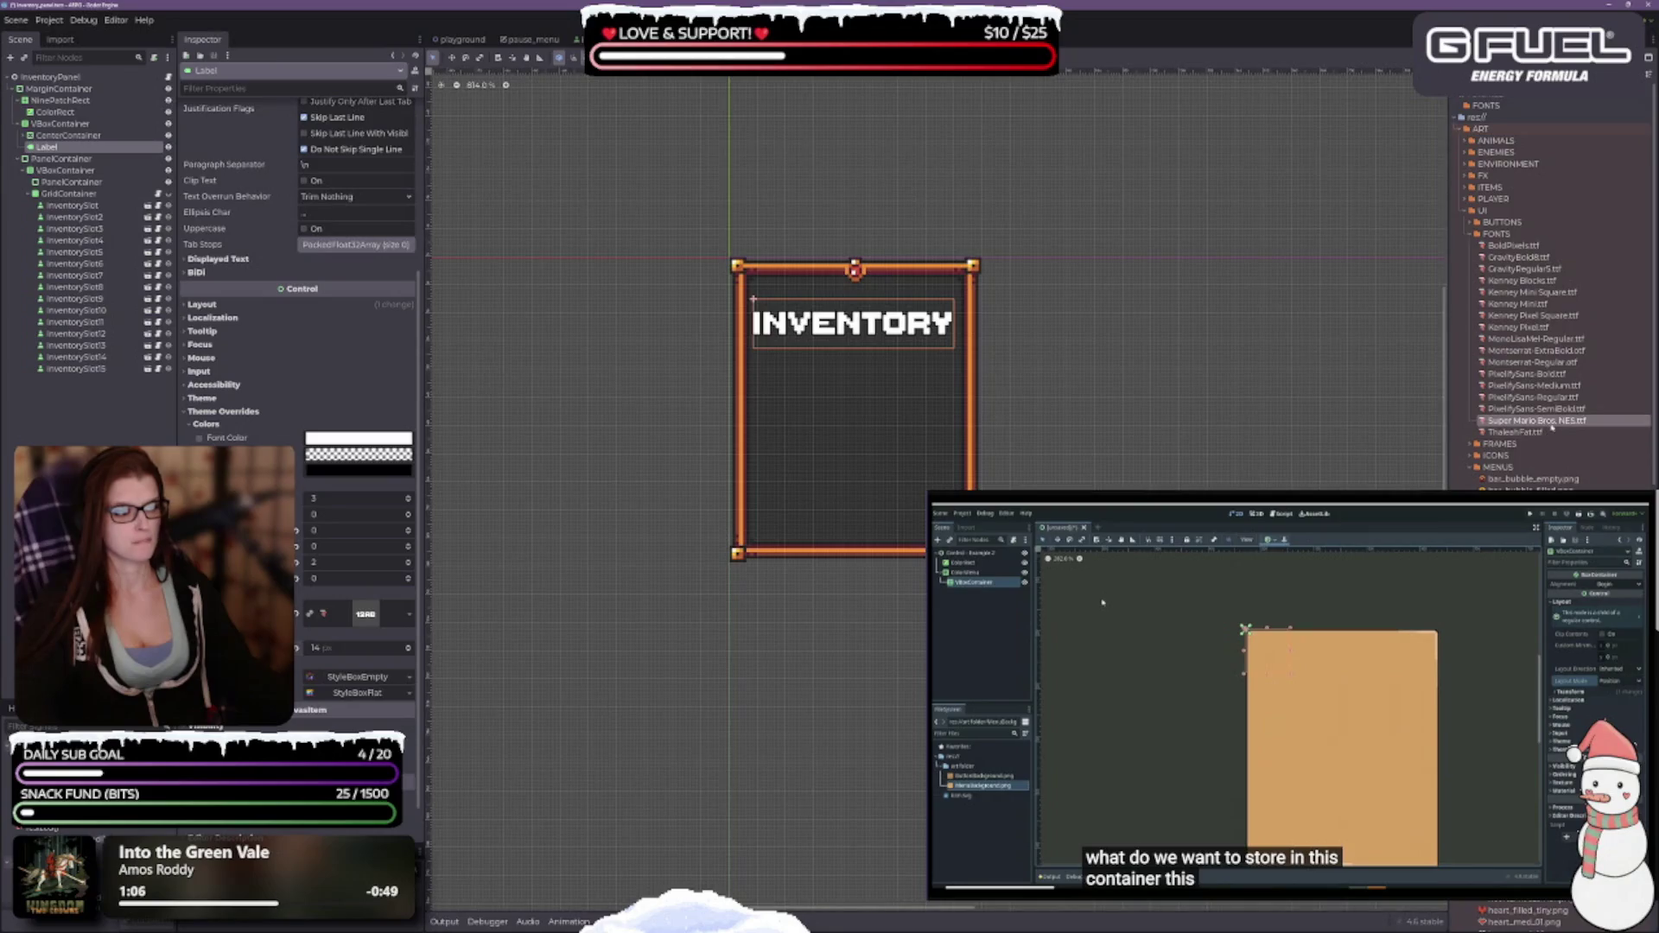
# Compare NES and ThaleahFat again, keep Super Mario Bros. NES, and set size 6.
pyautogui.moveTo(1547, 421); pyautogui.dragTo(373, 624)
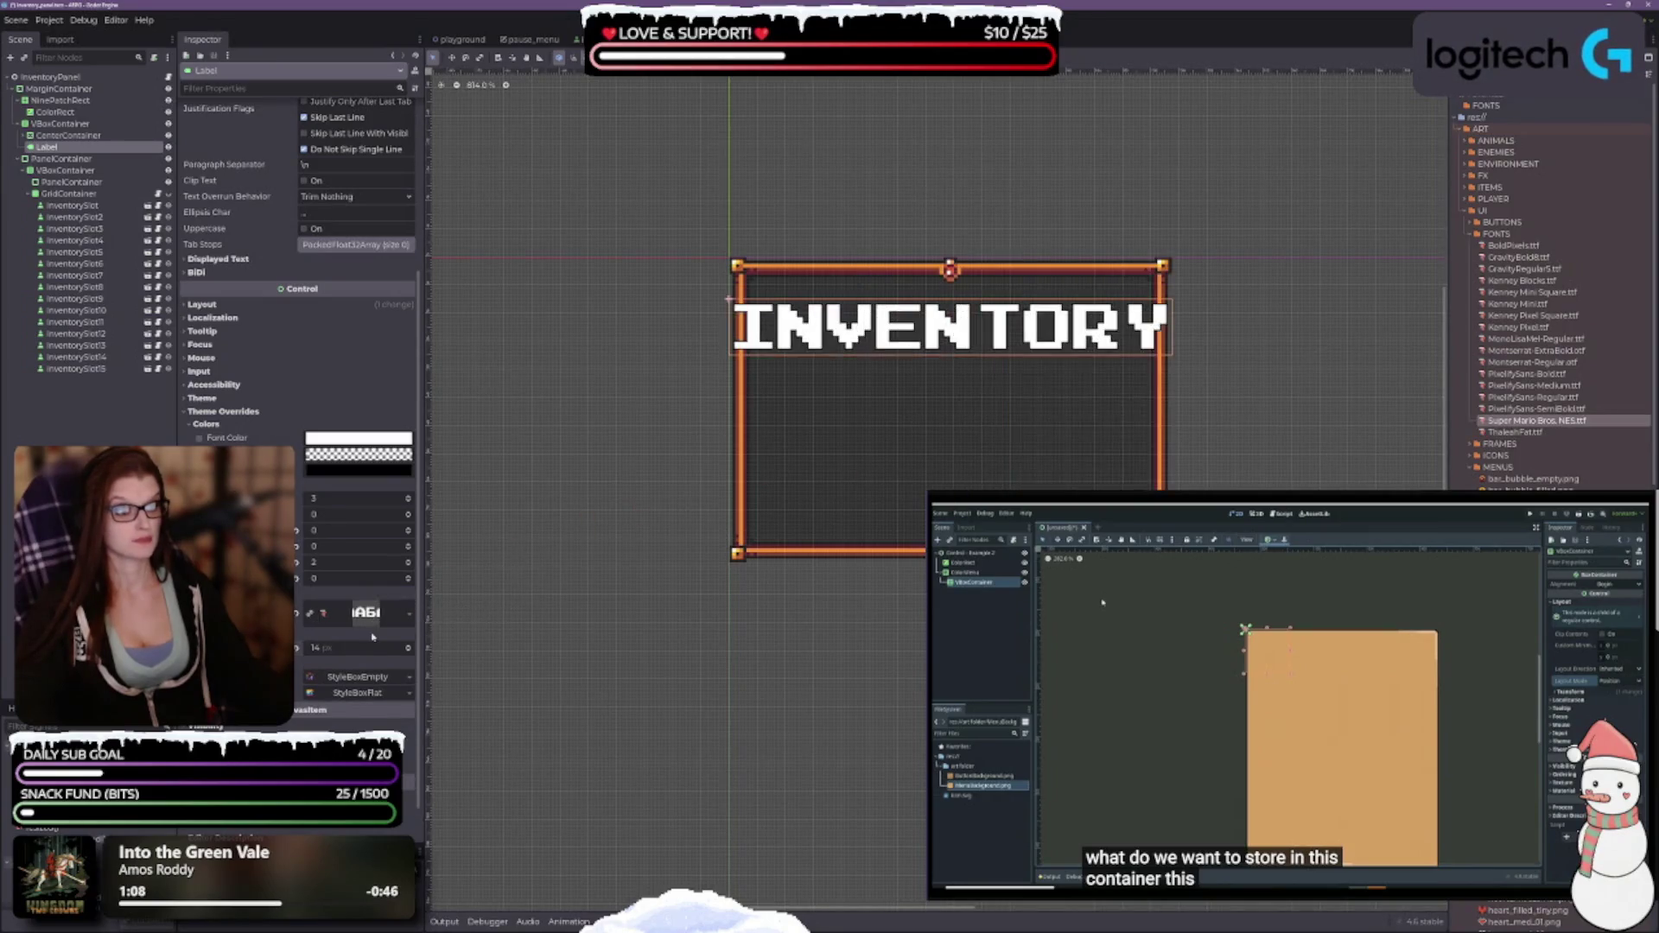
pyautogui.moveTo(1514, 432)
pyautogui.mouseDown()
pyautogui.moveTo(1296, 501)
pyautogui.moveTo(369, 616)
pyautogui.mouseUp()
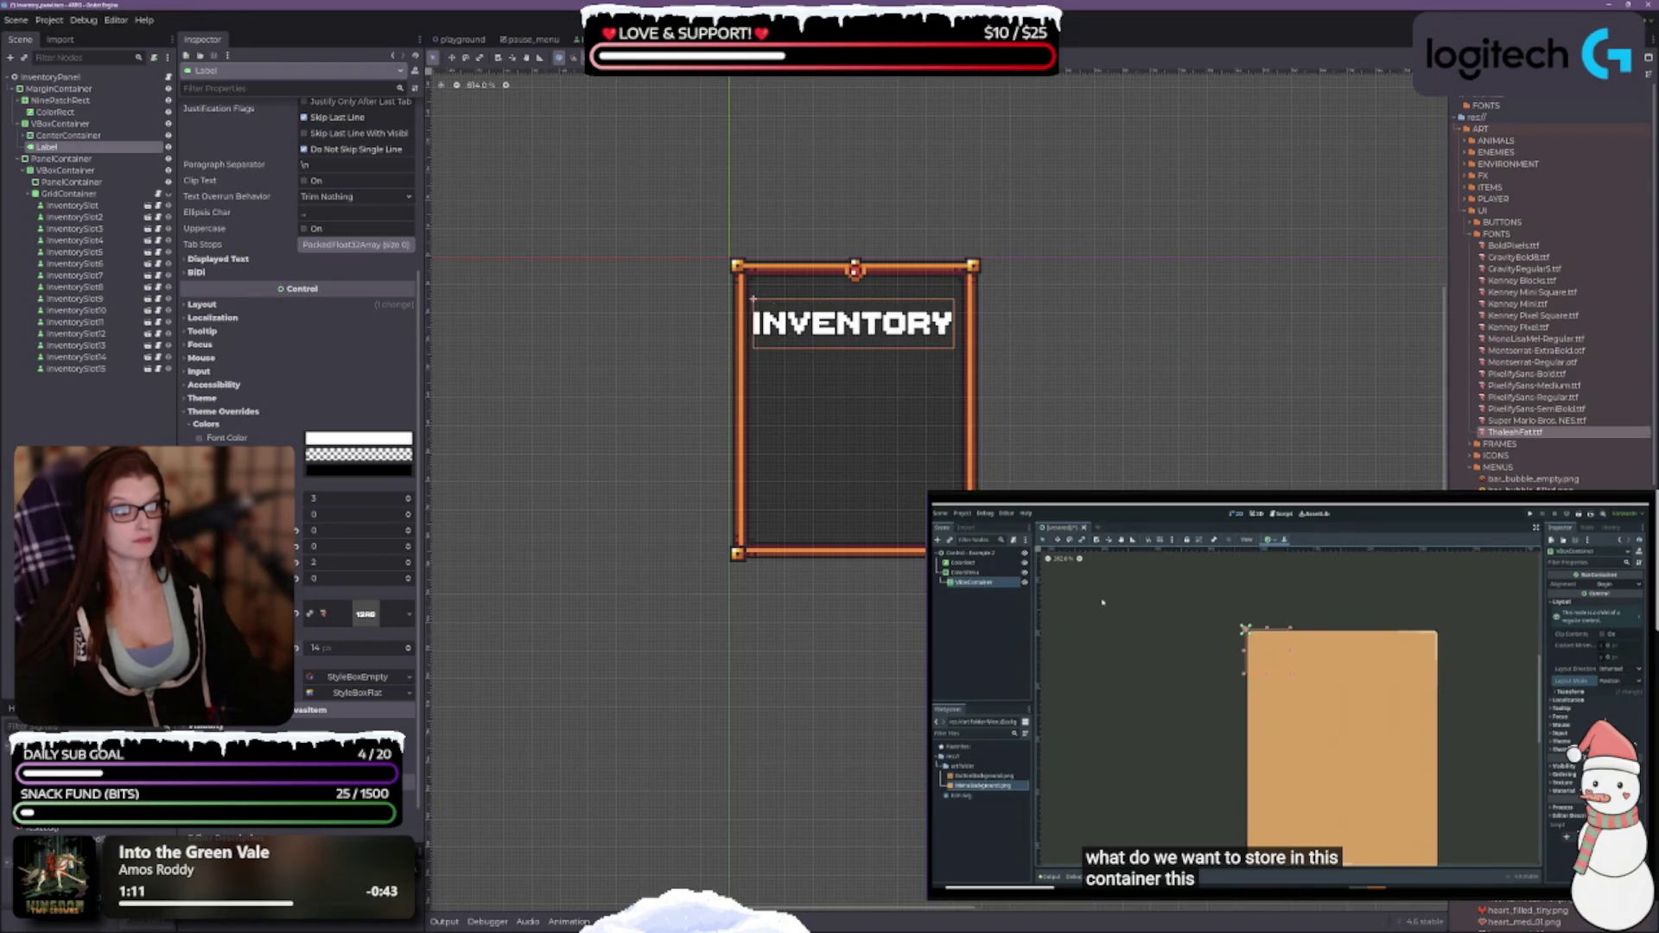
pyautogui.moveTo(1536, 421)
pyautogui.mouseDown()
pyautogui.moveTo(396, 568)
pyautogui.moveTo(376, 616)
pyautogui.mouseUp()
pyautogui.click(410, 652)
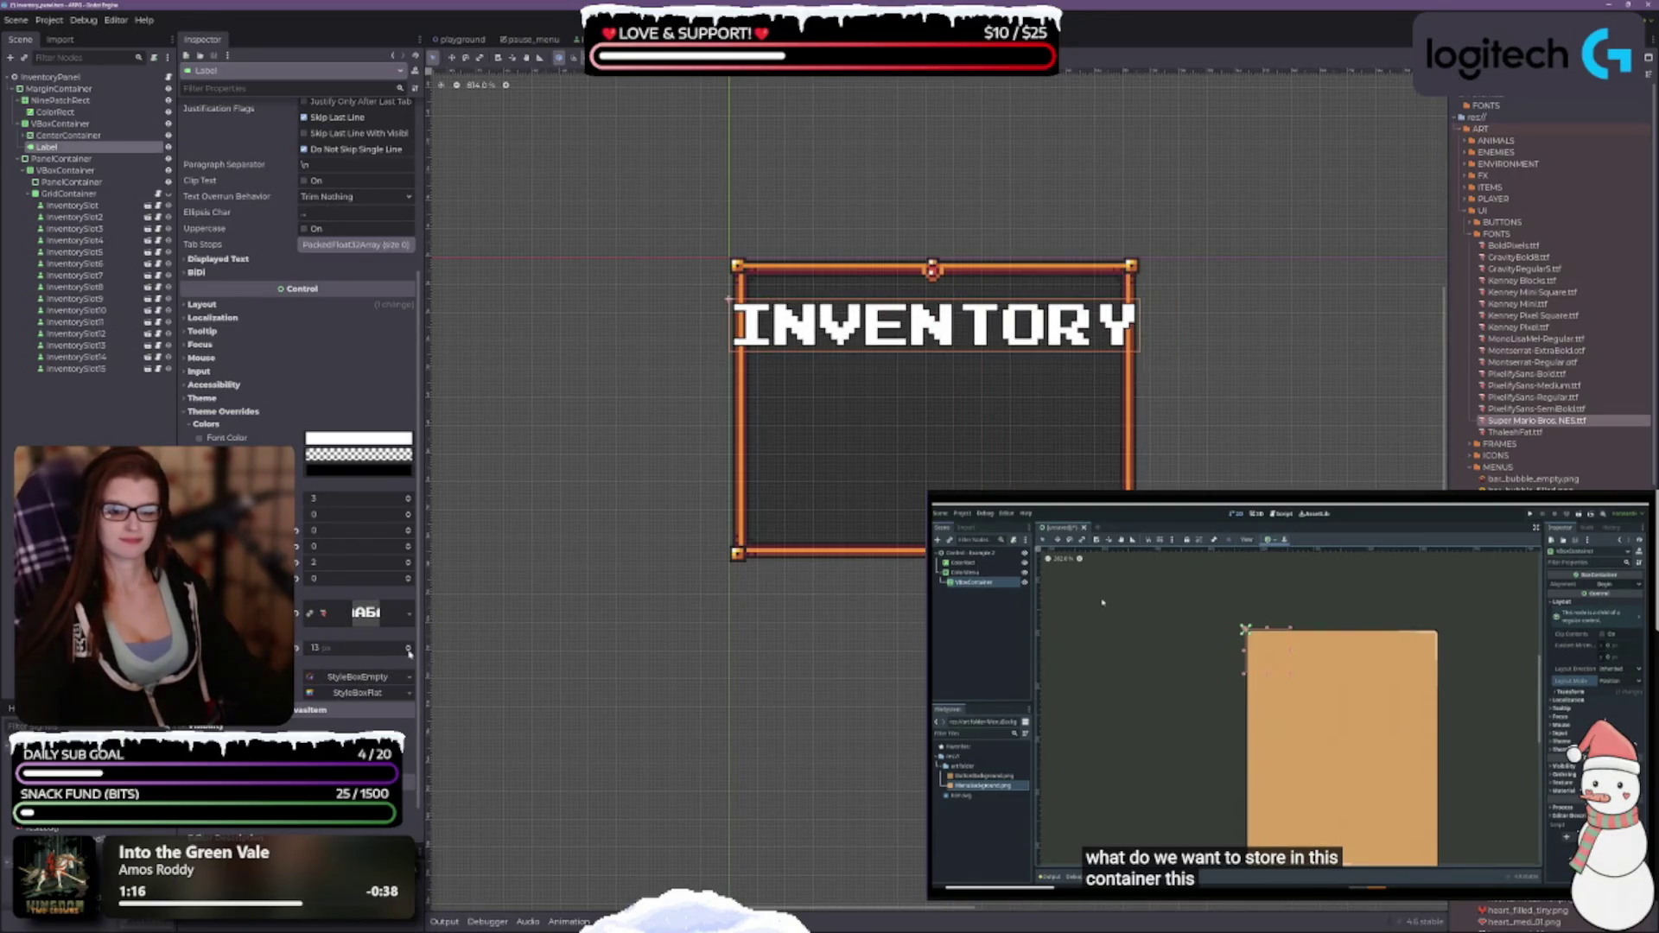
pyautogui.click(410, 652)
pyautogui.click(410, 653)
pyautogui.click(410, 652)
pyautogui.click(410, 652)
pyautogui.click(410, 653)
pyautogui.click(410, 652)
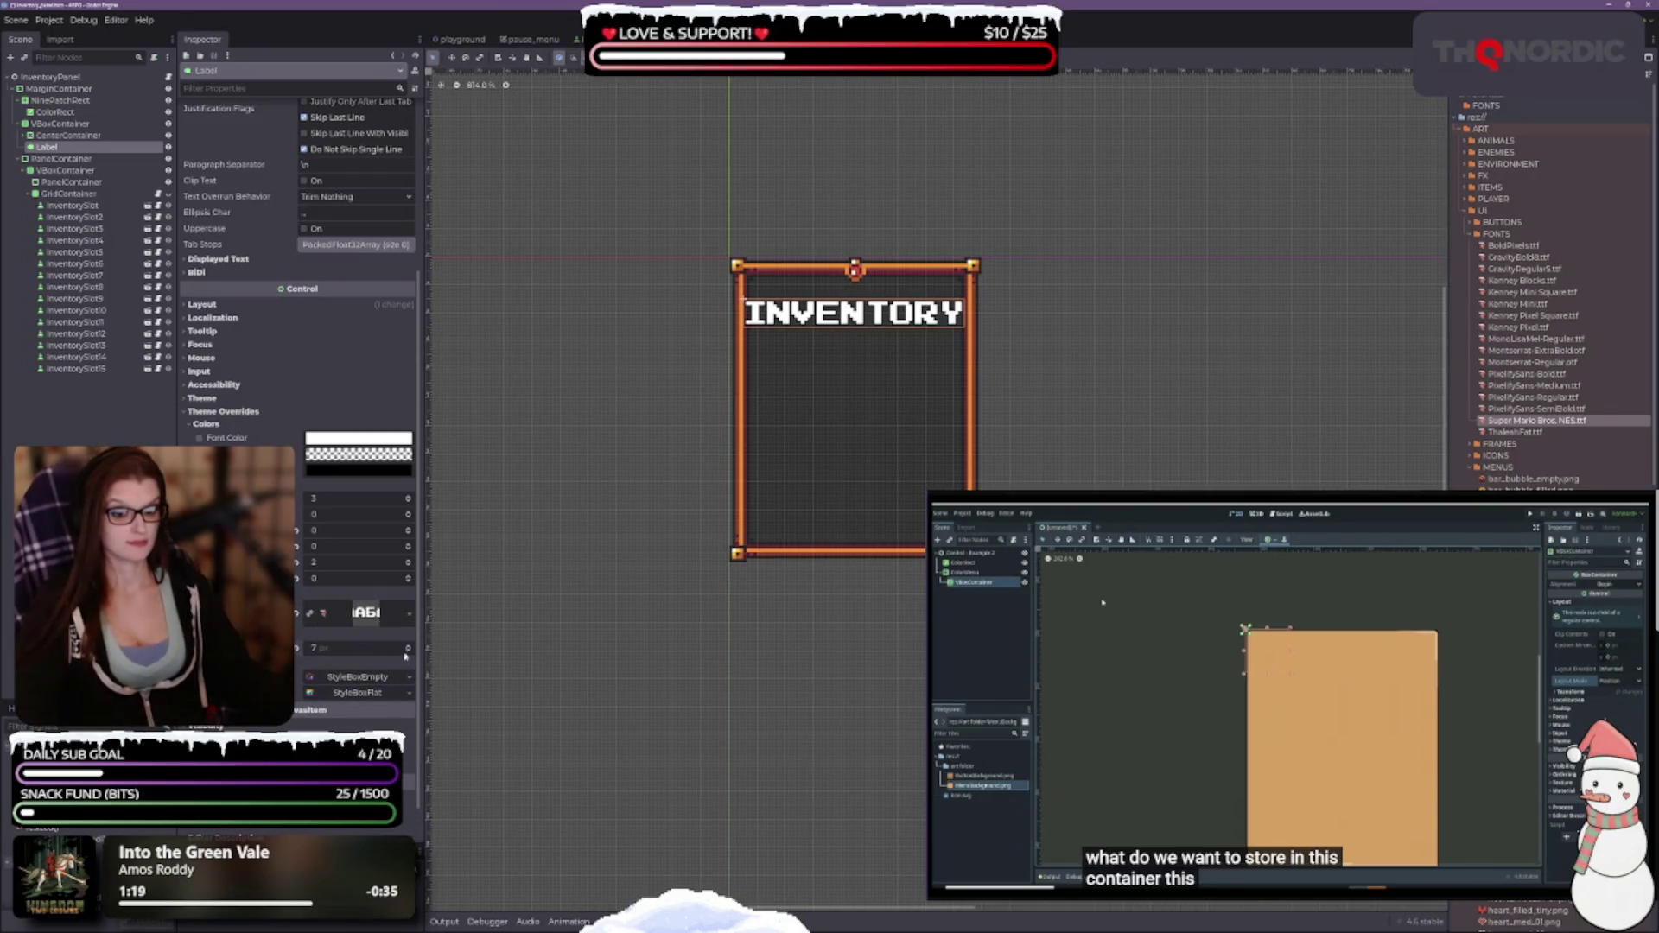
pyautogui.click(408, 652)
pyautogui.scroll(1, 927, 525)
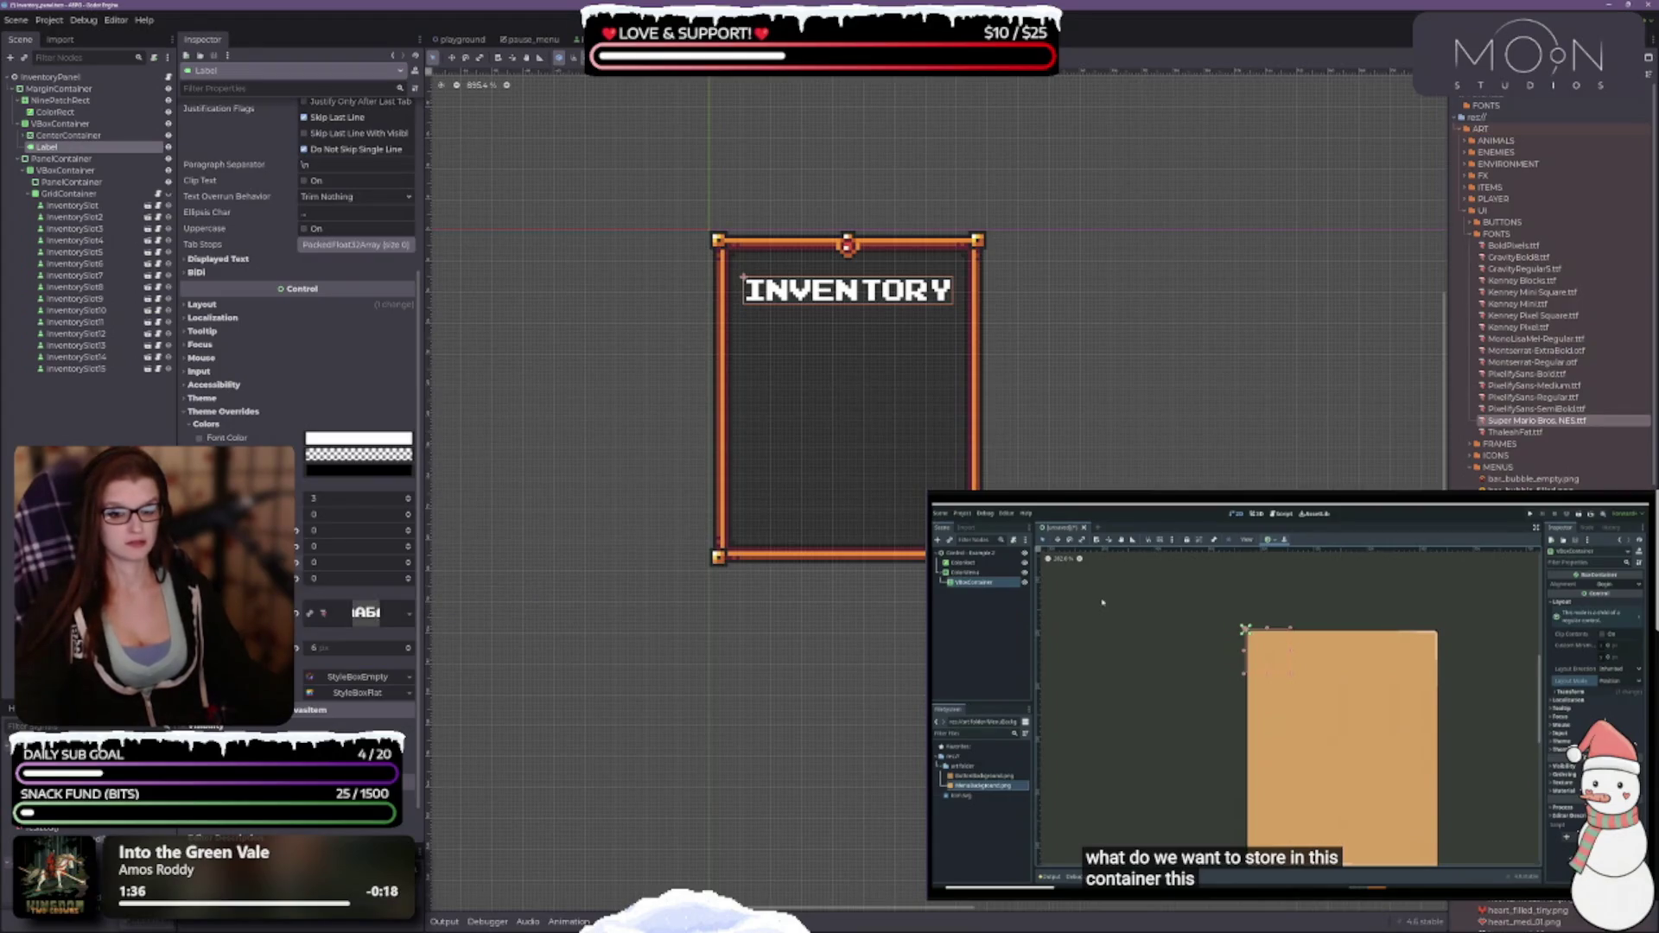
# Raise two title theme constants and make the font shadow colour opaque black.
pyautogui.click(409, 578)
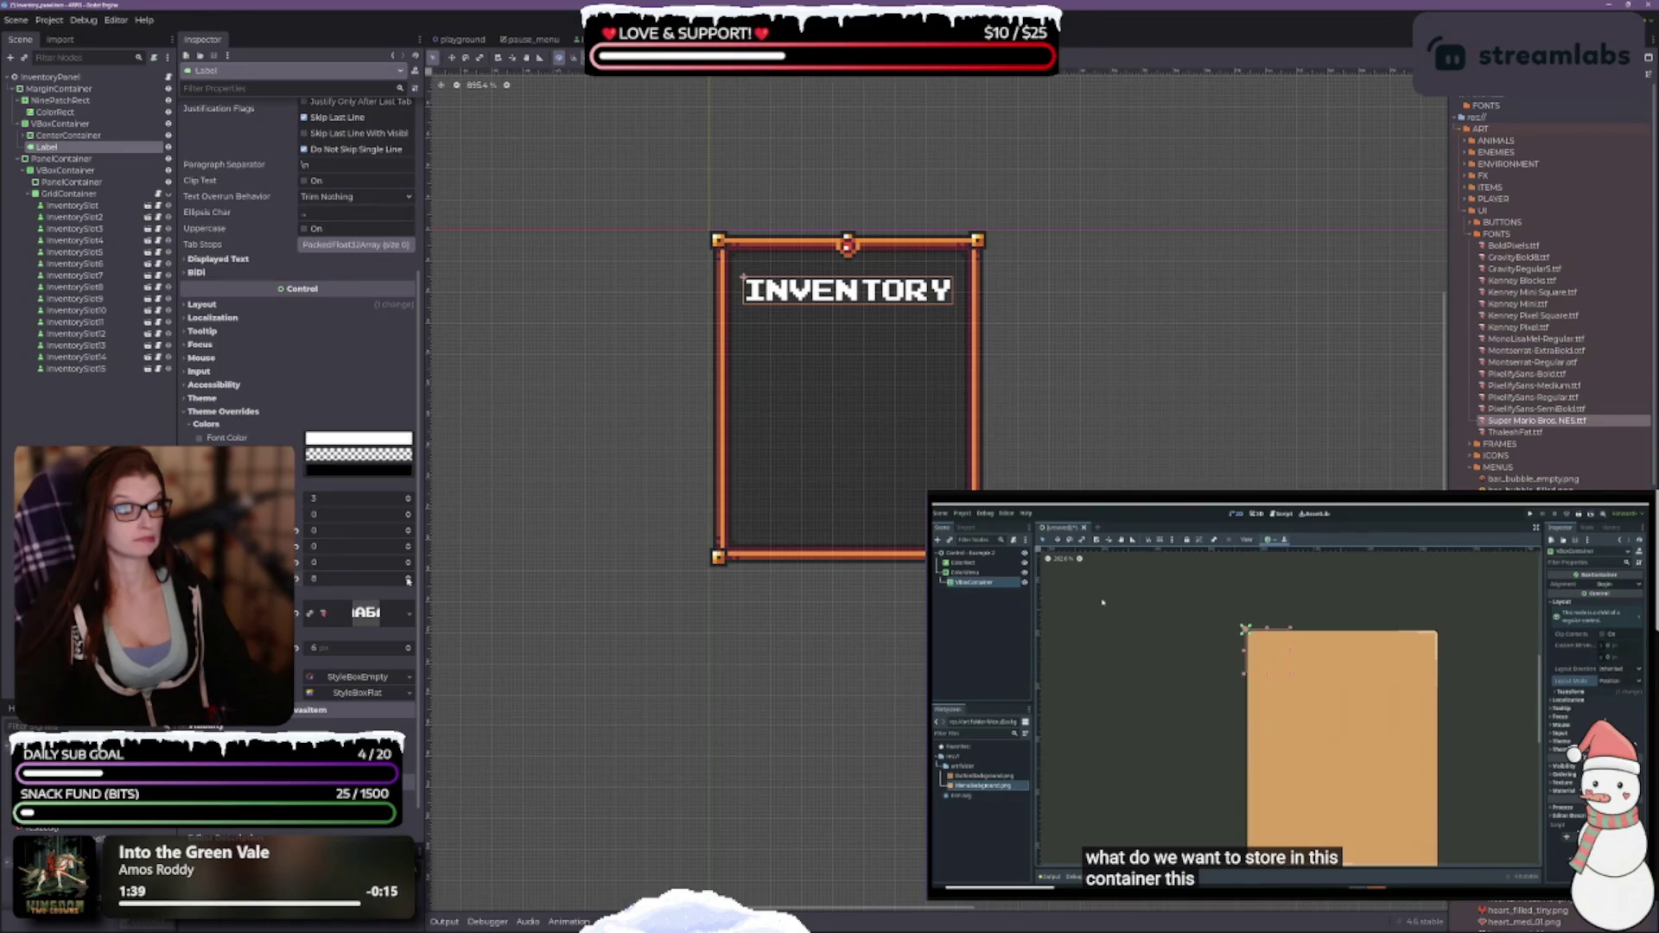
pyautogui.scroll(1, 810, 337)
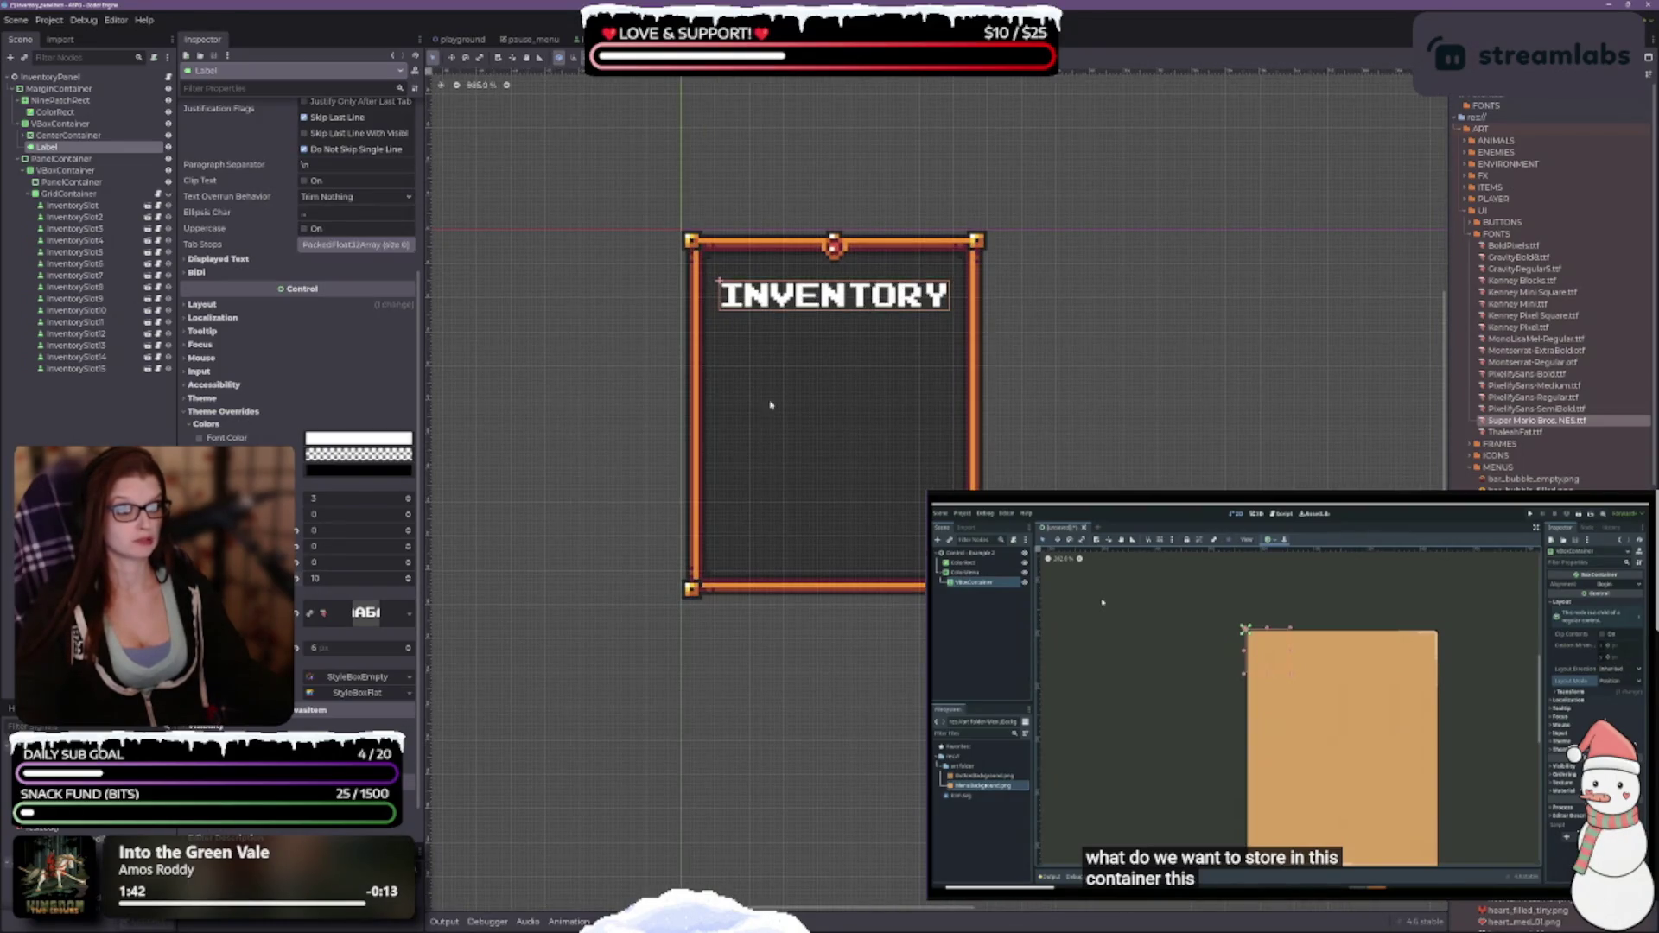
pyautogui.click(408, 580)
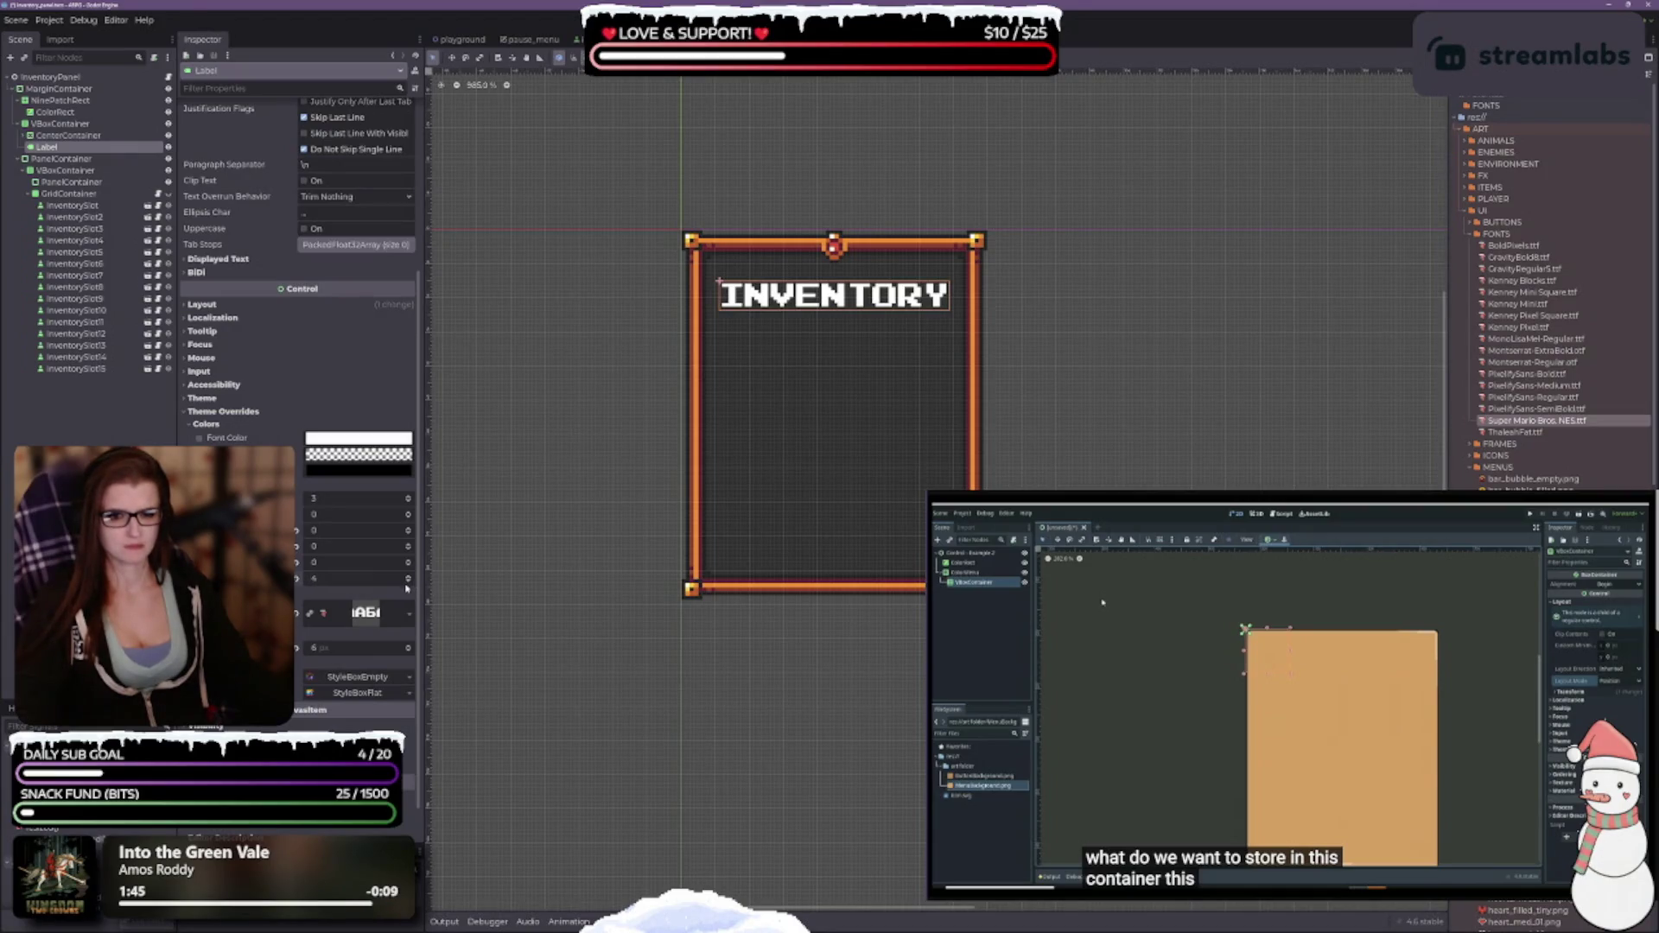
pyautogui.click(346, 460)
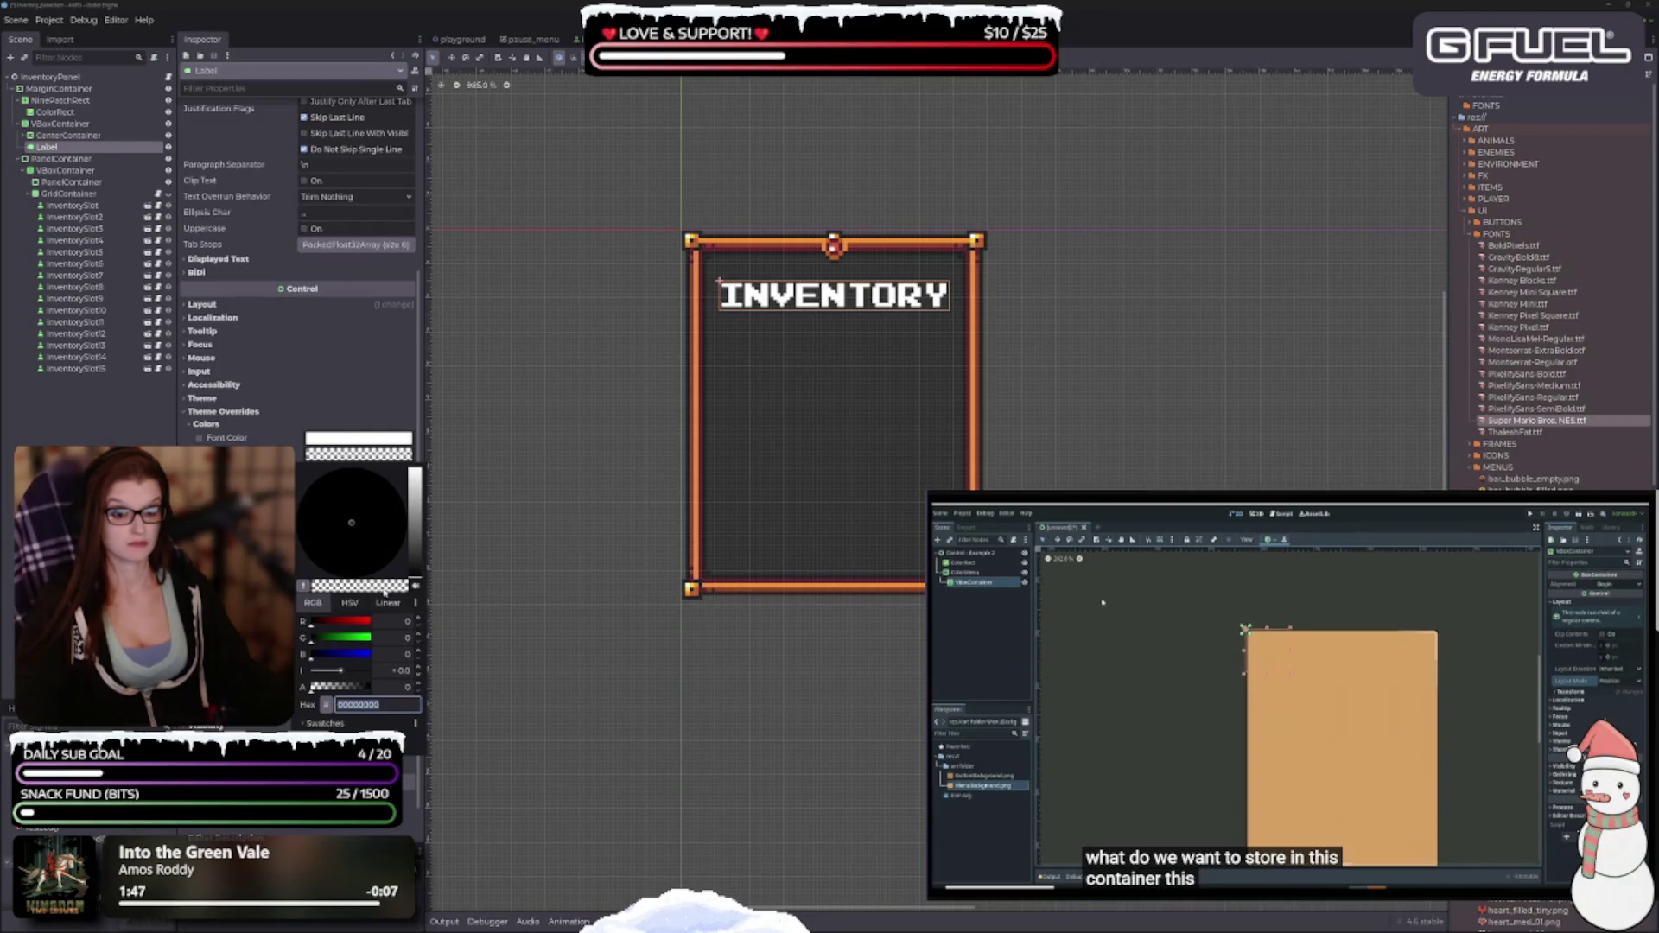
pyautogui.moveTo(357, 689); pyautogui.dragTo(383, 687)
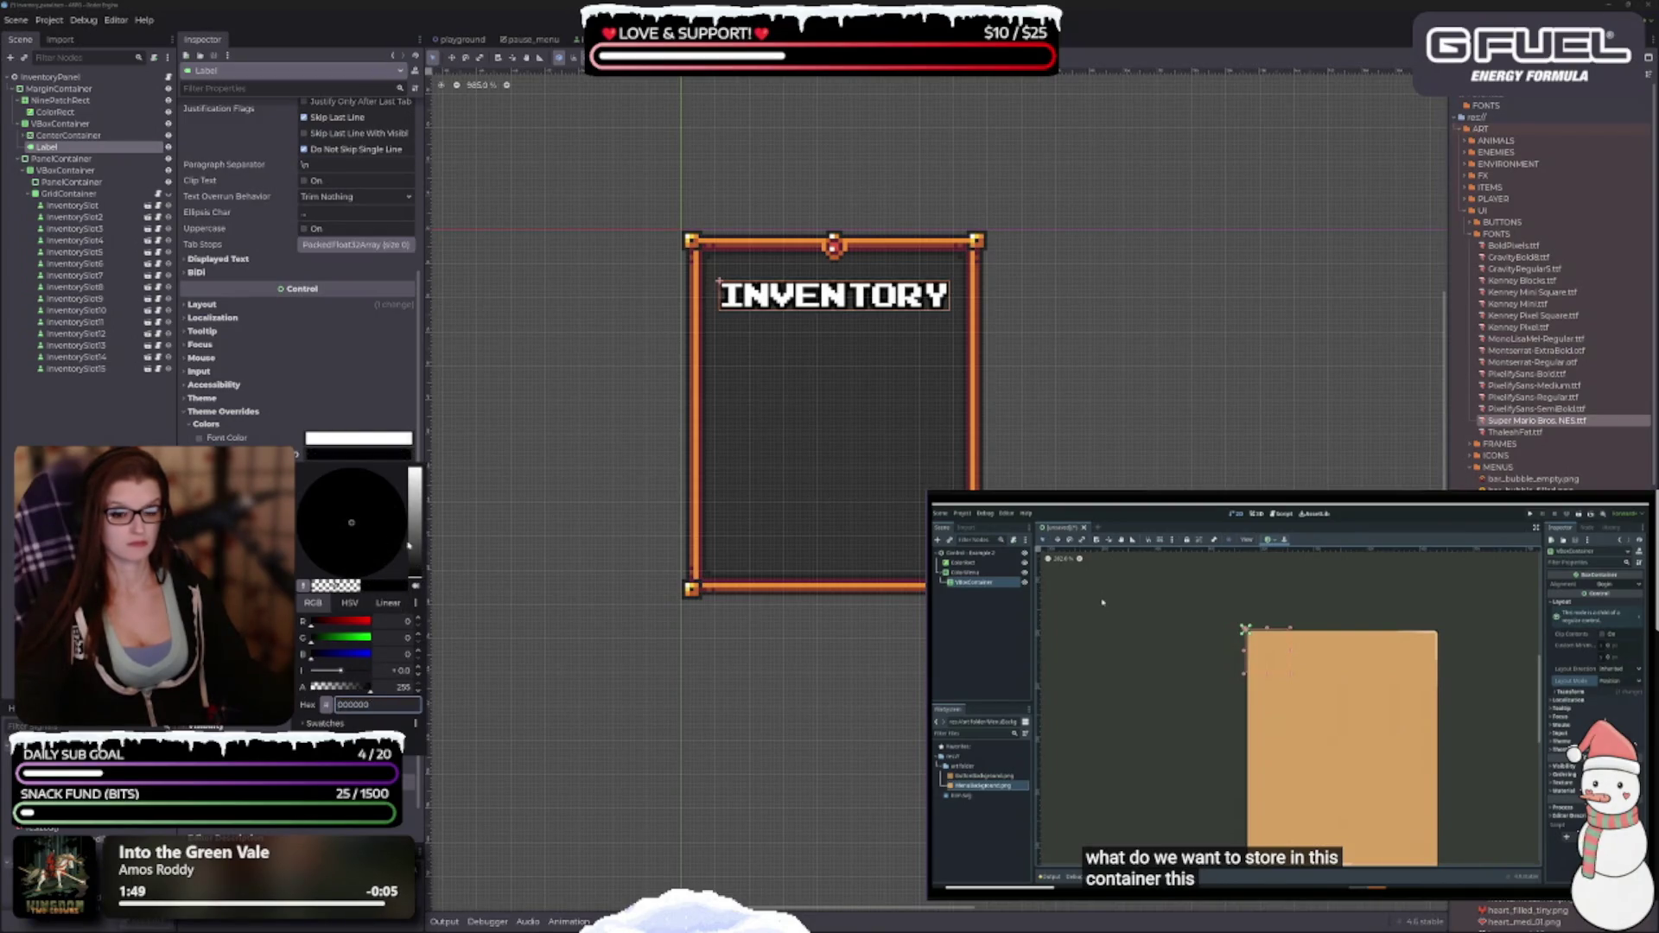
pyautogui.press('Escape')
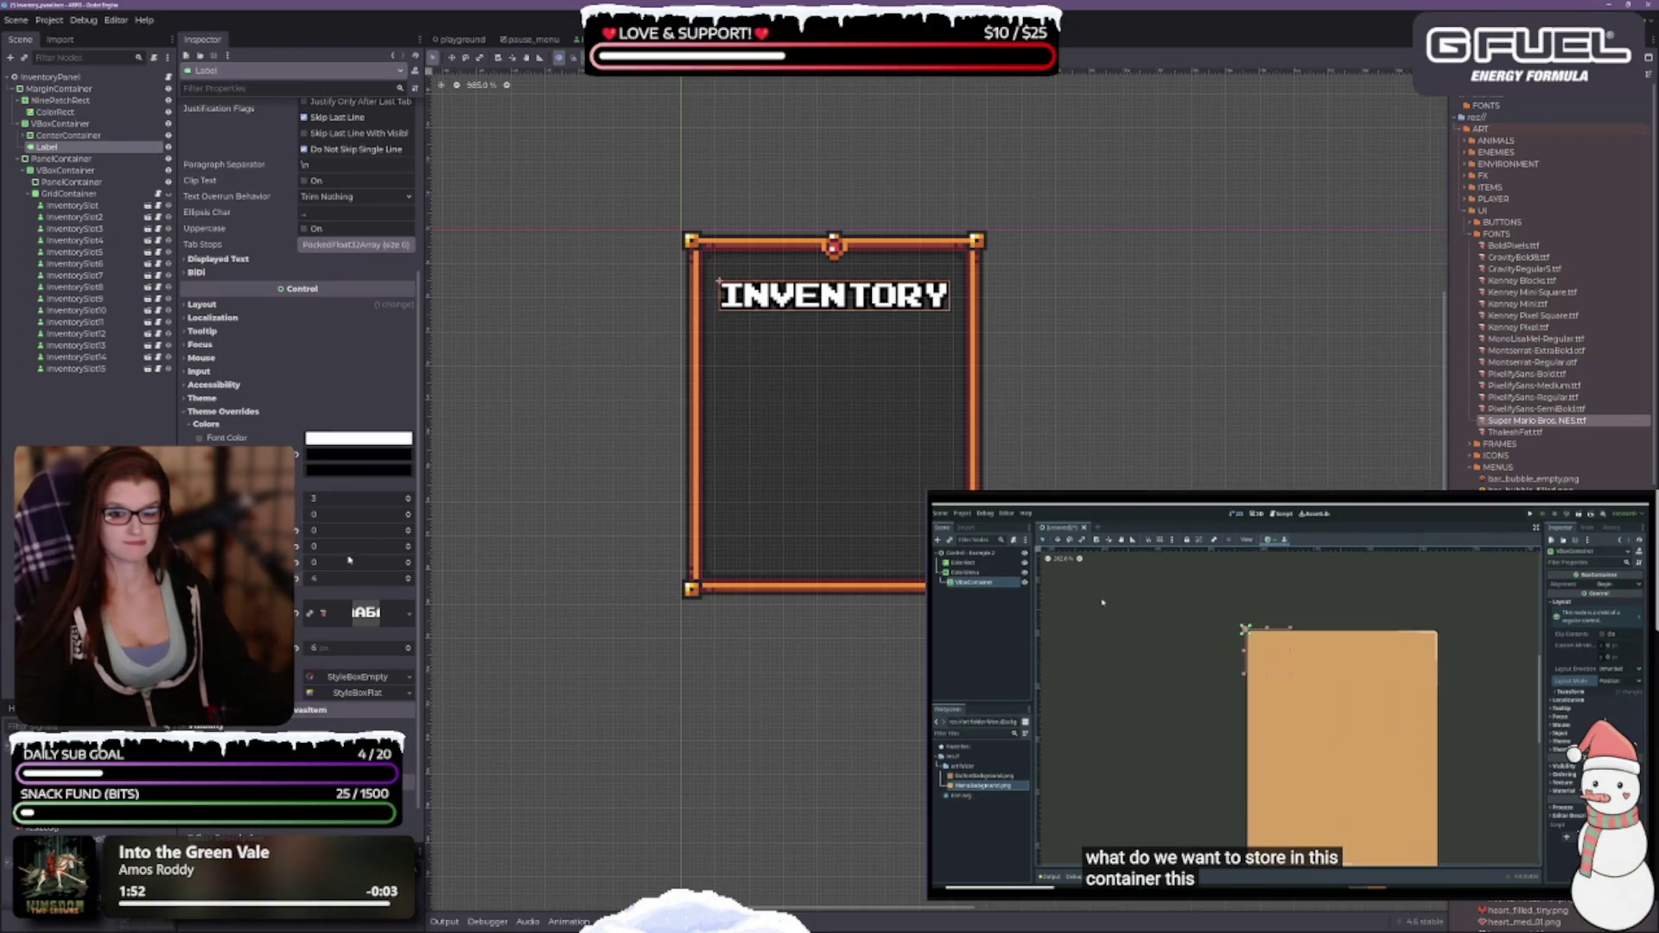
# Set the title's shadow constants to 1 and enable the 6 px font size override.
pyautogui.click(296, 530)
pyautogui.click(296, 546)
pyautogui.click(296, 578)
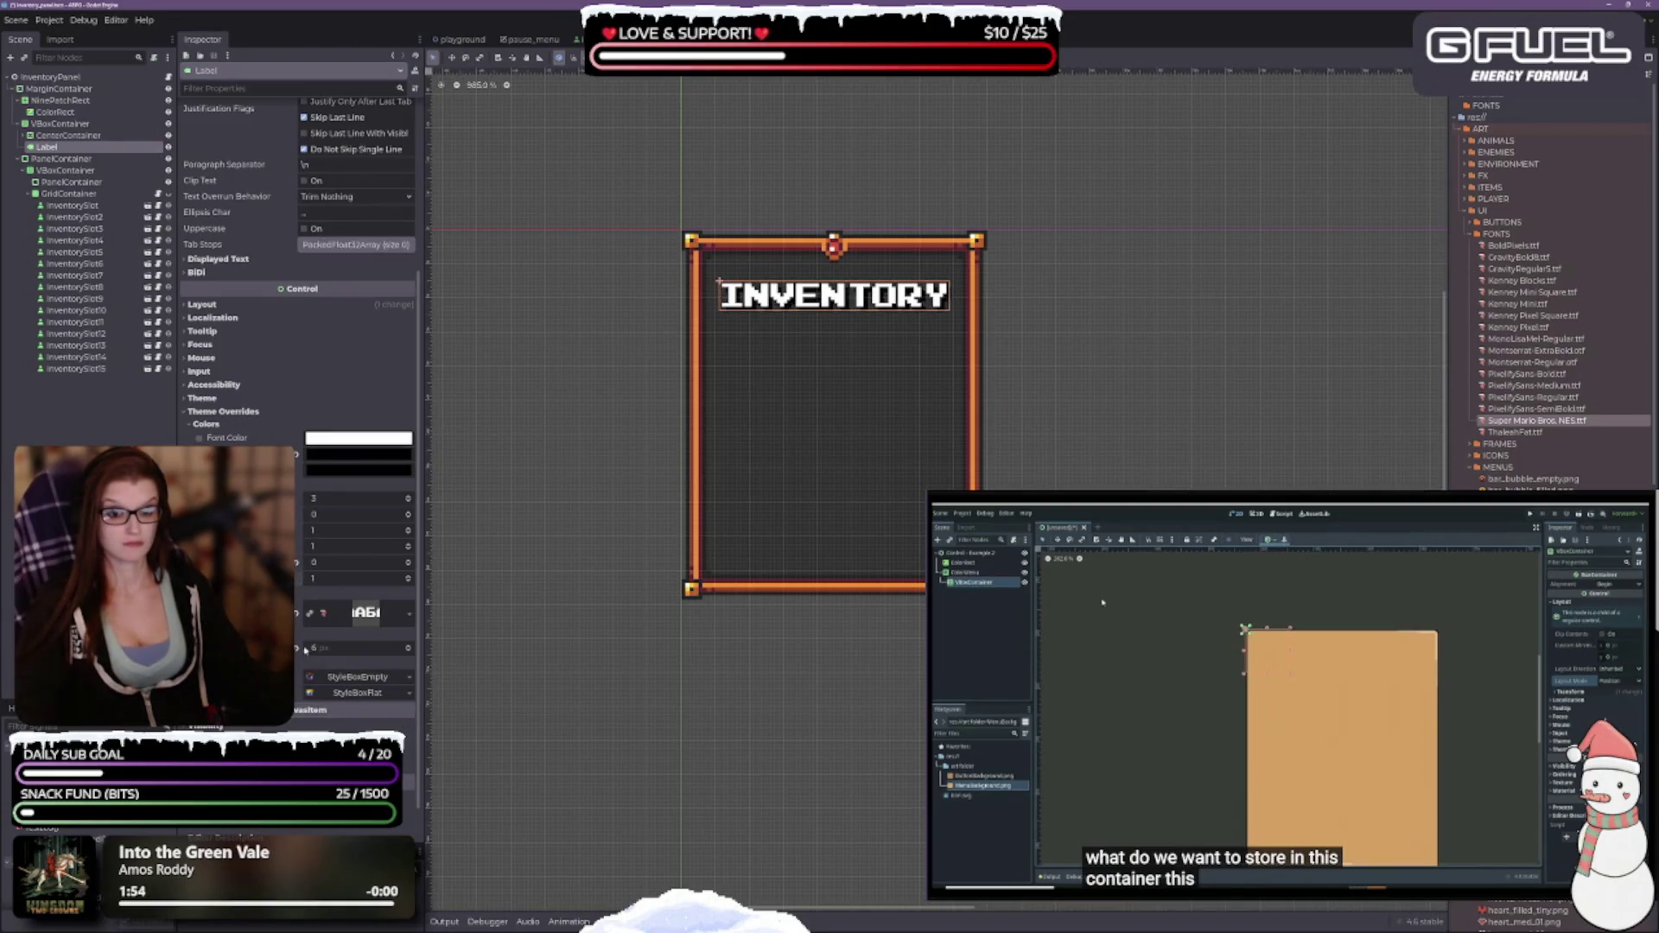
pyautogui.click(298, 648)
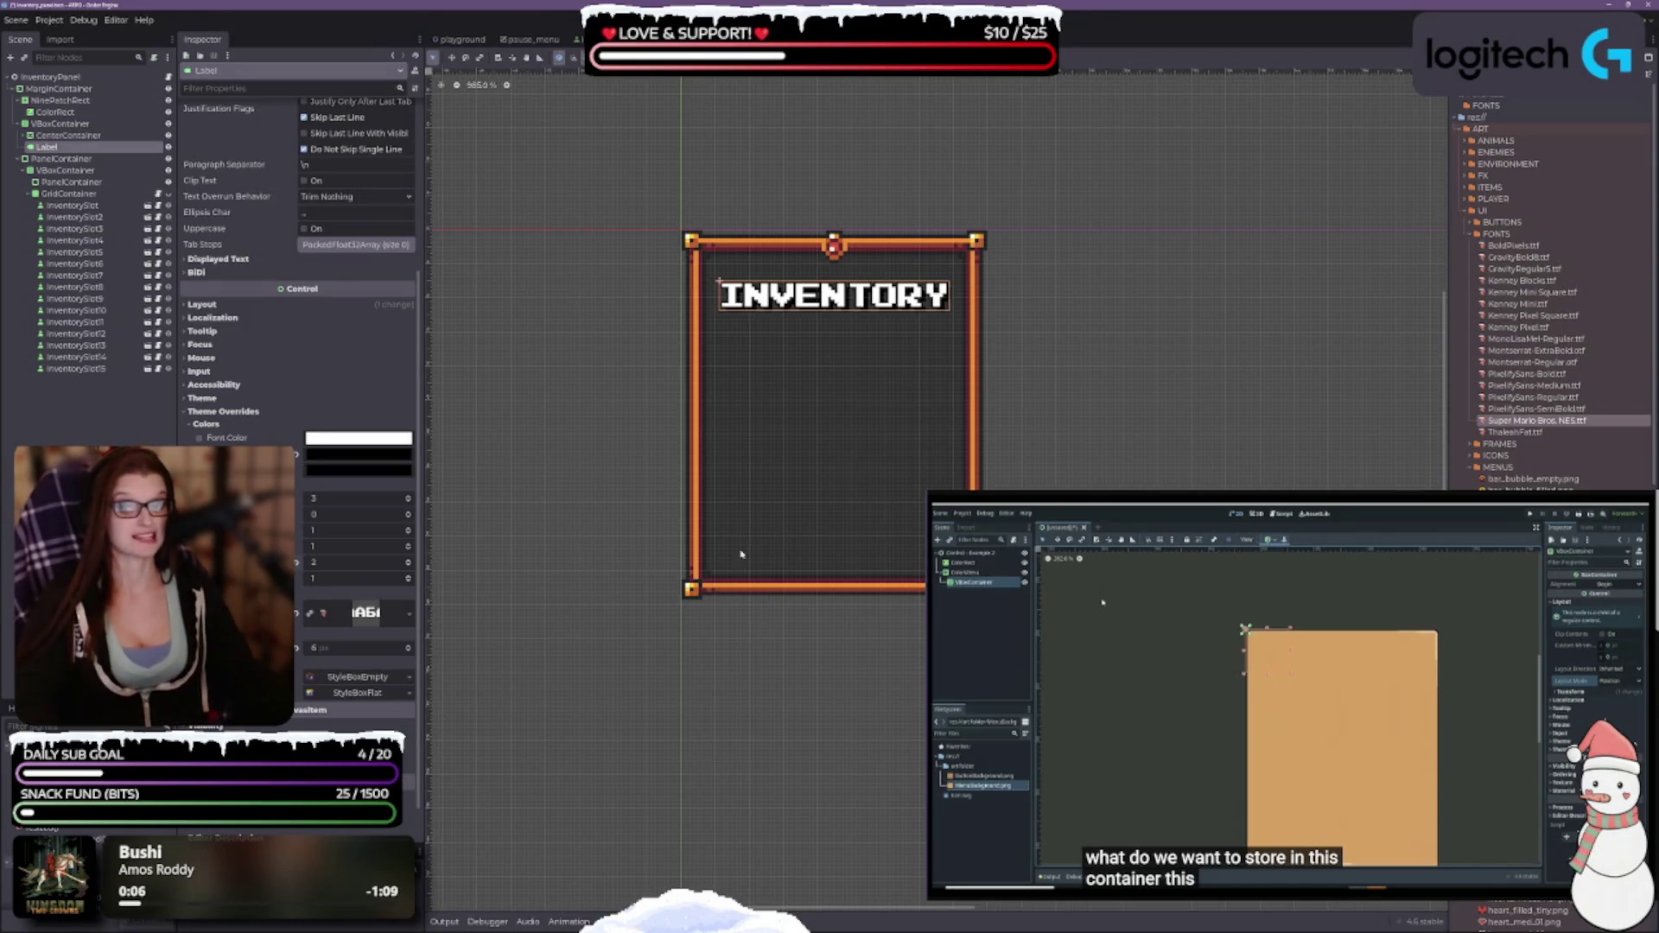
pyautogui.scroll(2, 848, 519)
# Show the tooltip for the title label's Justification Flags property.
pyautogui.scroll(2, 897, 536)
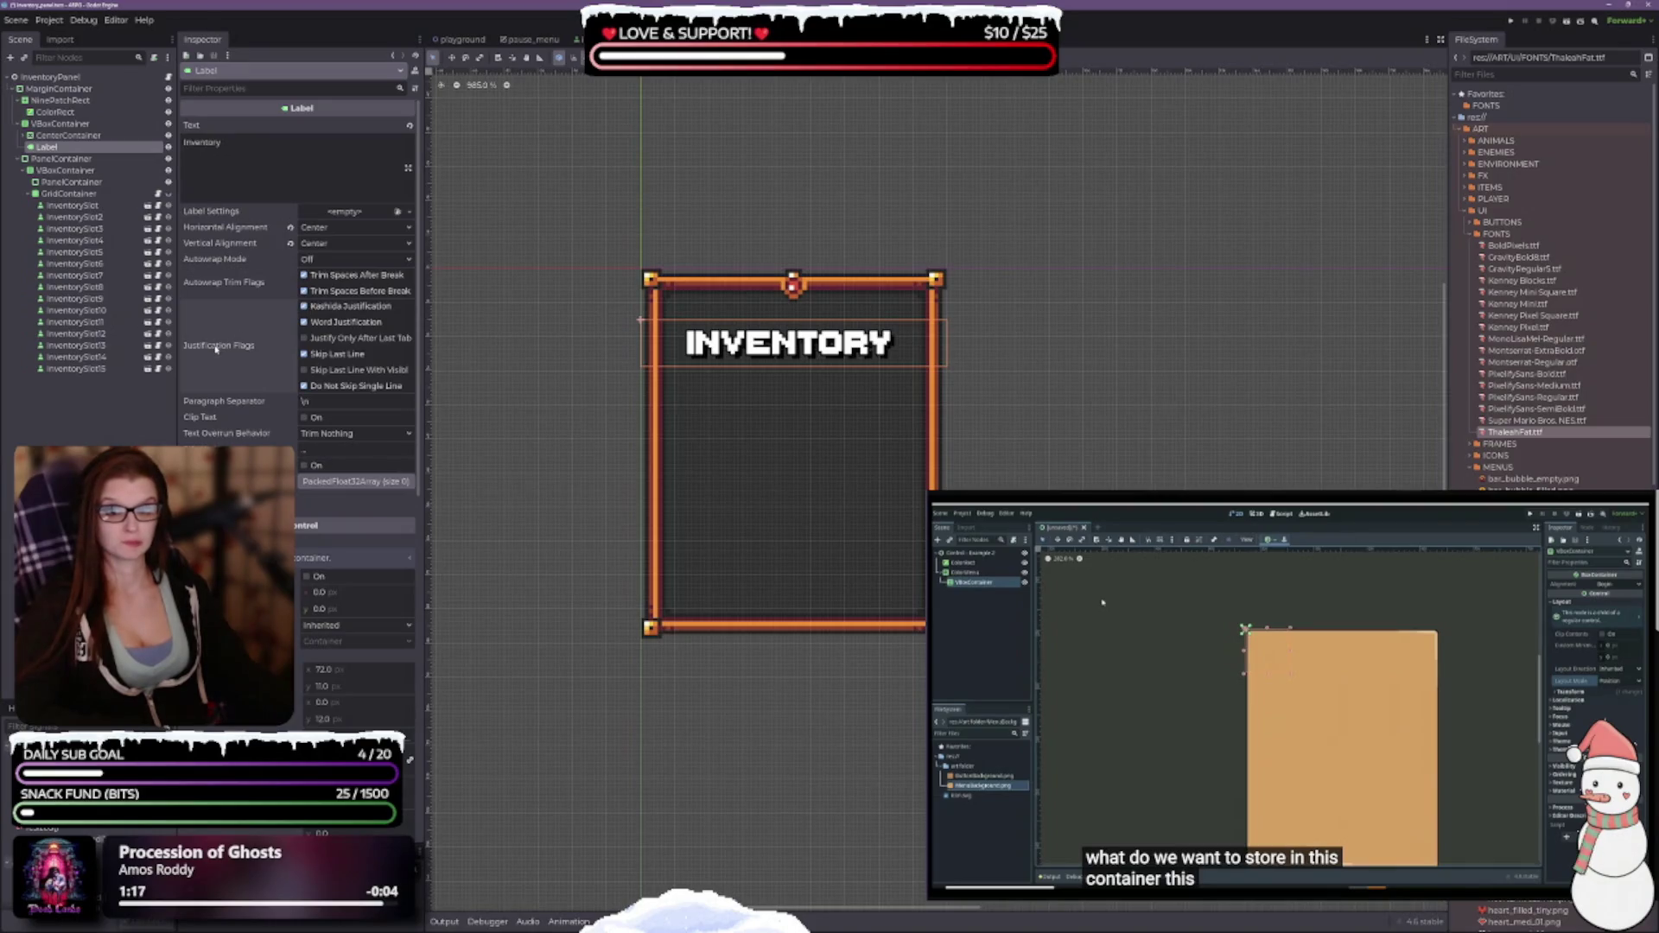
pyautogui.moveTo(216, 349)
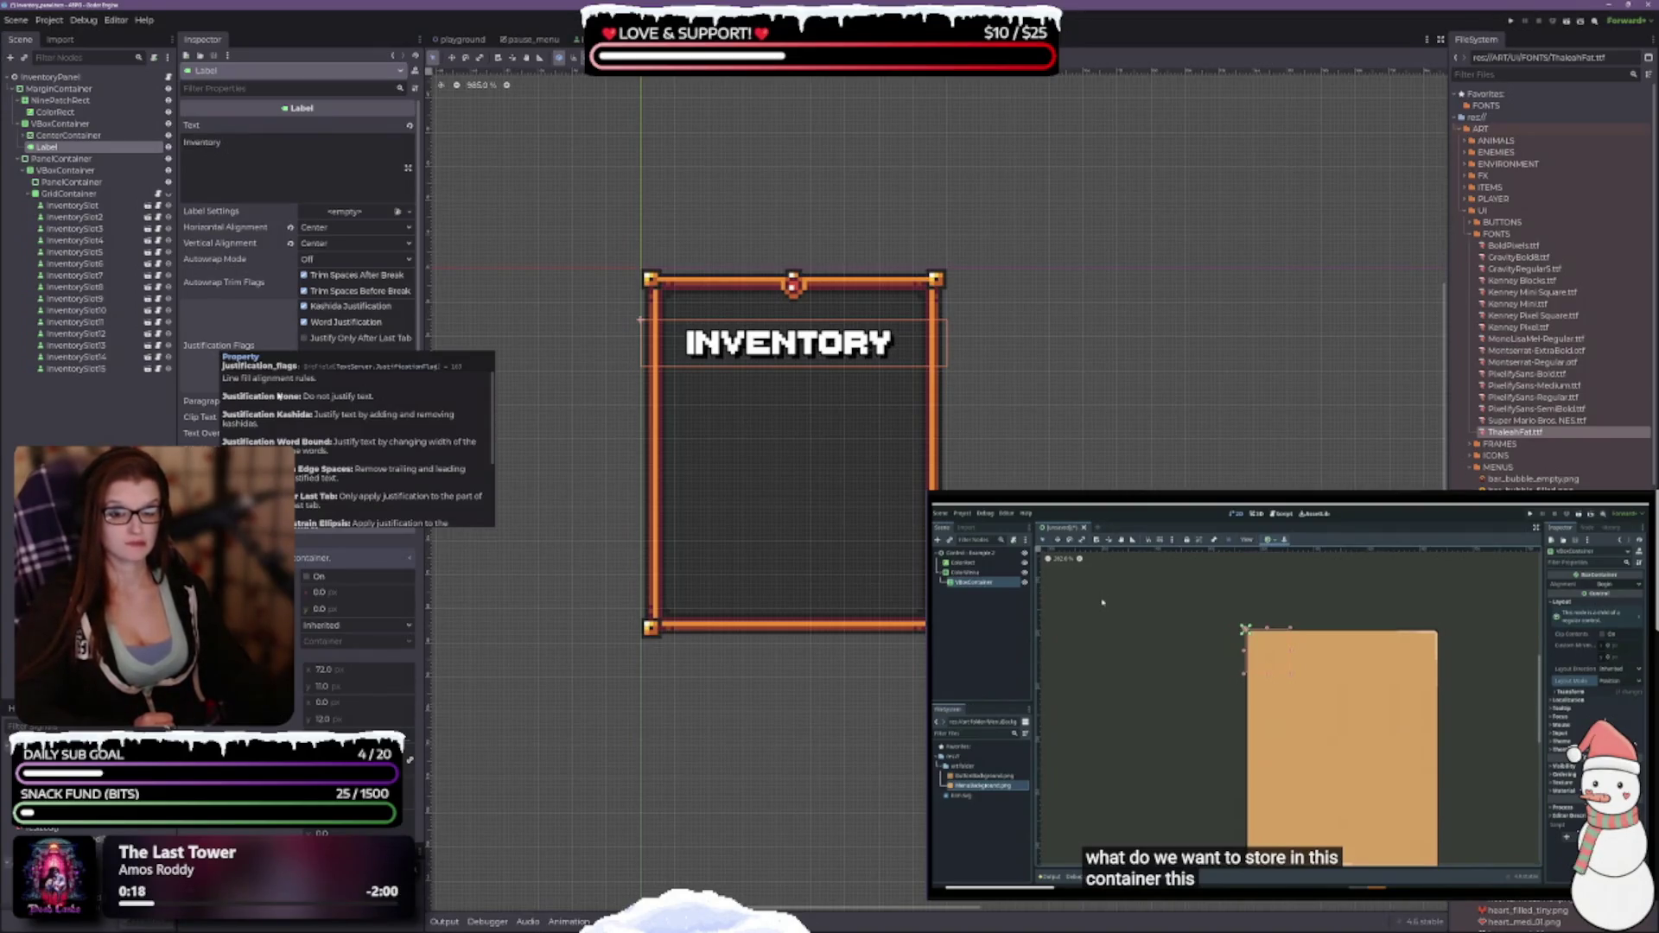
pyautogui.scroll(-2, 282, 411)
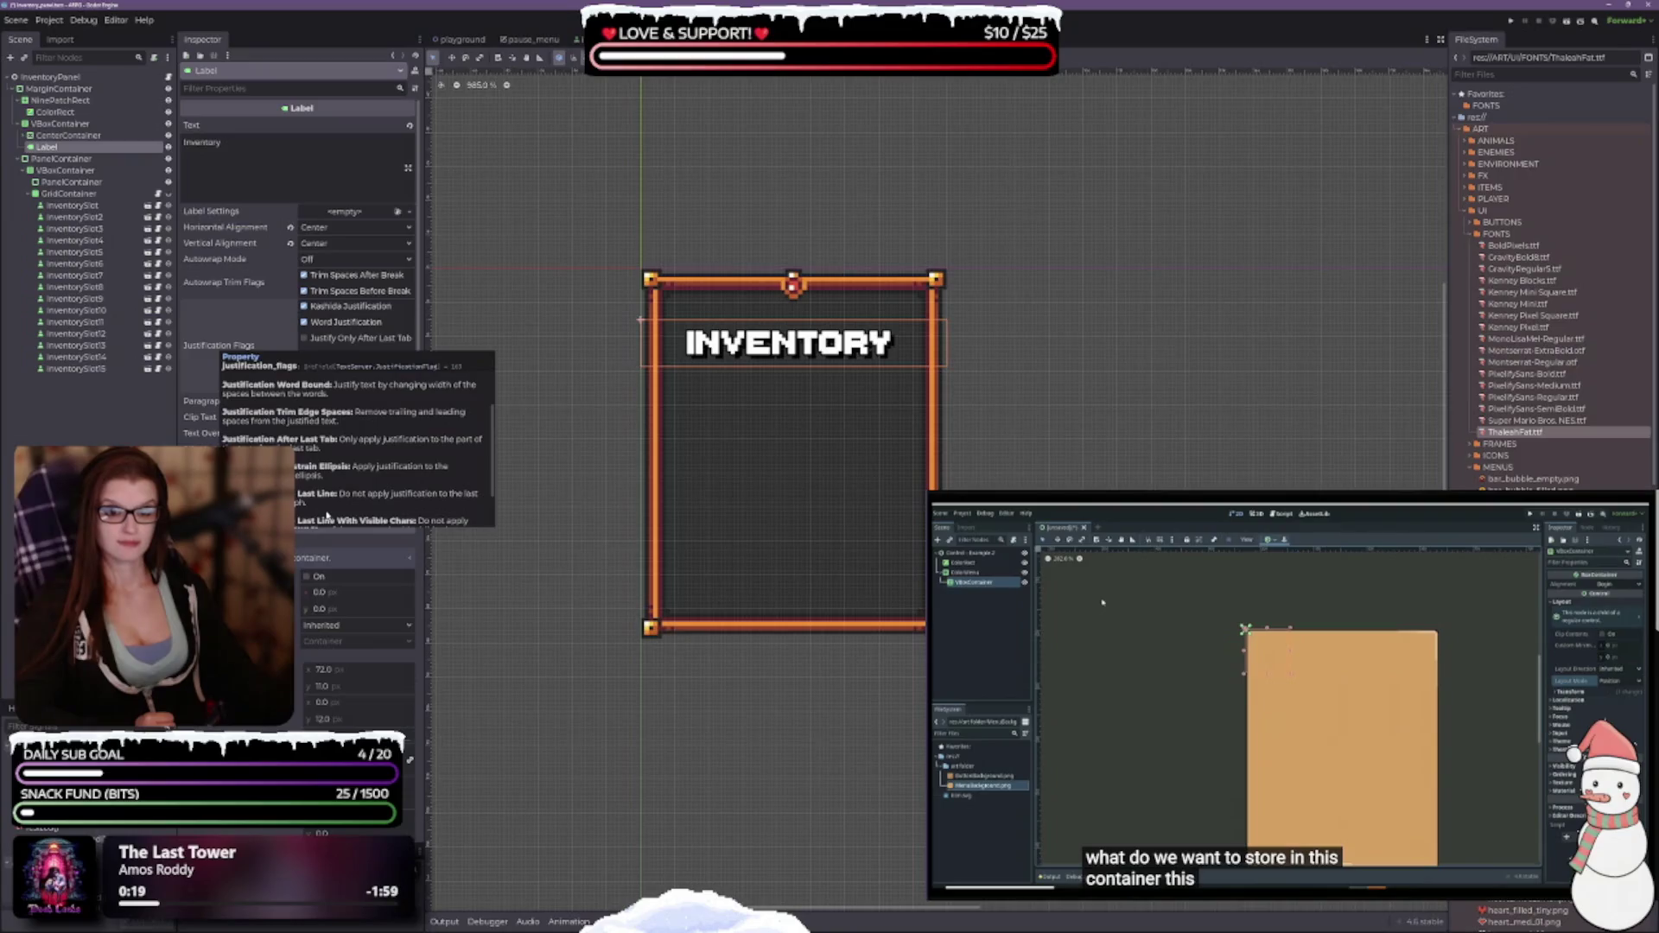
pyautogui.scroll(3, 328, 515)
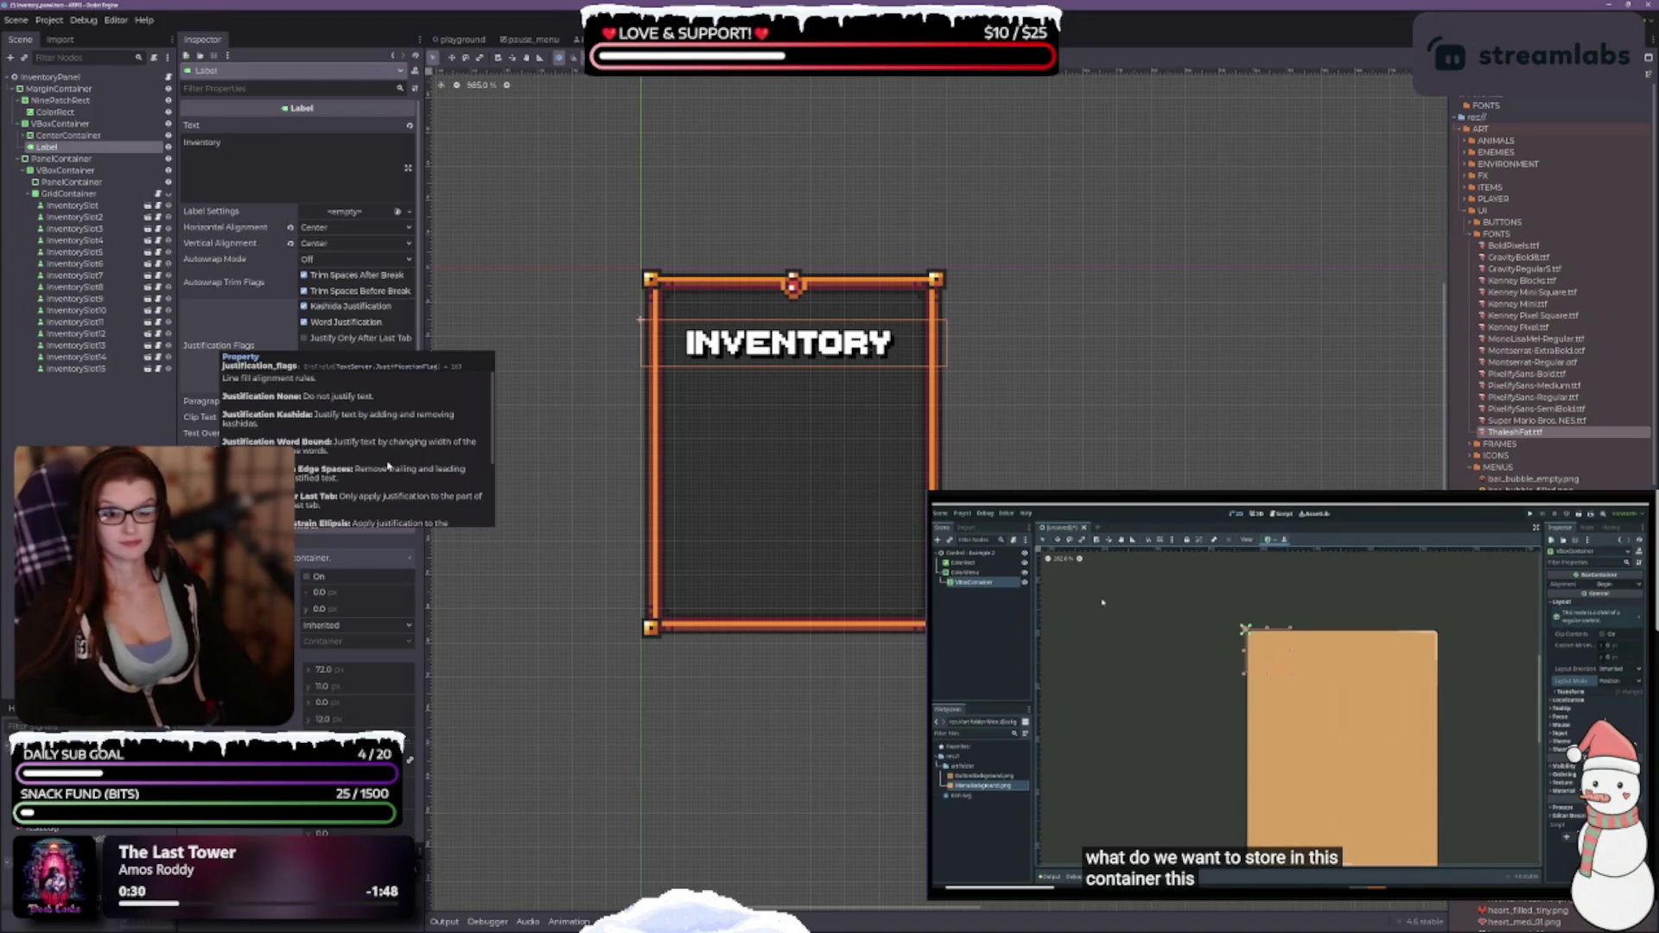
pyautogui.scroll(-1, 381, 465)
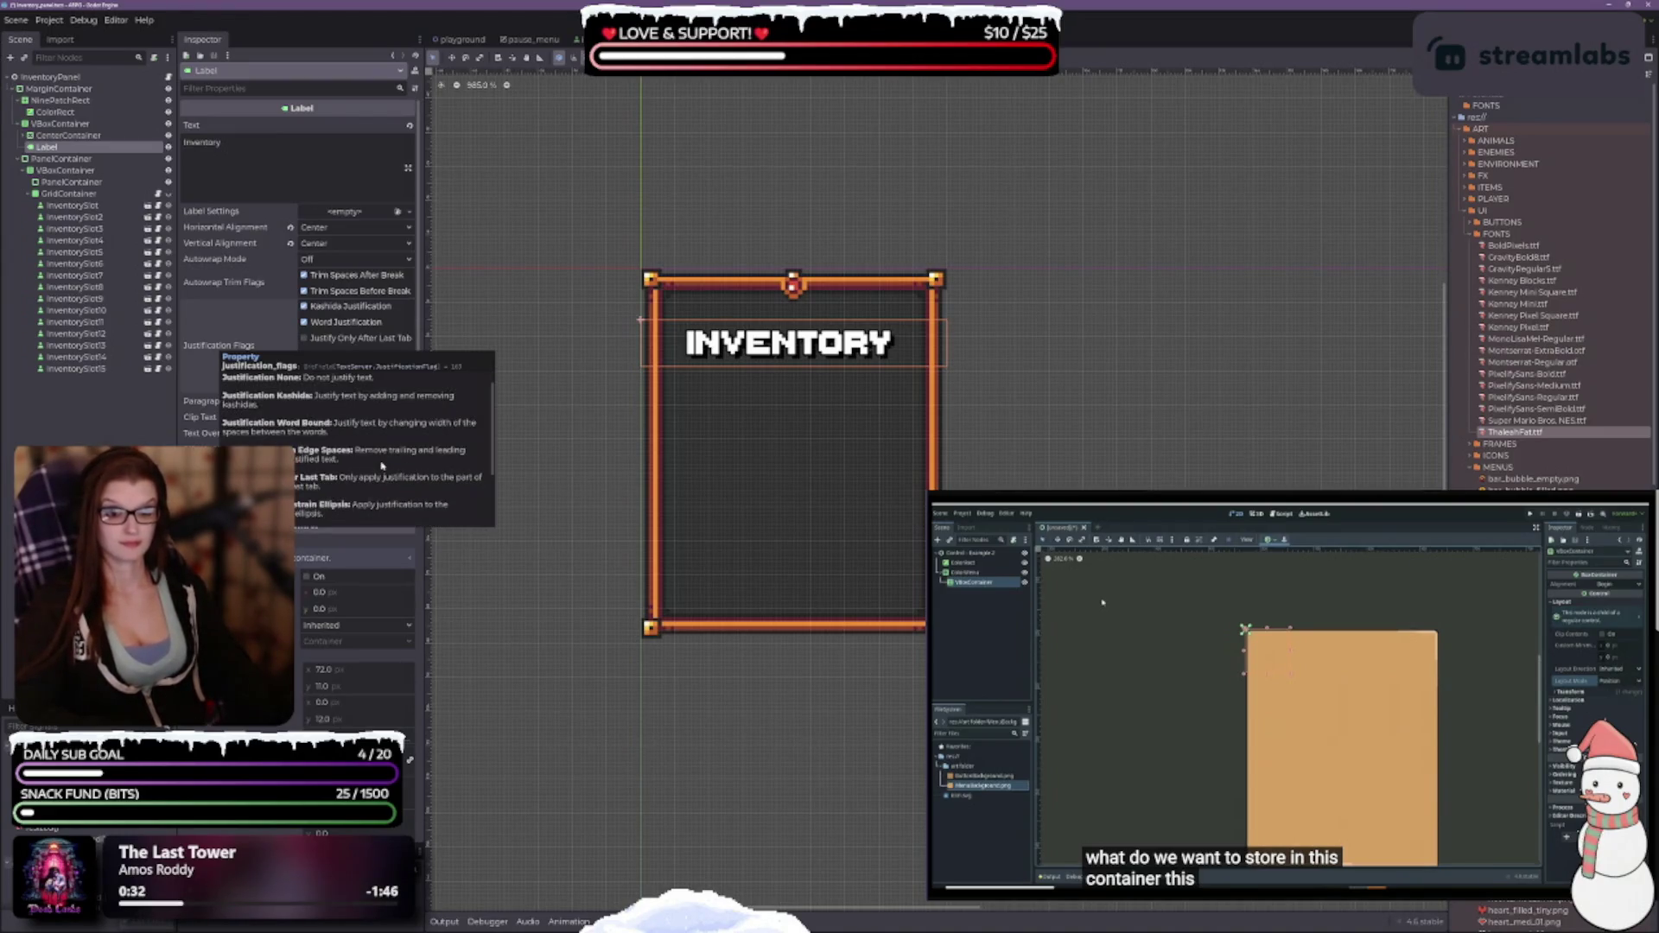
pyautogui.scroll(-1, 380, 465)
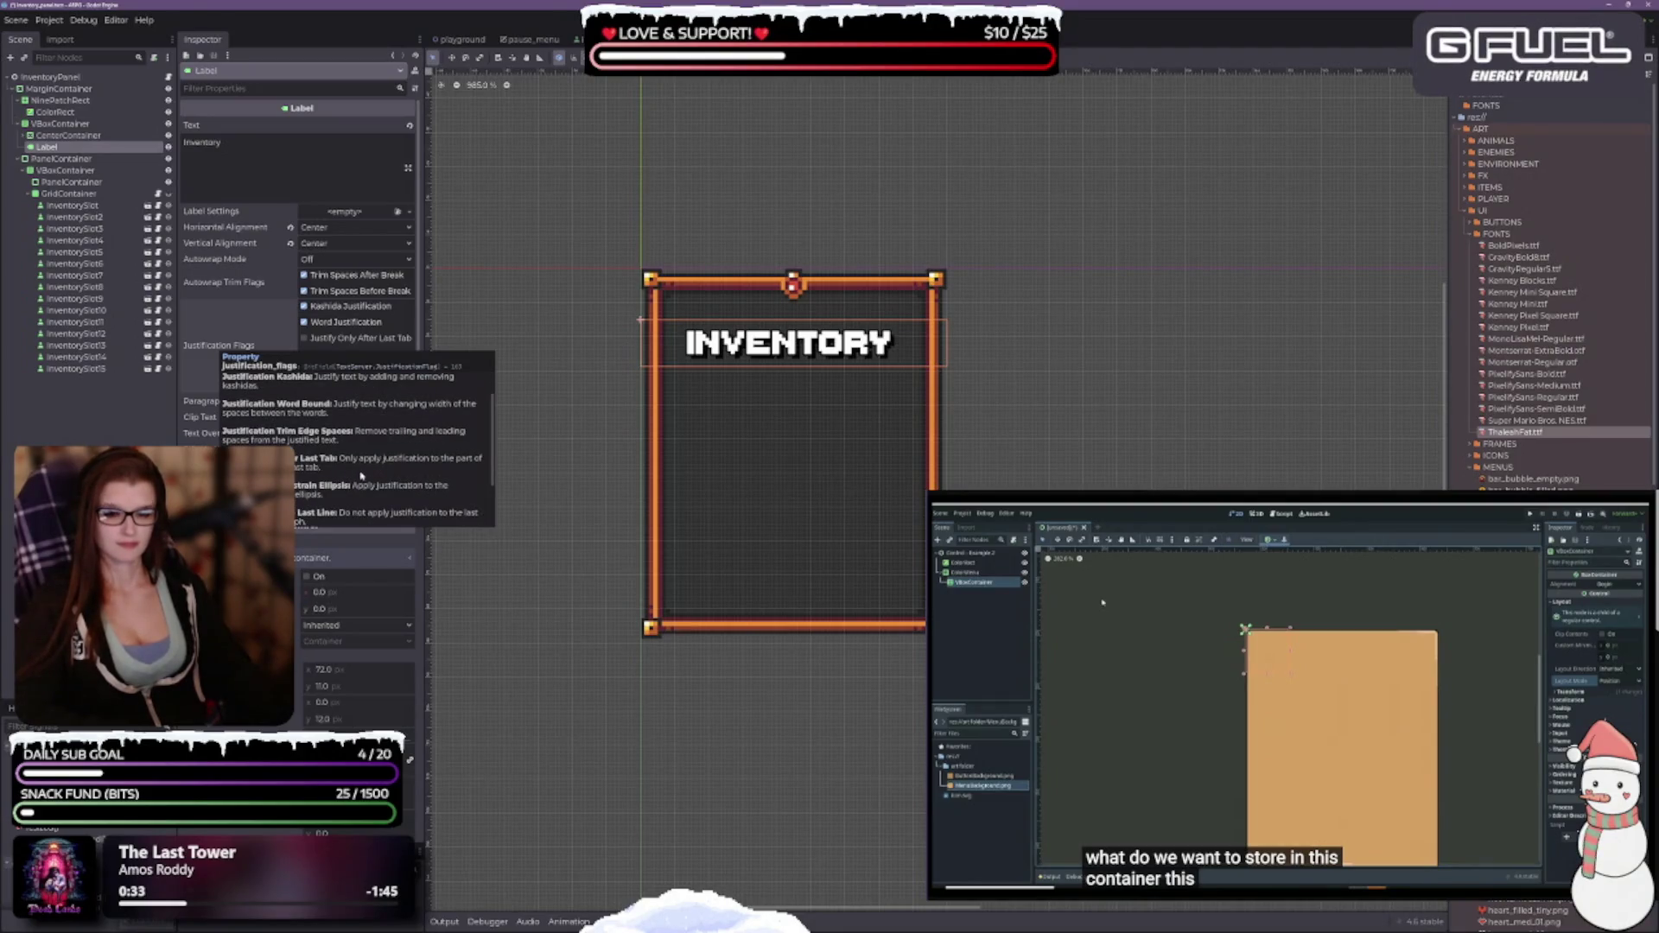
pyautogui.scroll(-2, 362, 475)
pyautogui.scroll(-2, 361, 475)
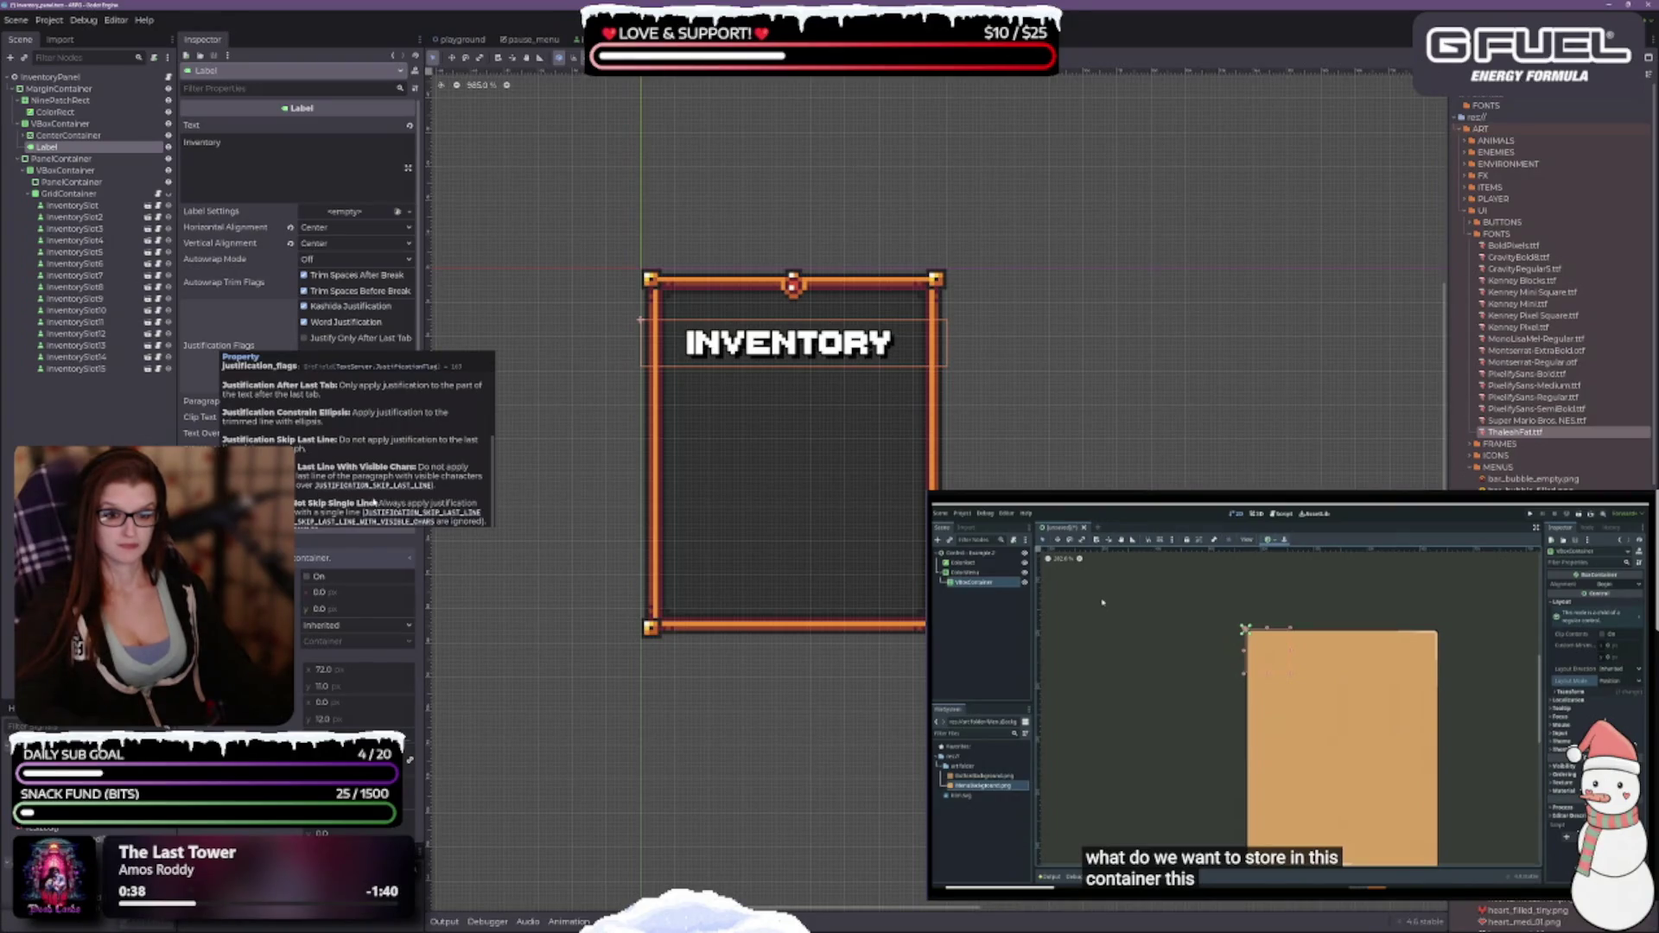
pyautogui.scroll(3, 368, 496)
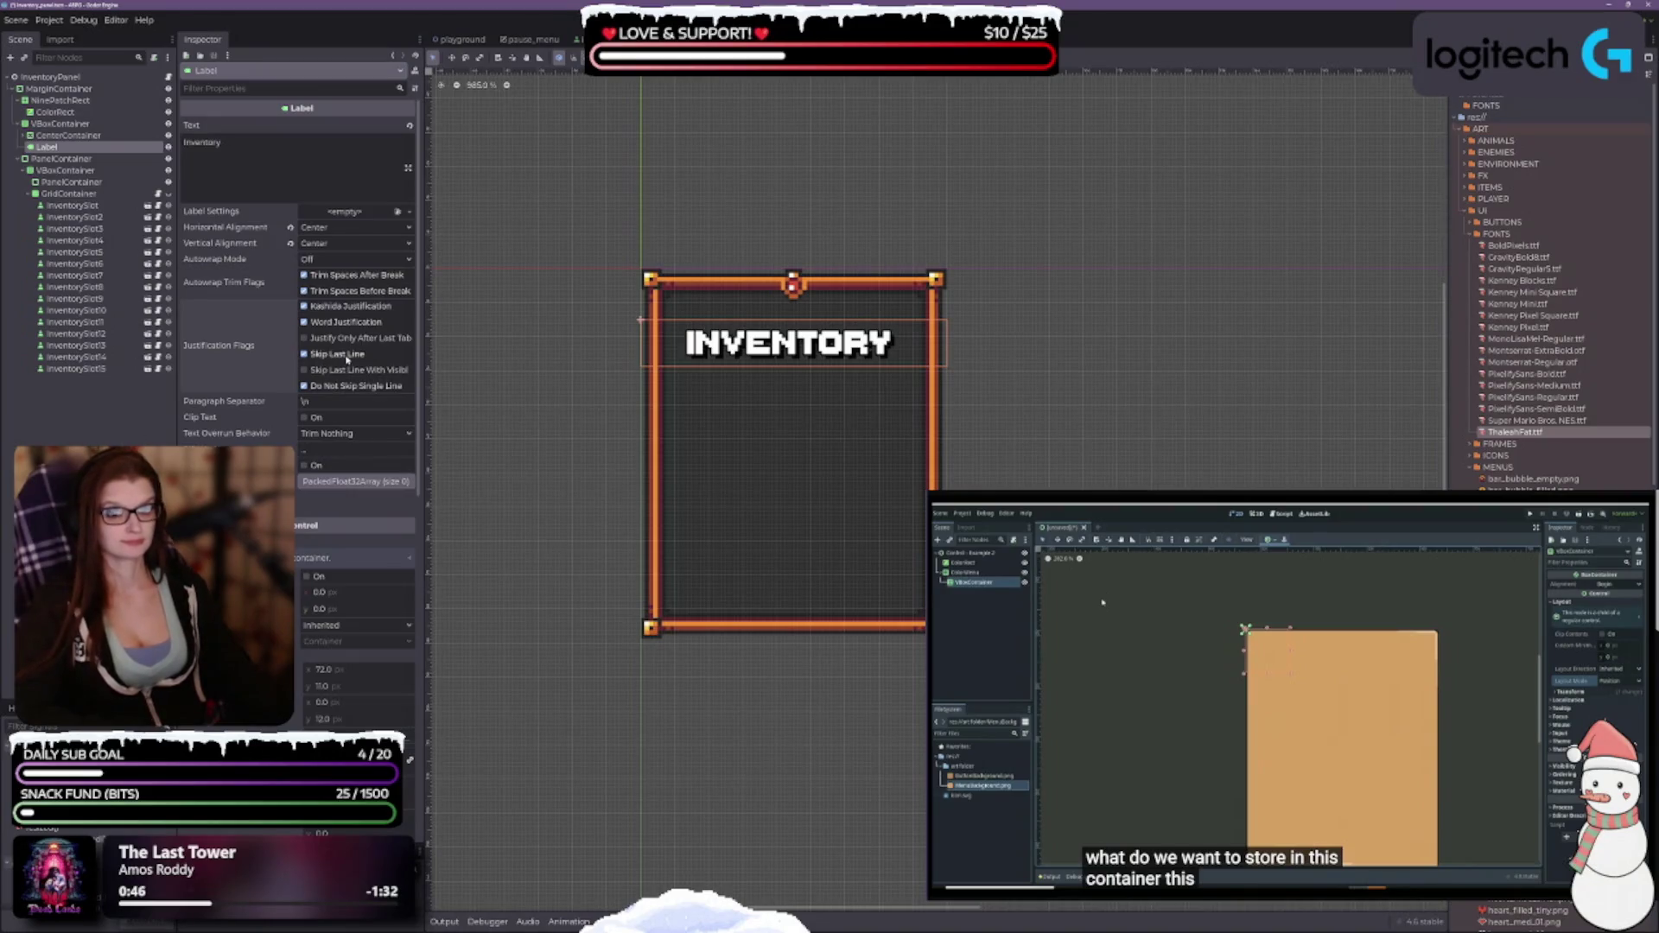
pyautogui.click(336, 322)
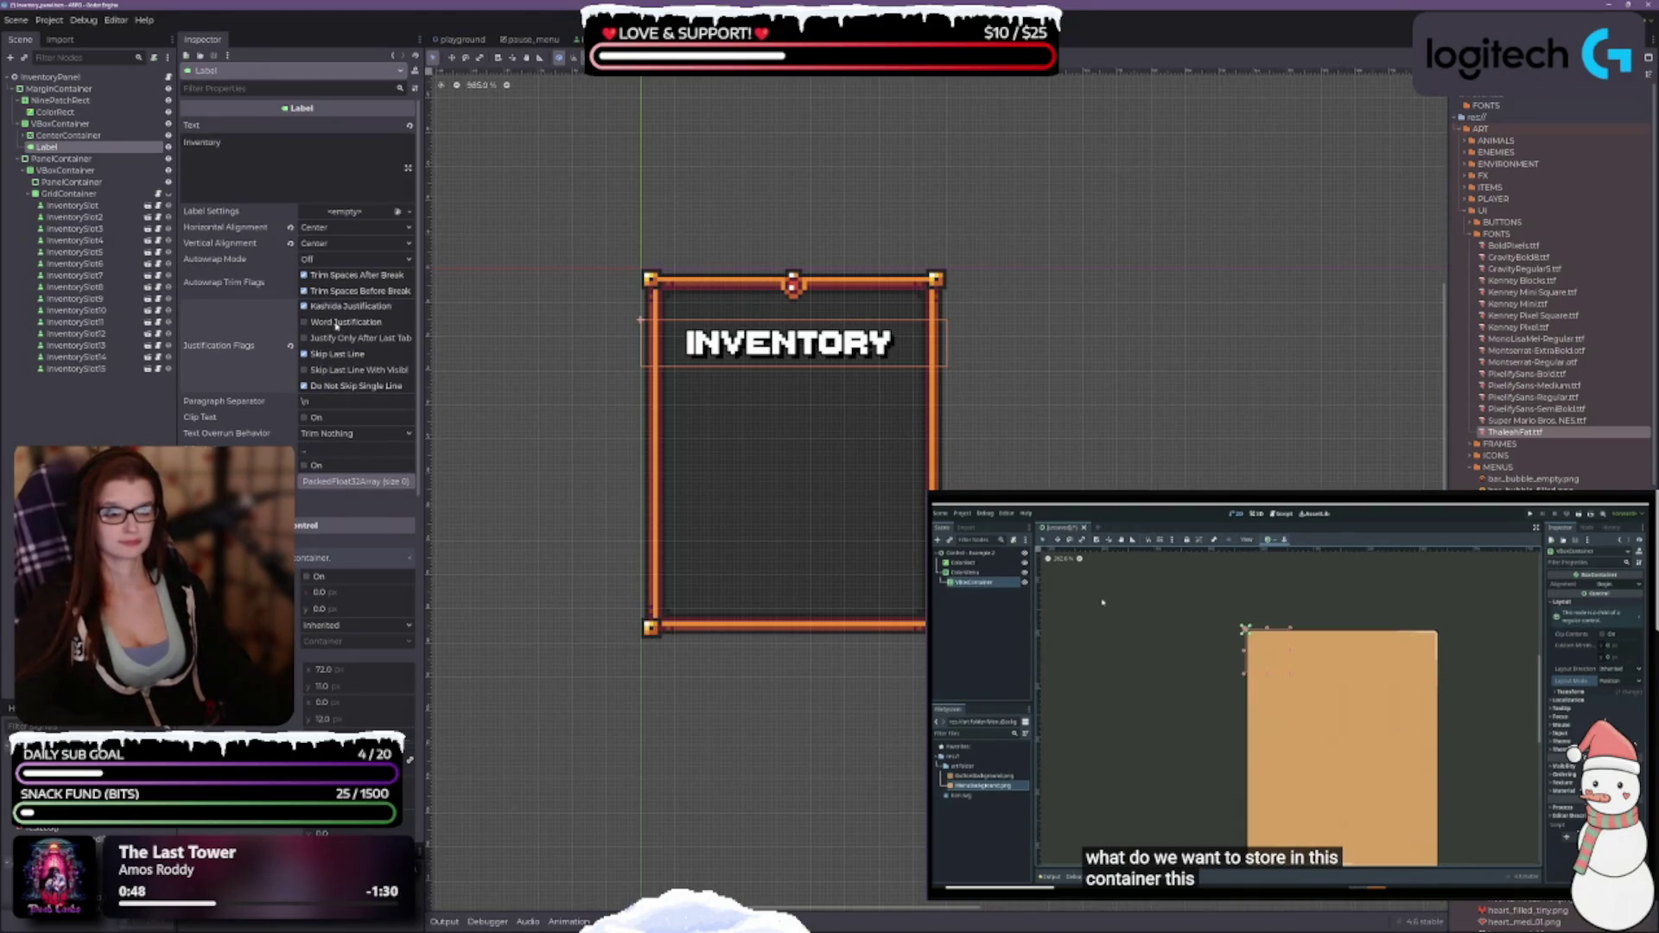
pyautogui.click(325, 323)
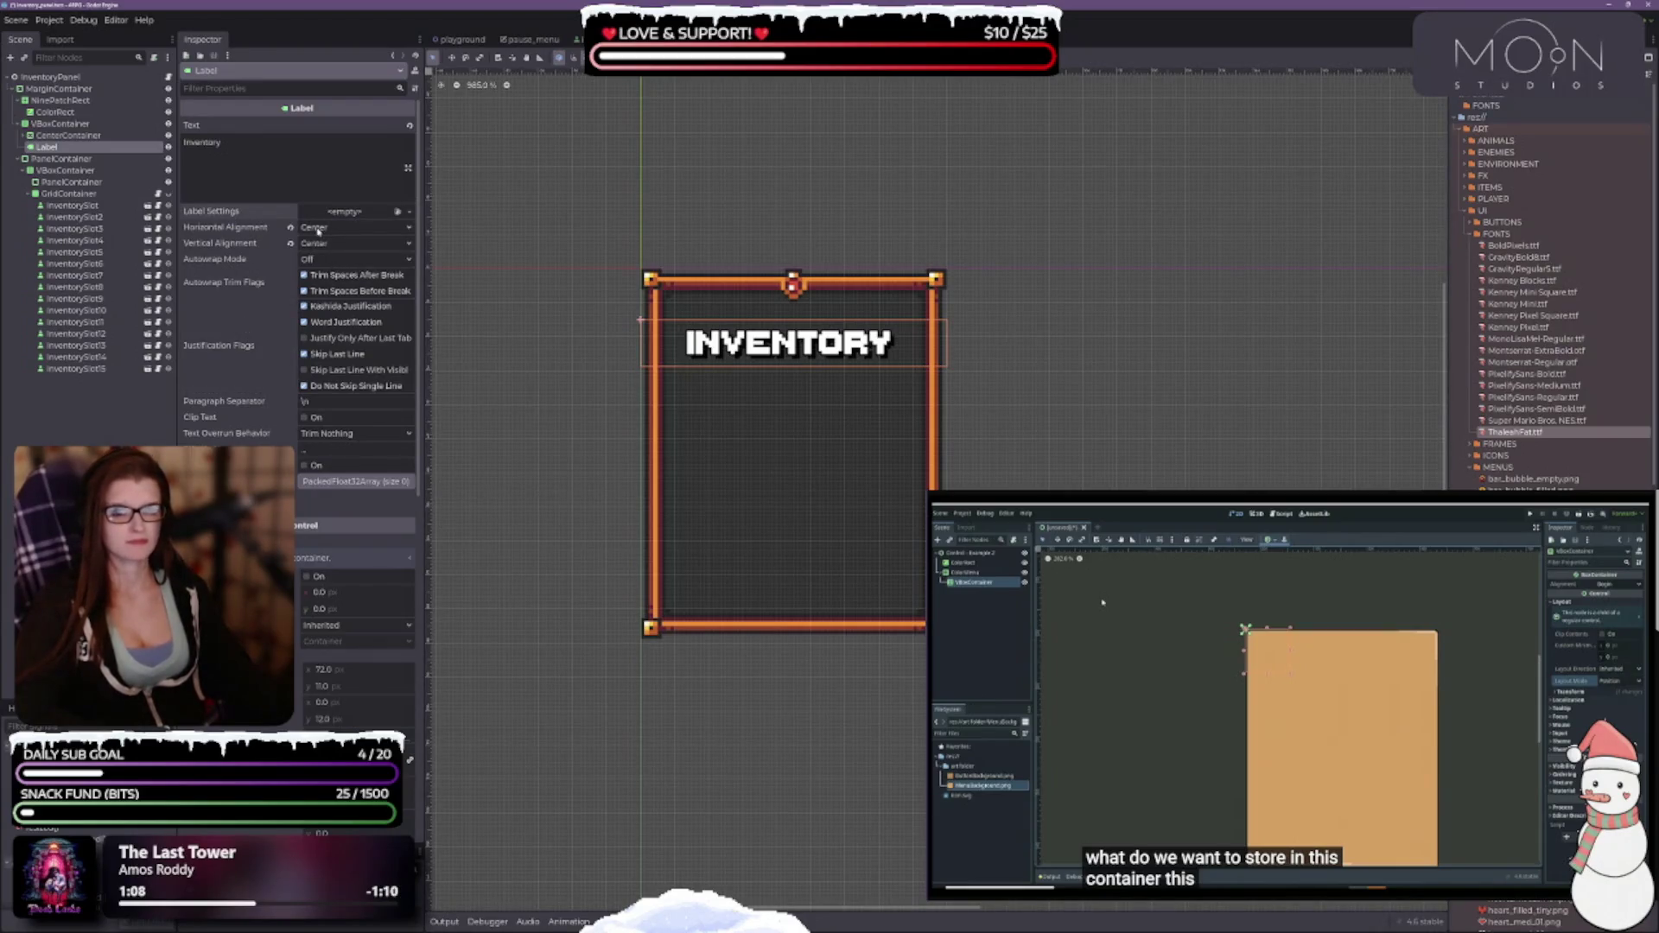
pyautogui.scroll(-3, 260, 345)
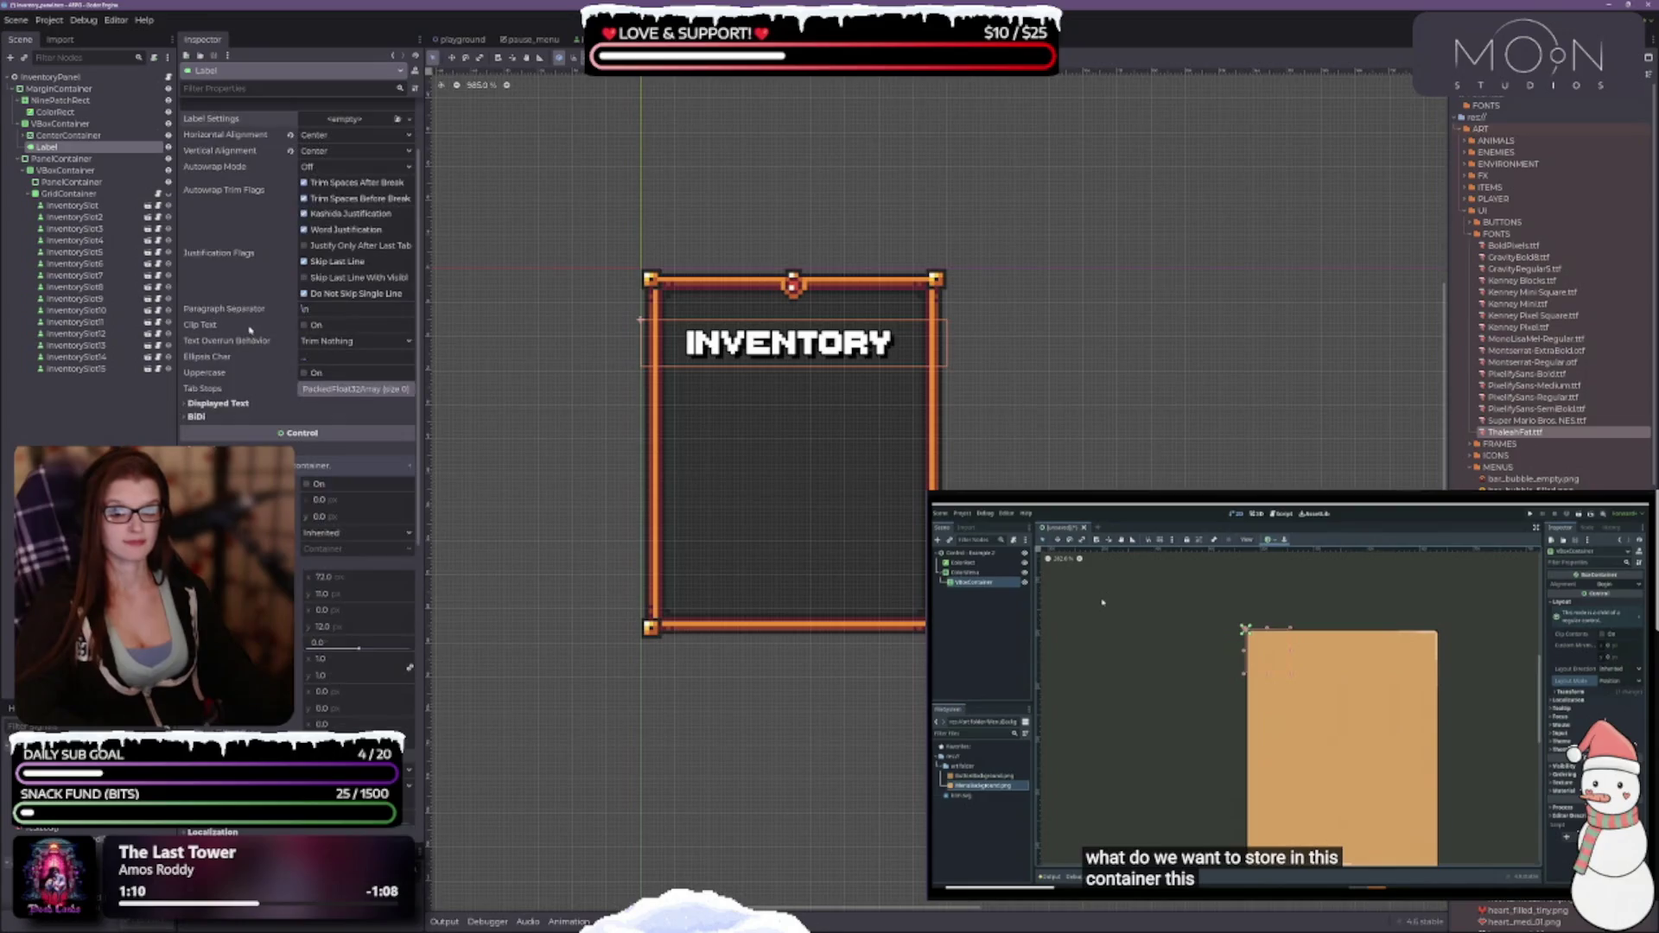
# Change the title label's horizontal container sizing from Fill to Shrink Center.
pyautogui.click(222, 405)
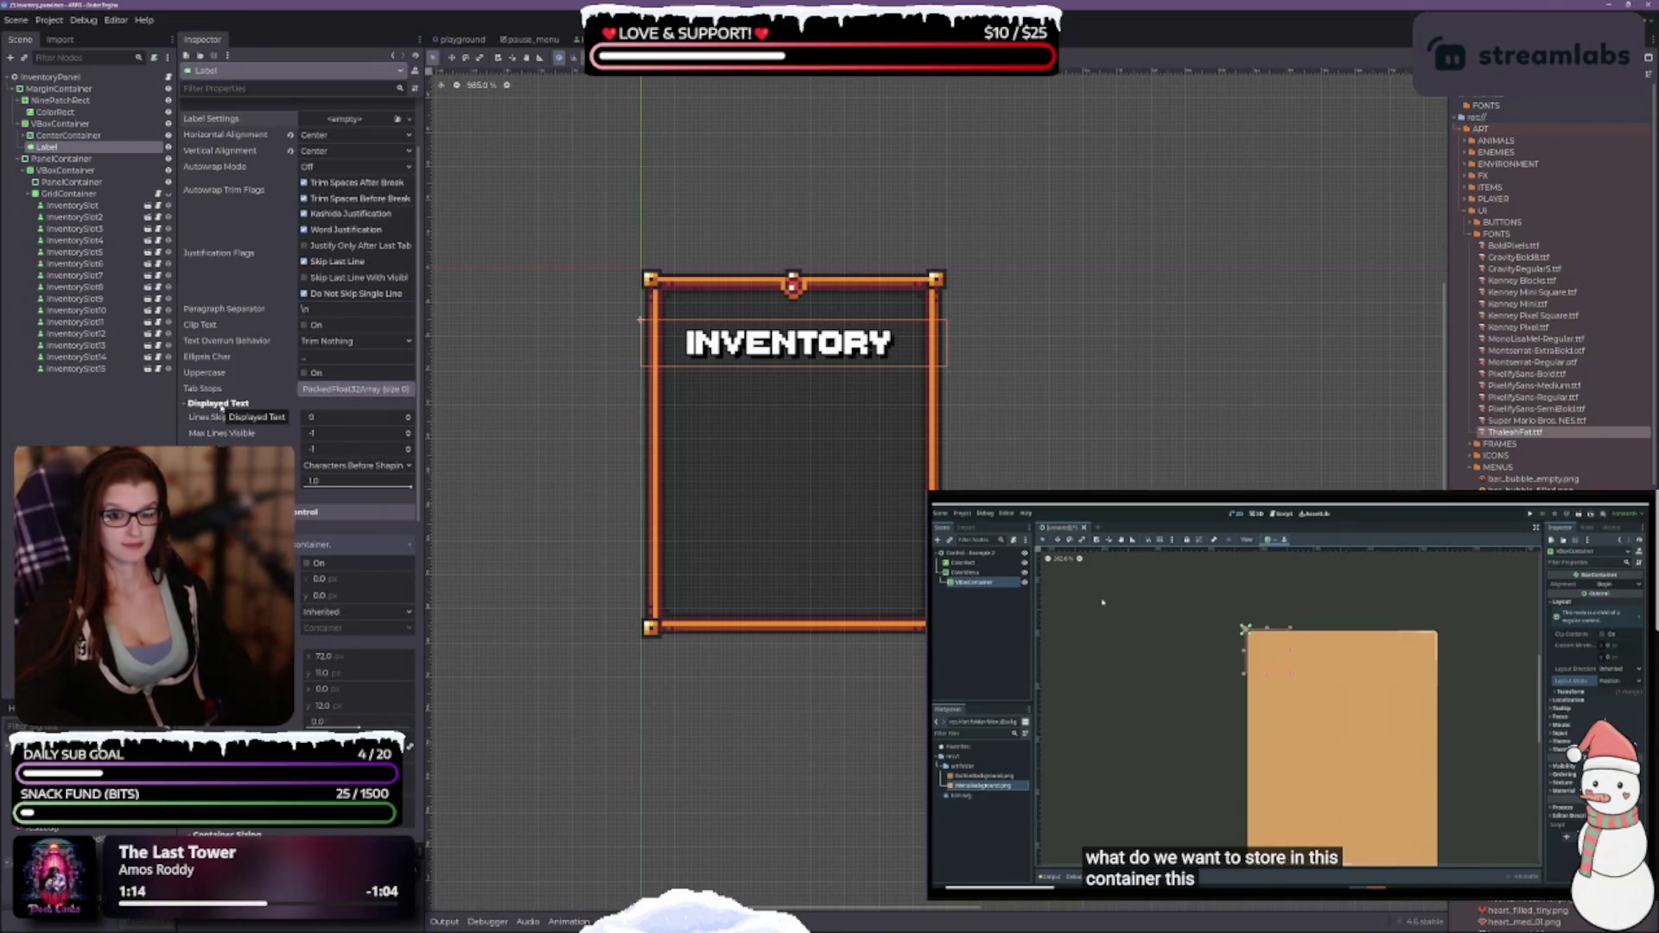
pyautogui.click(222, 404)
pyautogui.scroll(-5, 222, 404)
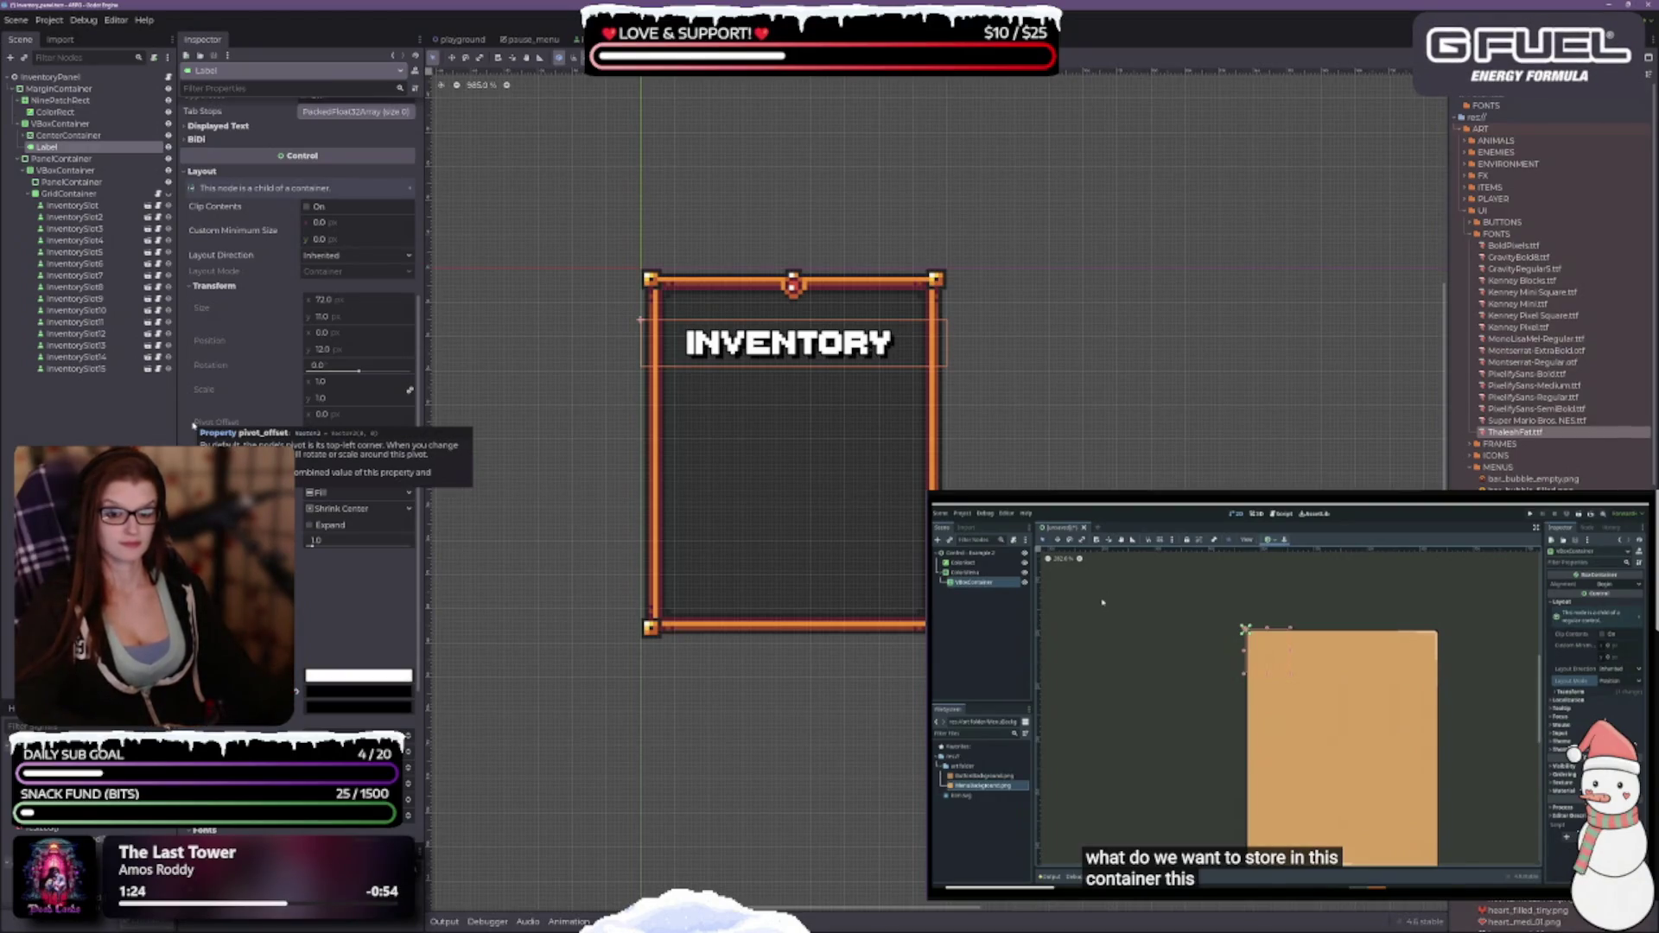
pyautogui.click(324, 497)
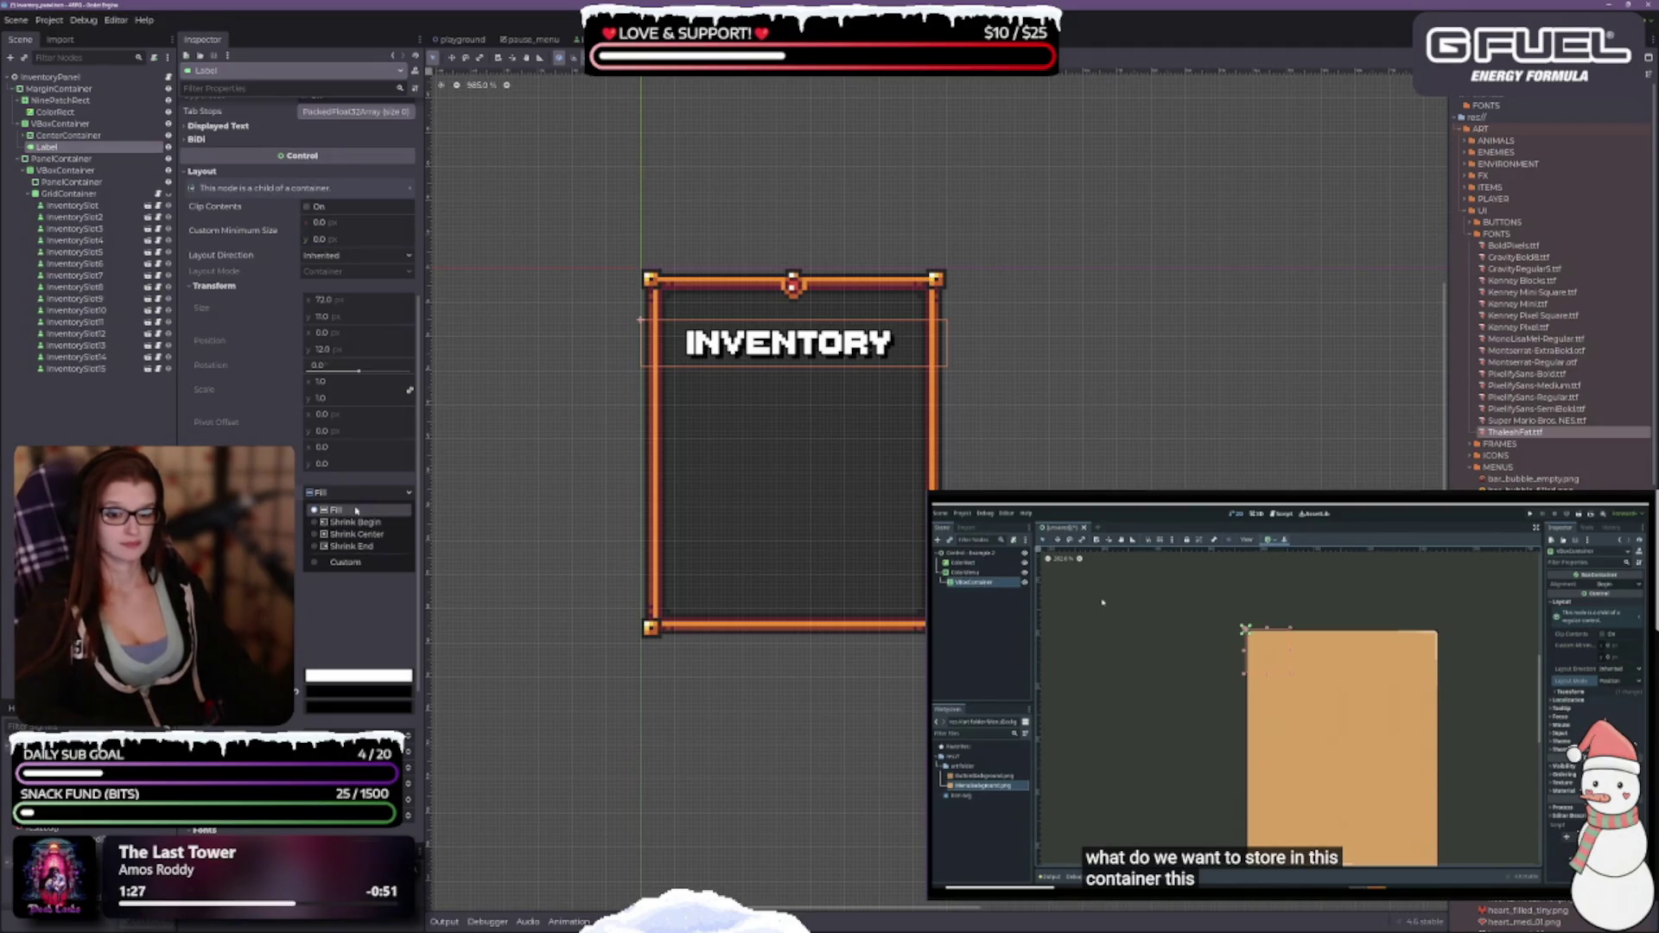
pyautogui.click(355, 510)
pyautogui.click(342, 497)
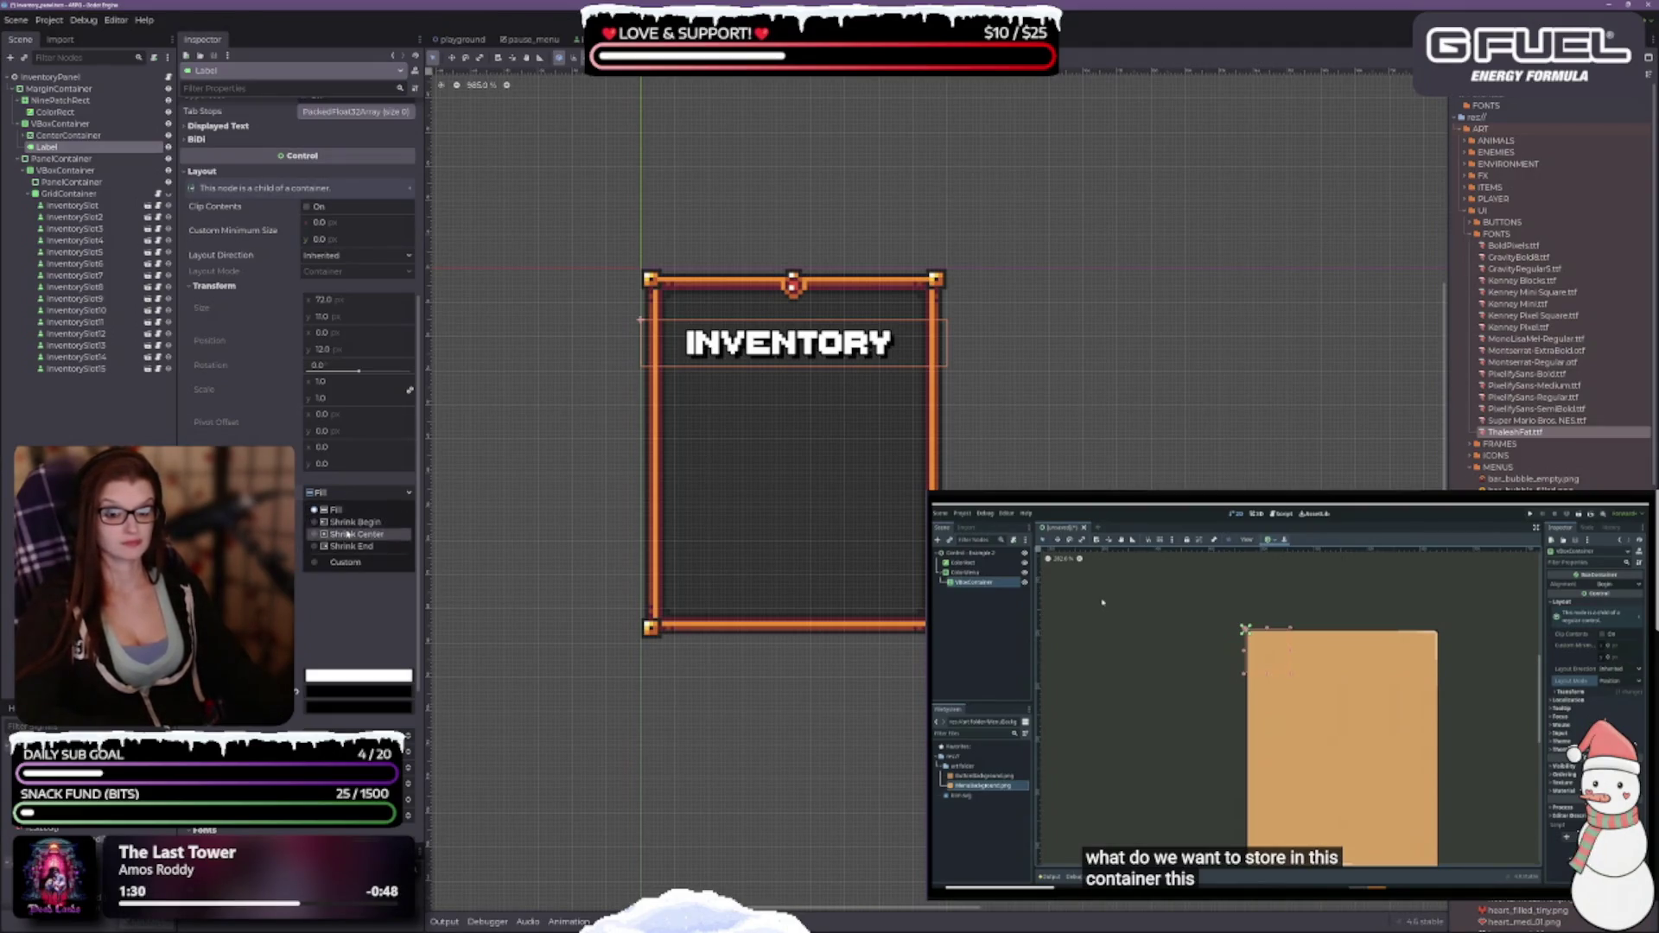
pyautogui.click(355, 537)
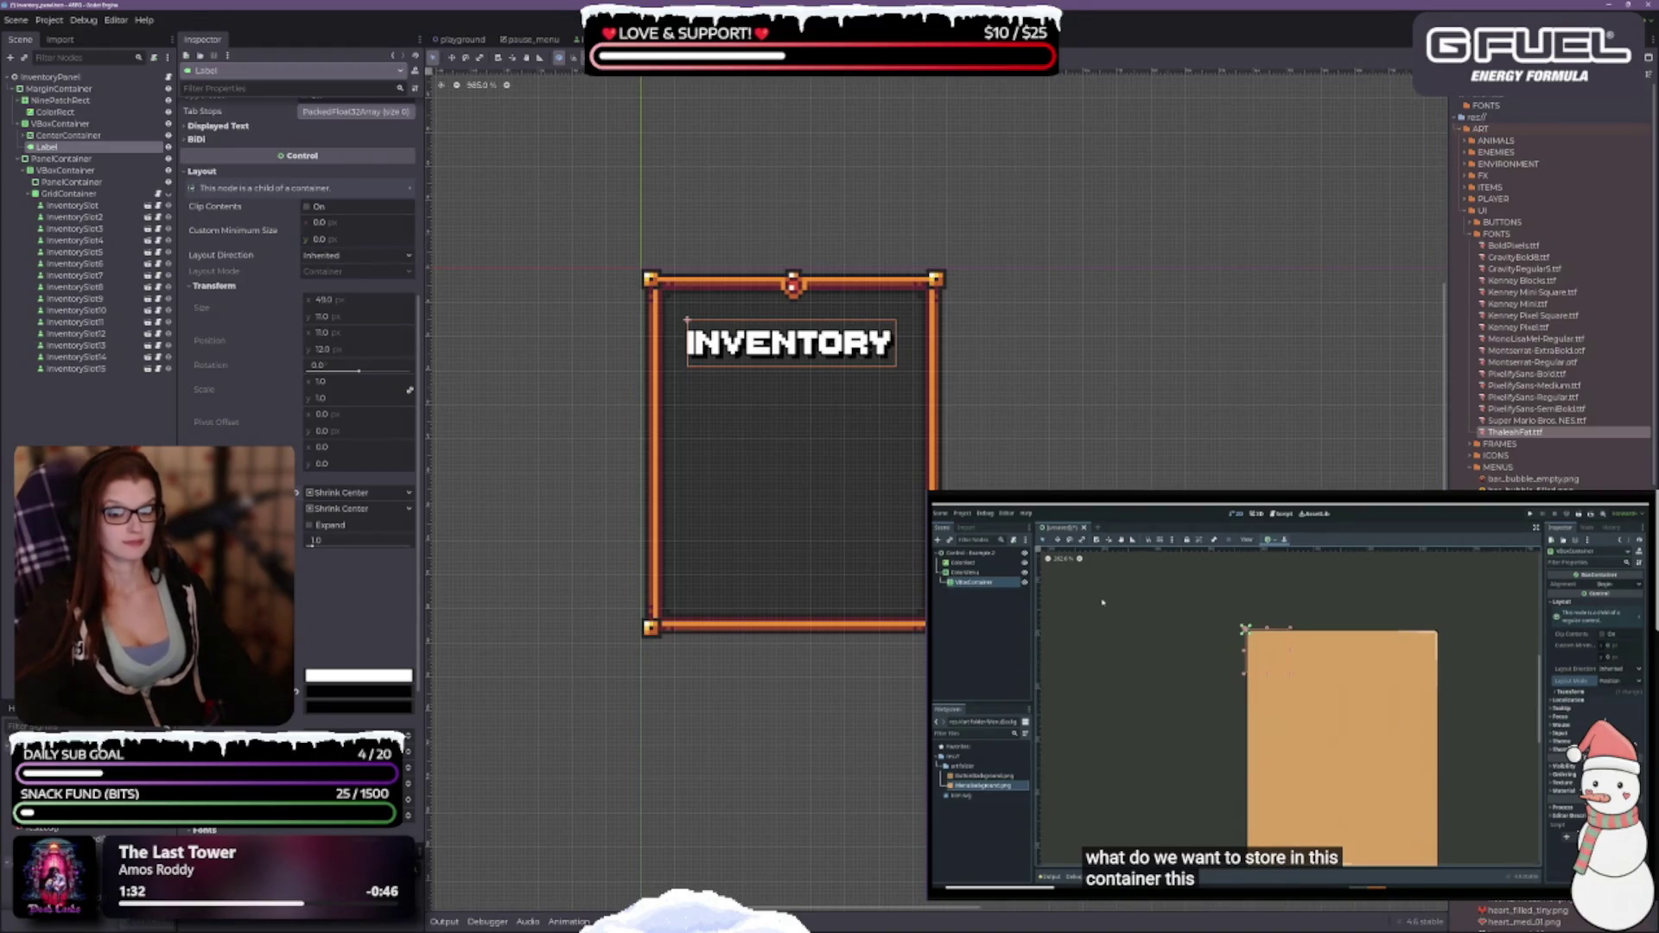
# Inspect the title label's empty Normal background style slot.
pyautogui.scroll(-5, 319, 612)
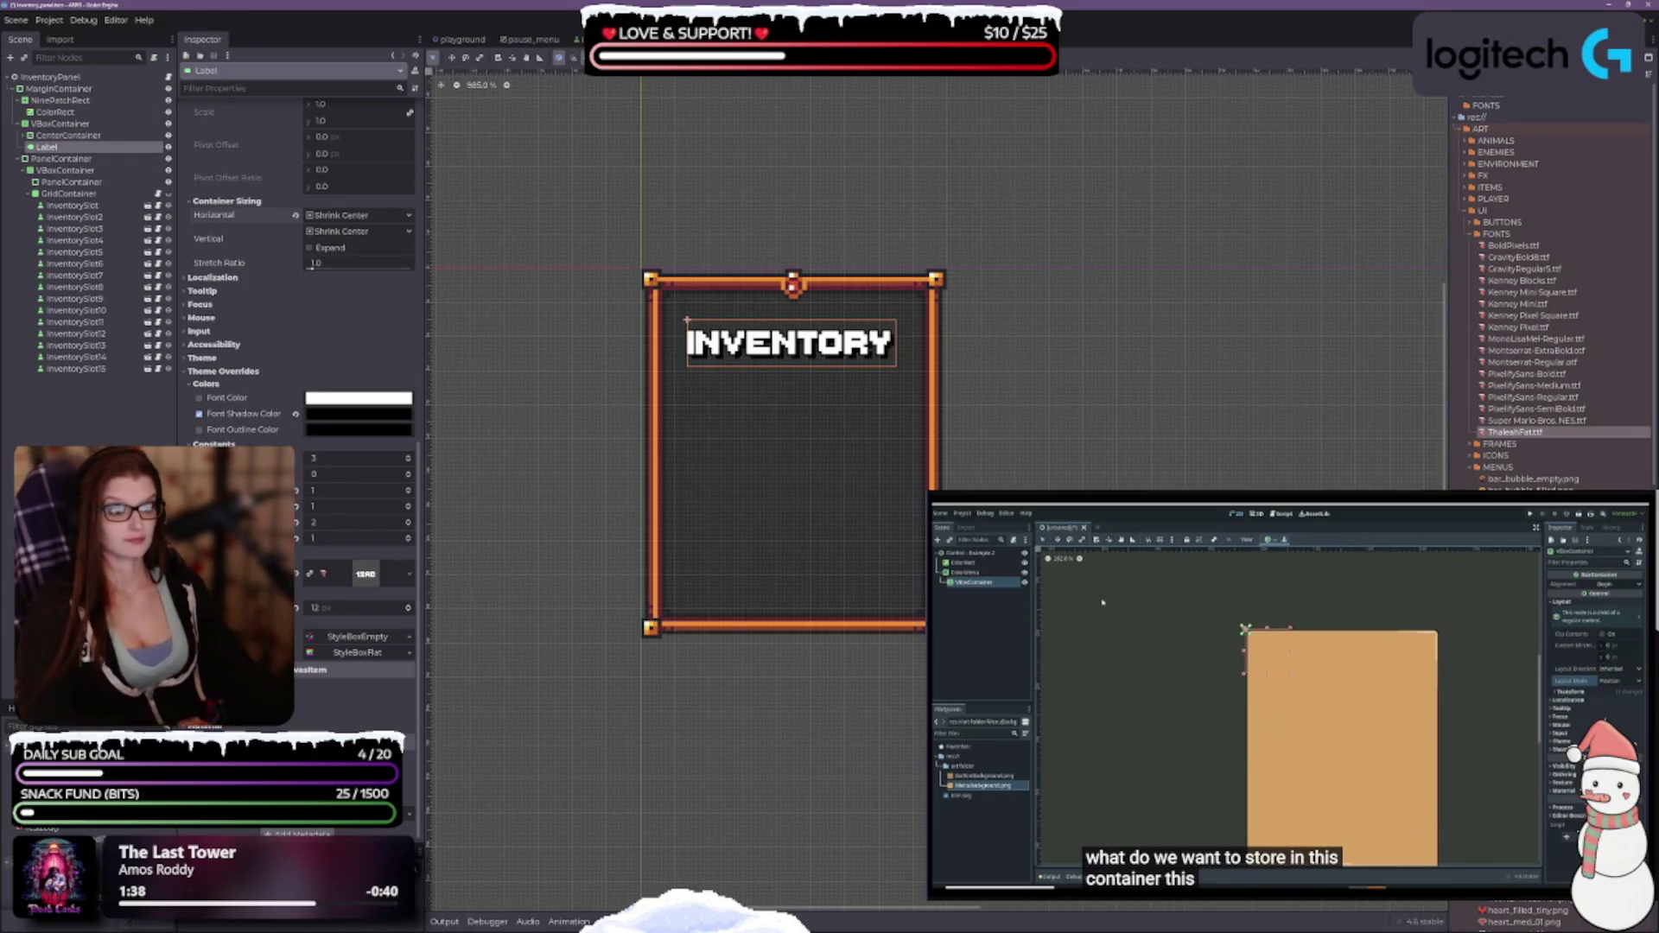
pyautogui.scroll(-1, 298, 491)
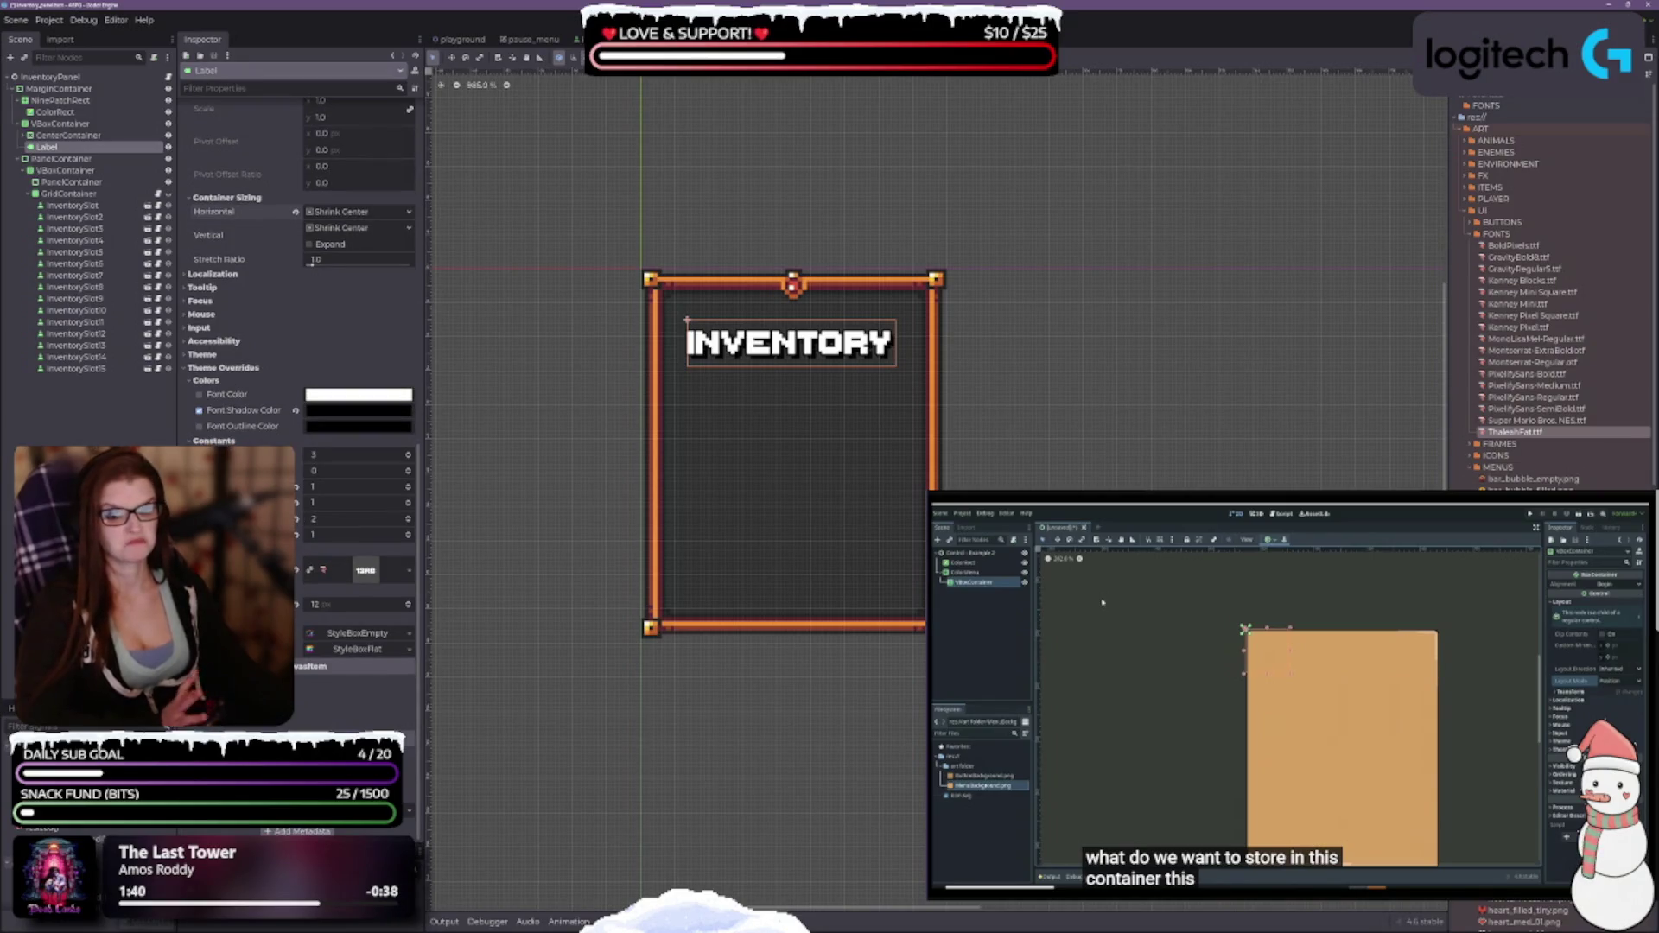
pyautogui.click(373, 633)
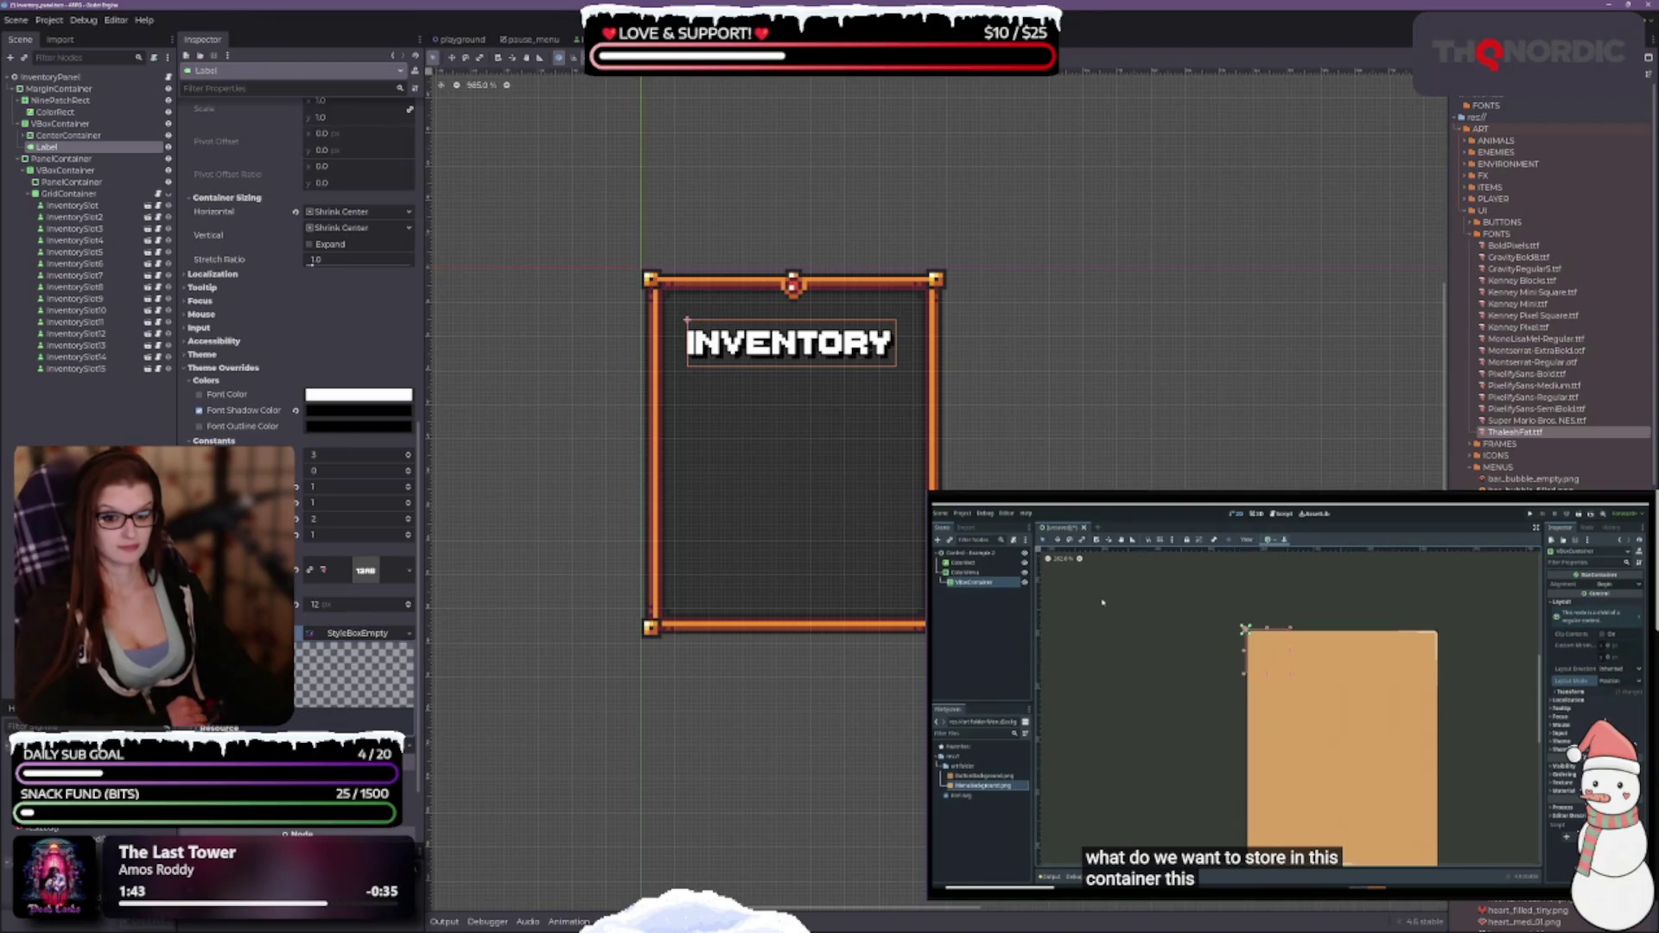
pyautogui.scroll(-3, 373, 633)
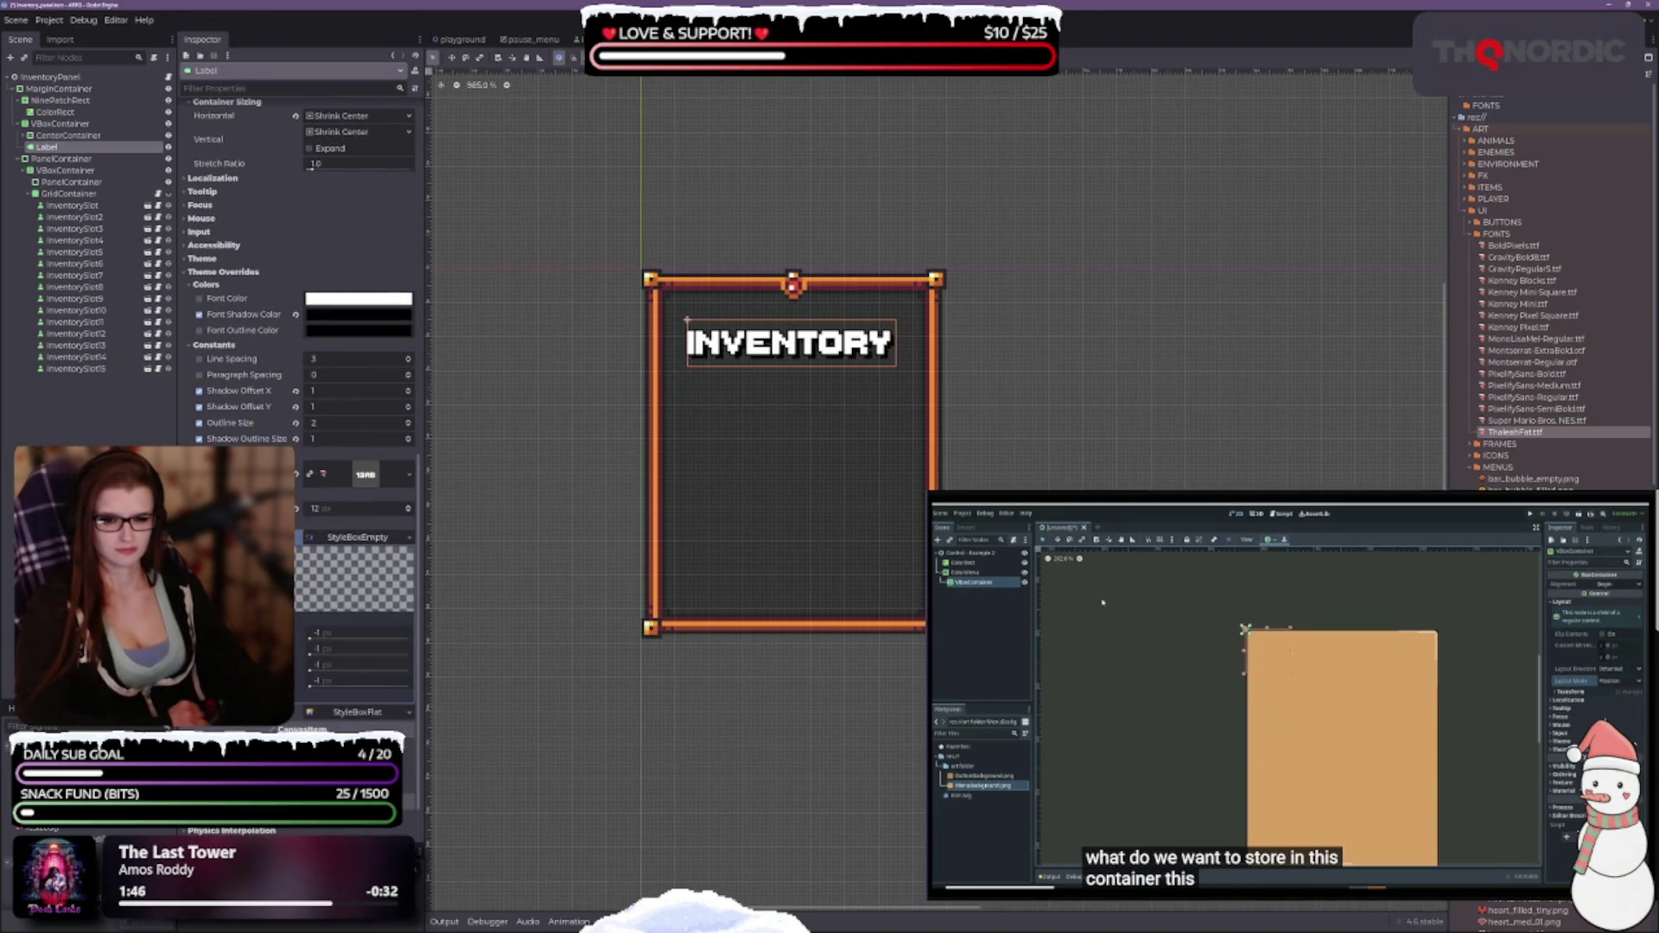
pyautogui.scroll(-2, 374, 633)
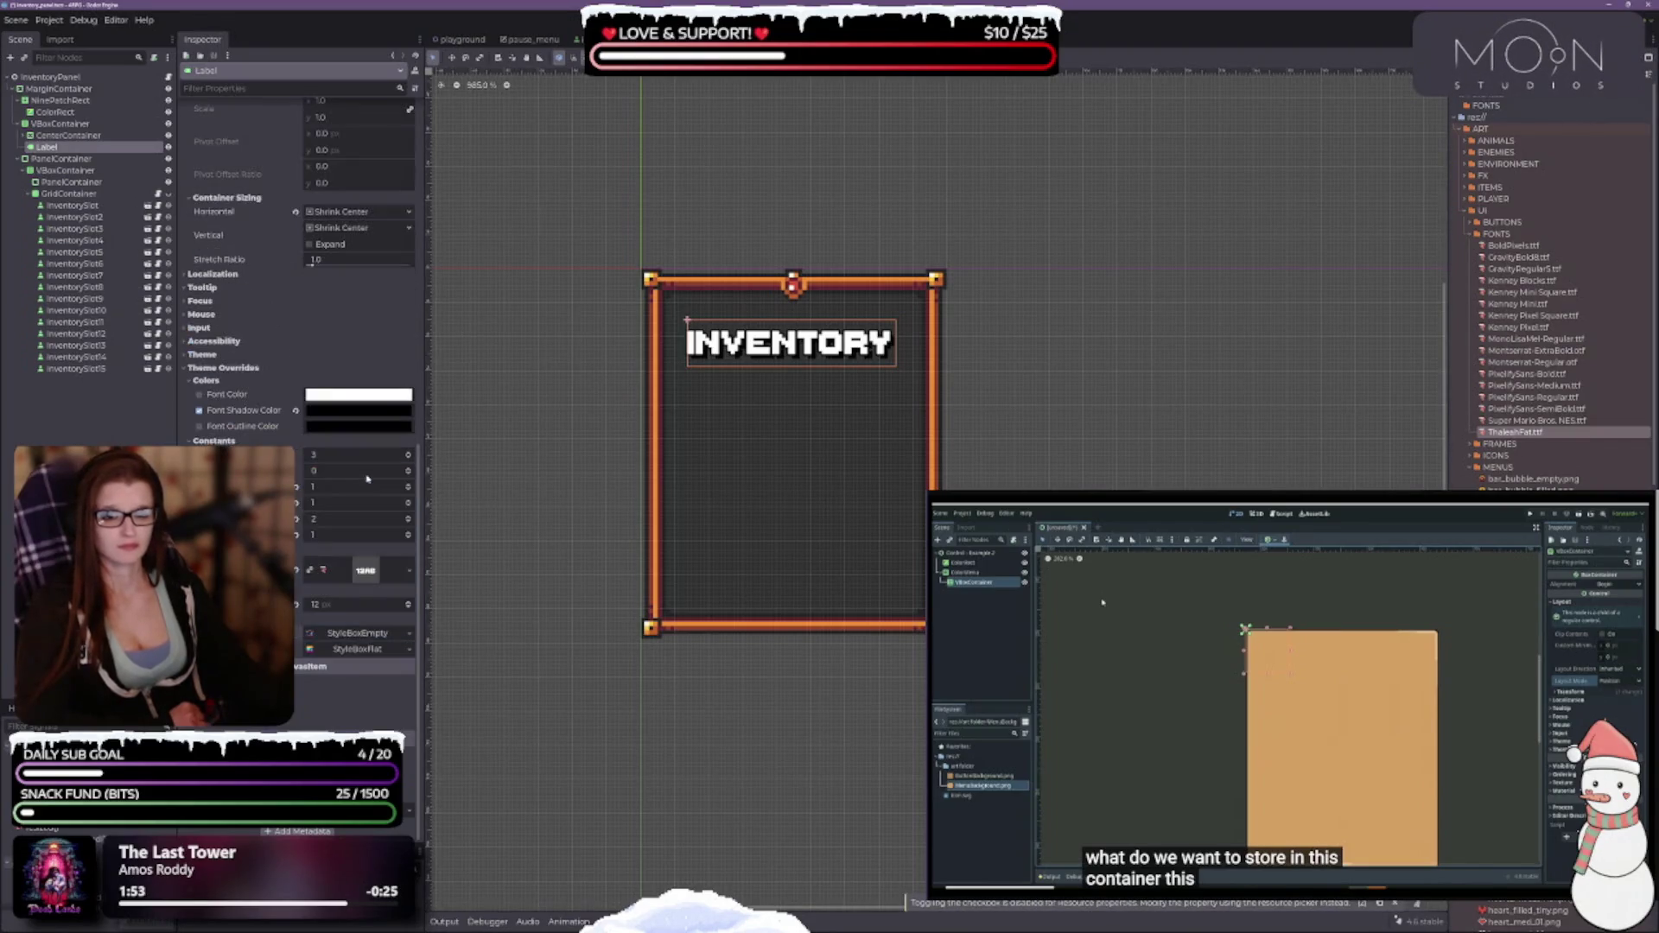
pyautogui.click(408, 477)
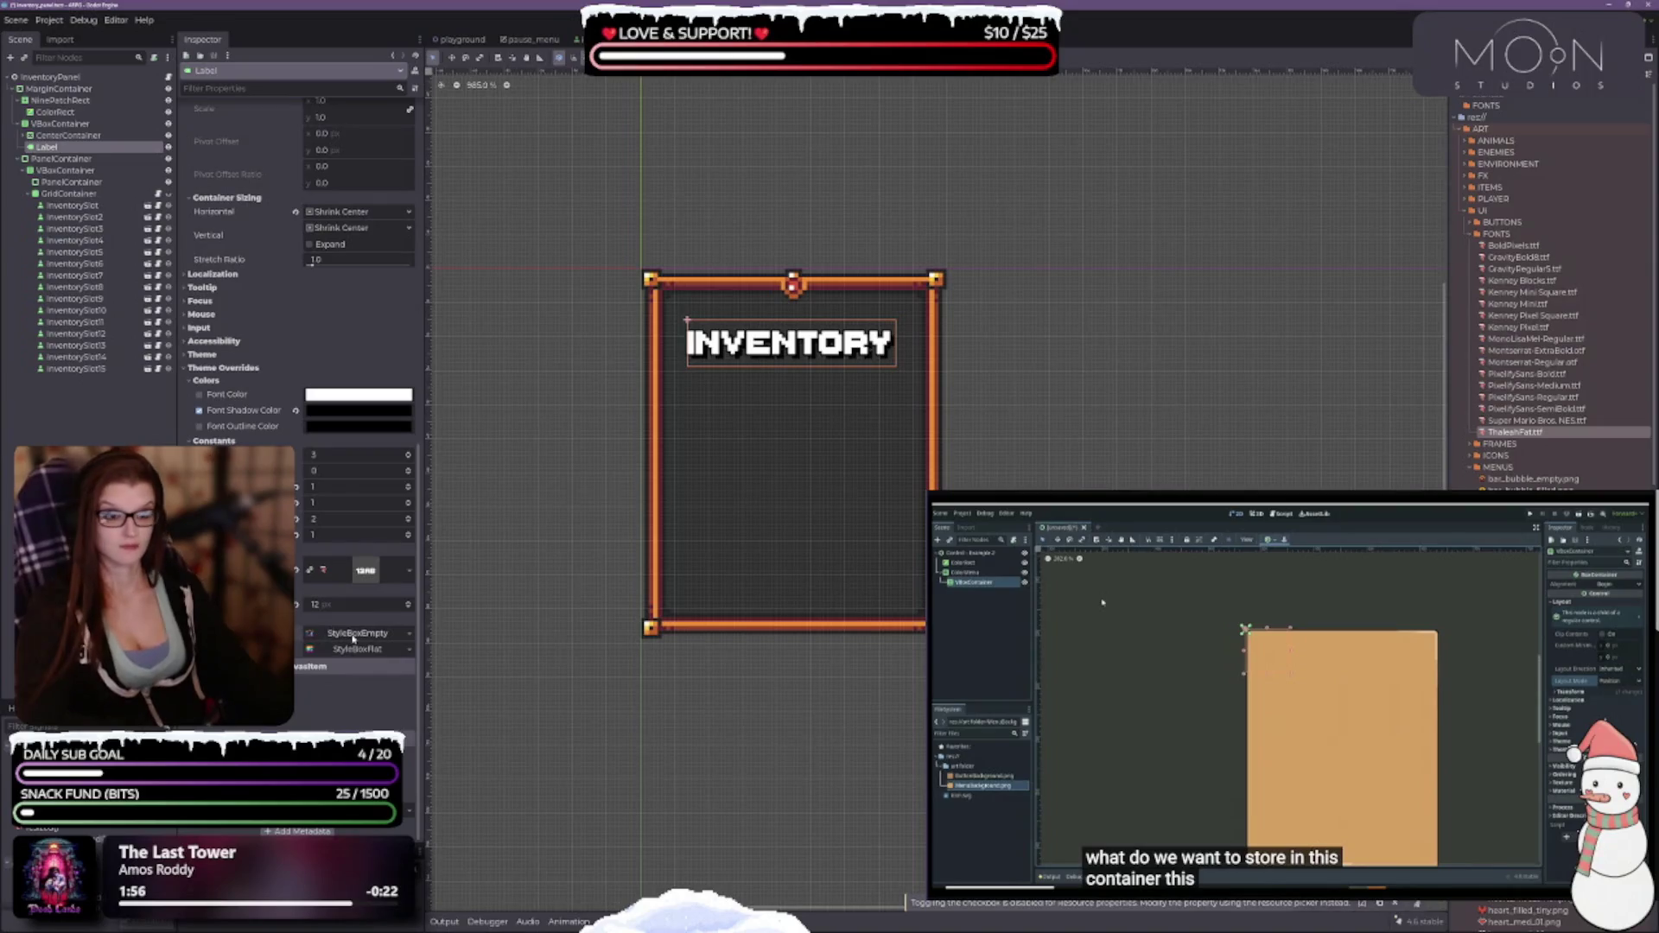
pyautogui.click(350, 635)
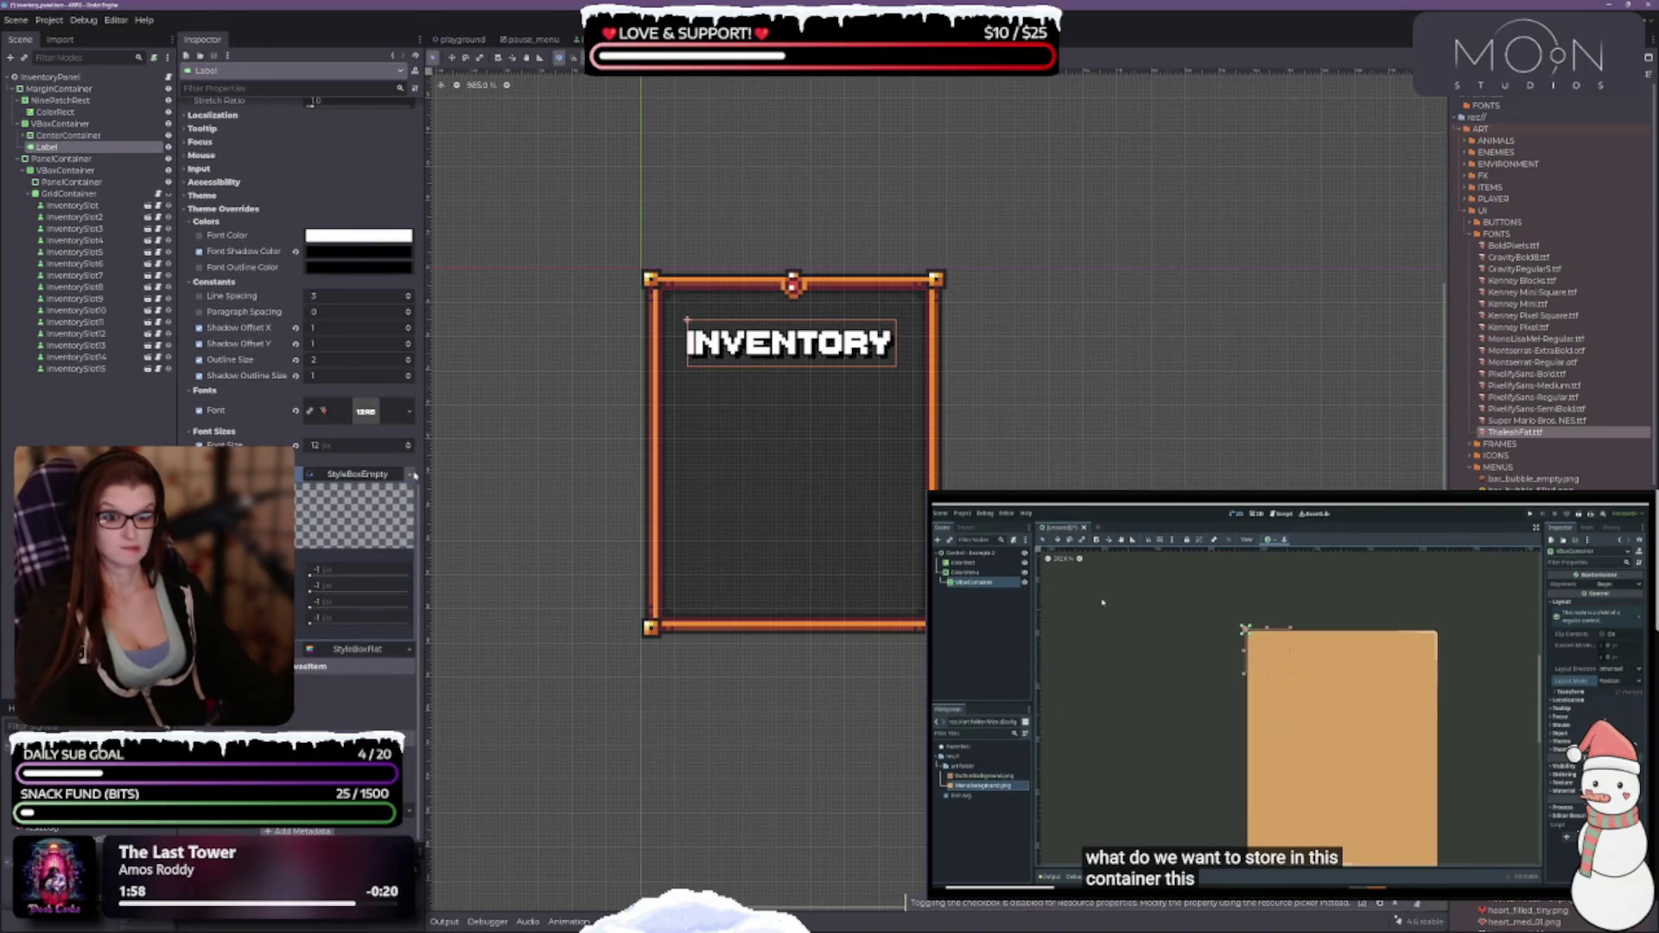
# Give the label a new StyleBoxFlat with a fully transparent background colour.
pyautogui.click(409, 474)
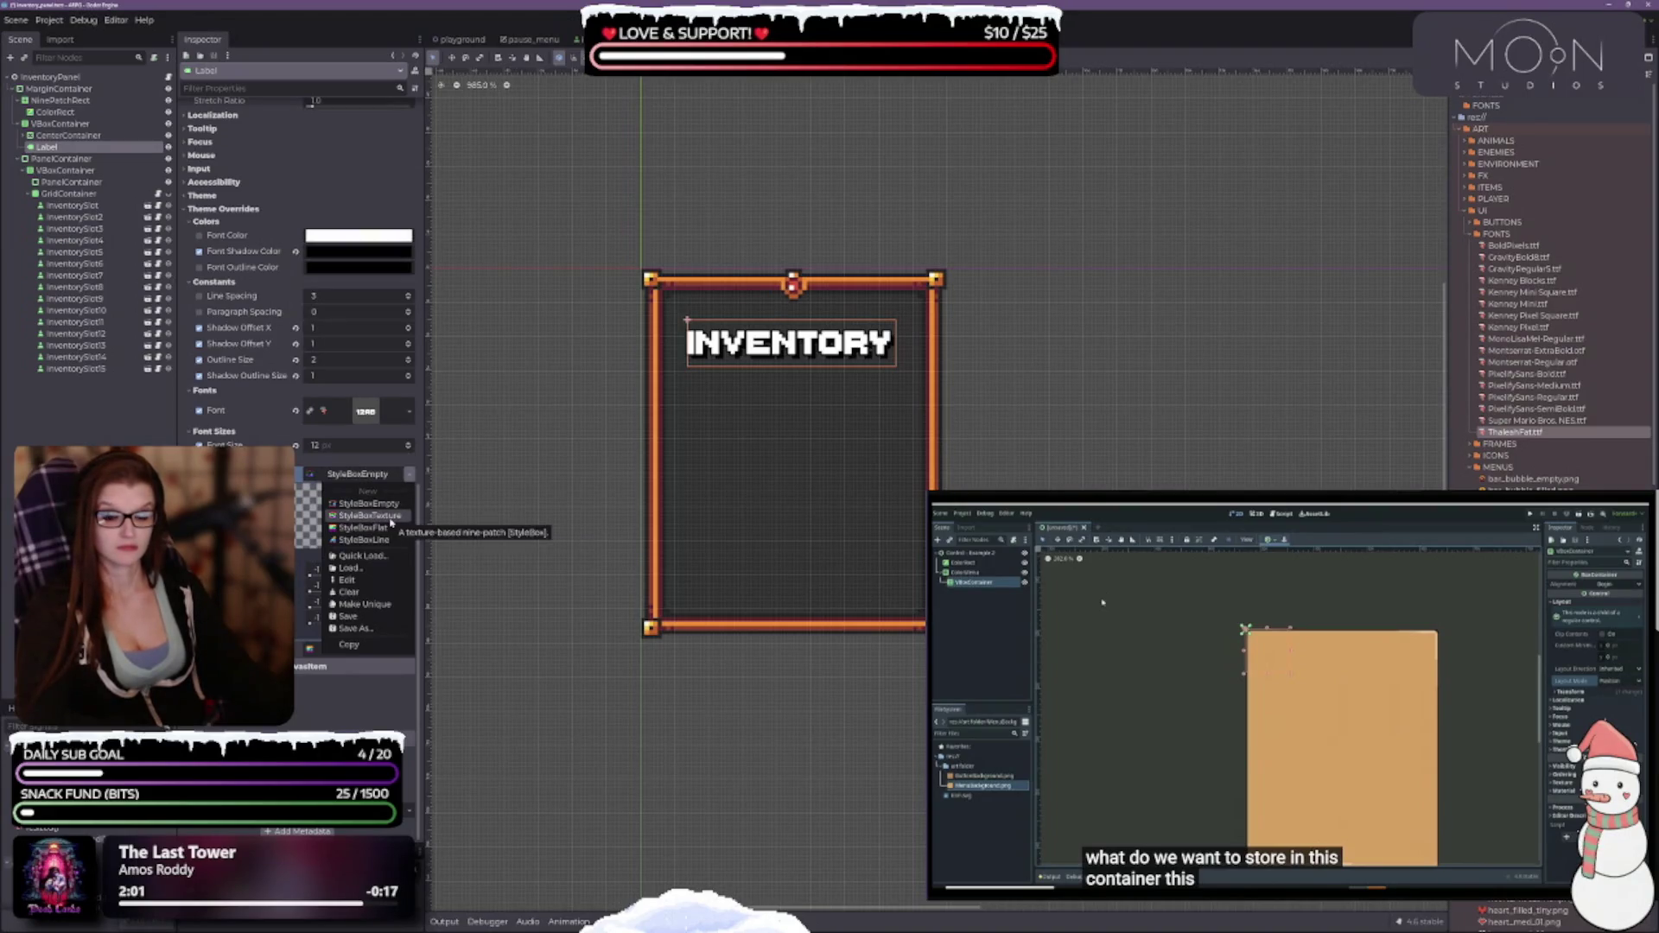
pyautogui.click(376, 527)
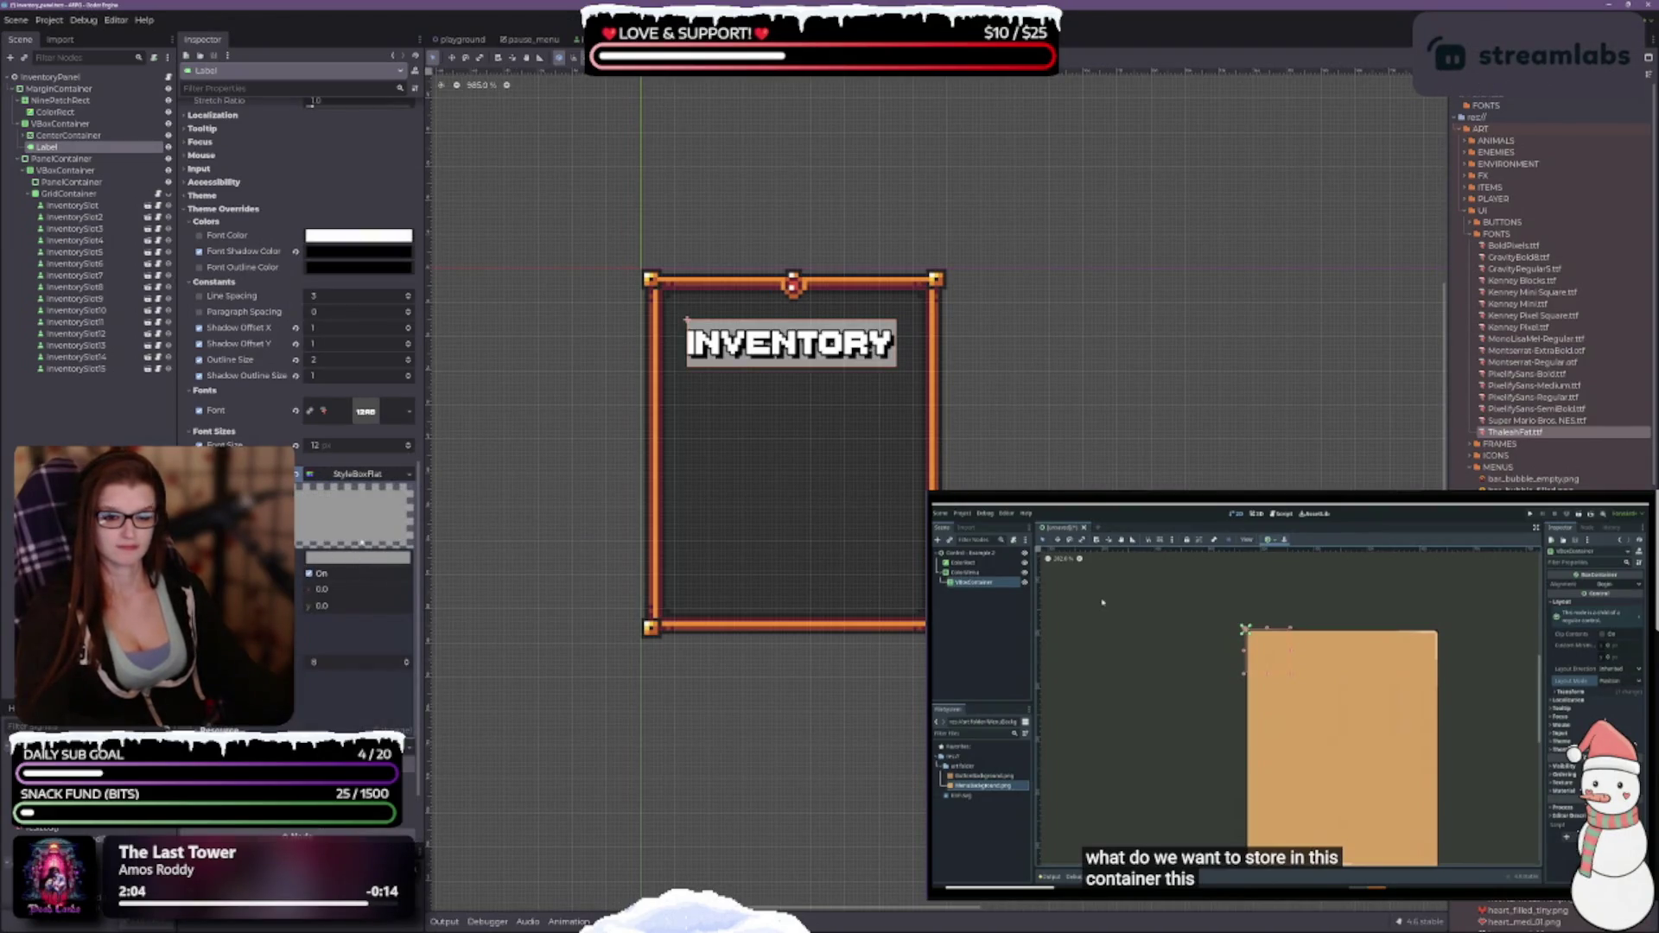
pyautogui.click(358, 558)
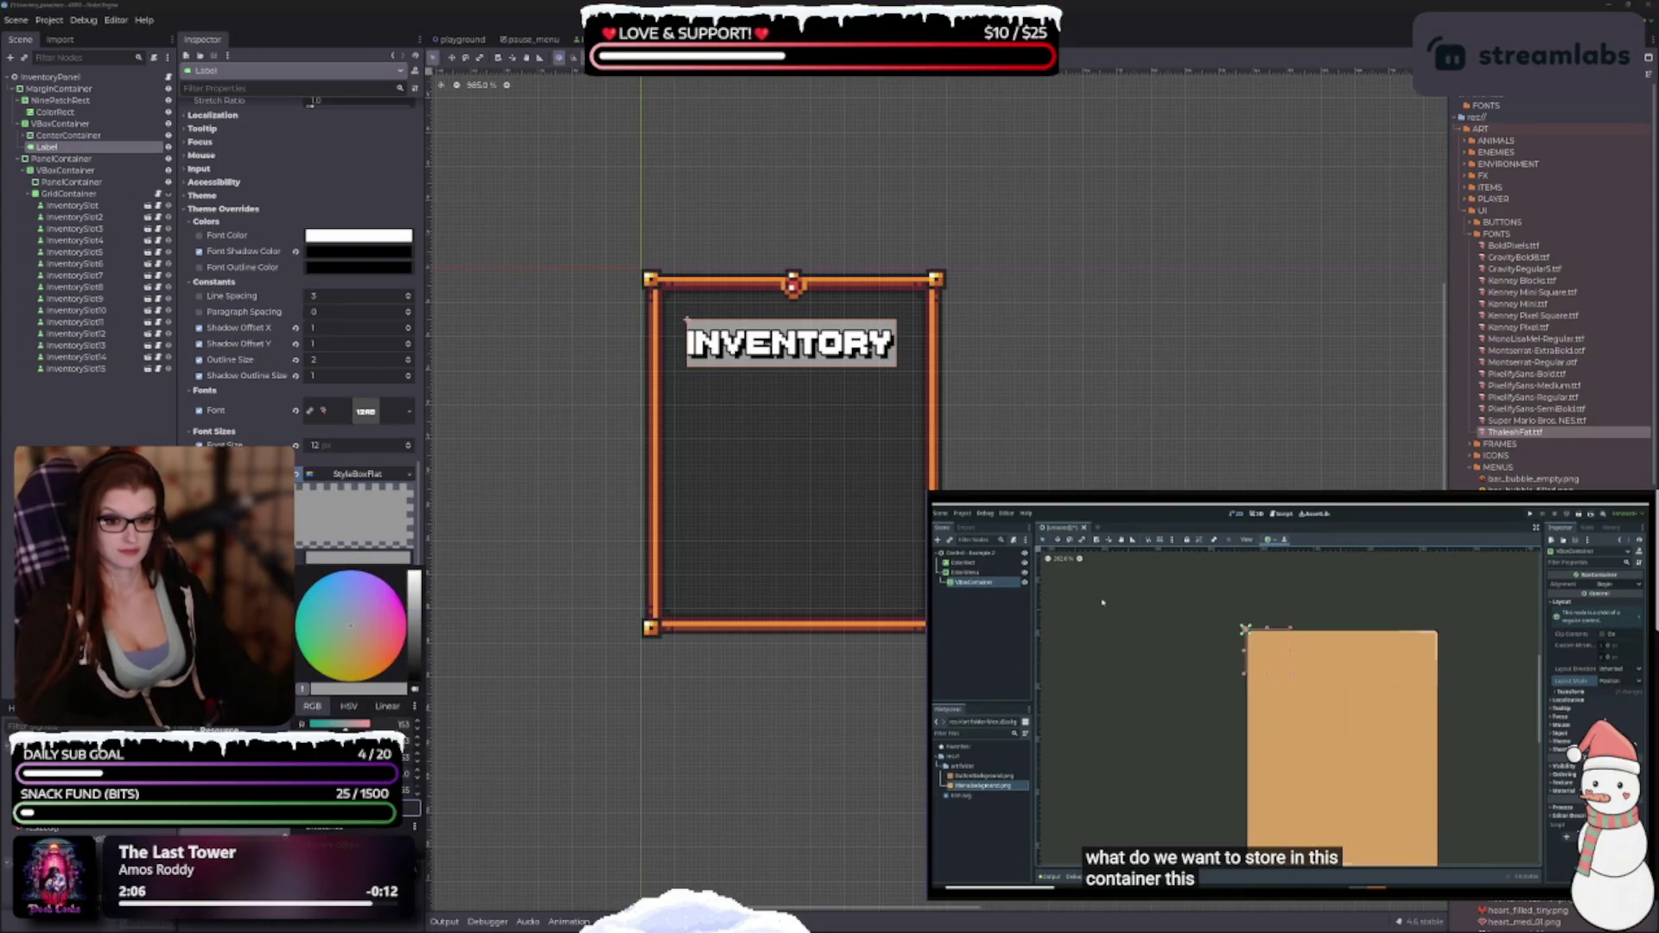
pyautogui.moveTo(406, 689); pyautogui.dragTo(335, 688)
pyautogui.click(380, 513)
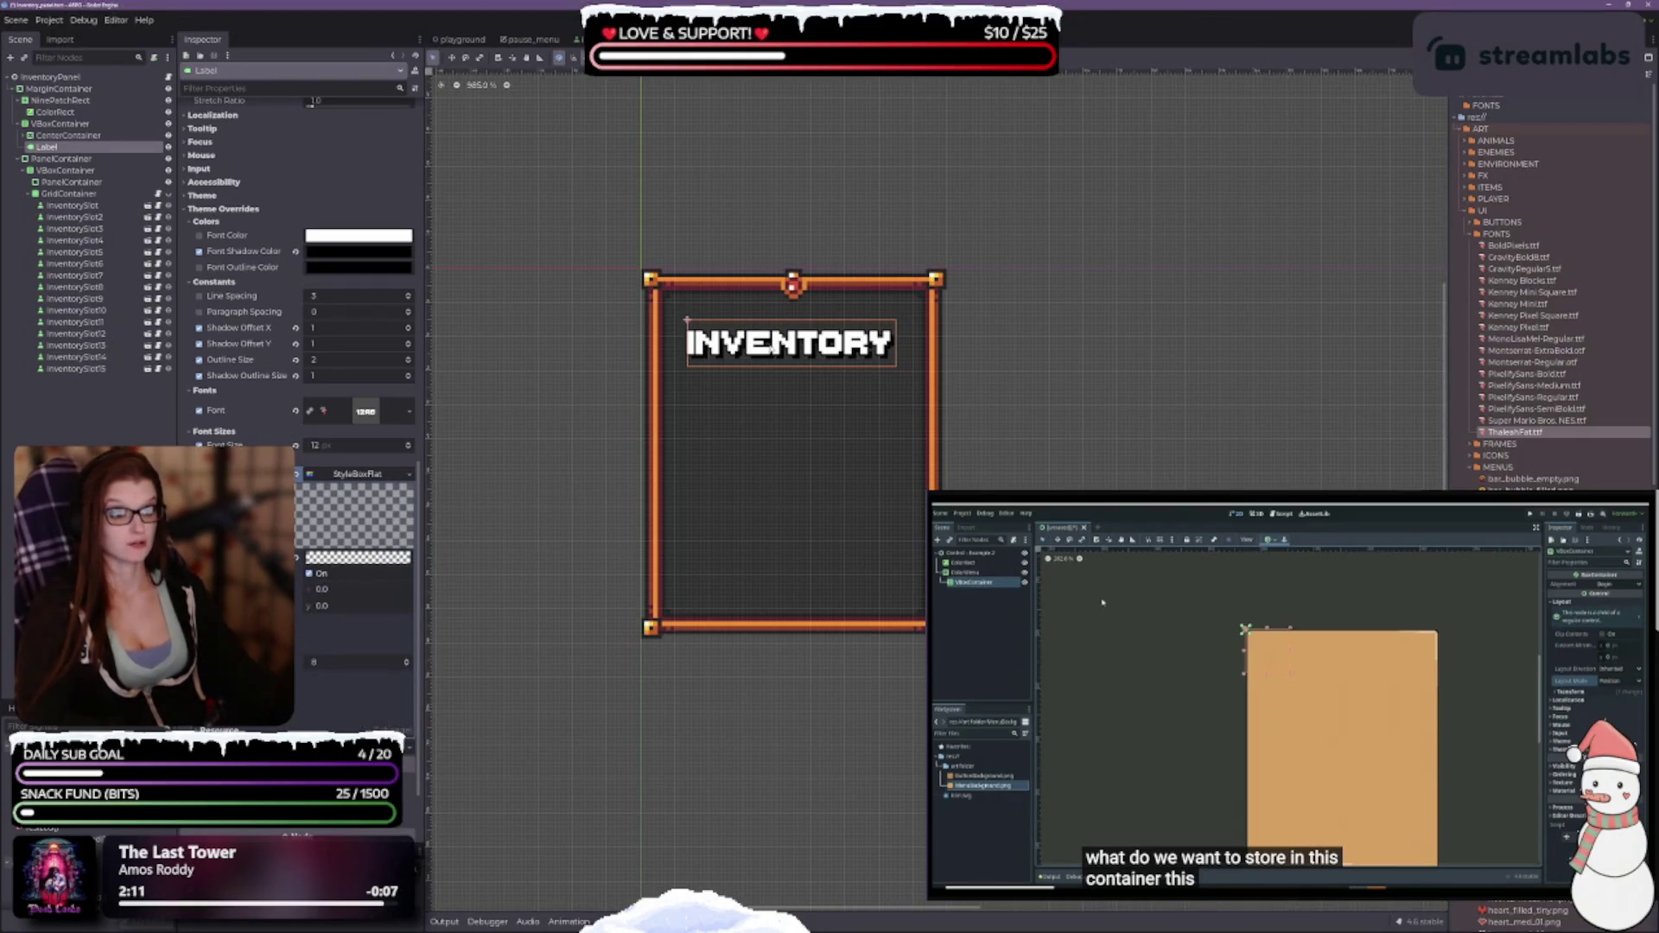
# Reveal the style's content margins, trying a 1 px margin before resetting it to 0.
pyautogui.click(216, 622)
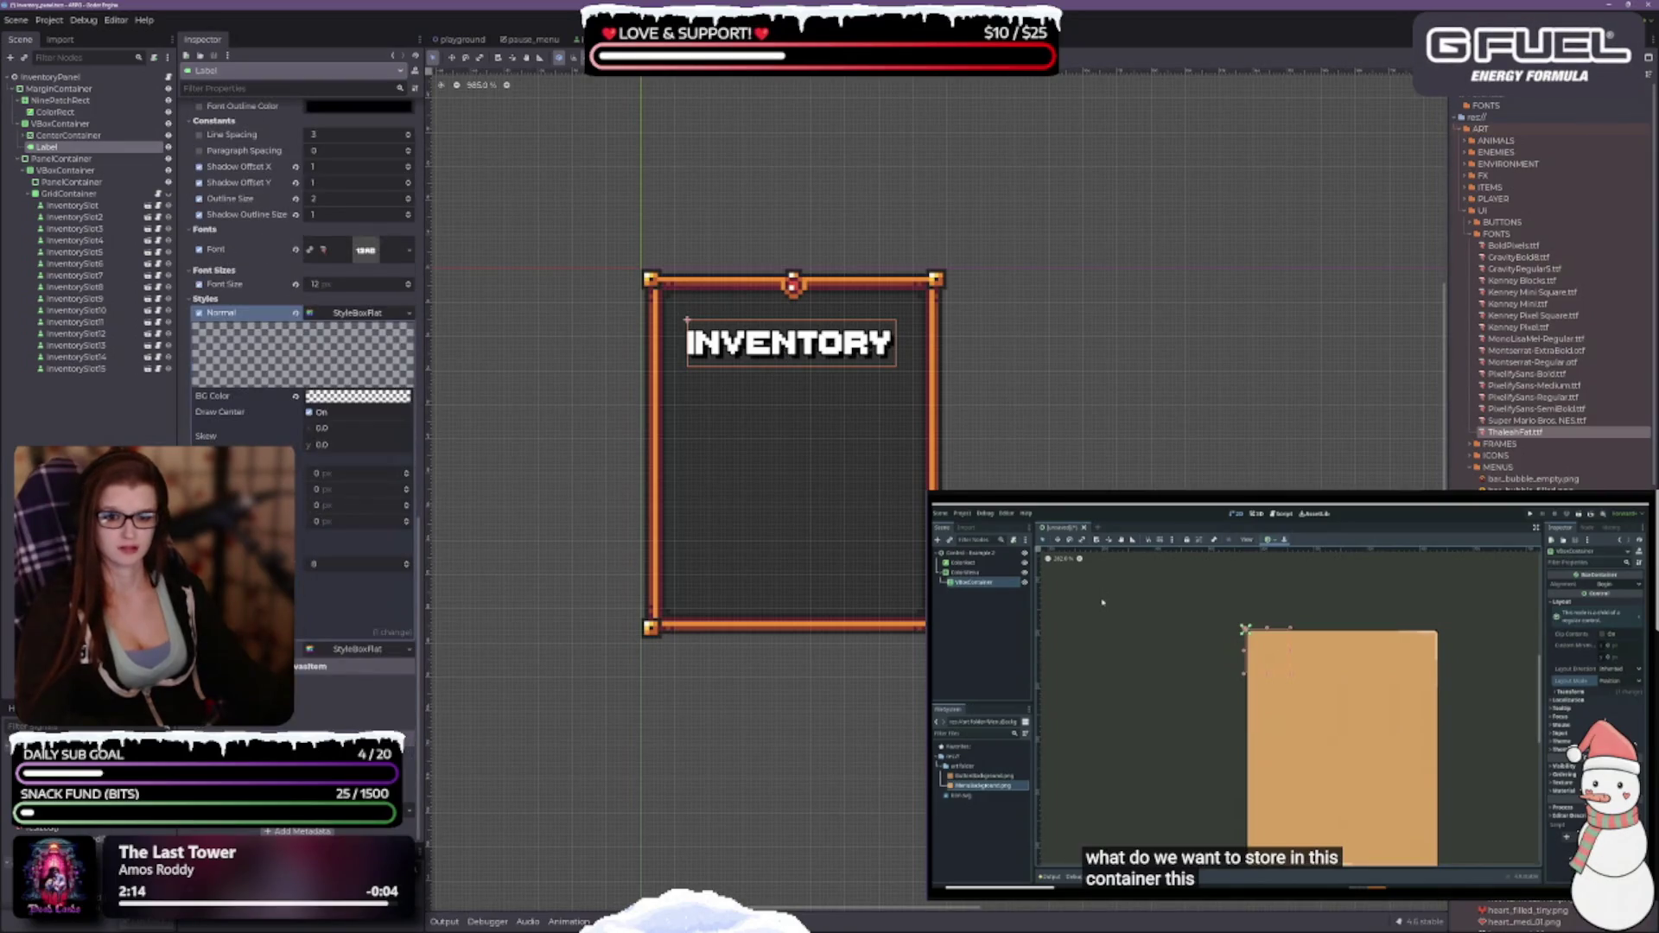
pyautogui.scroll(-5, 302, 345)
pyautogui.scroll(-2, 303, 345)
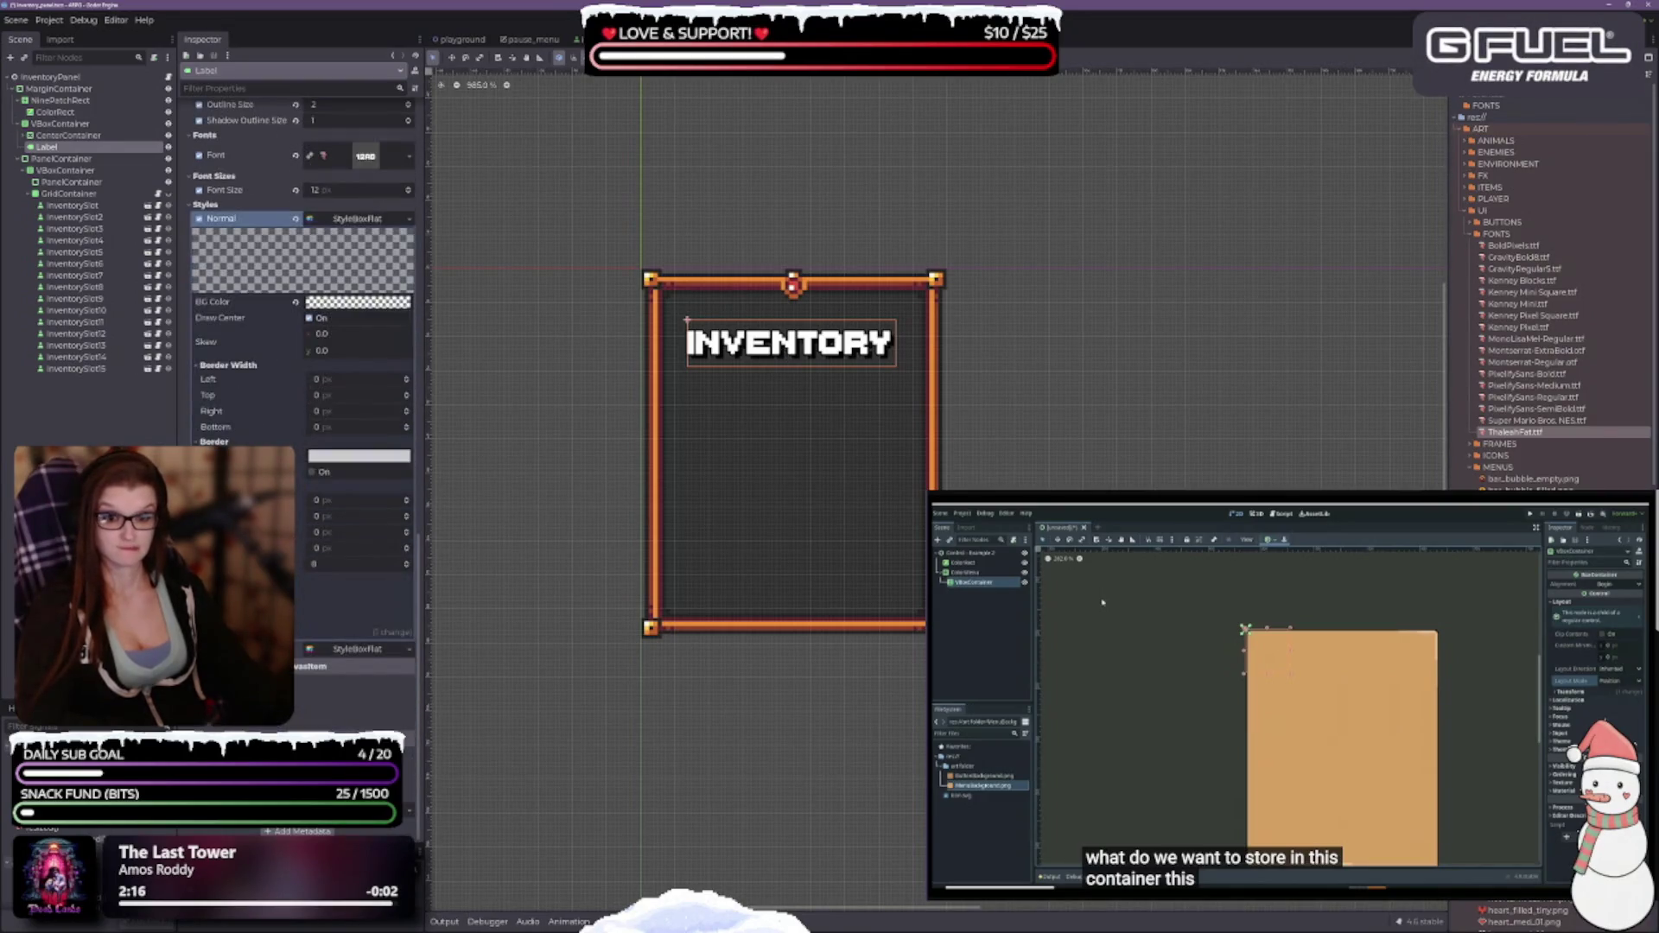
pyautogui.click(311, 561)
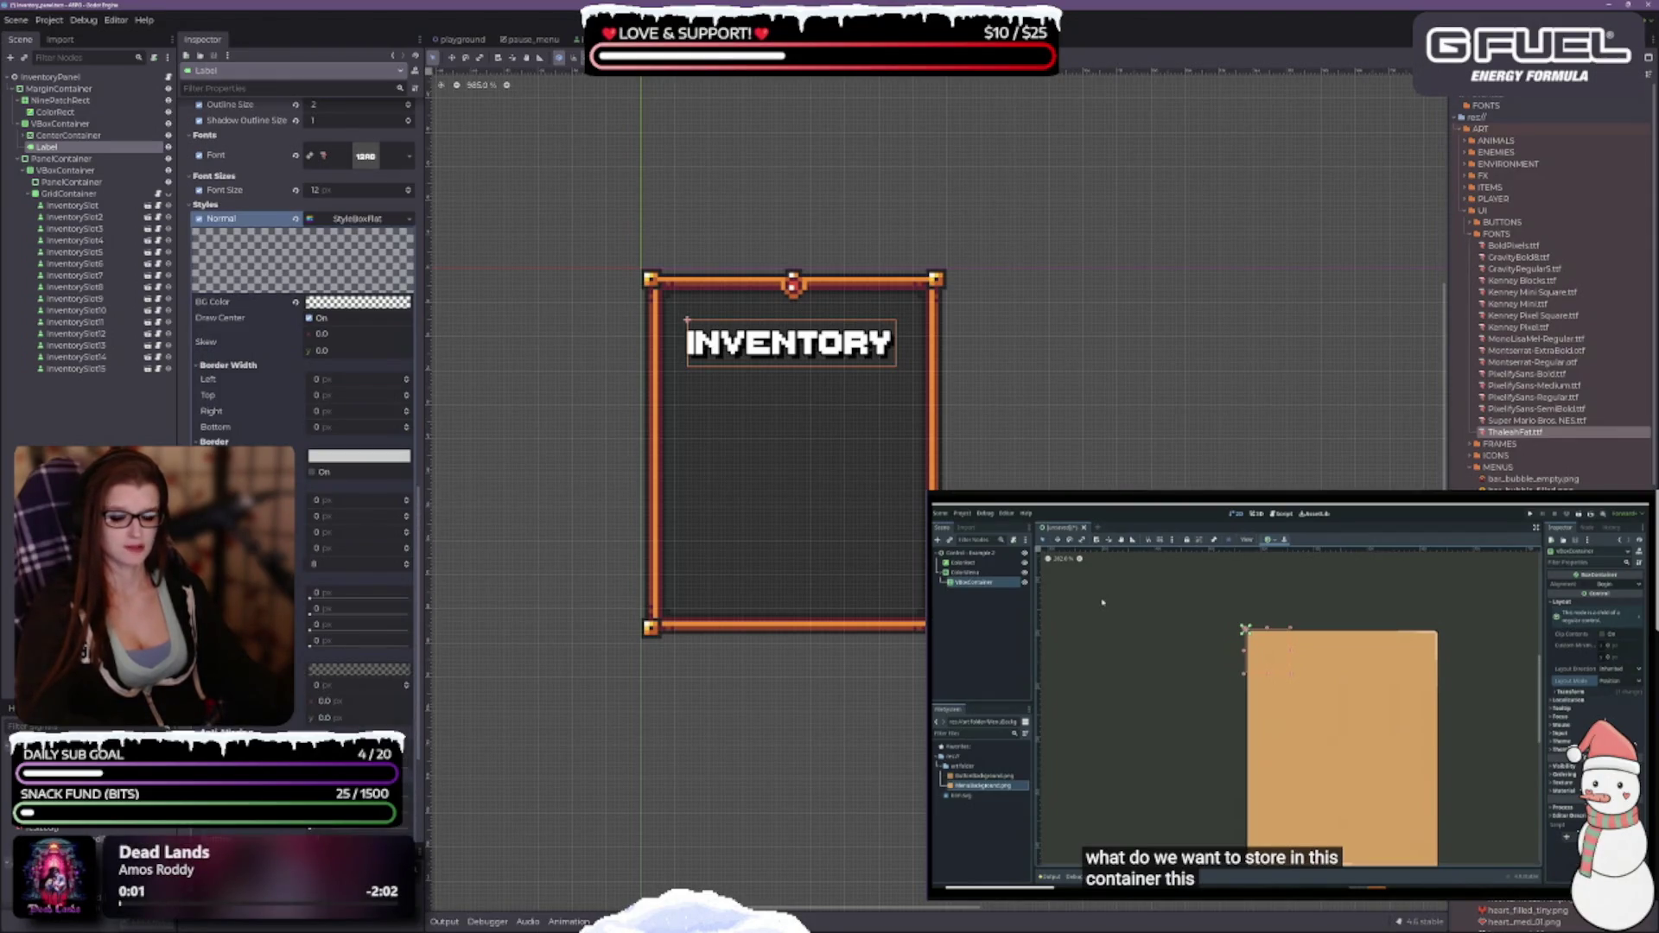
pyautogui.scroll(5, 313, 609)
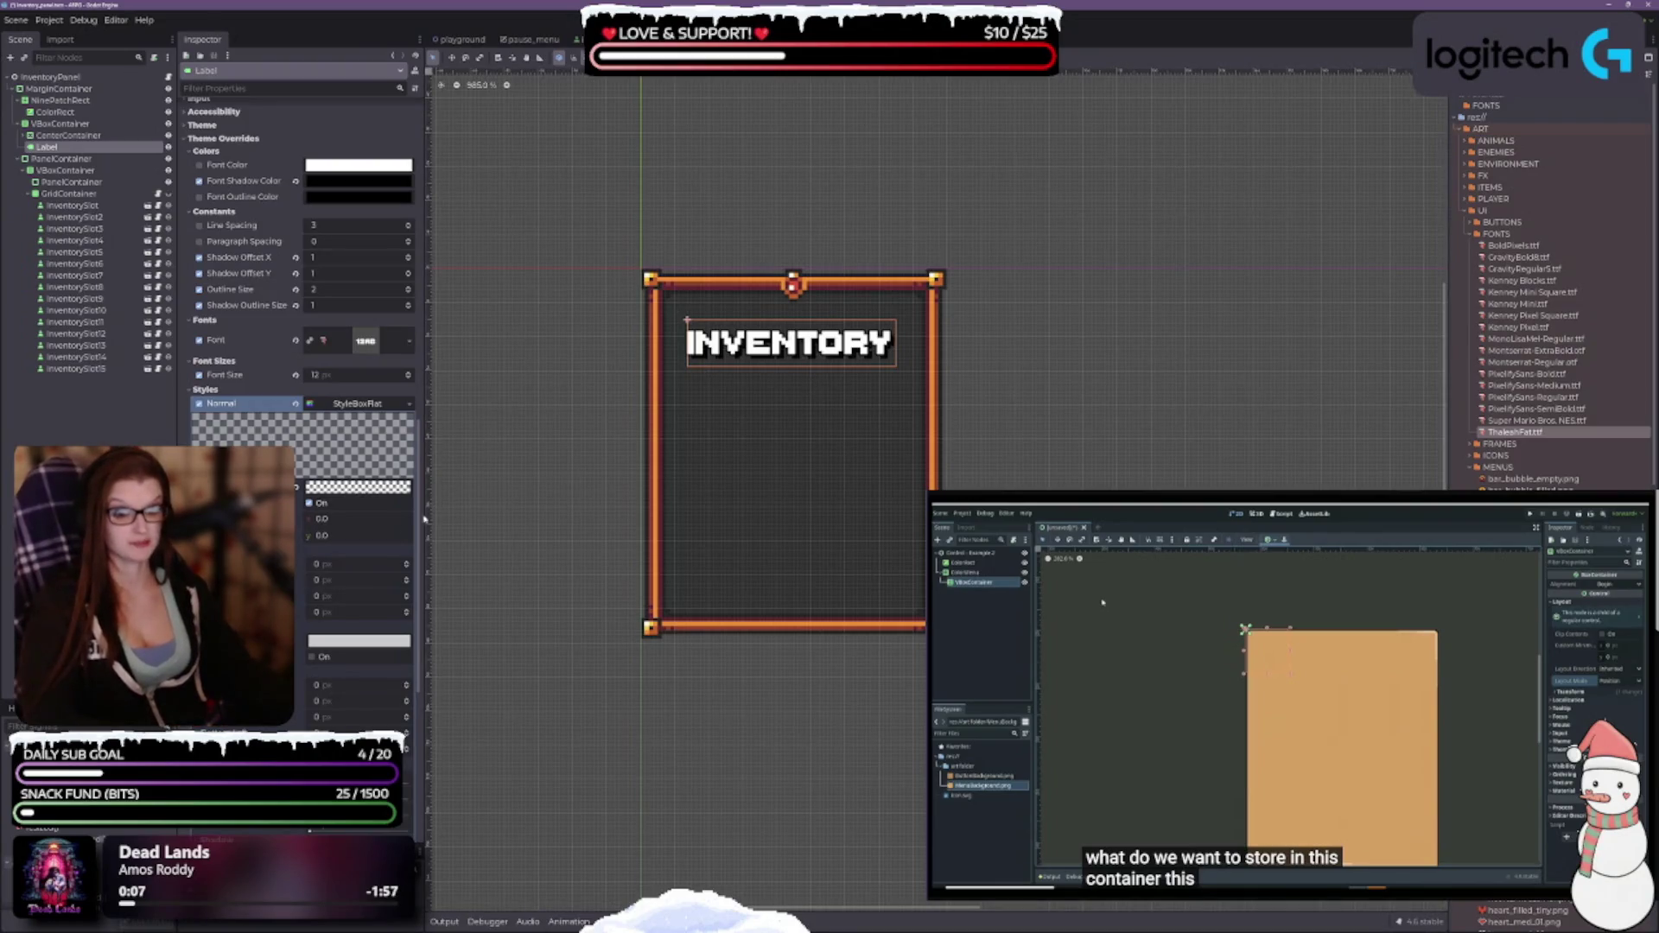
pyautogui.scroll(-3, 303, 406)
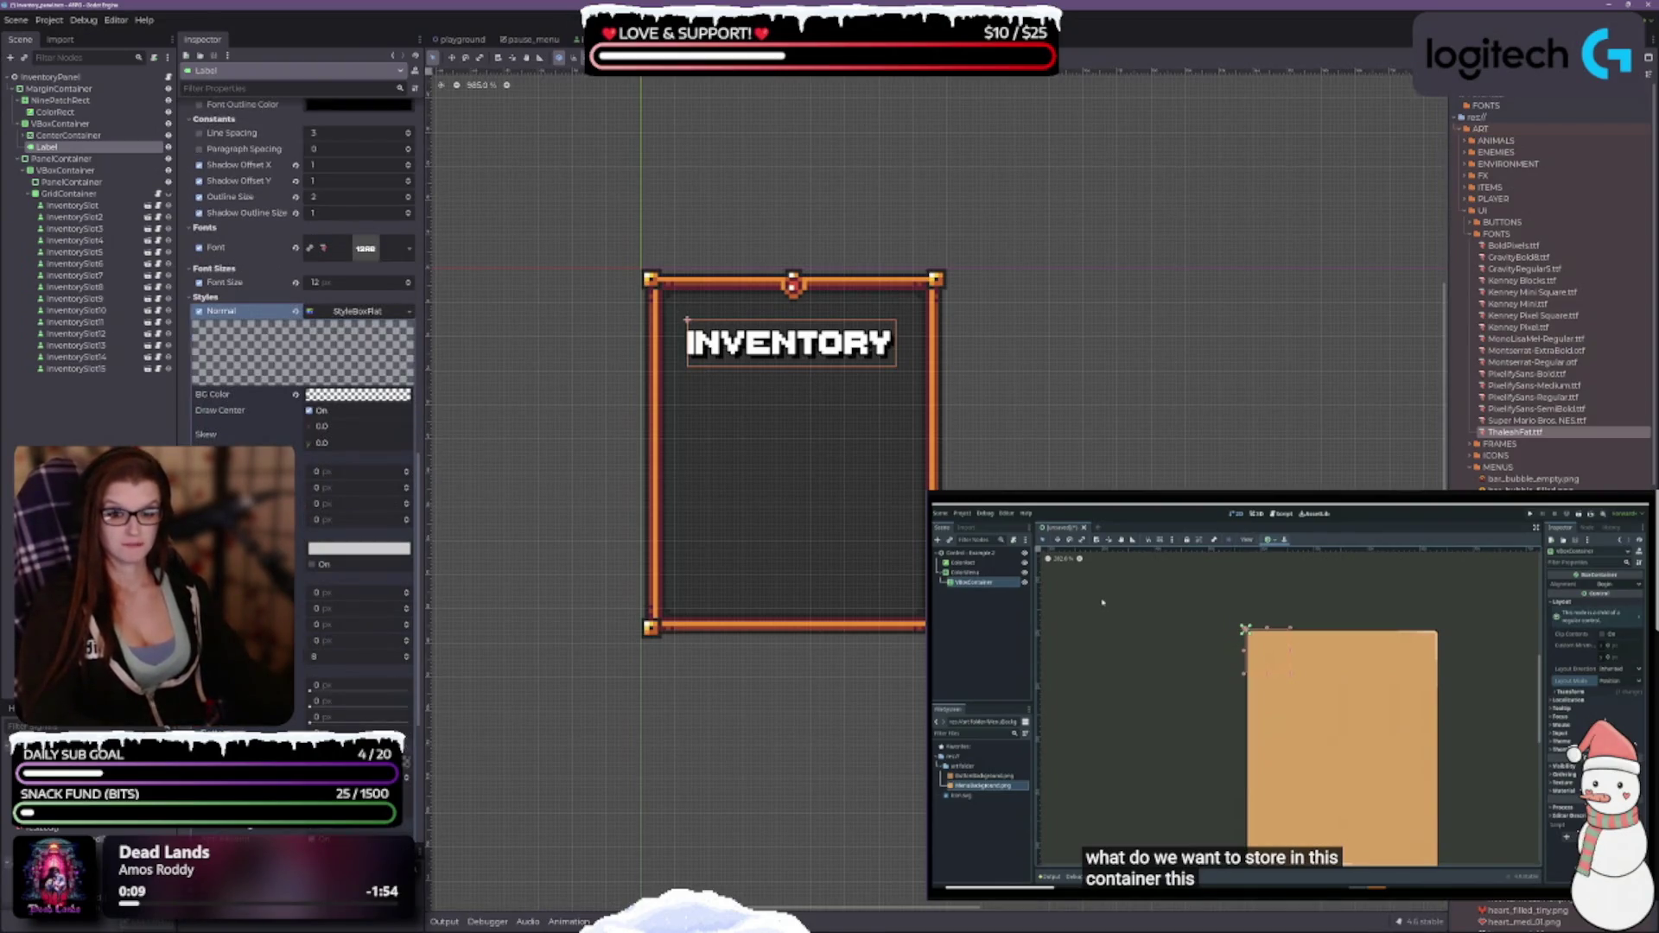
pyautogui.click(407, 471)
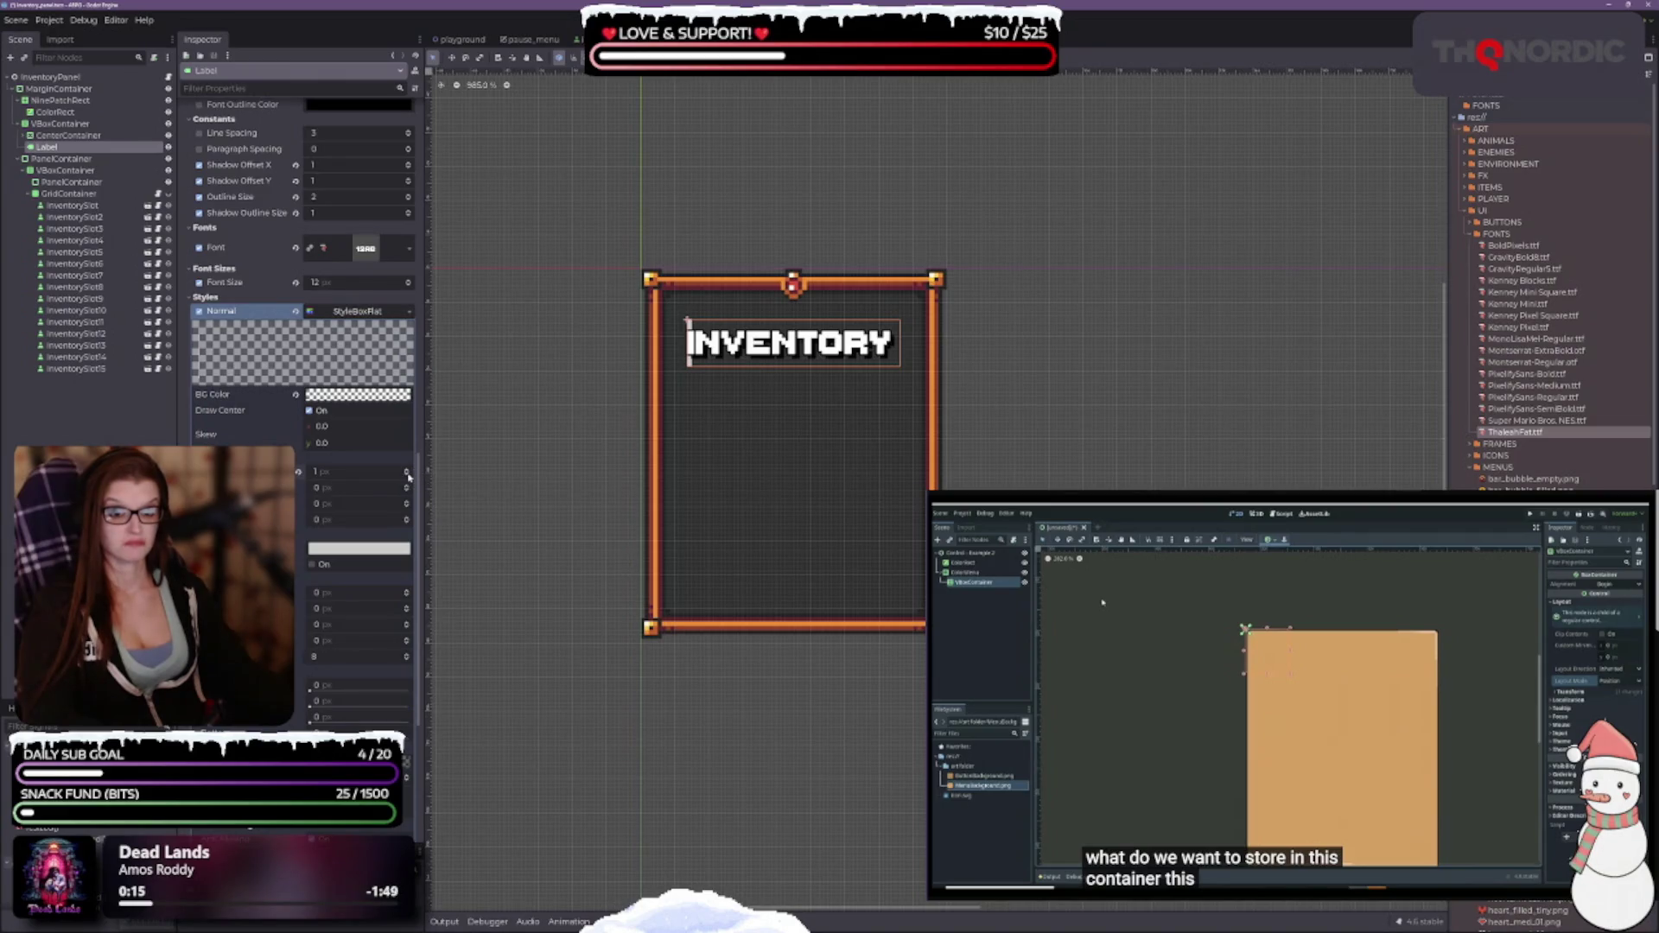
pyautogui.click(407, 475)
# Make another style colour transparent and set content margins to 0 and 1 px.
pyautogui.click(326, 550)
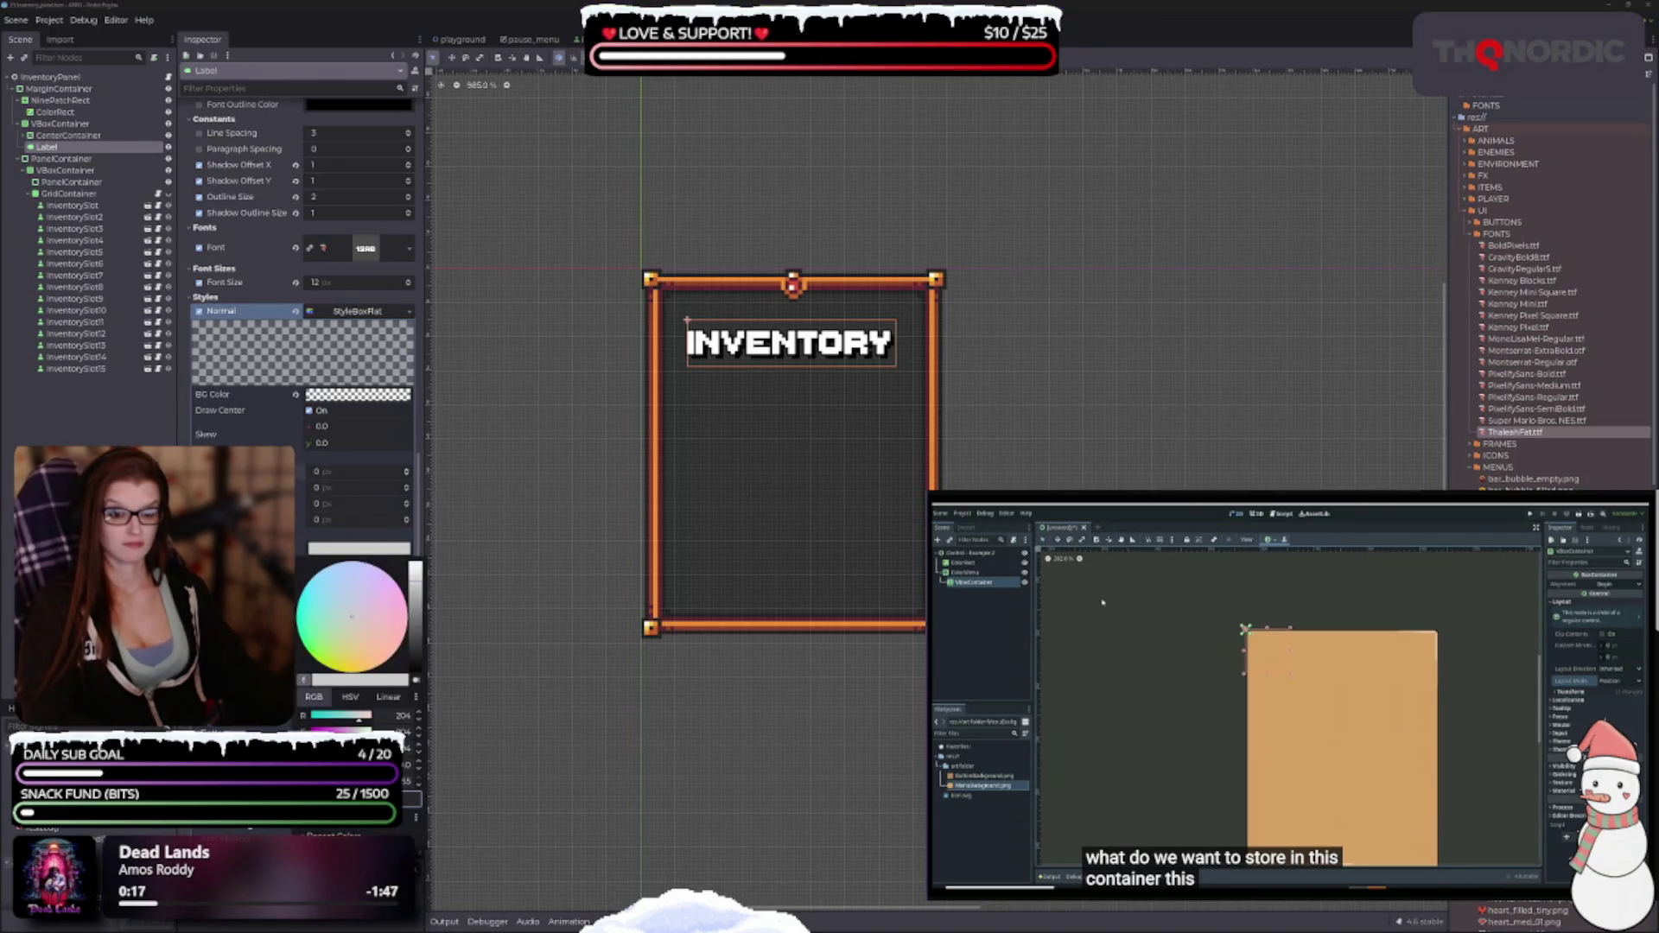
pyautogui.moveTo(370, 762); pyautogui.dragTo(313, 762)
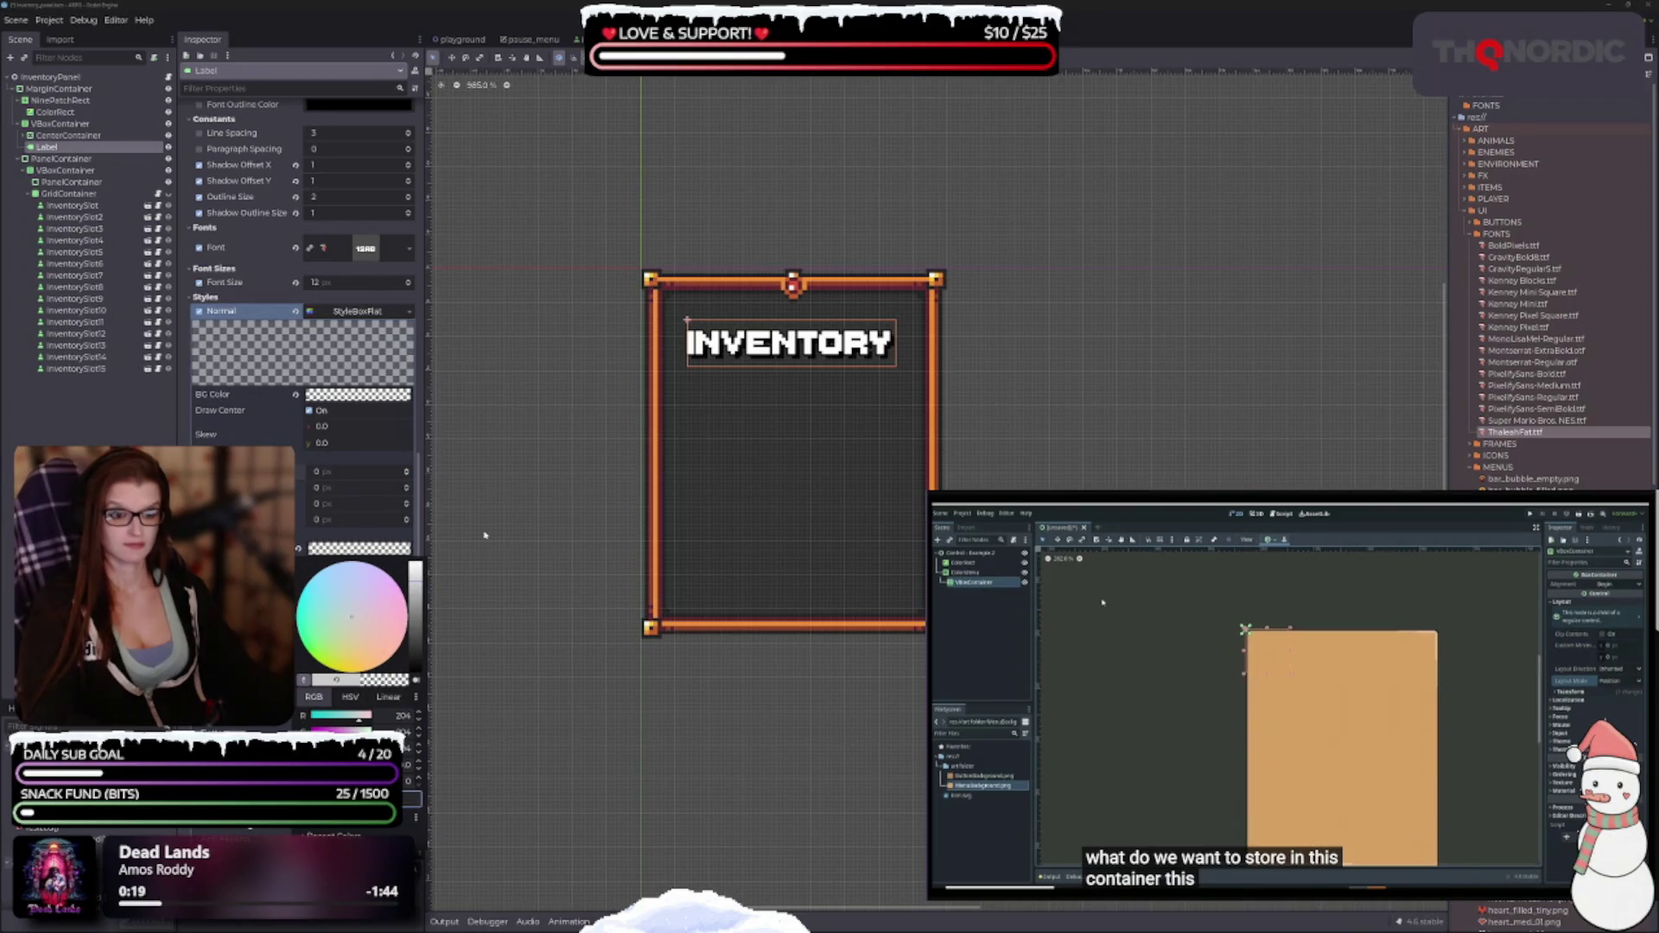
pyautogui.click(409, 537)
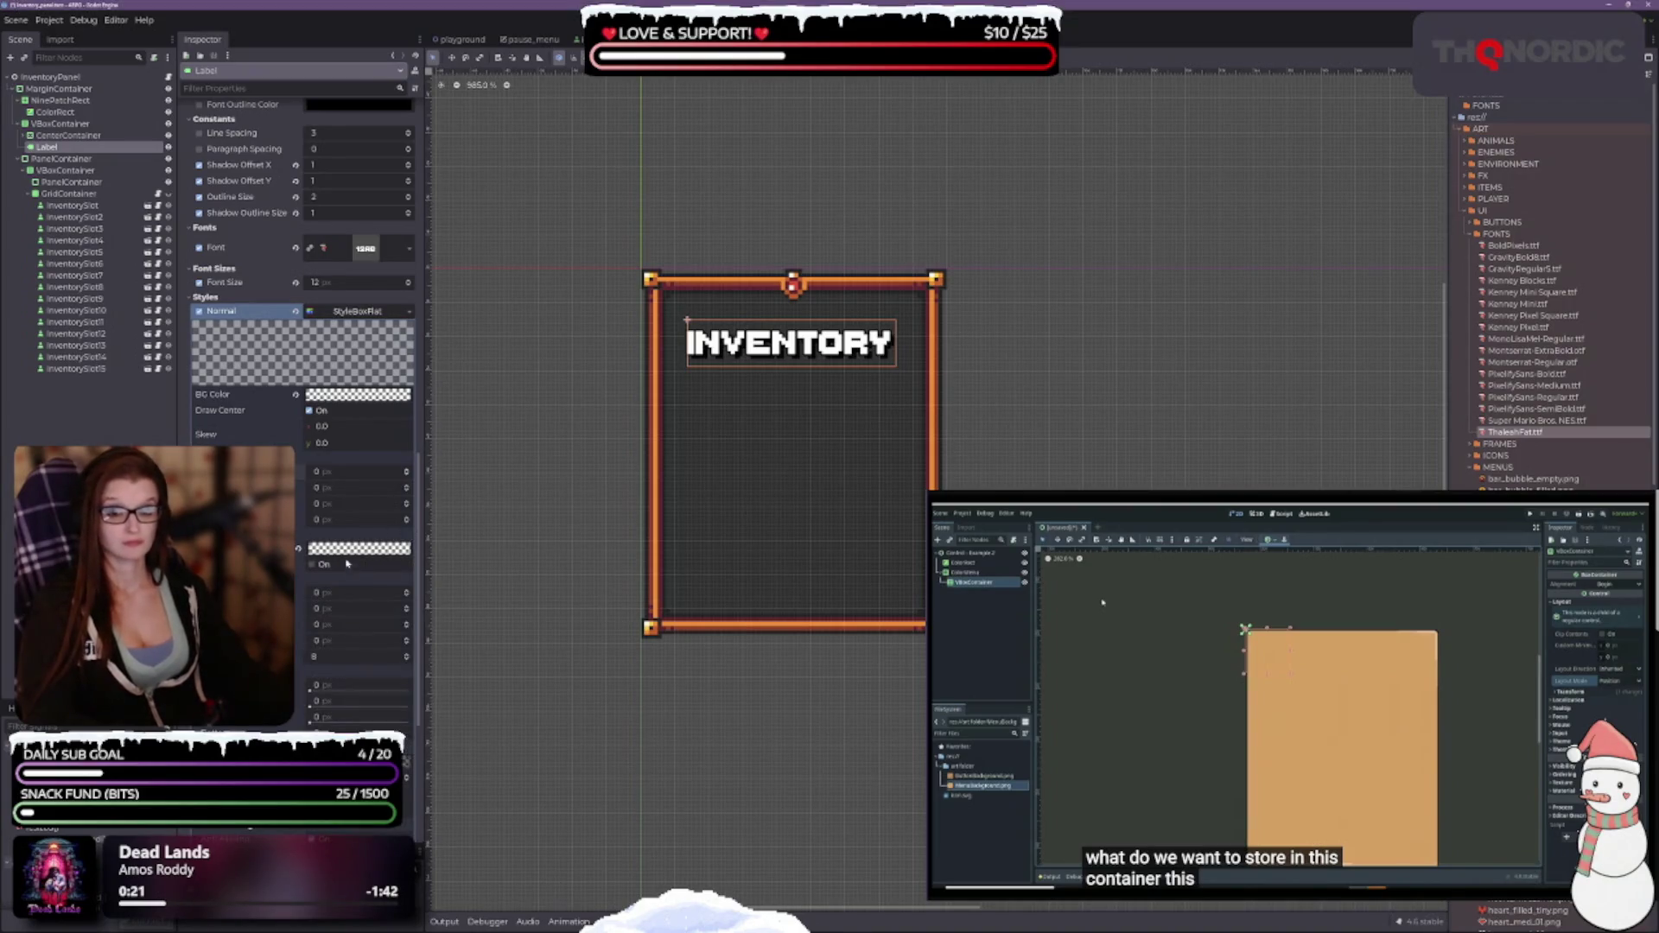
pyautogui.click(406, 471)
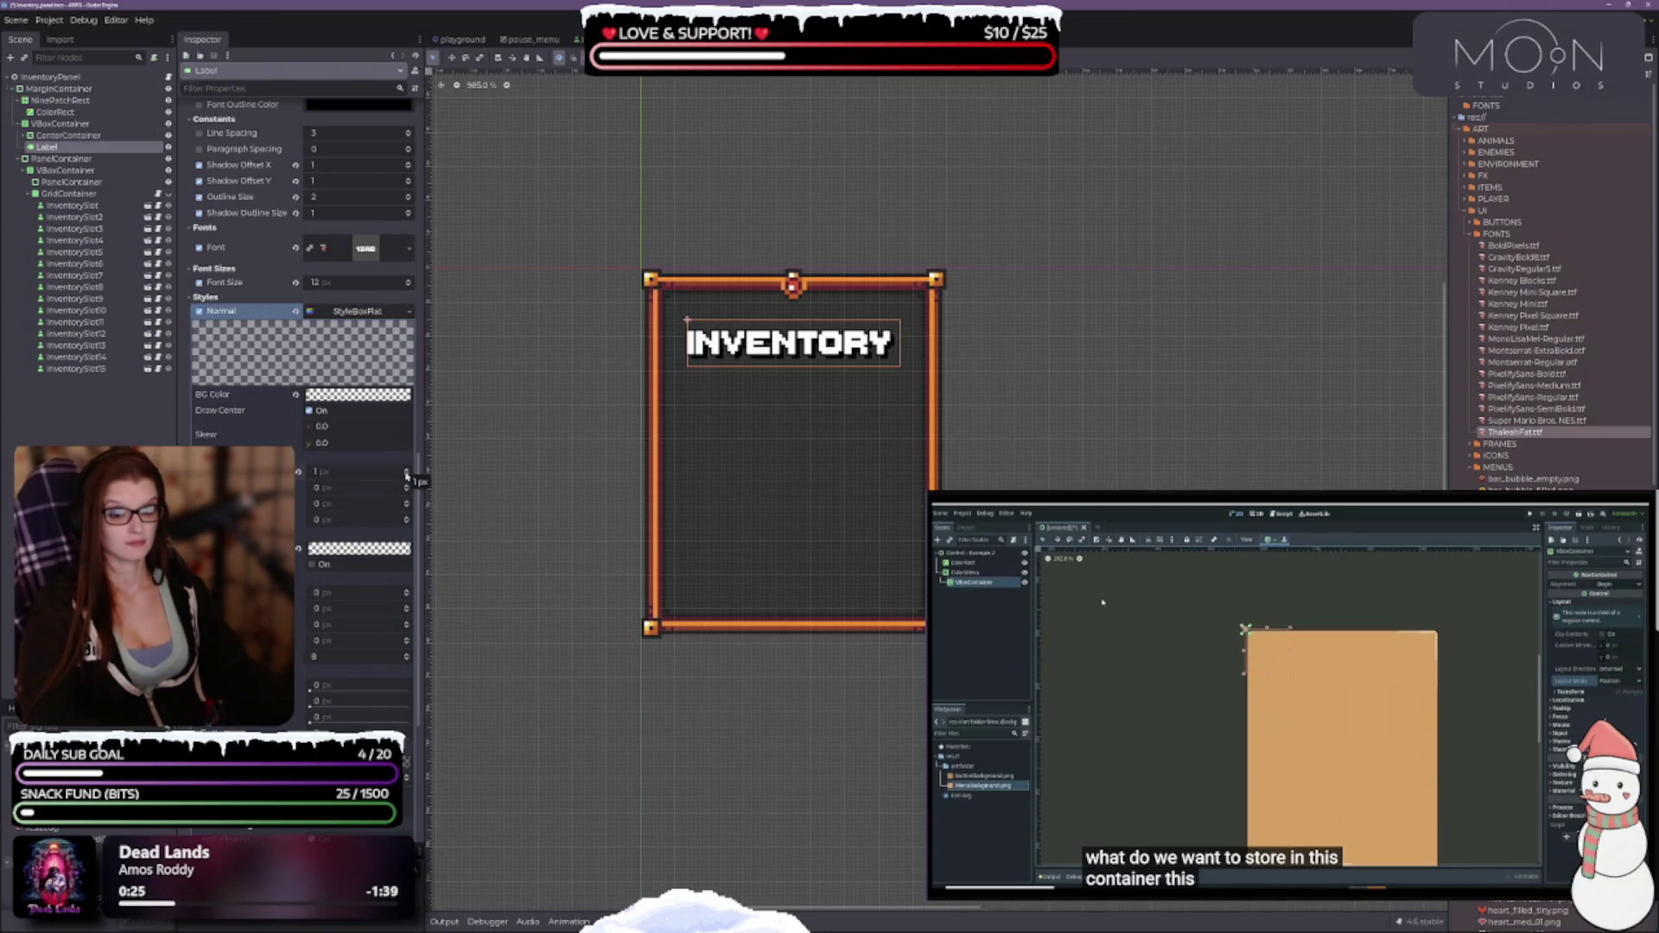
pyautogui.click(406, 487)
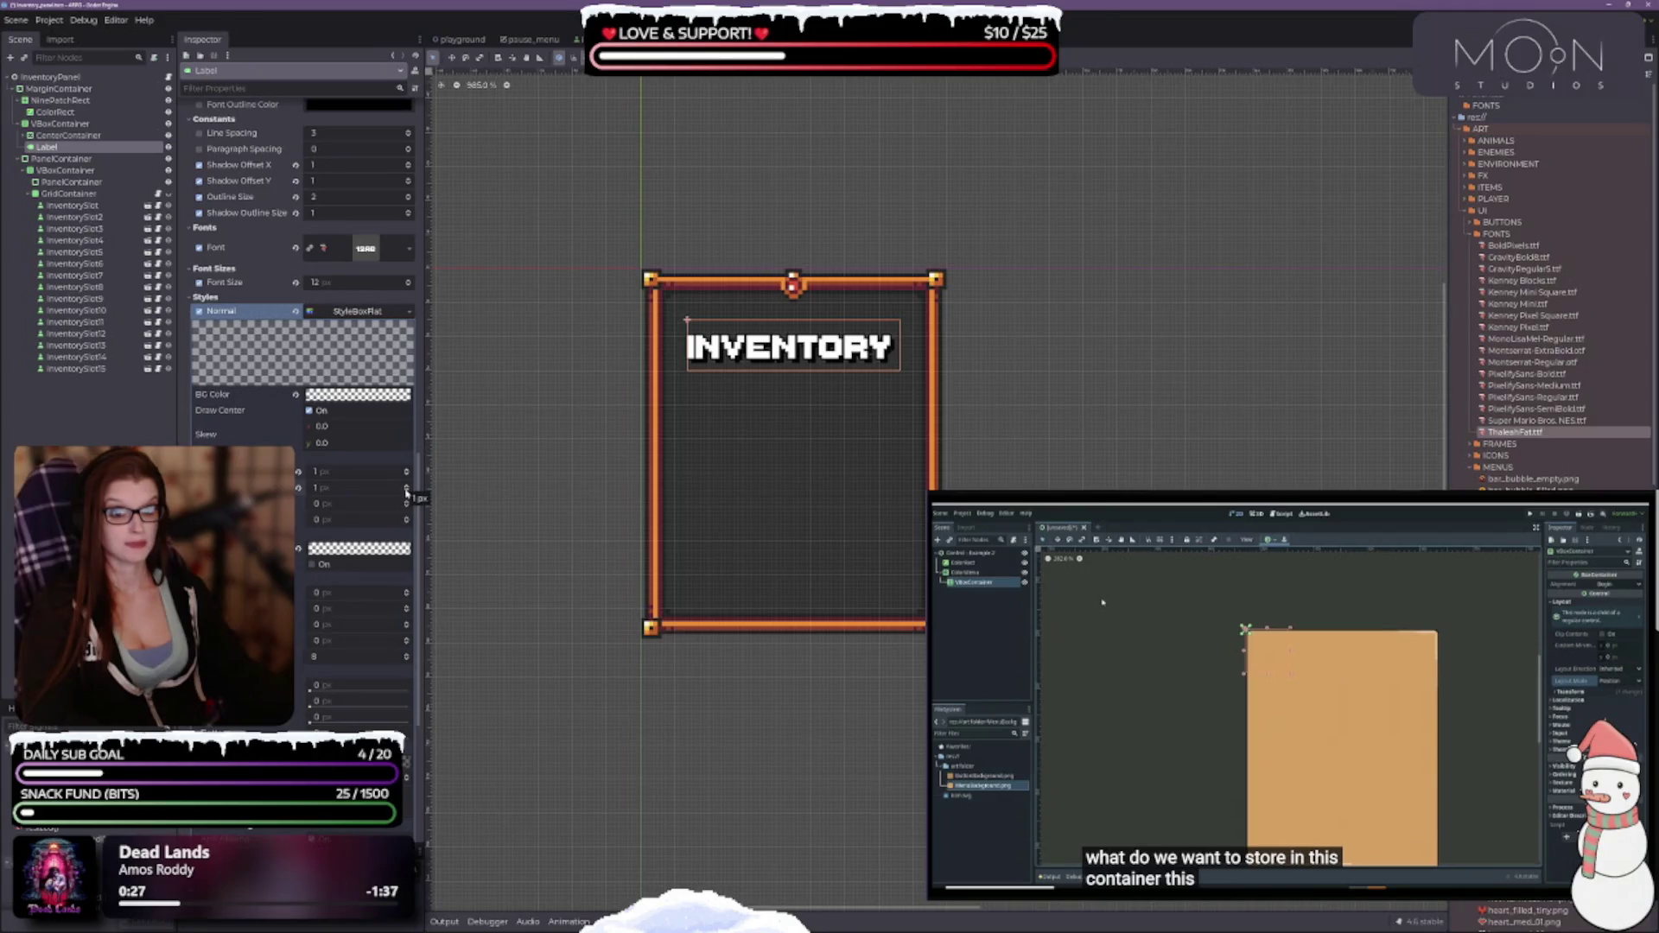
pyautogui.click(406, 491)
pyautogui.click(407, 503)
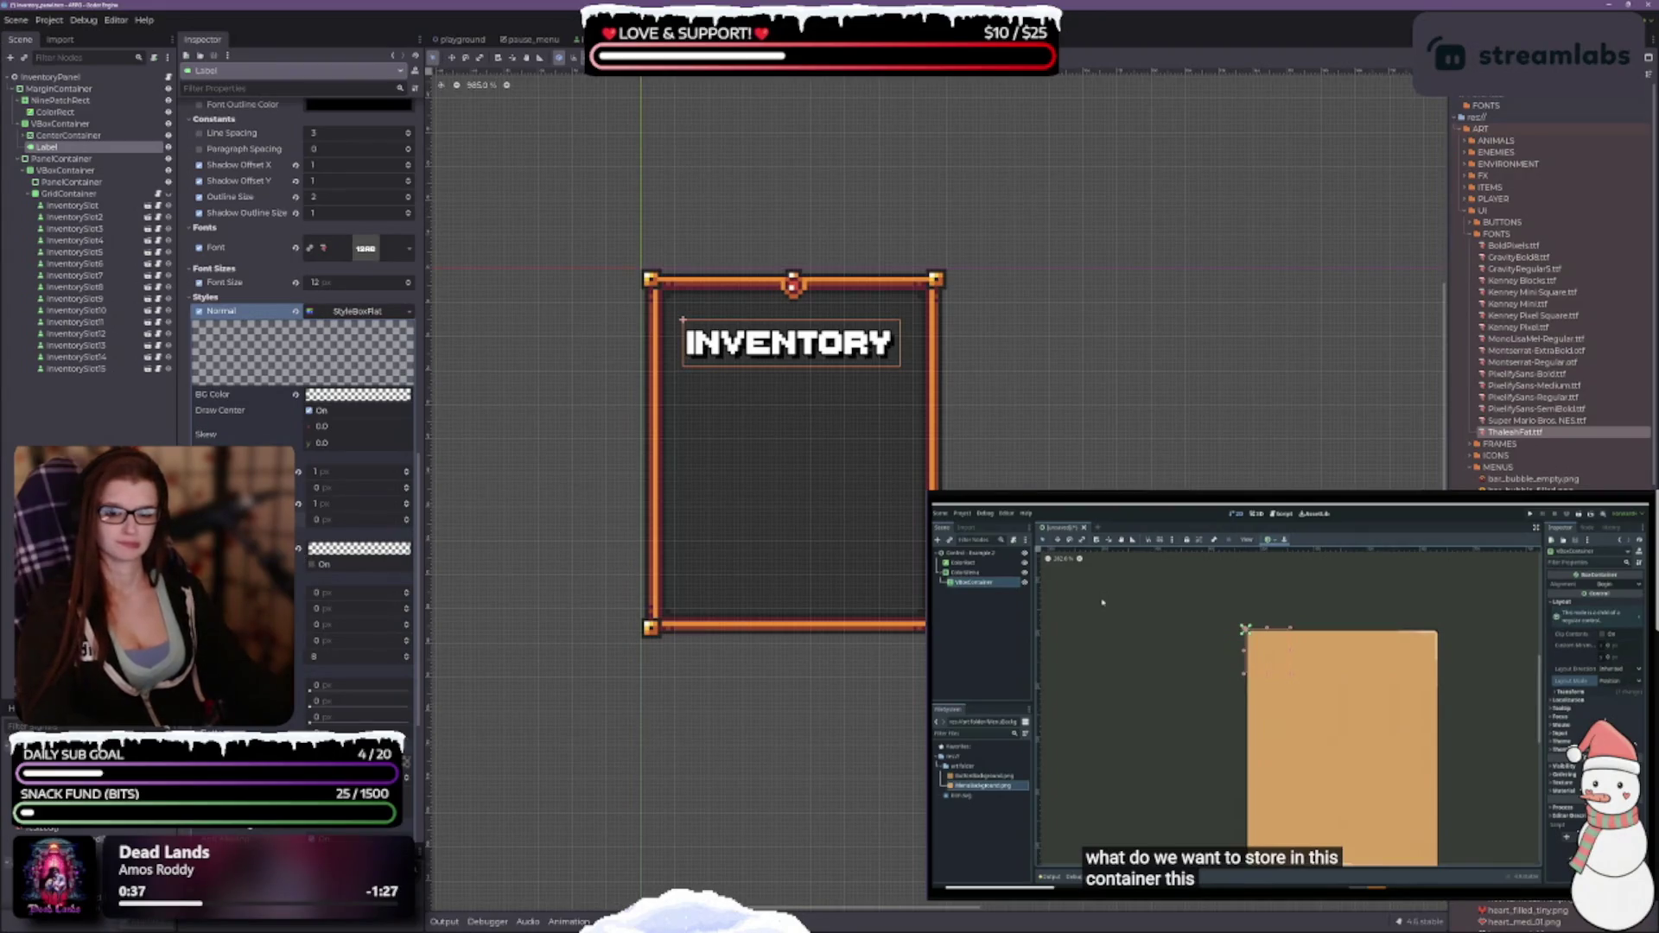
# Tick the style box's On option and add 1 px of left expand margin.
pyautogui.click(313, 565)
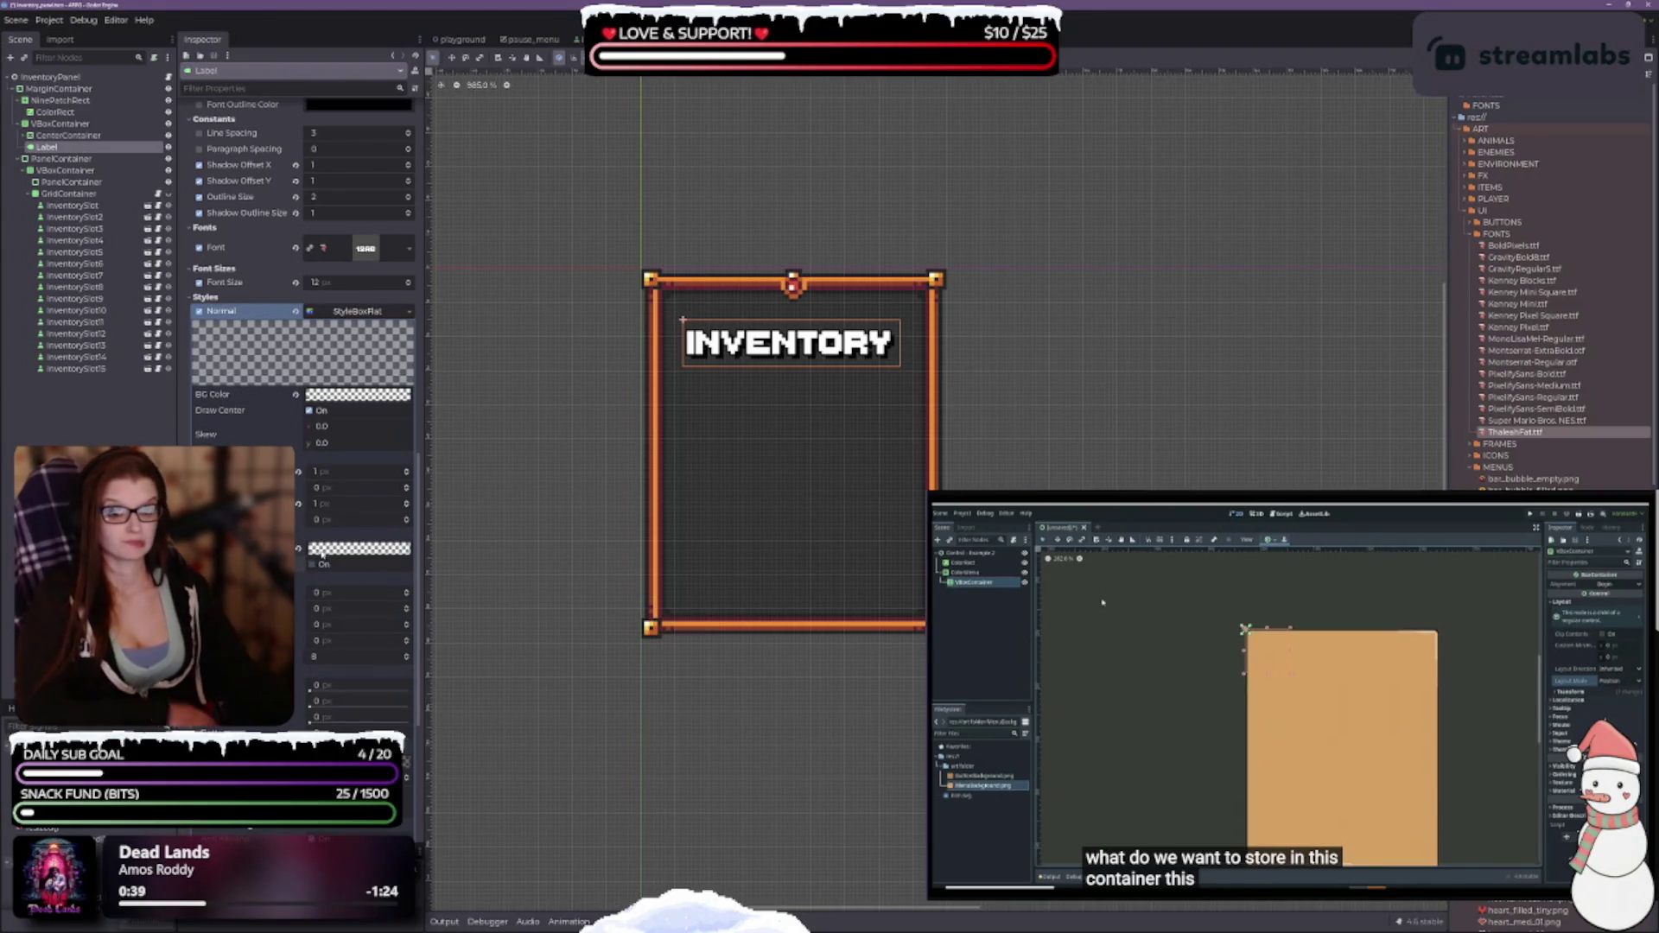
pyautogui.scroll(-2, 313, 568)
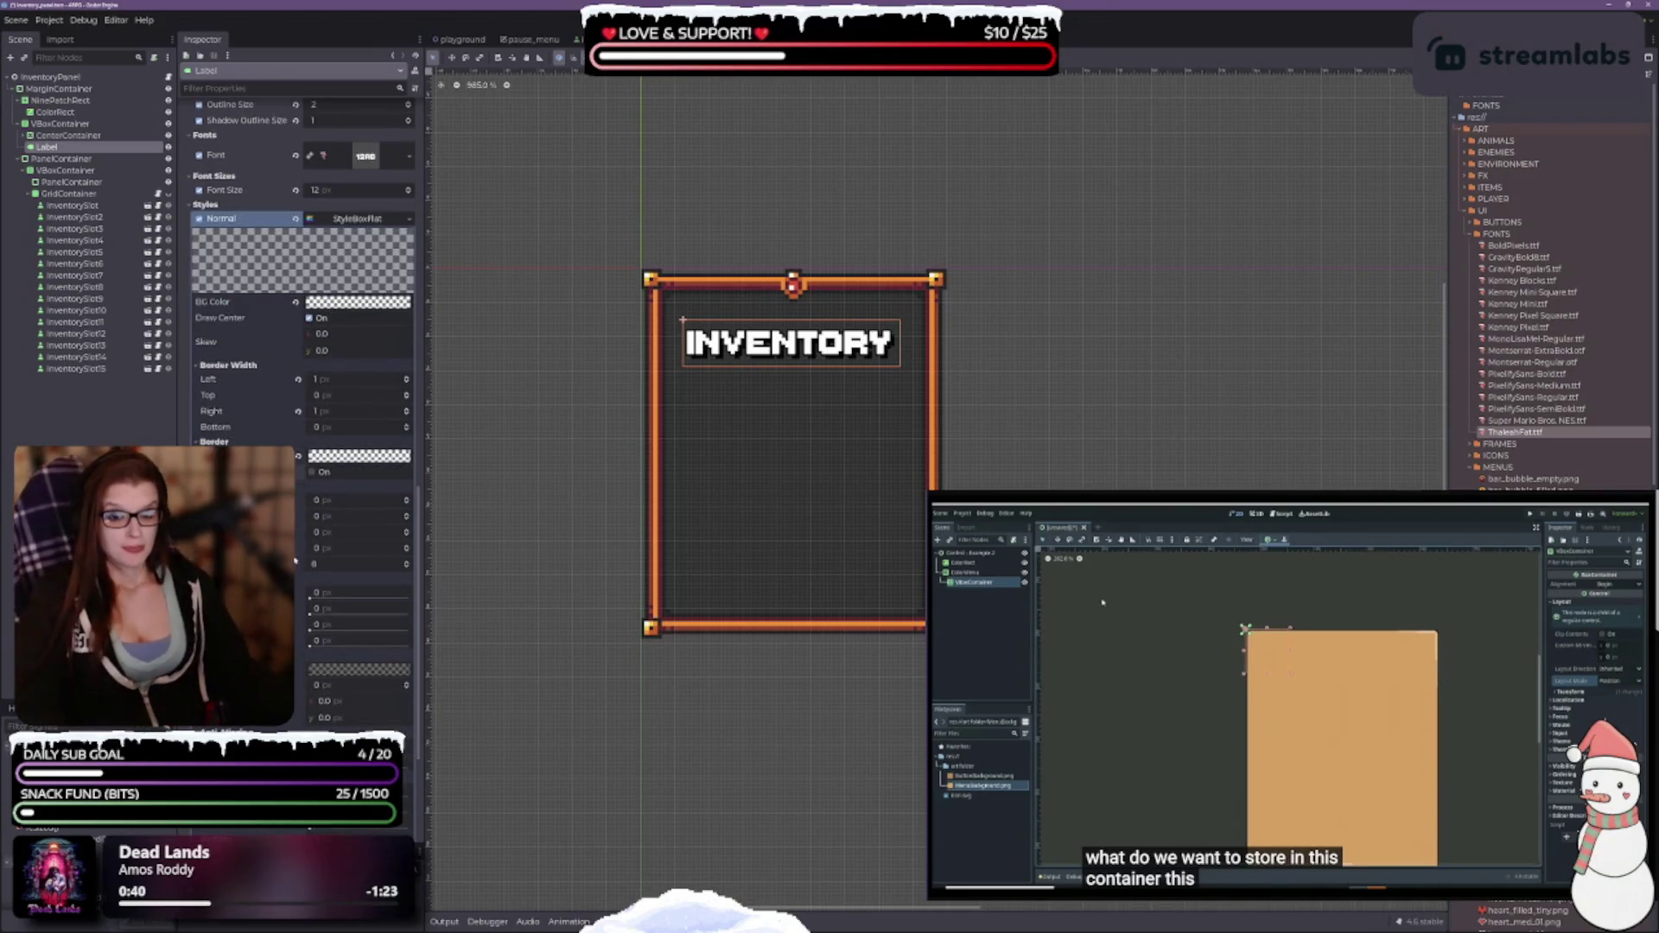
pyautogui.scroll(-2, 376, 518)
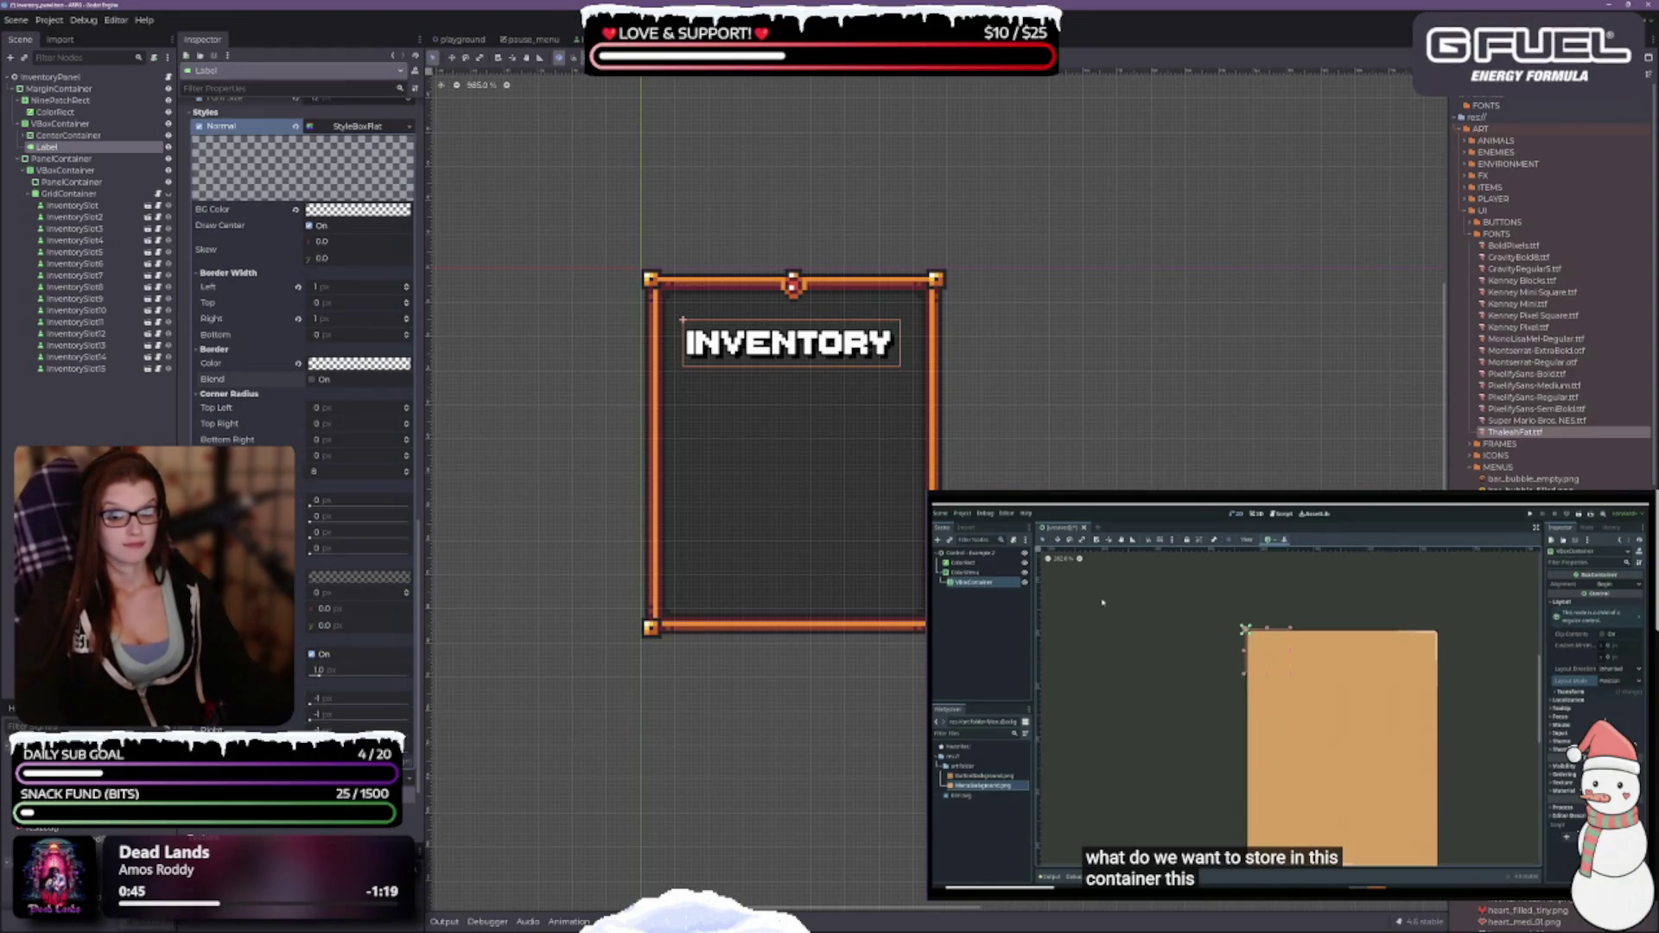
pyautogui.moveTo(304, 506); pyautogui.dragTo(345, 499)
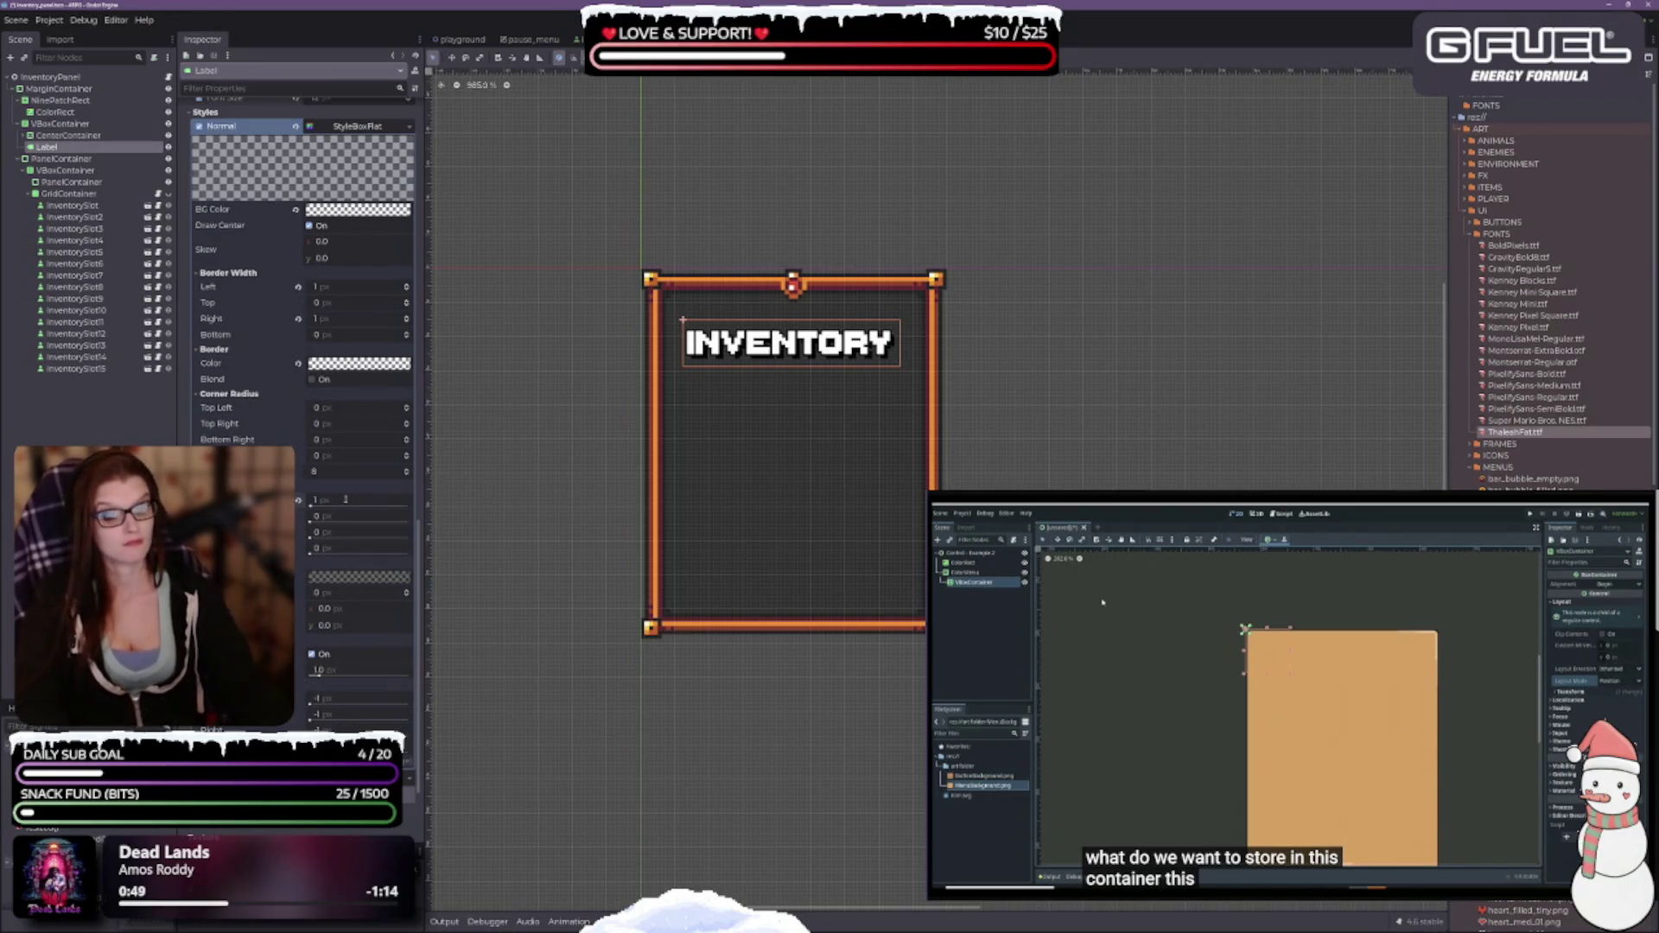
# Try left expand margins of 0 and 4 px, then revert to the default.
pyautogui.click(345, 499)
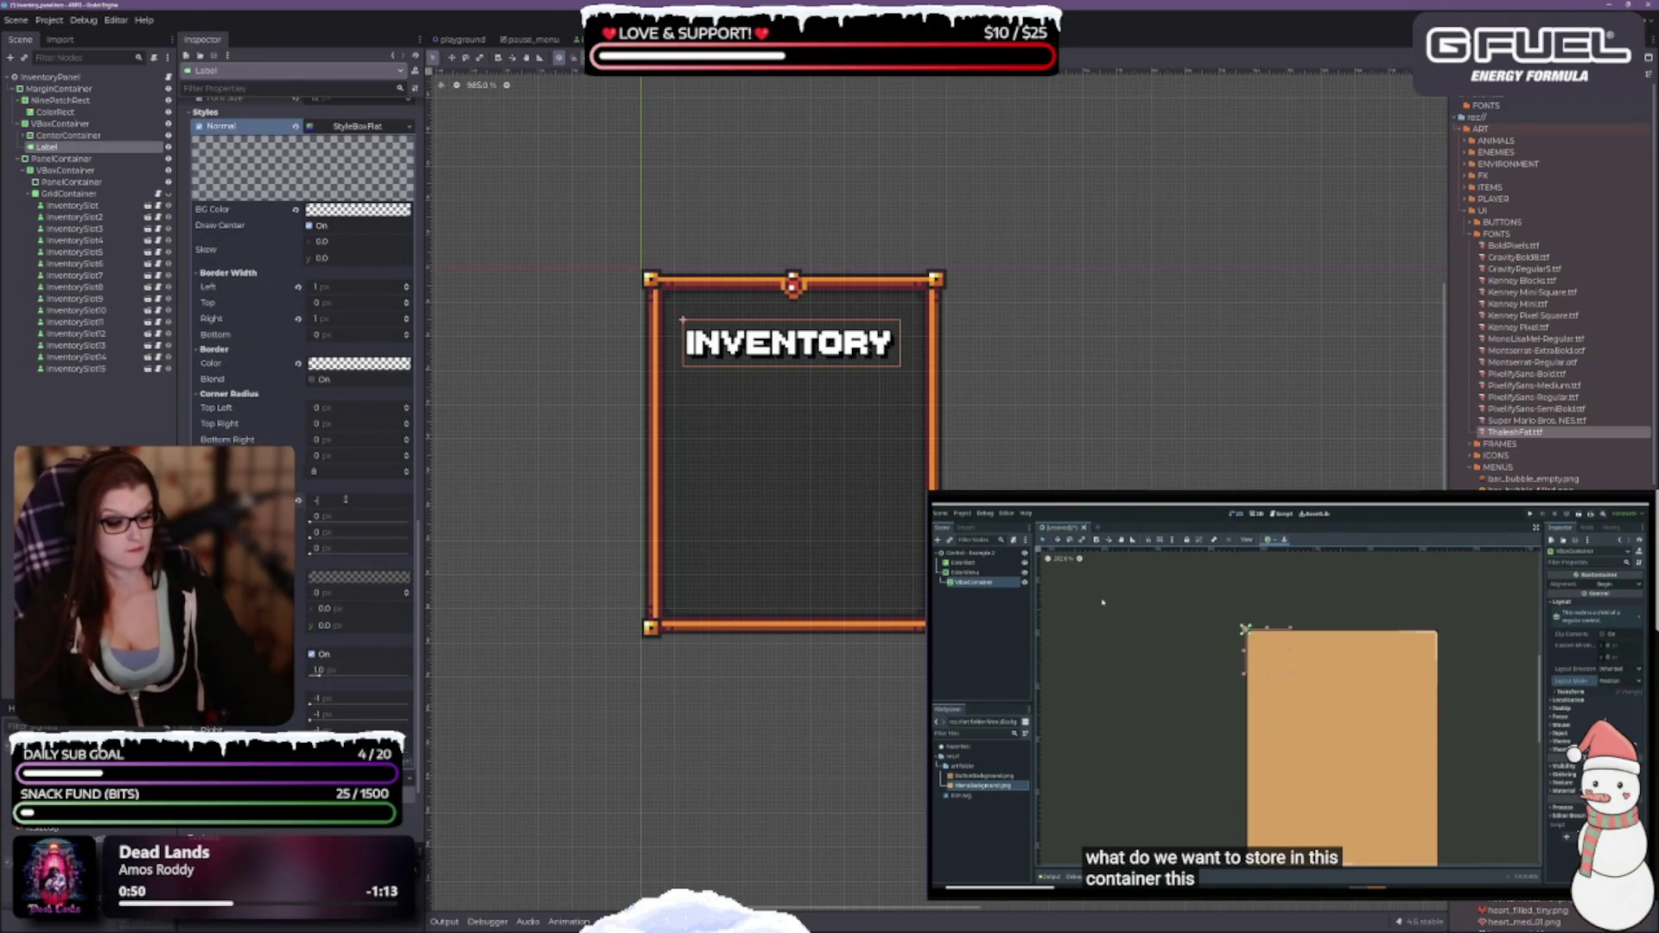
pyautogui.write('0')
pyautogui.press('Return')
pyautogui.click(345, 498)
pyautogui.write('4')
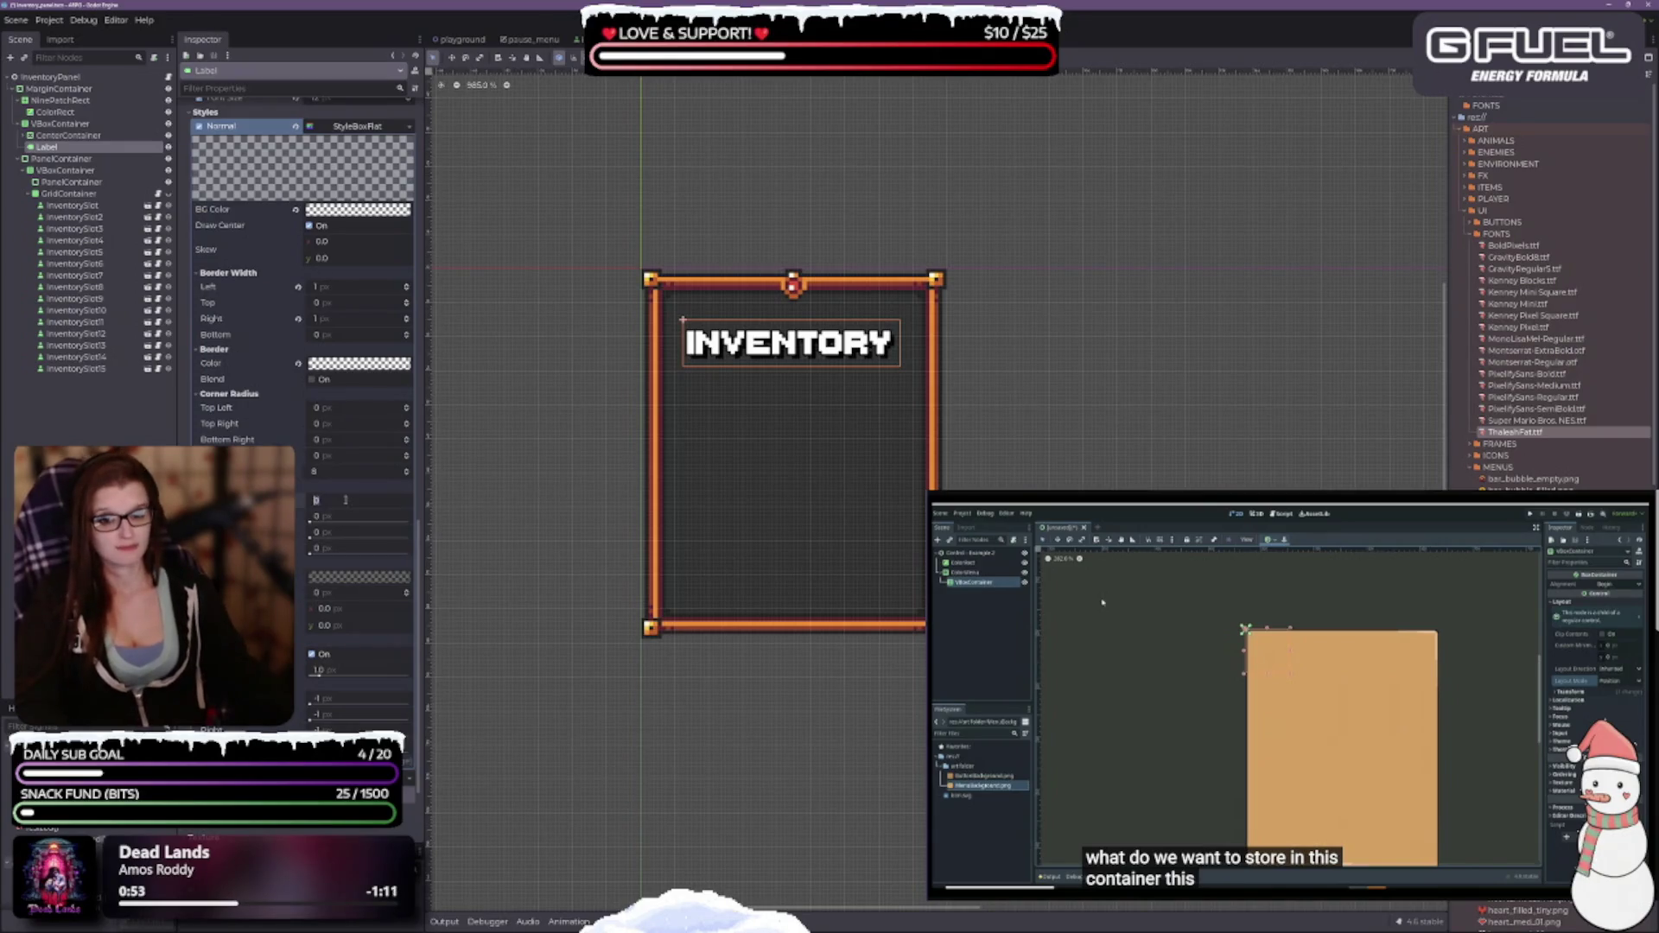
pyautogui.press('Return')
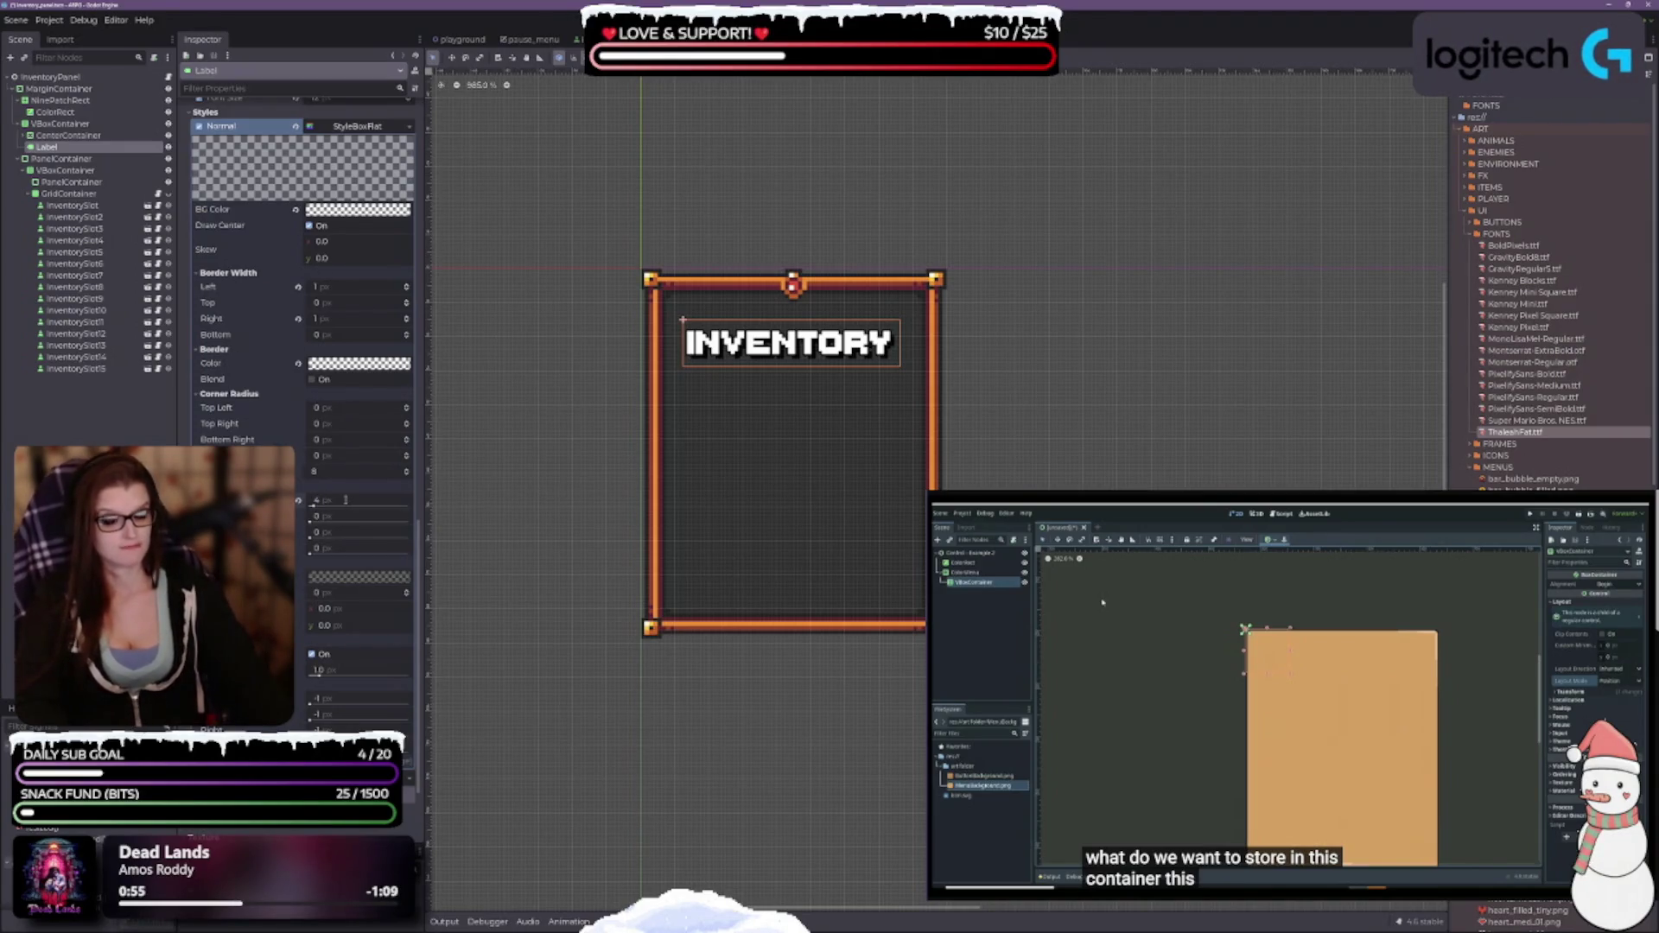
pyautogui.click(298, 502)
pyautogui.scroll(-3, 300, 502)
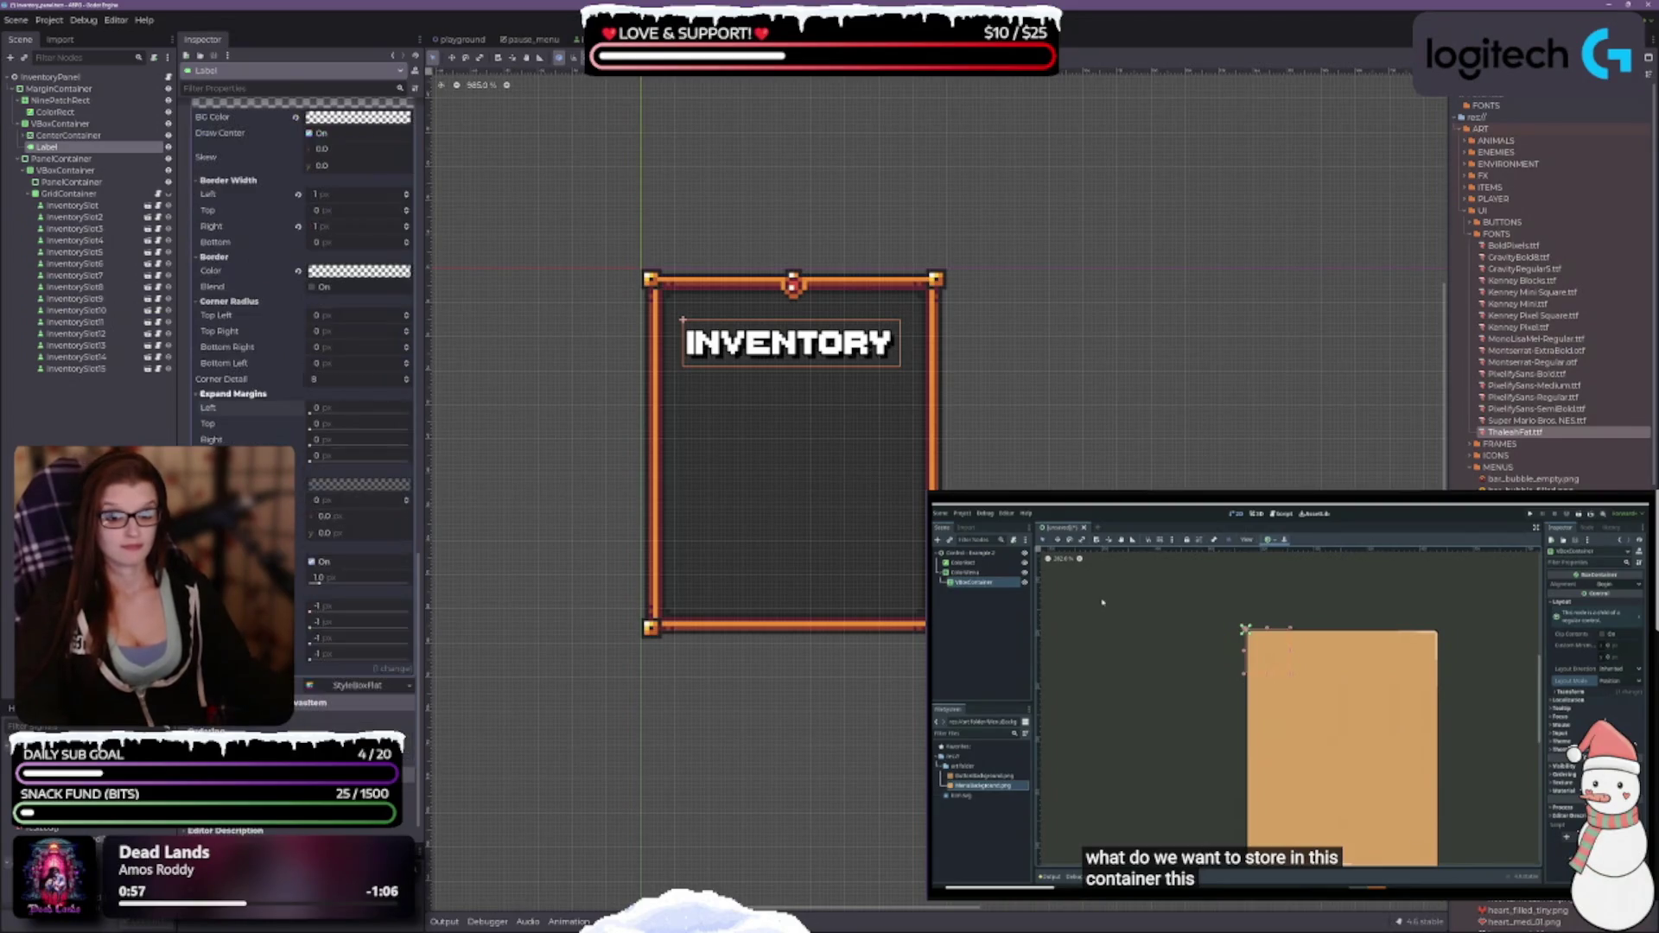
# Untick the On option and set the left and right content margins to 5 px.
pyautogui.click(310, 563)
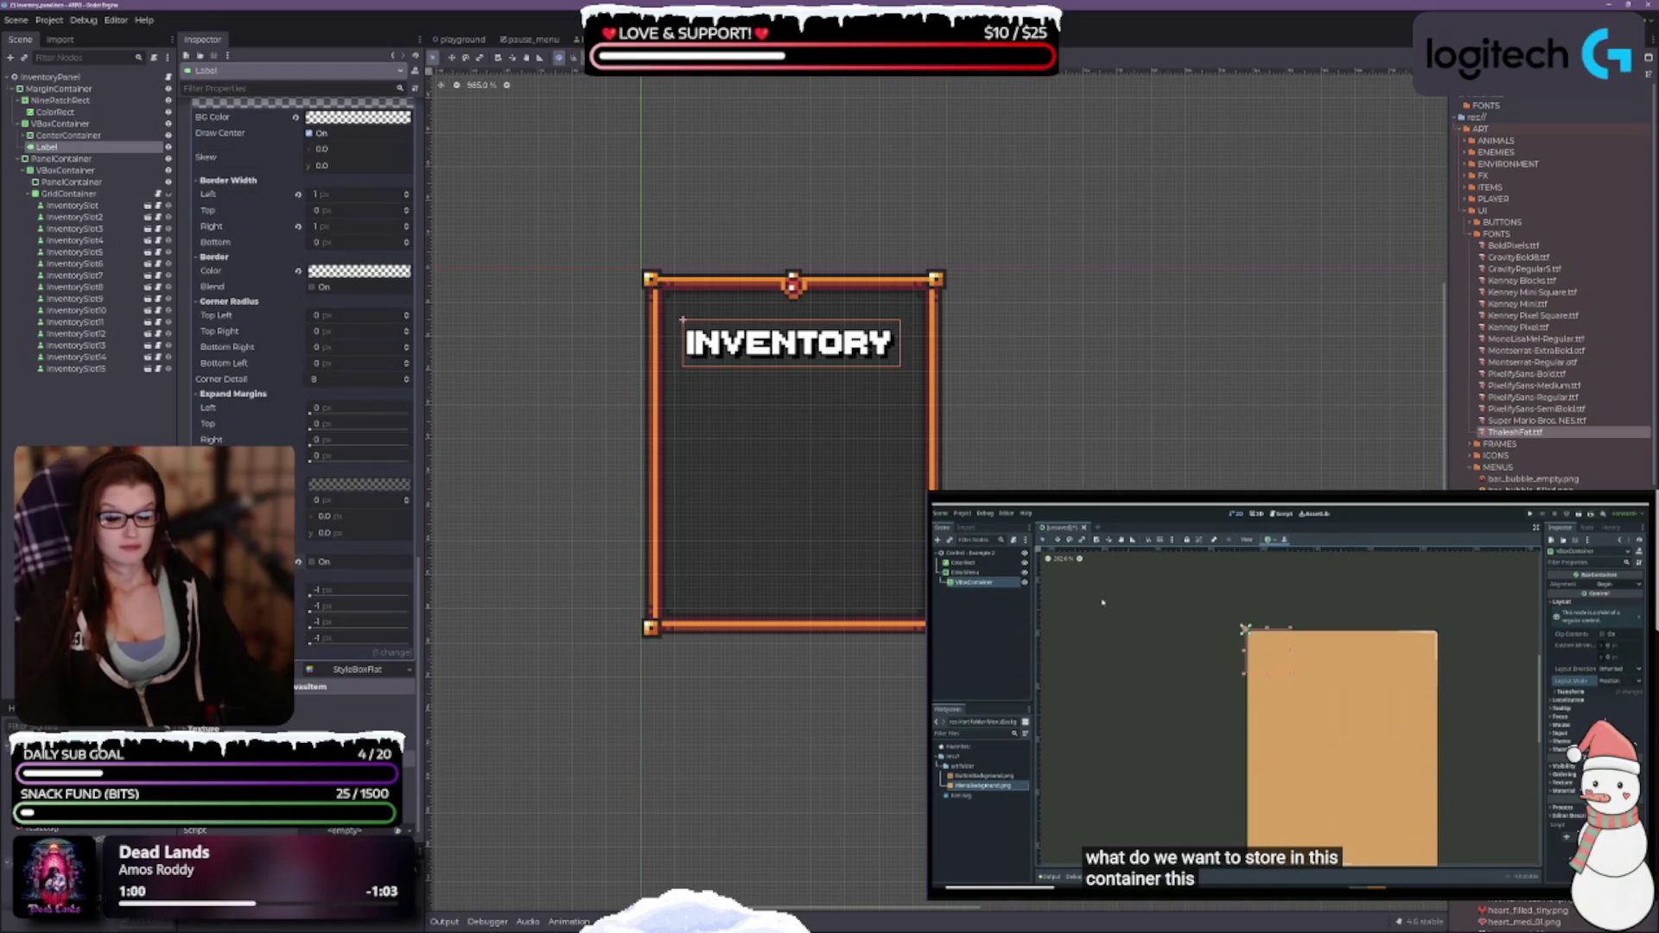
pyautogui.scroll(-1, 302, 346)
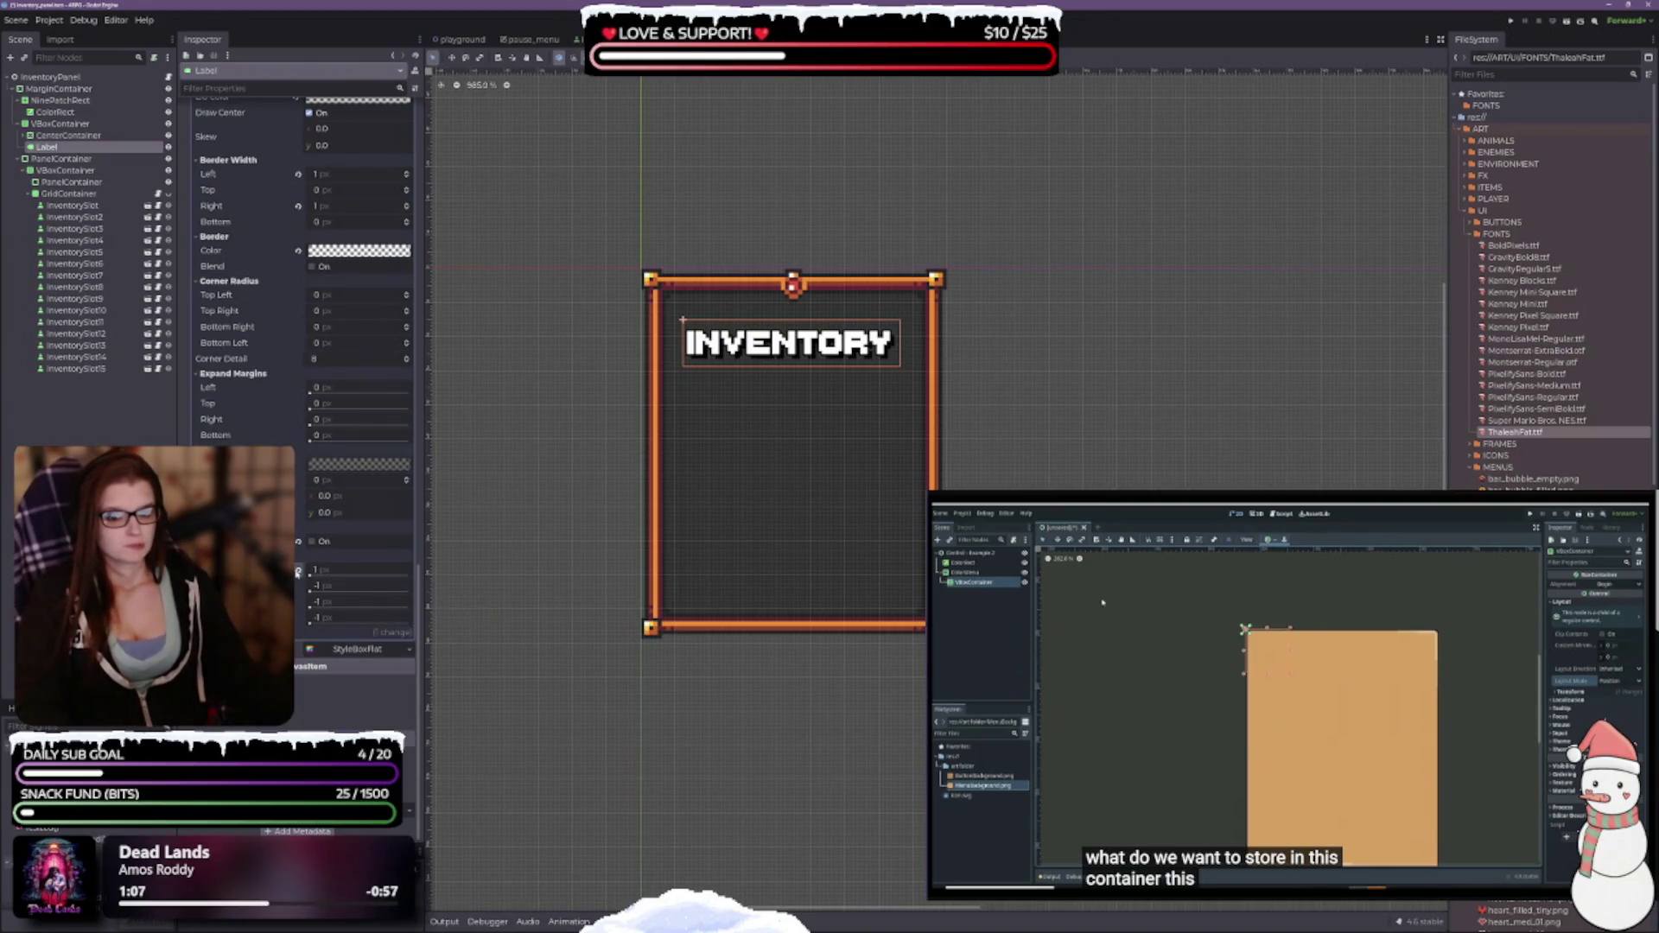
pyautogui.moveTo(334, 569); pyautogui.dragTo(326, 576)
pyautogui.click(335, 574)
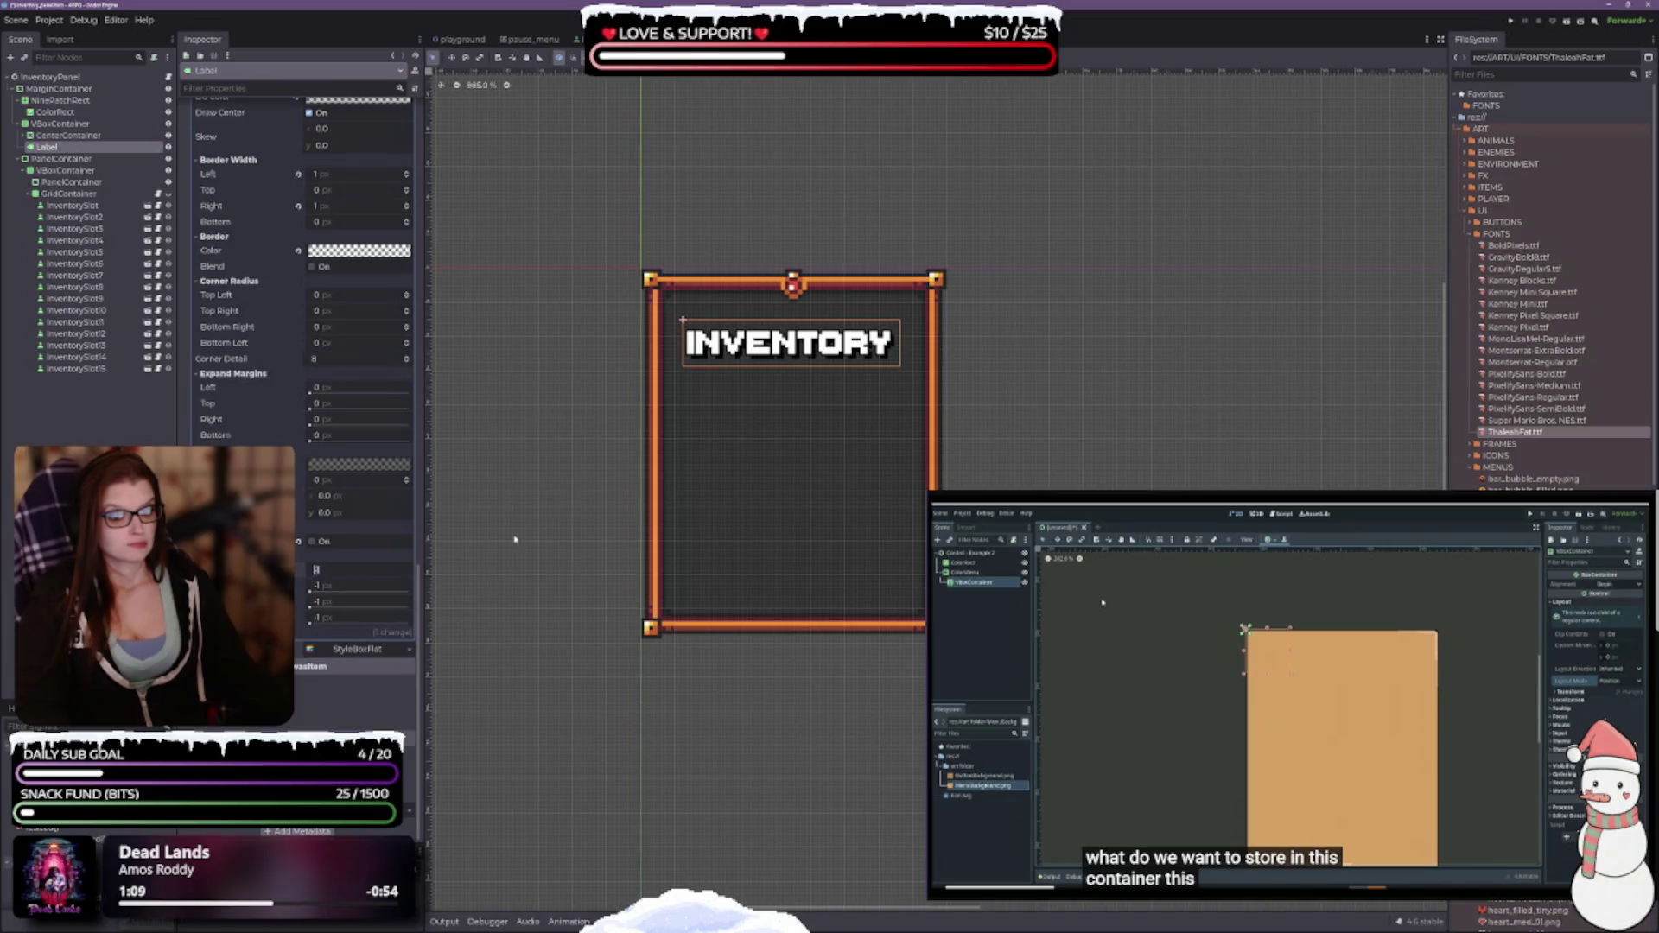
pyautogui.press('Return')
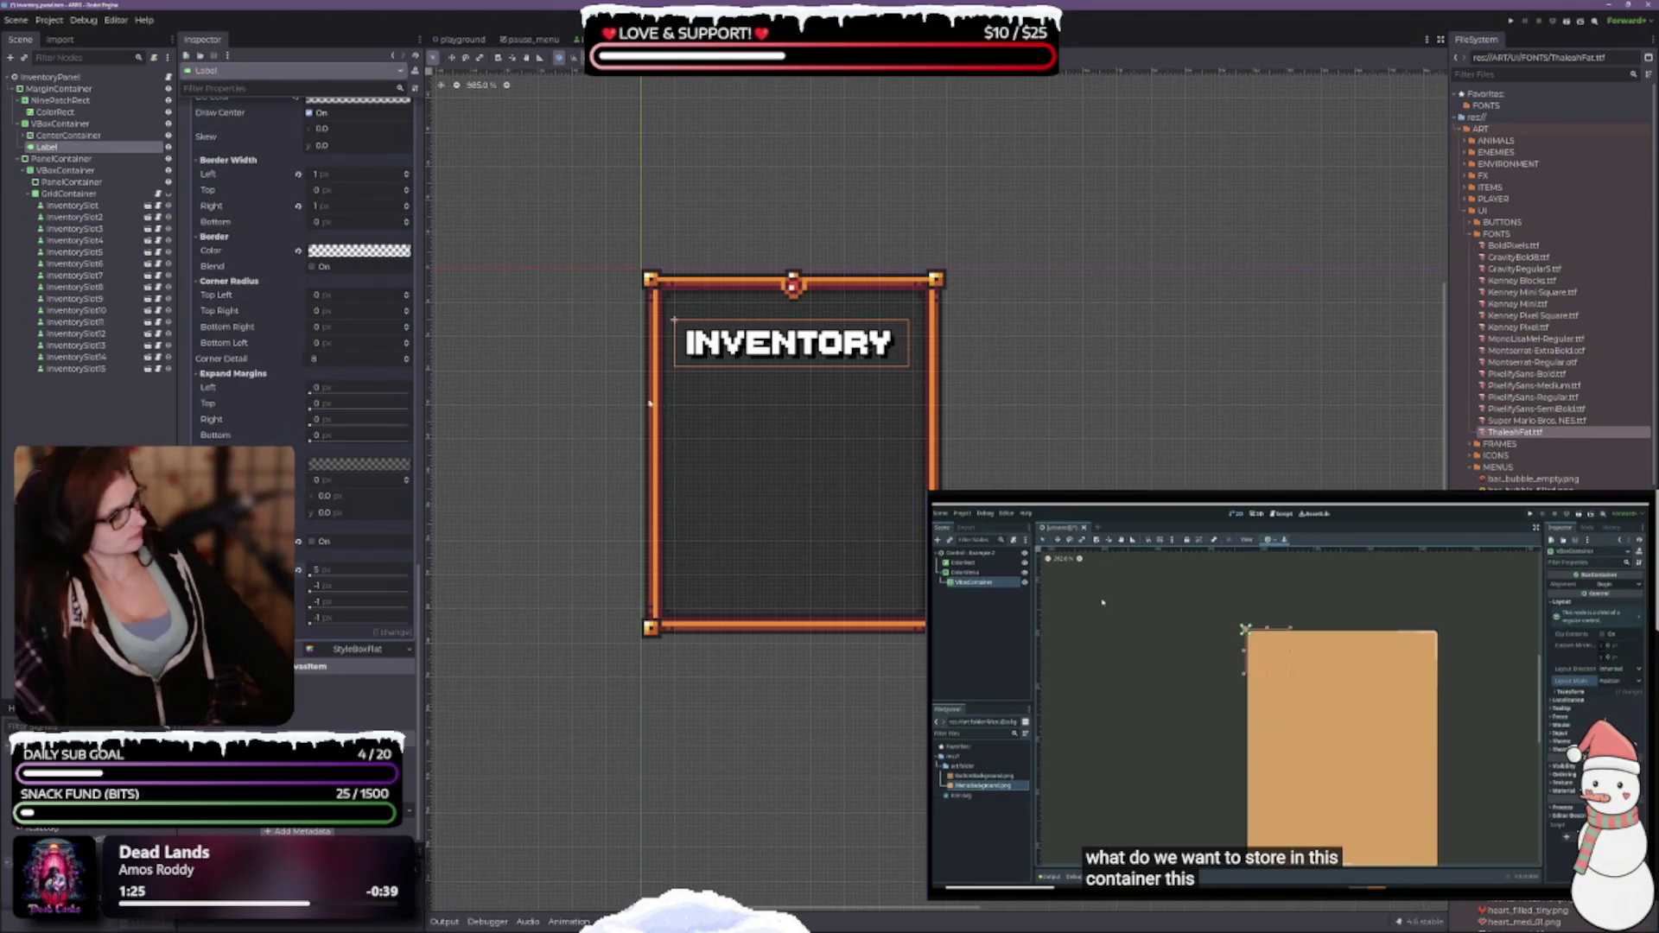
pyautogui.click(333, 609)
pyautogui.write('5')
pyautogui.press('Return')
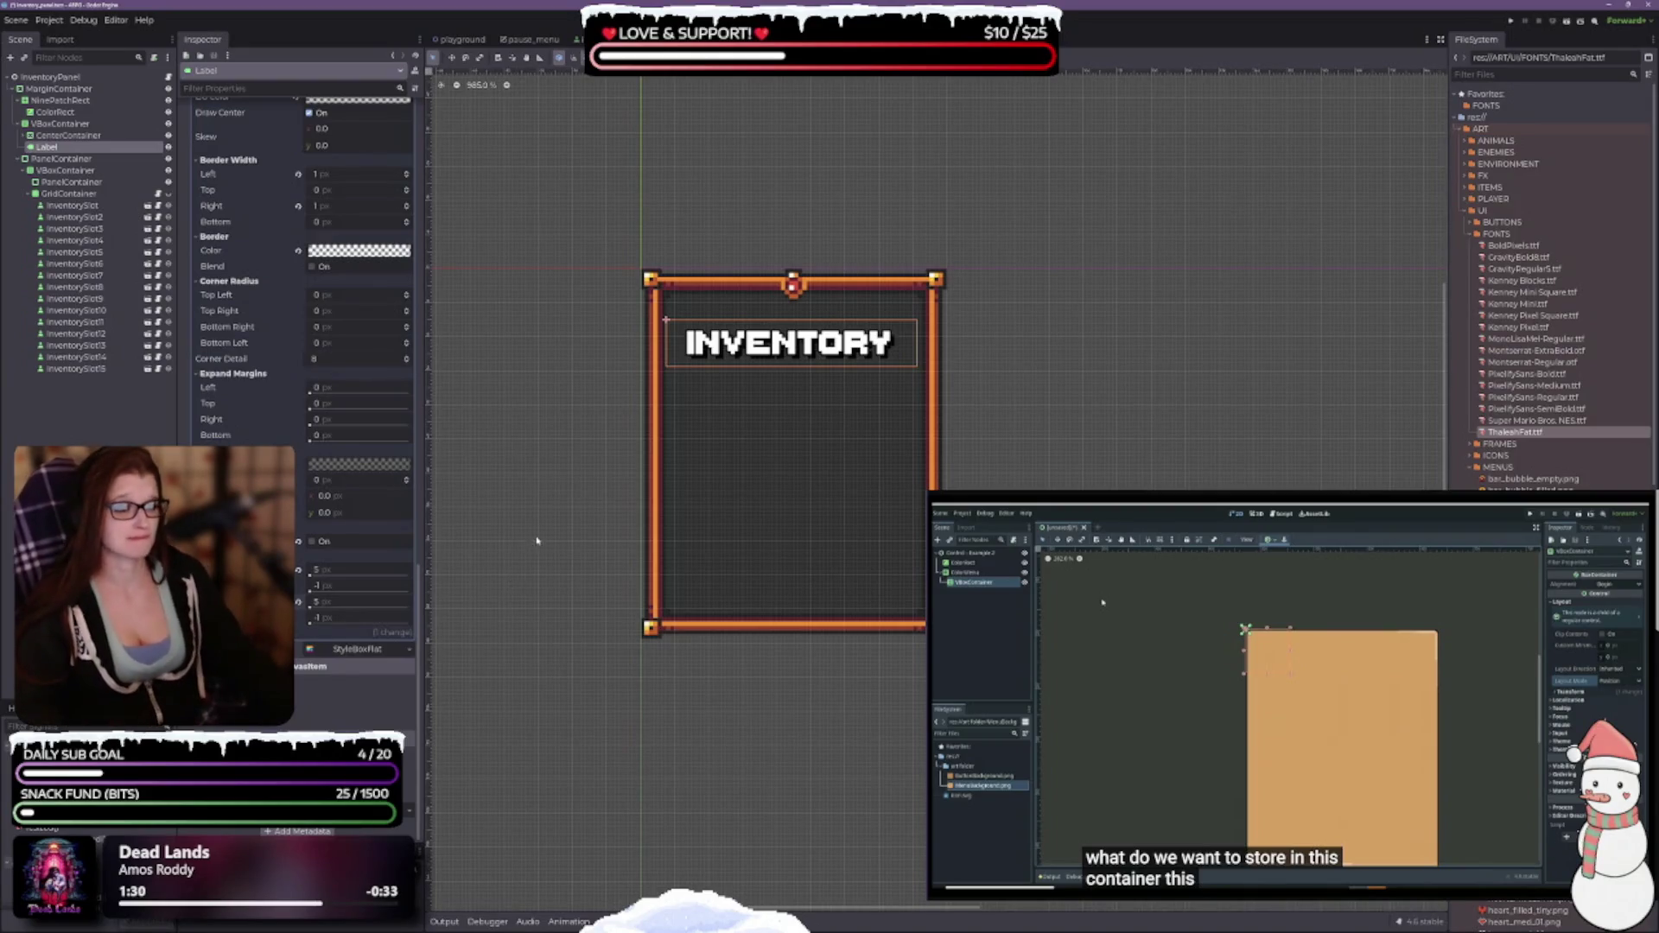
pyautogui.scroll(4, 715, 419)
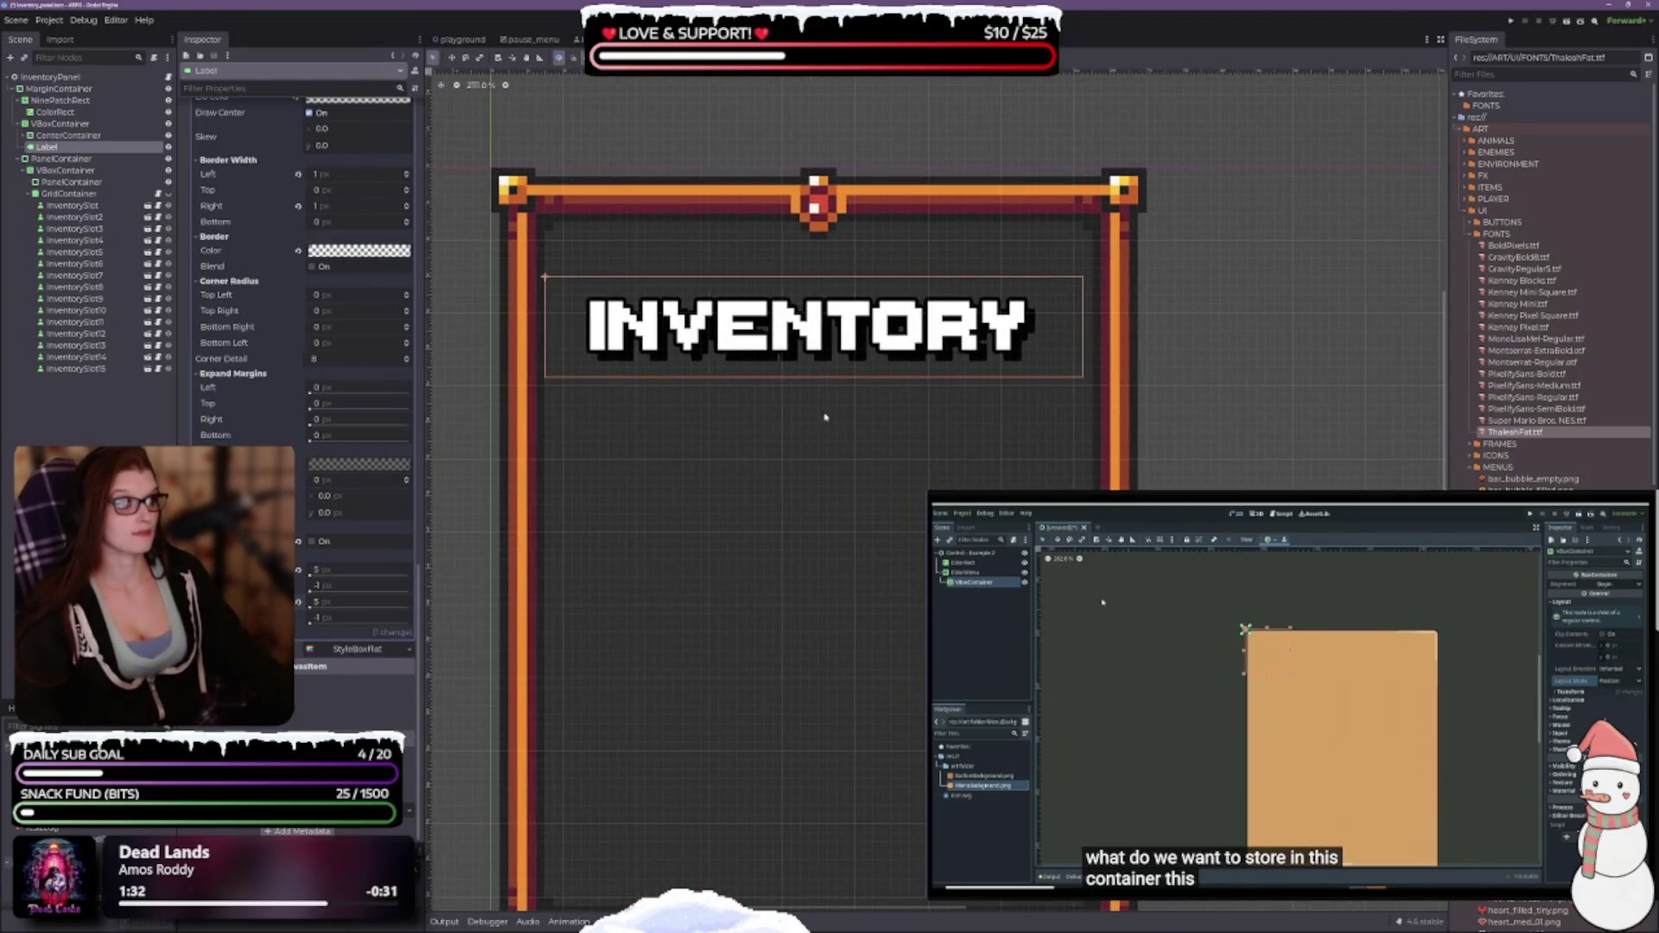
# Reset the label style box's left and right border widths and margins to defaults.
pyautogui.hscroll(1, 829, 467)
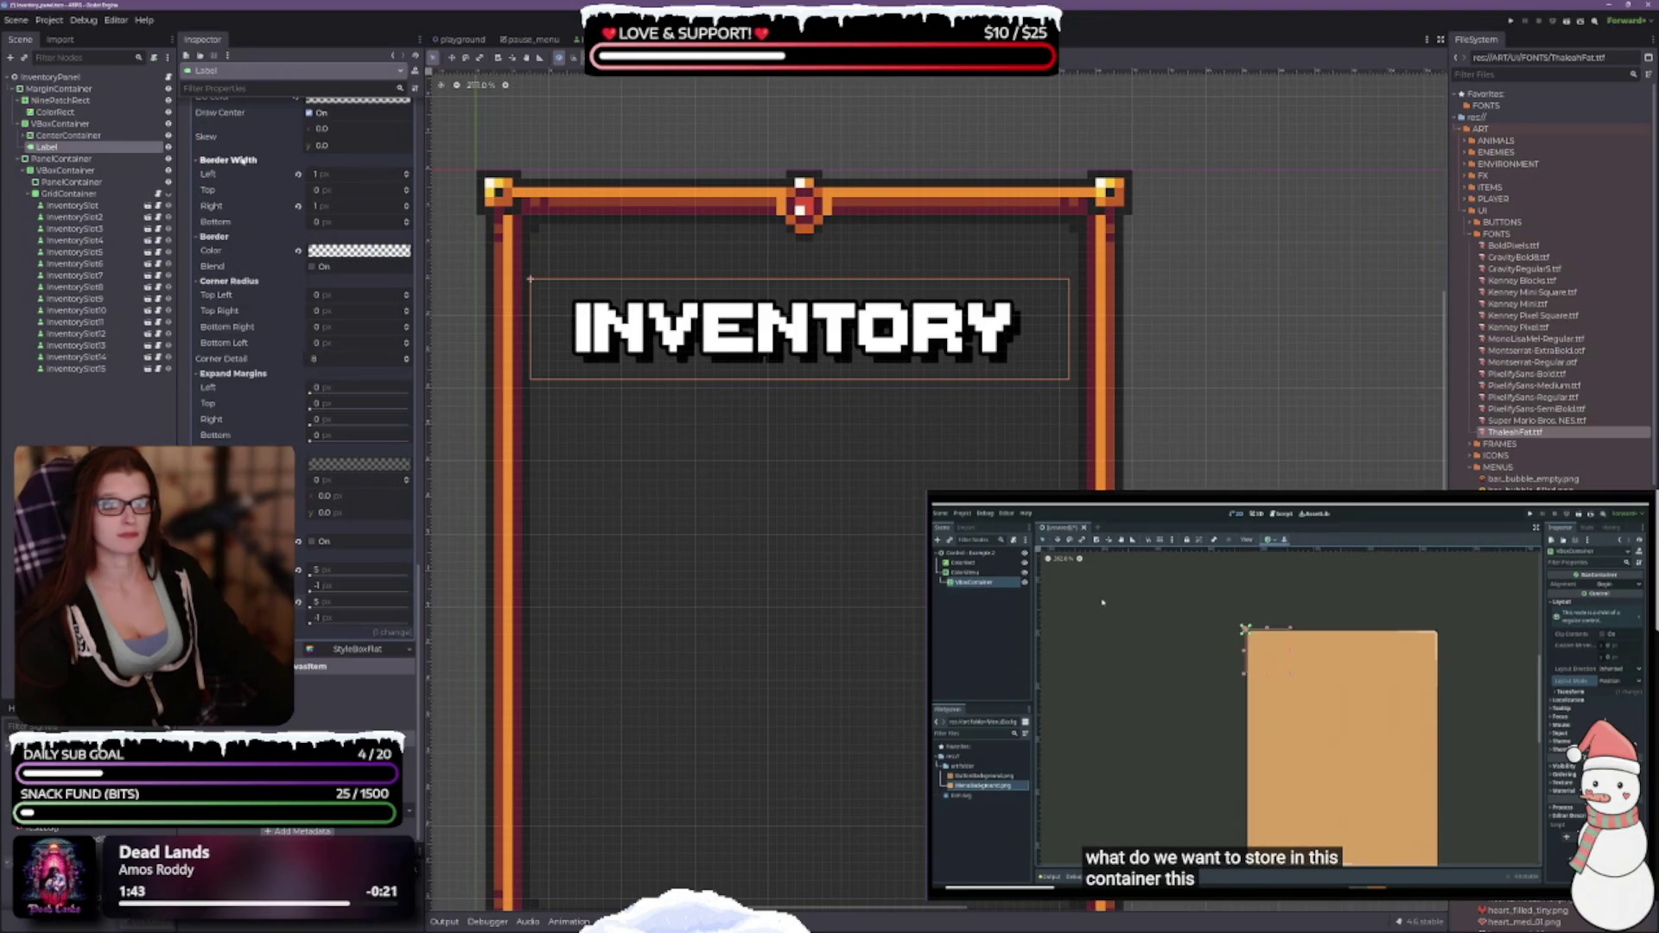
pyautogui.scroll(-1, 551, 404)
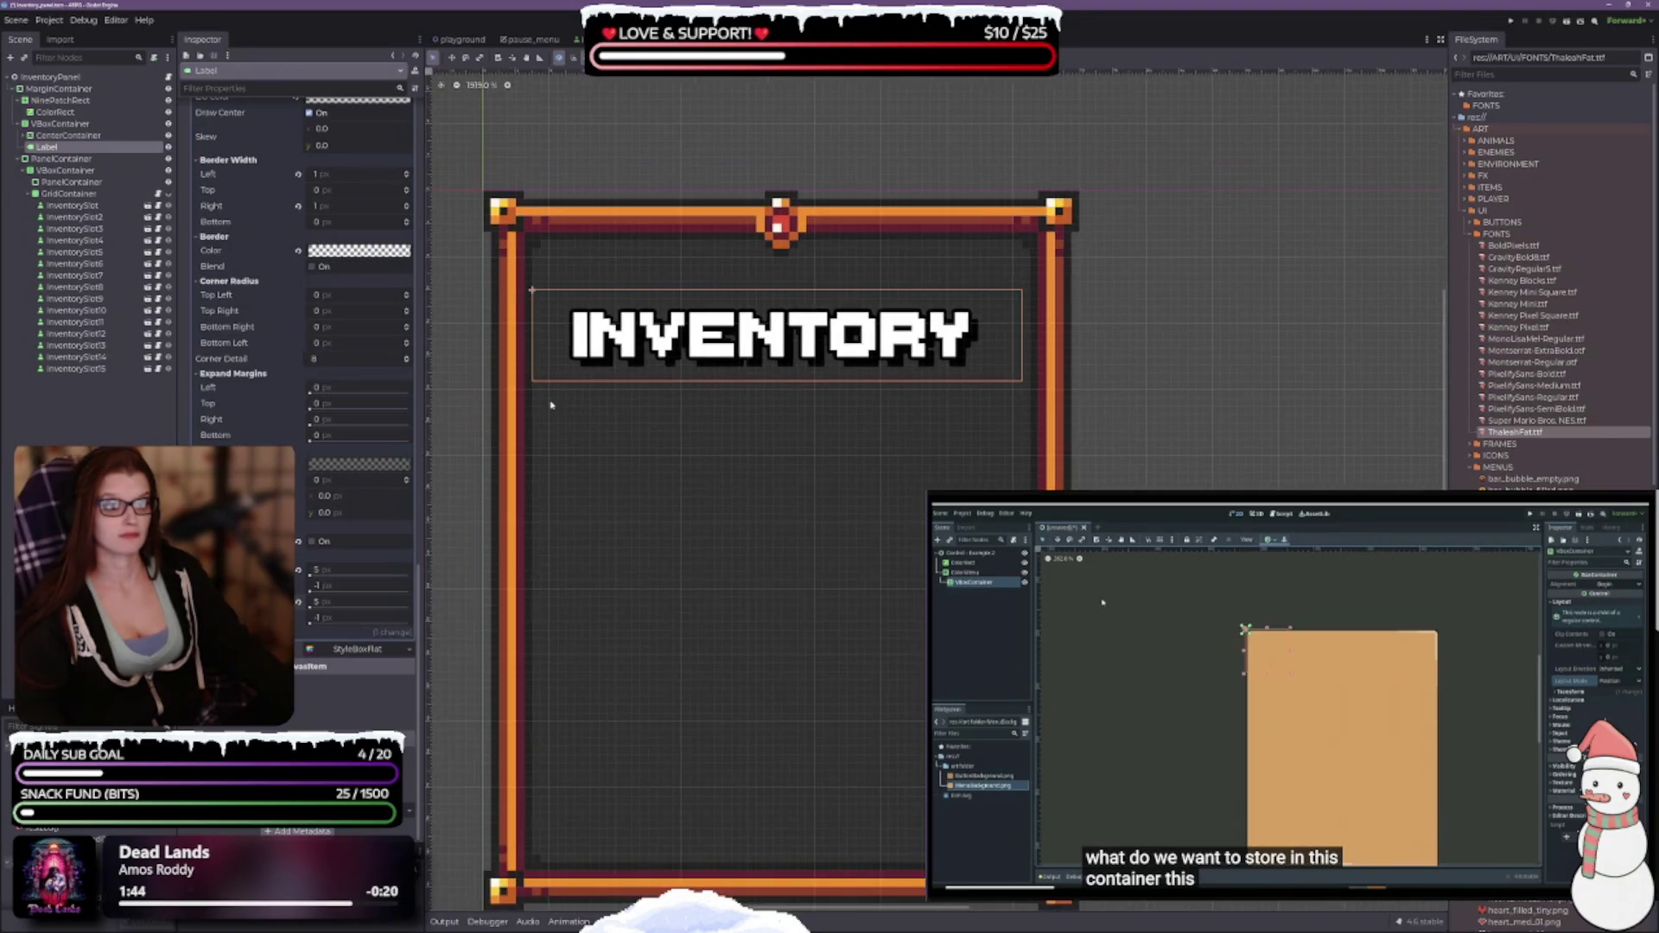
pyautogui.click(298, 206)
pyautogui.click(298, 174)
pyautogui.scroll(4, 337, 403)
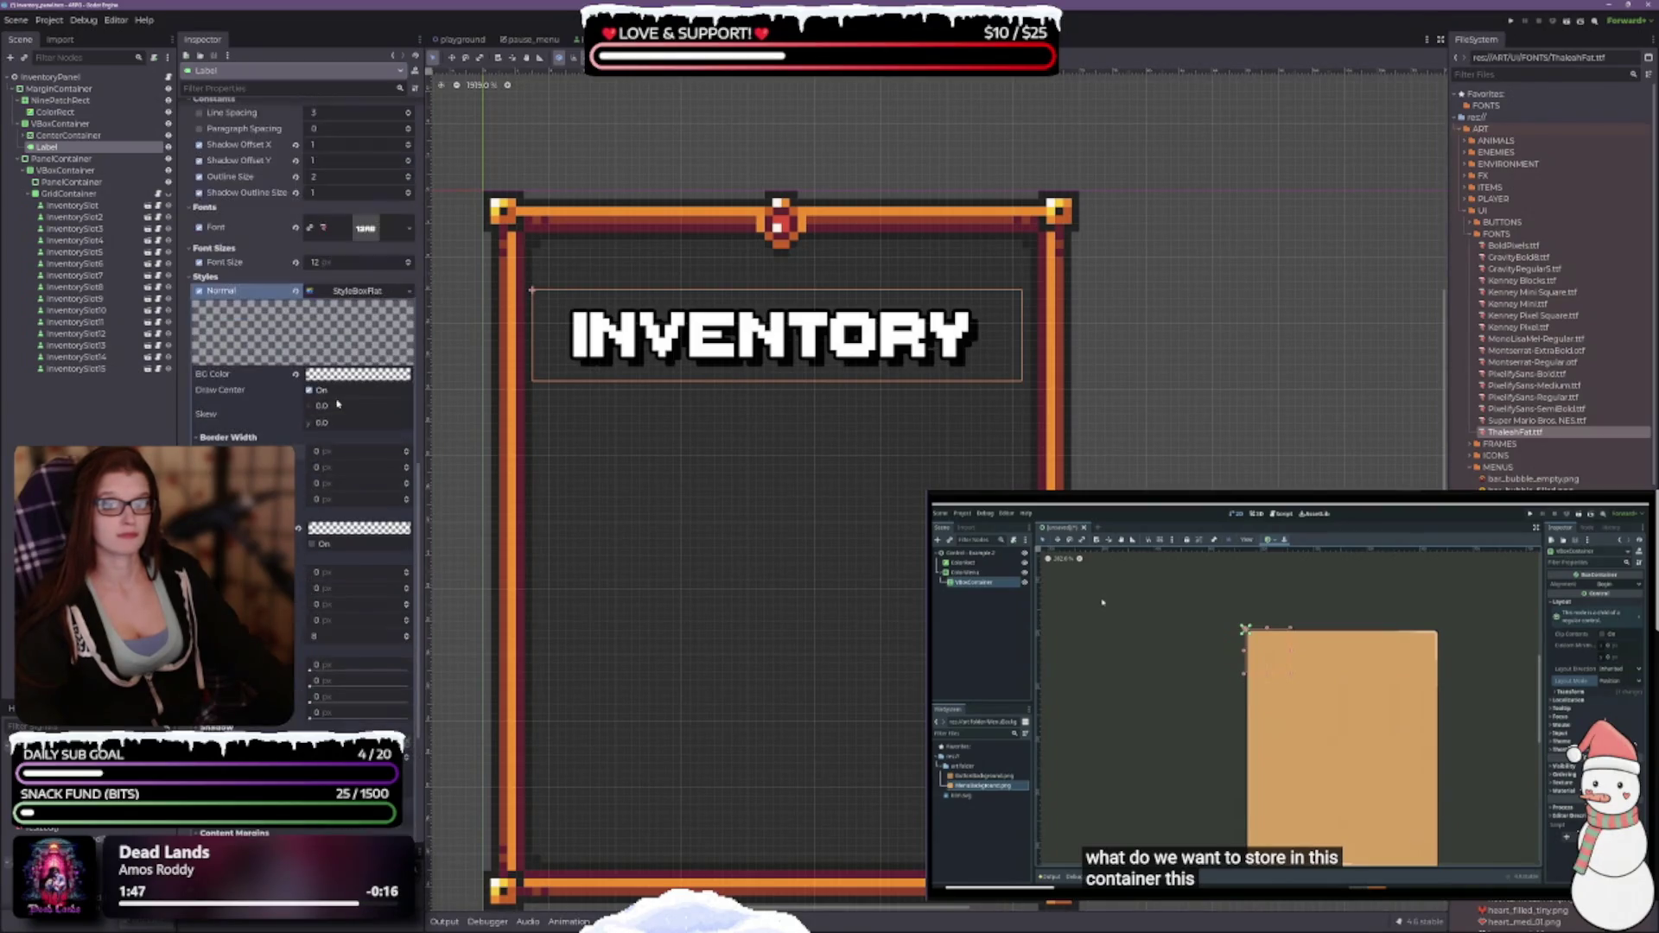
pyautogui.scroll(-3, 303, 260)
pyautogui.scroll(-1, 761, 406)
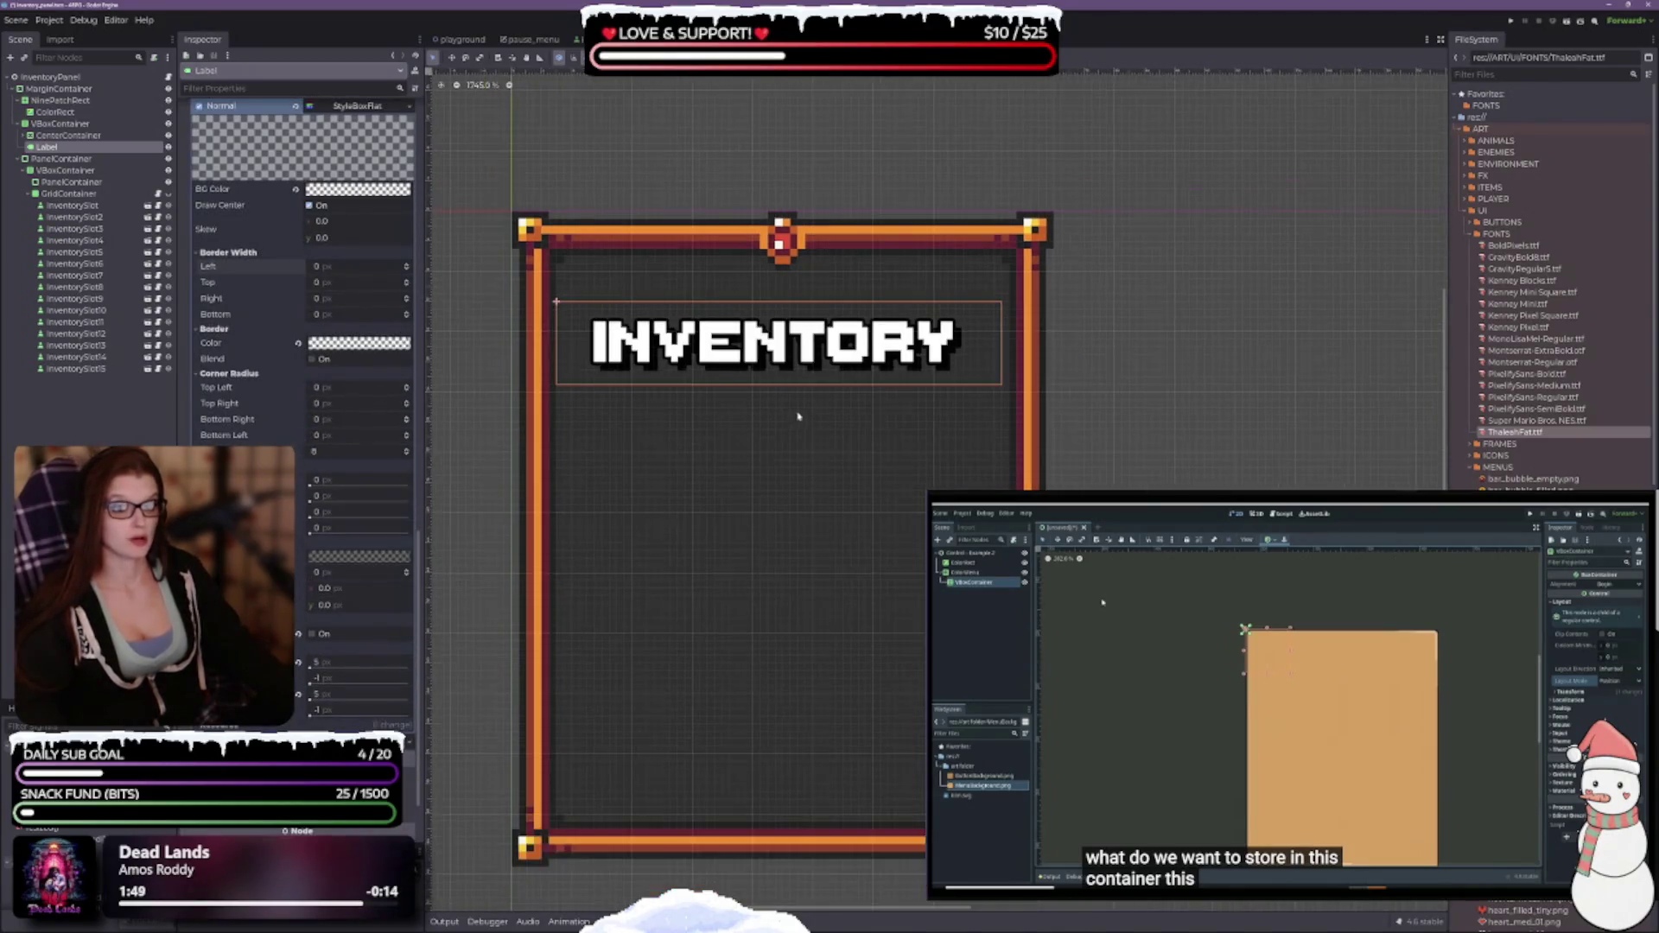
pyautogui.scroll(1, 761, 406)
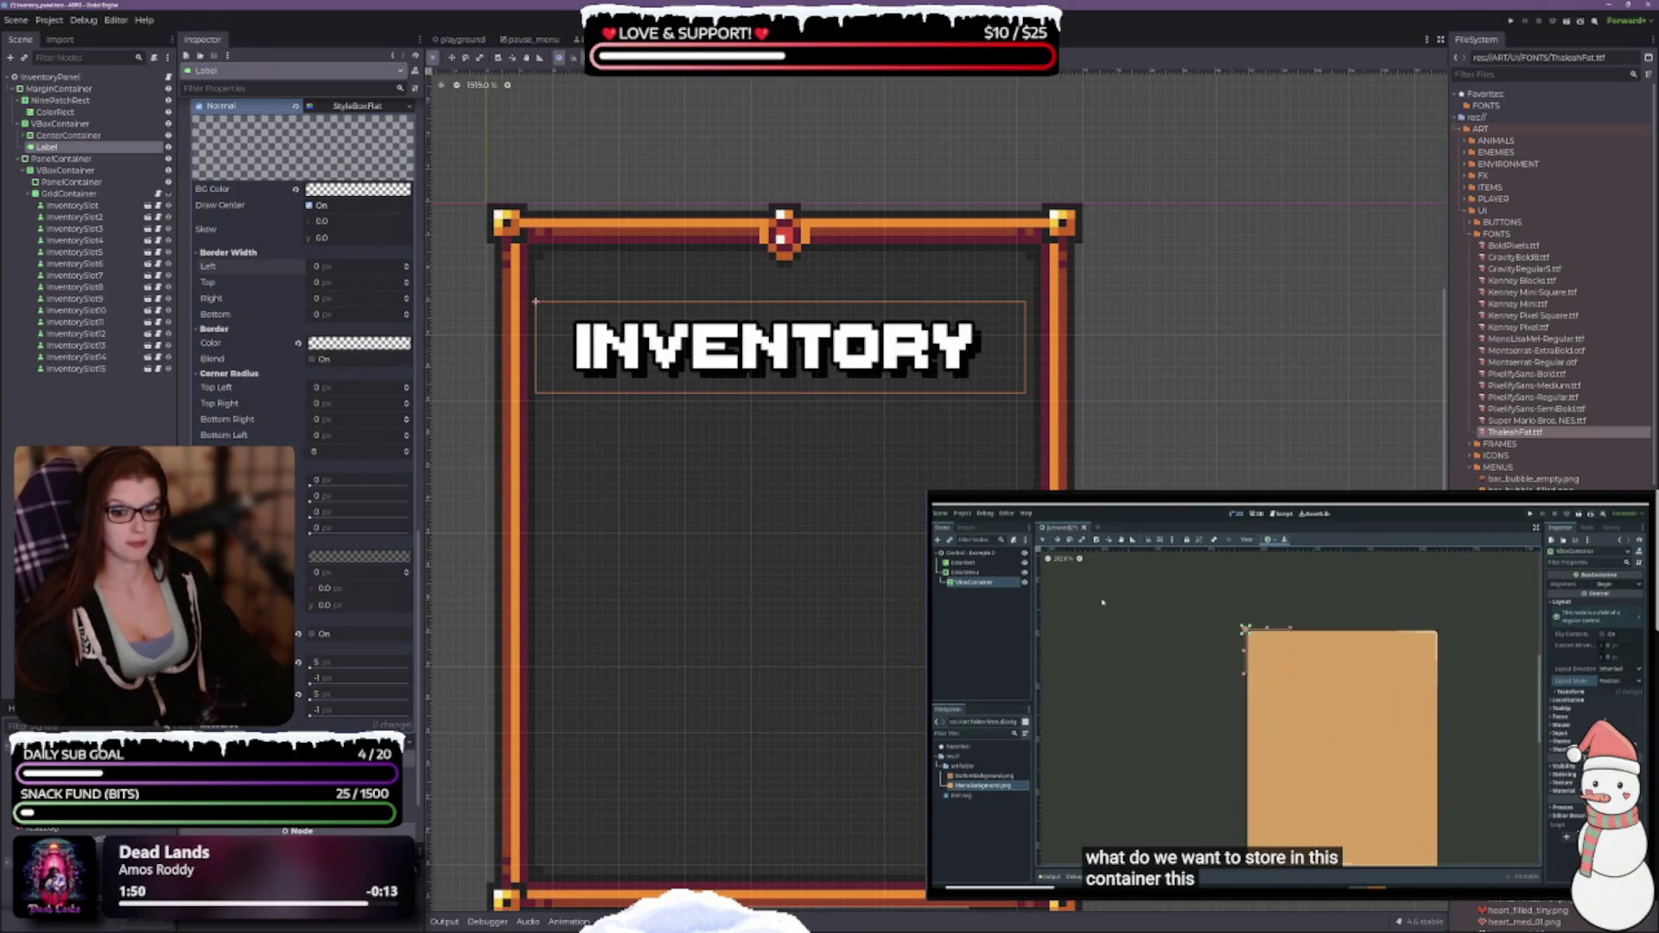
pyautogui.click(298, 662)
pyautogui.click(298, 694)
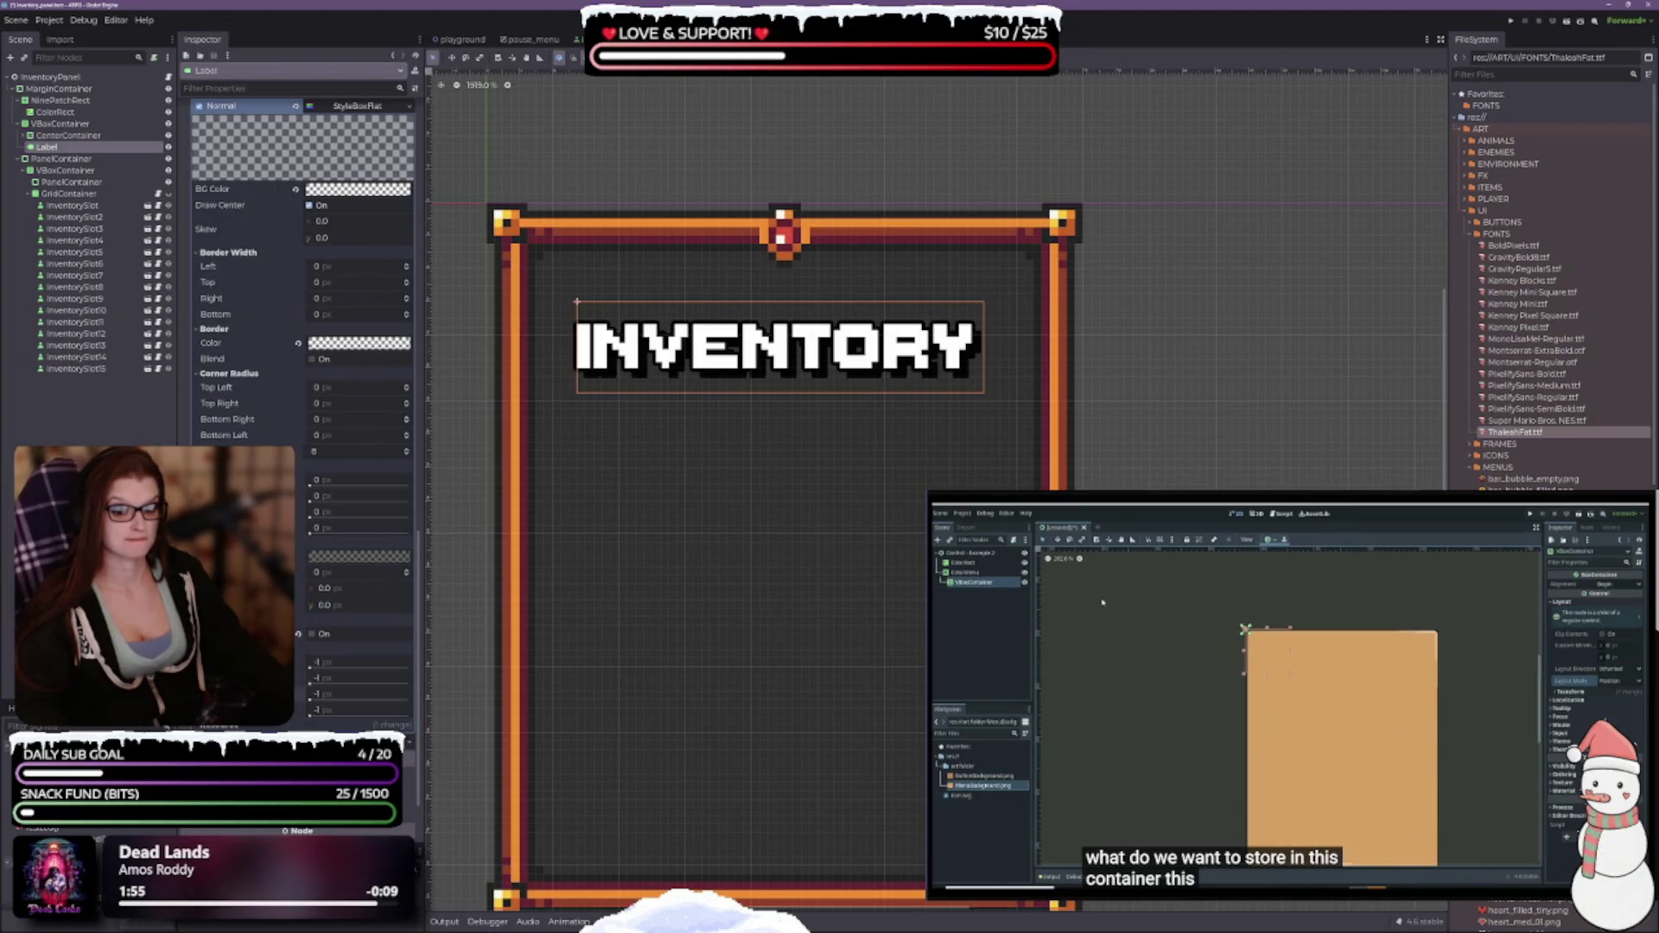
# Set the style box's first and third margins to 1 px.
pyautogui.scroll(-3, 302, 389)
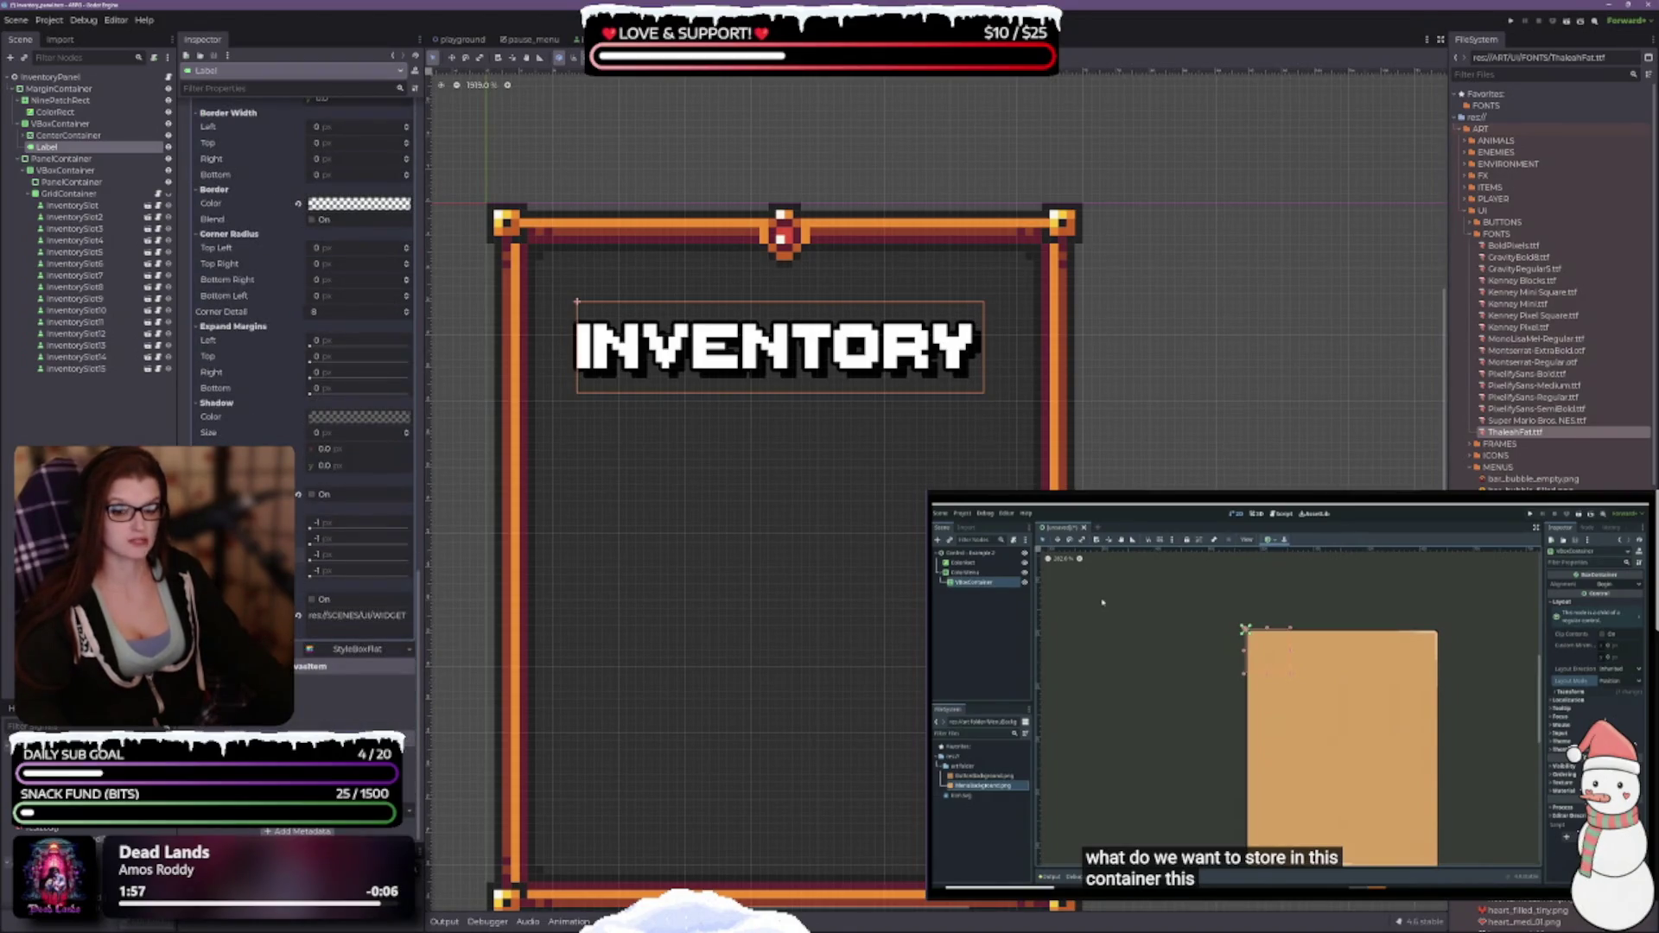
pyautogui.click(355, 525)
pyautogui.write('1')
pyautogui.press('Return')
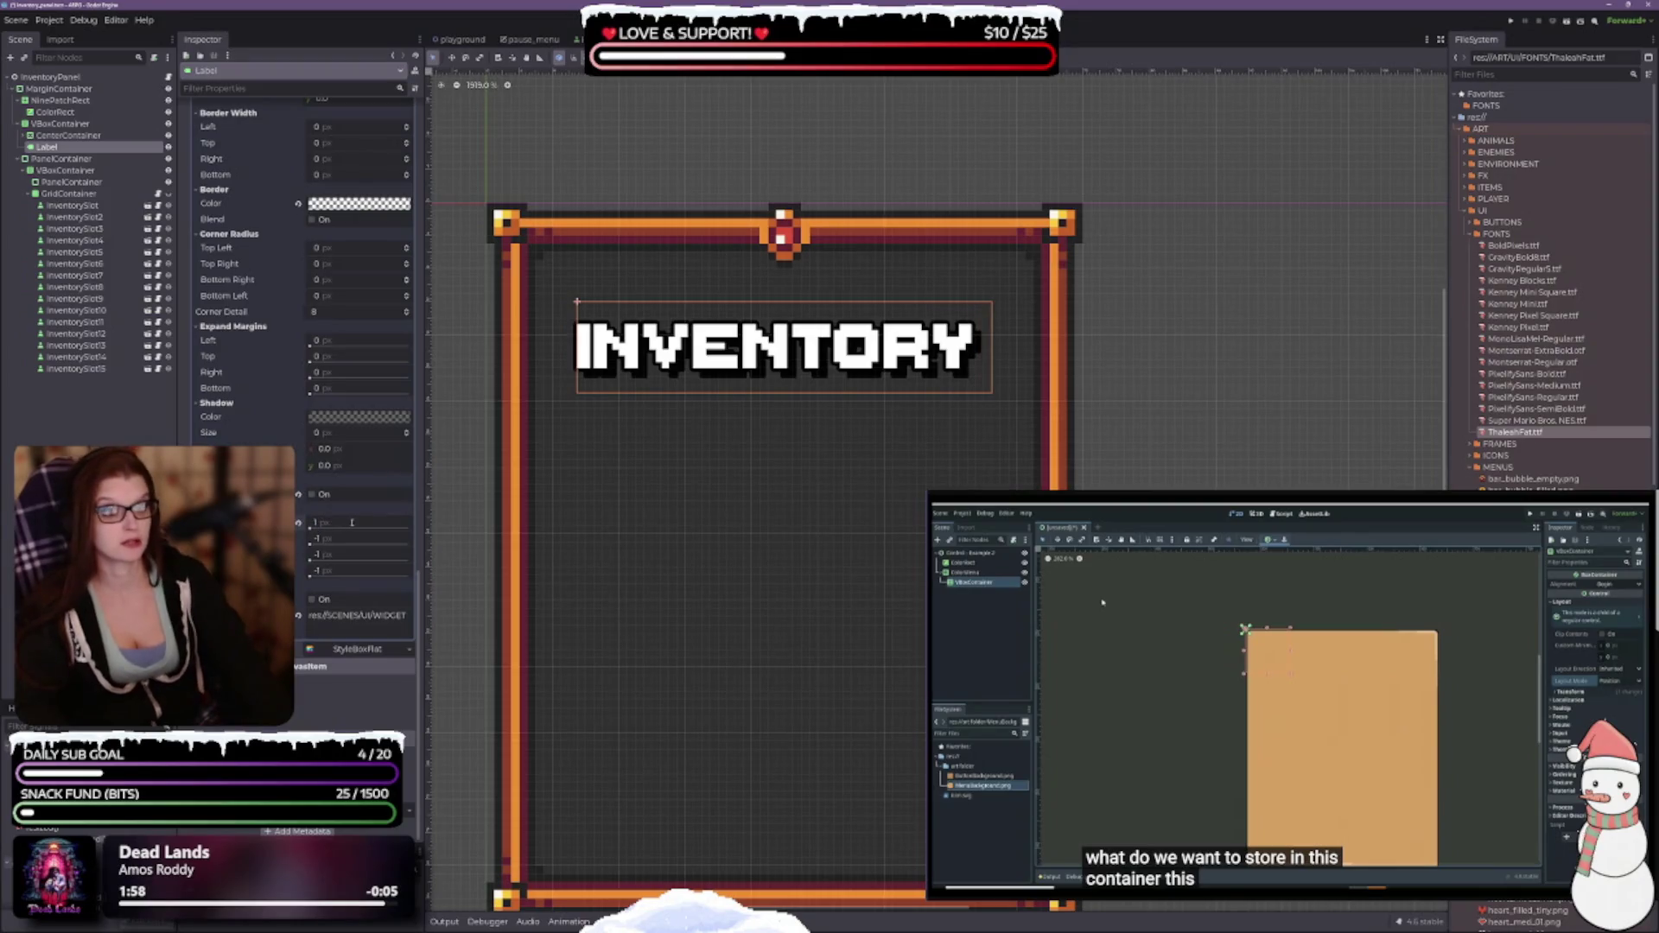
pyautogui.click(316, 554)
pyautogui.write('1')
pyautogui.press('Return')
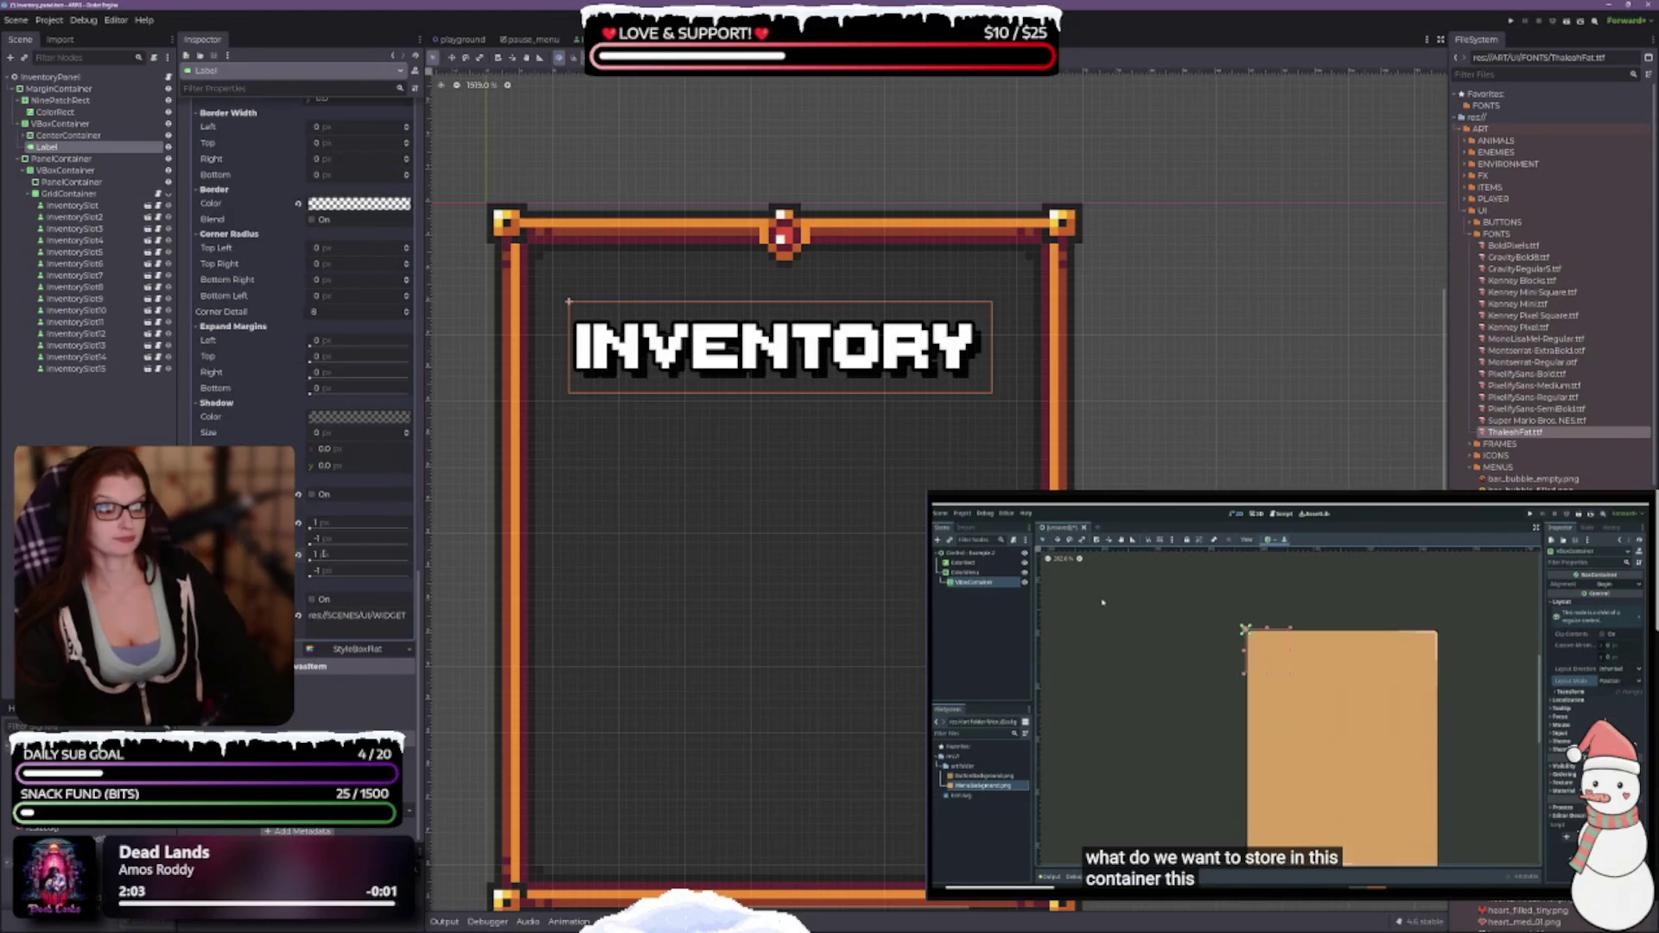
# Set the style box's first offset to 1 px to widen the title box.
pyautogui.click(327, 524)
pyautogui.write('0')
pyautogui.press('Return')
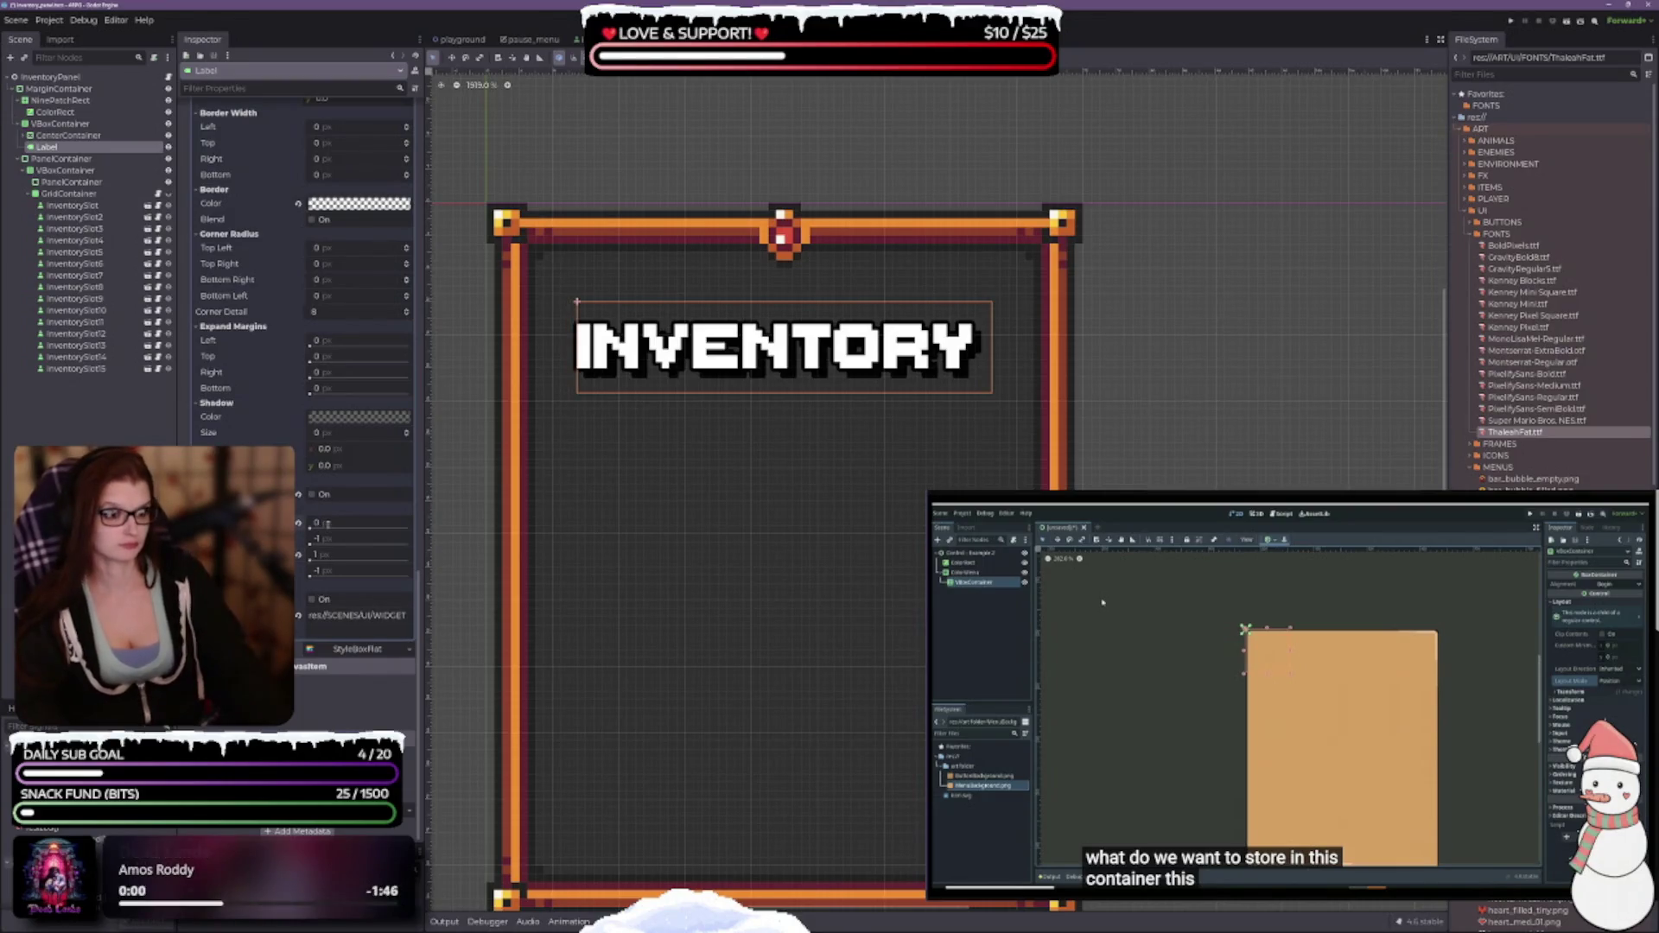
pyautogui.click(327, 525)
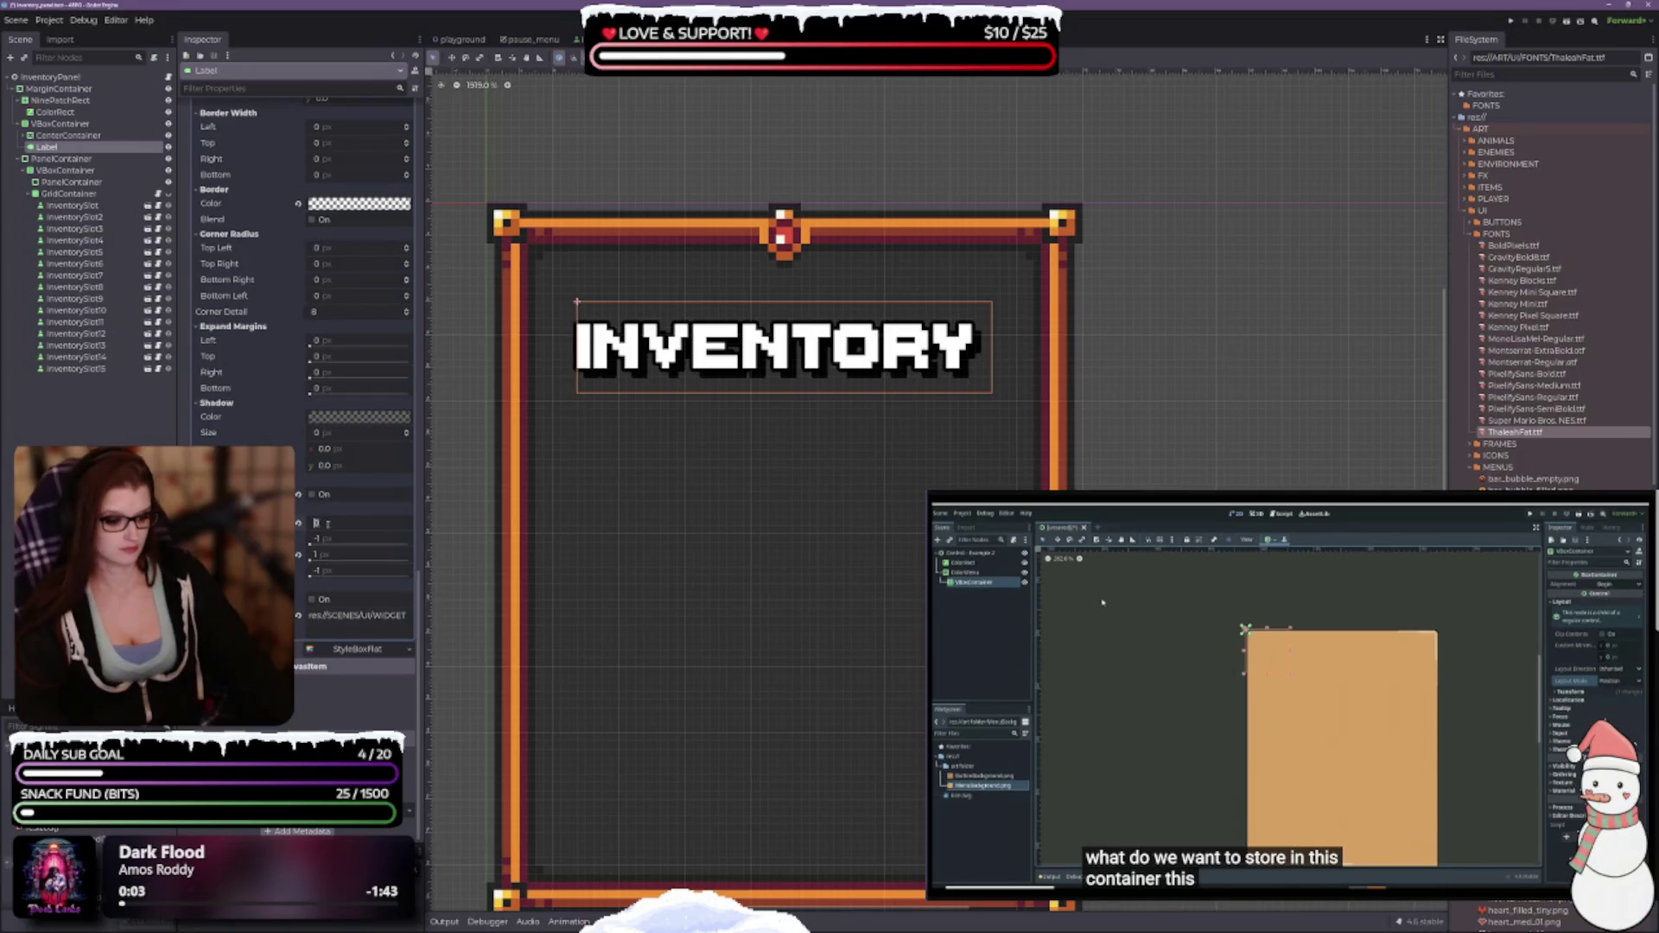
pyautogui.press('Return')
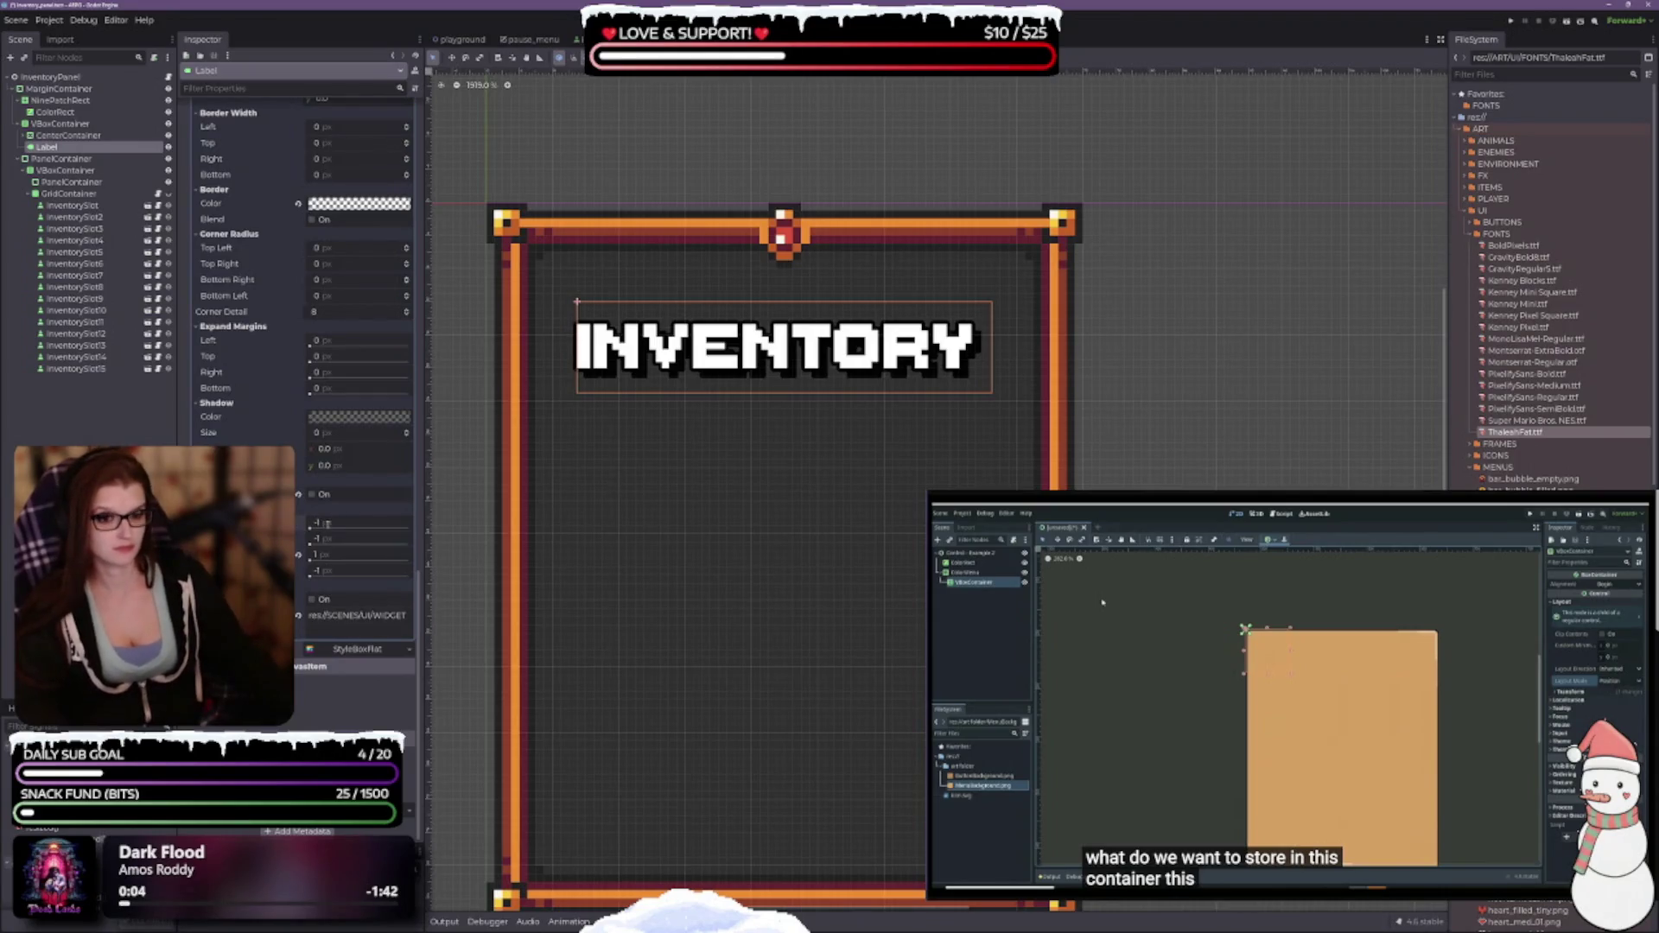
pyautogui.click(327, 524)
pyautogui.write('1')
pyautogui.press('Return')
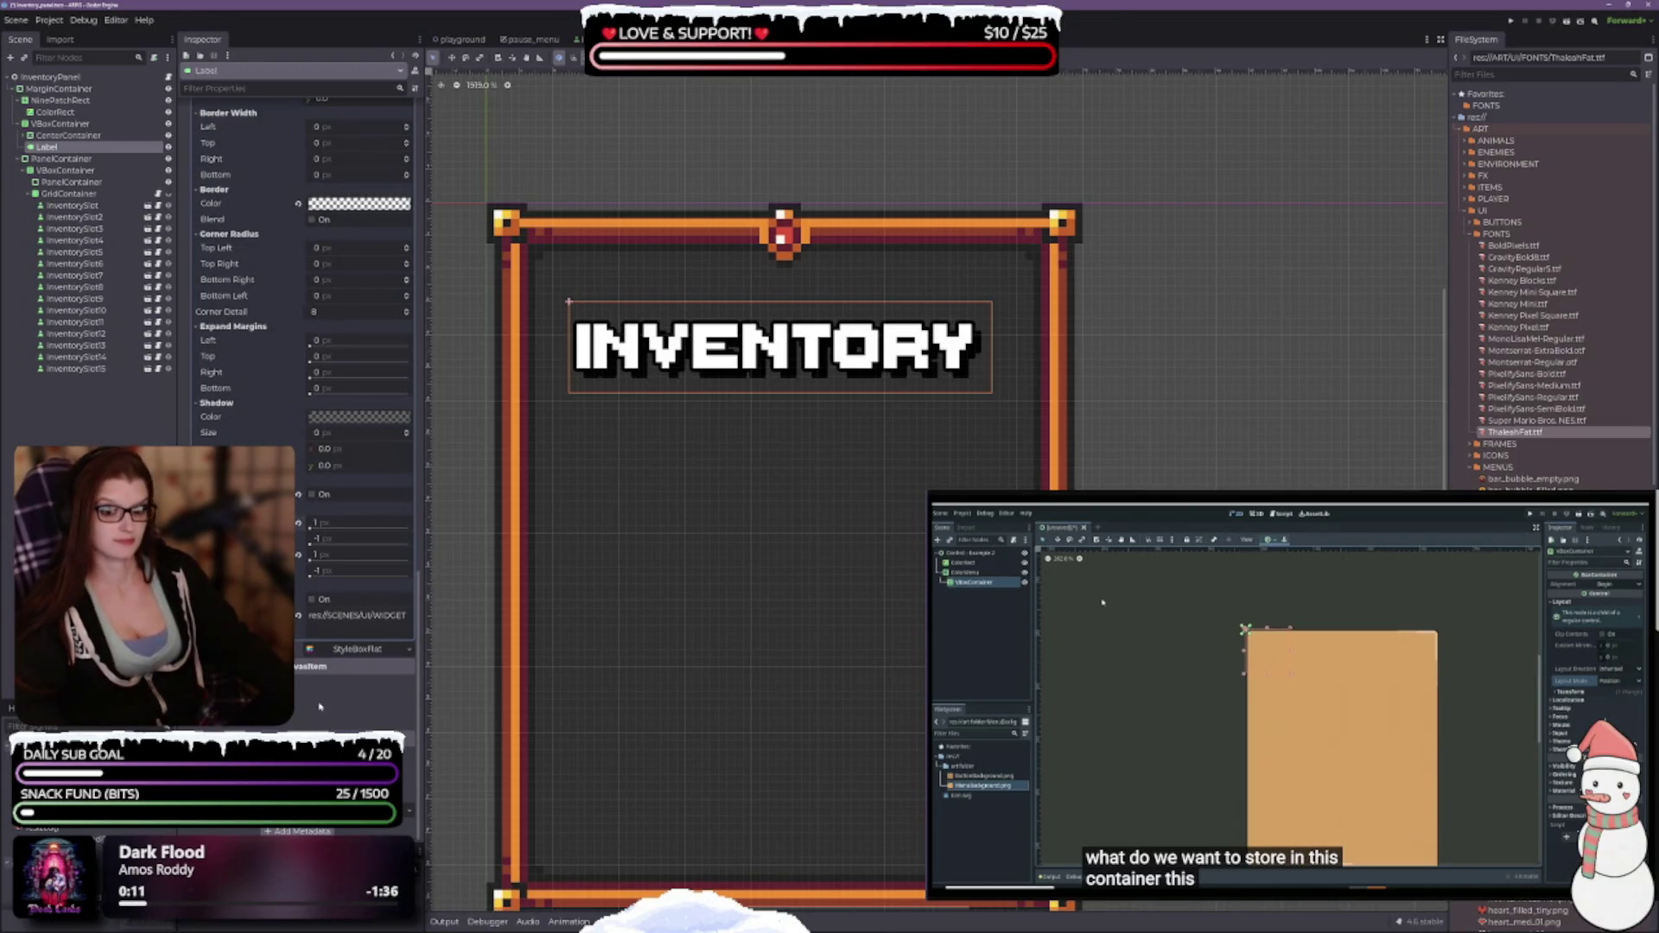
# Uncheck the label style box's 'On' option, save the scene, and close the font preview.
pyautogui.scroll(1, 298, 388)
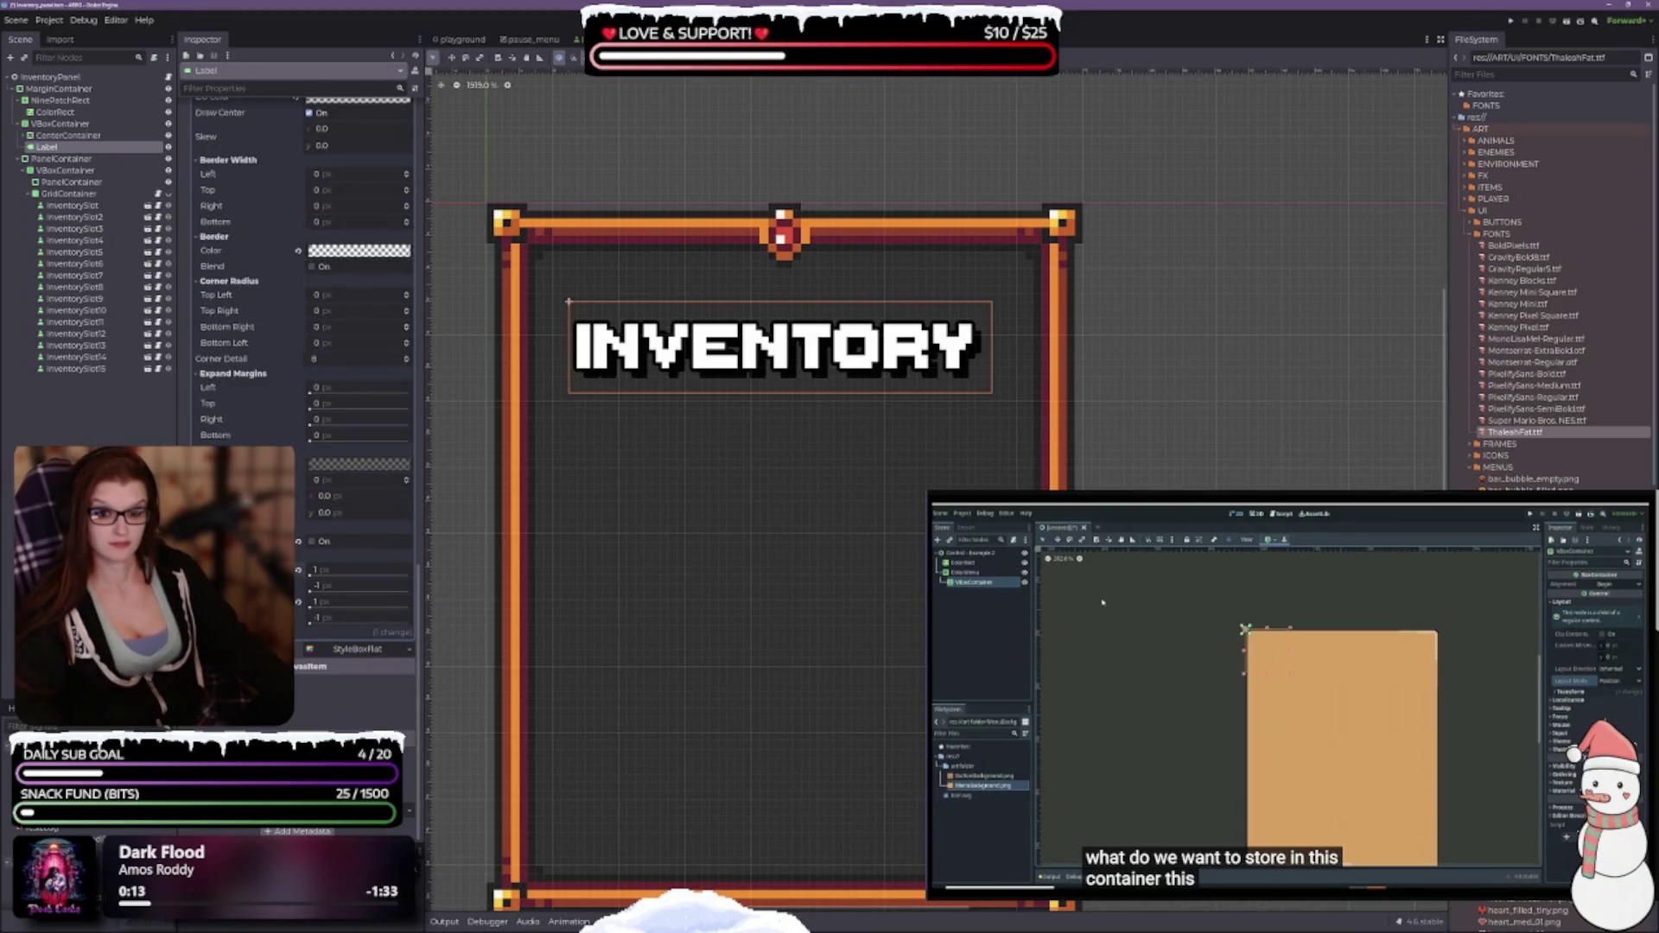
pyautogui.hotkey('ctrl', 's')
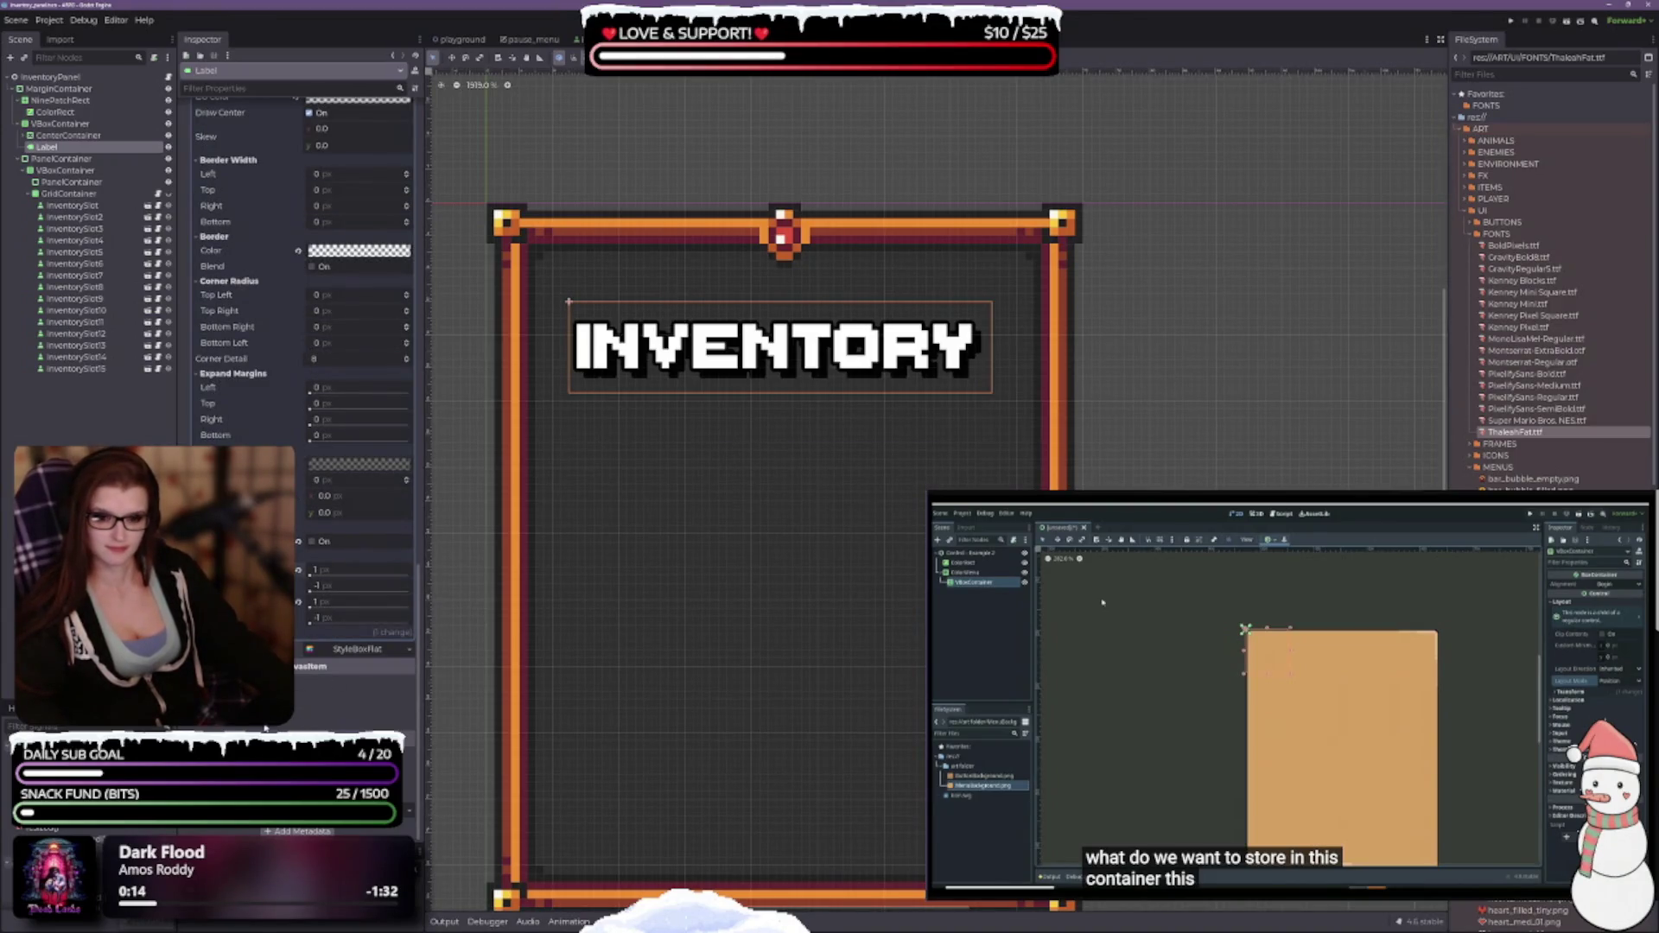
pyautogui.scroll(3, 303, 259)
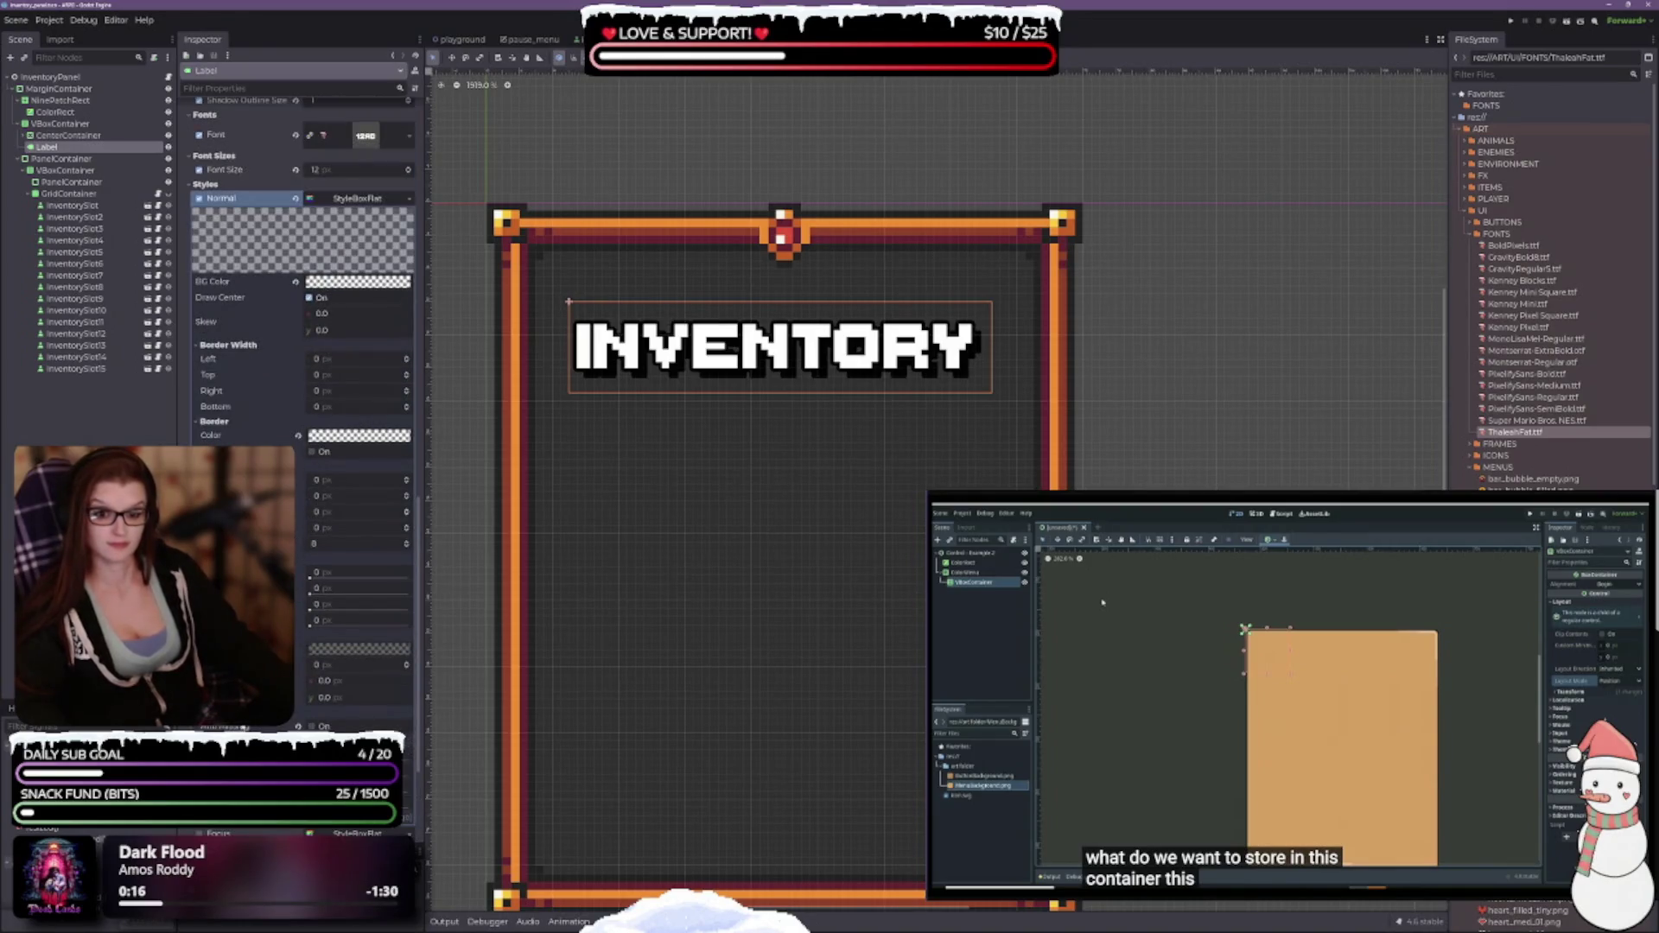
pyautogui.scroll(3, 303, 260)
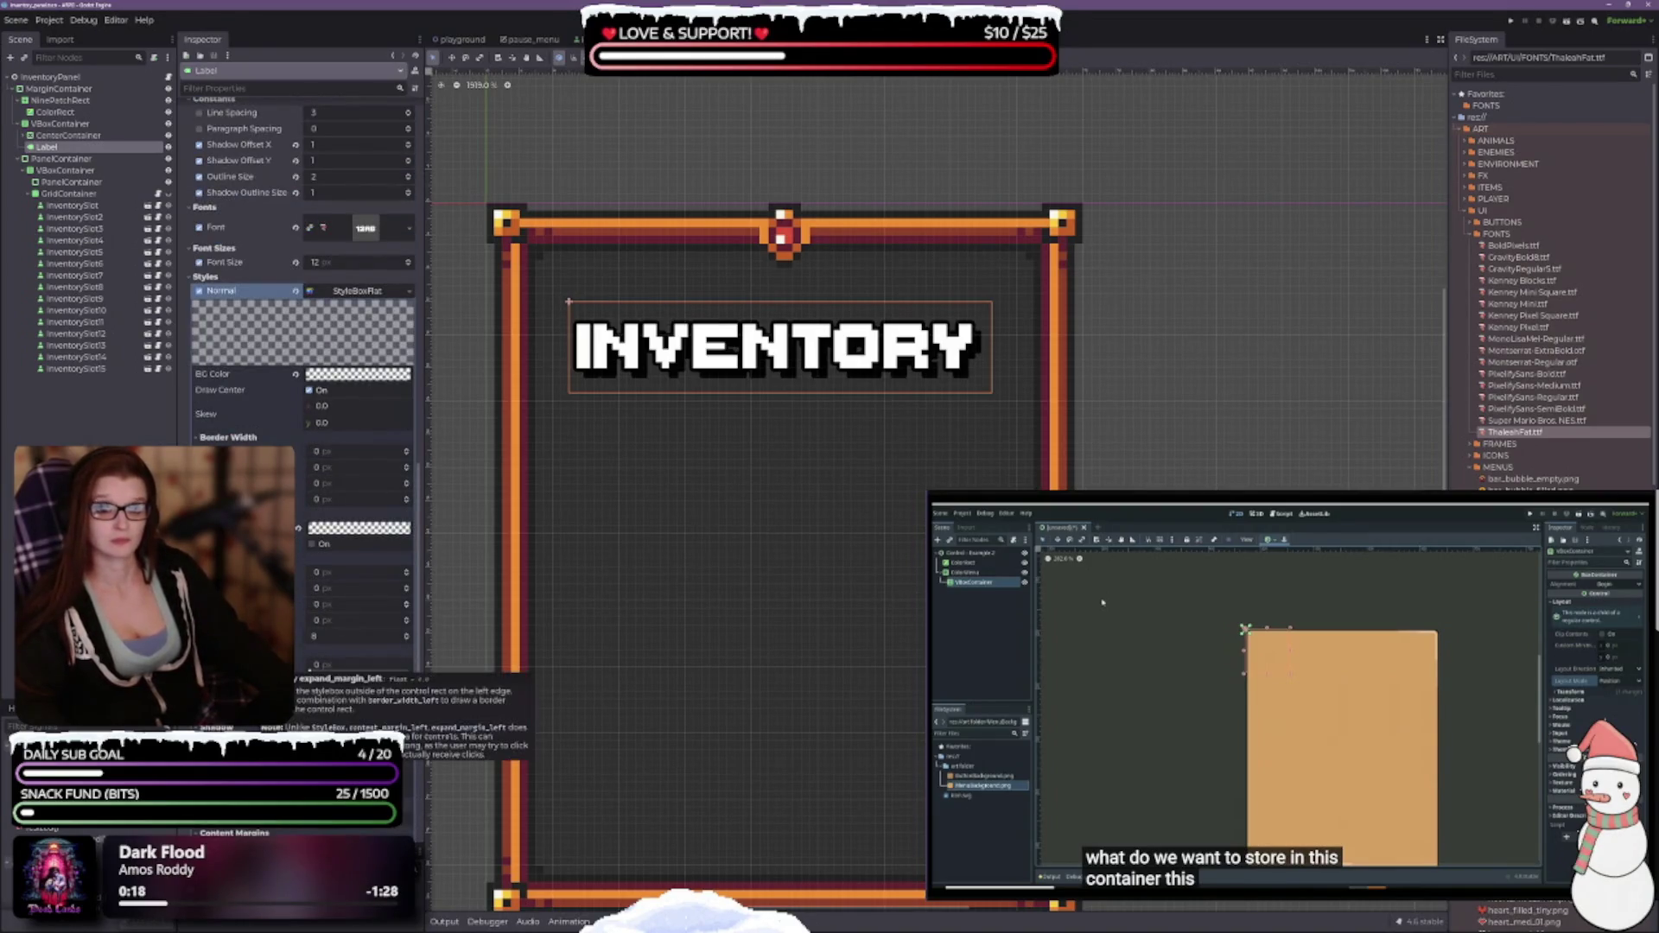
pyautogui.scroll(4, 311, 582)
pyautogui.click(310, 577)
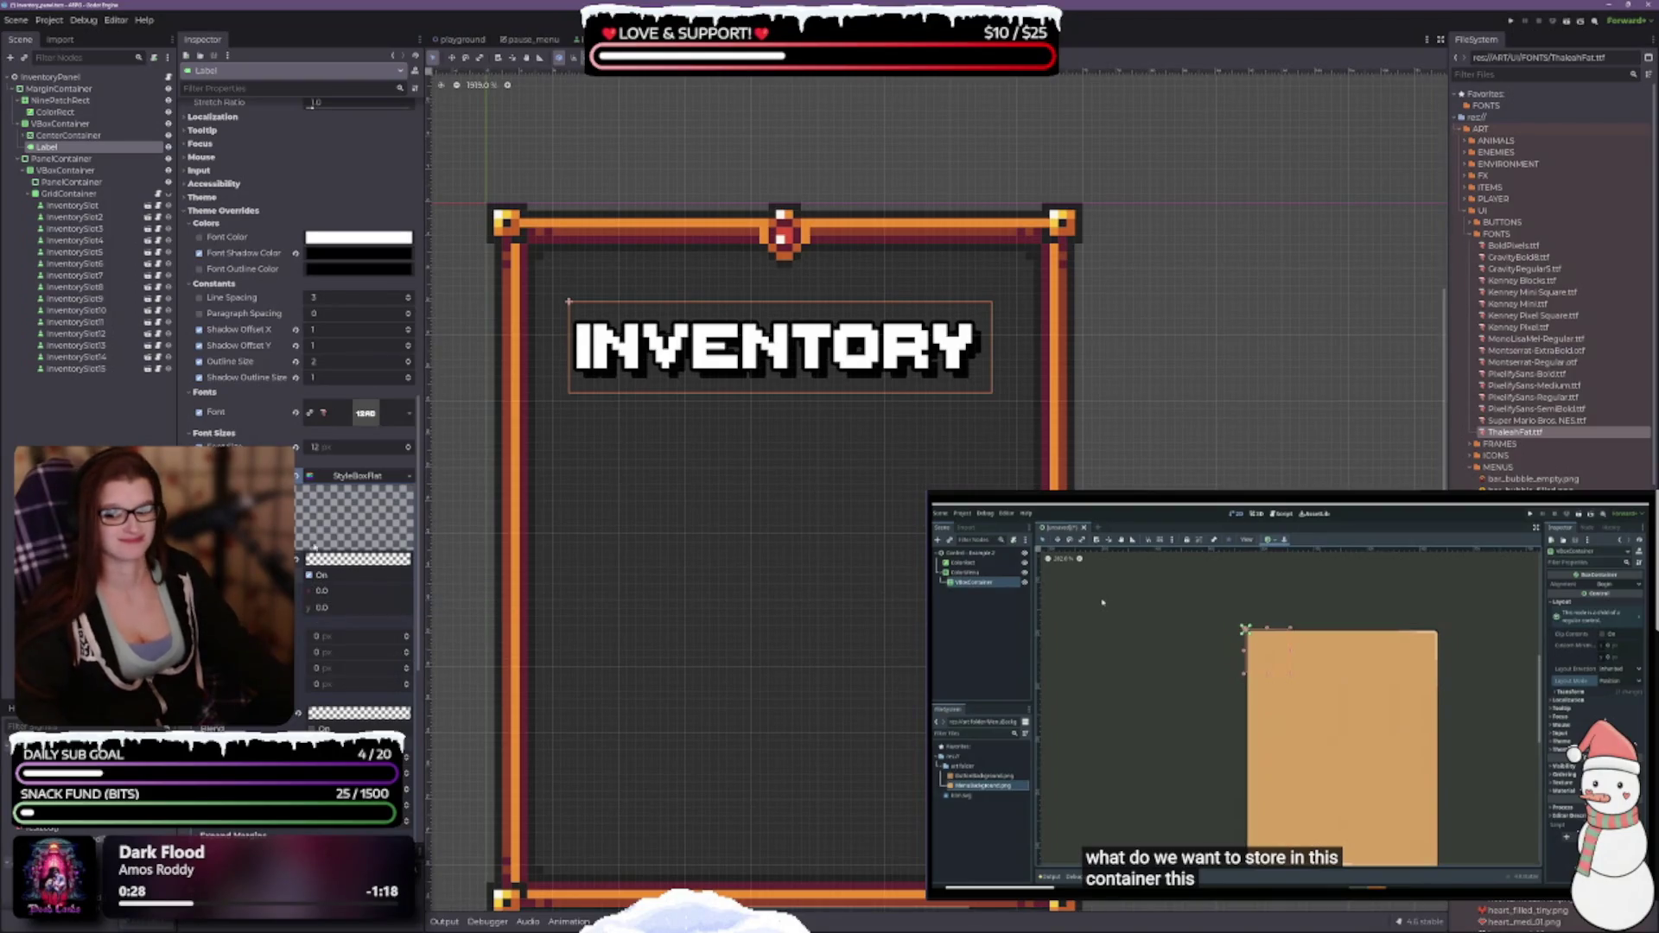
pyautogui.hotkey('ctrl', 's')
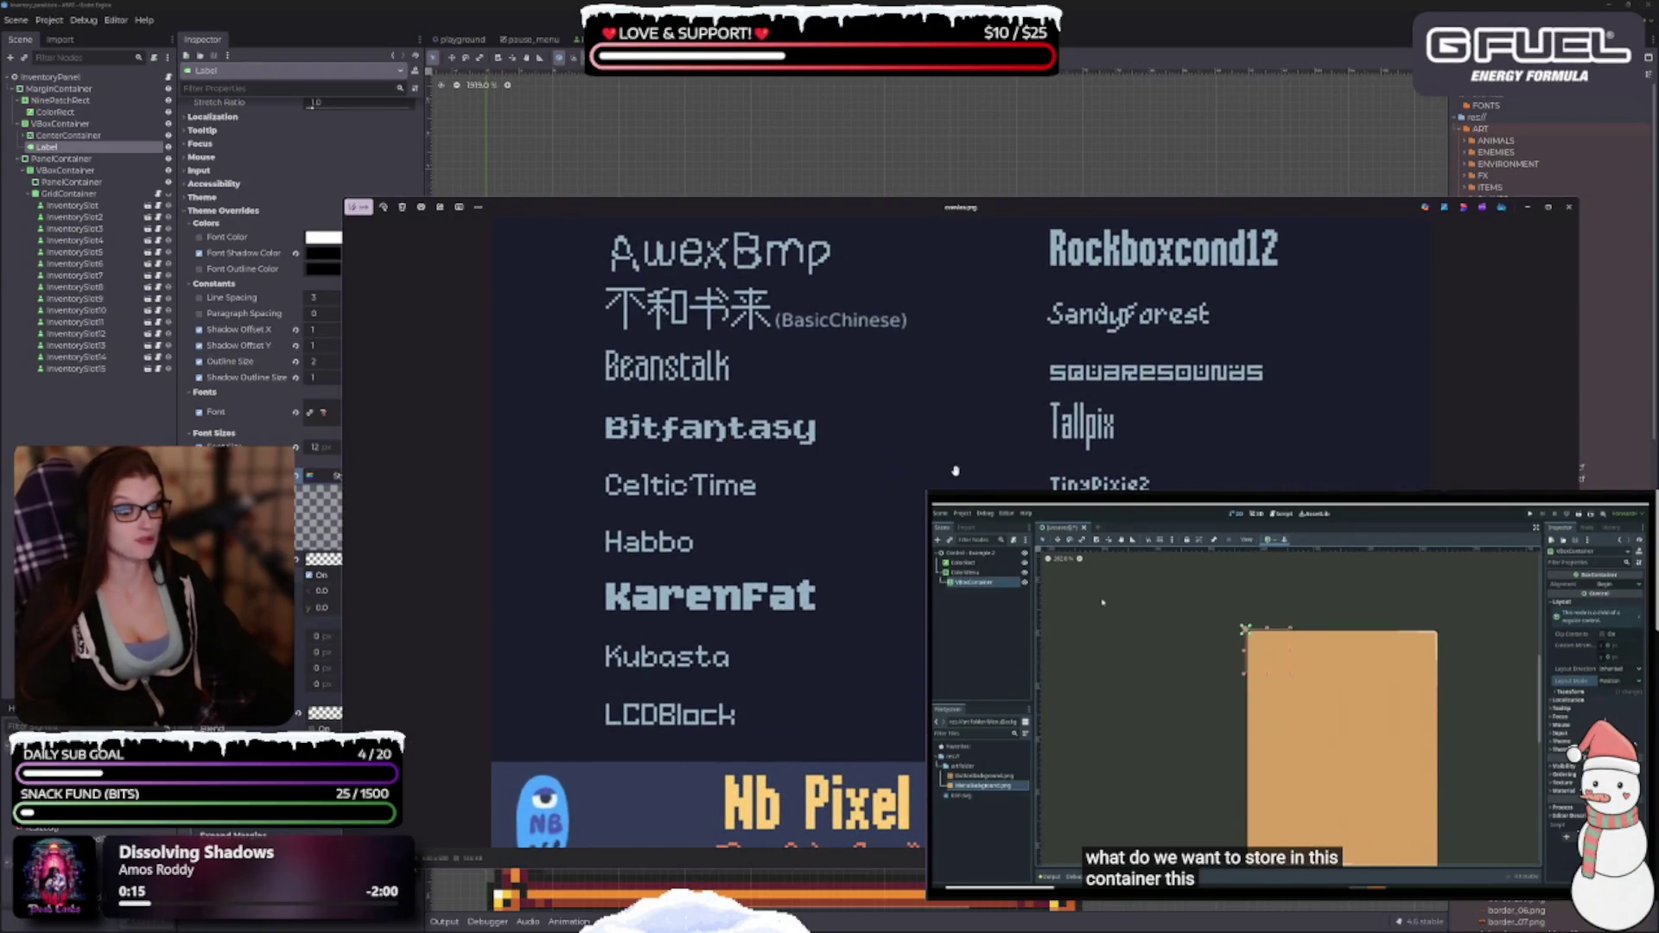
pyautogui.scroll(1, 1182, 407)
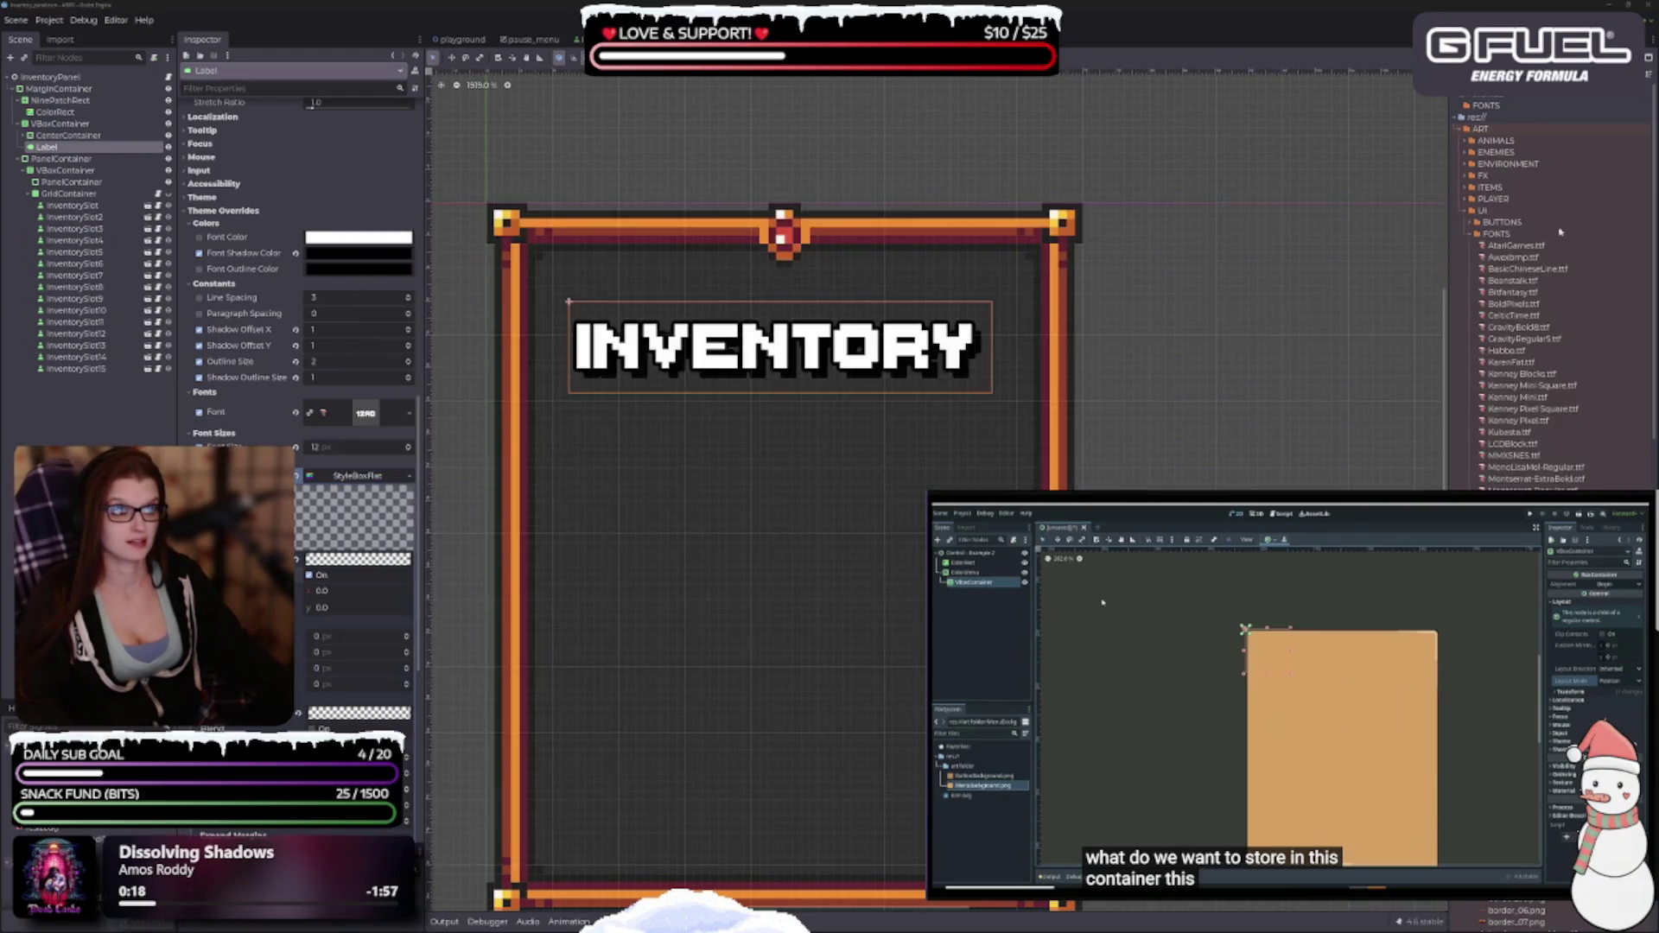
pyautogui.click(1568, 207)
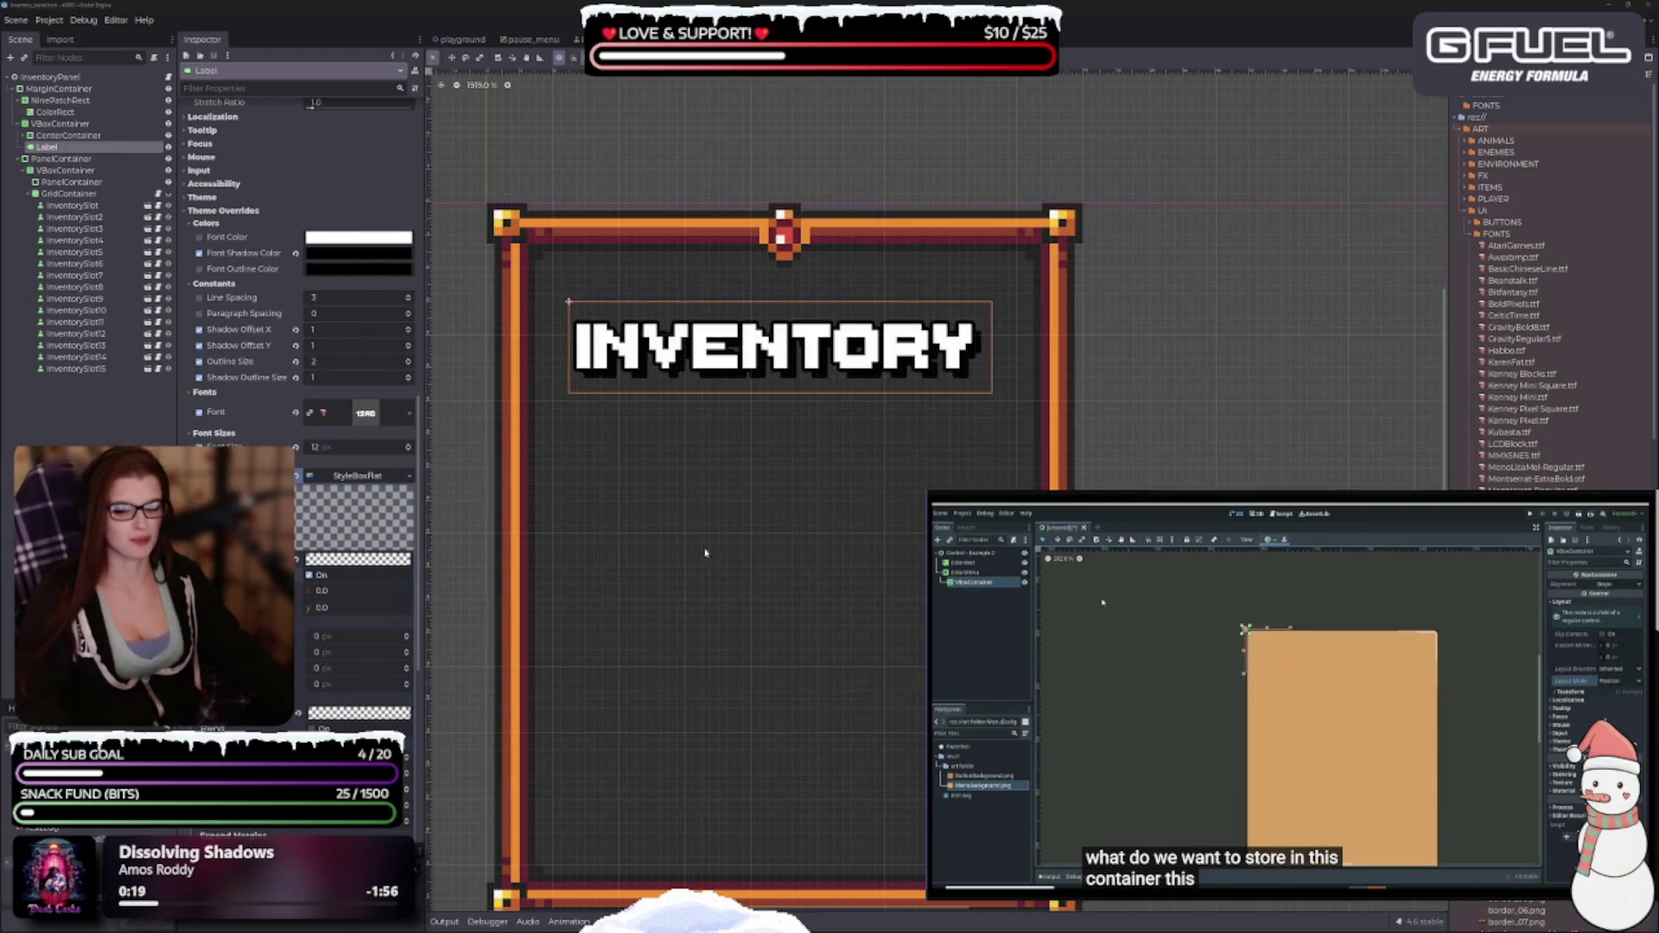
# Drag the AtariGames font file onto the title label's font override.
pyautogui.scroll(-1, 705, 553)
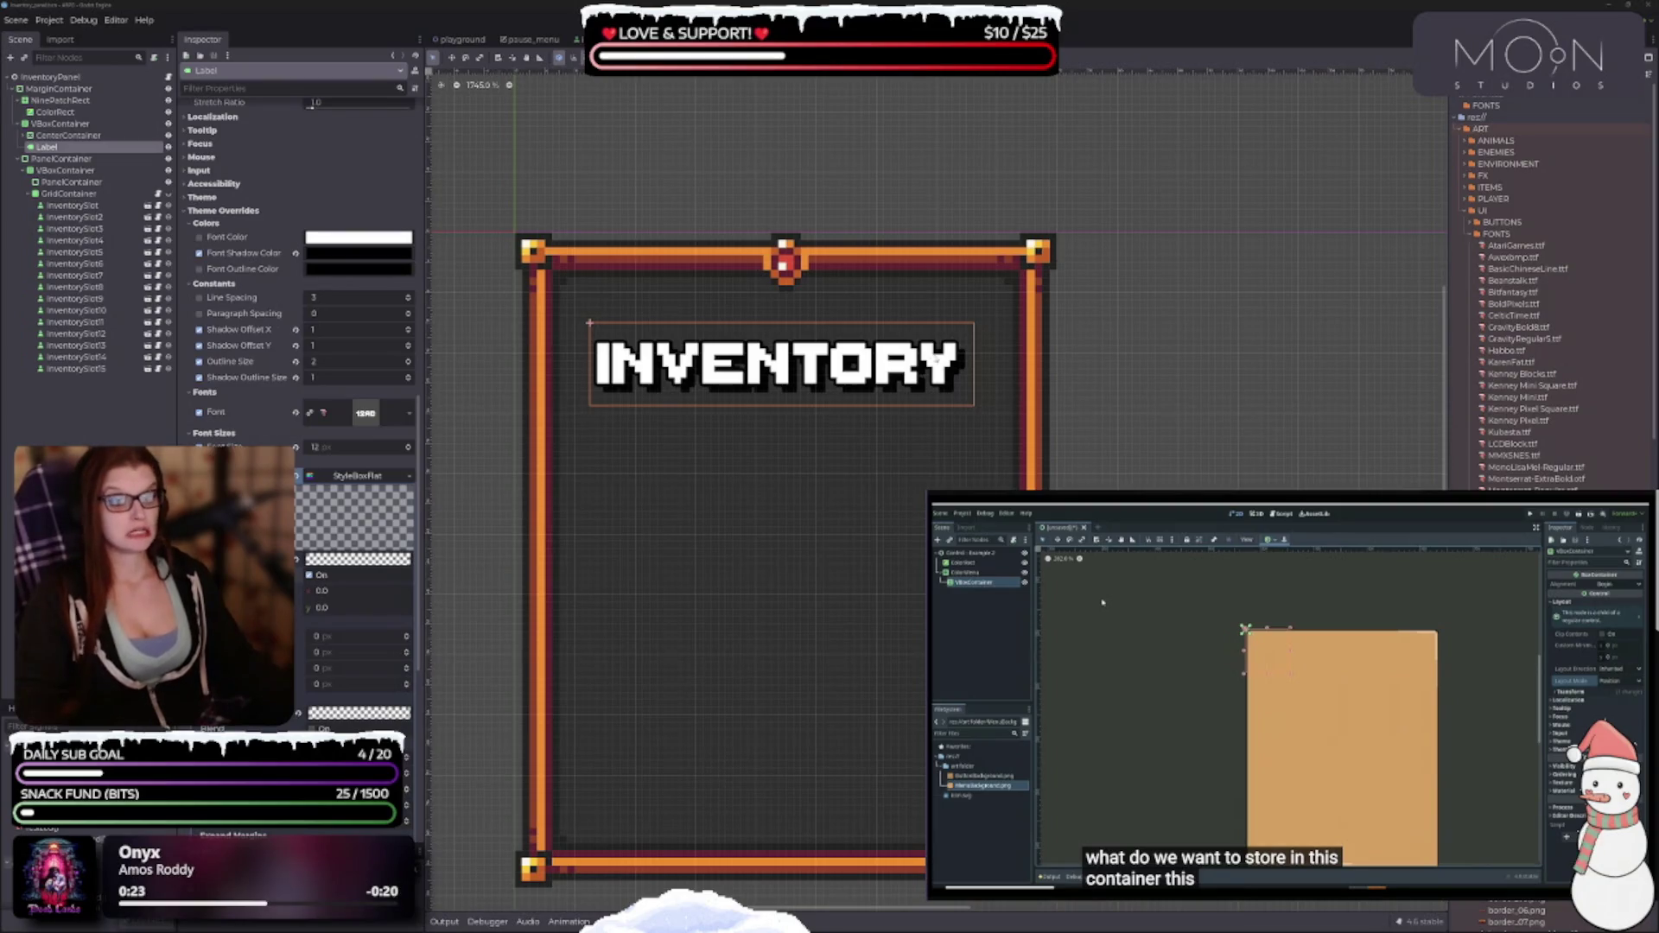
pyautogui.click(1537, 246)
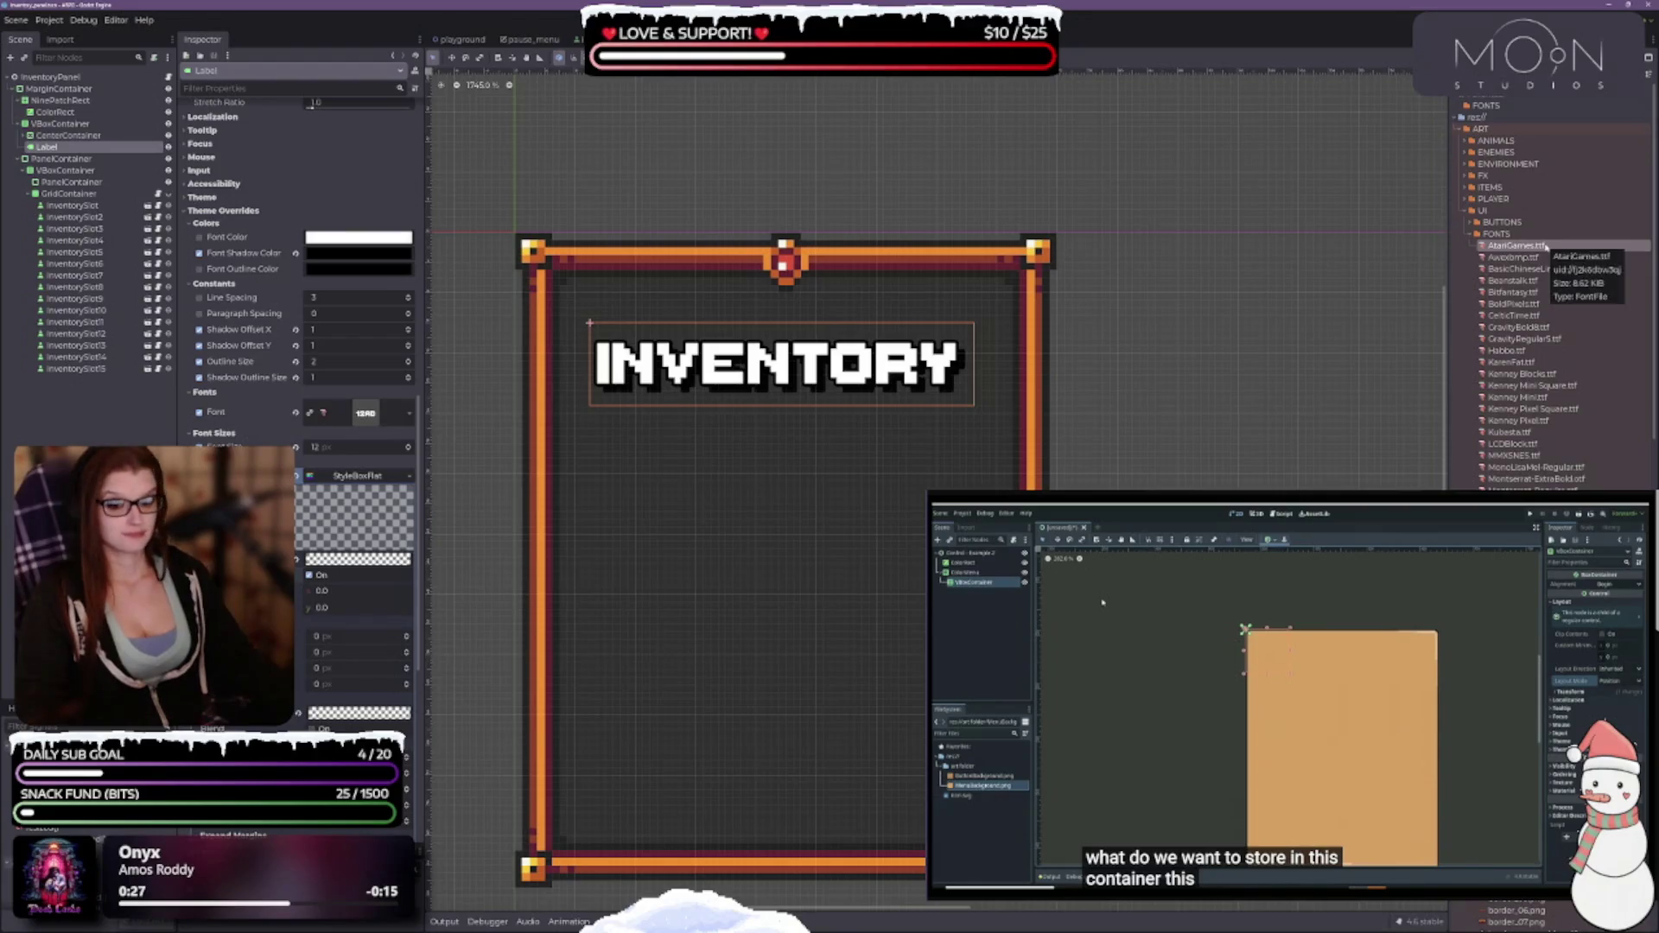
pyautogui.scroll(-5, 298, 346)
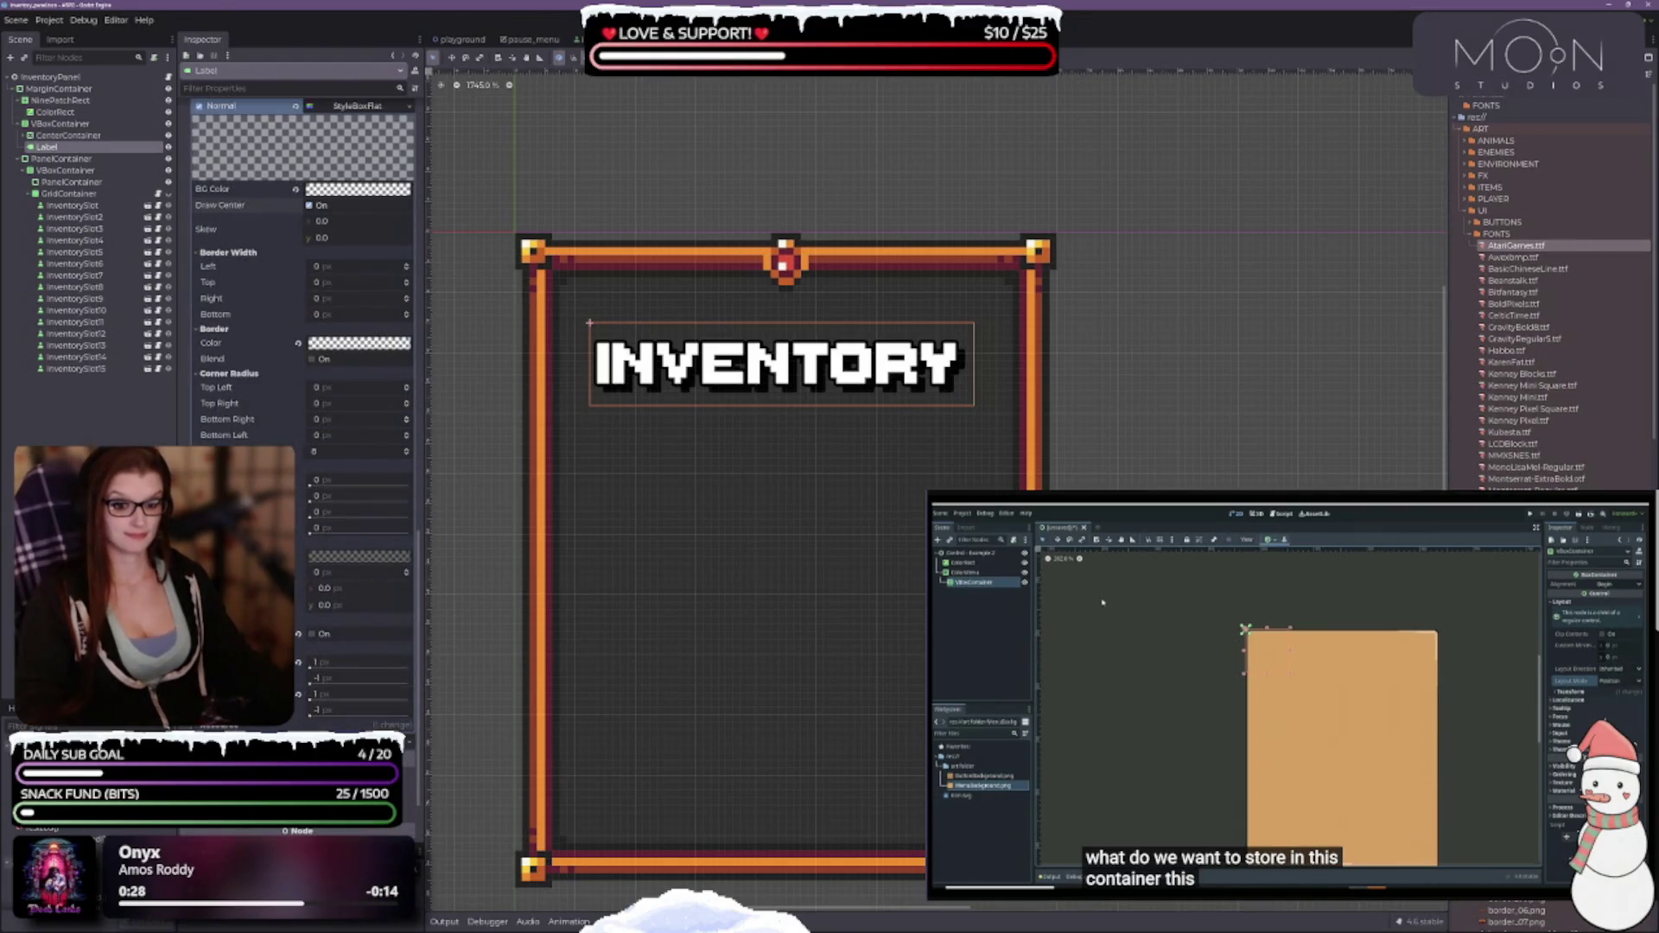
pyautogui.scroll(4, 339, 654)
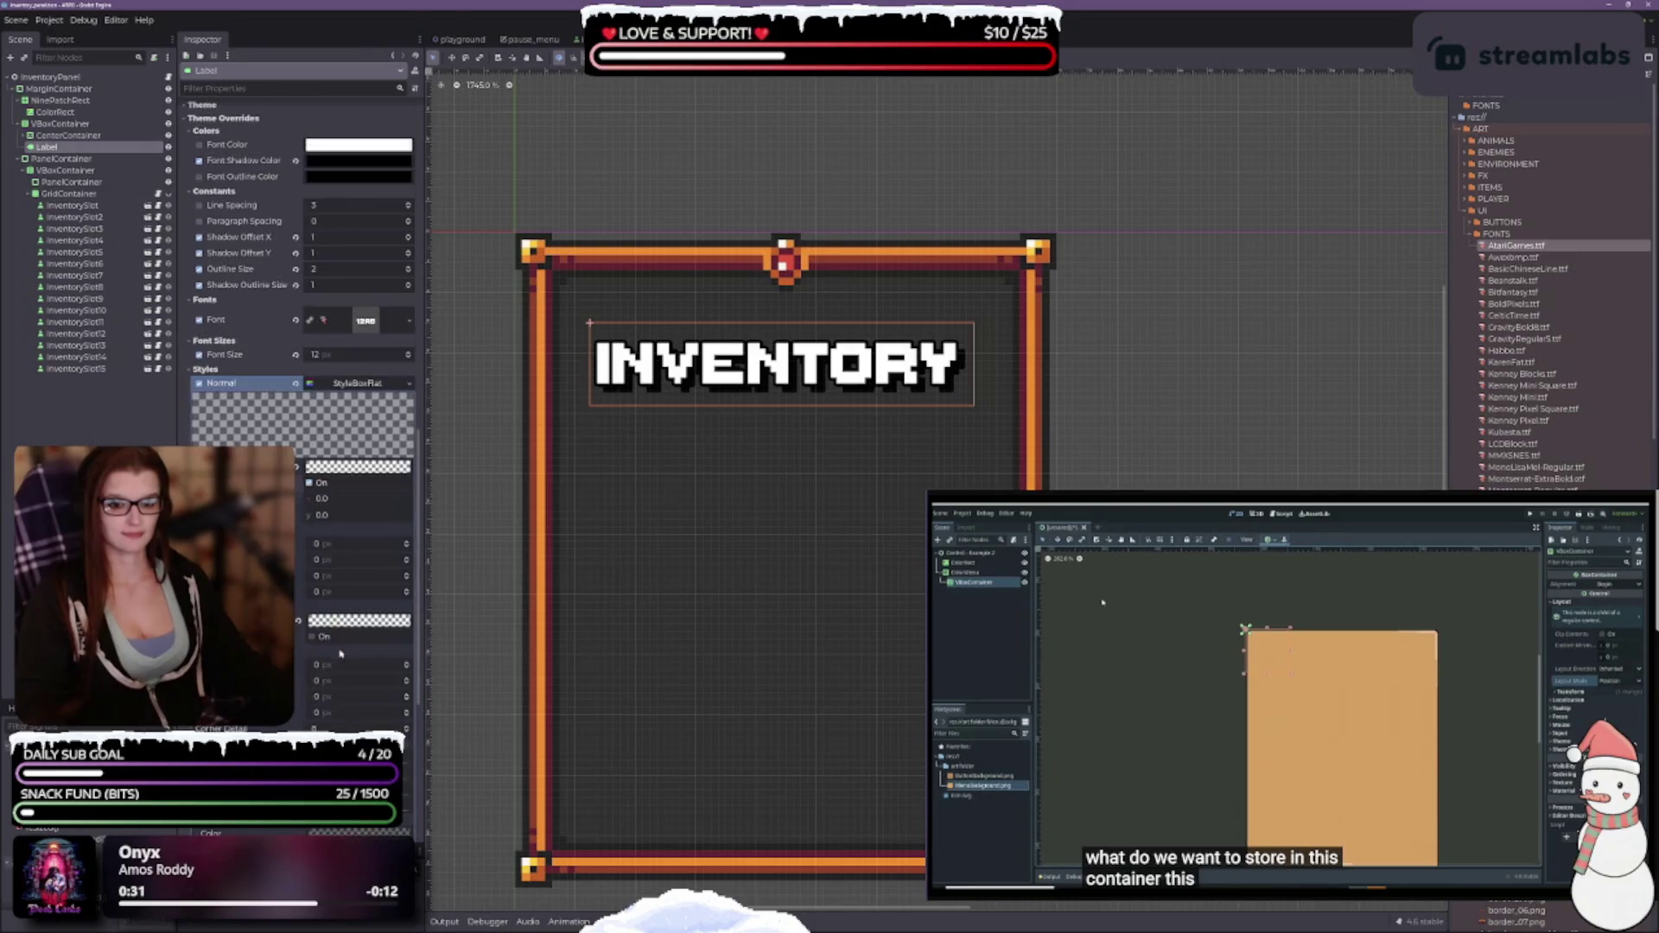
pyautogui.moveTo(1521, 248); pyautogui.dragTo(354, 321)
# Collapse the title's Layout, Colors, Constants and Styles sections in the Inspector.
pyautogui.scroll(-4, 864, 484)
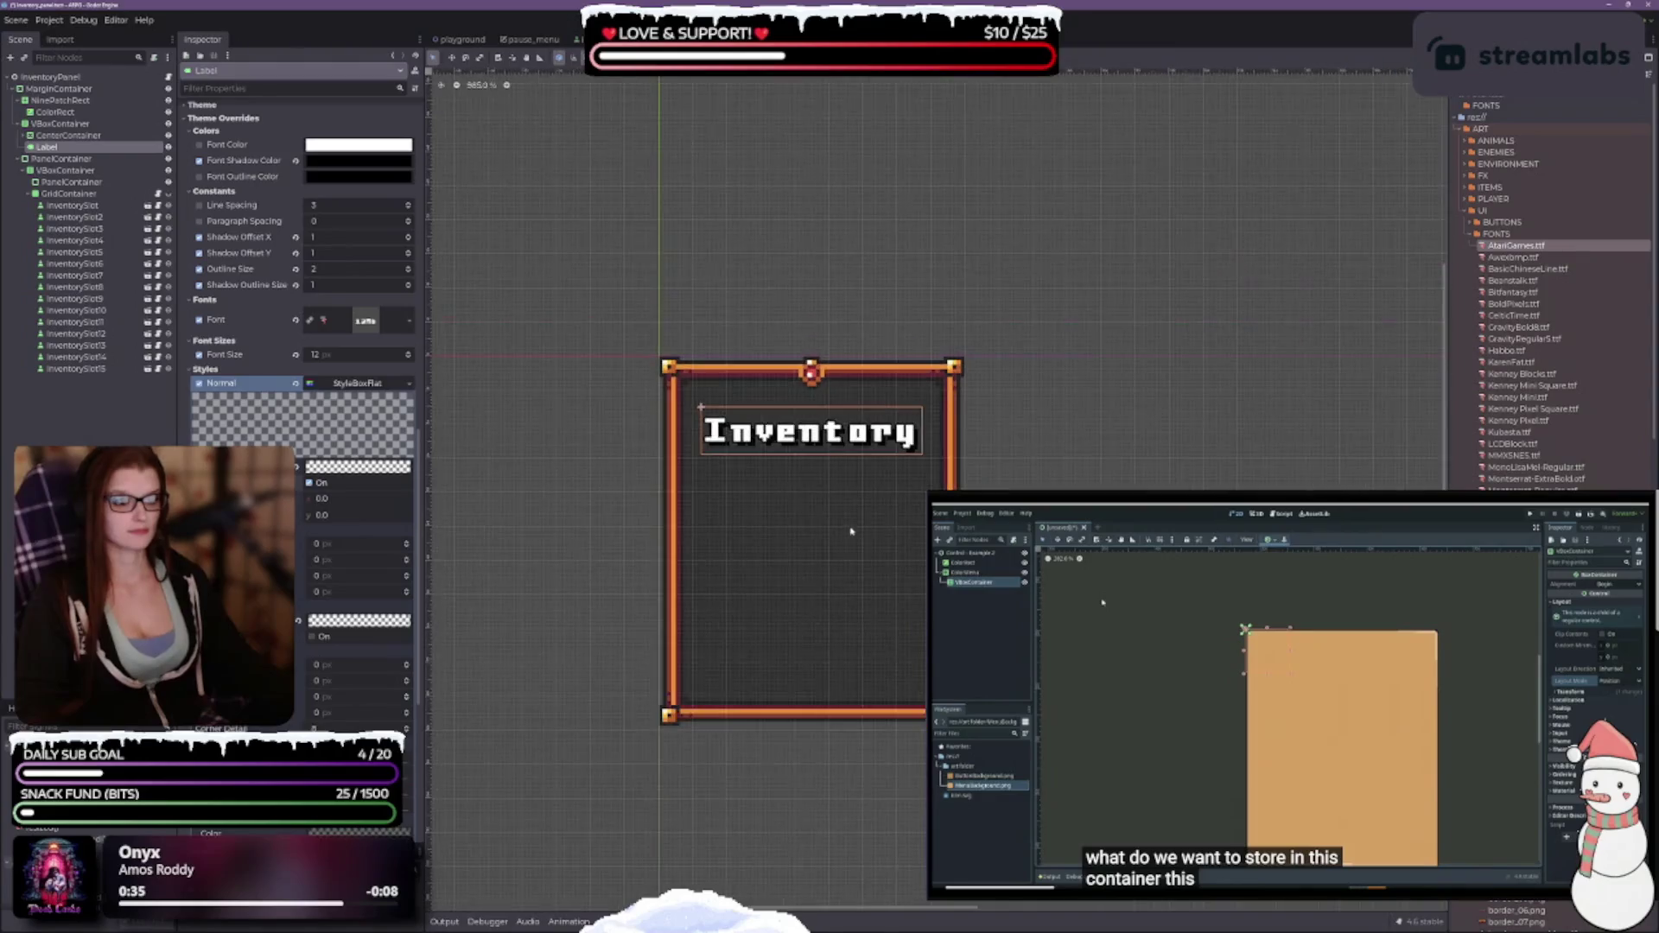
pyautogui.scroll(1, 1120, 667)
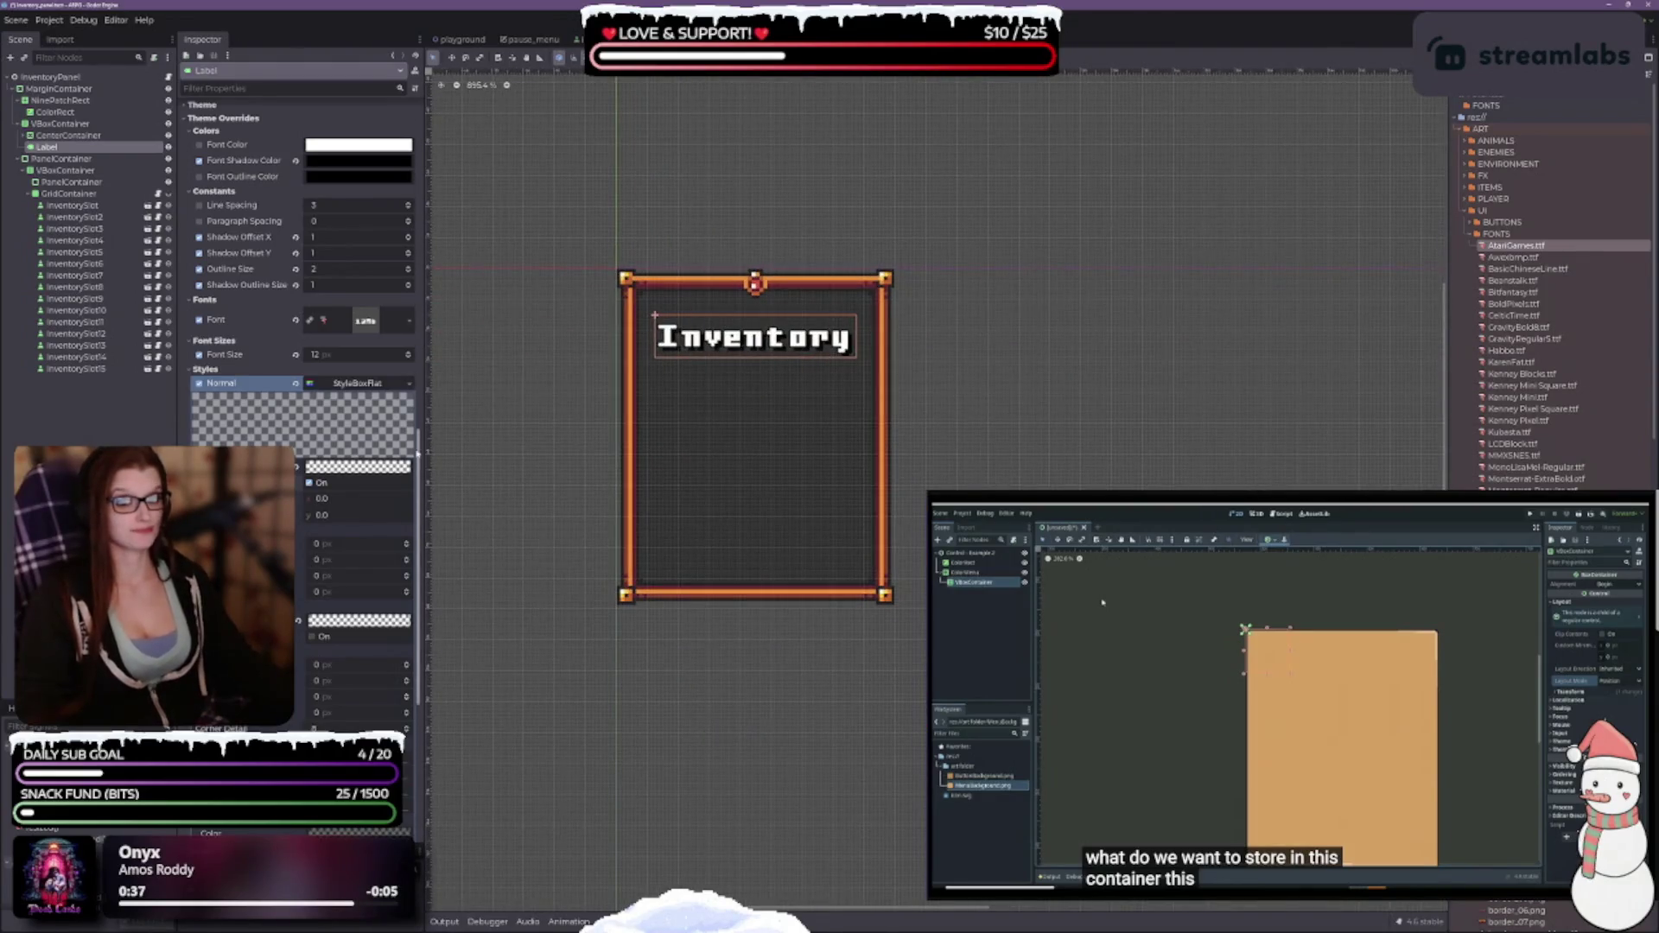
pyautogui.scroll(4, 294, 320)
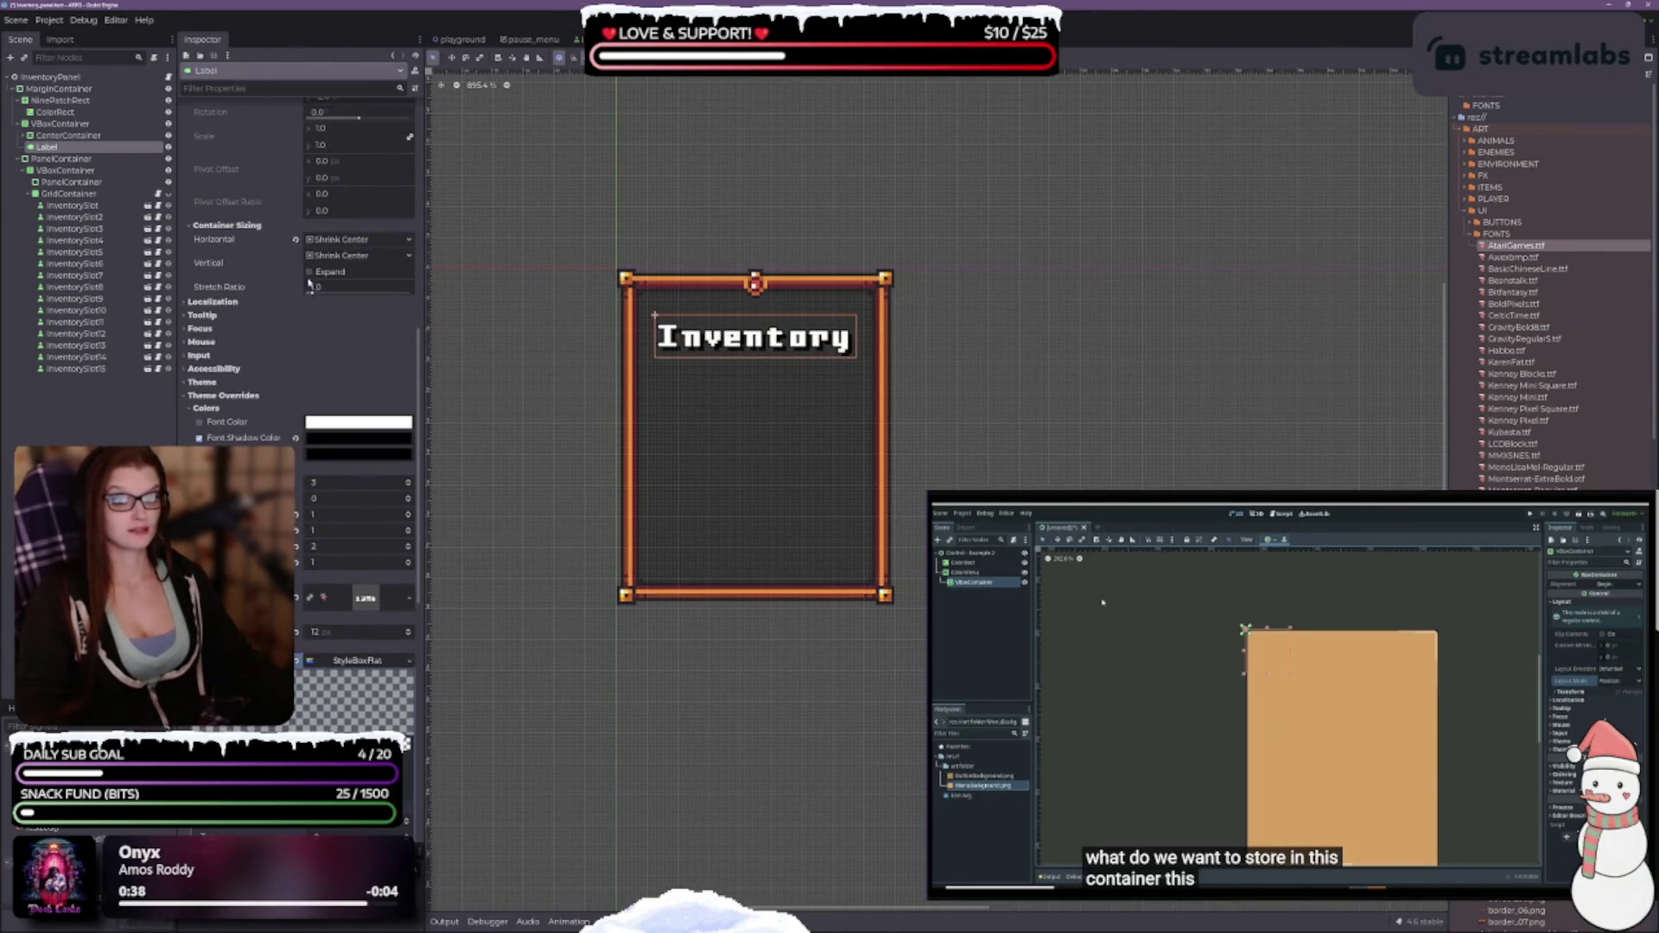
pyautogui.scroll(3, 309, 283)
pyautogui.scroll(5, 230, 213)
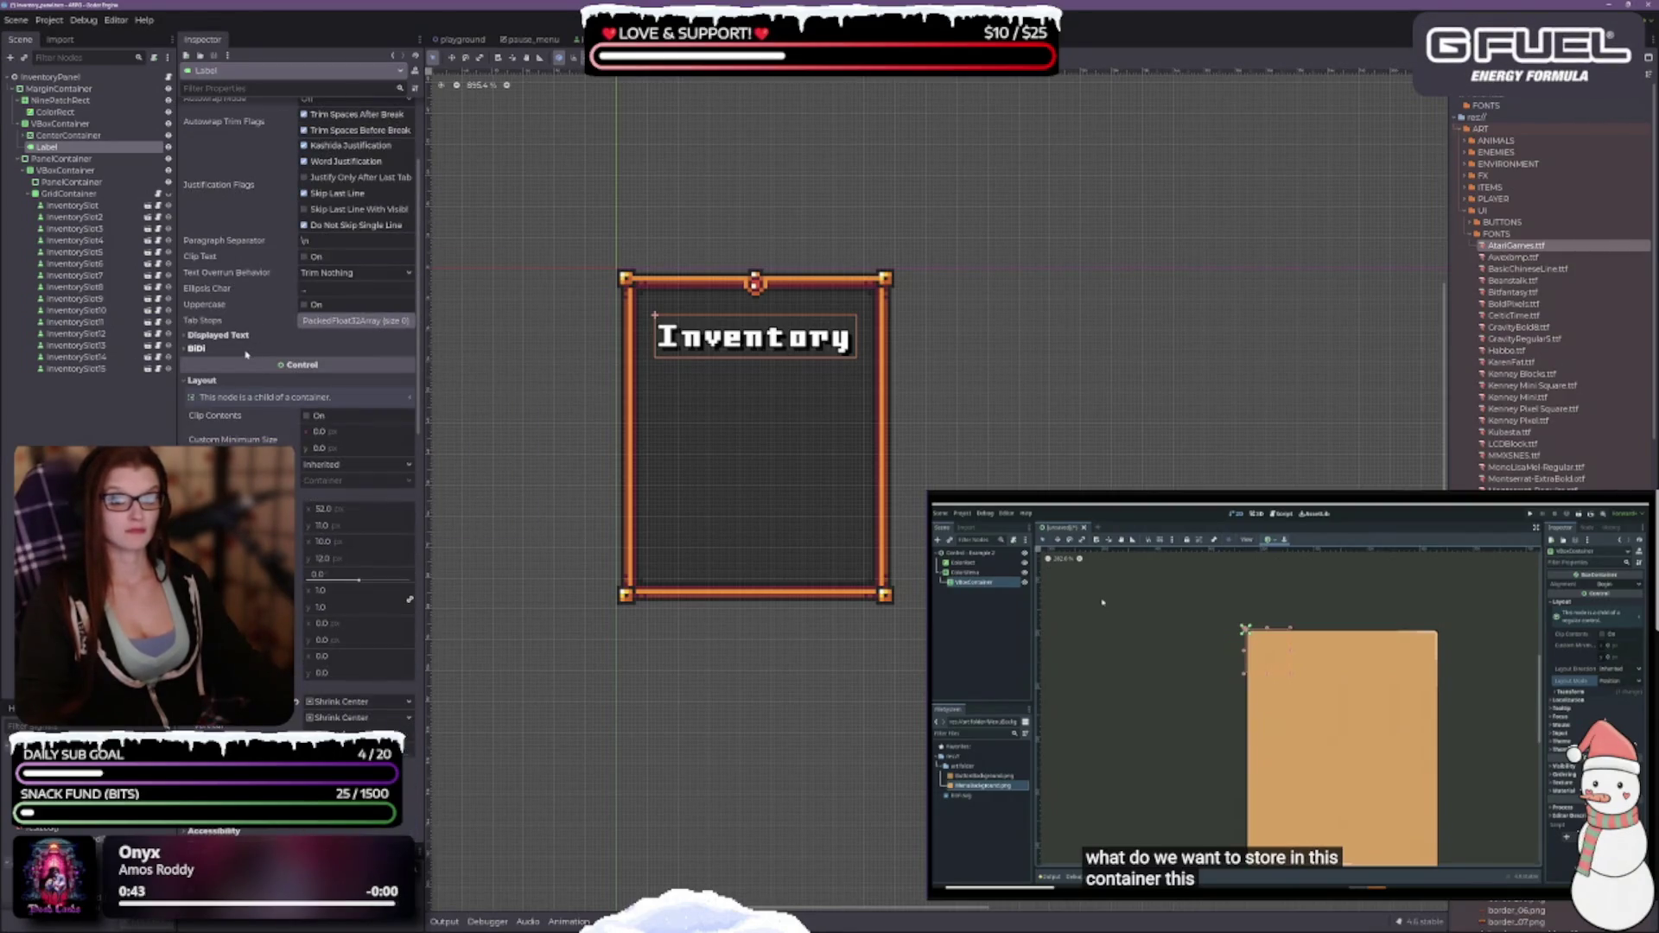
pyautogui.click(201, 380)
pyautogui.scroll(-2, 259, 346)
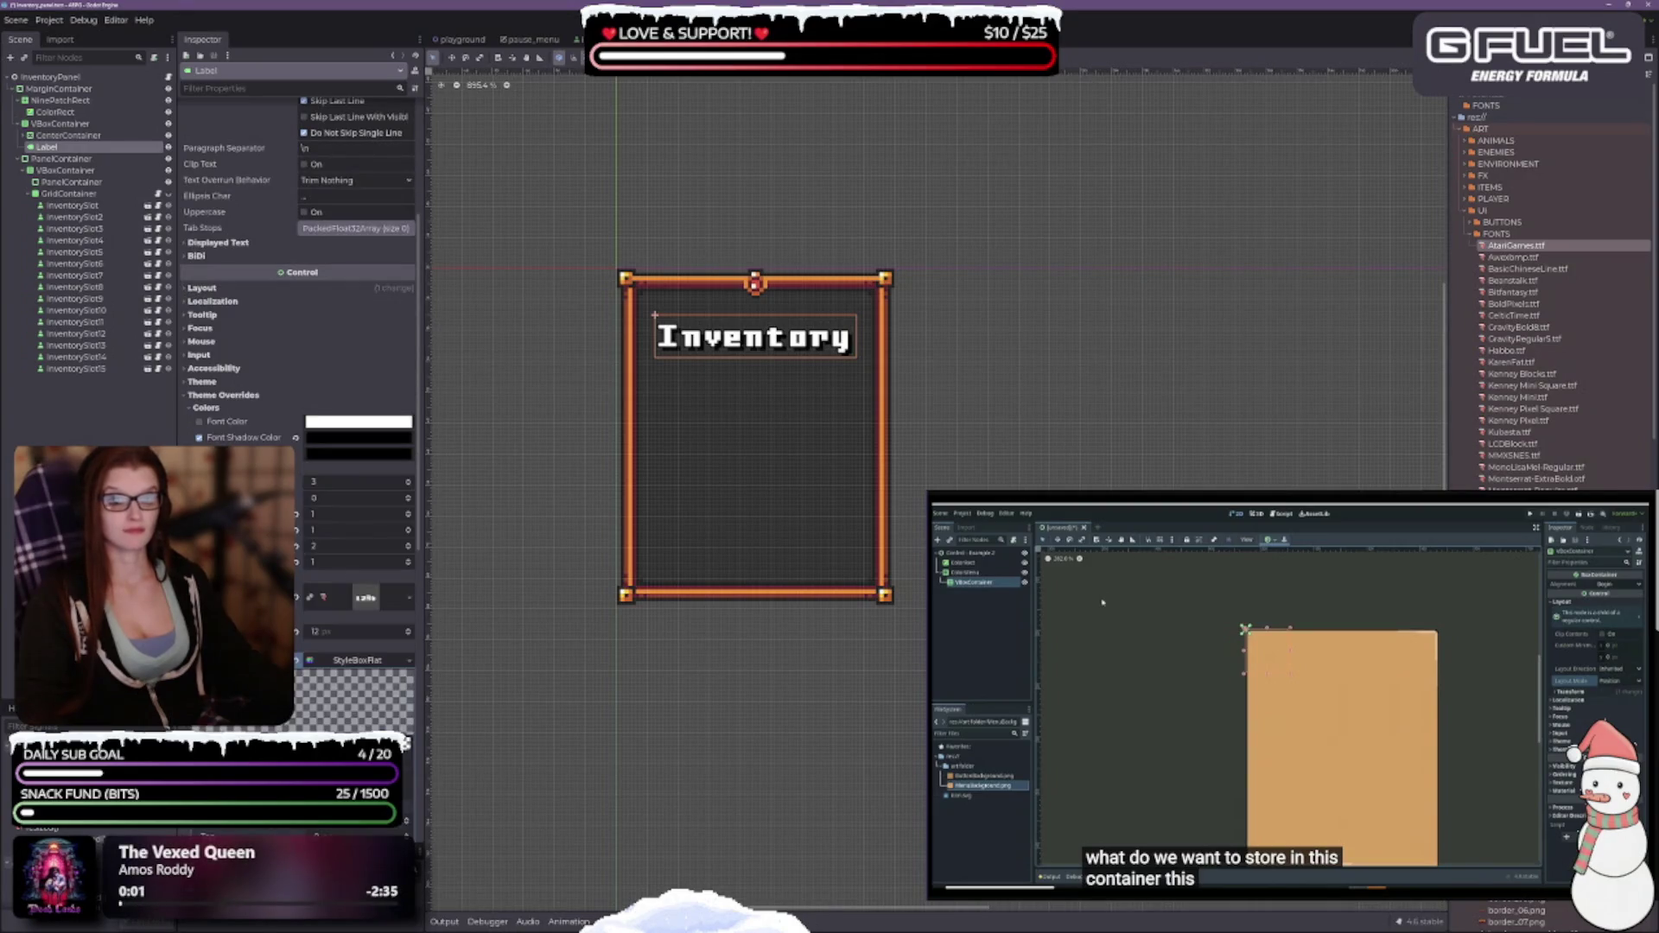
pyautogui.click(205, 407)
pyautogui.click(214, 421)
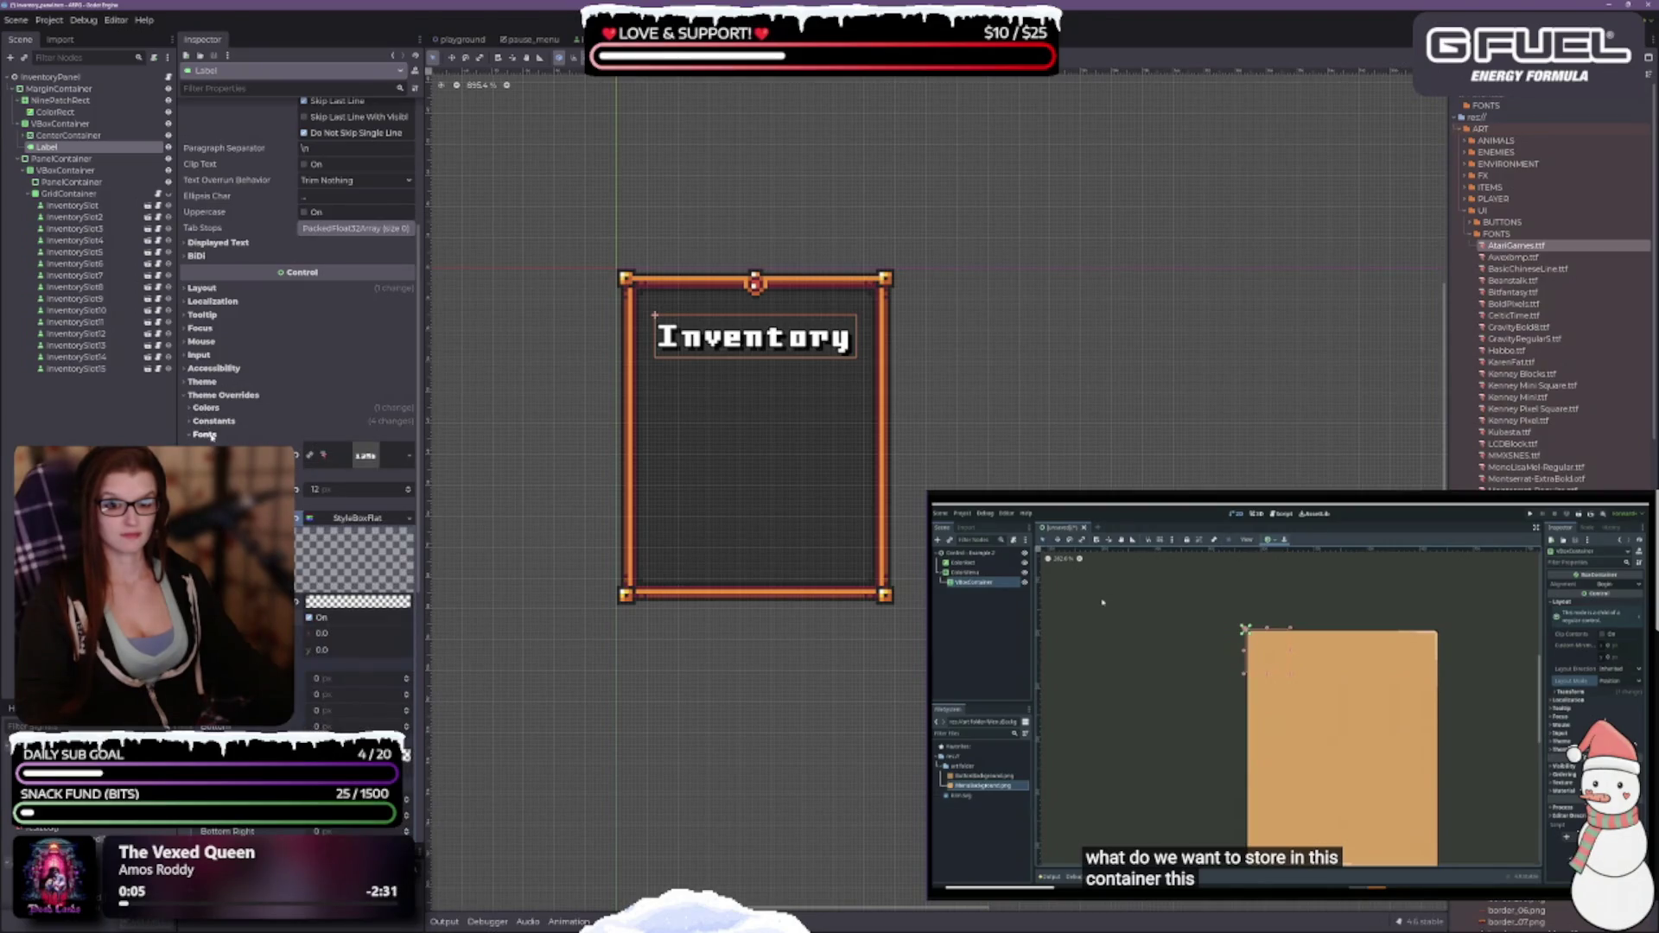
pyautogui.click(208, 504)
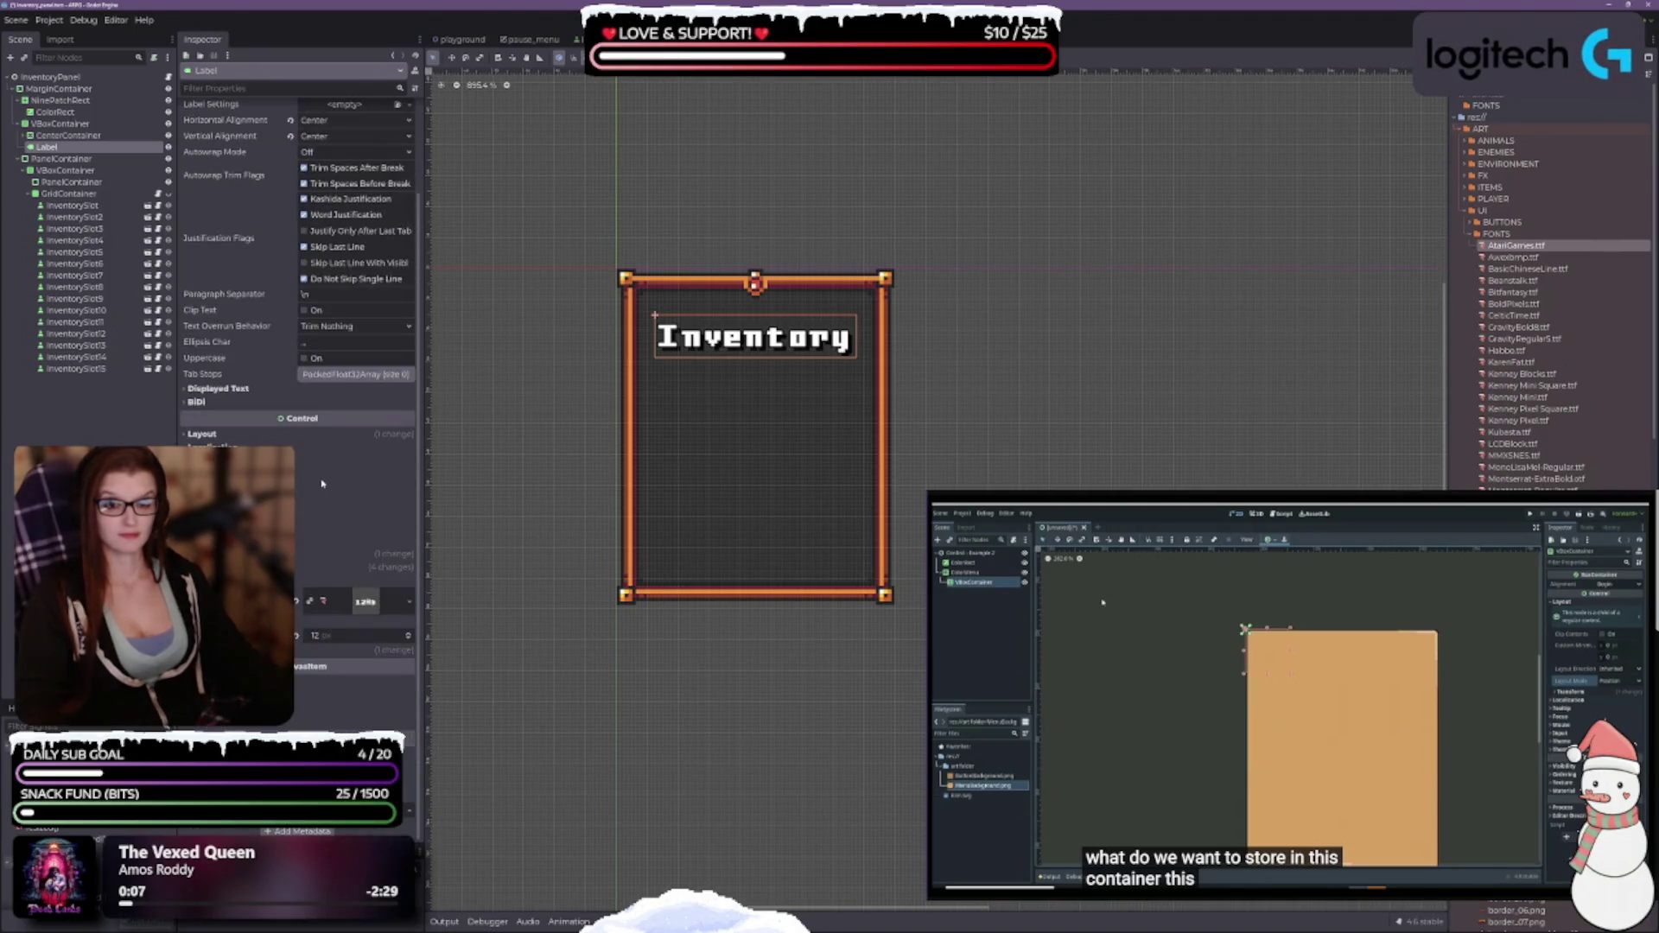
pyautogui.scroll(3, 322, 484)
pyautogui.scroll(-3, 316, 484)
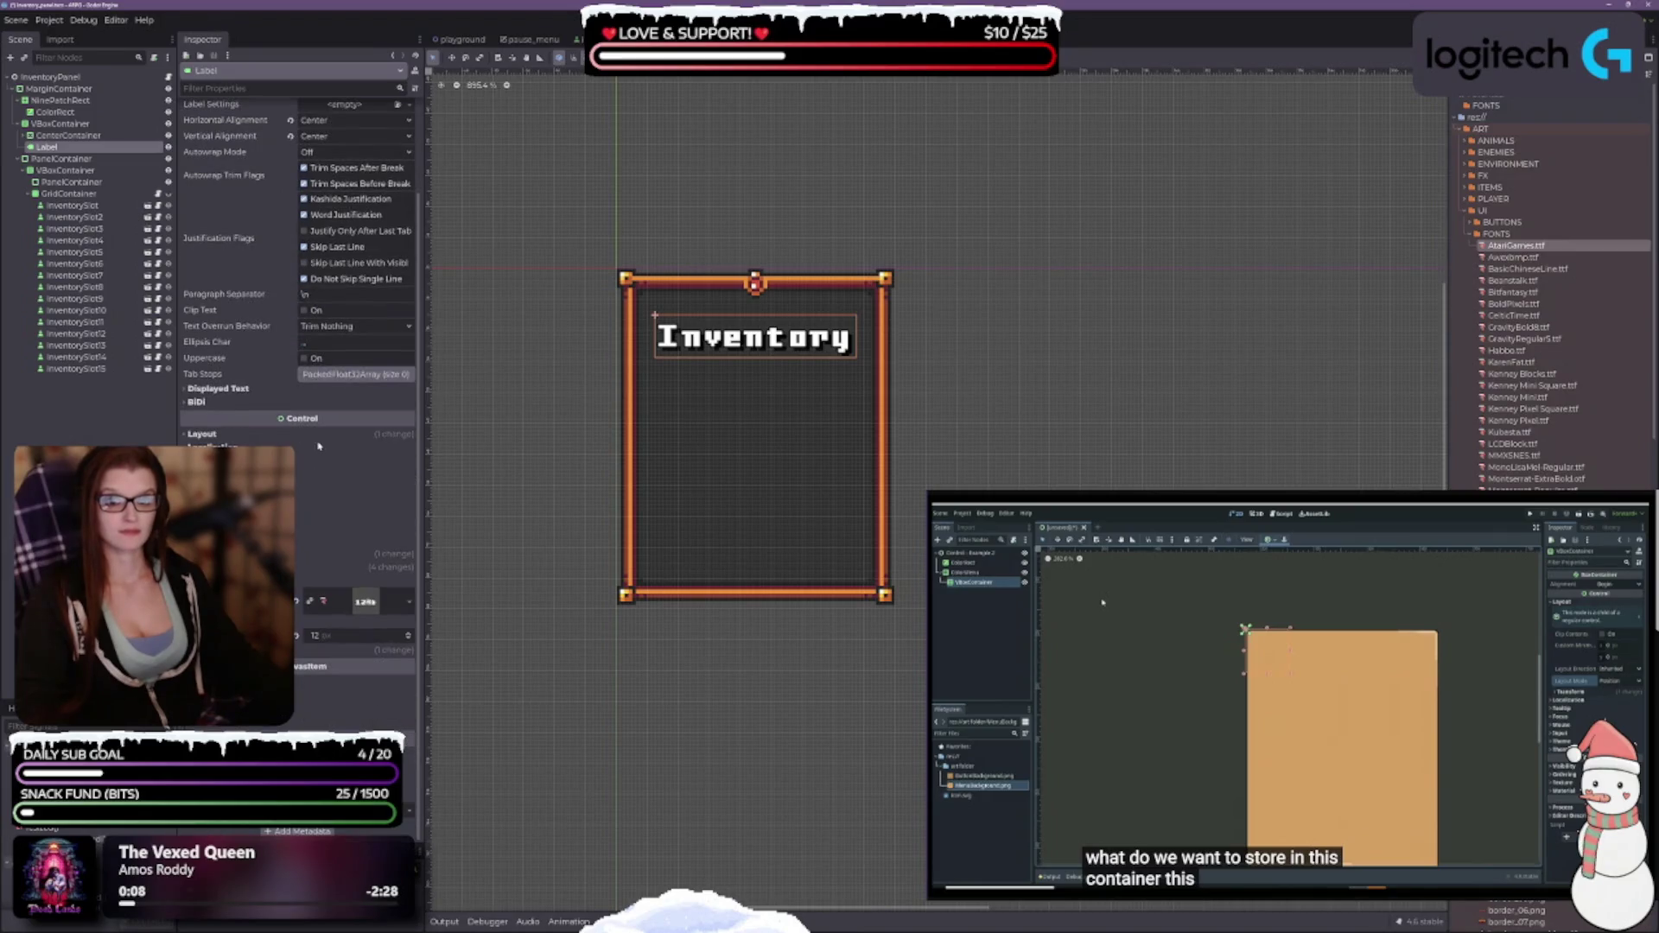
# Toggle uppercase on and off, then apply the Awexbmp font to the title.
pyautogui.click(305, 358)
pyautogui.click(305, 359)
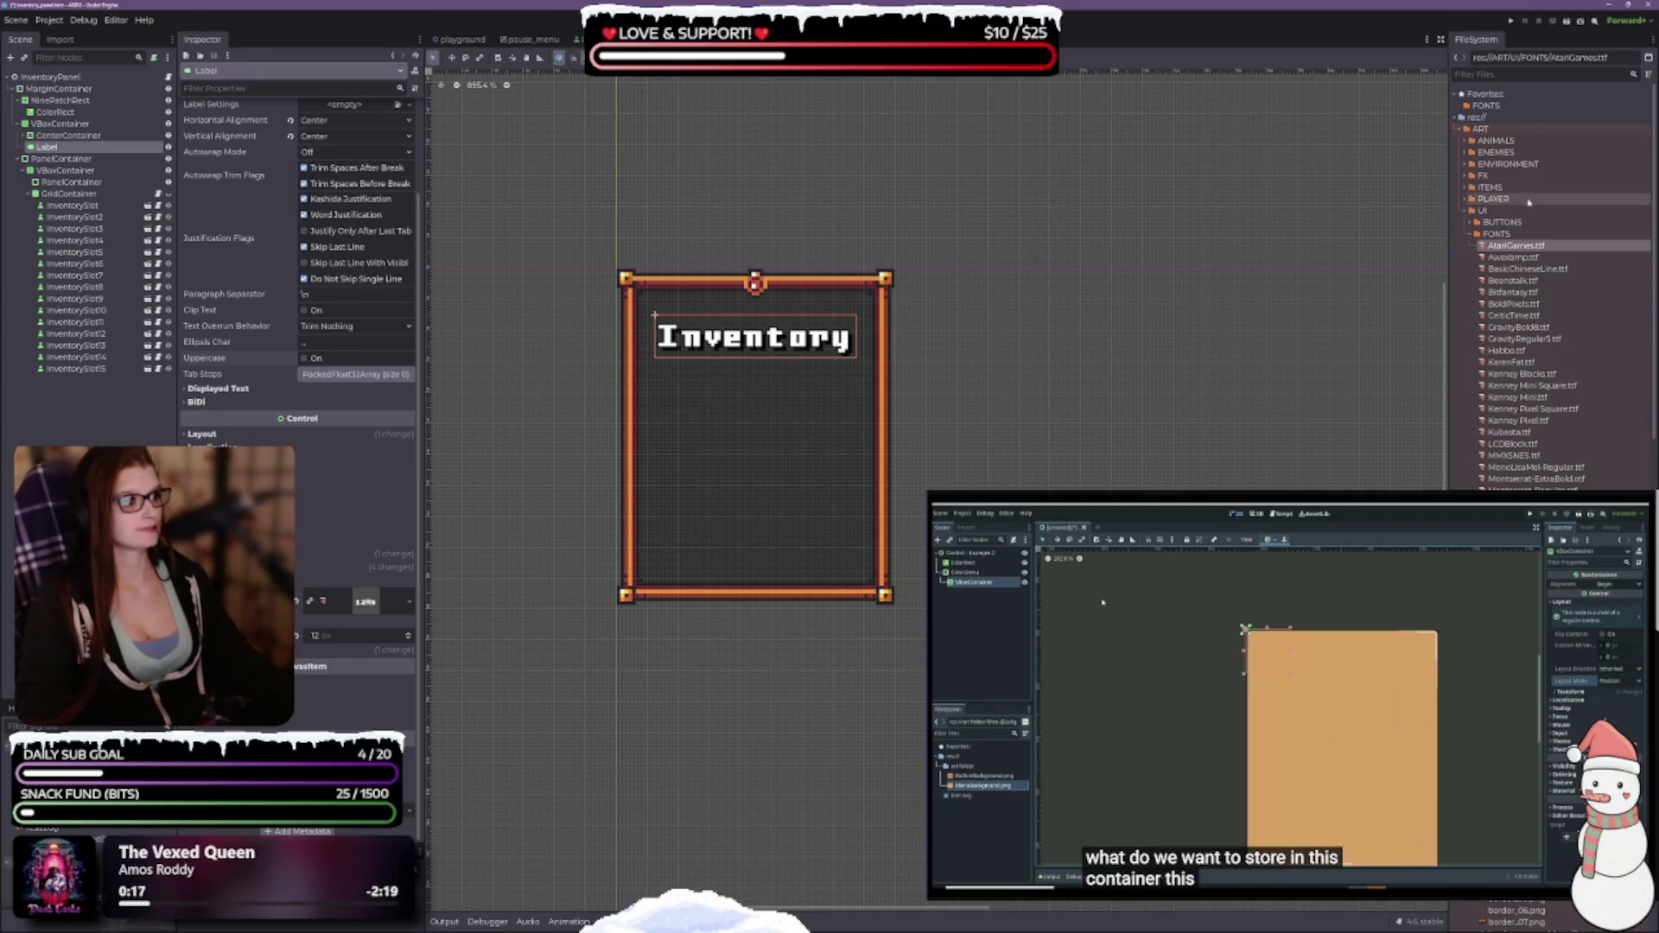
pyautogui.moveTo(1512, 257)
pyautogui.mouseDown()
pyautogui.moveTo(426, 563)
pyautogui.moveTo(373, 607)
pyautogui.mouseUp()
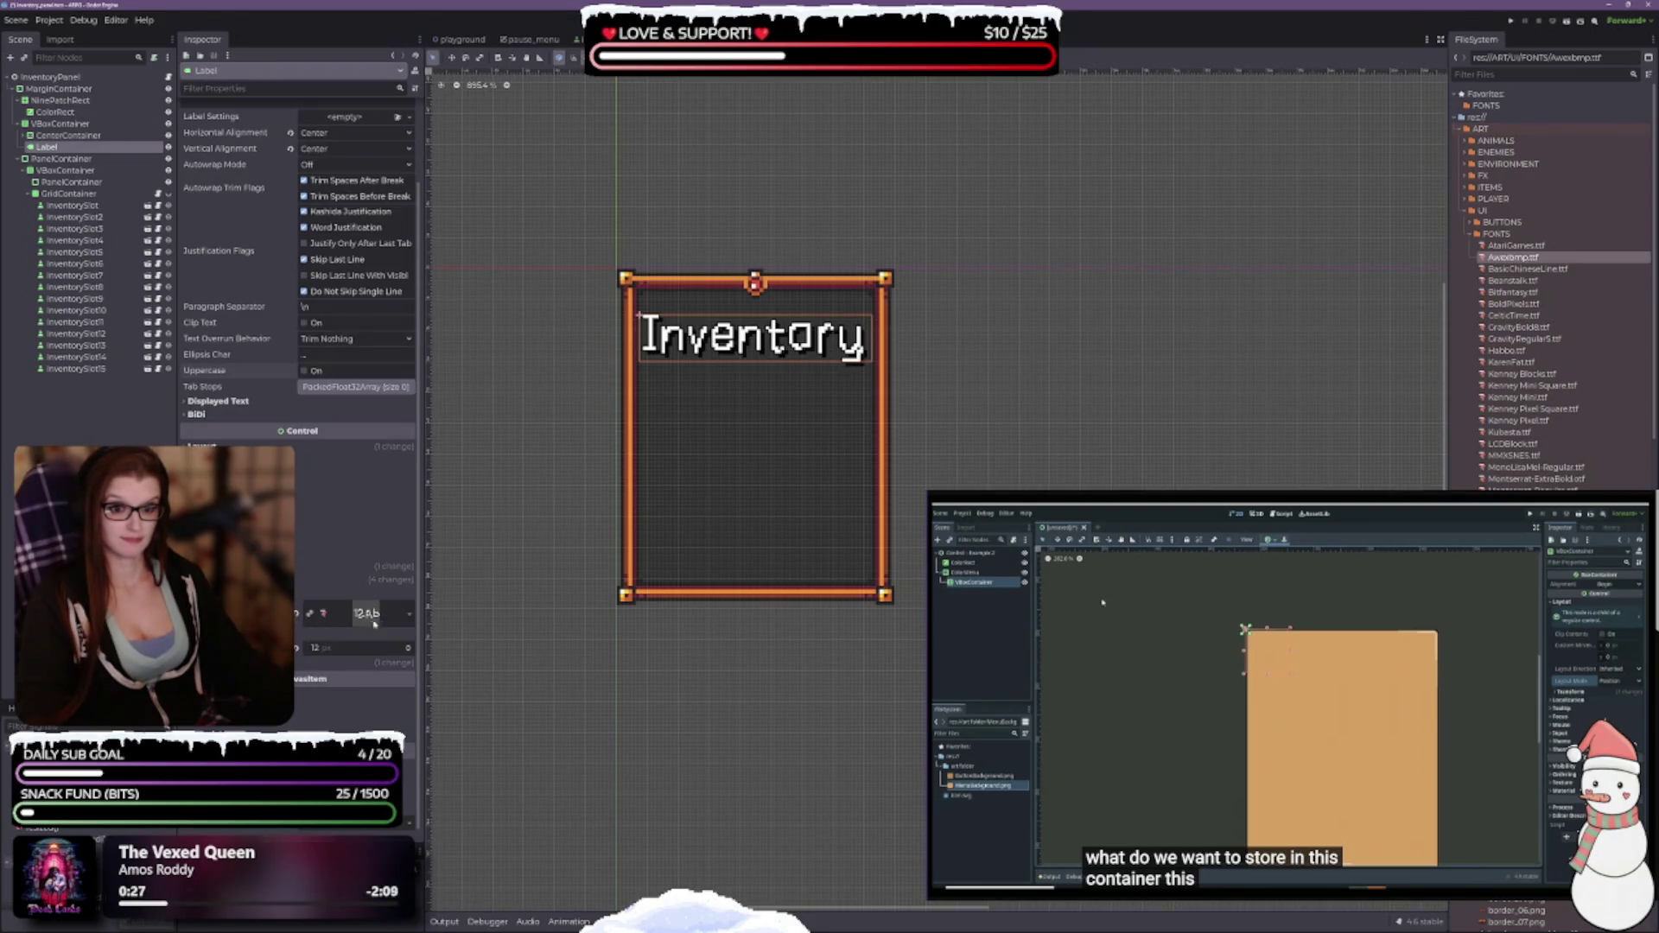
# Try the BasicChineseLine and Beanstalk fonts on the title, settling on Bitfantasy.
pyautogui.click(410, 614)
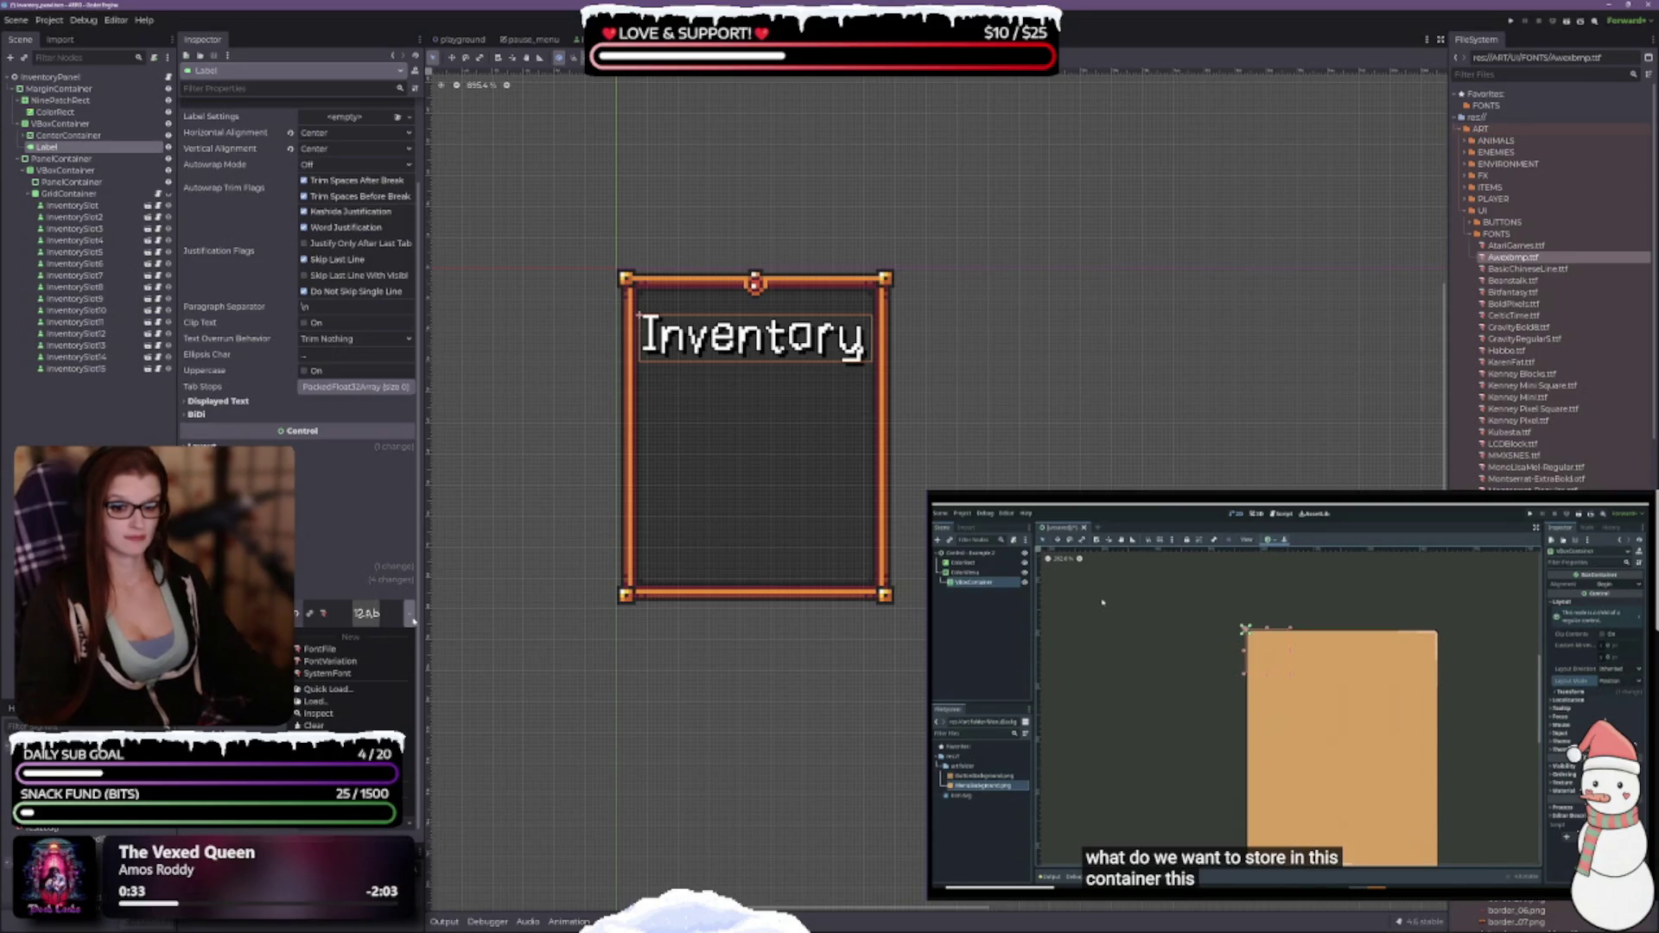
pyautogui.press('Escape')
pyautogui.moveTo(1599, 270)
pyautogui.mouseDown()
pyautogui.moveTo(1251, 411)
pyautogui.moveTo(378, 619)
pyautogui.mouseUp()
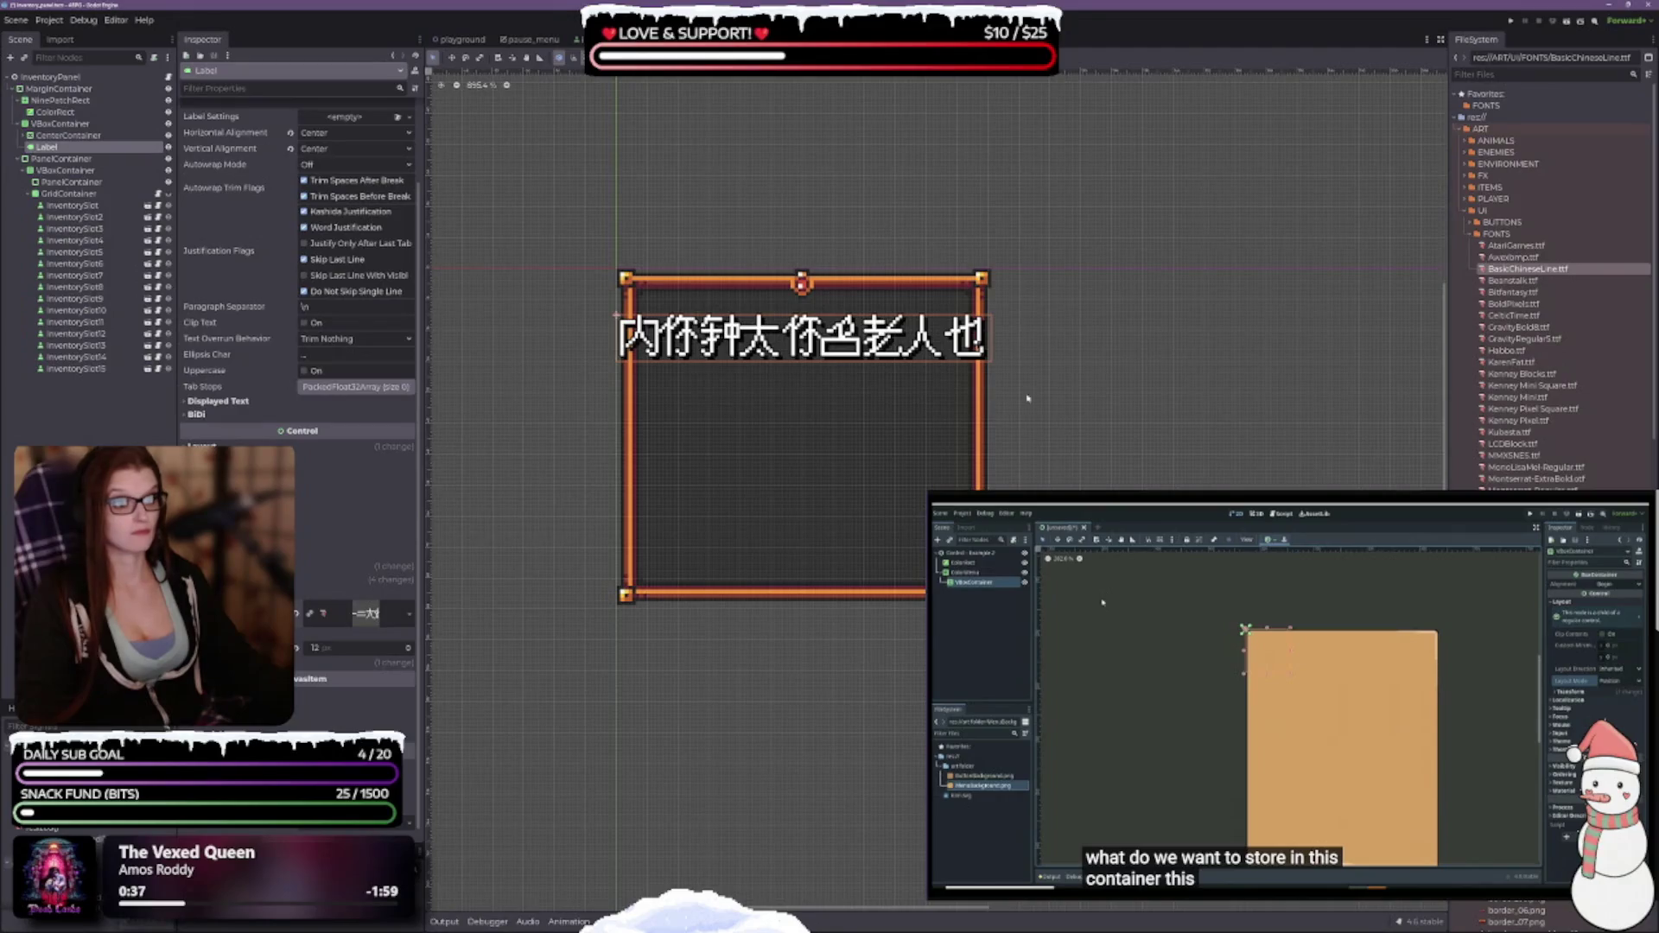
pyautogui.moveTo(1512, 280)
pyautogui.mouseDown()
pyautogui.moveTo(1521, 292)
pyautogui.moveTo(386, 673)
pyautogui.moveTo(380, 615)
pyautogui.mouseUp()
pyautogui.moveTo(1512, 292); pyautogui.dragTo(380, 616)
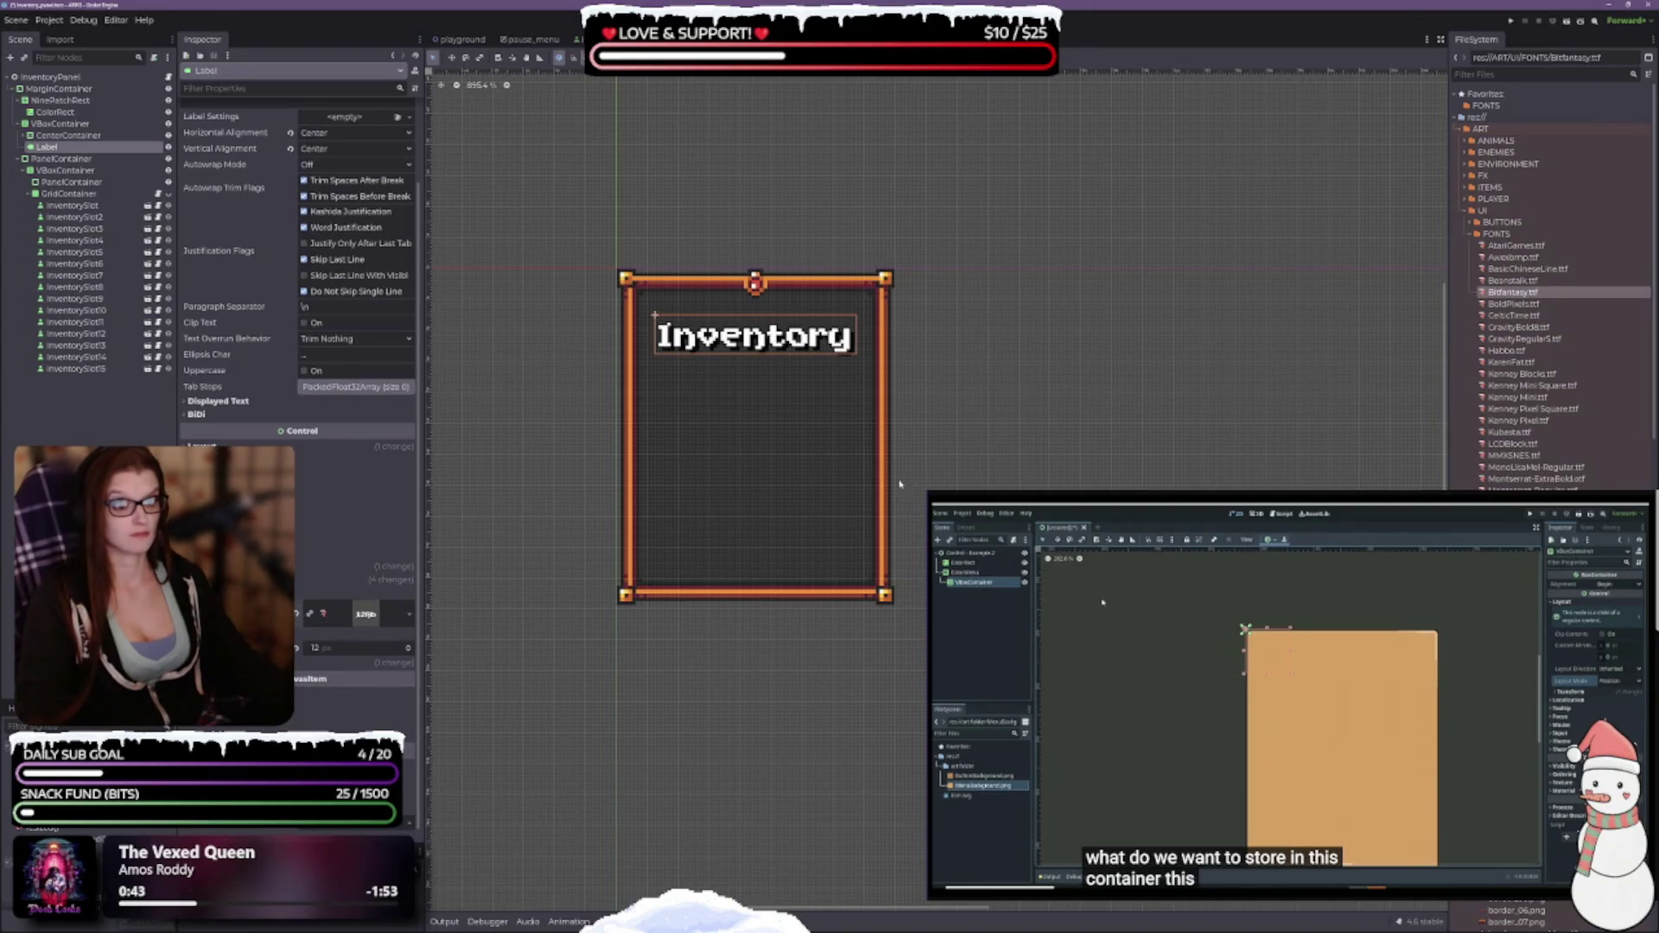
# Turn on uppercase, keep the font size at 12 after testing 13, and zero a text constant.
pyautogui.click(305, 371)
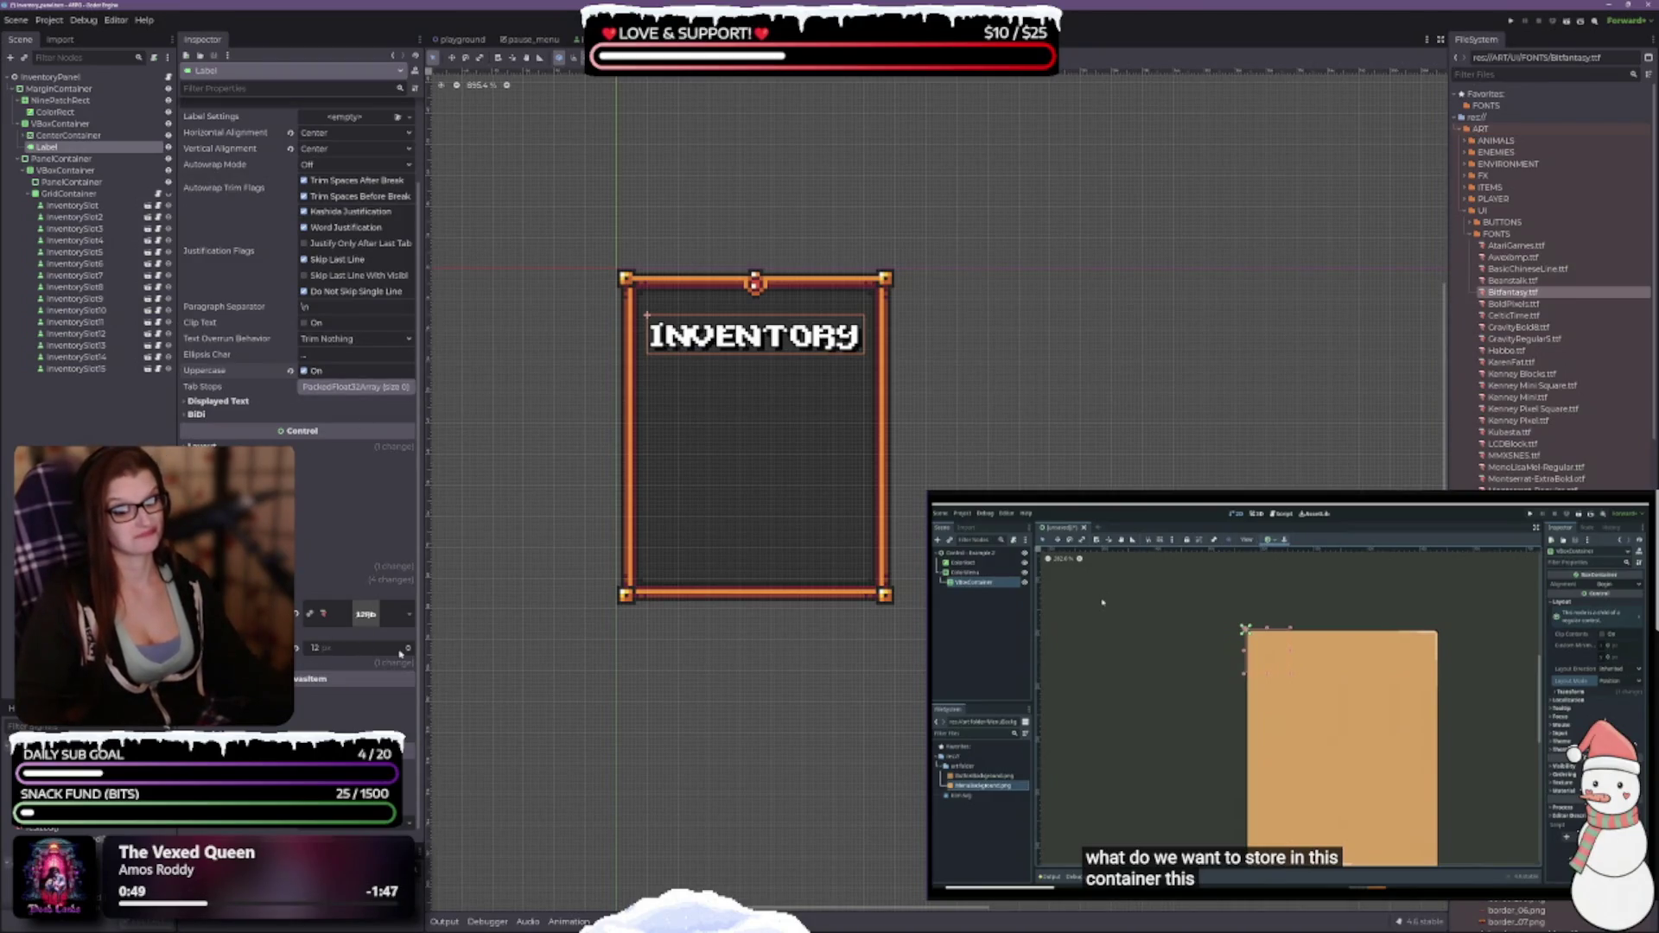
pyautogui.click(409, 645)
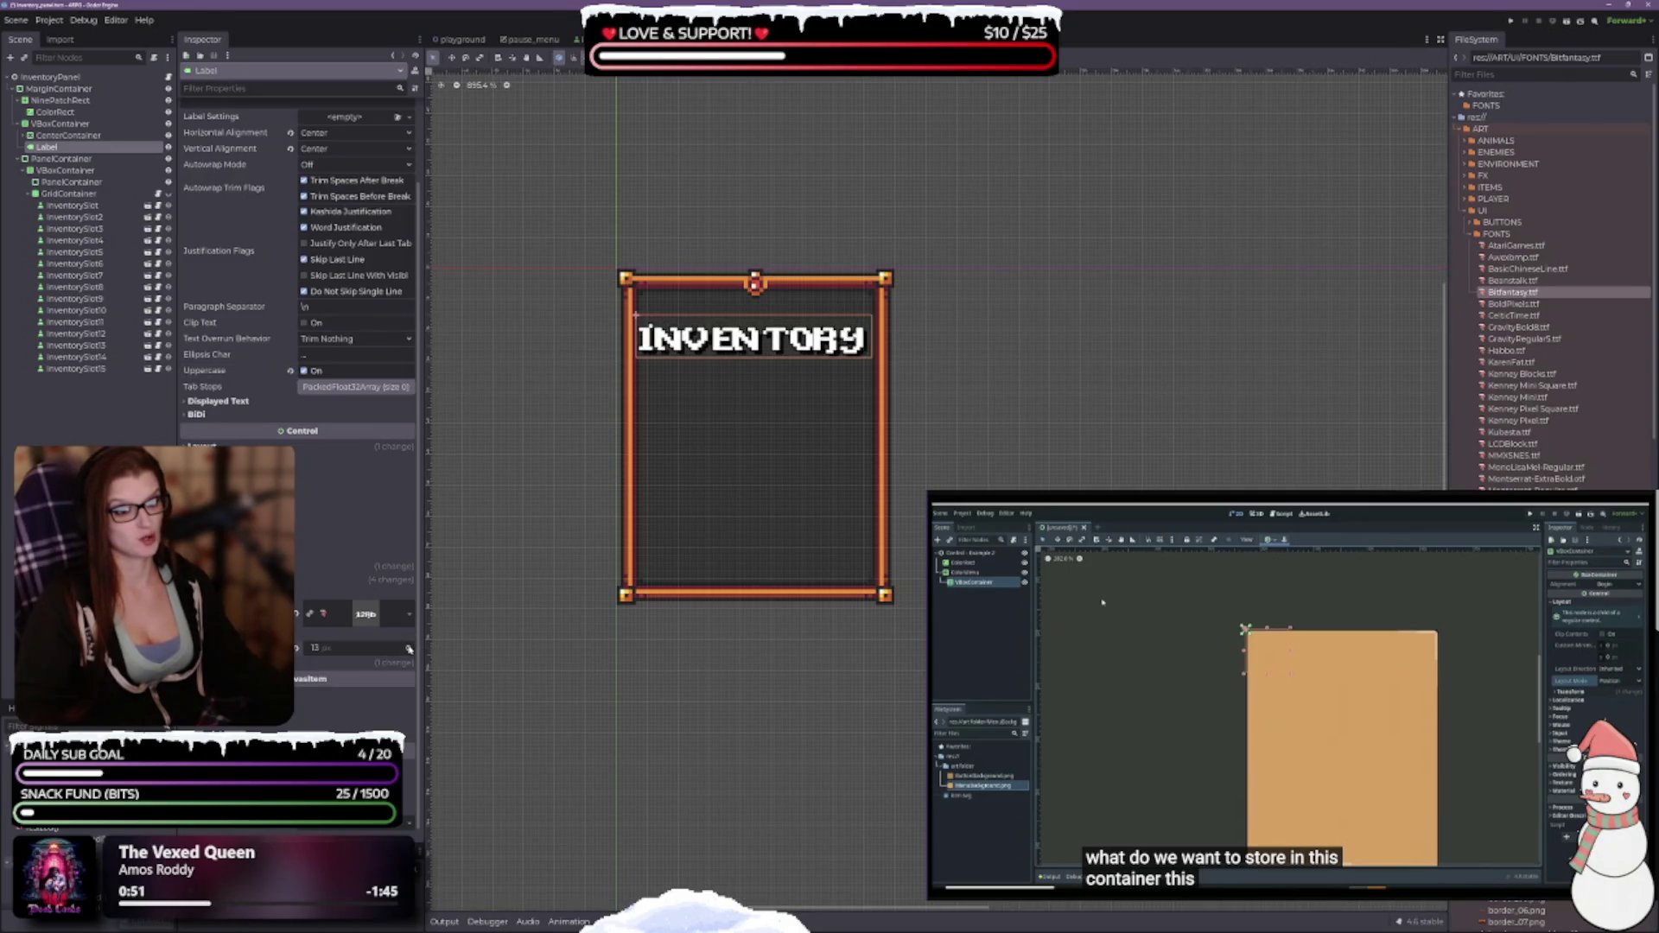
pyautogui.click(409, 653)
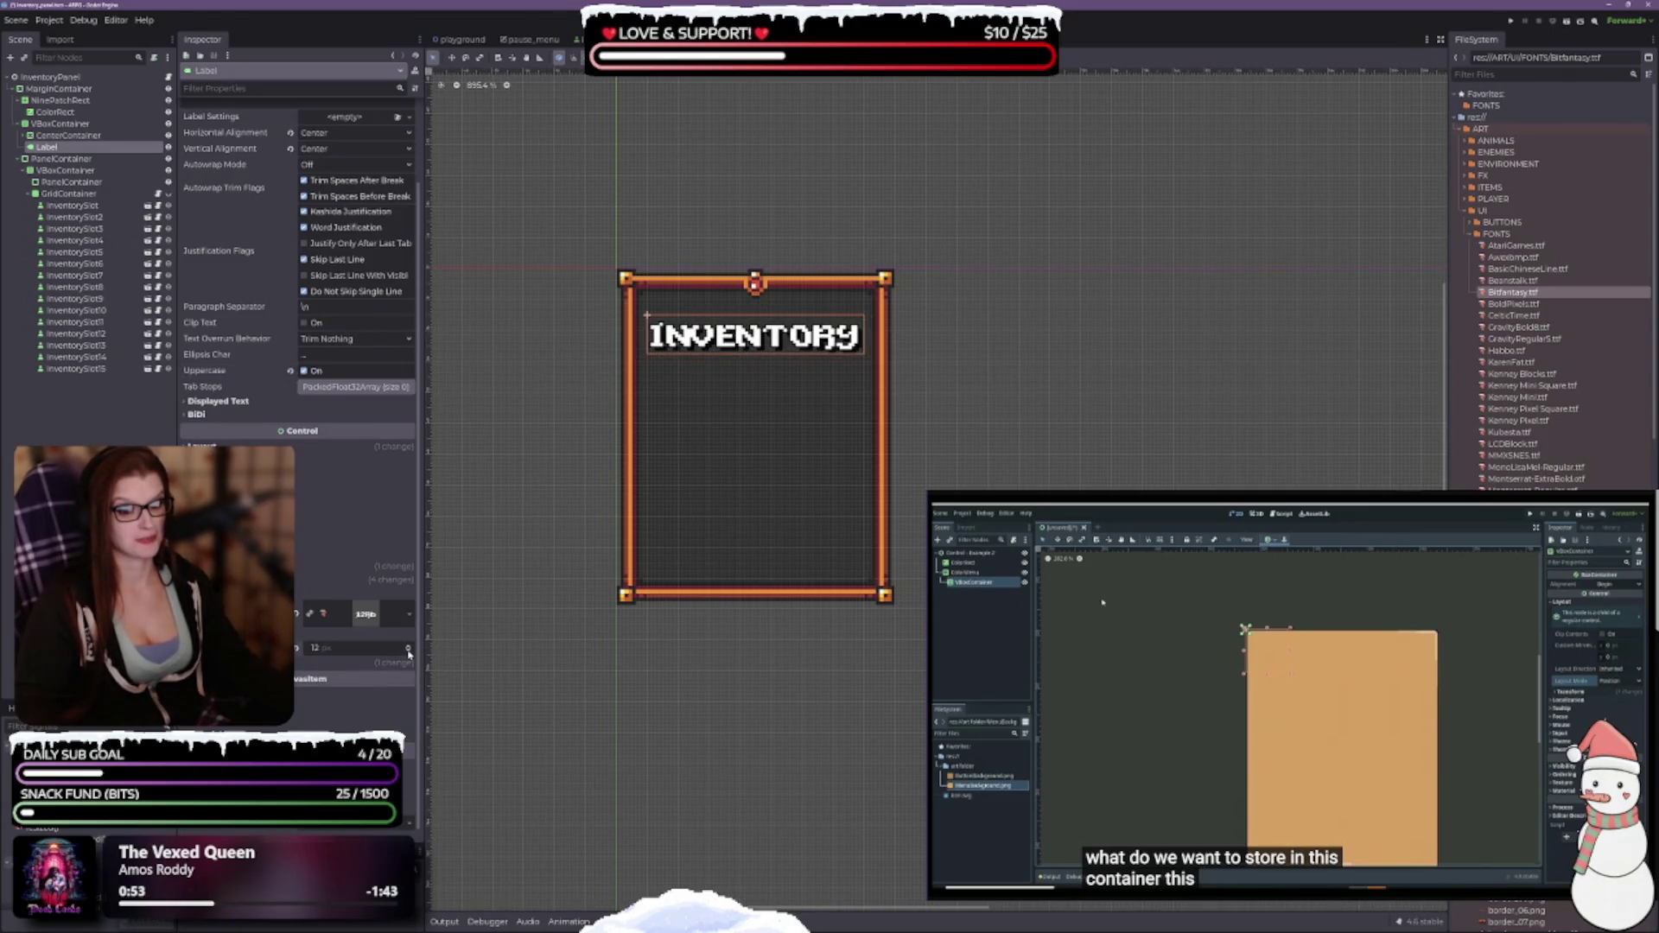
pyautogui.click(363, 579)
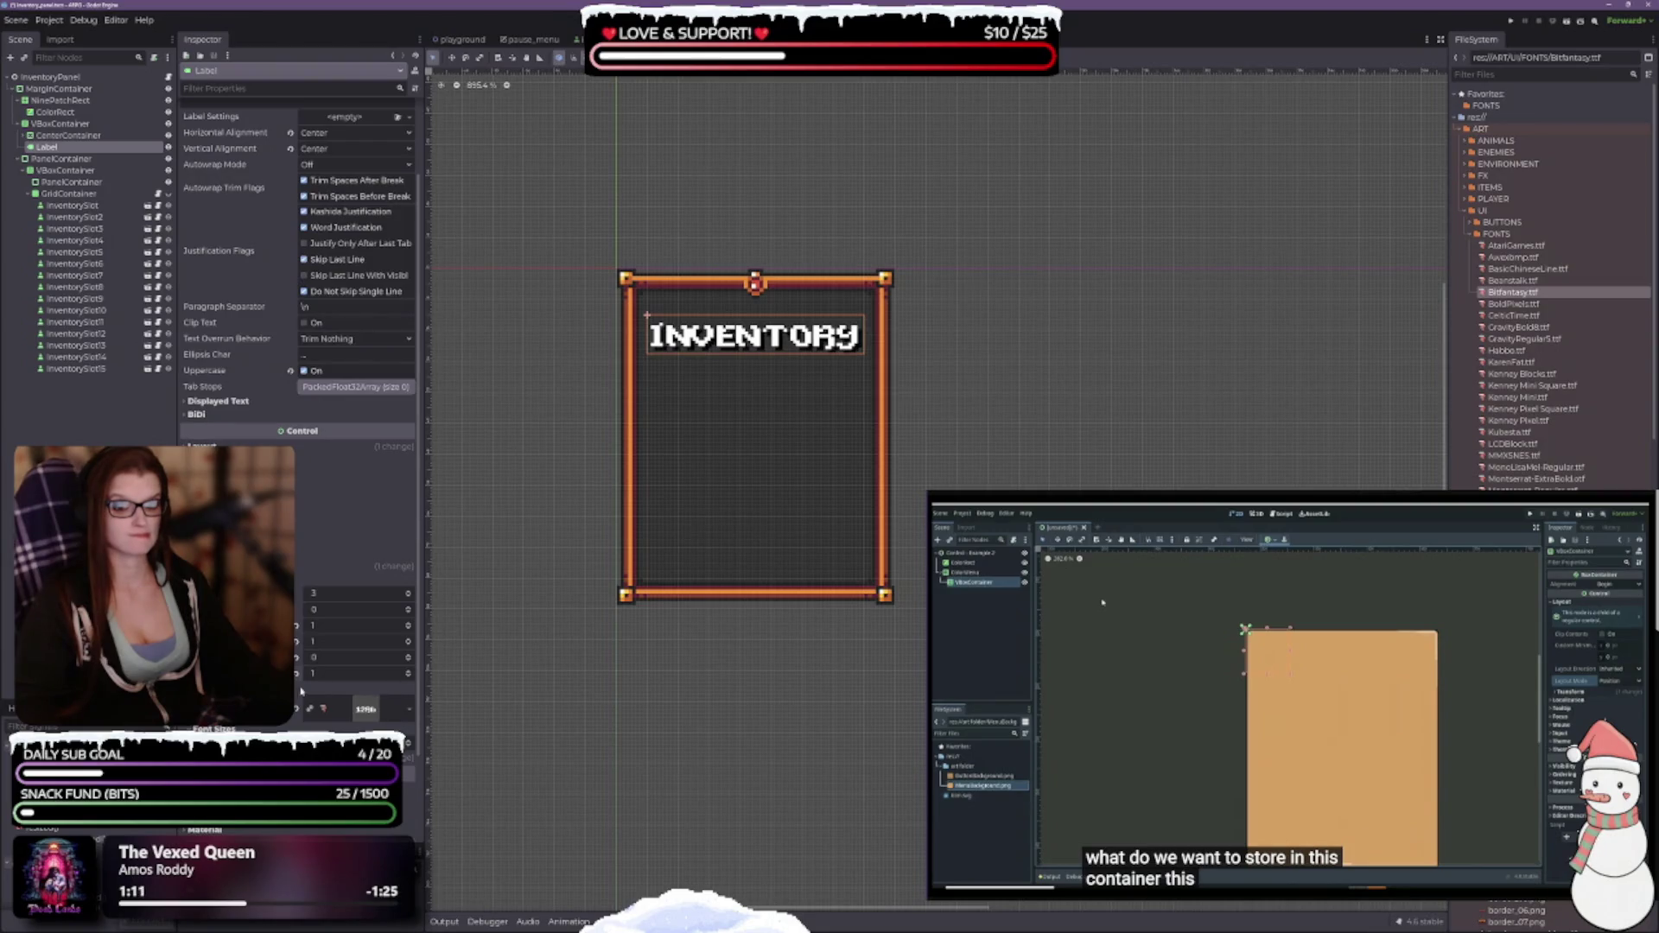
pyautogui.click(410, 646)
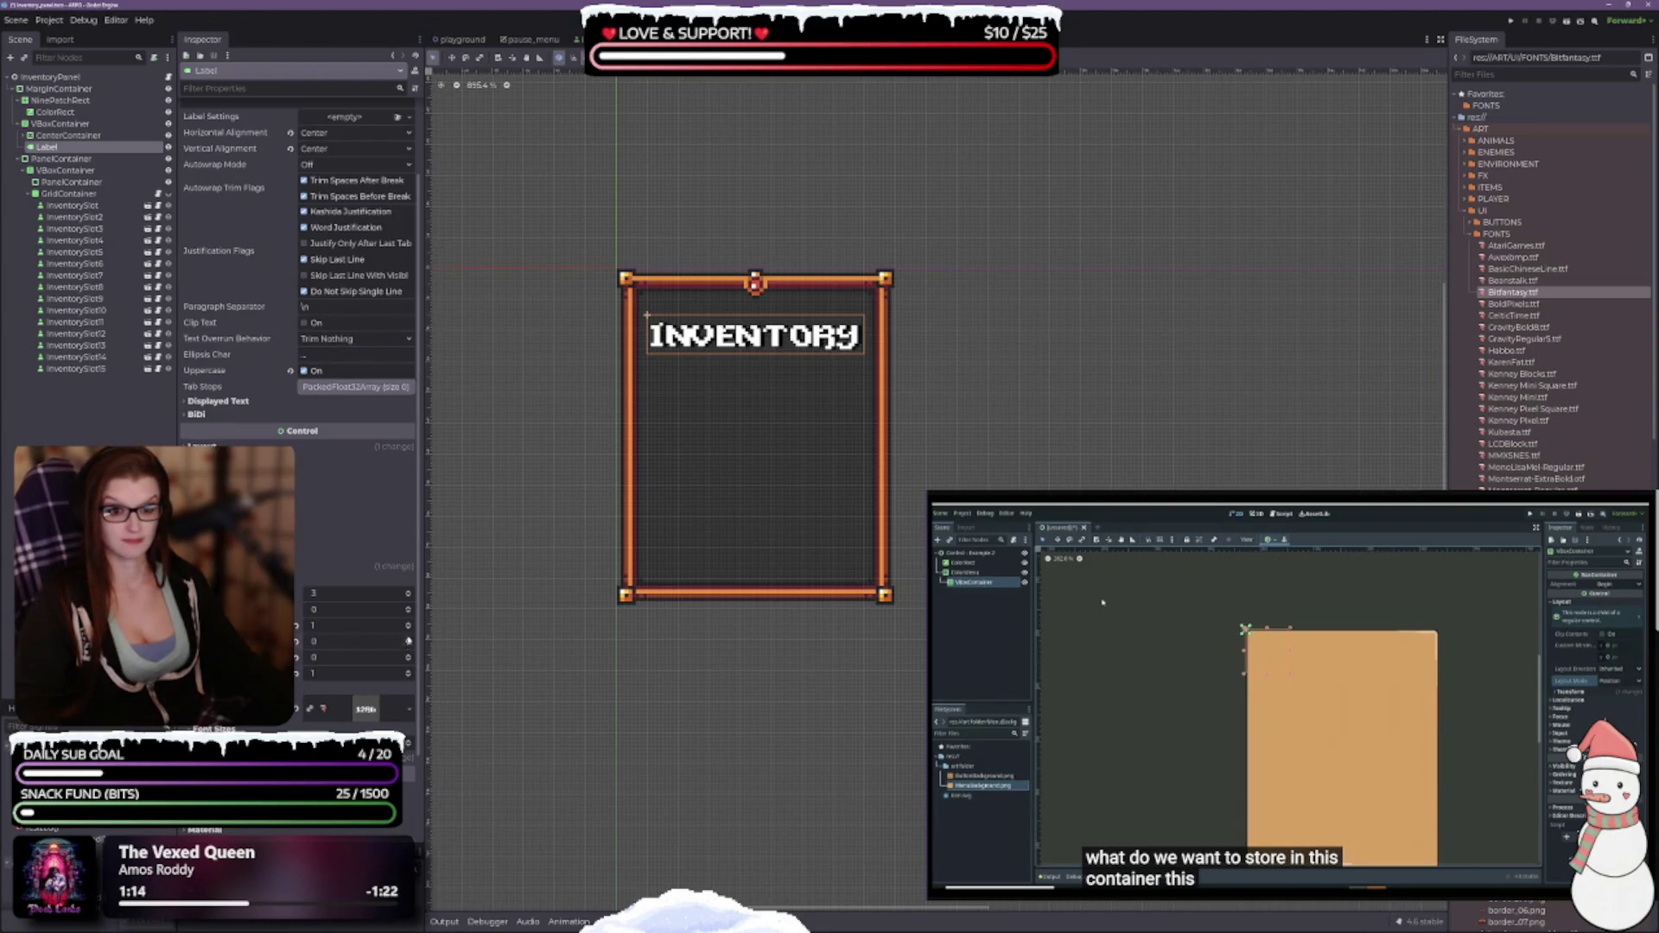
# Adjust the title's shadow offsets, testing values of 0, 1 and 2.
pyautogui.click(409, 631)
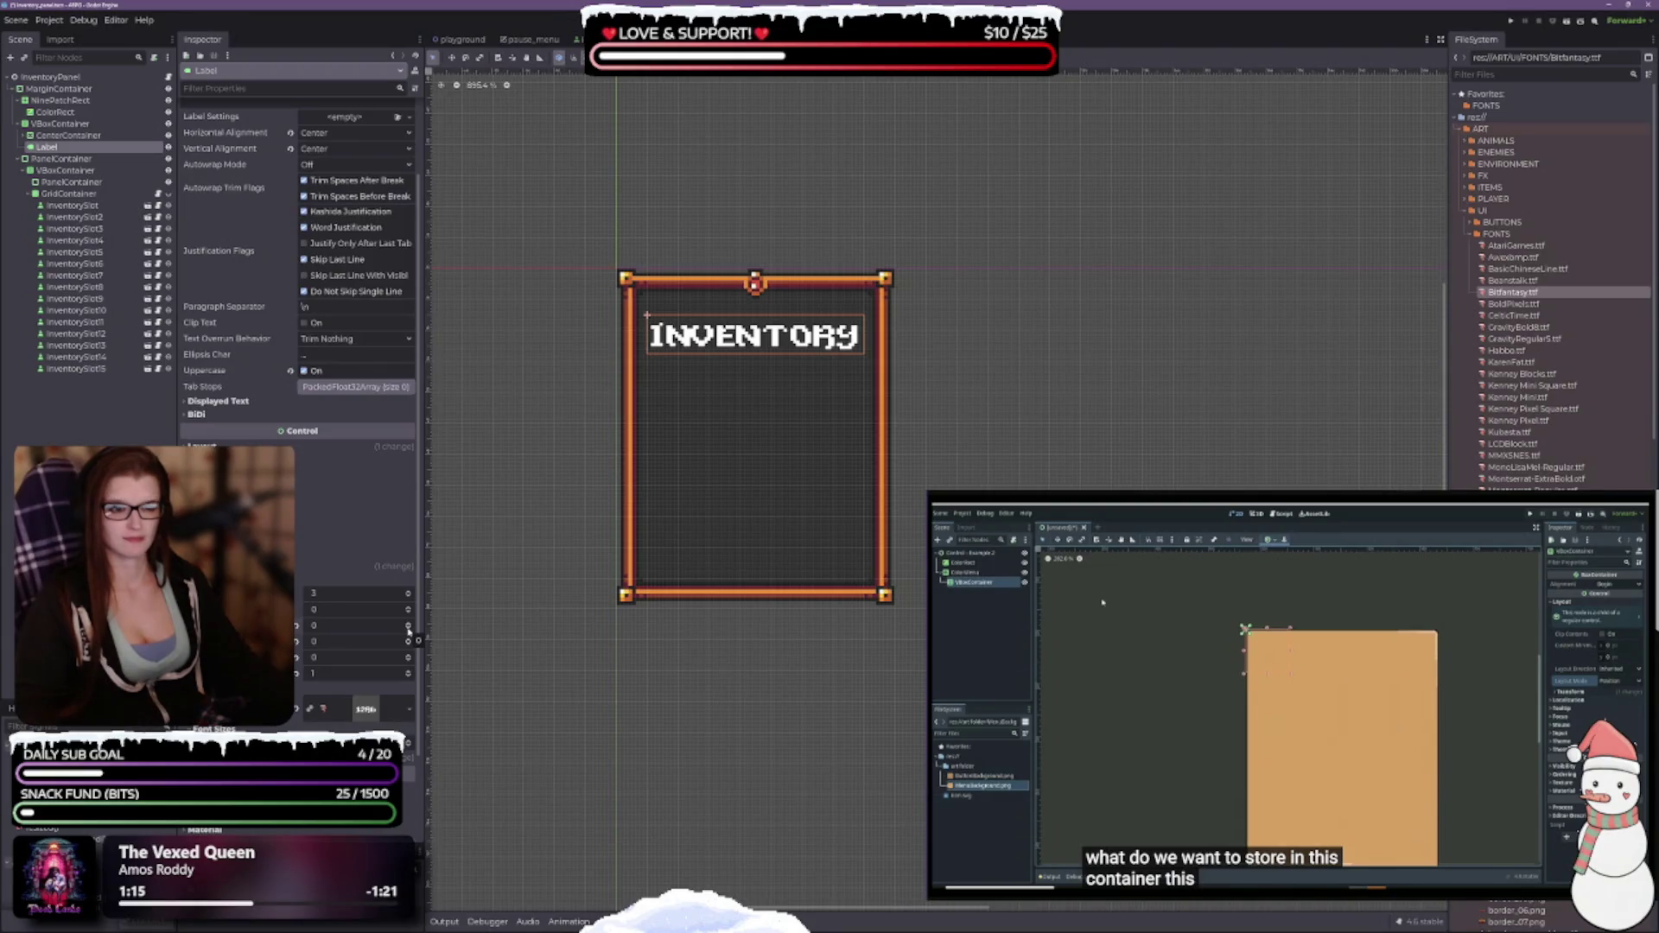
pyautogui.click(409, 639)
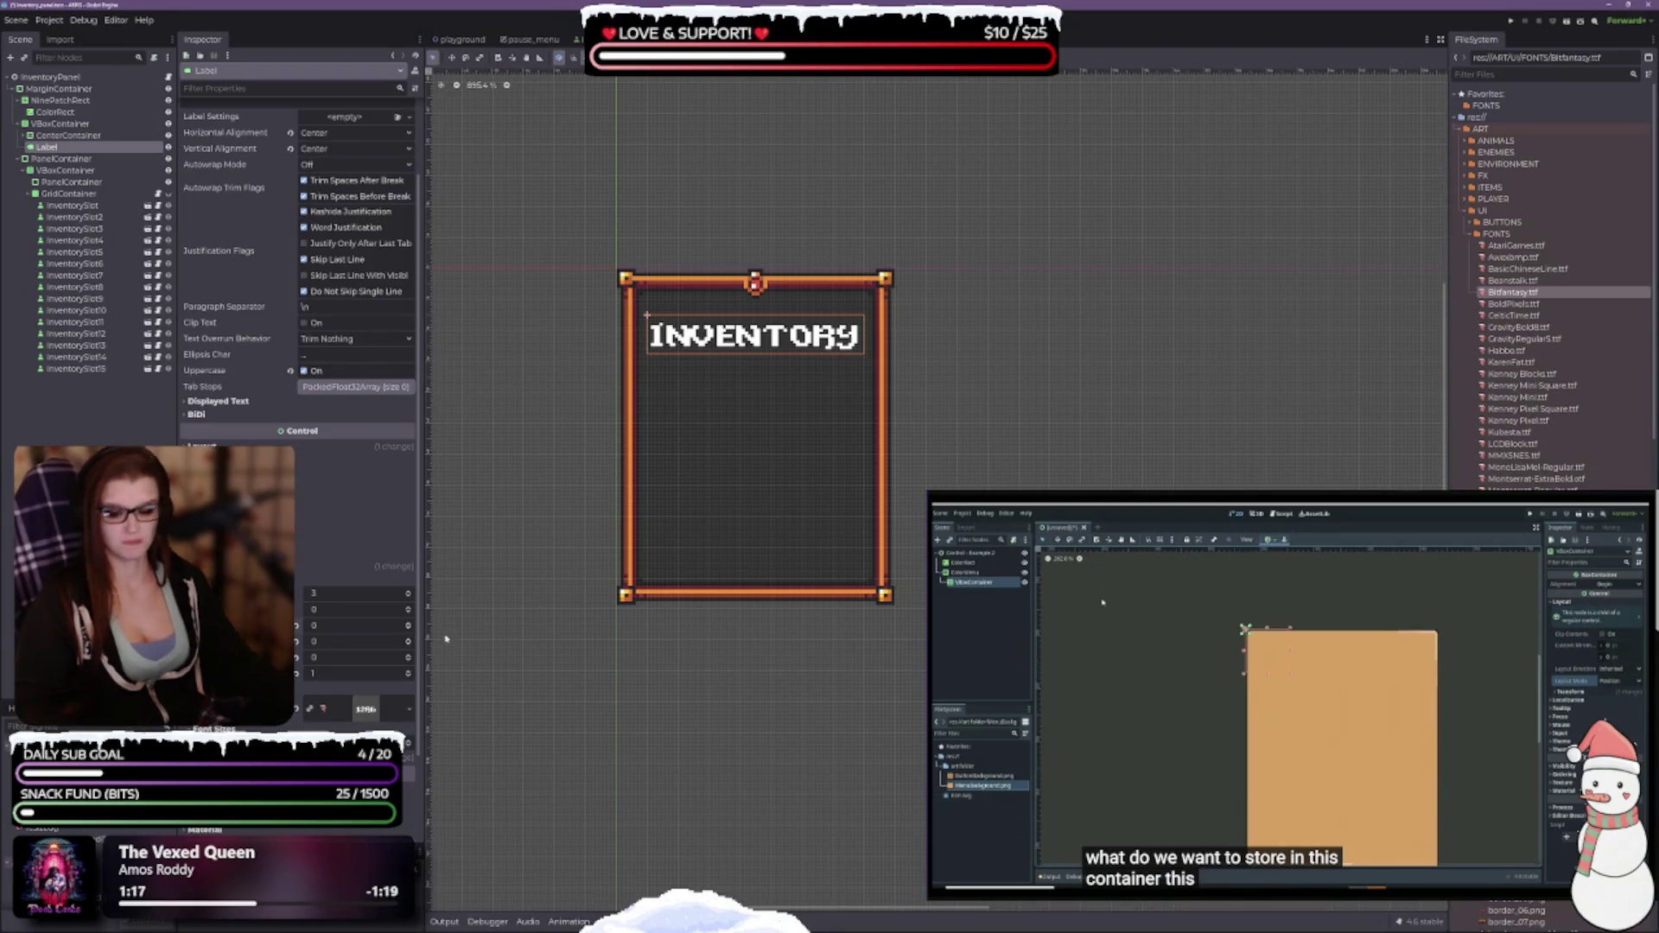
pyautogui.click(409, 622)
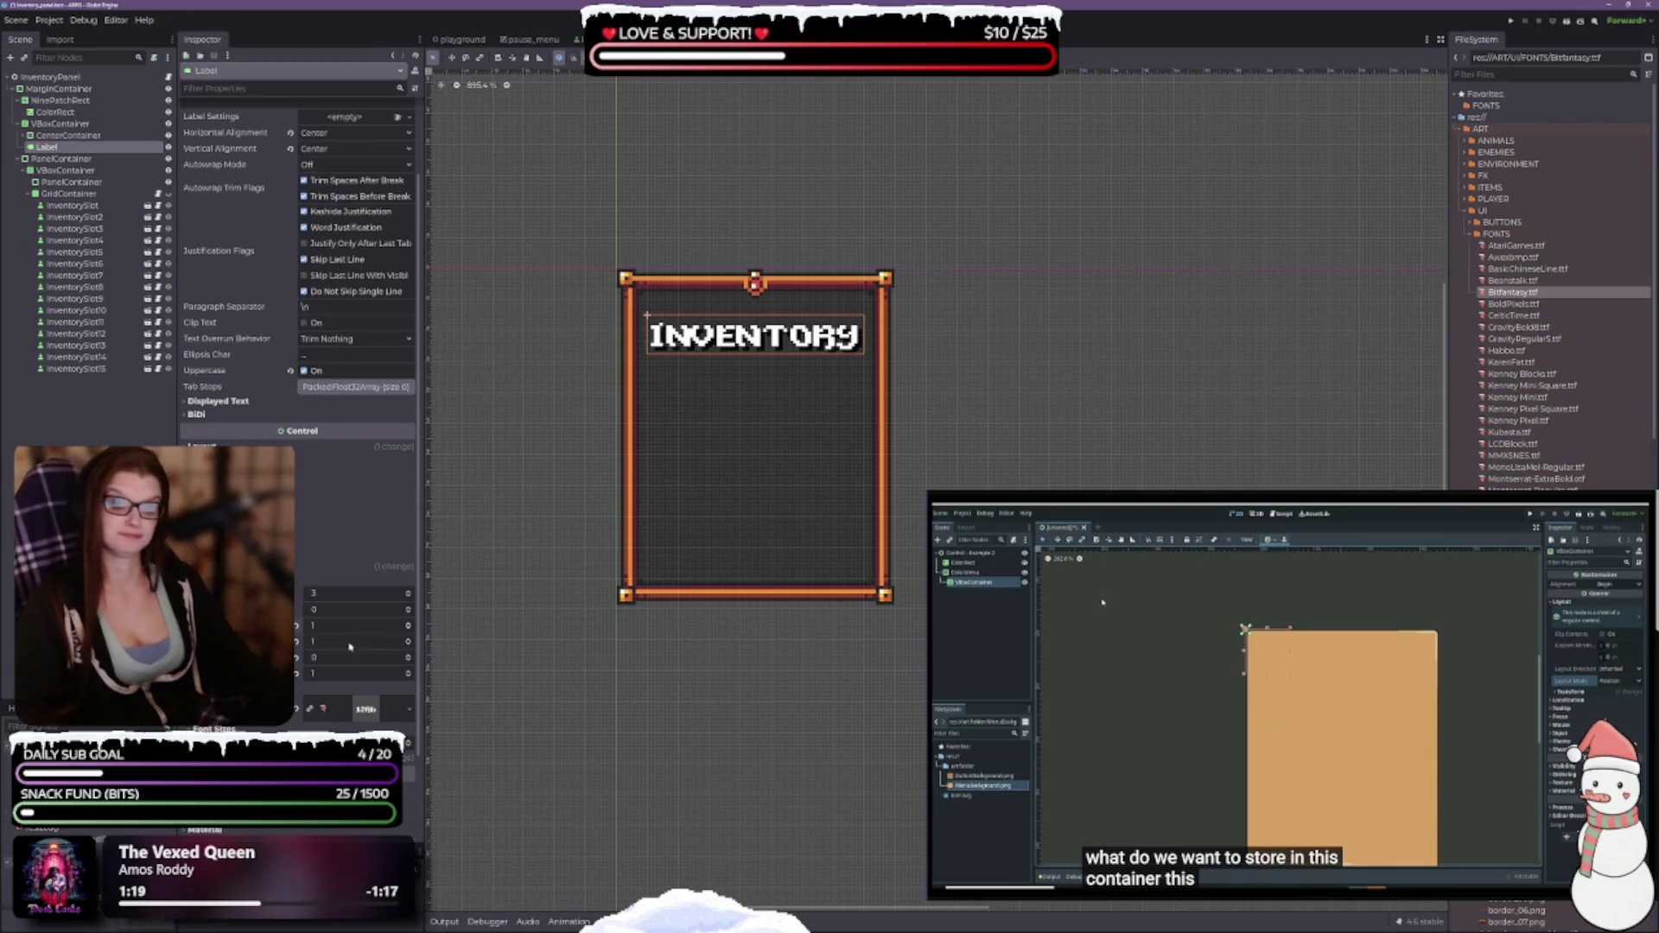
pyautogui.click(408, 655)
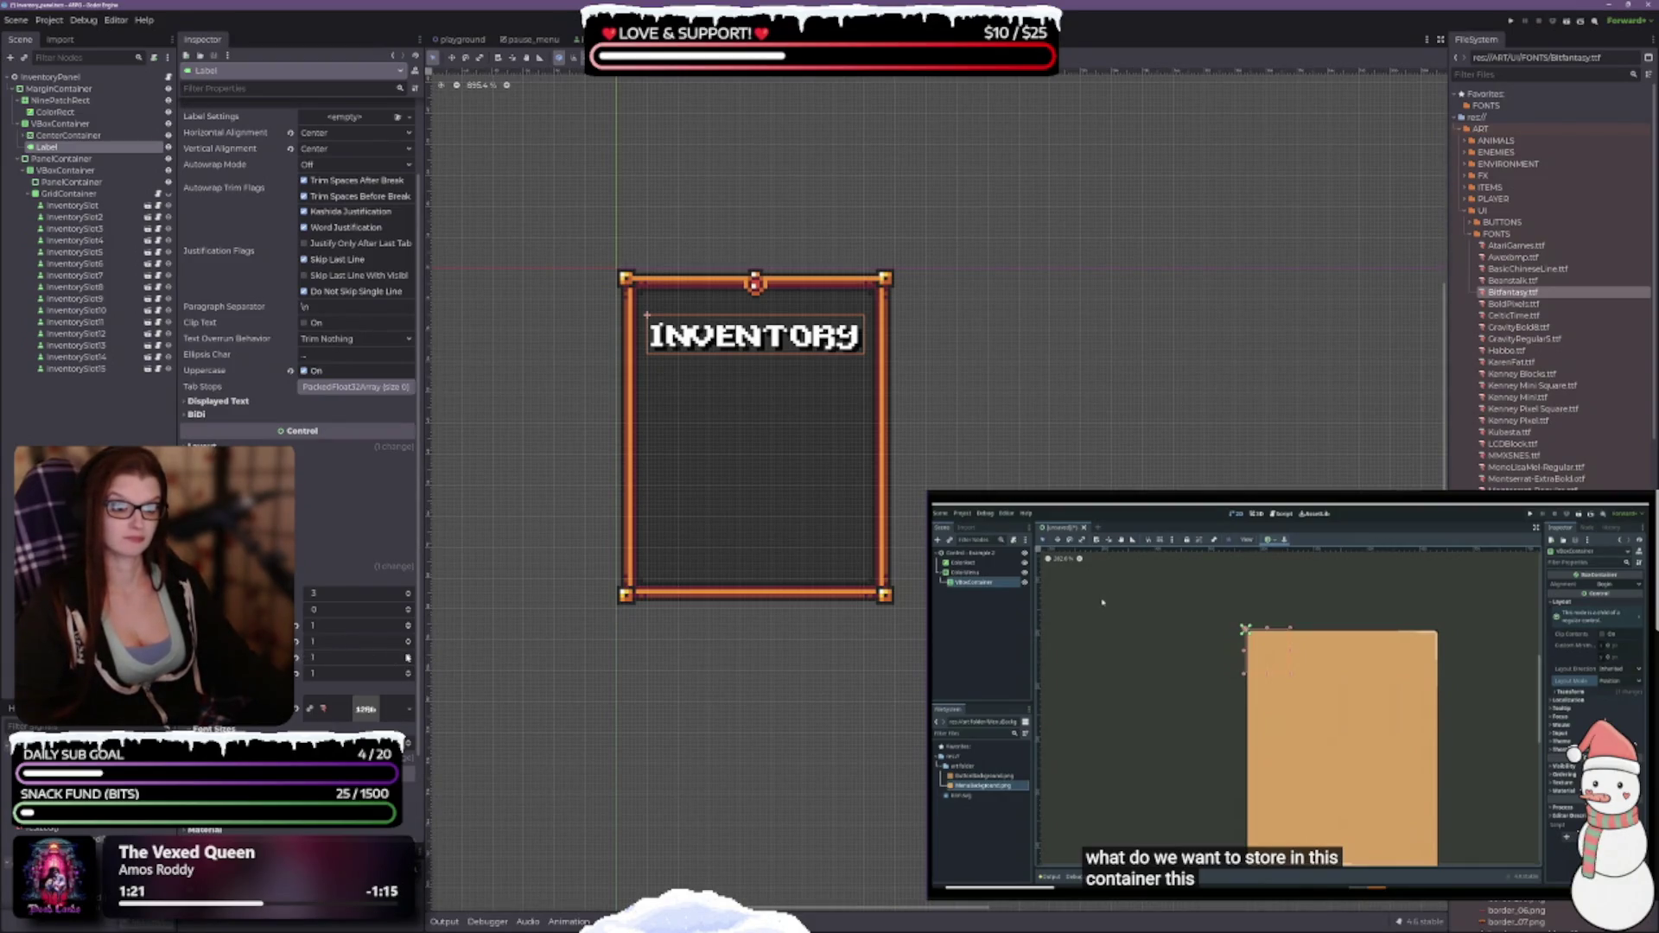
pyautogui.click(408, 655)
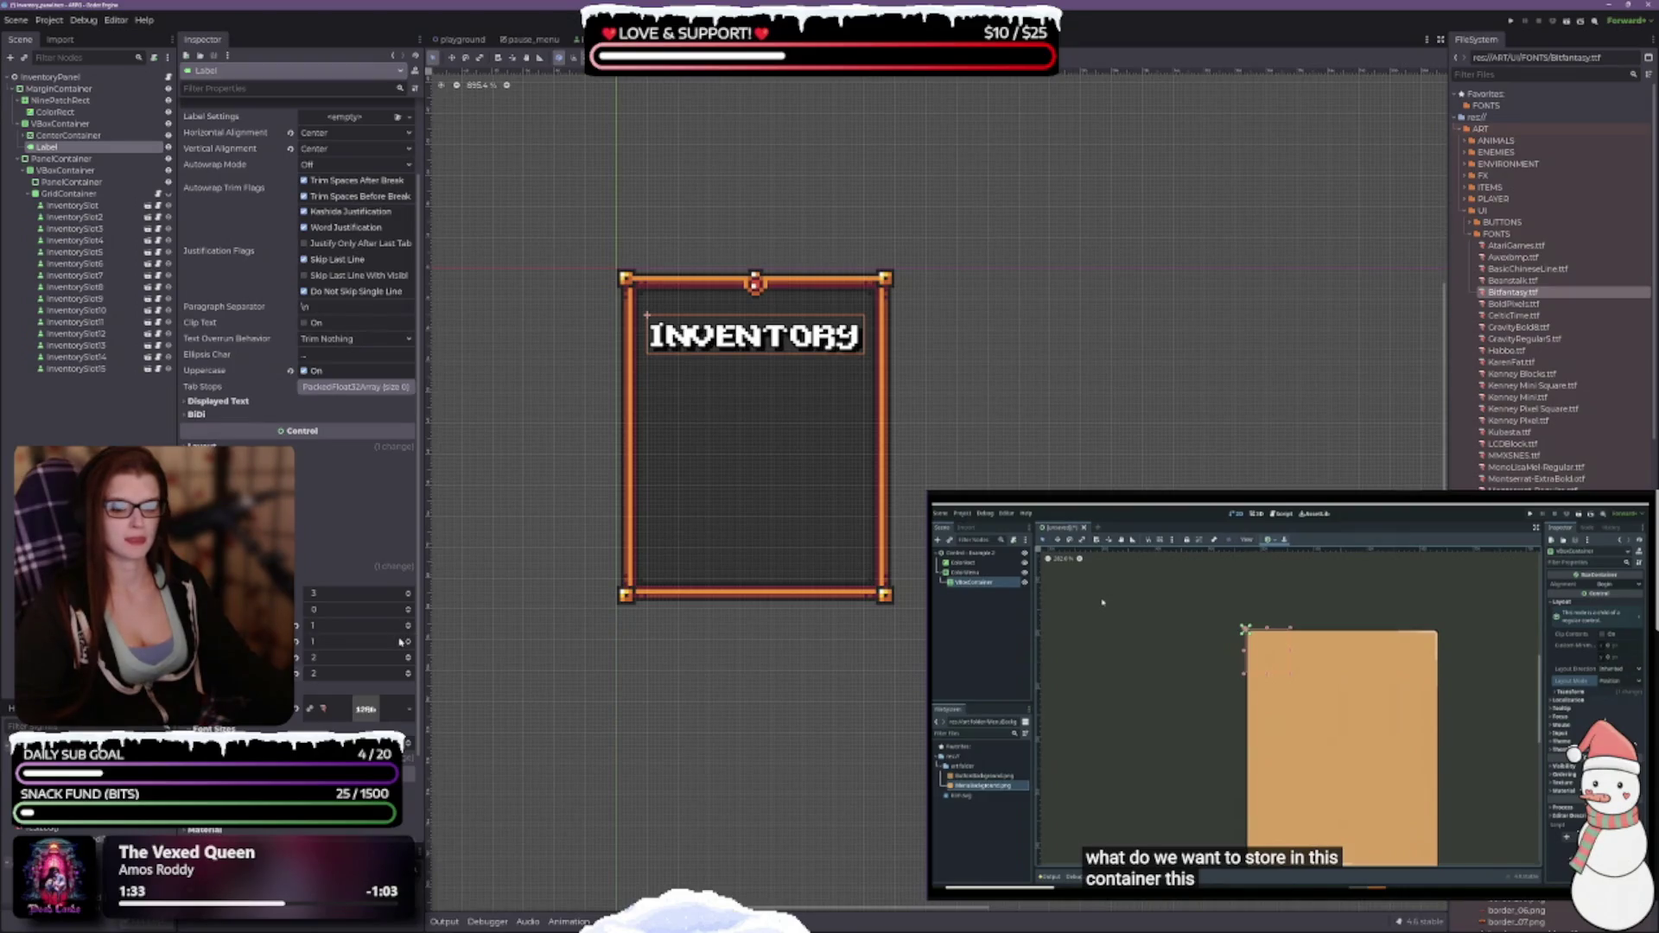
pyautogui.click(410, 643)
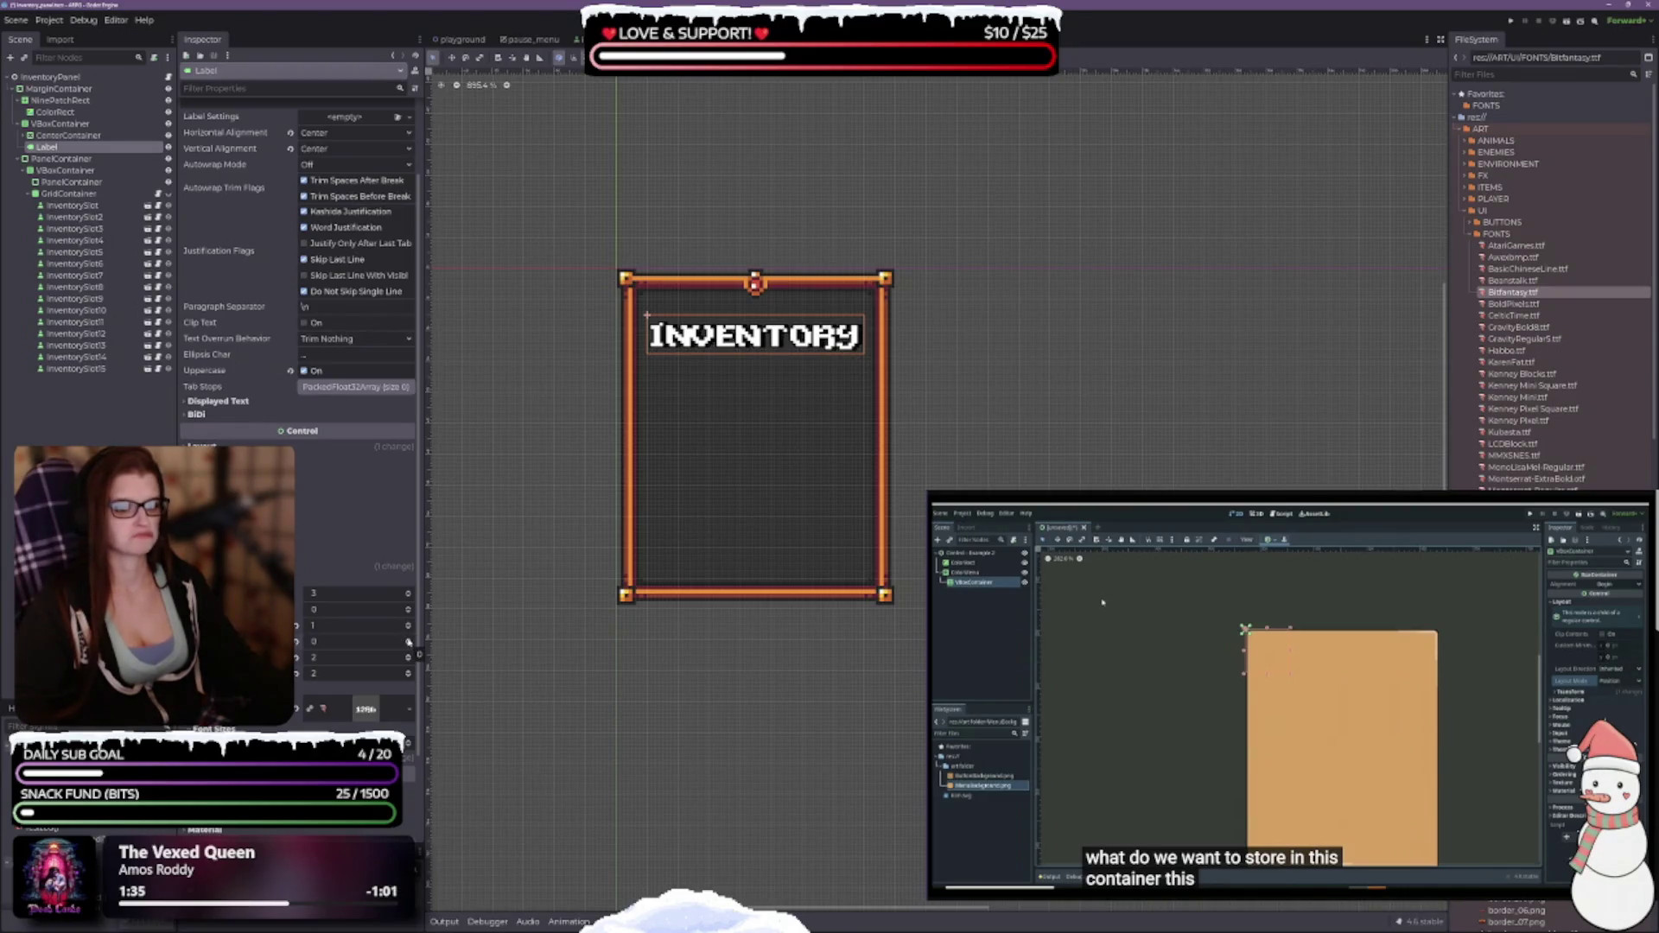
pyautogui.click(410, 638)
pyautogui.click(409, 632)
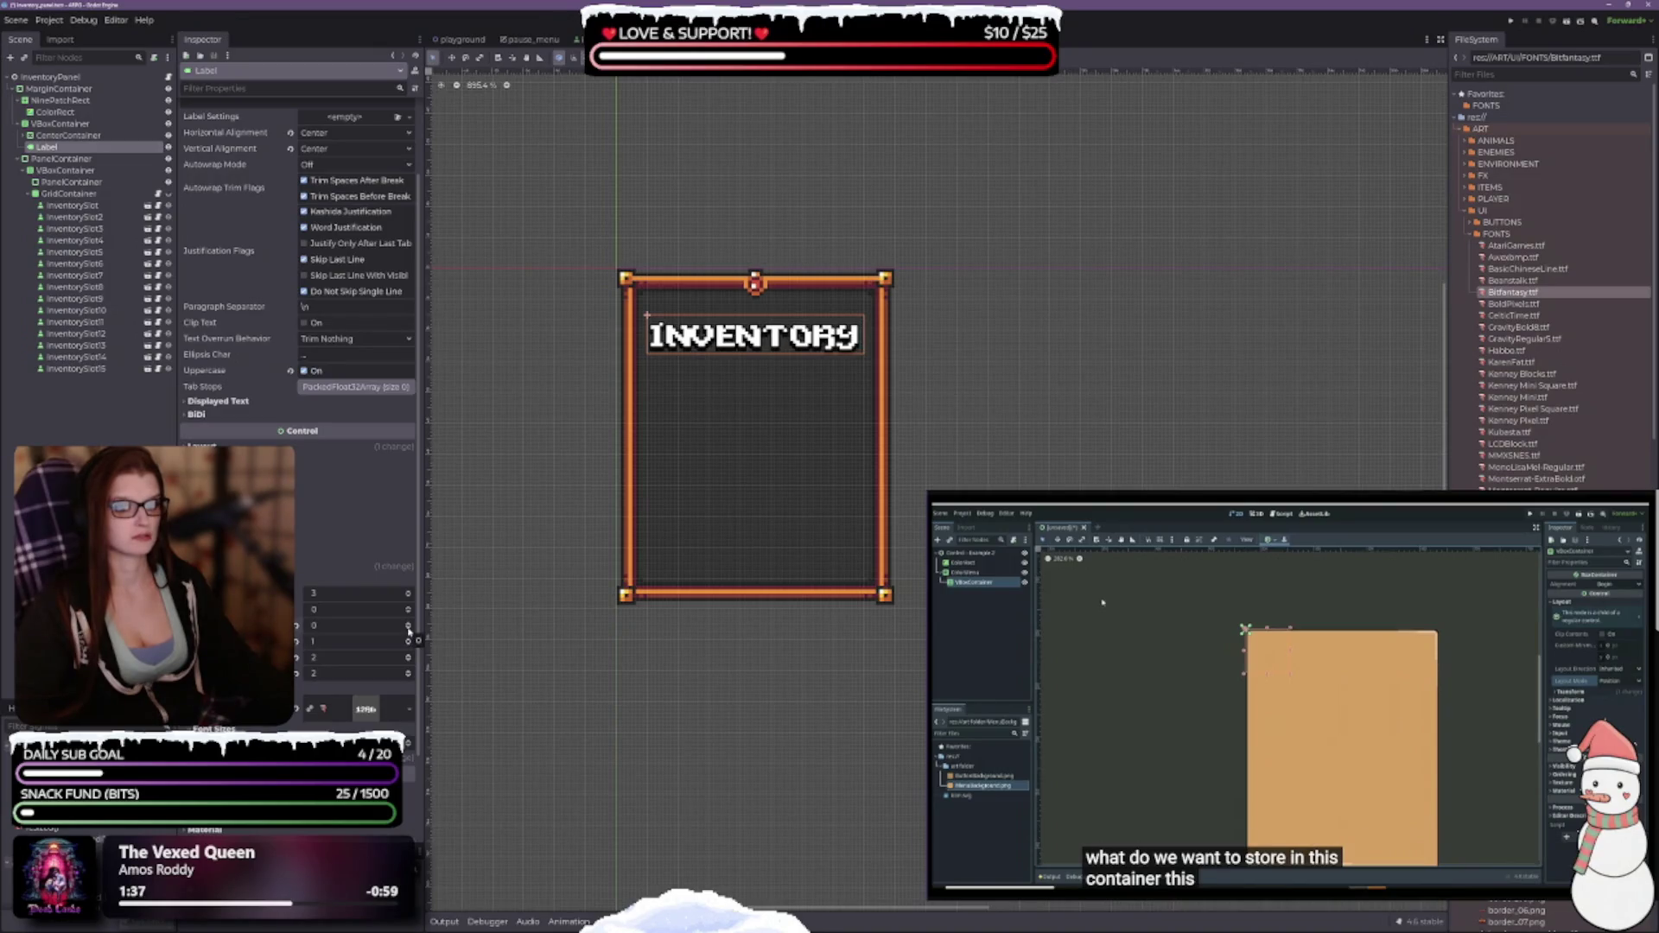
pyautogui.click(410, 622)
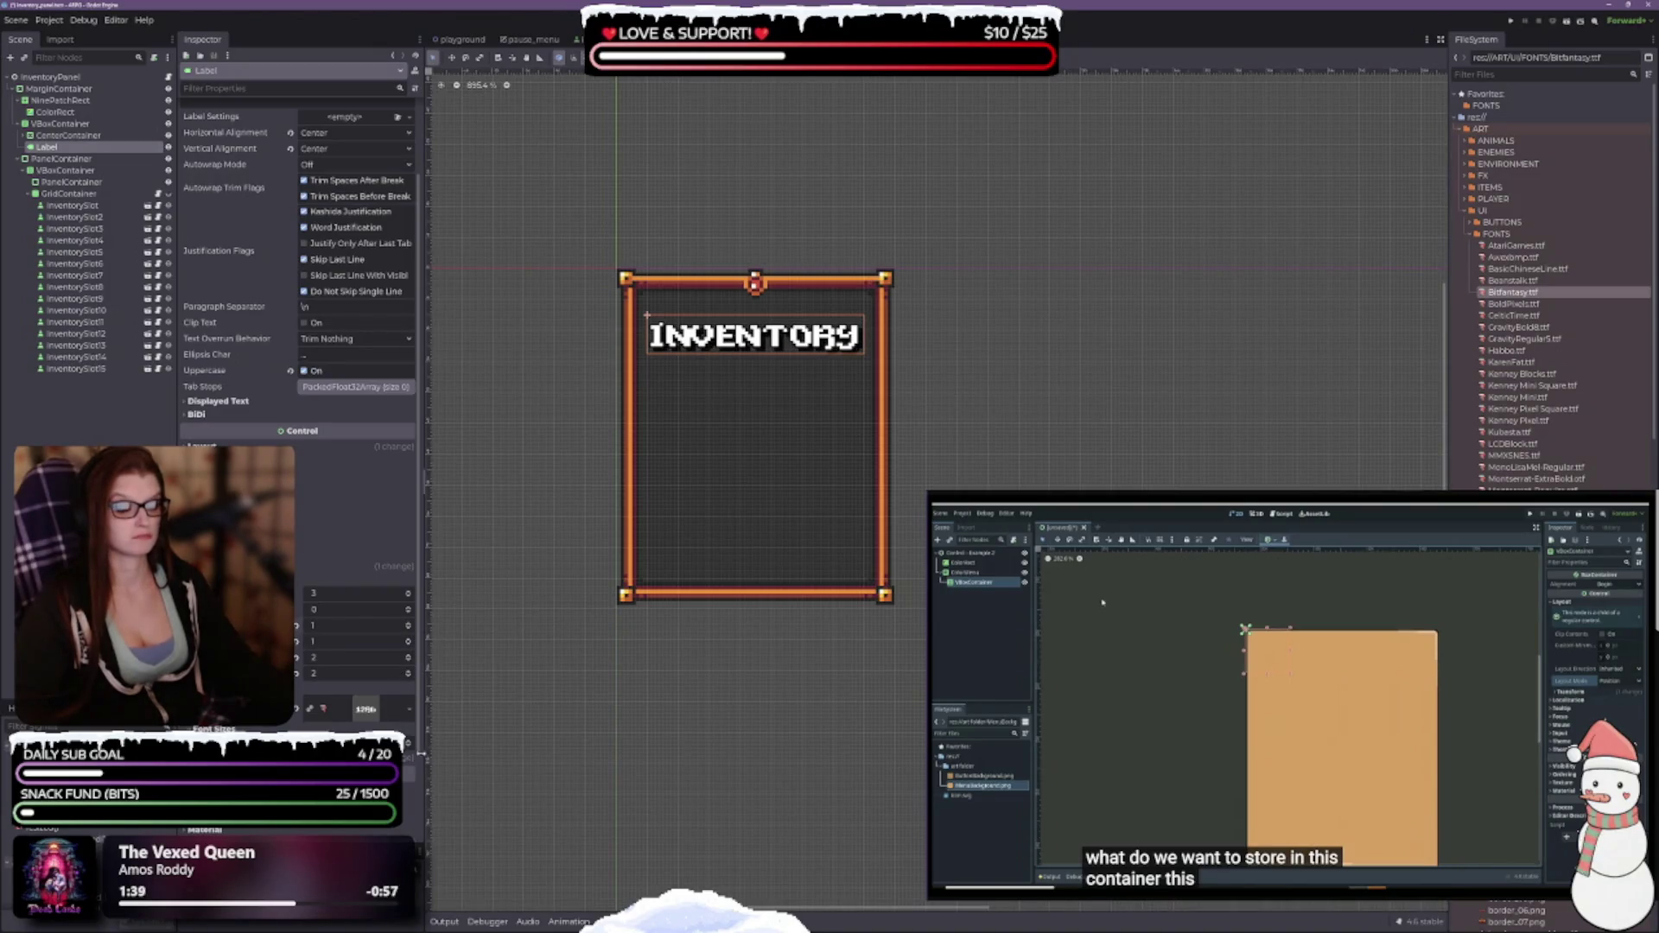
# Try the CelticTime, GravityBold8, Habbo and KarenFat fonts, reducing the size to 10.
pyautogui.scroll(-3, 421, 754)
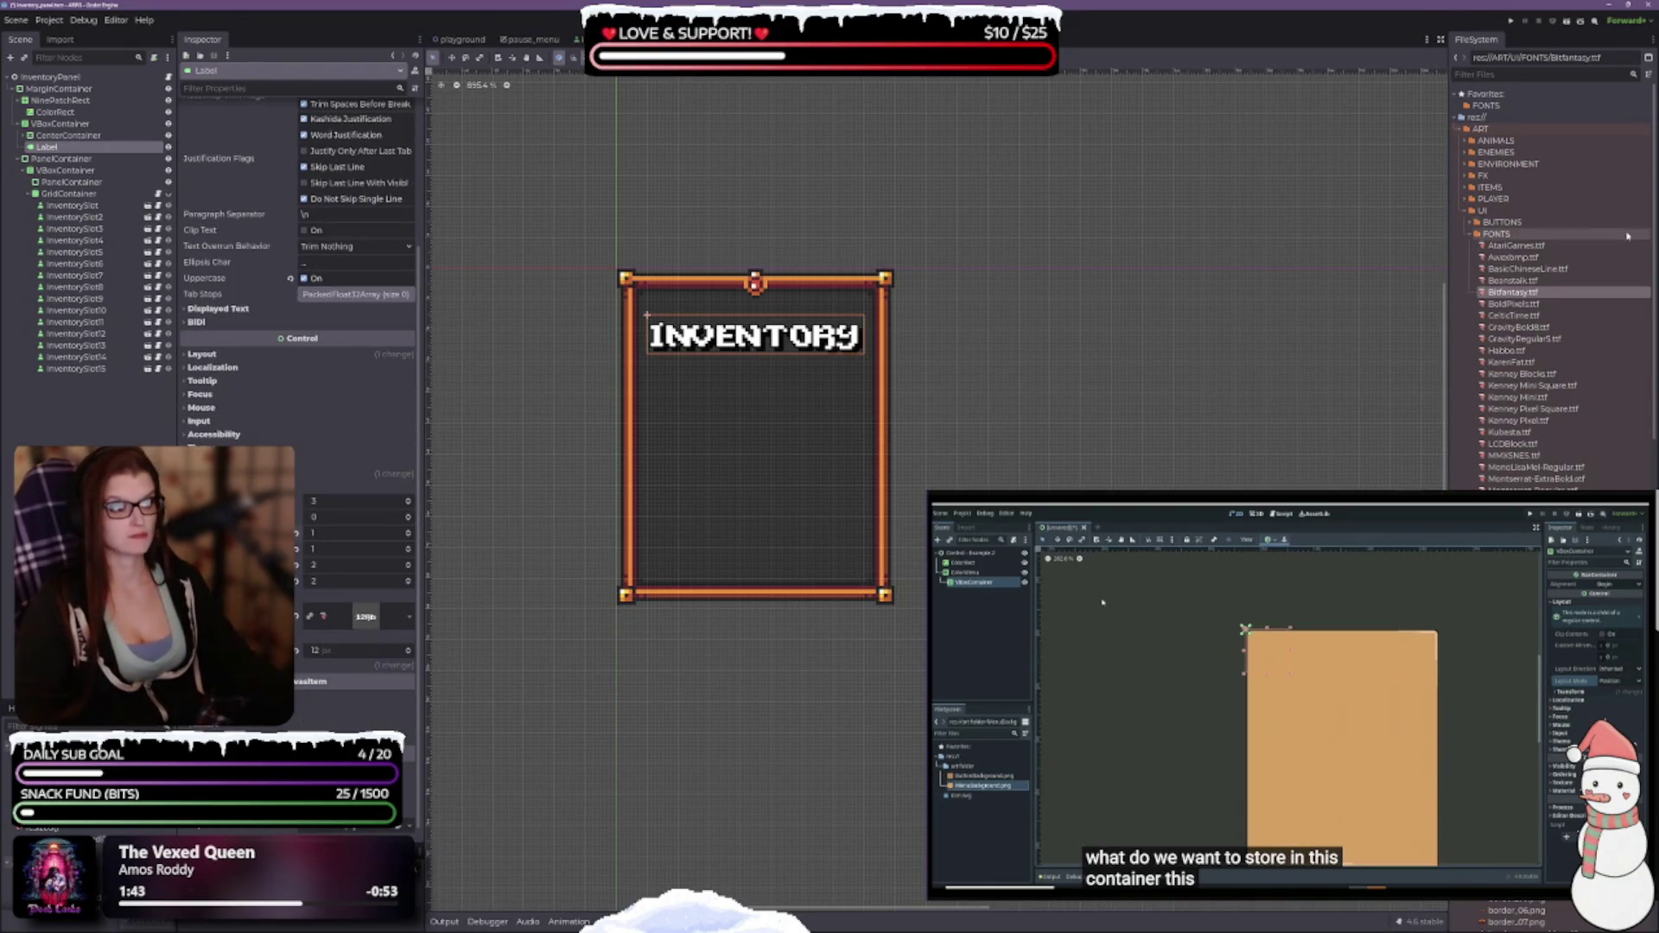
pyautogui.click(1535, 317)
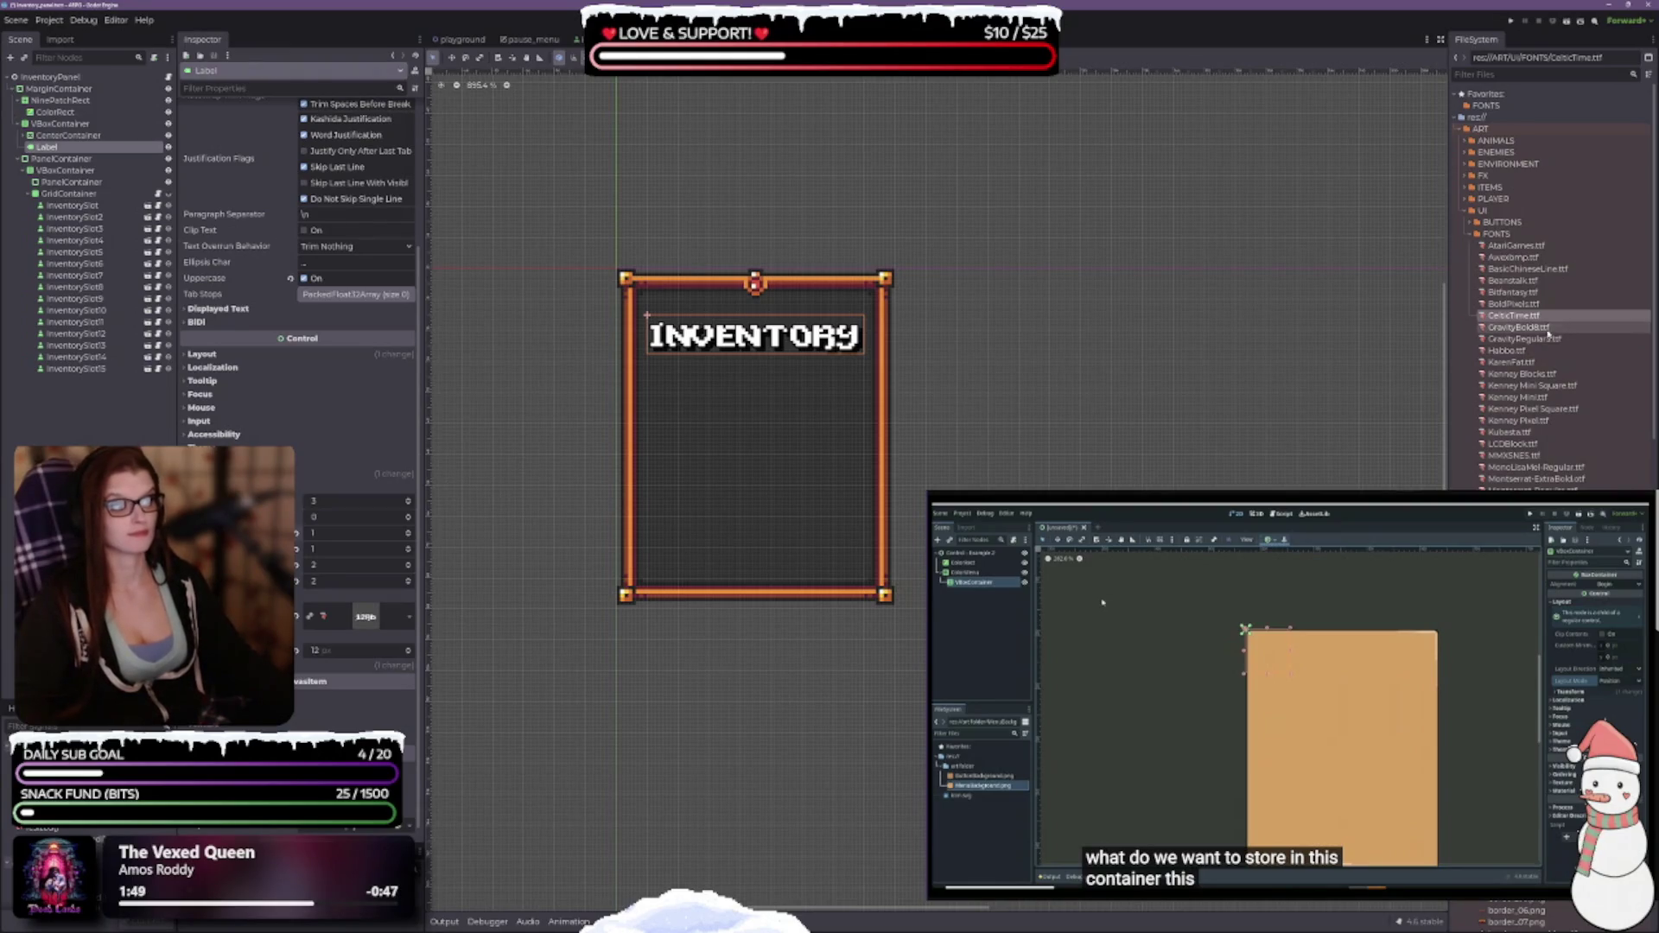
pyautogui.moveTo(1521, 317)
pyautogui.mouseDown()
pyautogui.moveTo(864, 562)
pyautogui.moveTo(469, 656)
pyautogui.moveTo(406, 624)
pyautogui.mouseUp()
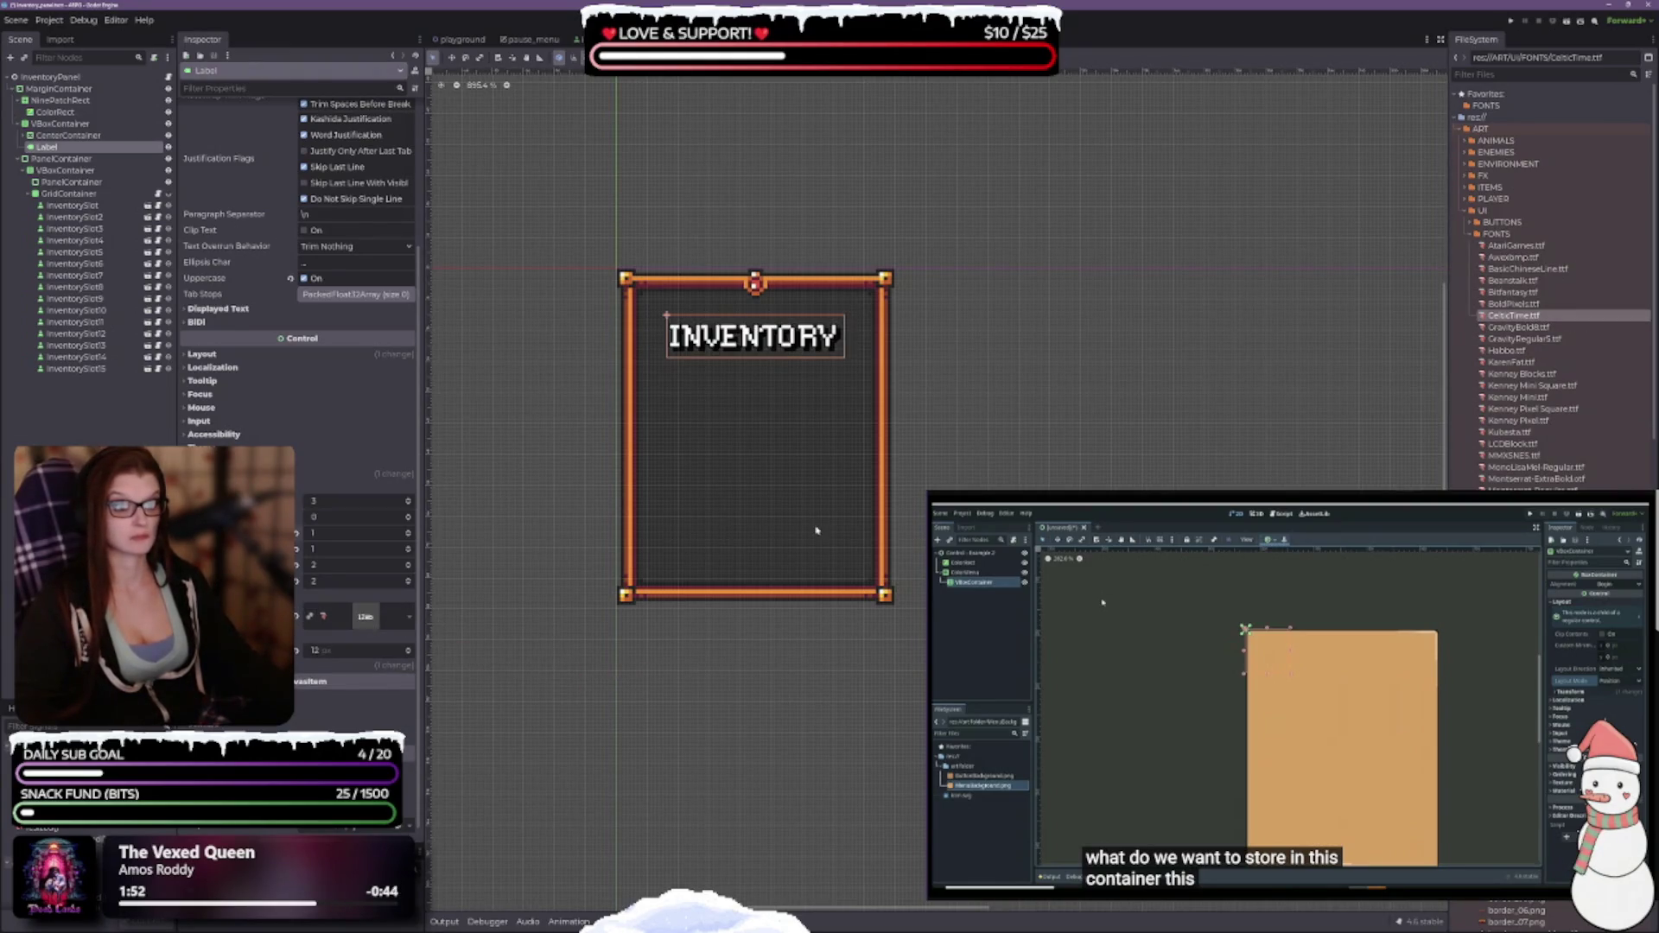
pyautogui.moveTo(1540, 328)
pyautogui.mouseDown()
pyautogui.moveTo(615, 517)
pyautogui.moveTo(383, 627)
pyautogui.mouseUp()
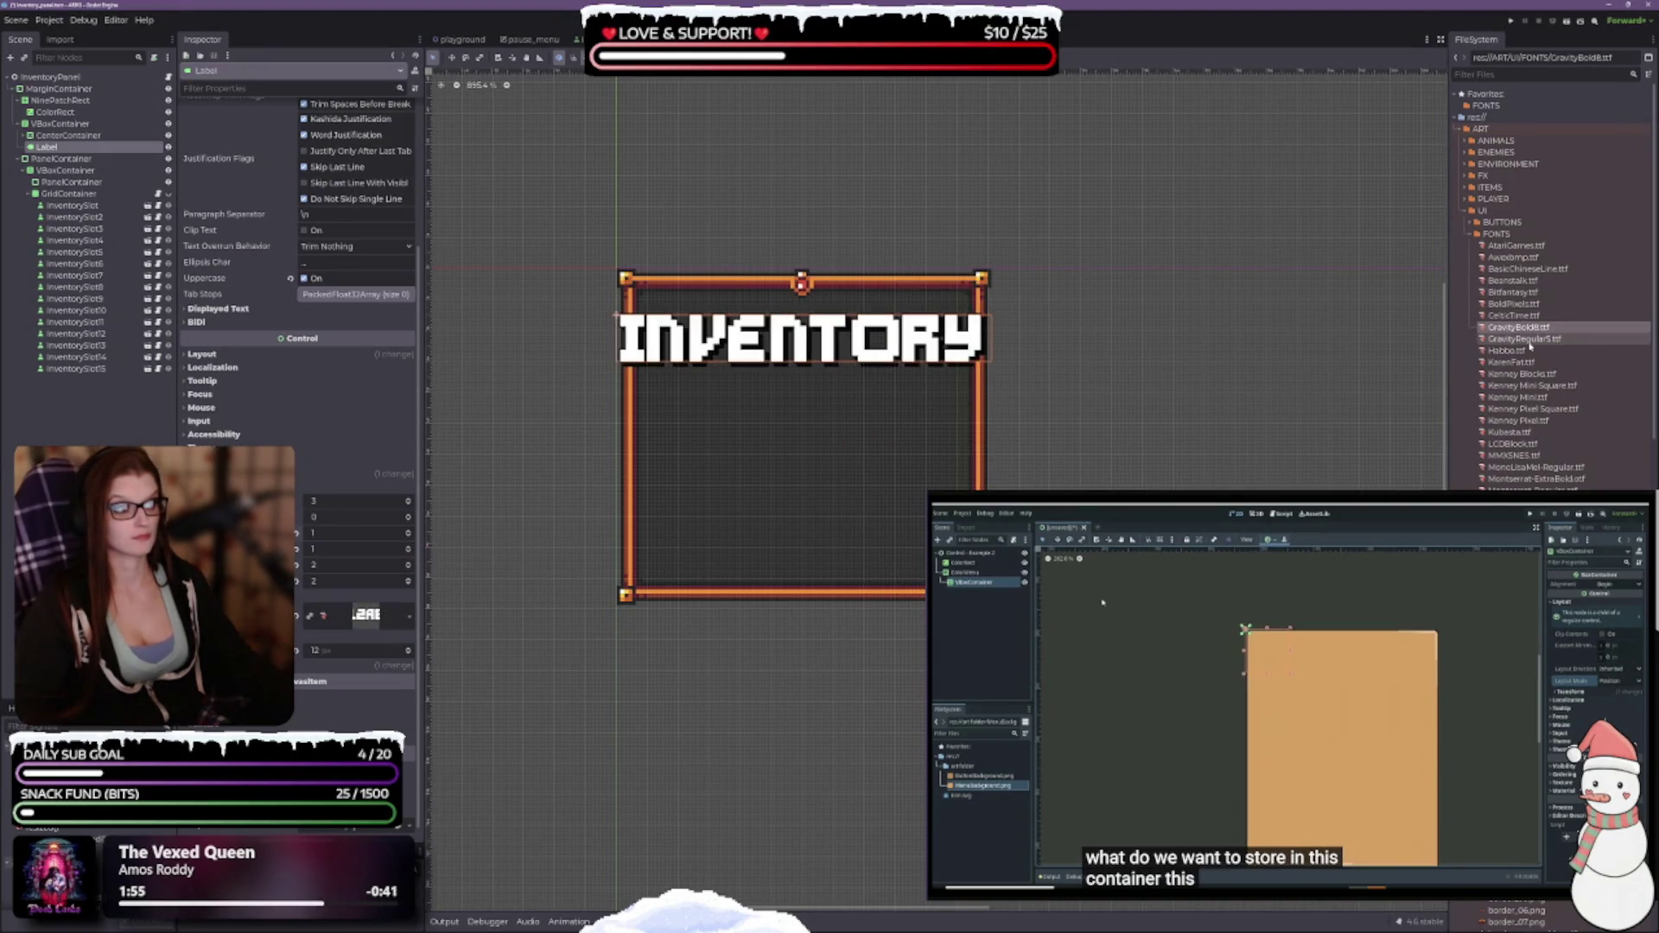
pyautogui.moveTo(1506, 350); pyautogui.dragTo(404, 613)
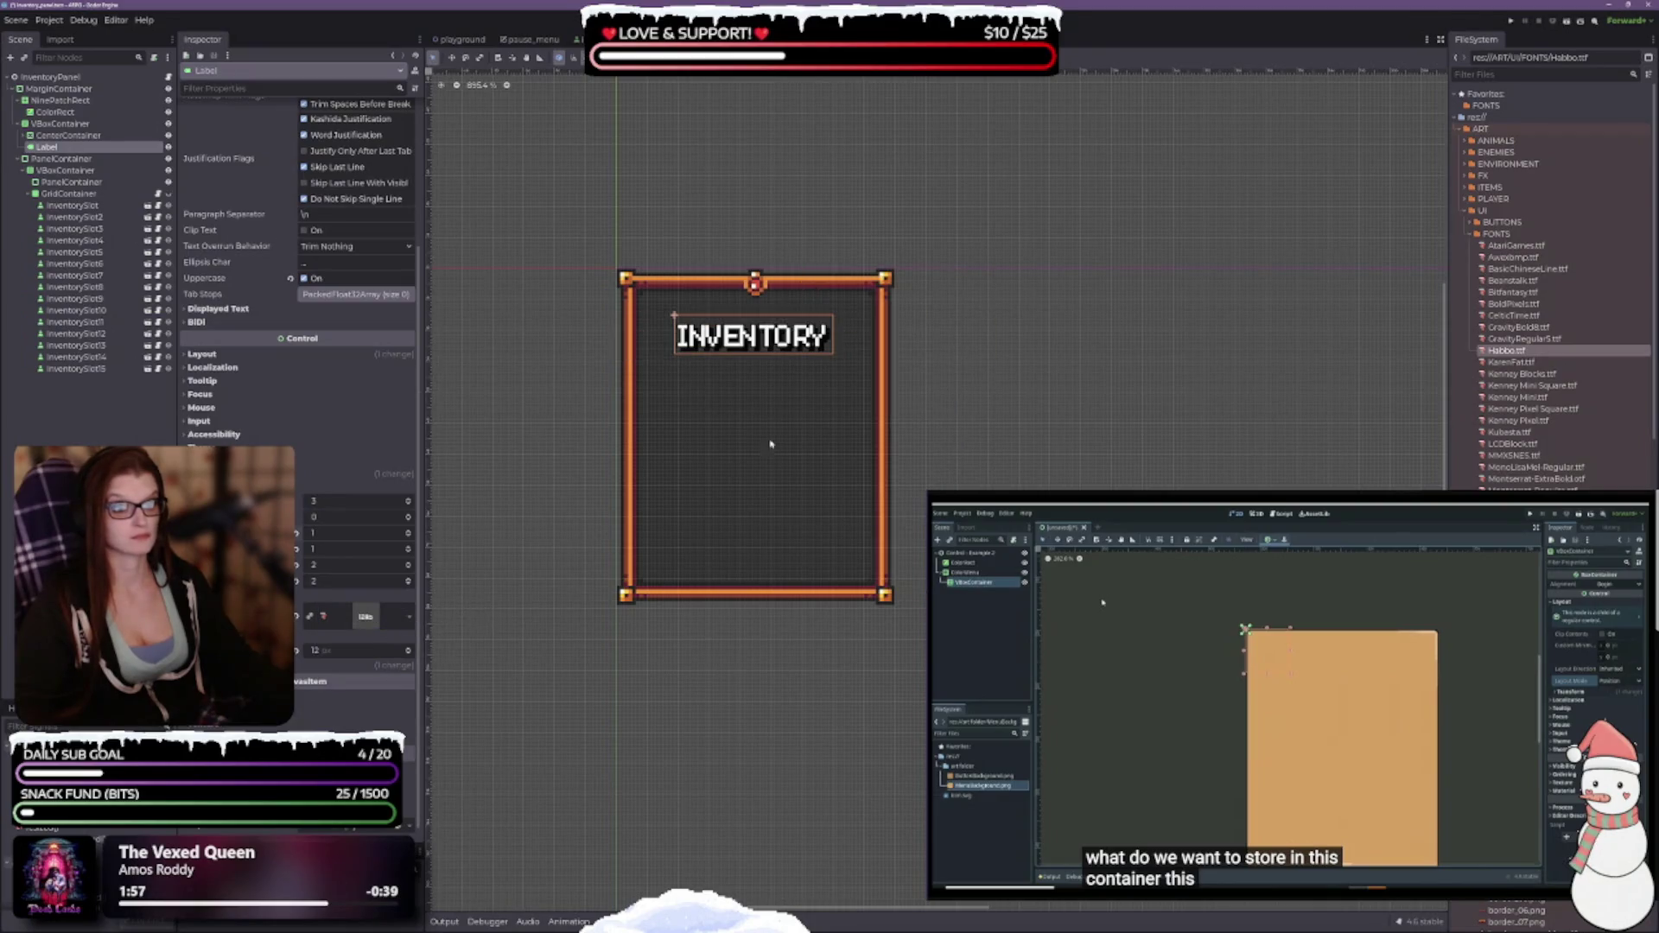
pyautogui.moveTo(1447, 394); pyautogui.dragTo(900, 394)
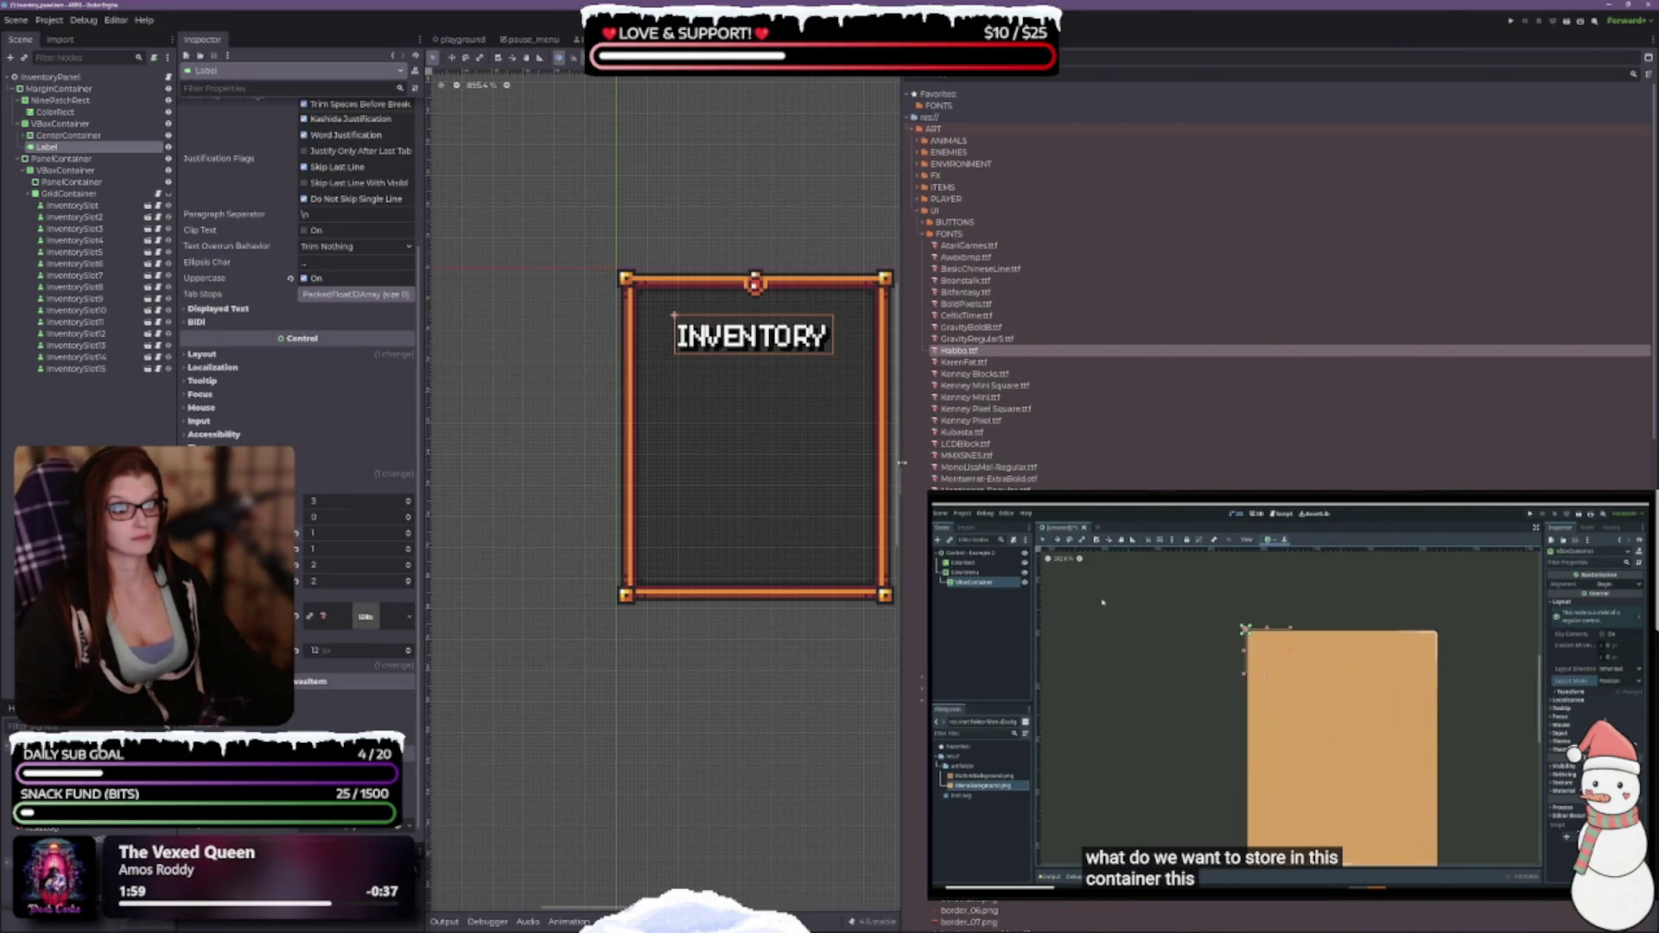
pyautogui.moveTo(1123, 362)
pyautogui.mouseDown()
pyautogui.moveTo(589, 498)
pyautogui.moveTo(368, 618)
pyautogui.mouseUp()
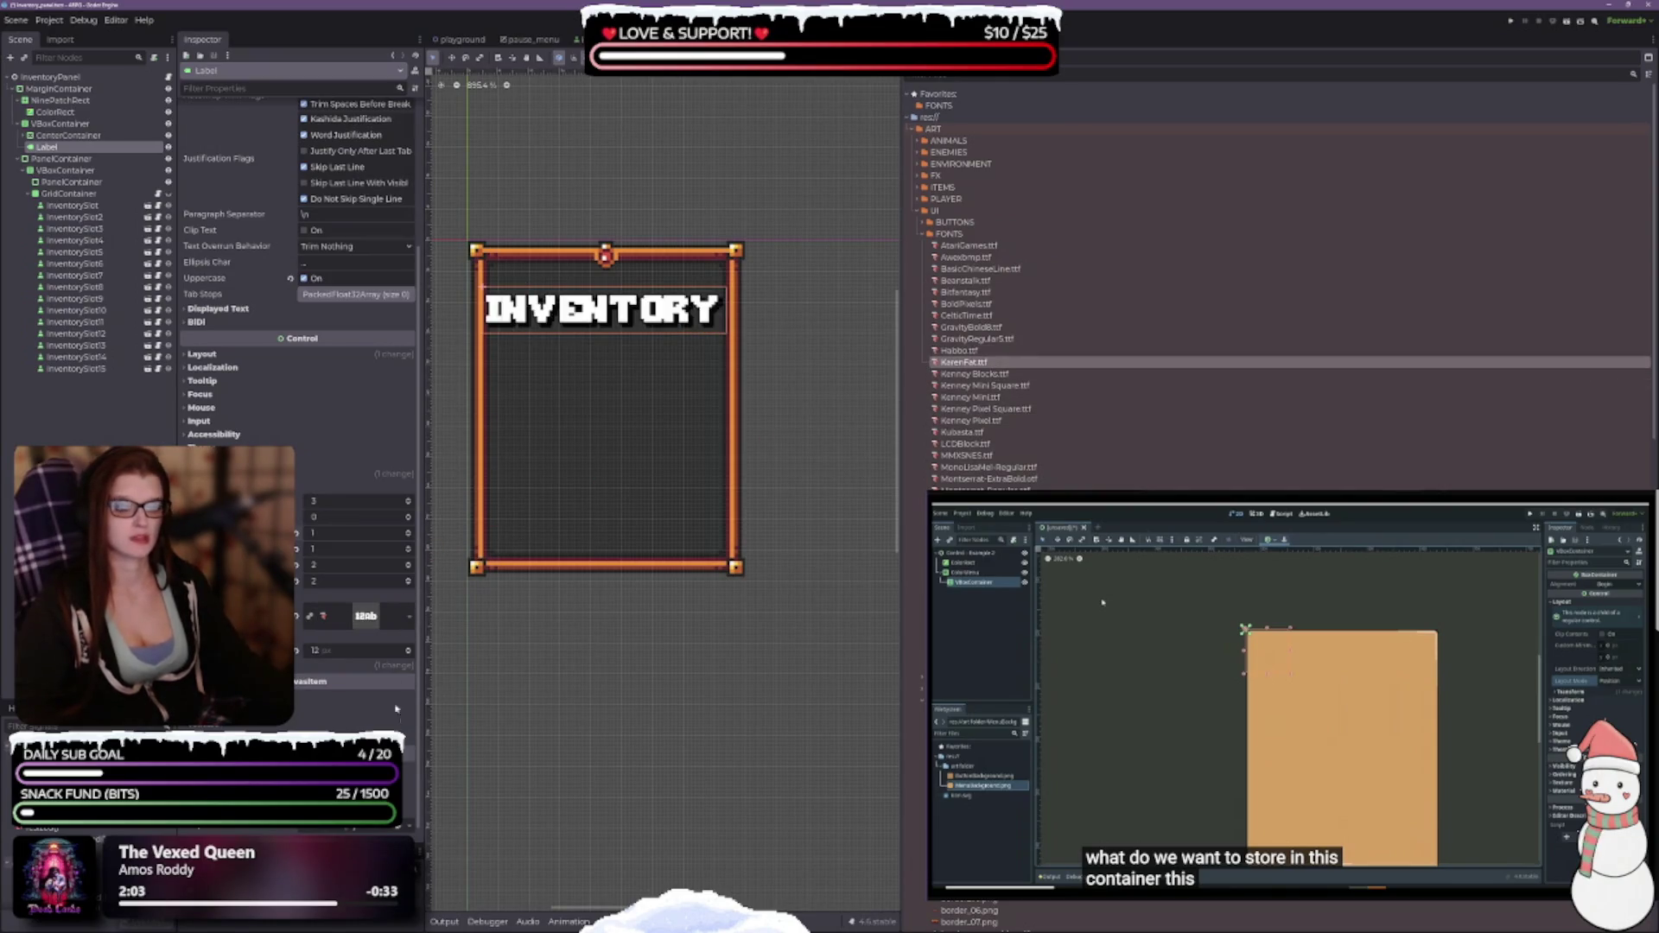
pyautogui.click(410, 659)
pyautogui.click(410, 658)
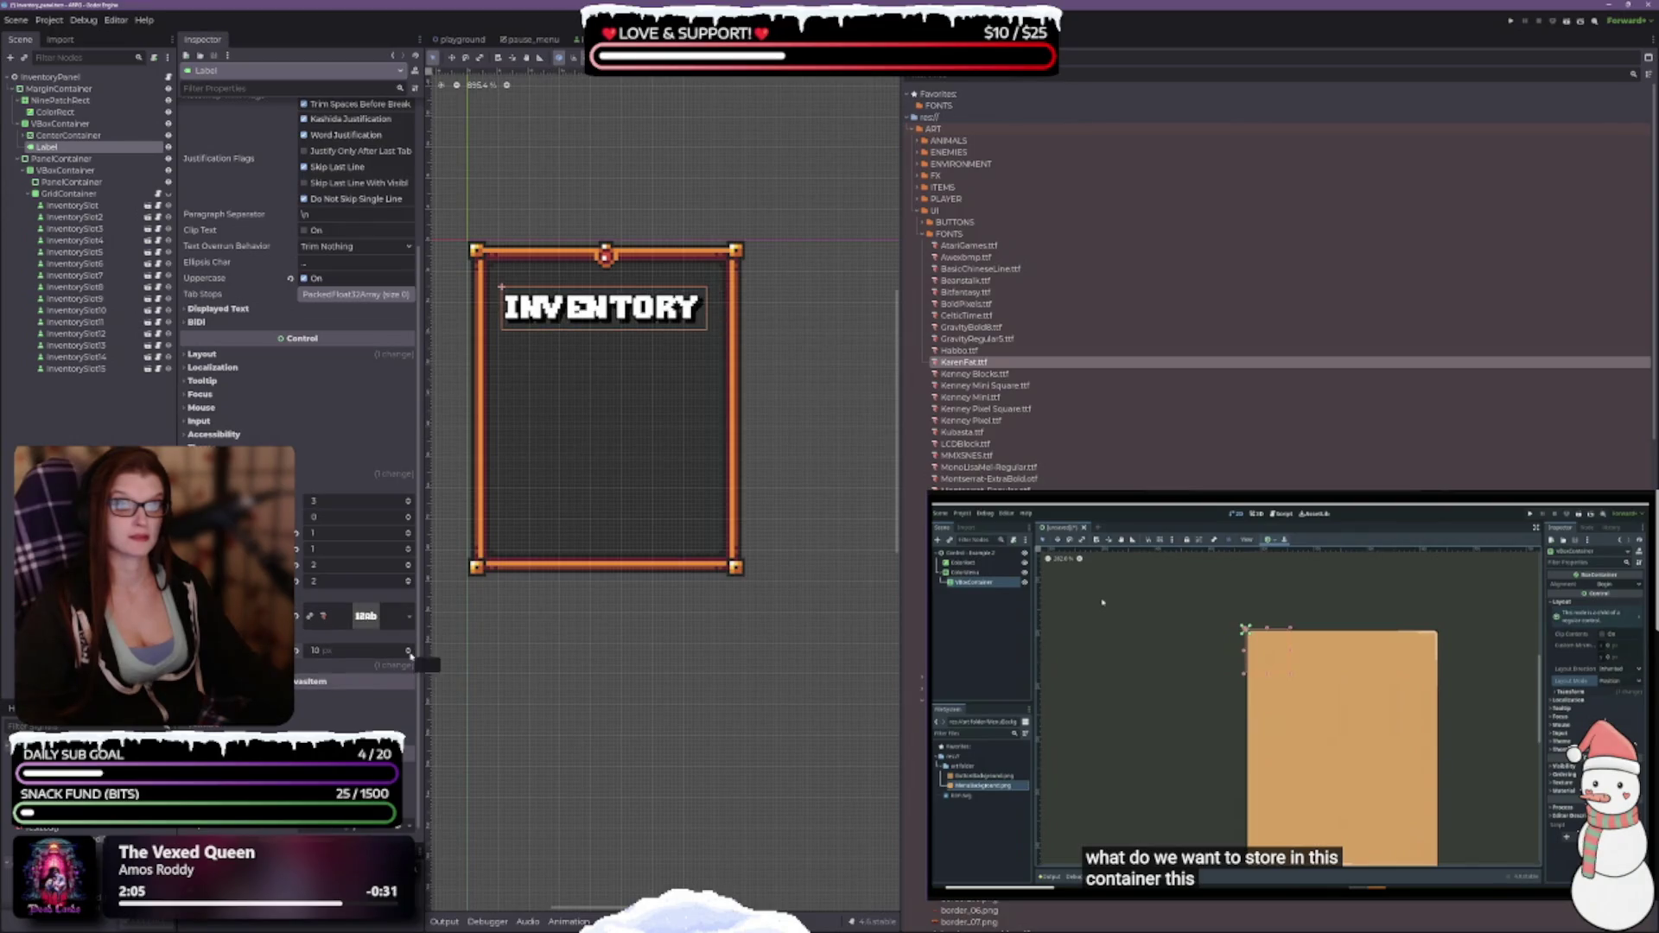
# Try Kenney Blocks, Kubasta, LCDBlock and MMXSNES, ending on a bold blocky pixel font.
pyautogui.moveTo(968, 374); pyautogui.dragTo(368, 617)
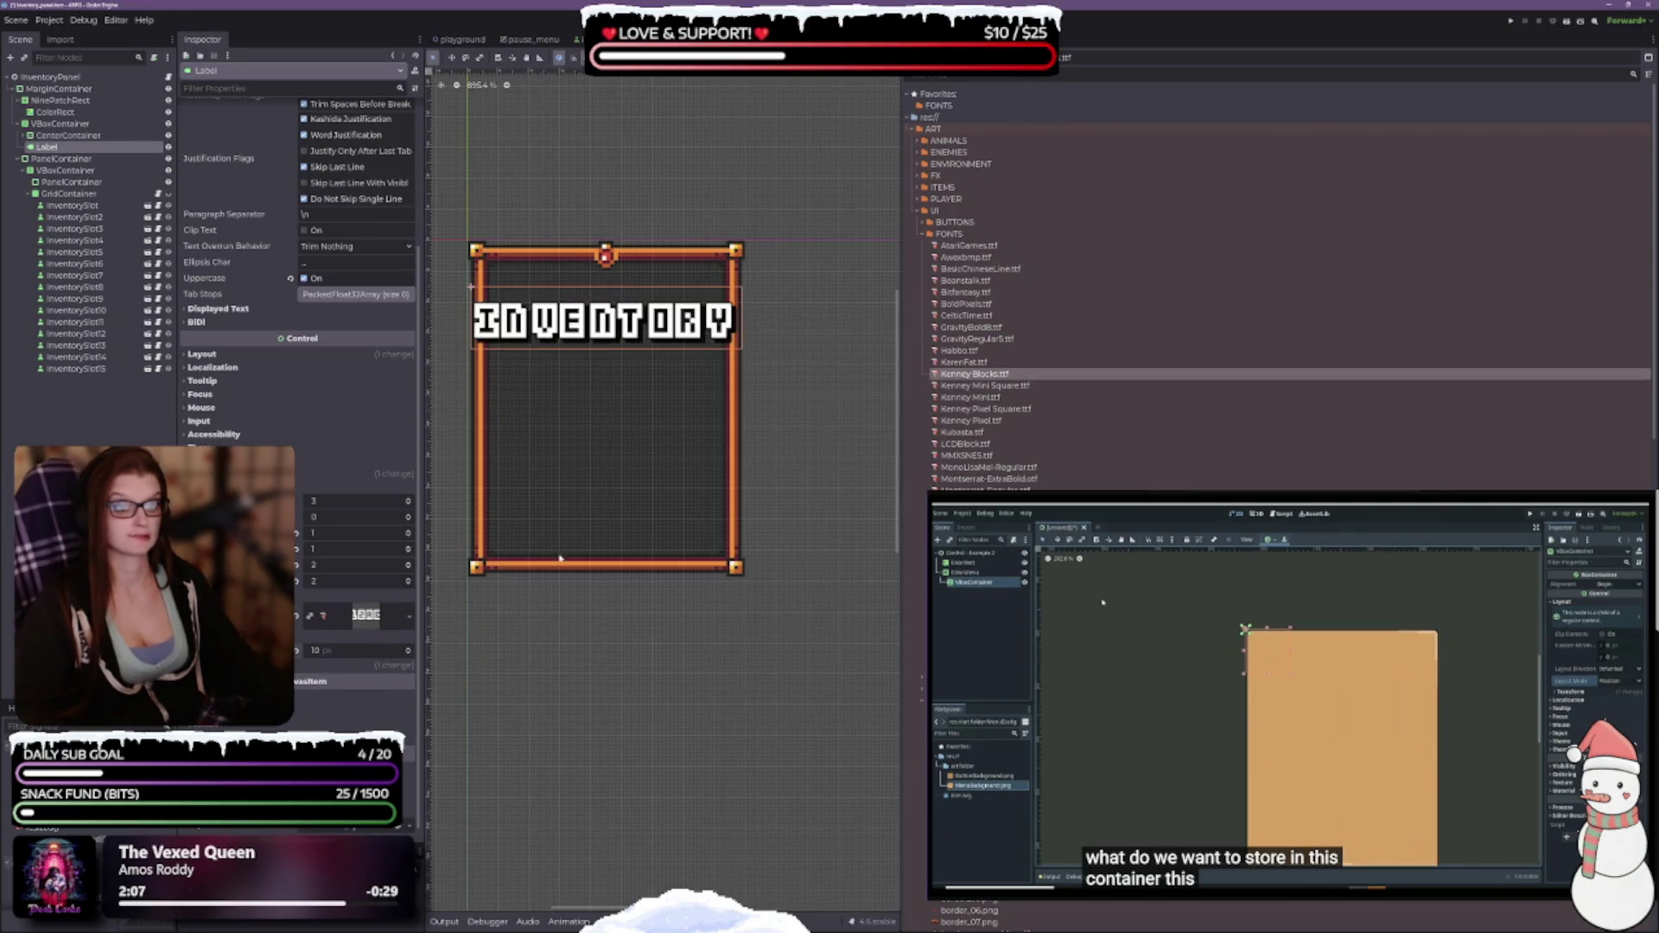
pyautogui.moveTo(962, 432); pyautogui.dragTo(367, 617)
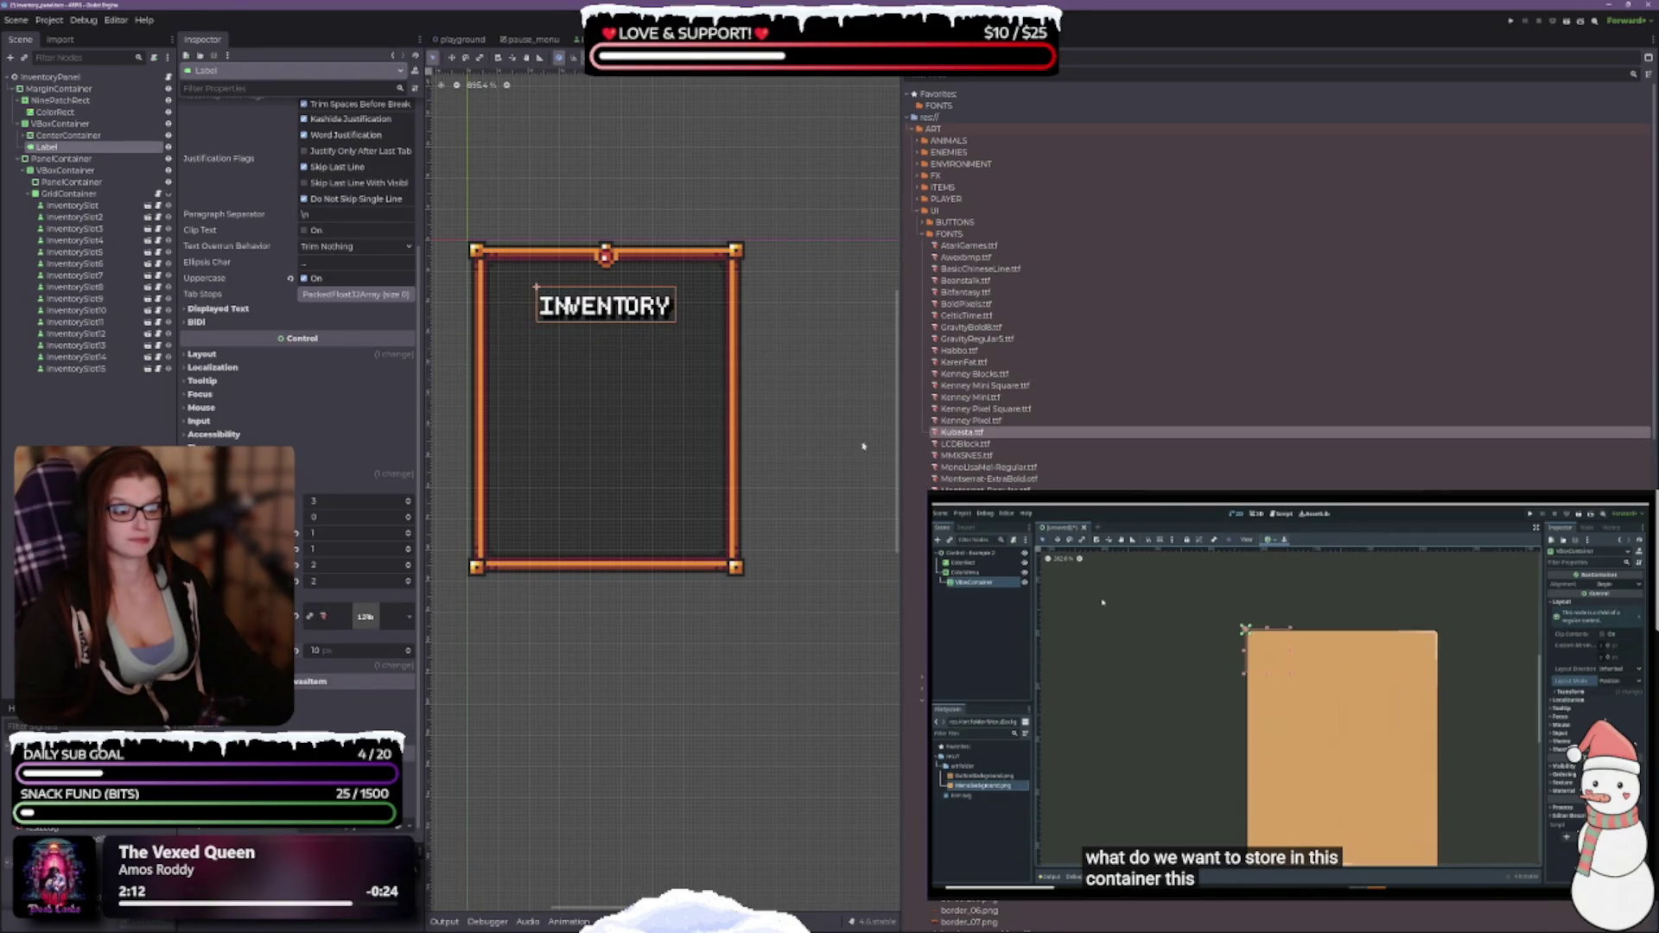
pyautogui.moveTo(965, 443); pyautogui.dragTo(367, 617)
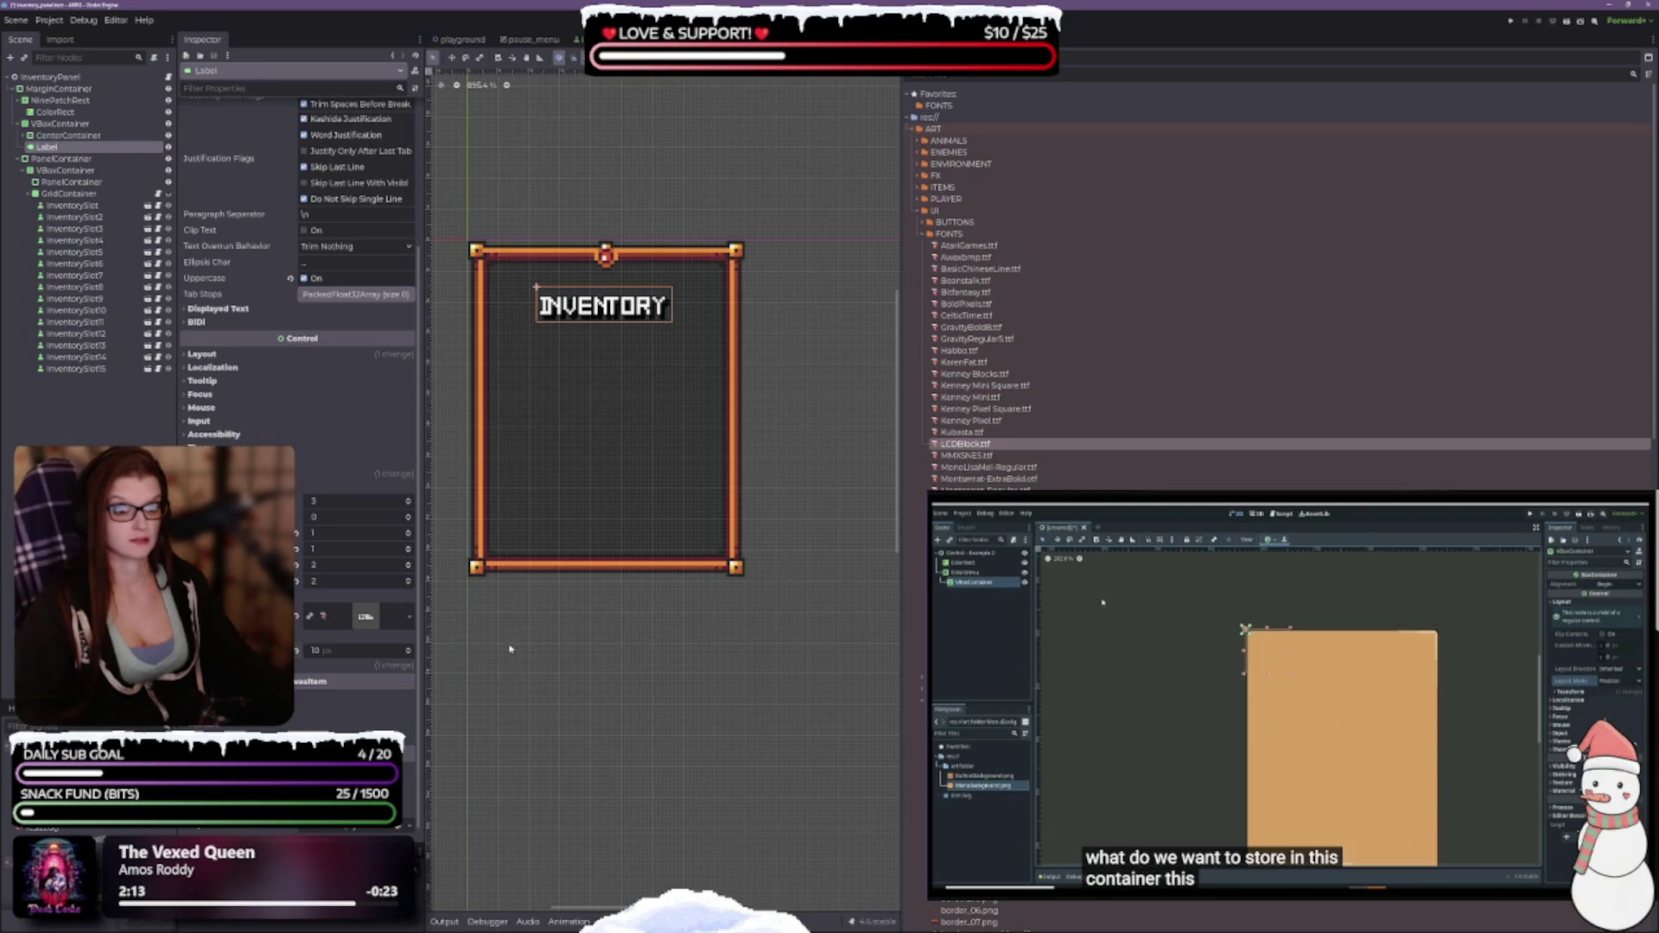
pyautogui.scroll(4, 408, 650)
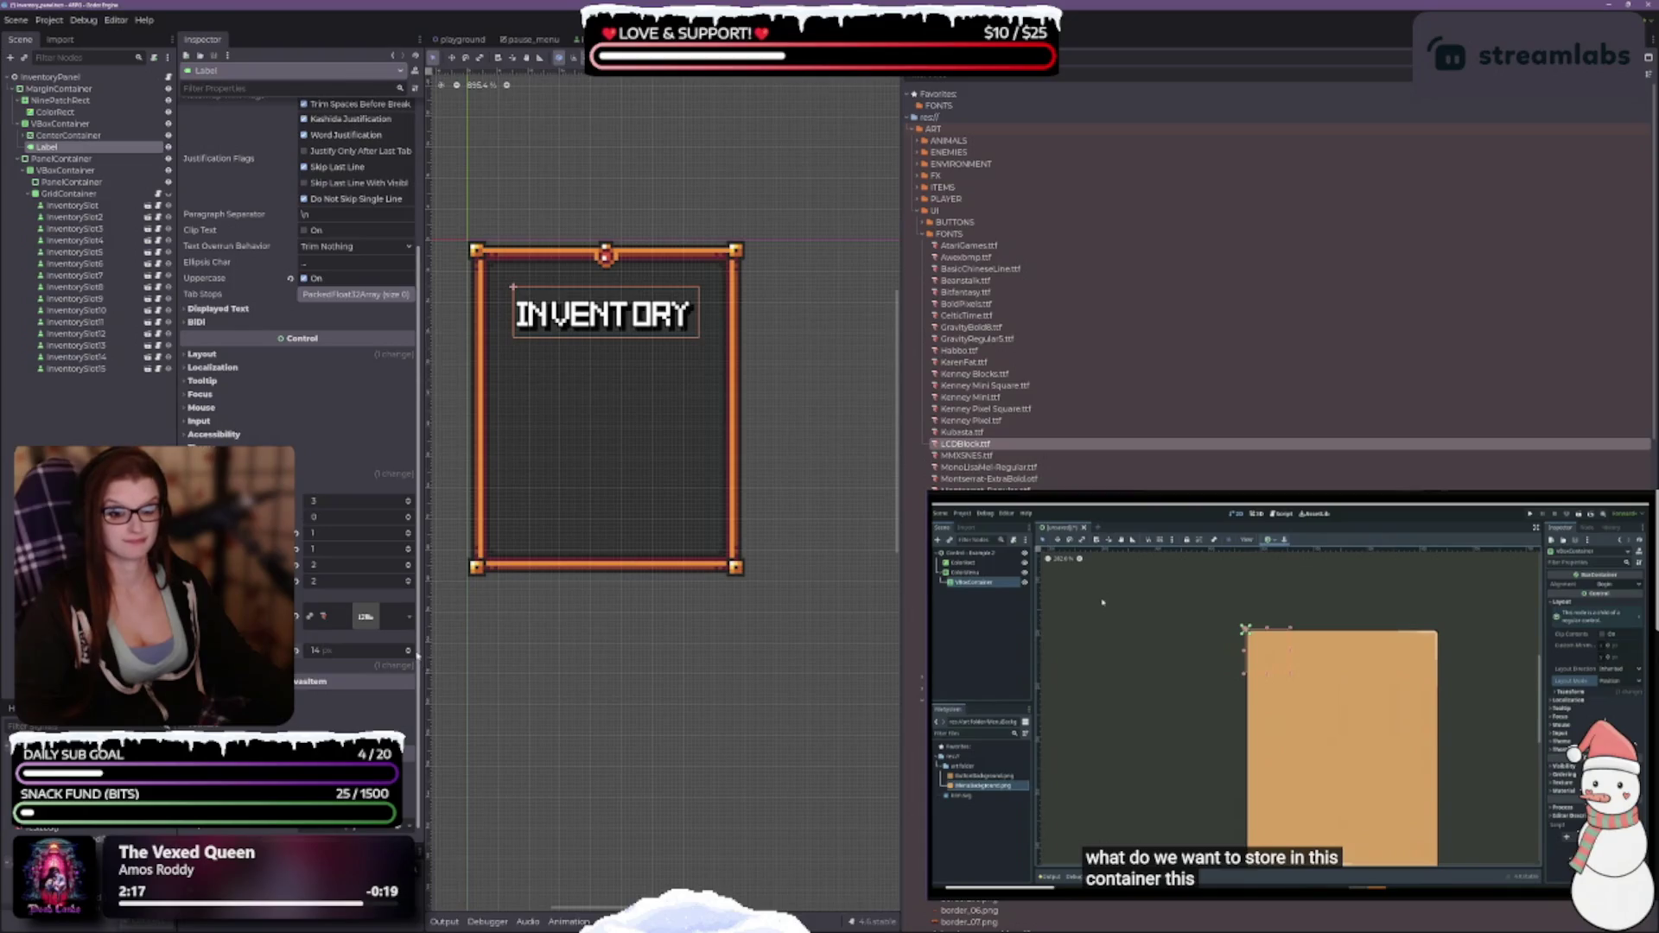
pyautogui.scroll(-3, 409, 651)
pyautogui.moveTo(965, 455); pyautogui.dragTo(367, 617)
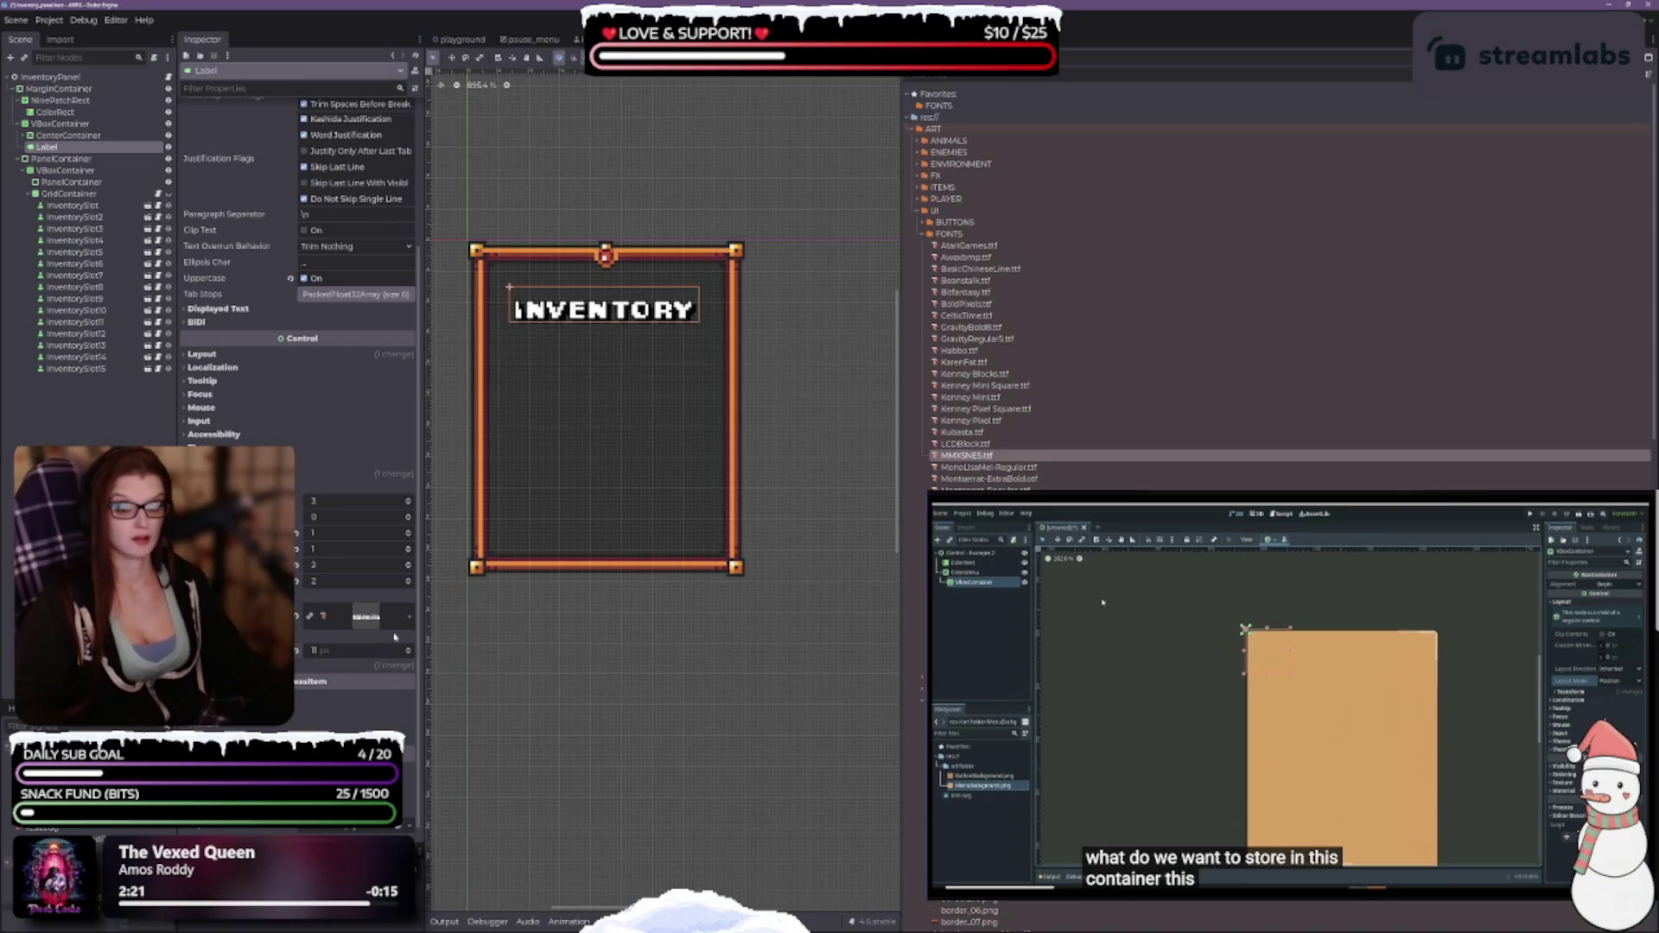
pyautogui.scroll(1, 409, 651)
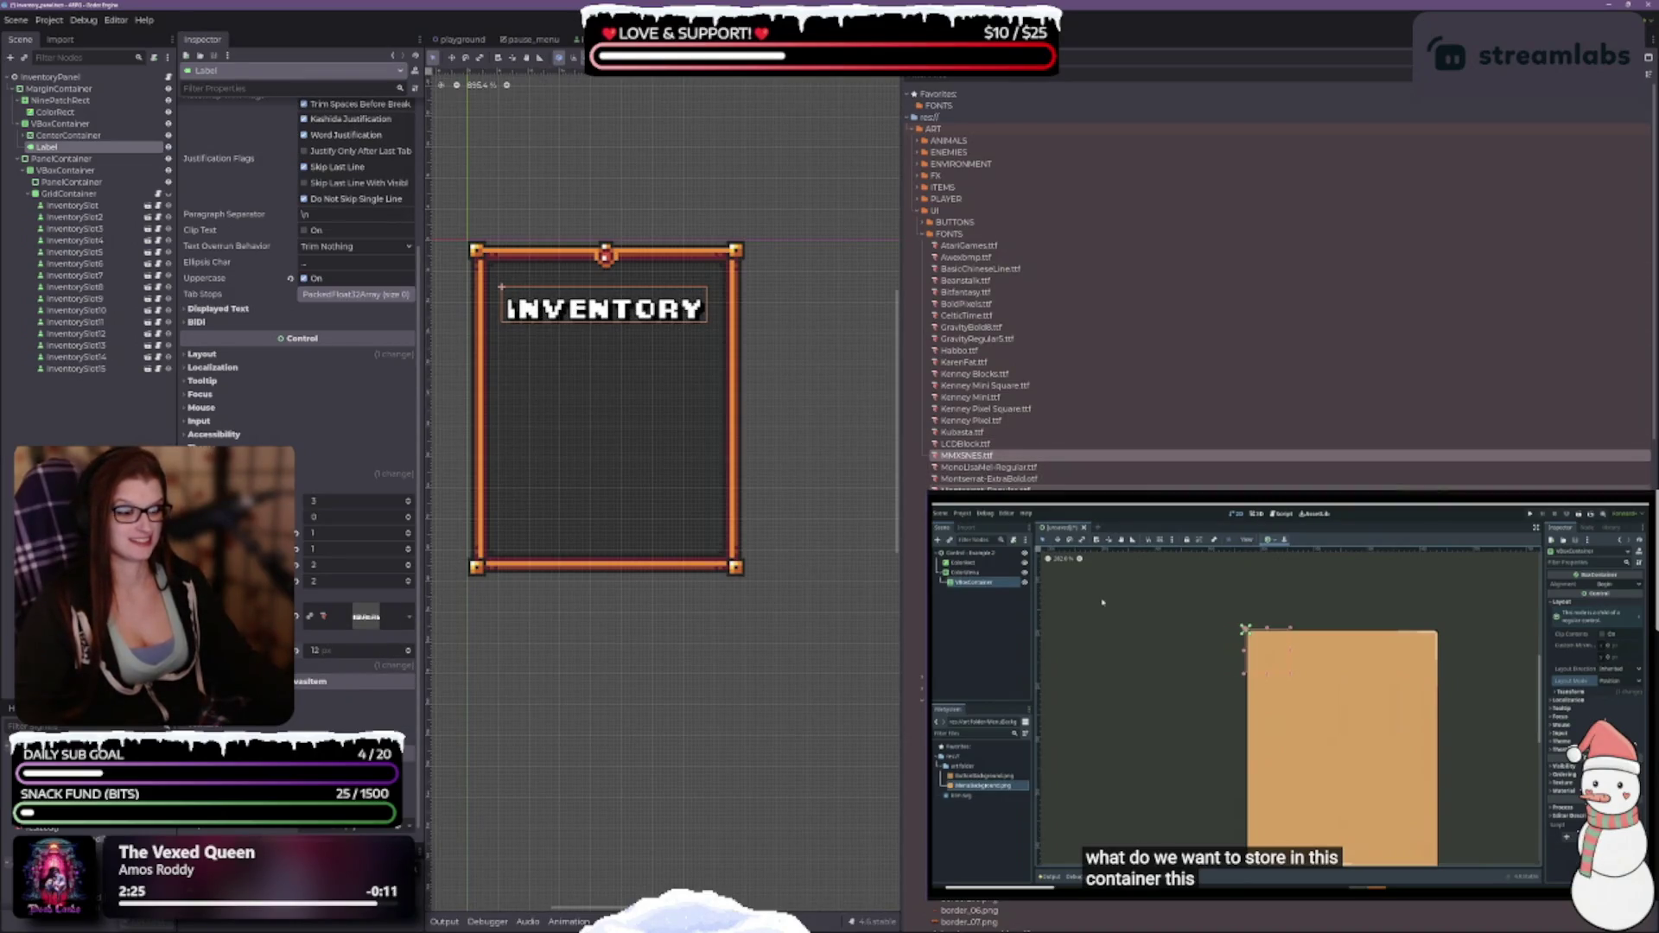
pyautogui.moveTo(966, 455)
pyautogui.mouseDown()
pyautogui.moveTo(941, 553)
pyautogui.moveTo(436, 666)
pyautogui.moveTo(365, 616)
pyautogui.moveTo(473, 617)
pyautogui.moveTo(374, 619)
pyautogui.mouseUp()
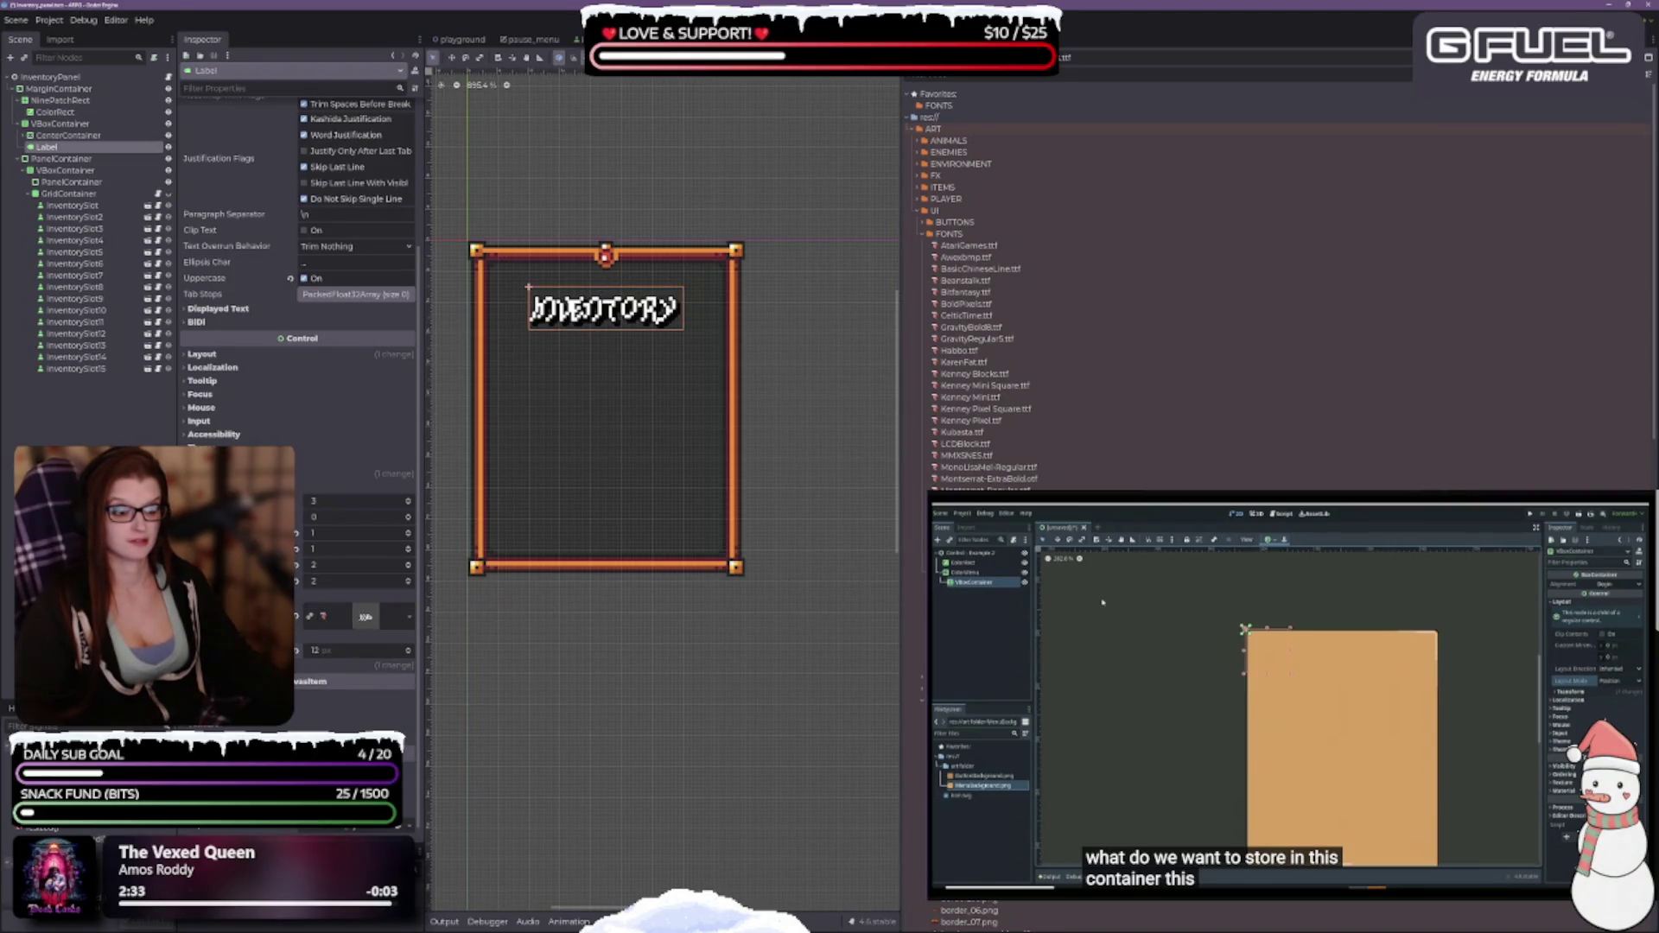
pyautogui.moveTo(864, 596)
pyautogui.mouseDown()
pyautogui.moveTo(474, 629)
pyautogui.moveTo(367, 616)
pyautogui.mouseUp()
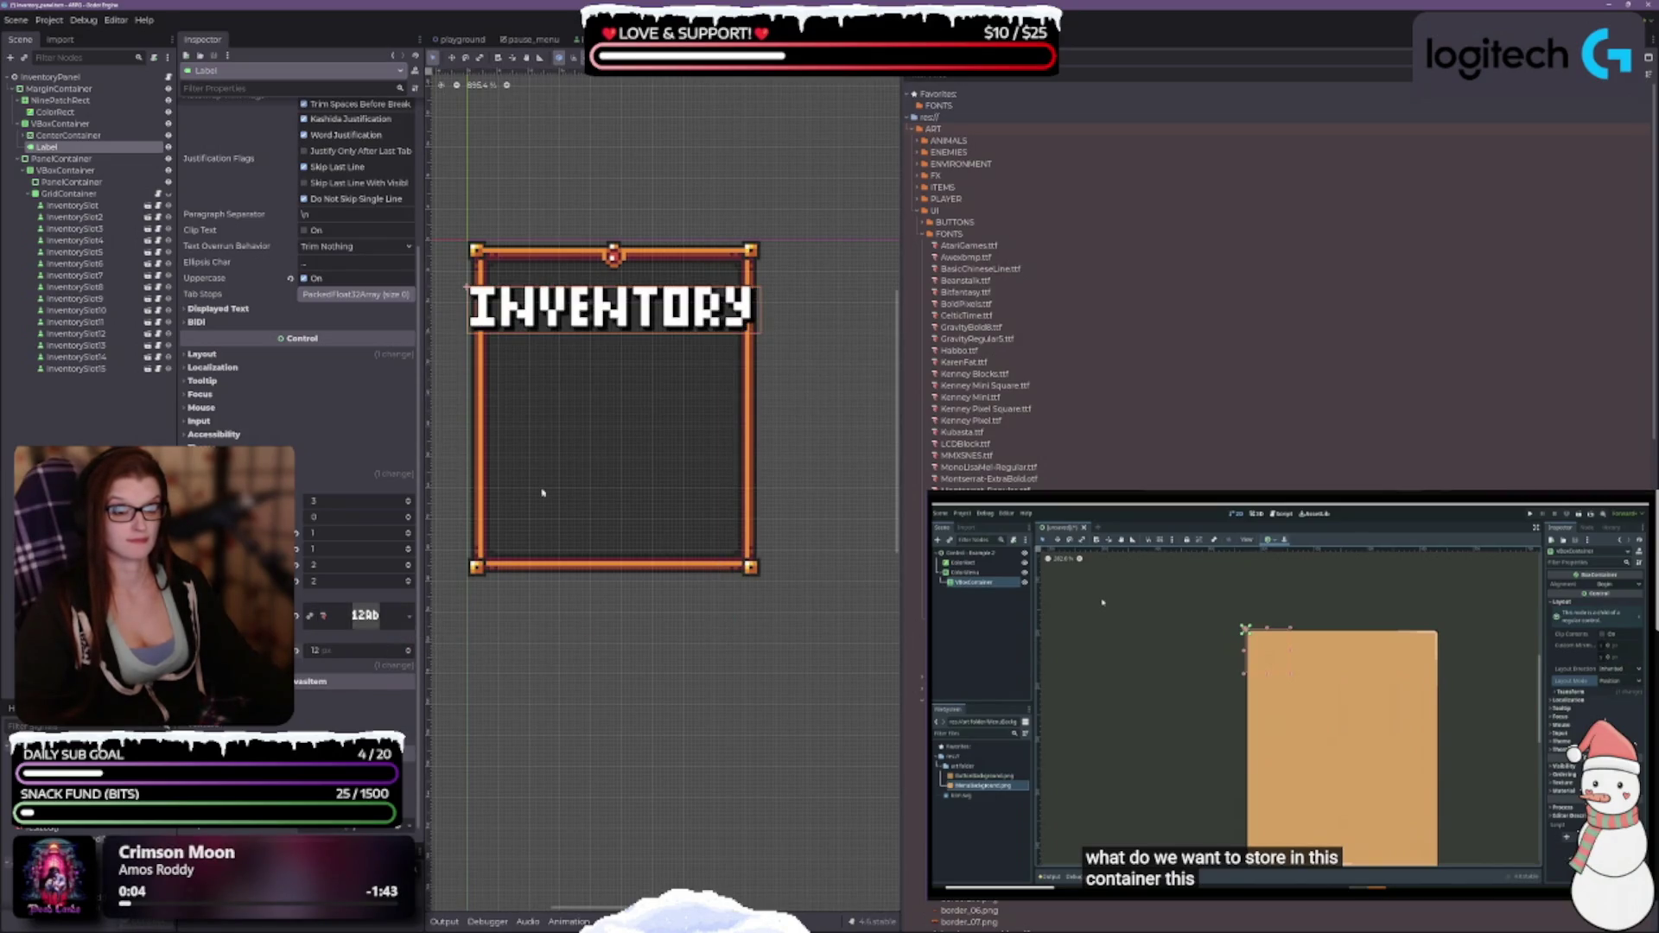
# Test title font sizes, shrinking to 8, enlarging, then settling at 13.
pyautogui.click(410, 654)
pyautogui.click(410, 654)
pyautogui.click(410, 654)
pyautogui.click(409, 654)
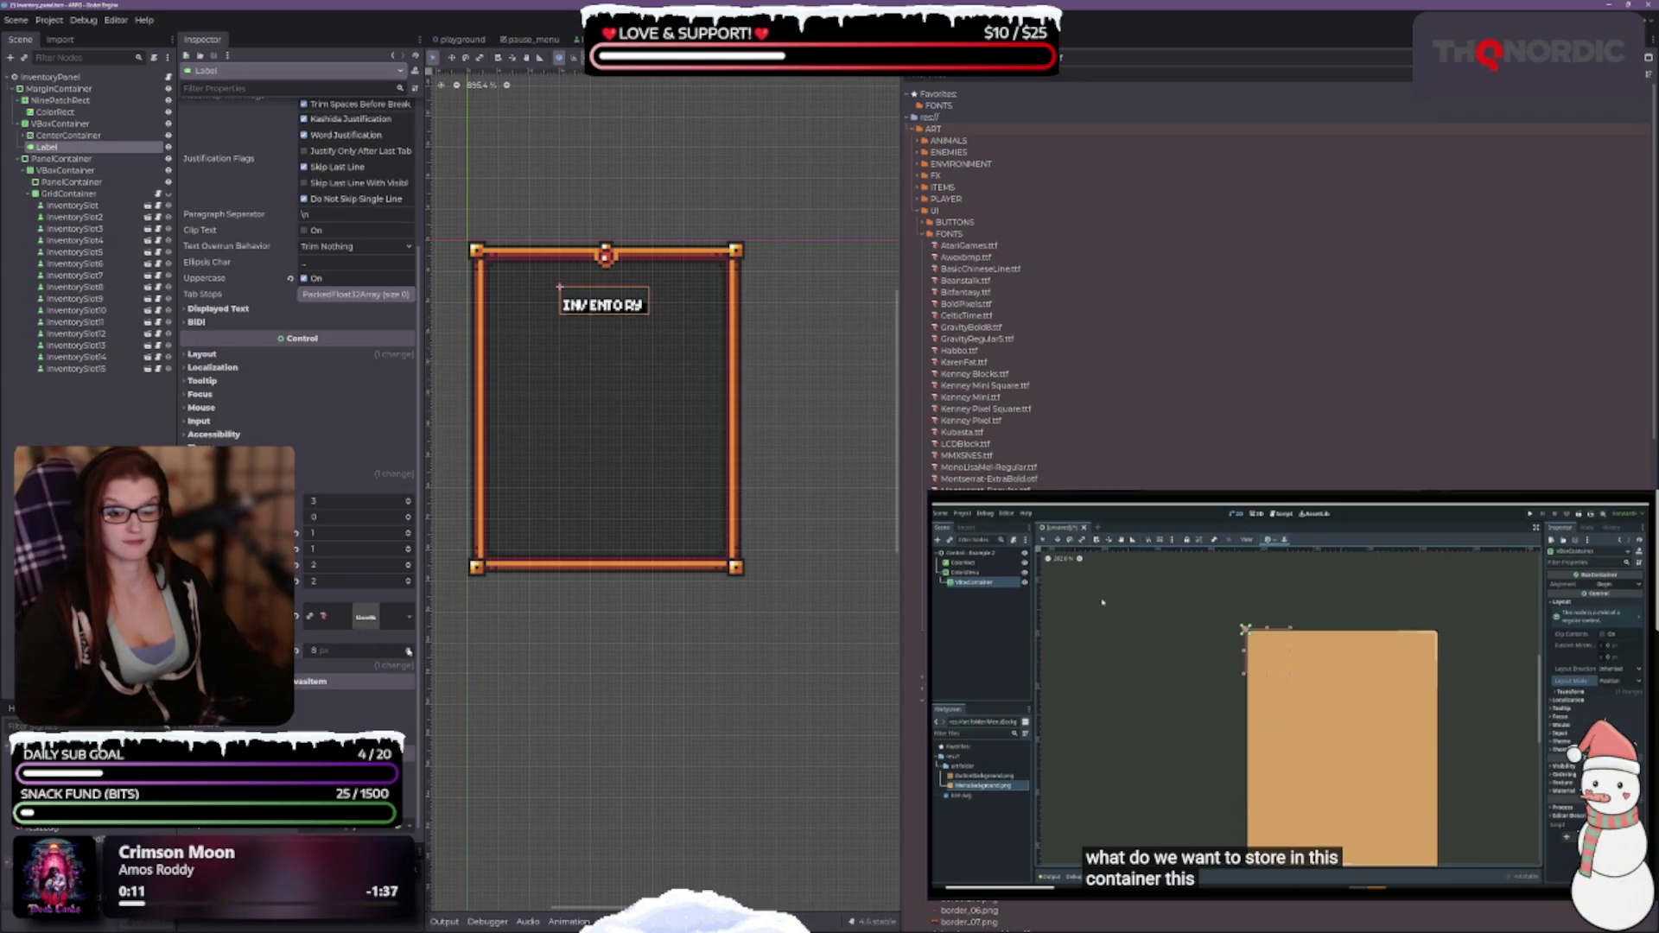
pyautogui.click(410, 652)
pyautogui.click(410, 652)
pyautogui.click(410, 653)
pyautogui.click(410, 652)
pyautogui.click(409, 652)
pyautogui.click(409, 652)
pyautogui.click(409, 653)
pyautogui.click(410, 653)
pyautogui.click(409, 653)
pyautogui.click(410, 652)
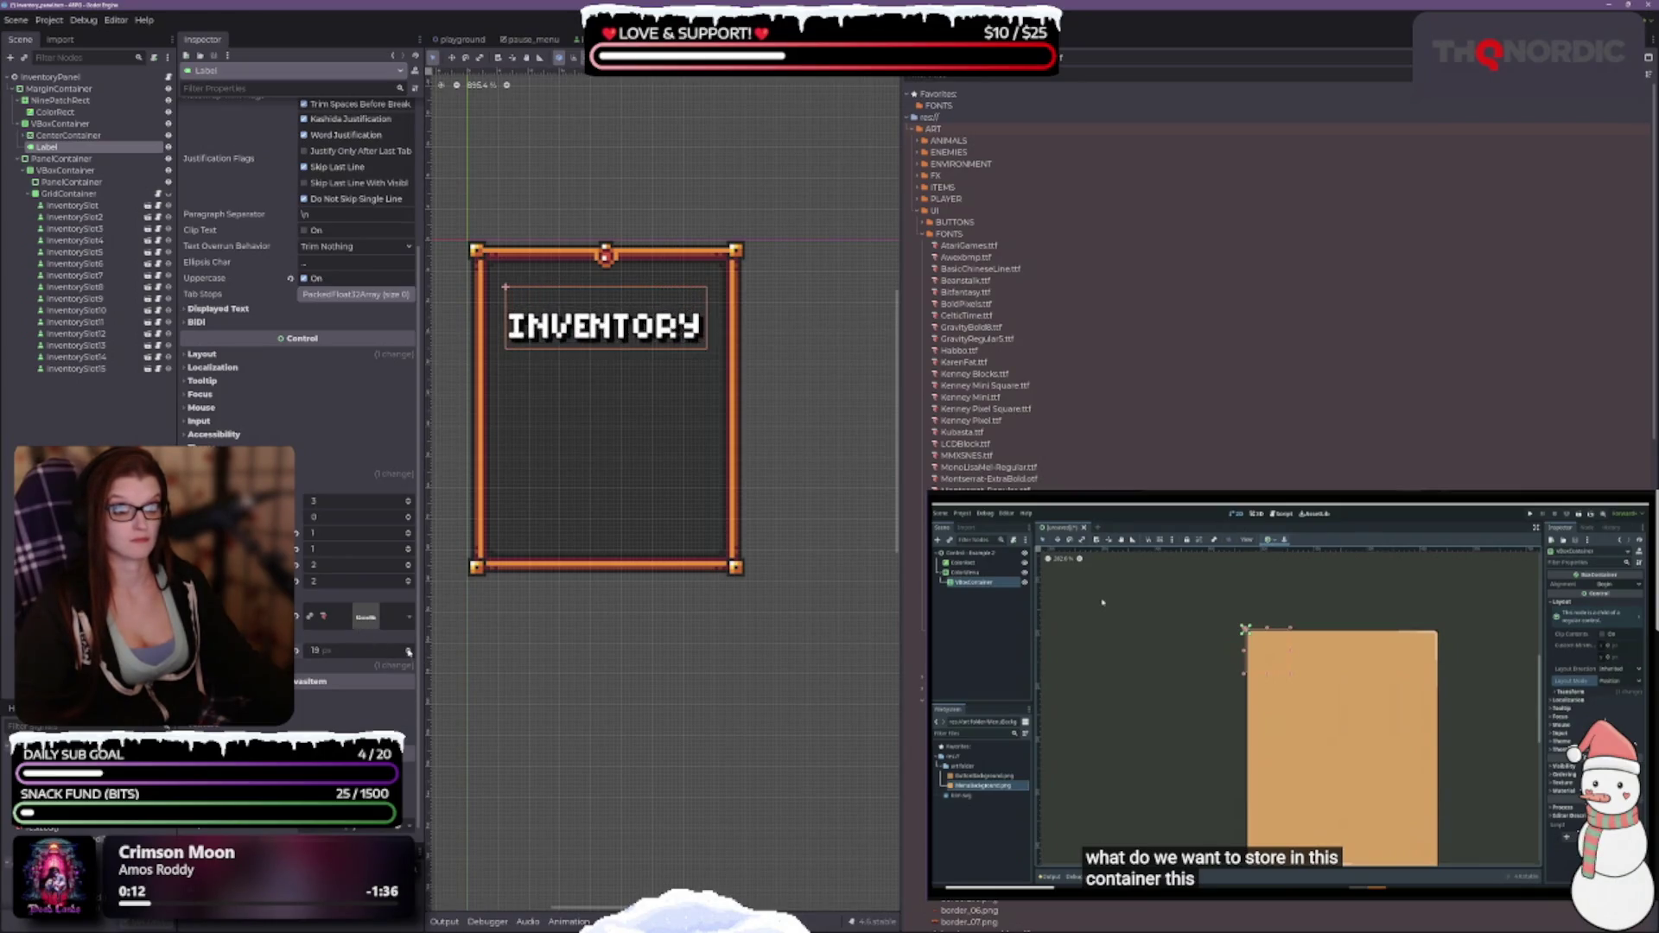
pyautogui.click(410, 652)
pyautogui.click(410, 652)
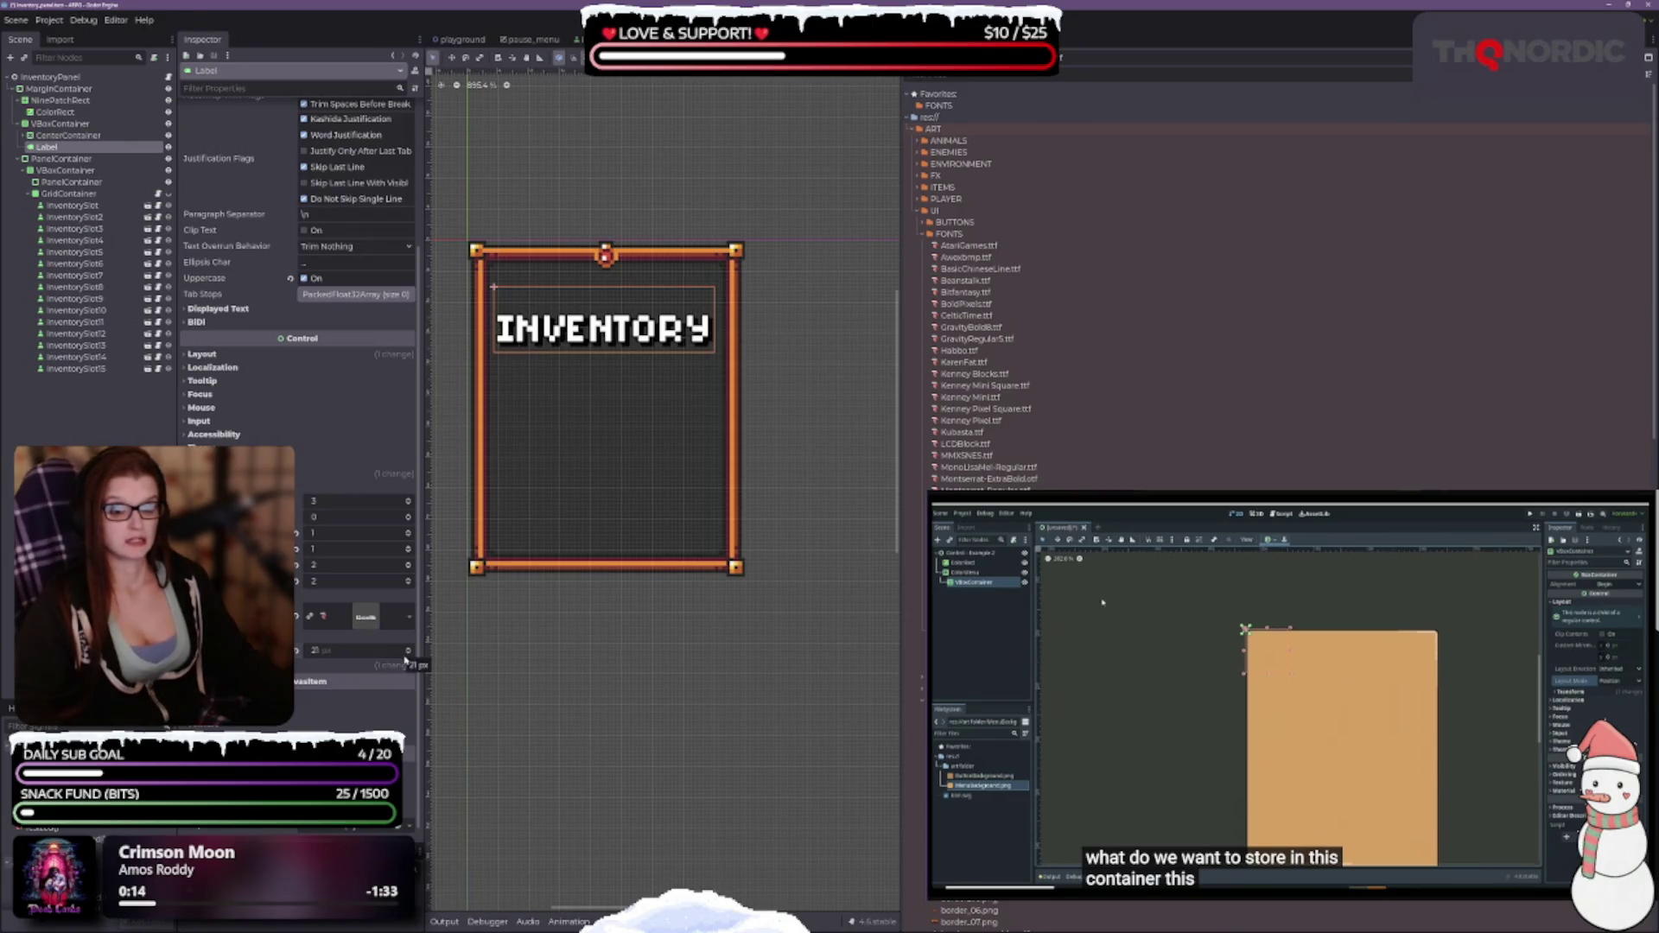
pyautogui.click(408, 656)
pyautogui.click(408, 656)
pyautogui.click(408, 657)
pyautogui.click(408, 656)
pyautogui.click(407, 656)
pyautogui.click(408, 657)
pyautogui.click(408, 657)
pyautogui.click(408, 657)
pyautogui.click(408, 657)
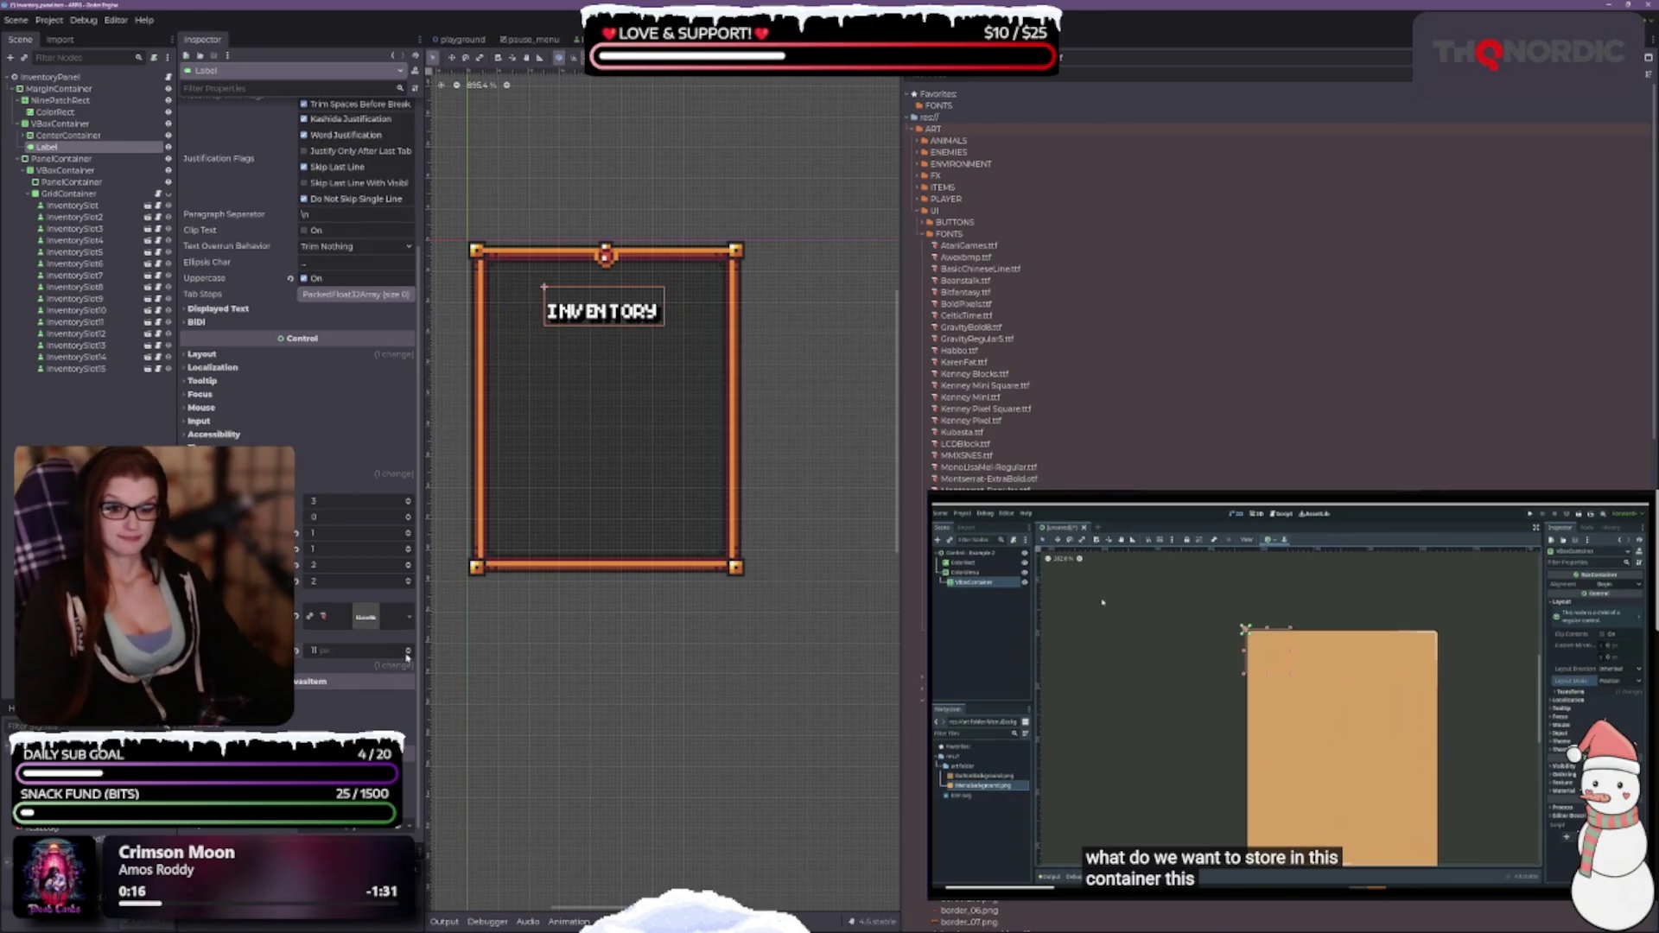
pyautogui.click(408, 657)
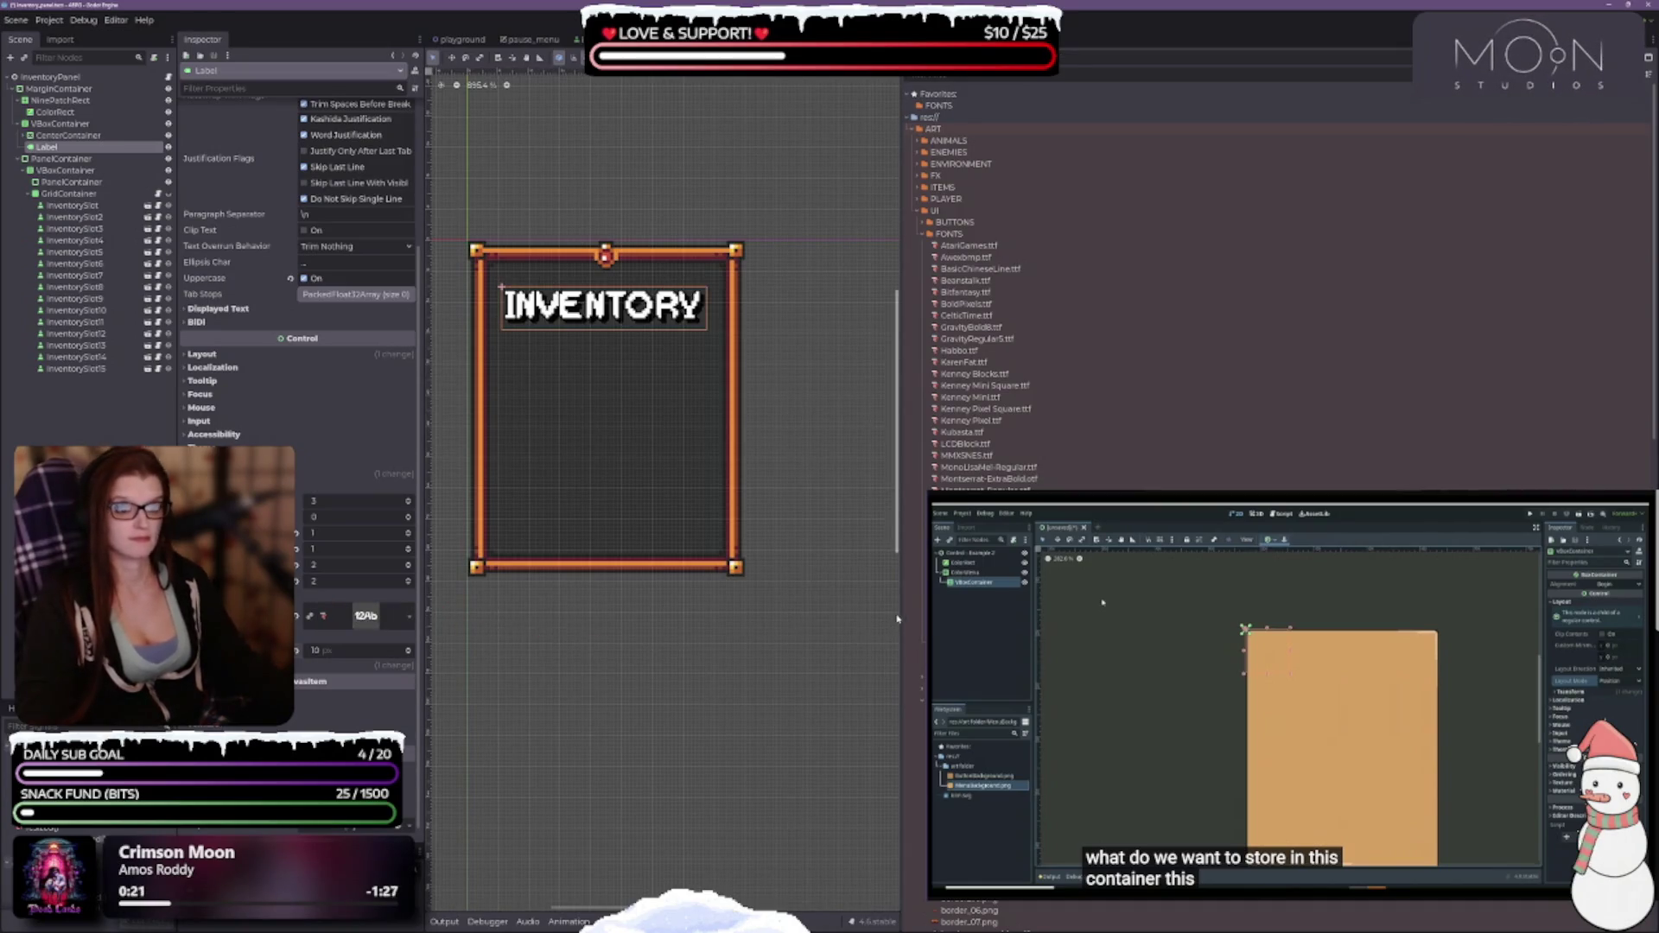
# Try the Zicons symbol font, then delete Zicons.ttf and reapply AtariGames to the title.
pyautogui.moveTo(977, 674)
pyautogui.mouseDown()
pyautogui.moveTo(449, 657)
pyautogui.moveTo(365, 615)
pyautogui.mouseUp()
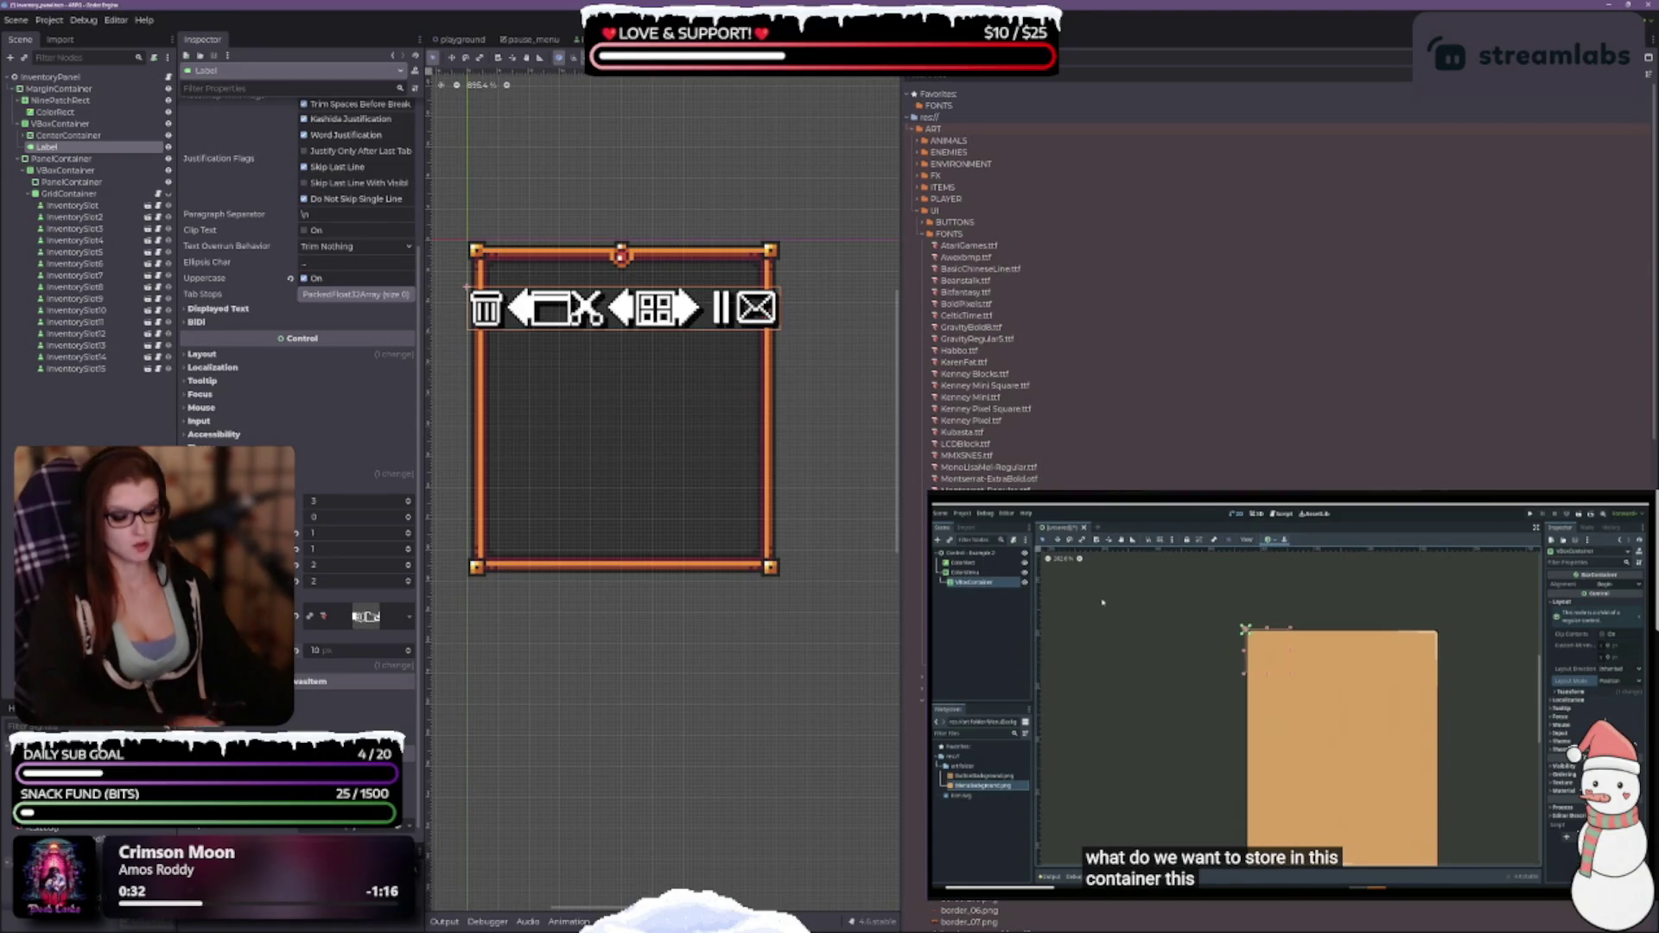
pyautogui.press('Delete')
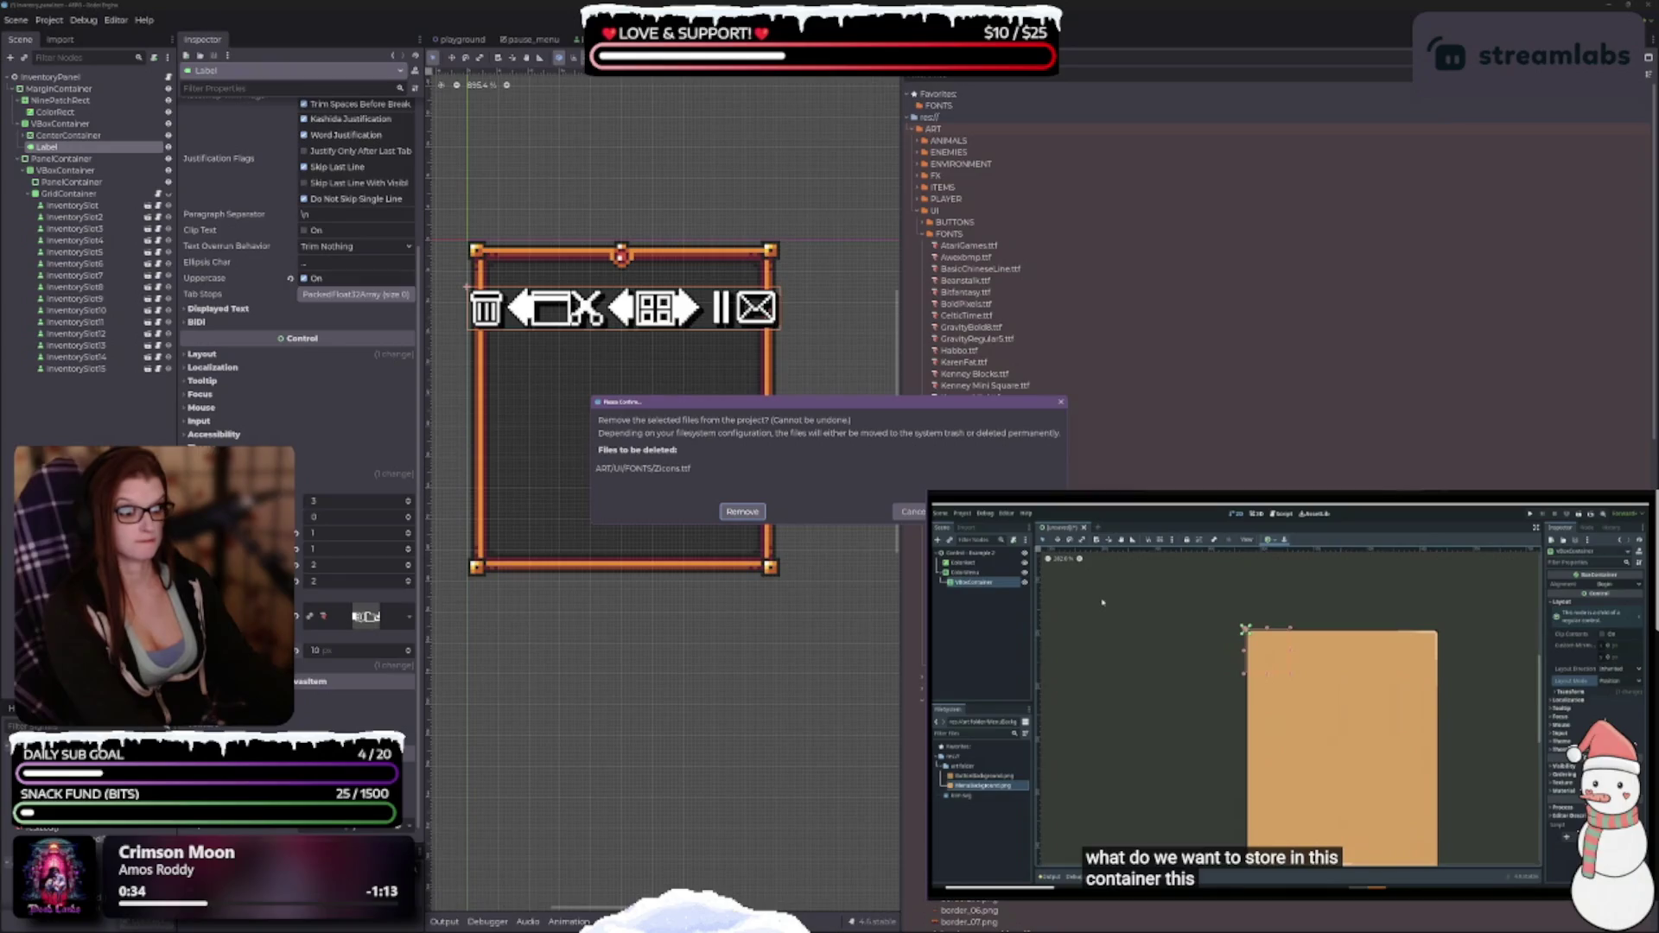
pyautogui.click(911, 512)
pyautogui.moveTo(968, 245)
pyautogui.mouseDown()
pyautogui.moveTo(319, 561)
pyautogui.moveTo(363, 617)
pyautogui.mouseUp()
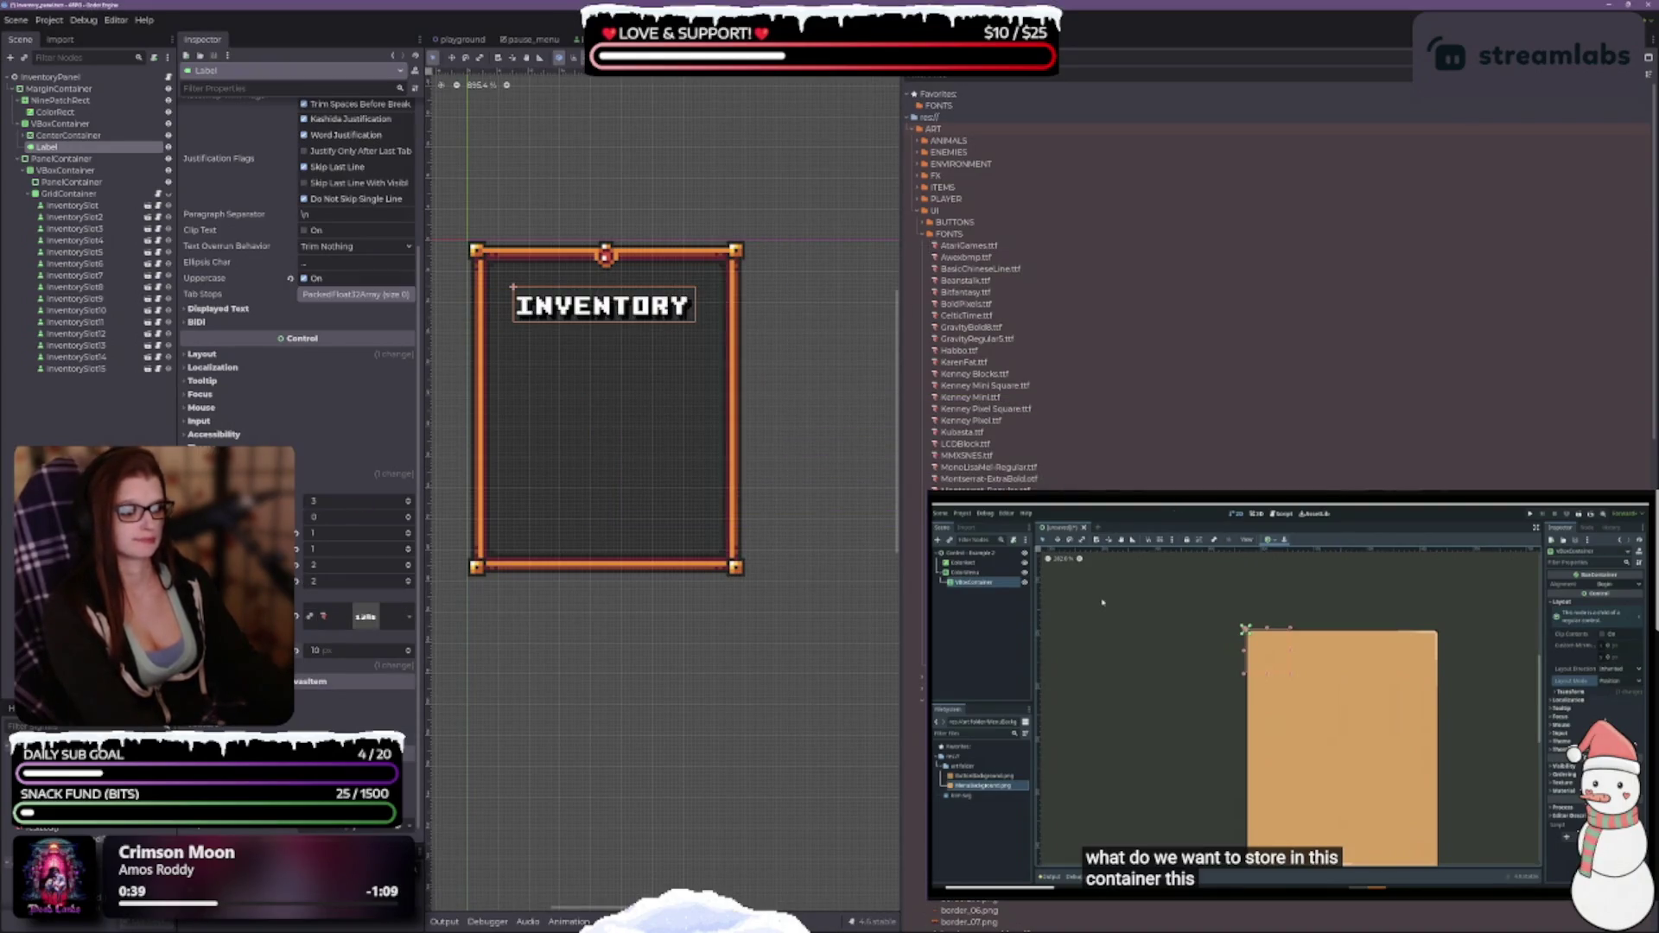
pyautogui.press('Delete')
pyautogui.click(744, 516)
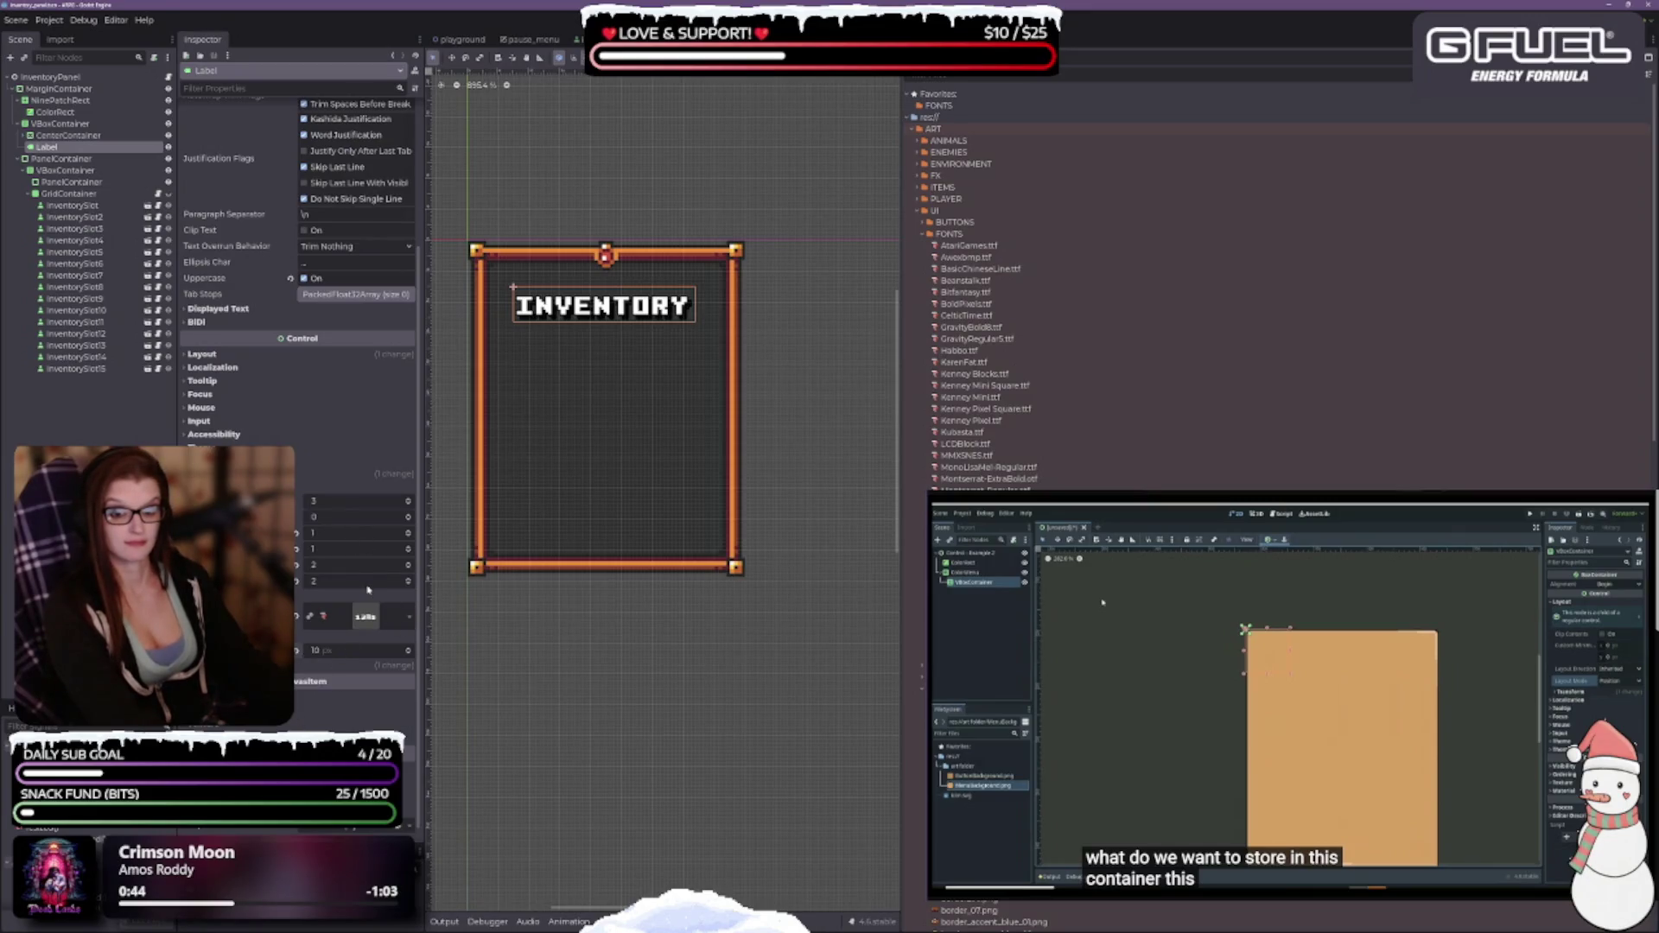
# Raise the title font size to 12 px after trying 13, and switch off uppercase.
pyautogui.click(410, 648)
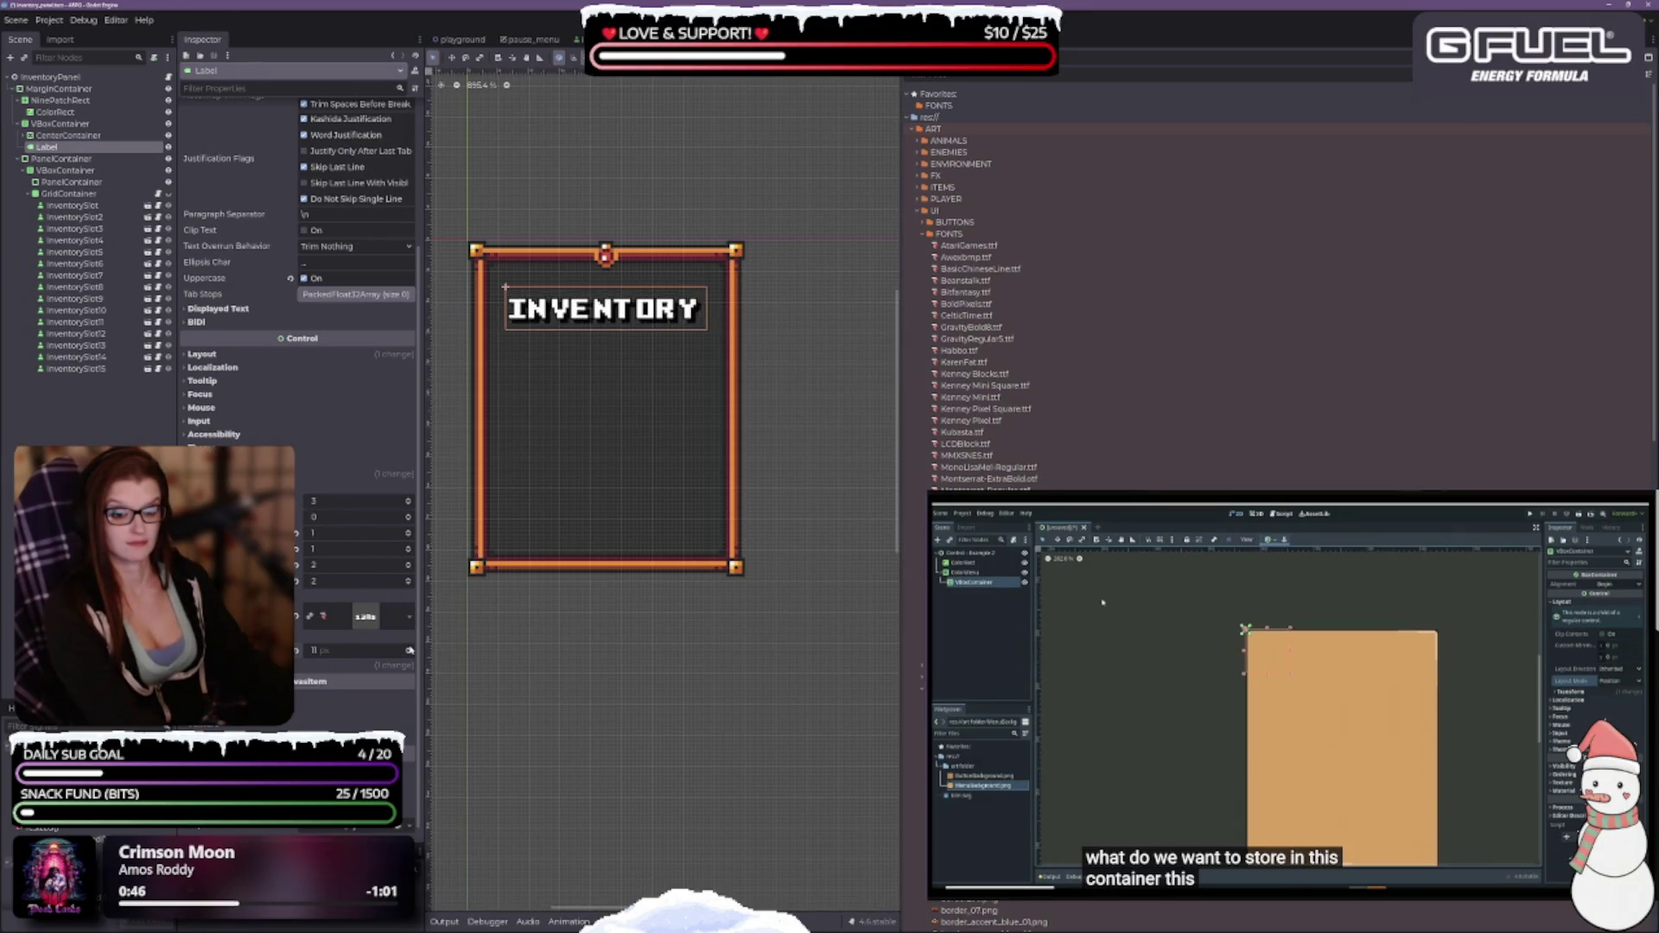
pyautogui.click(410, 648)
pyautogui.click(410, 648)
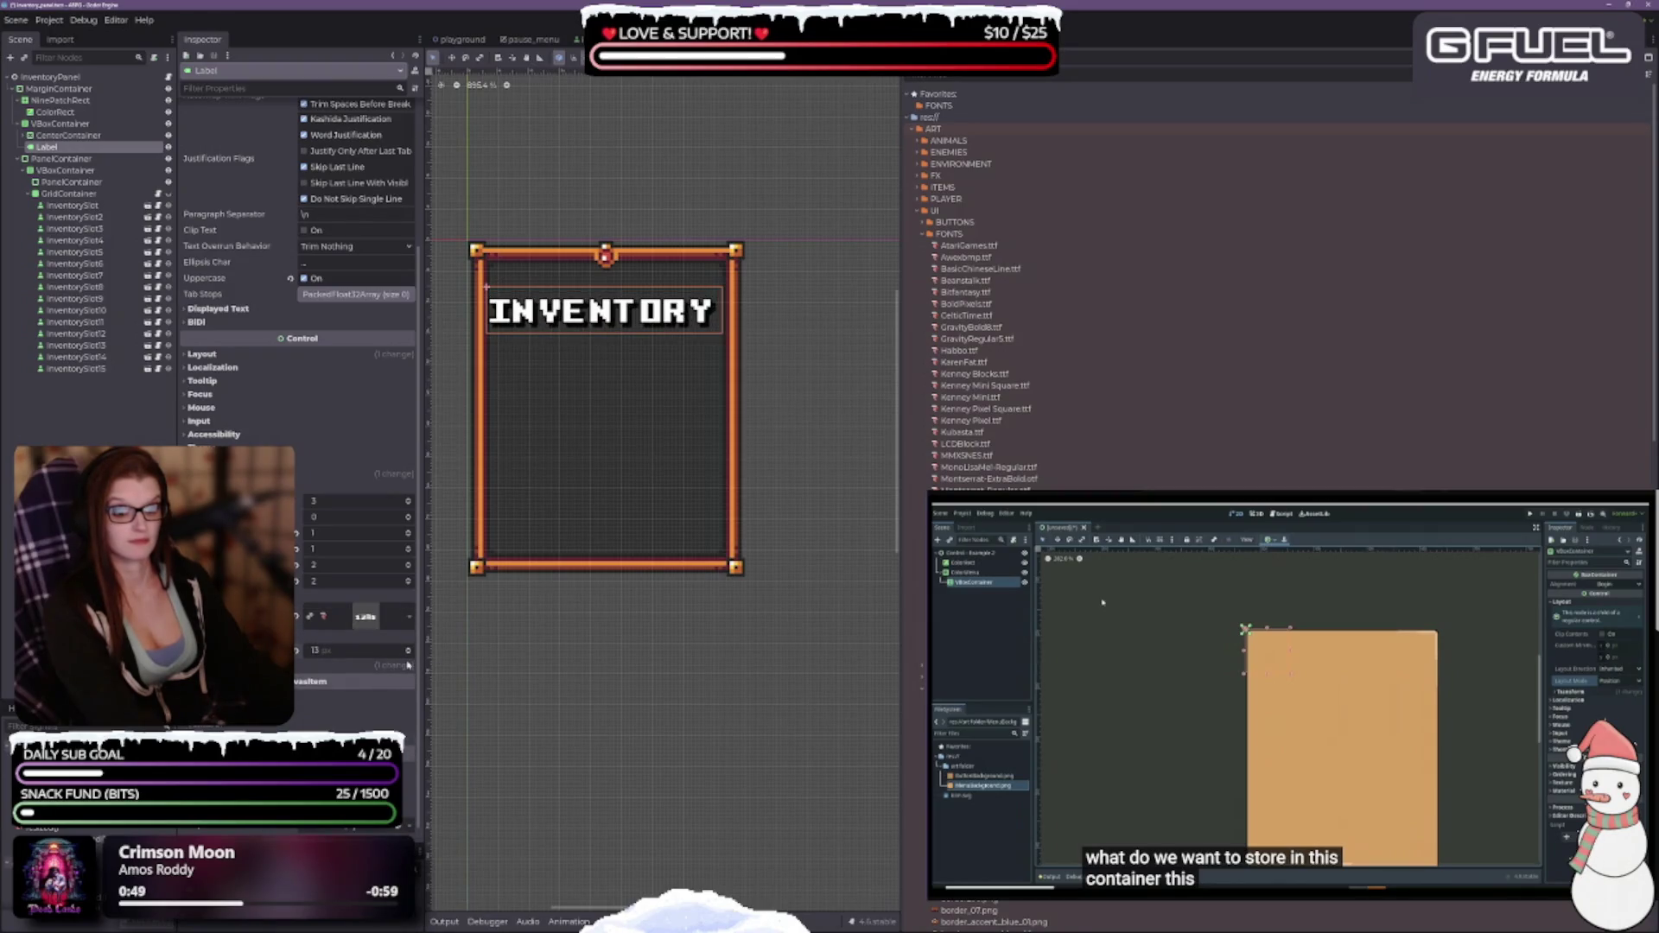
pyautogui.click(409, 655)
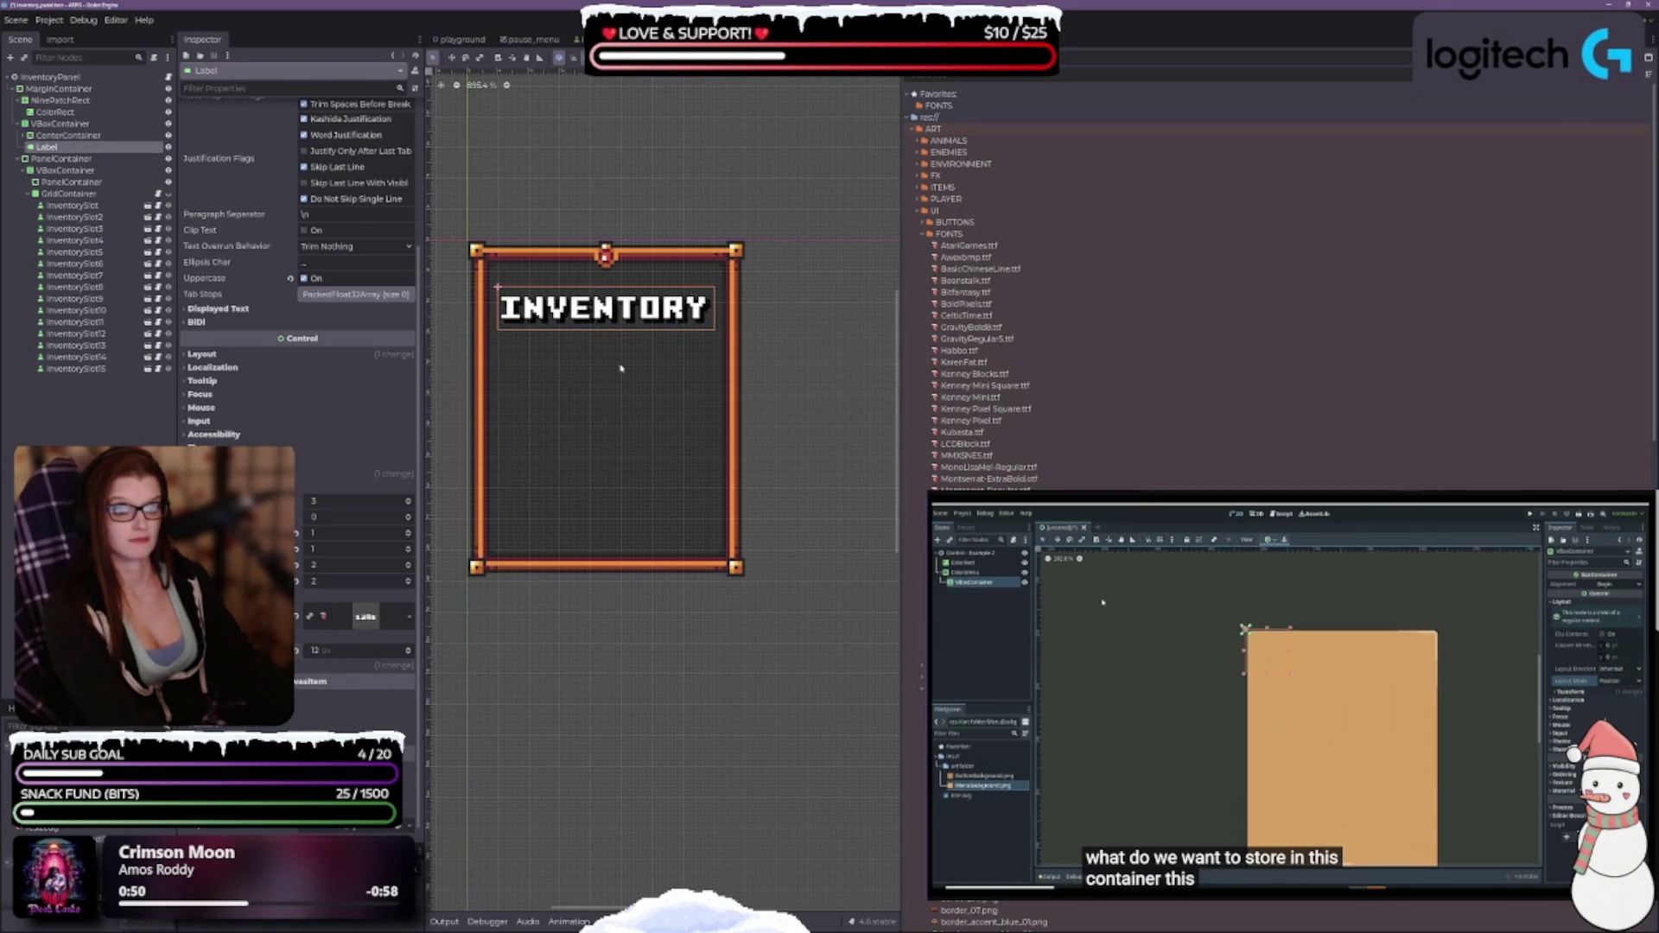
pyautogui.scroll(-3, 726, 455)
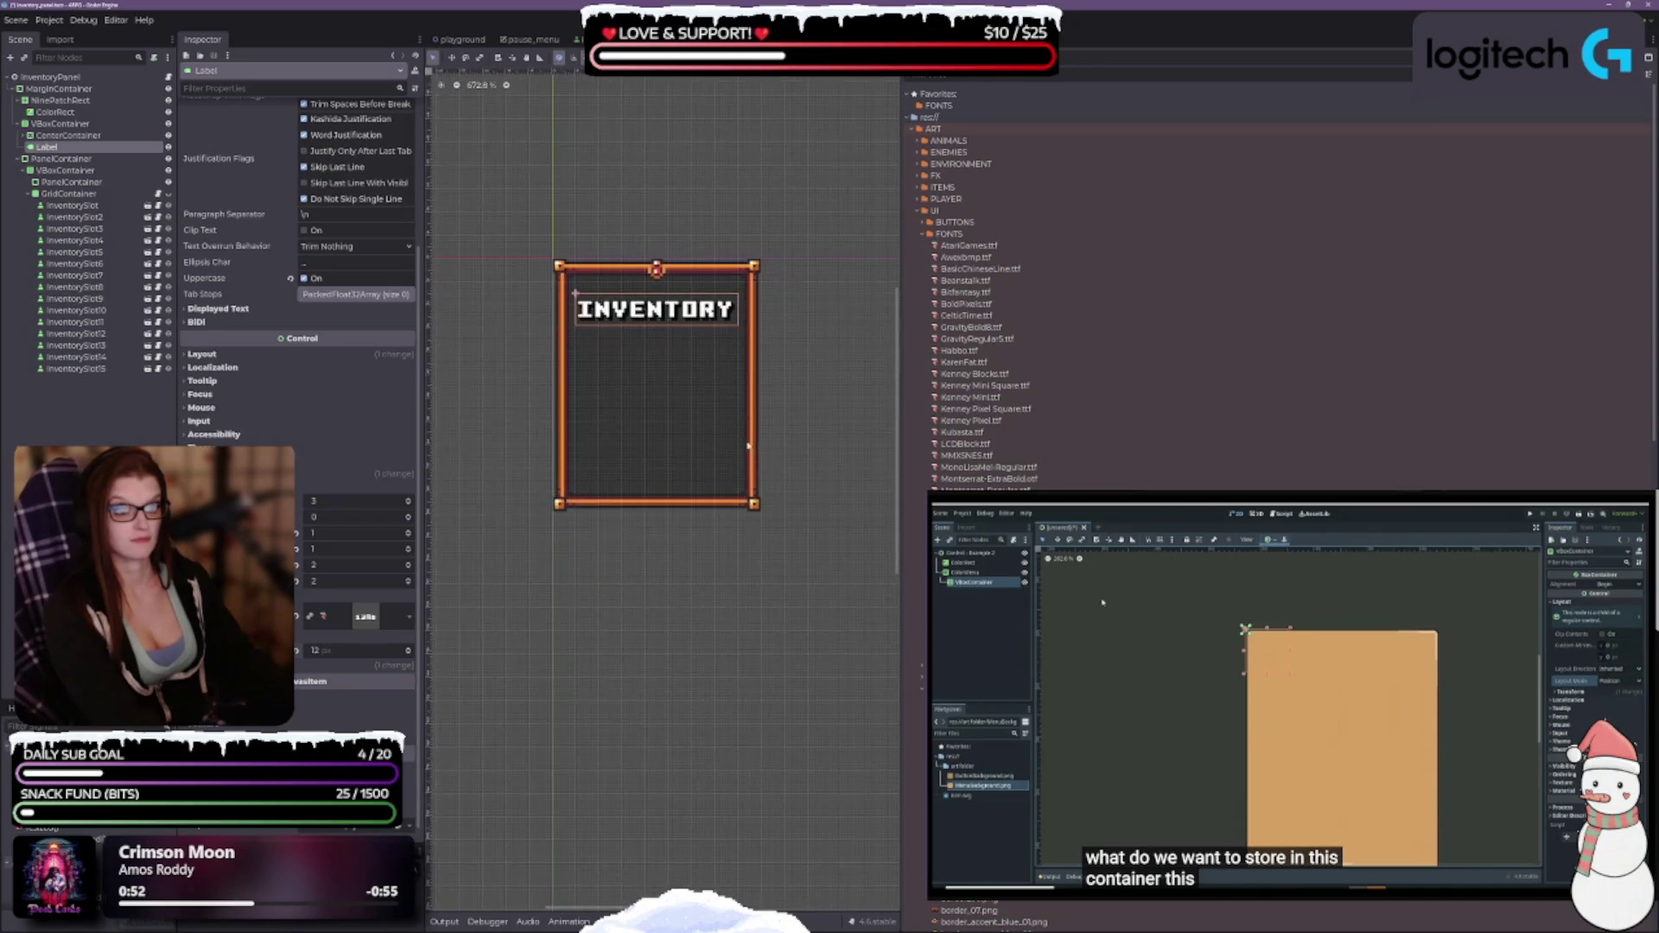
pyautogui.scroll(3, 691, 407)
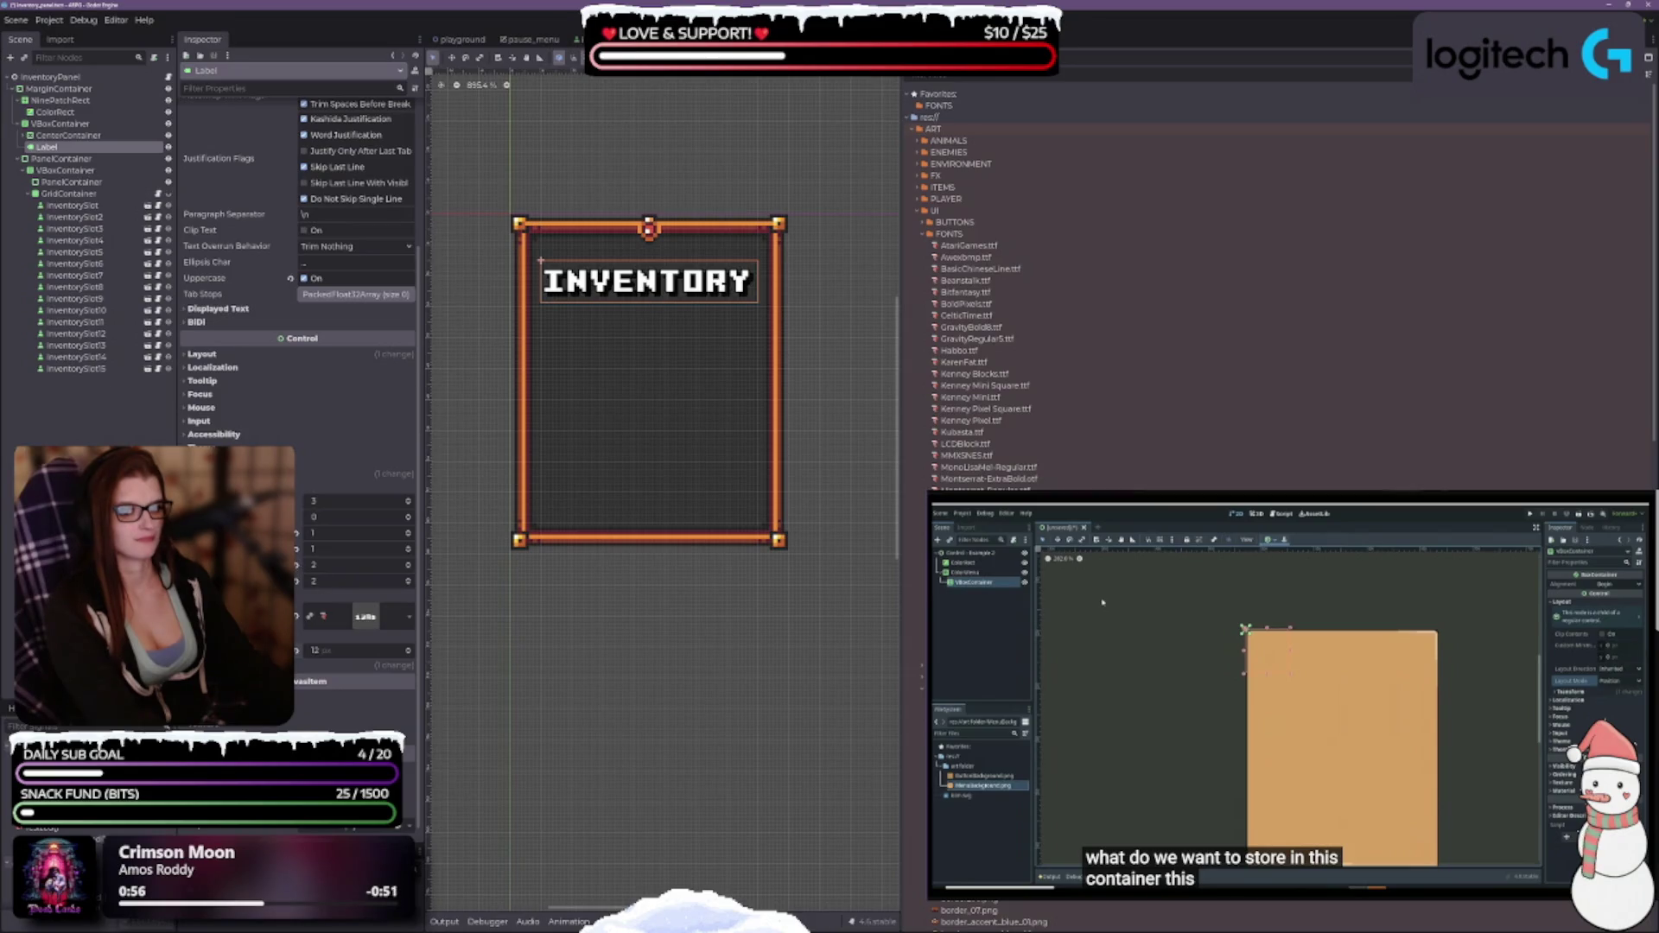
pyautogui.scroll(-2, 544, 596)
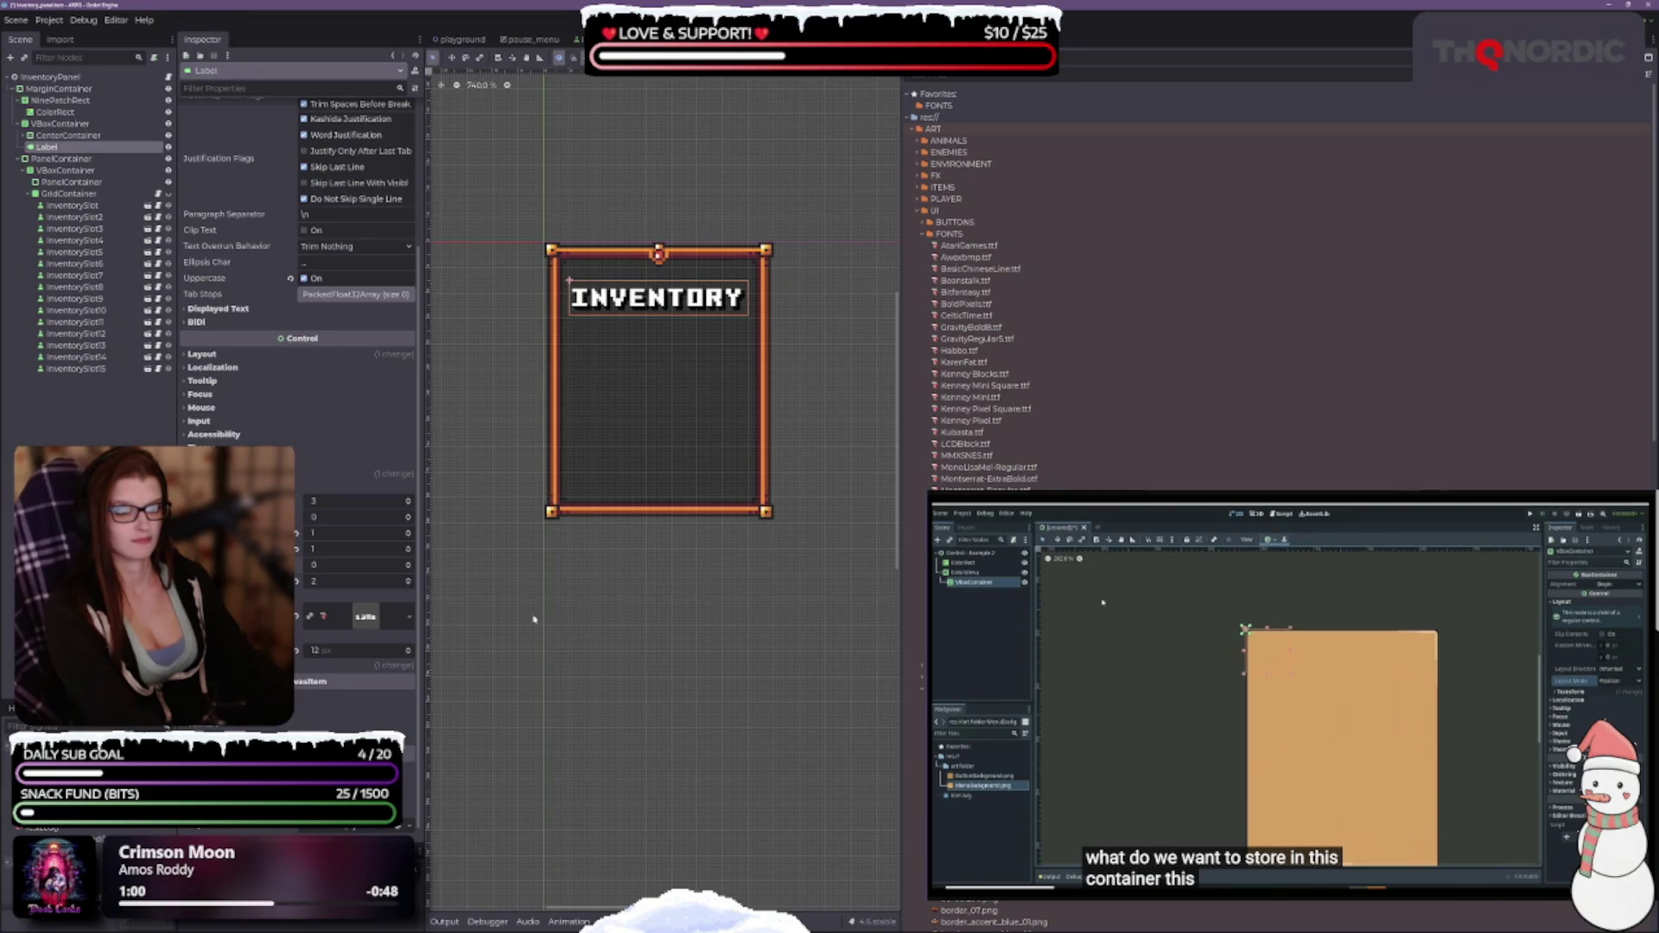
pyautogui.click(305, 278)
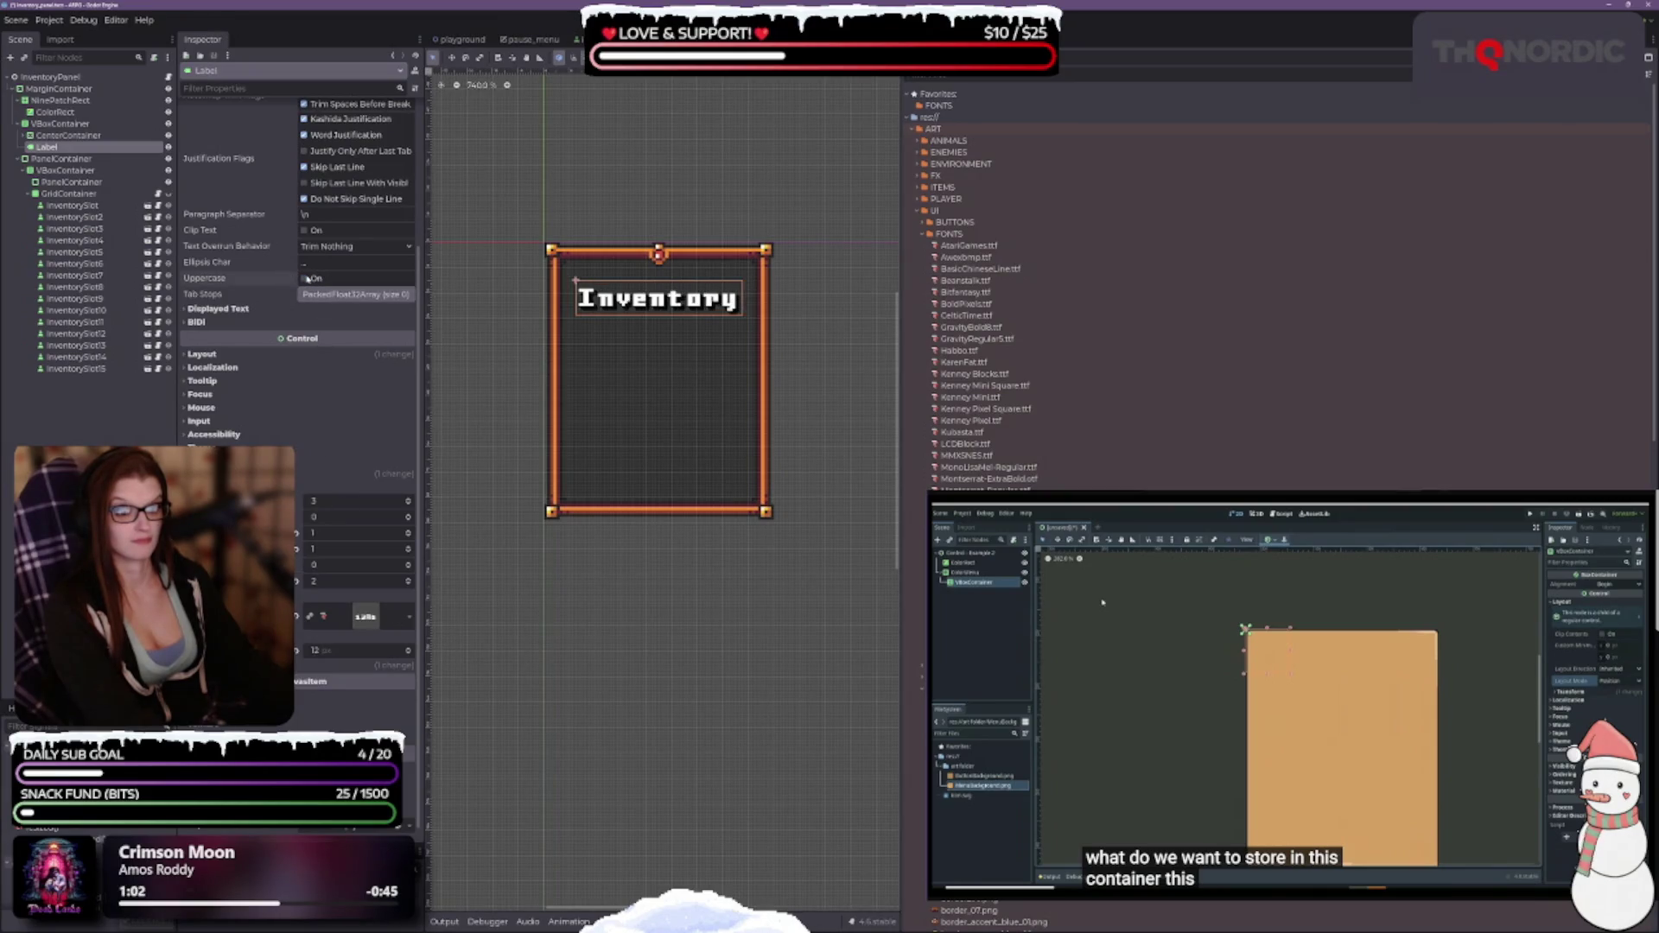
# Toggle the title's uppercase several times to compare, leaving it on as 'INVENTORY'.
pyautogui.click(305, 278)
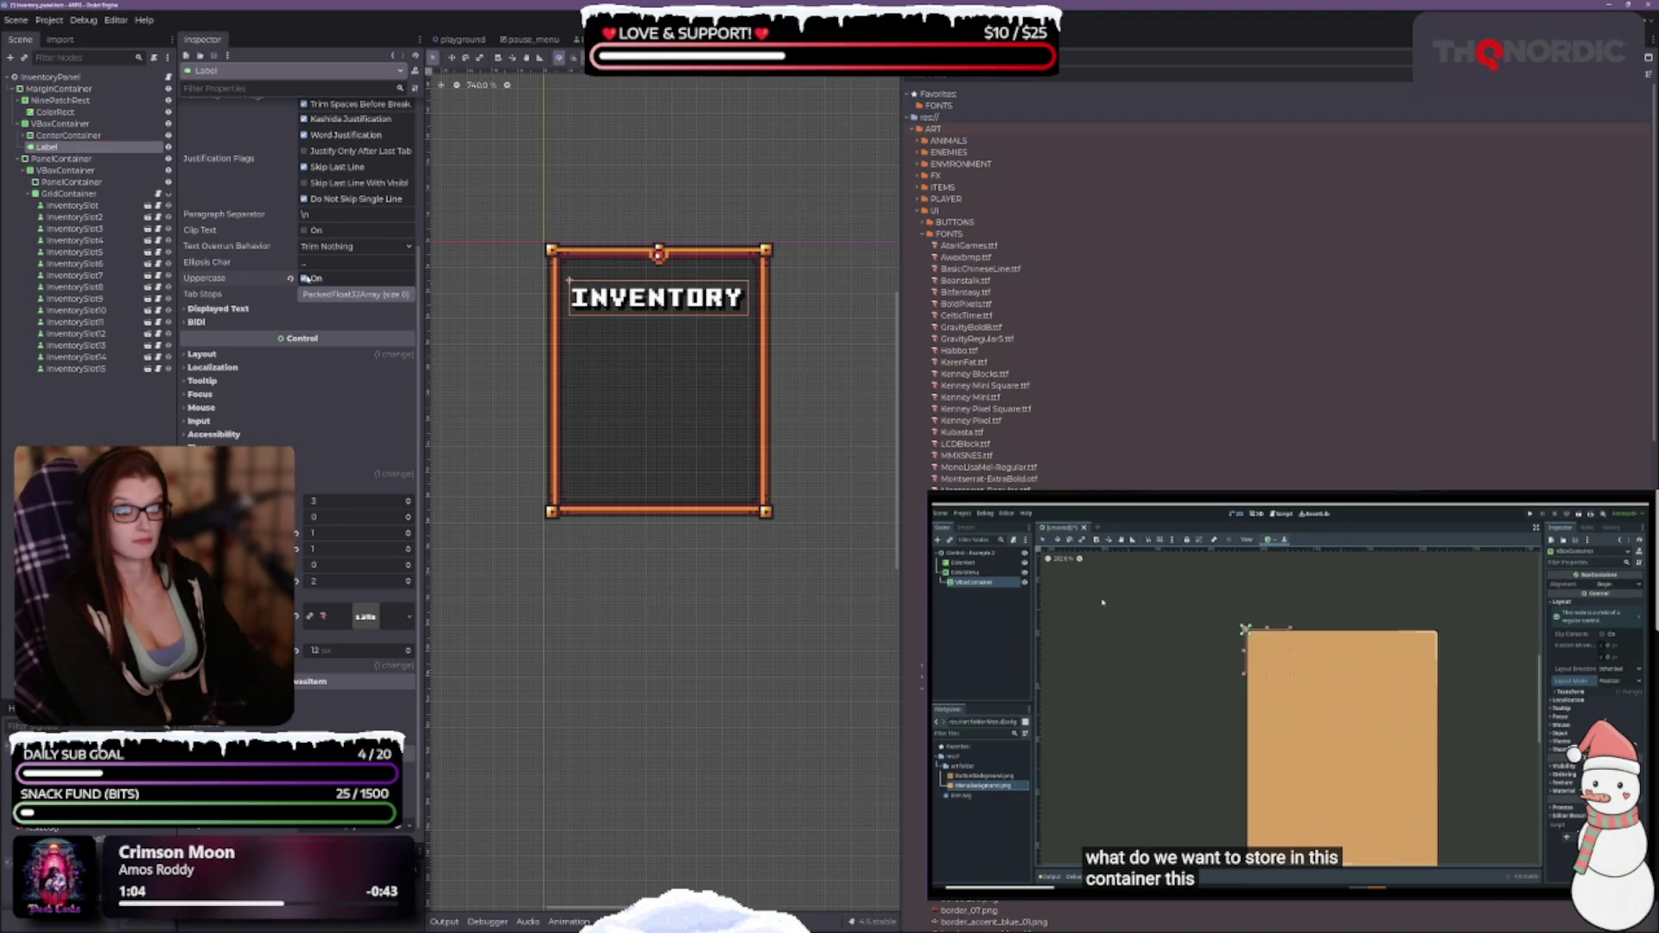
pyautogui.click(305, 278)
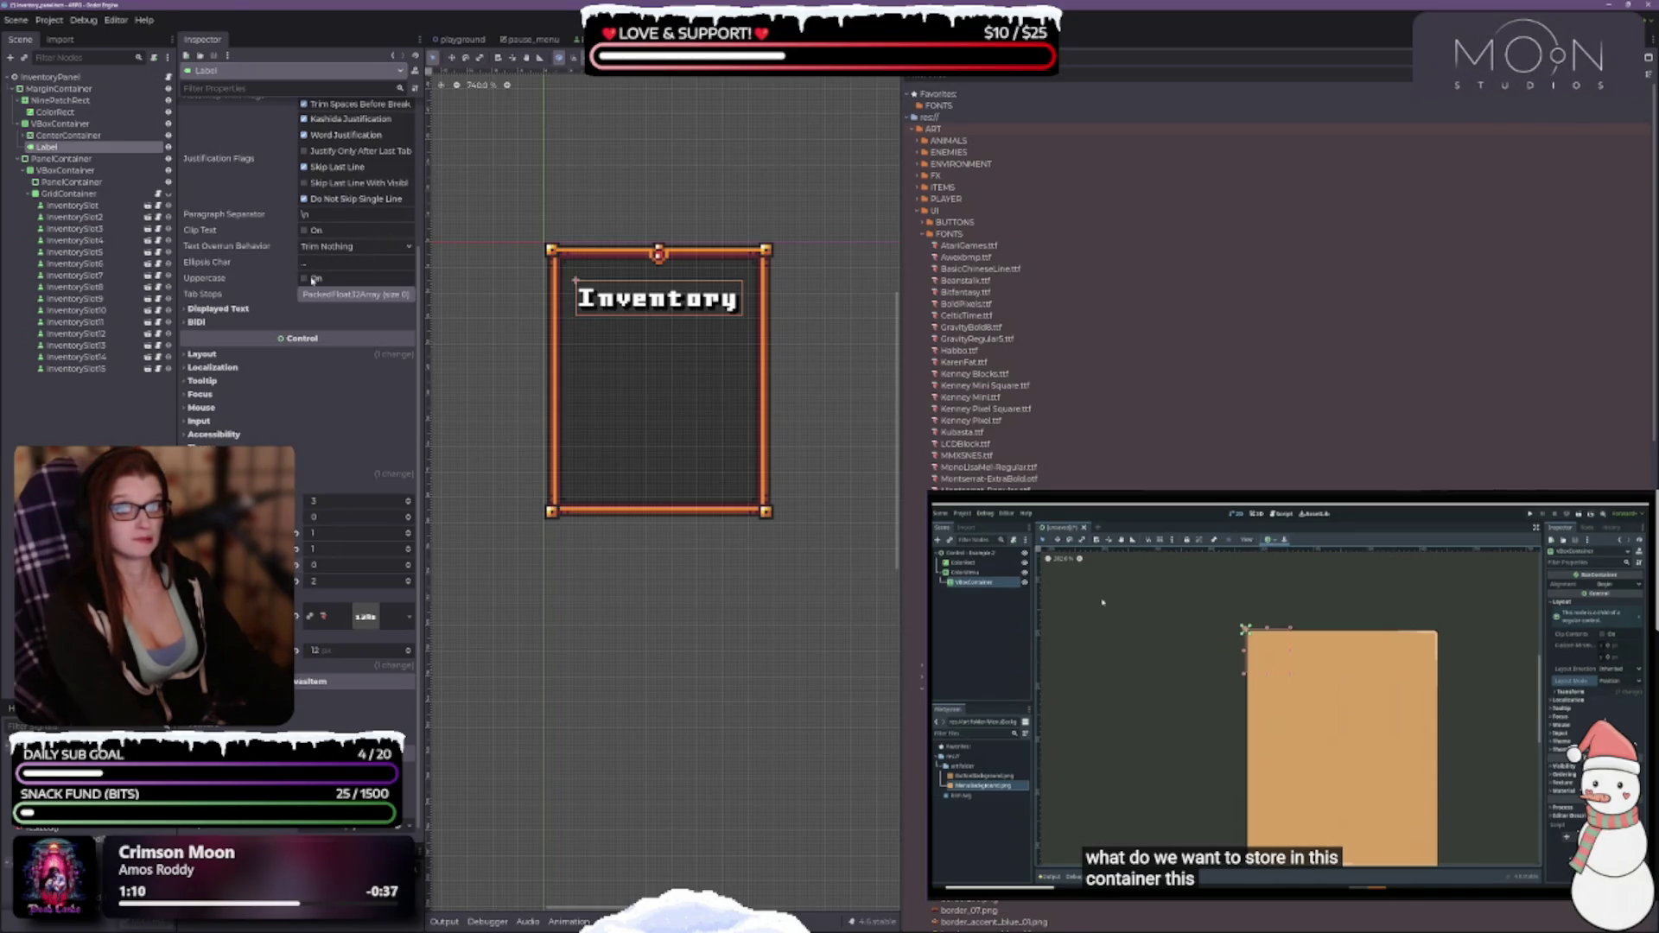
pyautogui.click(311, 279)
pyautogui.click(308, 280)
pyautogui.click(308, 281)
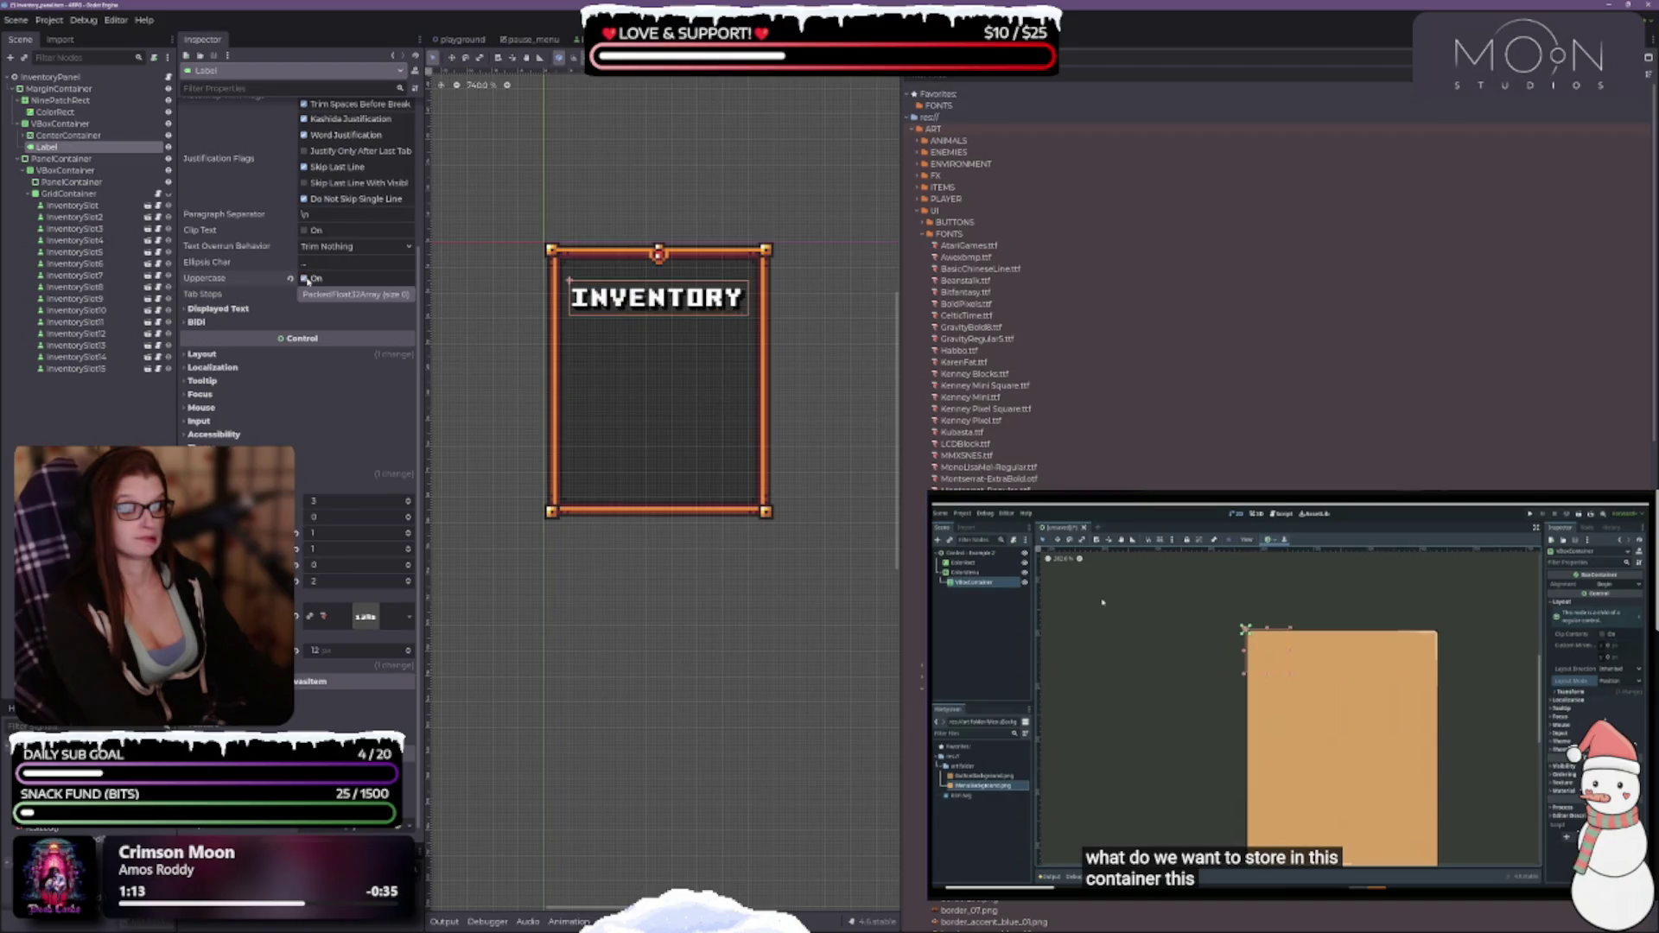
pyautogui.scroll(2, 722, 630)
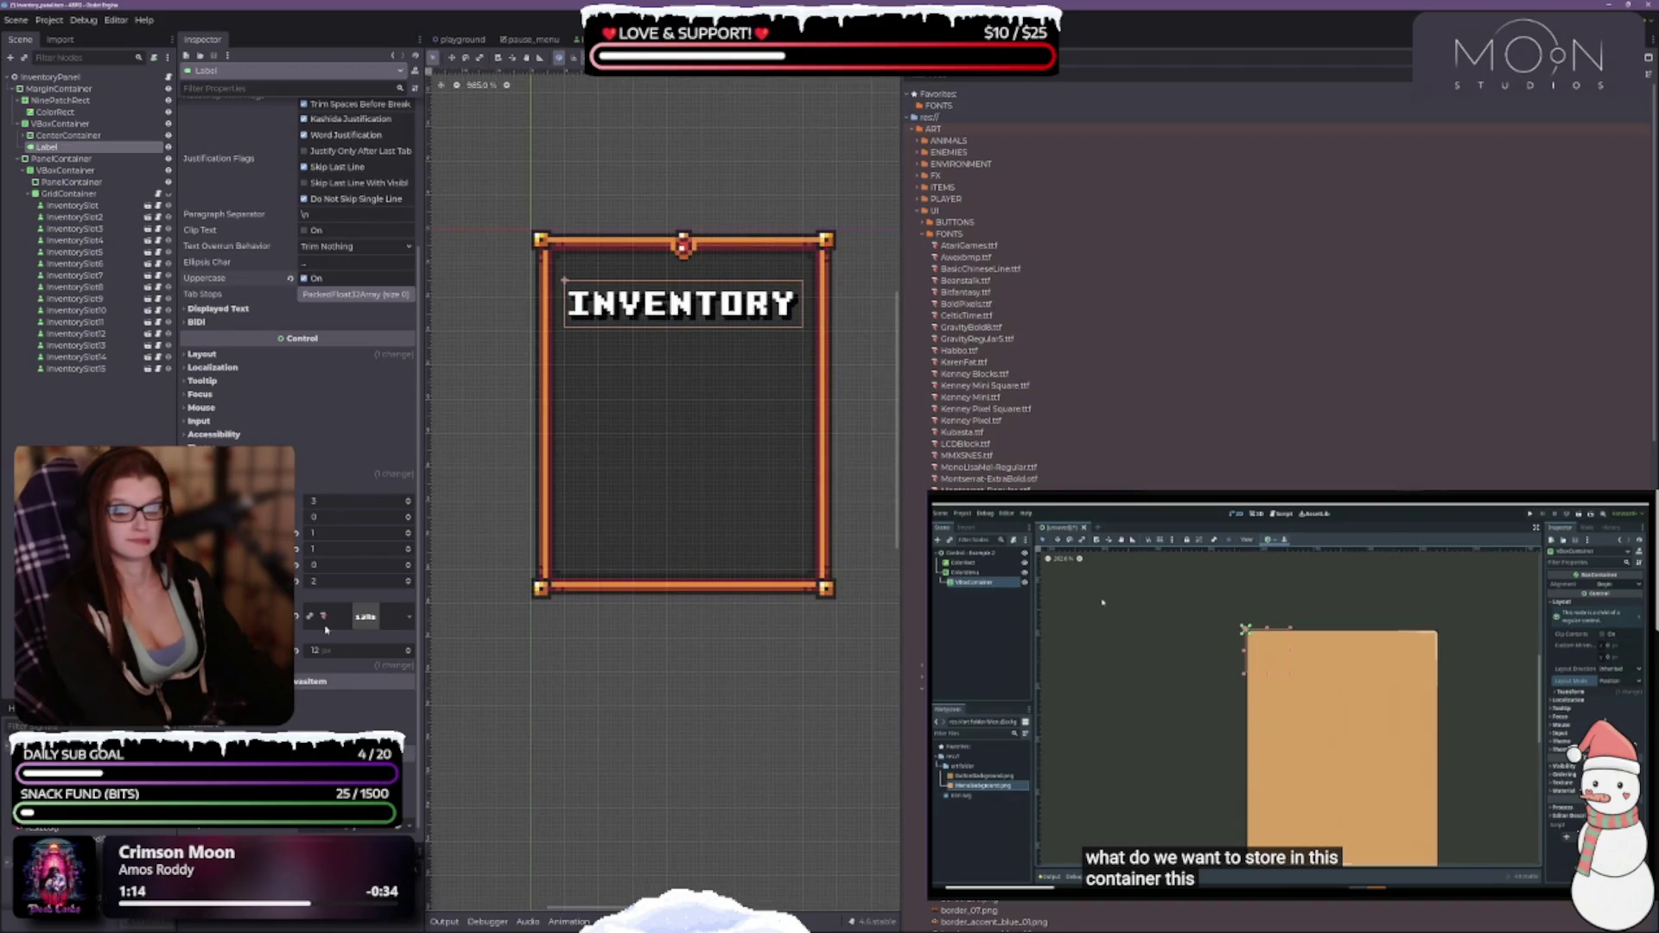
pyautogui.click(410, 562)
pyautogui.click(410, 562)
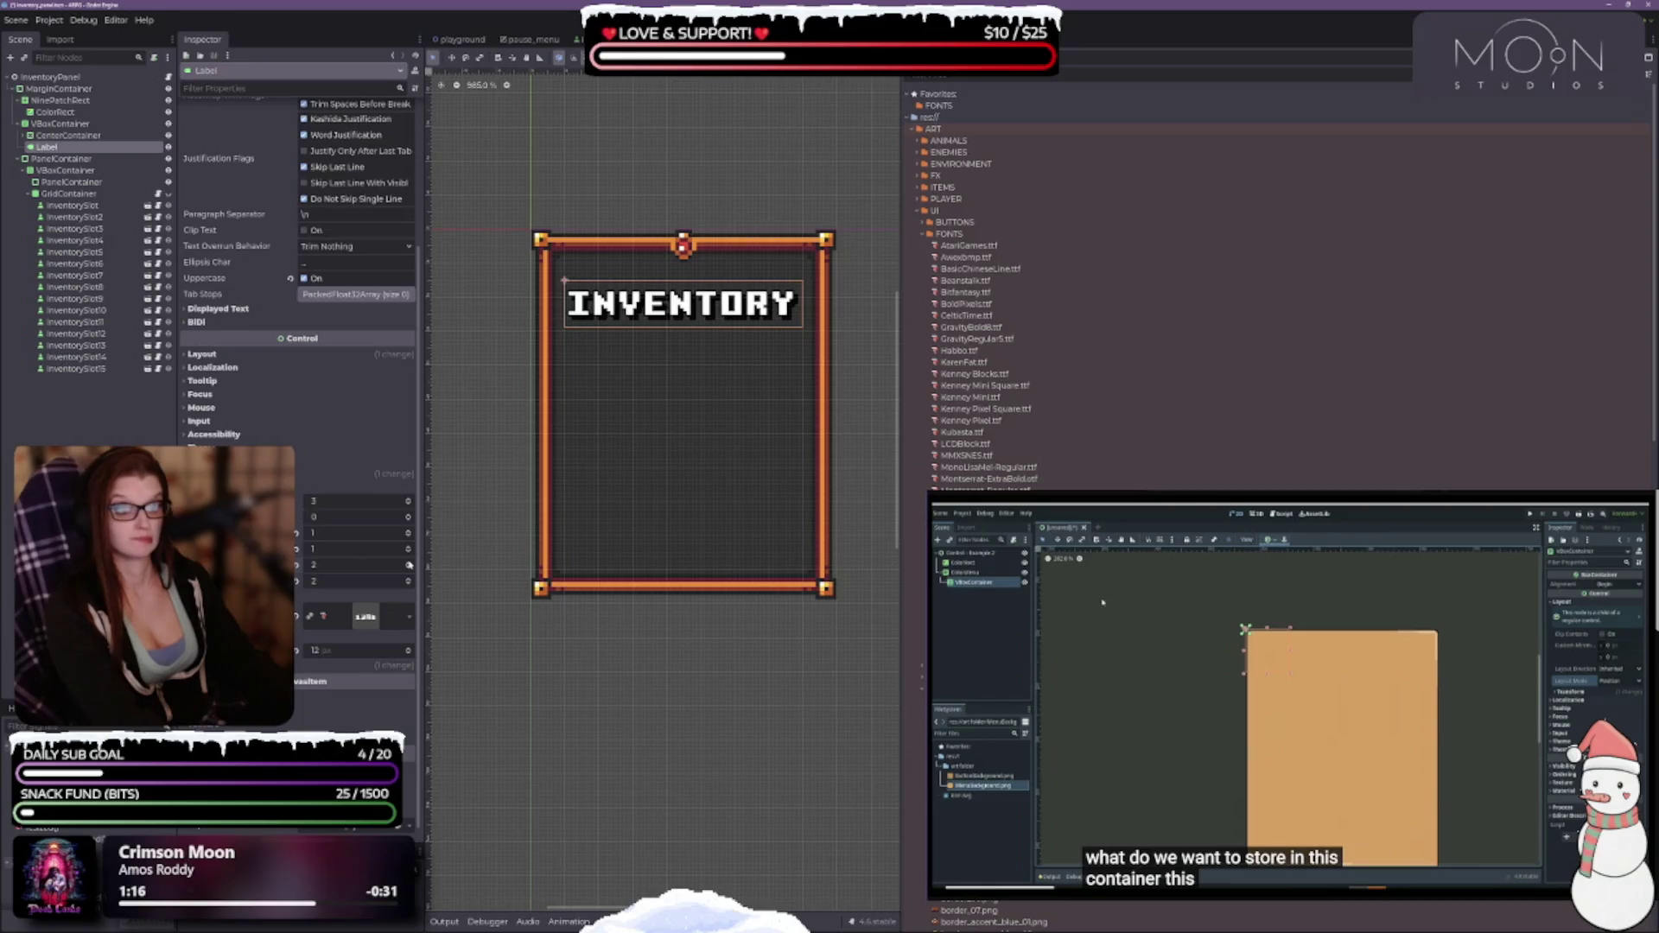
pyautogui.click(305, 278)
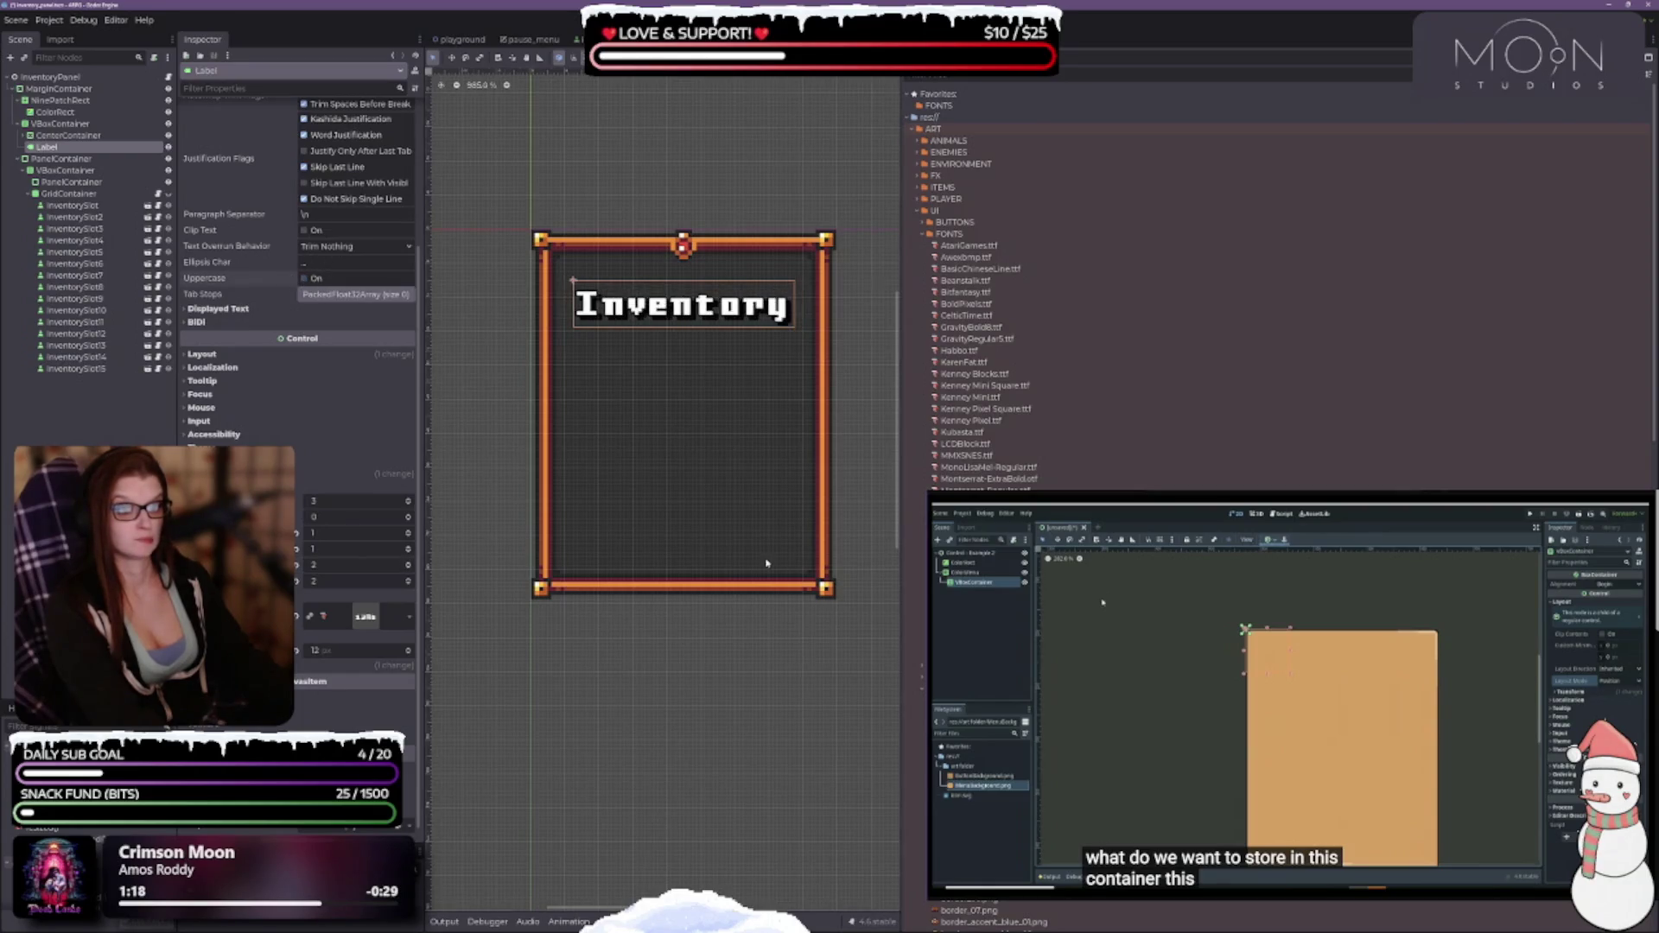
pyautogui.scroll(-2, 760, 561)
pyautogui.click(304, 279)
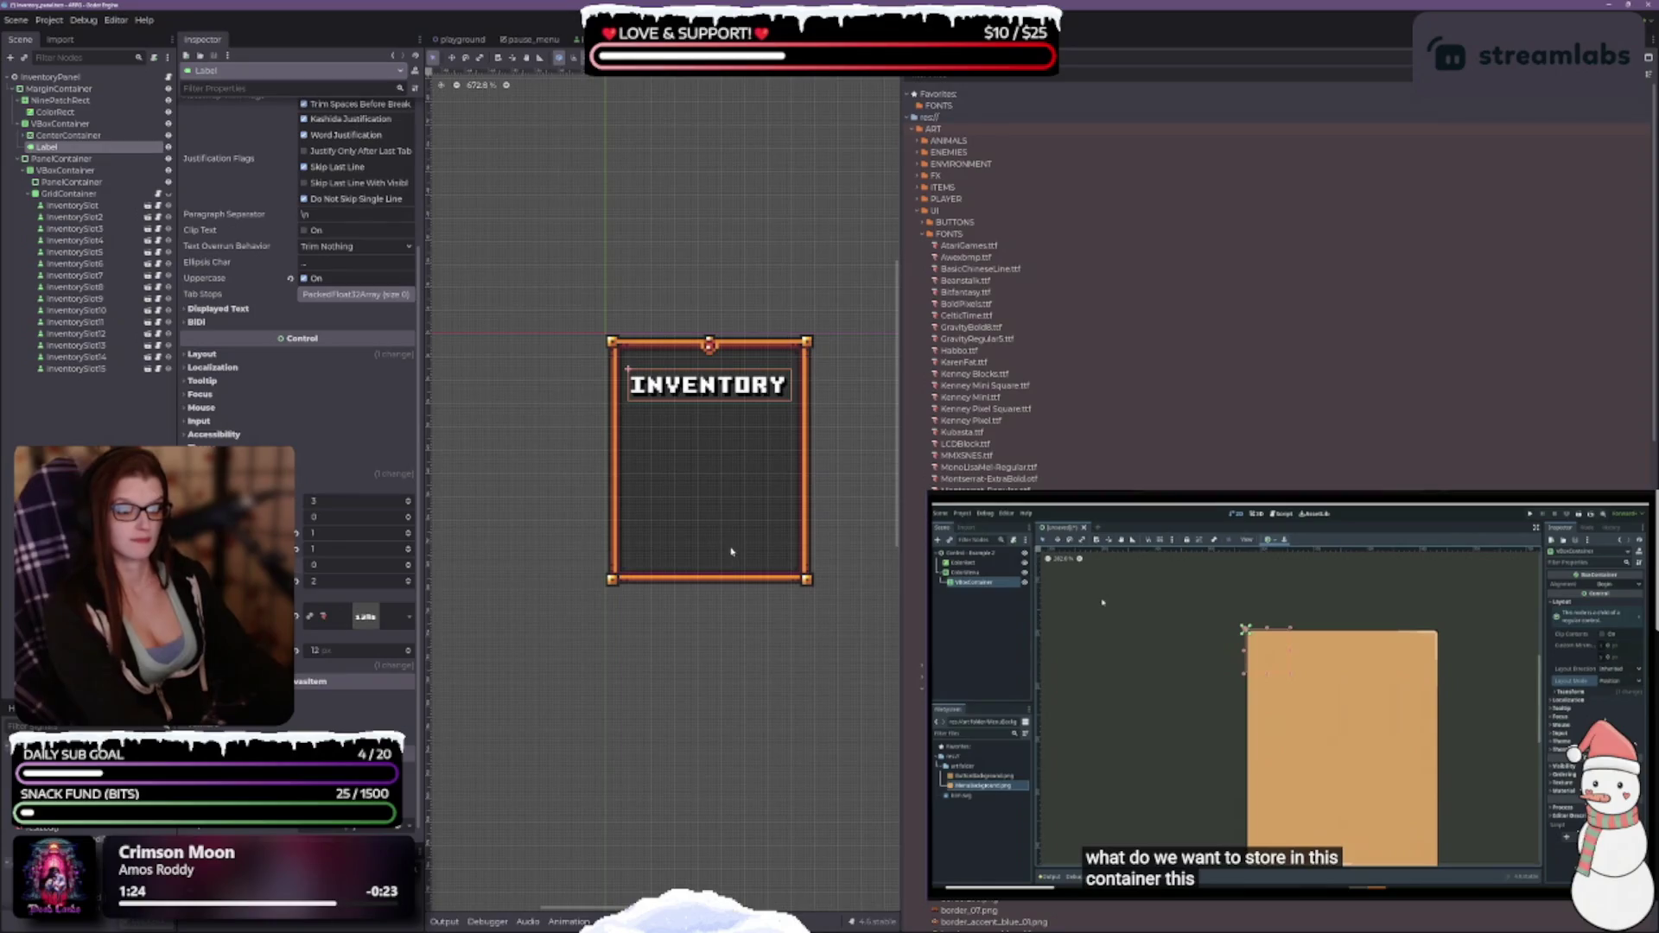
# Test a 13 px title font size, then return it to 12 px.
pyautogui.scroll(1, 788, 478)
pyautogui.scroll(1, 773, 453)
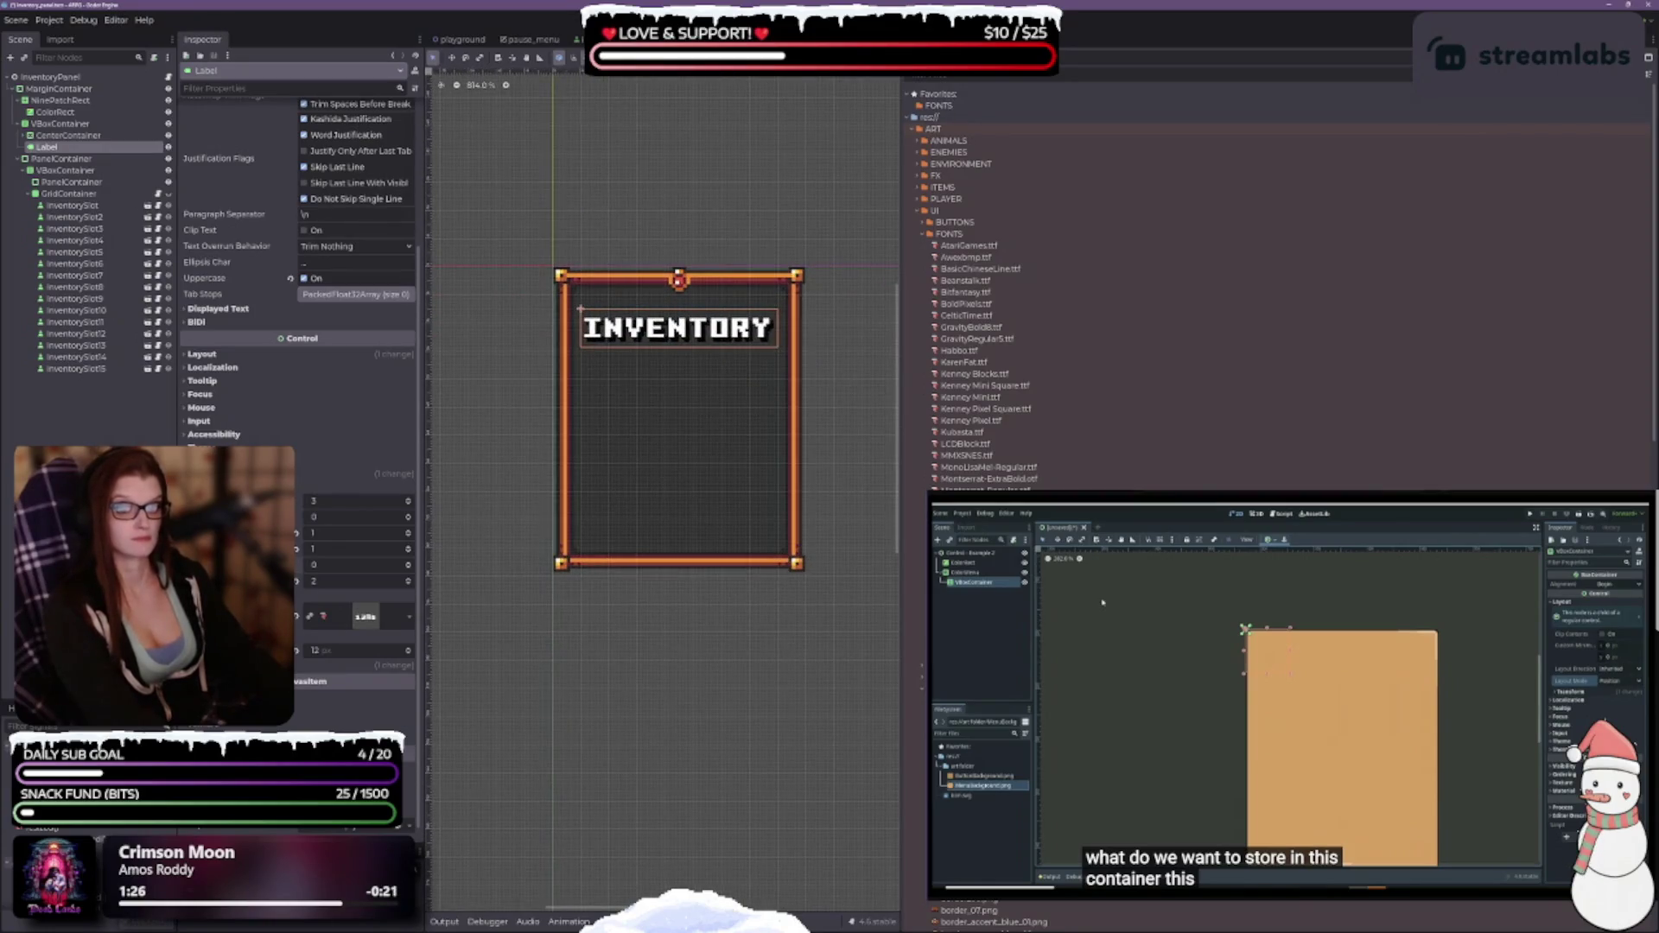
pyautogui.click(408, 649)
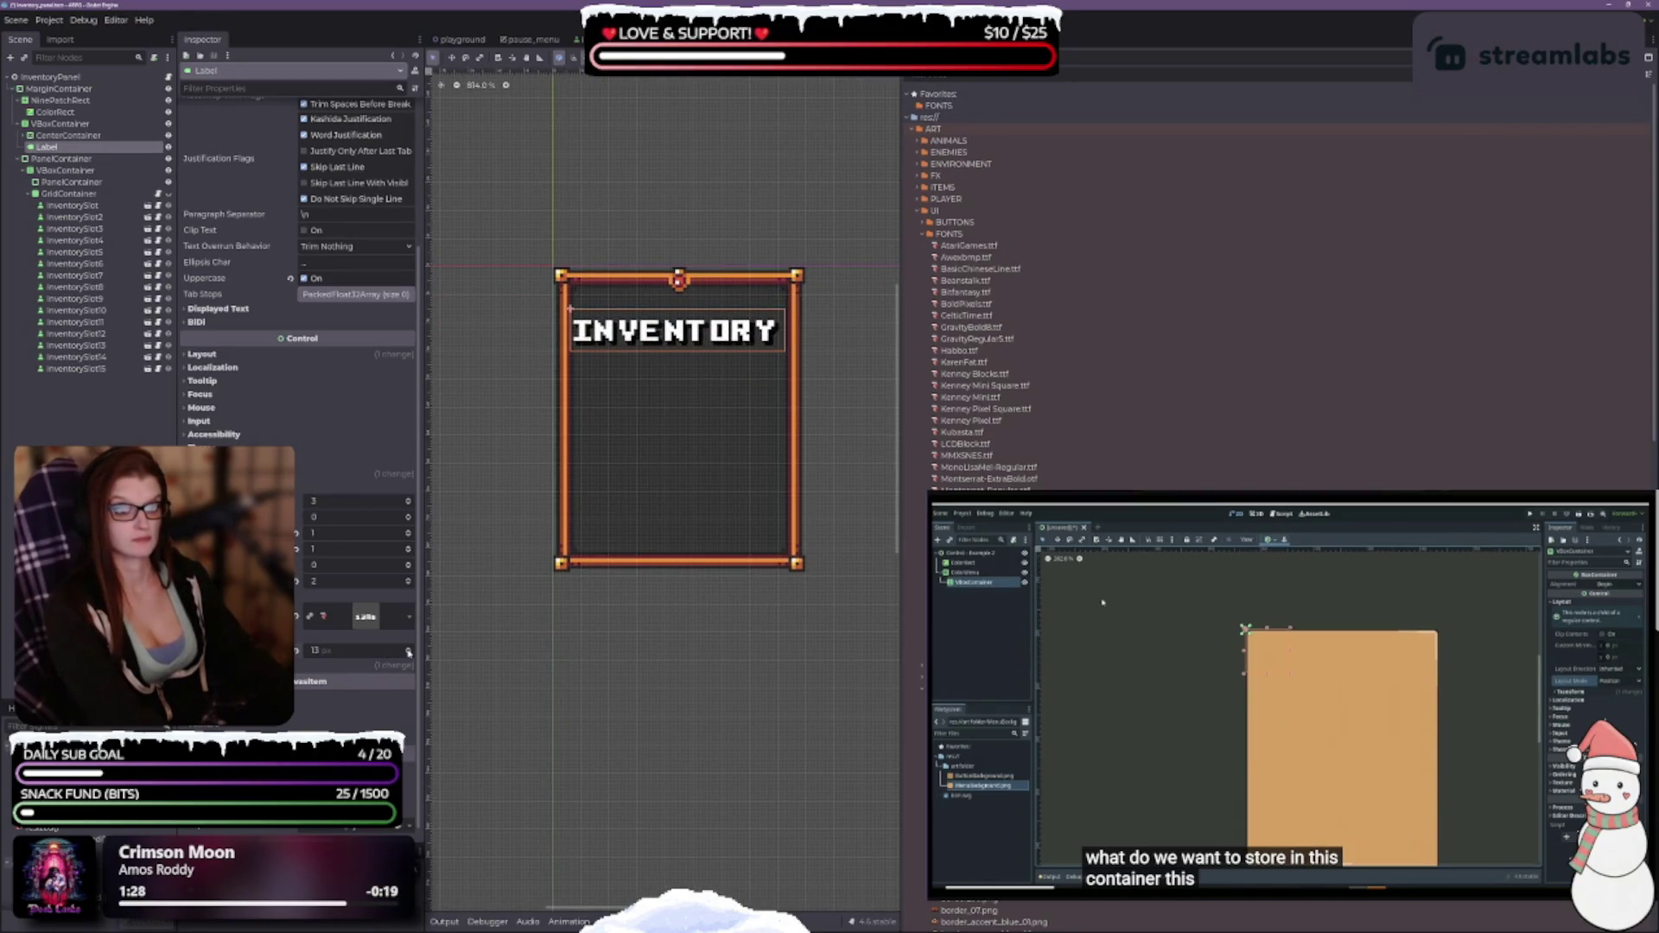
pyautogui.click(410, 654)
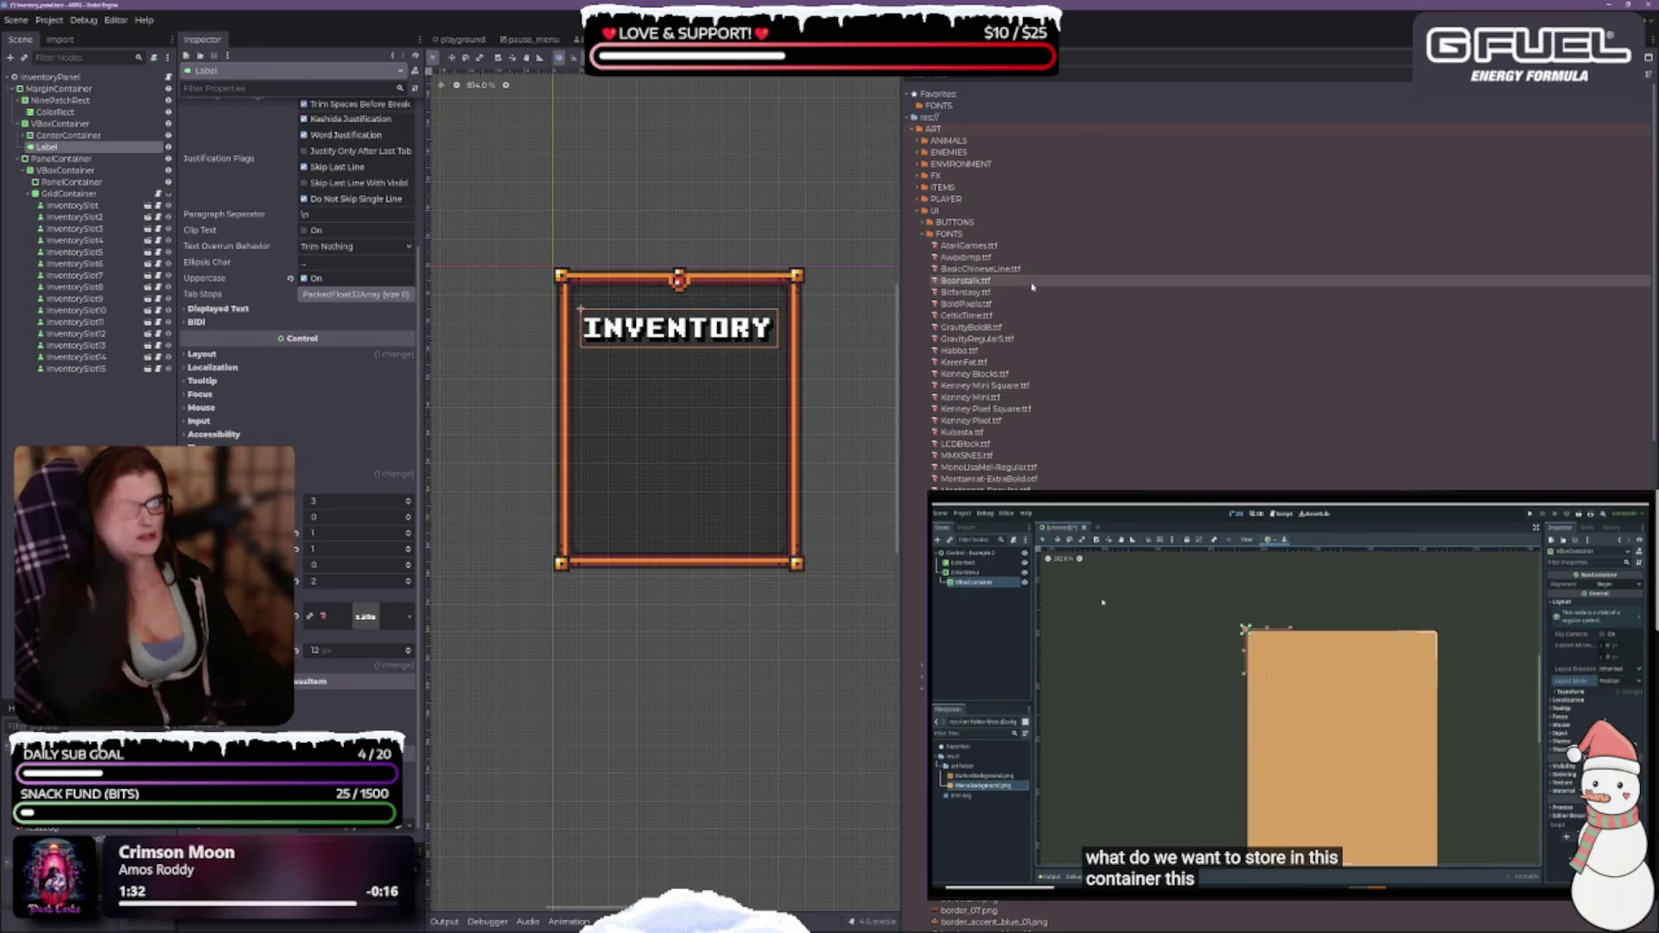
# Delete the BasicChineseLine.ttf font from the project.
pyautogui.click(981, 269)
pyautogui.press('Delete')
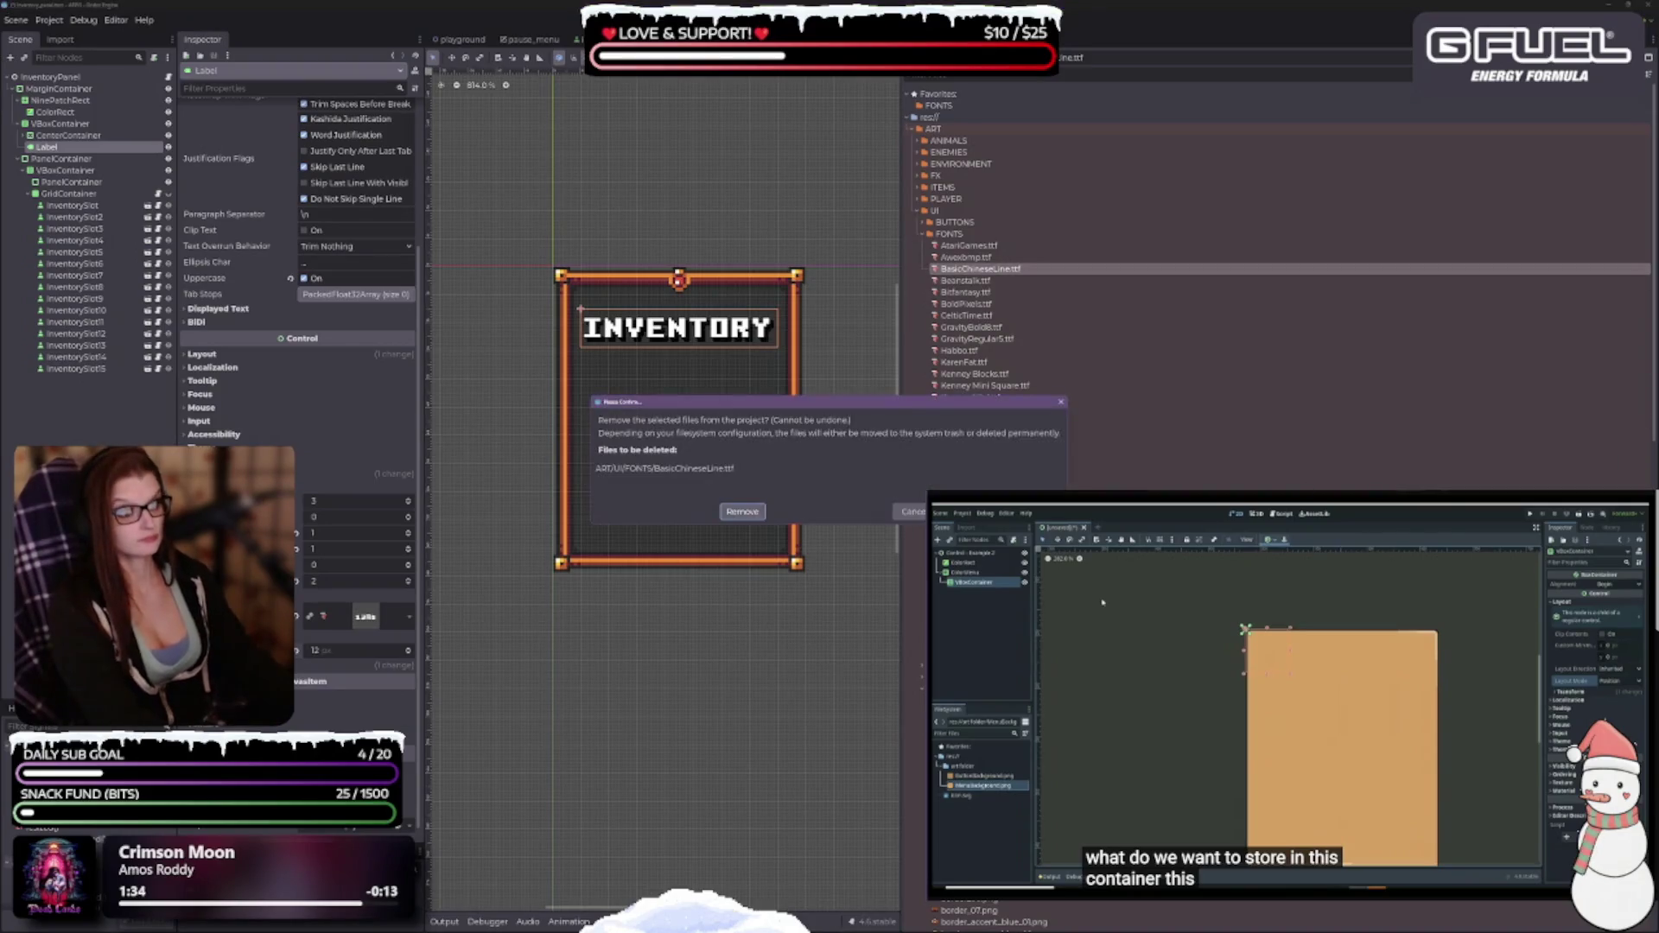
pyautogui.press('Return')
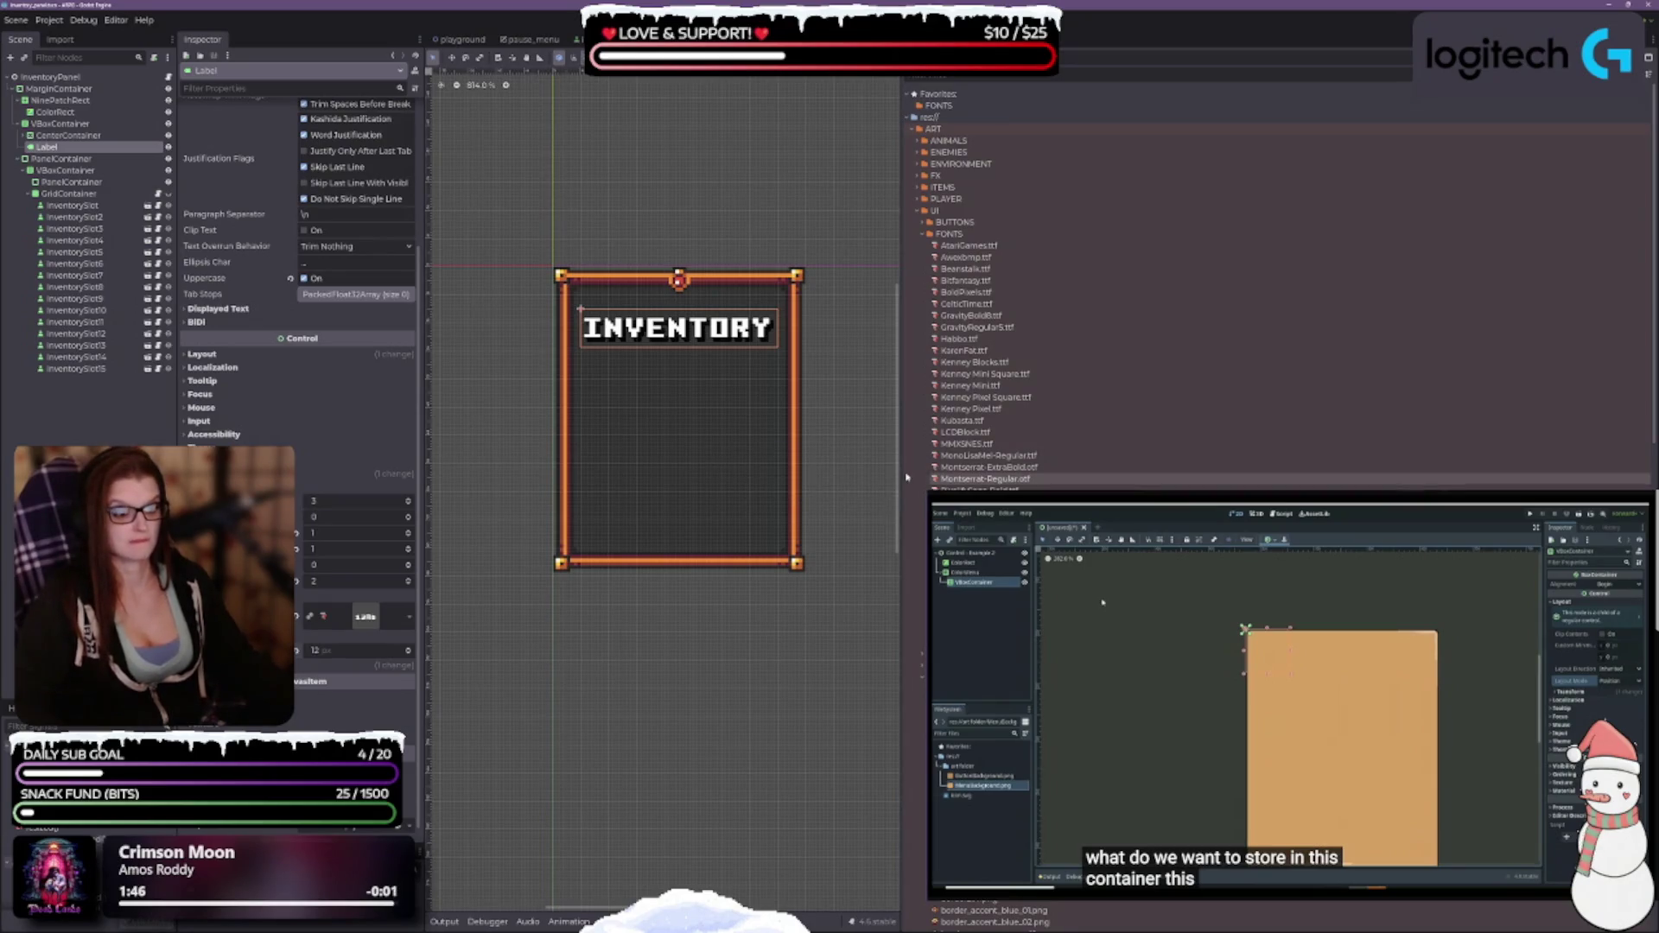
# Narrow the FileSystem dock to widen the canvas and recentre the inventory panel.
pyautogui.moveTo(907, 478); pyautogui.dragTo(1445, 473)
pyautogui.scroll(-5, 979, 483)
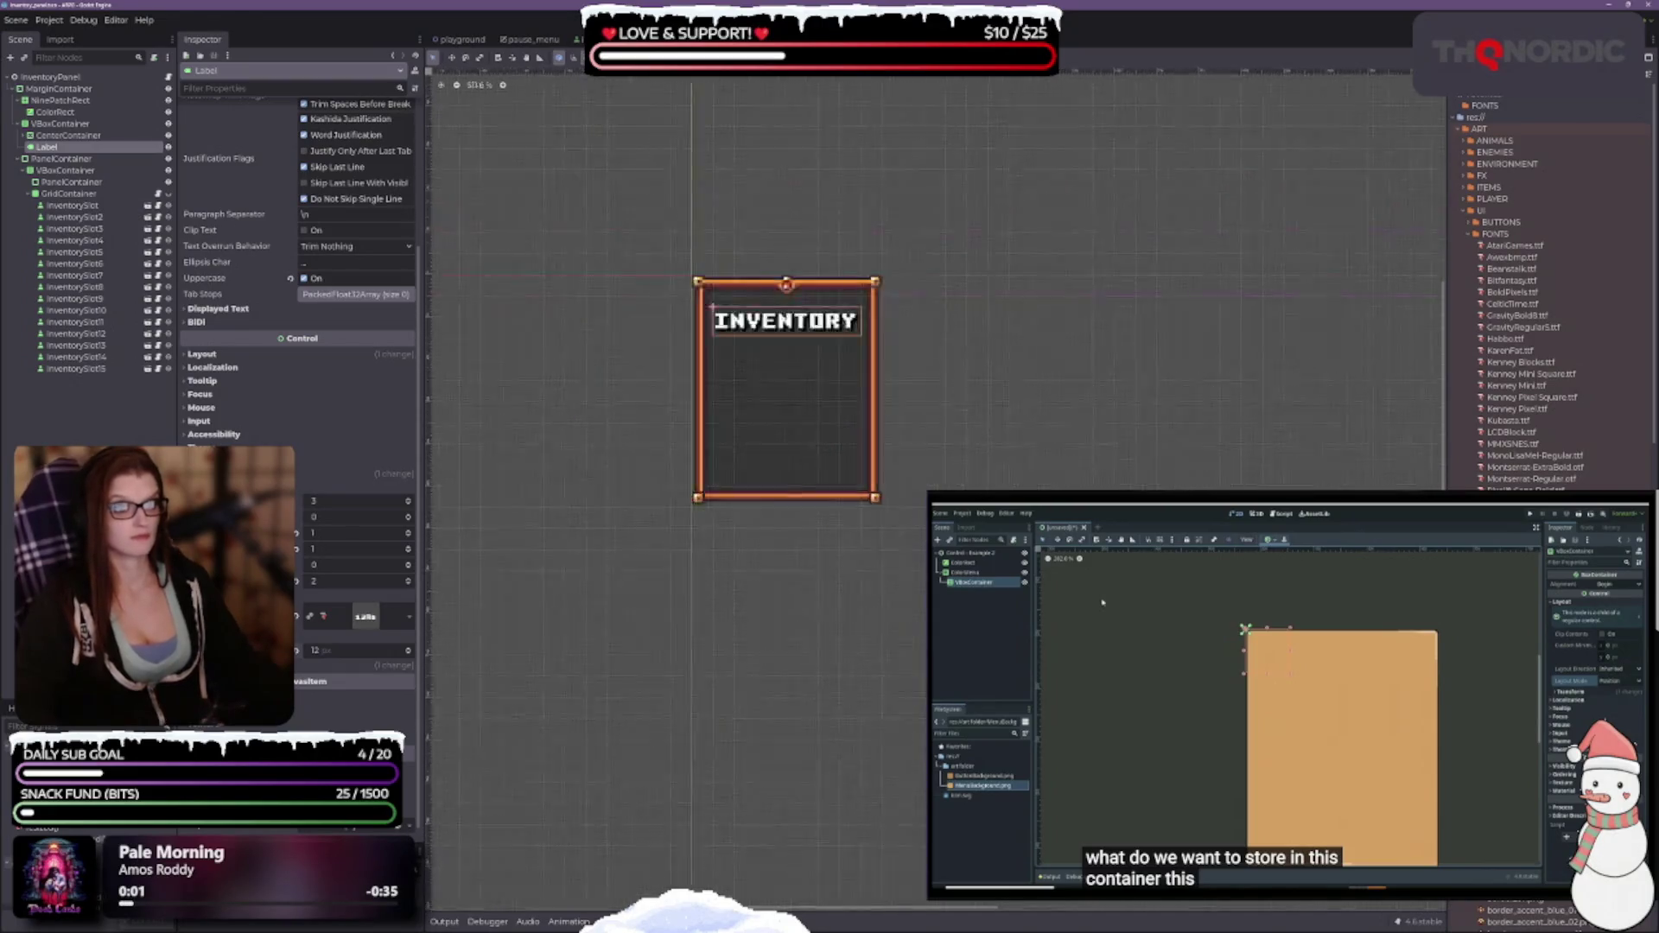
pyautogui.scroll(5, 804, 359)
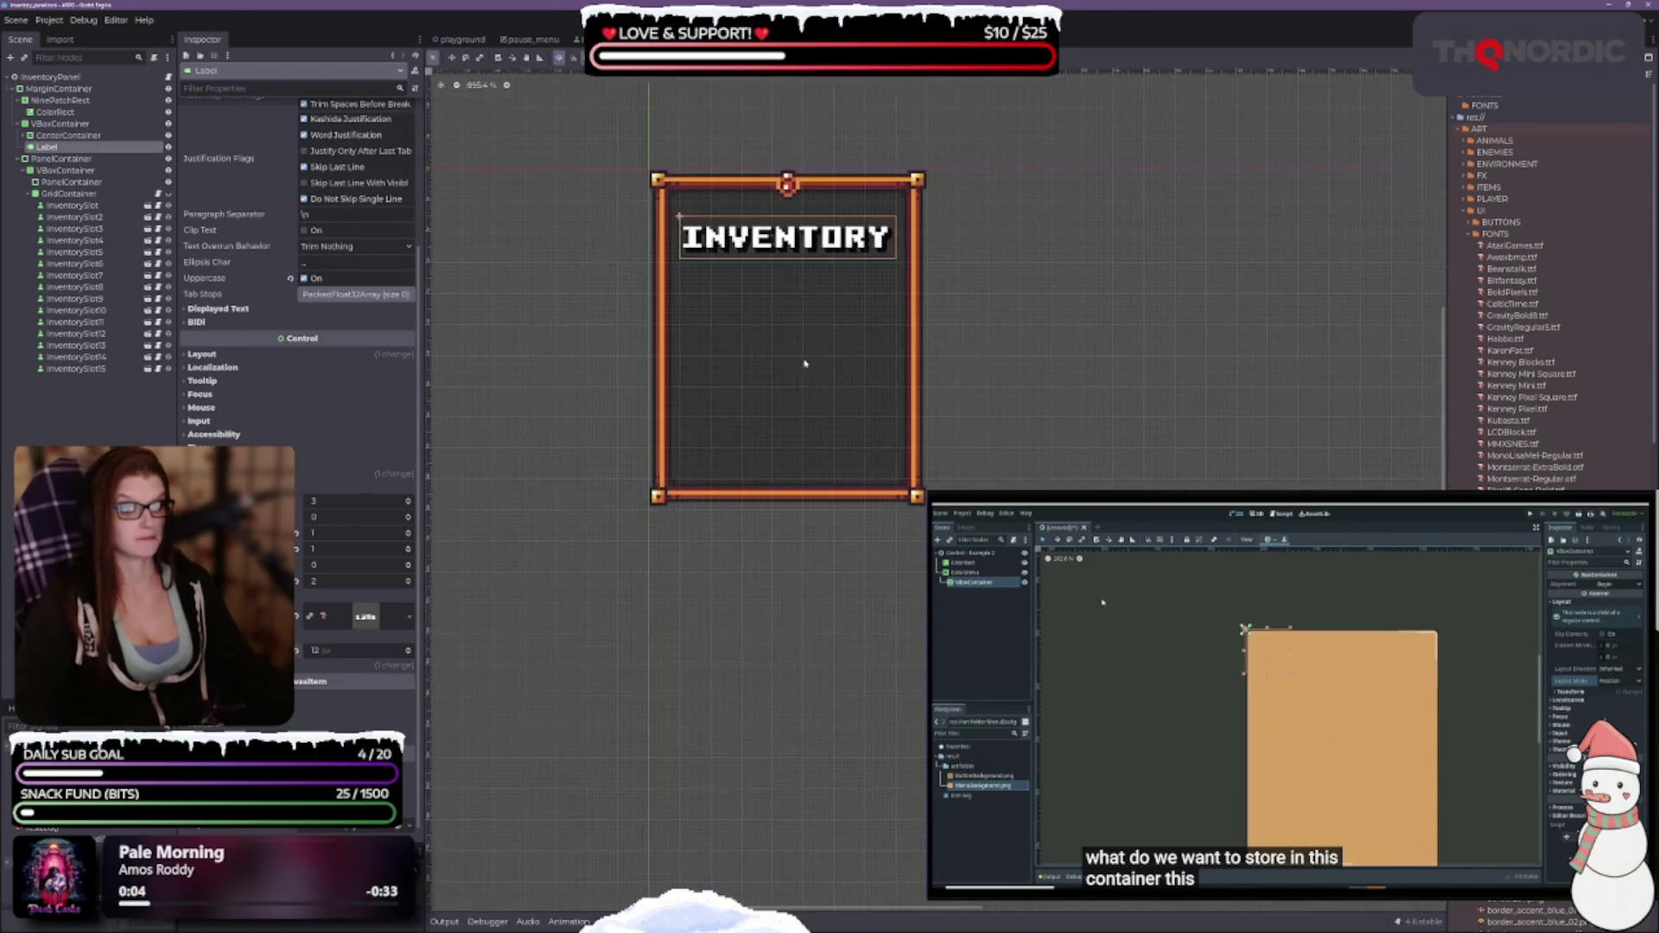
pyautogui.moveTo(932, 374); pyautogui.dragTo(871, 416)
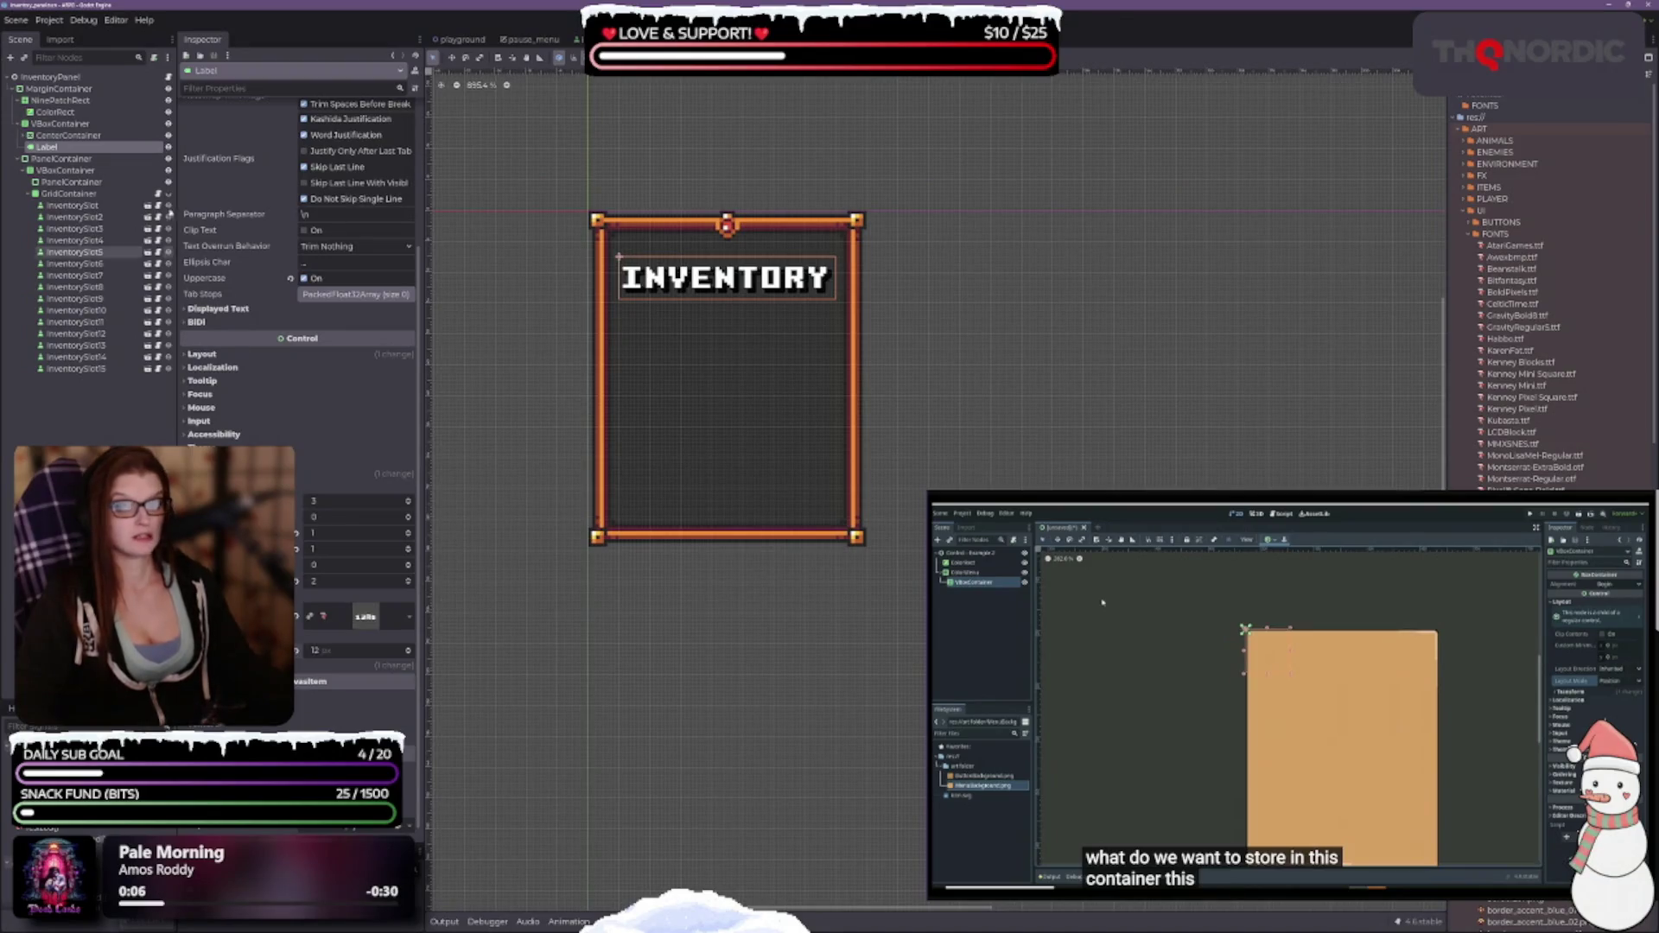
pyautogui.scroll(-1, 411, 571)
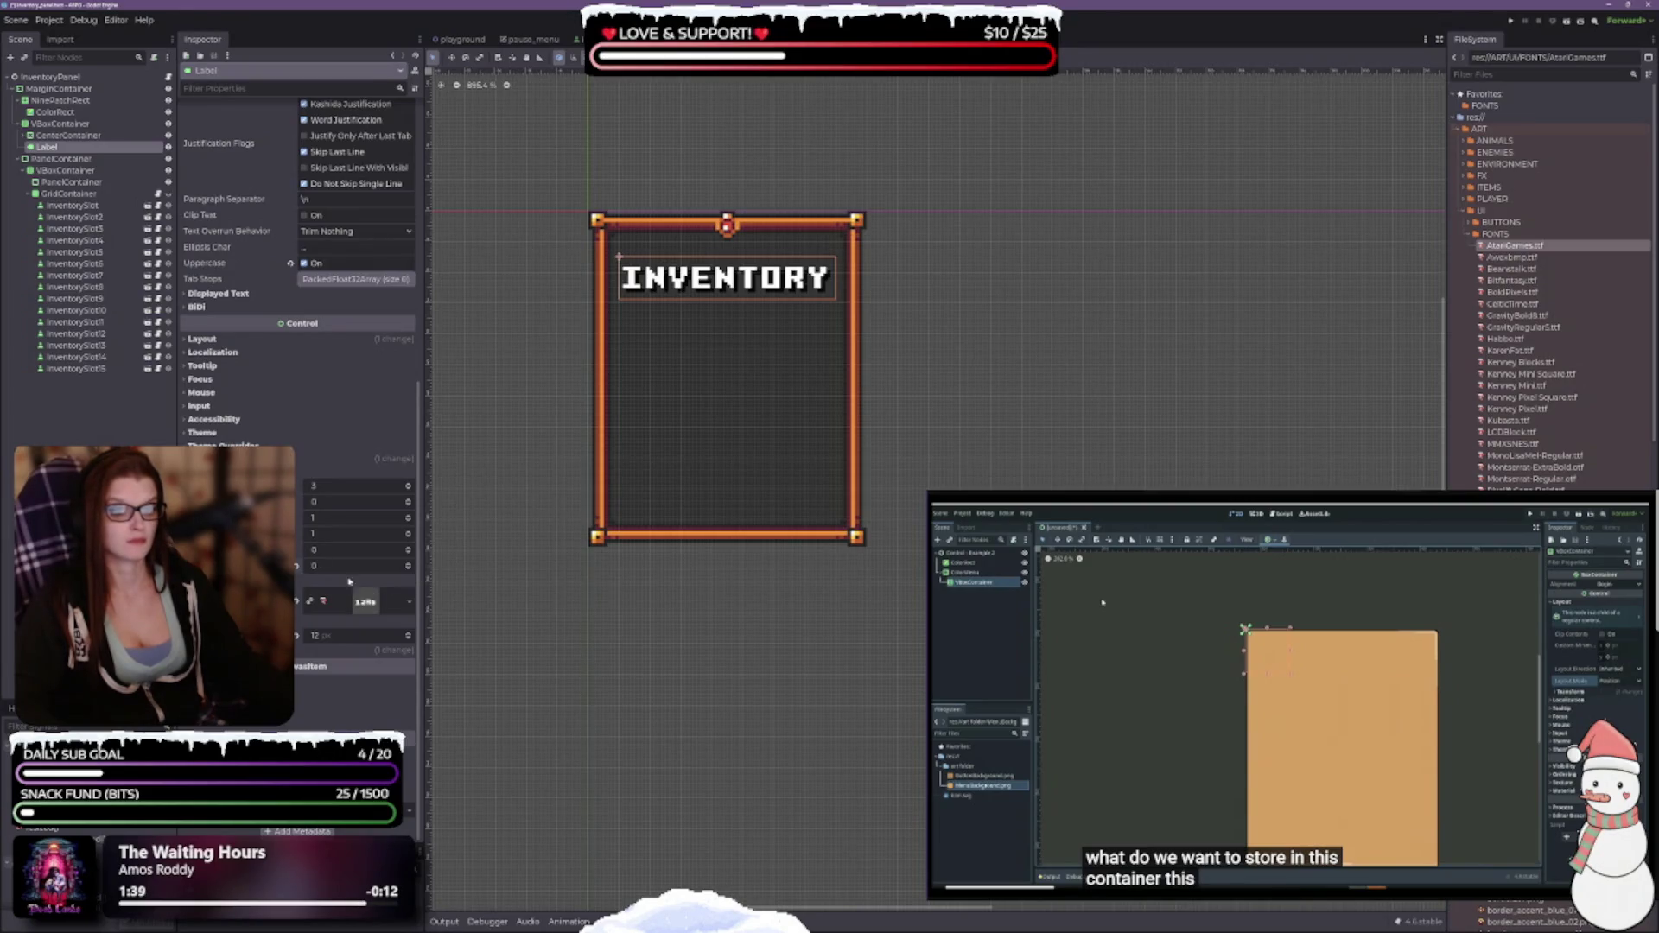
pyautogui.scroll(5, 325, 435)
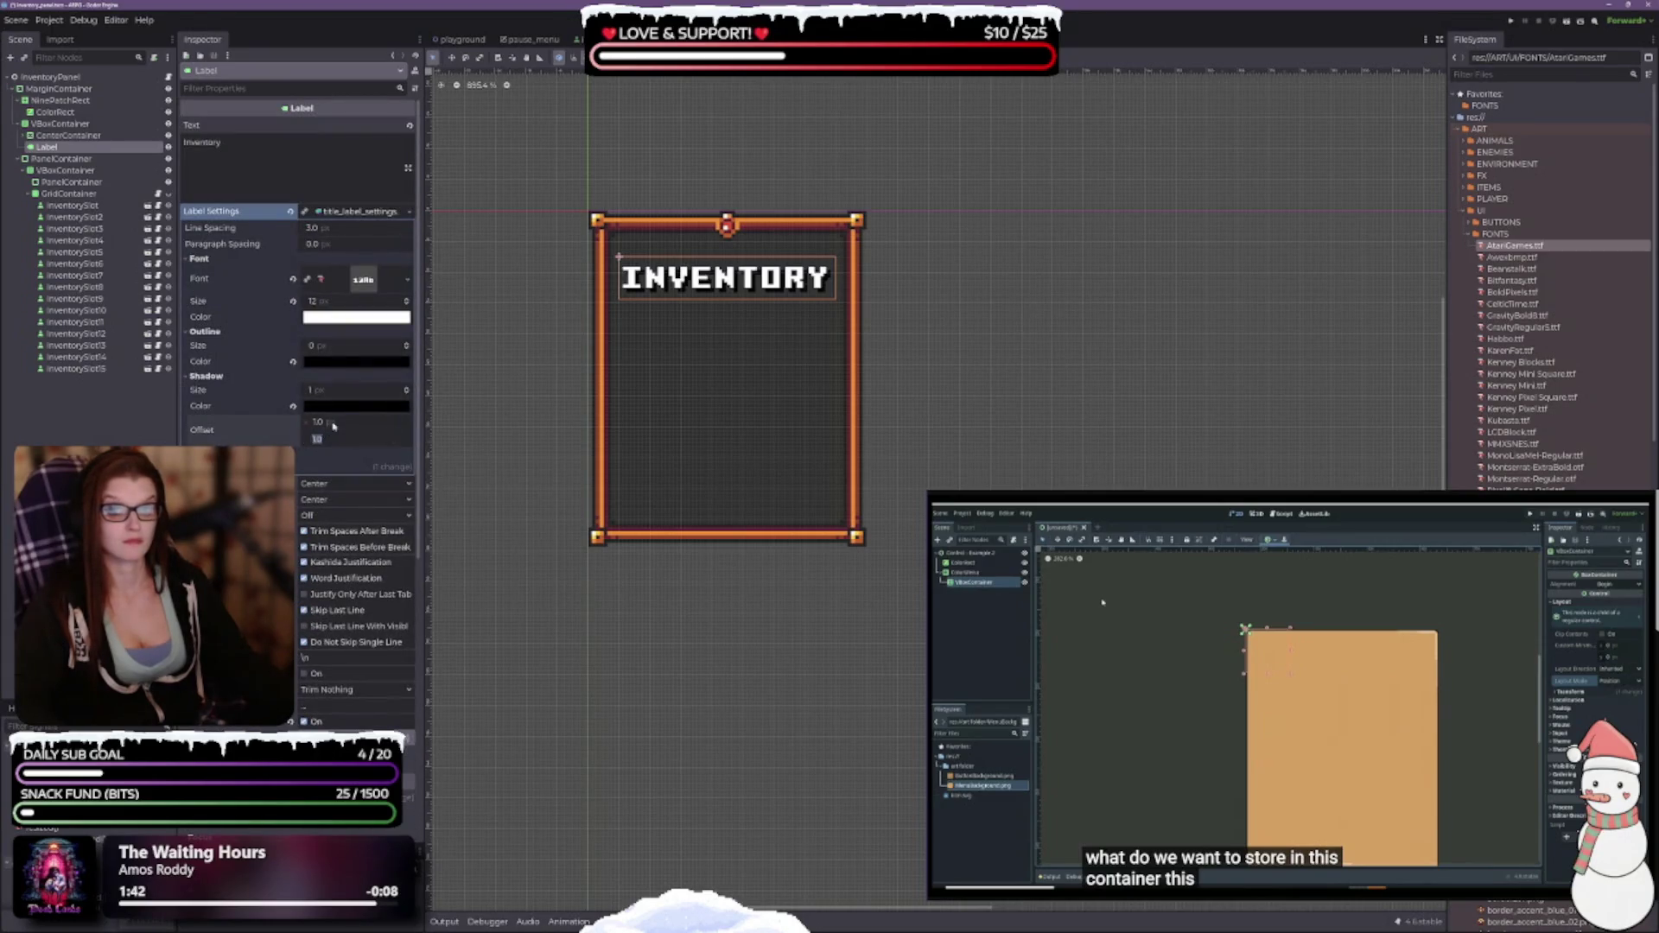
# Try shadow offsets of 2, 4.5 and 1.5 px on the INVENTORY title.
pyautogui.click(334, 422)
pyautogui.write('2')
pyautogui.press('Tab')
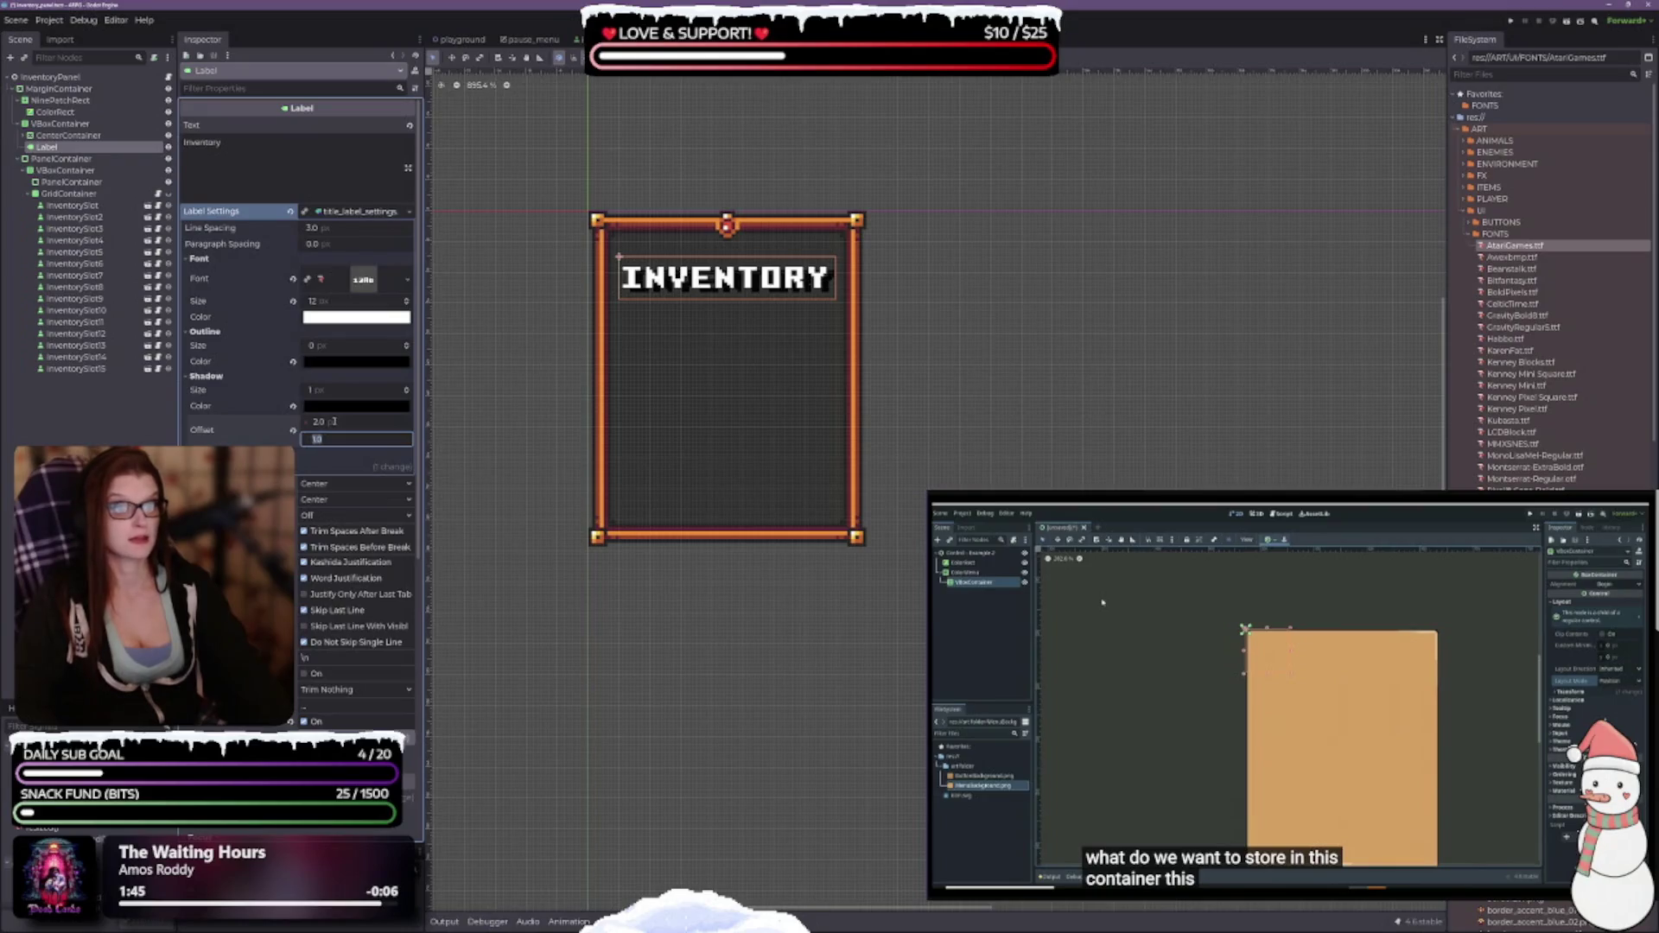
pyautogui.write('2')
pyautogui.press('Tab')
pyautogui.hotkey('shift', 'Tab')
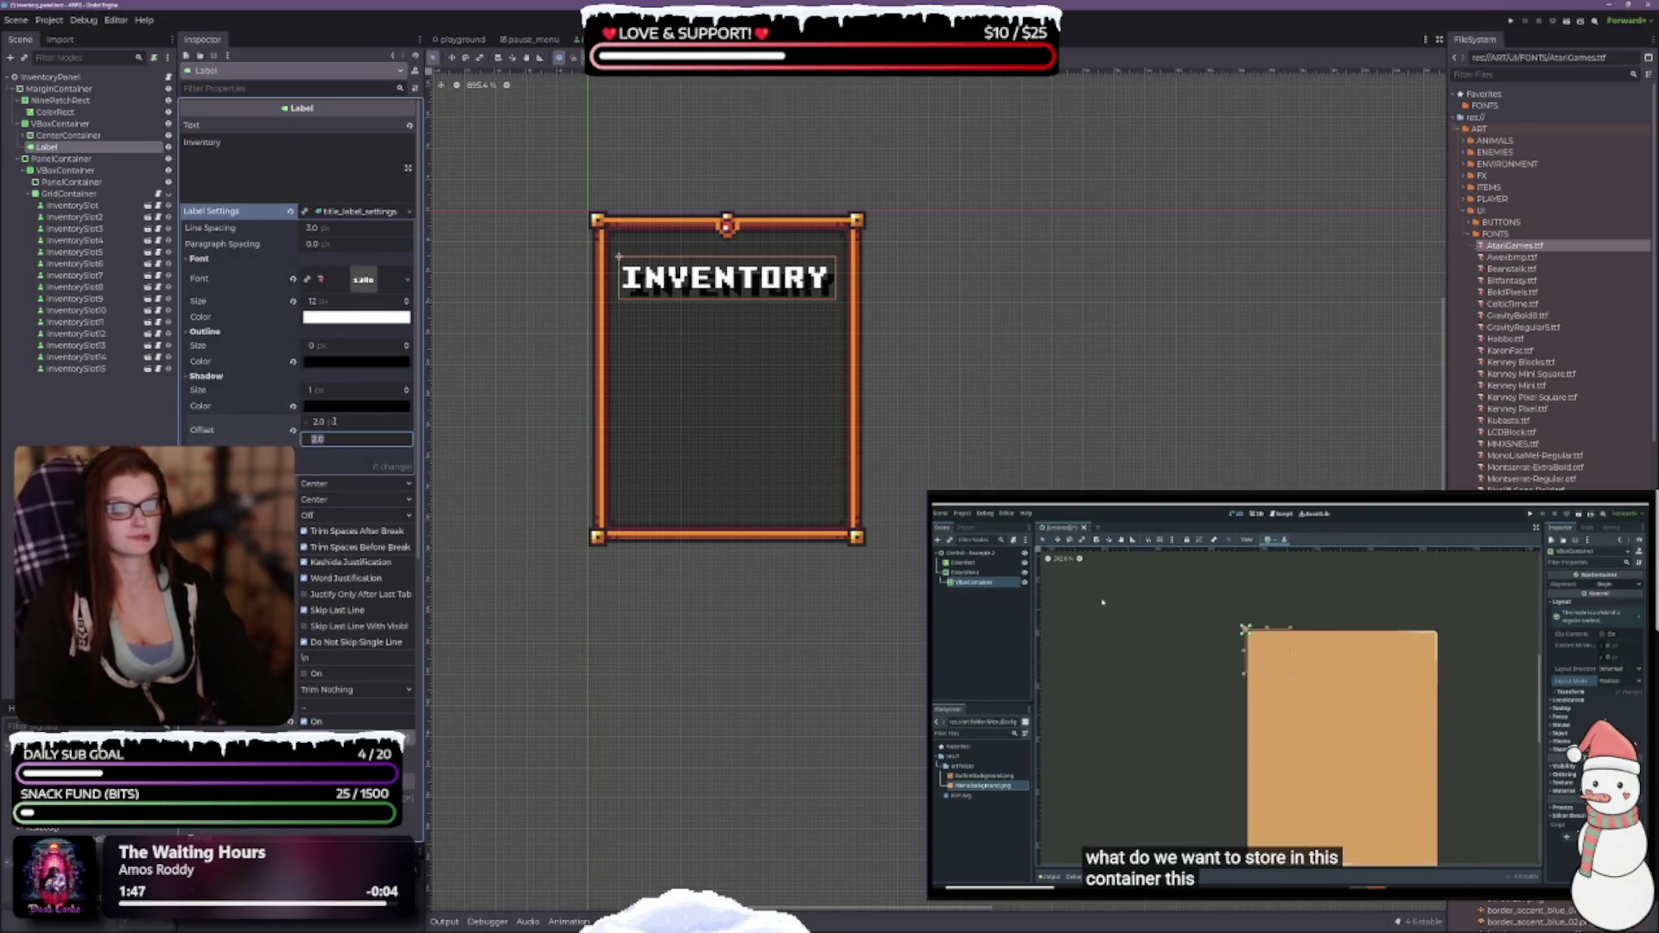
pyautogui.write('4.5')
pyautogui.hotkey('shift', 'Tab')
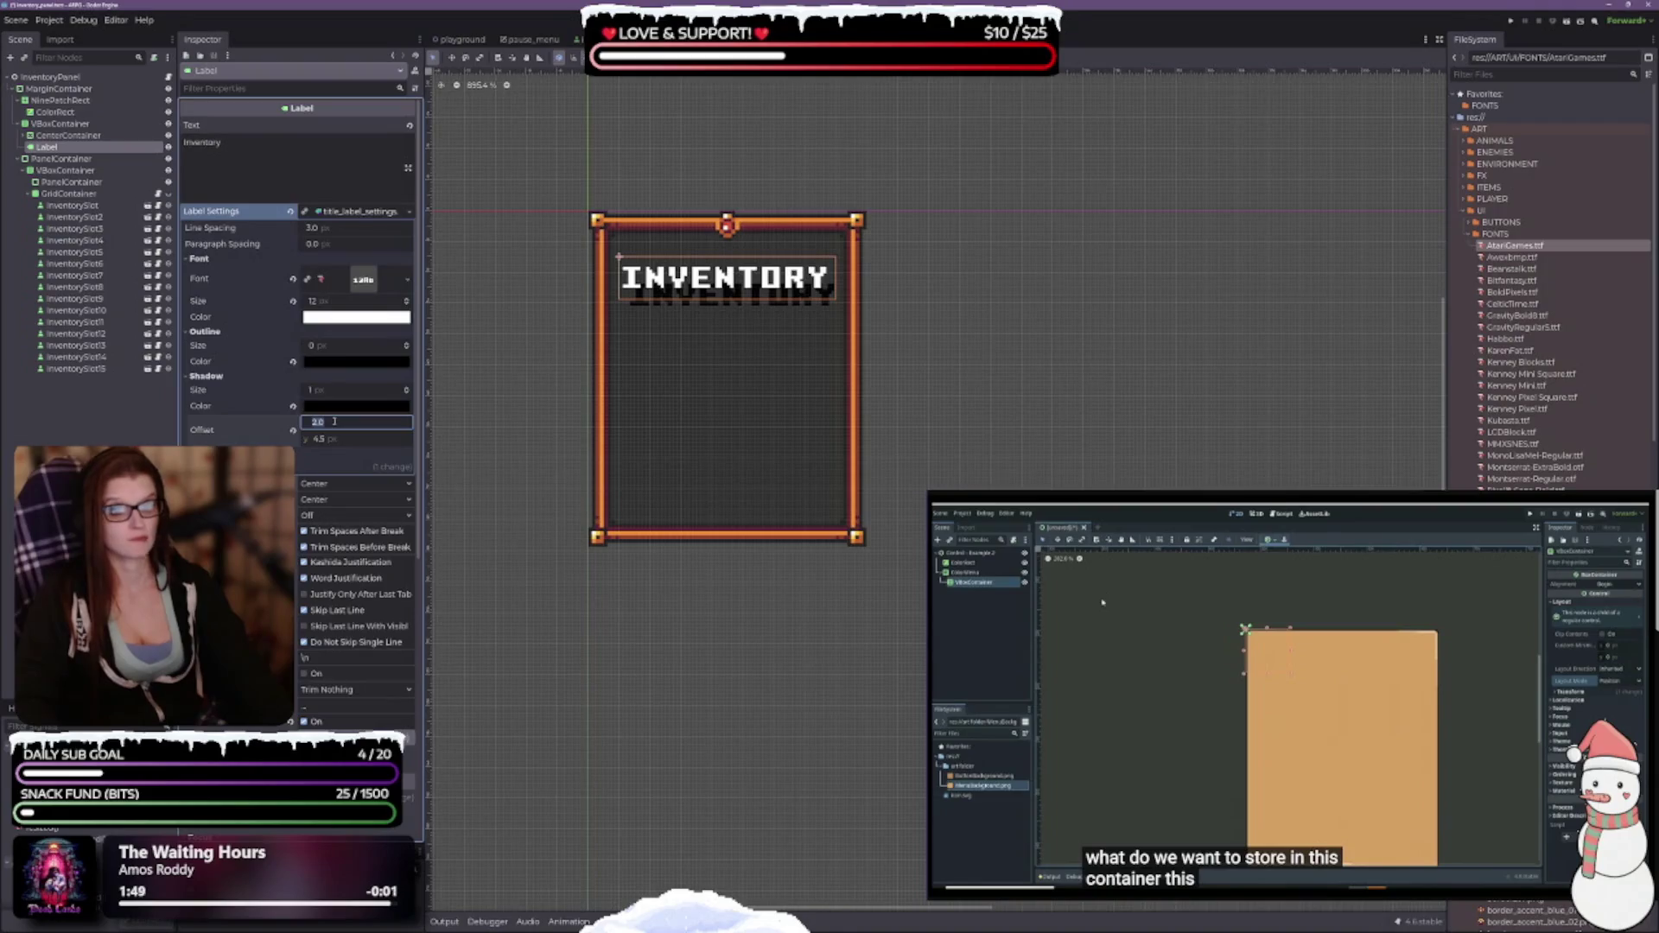
pyautogui.write('1')
pyautogui.press('Tab')
pyautogui.write('1.5')
pyautogui.press('Return')
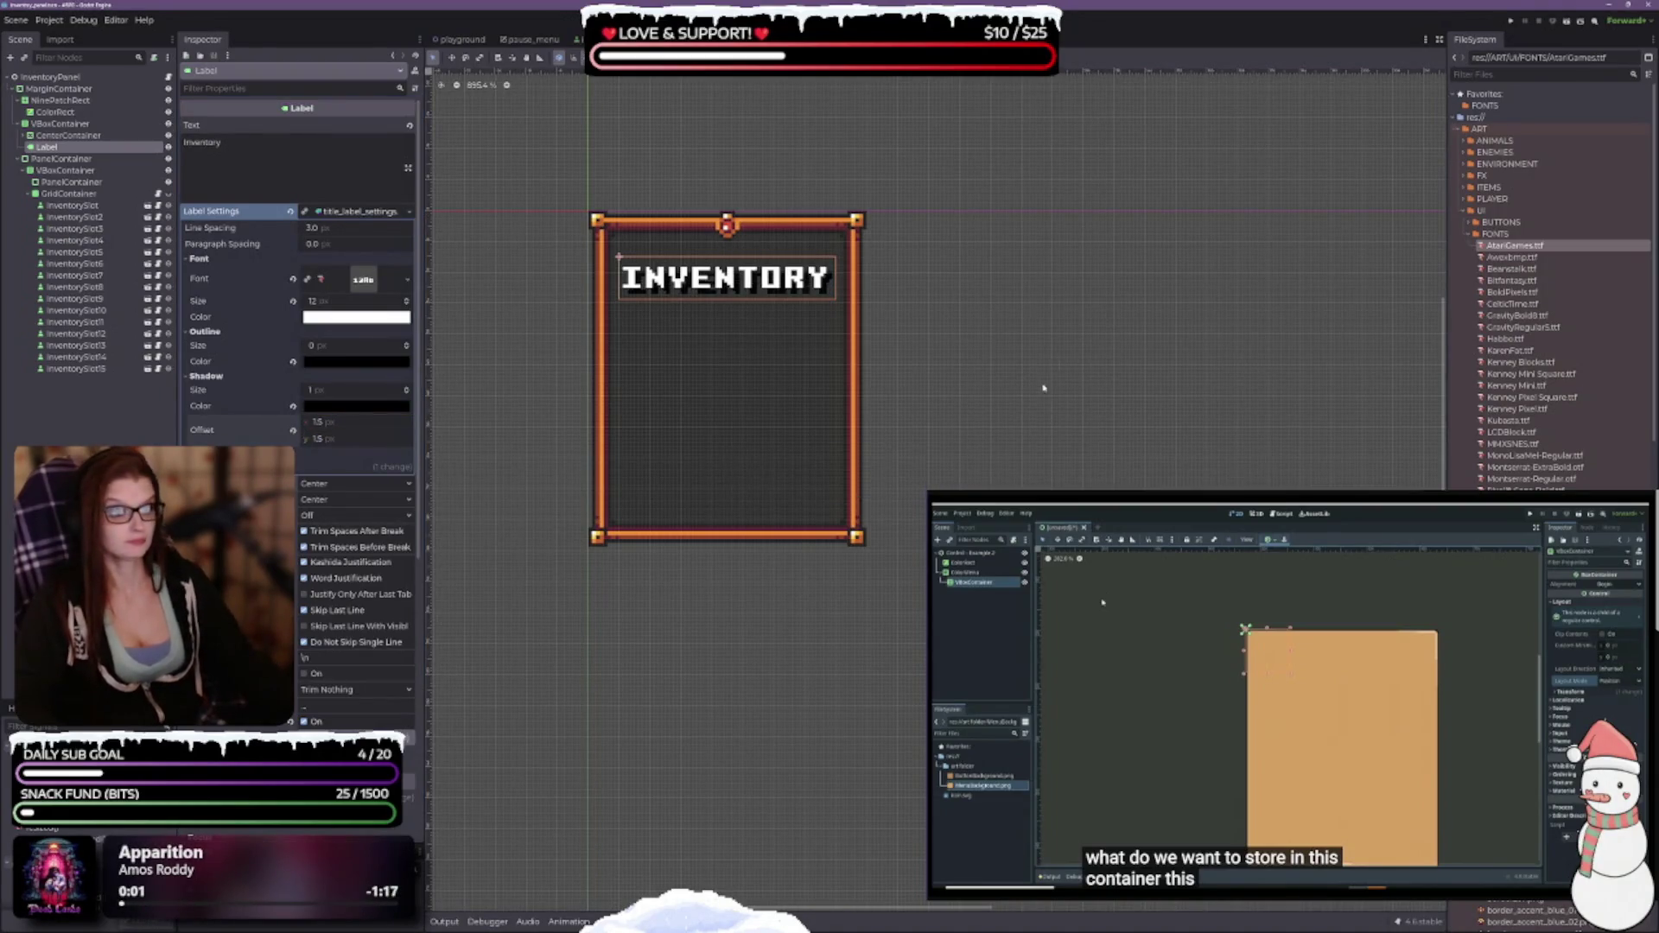
pyautogui.click(935, 300)
# Reselect the INVENTORY label and set its shadow offset to 1 px on both axes.
pyautogui.click(752, 294)
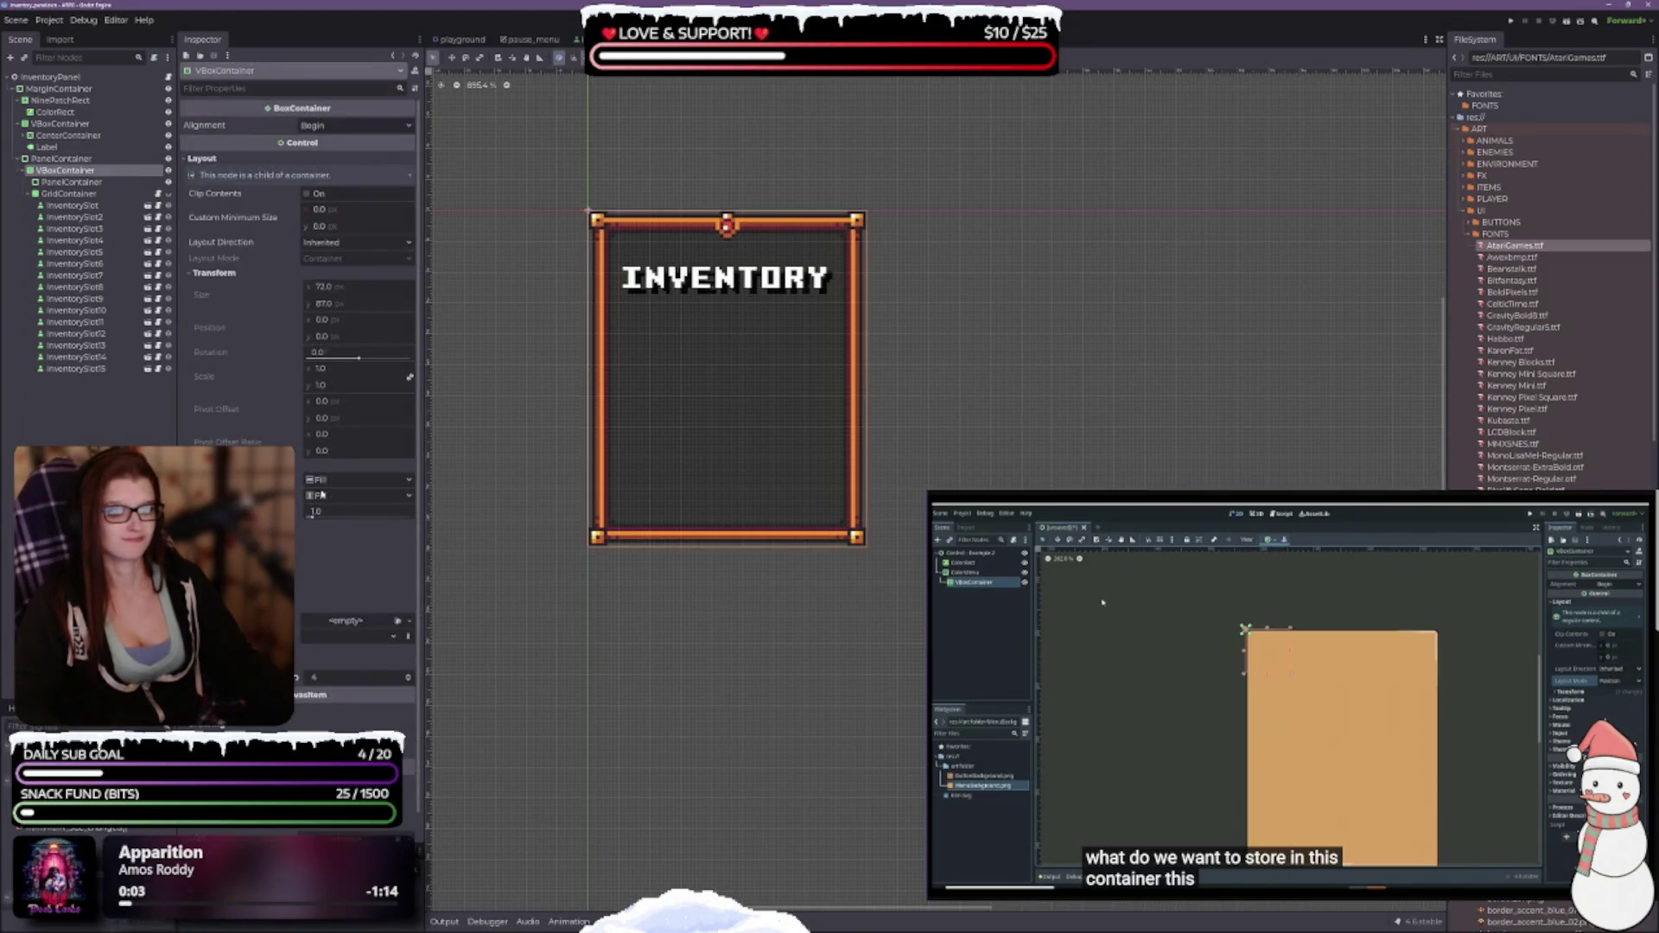
pyautogui.click(78, 147)
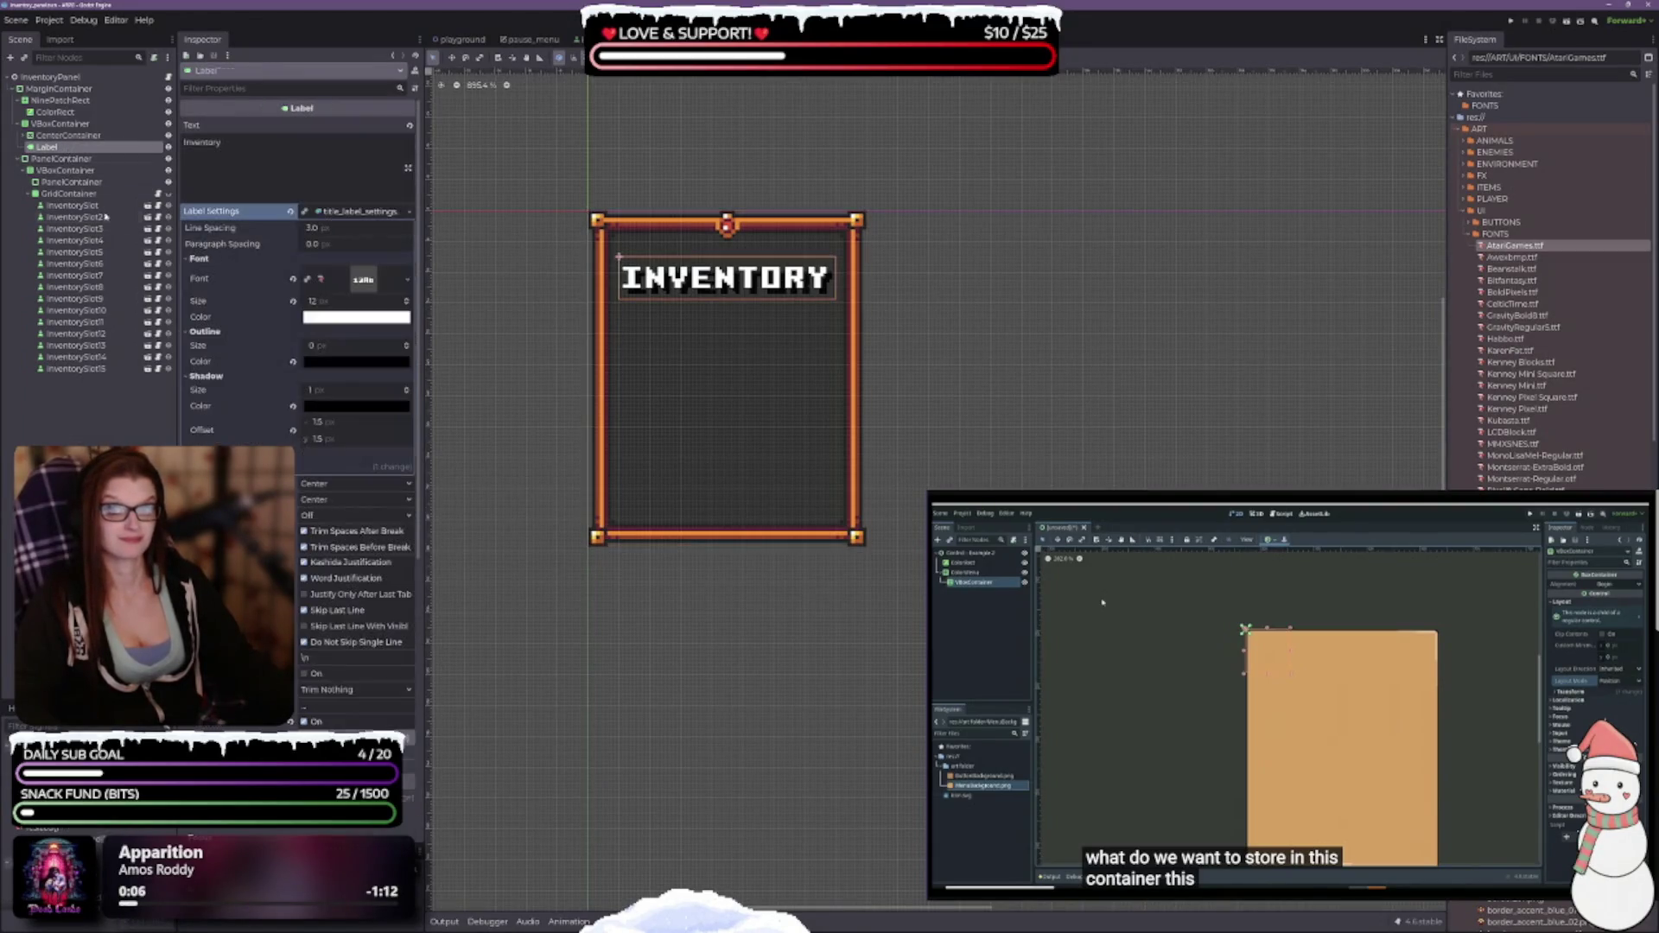
pyautogui.click(328, 423)
pyautogui.write('1')
pyautogui.press('Tab')
pyautogui.write('1')
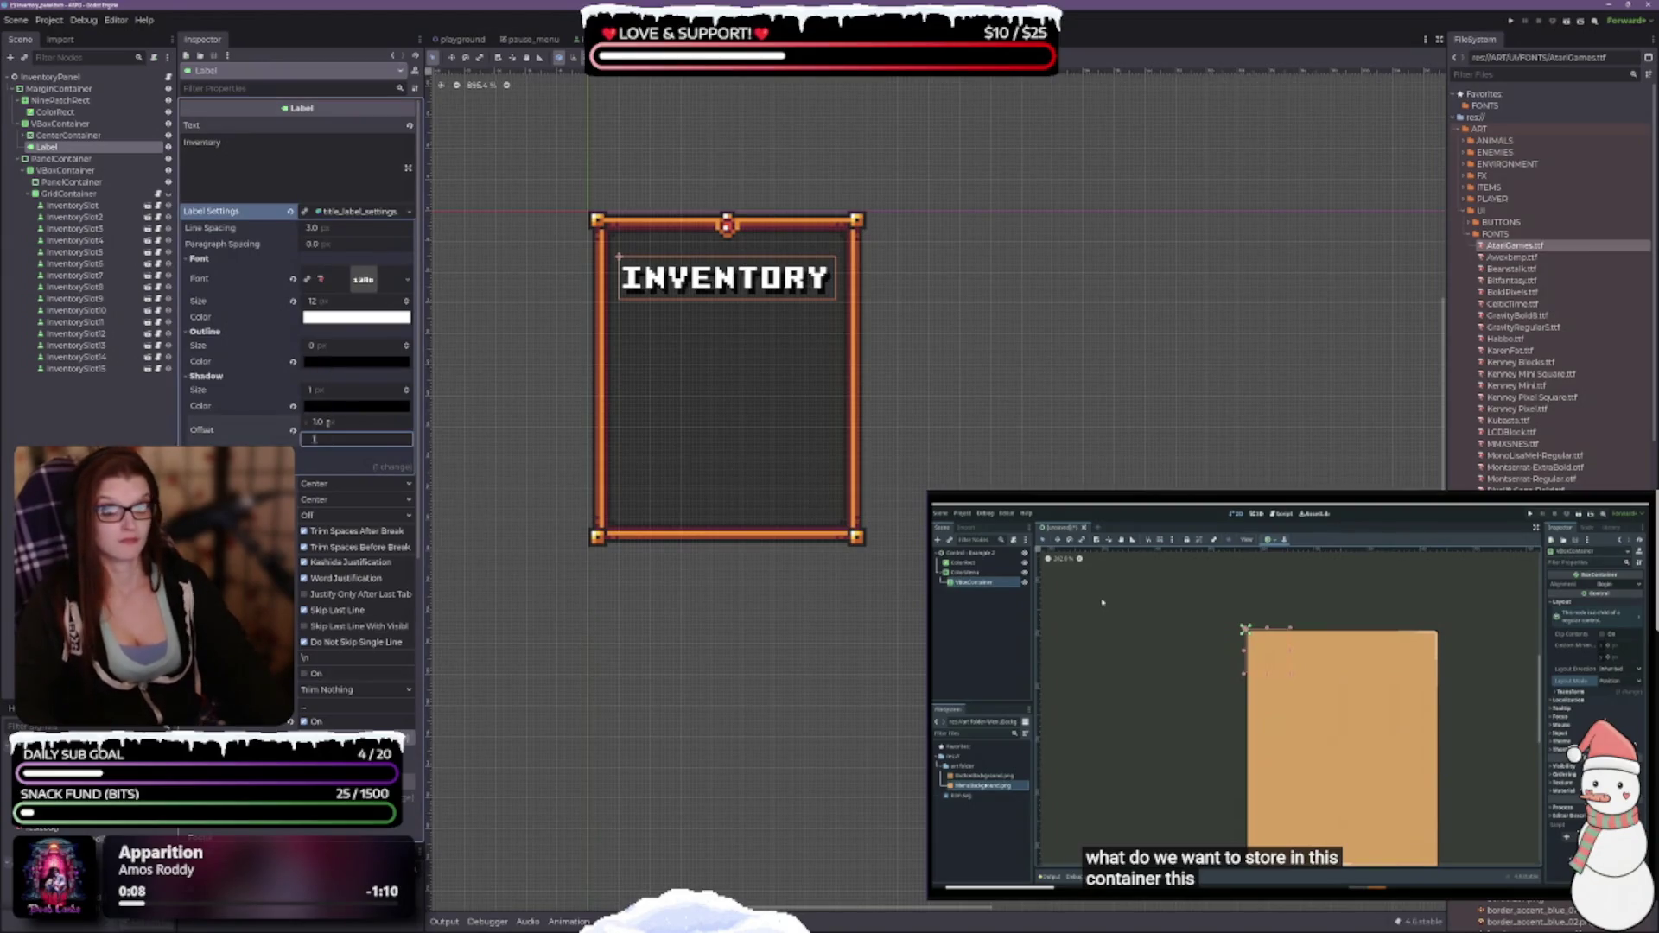
pyautogui.press('Return')
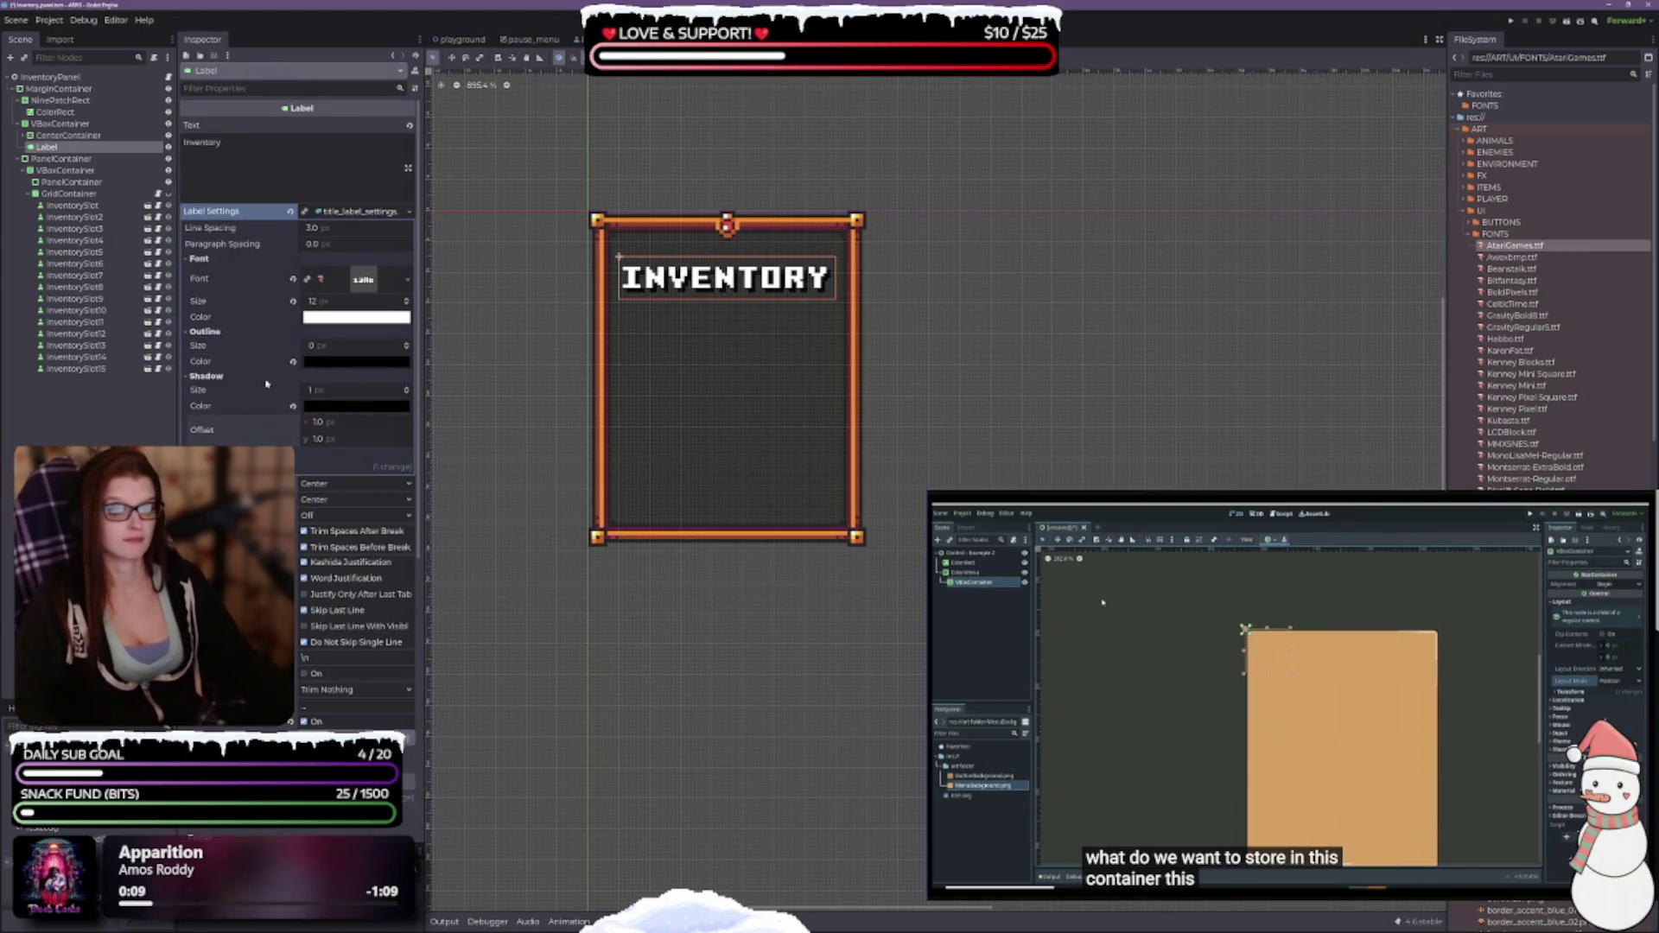
# Give the title text a 1 px outline.
pyautogui.click(408, 345)
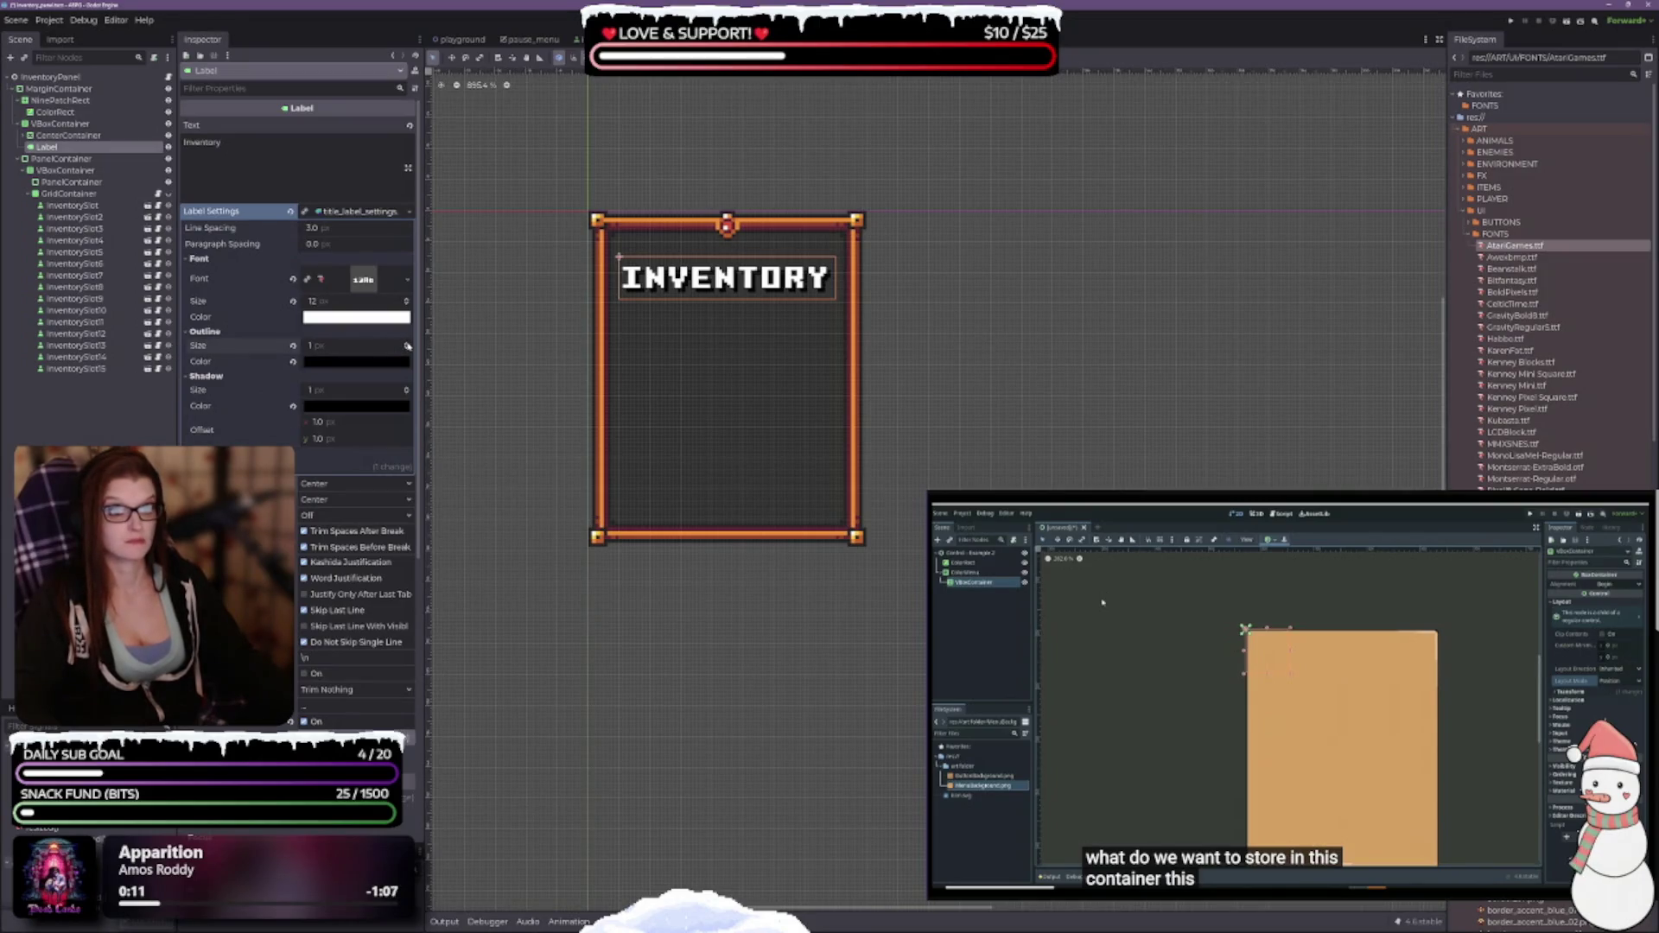
pyautogui.click(406, 352)
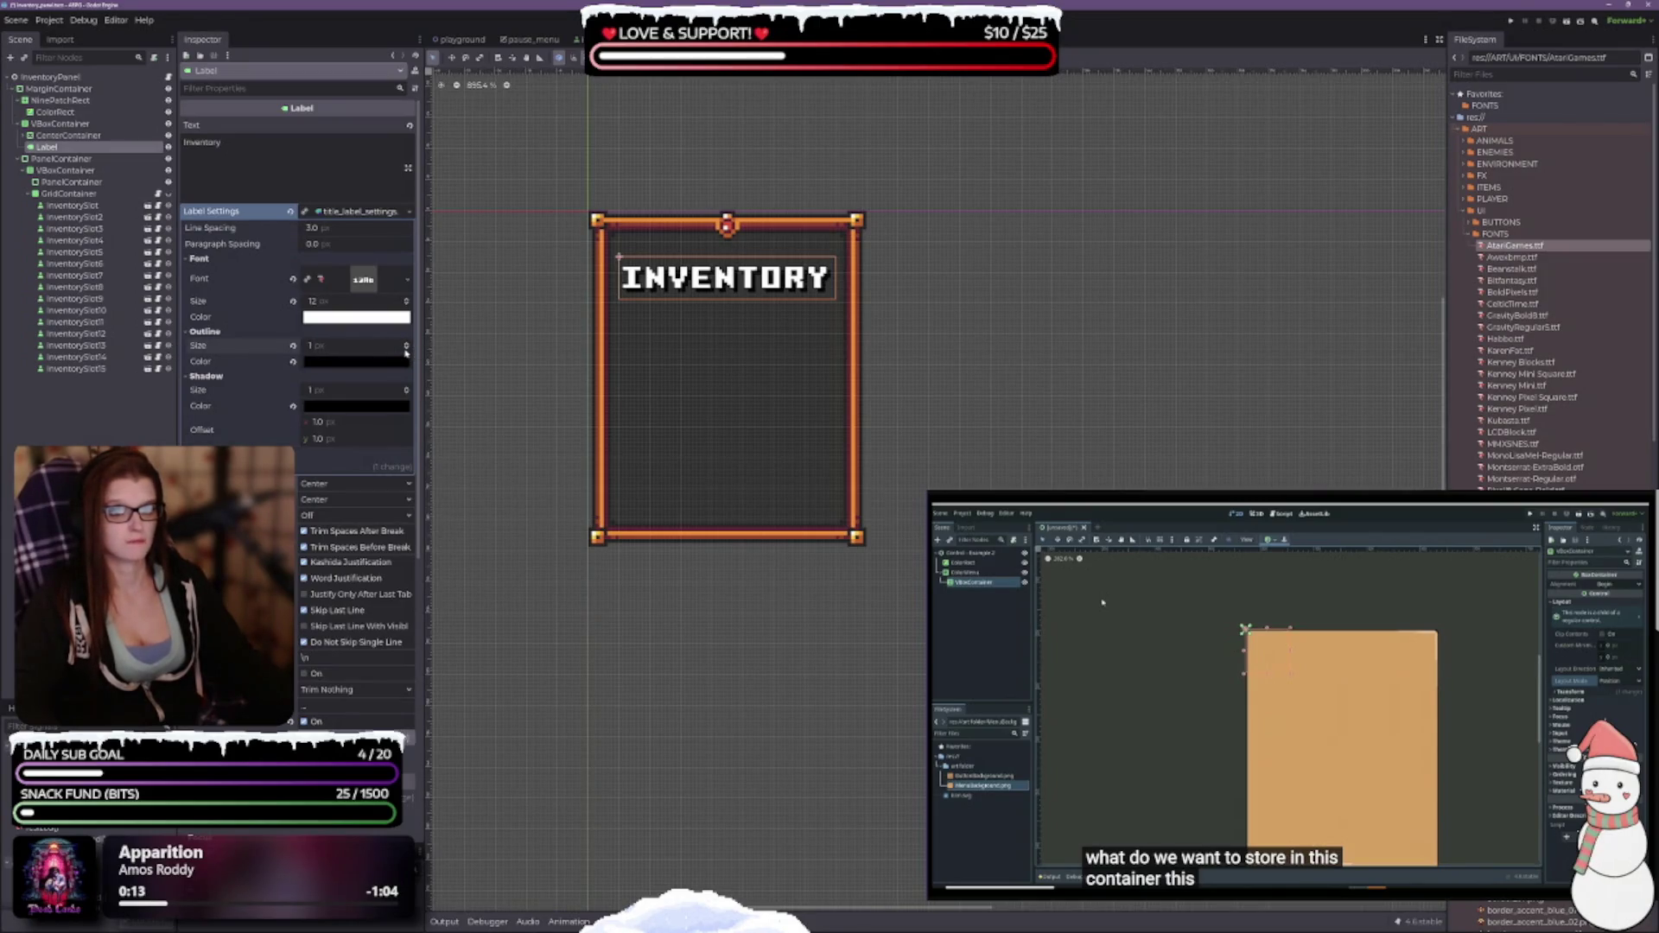
pyautogui.scroll(-5, 319, 520)
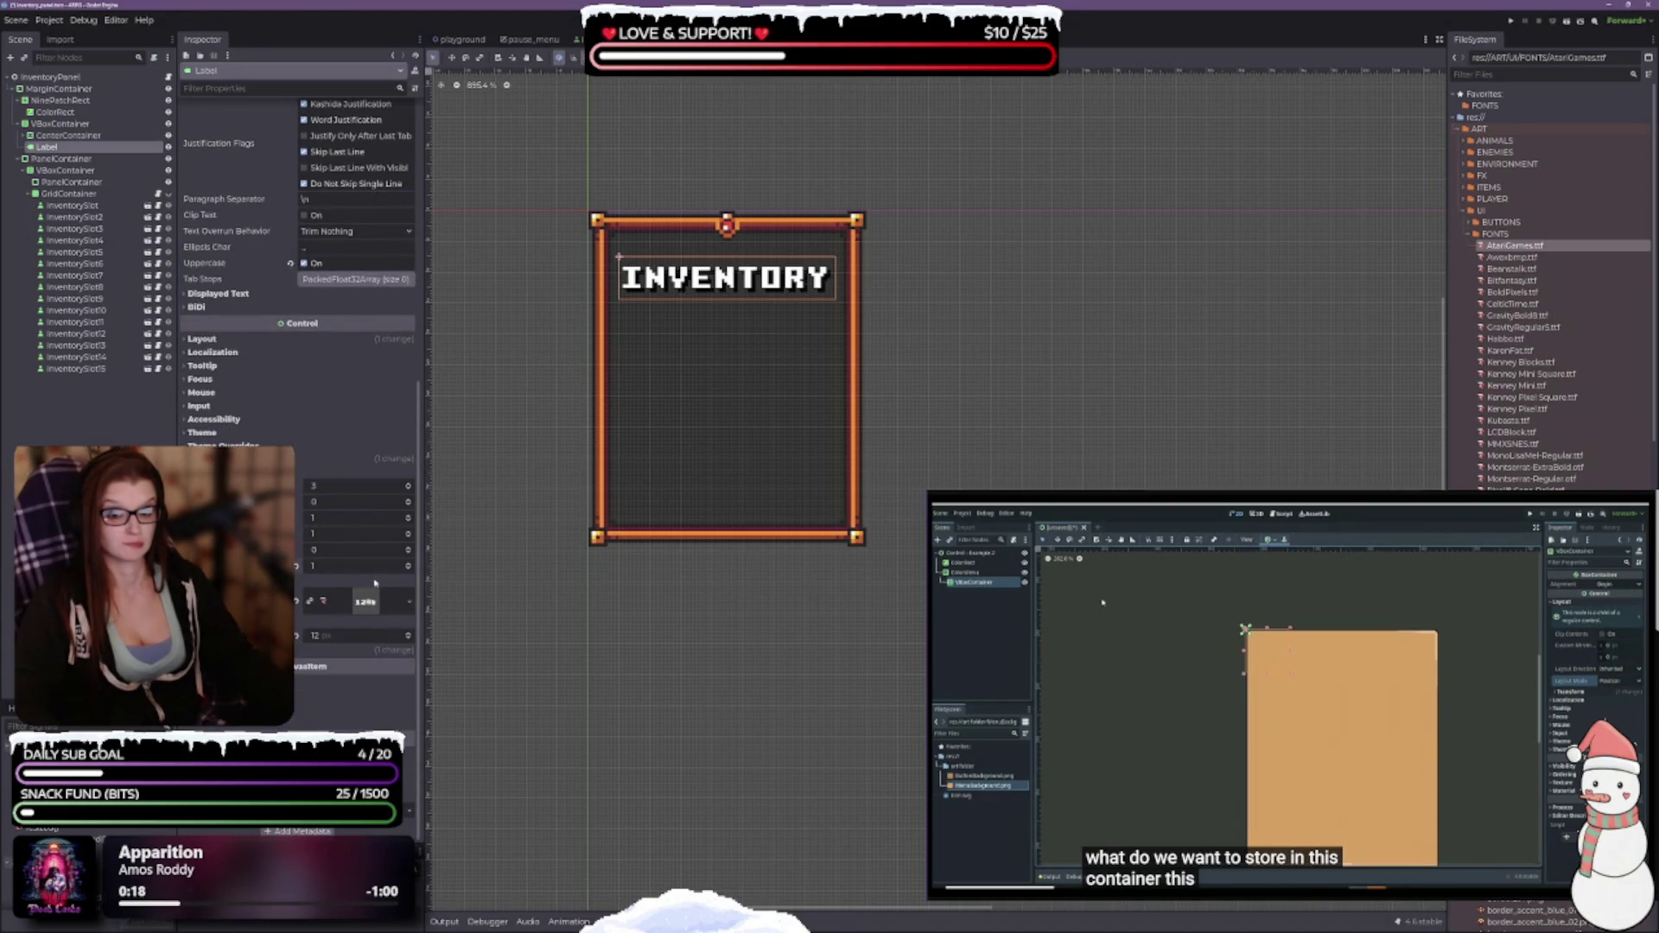
# Raise the label's theme override constant from 1 to 2, expand Colors, and save the scene.
pyautogui.click(408, 566)
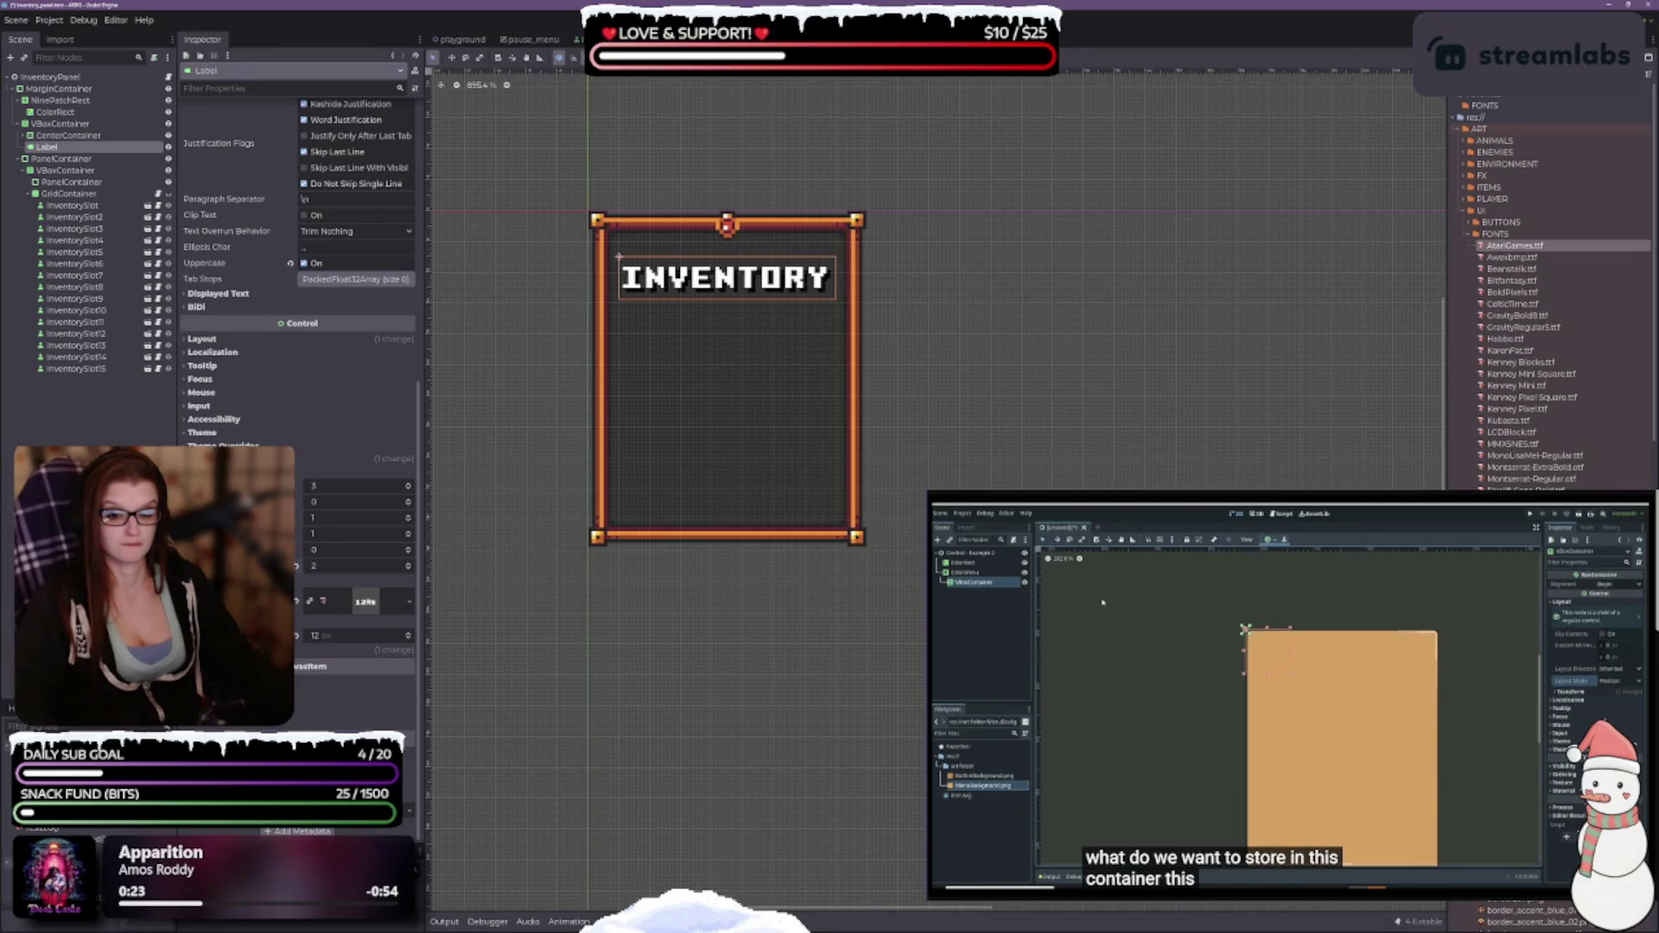
pyautogui.click(224, 458)
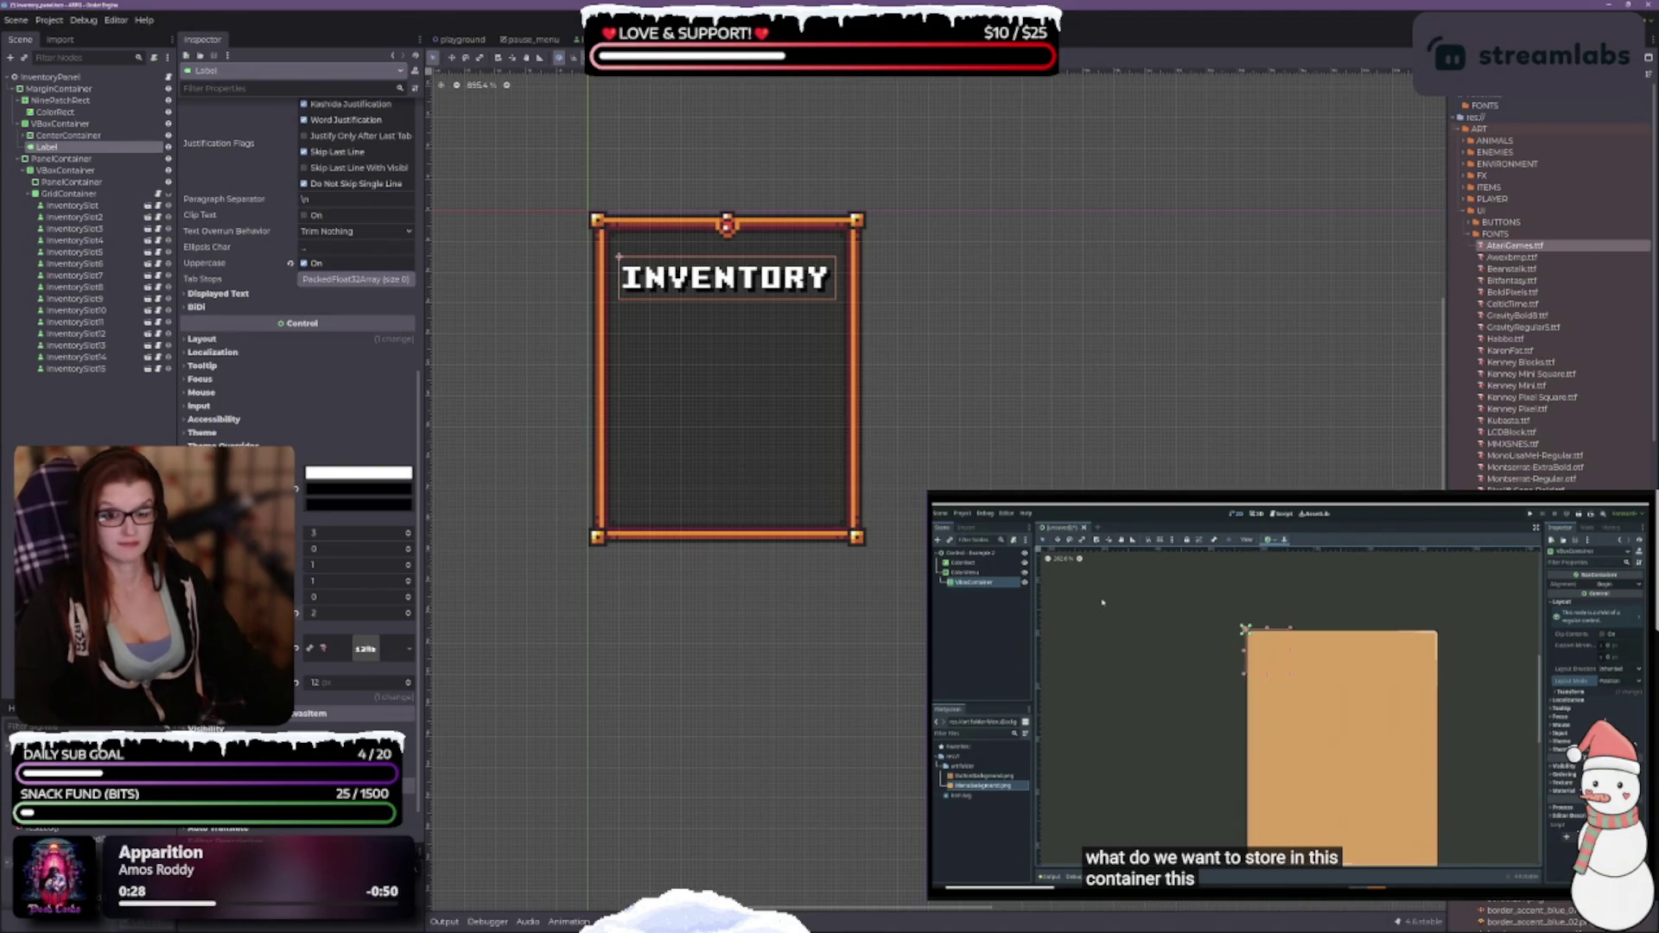
pyautogui.hotkey('ctrl', 's')
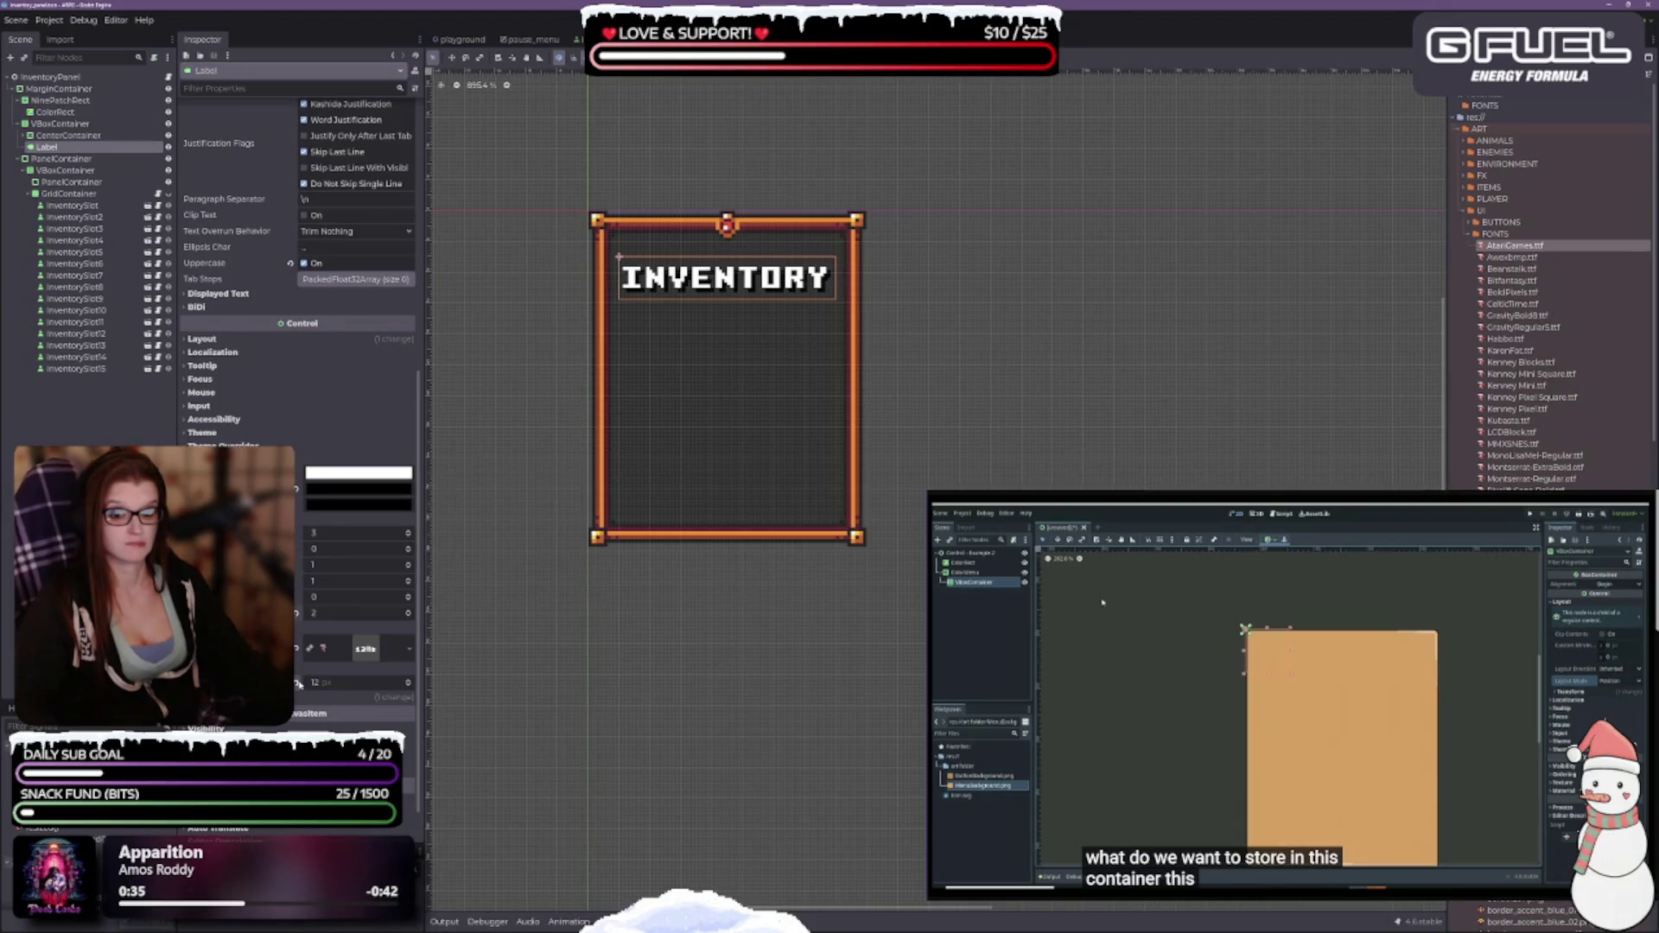
pyautogui.scroll(4, 298, 683)
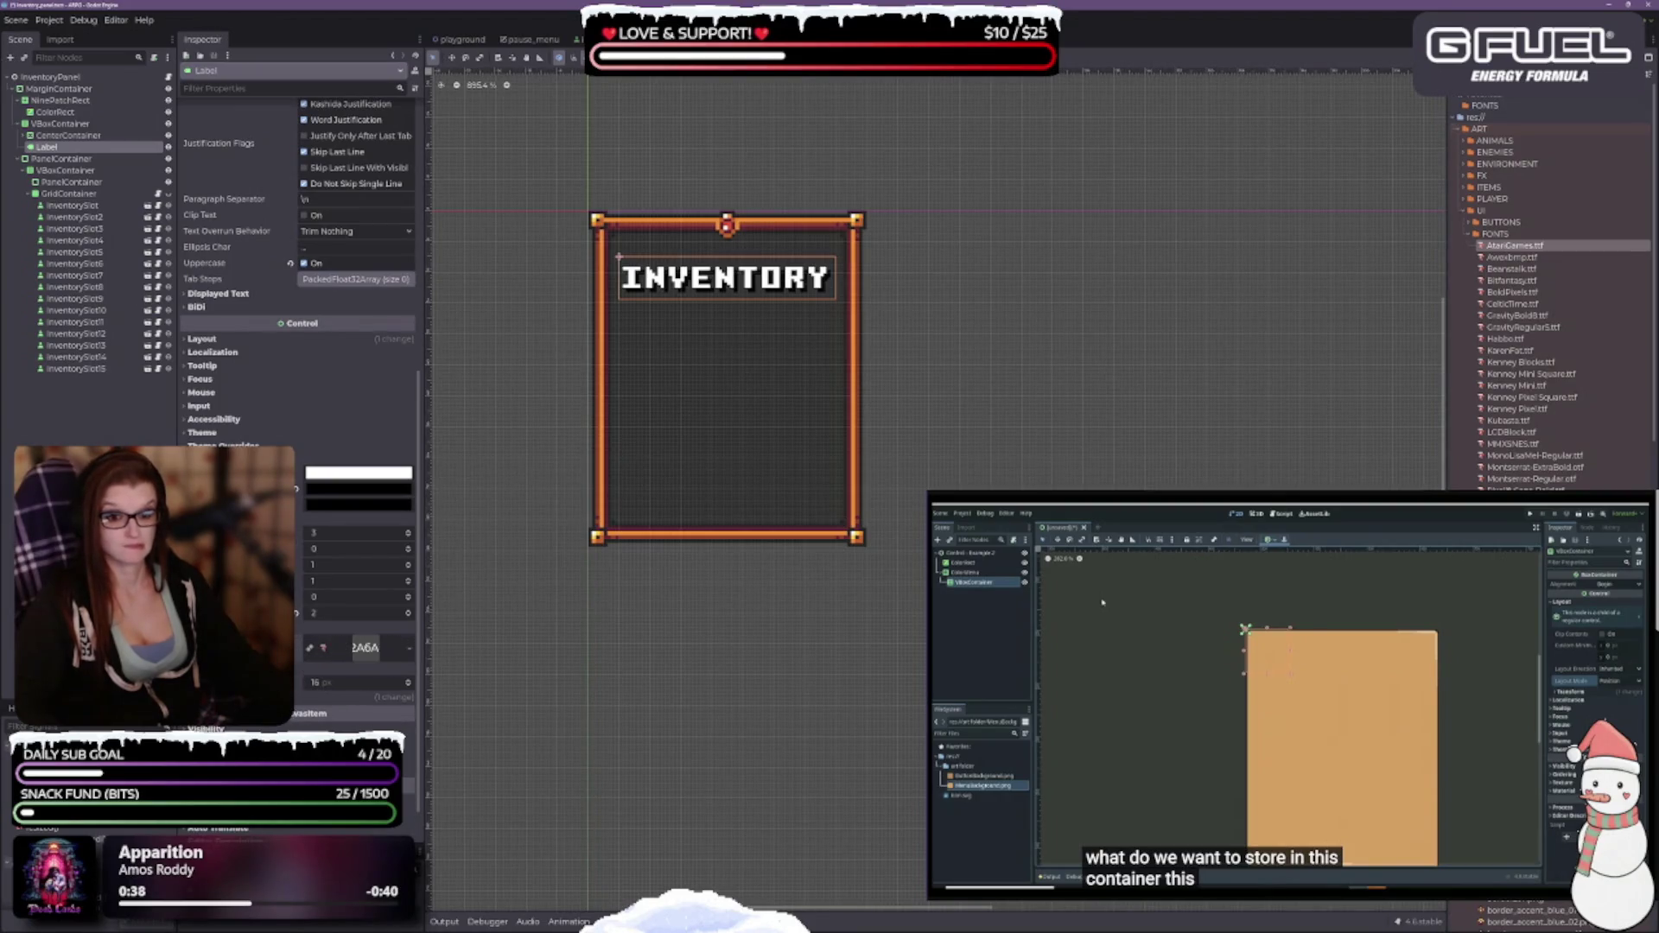
pyautogui.scroll(-2, 355, 674)
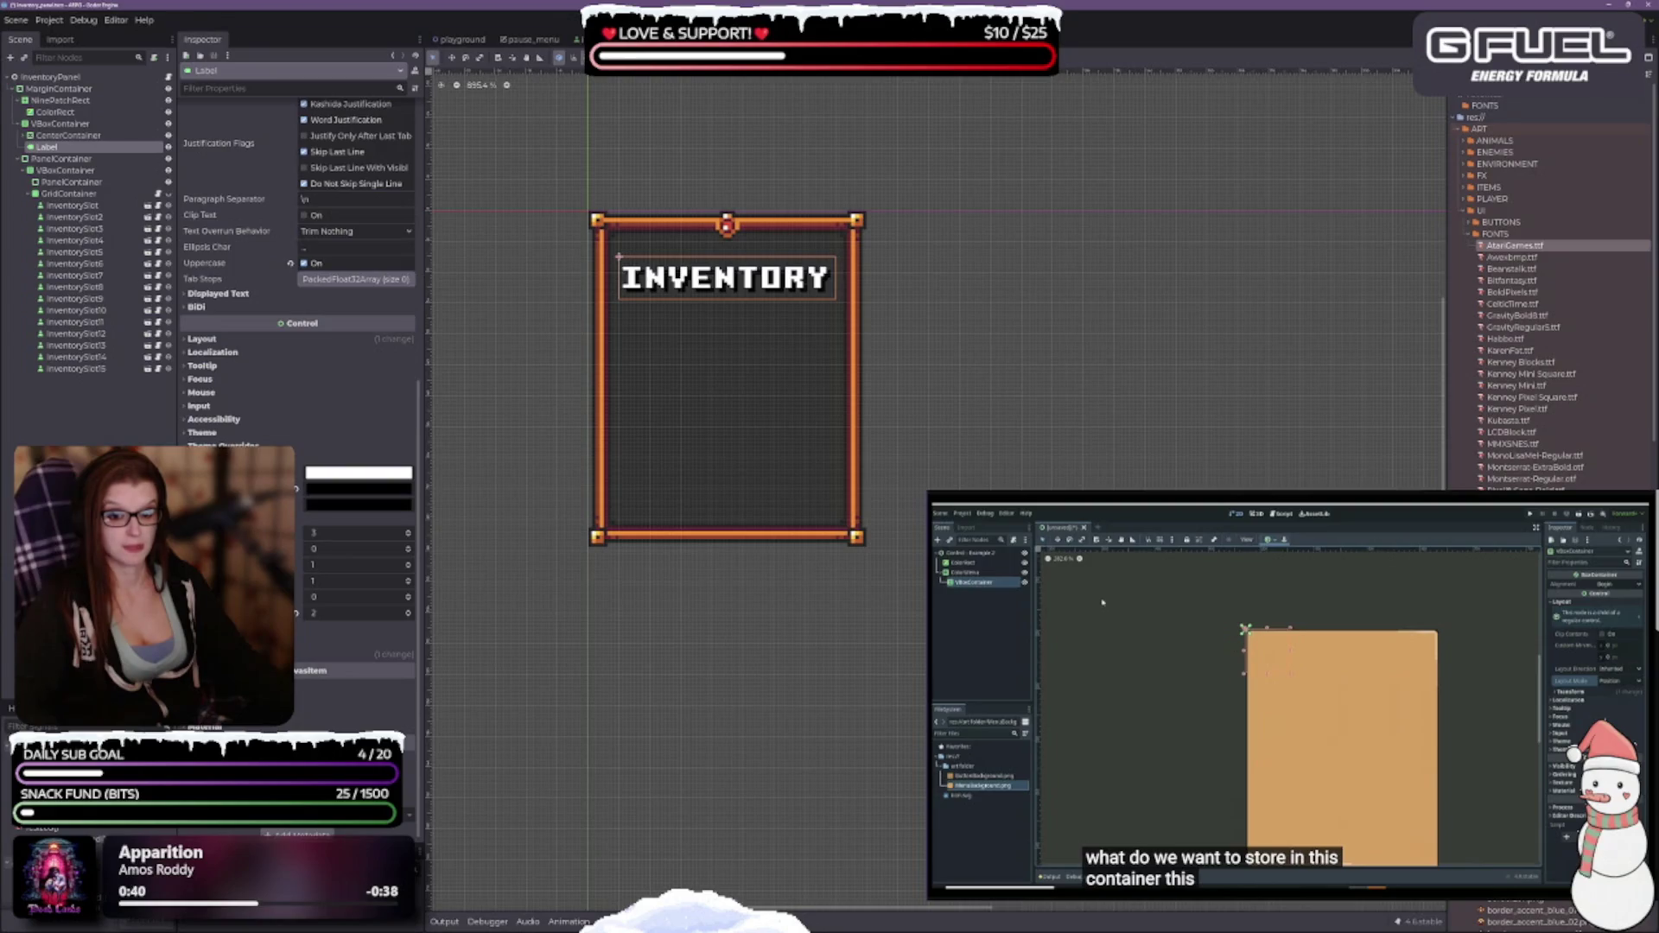
pyautogui.hotkey('ctrl', 's')
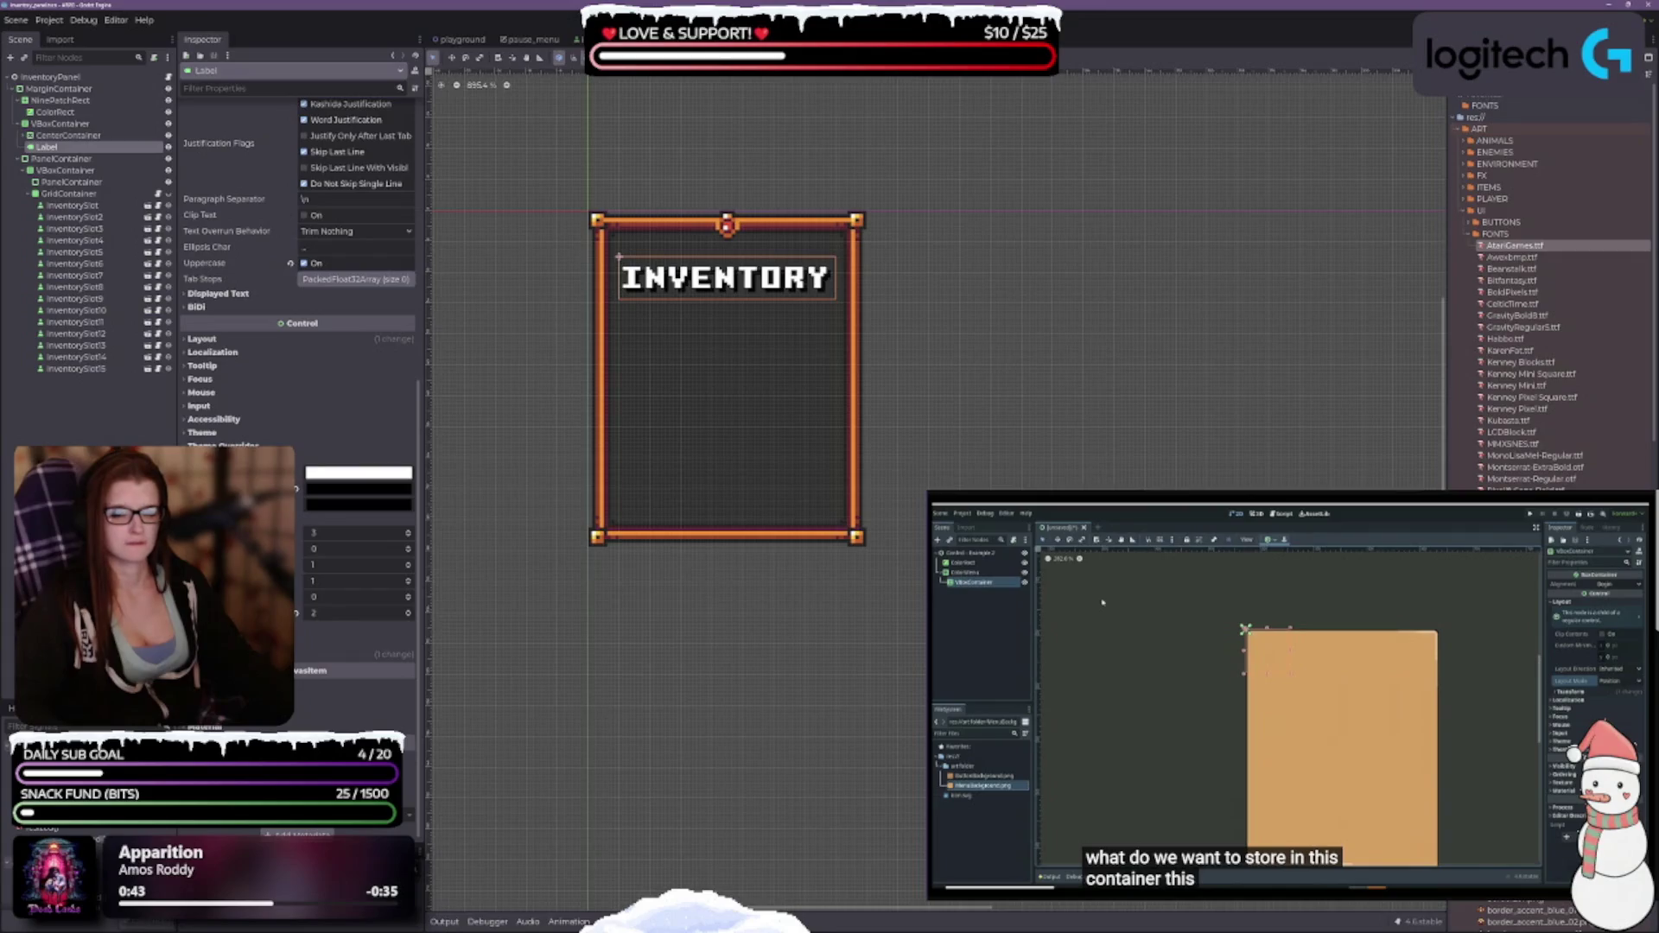
pyautogui.scroll(5, 298, 302)
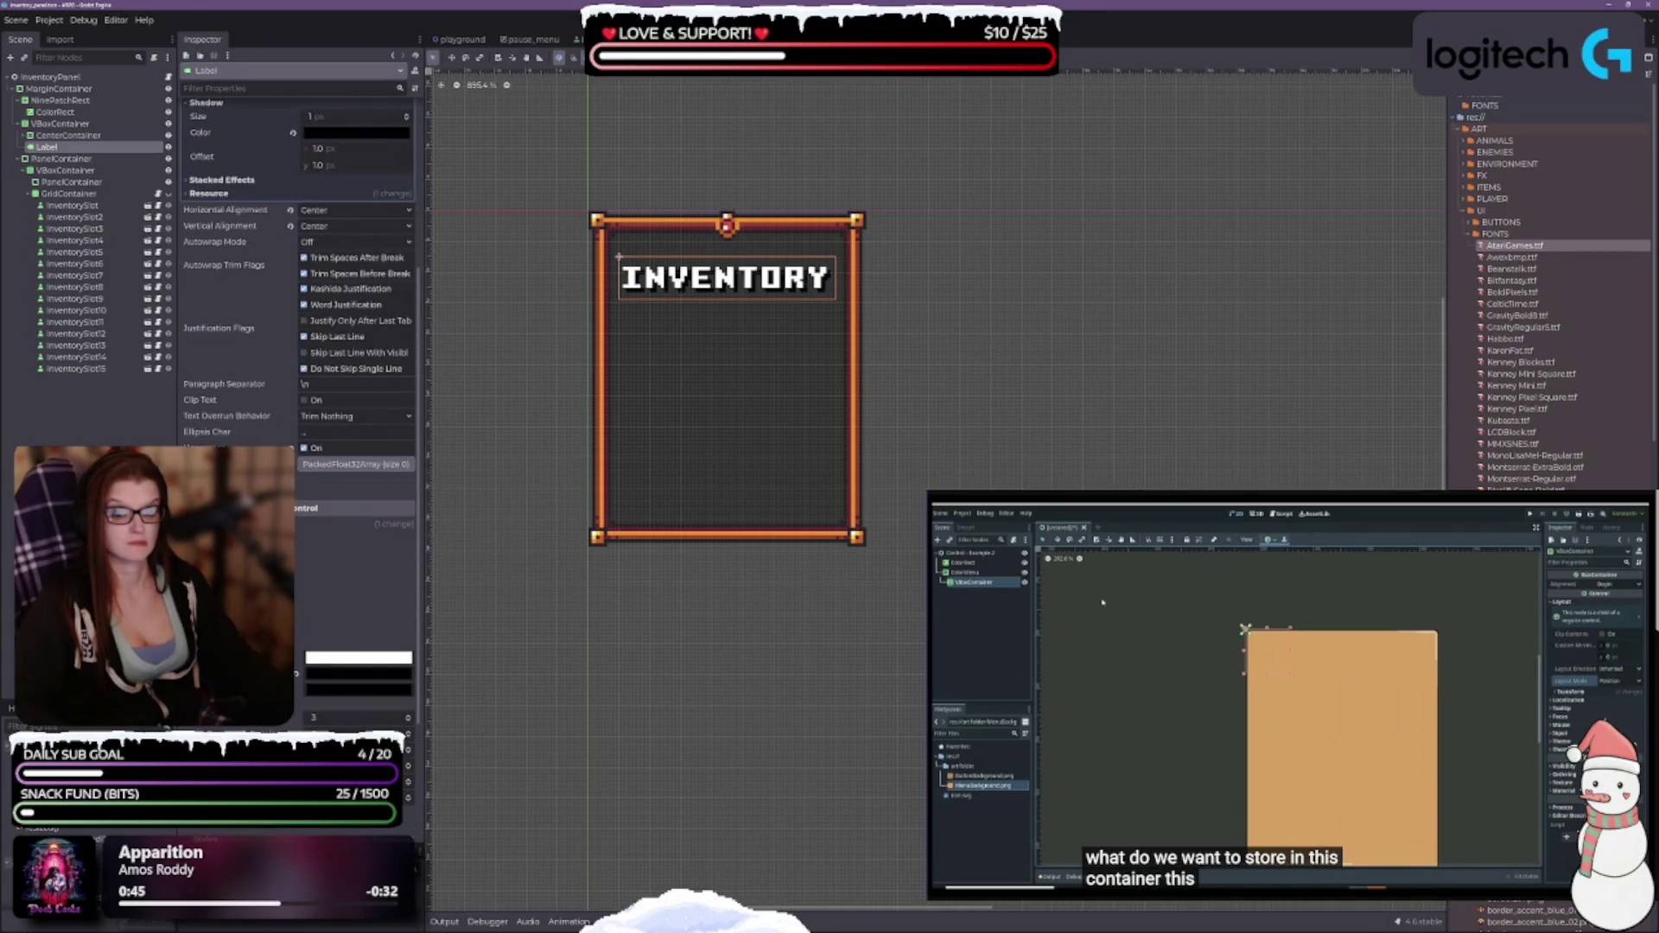
pyautogui.scroll(5, 309, 598)
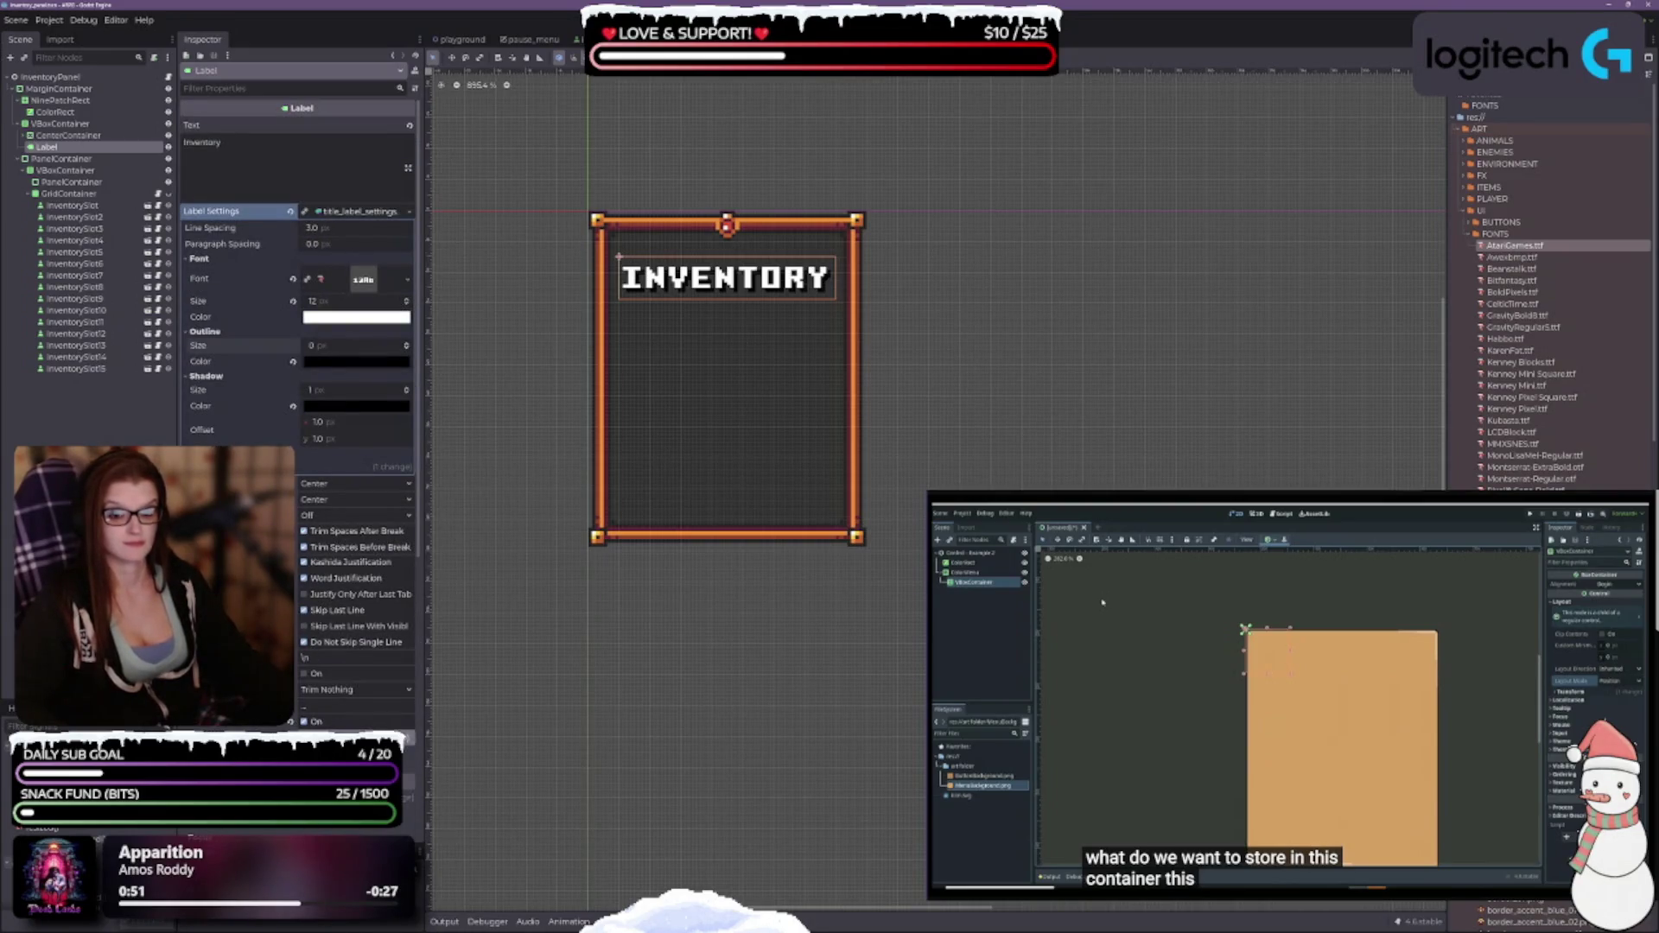
pyautogui.click(304, 722)
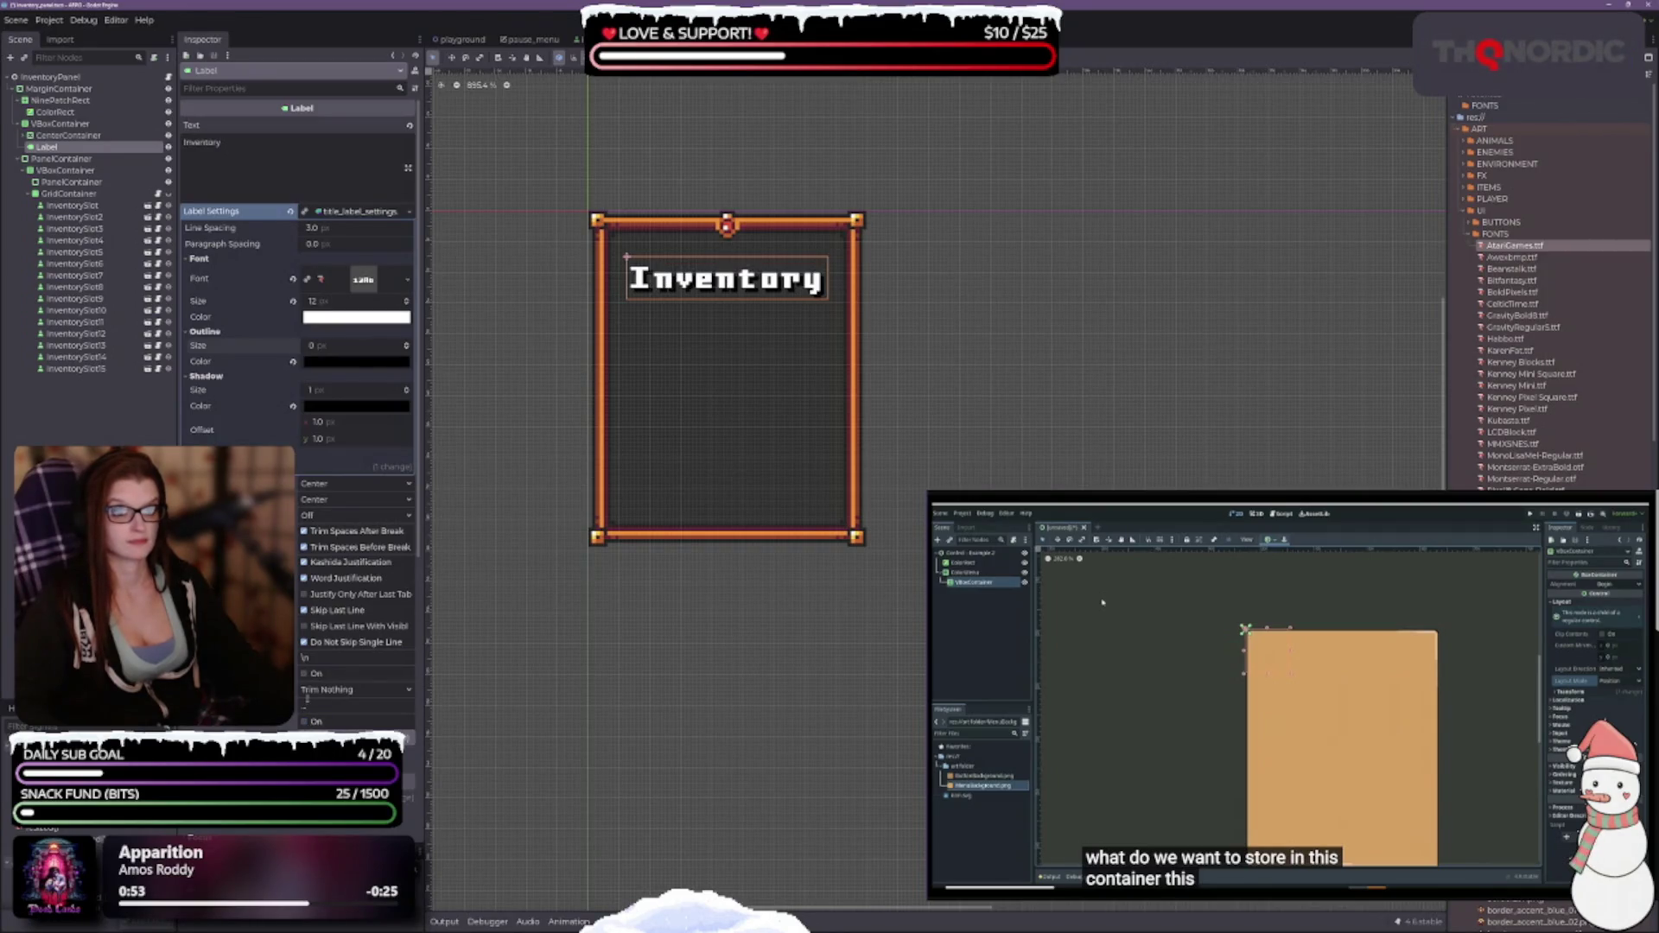
pyautogui.click(407, 300)
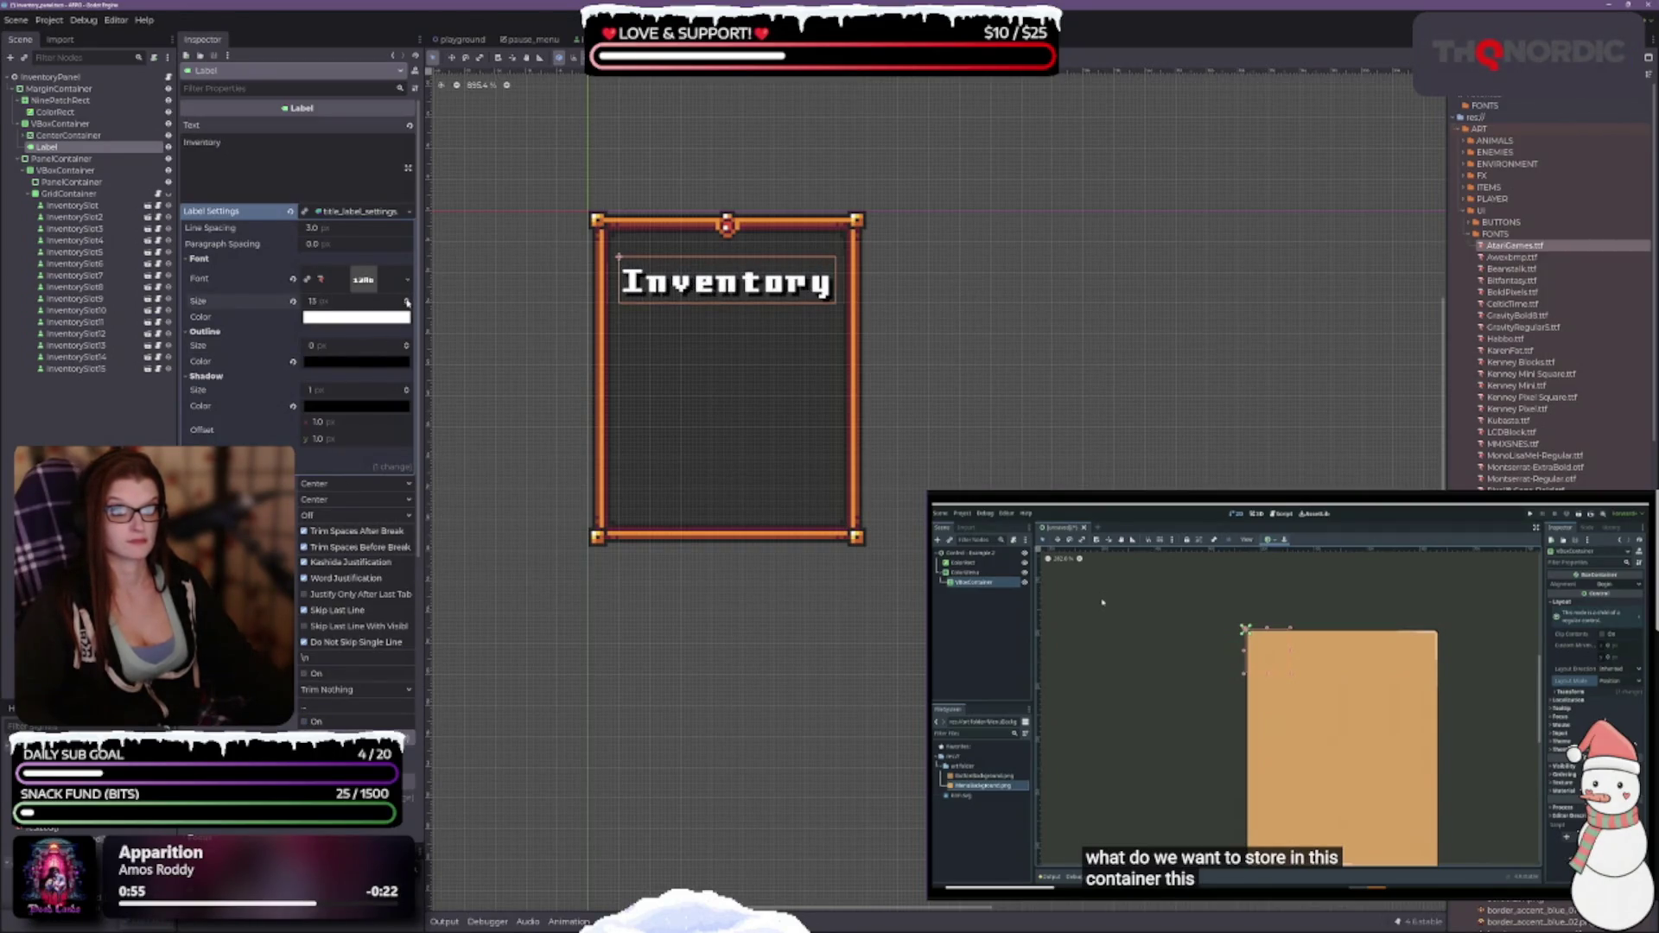
pyautogui.click(406, 300)
pyautogui.click(407, 304)
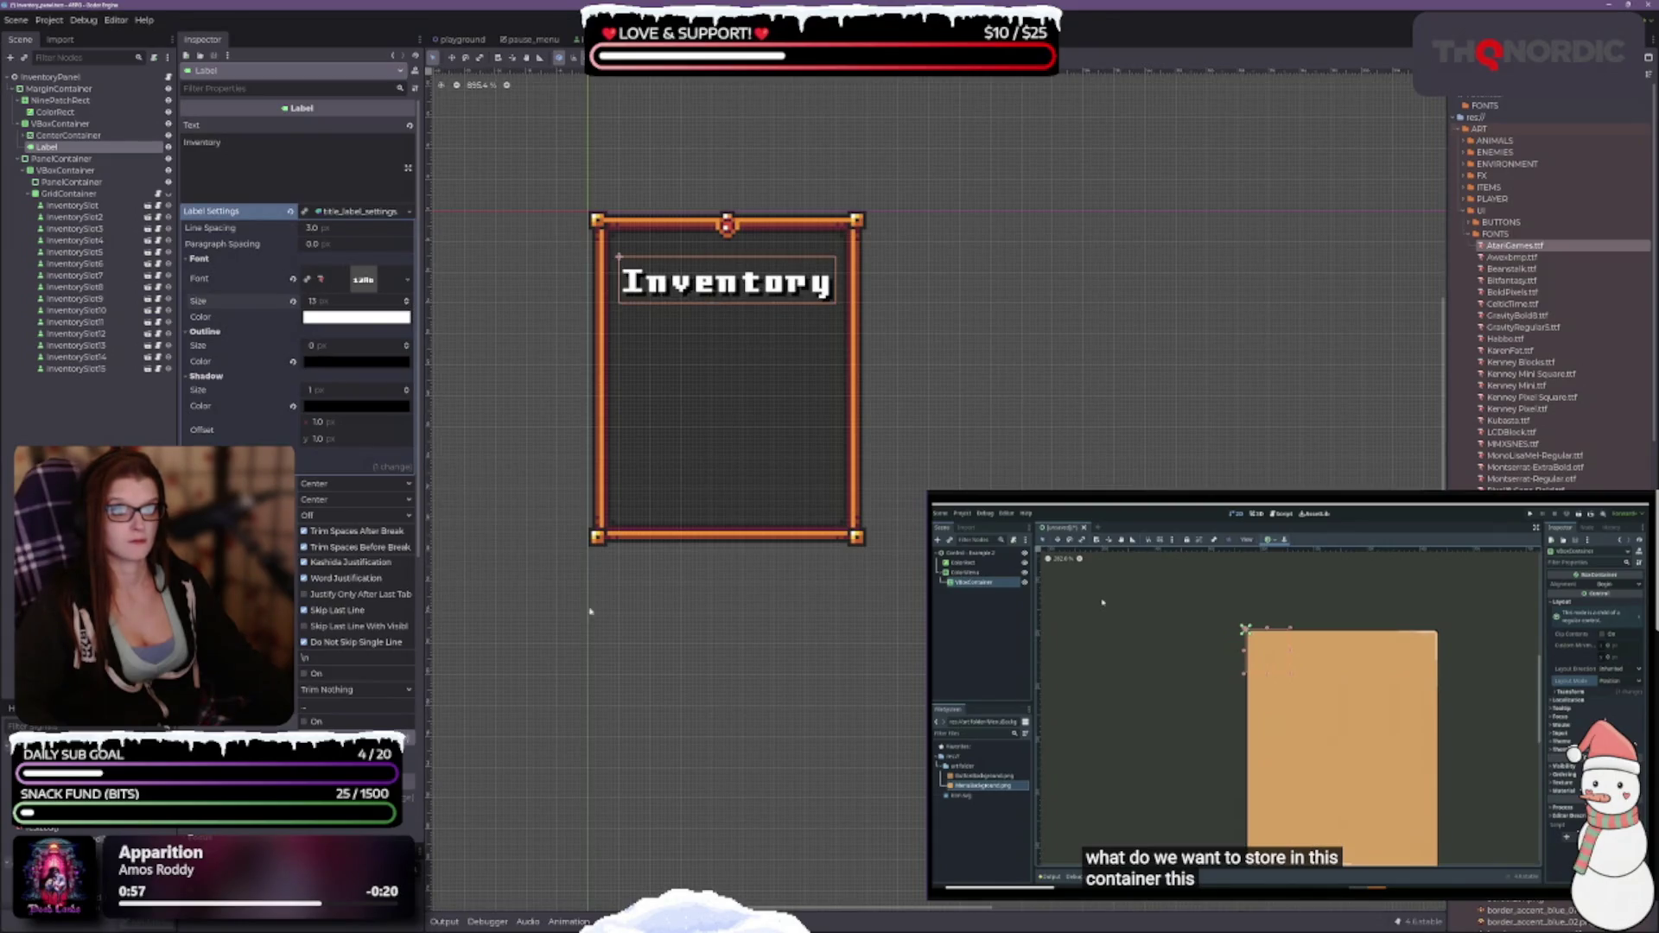
pyautogui.click(304, 722)
pyautogui.click(304, 721)
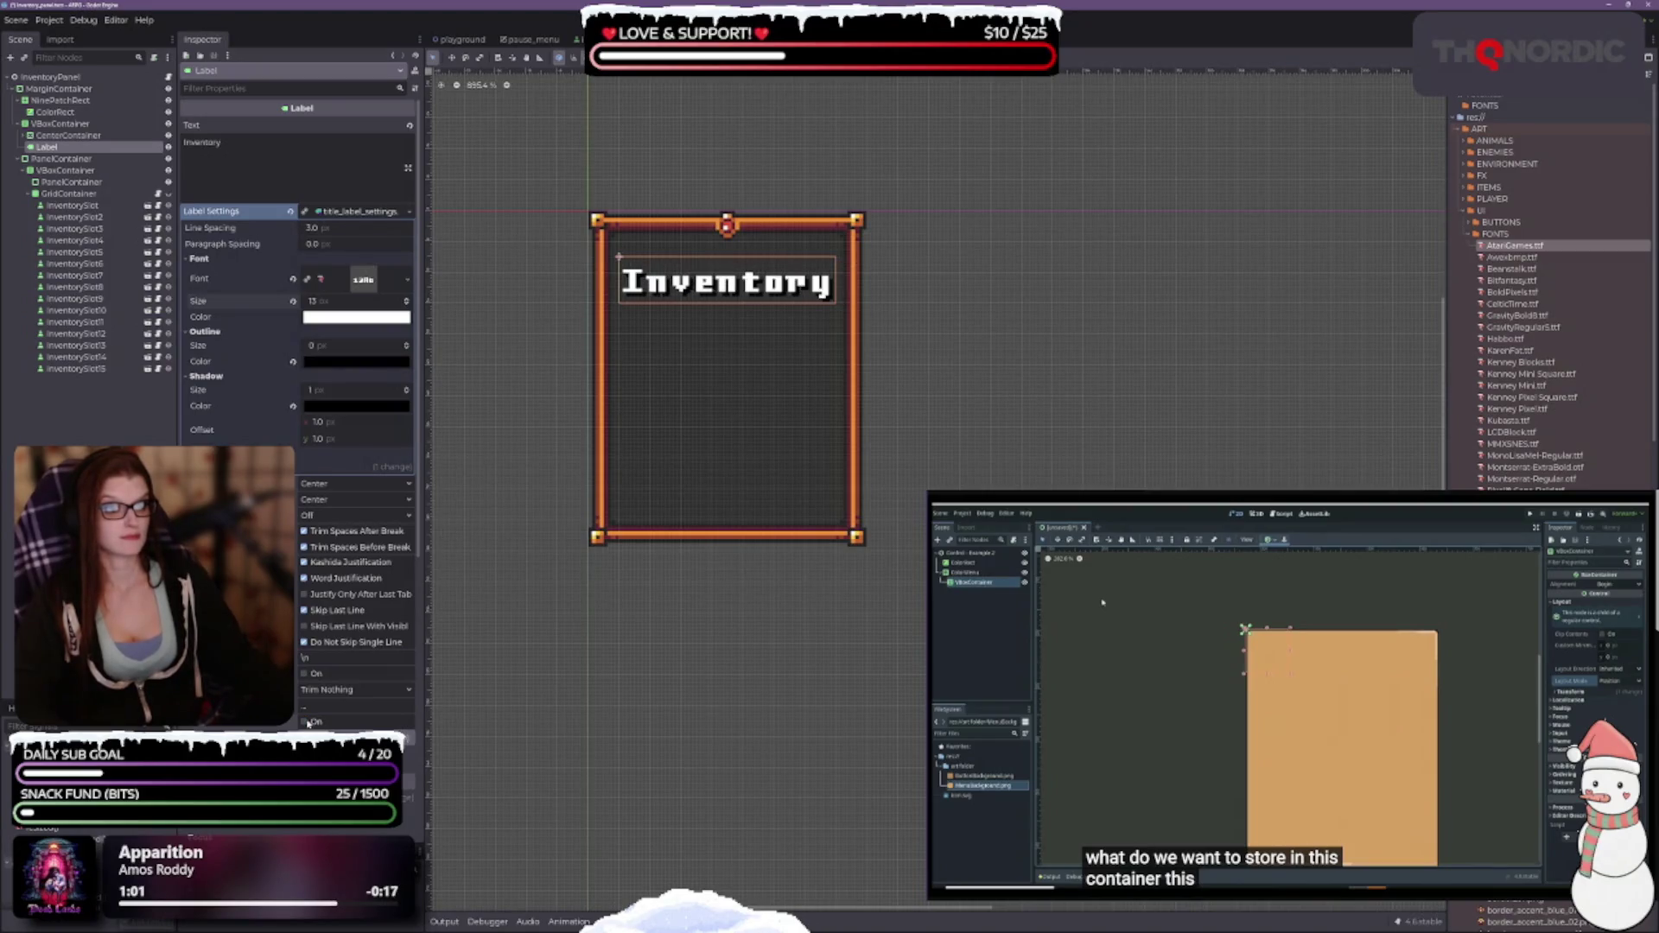
pyautogui.click(305, 722)
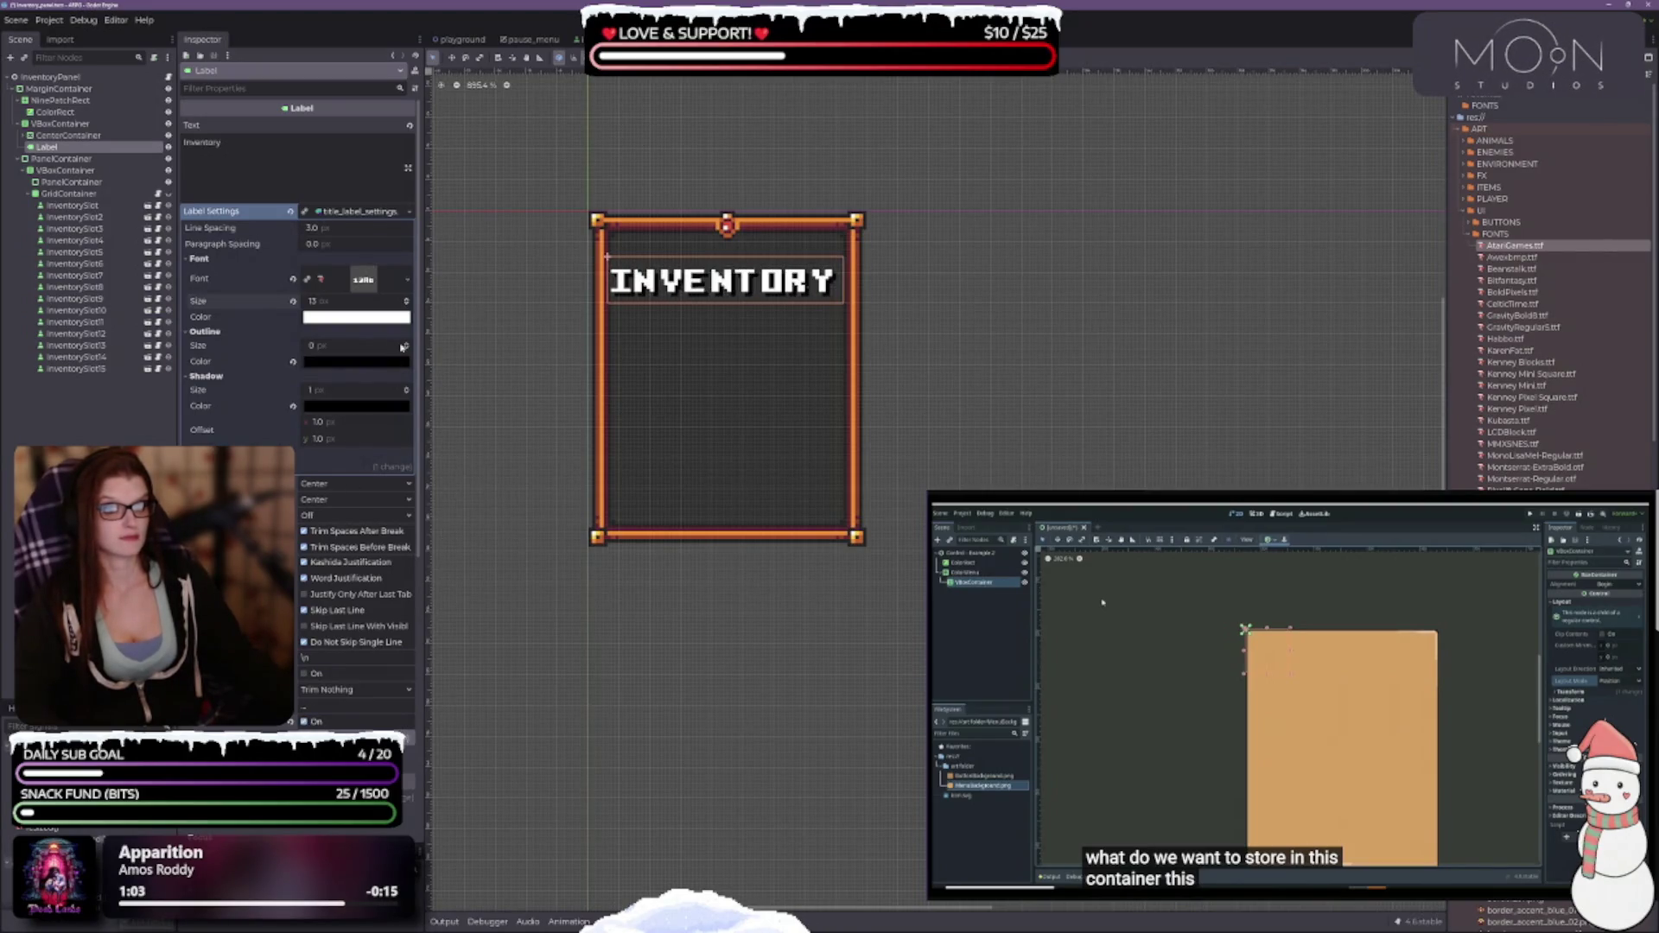
pyautogui.click(407, 305)
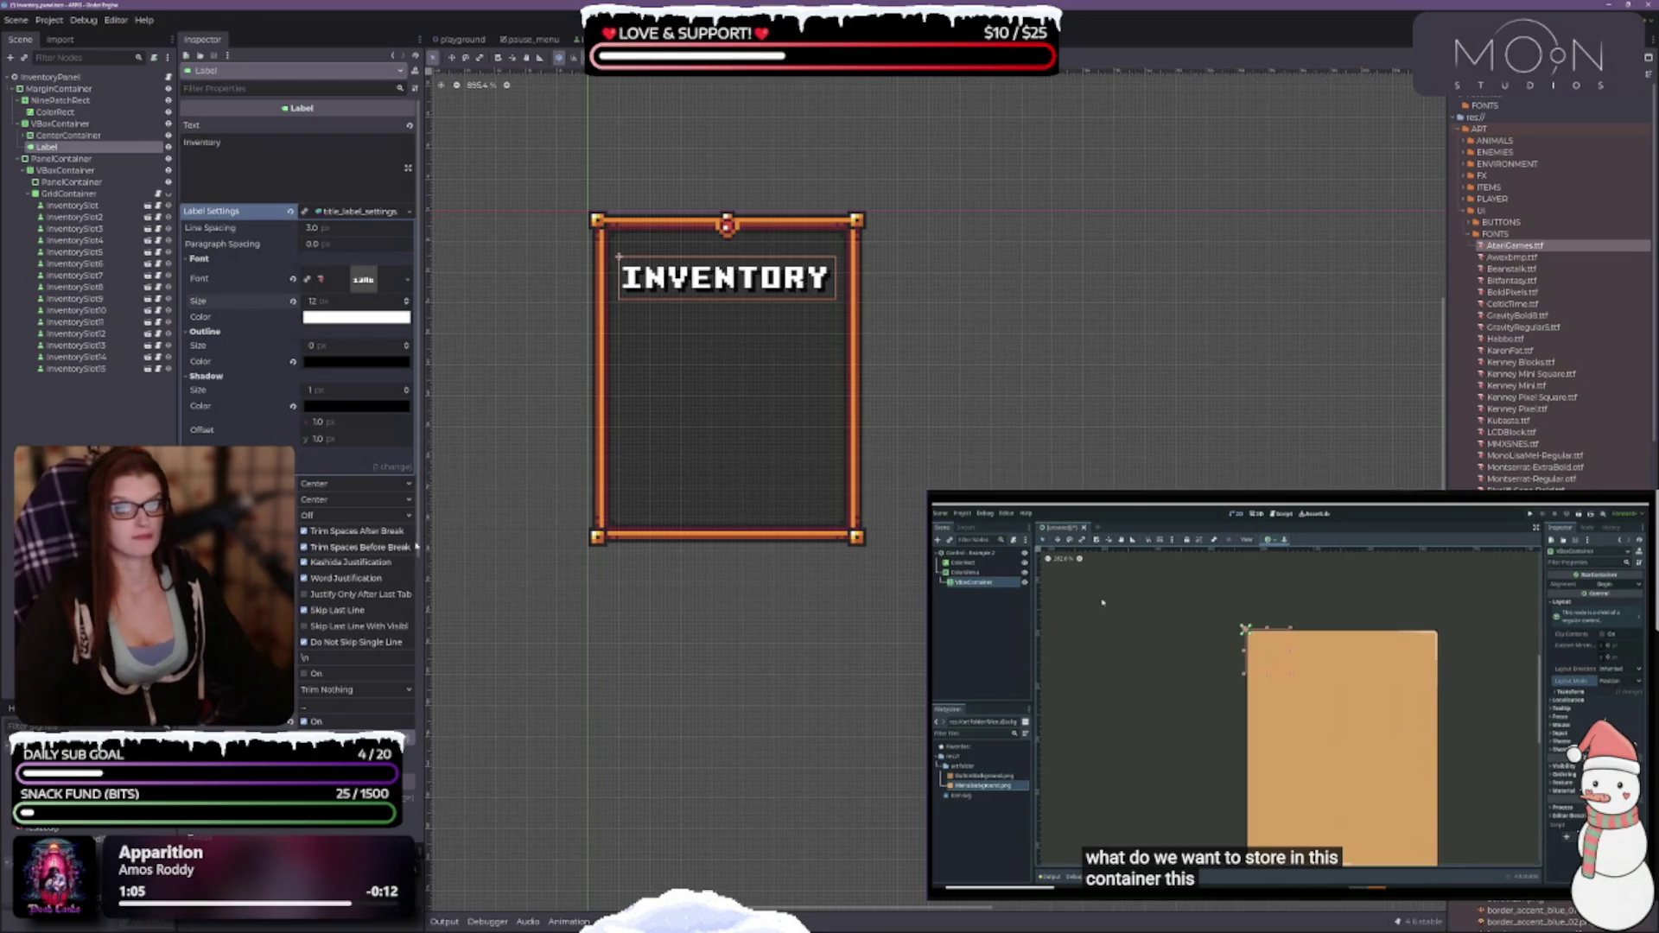
pyautogui.click(486, 386)
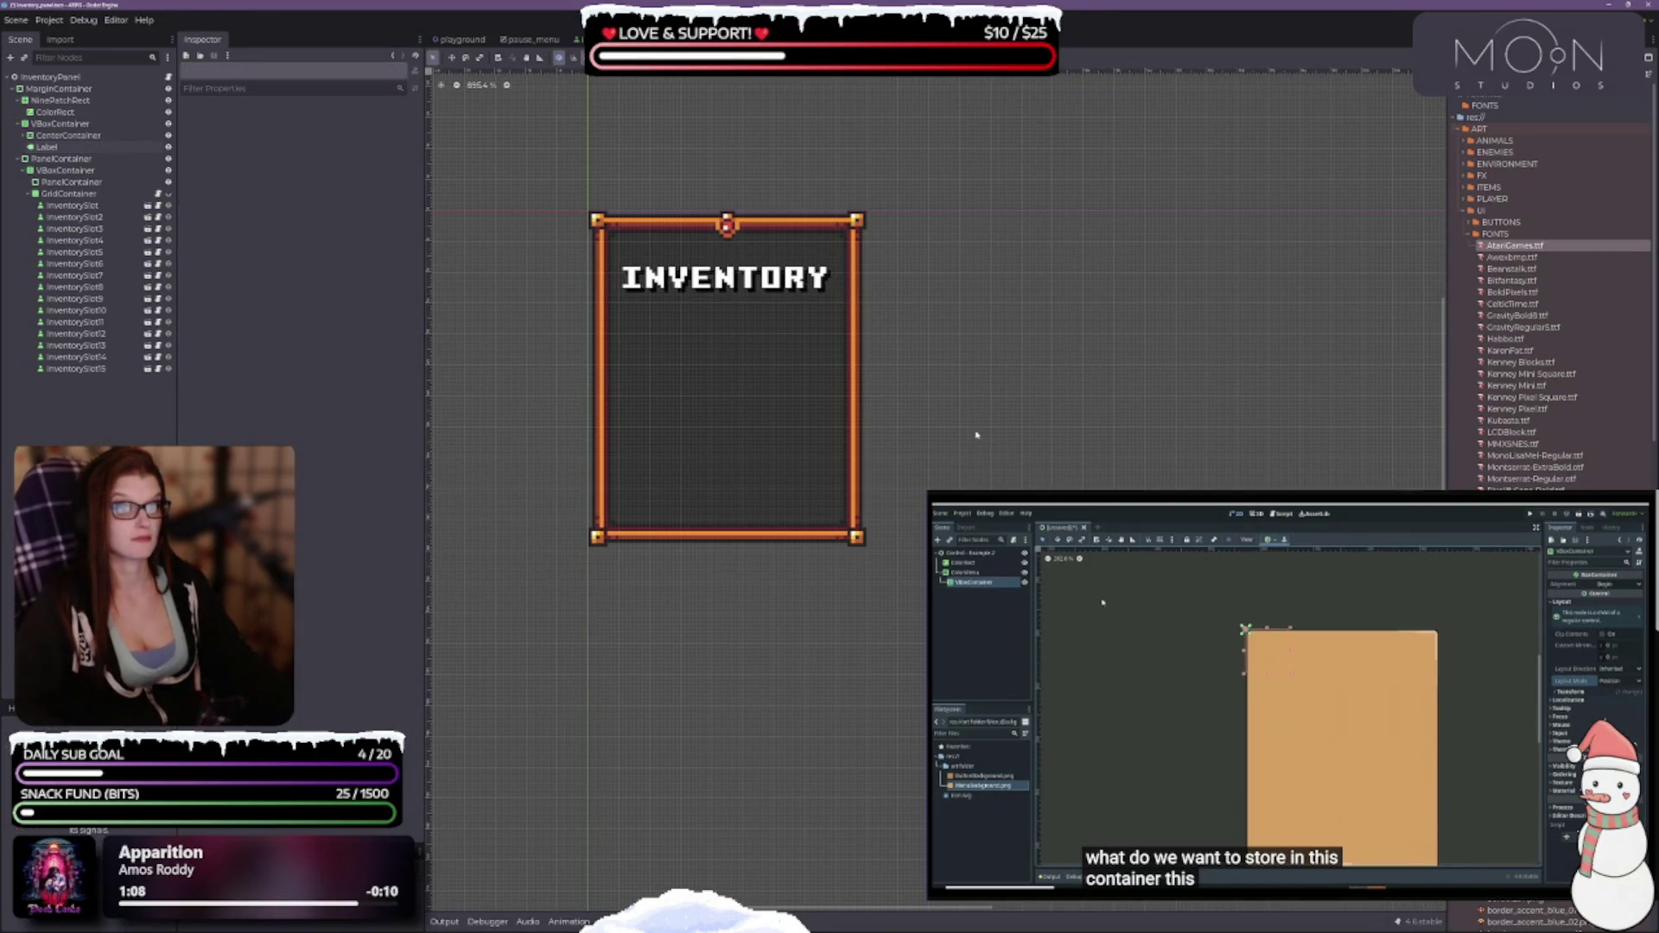
# Select the INVENTORY label and set its drop shadow size to 2 px.
pyautogui.scroll(-2, 967, 423)
pyautogui.scroll(-2, 1051, 472)
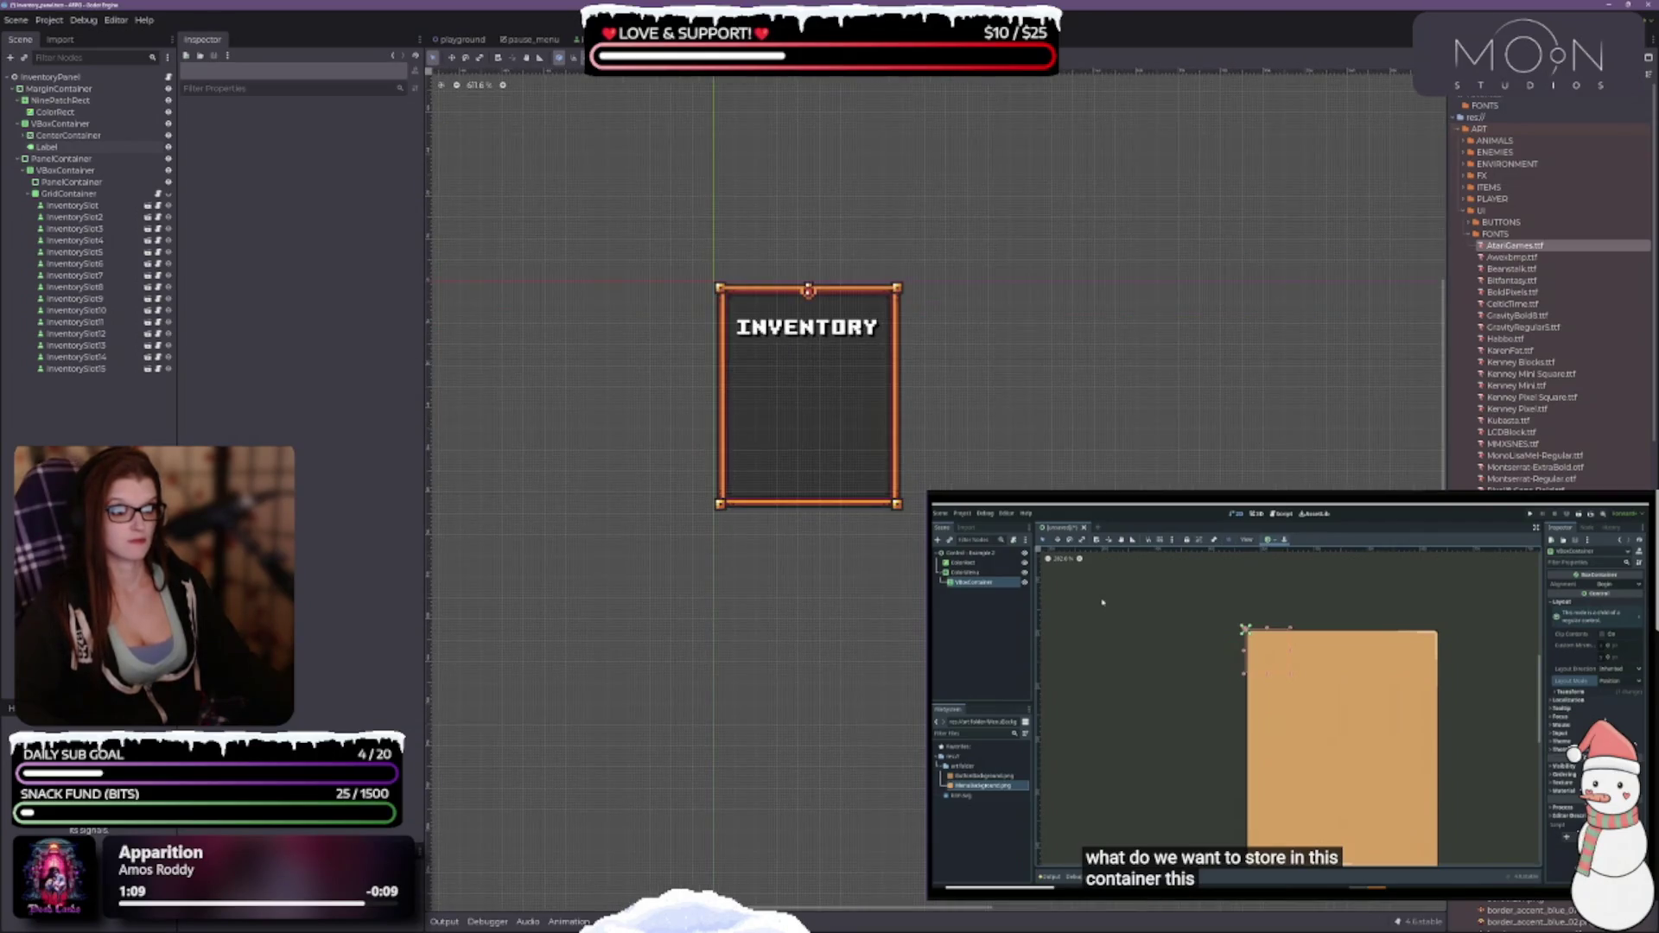
pyautogui.click(812, 341)
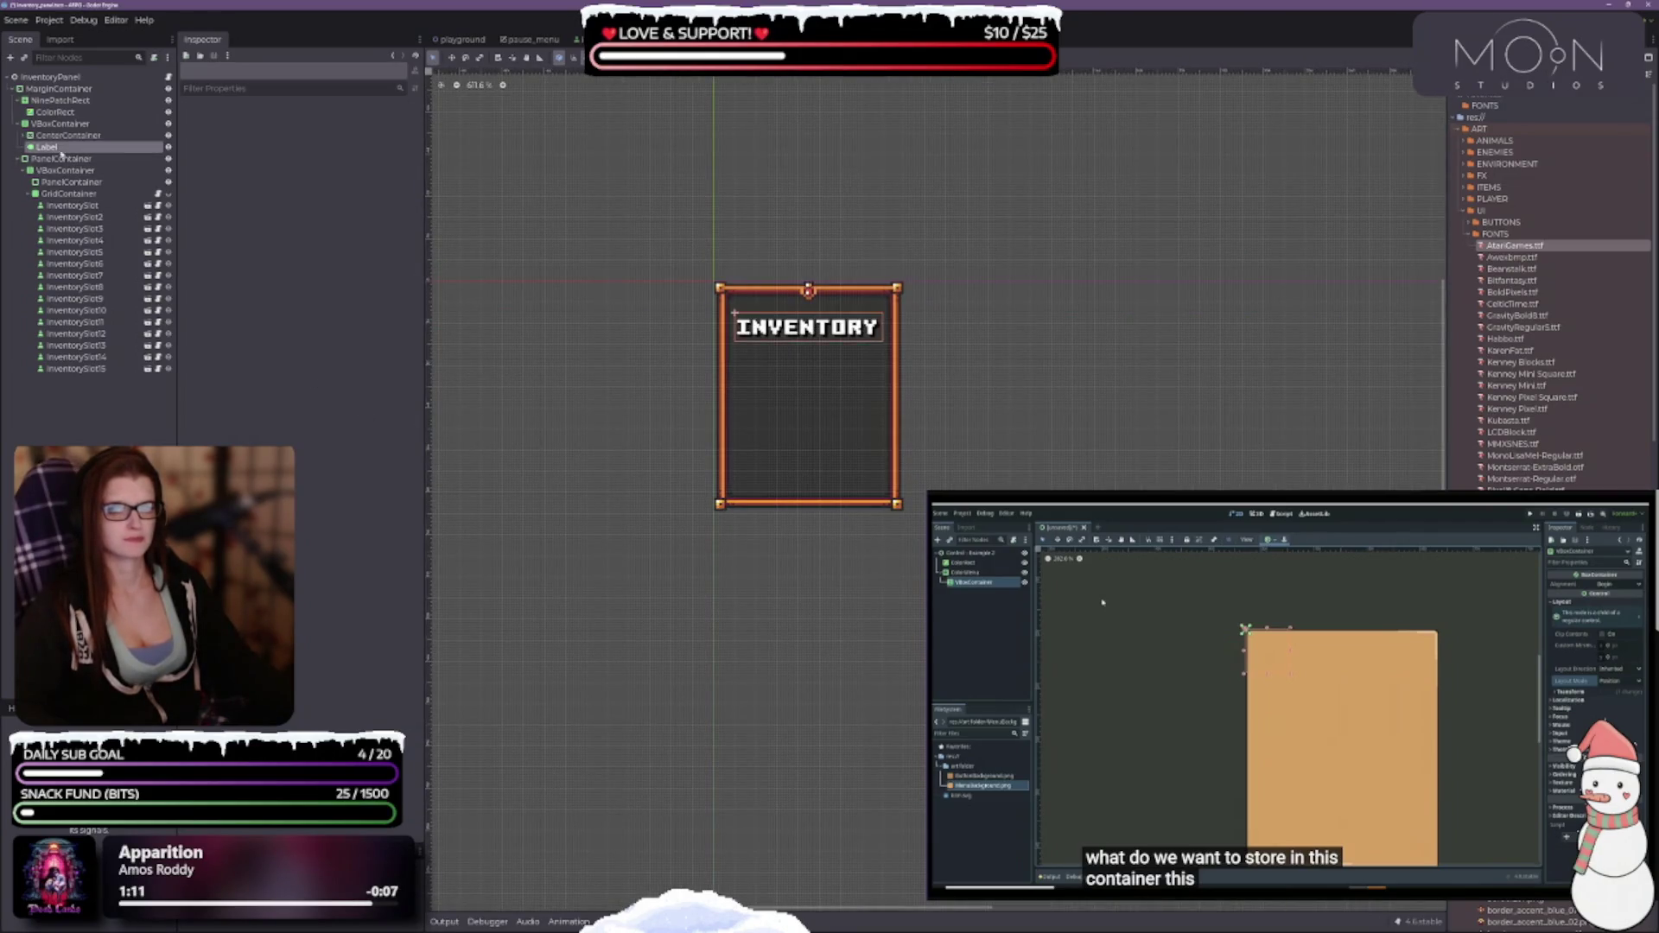
pyautogui.click(358, 423)
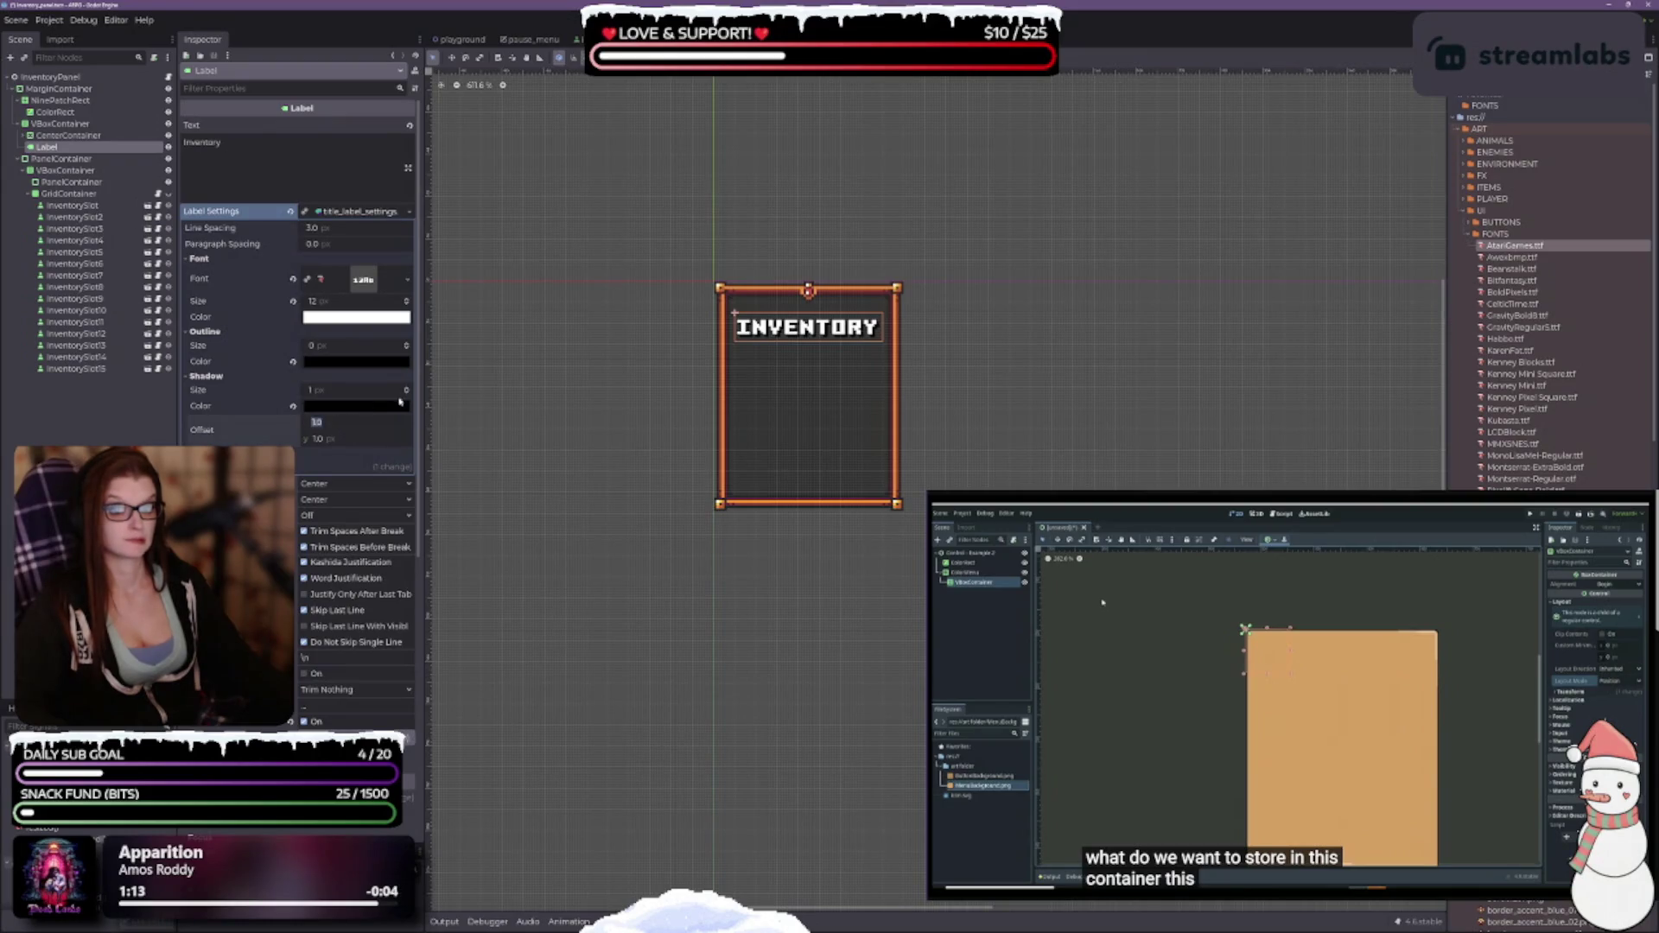
pyautogui.click(407, 390)
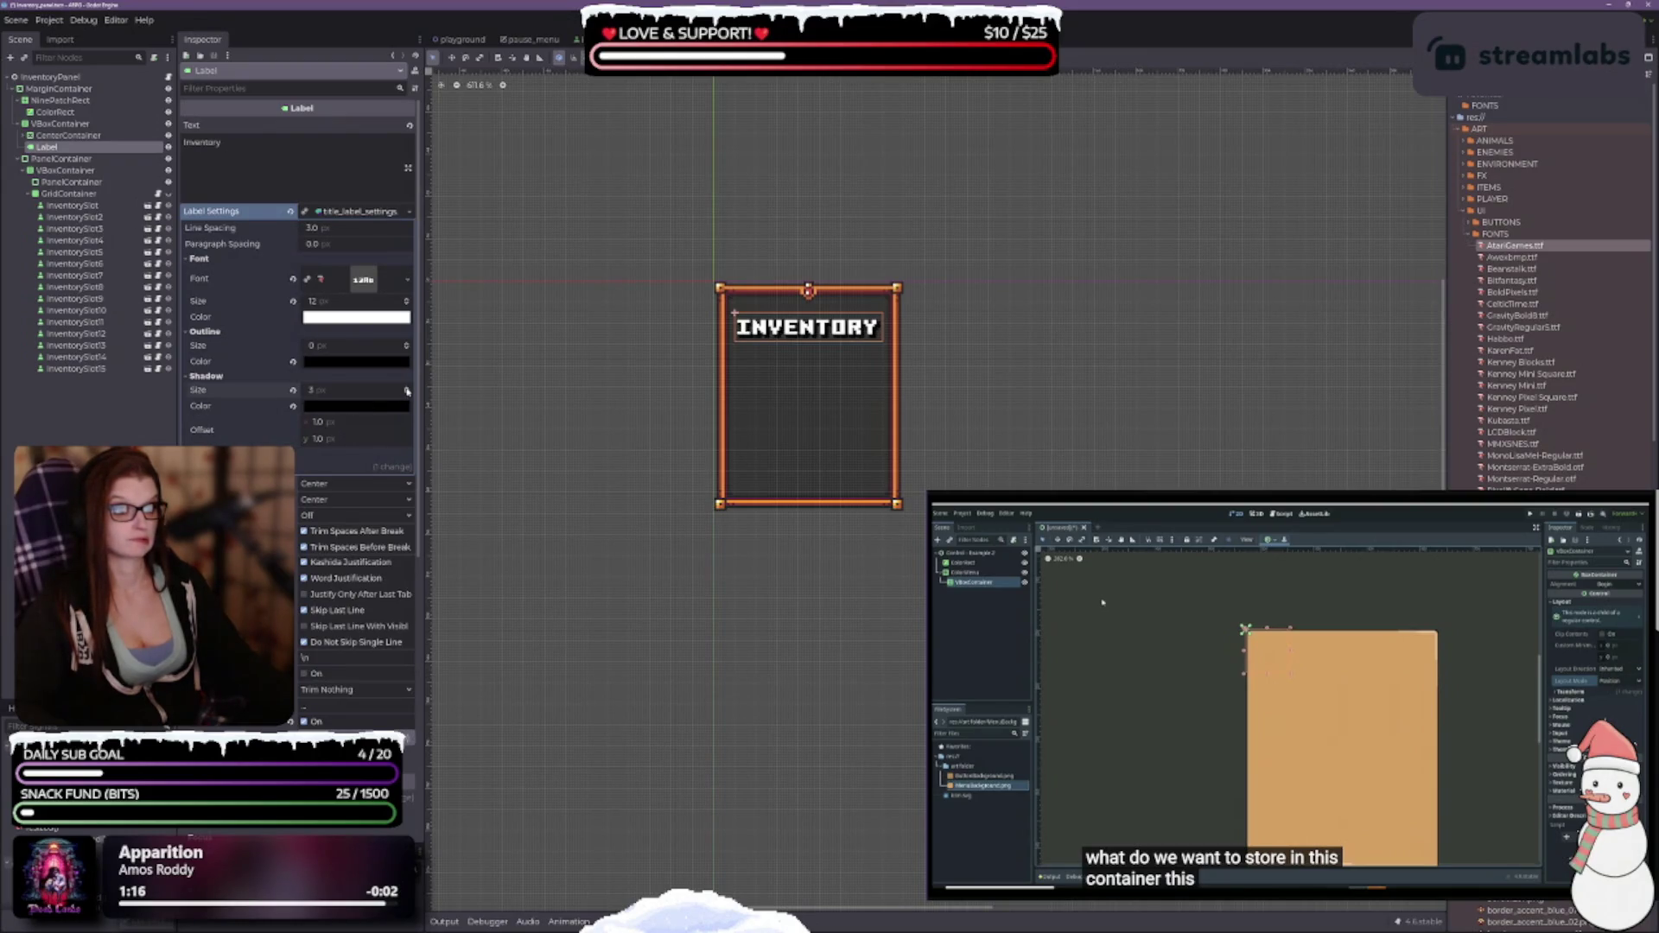
pyautogui.click(407, 394)
pyautogui.press('Escape')
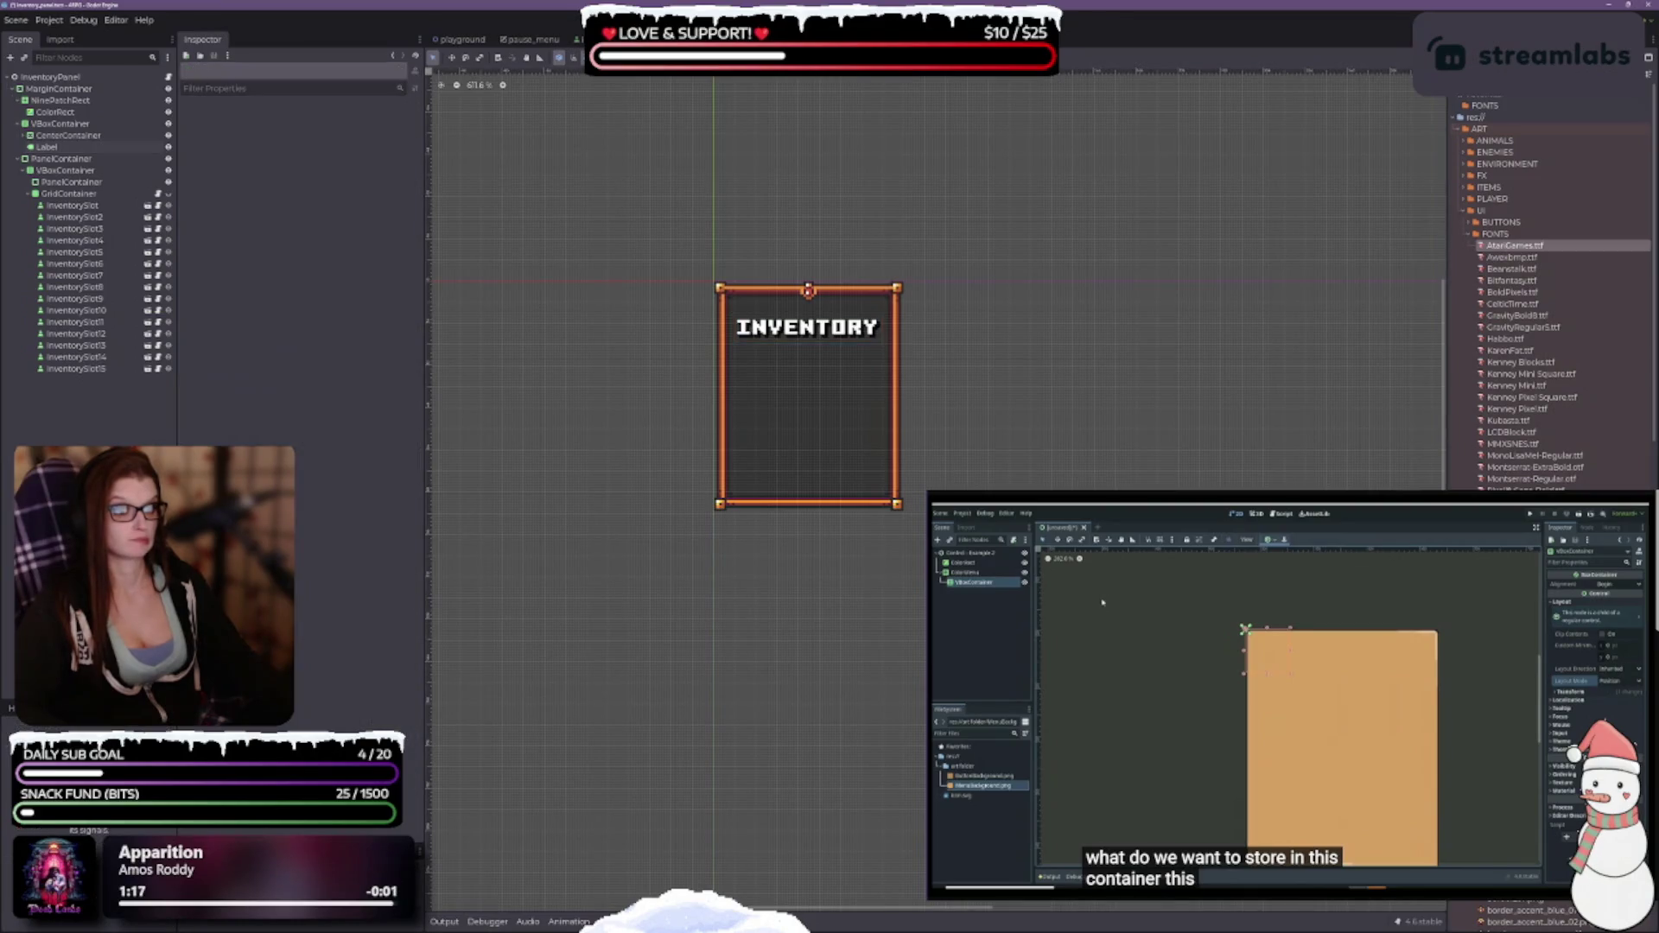
pyautogui.scroll(-1, 767, 244)
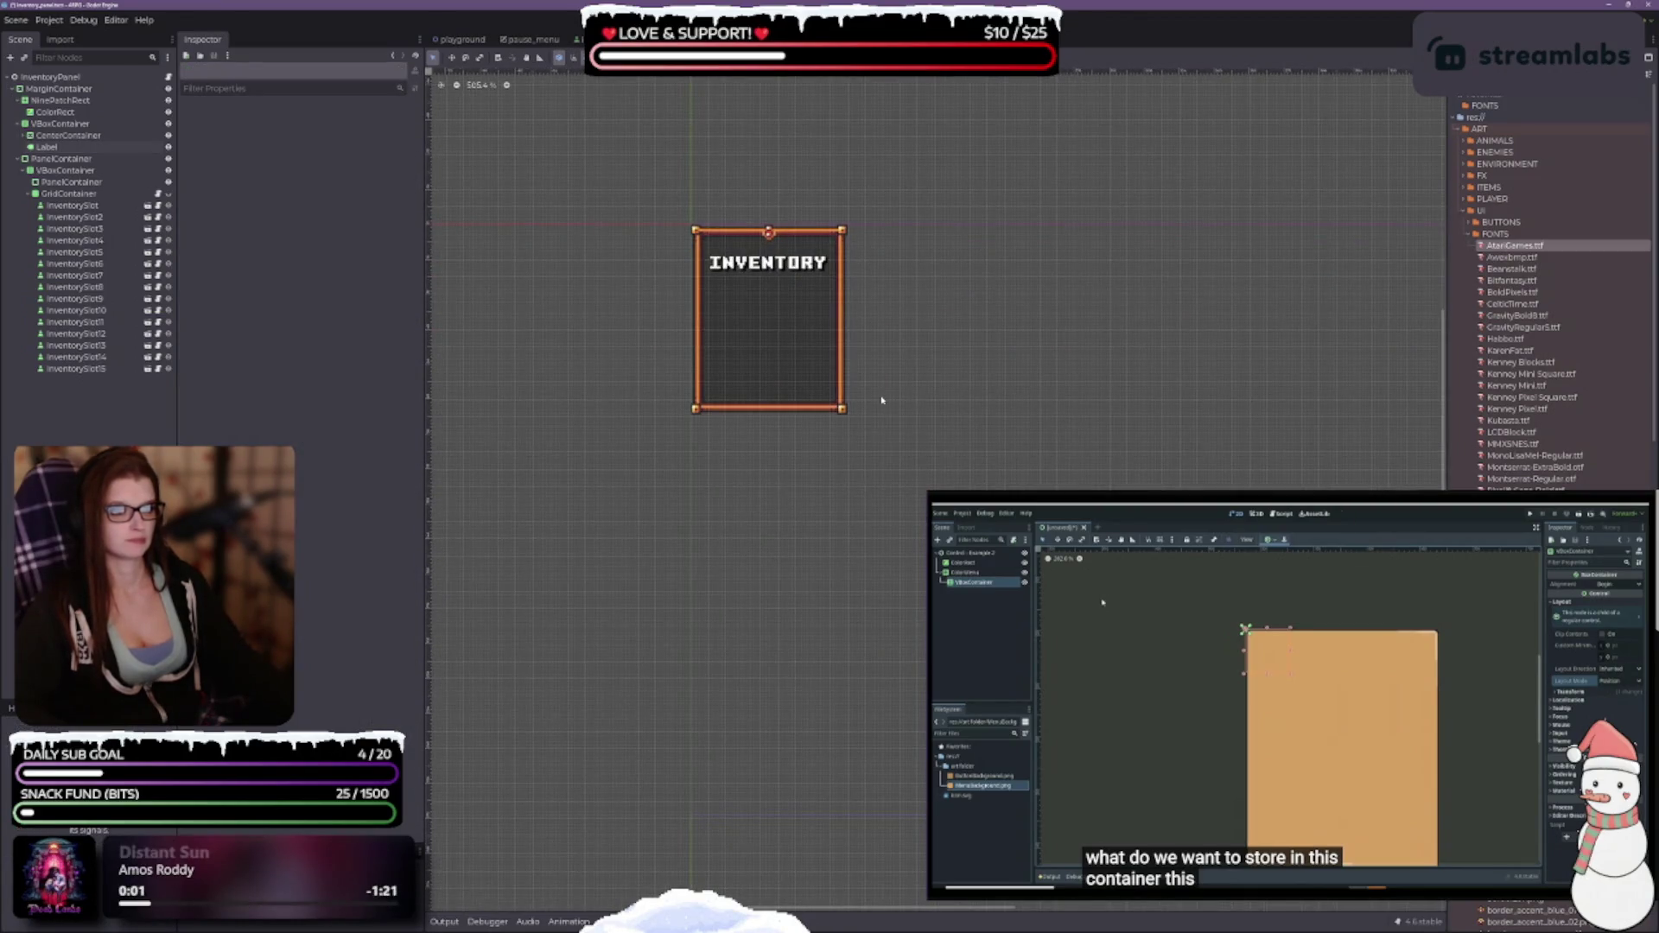
pyautogui.scroll(1, 864, 389)
pyautogui.scroll(2, 769, 440)
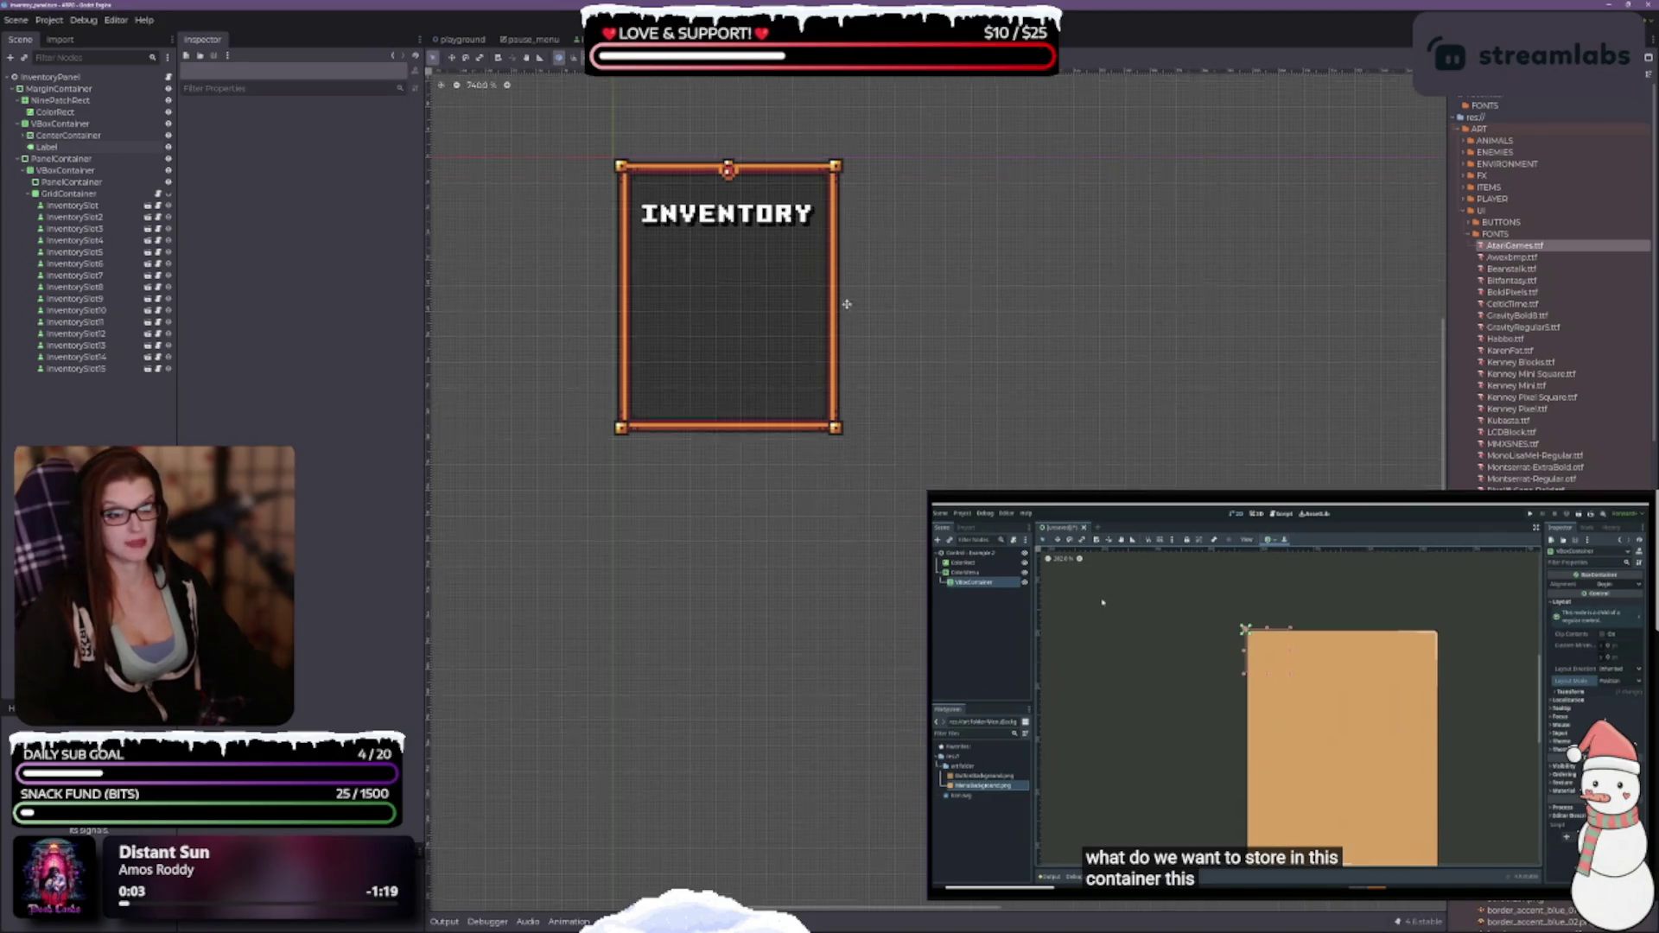
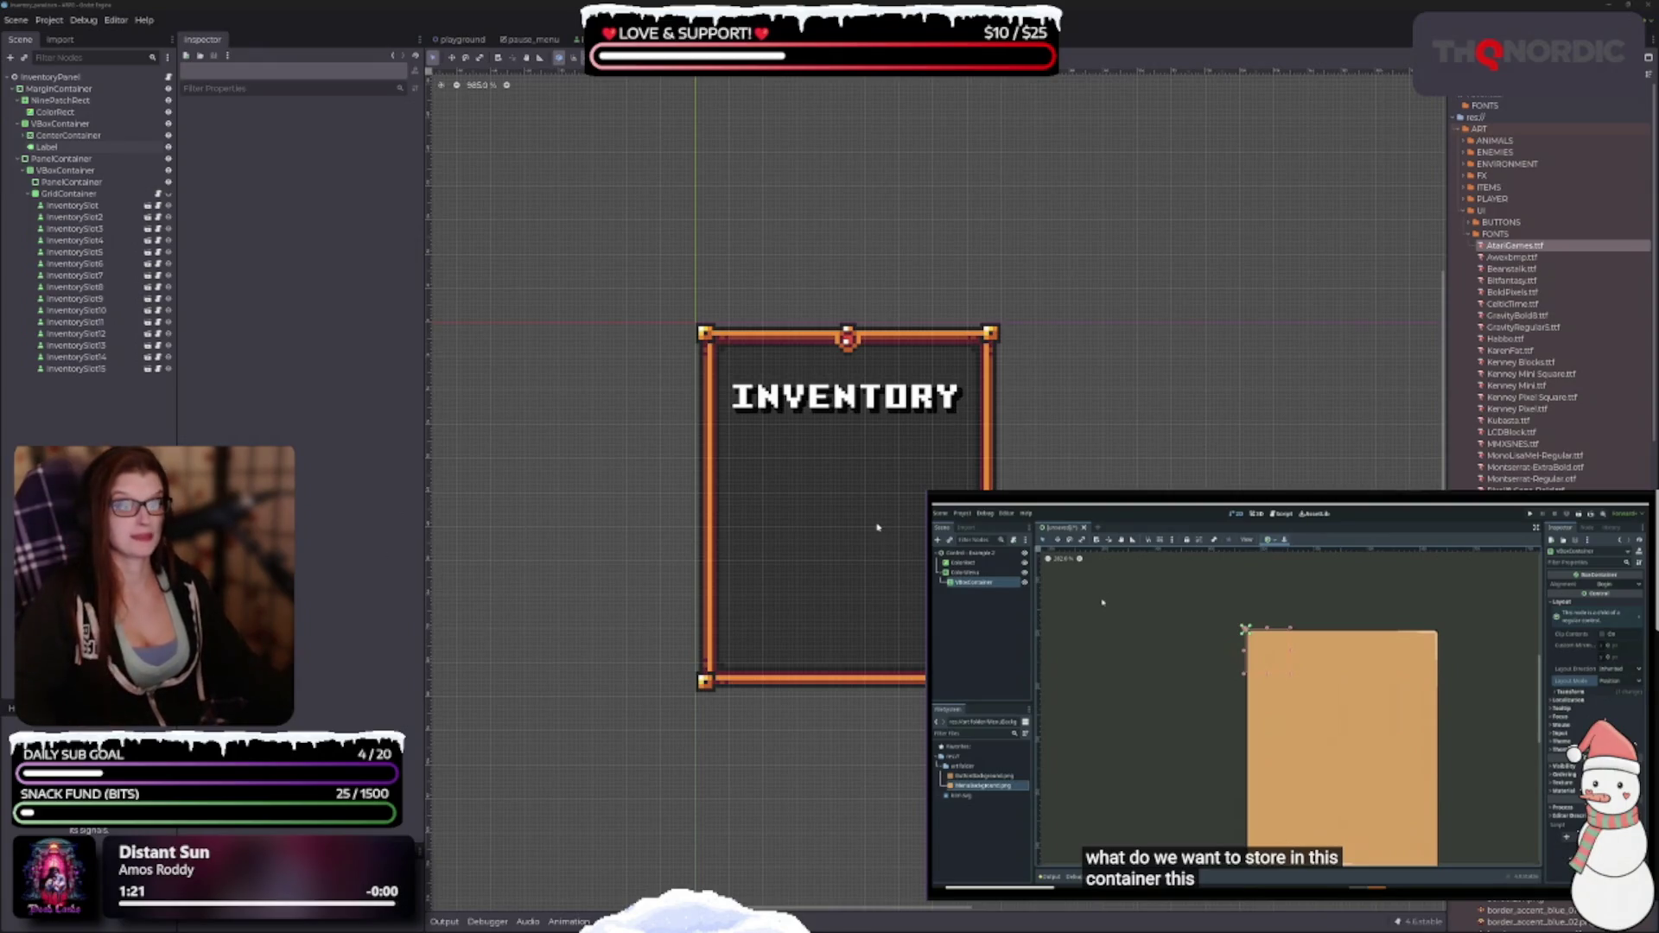
# Inspect the INVENTORY label and its centring CenterContainer settings.
pyautogui.click(840, 380)
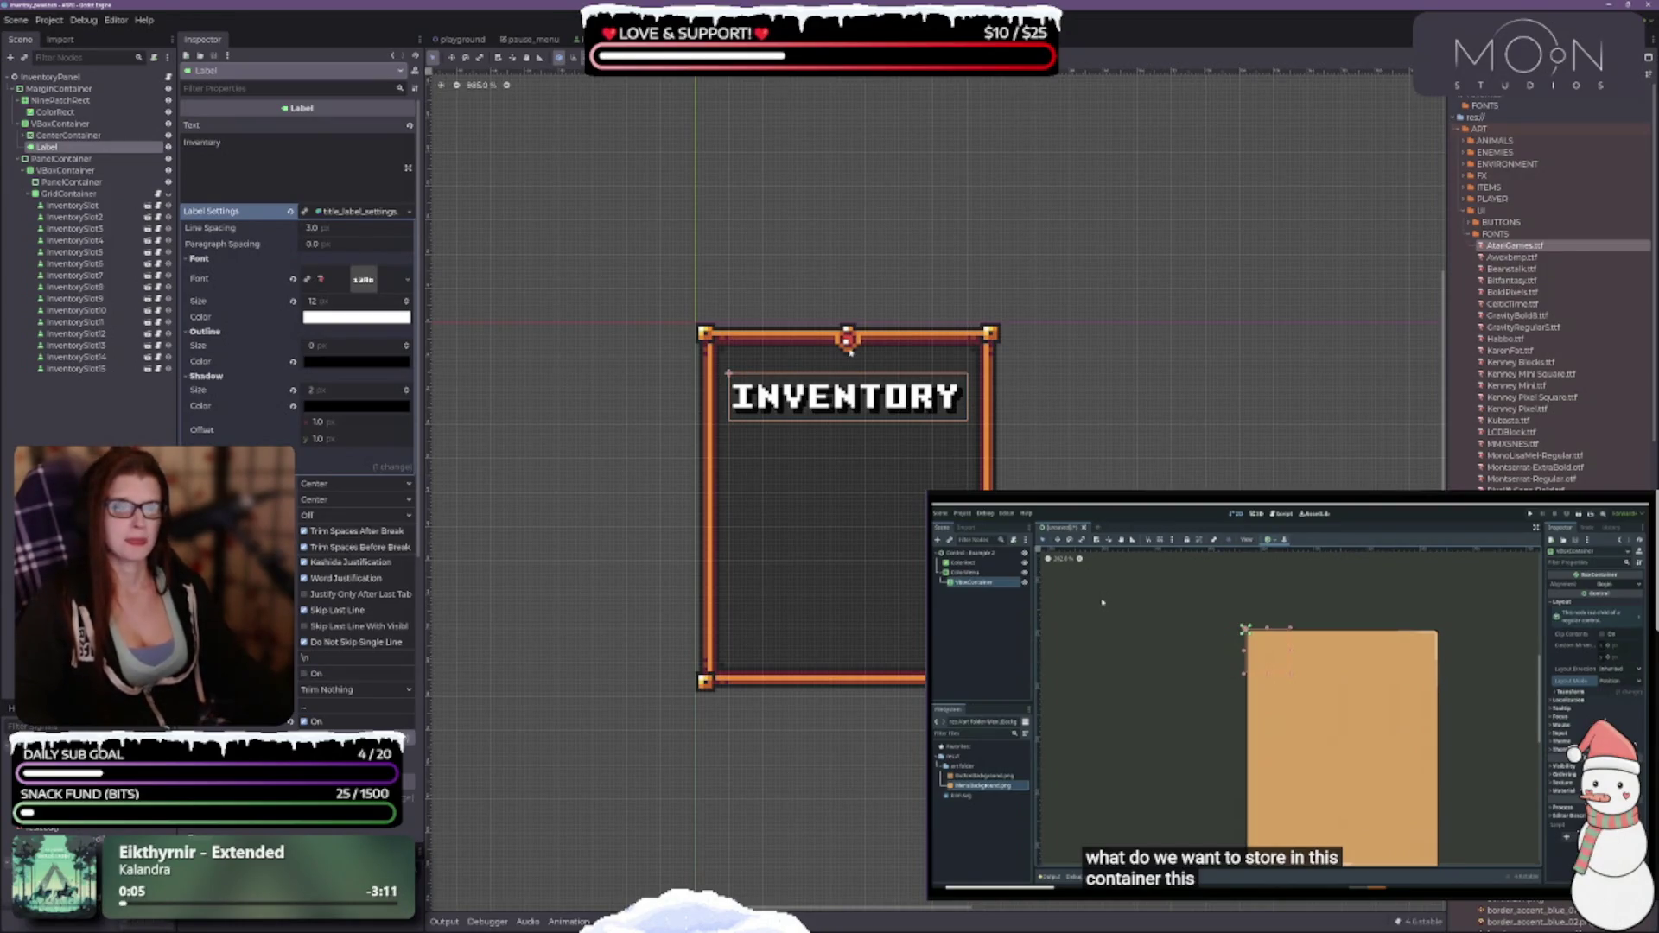
pyautogui.click(61, 136)
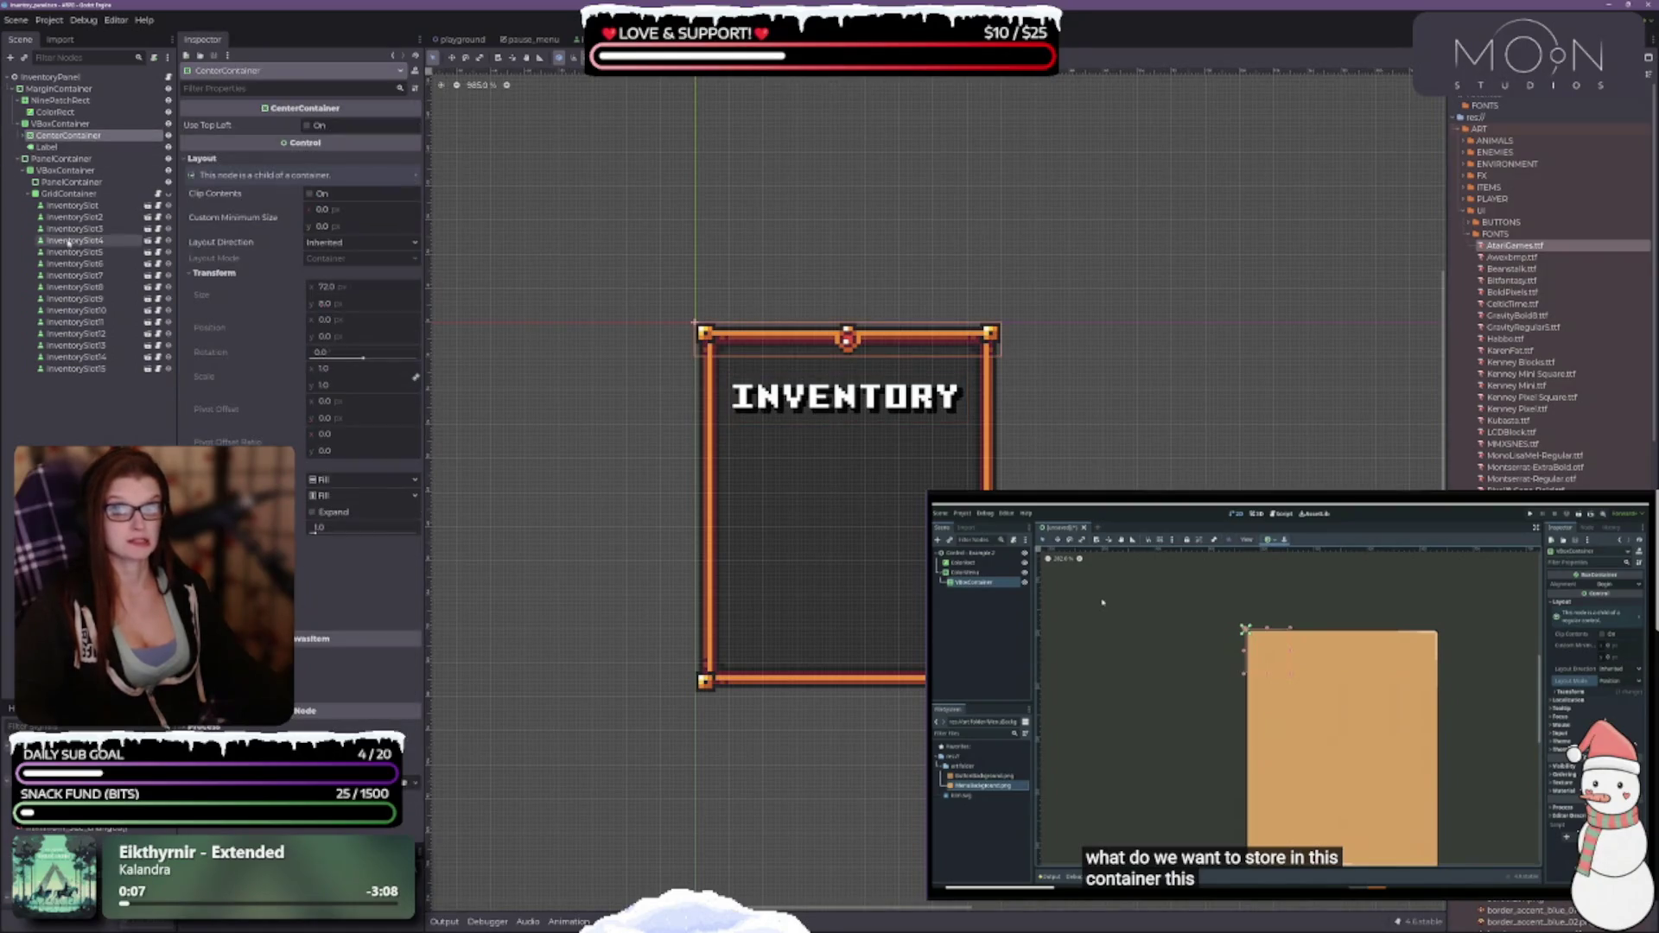
pyautogui.click(67, 145)
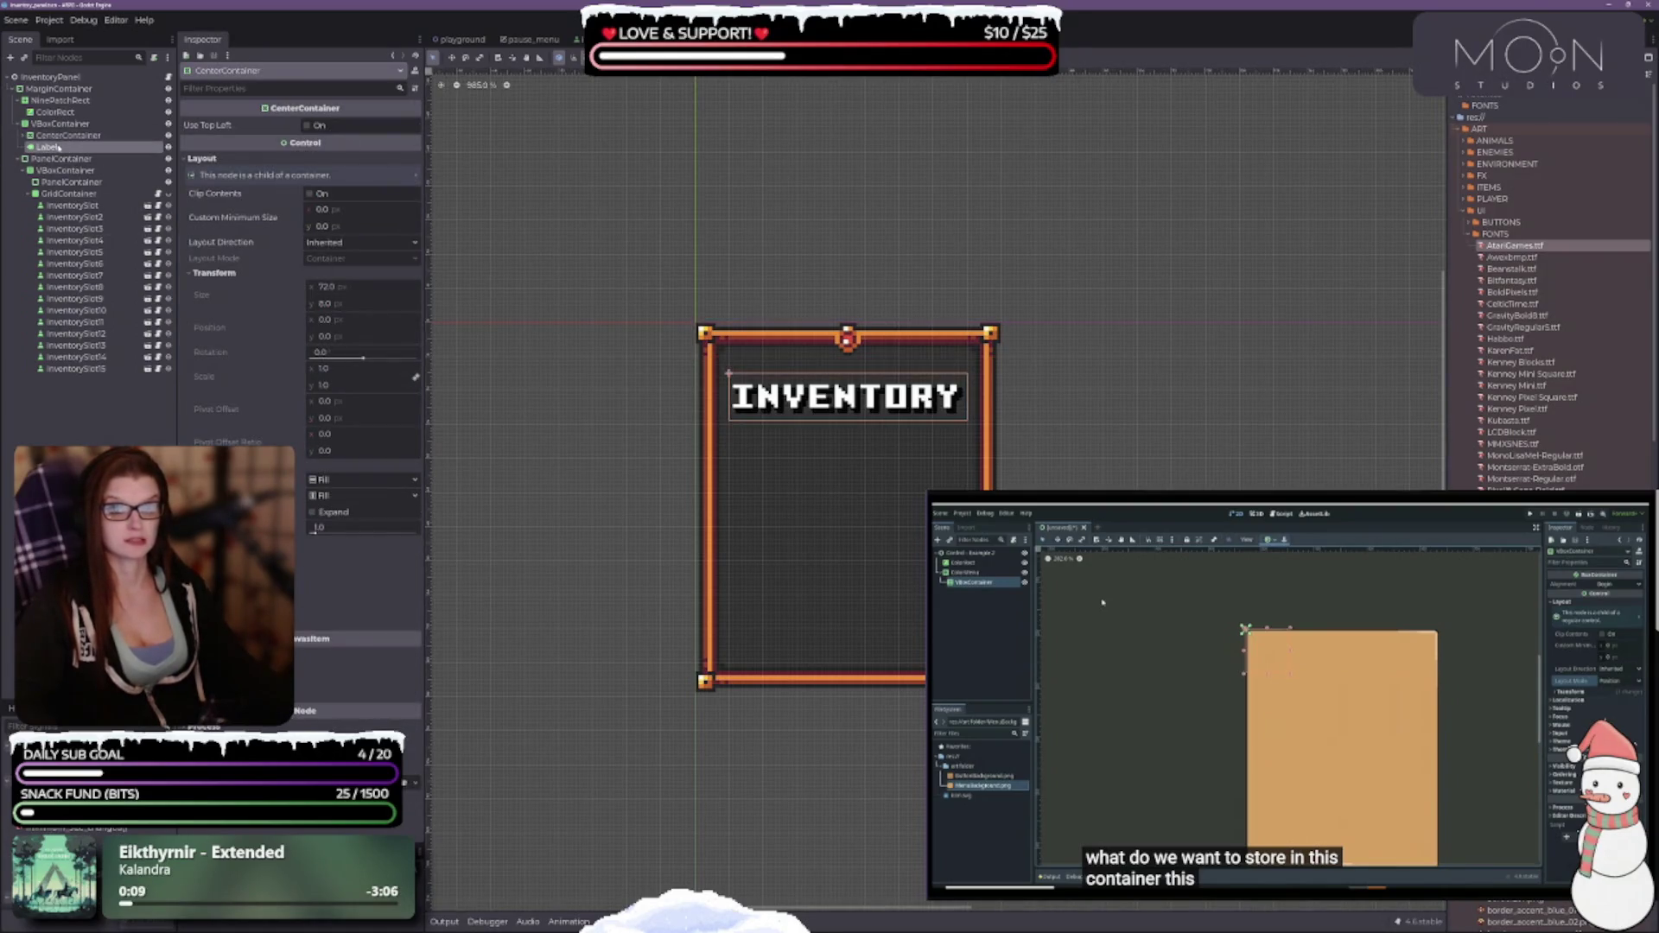
# Add a TextureRect child to the header VBoxContainer, found by searching 'text'.
pyautogui.click(44, 124)
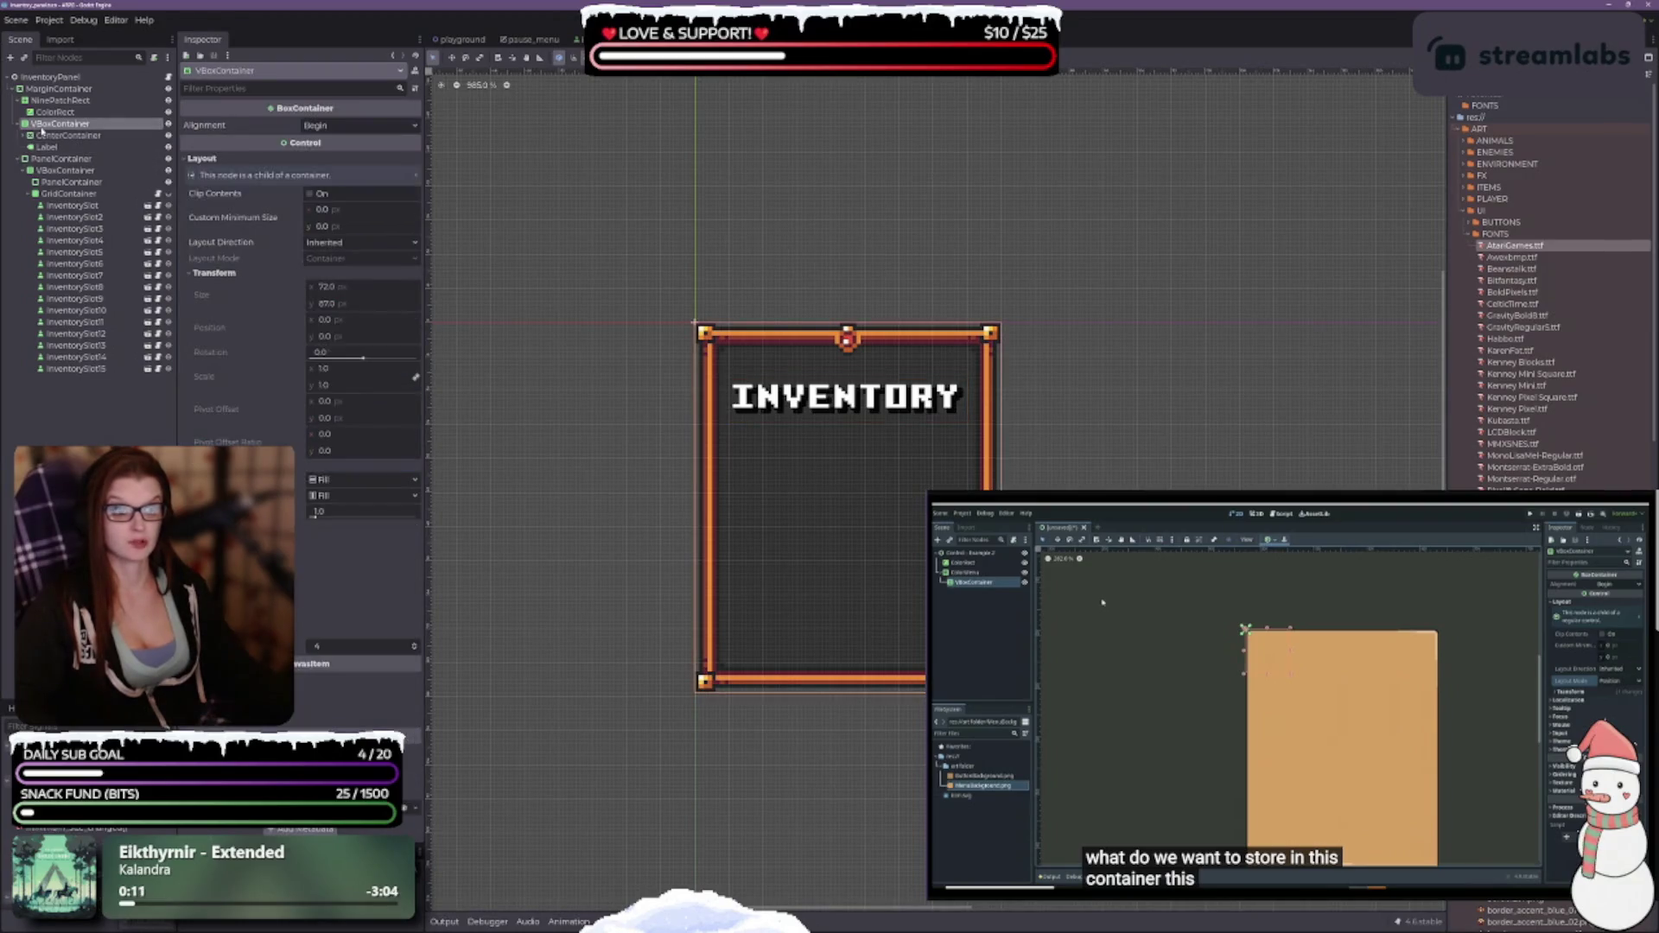
pyautogui.rightClick(42, 129)
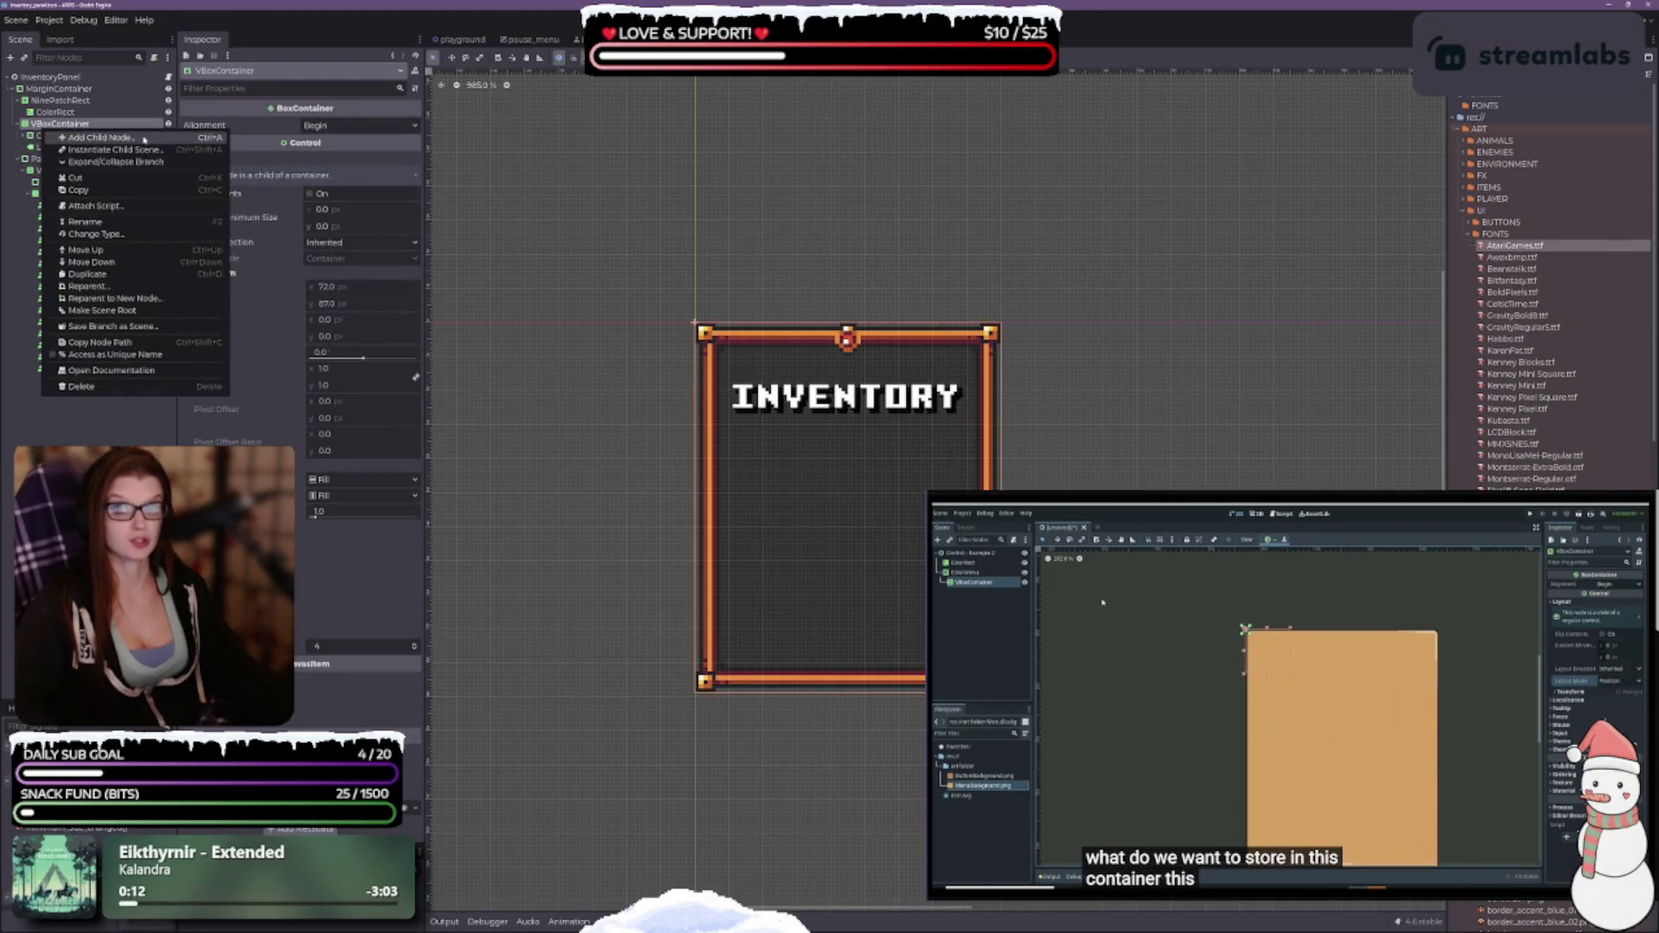
pyautogui.click(69, 137)
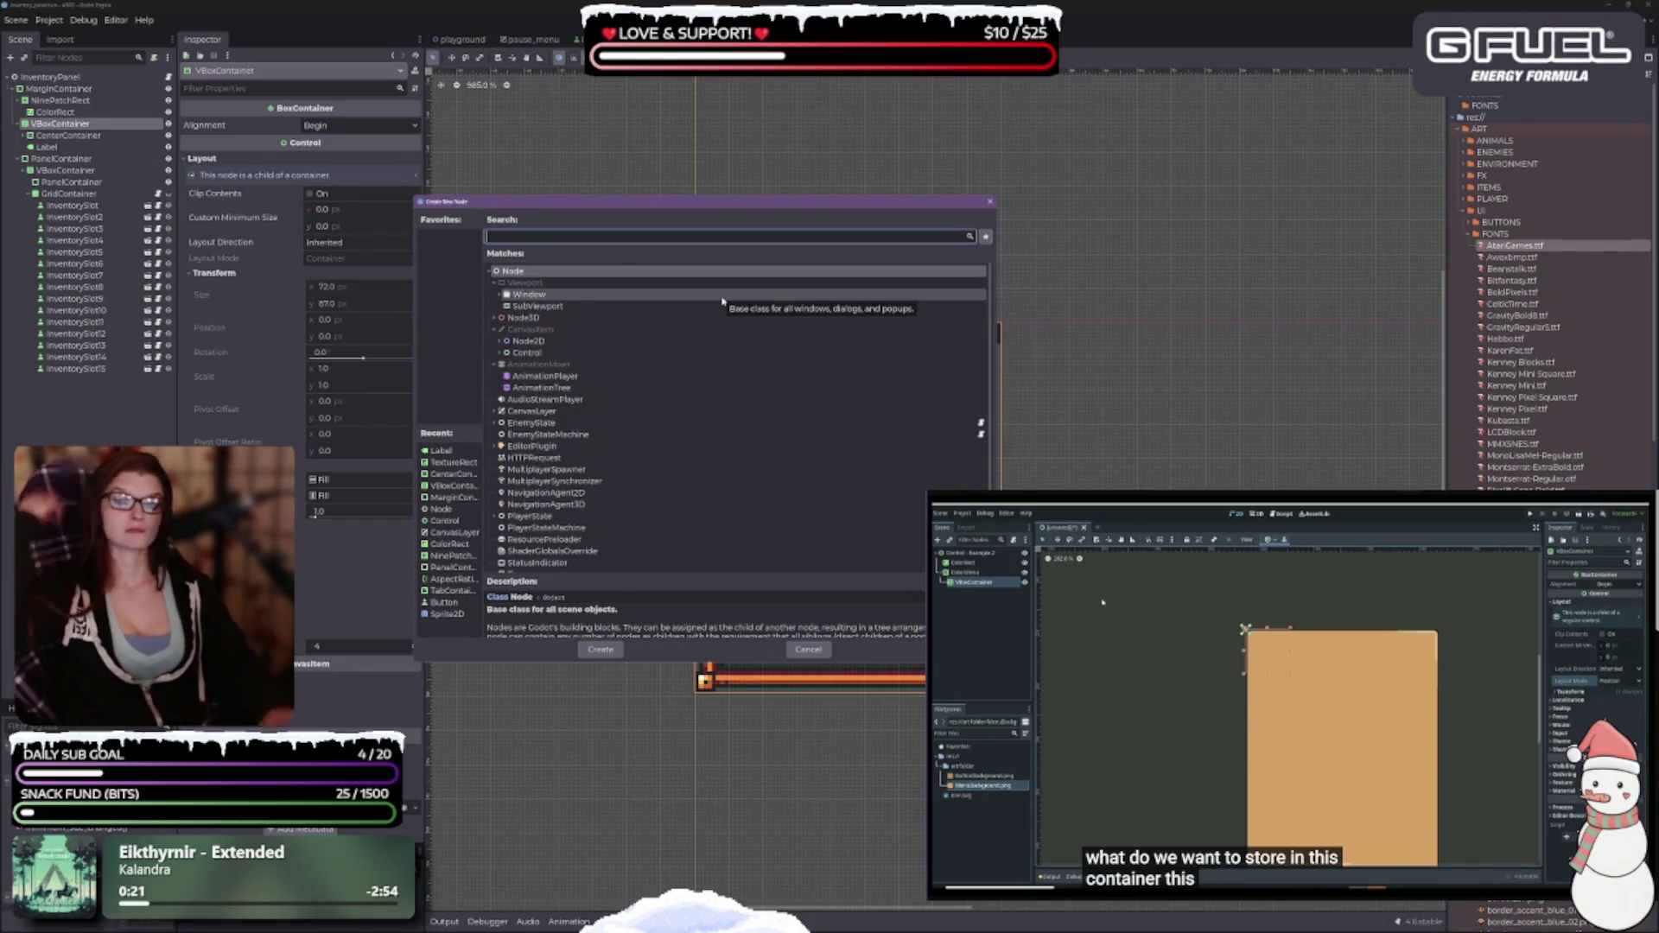
pyautogui.write('text')
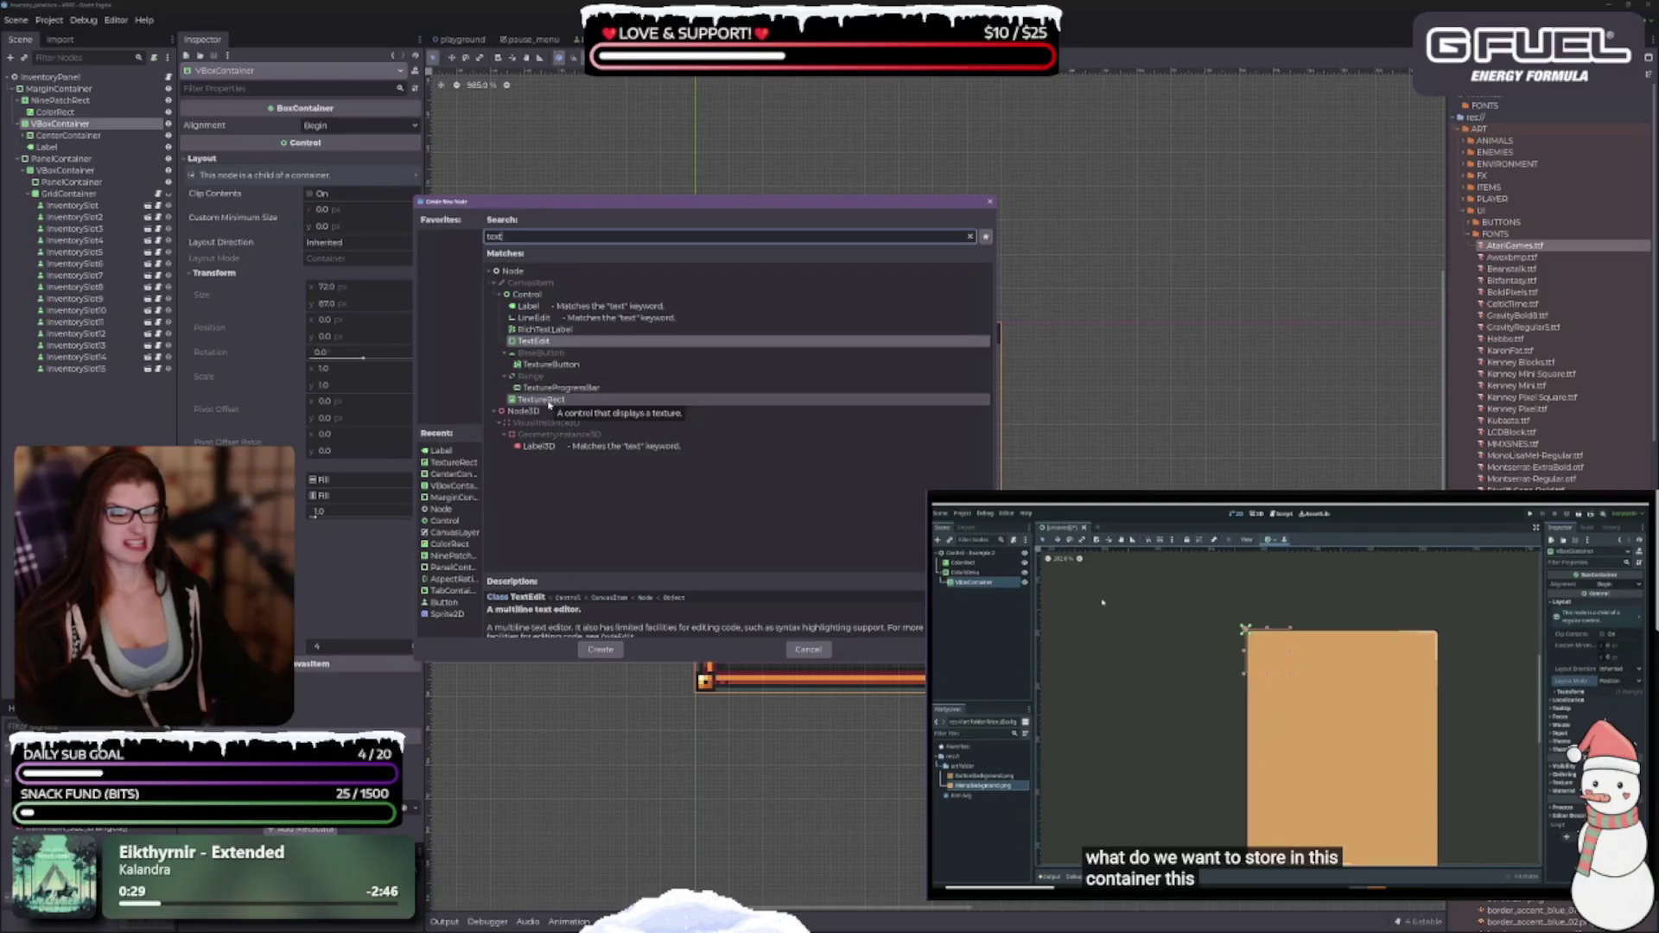
pyautogui.click(548, 402)
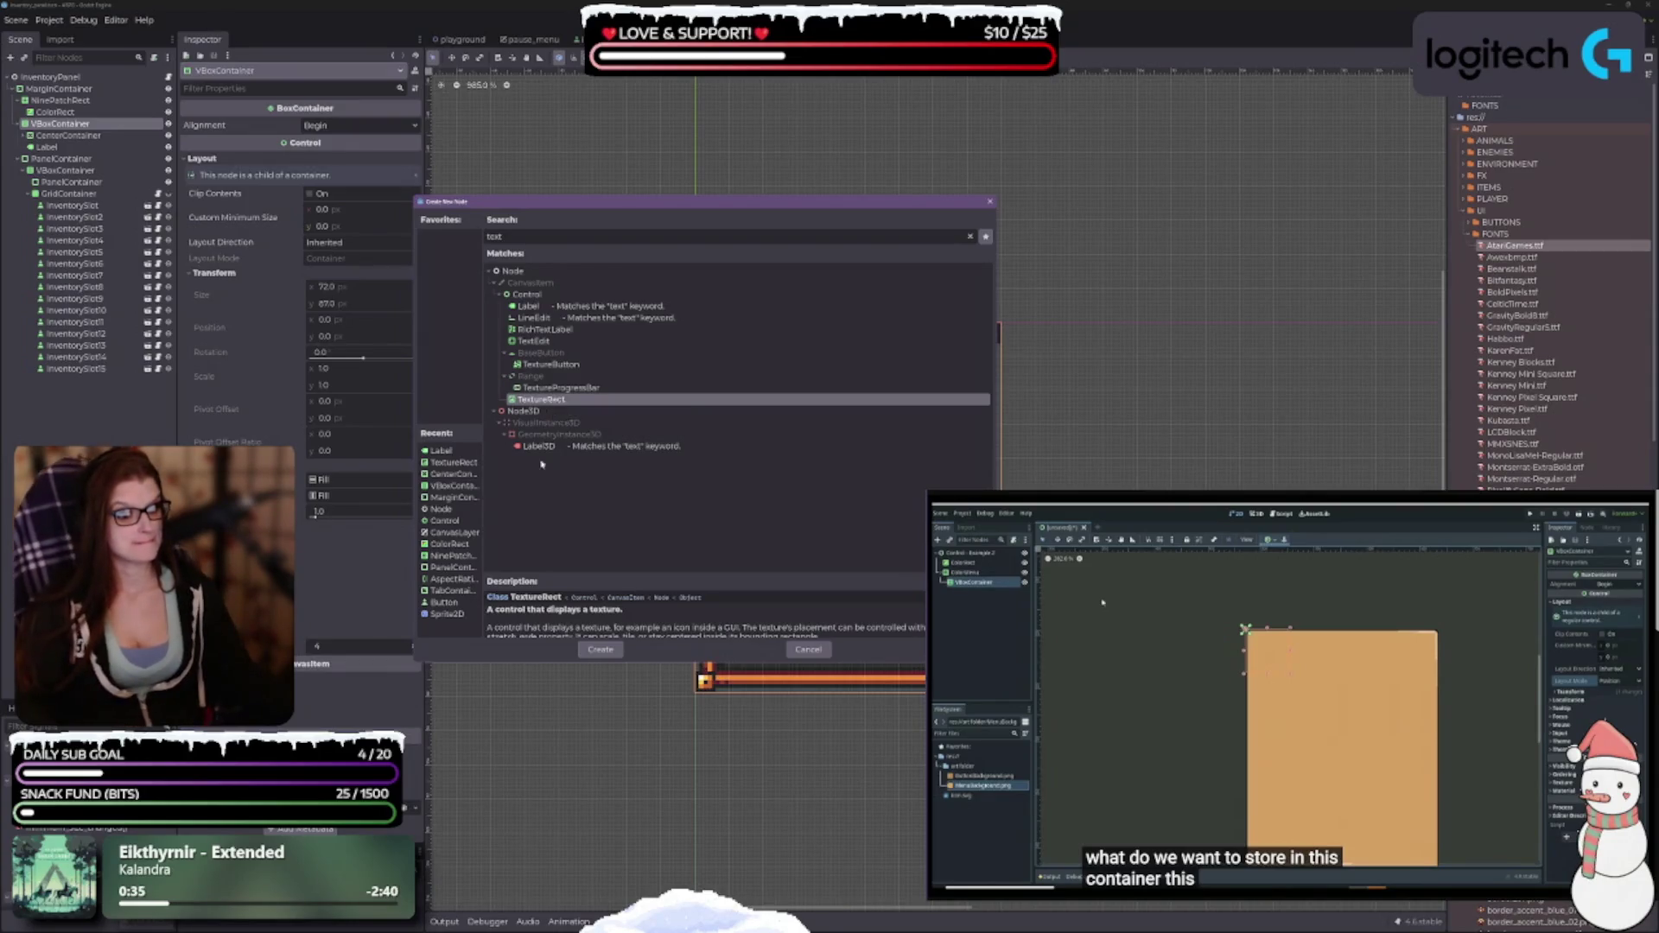
pyautogui.click(600, 650)
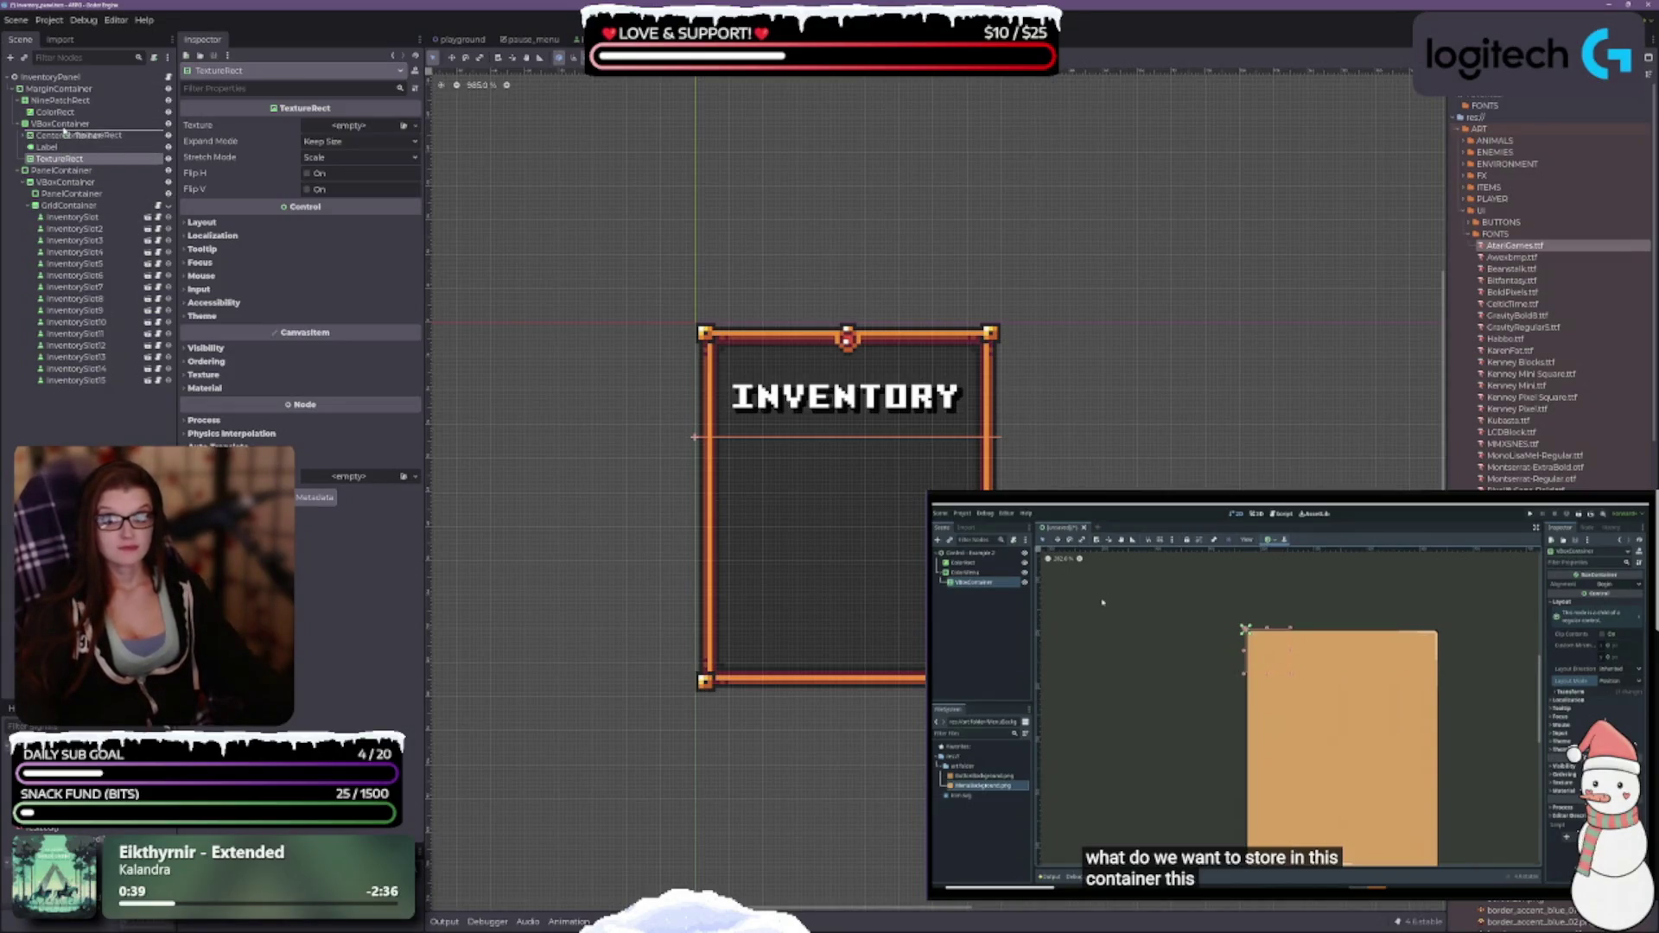
# Drag the new TextureRect beside the INVENTORY label and check the label's placement.
pyautogui.moveTo(65, 136); pyautogui.dragTo(59, 145)
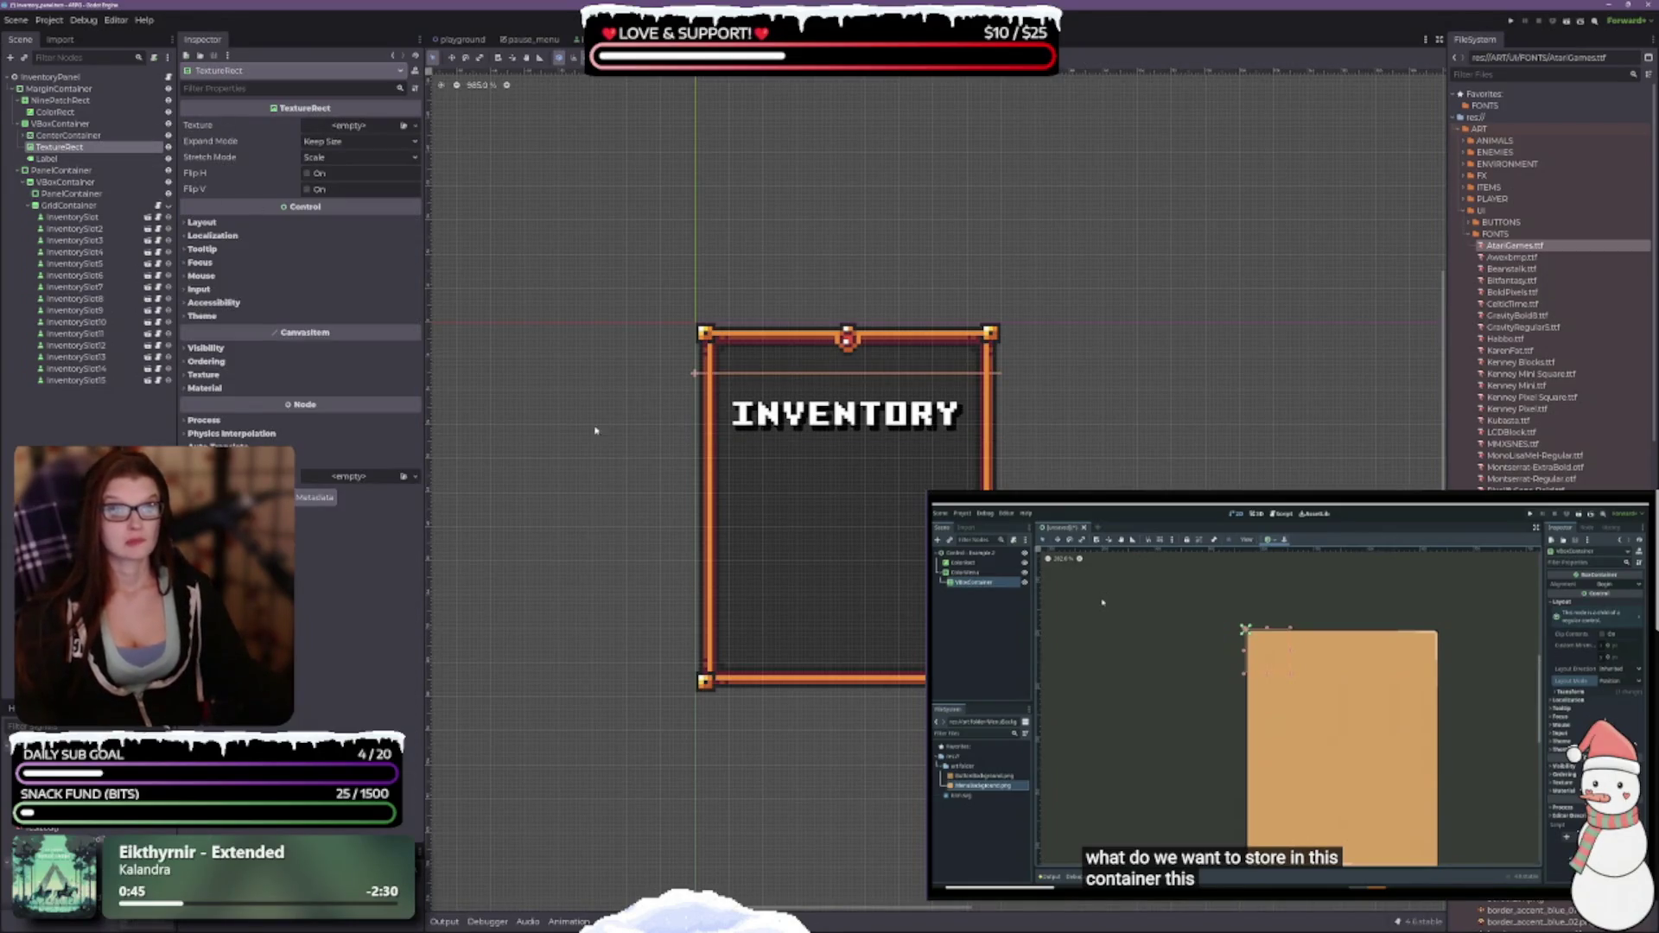
pyautogui.click(44, 159)
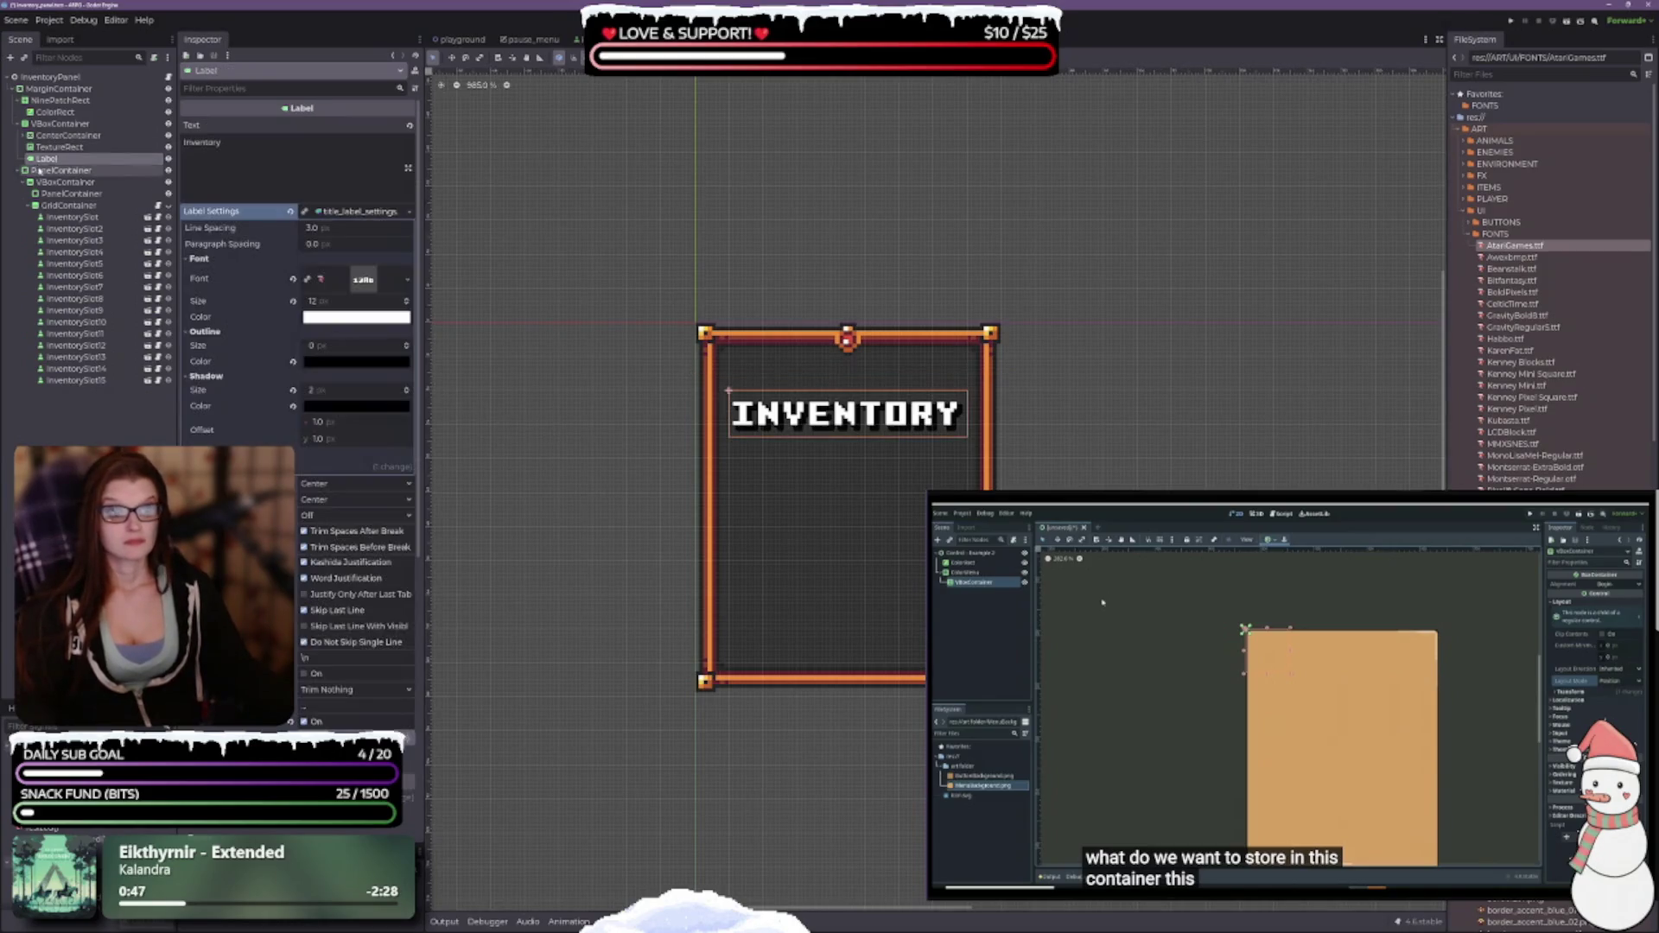
pyautogui.click(62, 157)
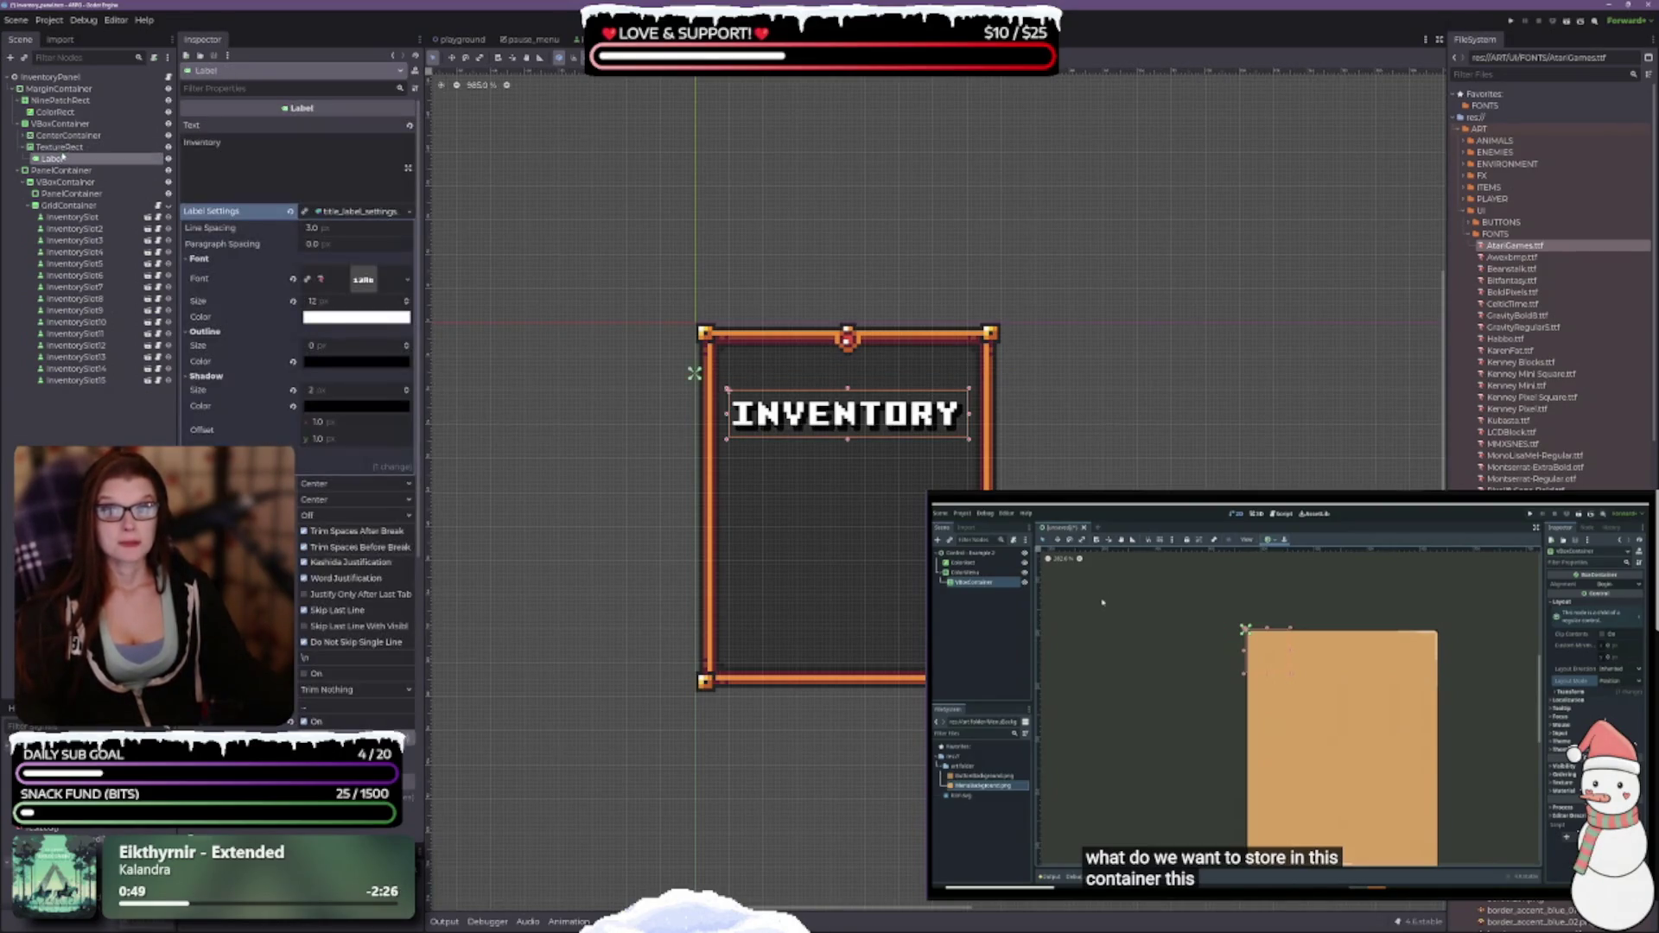
pyautogui.click(59, 147)
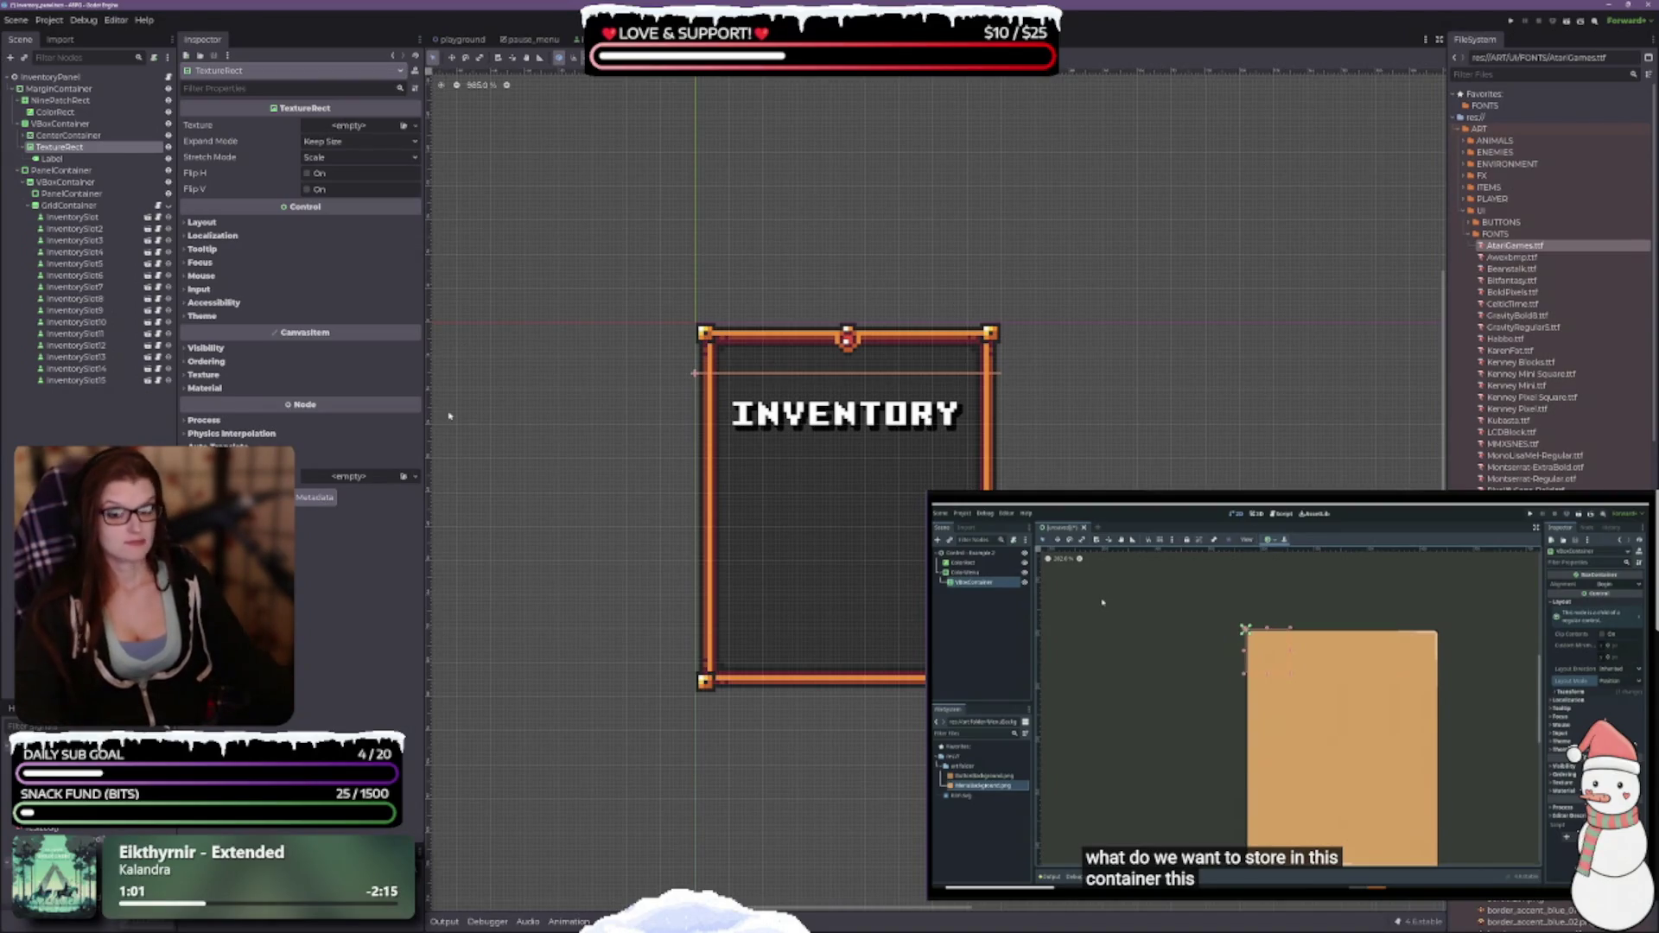
pyautogui.click(52, 158)
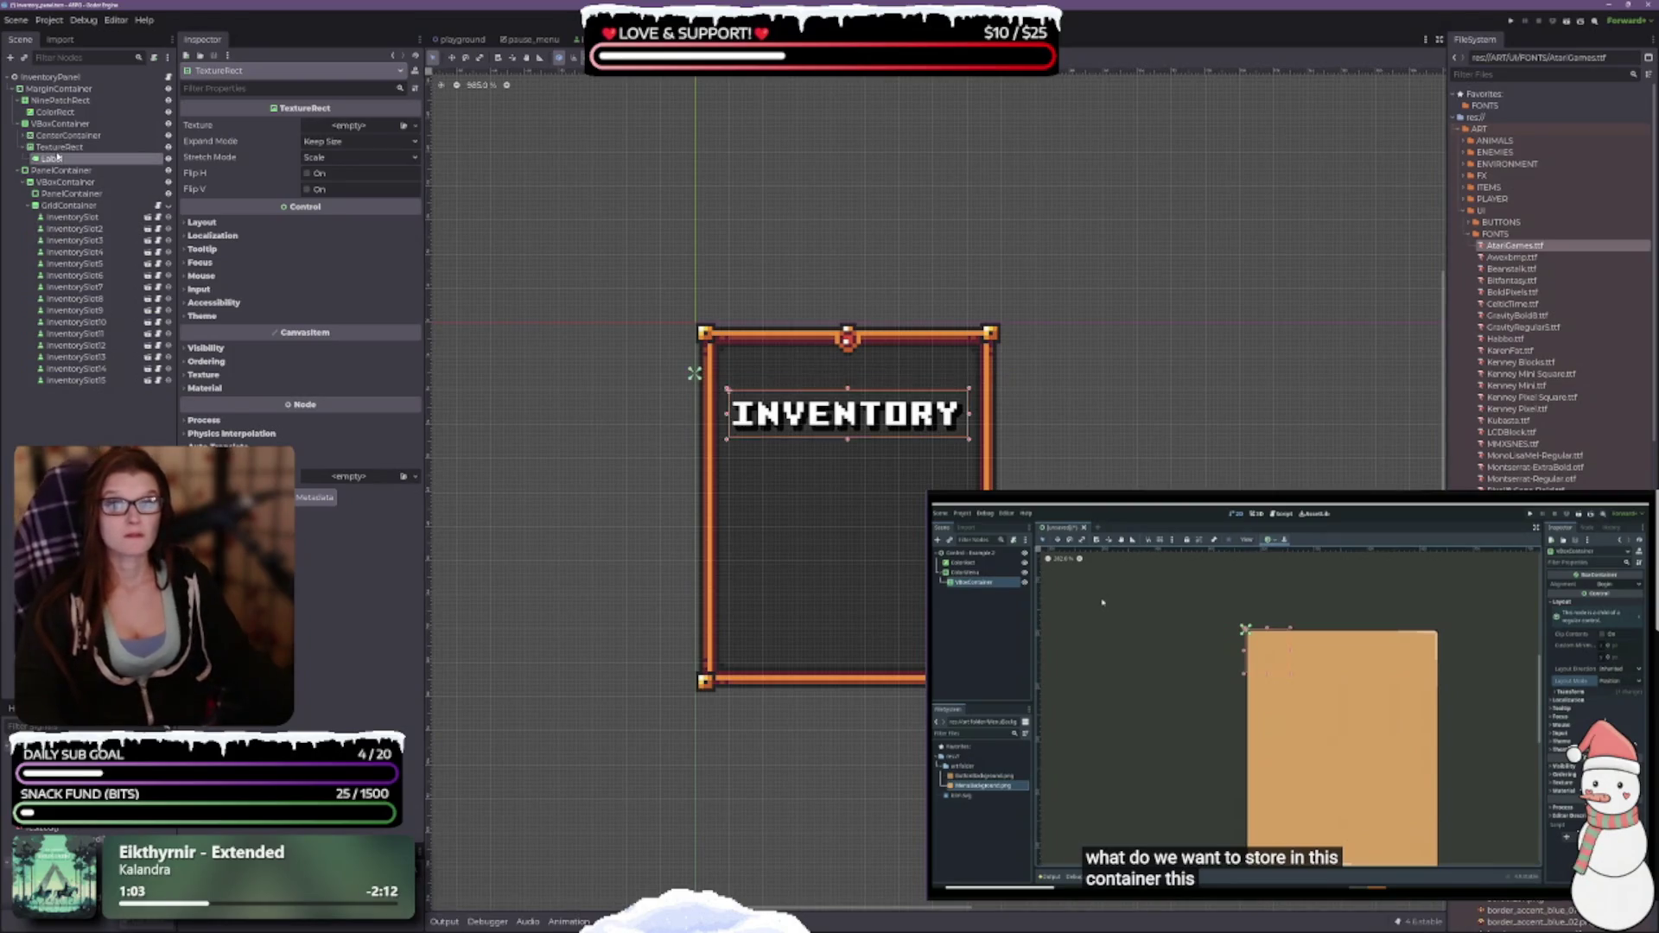
pyautogui.click(56, 149)
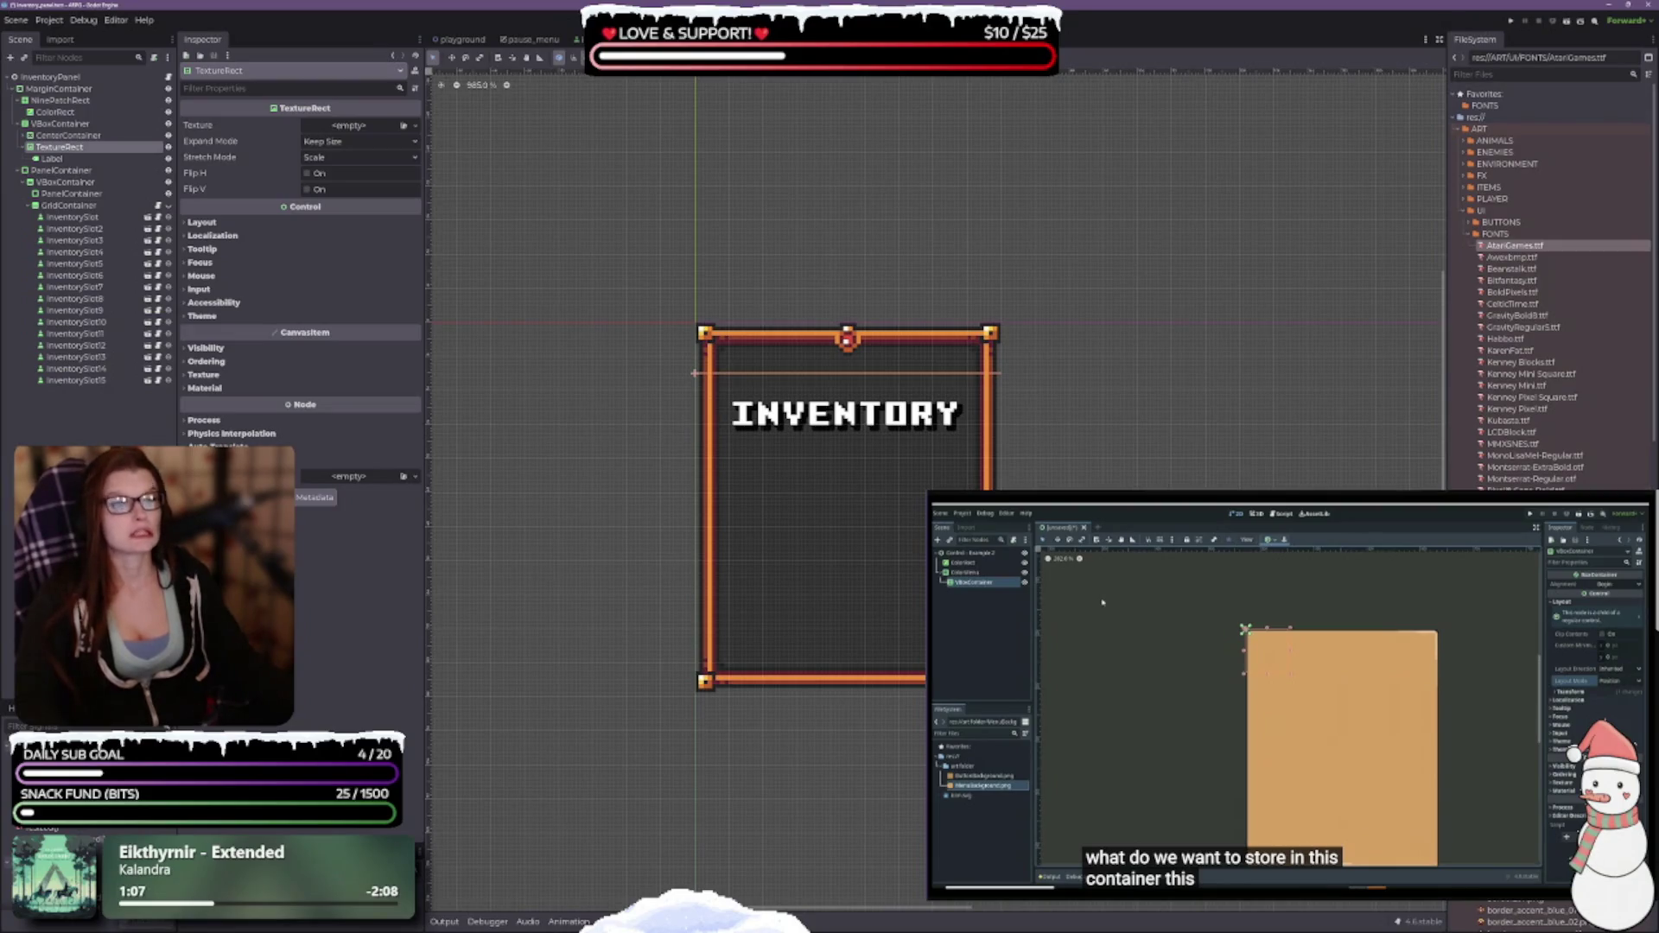
pyautogui.scroll(-5, 1547, 276)
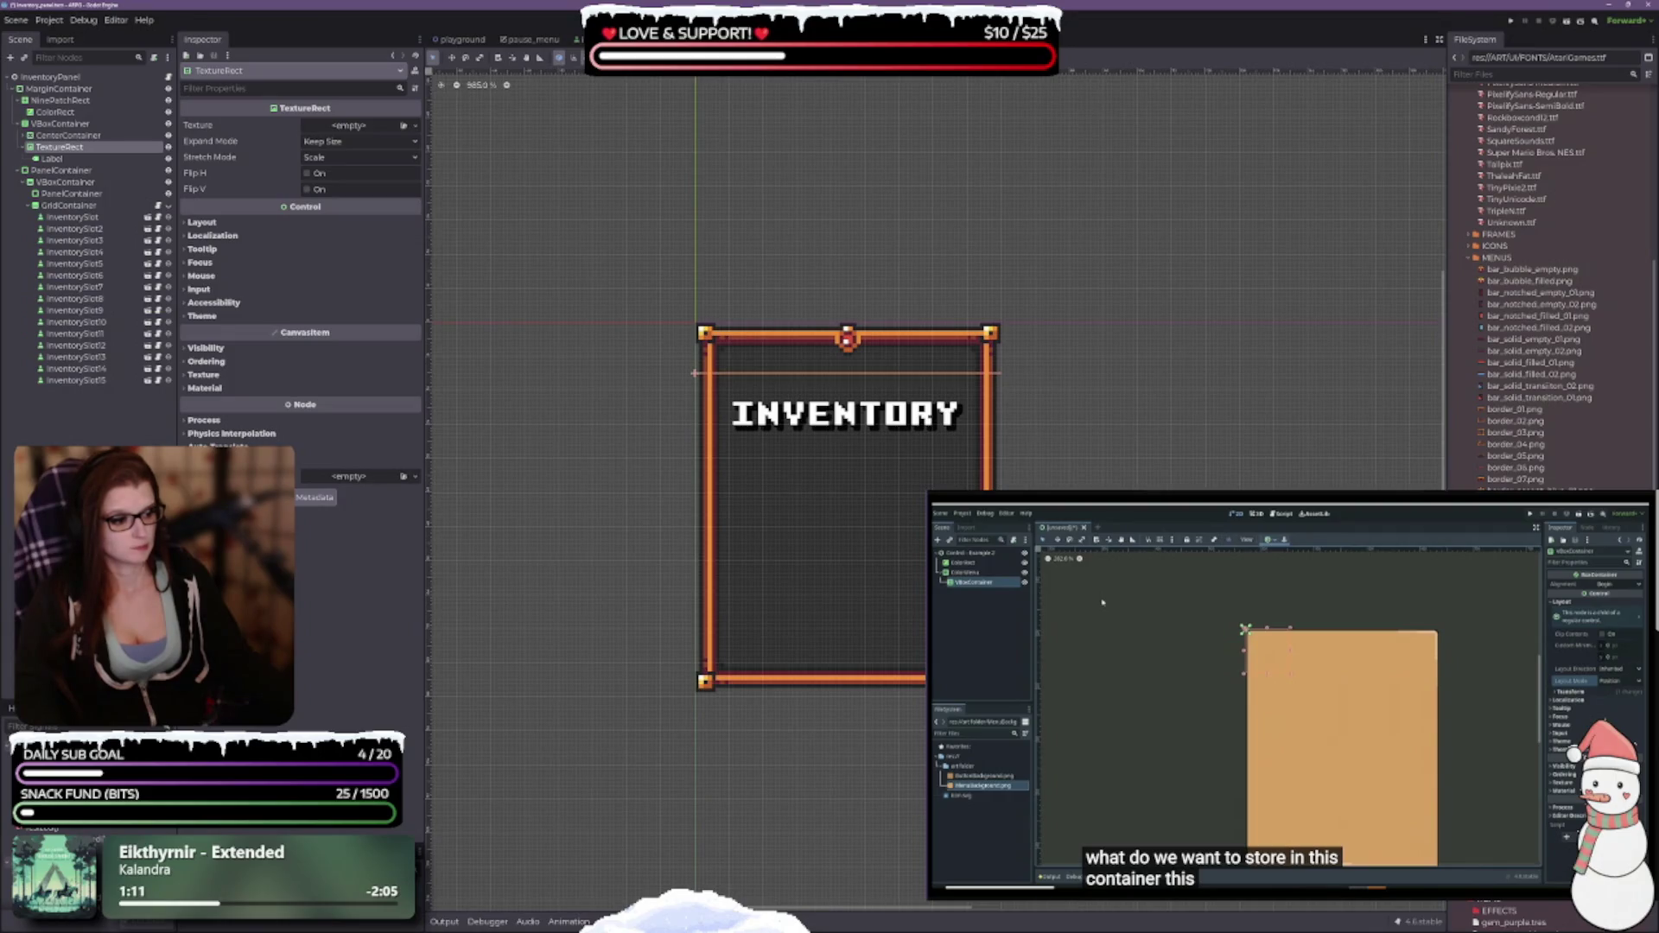
# Assign panel_01.png as the TextureRect's texture and review its Layout properties.
pyautogui.moveTo(1521, 518)
pyautogui.mouseDown()
pyautogui.moveTo(1296, 518)
pyautogui.moveTo(809, 463)
pyautogui.moveTo(352, 129)
pyautogui.mouseUp()
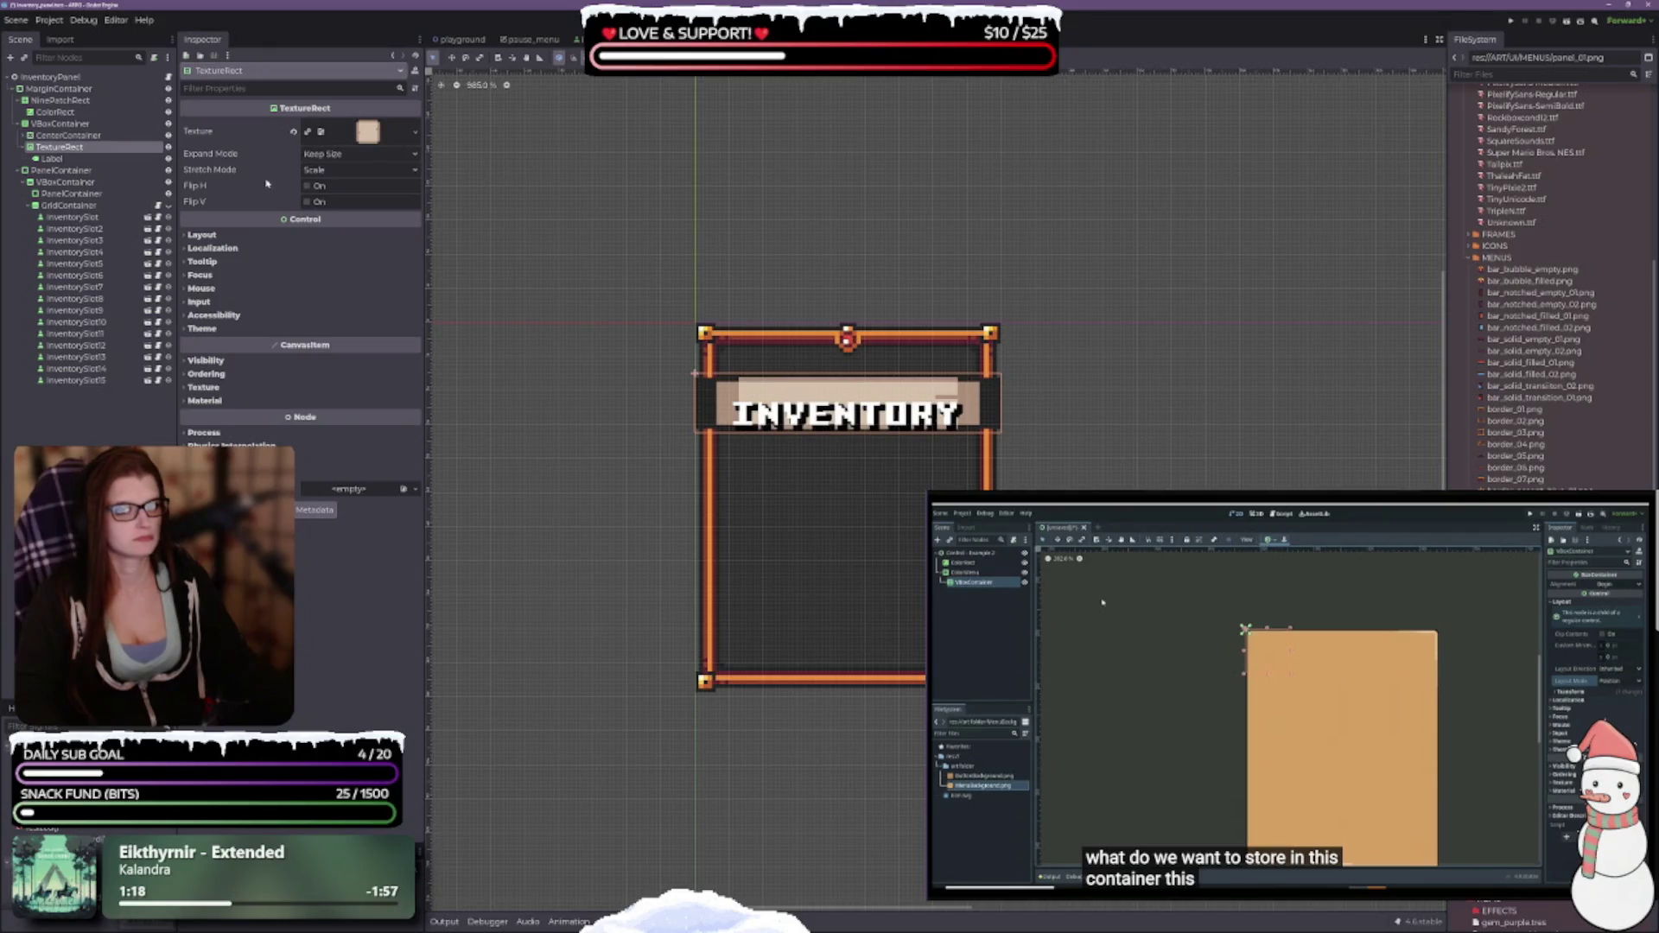
pyautogui.click(203, 235)
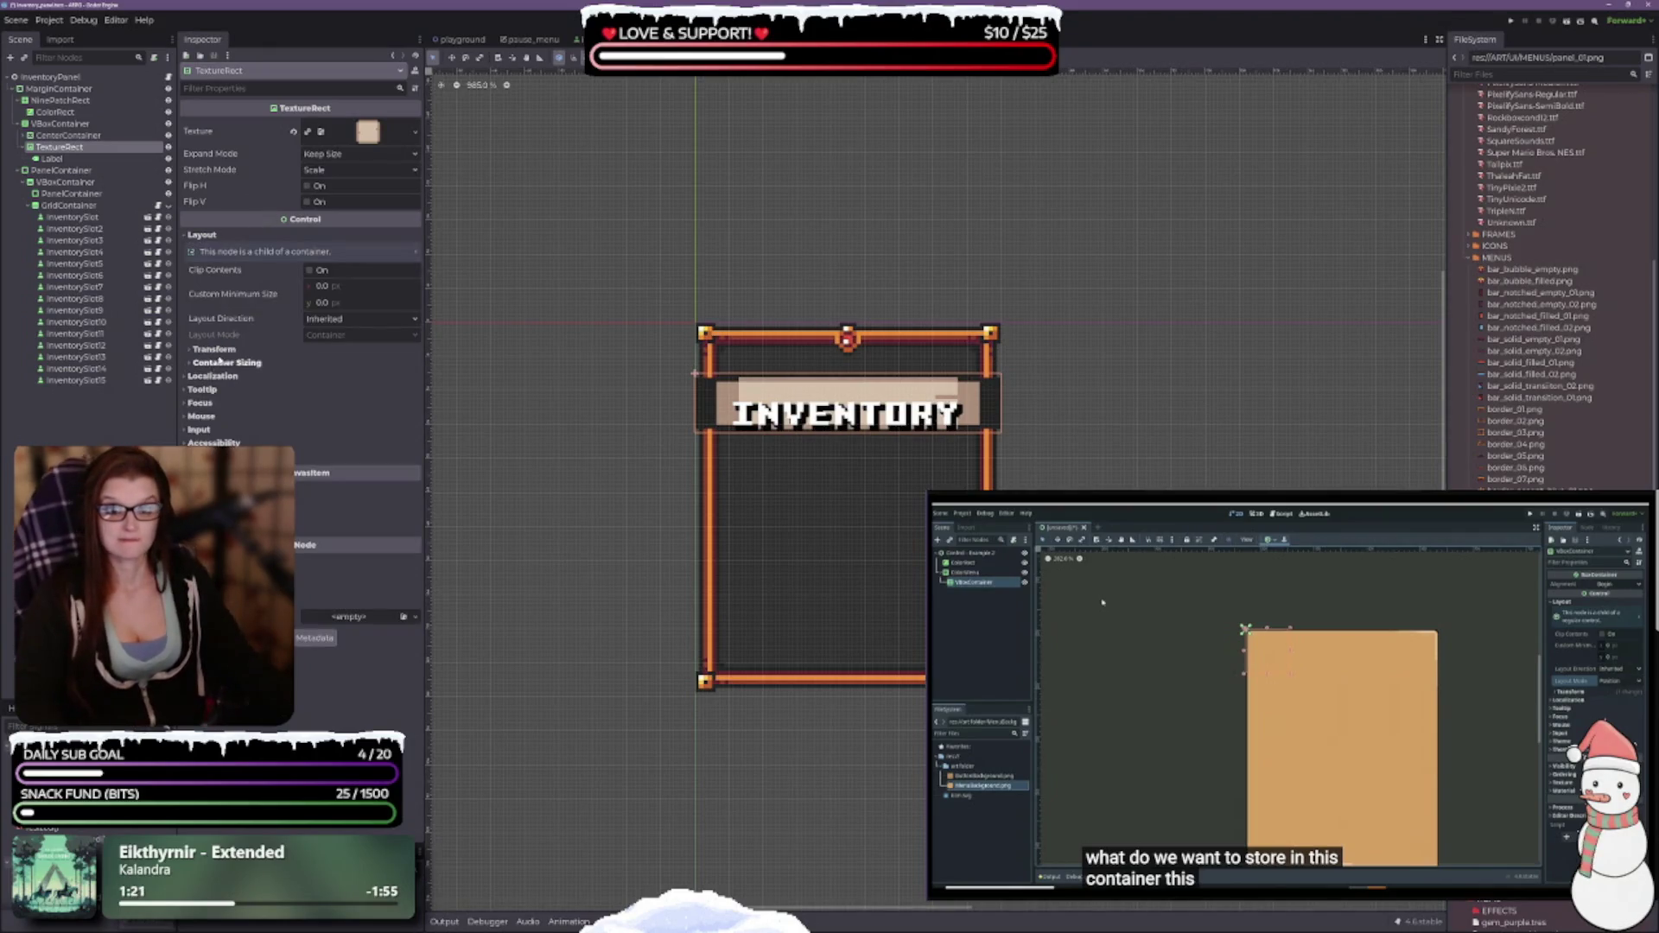
pyautogui.click(216, 350)
pyautogui.click(346, 541)
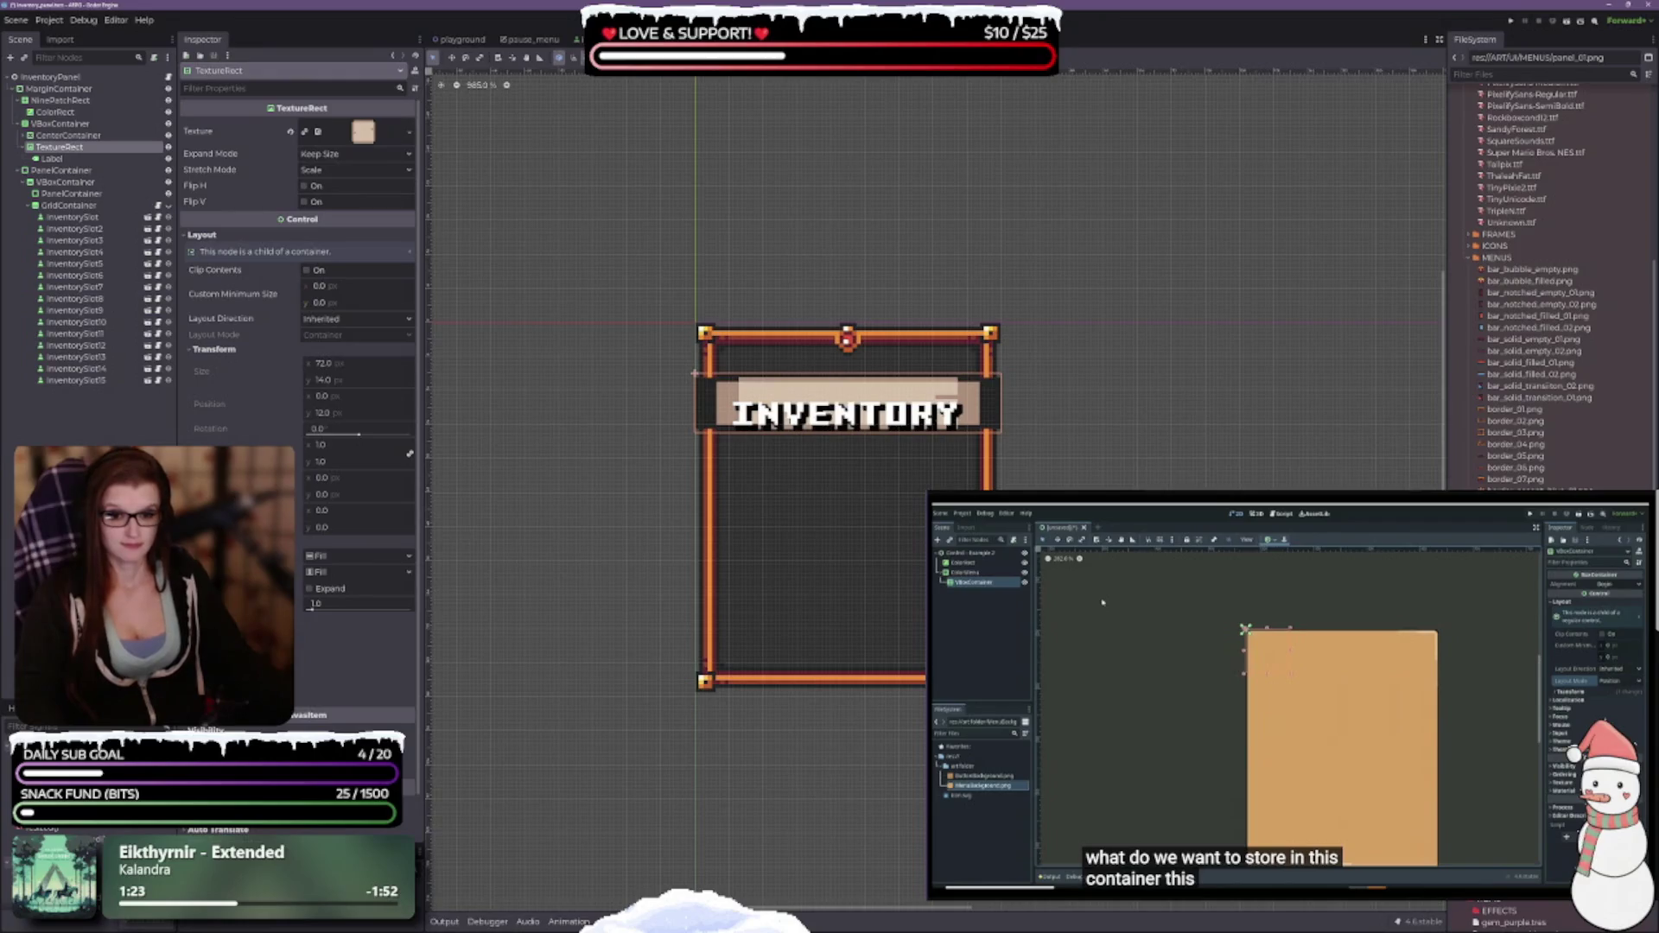
pyautogui.scroll(-1, 299, 345)
pyautogui.click(354, 649)
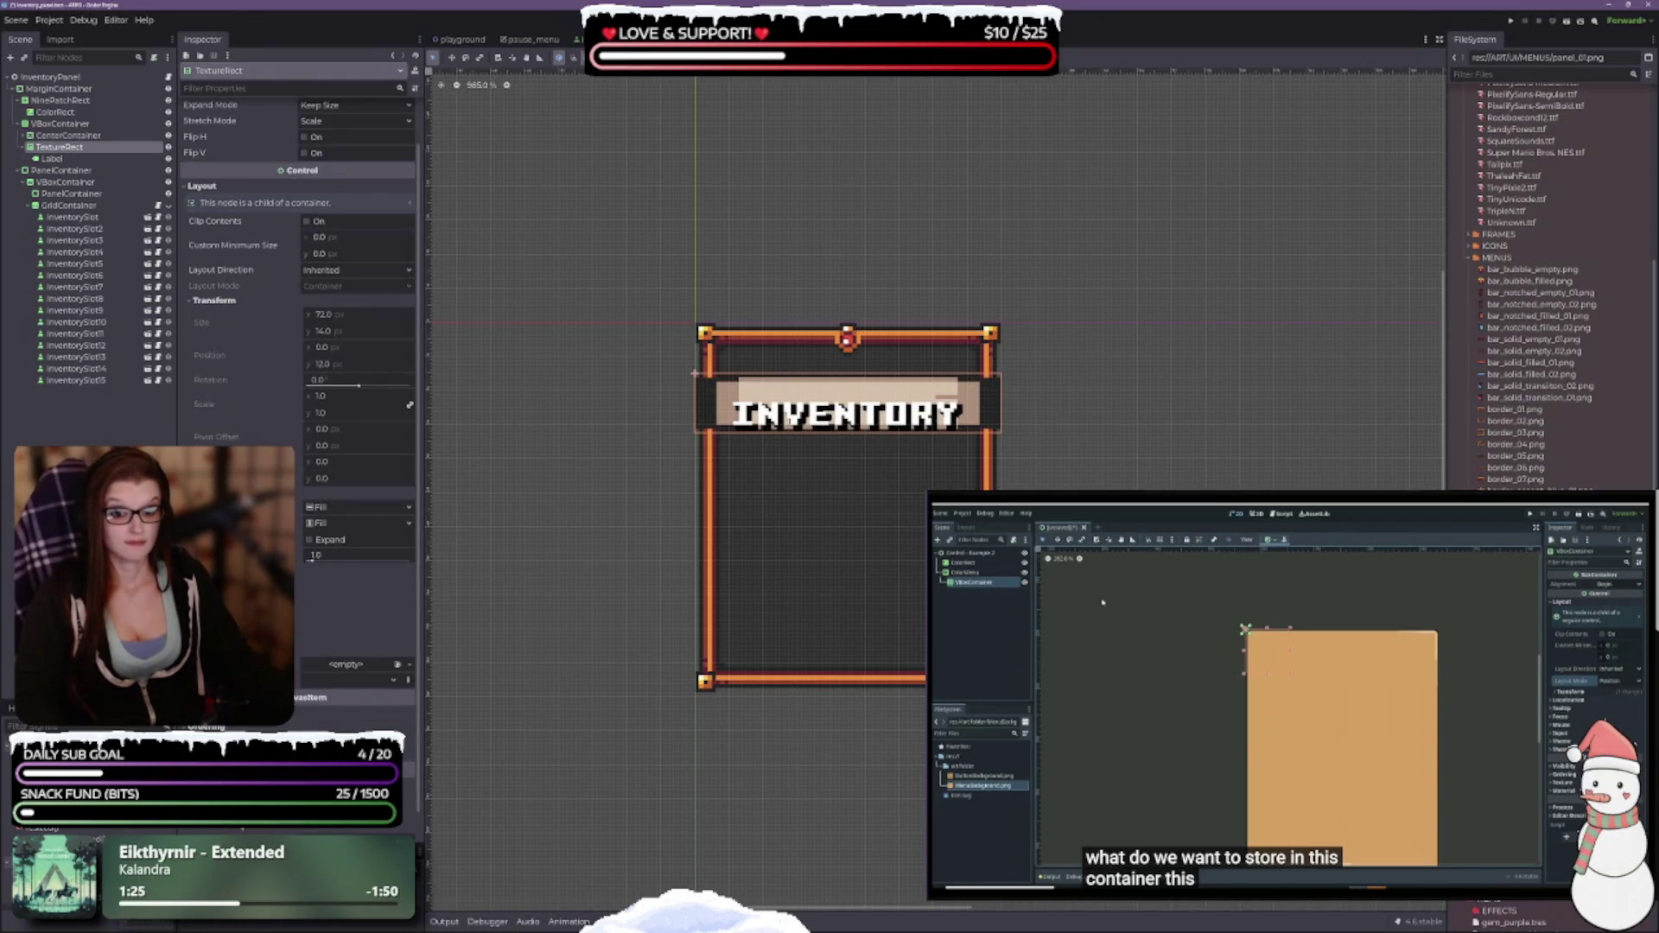
pyautogui.scroll(1, 320, 604)
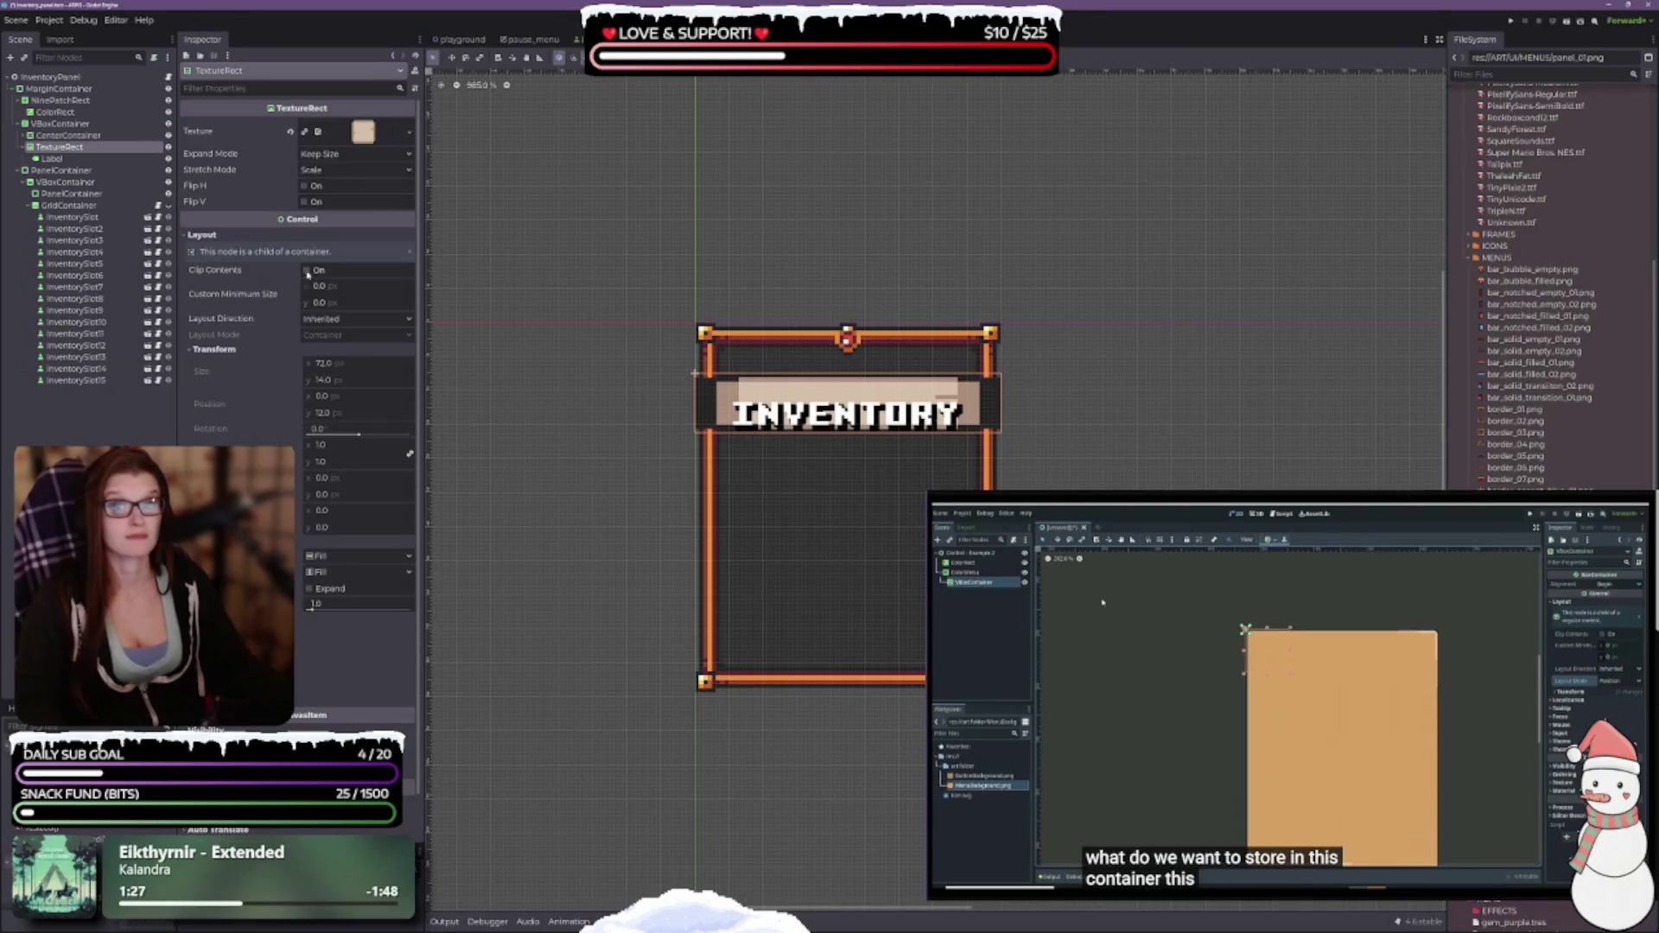
pyautogui.scroll(1, 661, 376)
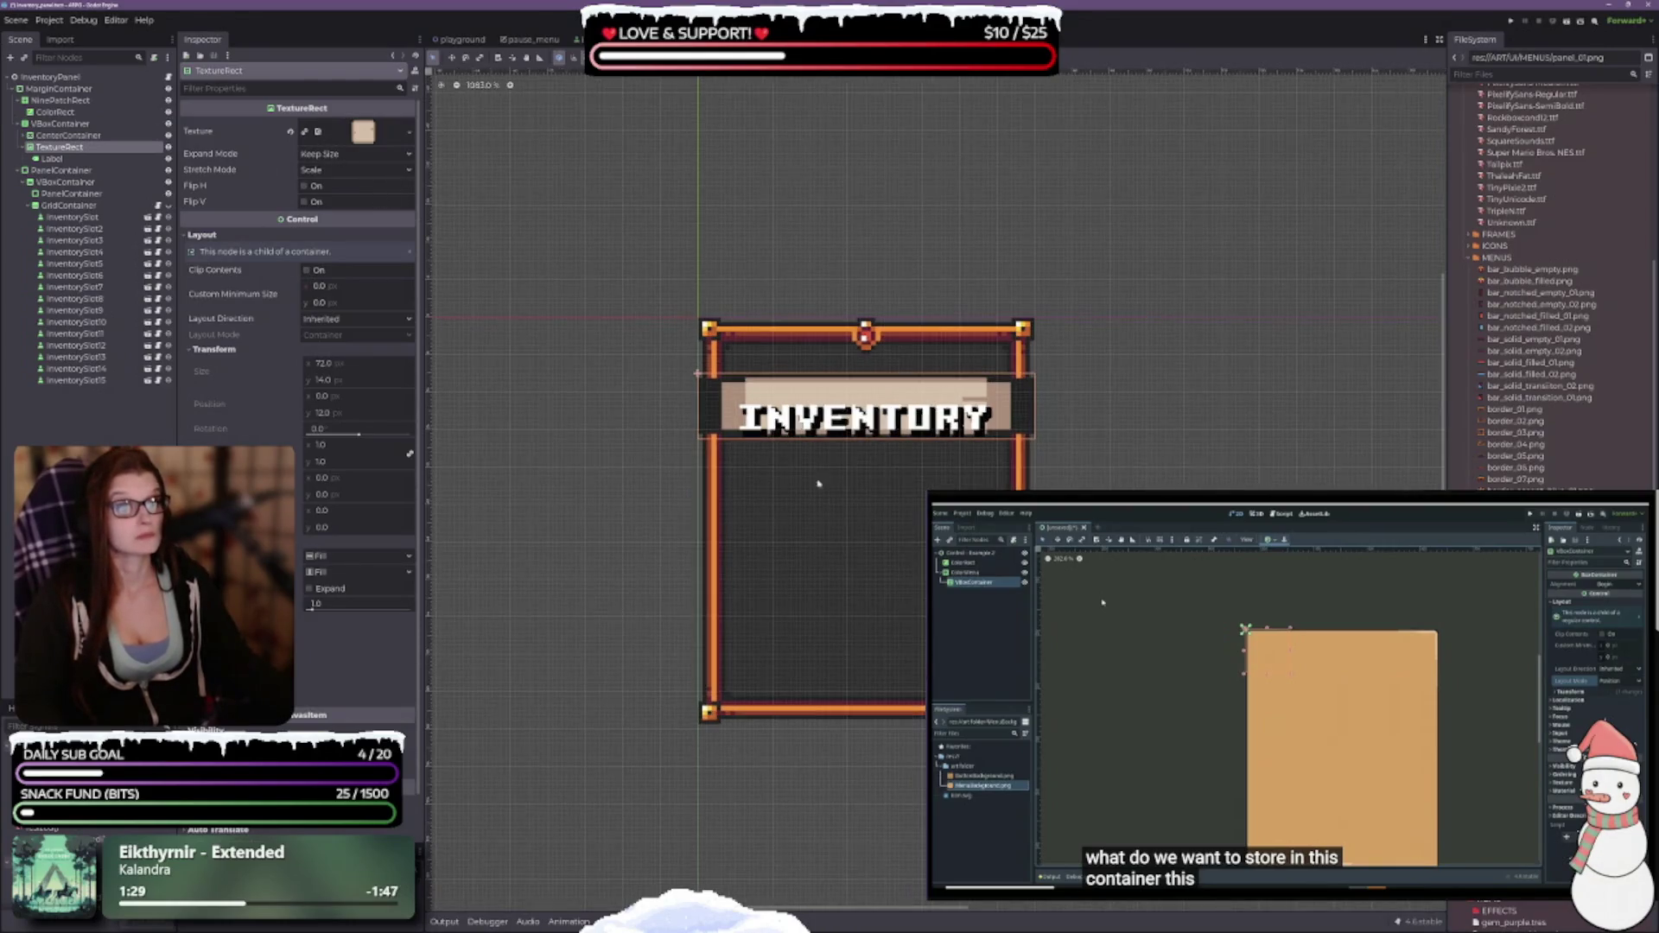
# Review Expand Mode, keep Stretch Mode at Scale, then delete the TextureRect node.
pyautogui.click(363, 131)
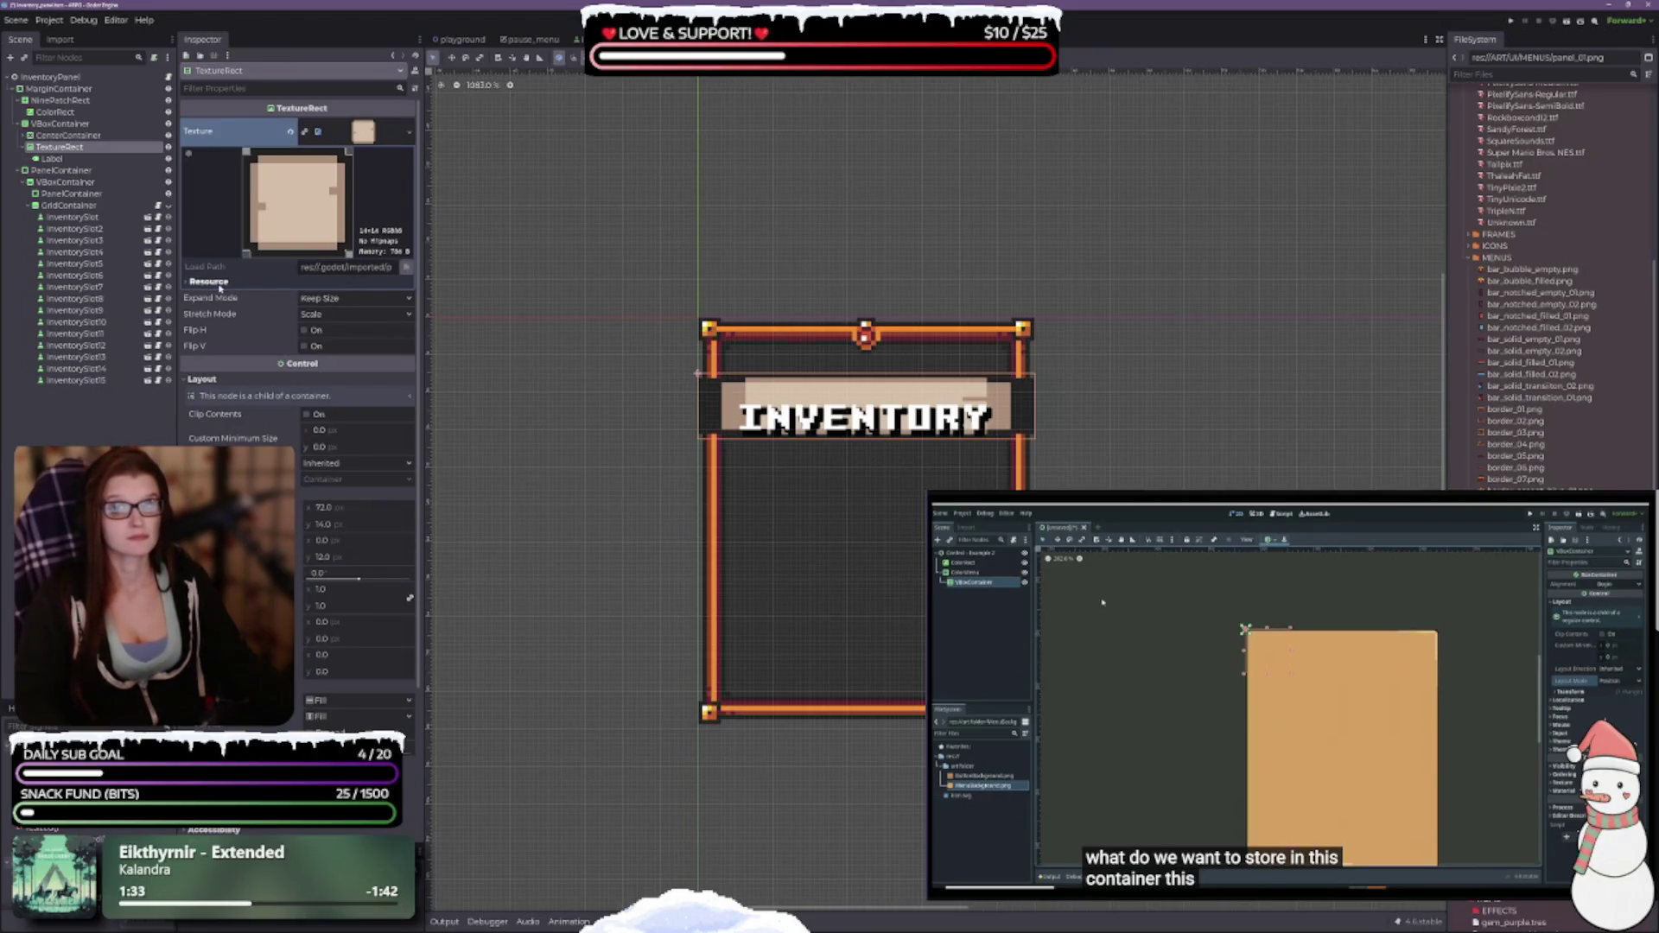
pyautogui.click(327, 299)
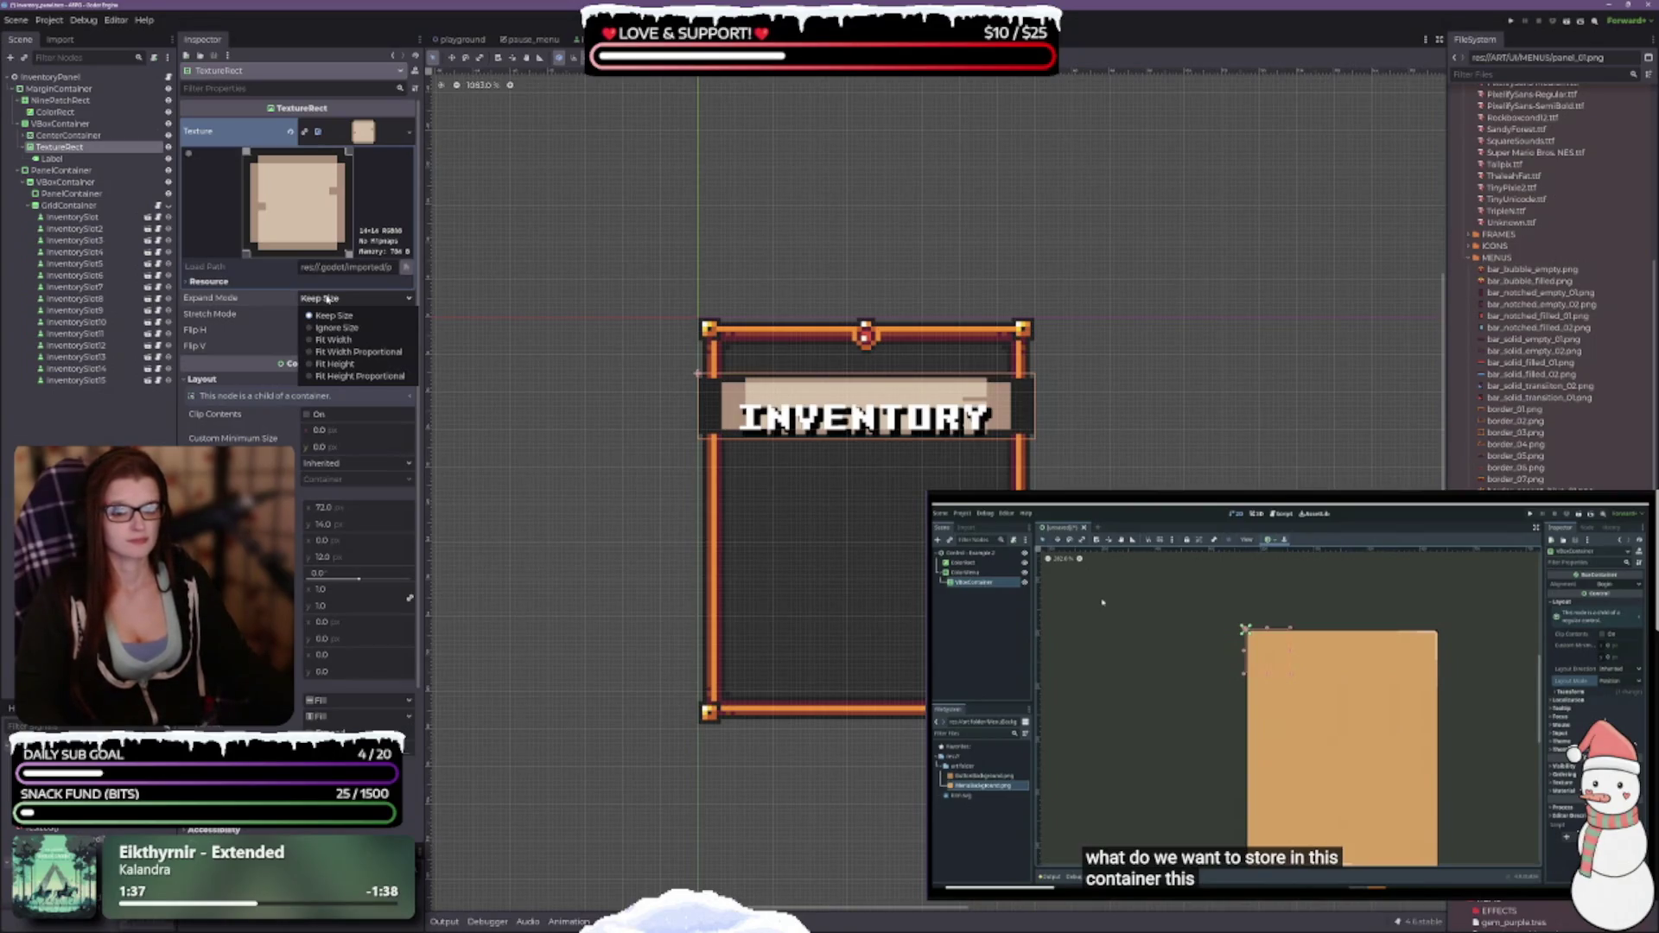
pyautogui.click(332, 315)
pyautogui.click(328, 315)
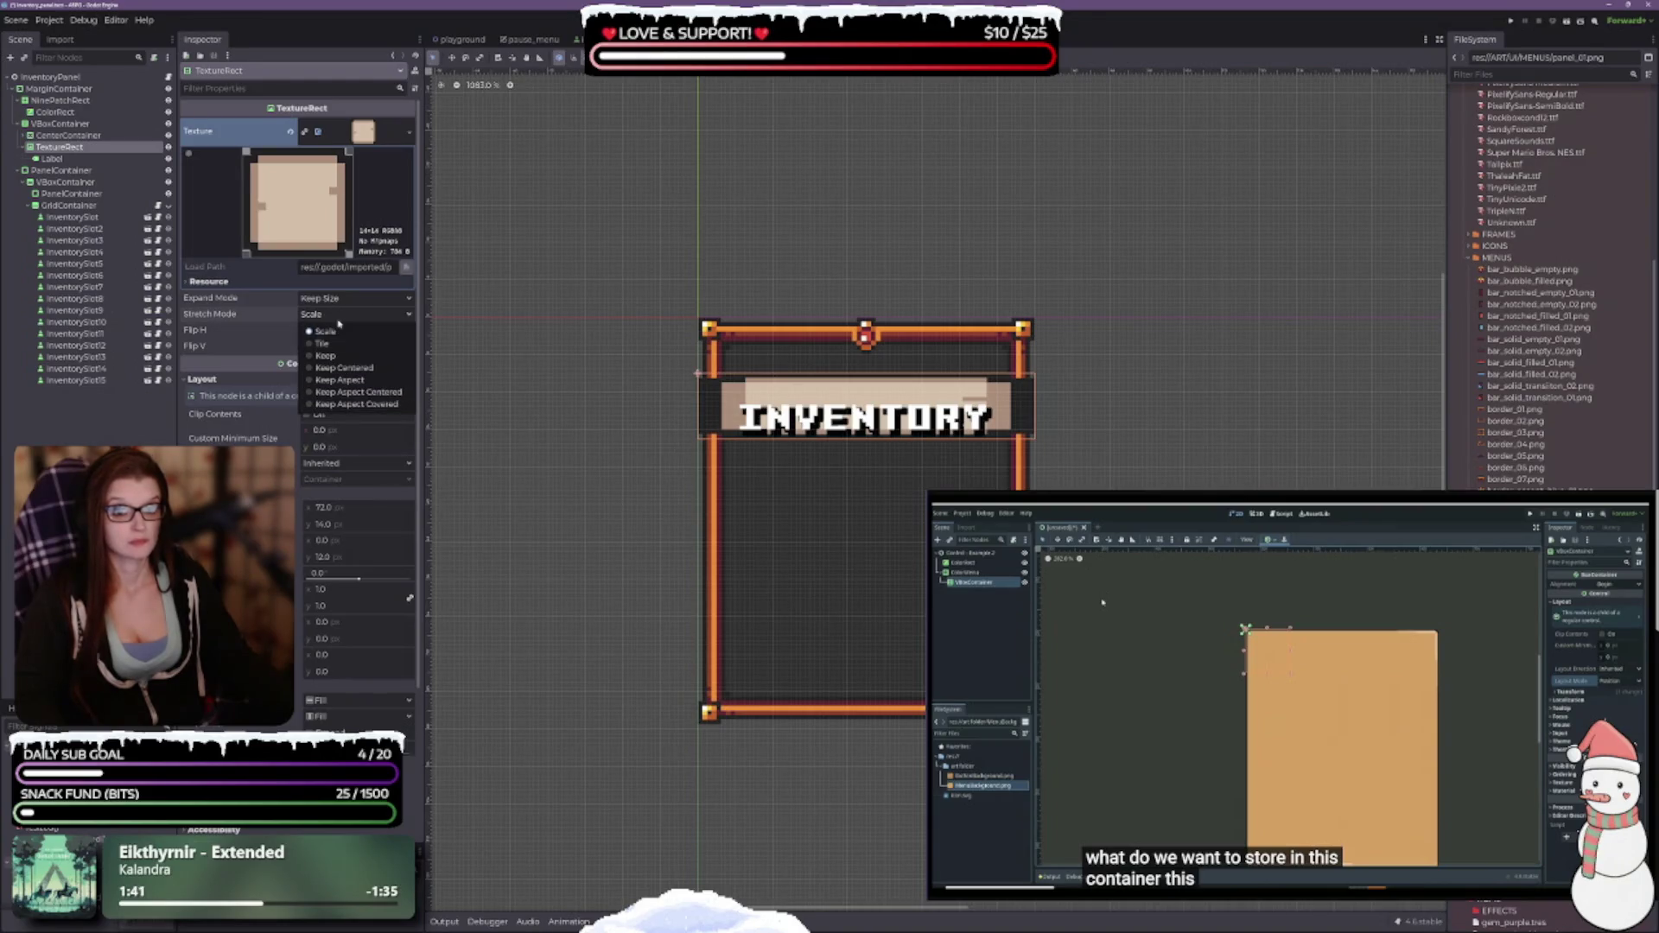
pyautogui.click(327, 314)
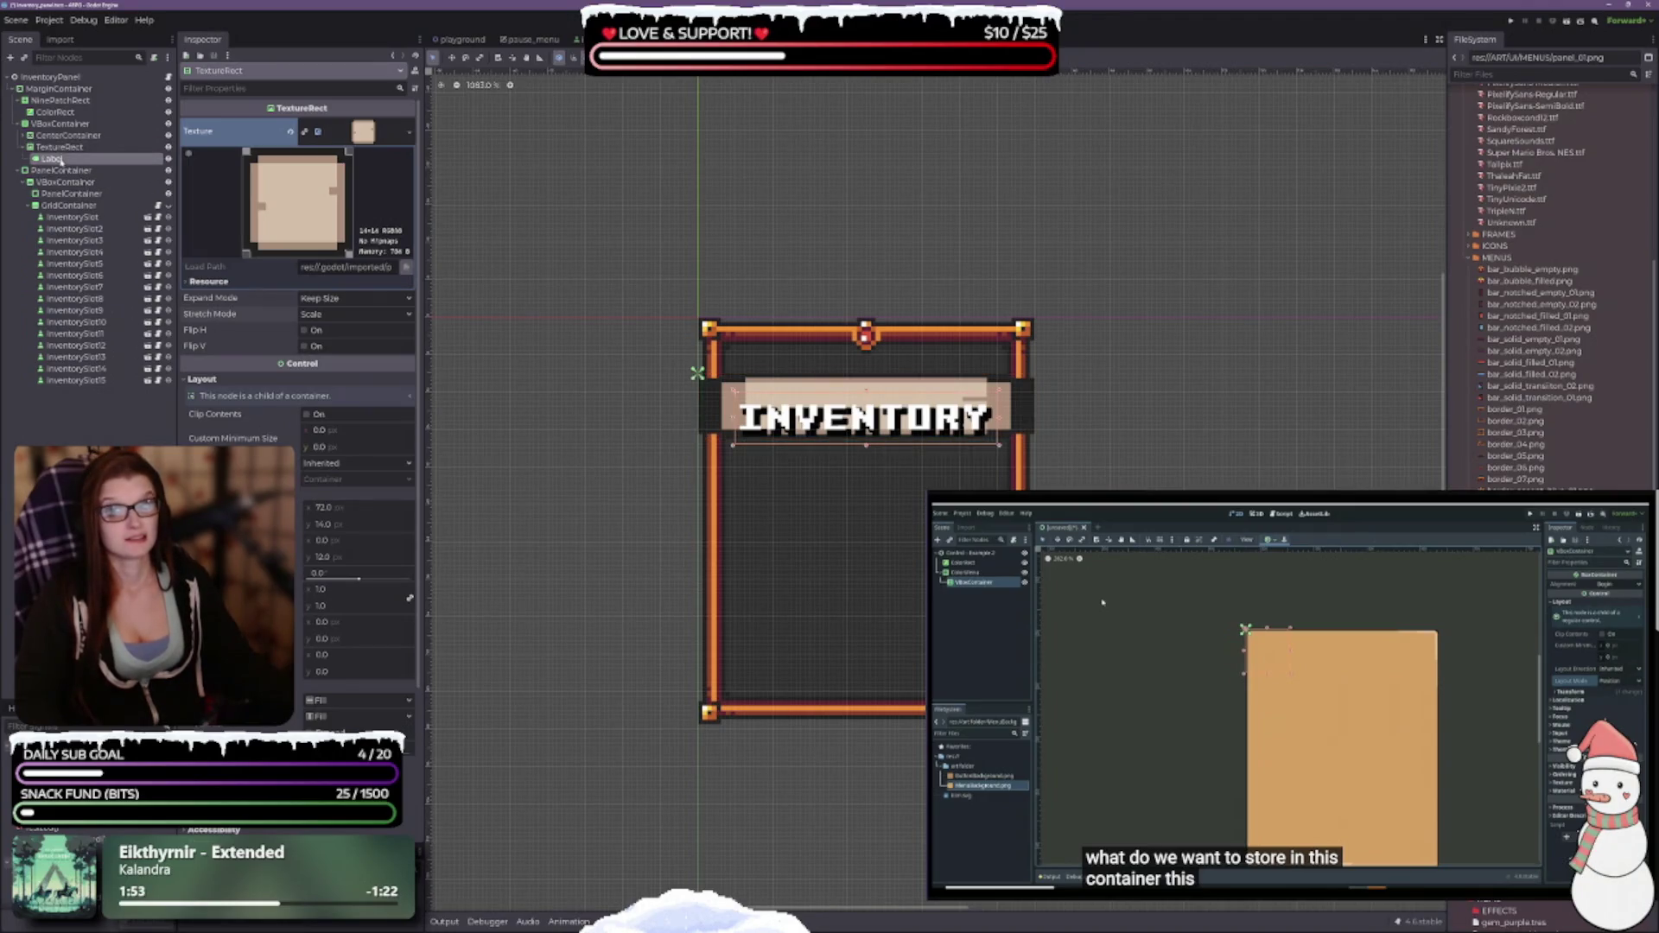
pyautogui.click(61, 152)
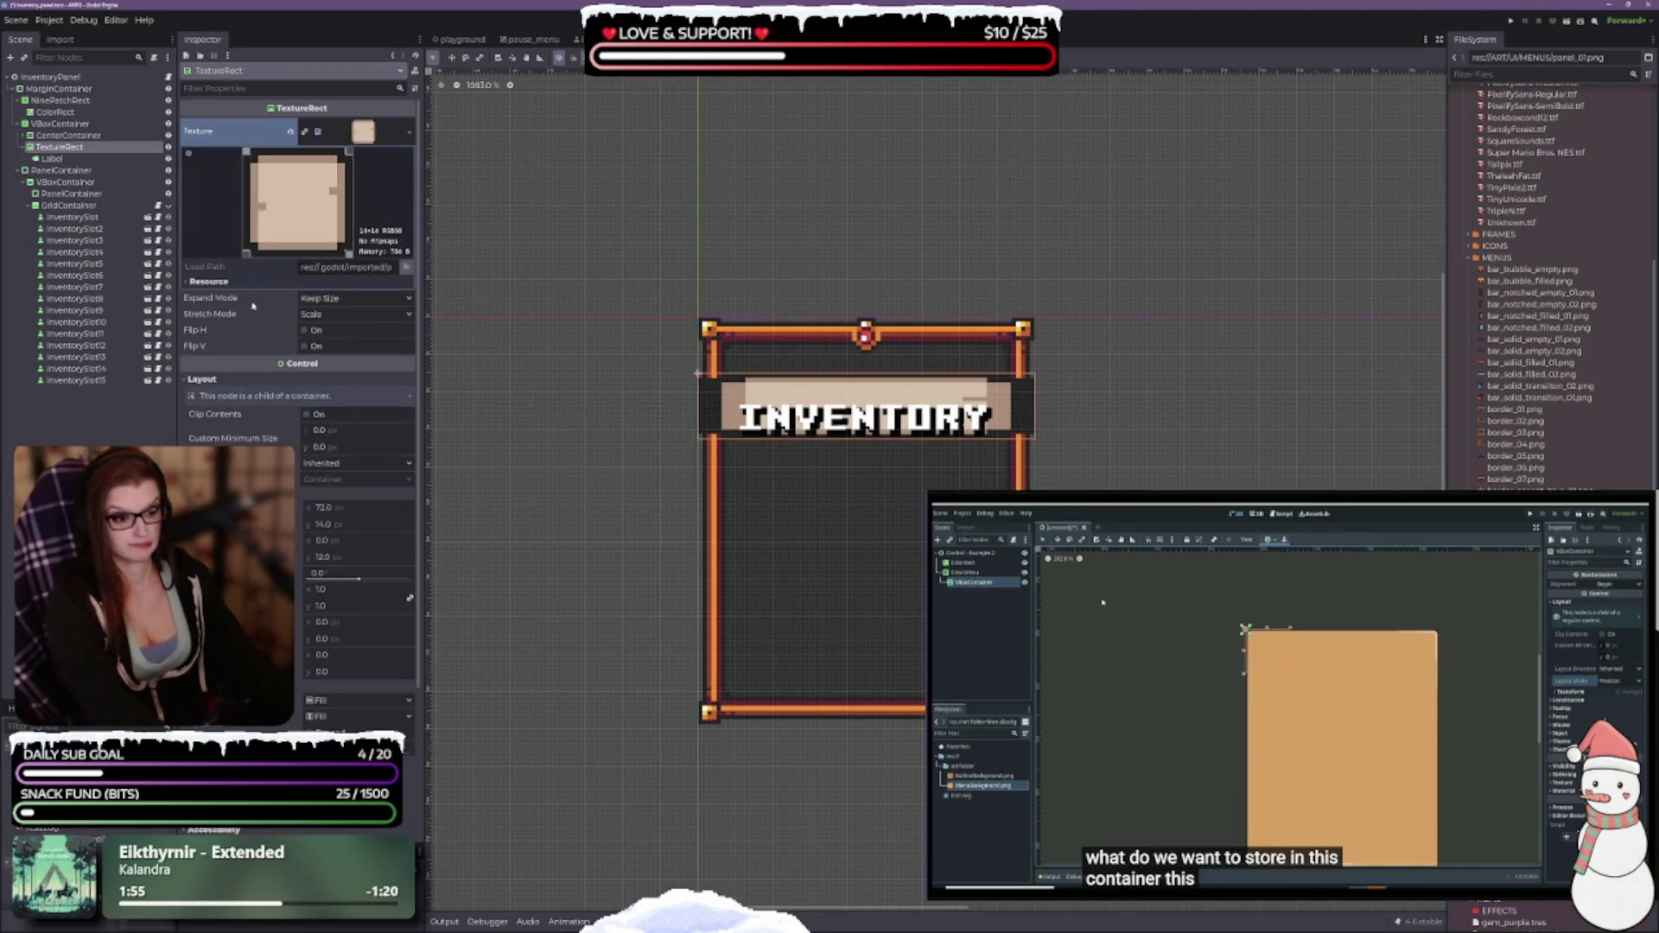
pyautogui.press('Delete')
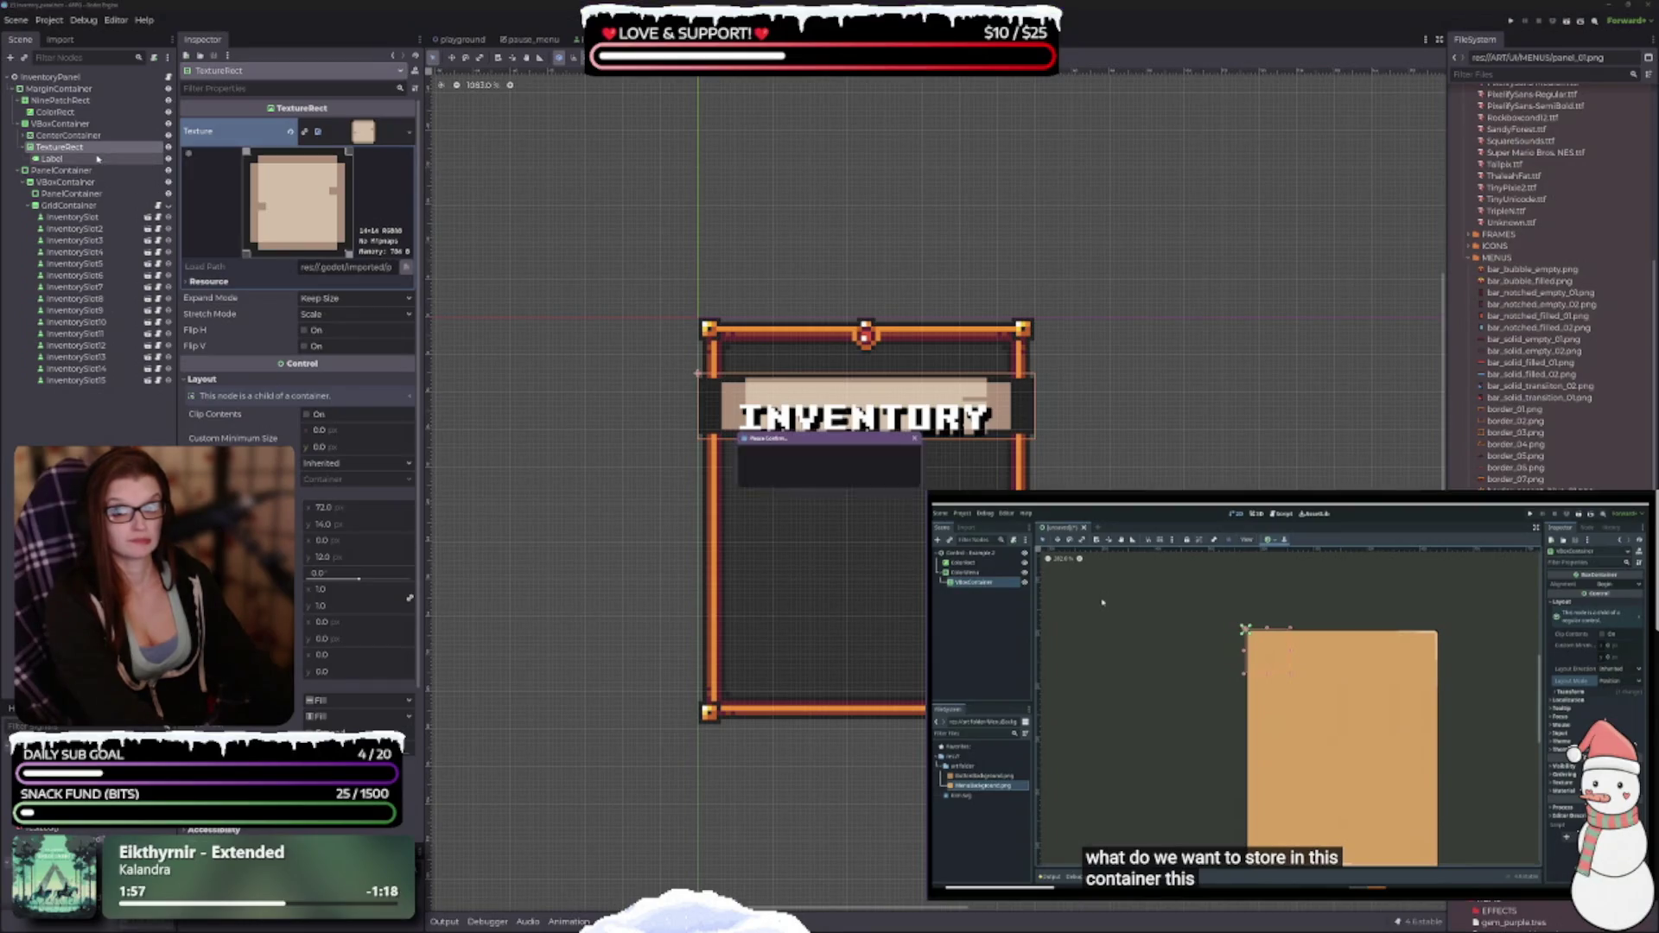
# Confirm the TextureRect deletion and reselect the header's VBoxContainer.
pyautogui.click(790, 475)
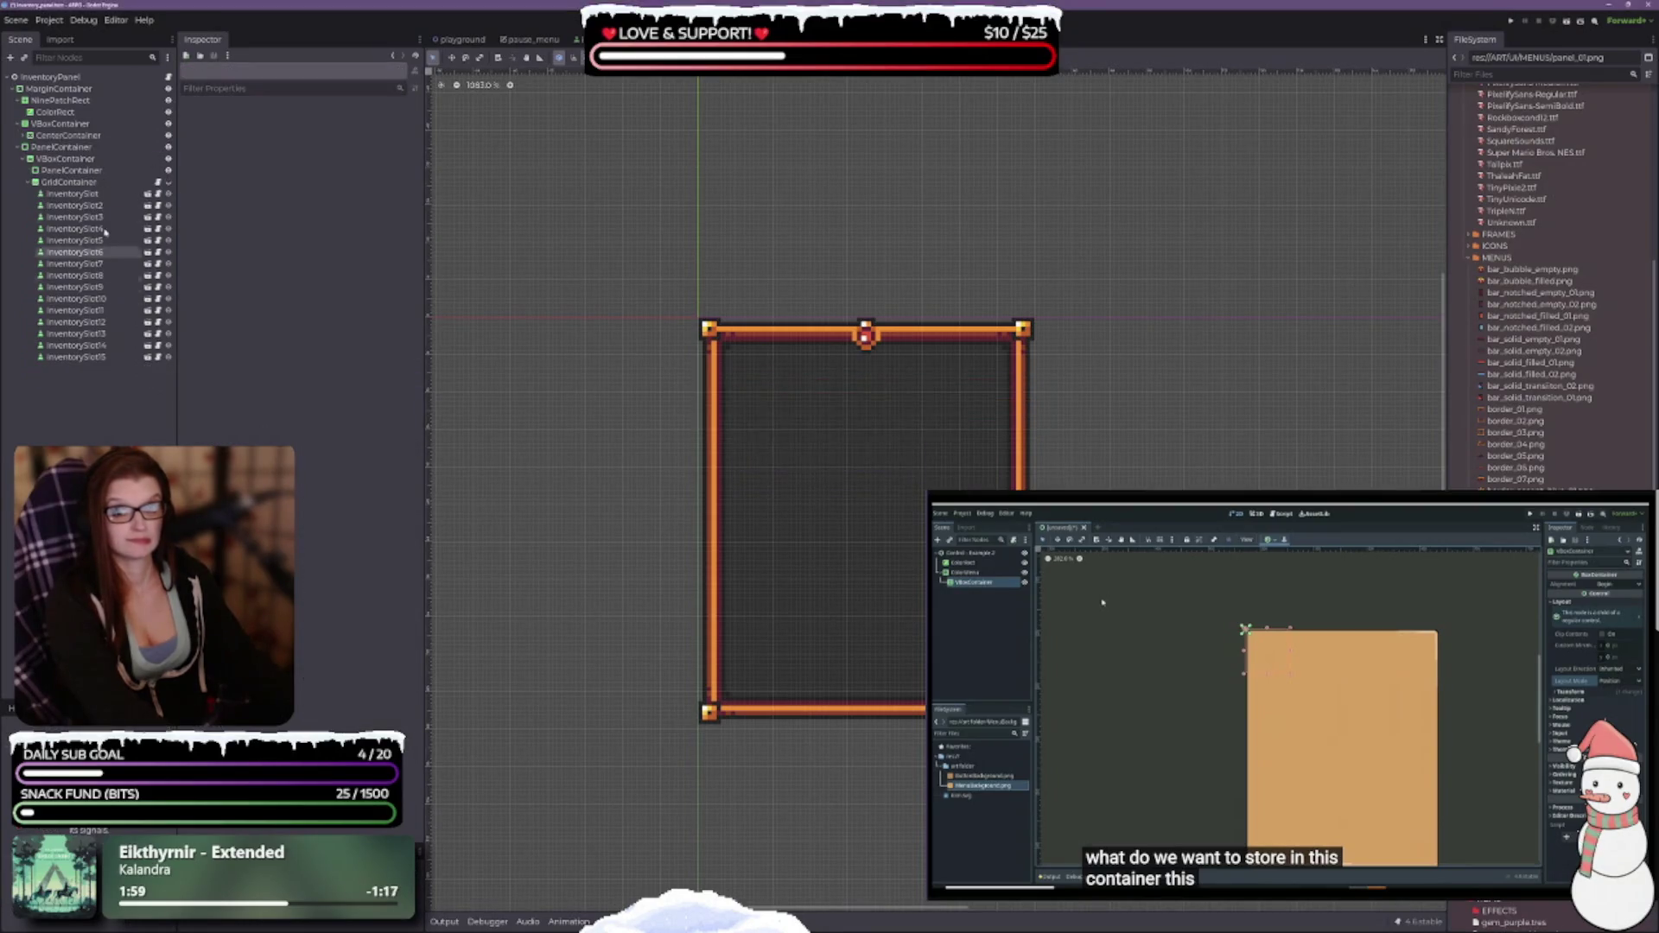
pyautogui.click(60, 126)
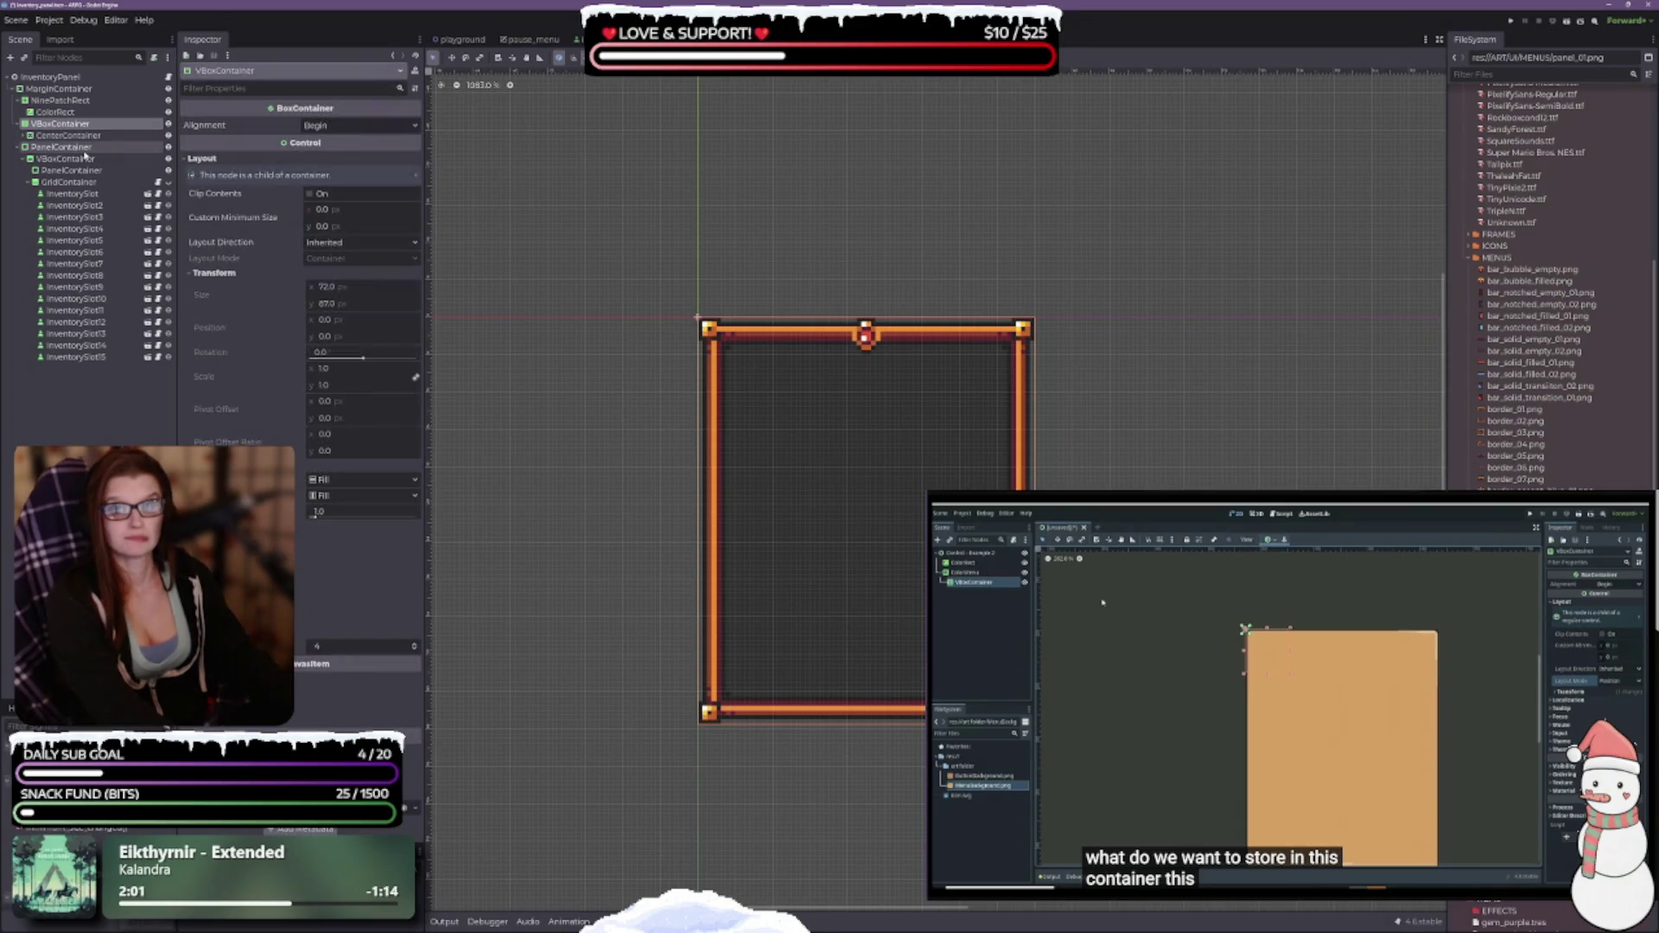
pyautogui.click(54, 137)
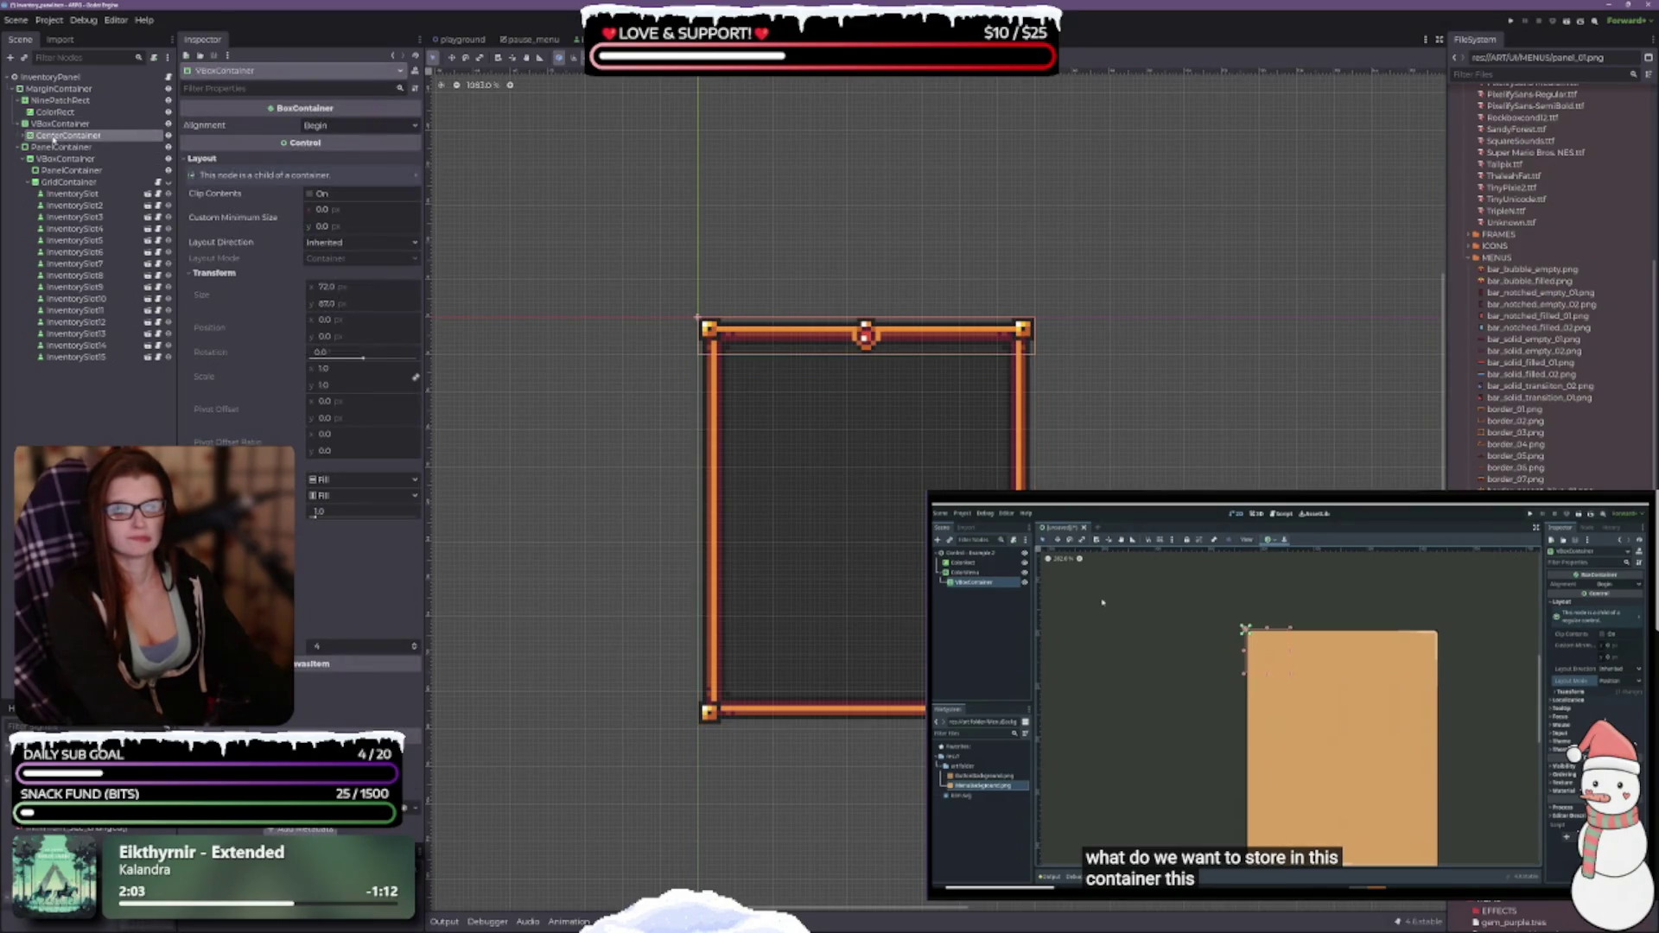
# Add a MarginContainer child to VBoxContainer using the 'cont' search.
pyautogui.rightClick(65, 125)
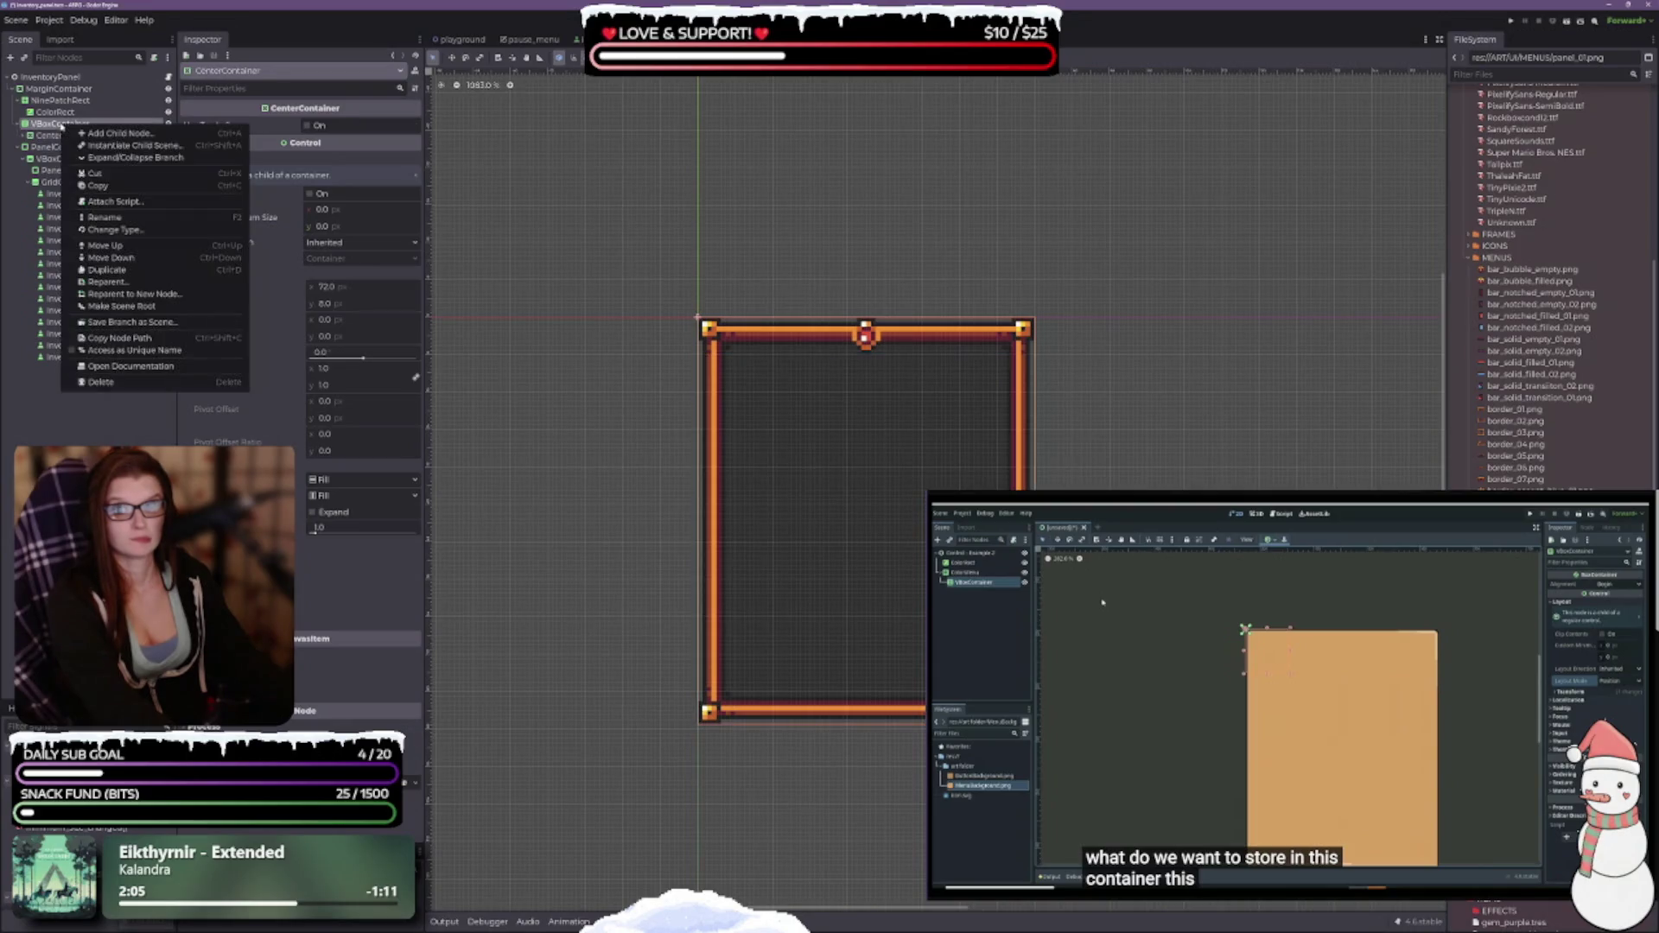
pyautogui.click(157, 134)
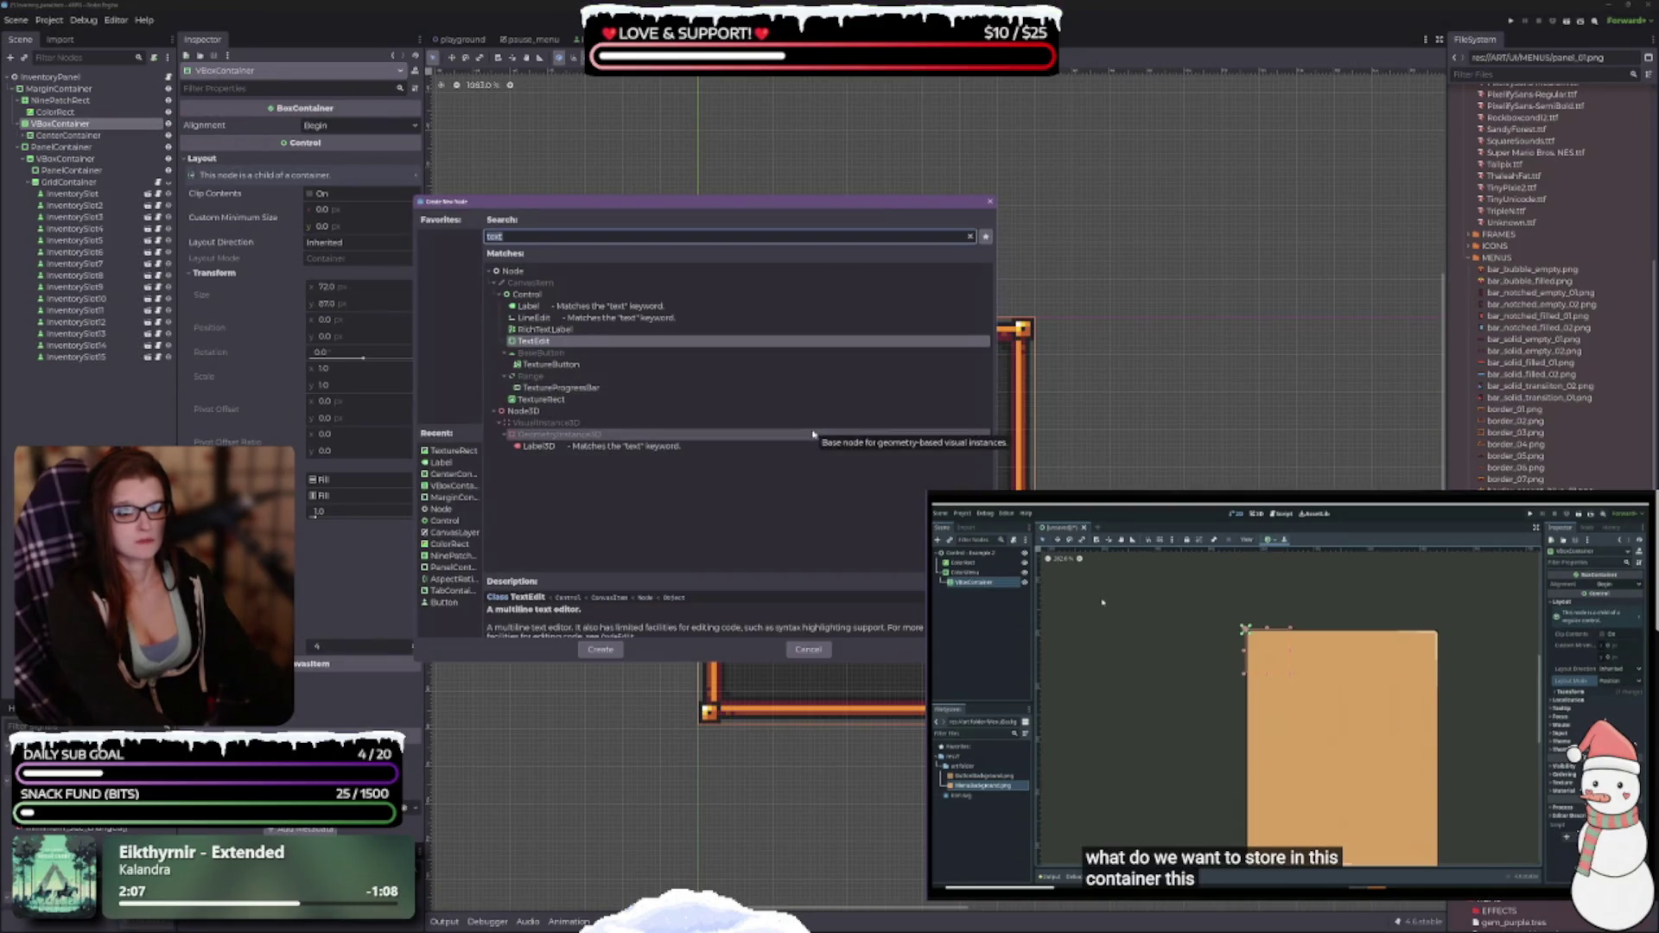
pyautogui.hotkey('ctrl', 'a')
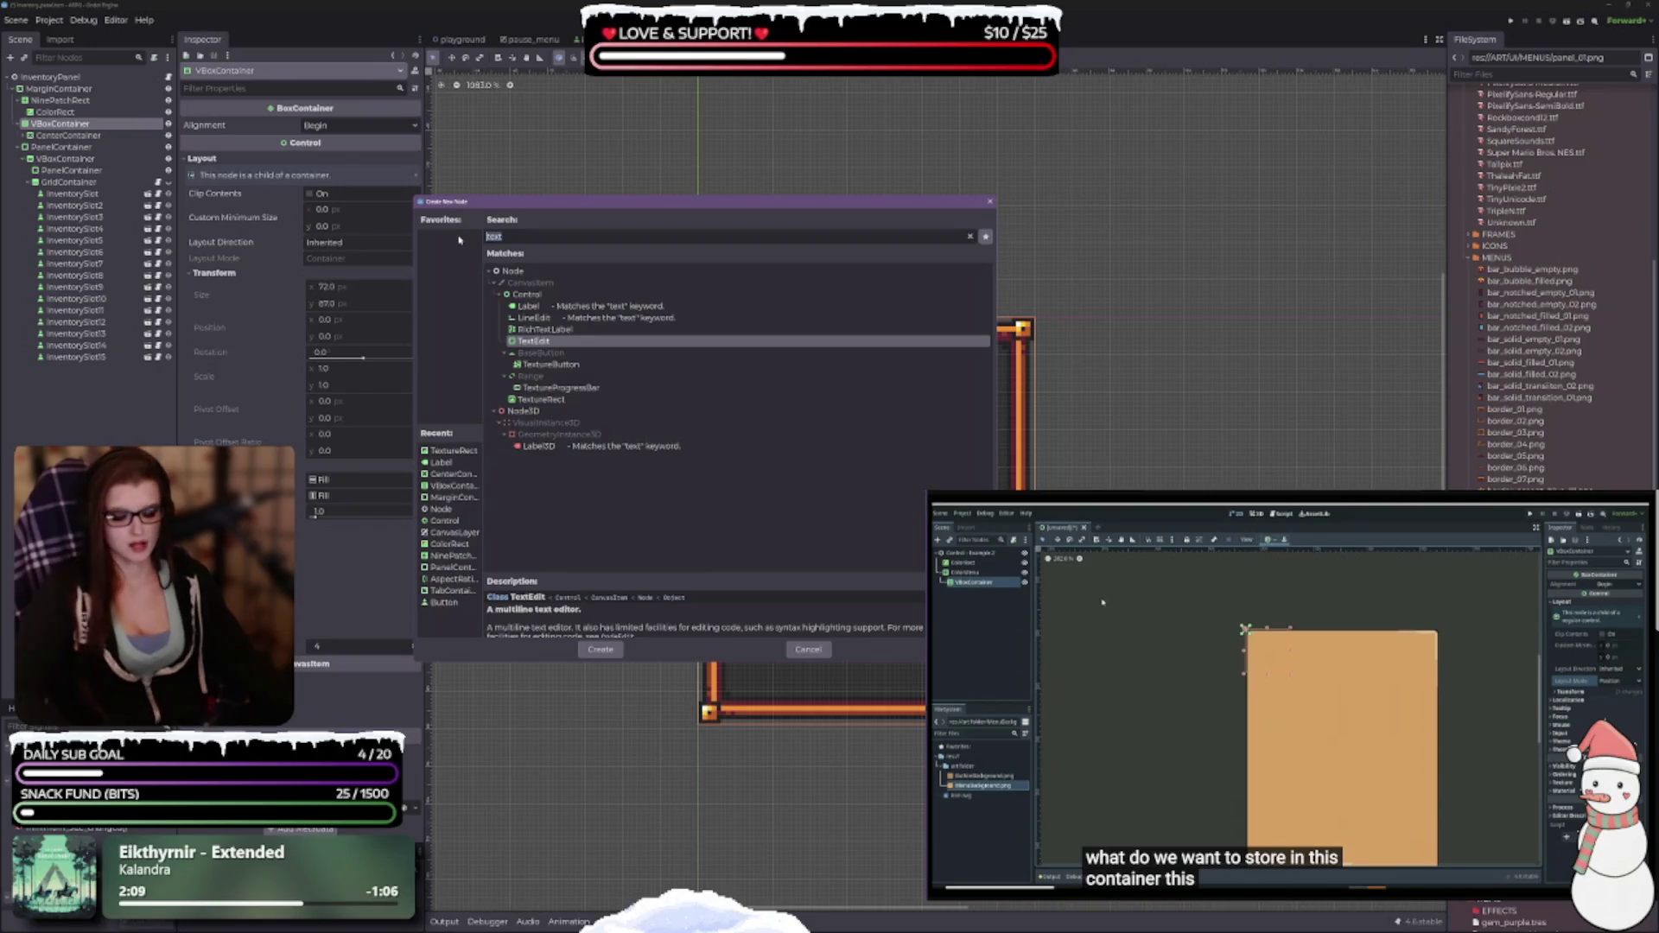
pyautogui.write('cont')
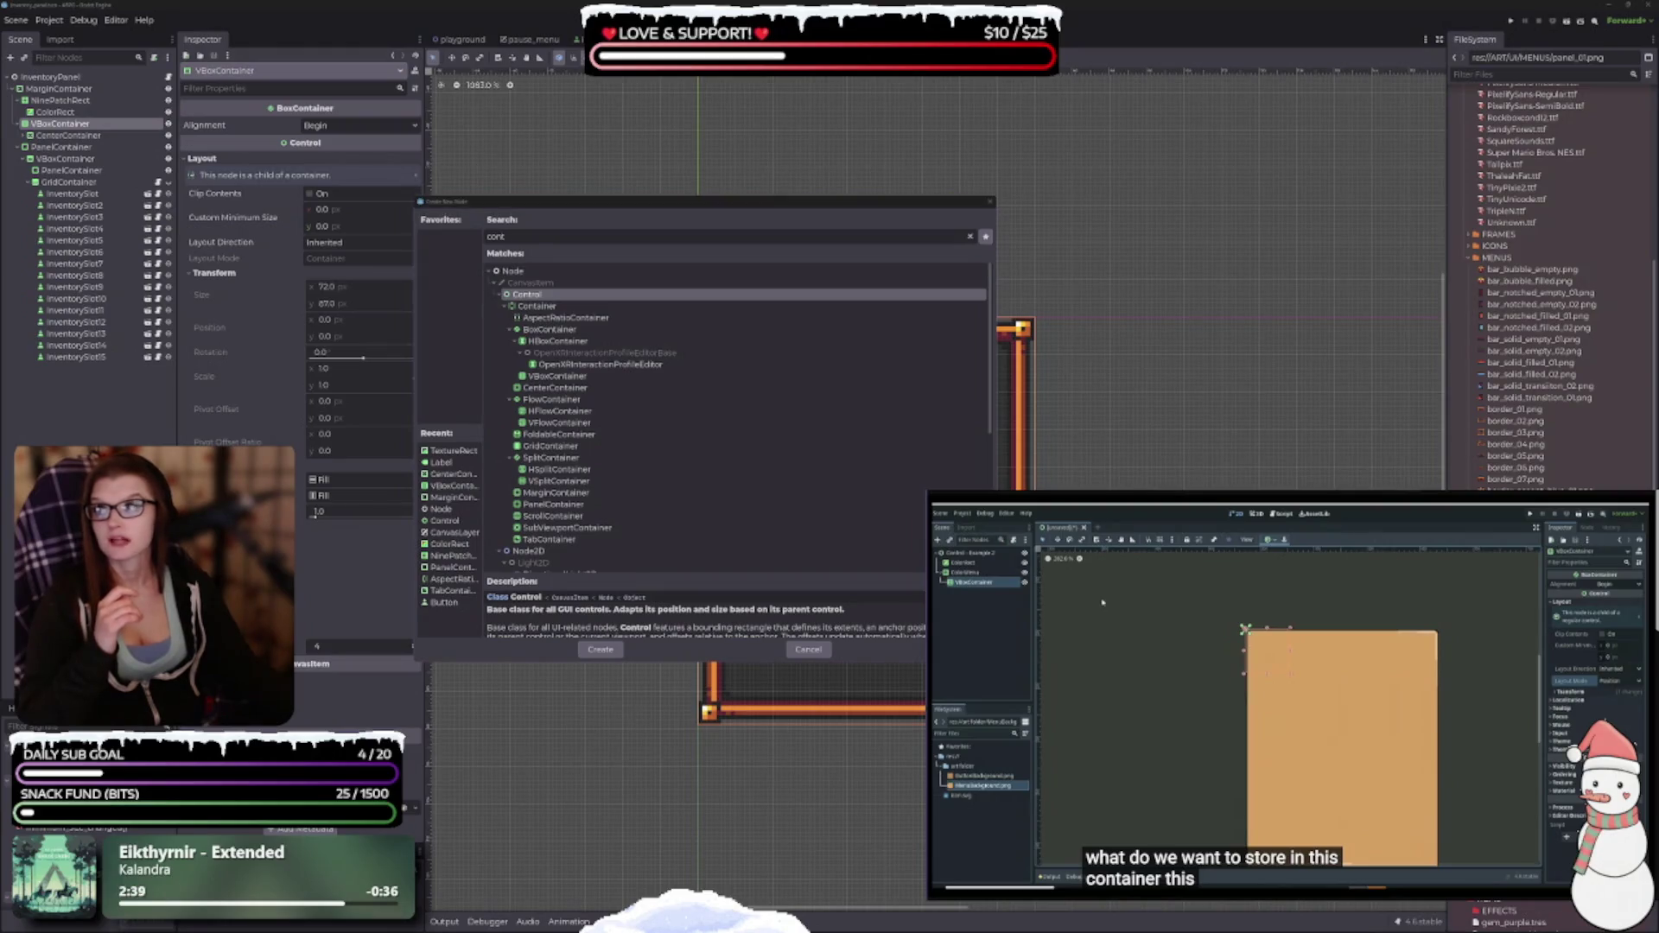
pyautogui.moveTo(222, 181); pyautogui.dragTo(624, 182)
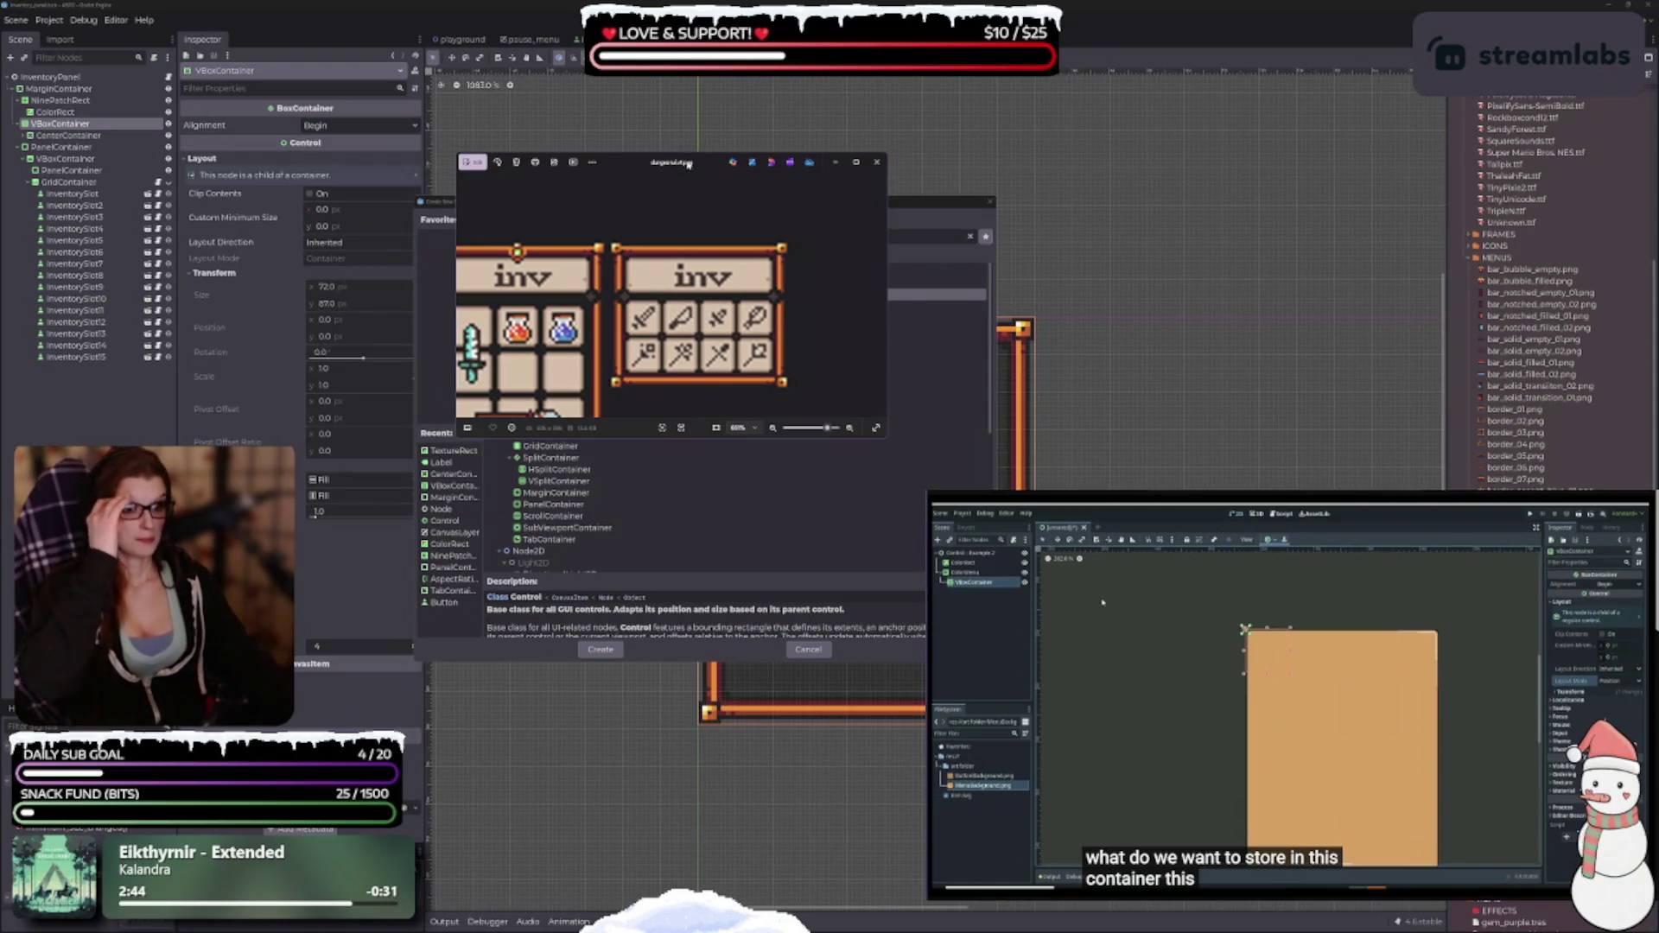
pyautogui.moveTo(688, 164); pyautogui.dragTo(1658, 163)
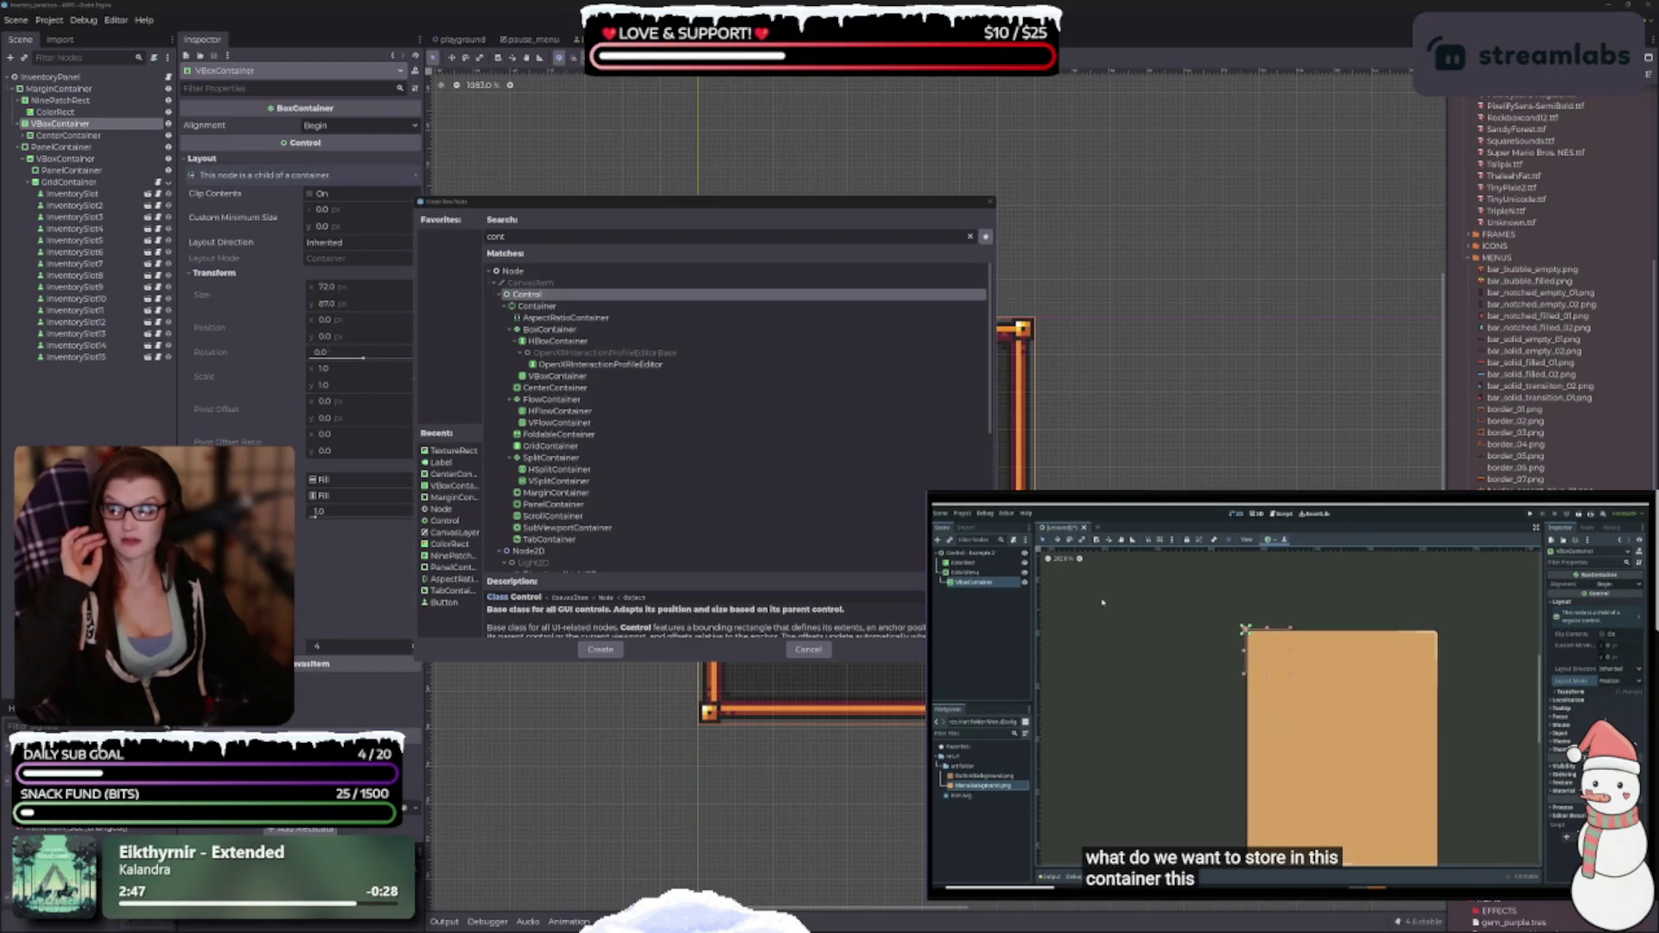
pyautogui.scroll(-1, 812, 394)
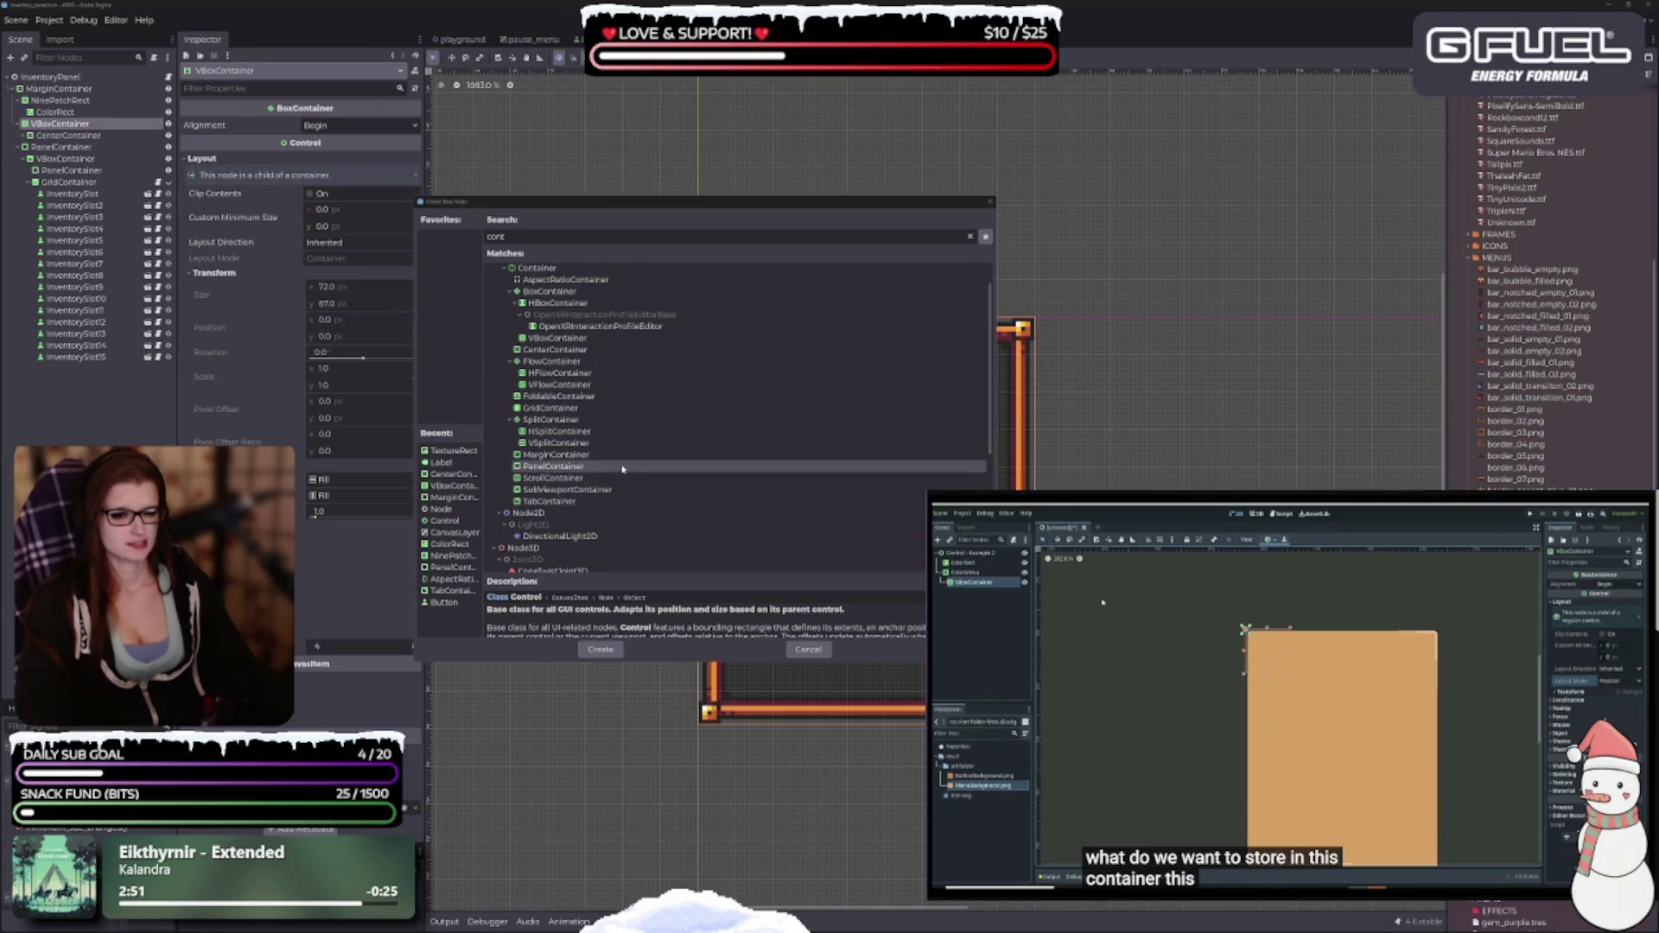
pyautogui.click(582, 467)
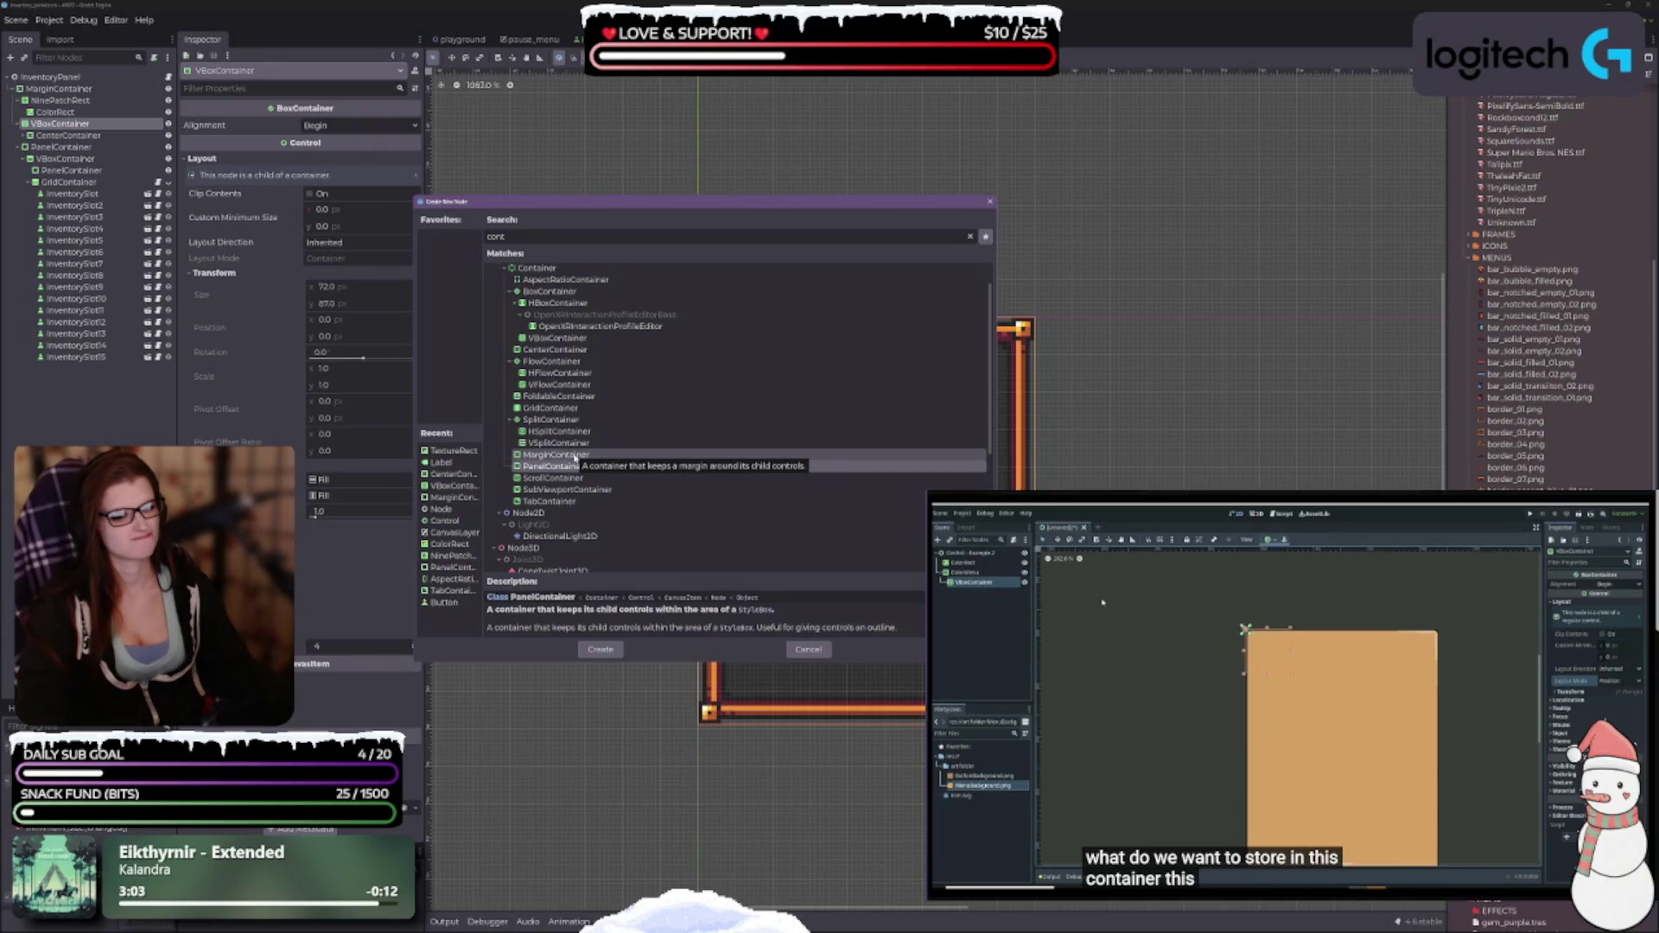
pyautogui.click(562, 455)
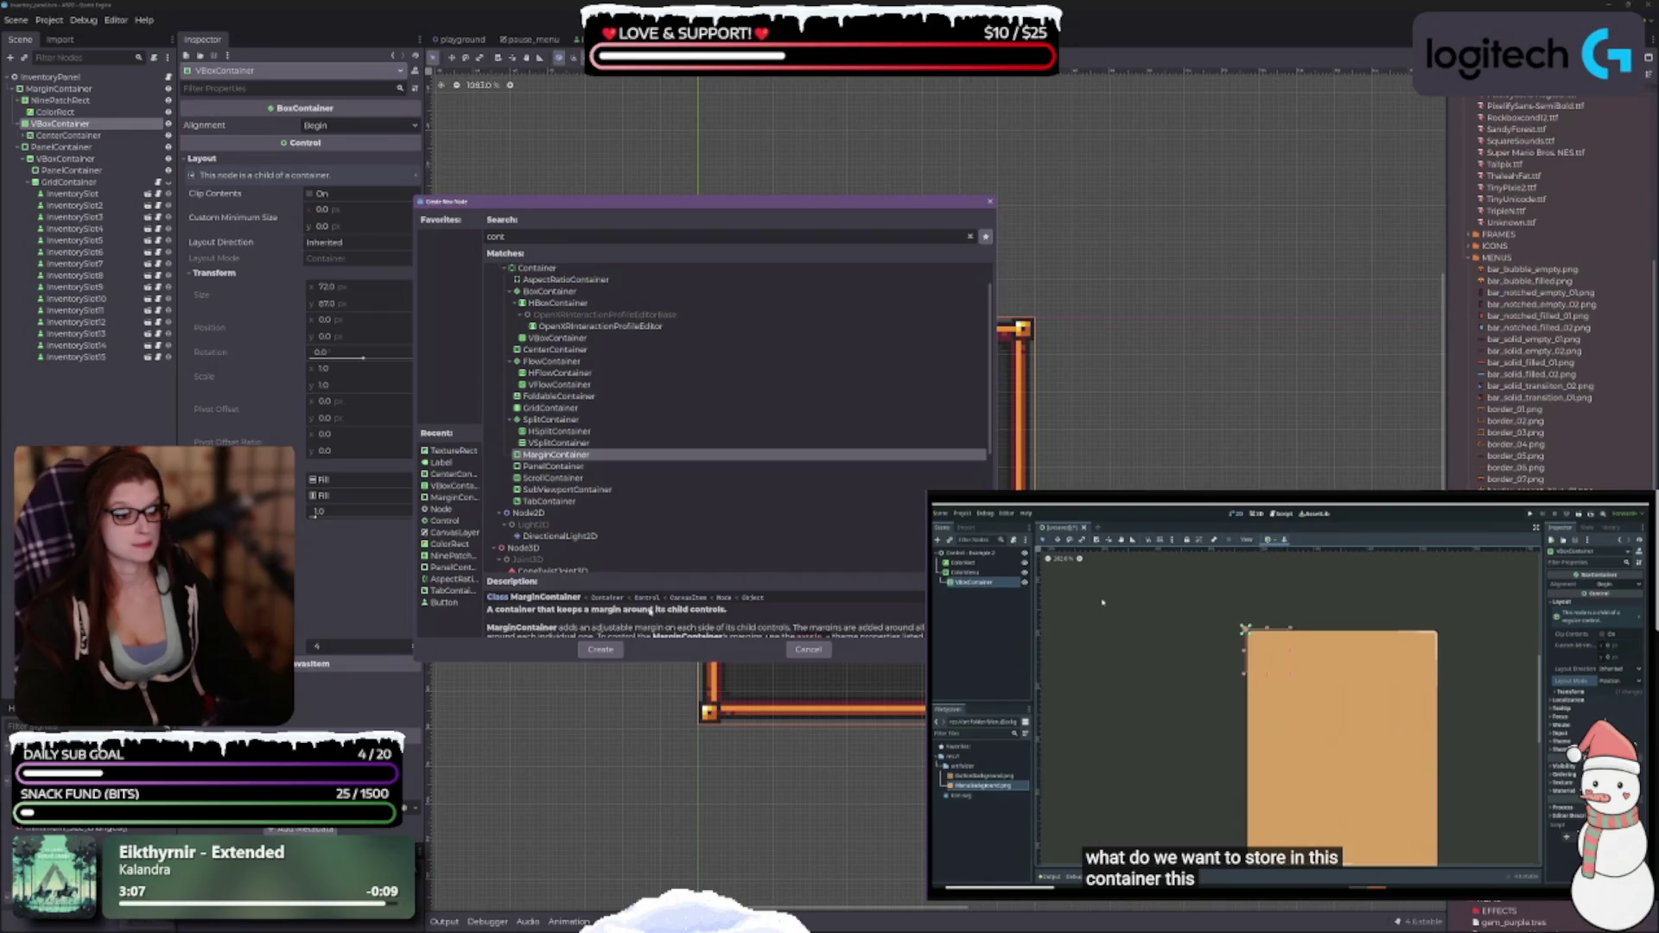
pyautogui.click(600, 649)
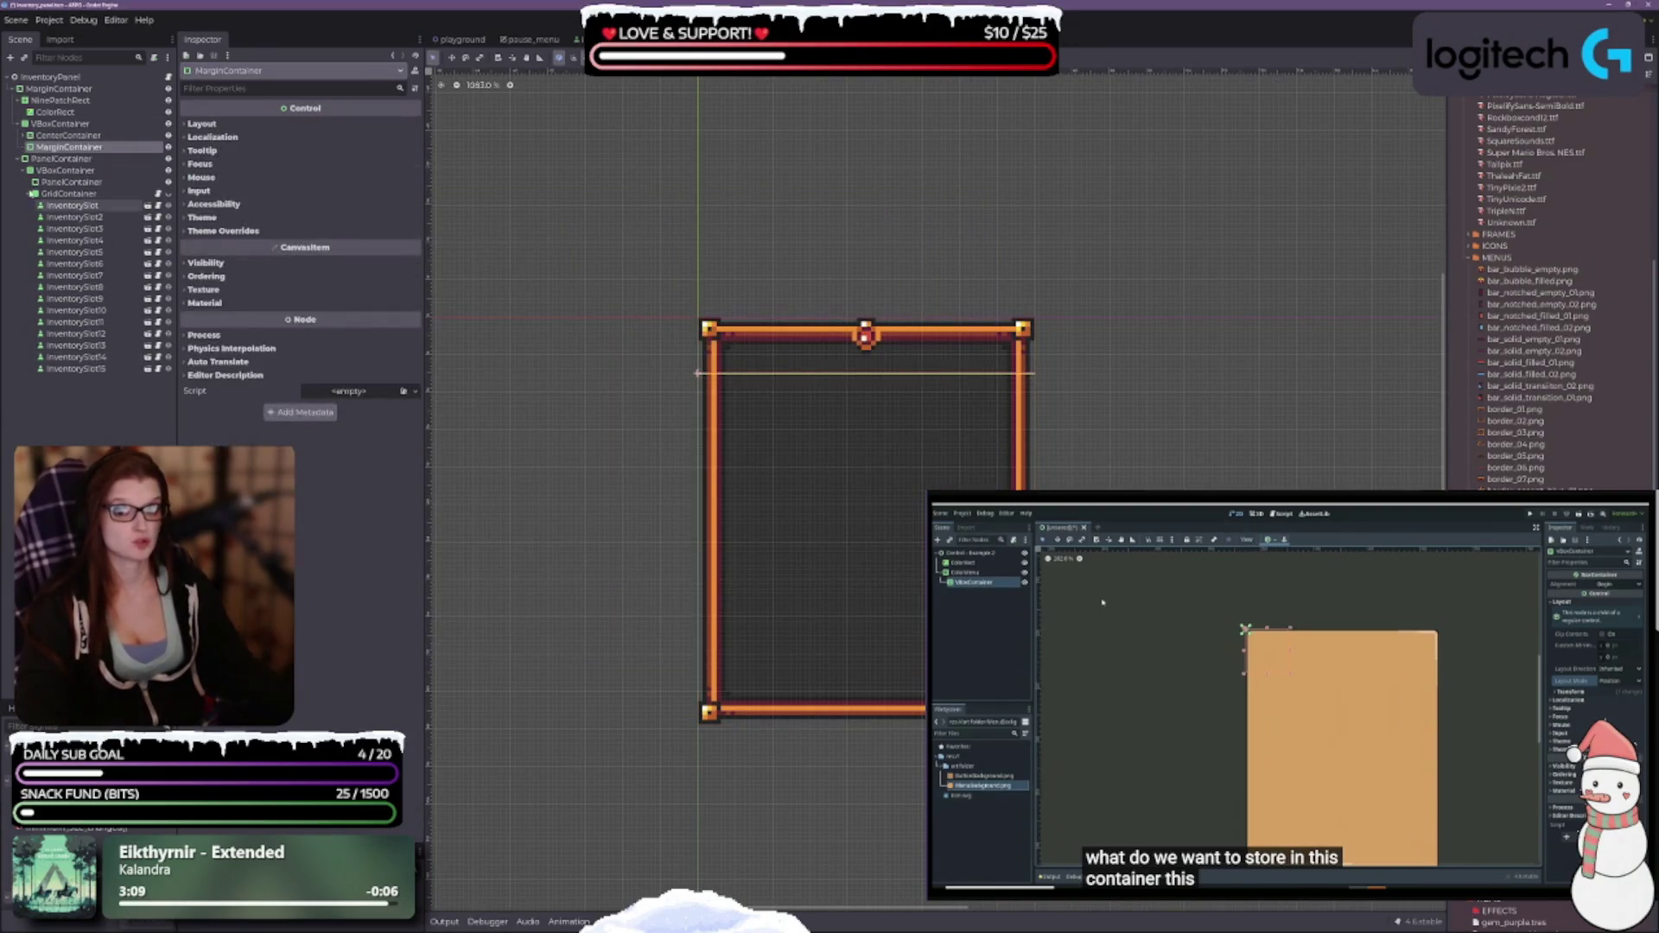
pyautogui.click(26, 137)
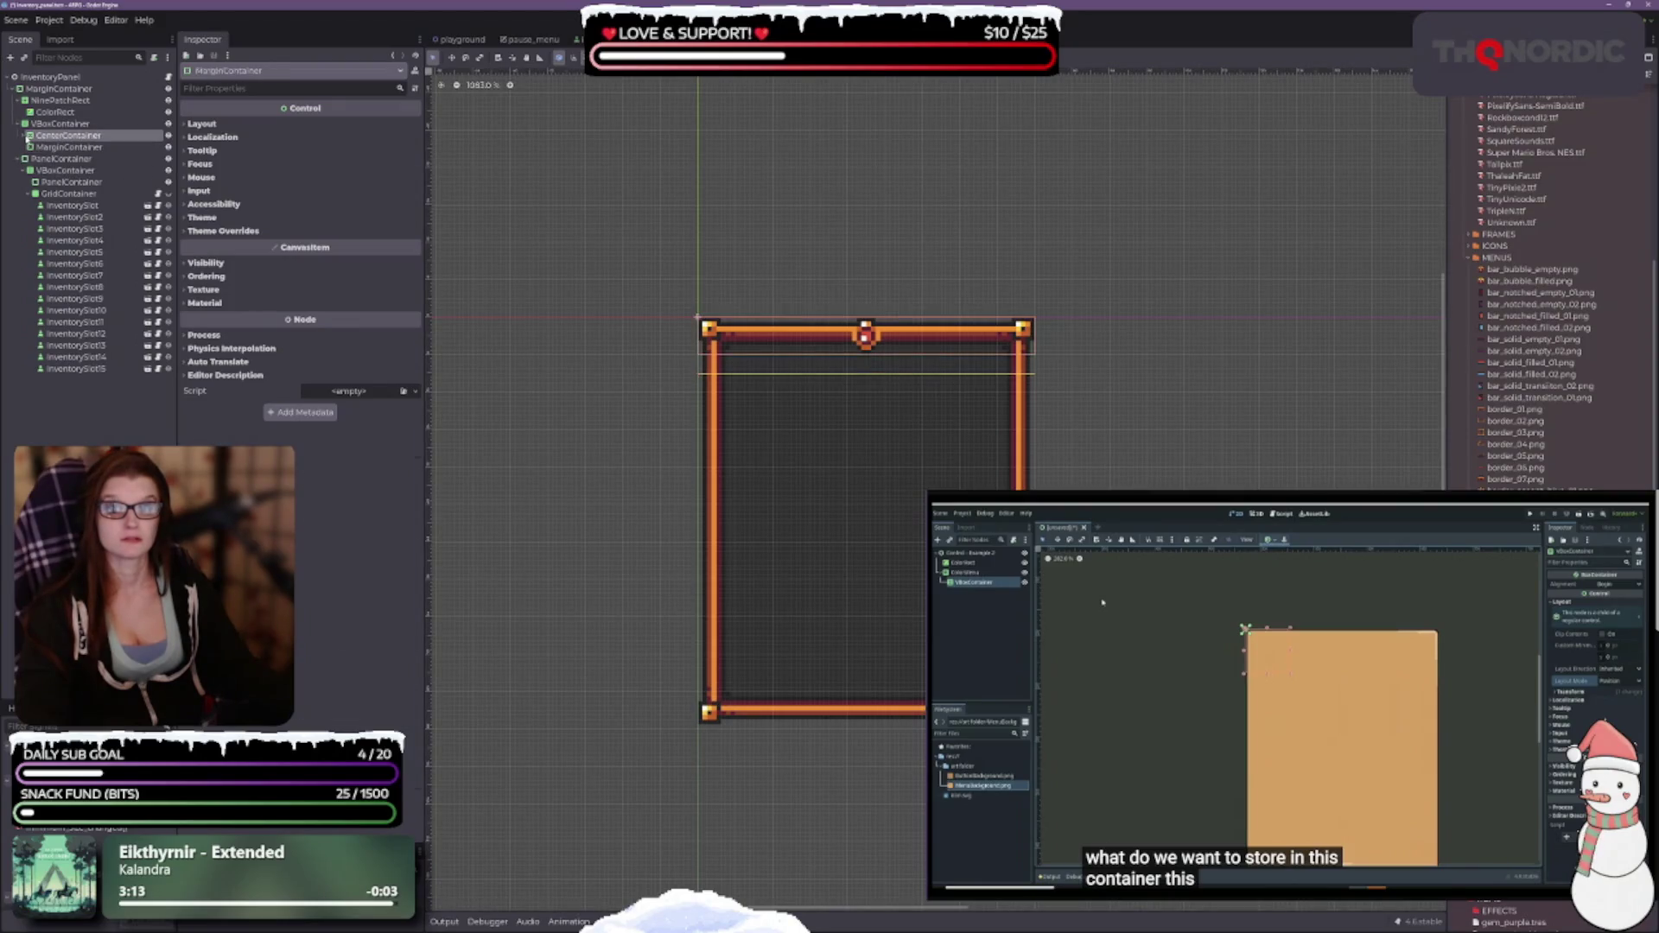
# Expand CenterContainer and drag the INVENTORY Label above the TextureRect banner.
pyautogui.click(24, 137)
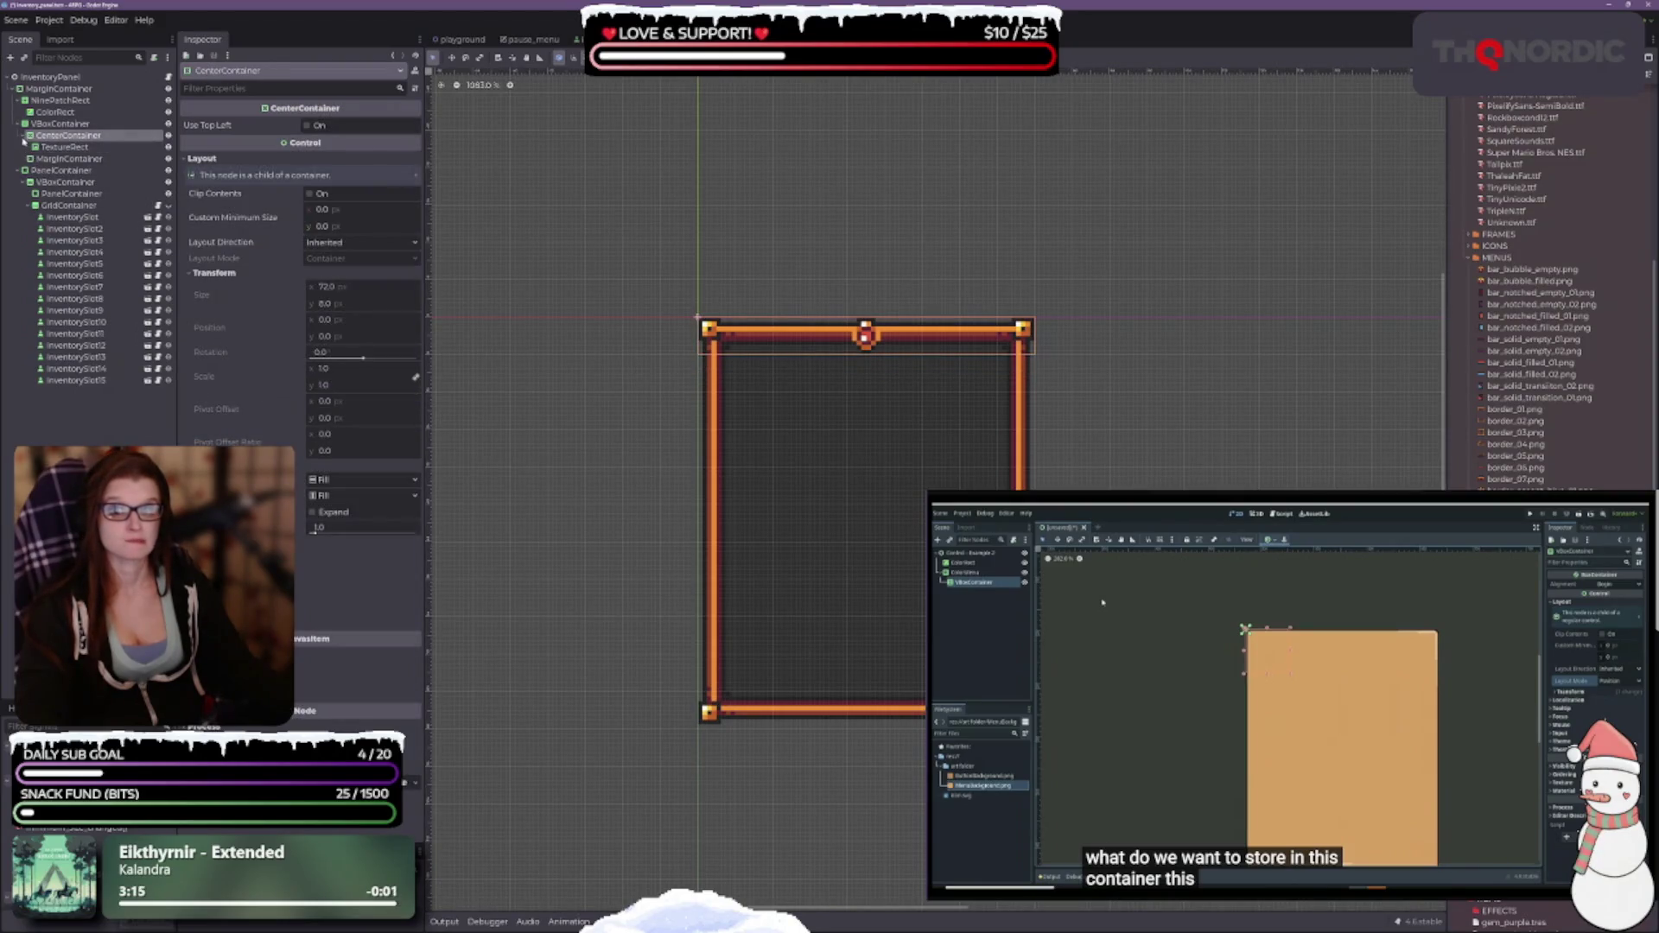
pyautogui.click(23, 137)
pyautogui.click(81, 153)
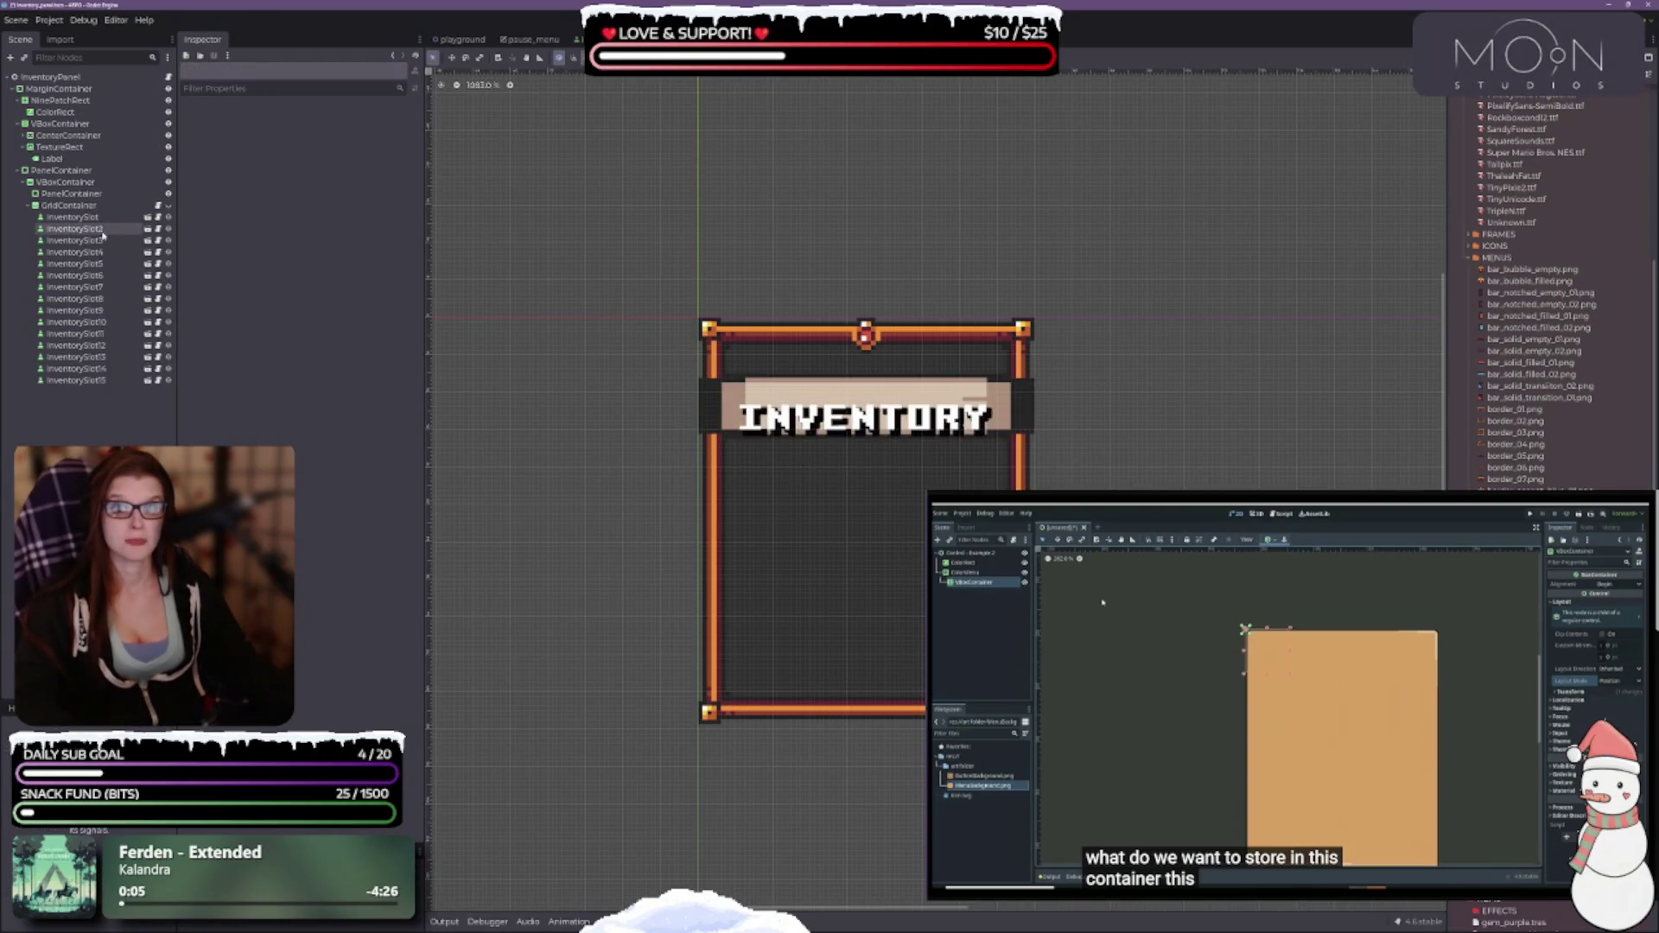
pyautogui.click(62, 147)
pyautogui.moveTo(54, 158); pyautogui.dragTo(57, 151)
pyautogui.click(59, 159)
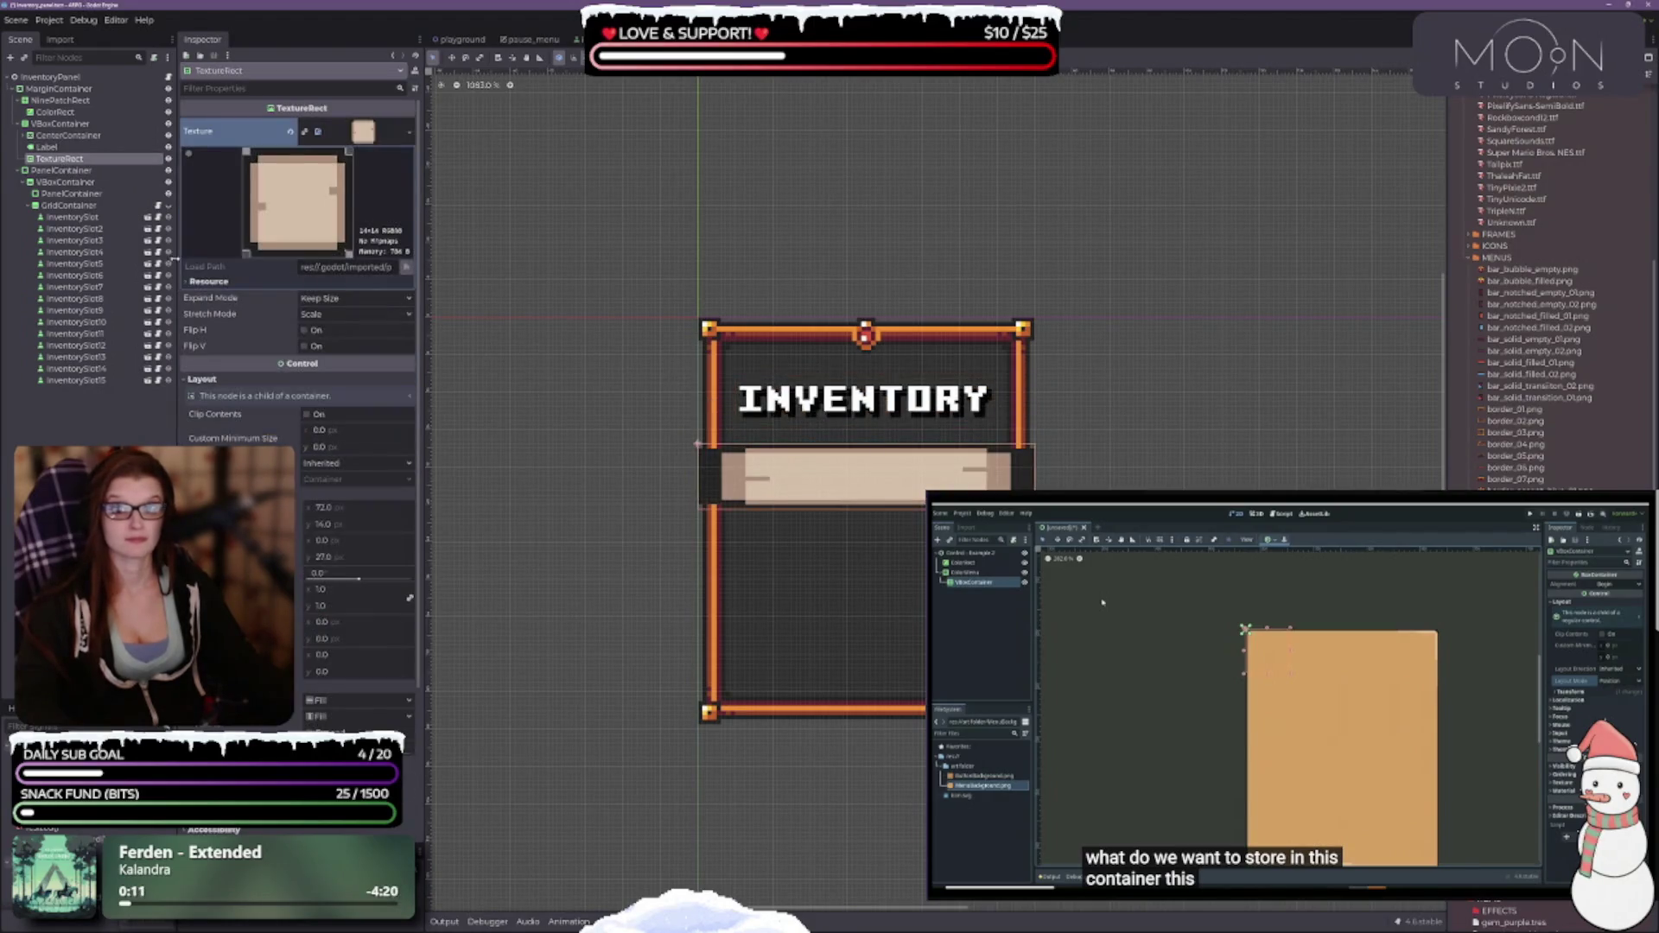
# Change the banner TextureRect's type to MarginContainer and rename the node MarginContainer.
pyautogui.rightClick(76, 159)
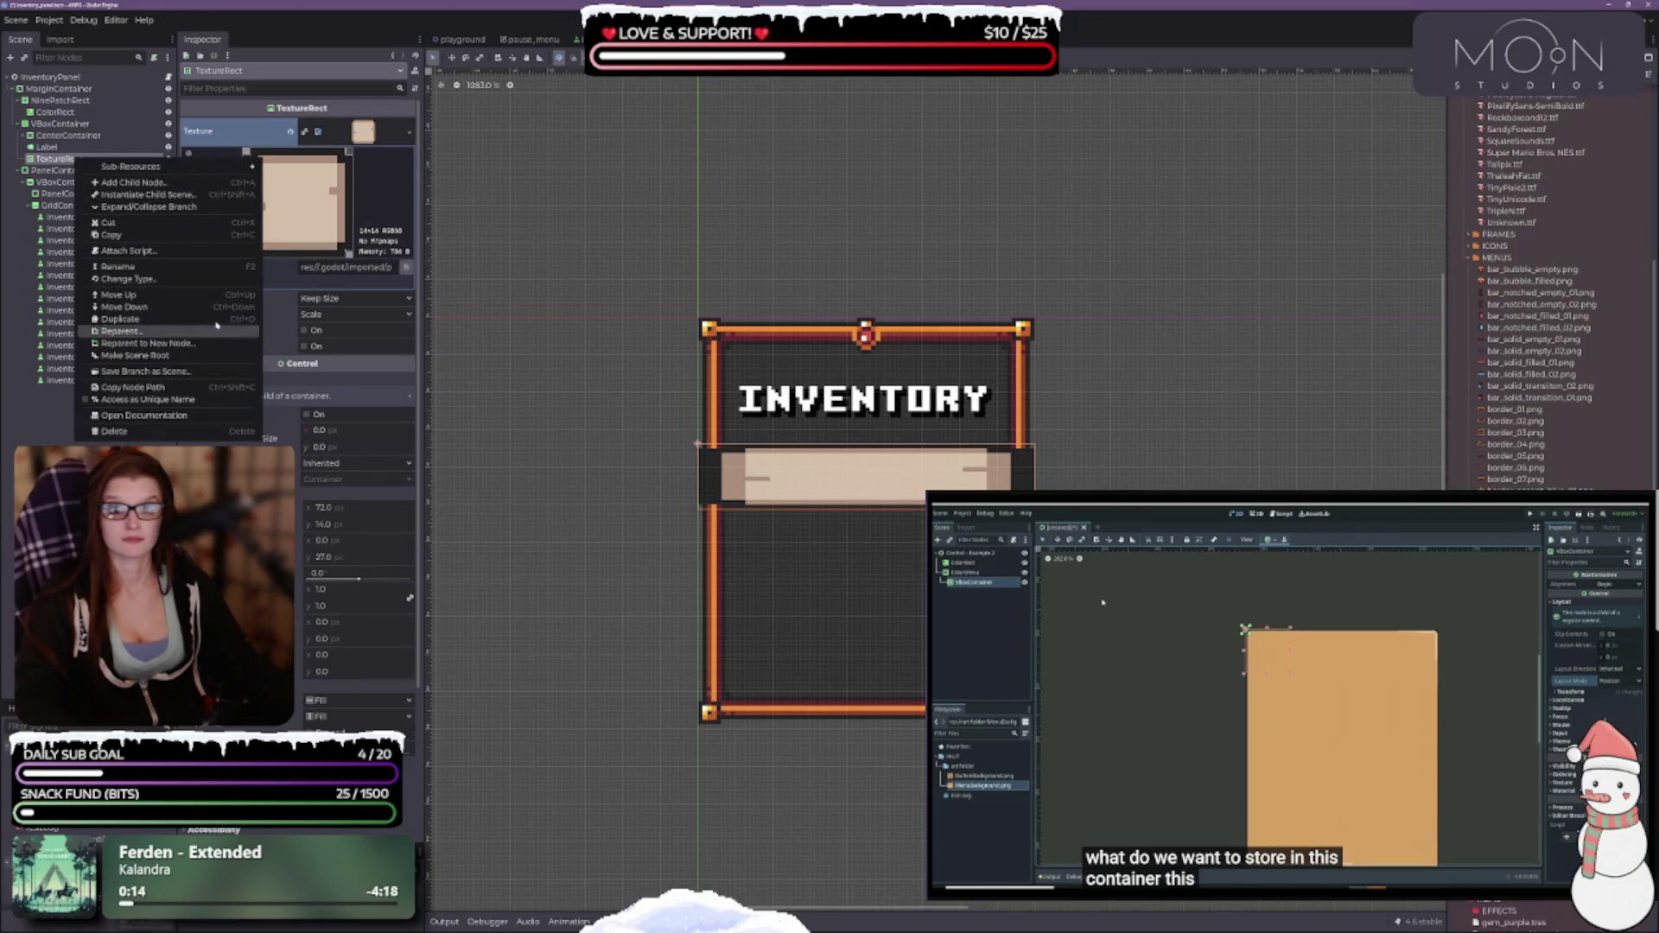
pyautogui.click(128, 279)
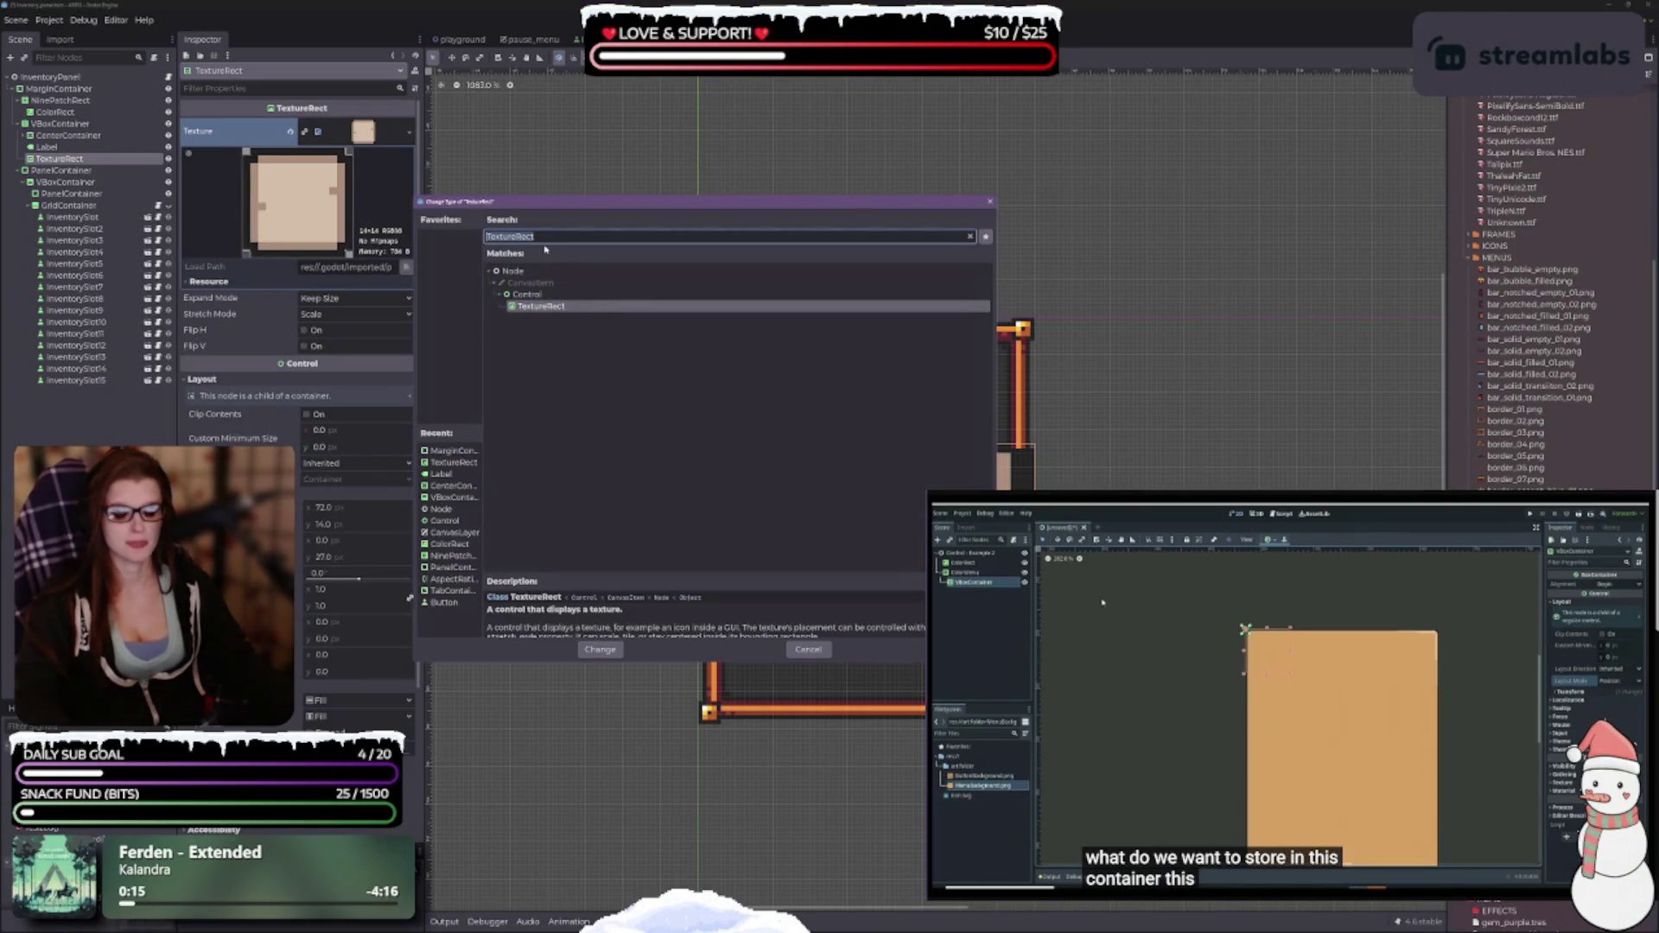
pyautogui.write('cont')
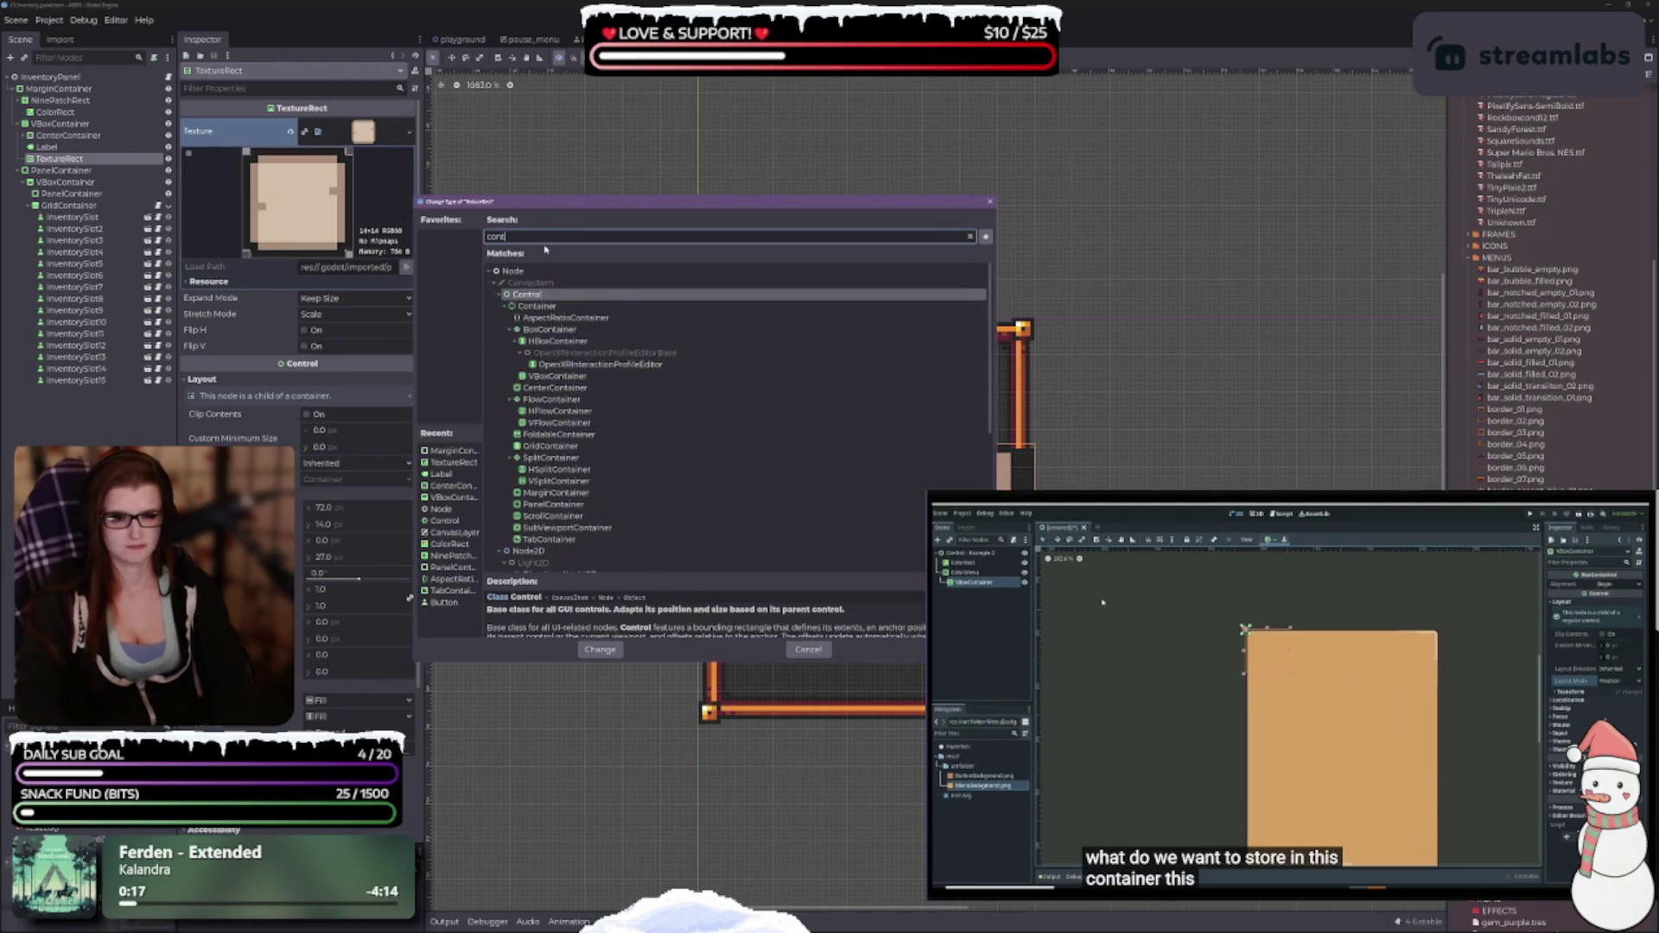
pyautogui.click(556, 492)
pyautogui.click(600, 649)
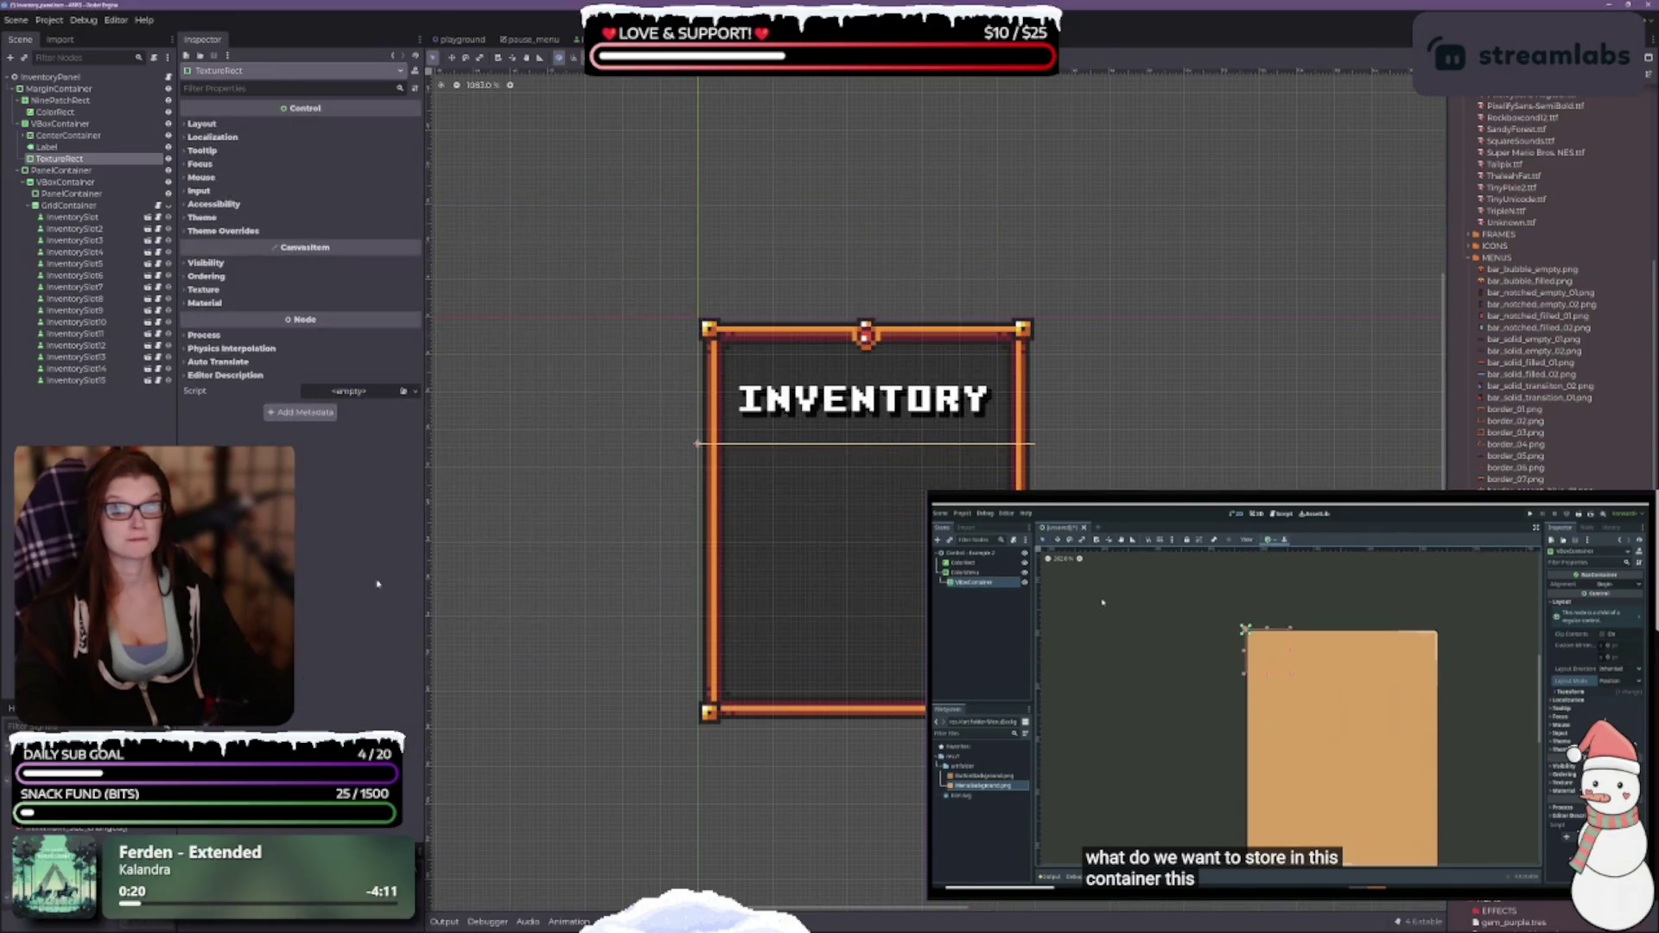
pyautogui.doubleClick(58, 158)
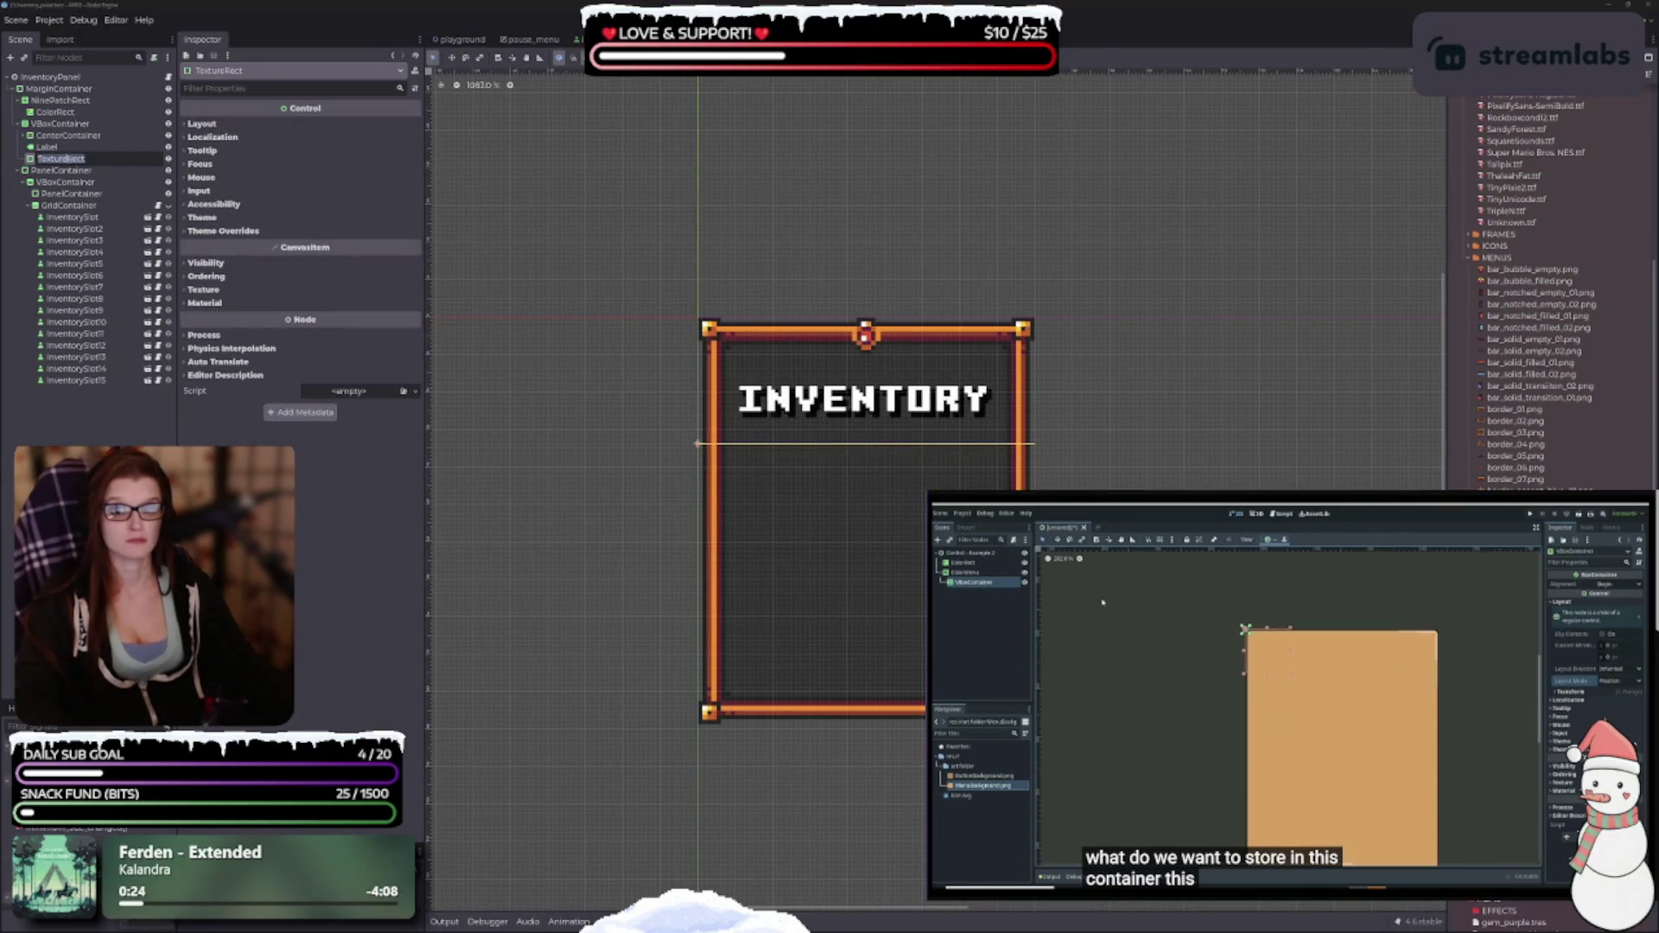
pyautogui.press('Escape')
pyautogui.press('BackSpace')
pyautogui.press('BackSpace')
pyautogui.write('MarginCont')
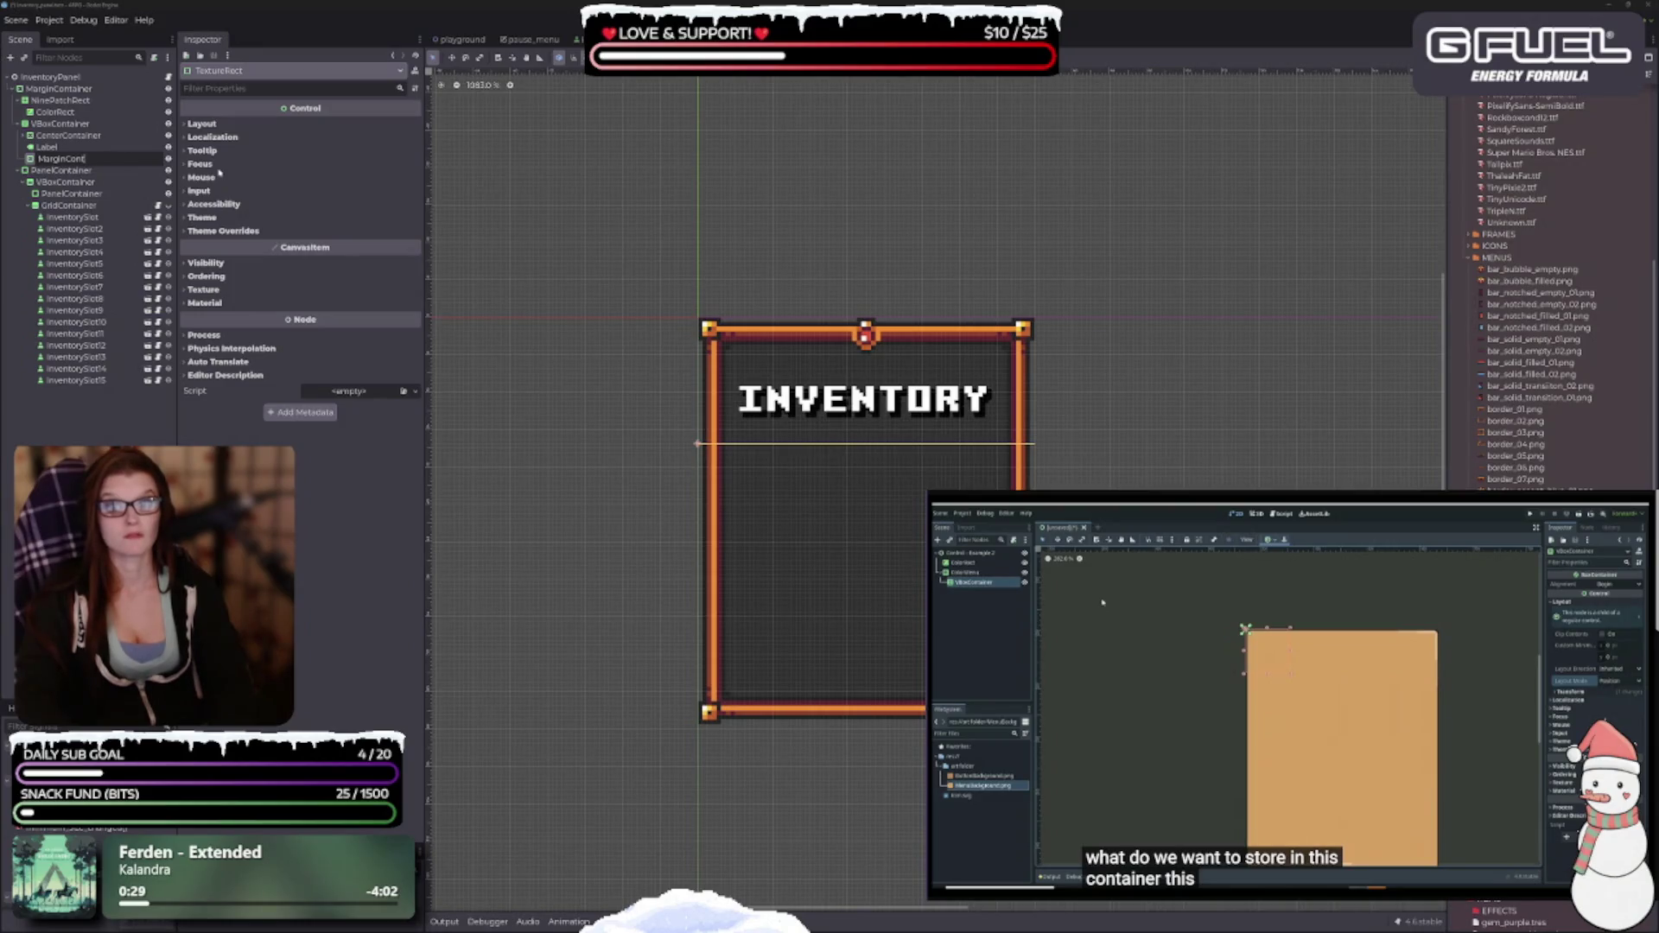
pyautogui.write('ainer')
pyautogui.press('Return')
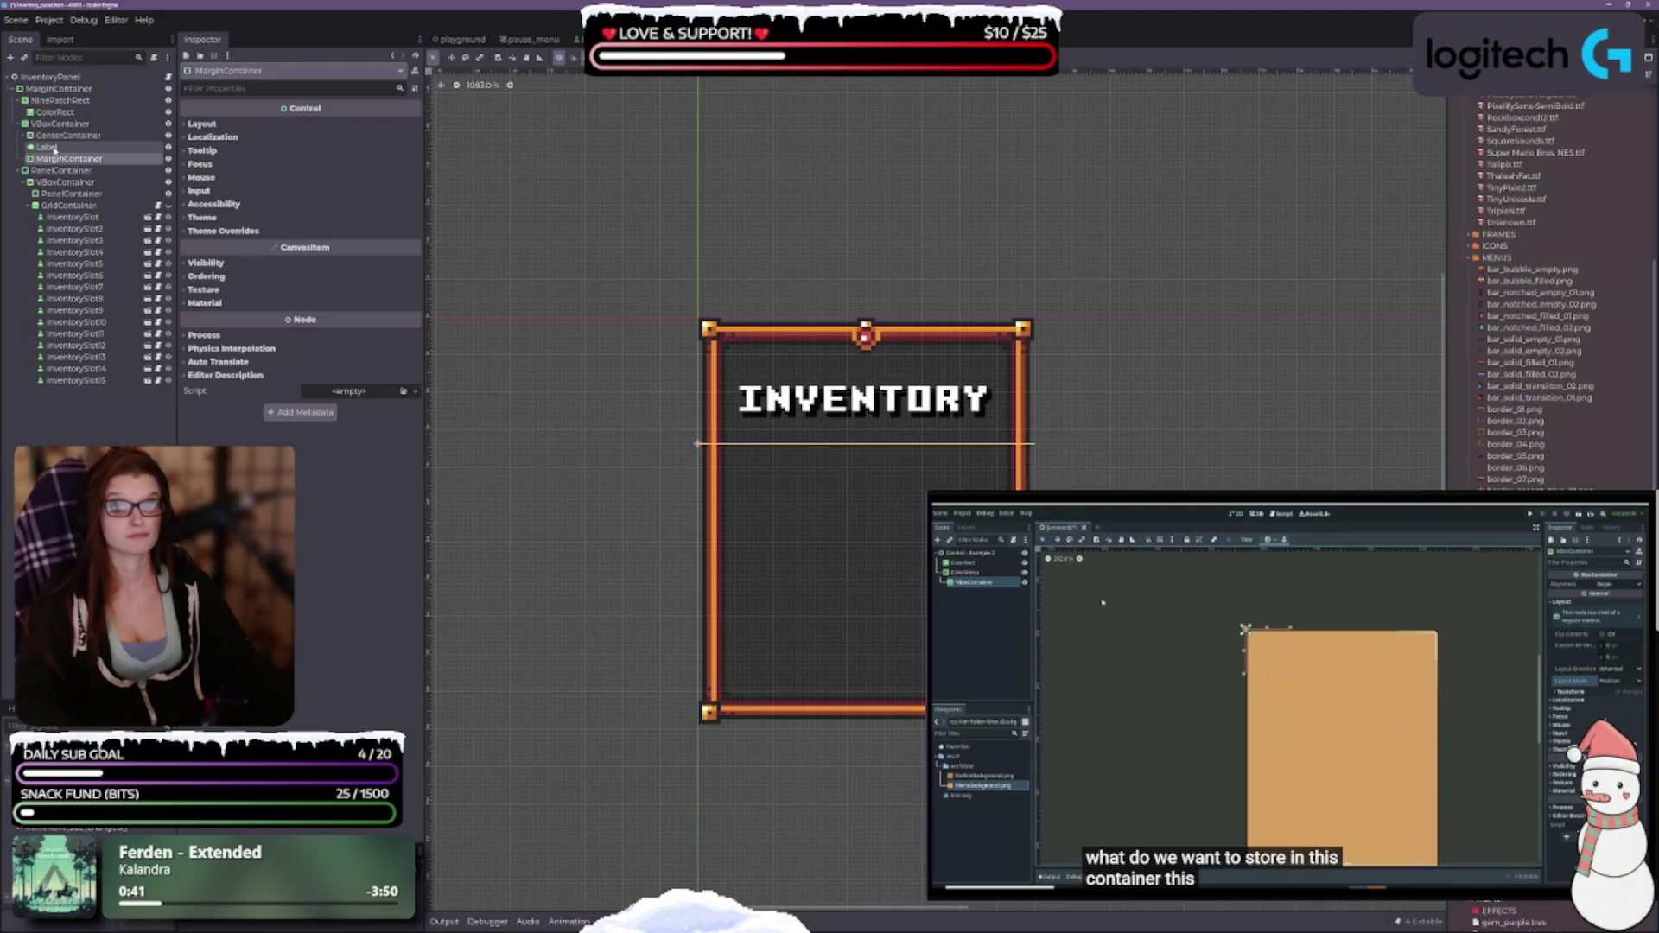
# Drag the INVENTORY Label inside the MarginContainer.
pyautogui.click(50, 148)
pyautogui.moveTo(50, 148); pyautogui.dragTo(69, 160)
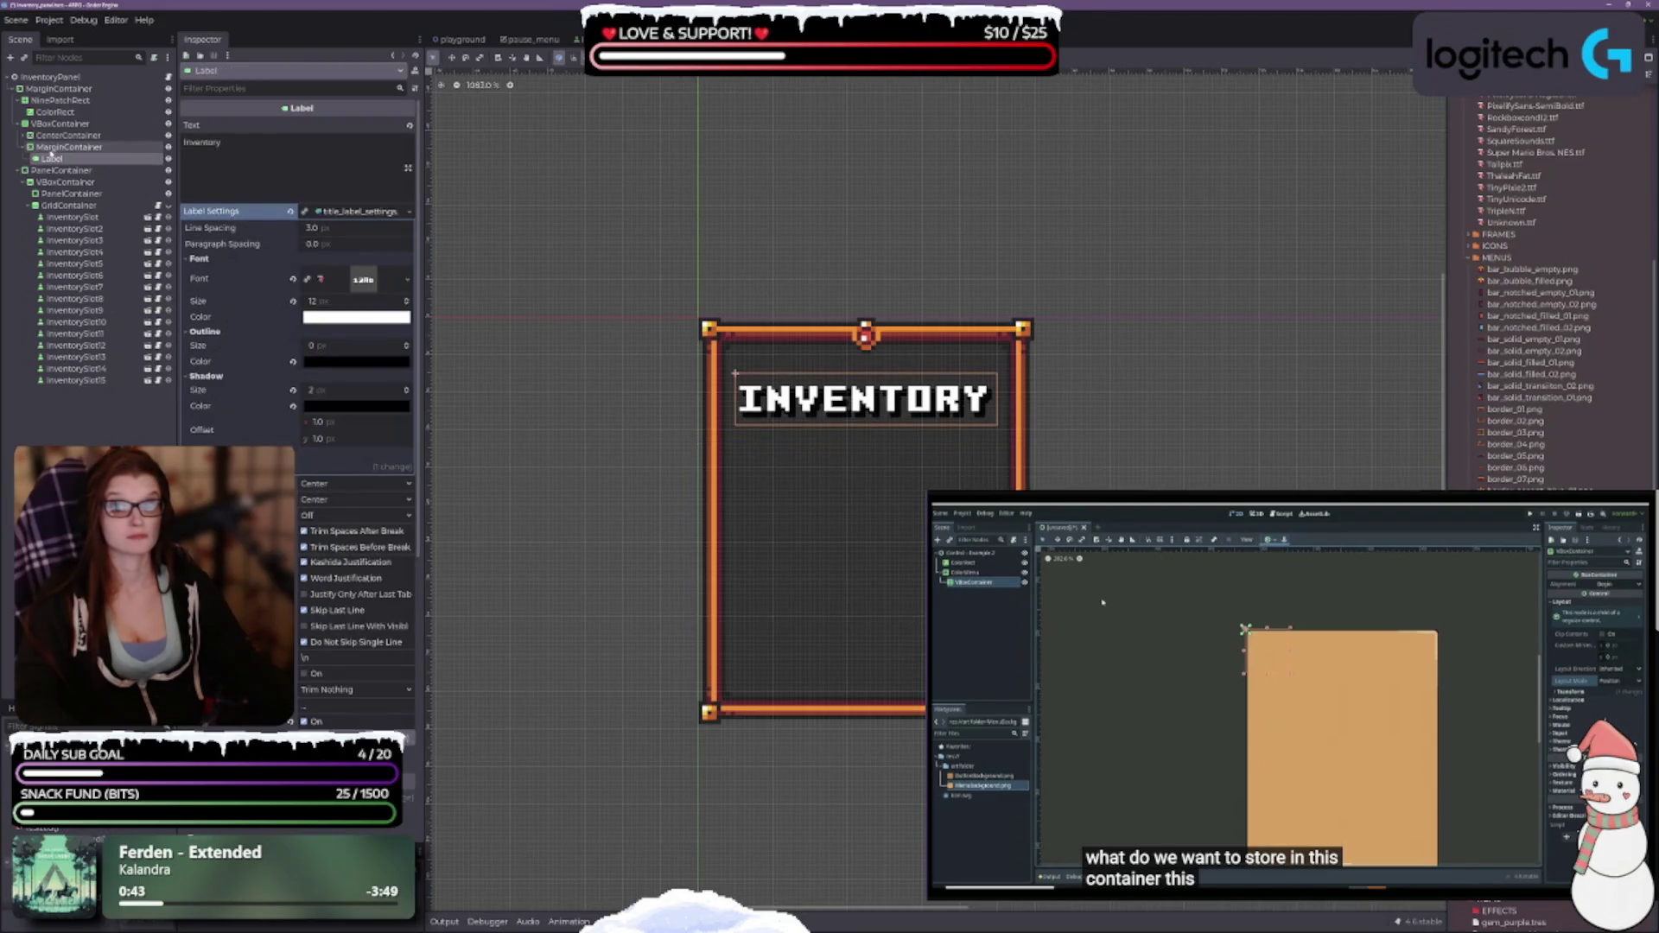
pyautogui.click(69, 147)
# Expand the MarginContainer's Layout, Transform and margin constants, keeping layout direction Inherited.
pyautogui.click(202, 124)
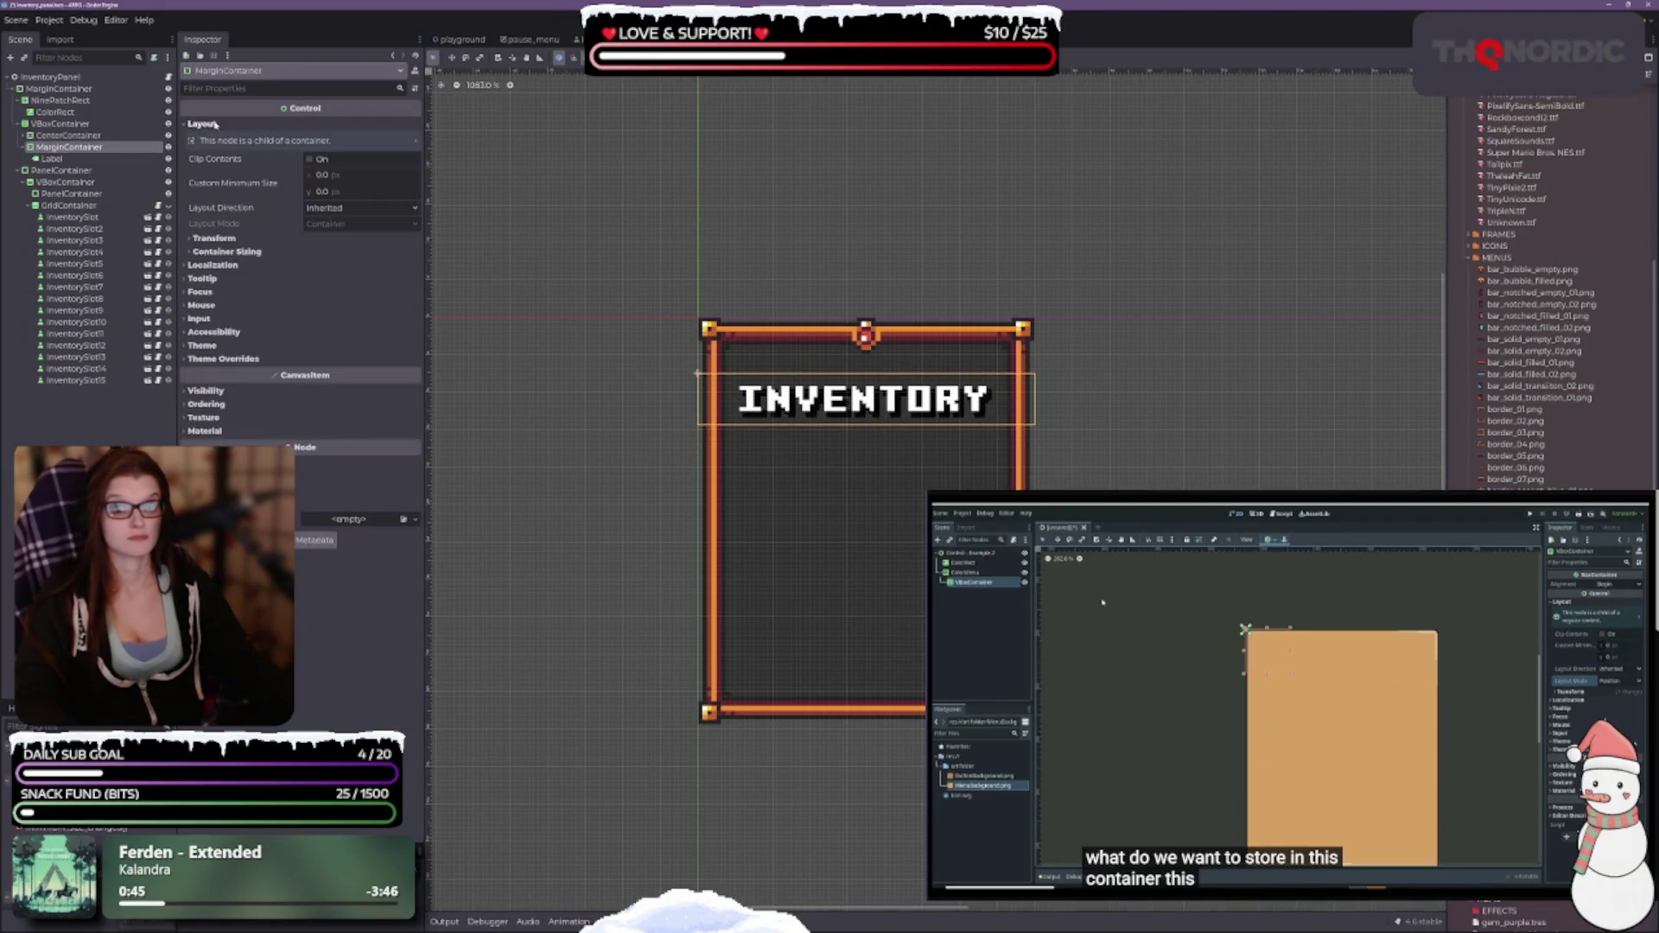
pyautogui.click(213, 238)
pyautogui.click(226, 430)
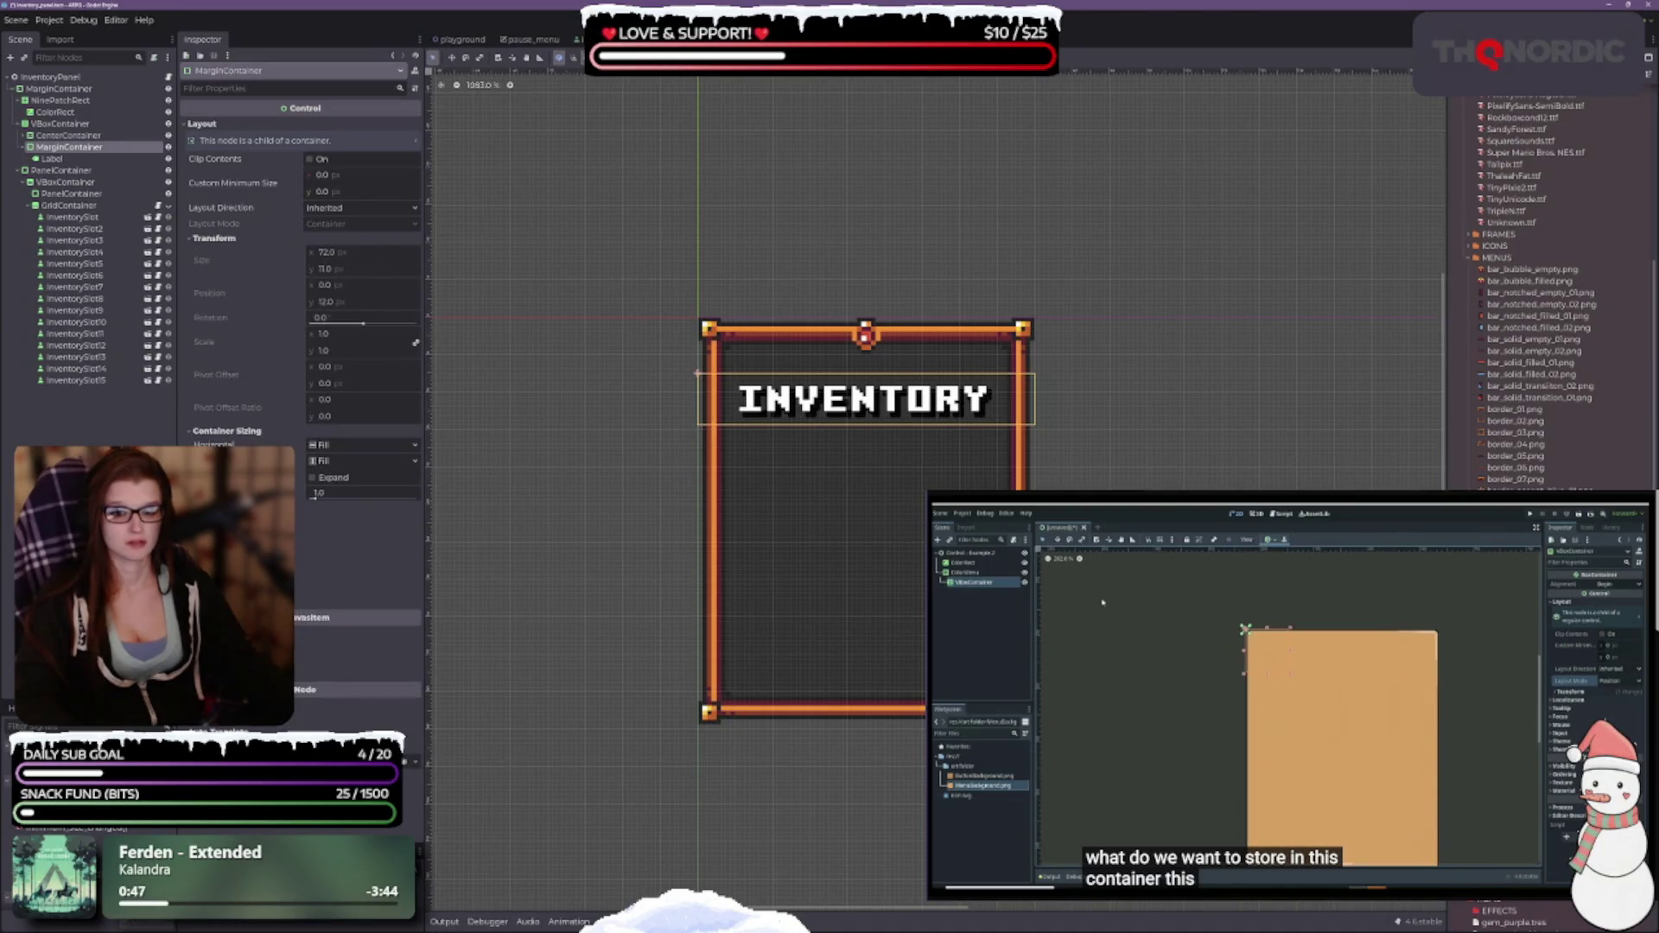
pyautogui.click(216, 612)
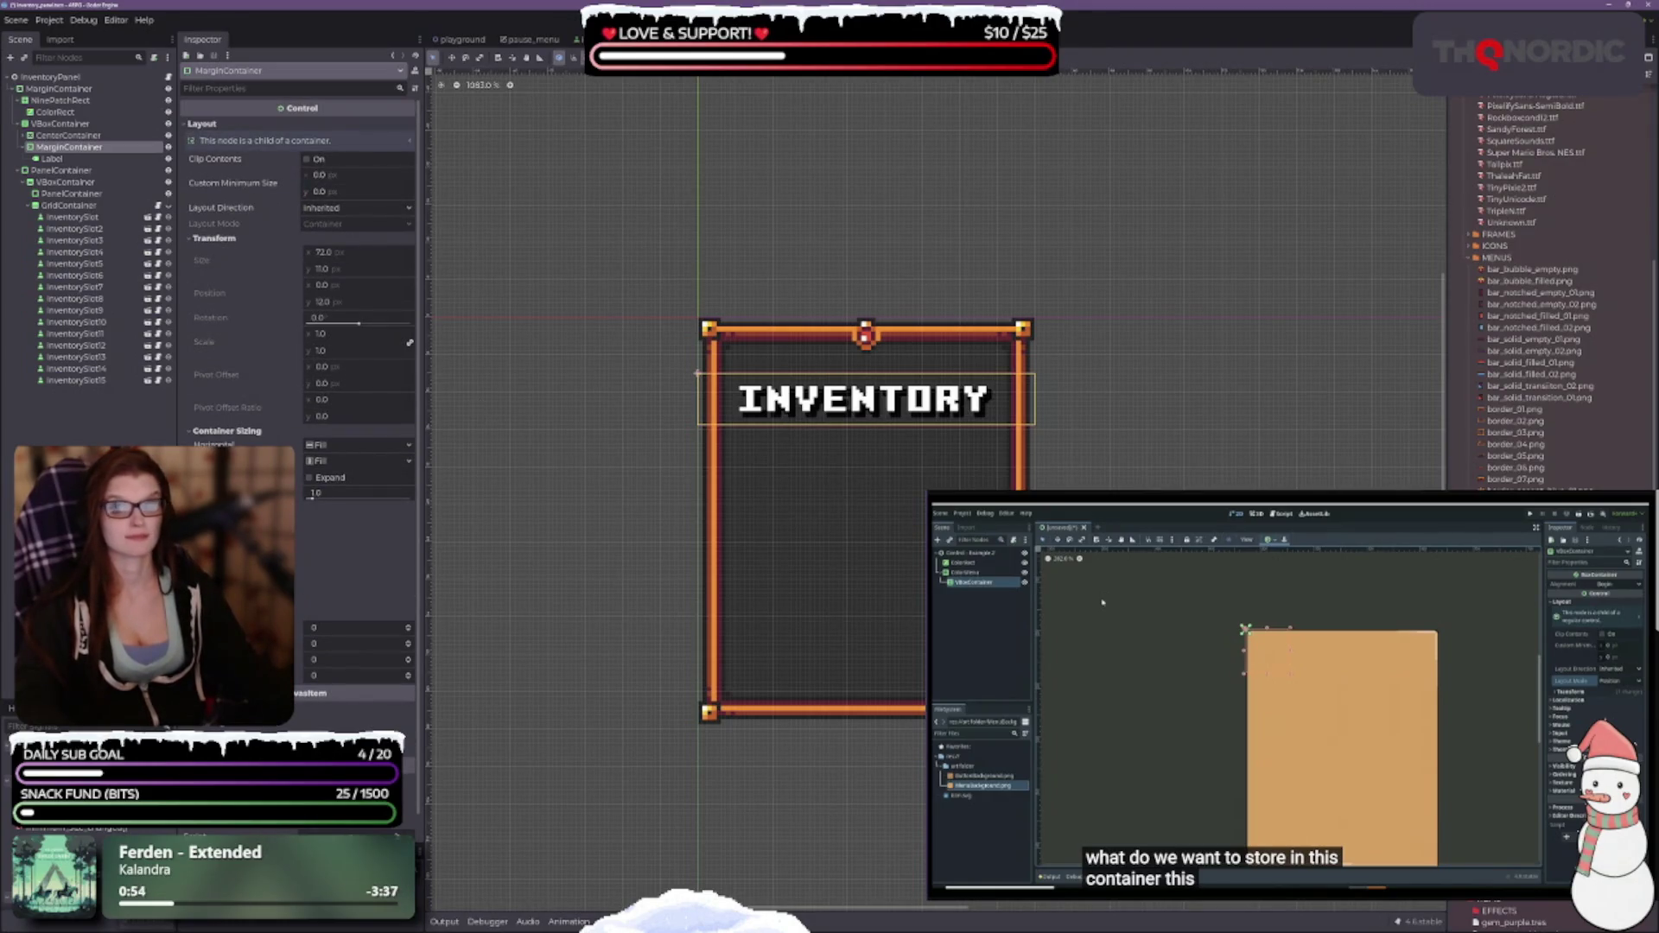
pyautogui.click(60, 124)
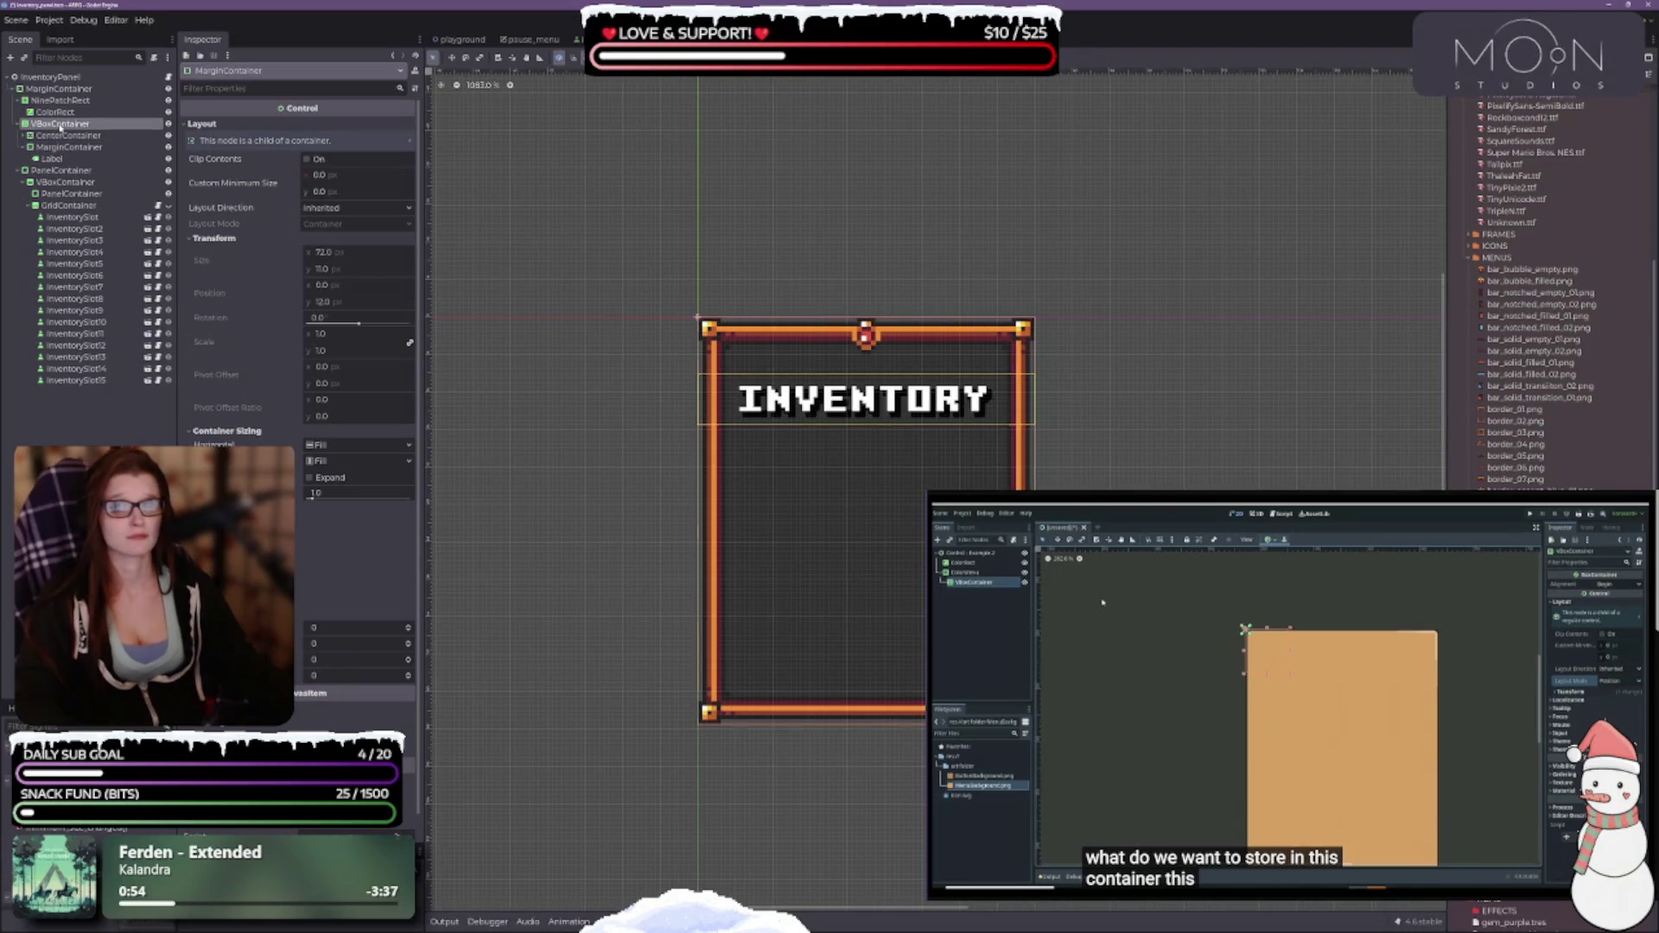
pyautogui.click(67, 147)
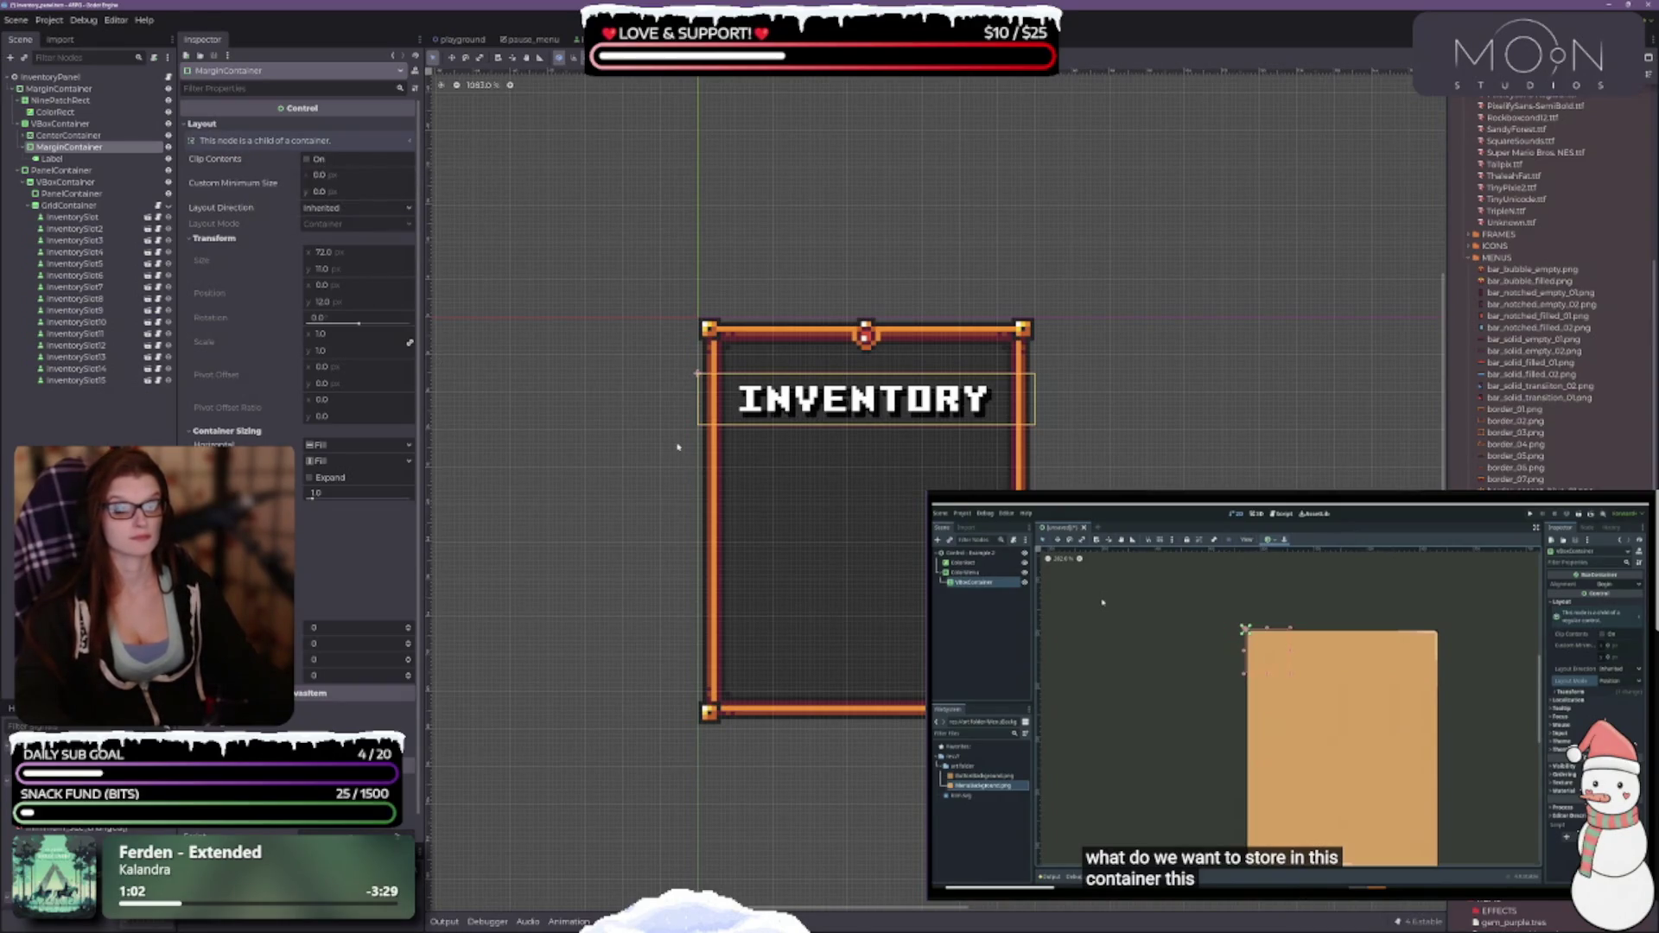
pyautogui.scroll(1, 843, 501)
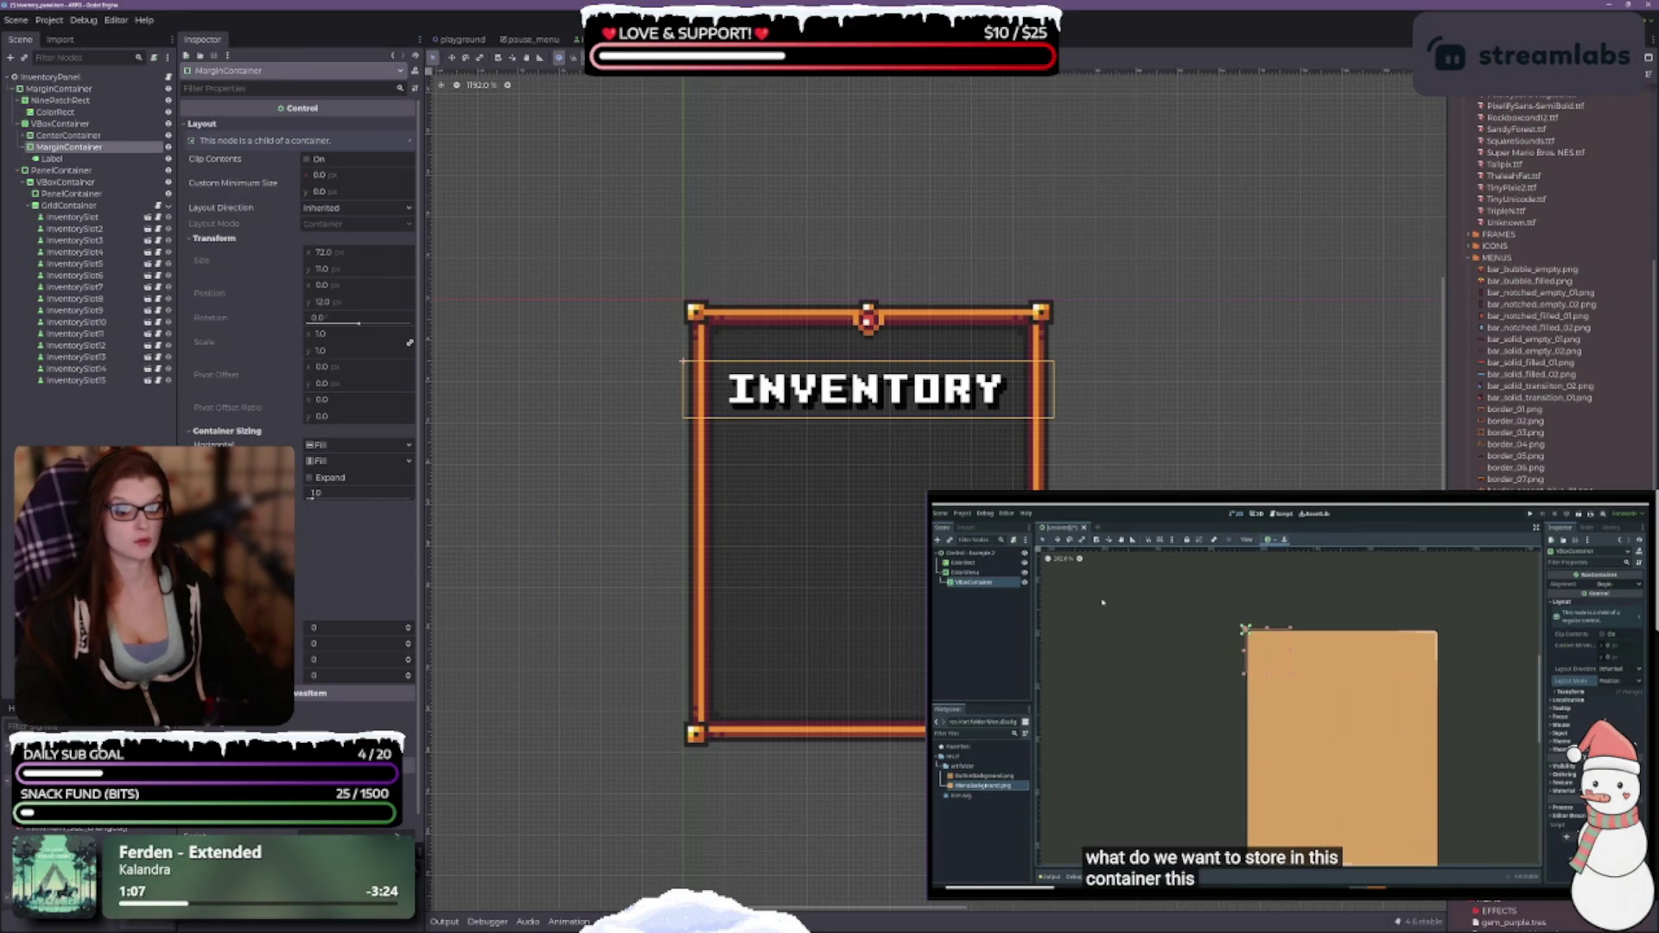
pyautogui.scroll(-1, 298, 346)
pyautogui.scroll(1, 298, 346)
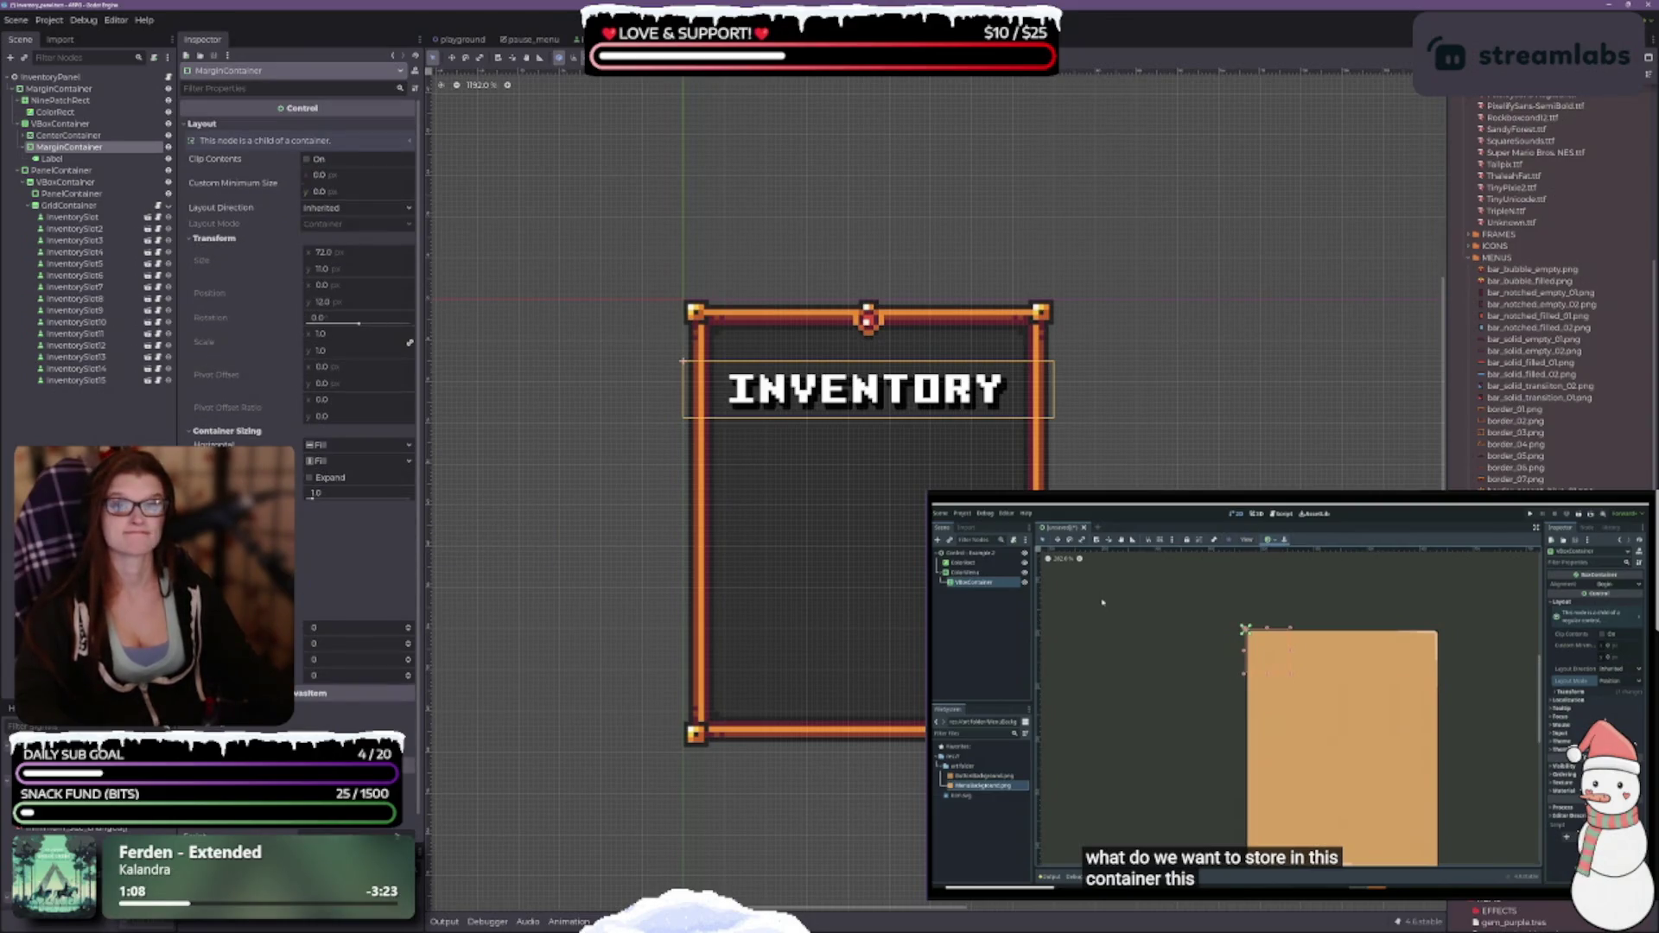
pyautogui.click(327, 211)
pyautogui.click(333, 223)
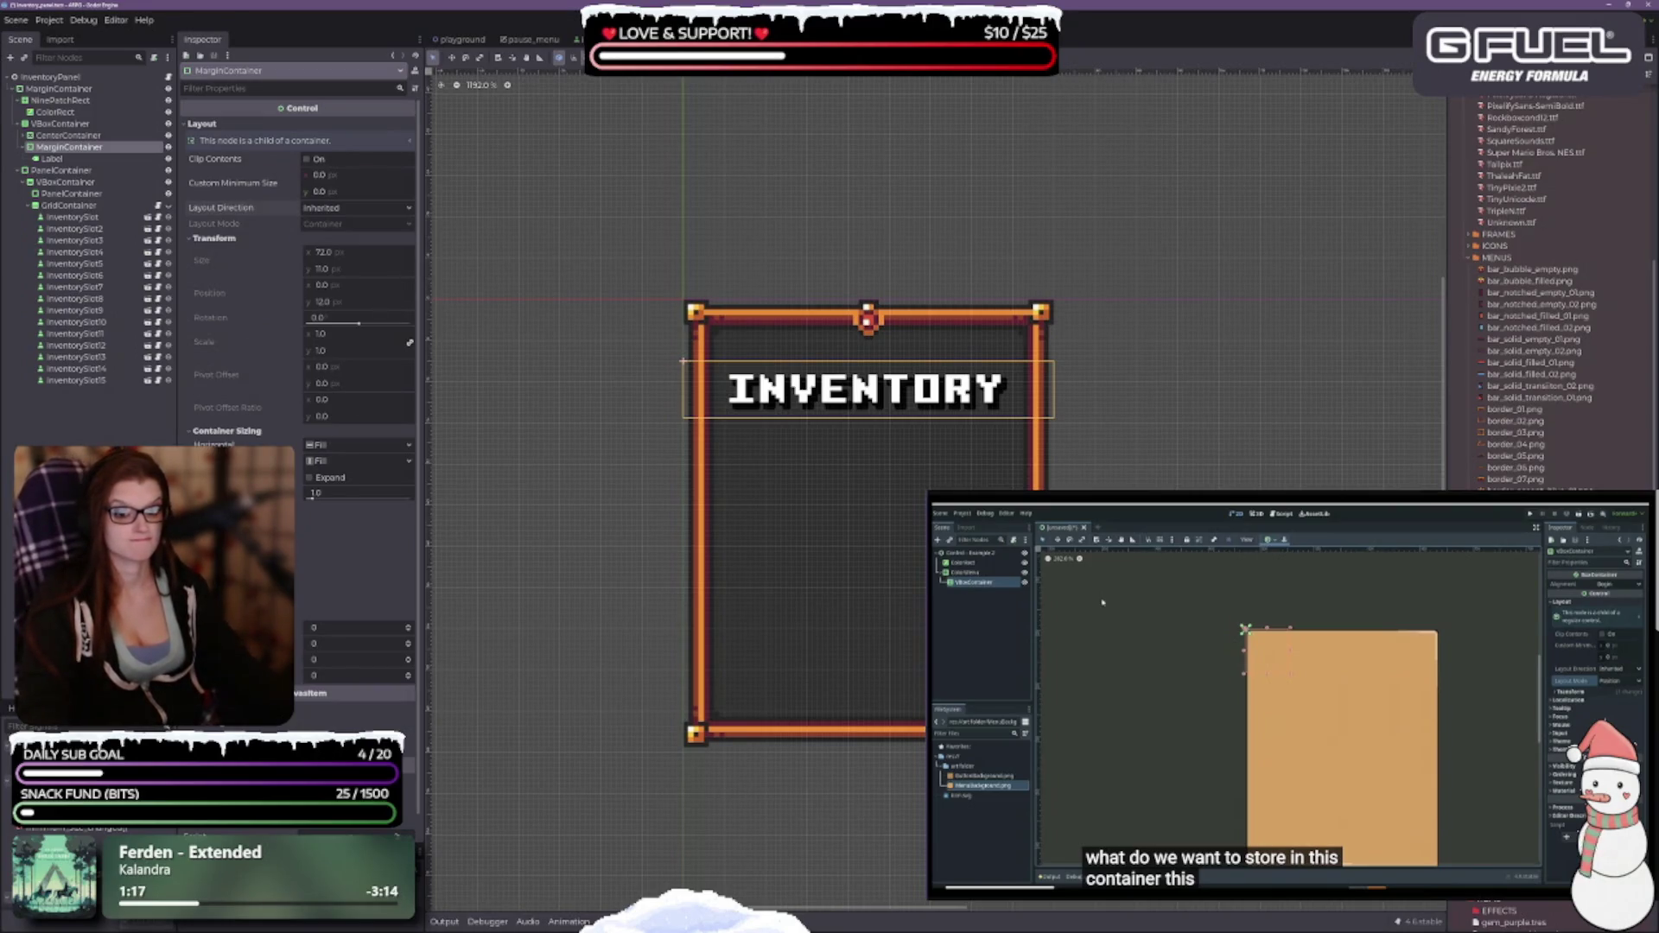
# Set the MarginContainer's horizontal and vertical sizing to Shrink Center.
pyautogui.click(354, 445)
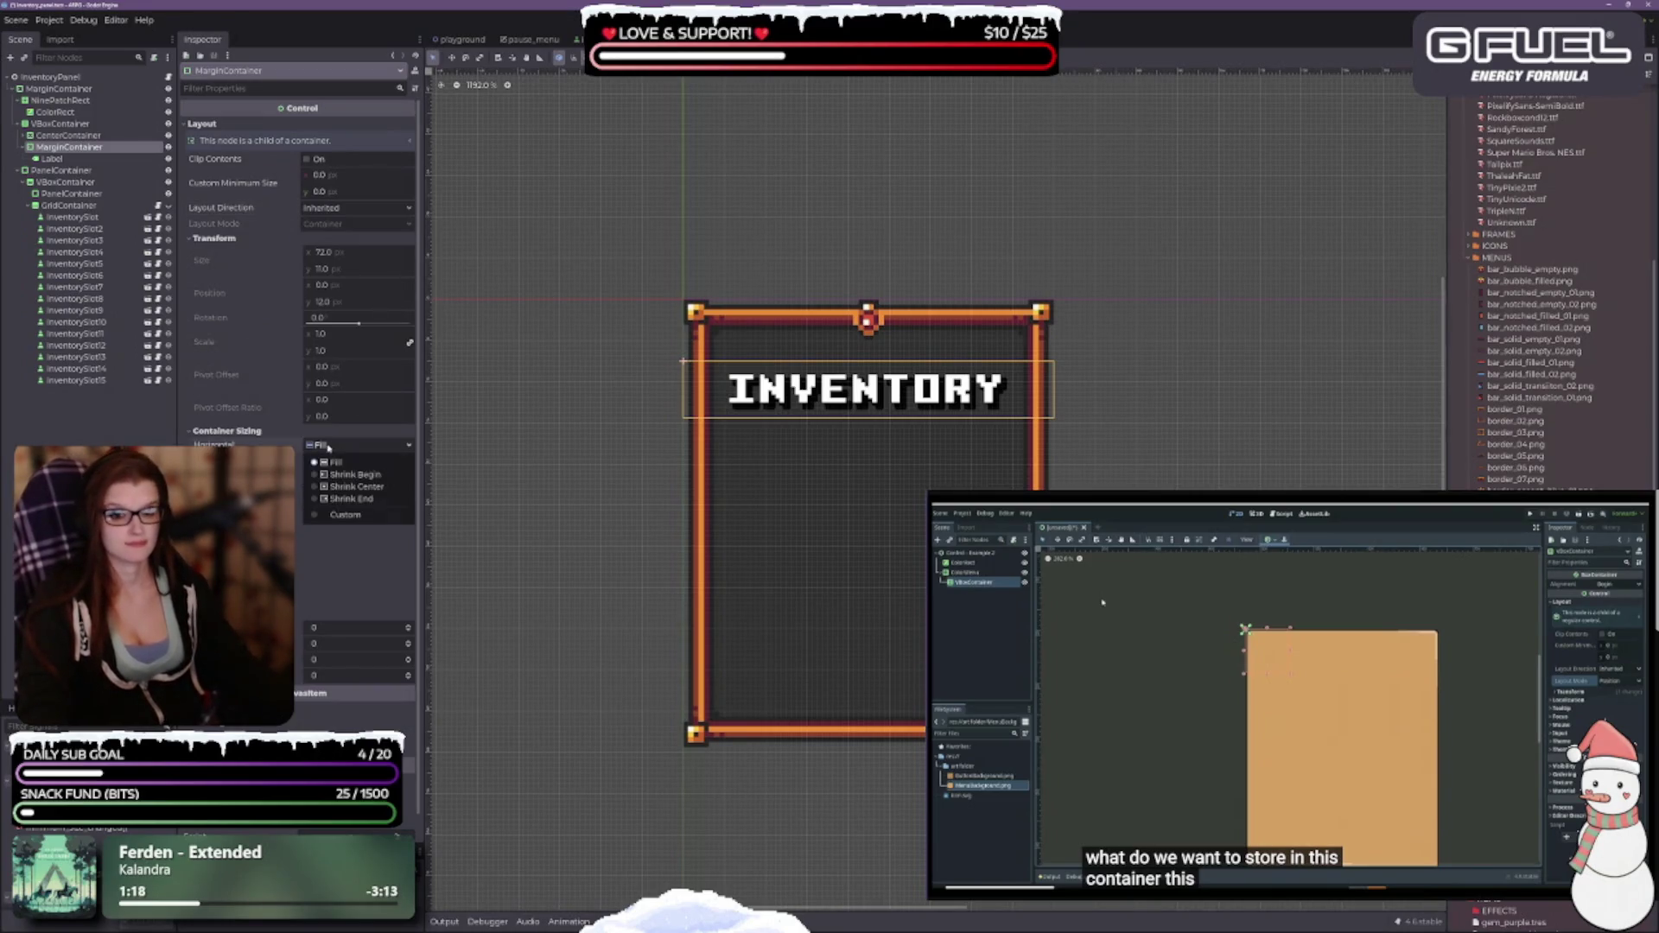
pyautogui.click(350, 486)
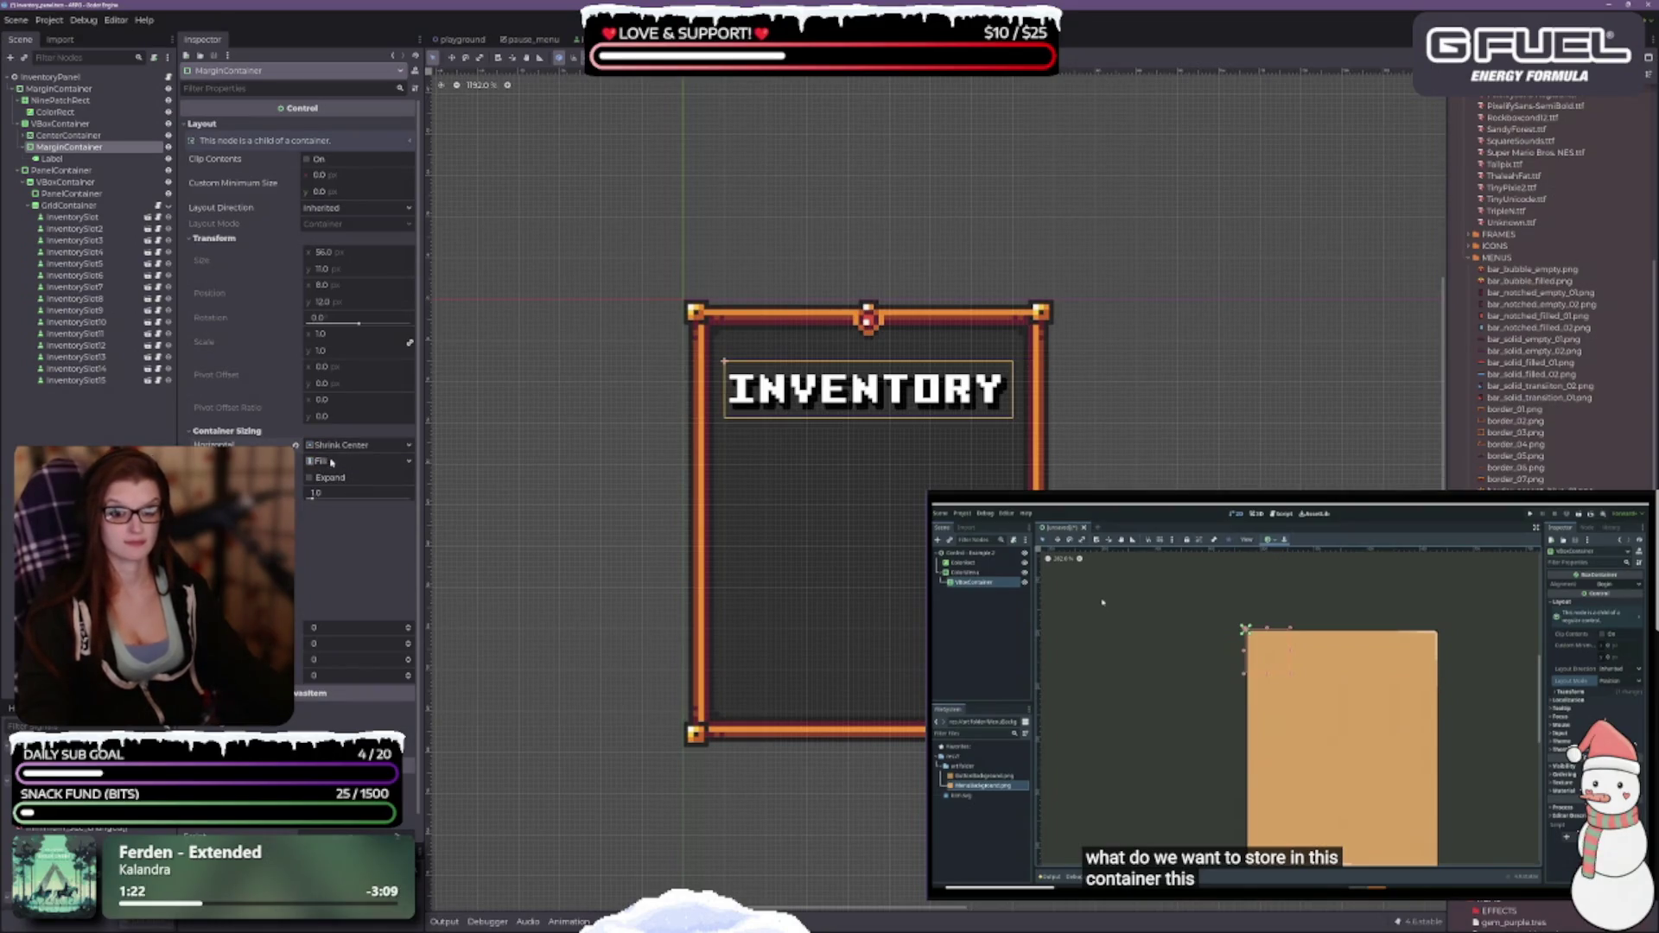
pyautogui.click(337, 463)
pyautogui.click(344, 504)
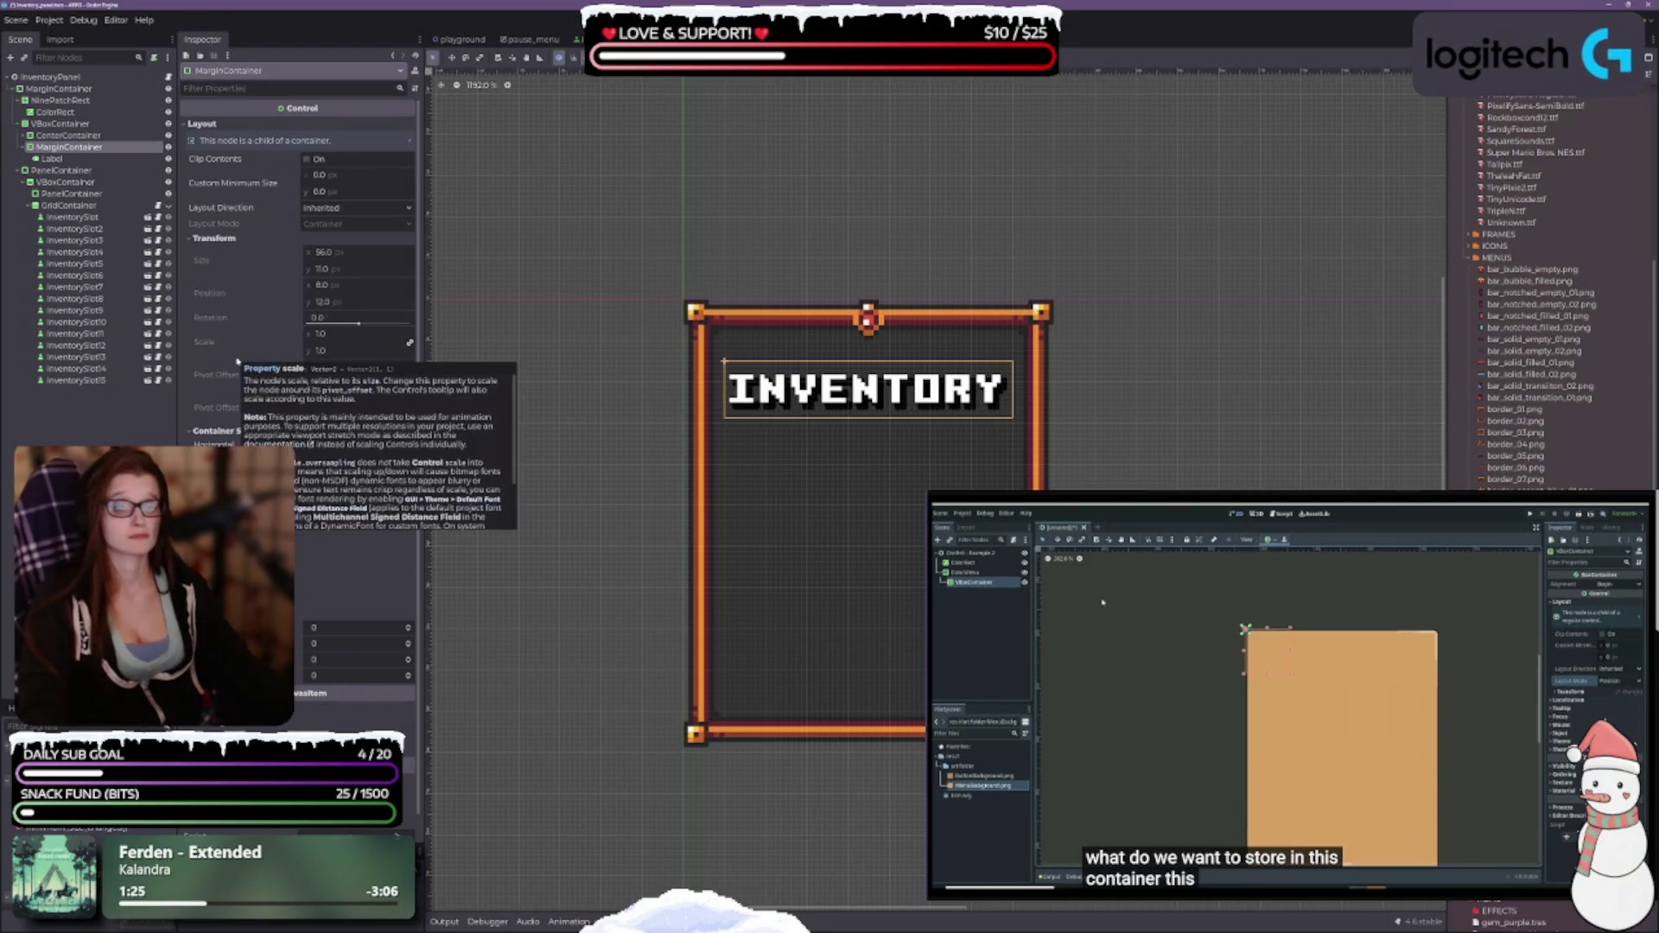
# Set all four MarginContainer margin overrides to 2.
pyautogui.scroll(-1, 299, 259)
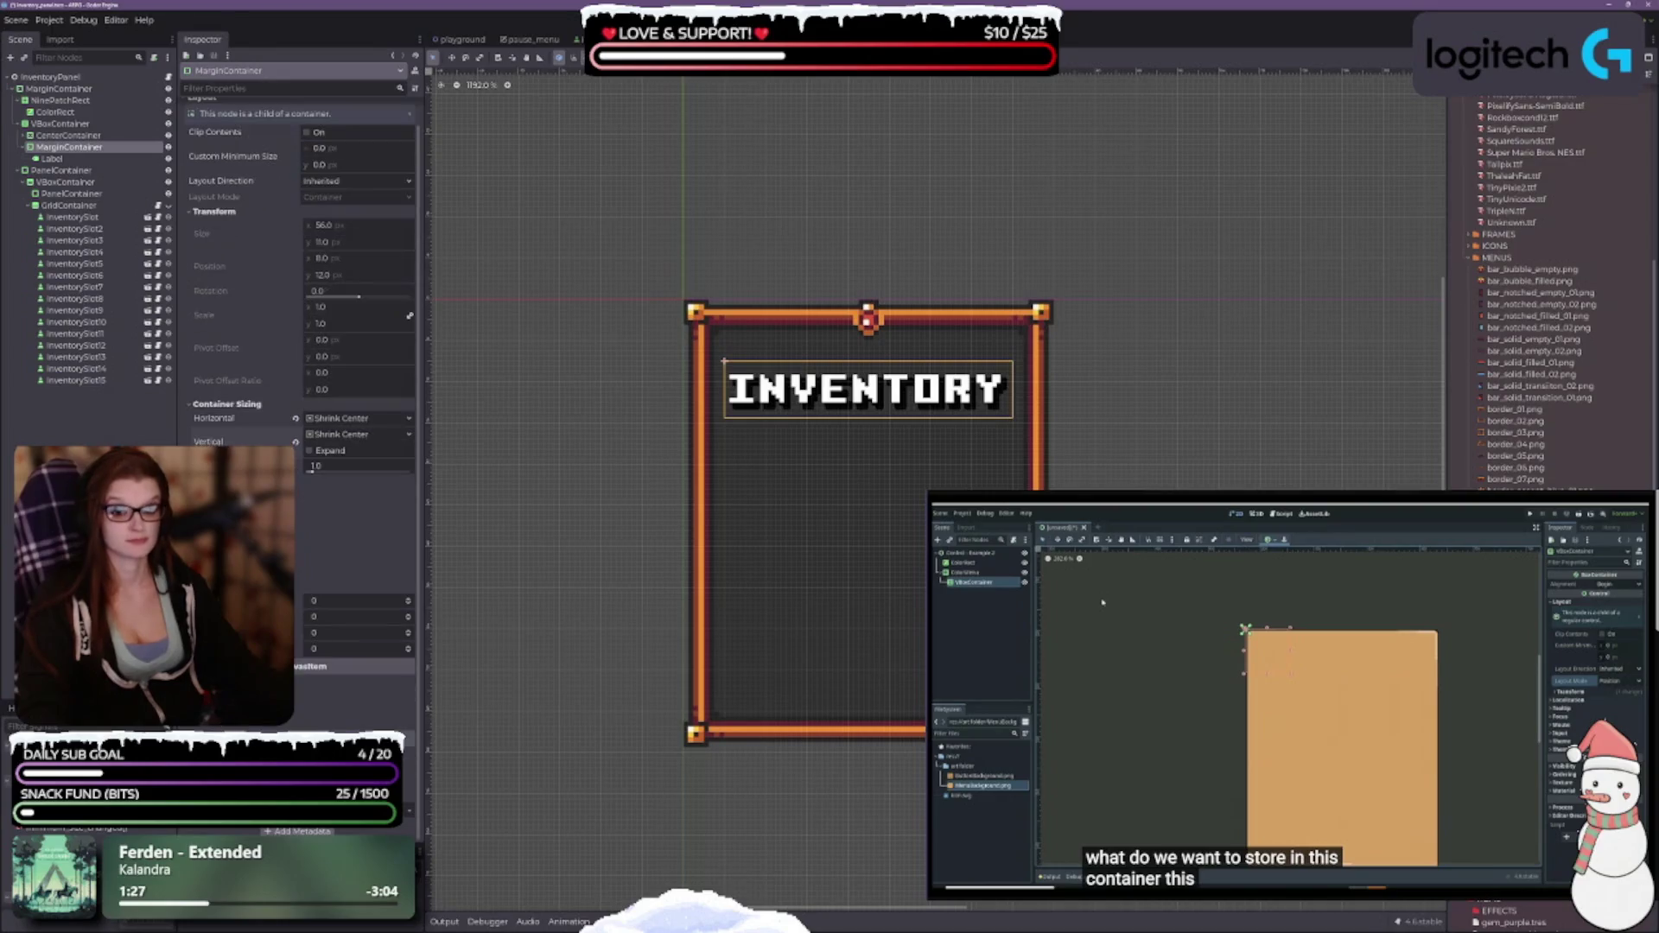
pyautogui.click(409, 601)
pyautogui.click(408, 600)
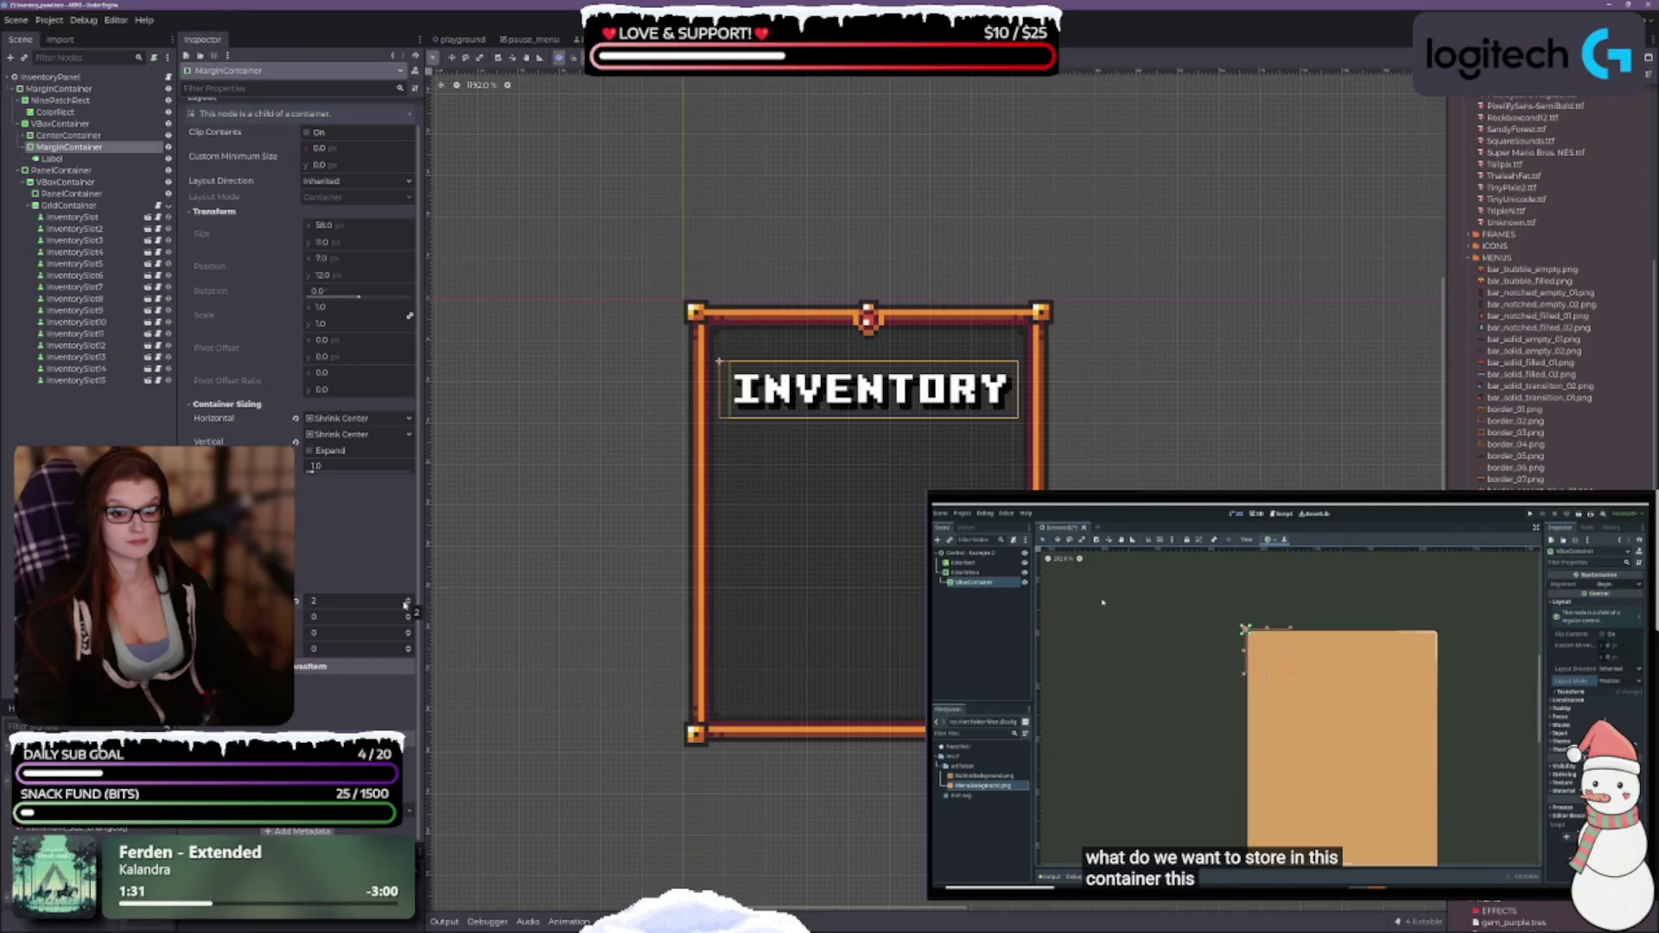
pyautogui.click(409, 633)
pyautogui.click(409, 633)
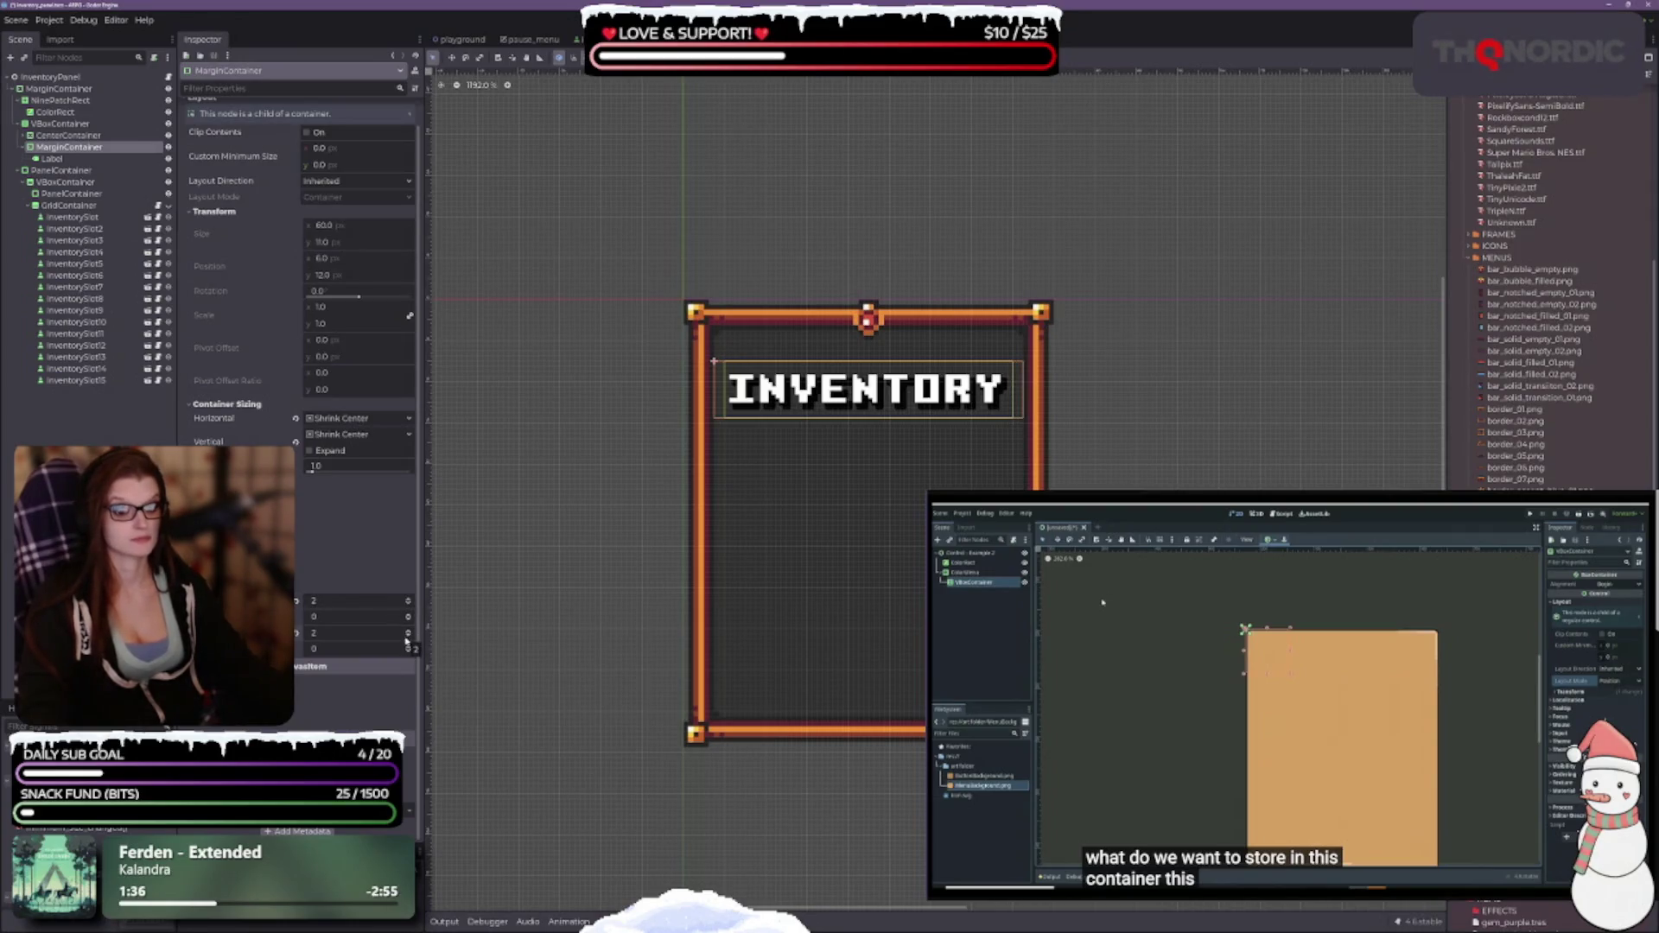
pyautogui.click(408, 651)
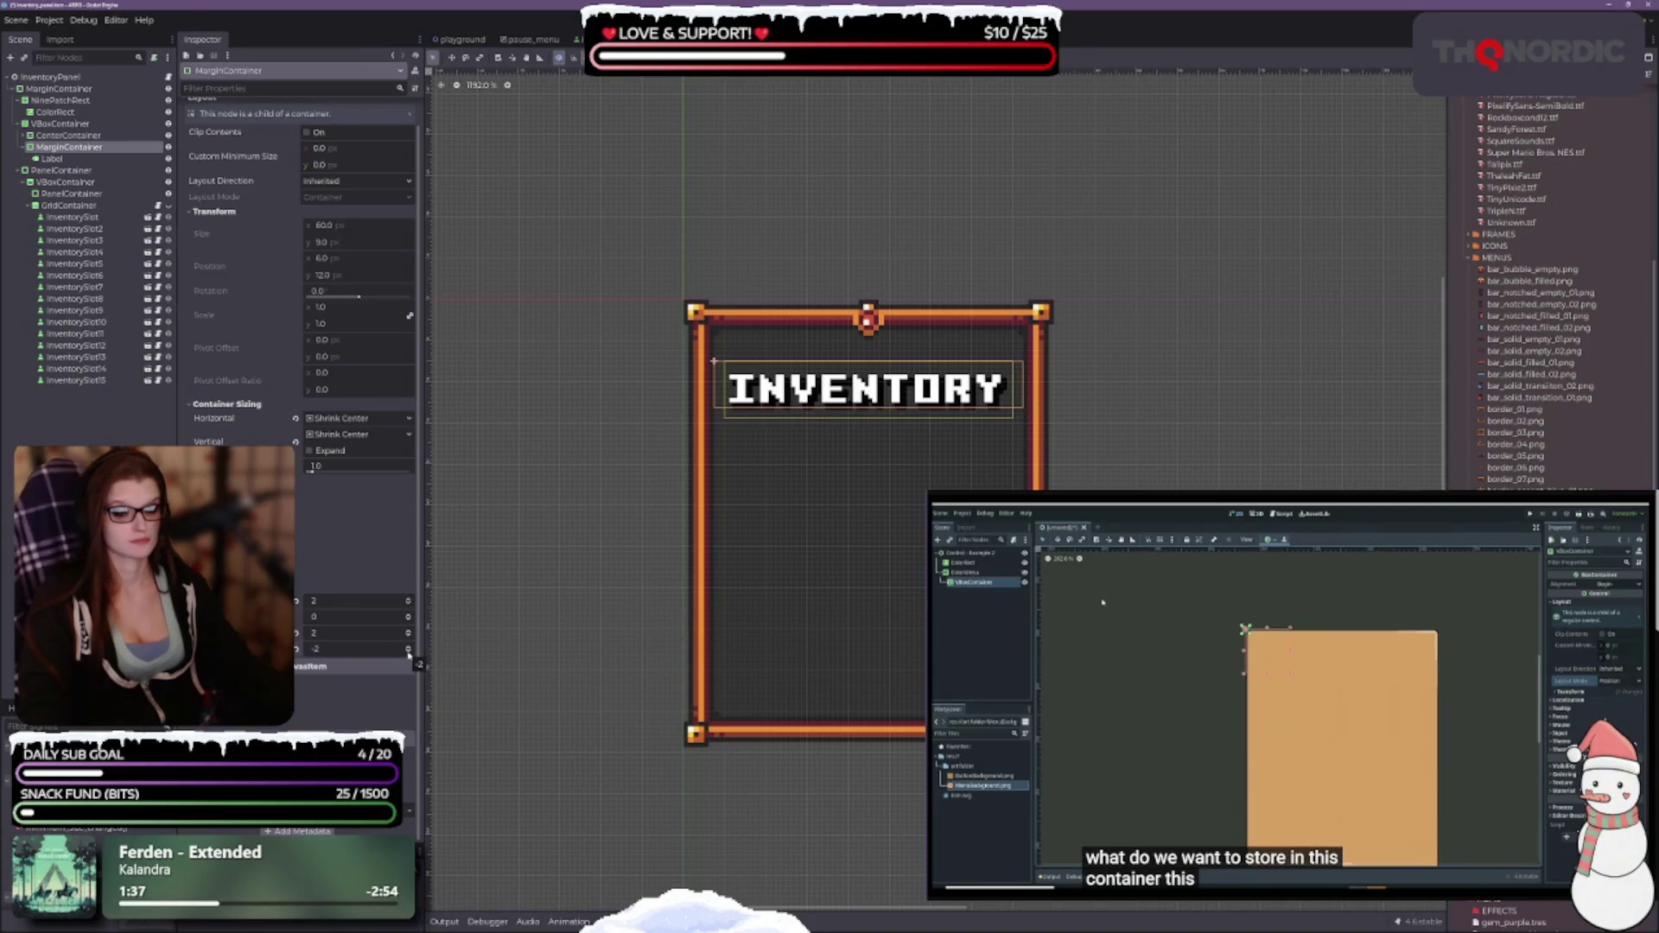
pyautogui.click(409, 647)
pyautogui.click(409, 647)
pyautogui.click(408, 647)
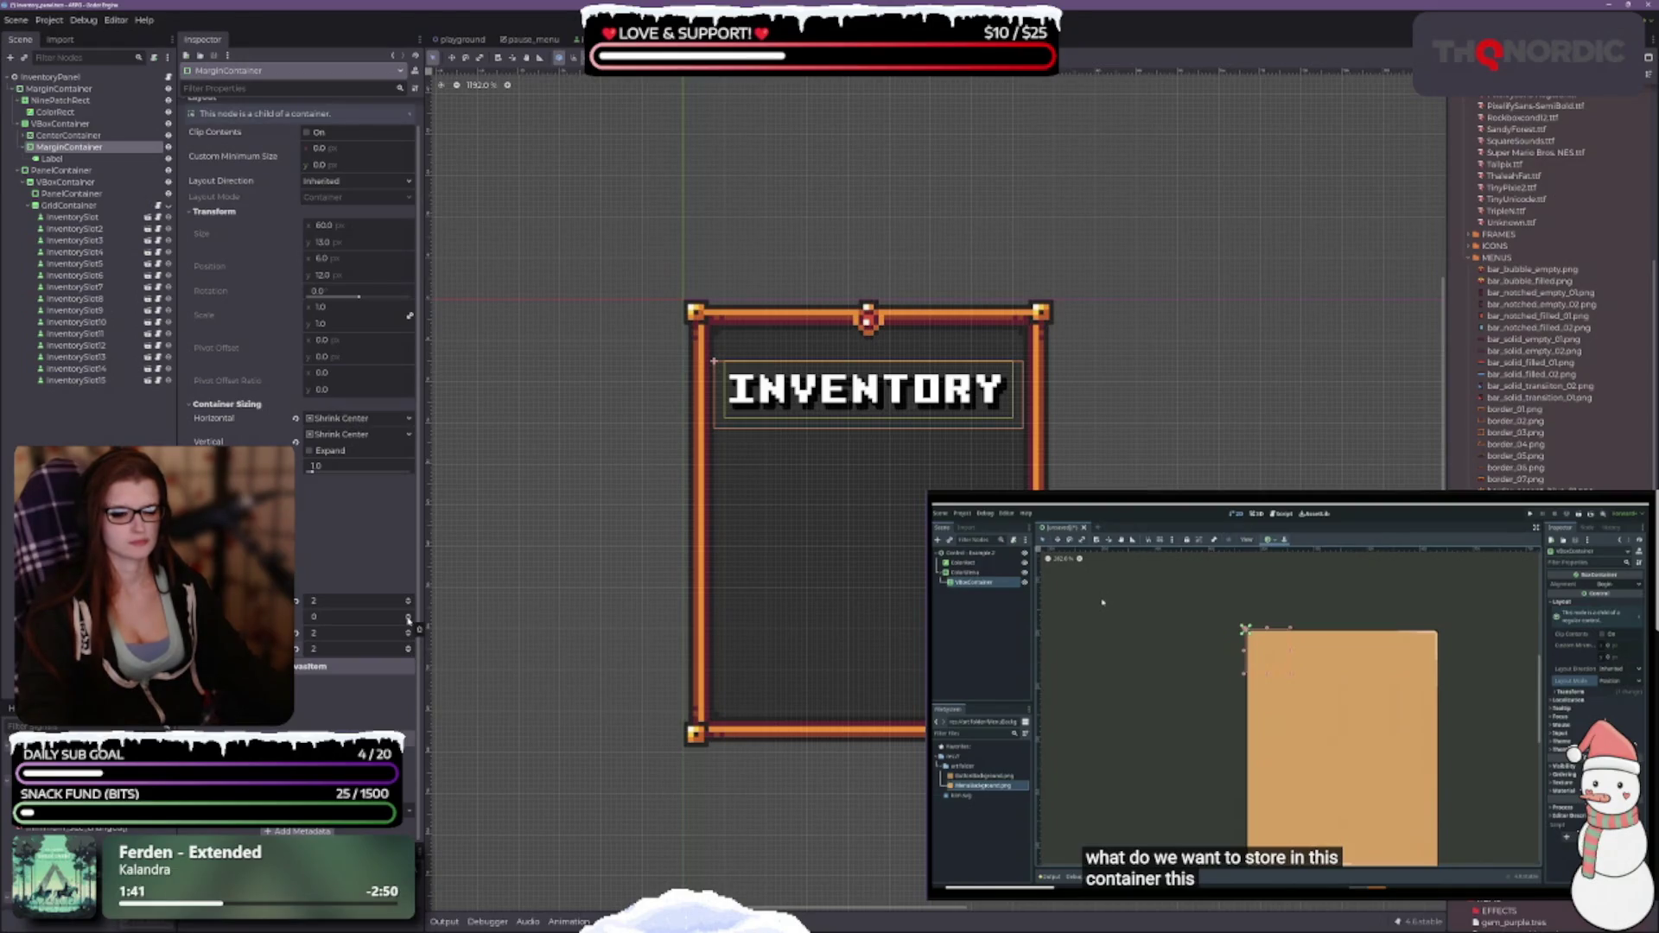
pyautogui.click(409, 616)
pyautogui.click(408, 617)
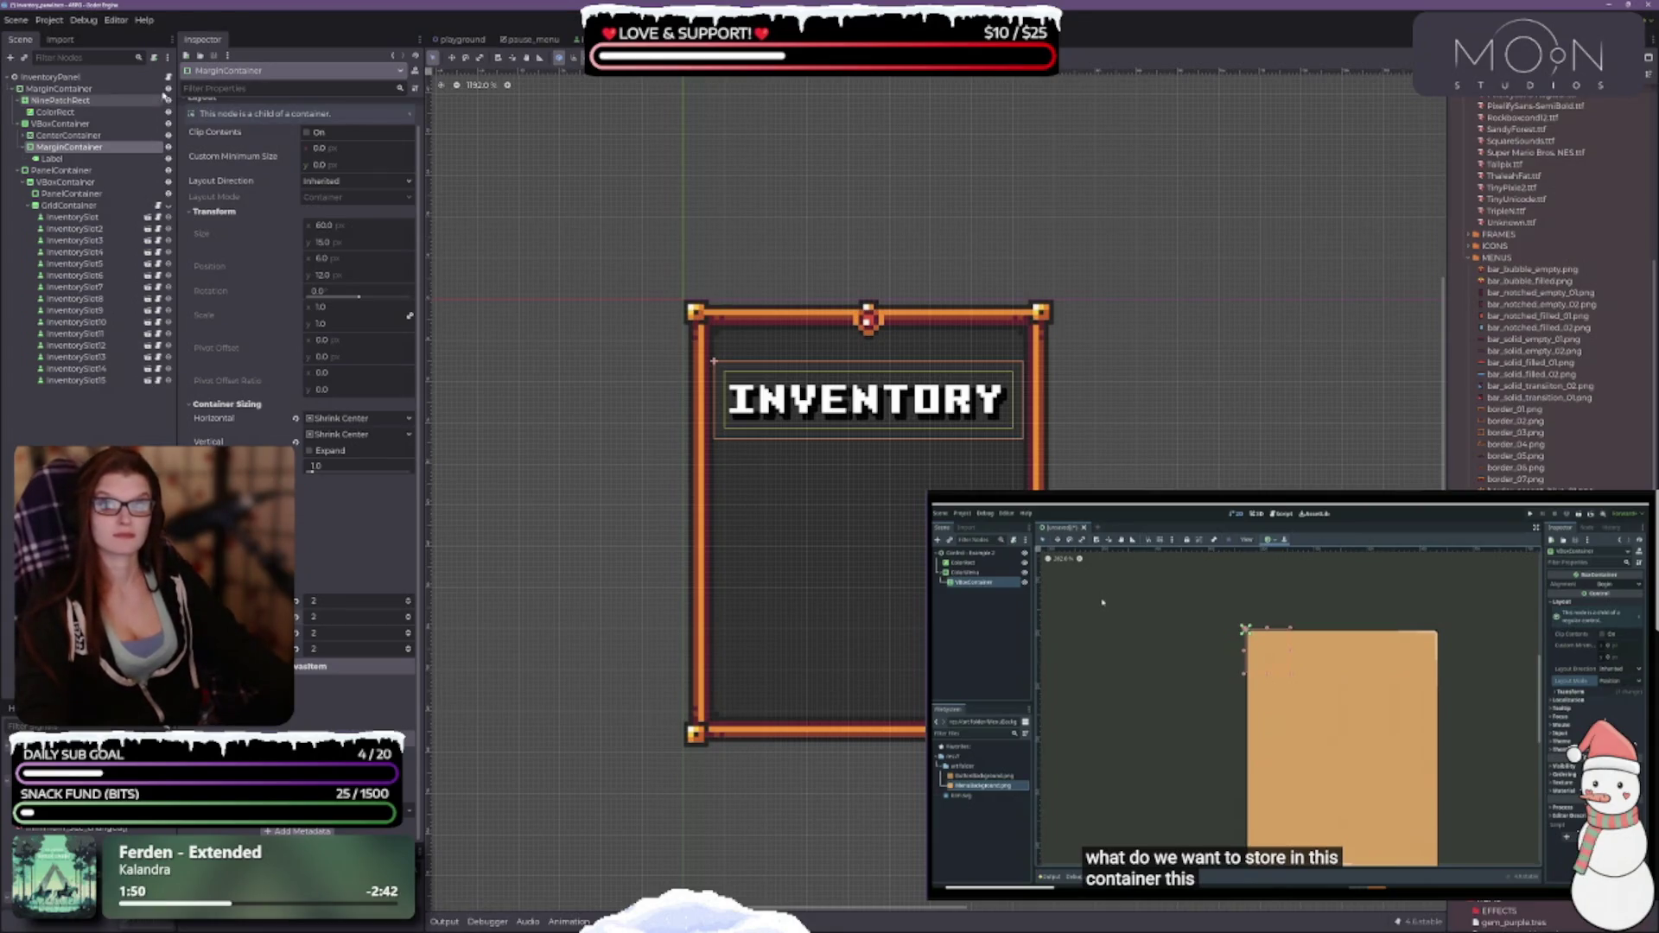
pyautogui.click(52, 159)
# Add a NinePatchRect child to the MarginContainer, found by searching 'nin' after trying 'tex'.
pyautogui.rightClick(63, 148)
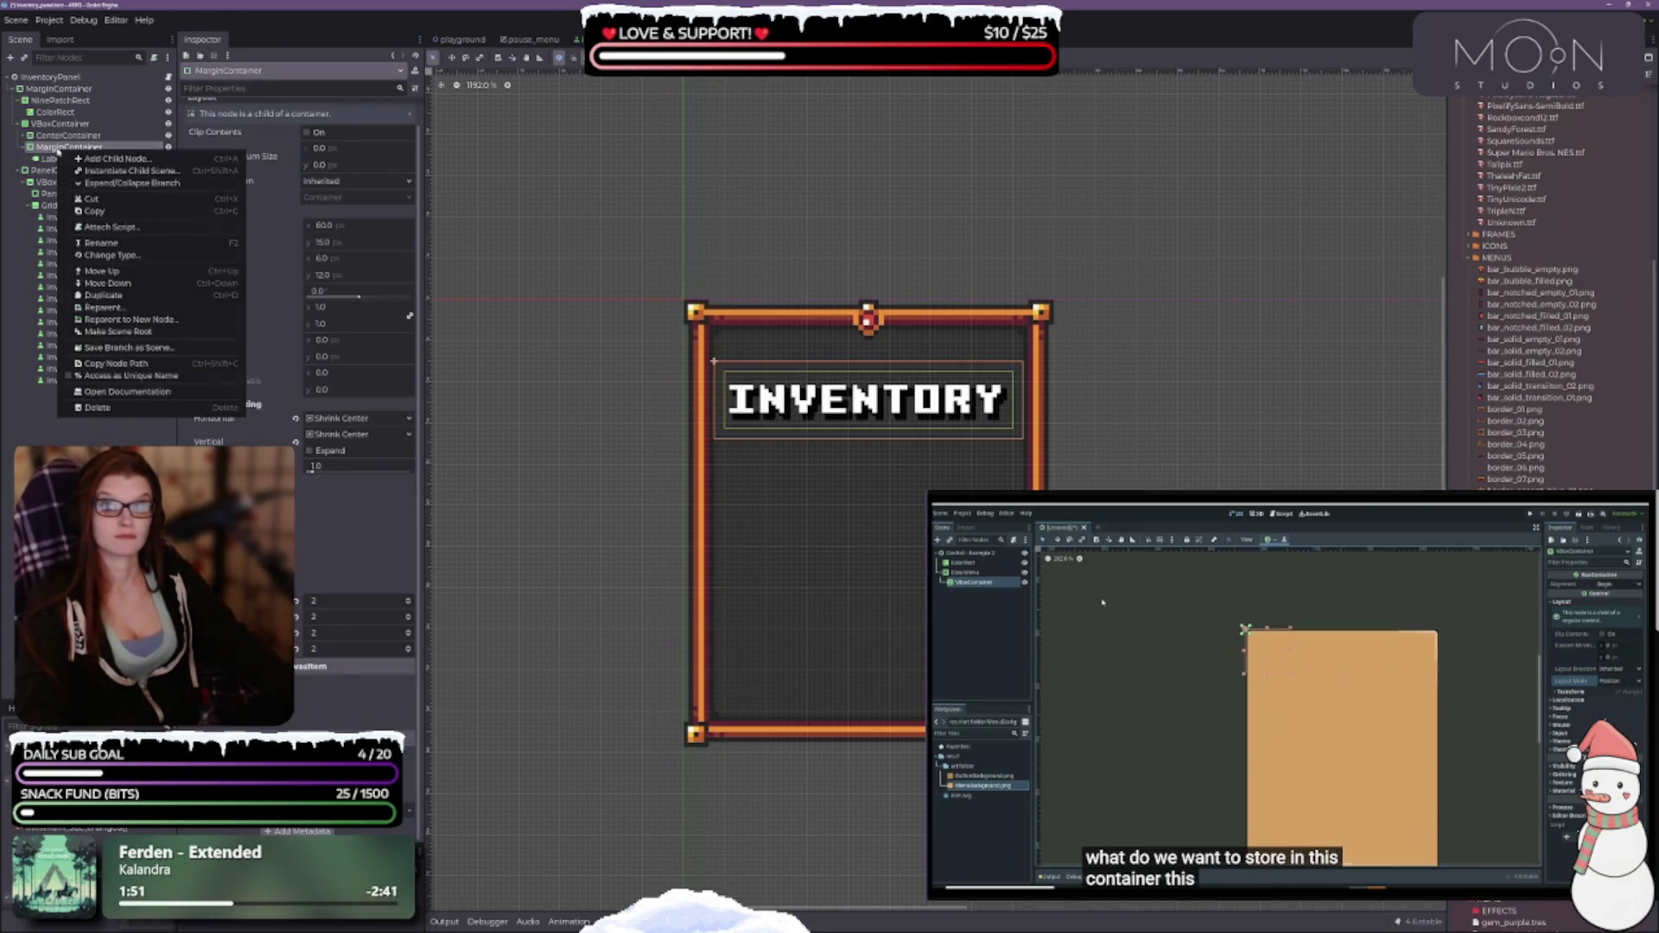
pyautogui.click(144, 156)
pyautogui.write('t')
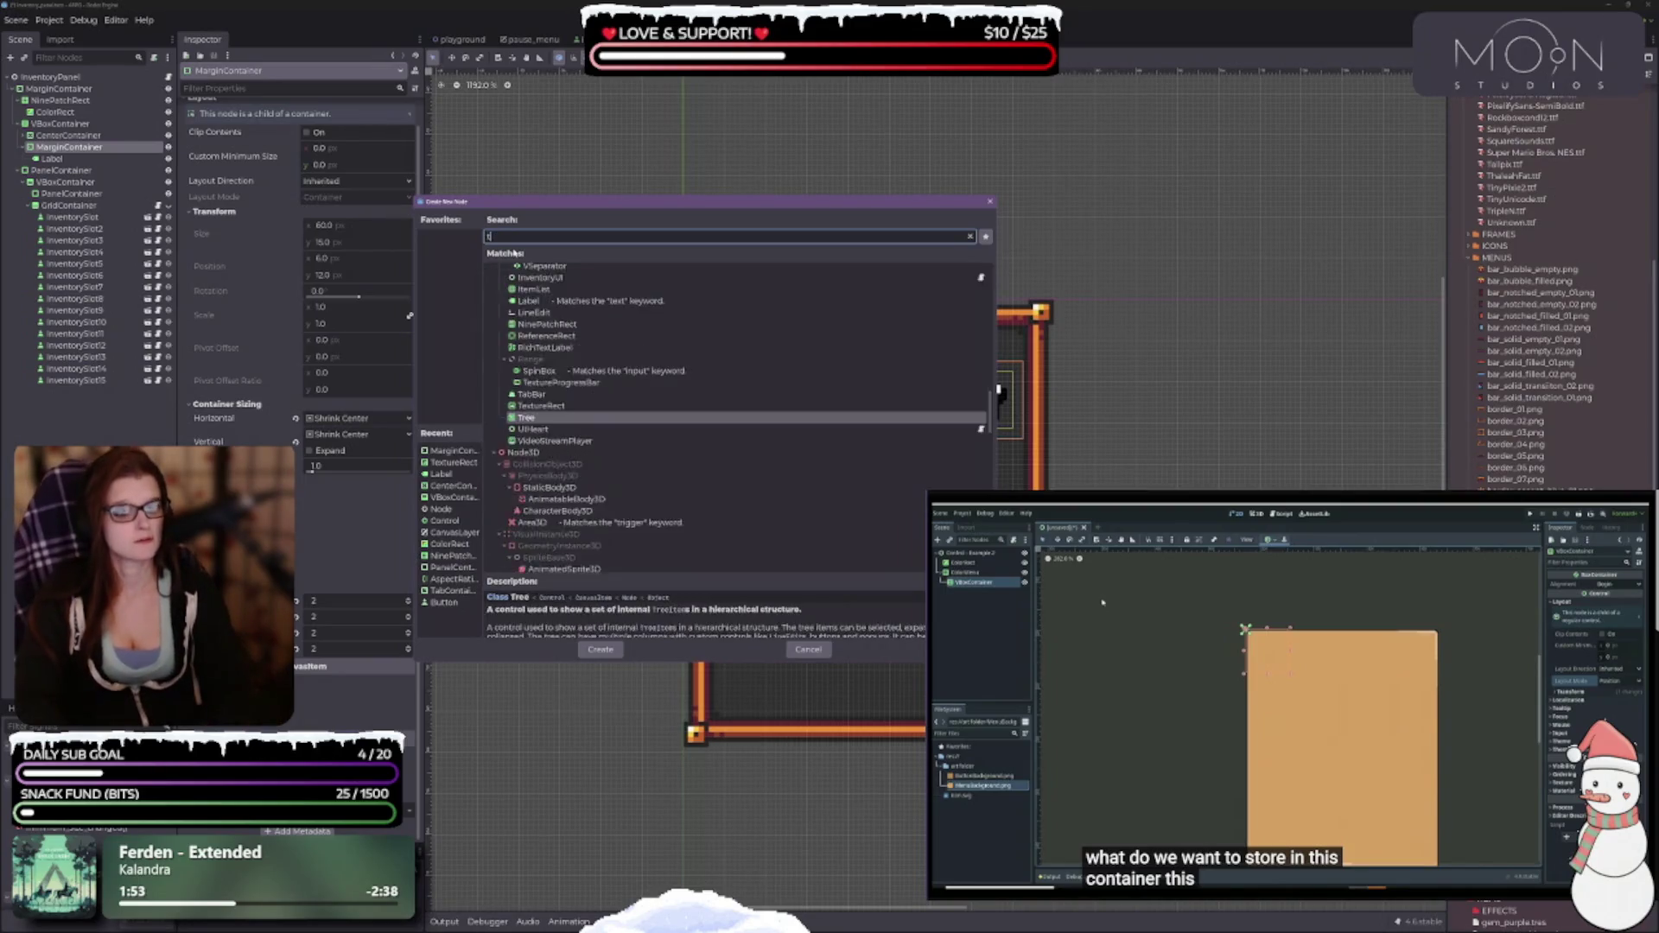
pyautogui.write('ex')
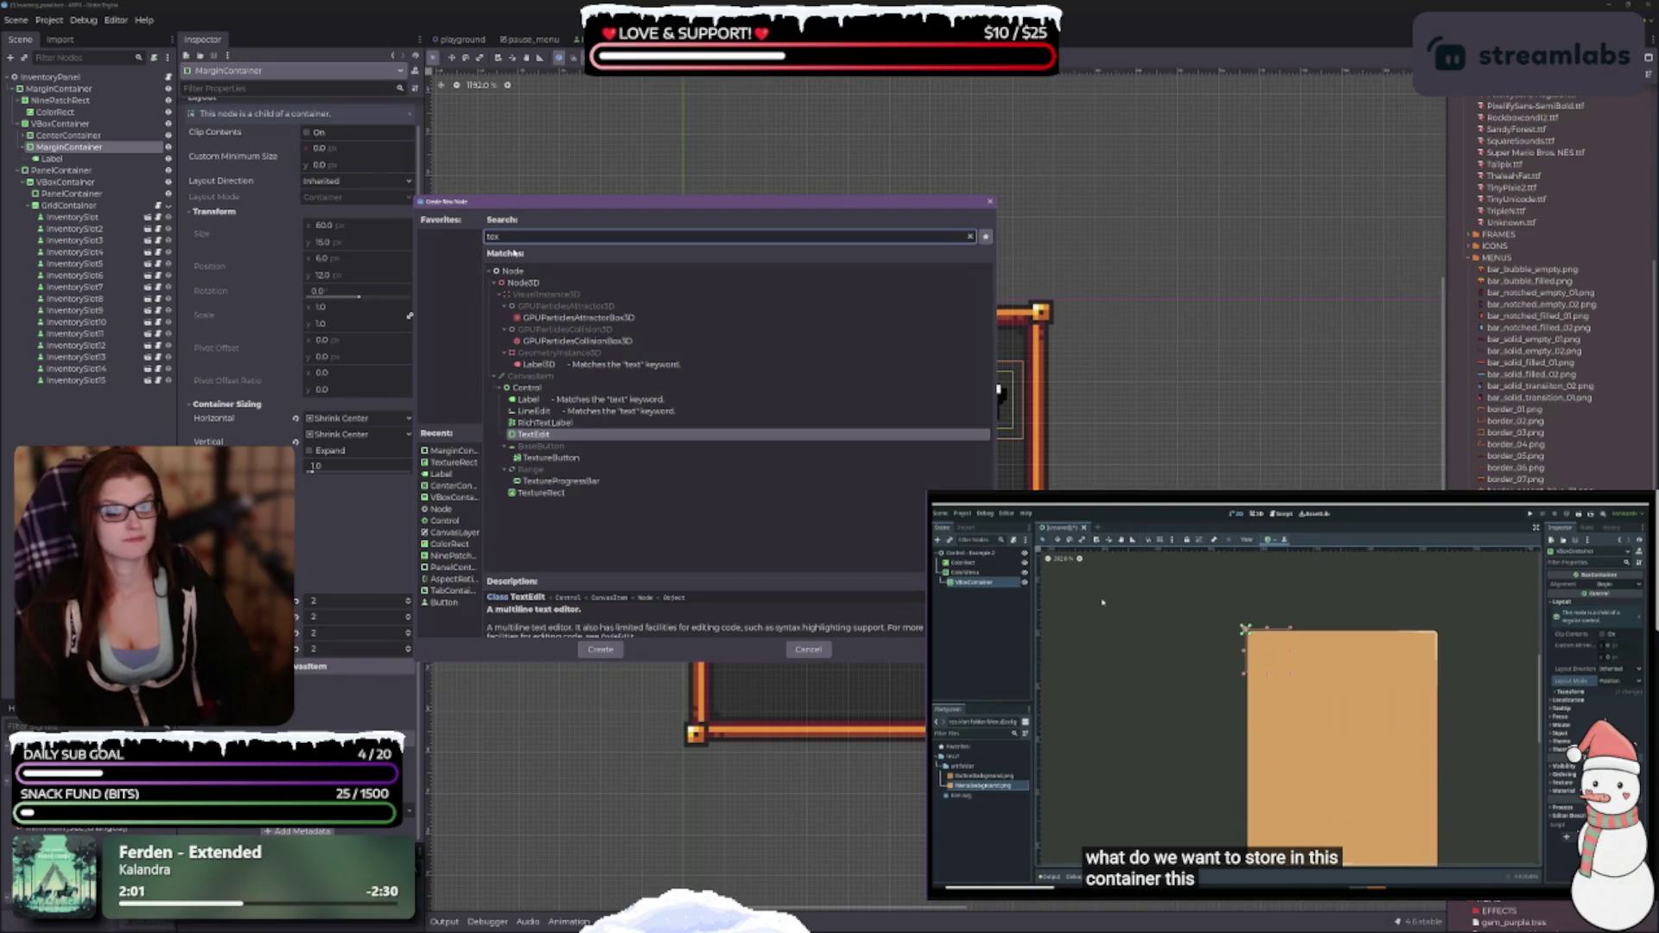
pyautogui.click(596, 492)
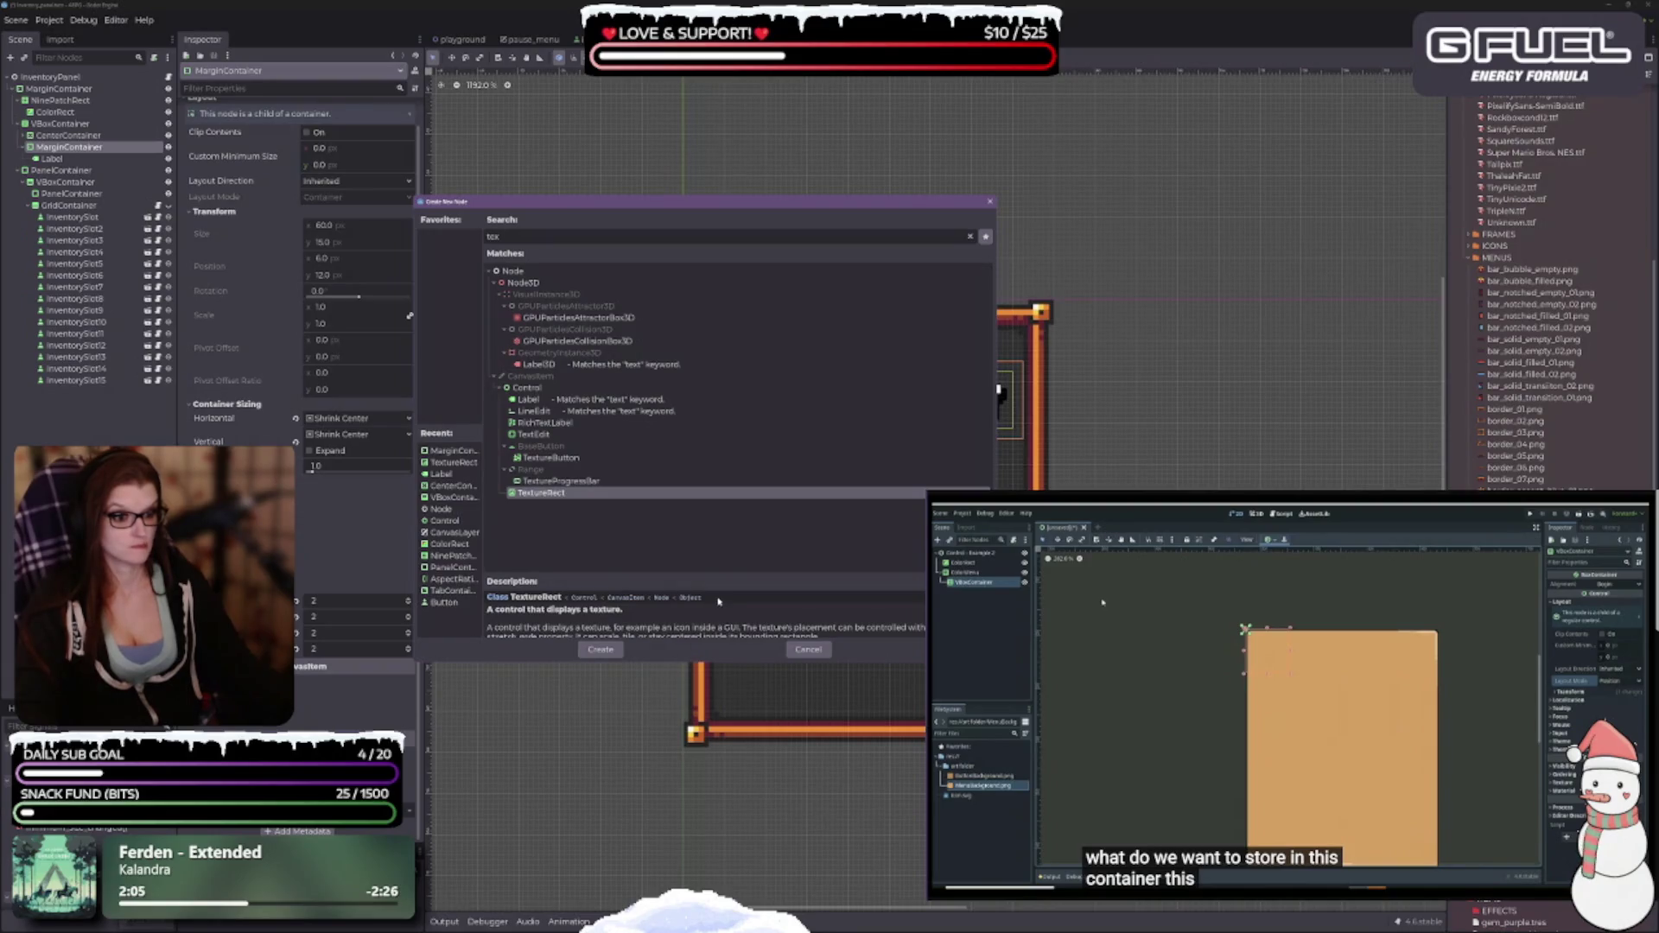
pyautogui.scroll(-1, 717, 622)
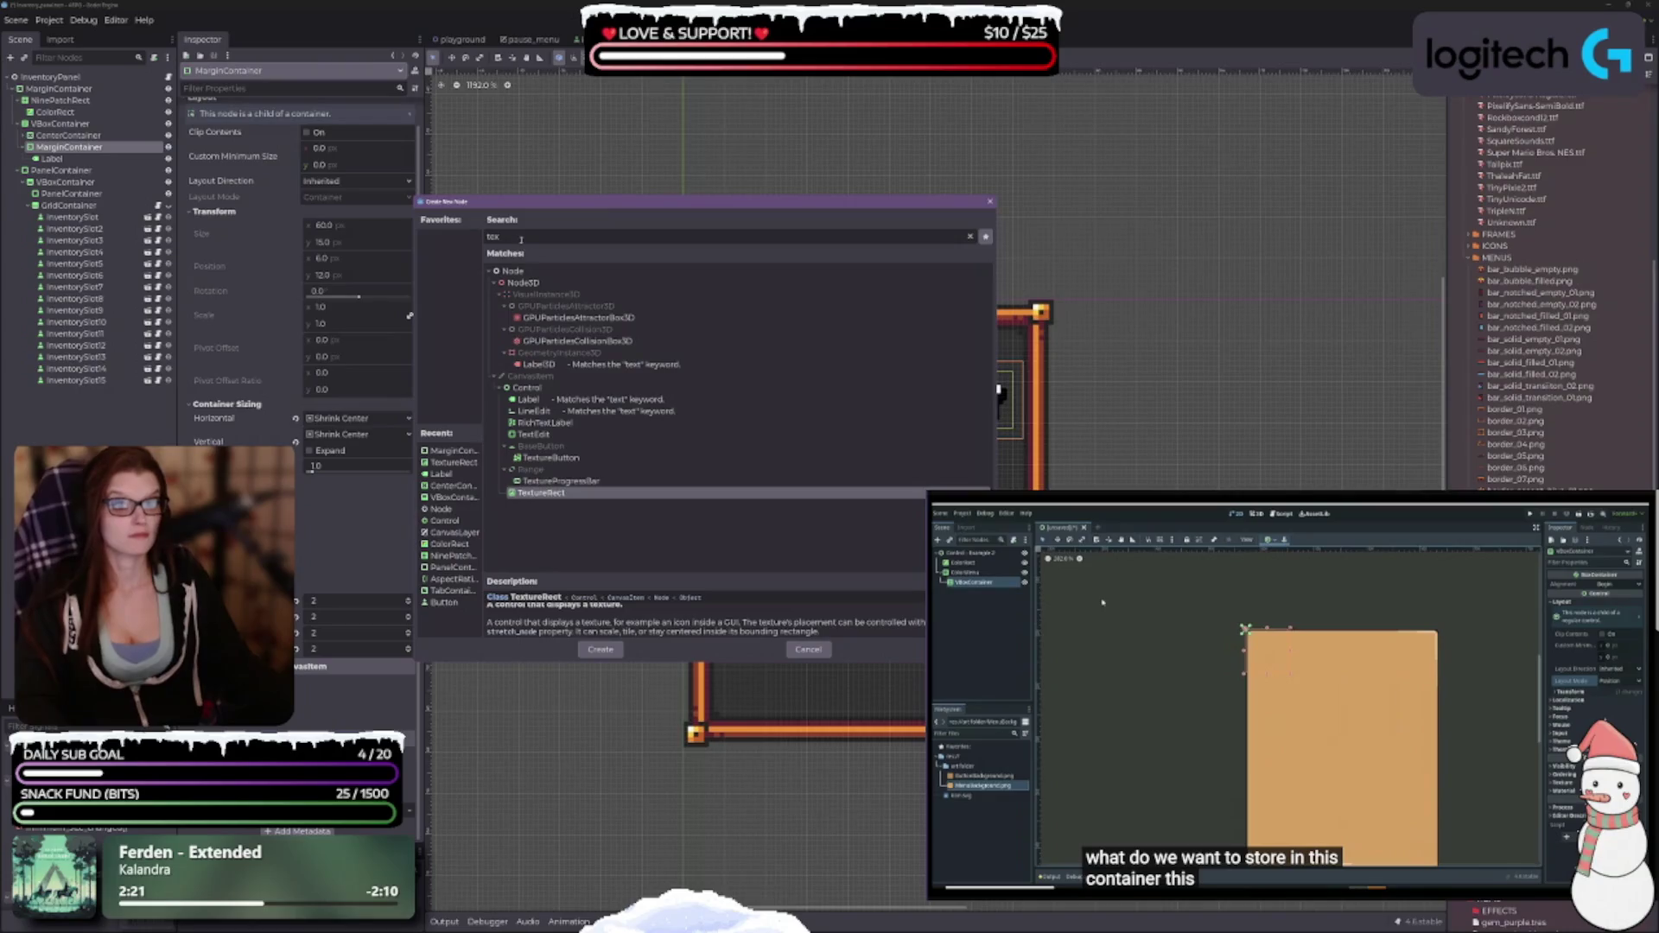
pyautogui.doubleClick(494, 236)
pyautogui.write('nin')
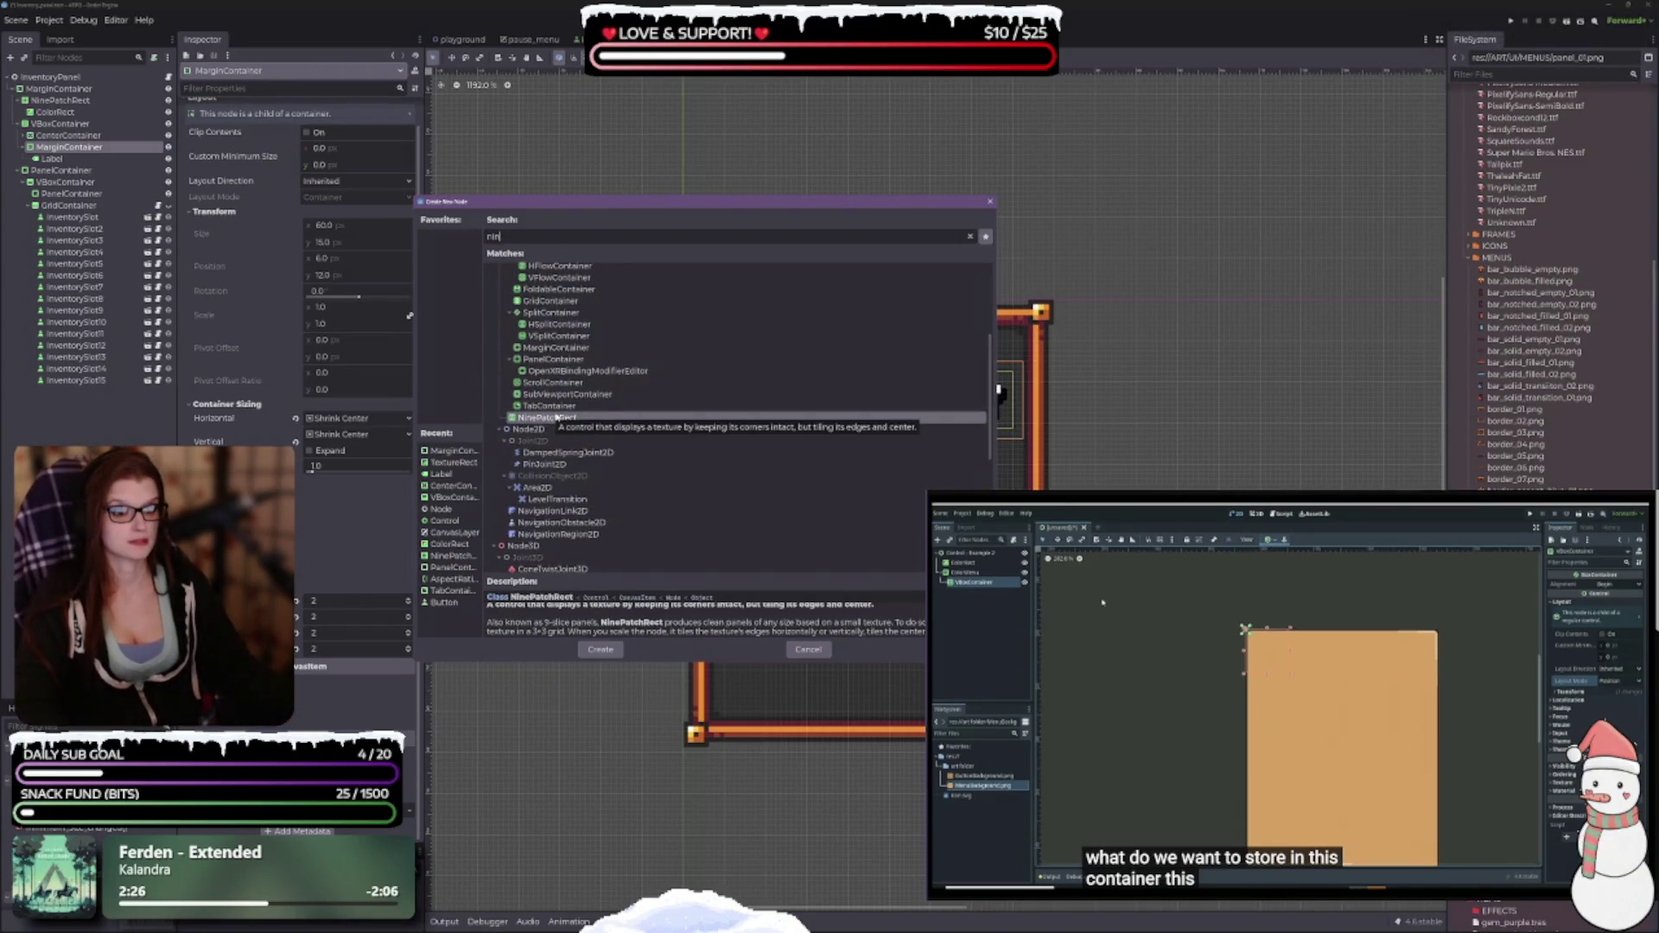
pyautogui.click(600, 649)
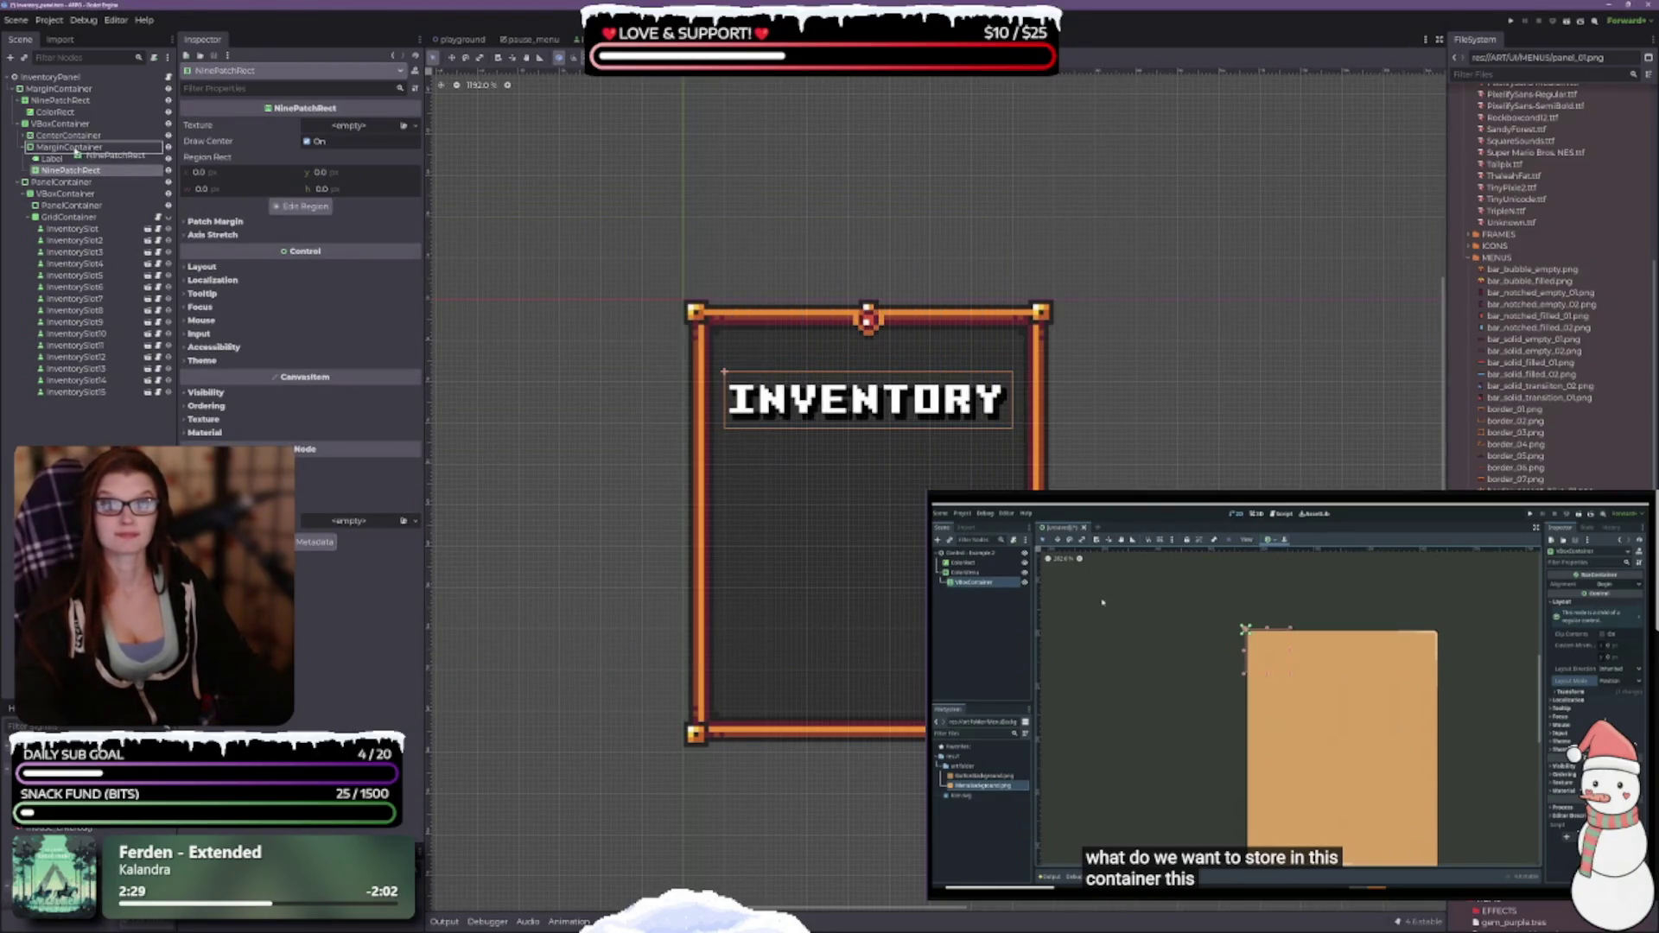
# Move the NinePatchRect above the Label and assign it the panel_01.png texture.
pyautogui.moveTo(71, 172); pyautogui.dragTo(74, 161)
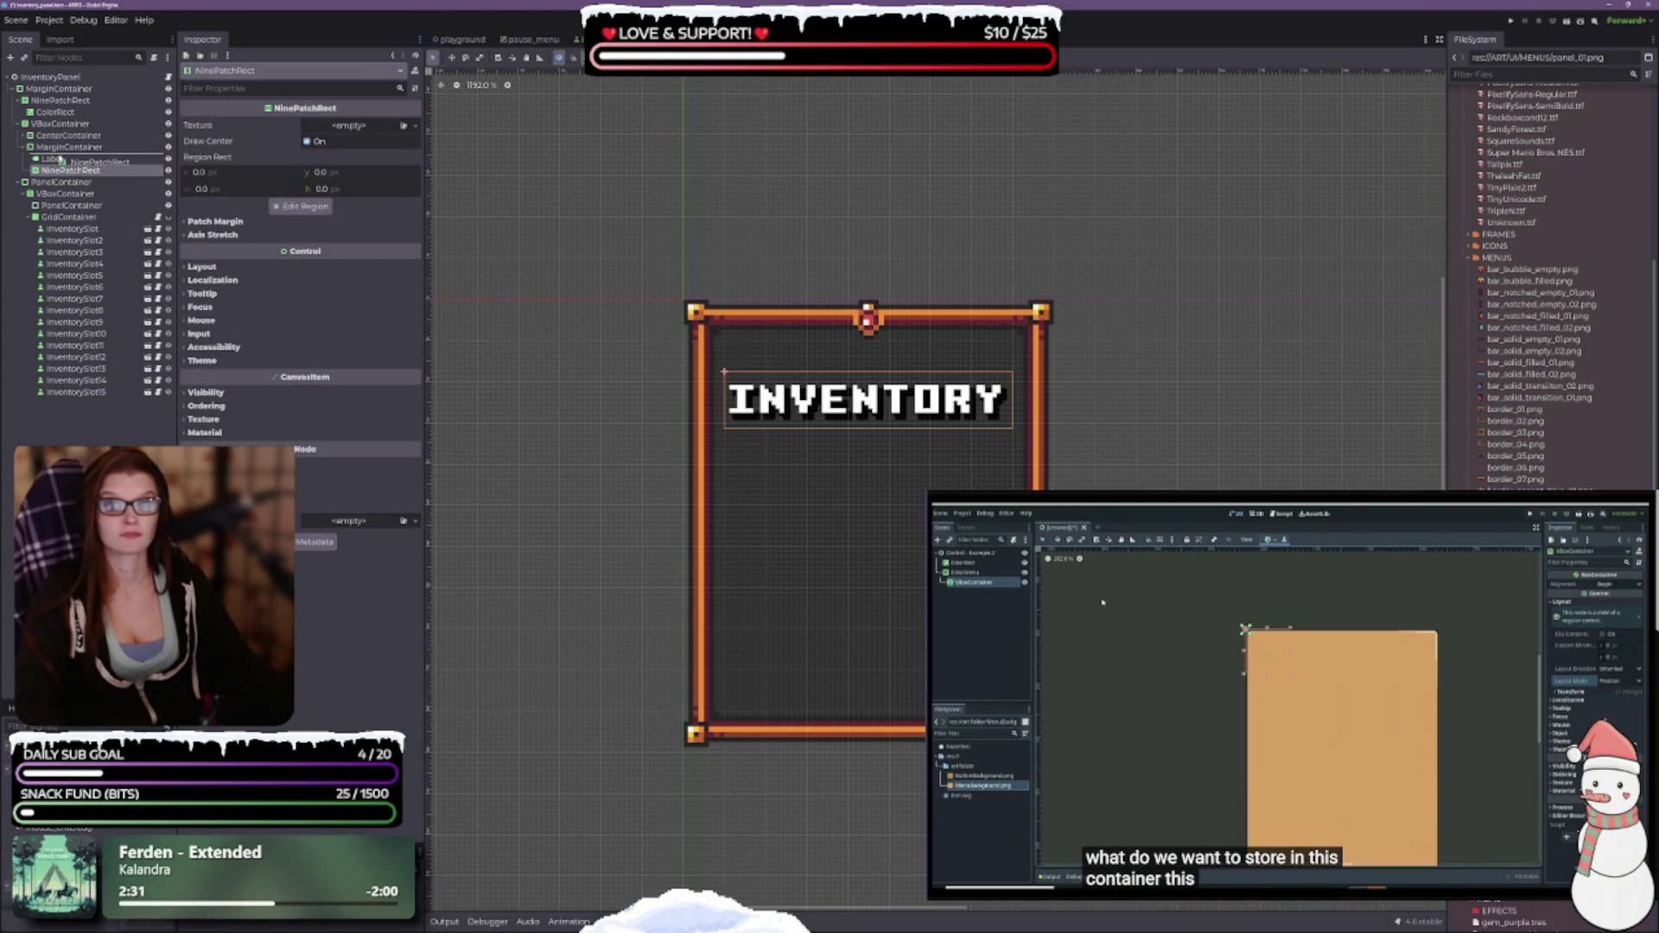
pyautogui.click(52, 170)
pyautogui.click(71, 158)
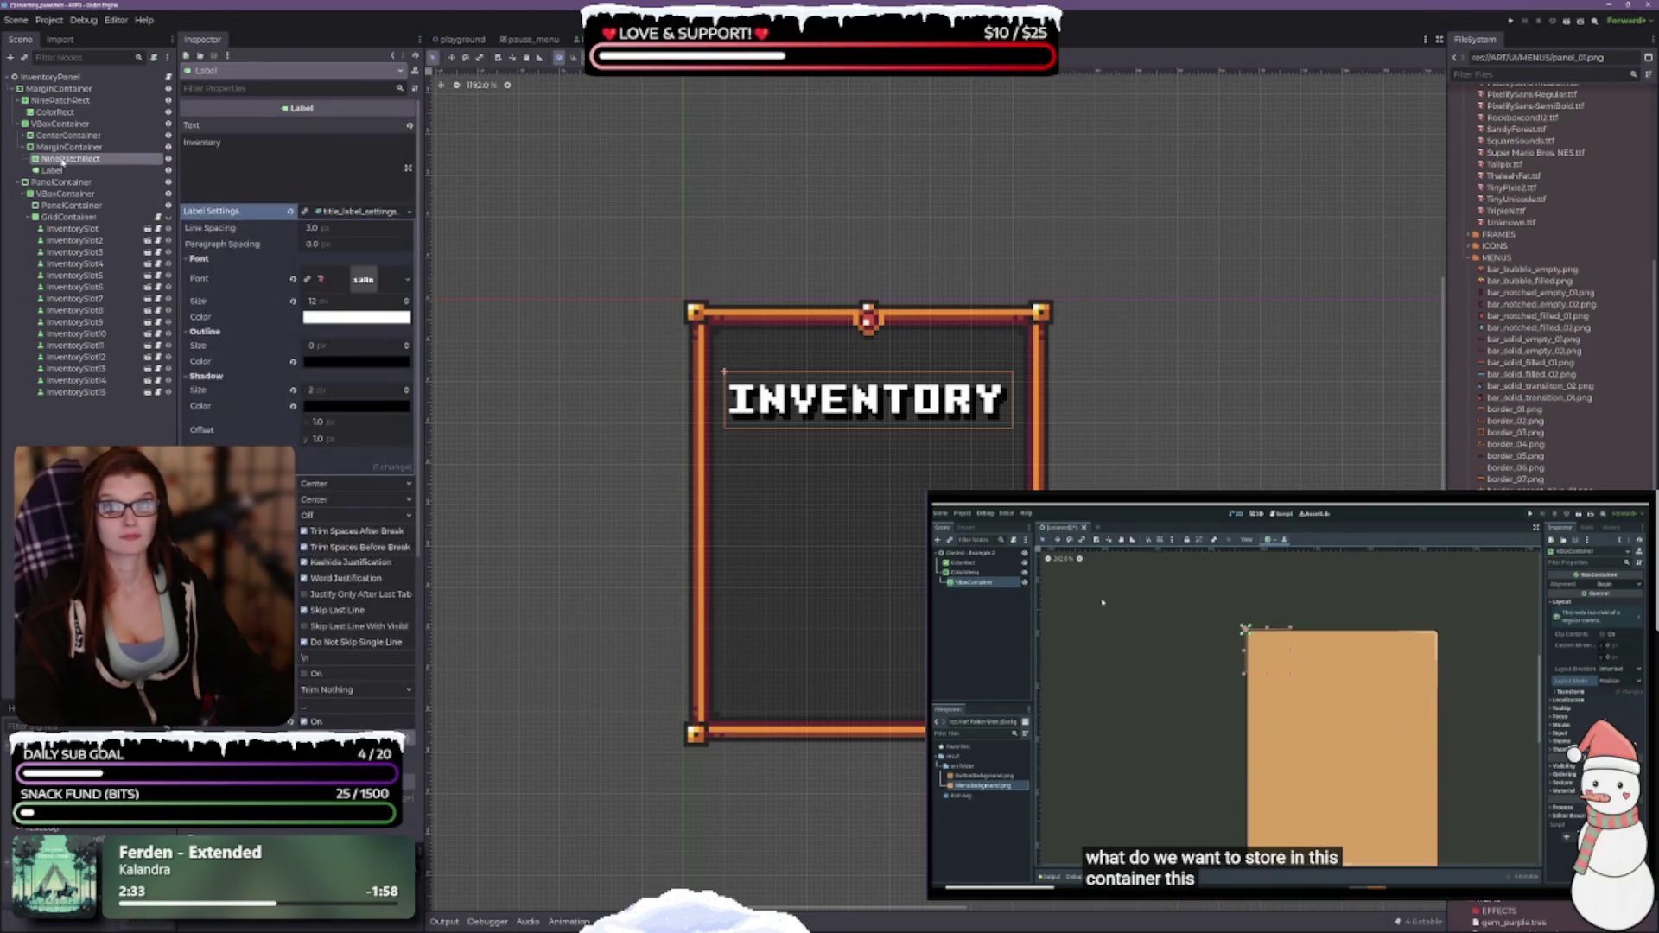
pyautogui.moveTo(1520, 527)
pyautogui.mouseDown()
pyautogui.moveTo(903, 596)
pyautogui.moveTo(367, 131)
pyautogui.mouseUp()
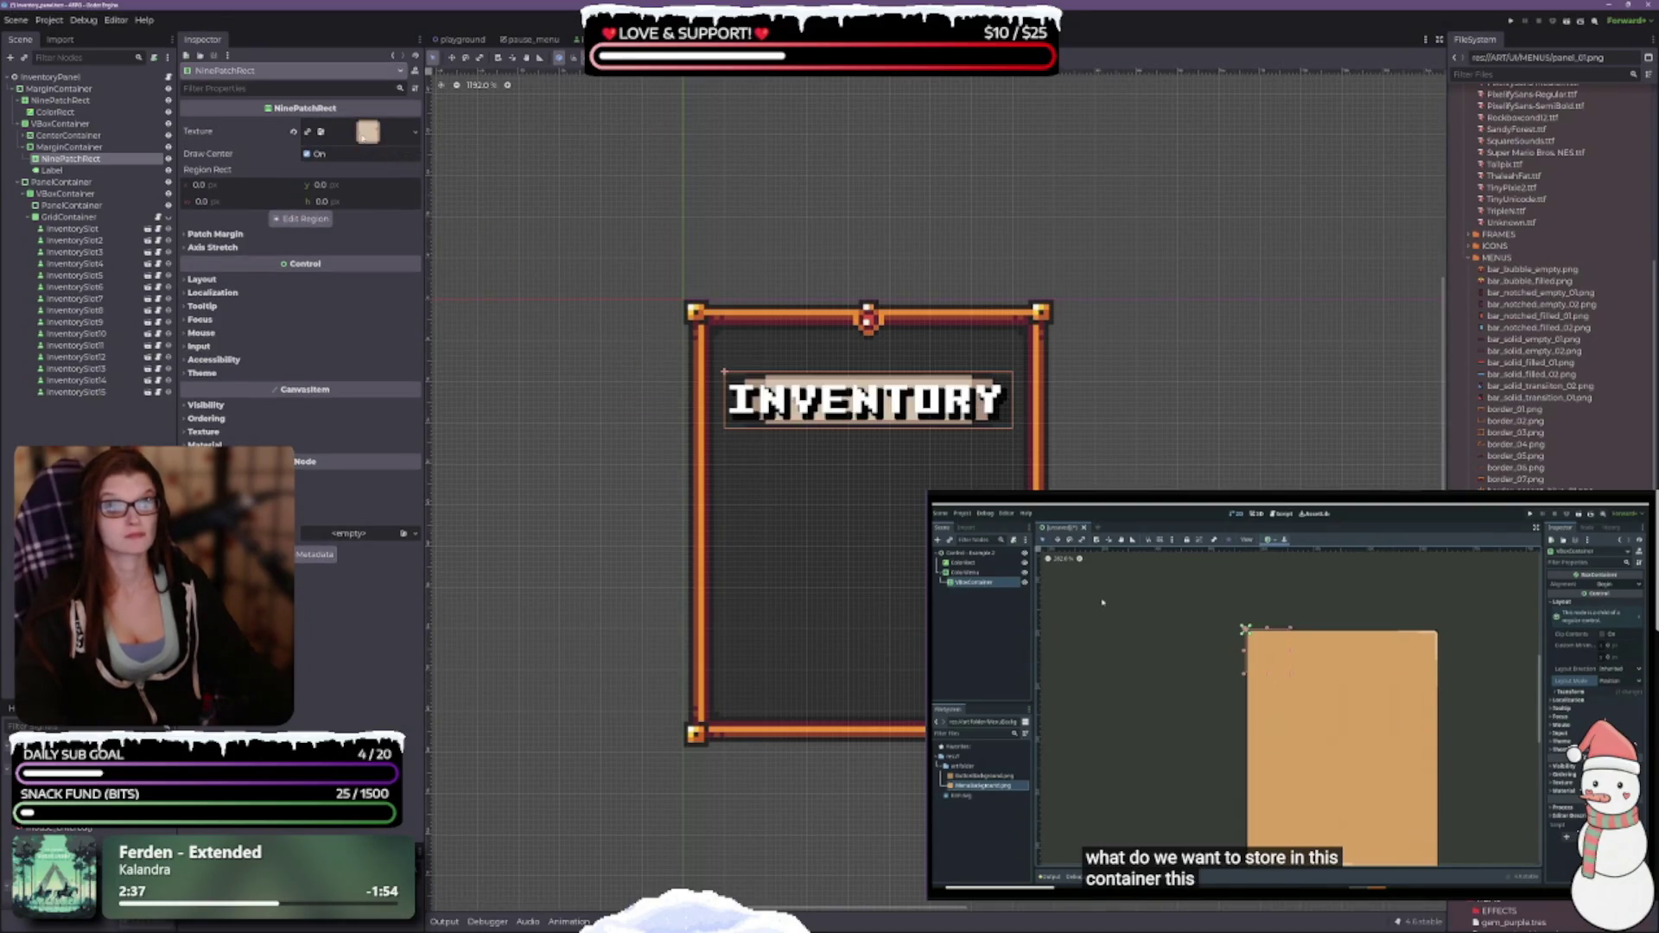
pyautogui.click(215, 134)
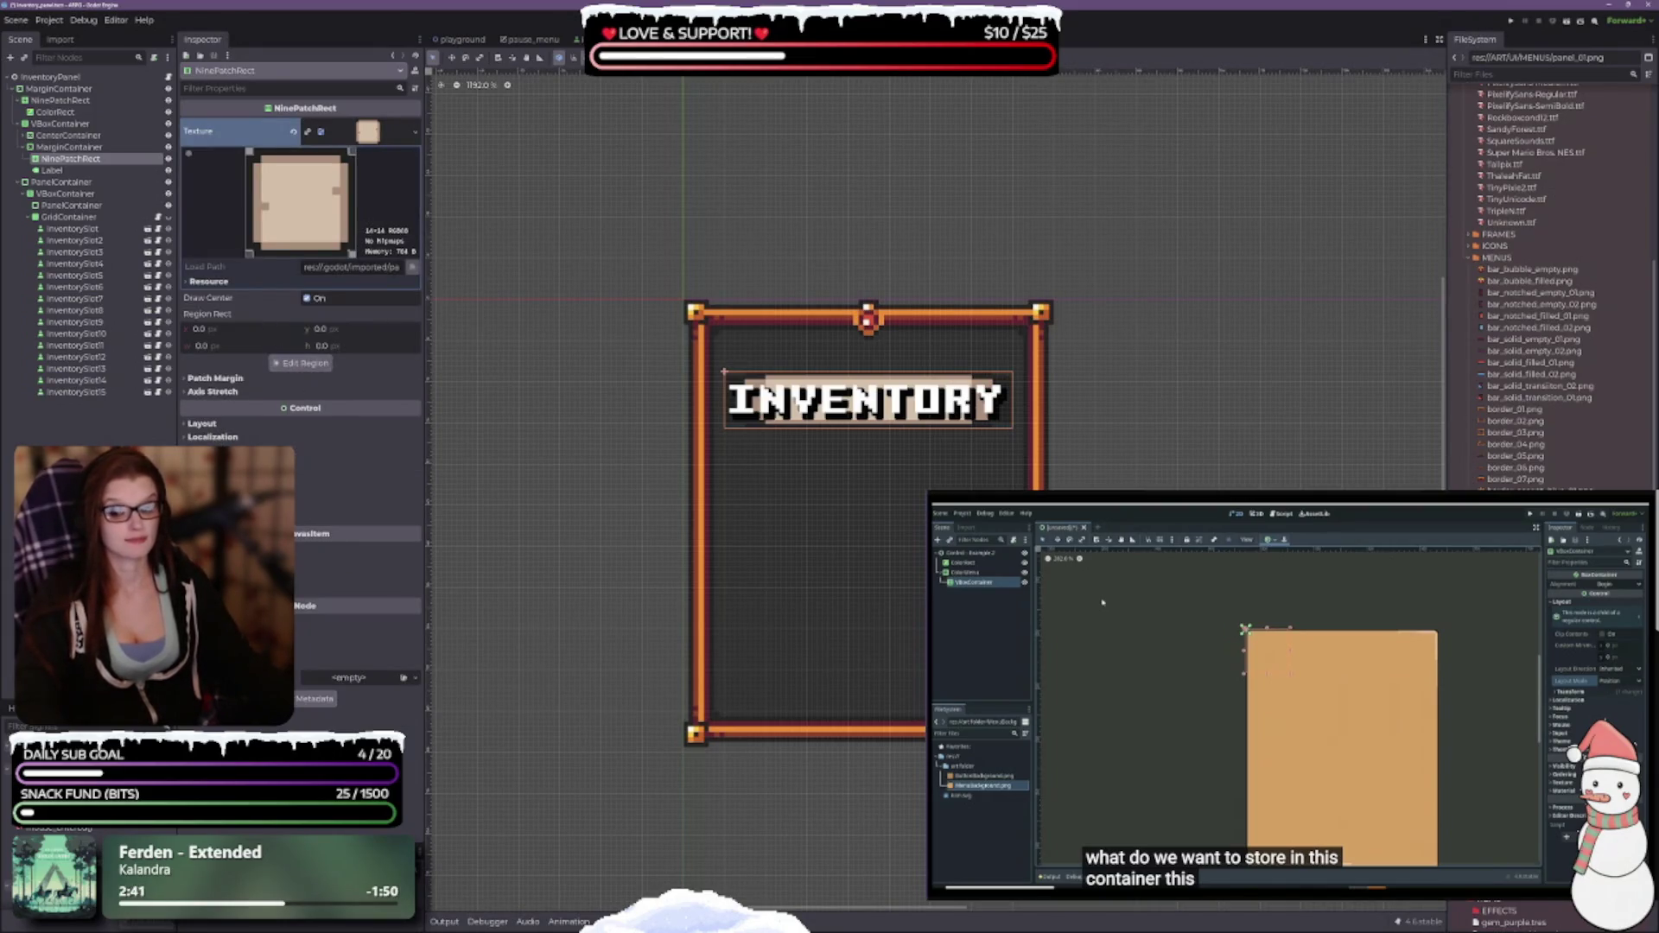
# Set the NinePatchRect's left, top, right and bottom patch margins to 2 px.
pyautogui.click(200, 424)
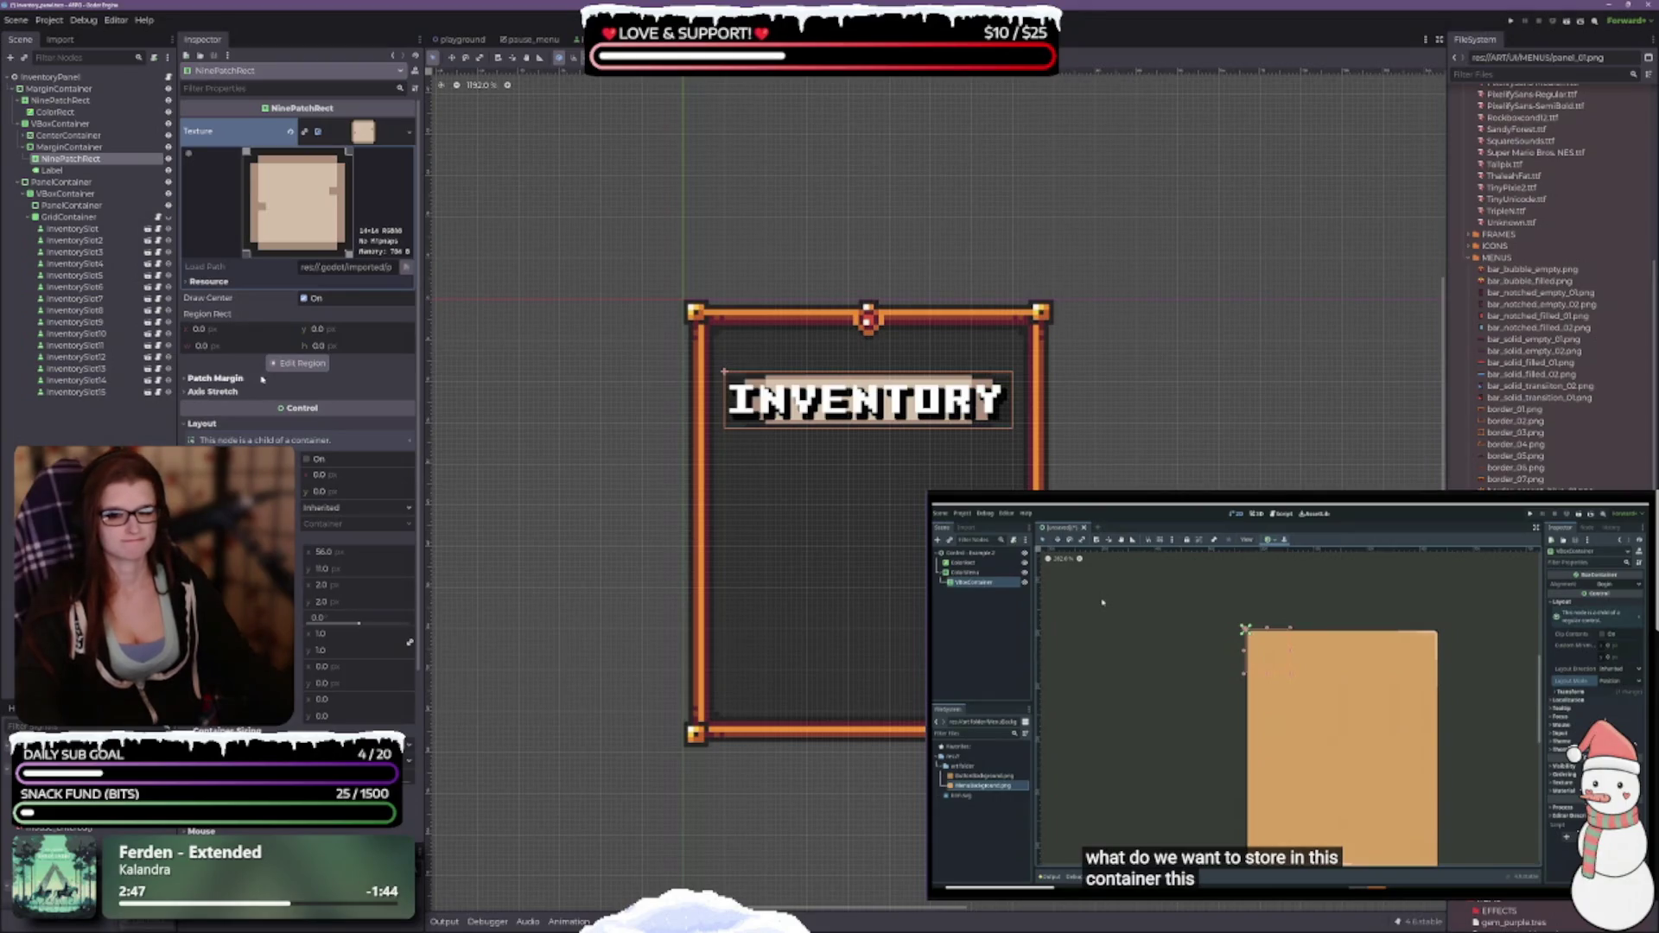
pyautogui.click(215, 377)
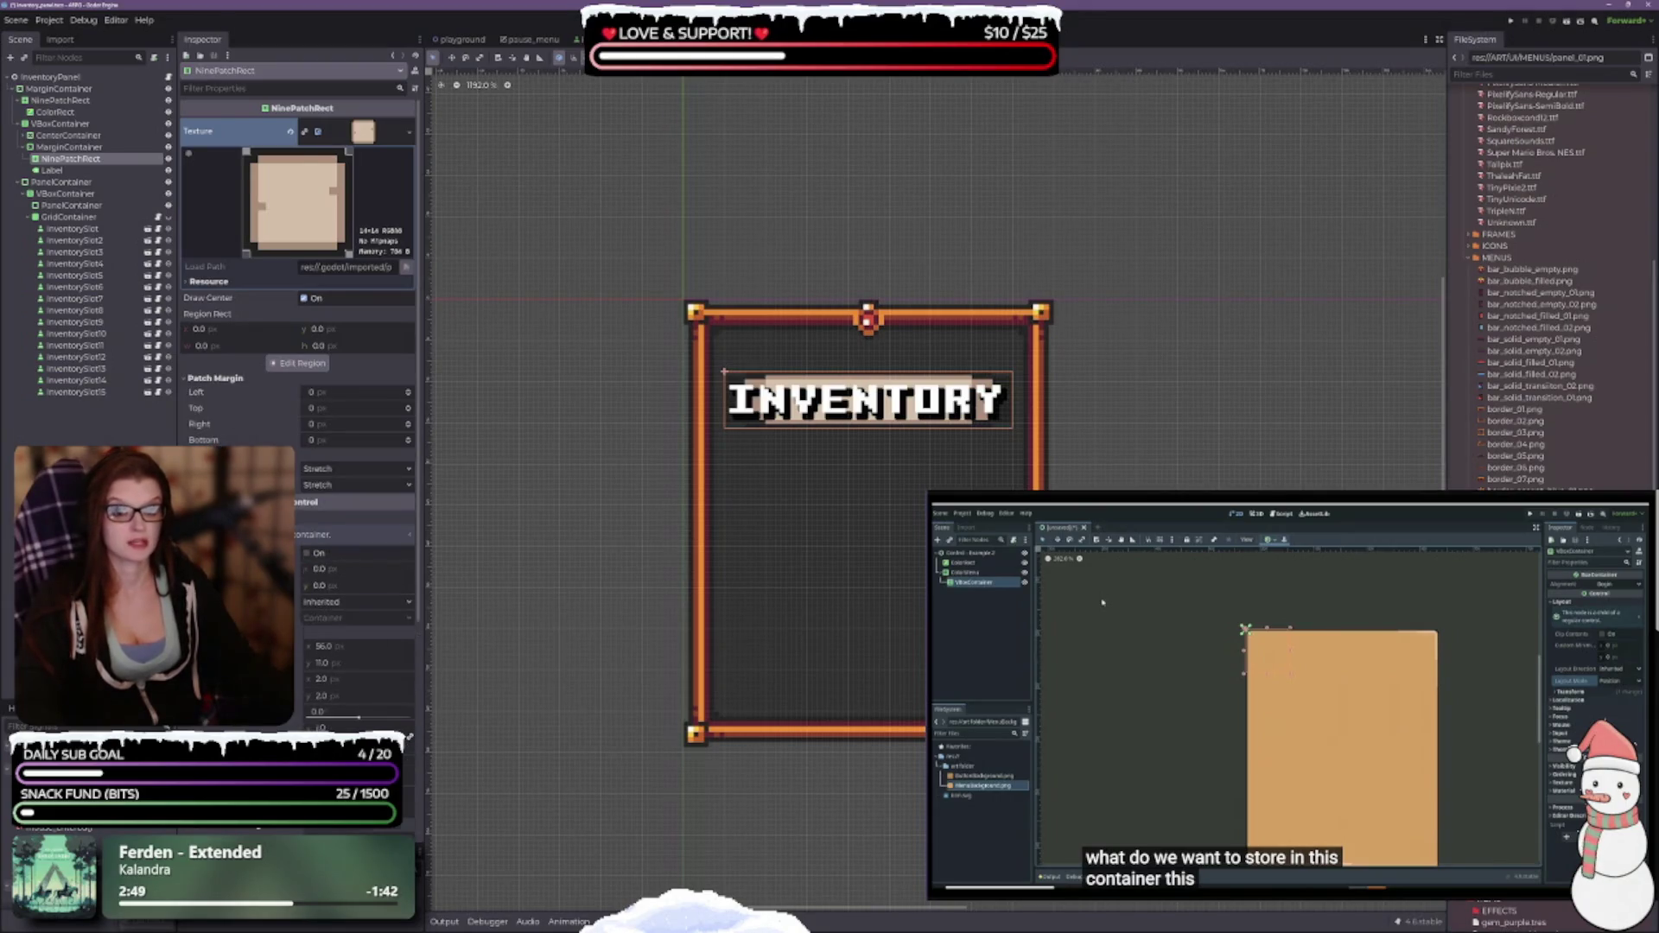
pyautogui.click(409, 391)
pyautogui.doubleClick(409, 392)
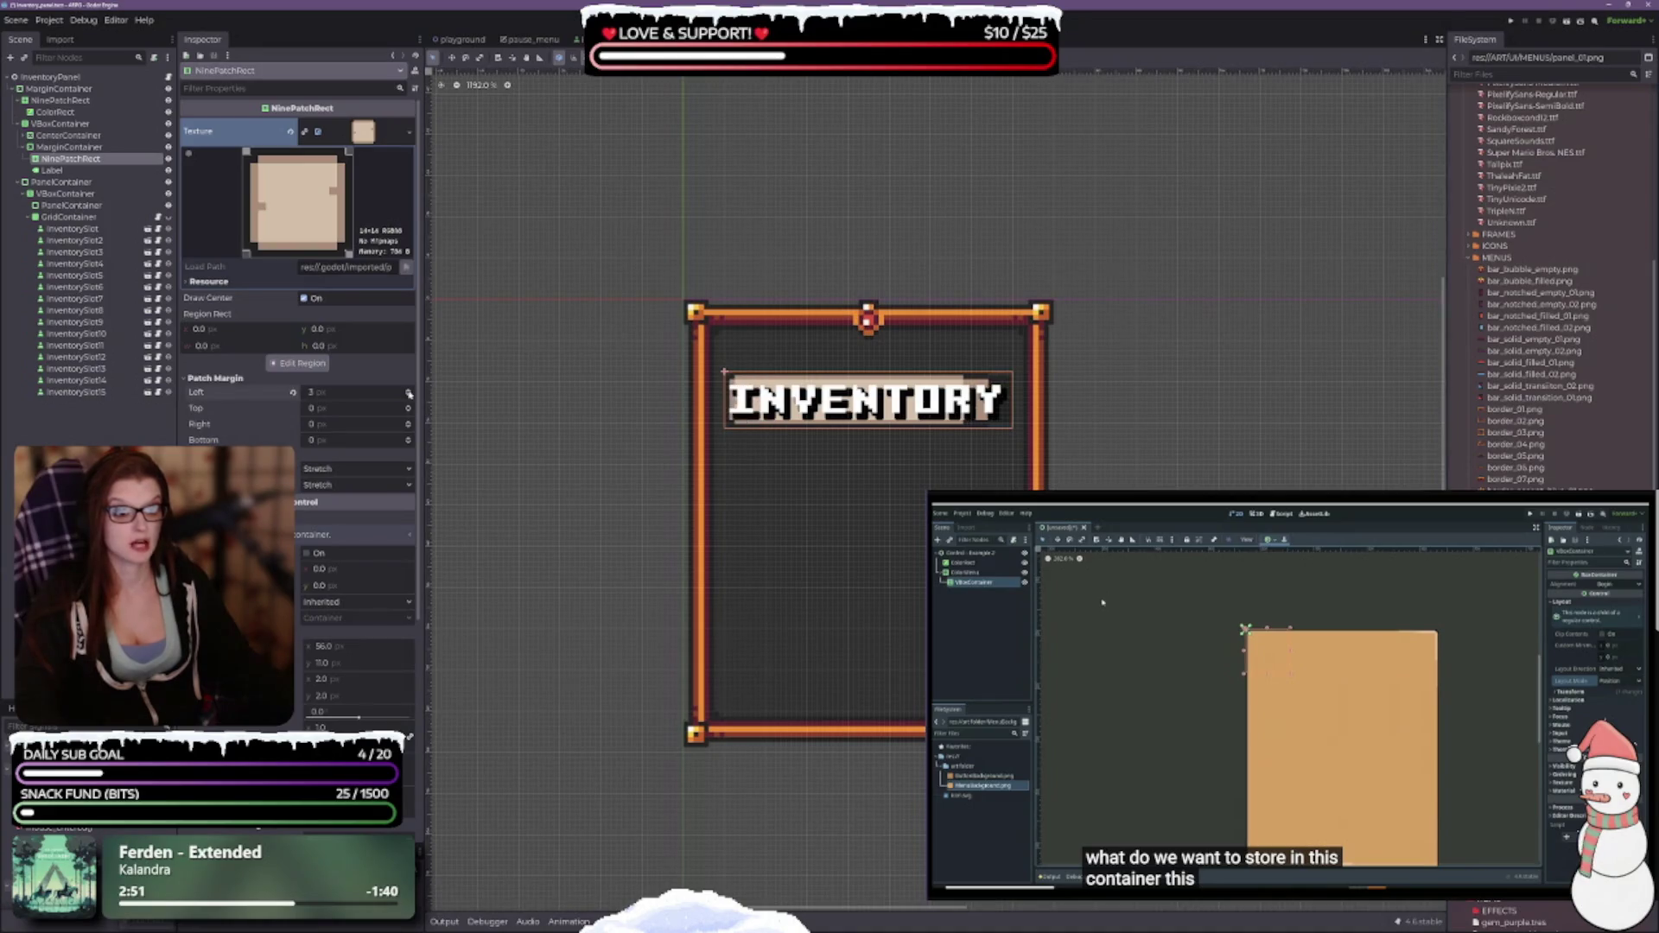
pyautogui.click(408, 395)
pyautogui.doubleClick(408, 405)
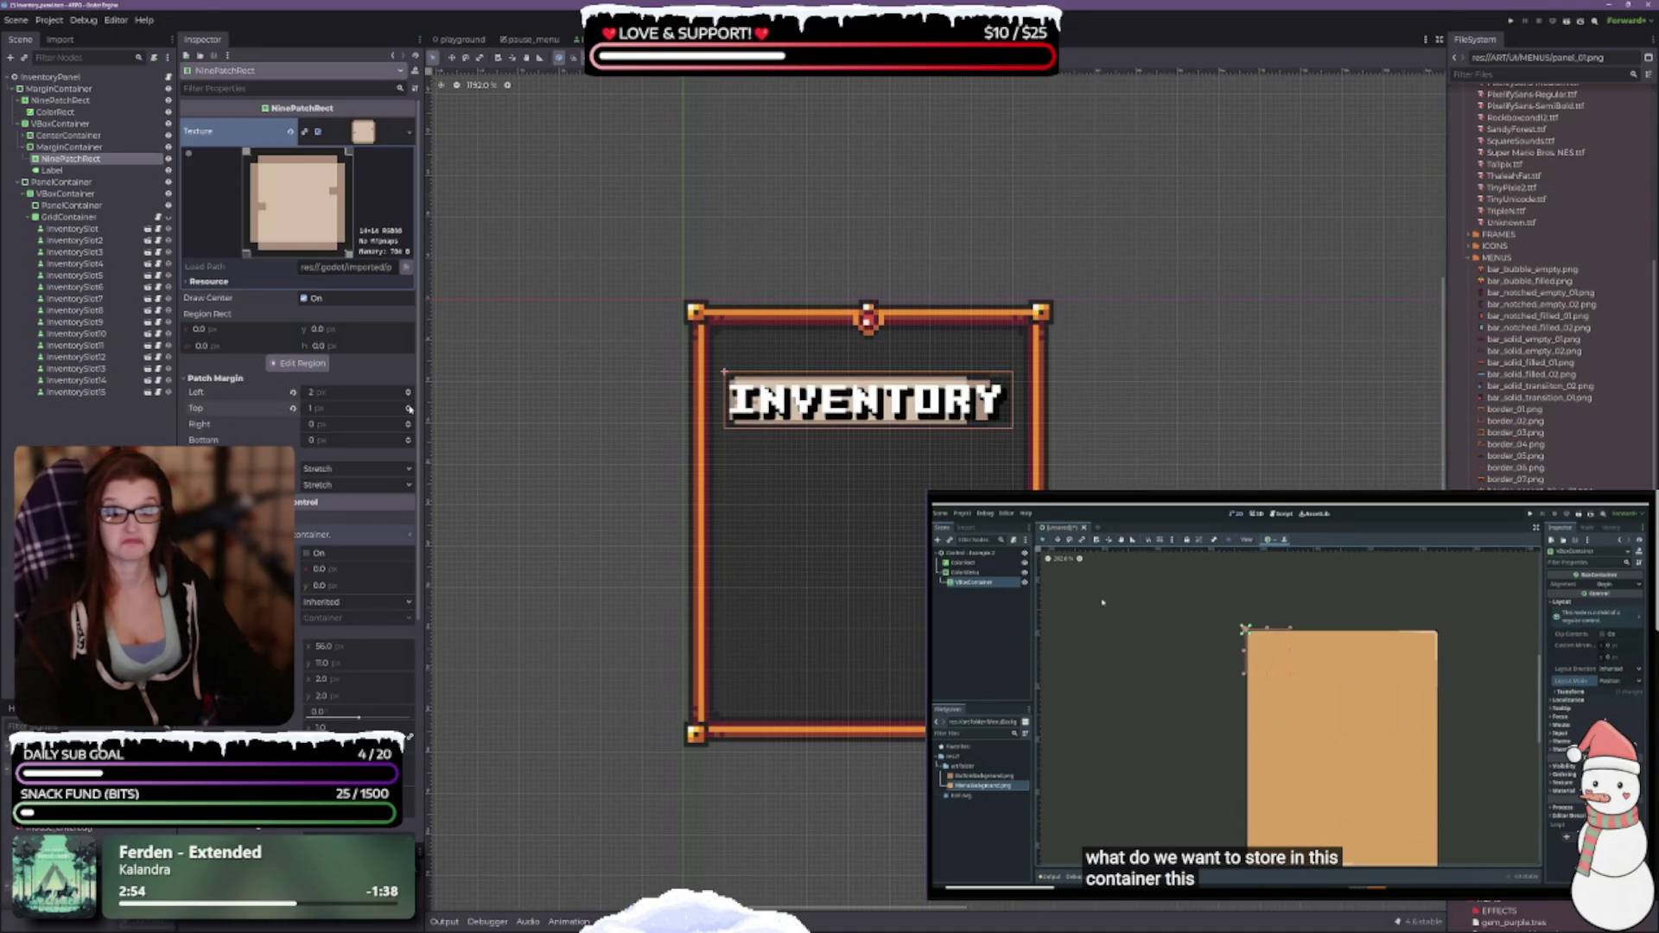
pyautogui.doubleClick(409, 423)
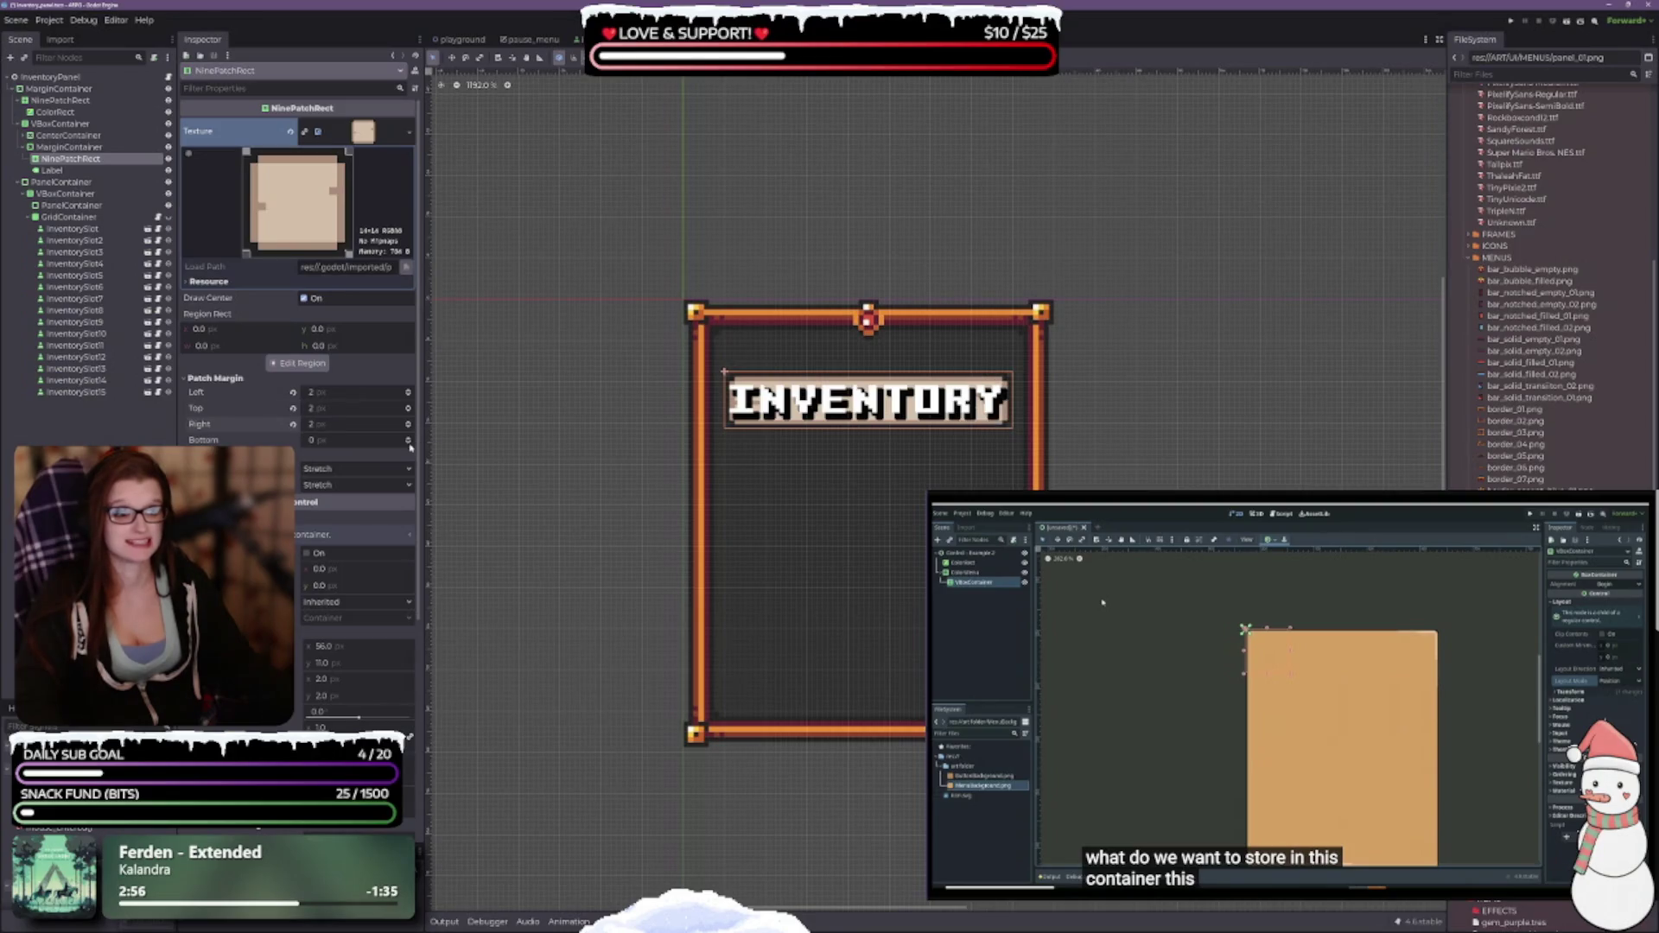
pyautogui.doubleClick(409, 438)
pyautogui.scroll(2, 964, 371)
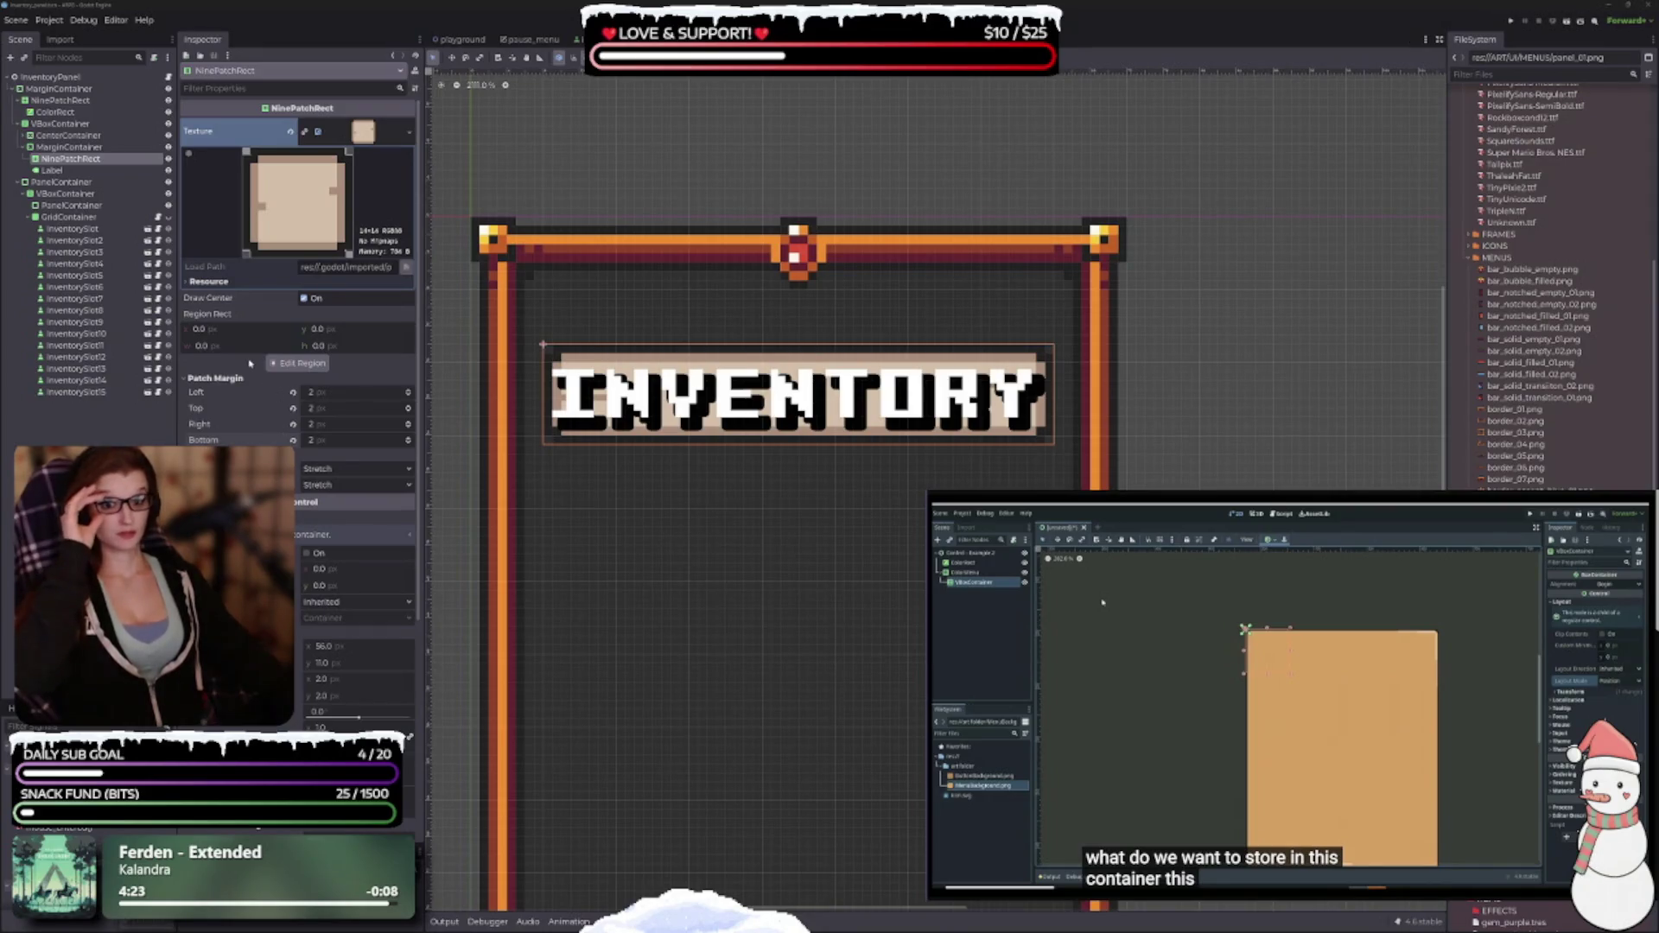
pyautogui.click(297, 363)
# Close the texture region editor and apply the panel_02.png banner texture.
pyautogui.scroll(5, 829, 467)
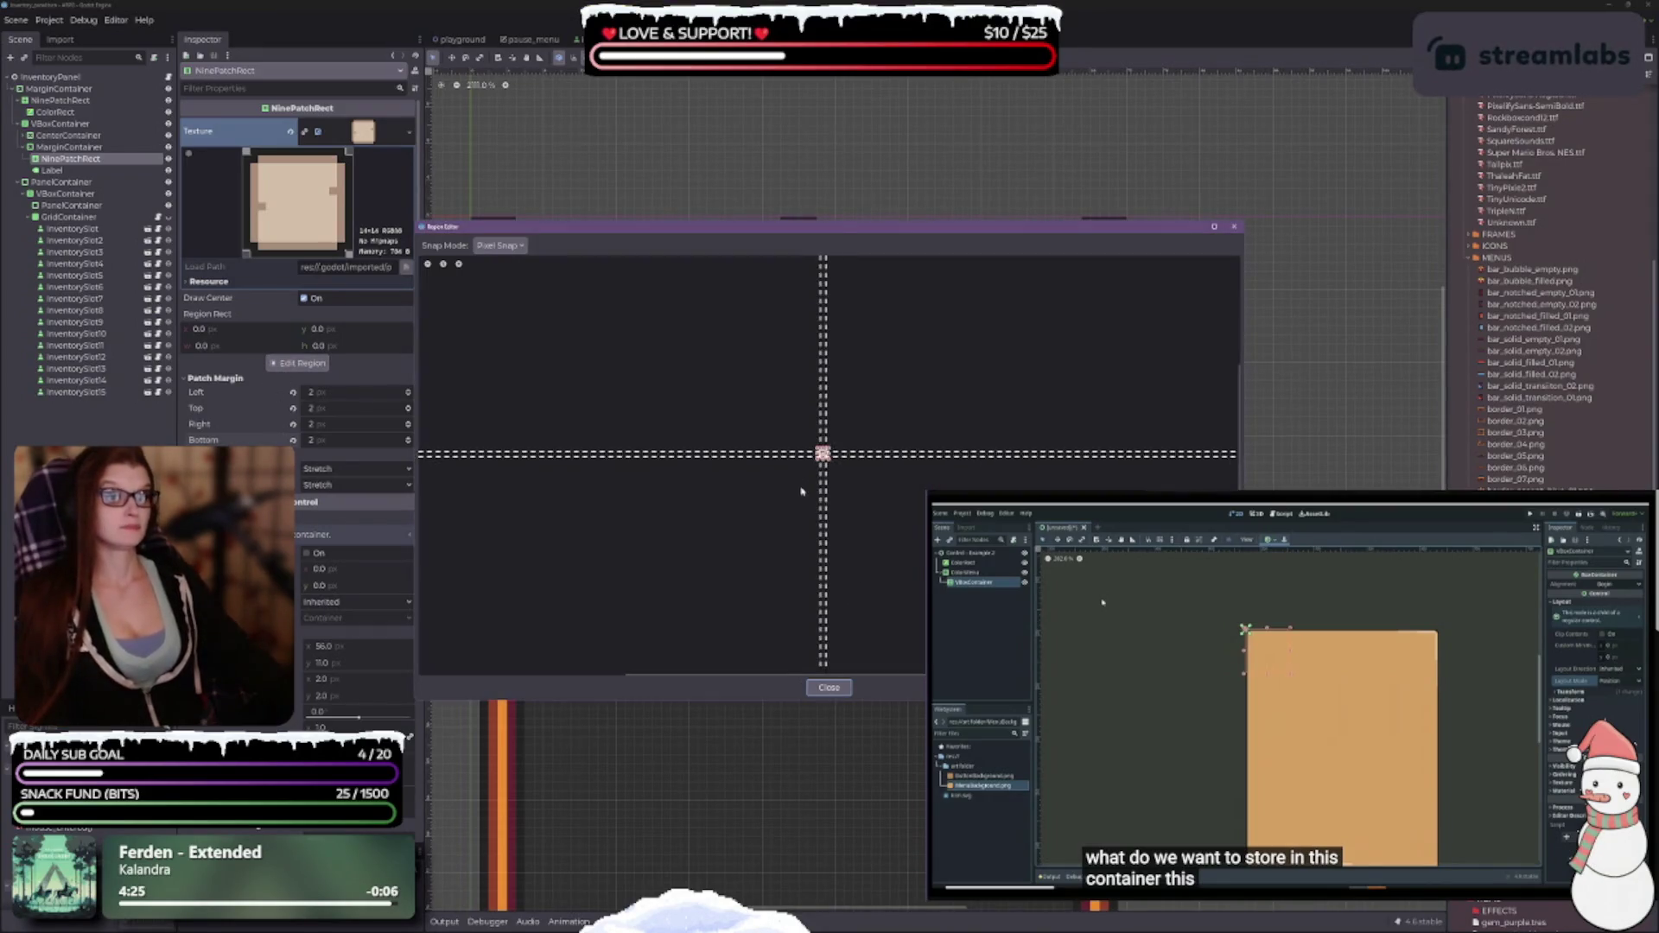
pyautogui.scroll(5, 815, 443)
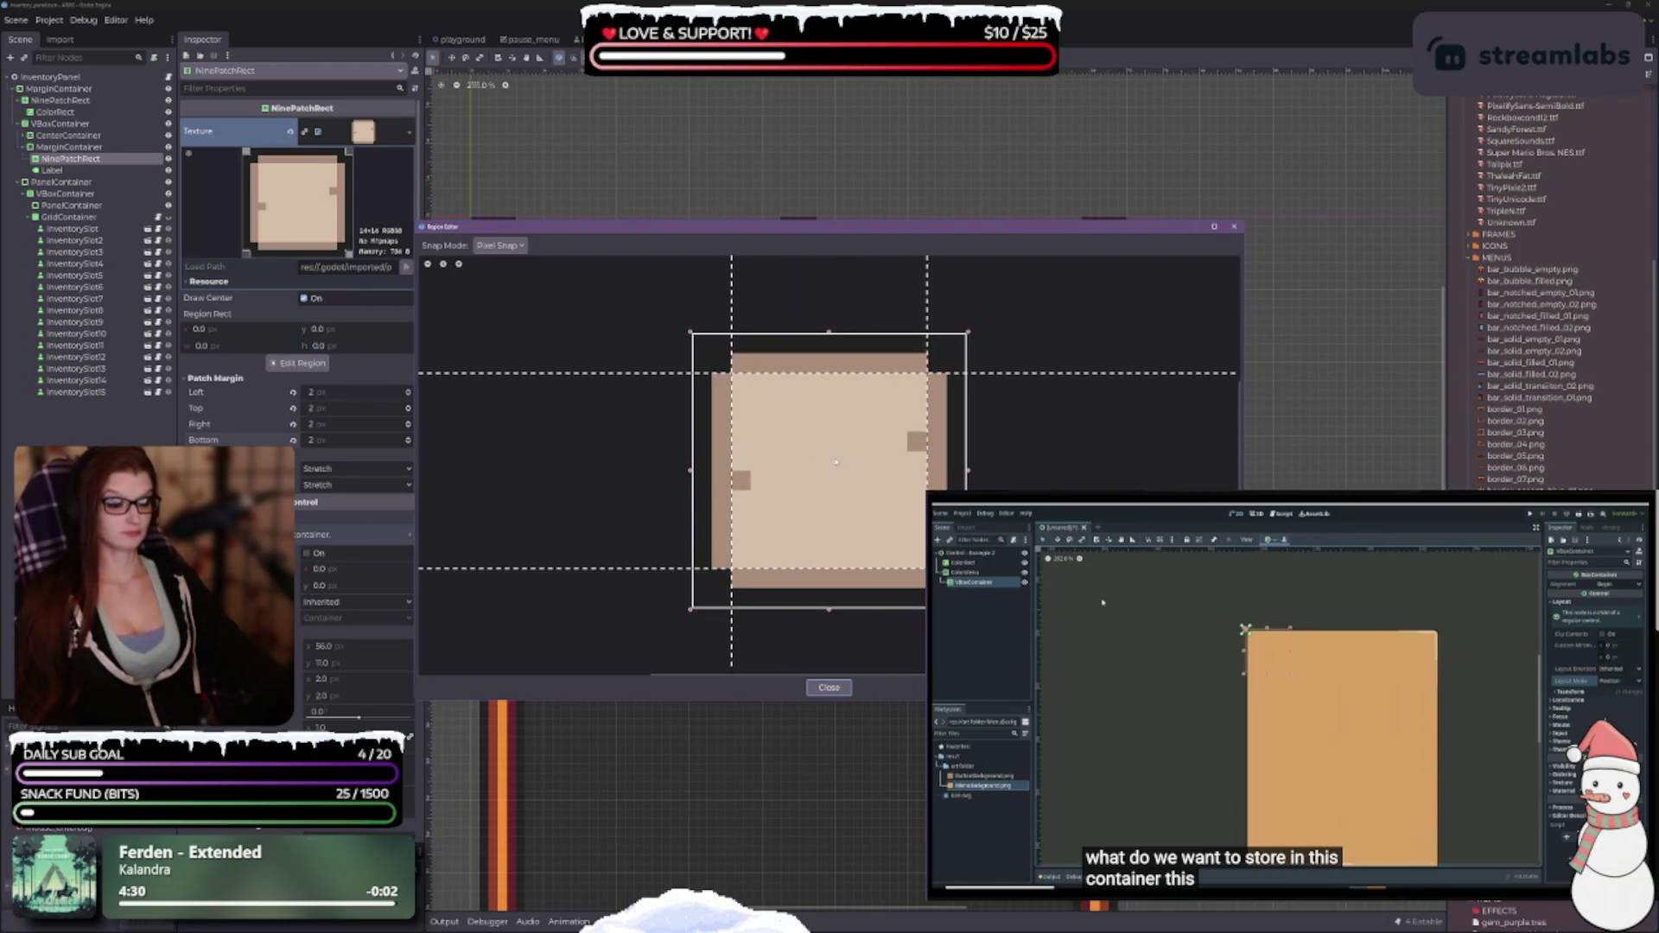
pyautogui.click(829, 686)
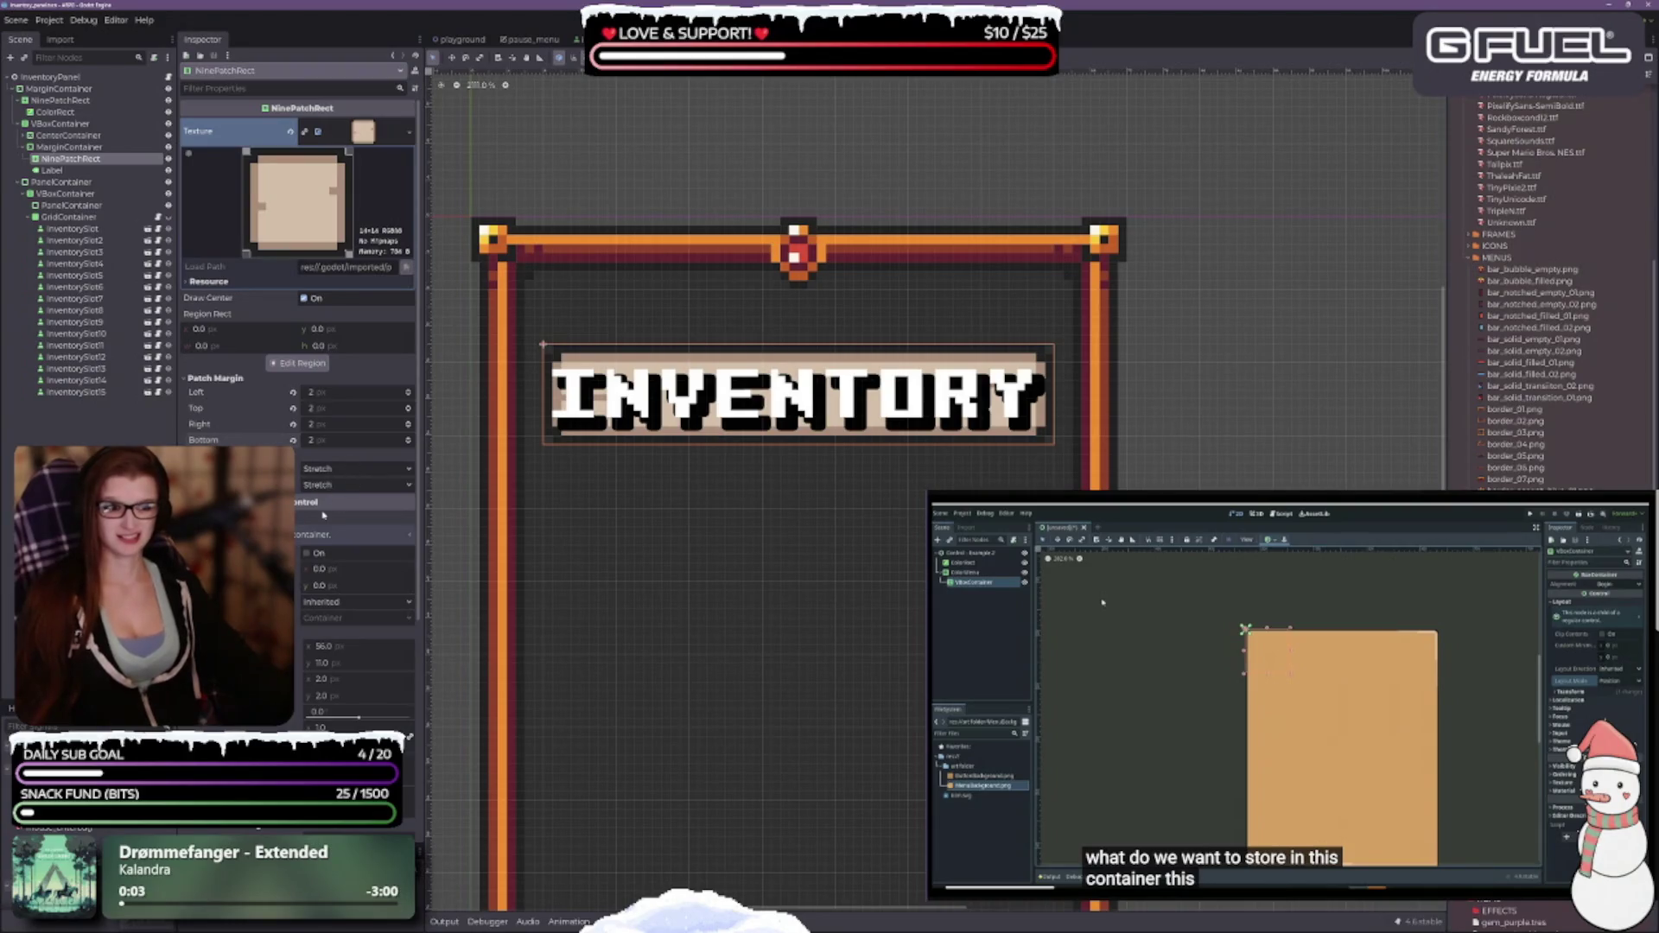
pyautogui.scroll(-2, 657, 512)
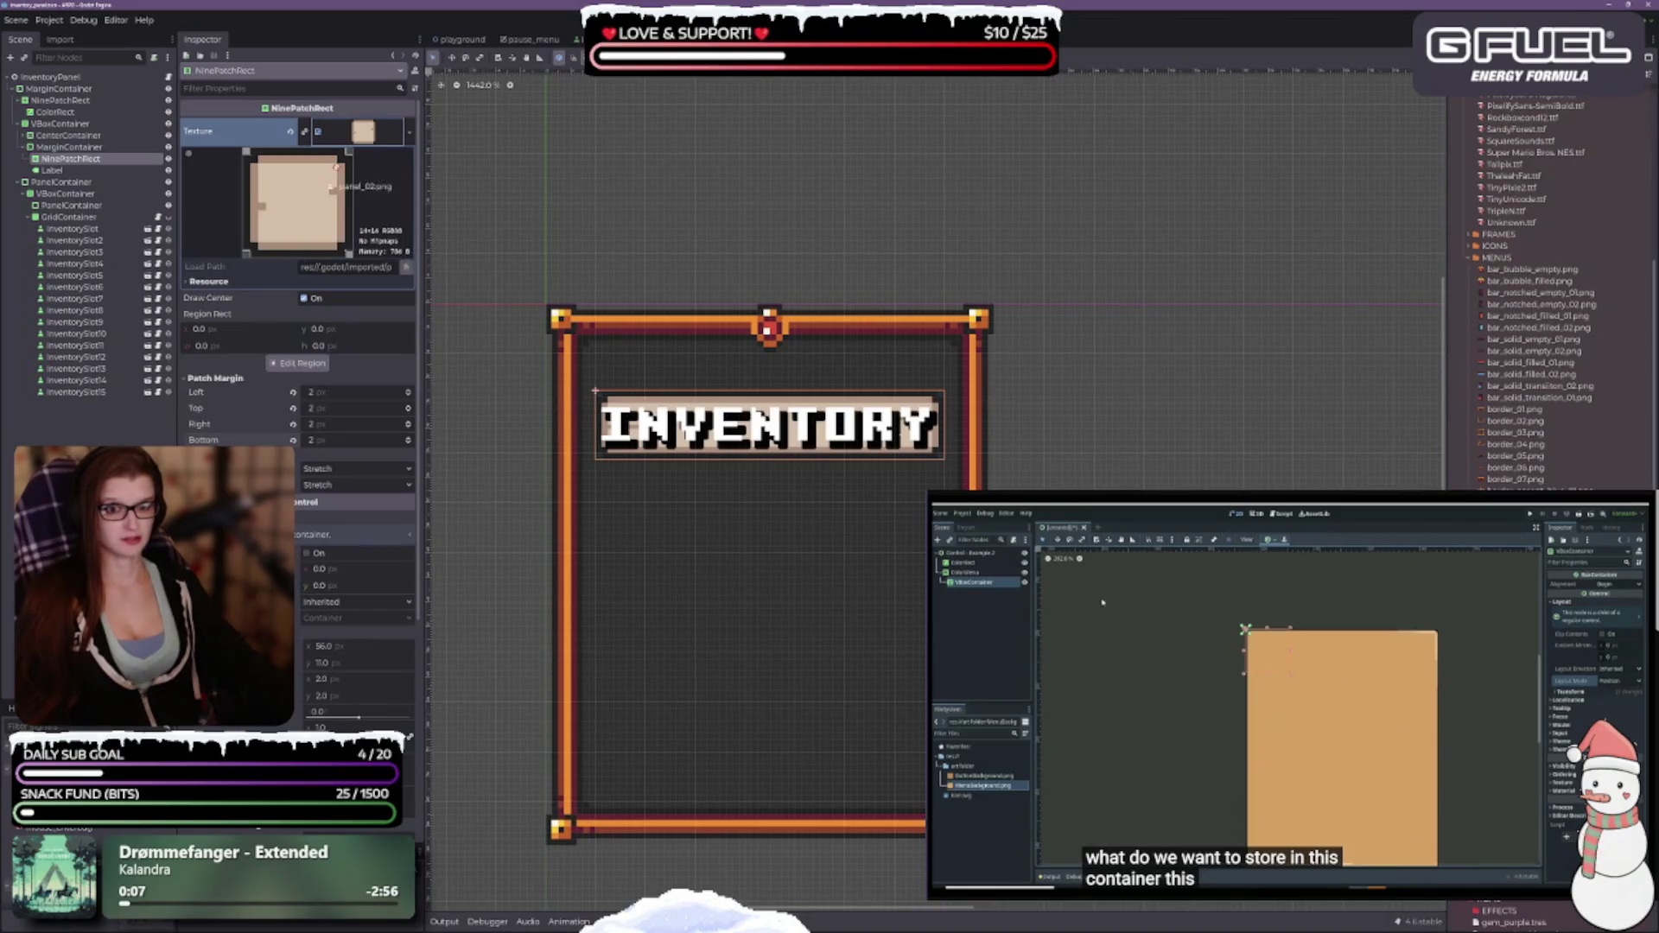
pyautogui.moveTo(370, 134); pyautogui.dragTo(370, 134)
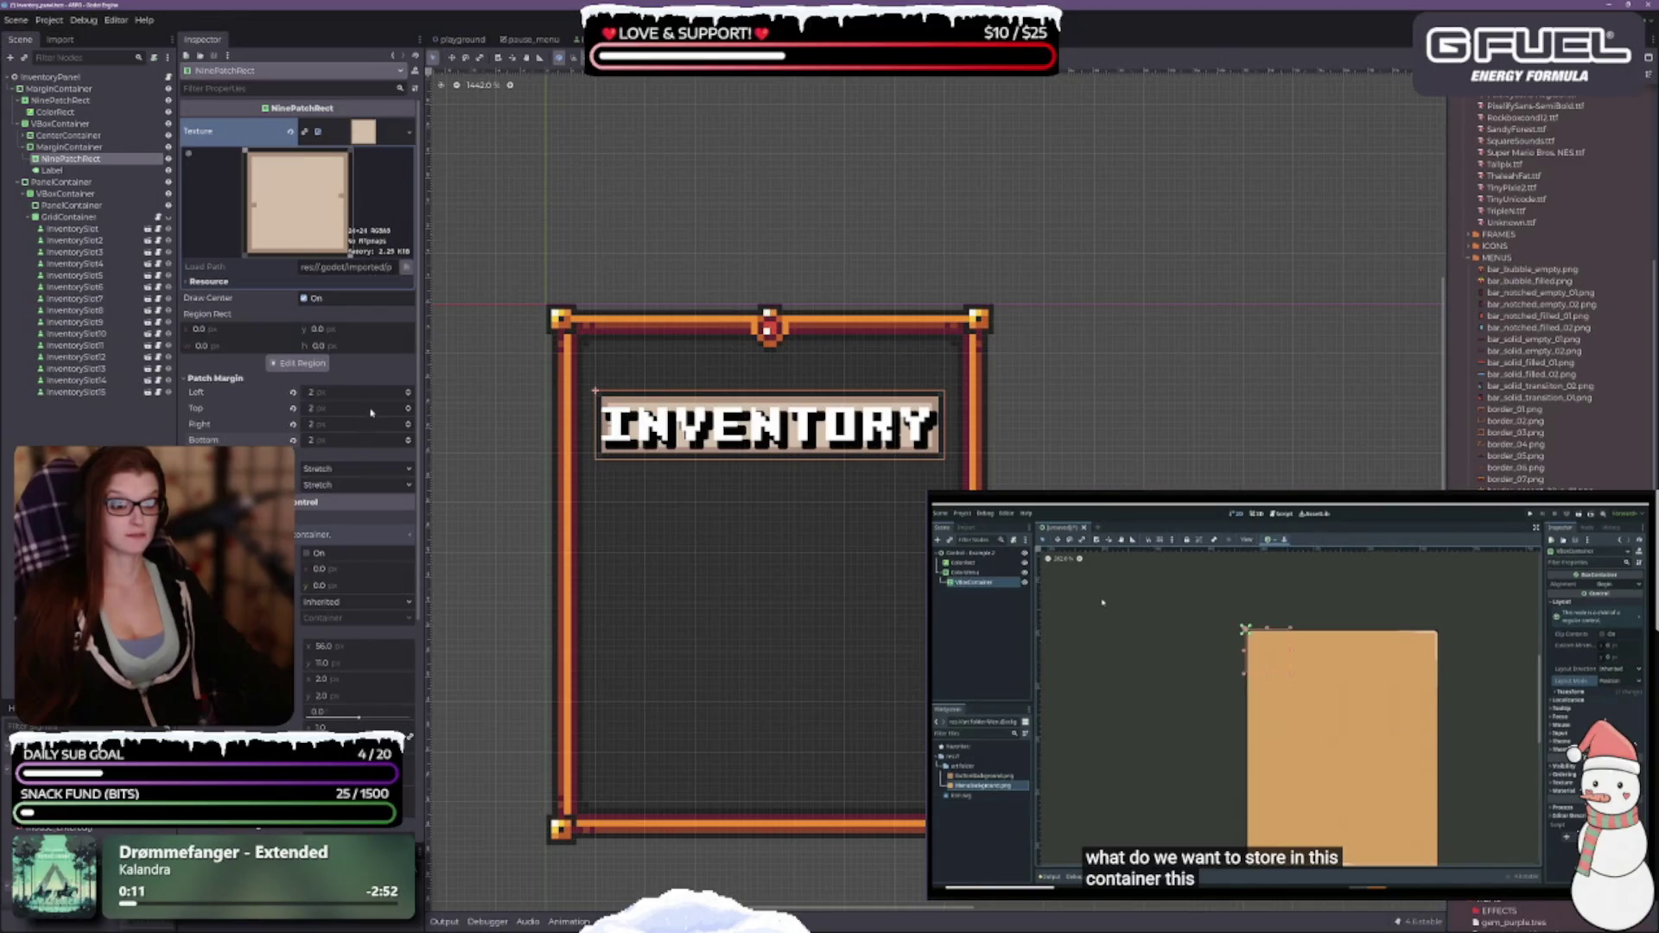
# Set the banner's left patch margin to 2 px, matching the other three margins.
pyautogui.click(408, 389)
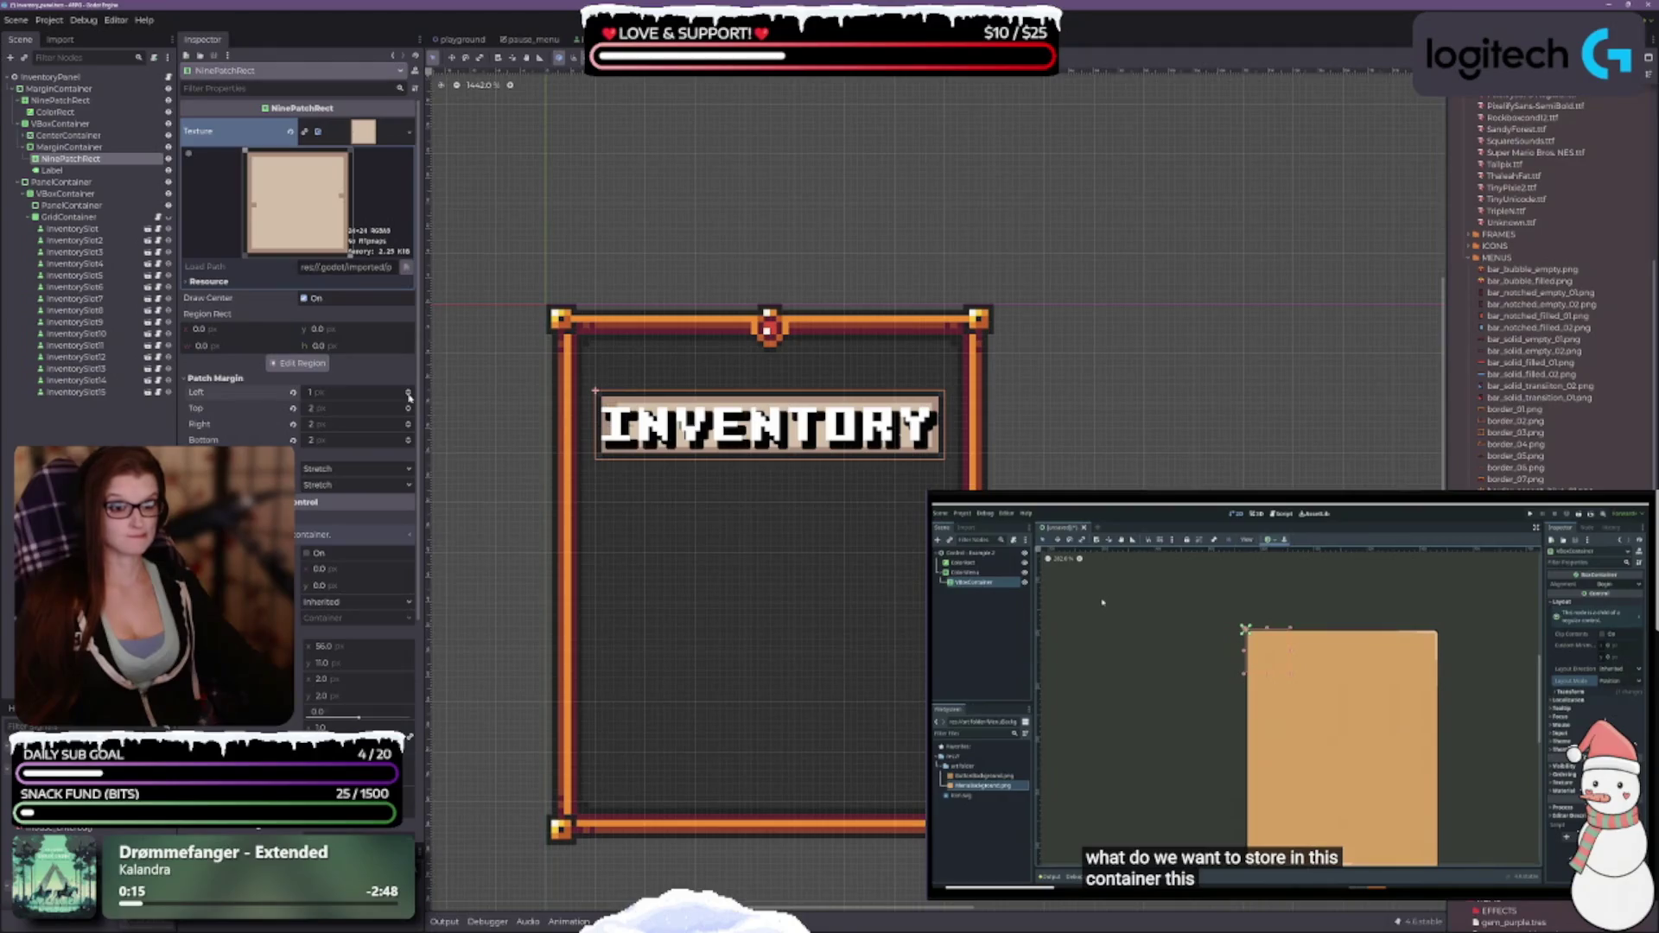
pyautogui.click(407, 395)
pyautogui.scroll(1, 801, 503)
pyautogui.scroll(-3, 802, 503)
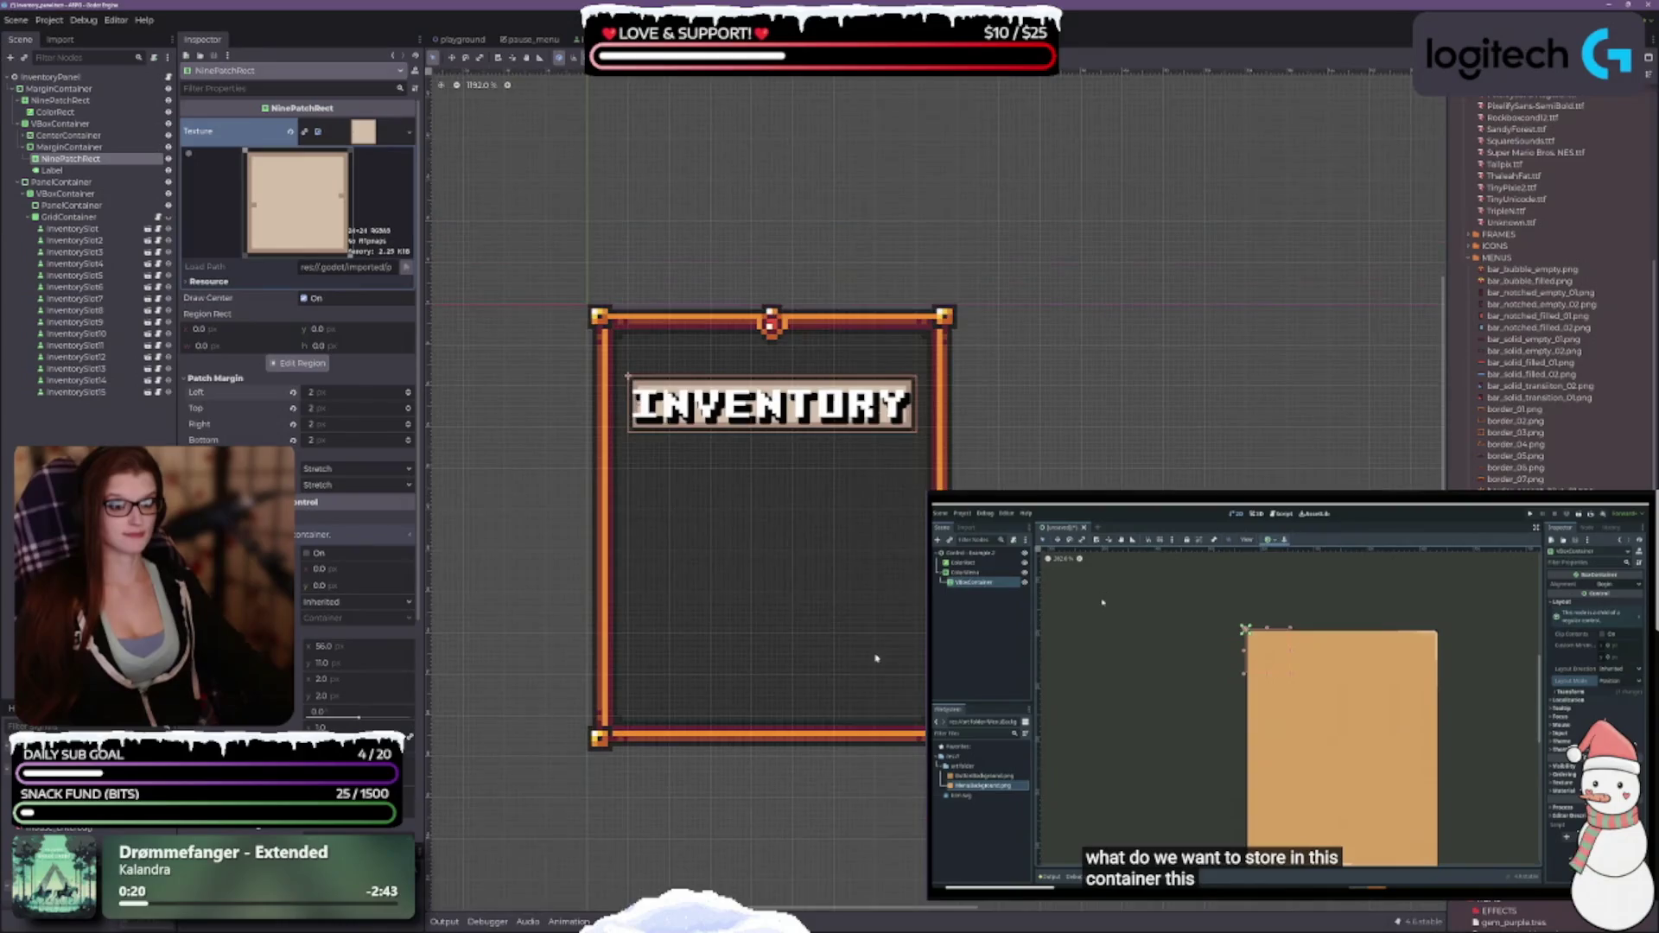
pyautogui.scroll(-1, 797, 673)
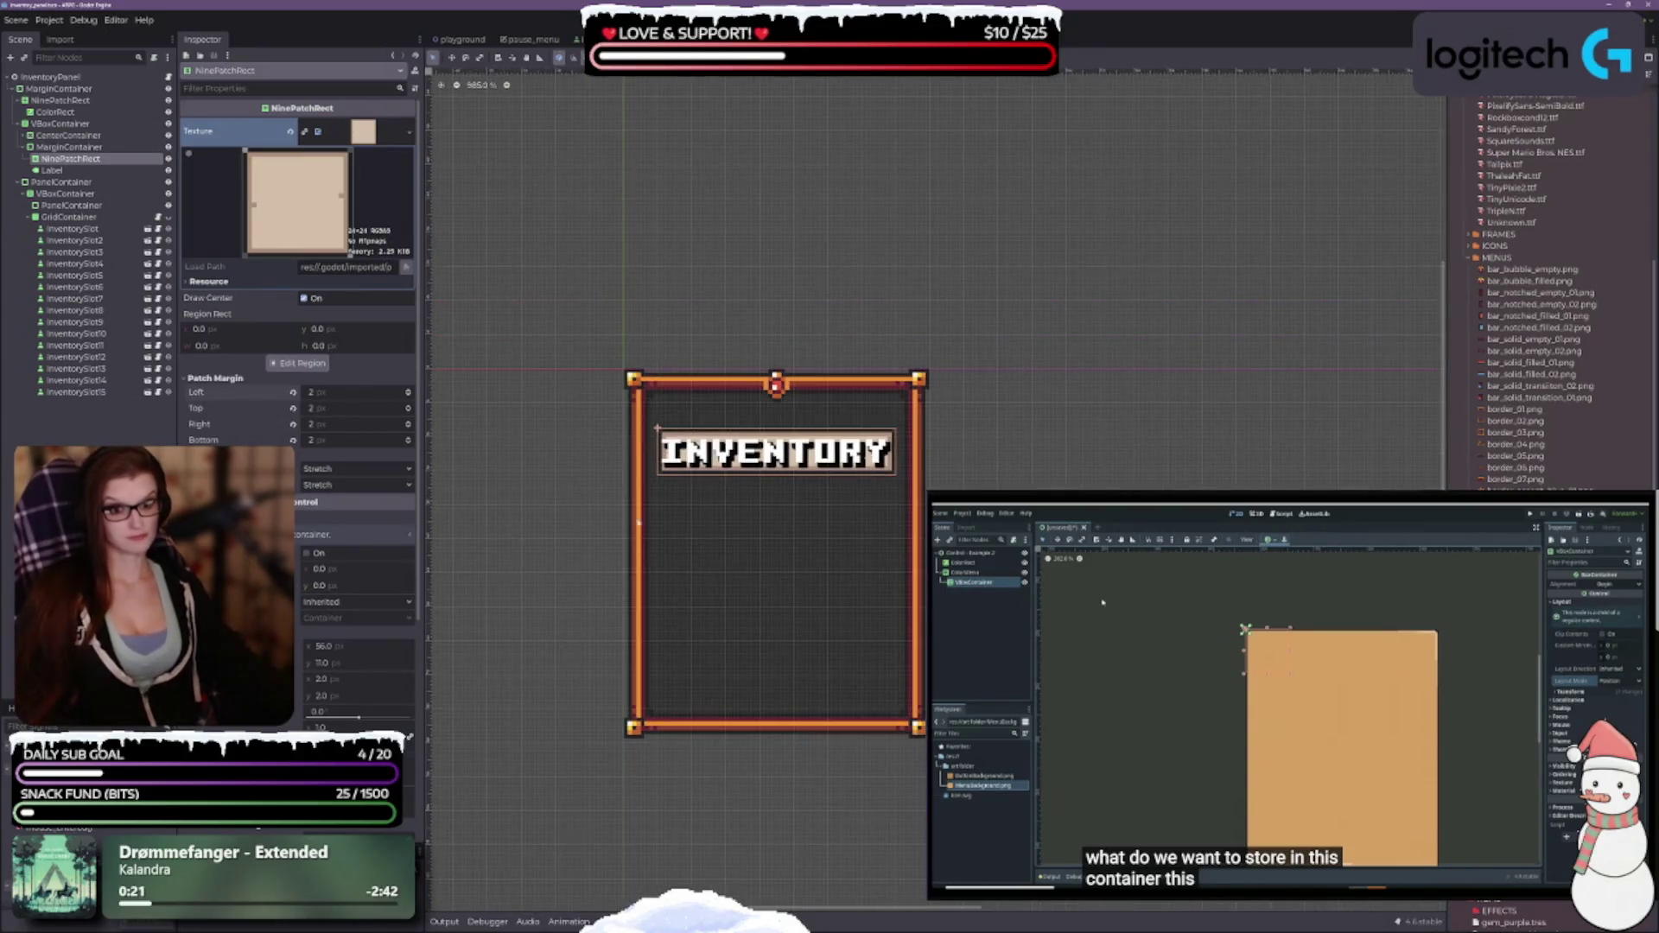
pyautogui.click(59, 88)
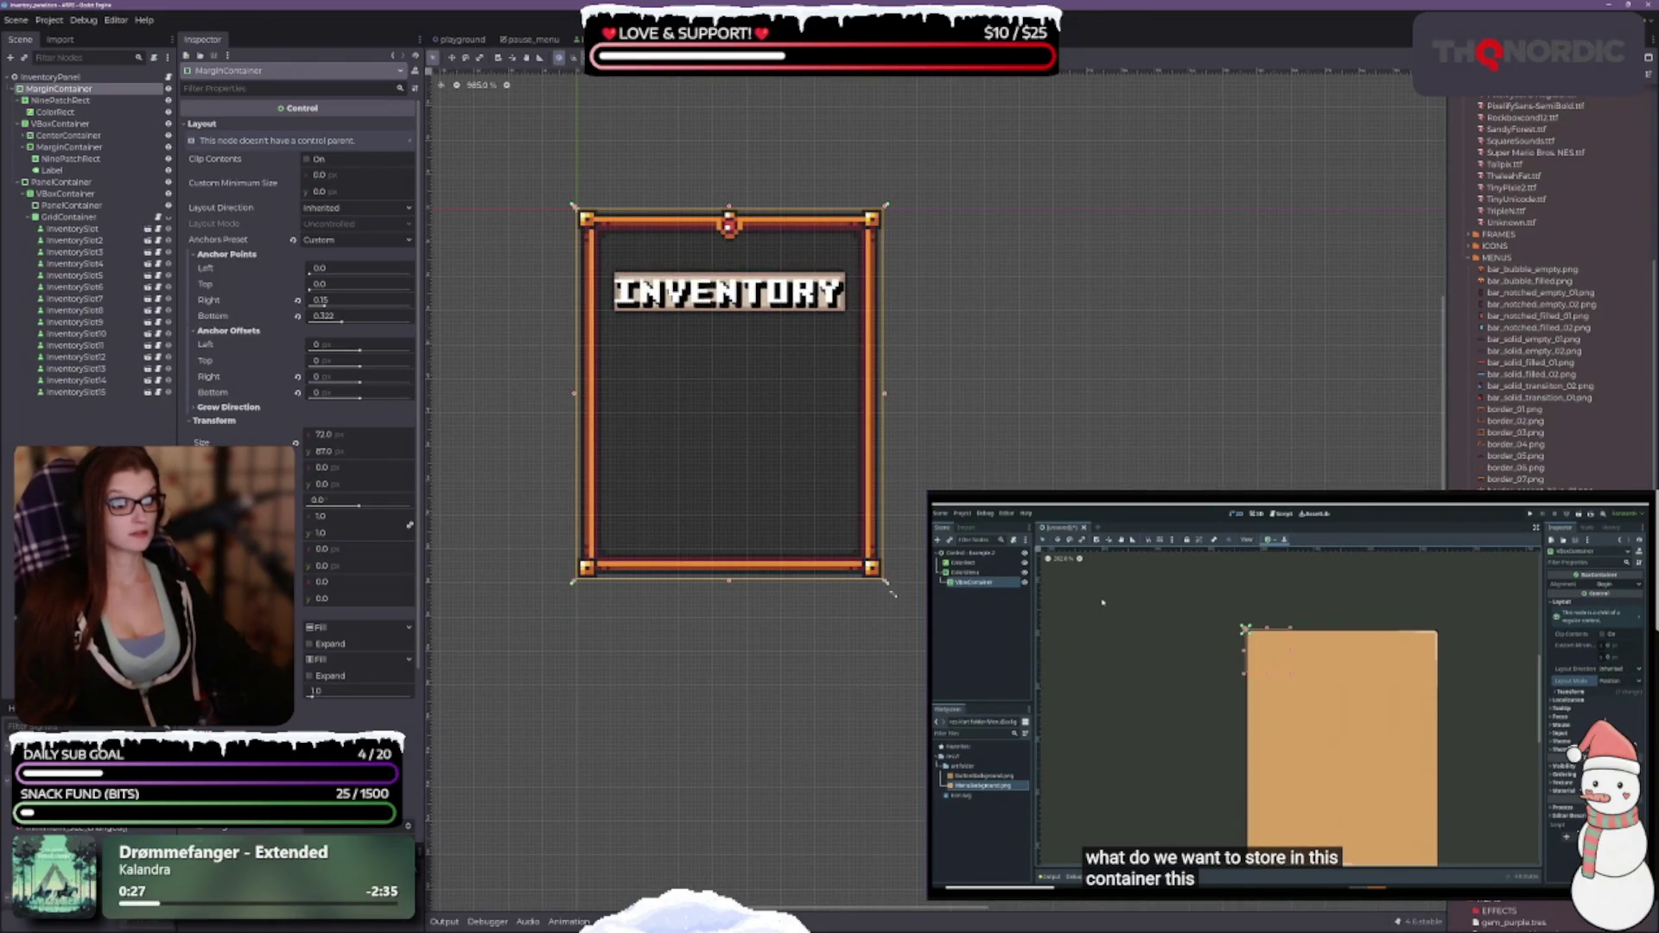
# Resize the outer margin container to 87×104 so the orange frame grows.
pyautogui.moveTo(891, 593); pyautogui.dragTo(959, 667)
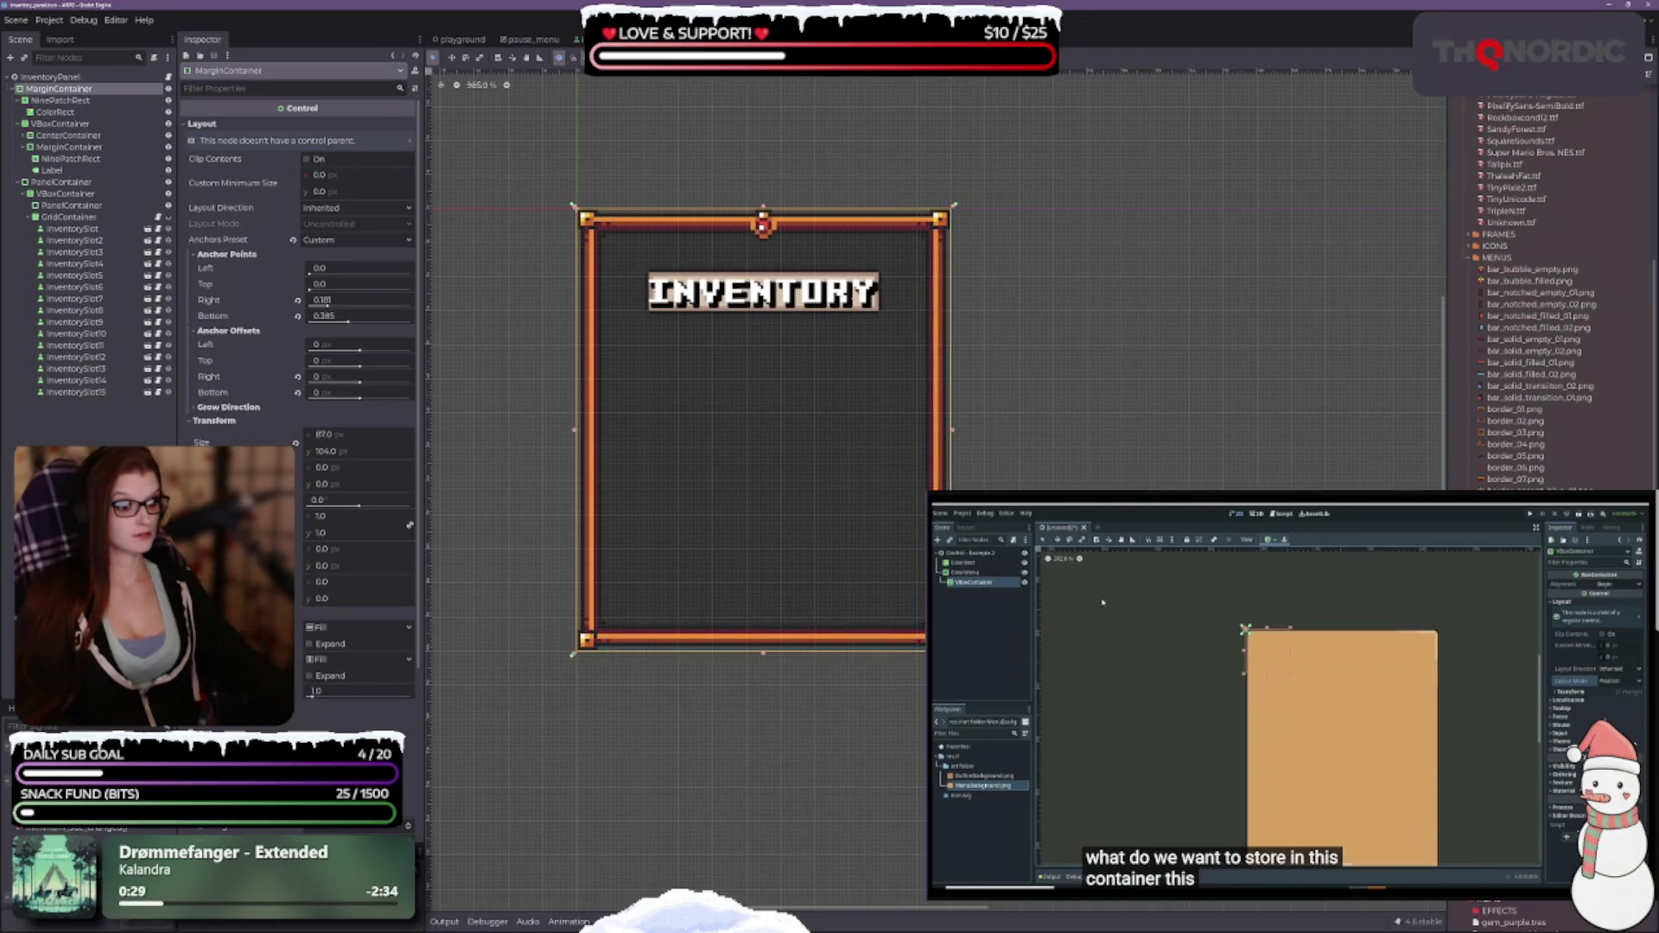
pyautogui.scroll(2, 951, 661)
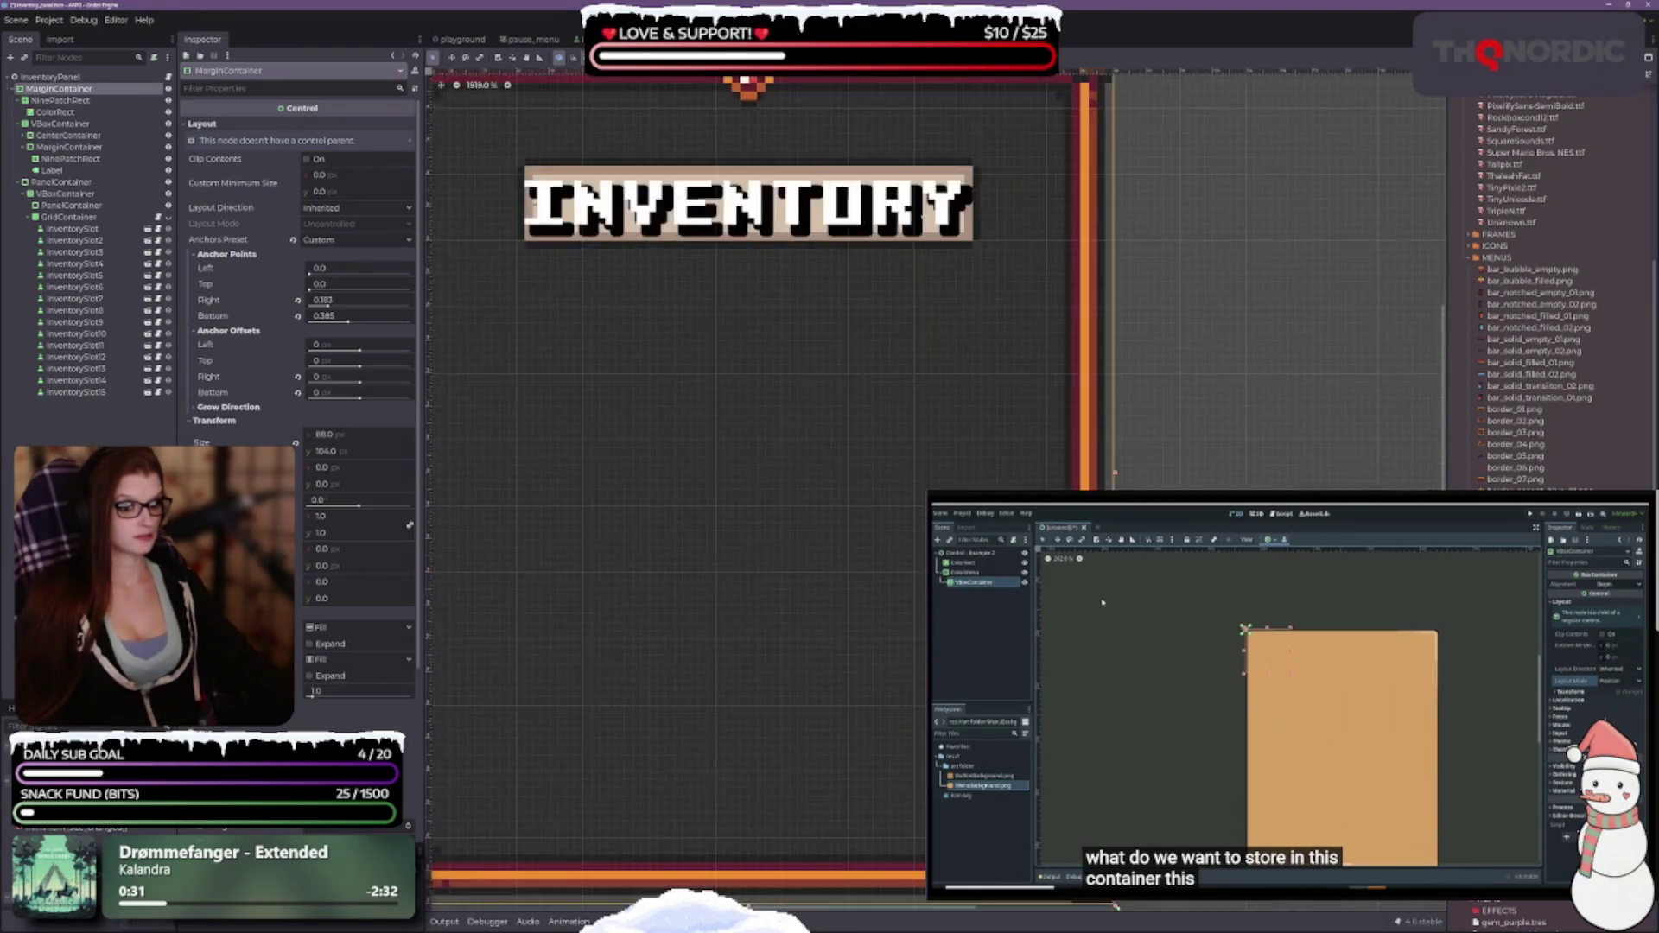
pyautogui.scroll(-2, 844, 715)
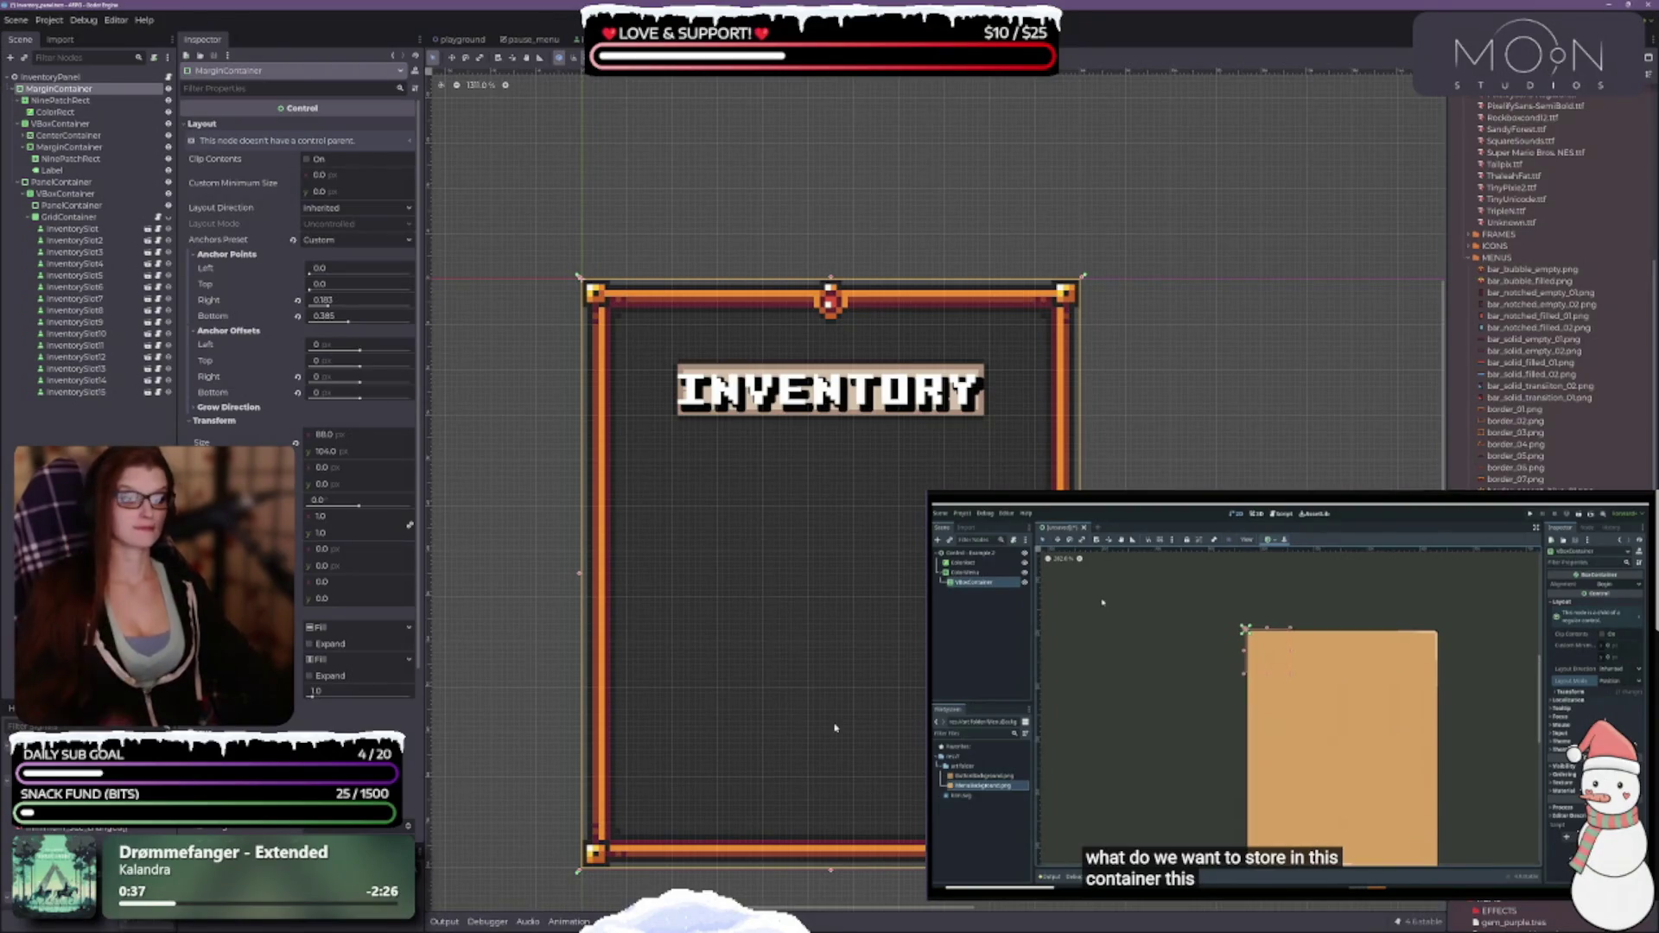
pyautogui.scroll(-1, 834, 648)
pyautogui.scroll(2, 816, 561)
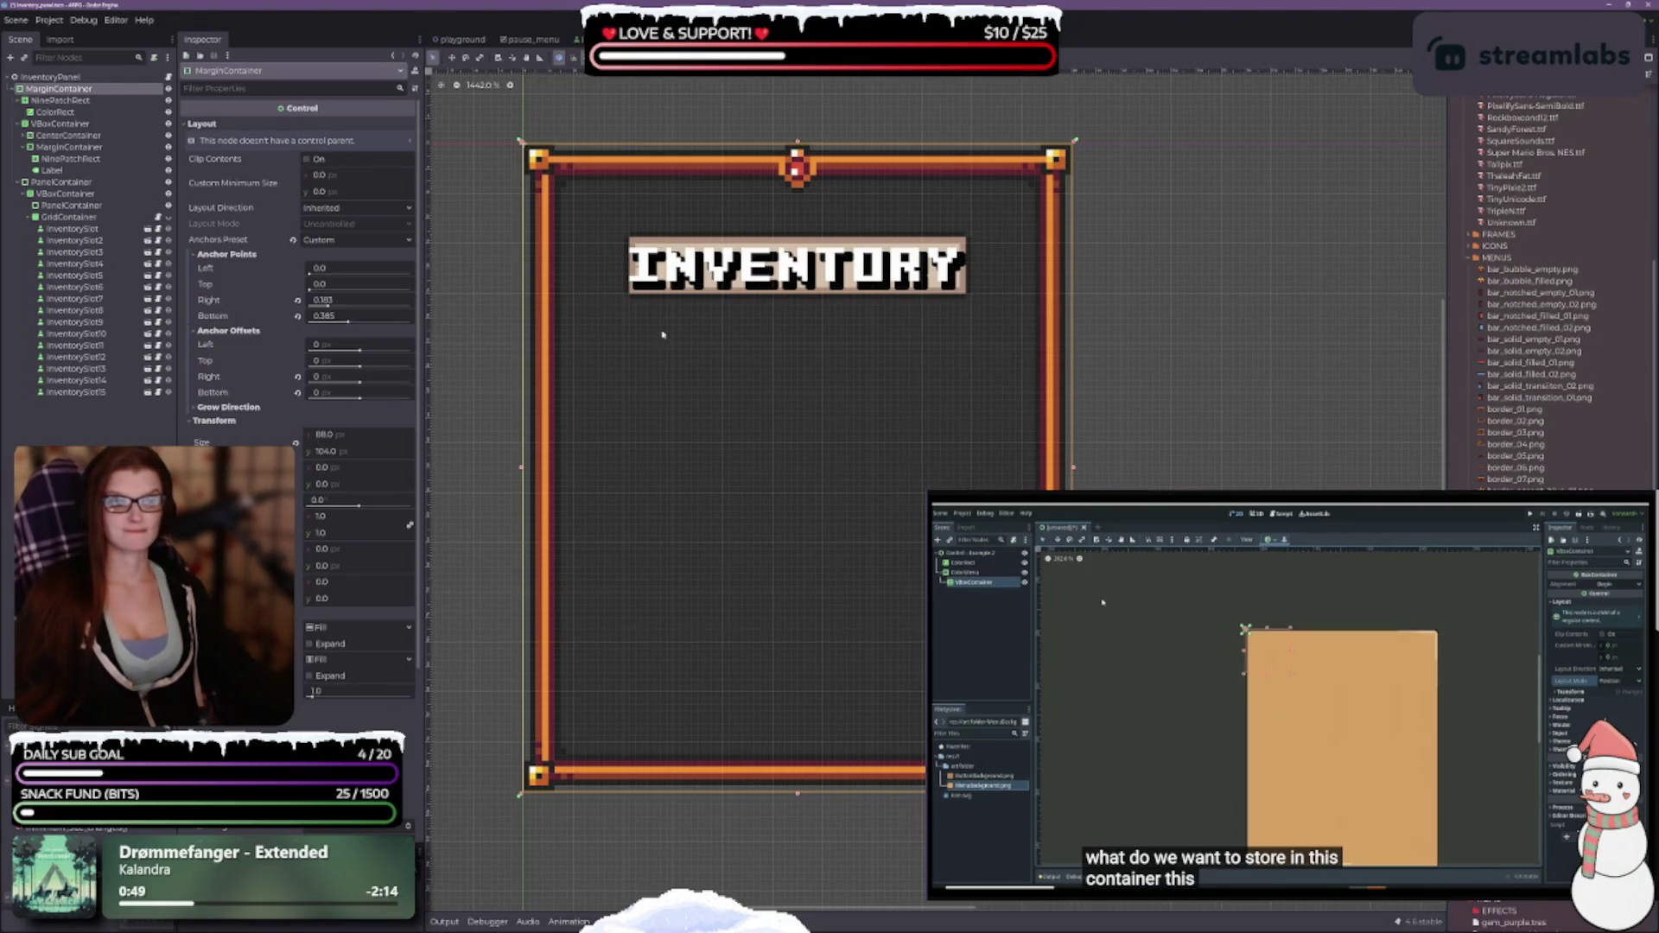
pyautogui.scroll(-3, 675, 326)
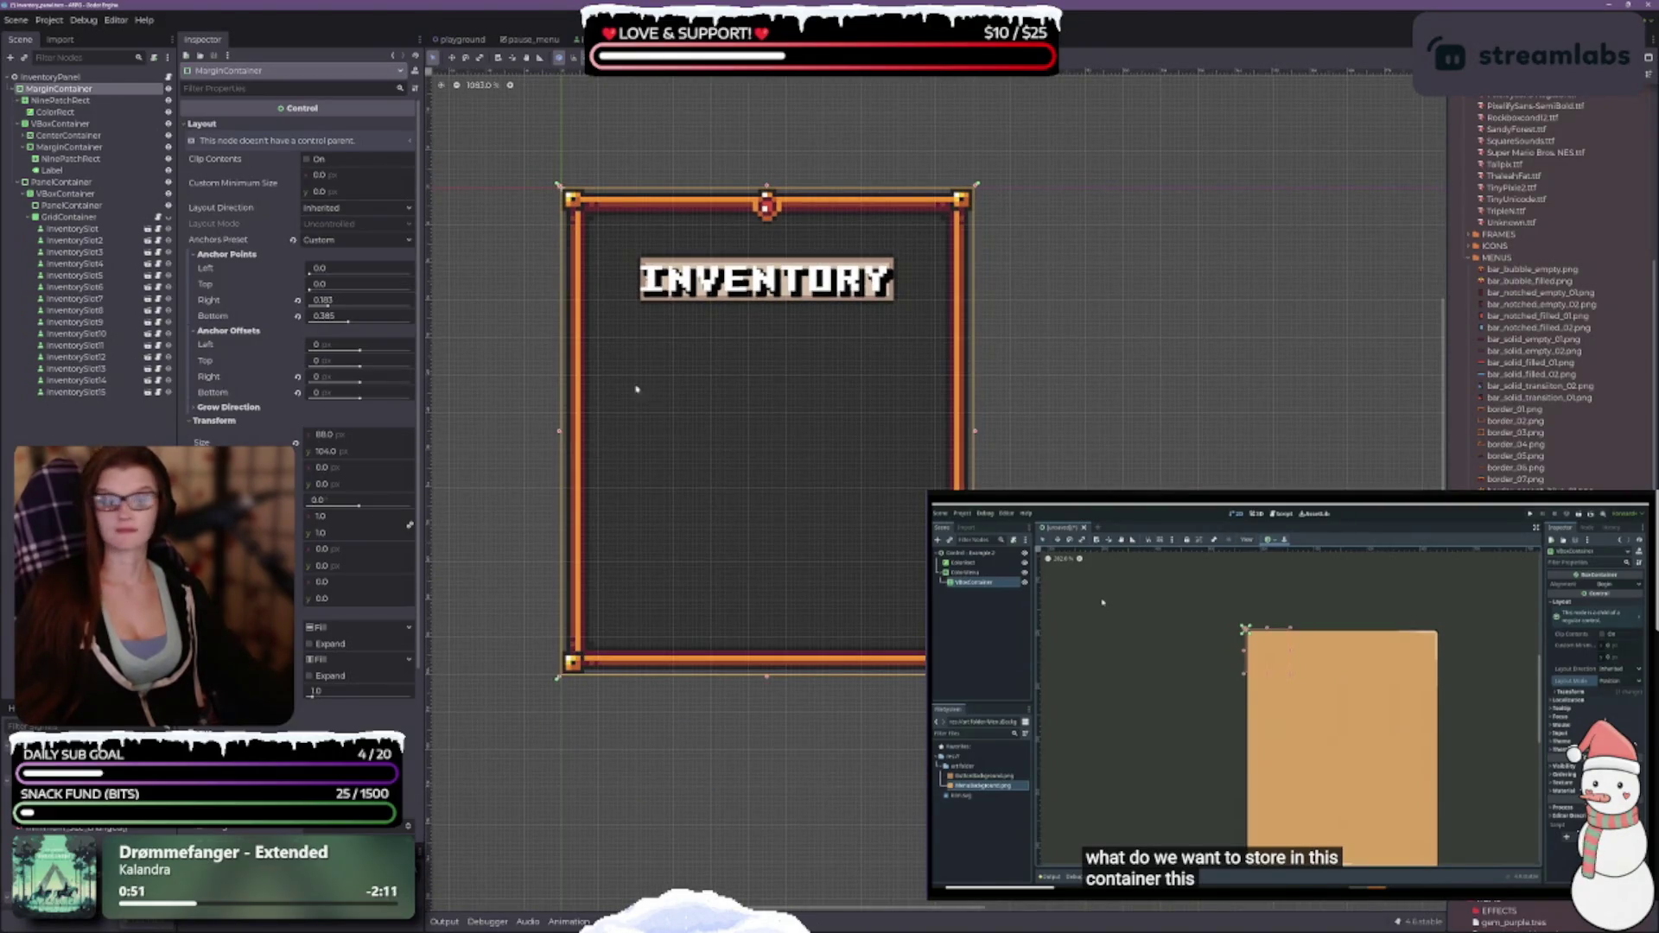
pyautogui.scroll(-1, 860, 363)
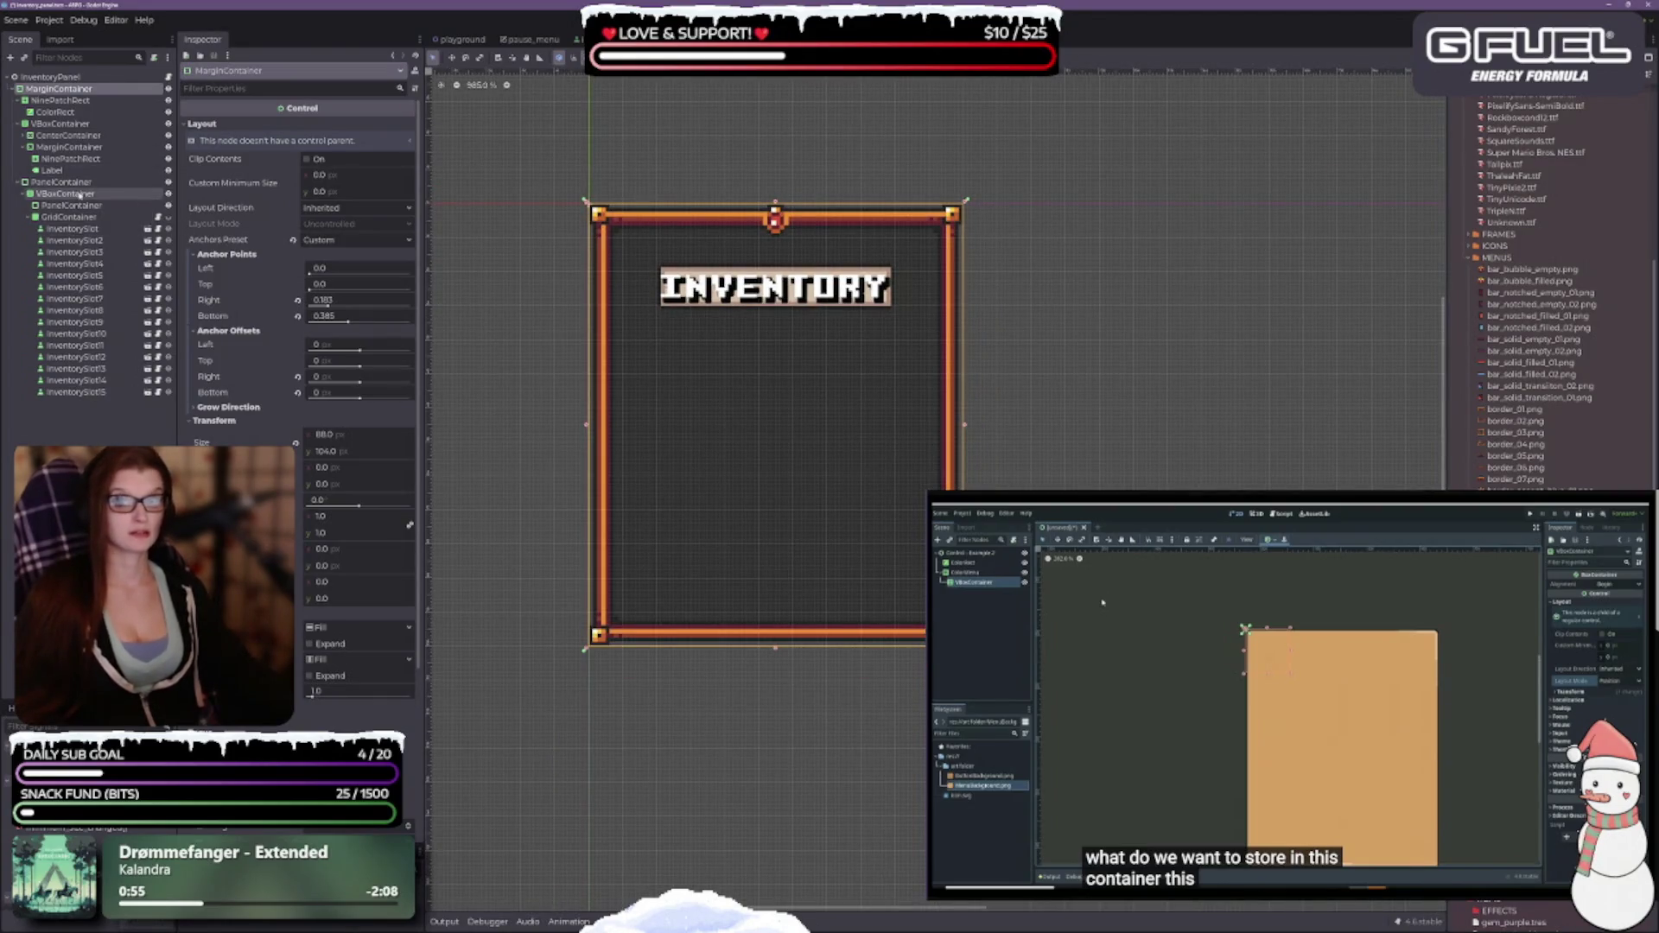
# Set the banner container's horizontal and vertical sizing to Fill.
pyautogui.click(73, 160)
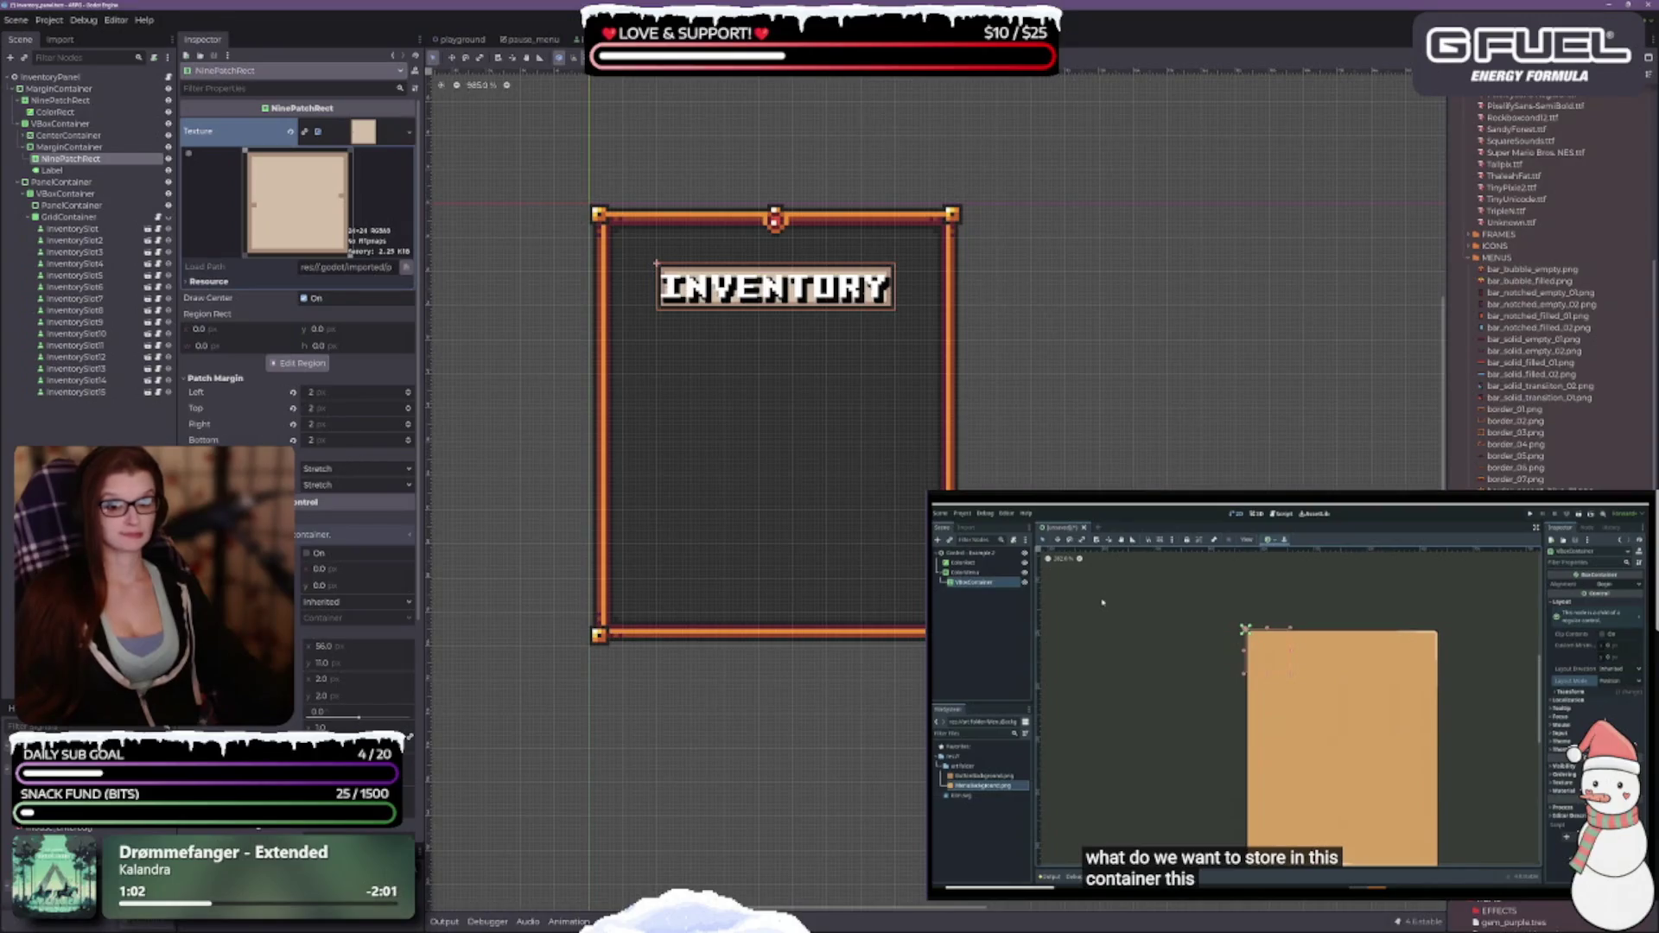
pyautogui.scroll(-5, 240, 403)
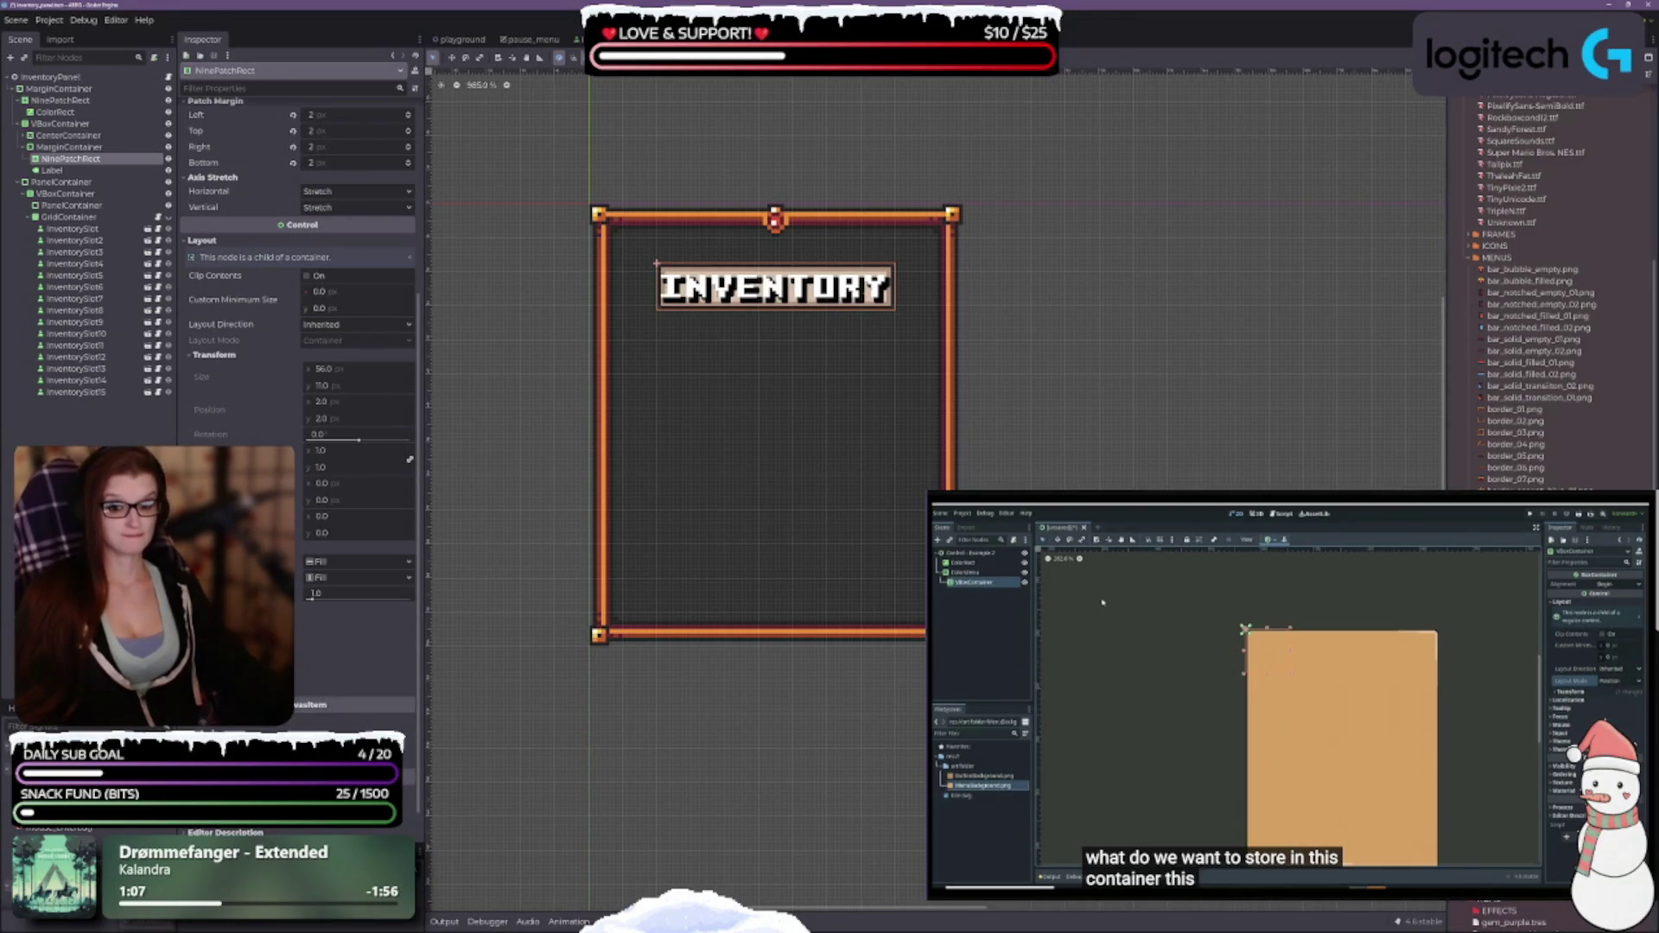
pyautogui.click(78, 147)
pyautogui.scroll(2, 781, 380)
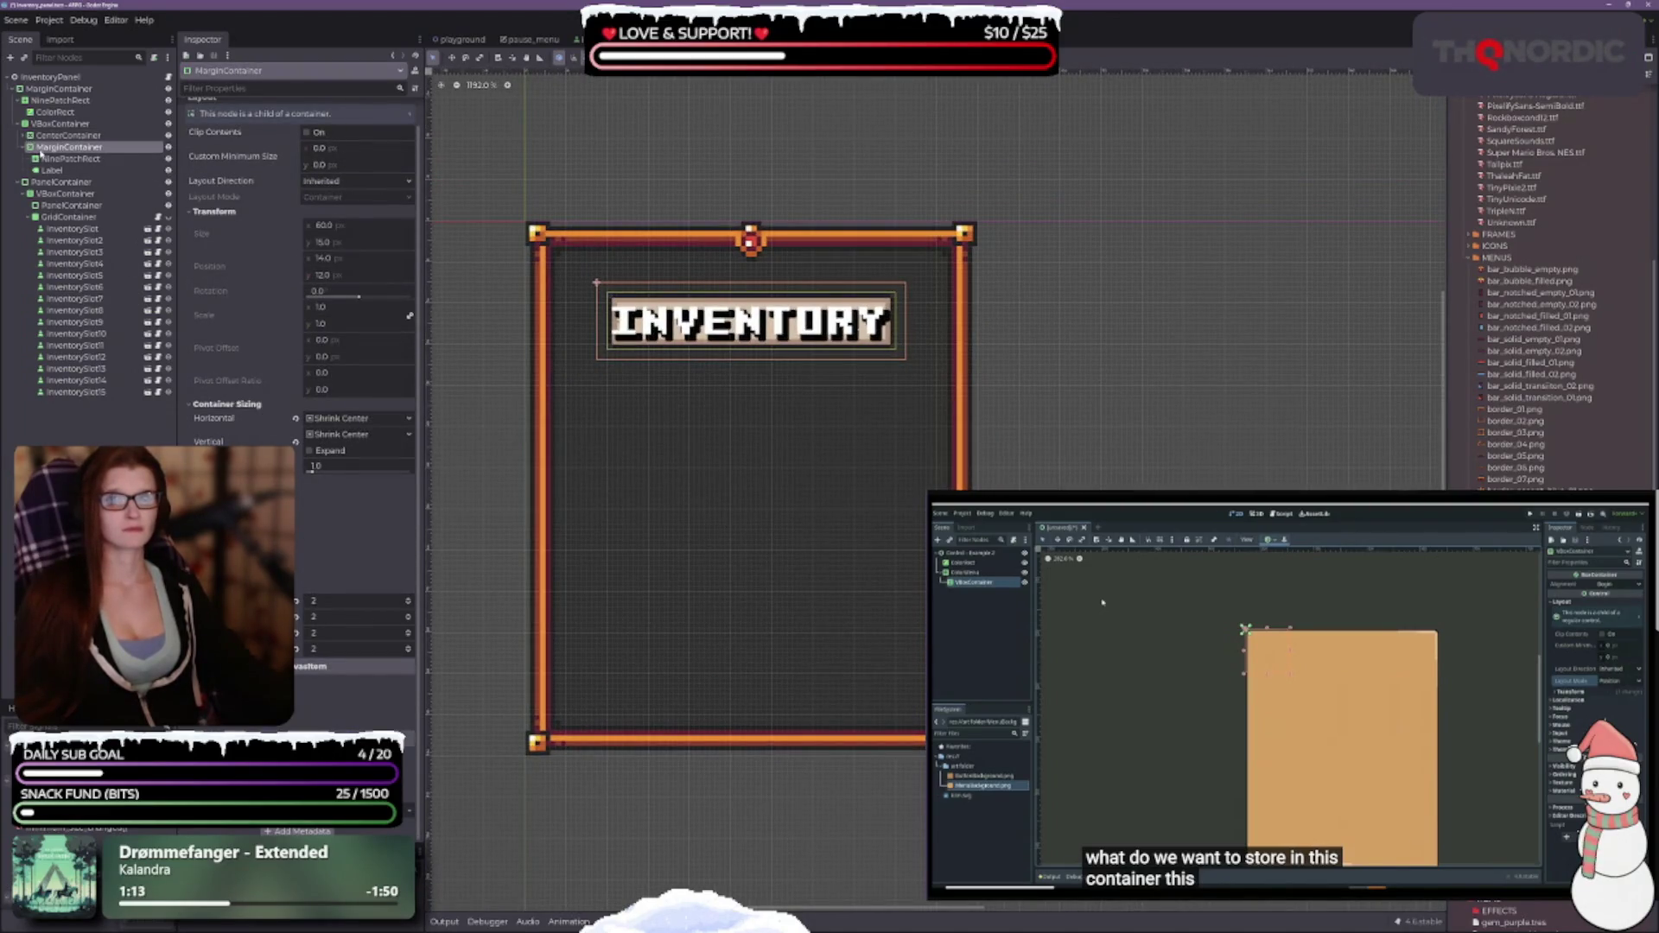
pyautogui.click(345, 419)
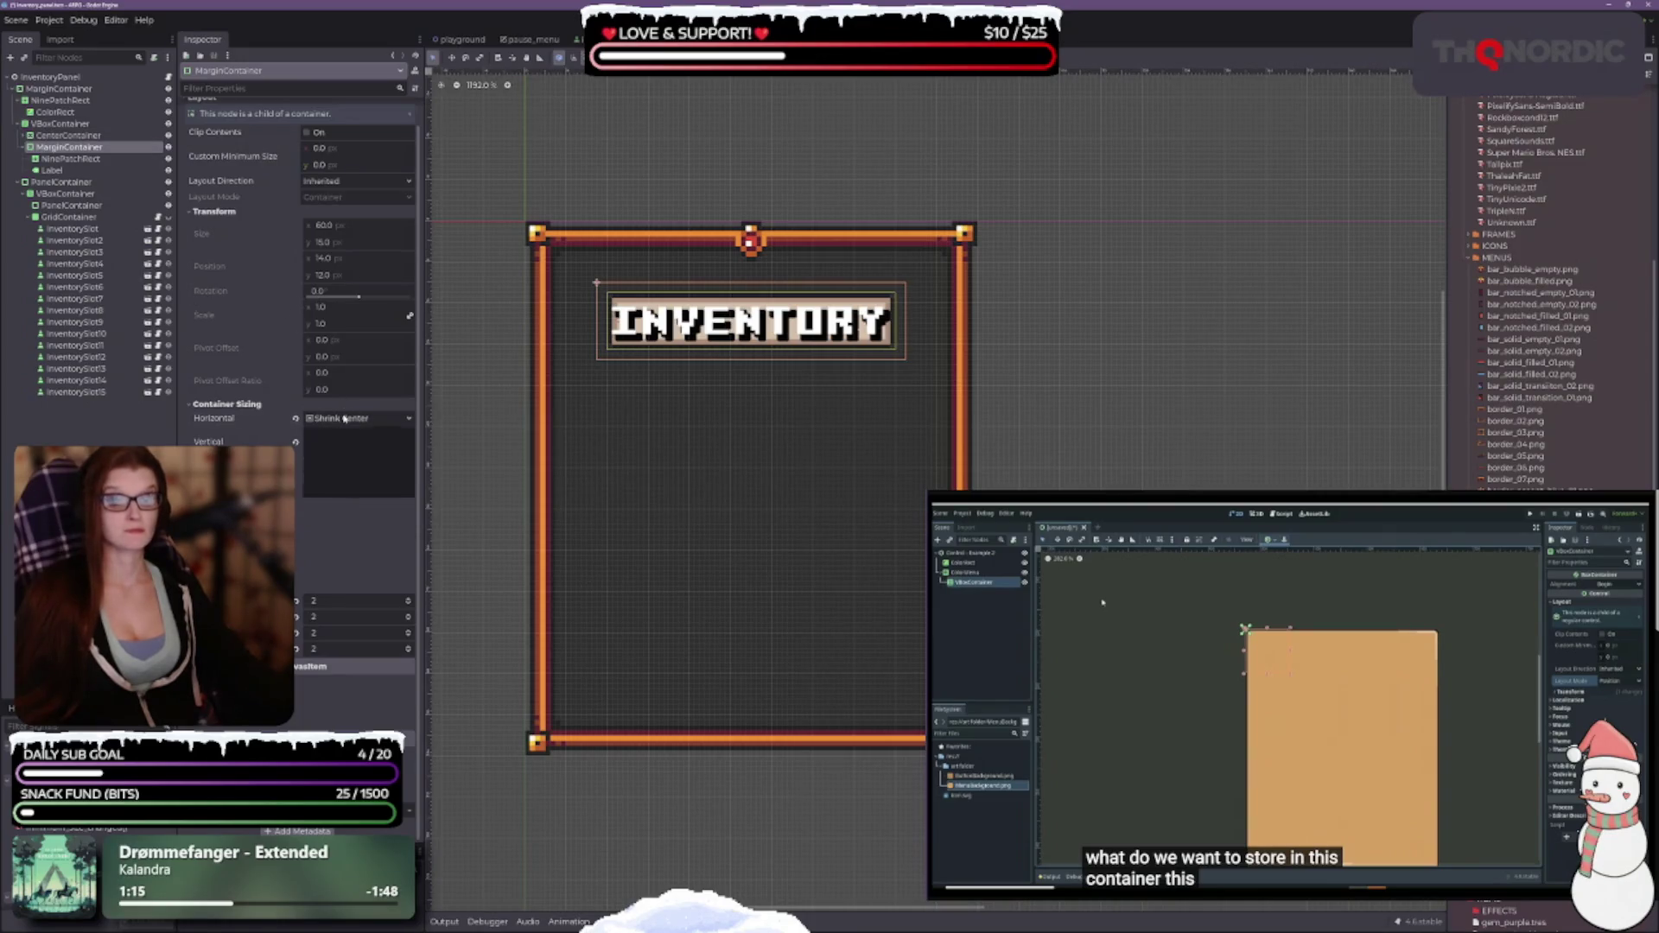
pyautogui.click(348, 434)
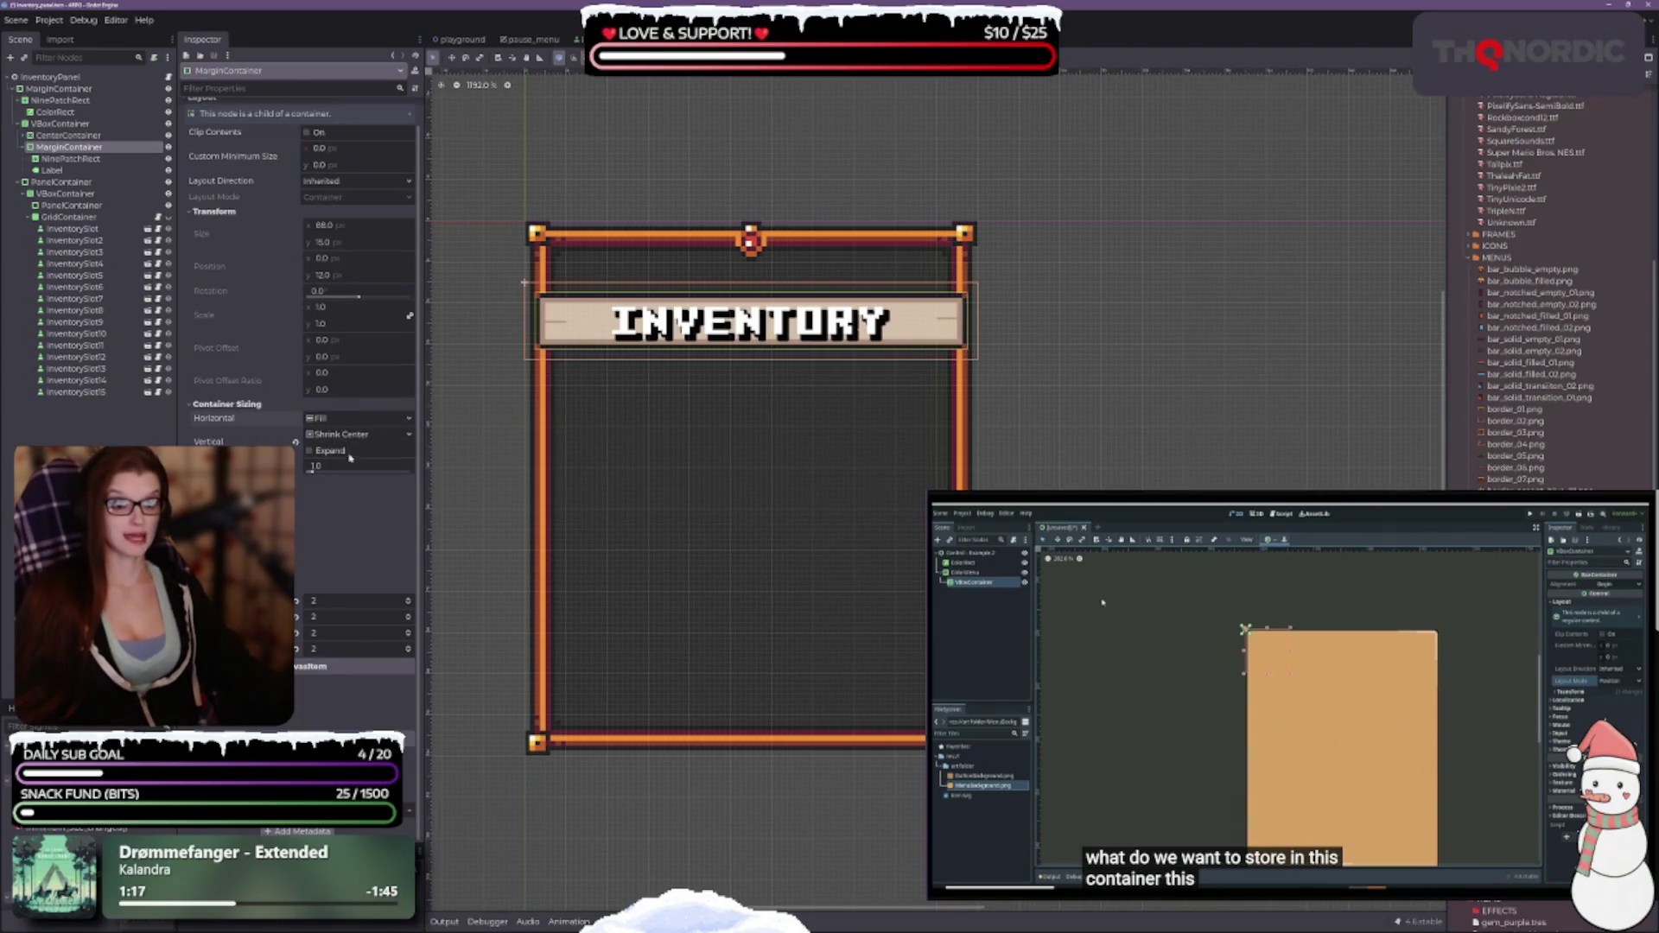
pyautogui.click(347, 436)
pyautogui.click(341, 453)
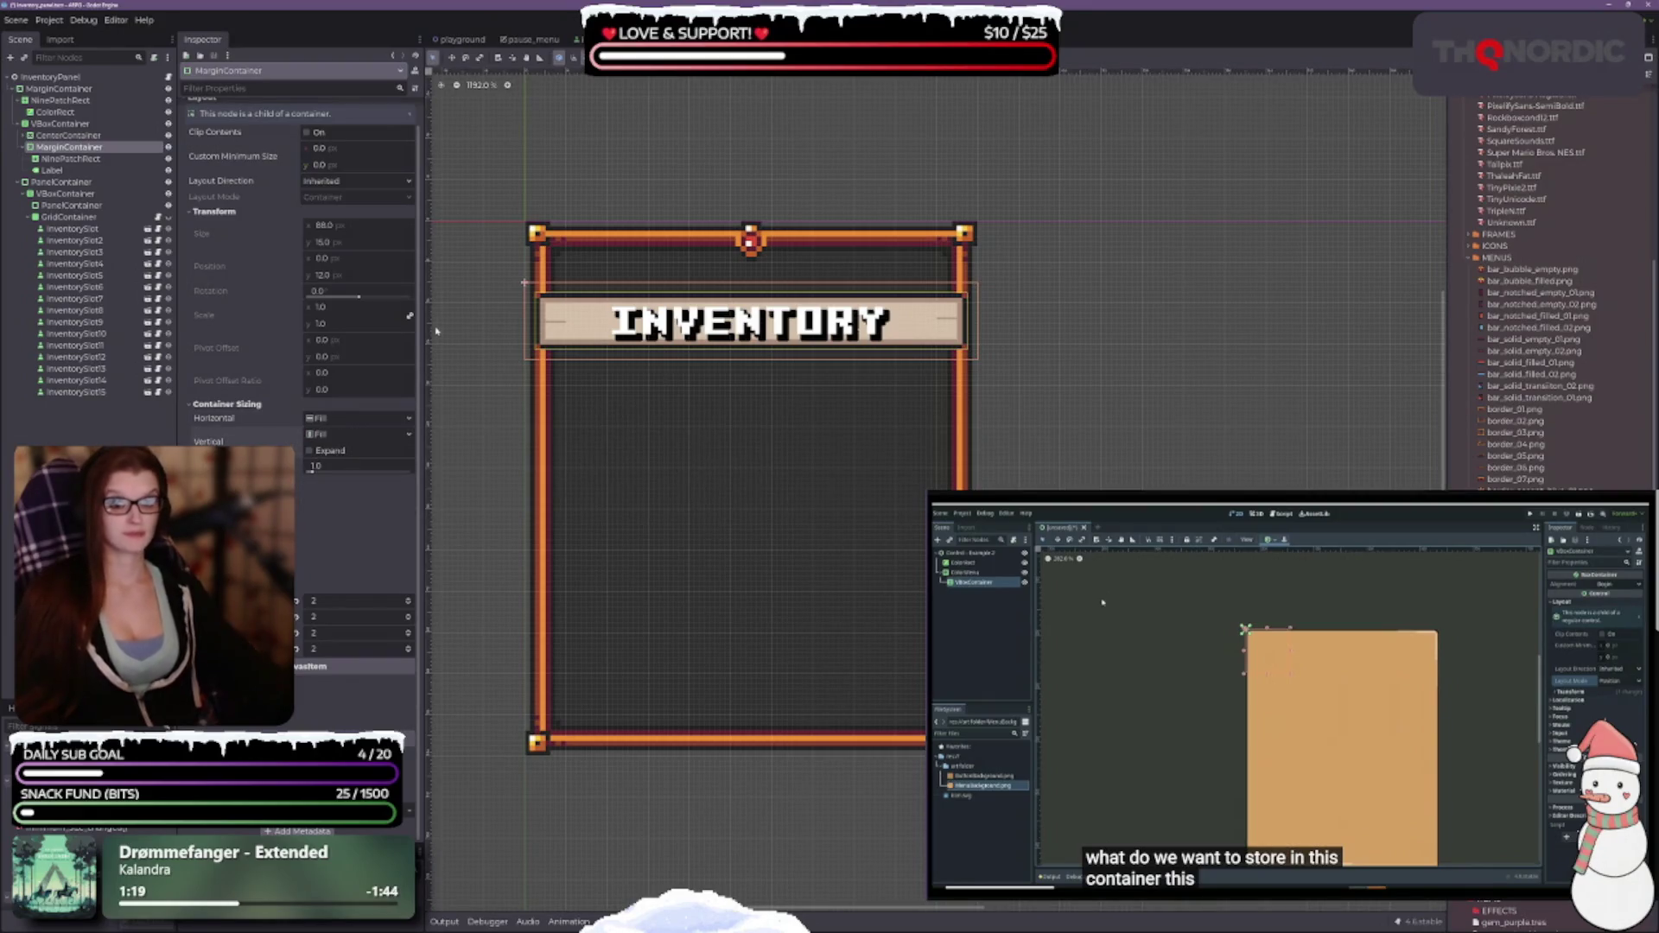
# Reset the banner container's four margin overrides to 0.
pyautogui.click(297, 648)
pyautogui.click(297, 633)
pyautogui.click(296, 616)
pyautogui.click(297, 601)
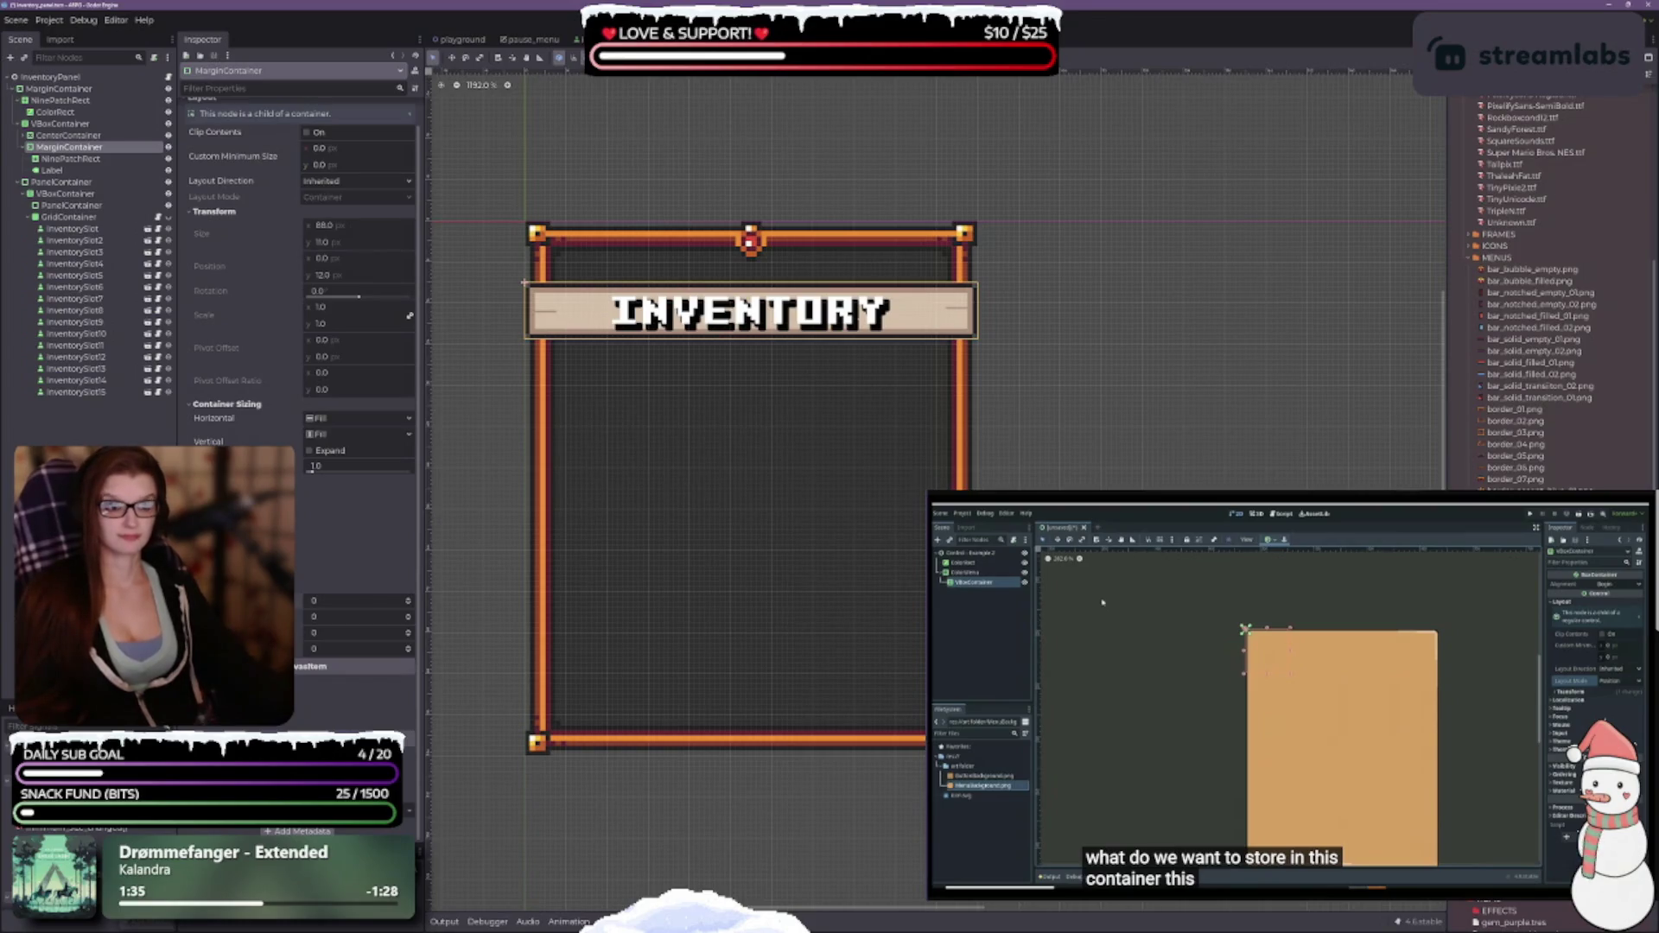
pyautogui.scroll(1, 298, 260)
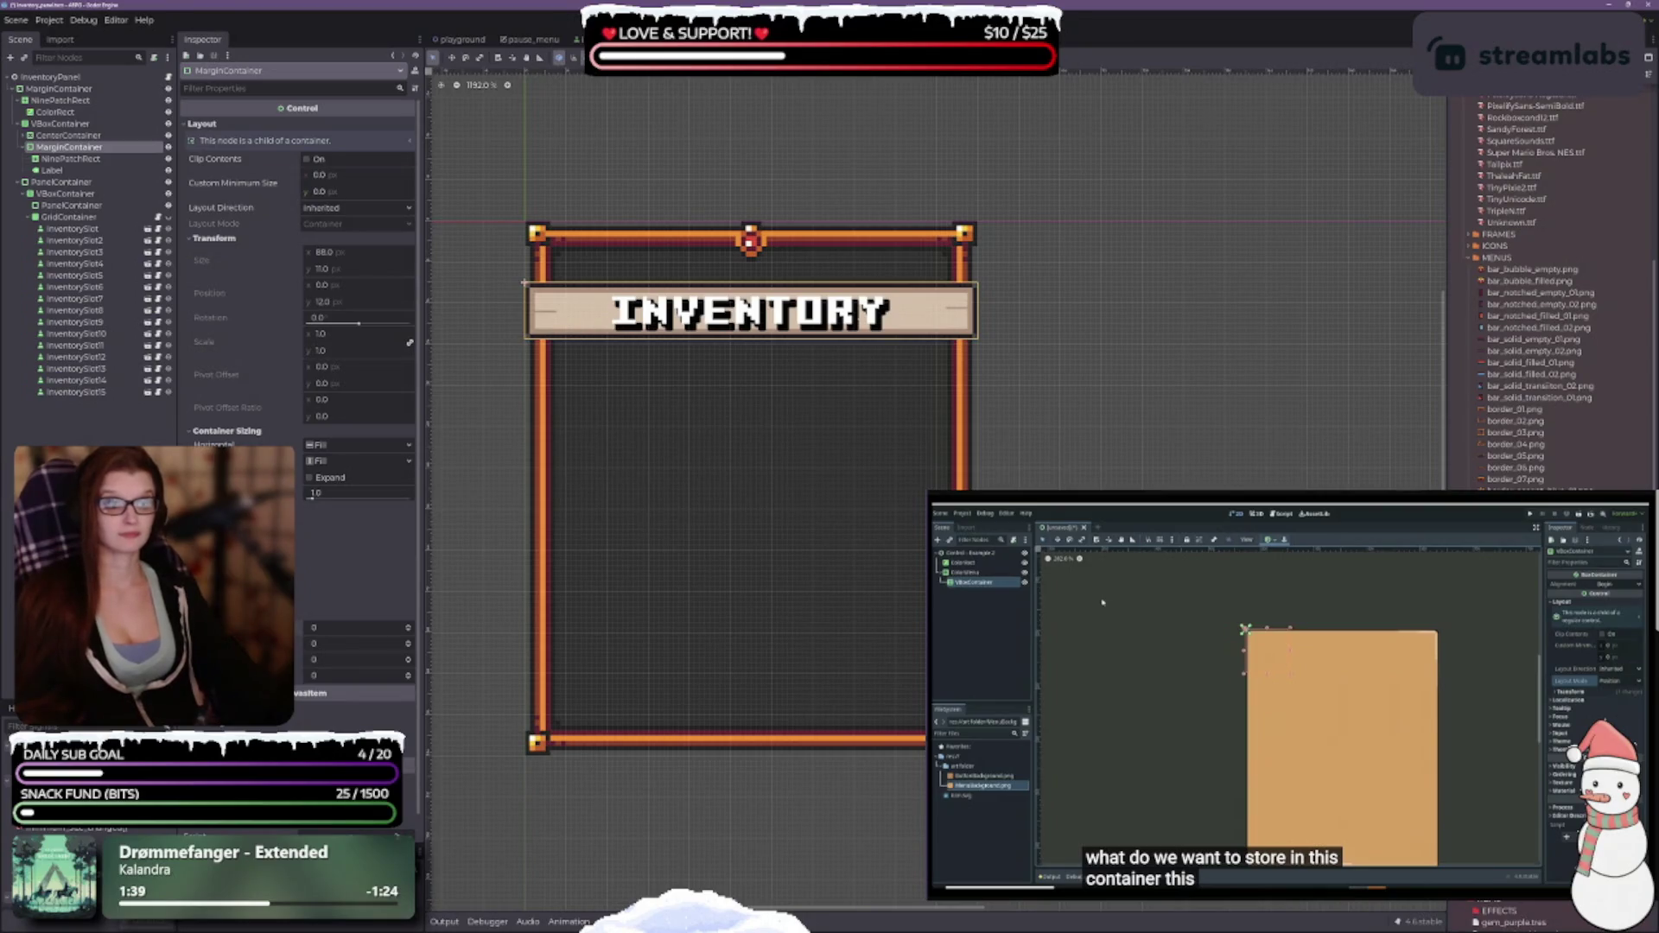
pyautogui.scroll(-1, 298, 259)
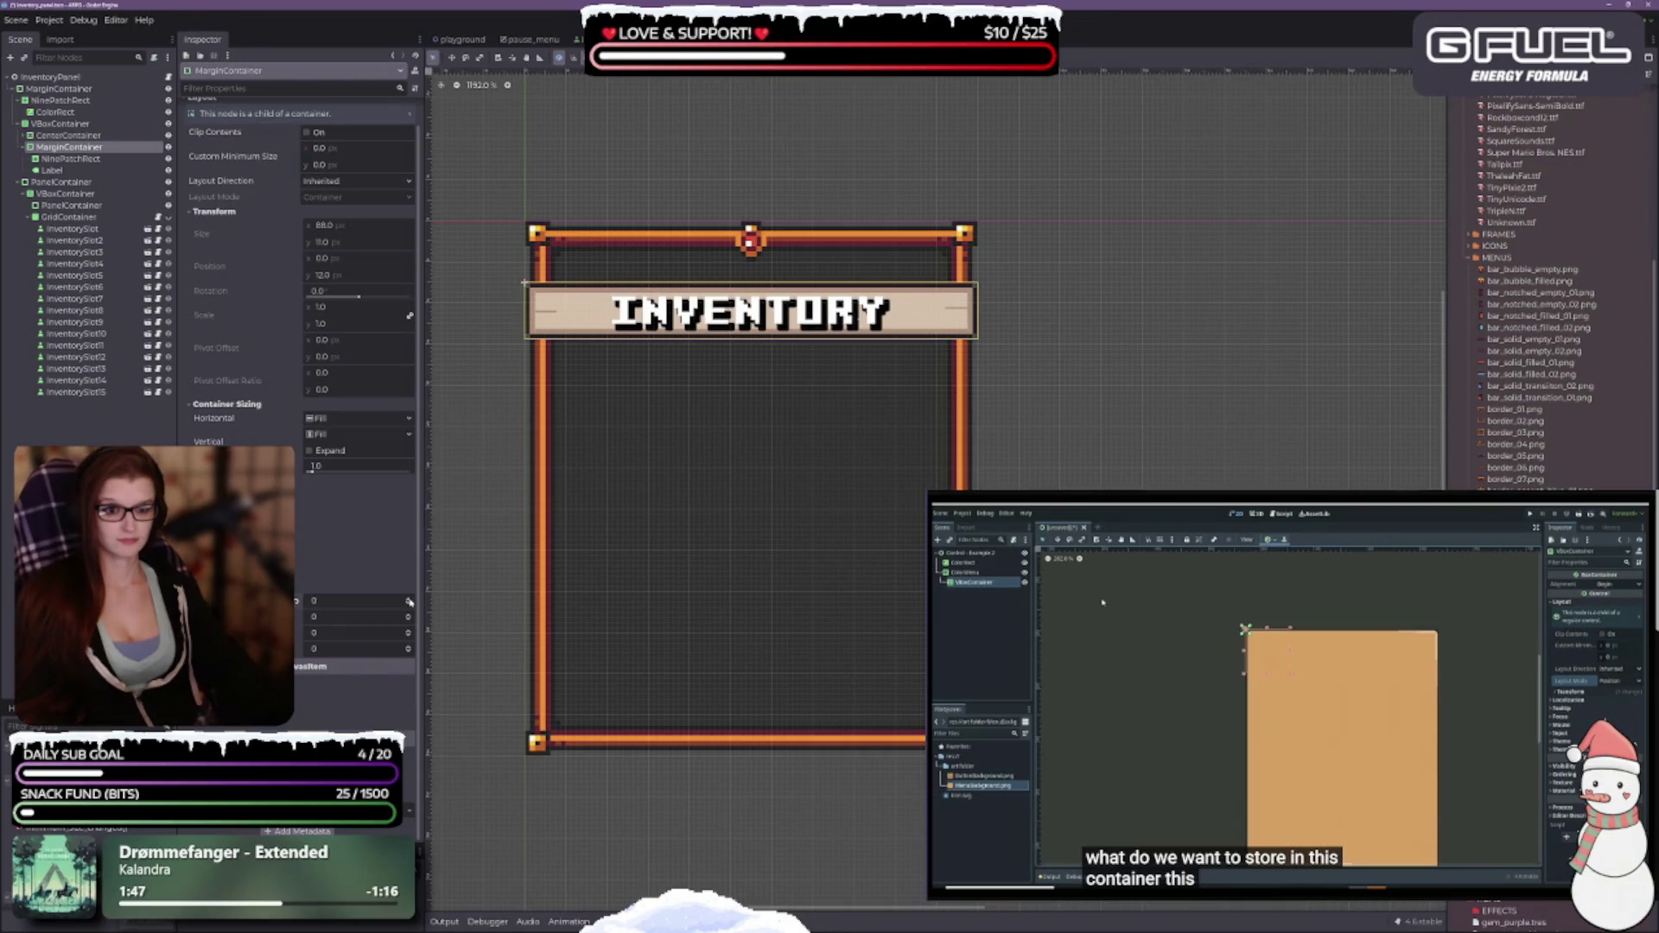
# Set the banner container's left, top and right margin overrides to 8 px.
pyautogui.click(410, 601)
pyautogui.click(409, 600)
pyautogui.click(410, 601)
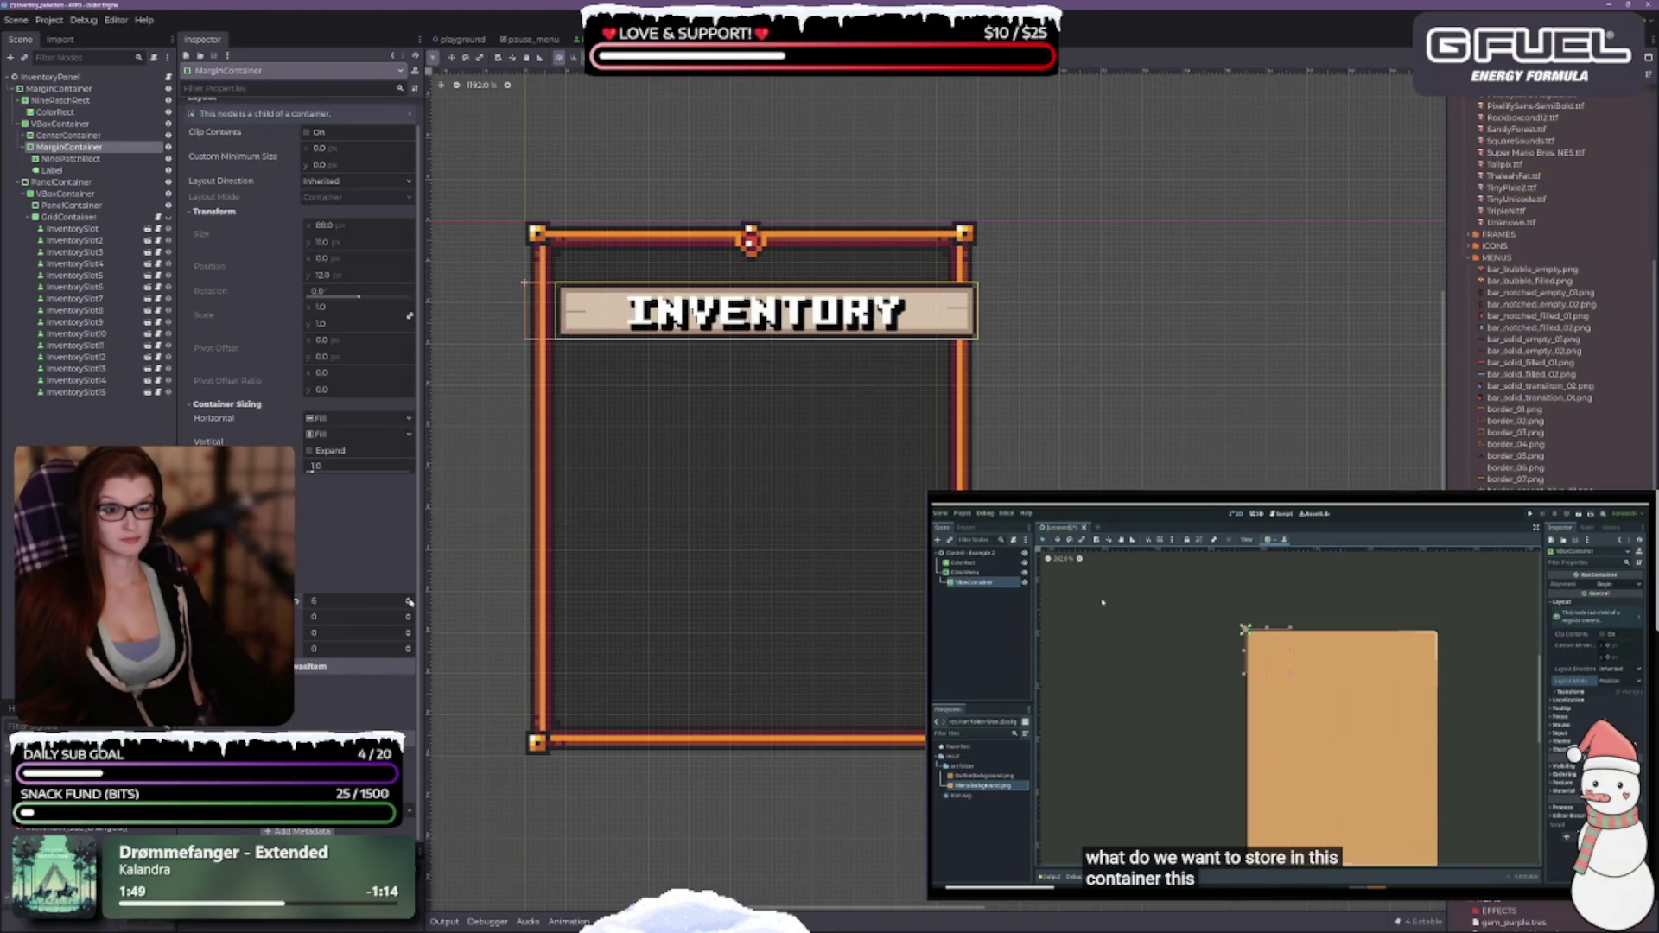
pyautogui.click(409, 599)
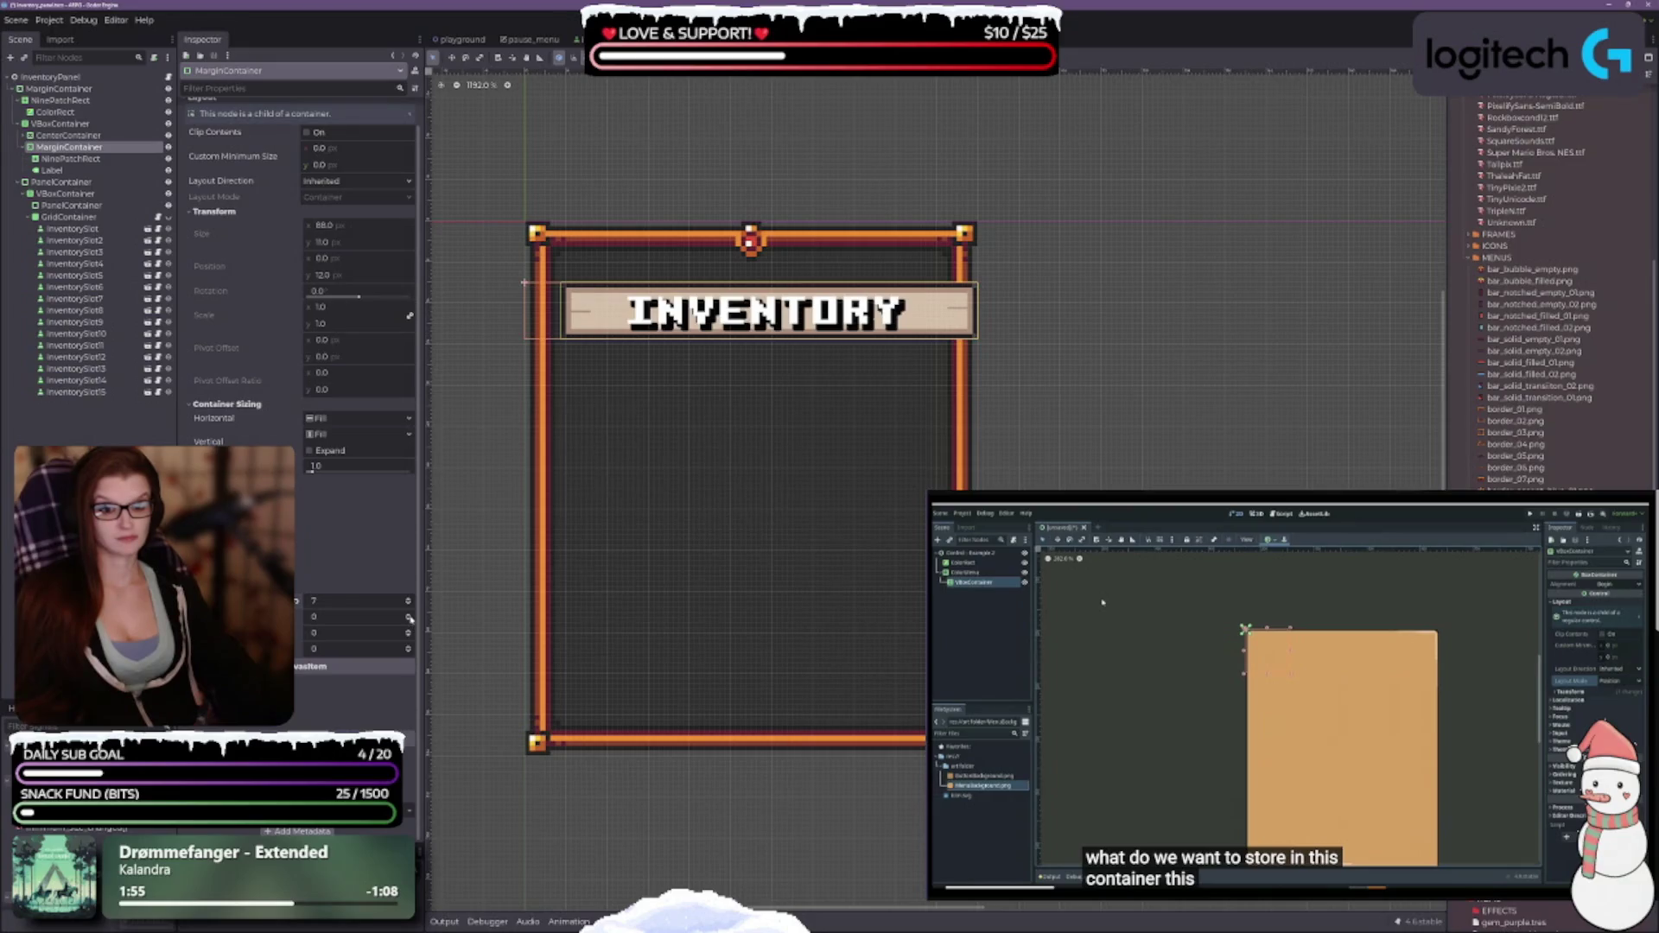
pyautogui.click(408, 597)
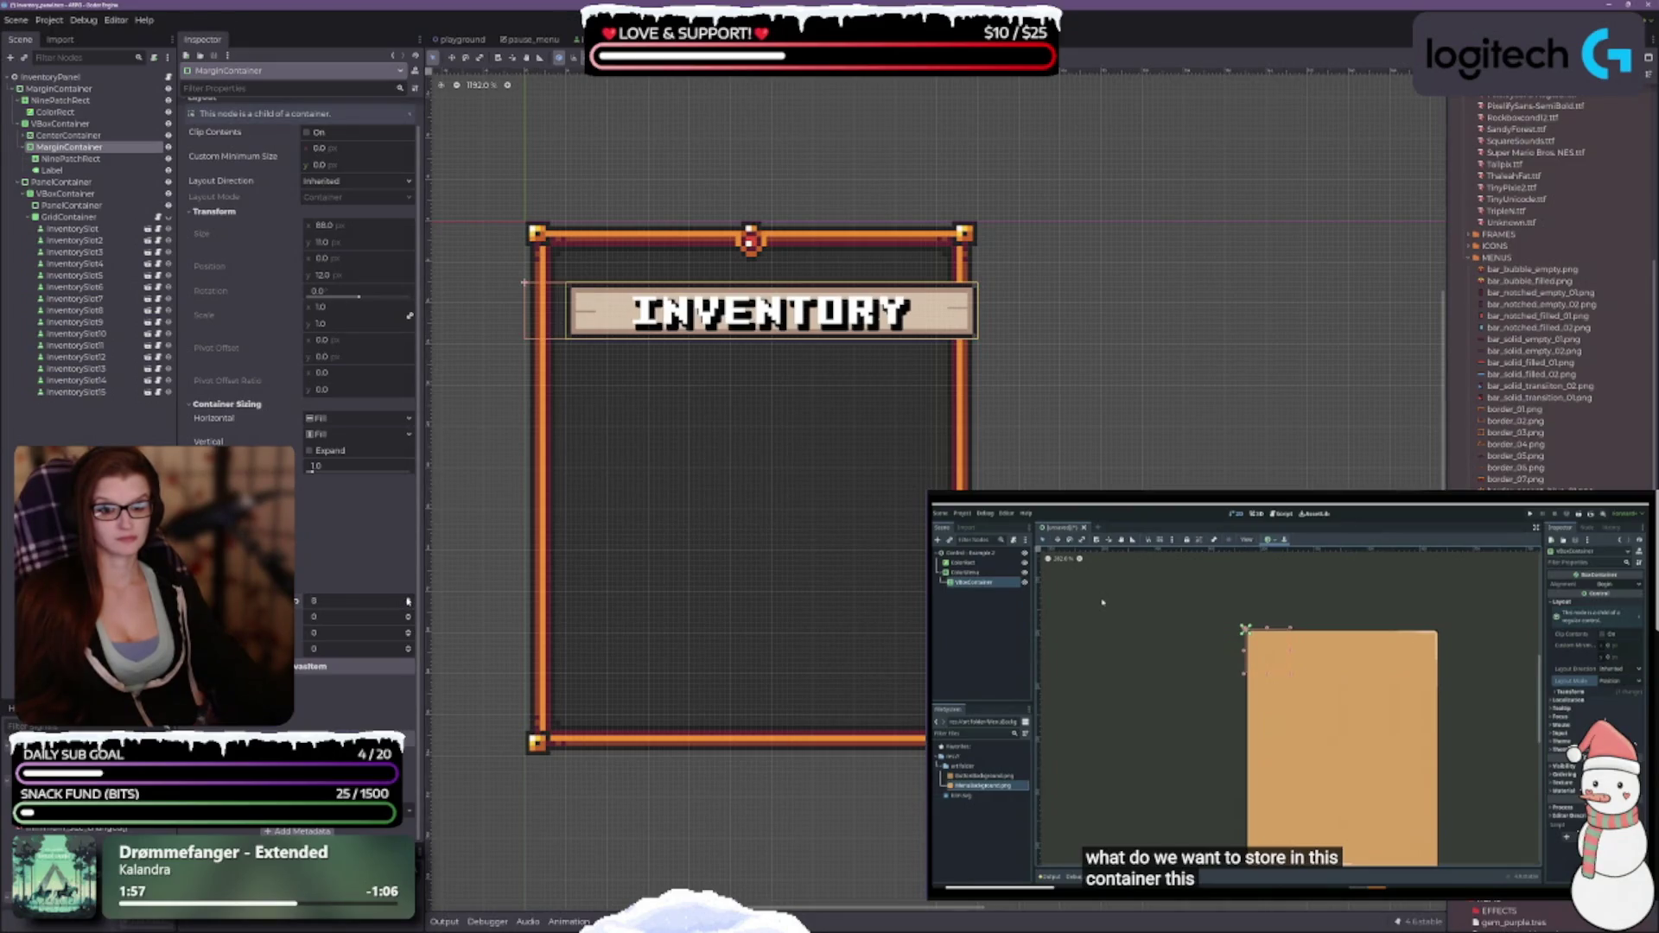
pyautogui.click(324, 616)
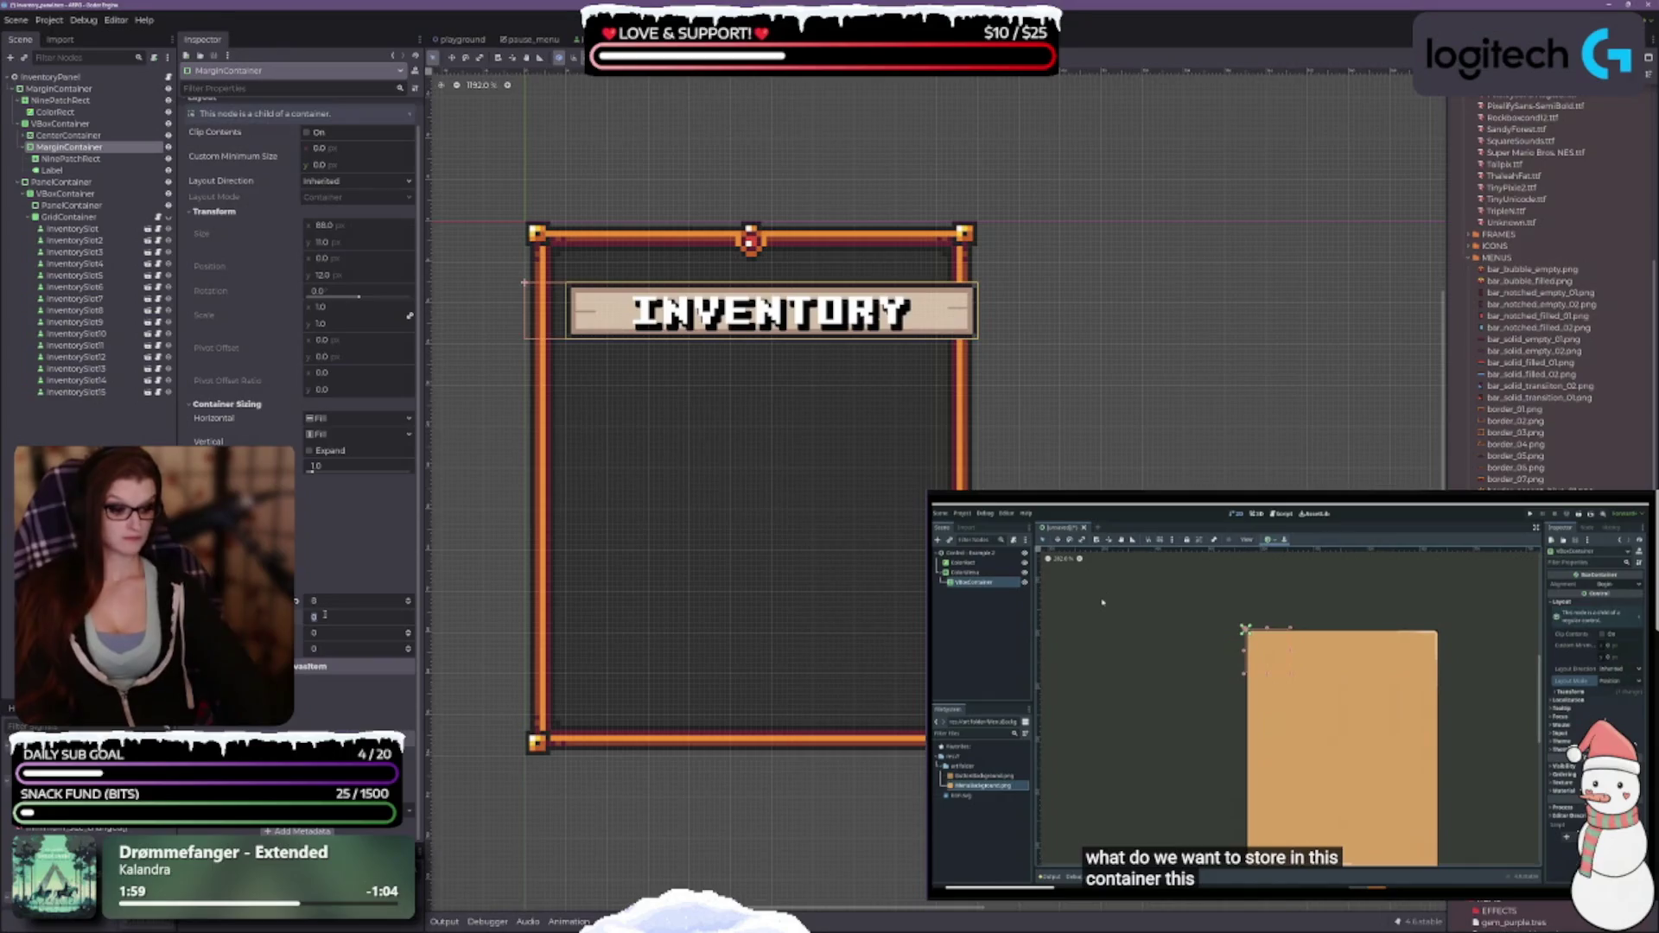
pyautogui.write('8')
pyautogui.press('Tab')
pyautogui.write('8')
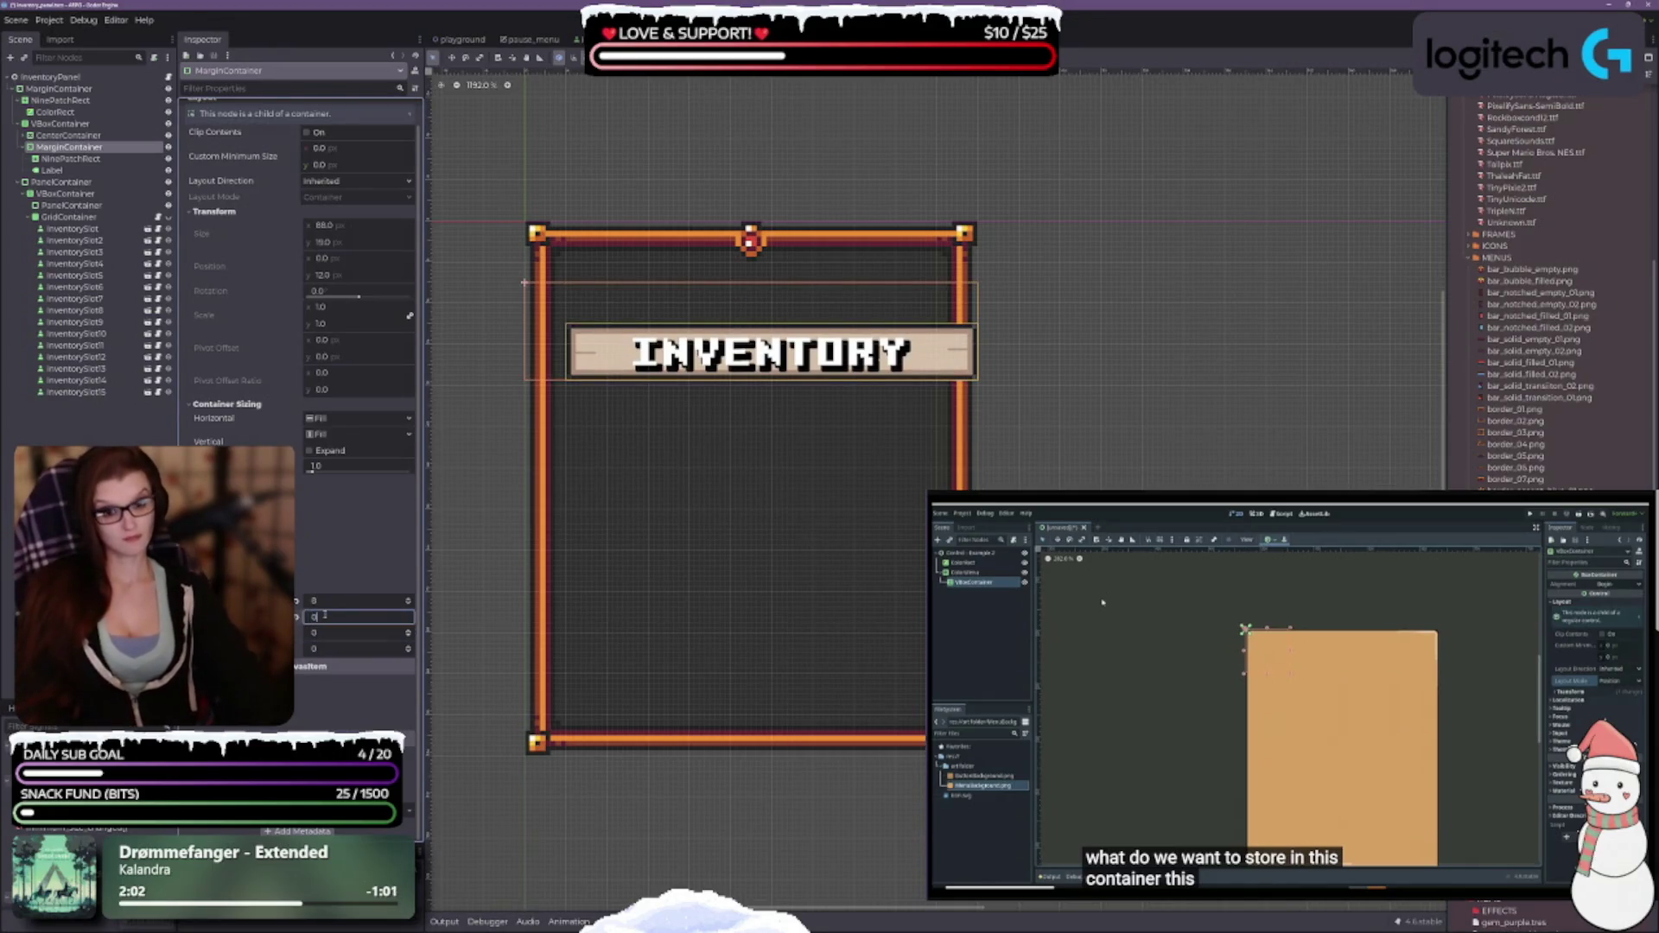
pyautogui.press('Tab')
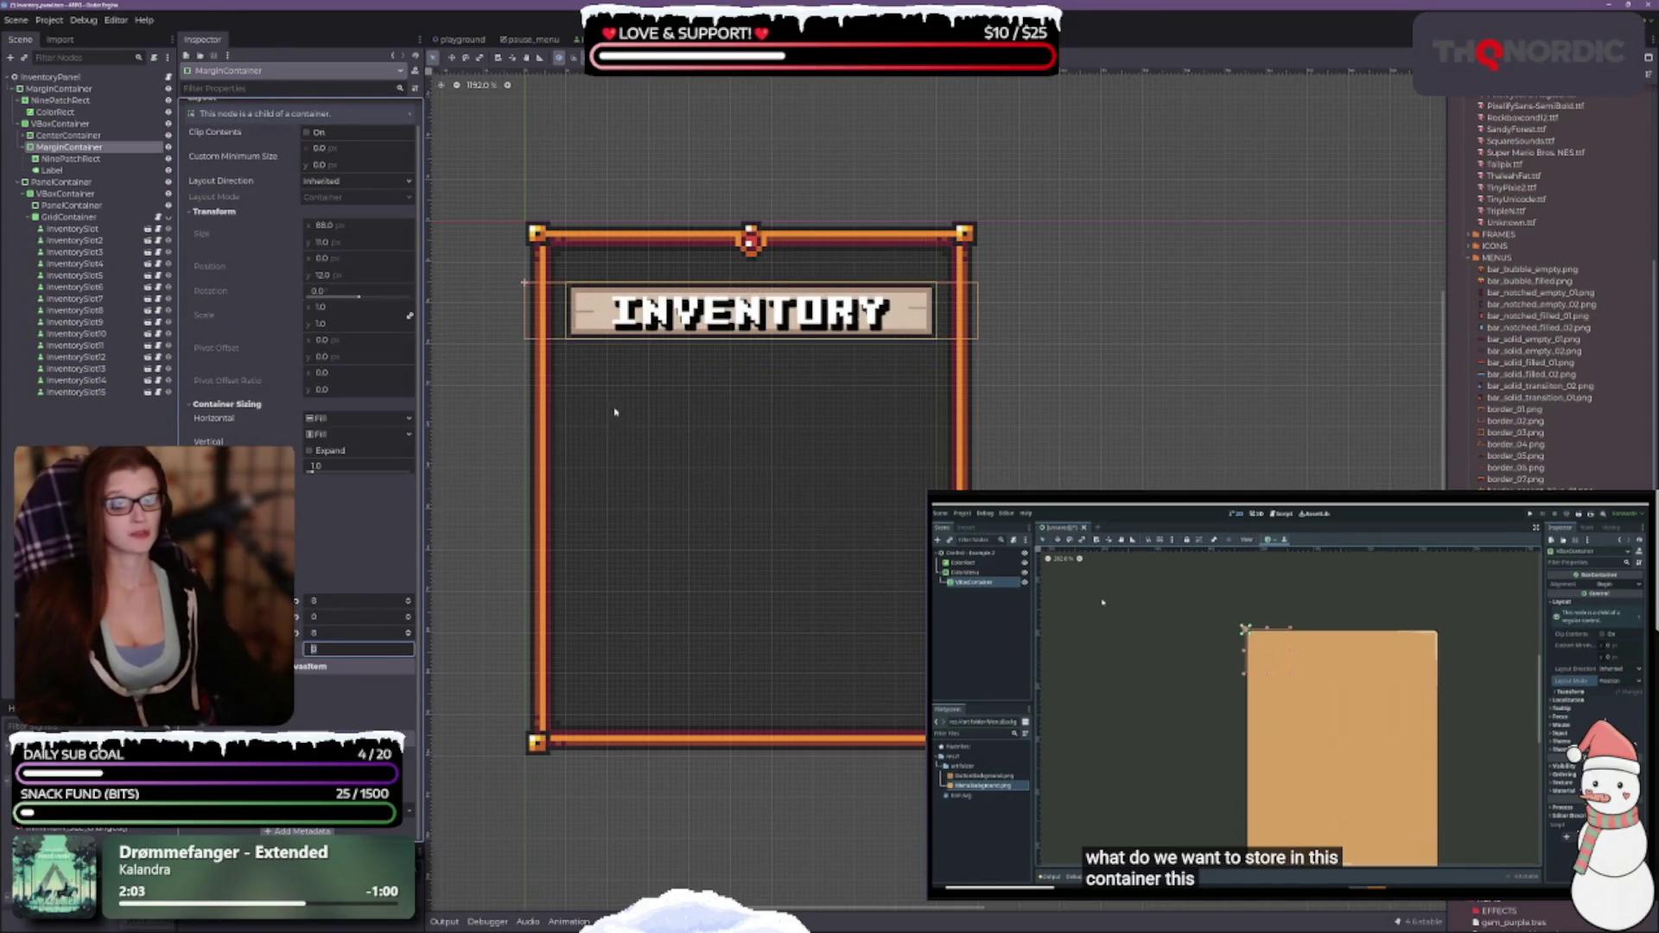
pyautogui.click(649, 379)
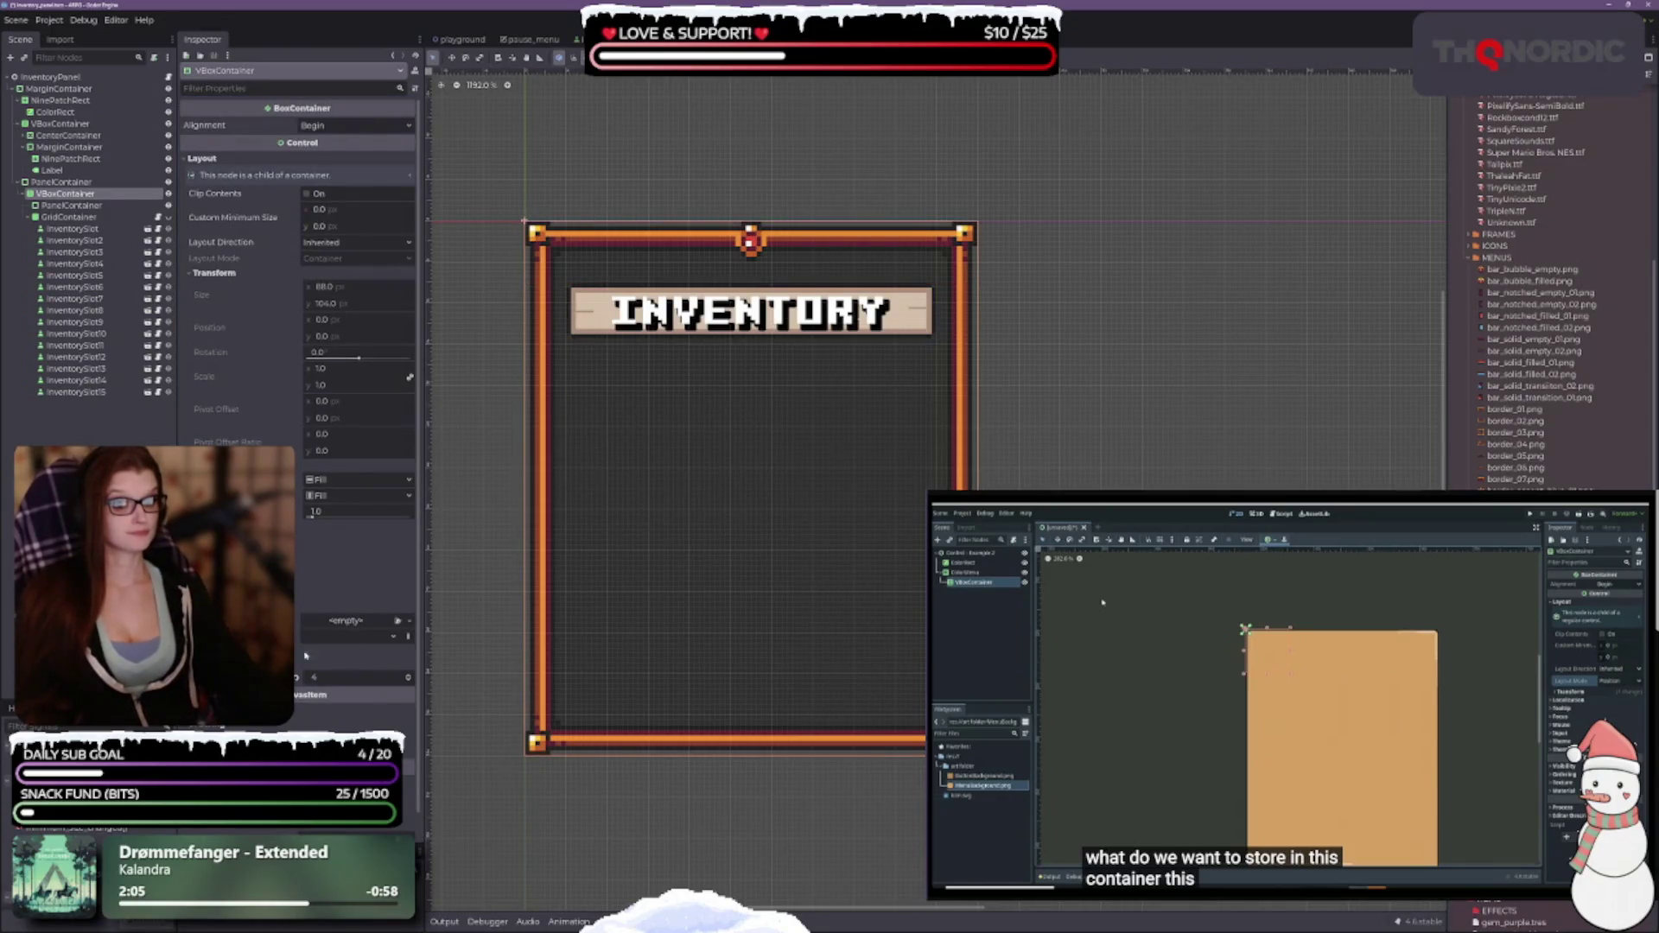
# Raise all four of the NinePatchRect banner's patch margins to 3 px.
pyautogui.click(71, 158)
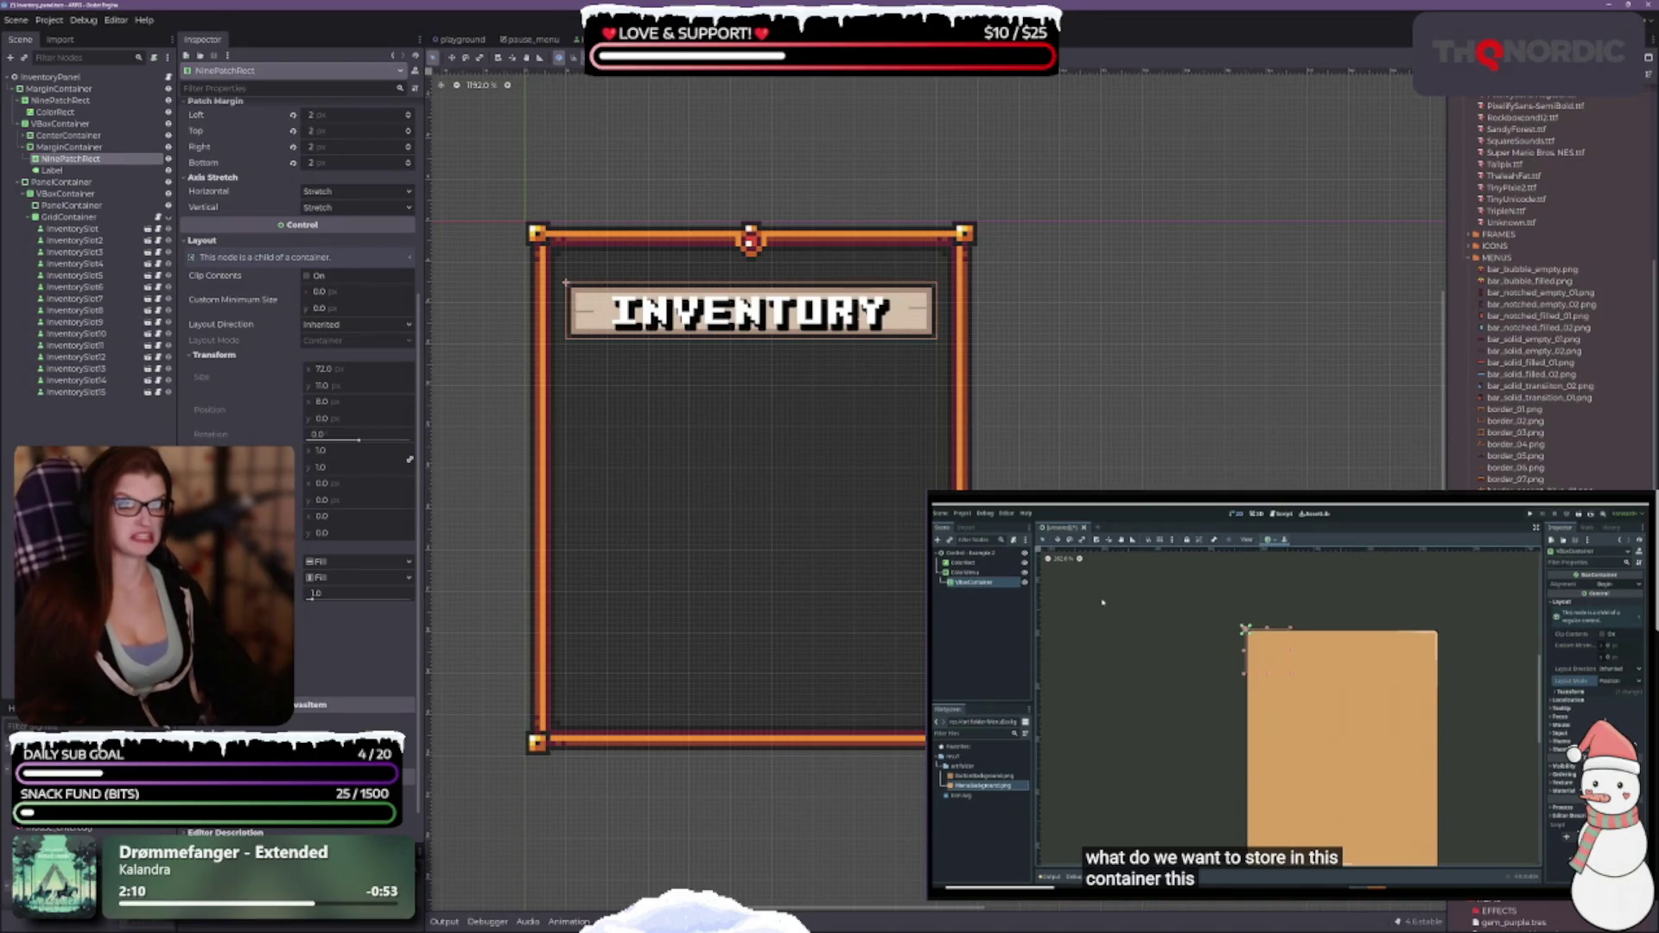
pyautogui.scroll(5, 307, 424)
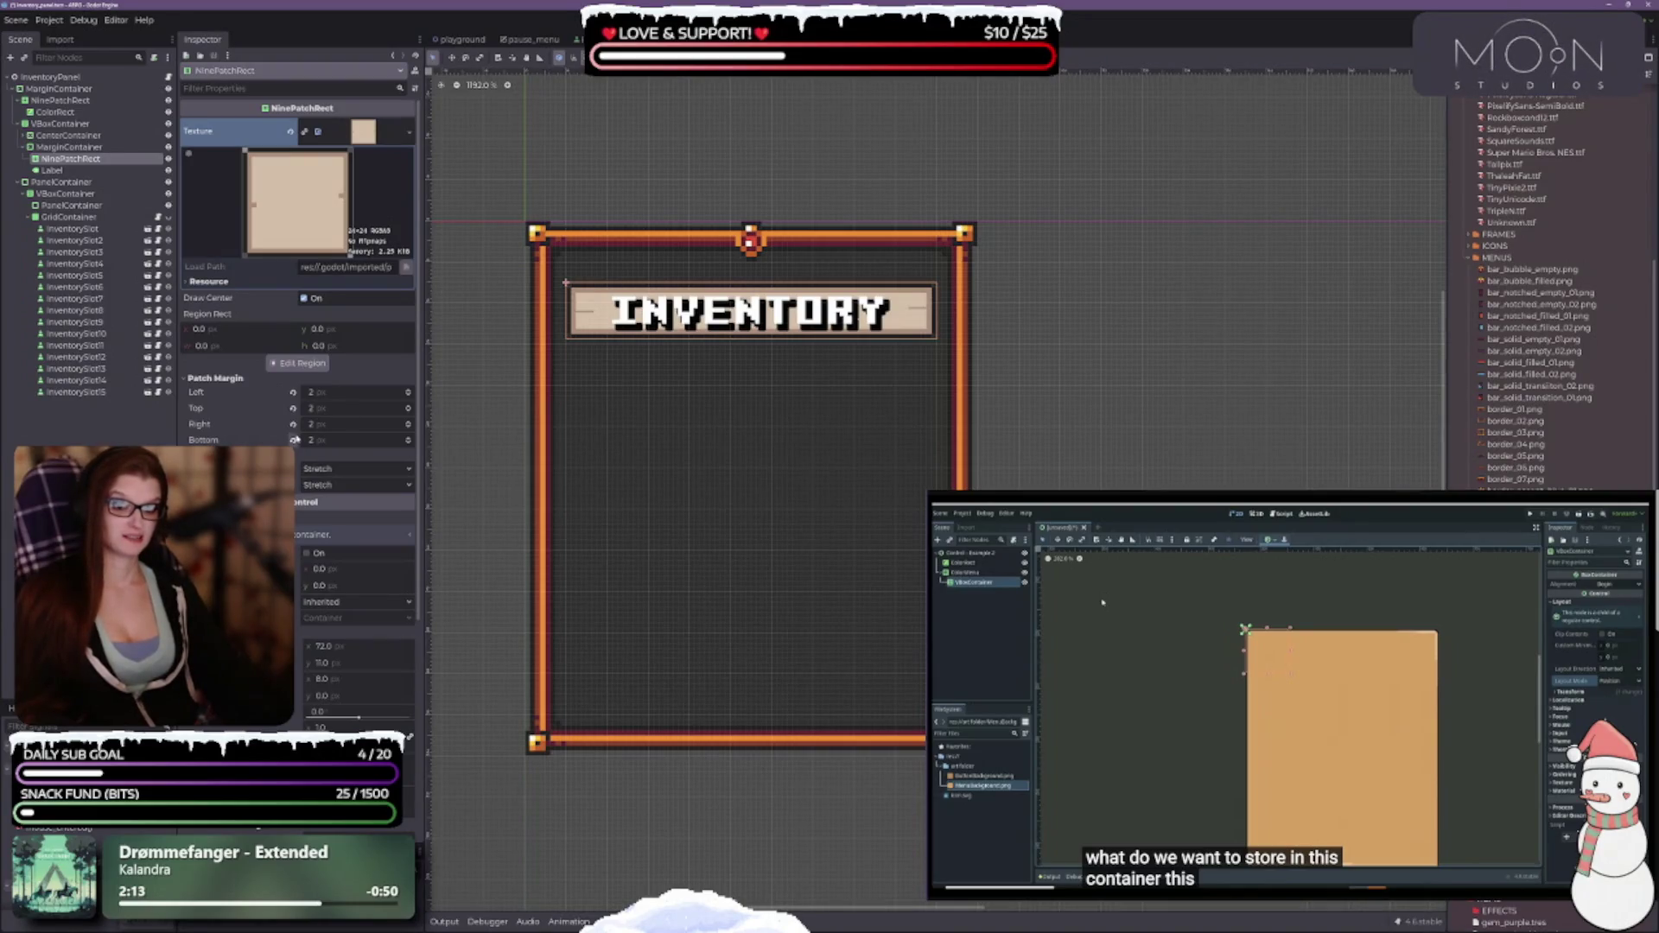
pyautogui.click(409, 393)
pyautogui.click(410, 394)
pyautogui.click(410, 395)
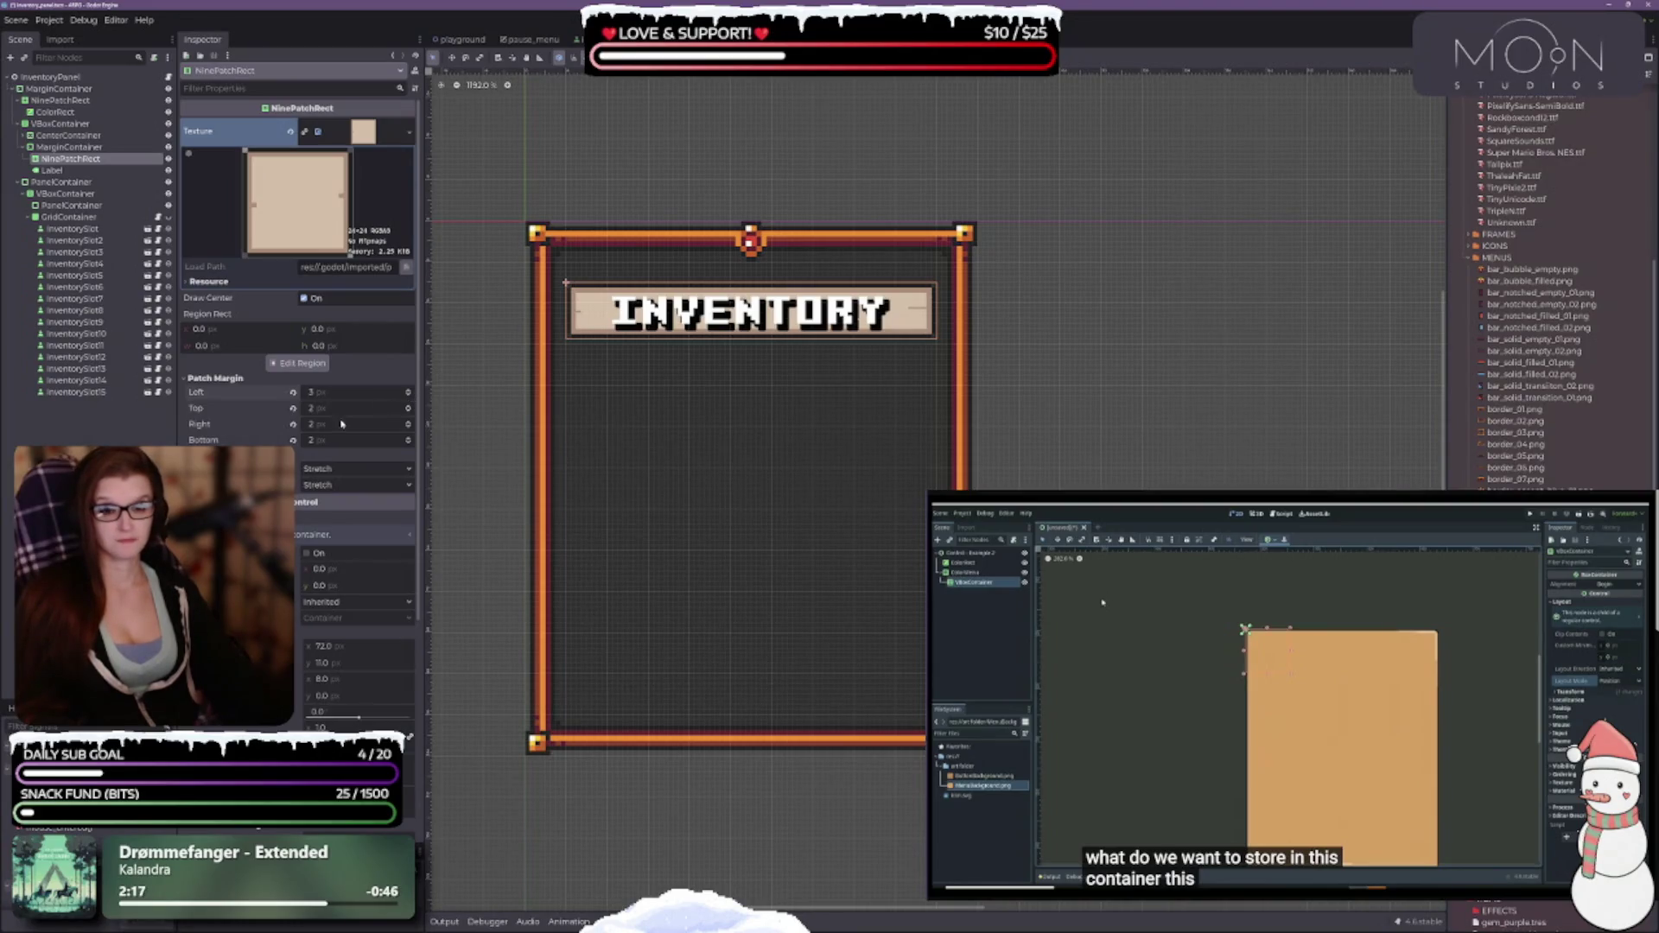
pyautogui.click(408, 423)
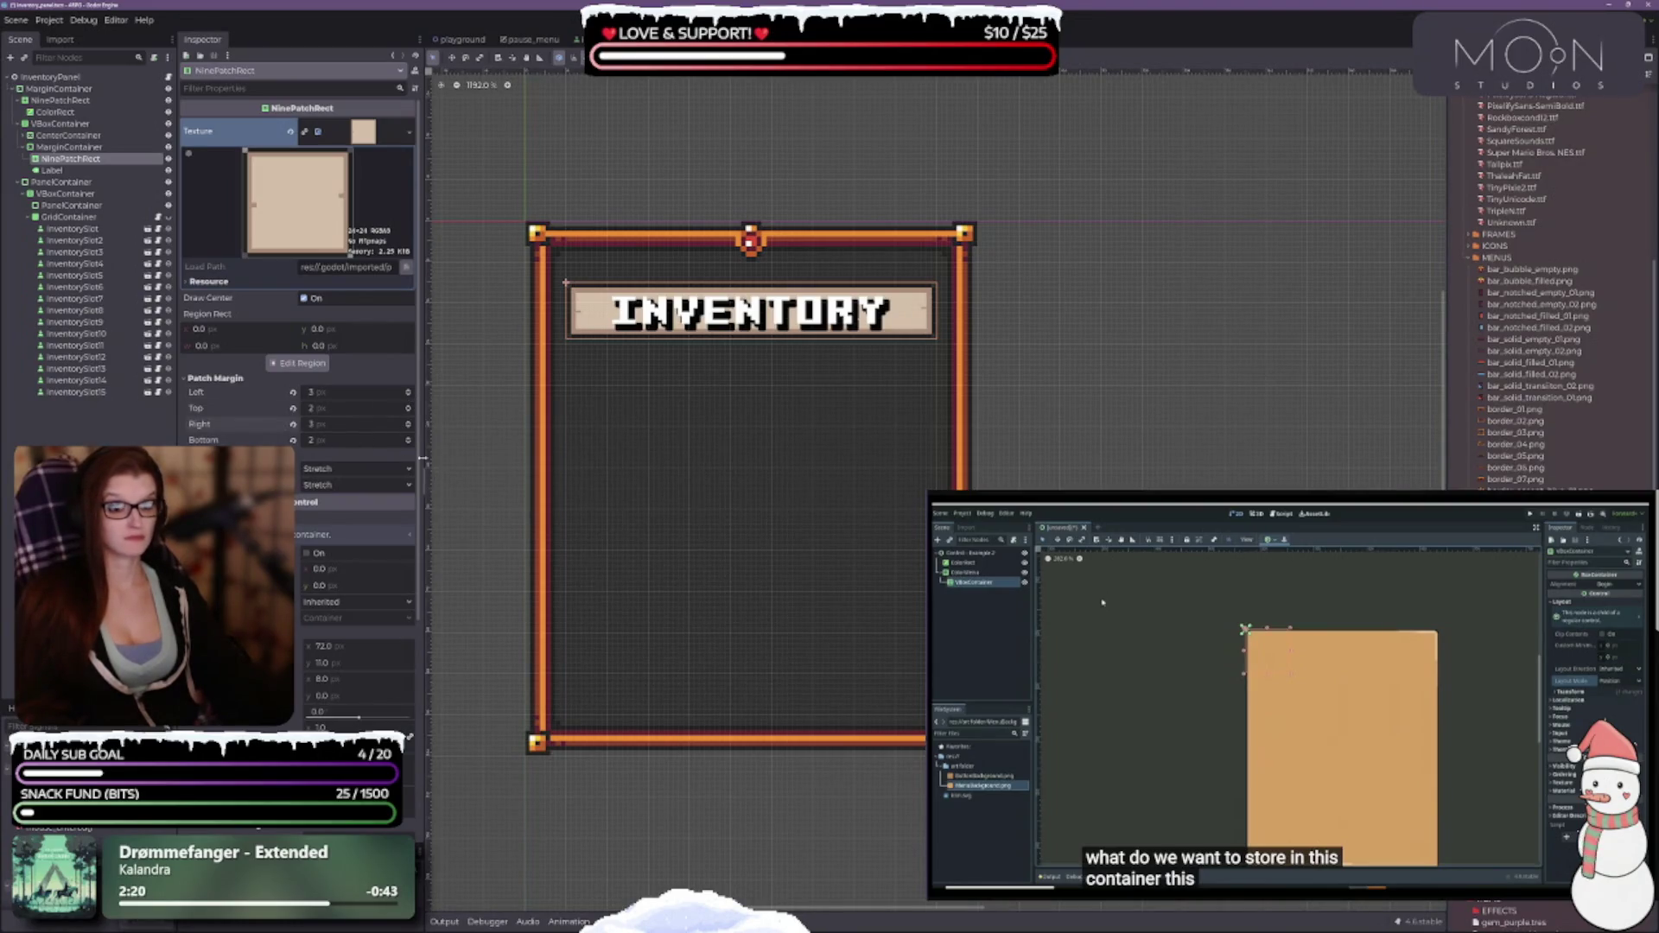
pyautogui.click(409, 406)
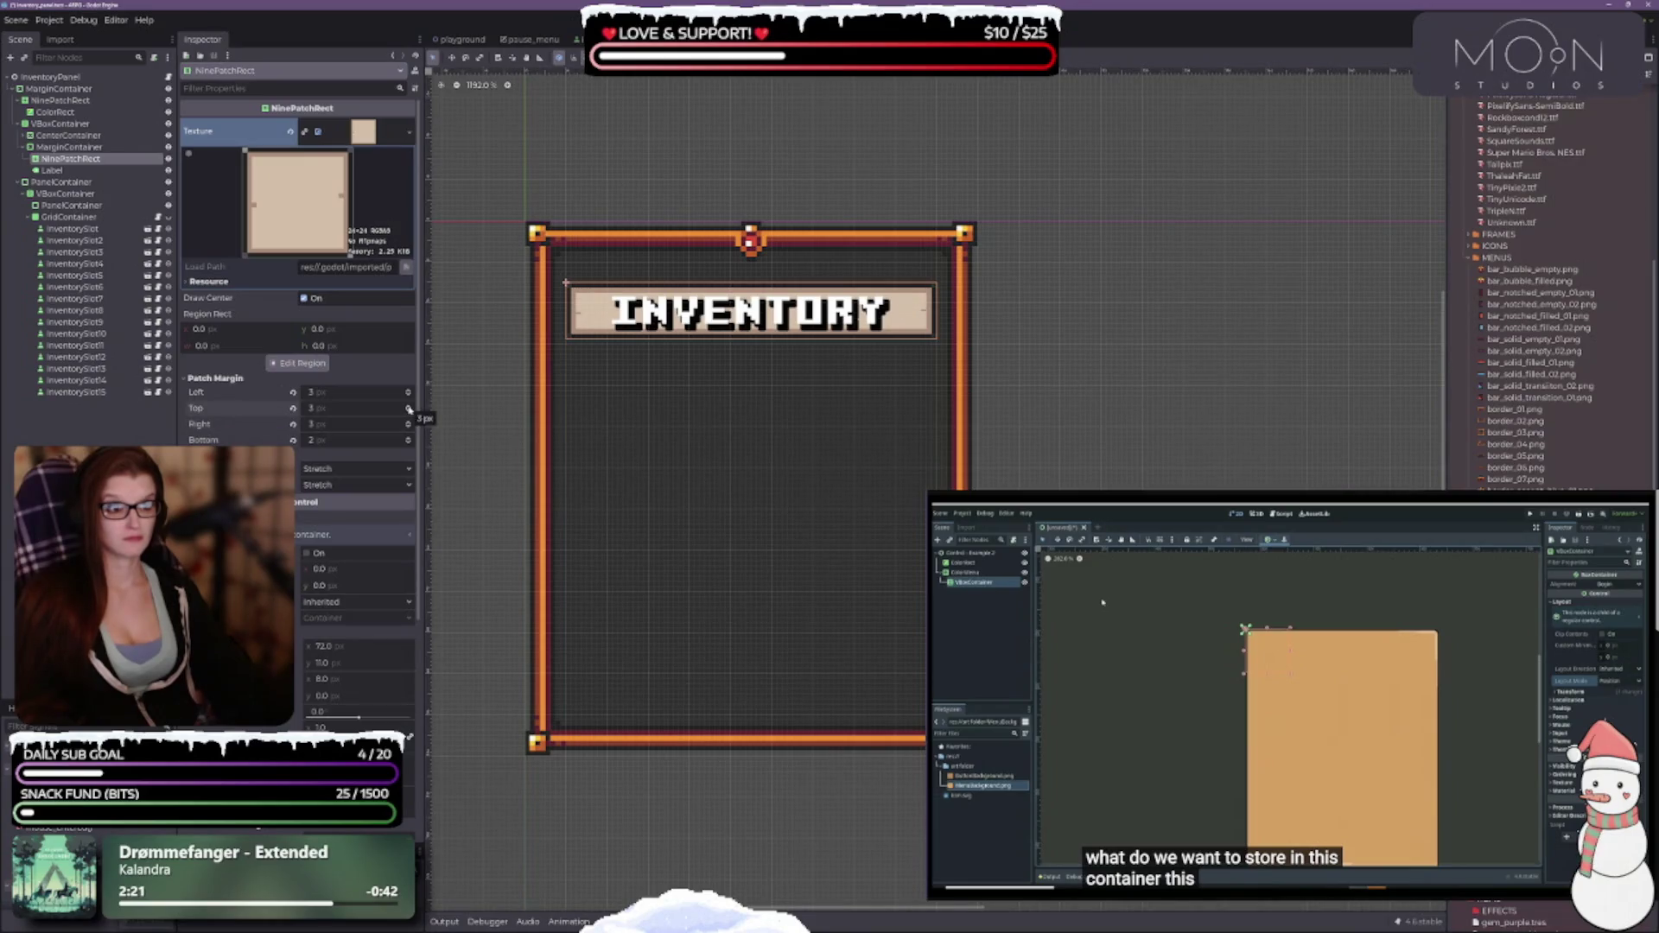
pyautogui.click(409, 439)
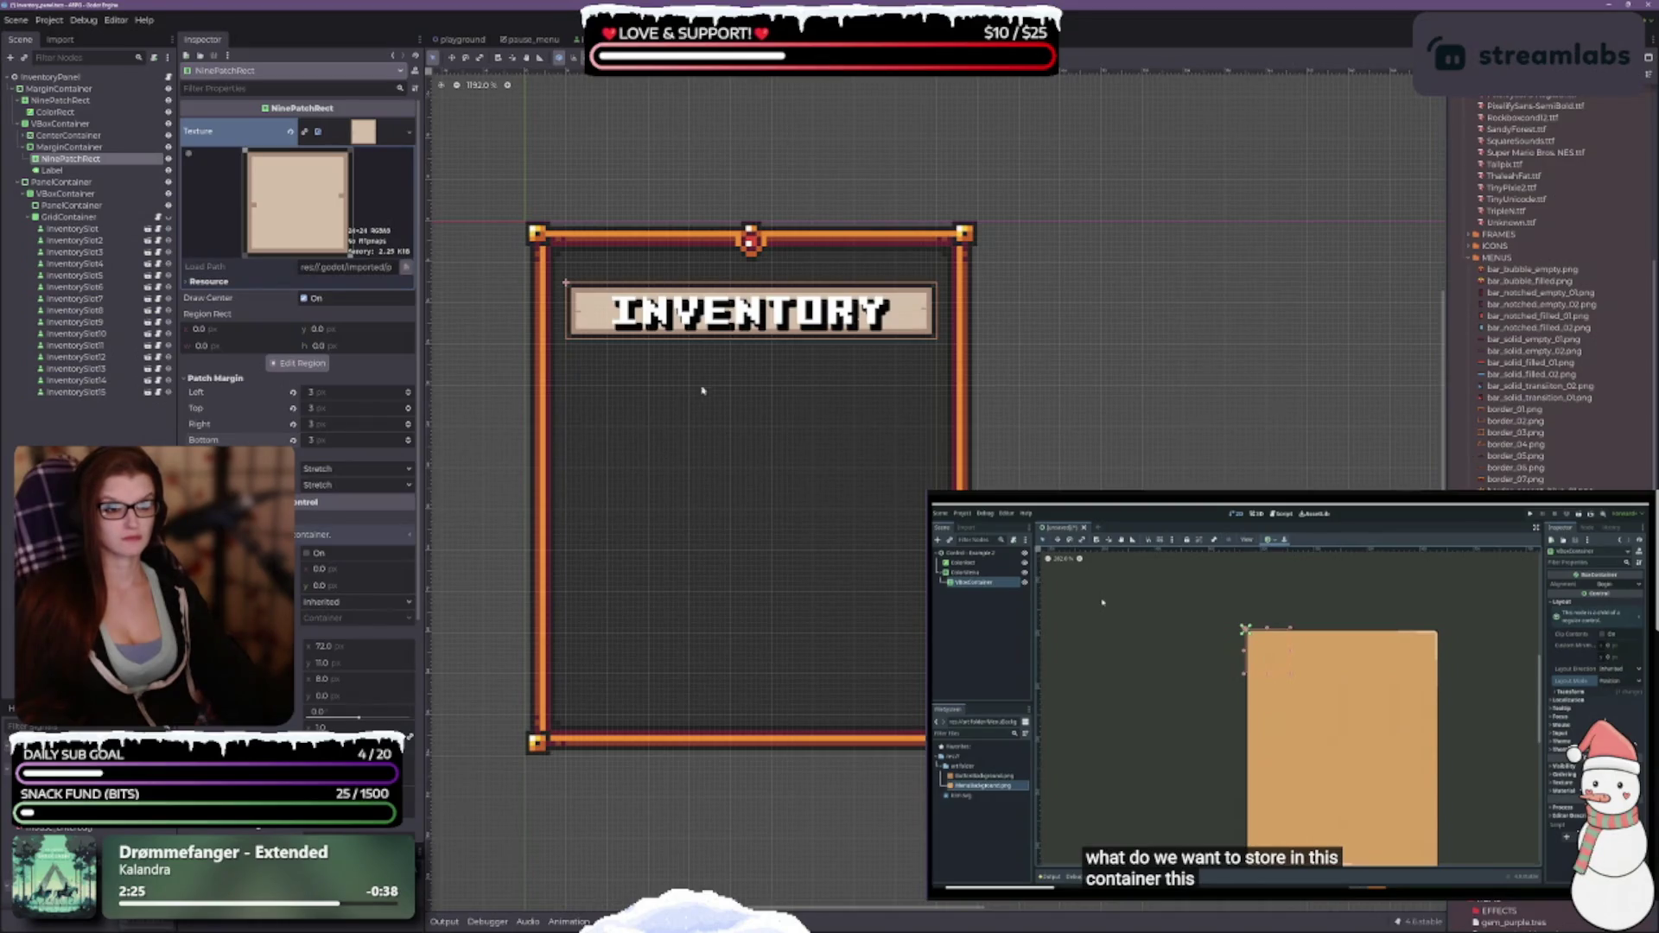
# In the region editor, move the banner's top and bottom patch margins to 7 px.
pyautogui.scroll(2, 701, 391)
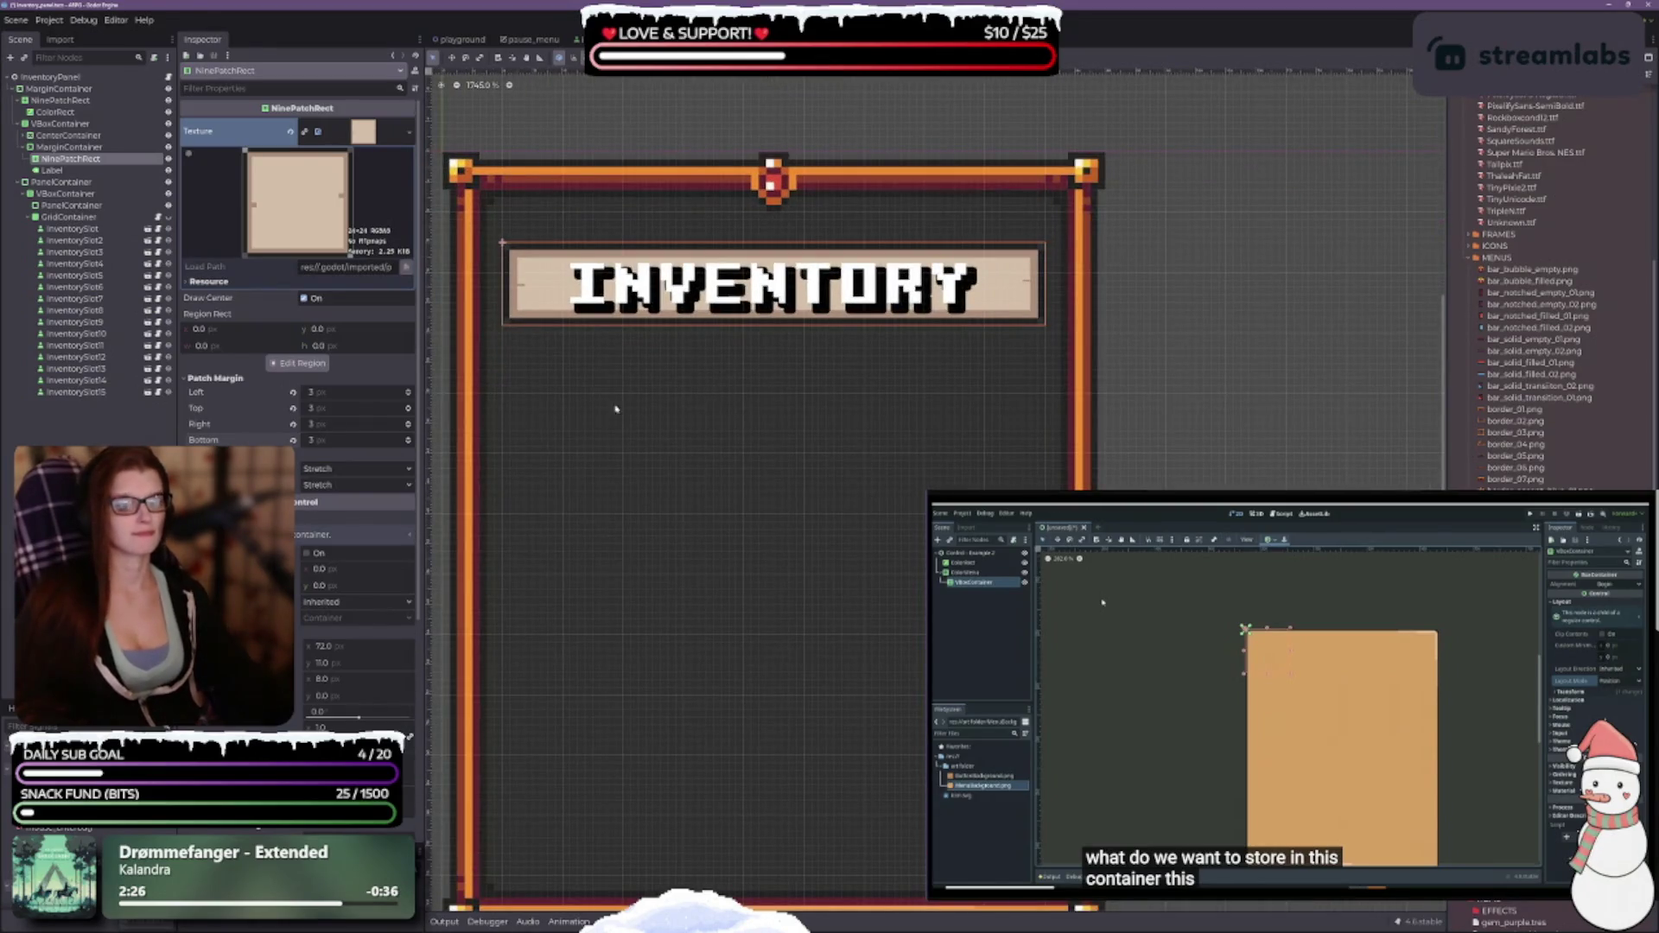
pyautogui.click(297, 363)
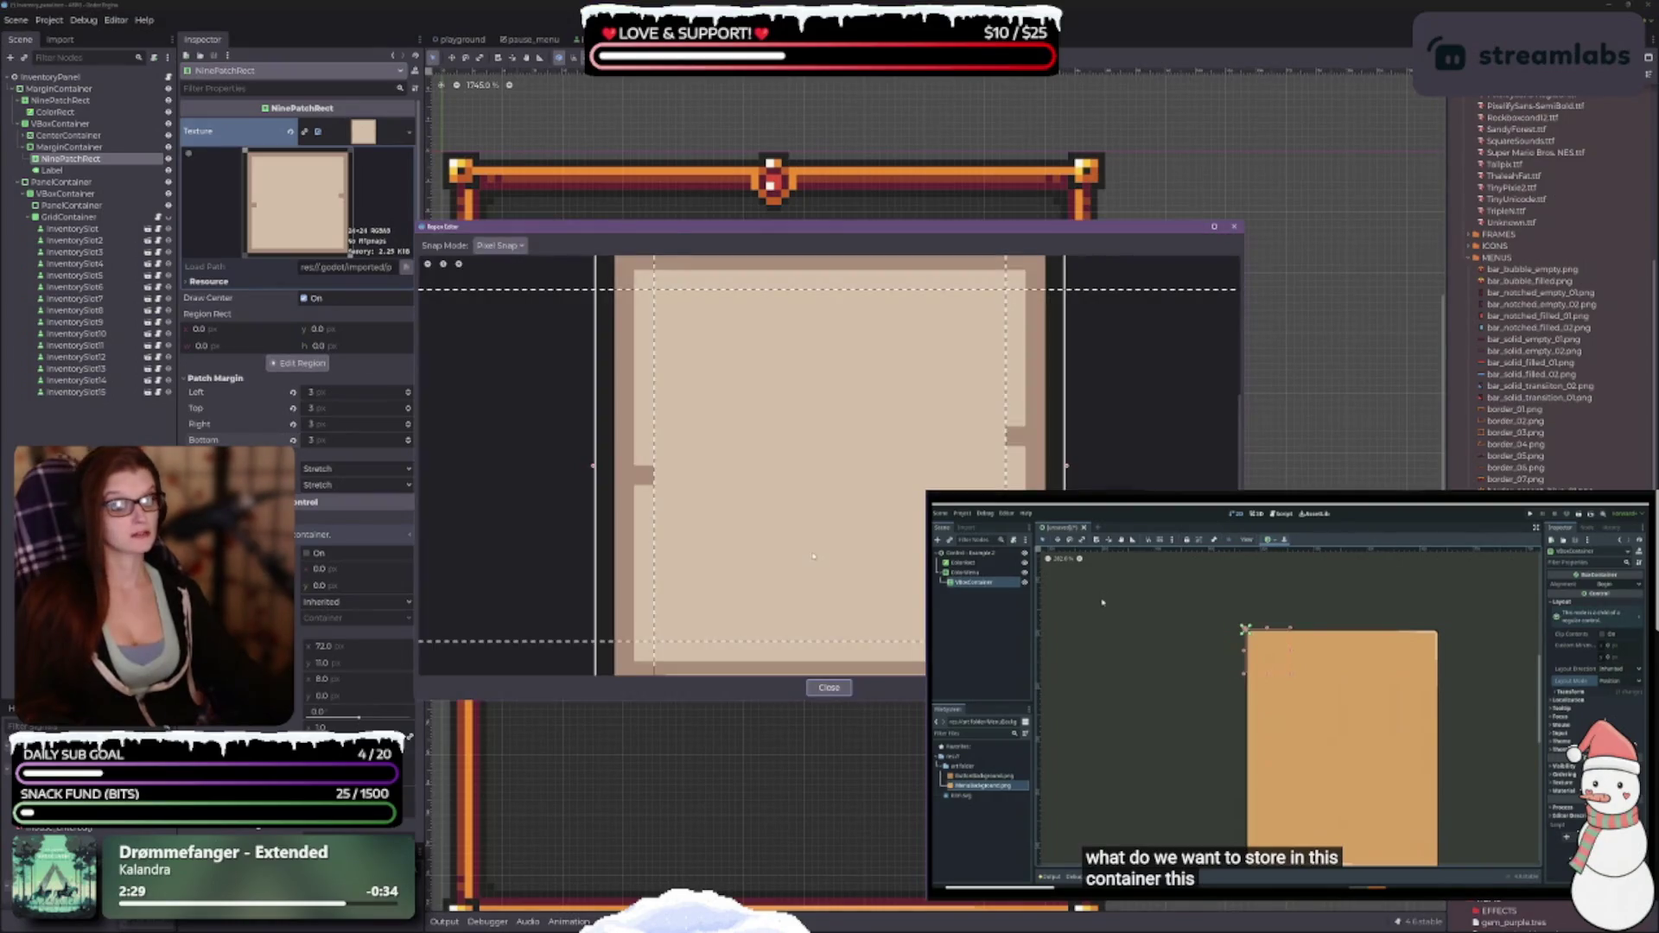
pyautogui.scroll(-2, 813, 557)
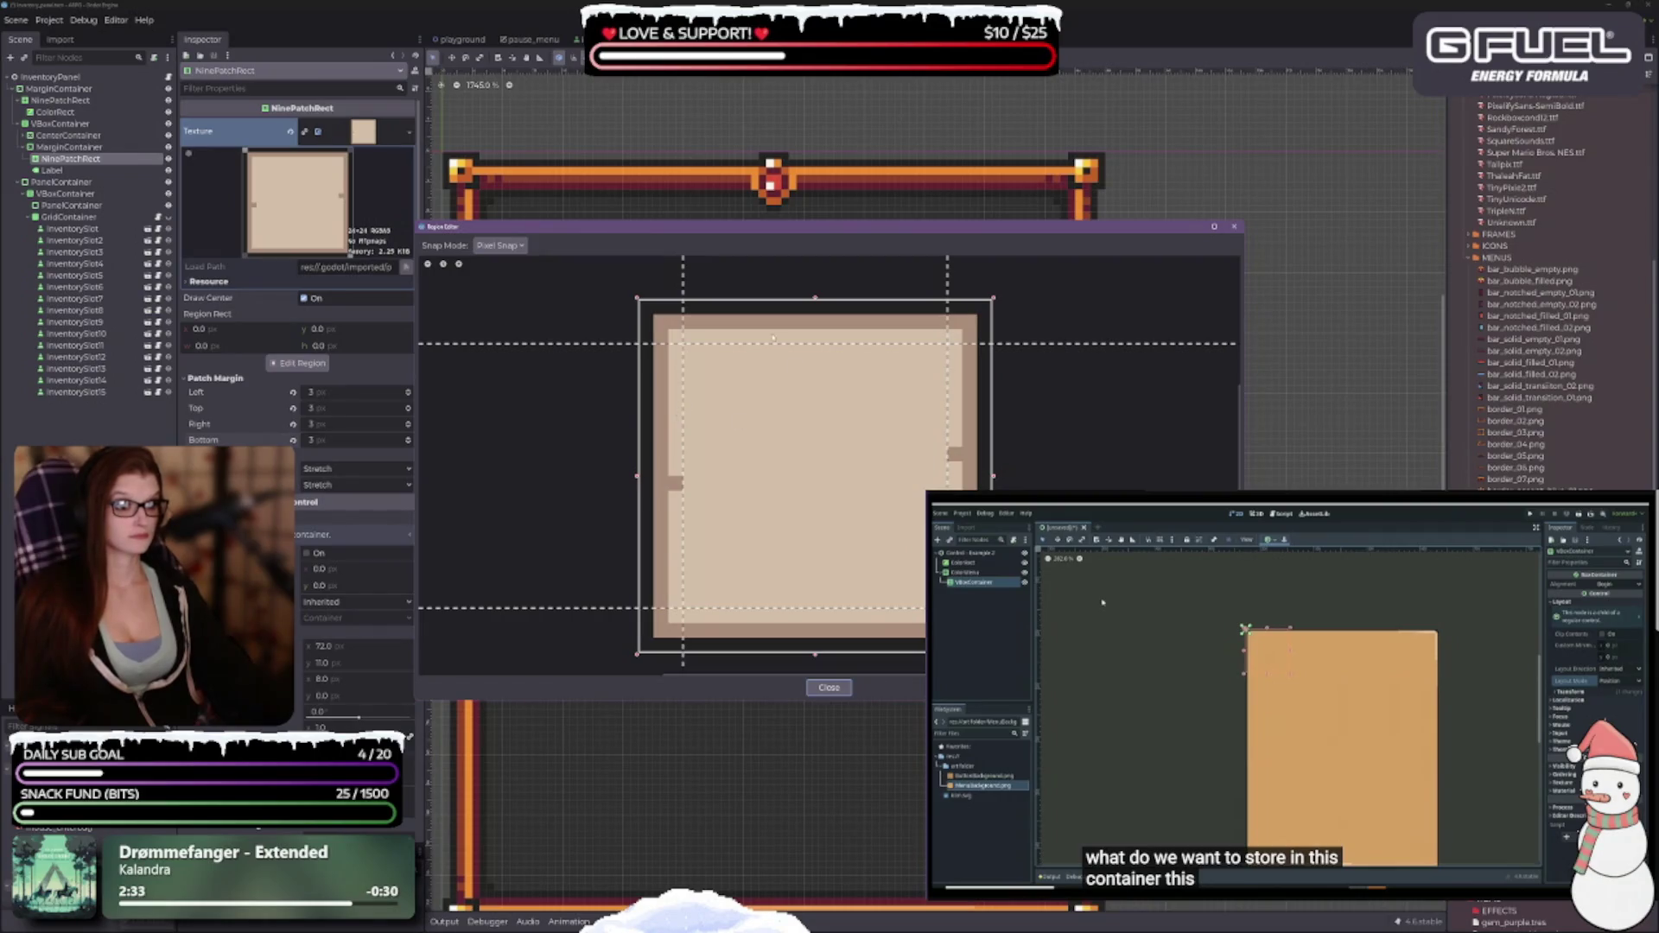
pyautogui.moveTo(773, 343); pyautogui.dragTo(778, 401)
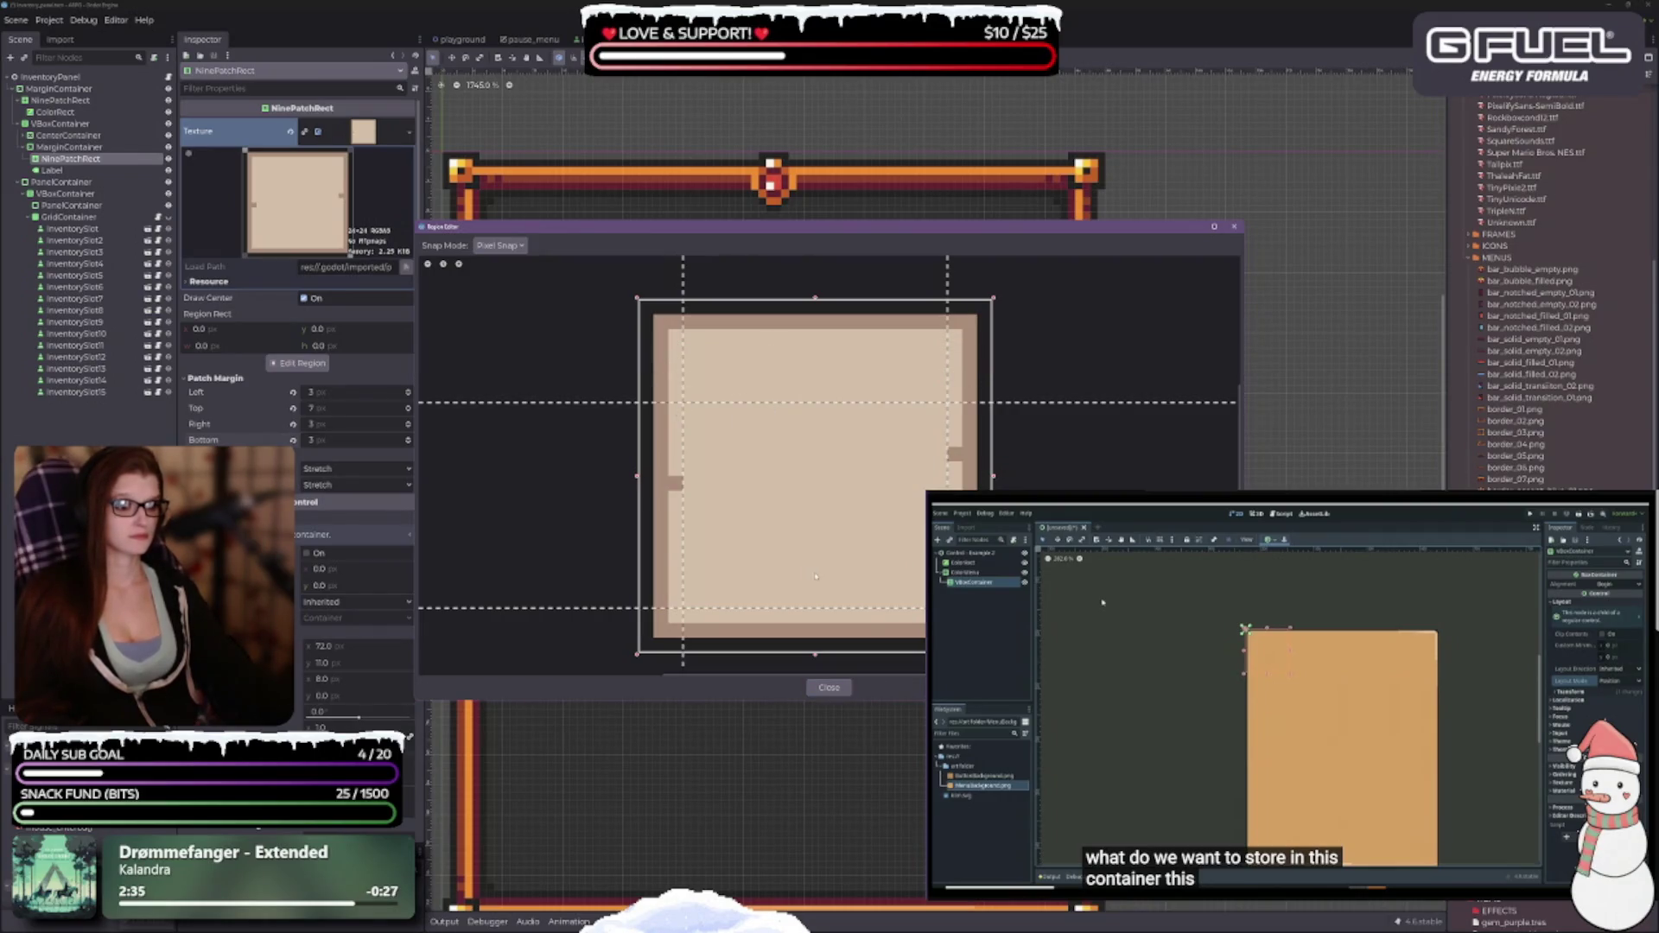
pyautogui.moveTo(808, 607); pyautogui.dragTo(805, 551)
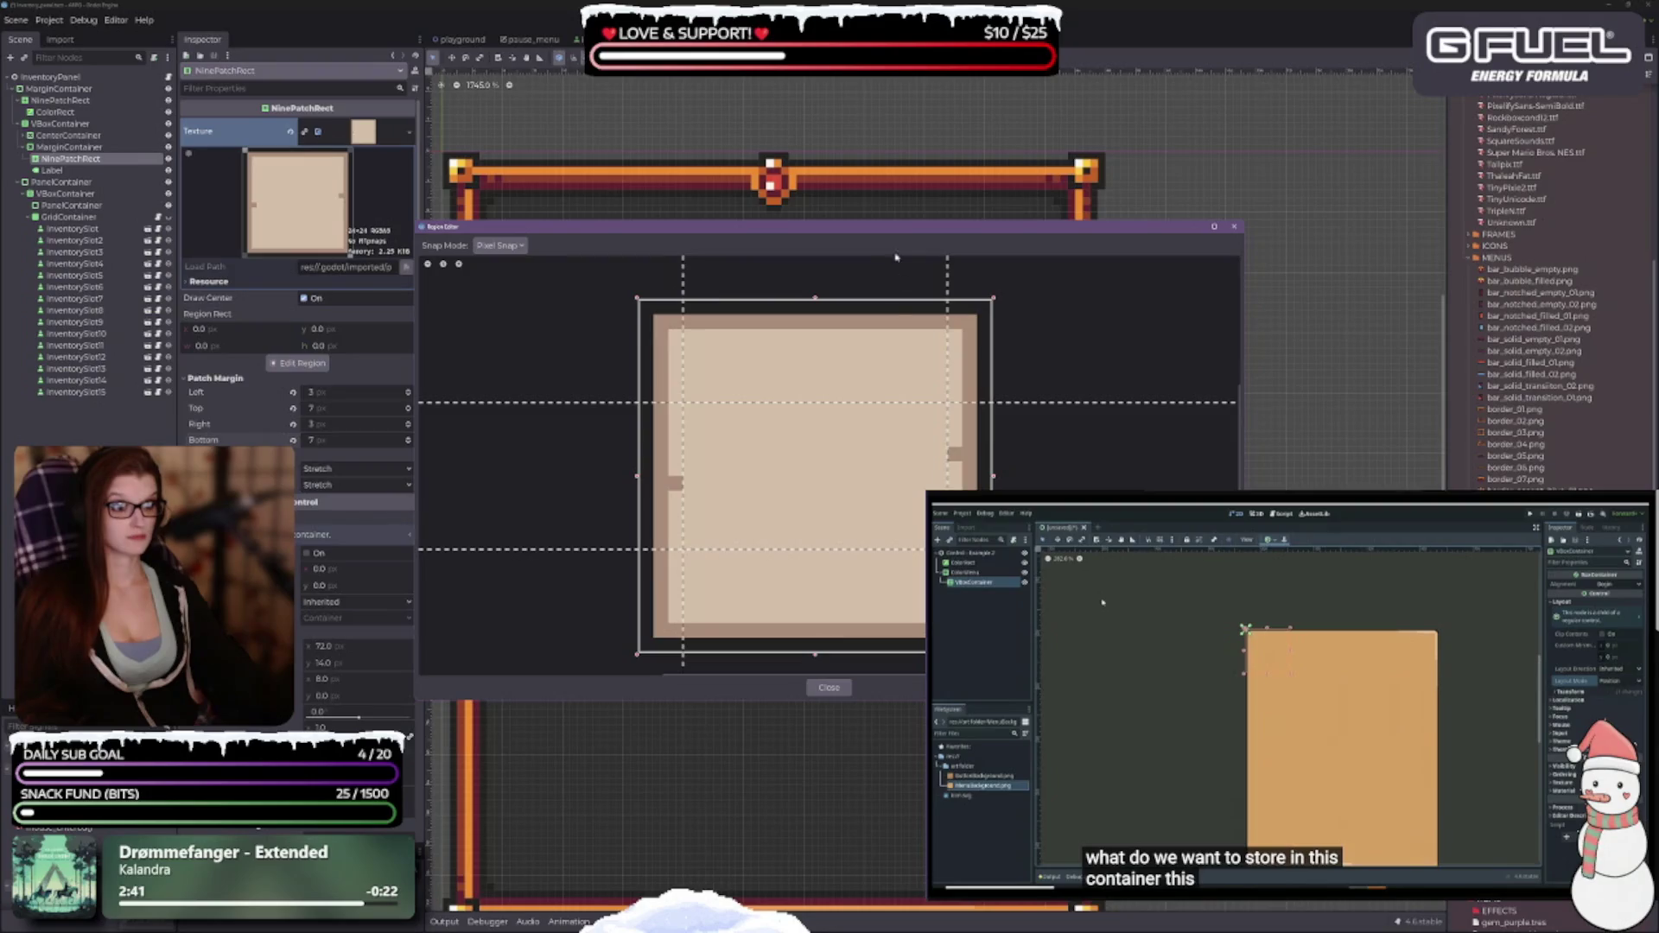
pyautogui.moveTo(896, 229)
pyautogui.mouseDown()
pyautogui.moveTo(998, 504)
pyautogui.moveTo(1155, 391)
pyautogui.mouseUp()
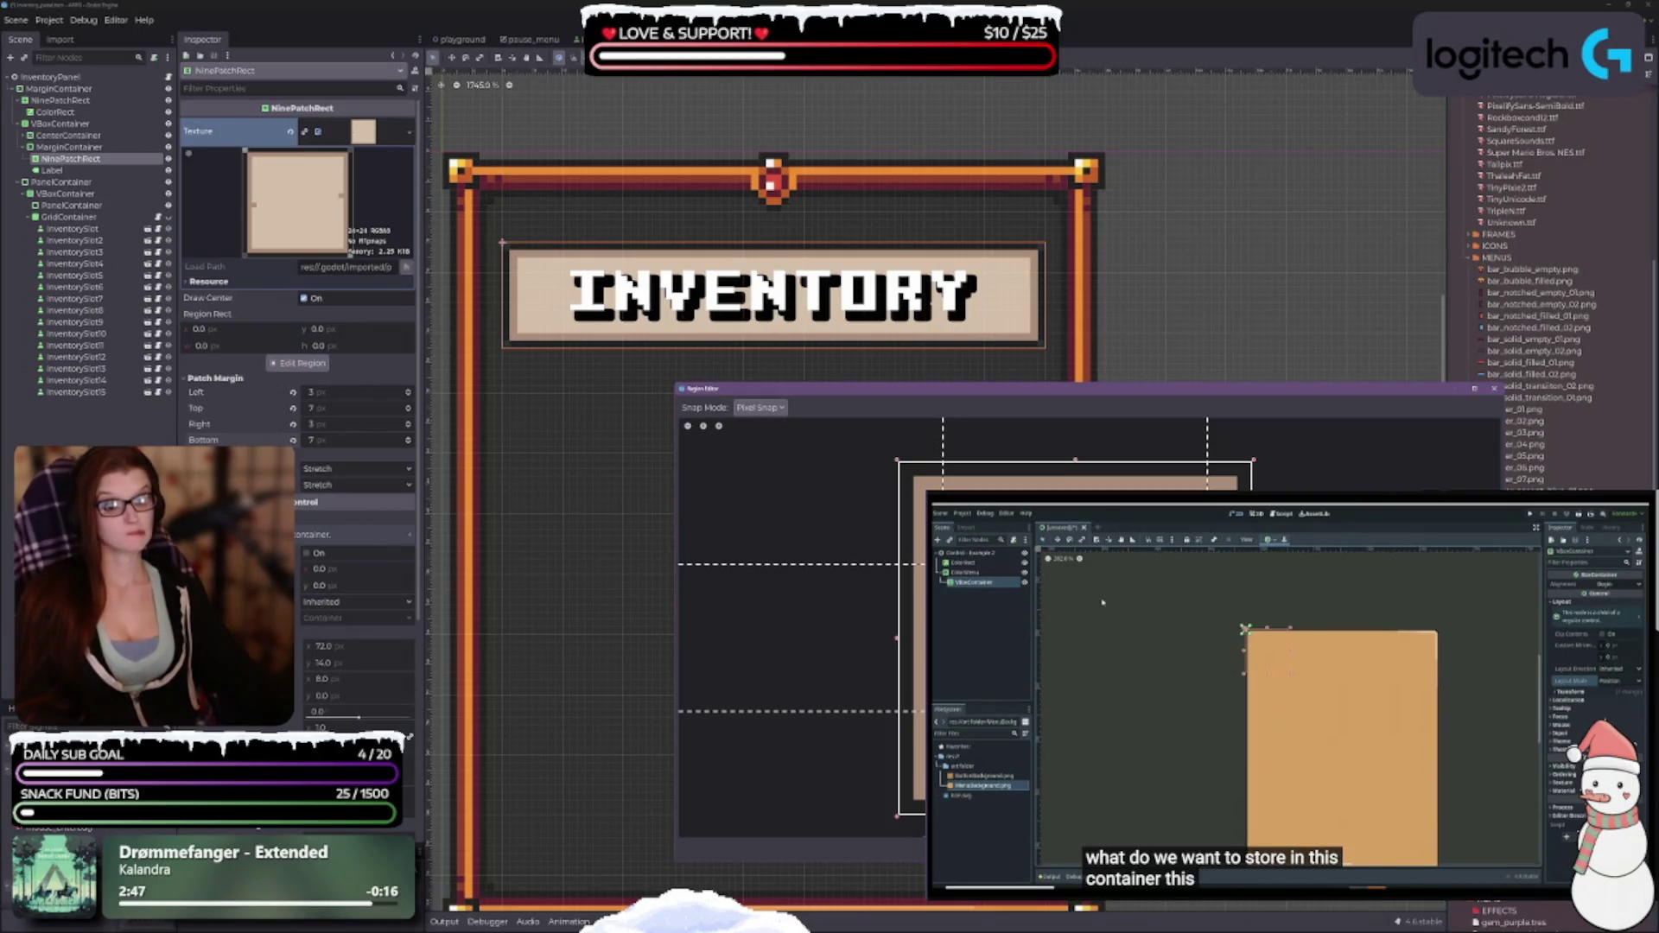
# Fine-tune the banner's patch margins to top 7, bottom 6 and left 4 px.
pyautogui.moveTo(1076, 711); pyautogui.dragTo(1075, 726)
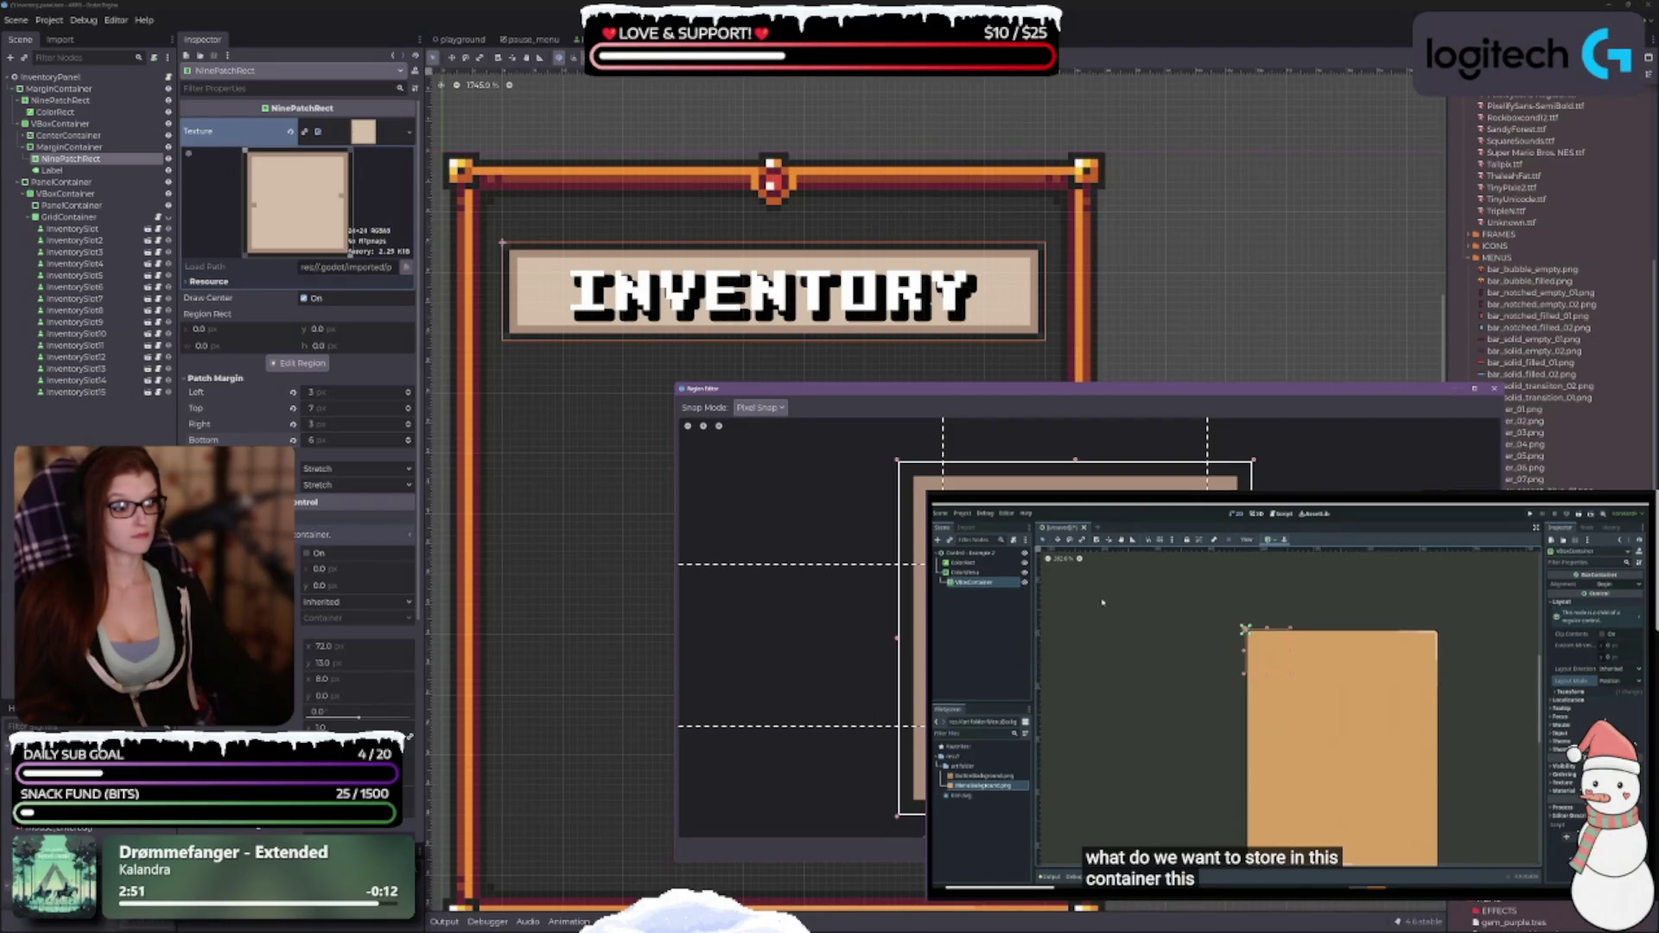
pyautogui.moveTo(1076, 565)
pyautogui.mouseDown()
pyautogui.moveTo(1076, 521)
pyautogui.moveTo(1075, 622)
pyautogui.mouseUp()
pyautogui.moveTo(1075, 726); pyautogui.dragTo(1076, 638)
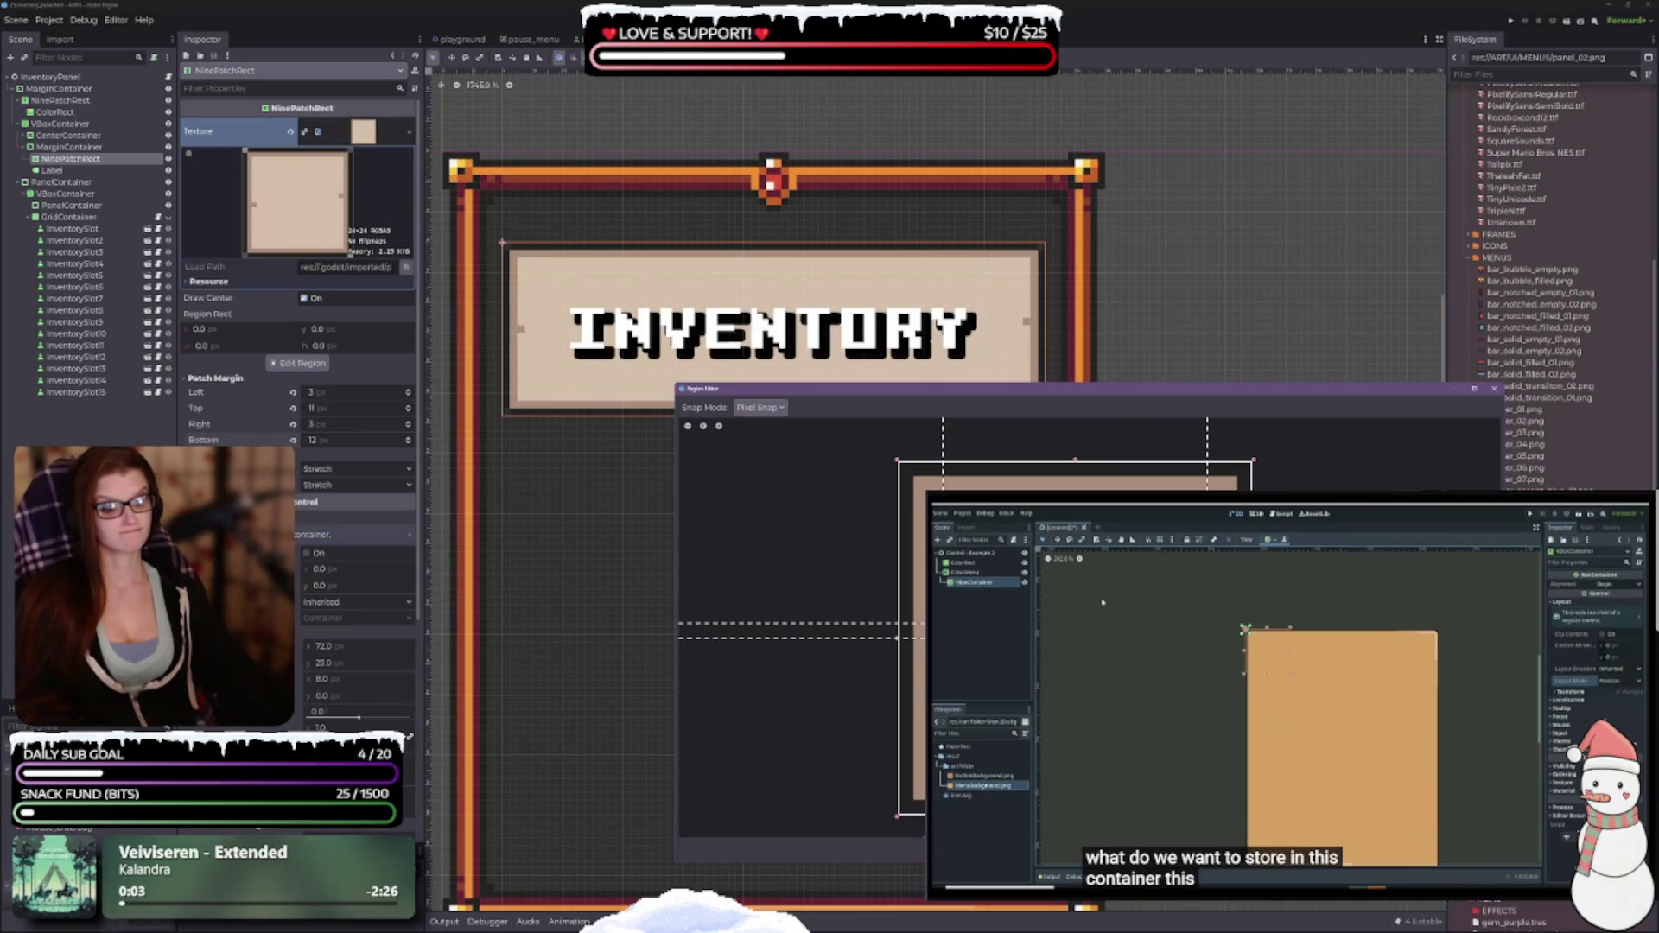
pyautogui.moveTo(1075, 638); pyautogui.dragTo(1076, 726)
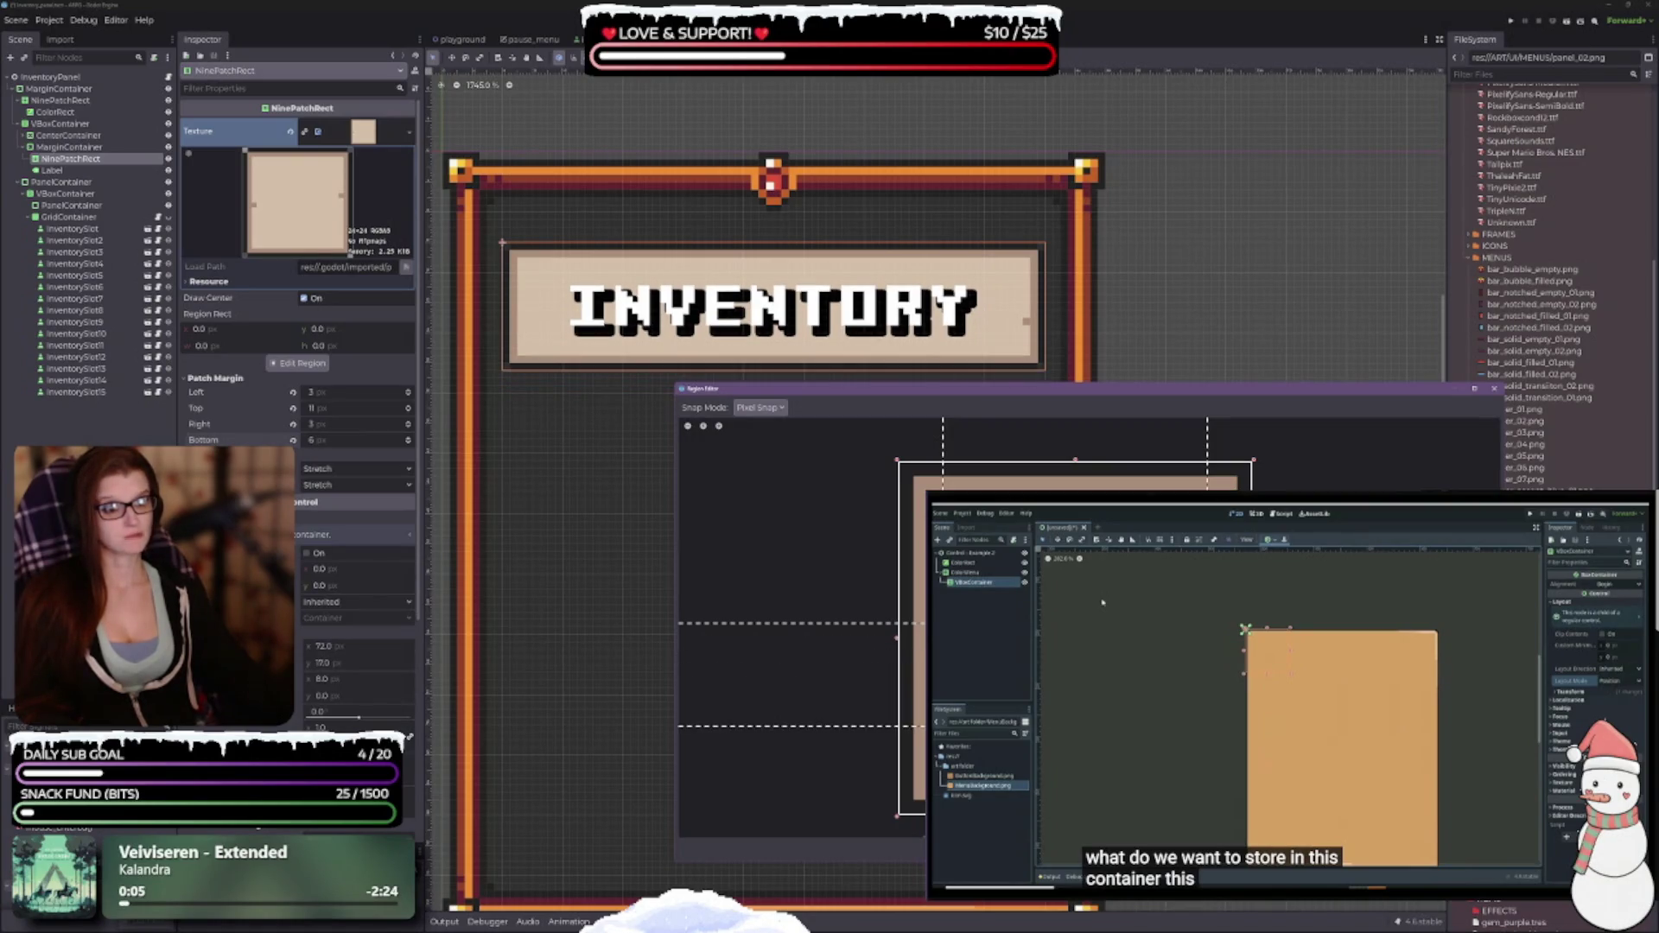
pyautogui.moveTo(1075, 622)
pyautogui.mouseDown()
pyautogui.moveTo(1076, 564)
pyautogui.moveTo(1076, 579)
pyautogui.mouseUp()
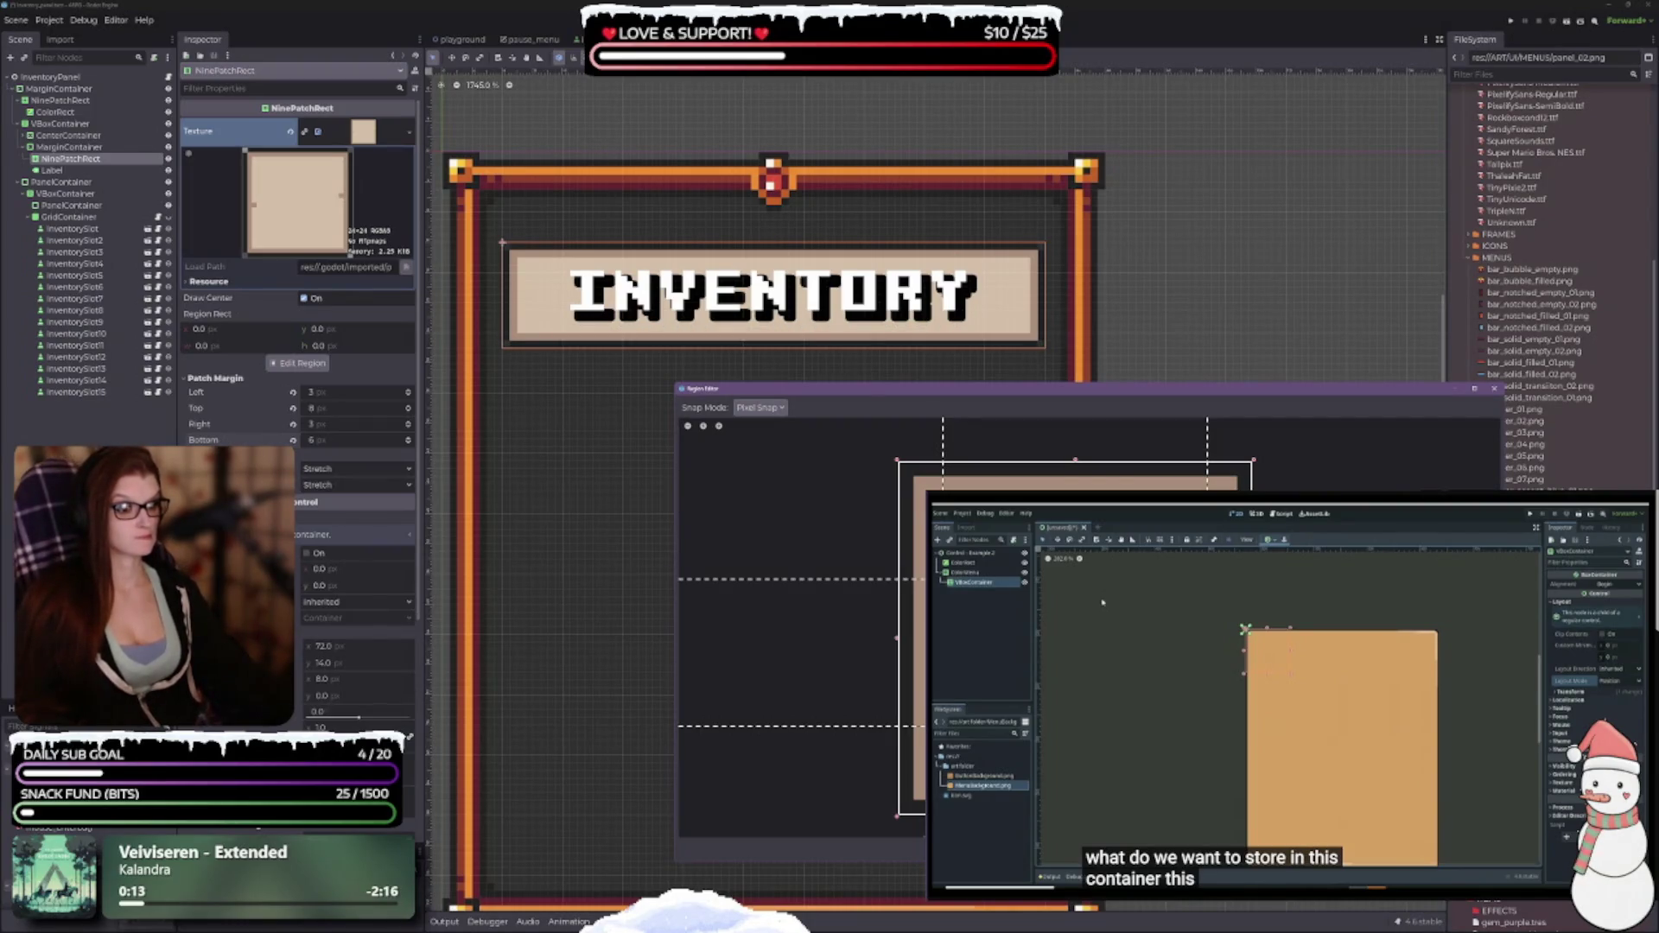
pyautogui.moveTo(943, 441)
pyautogui.mouseDown()
pyautogui.moveTo(972, 440)
pyautogui.moveTo(943, 441)
pyautogui.mouseUp()
pyautogui.scroll(-1, 1115, 692)
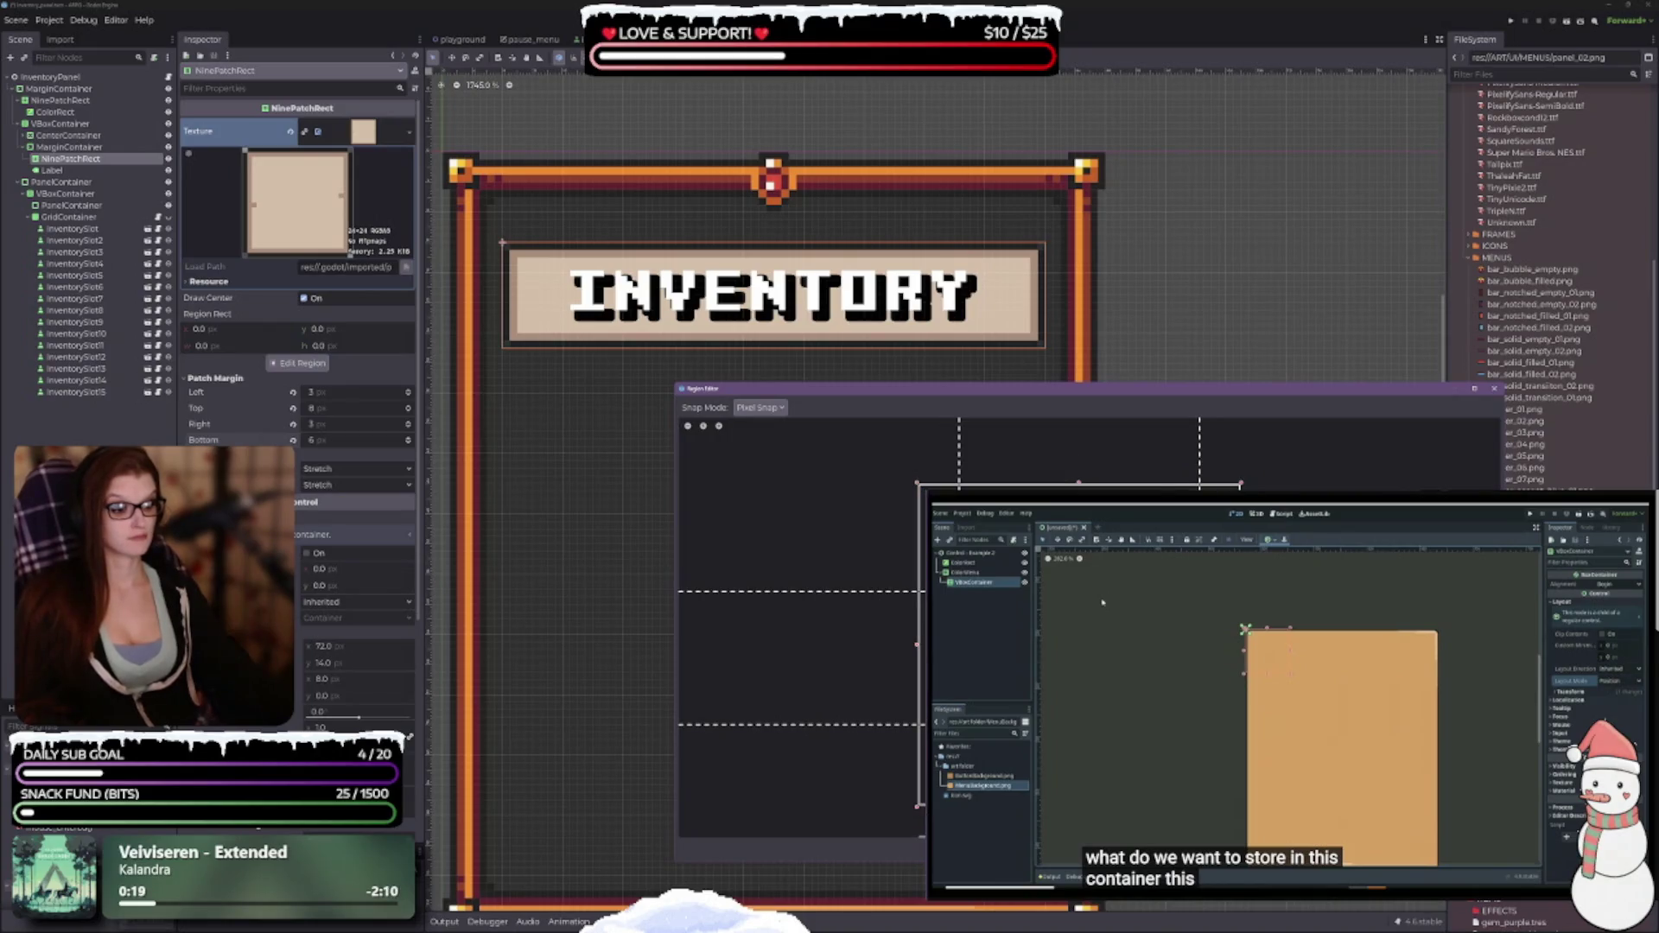
pyautogui.click(674, 513)
# Select the banner's MarginContainer, keeping its 8 px margin after undoing a removal.
pyautogui.scroll(-2, 864, 490)
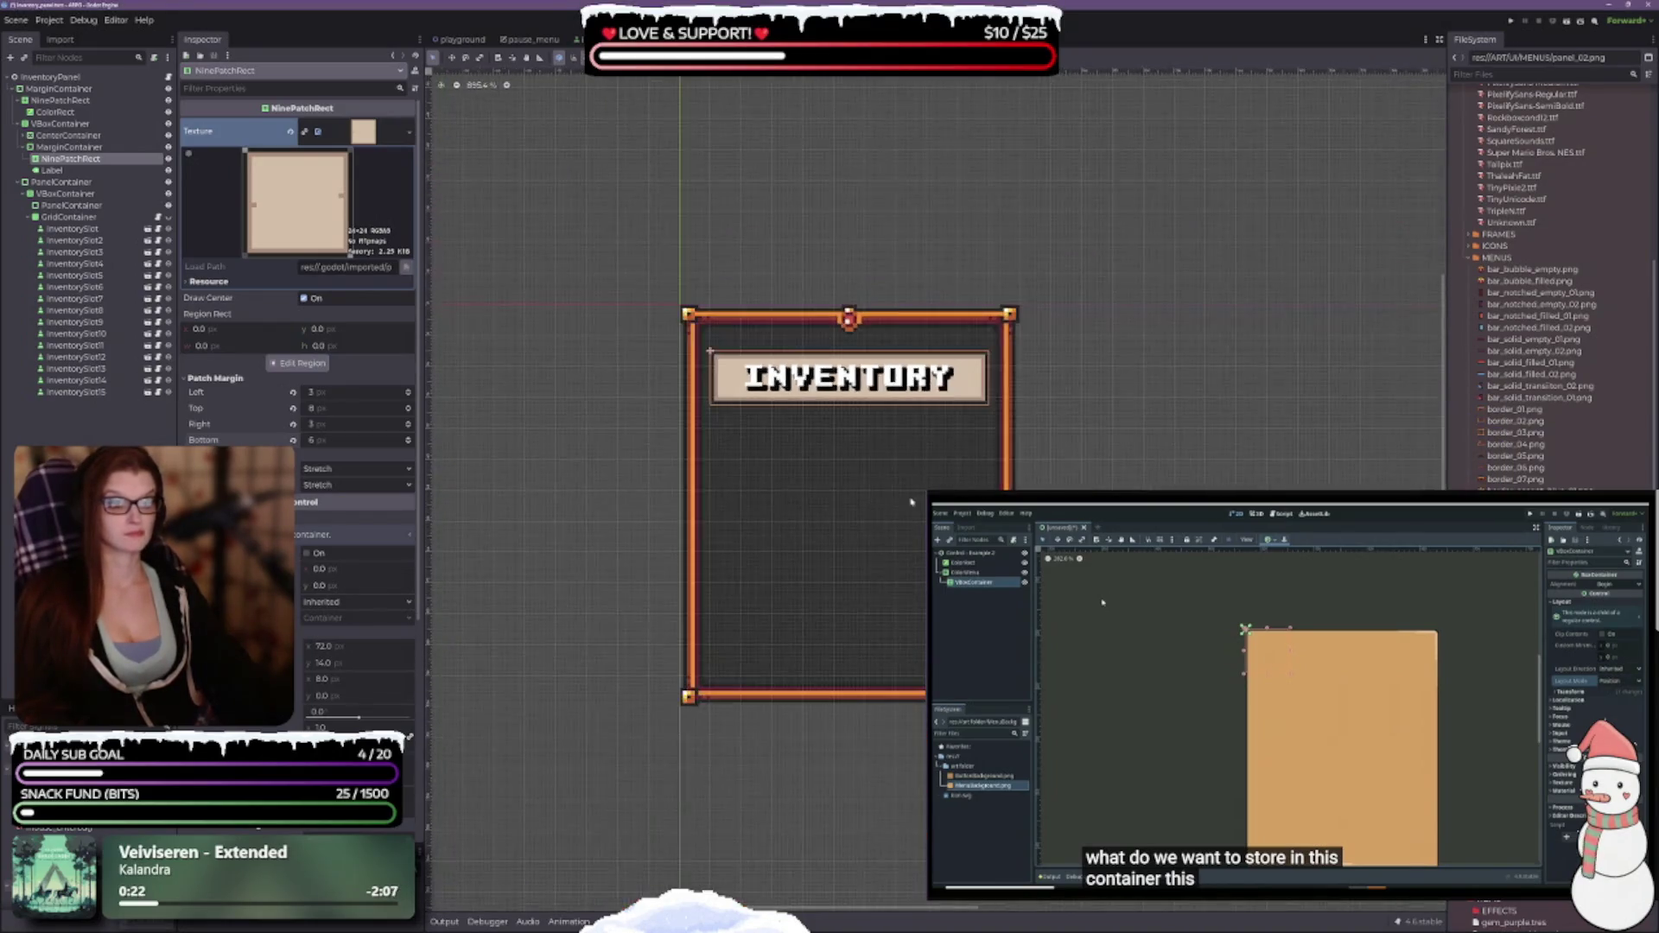
pyautogui.scroll(1, 816, 505)
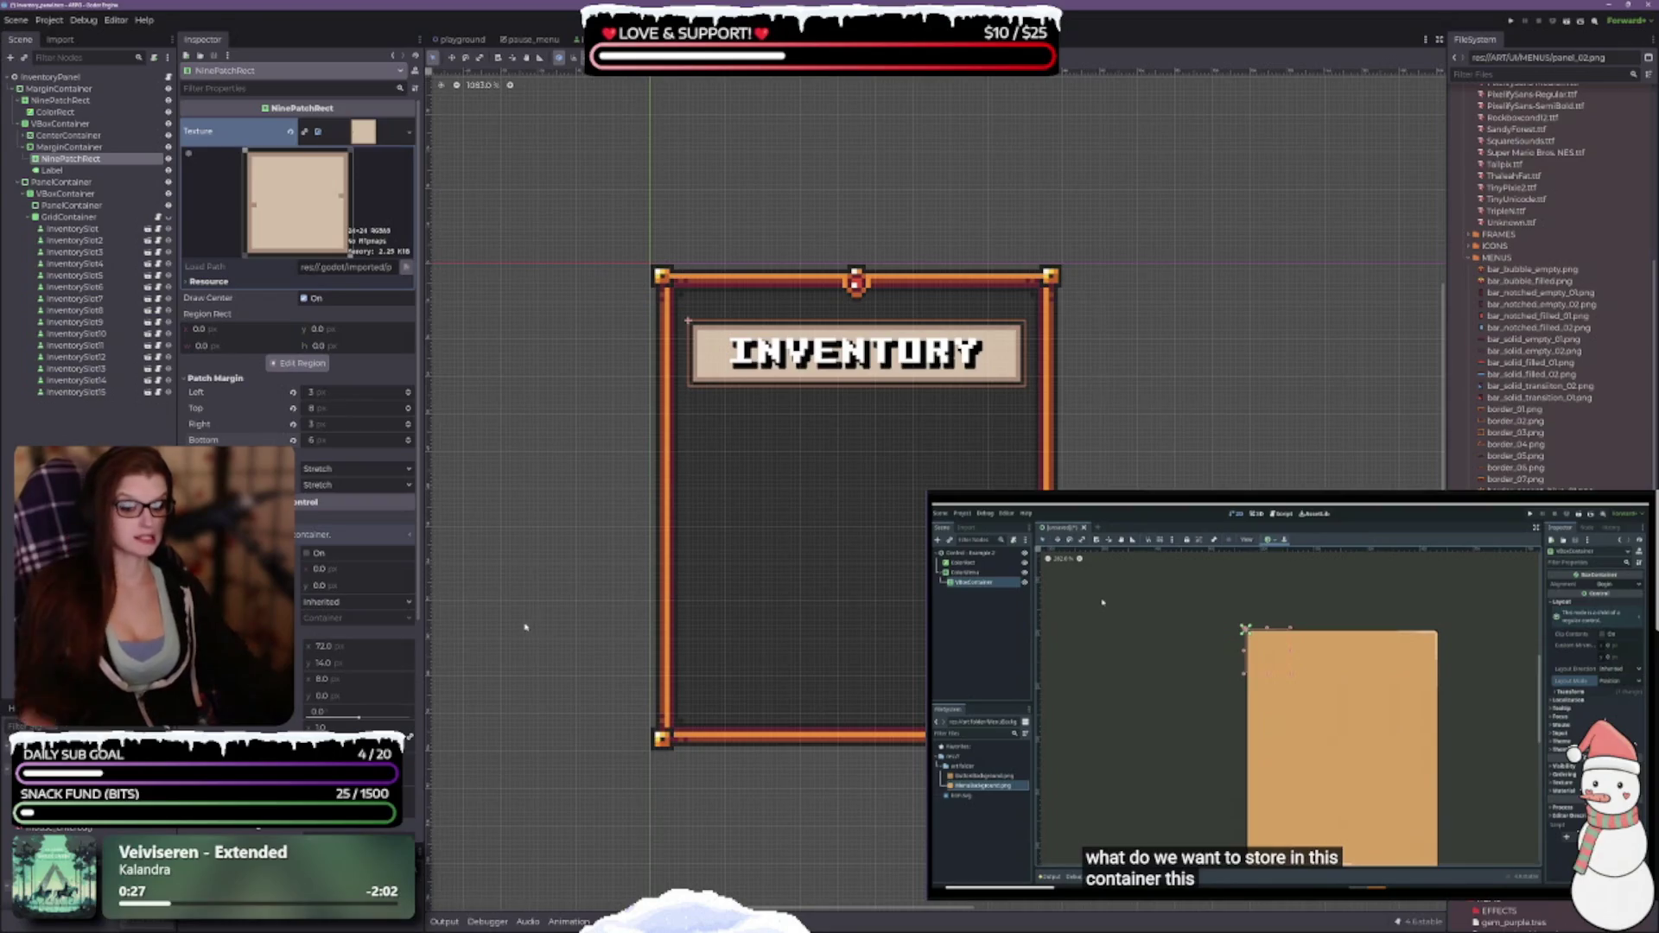
pyautogui.scroll(-5, 320, 687)
pyautogui.scroll(3, 320, 688)
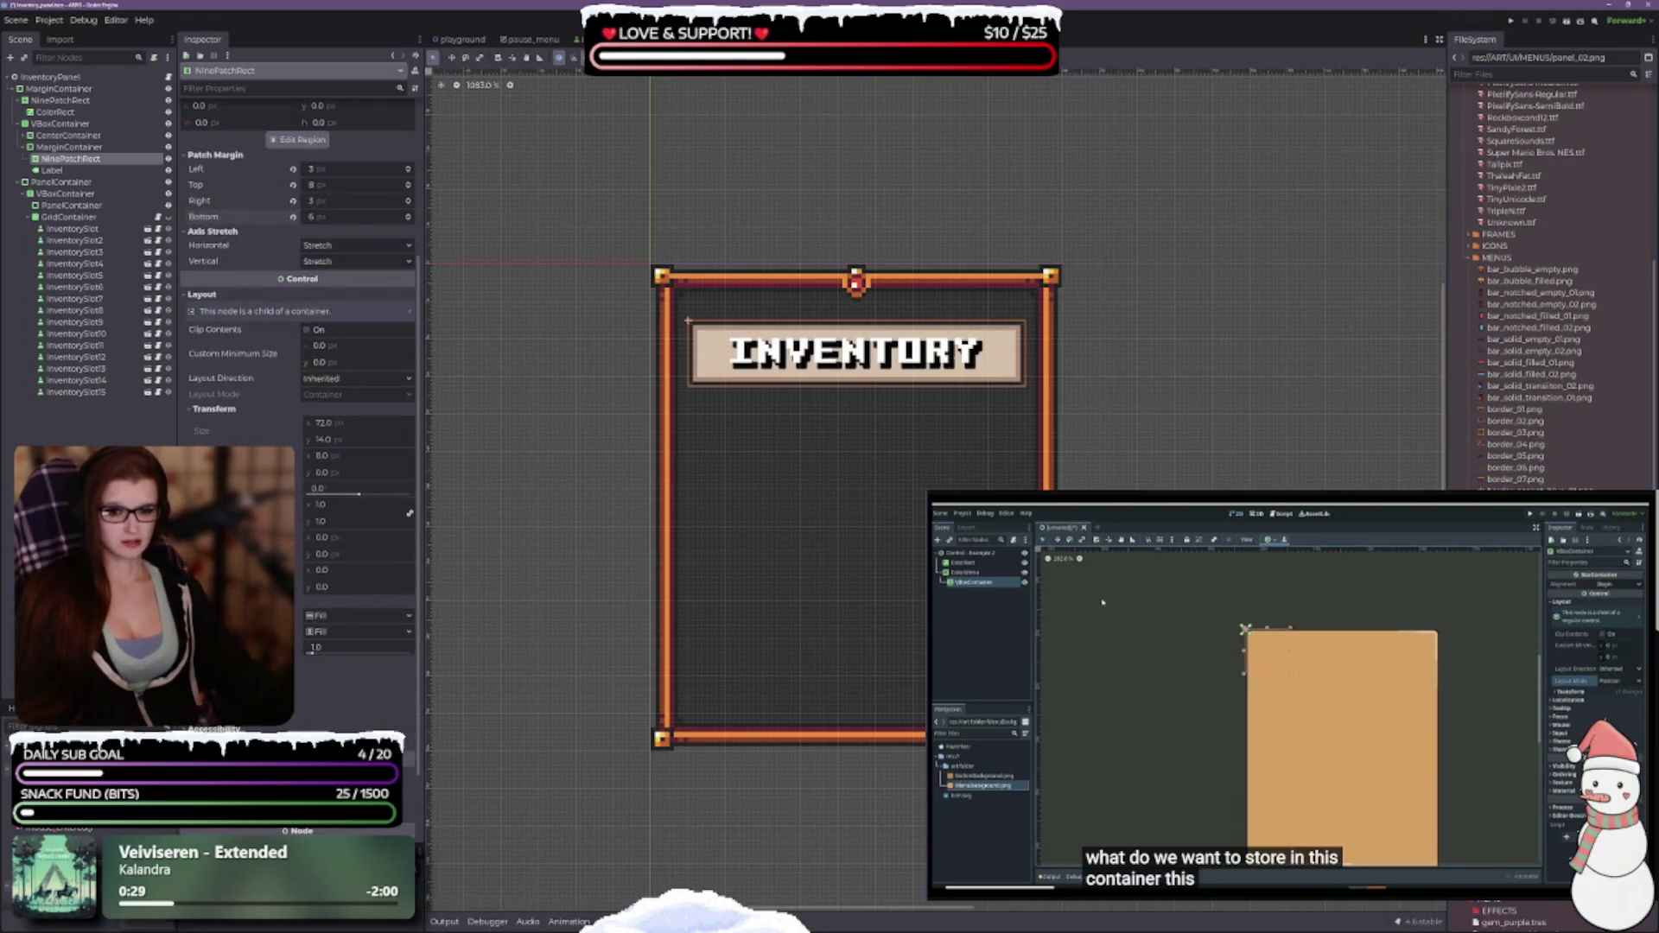
pyautogui.click(59, 149)
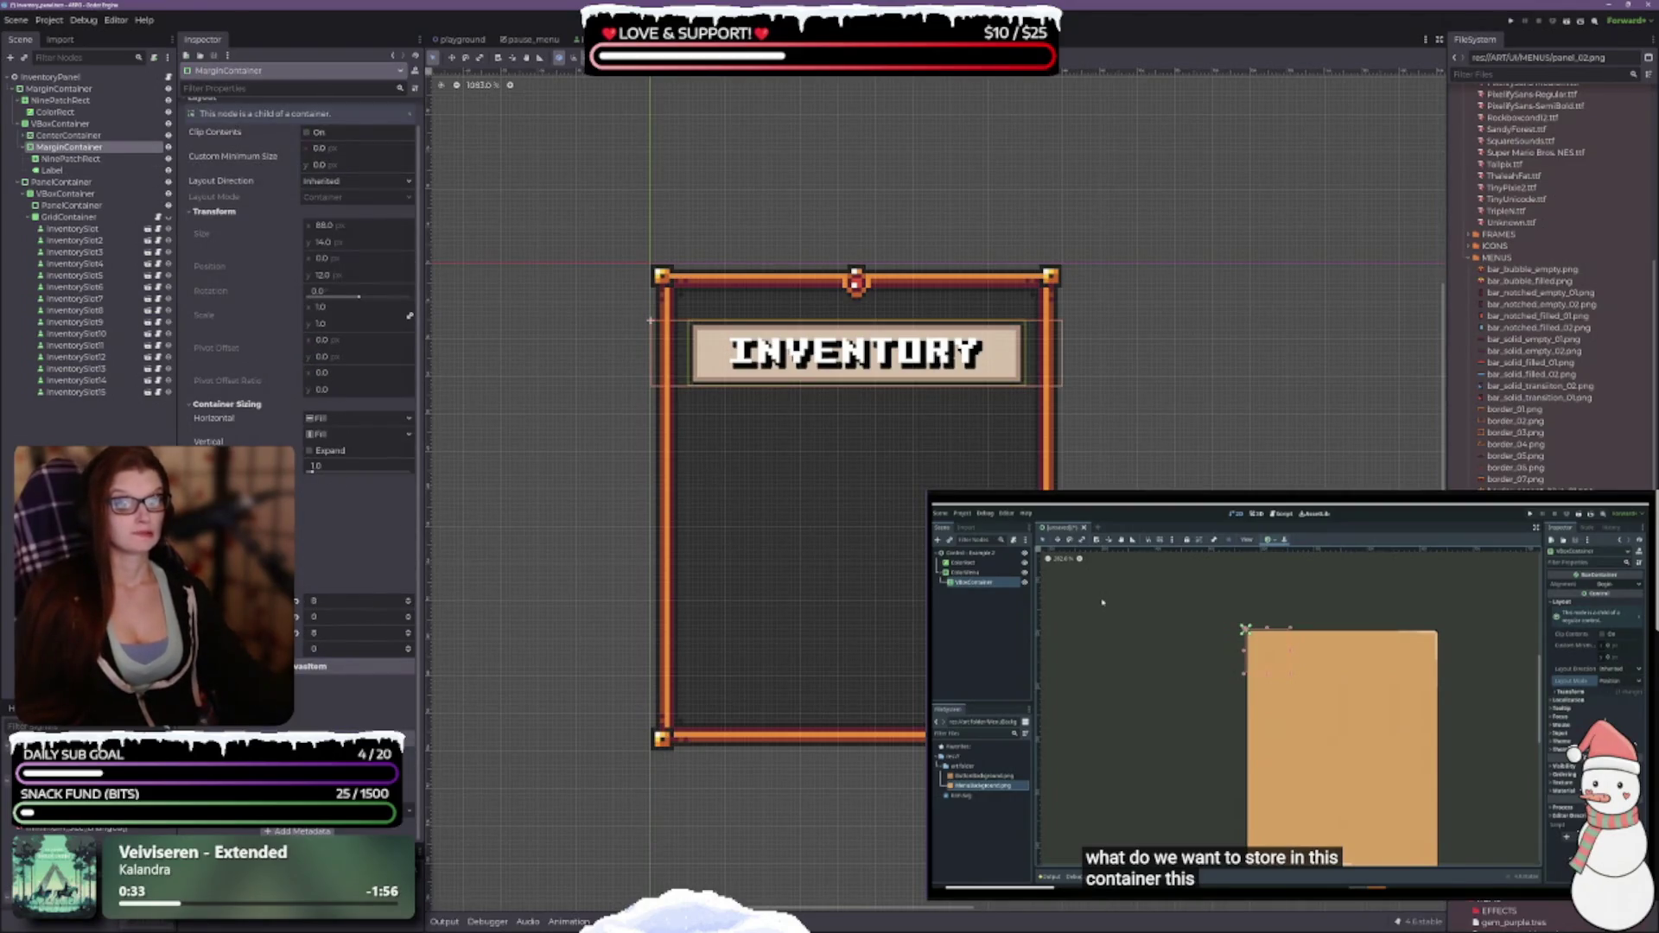
pyautogui.moveTo(309, 640); pyautogui.dragTo(299, 637)
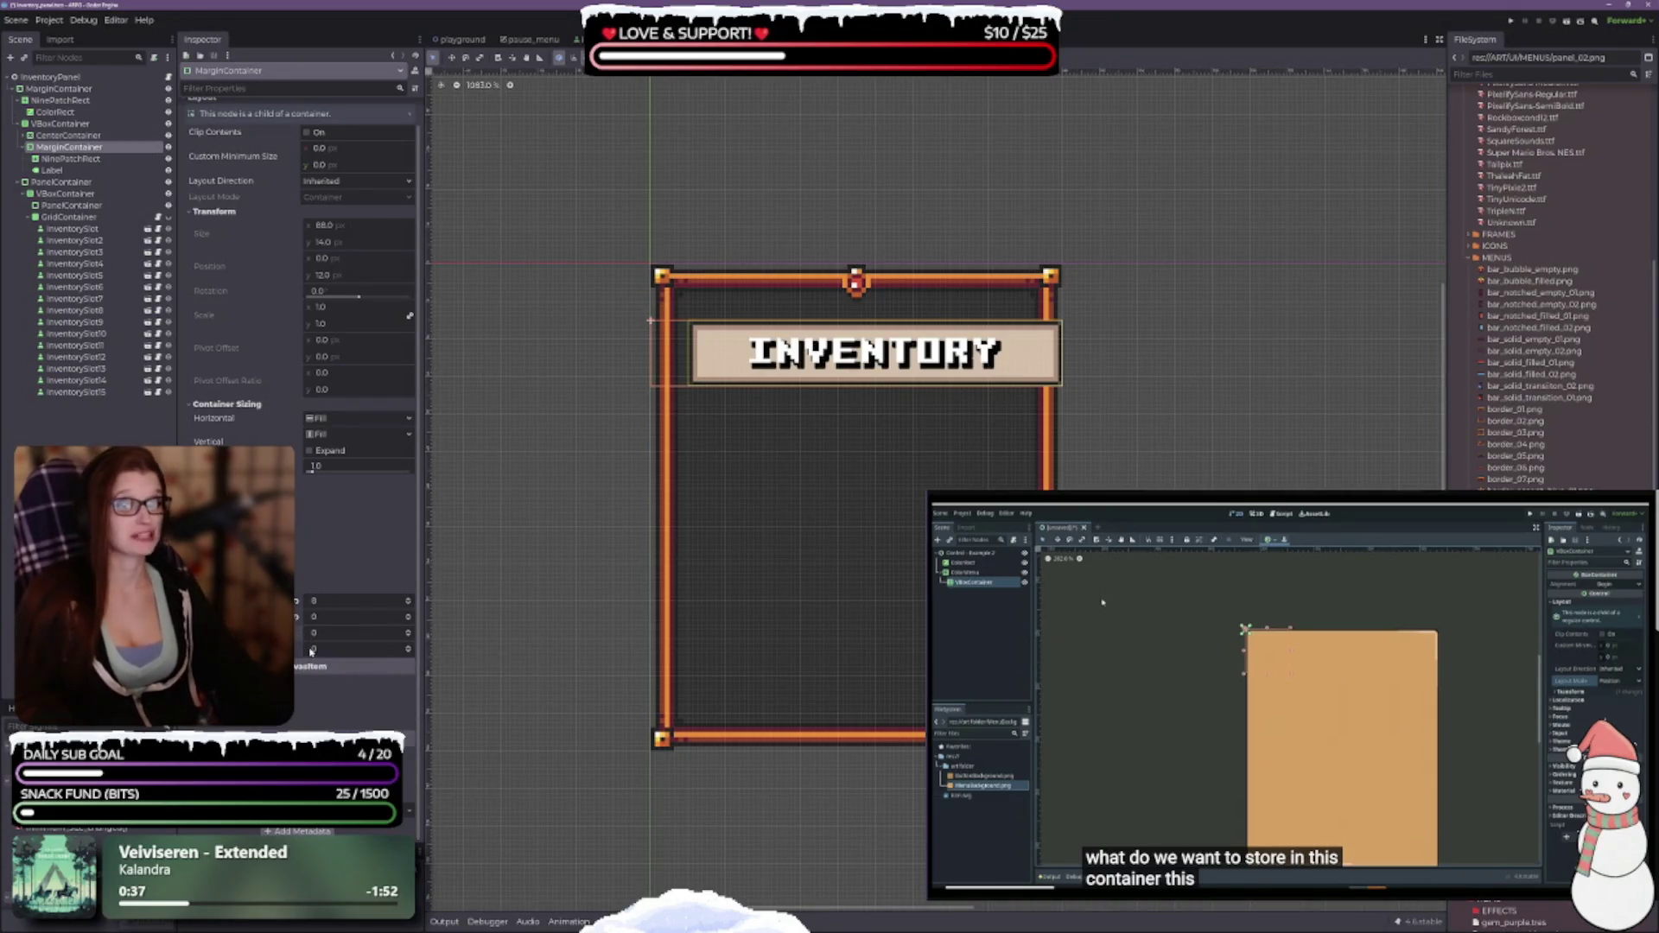
pyautogui.hotkey('ctrl', 'z')
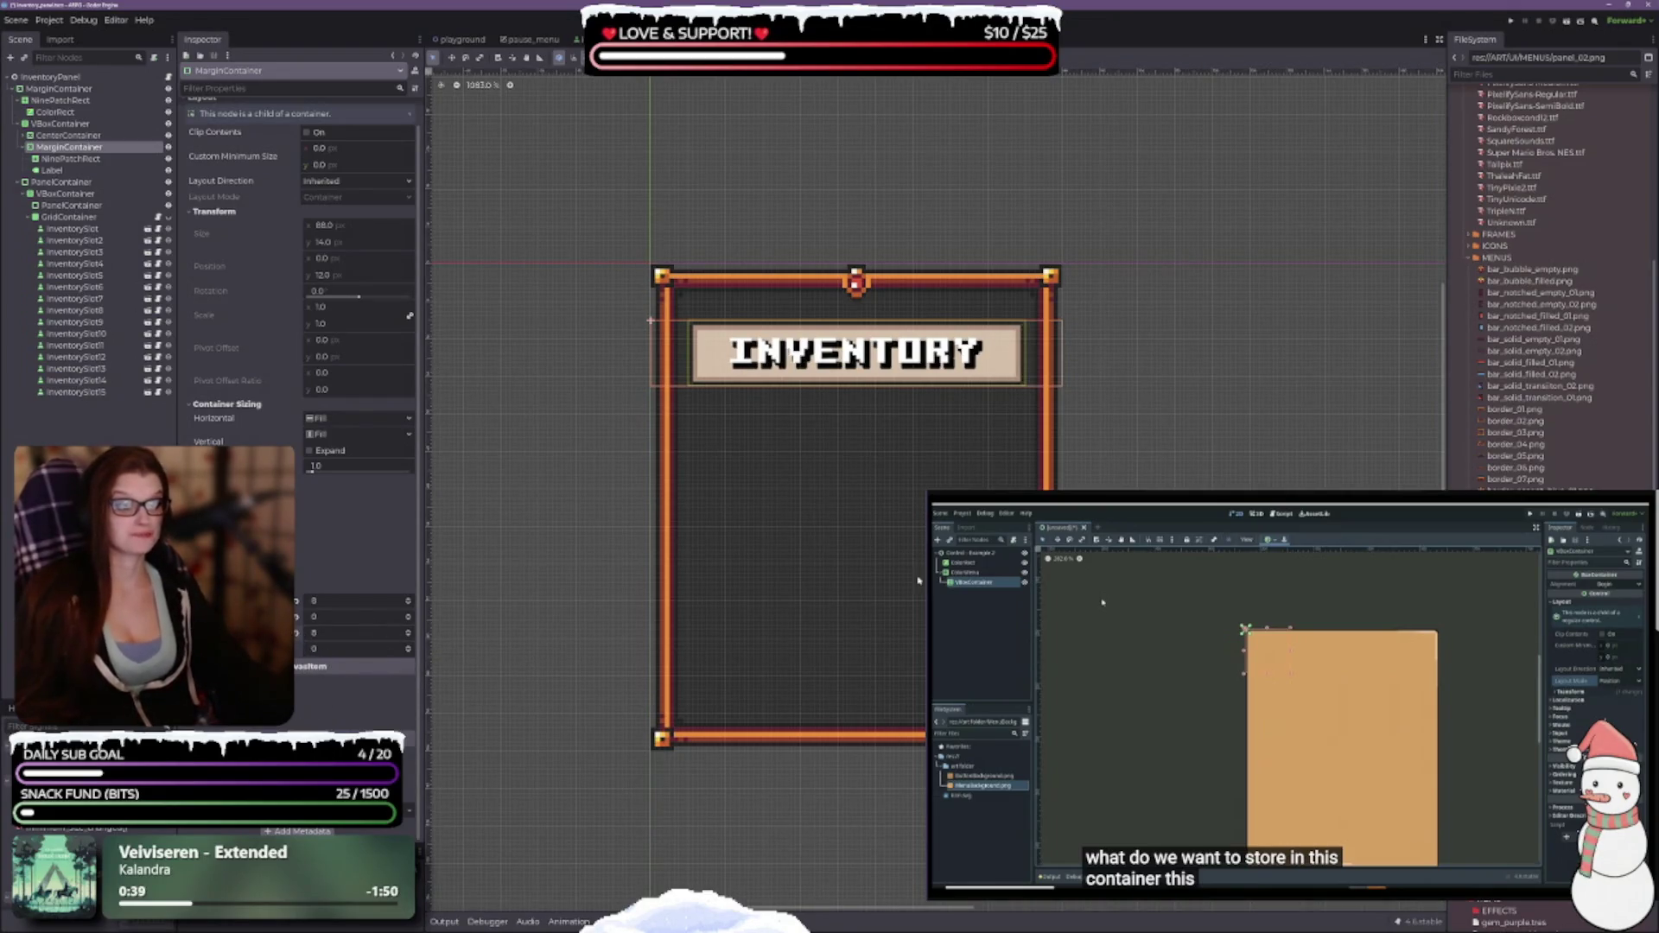
# Set the banner container's horizontal and vertical sizing to Shrink Center.
pyautogui.scroll(3, 840, 573)
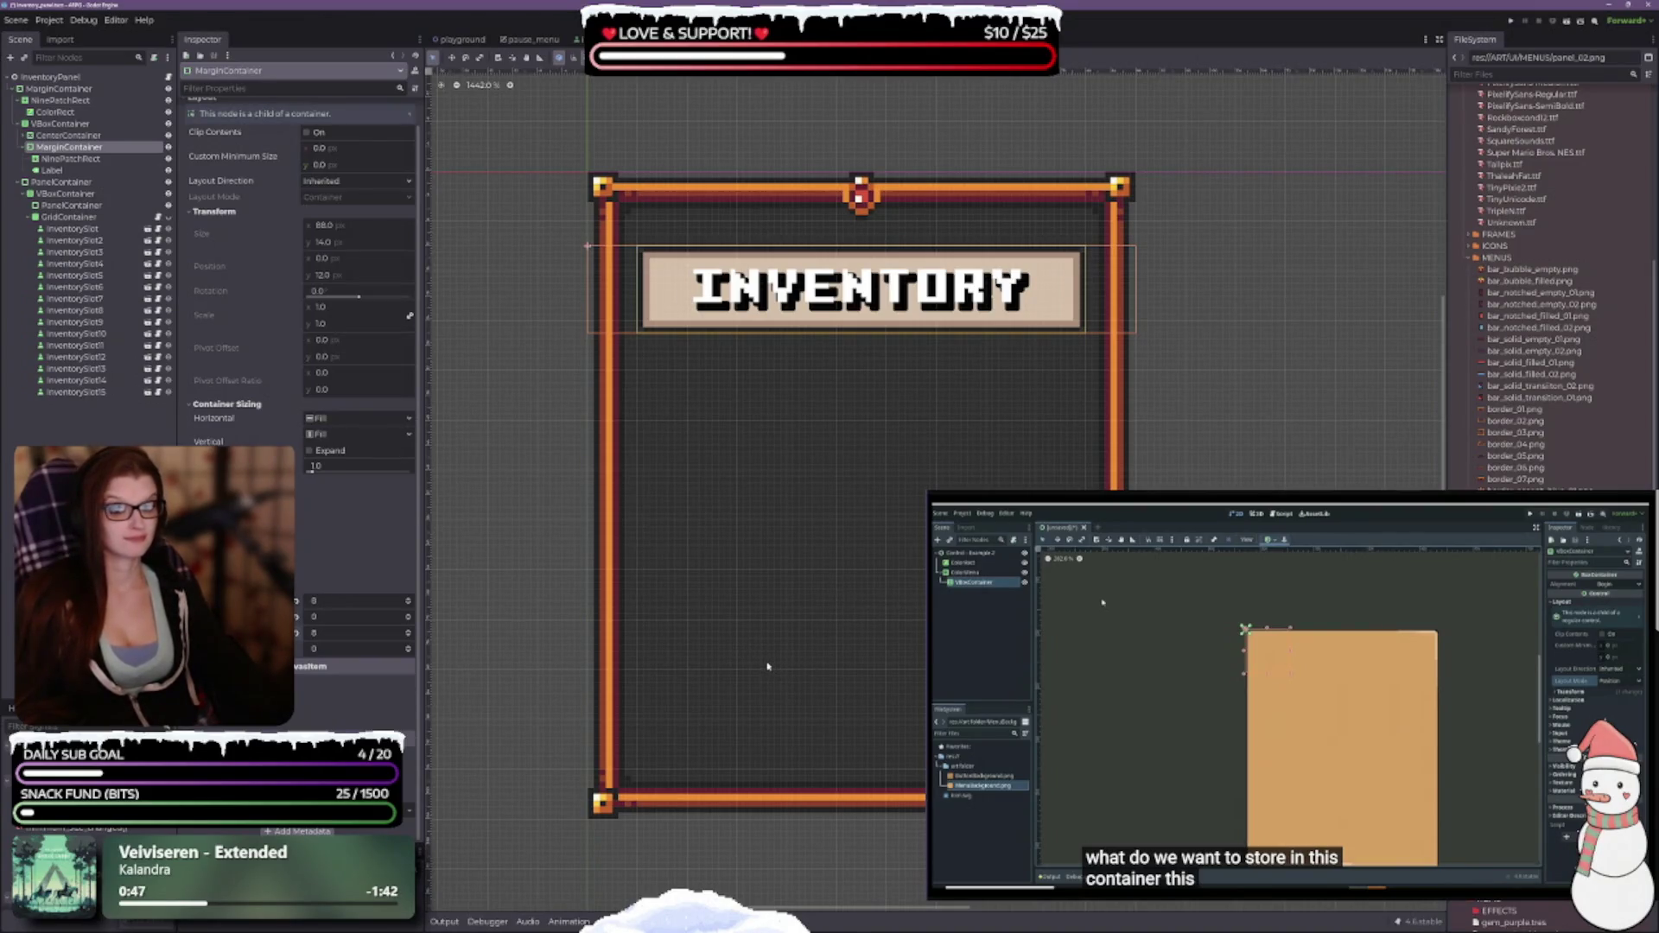
pyautogui.scroll(1, 298, 259)
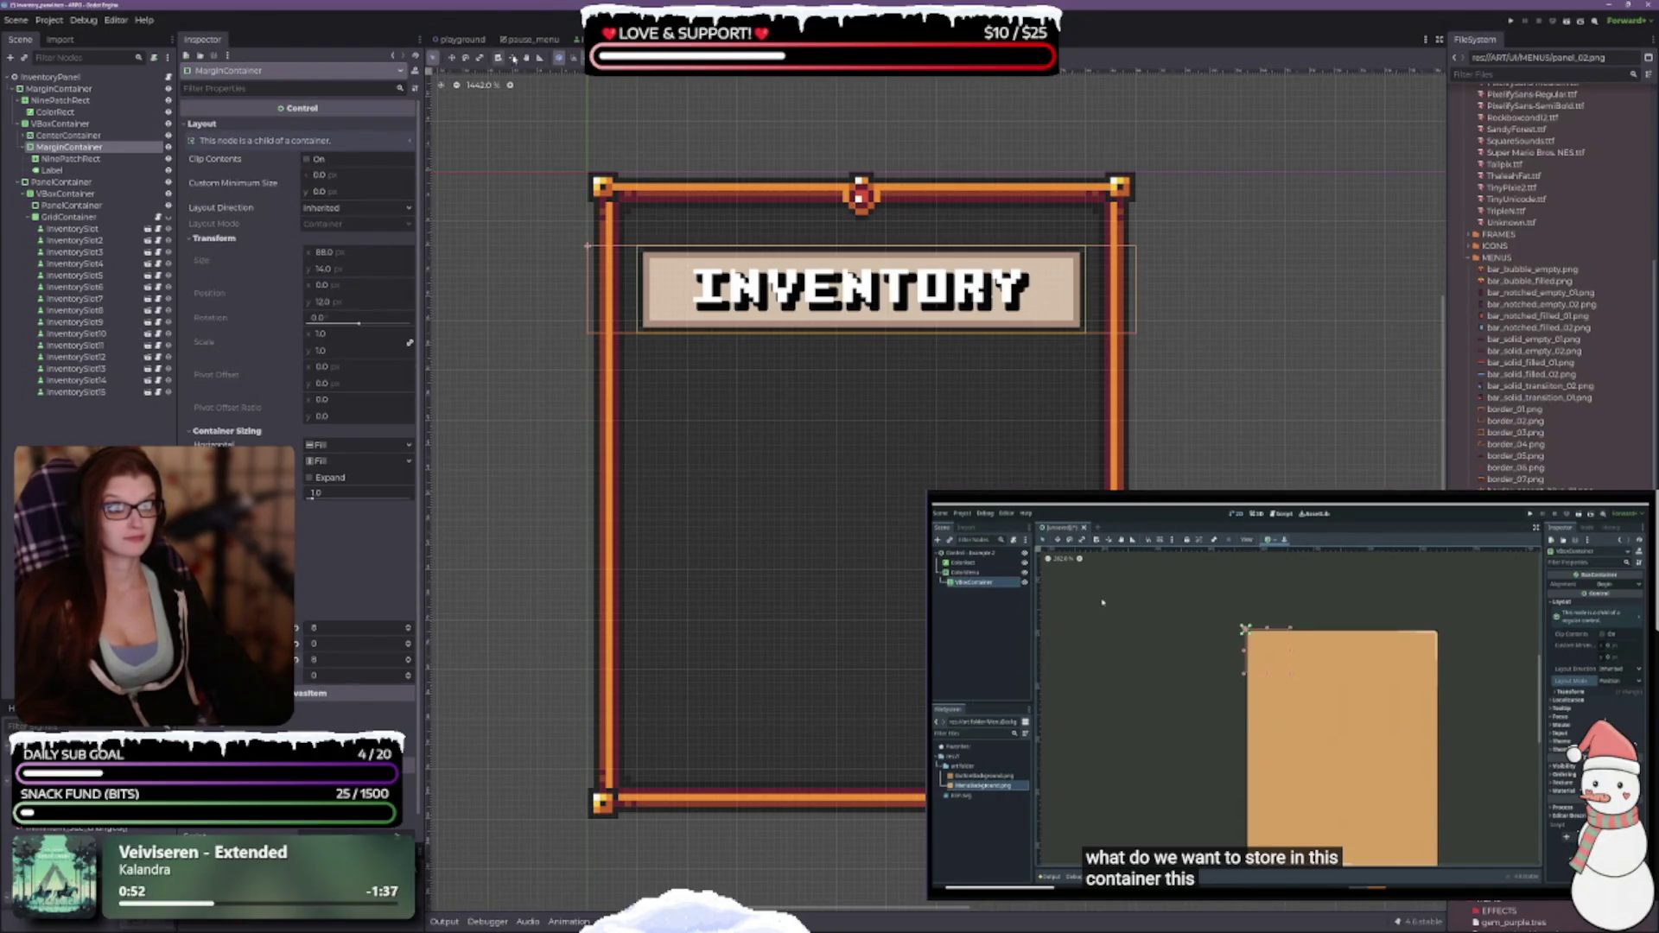
pyautogui.click(743, 57)
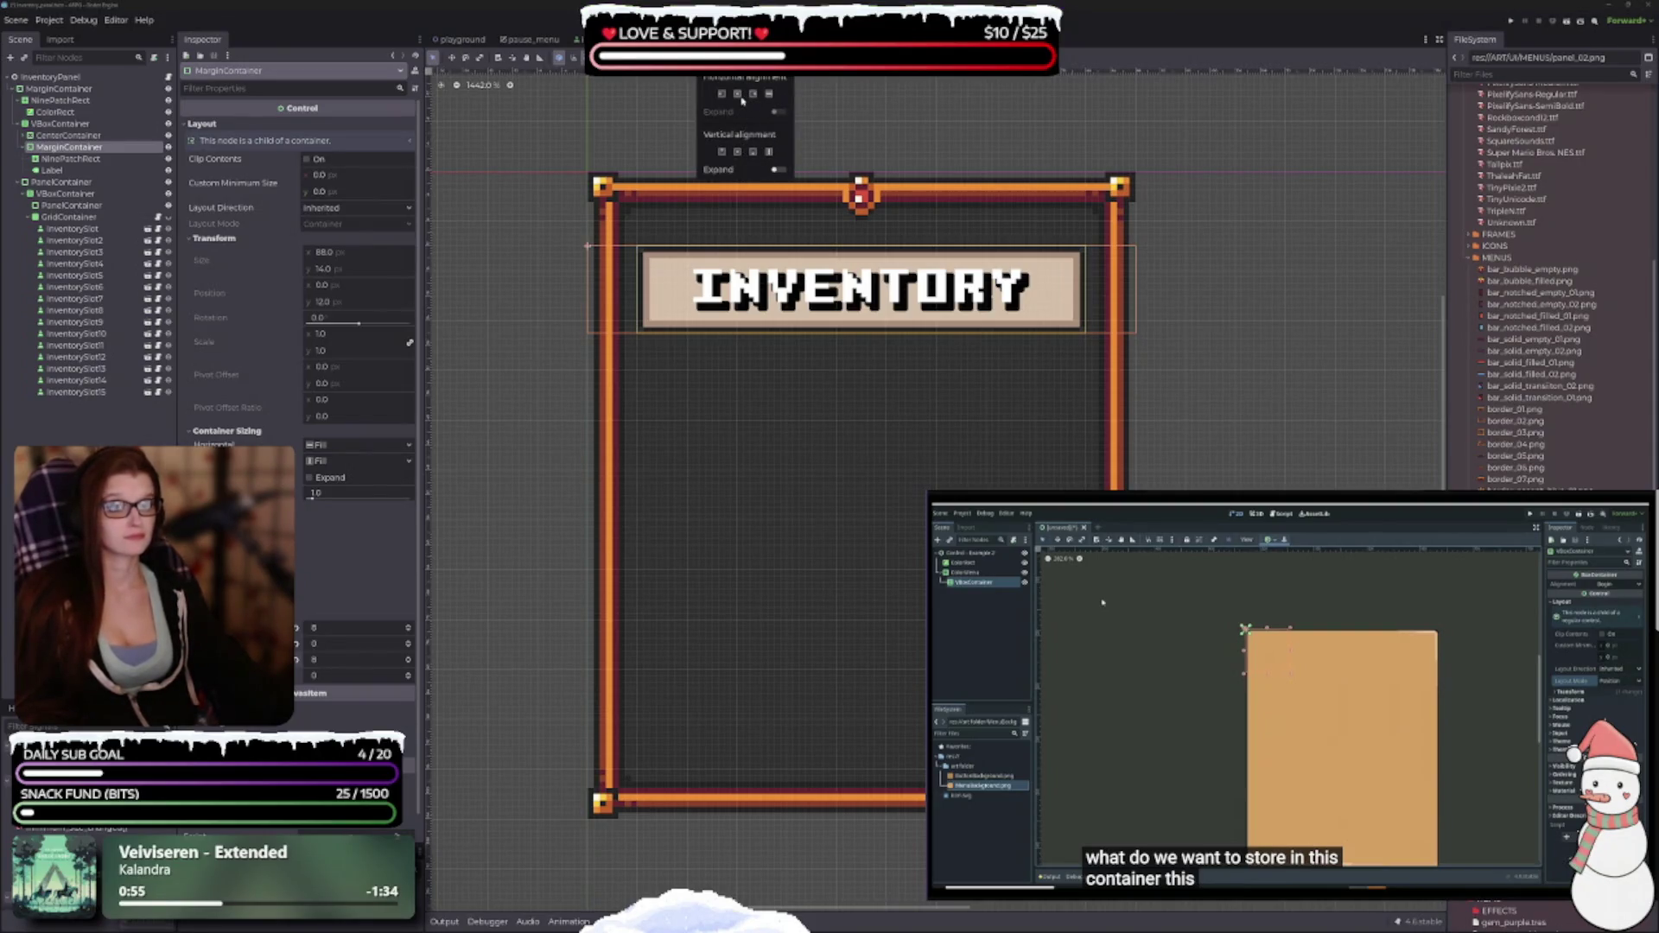
pyautogui.click(740, 97)
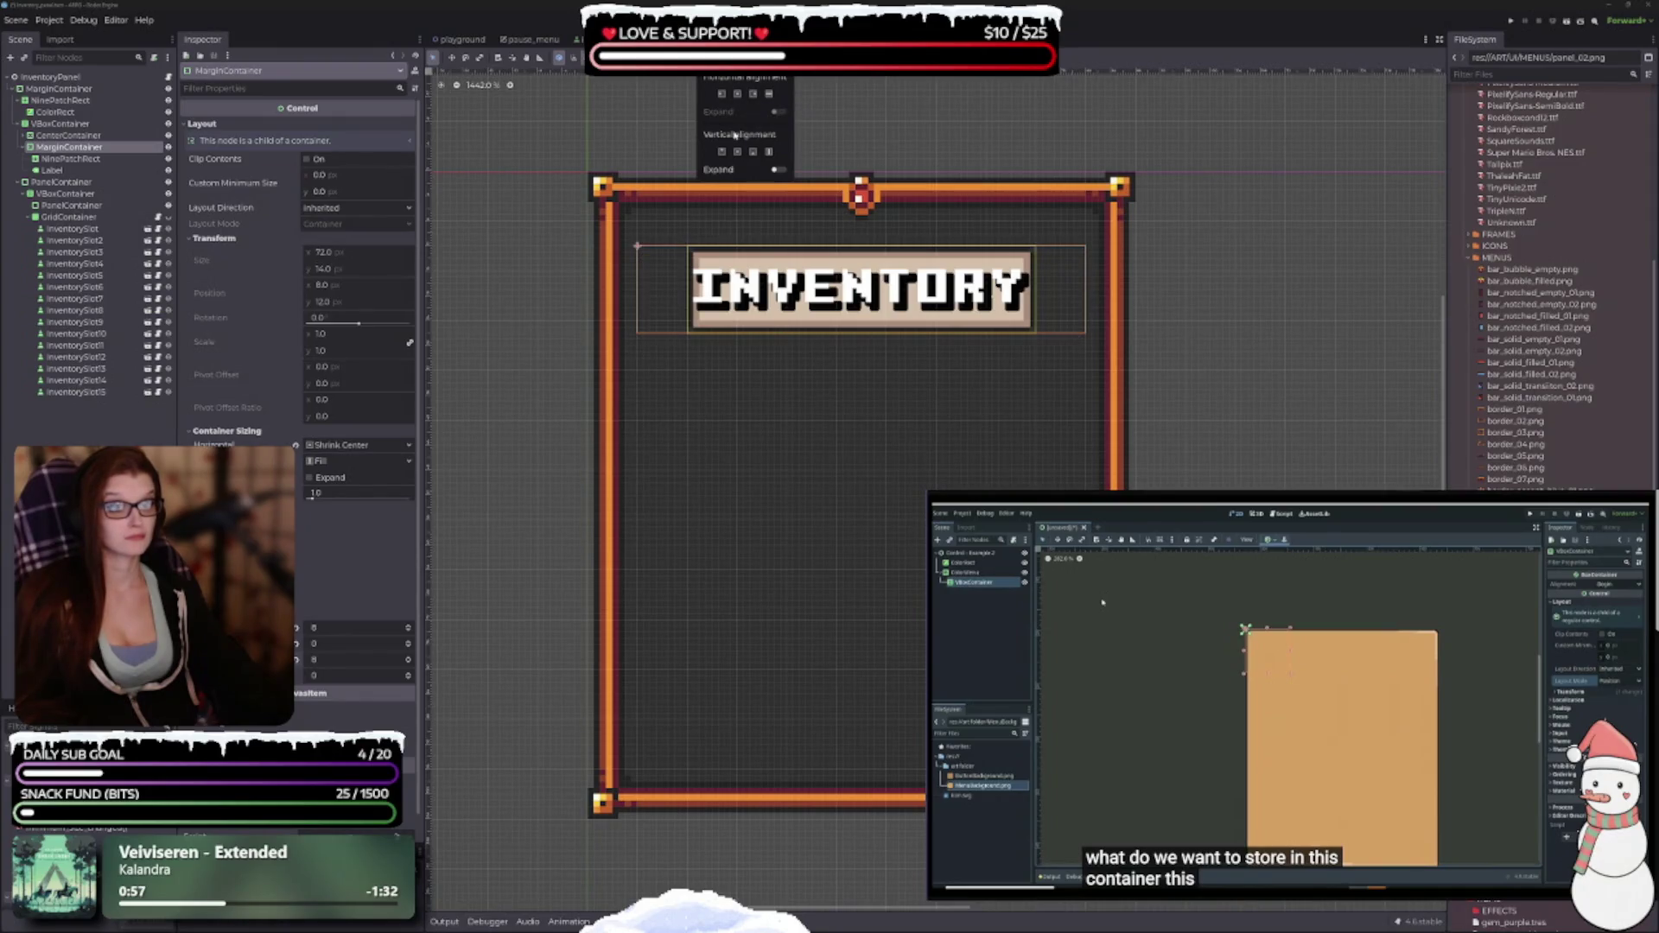
pyautogui.click(297, 660)
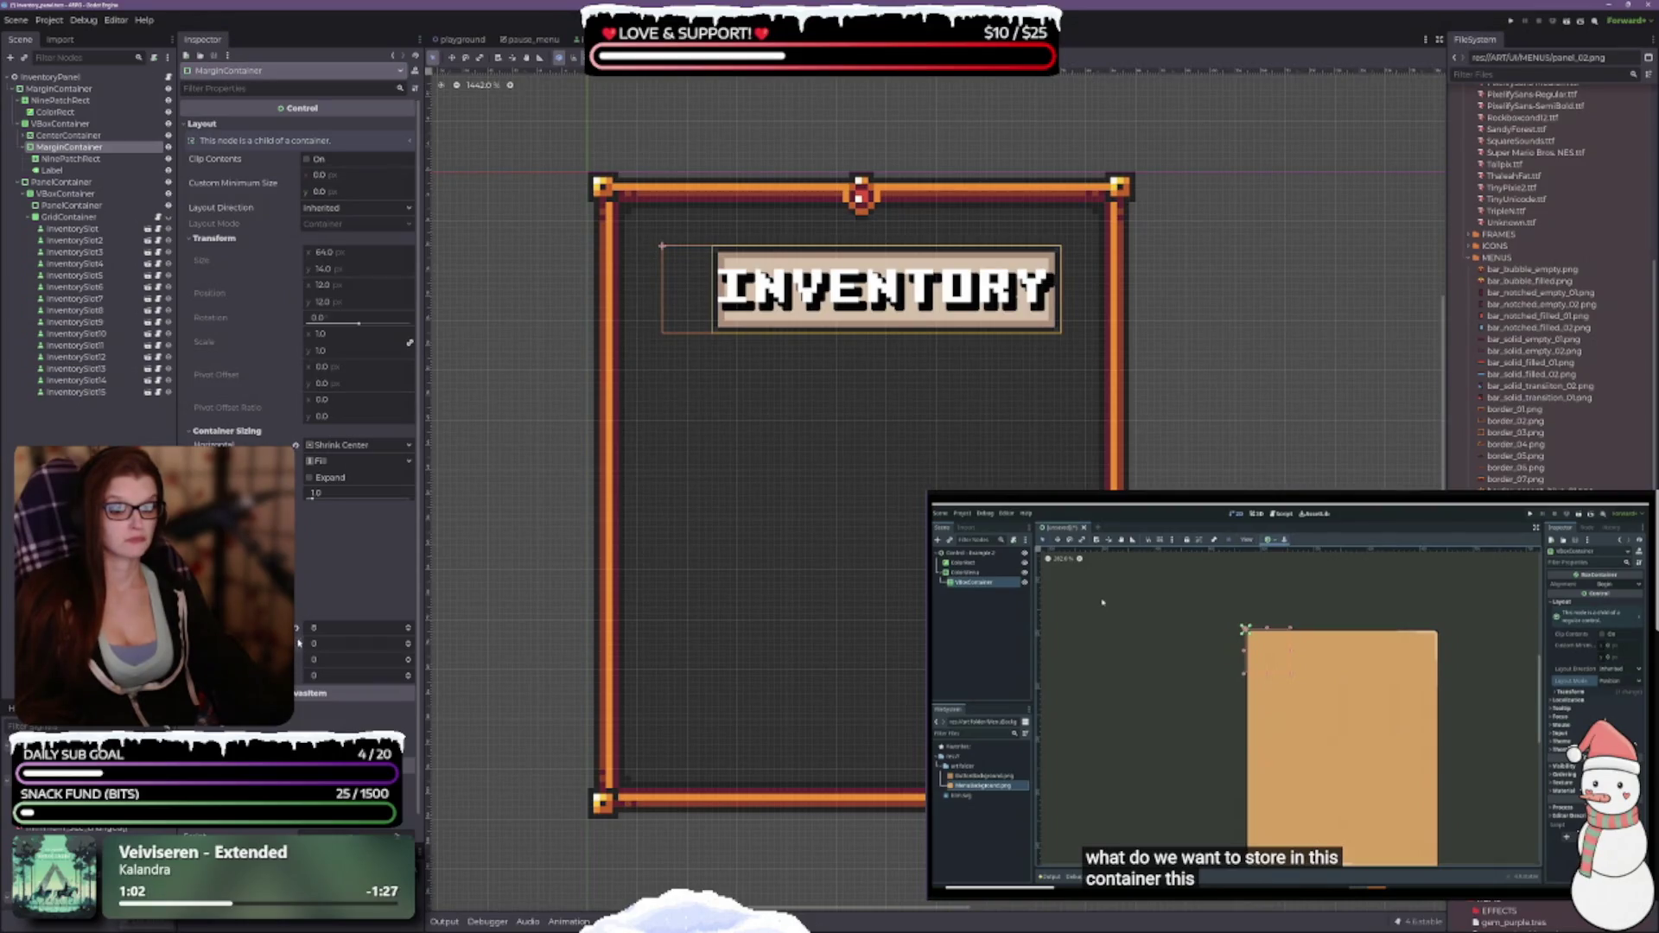
pyautogui.click(744, 57)
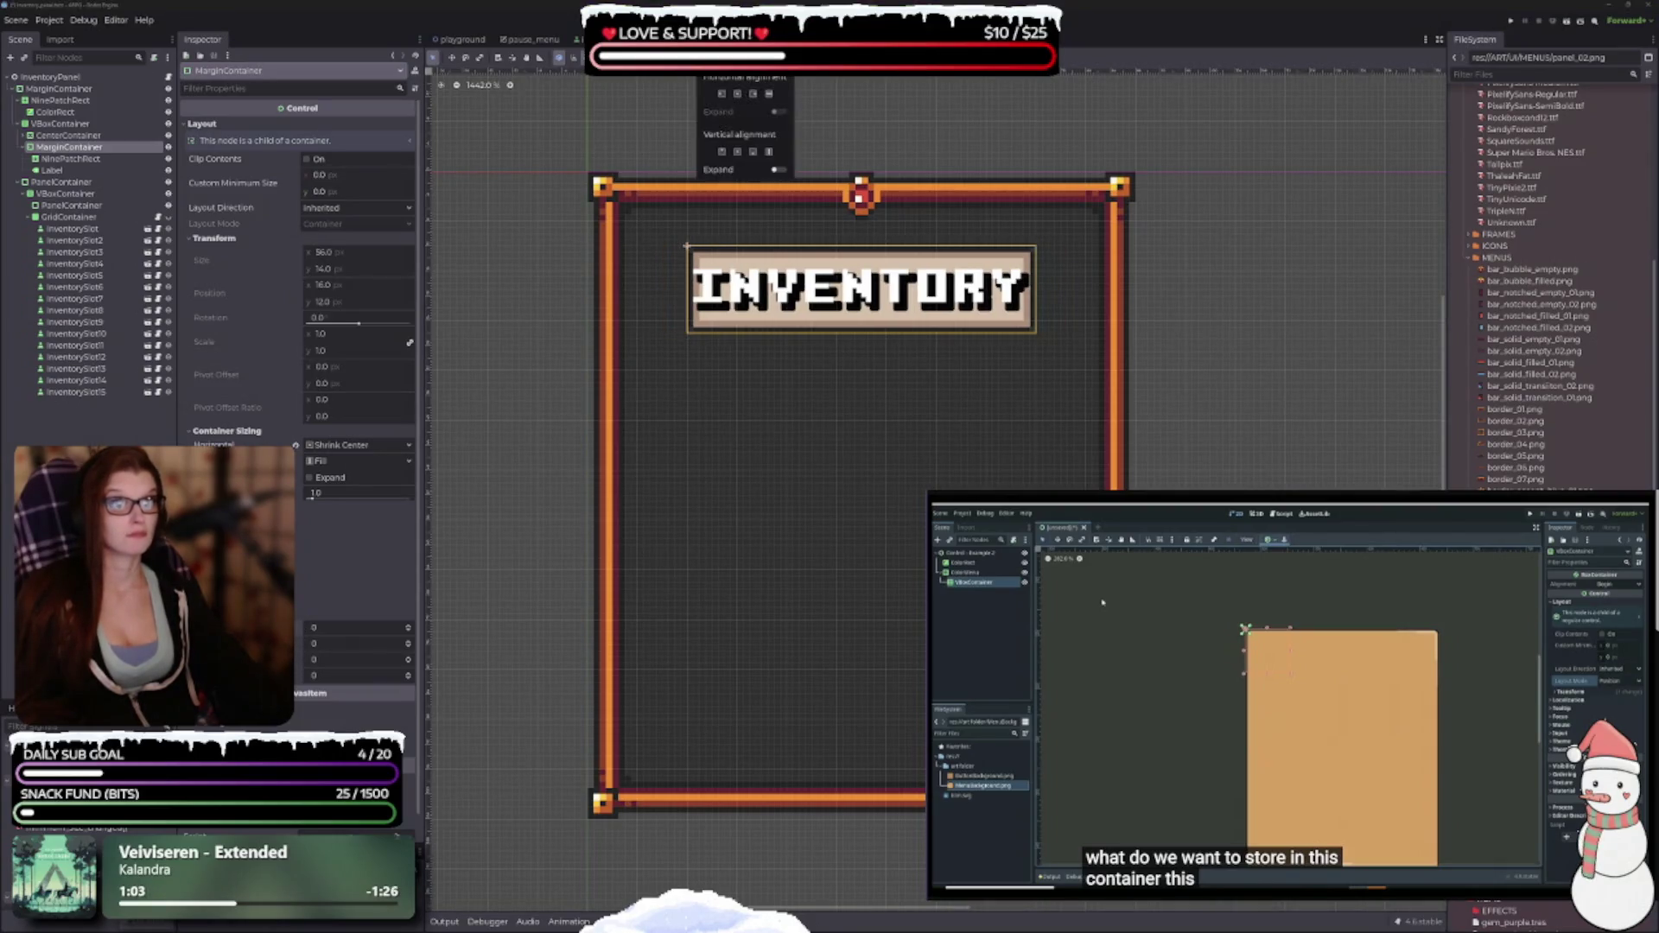
pyautogui.click(724, 153)
pyautogui.click(846, 405)
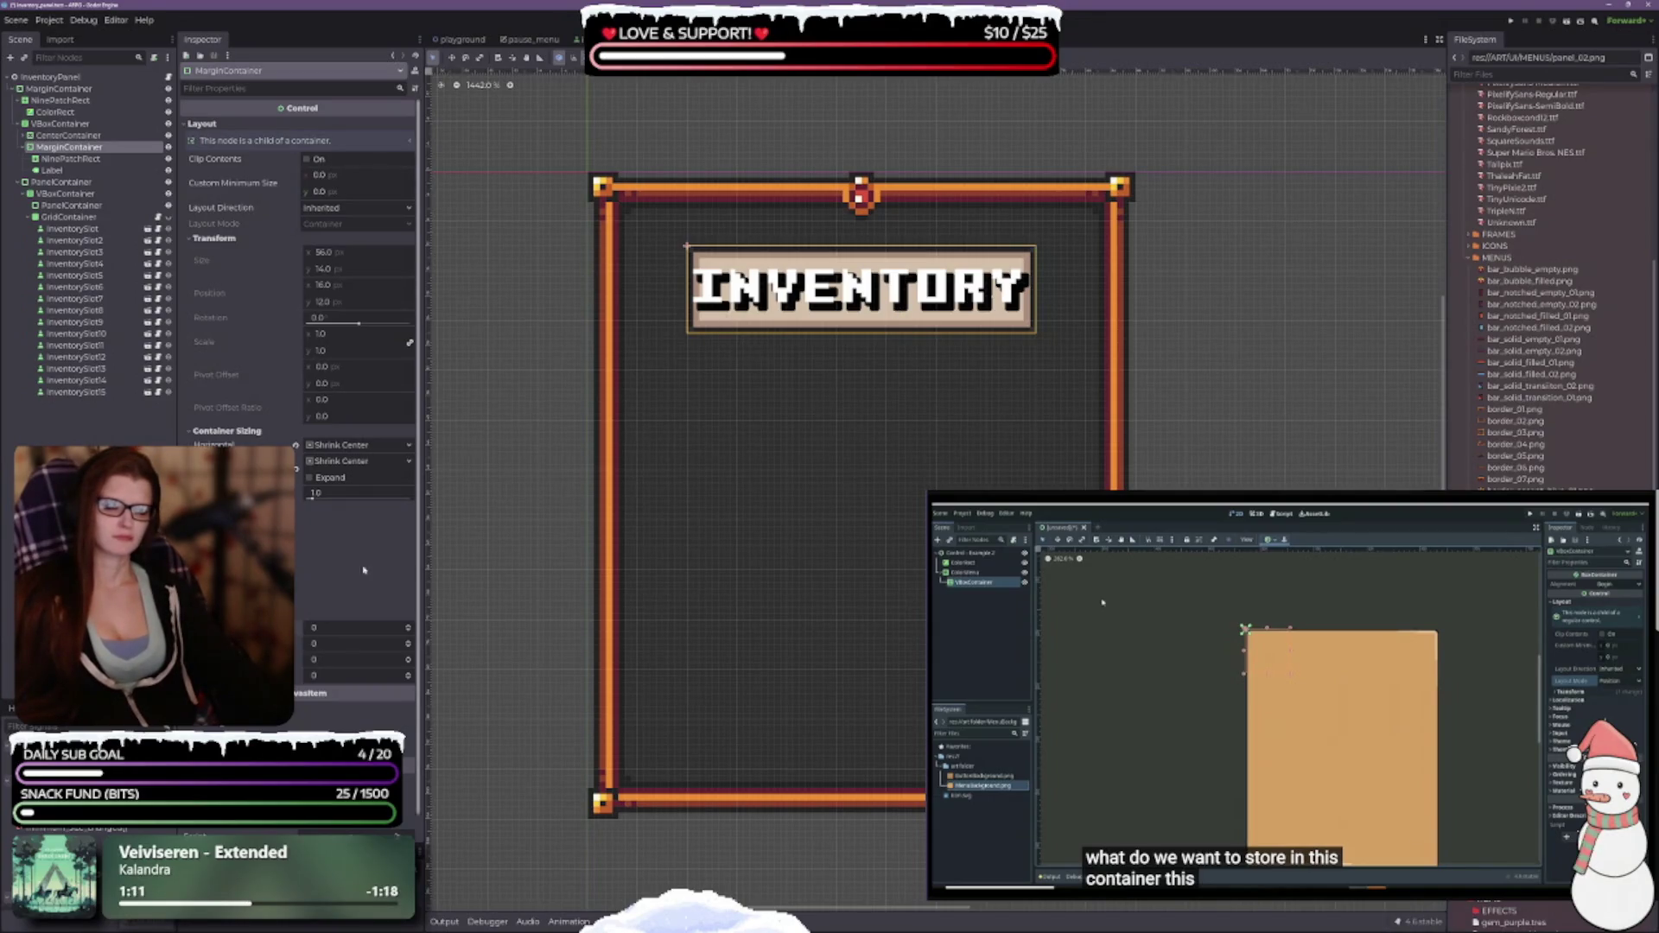
pyautogui.click(71, 159)
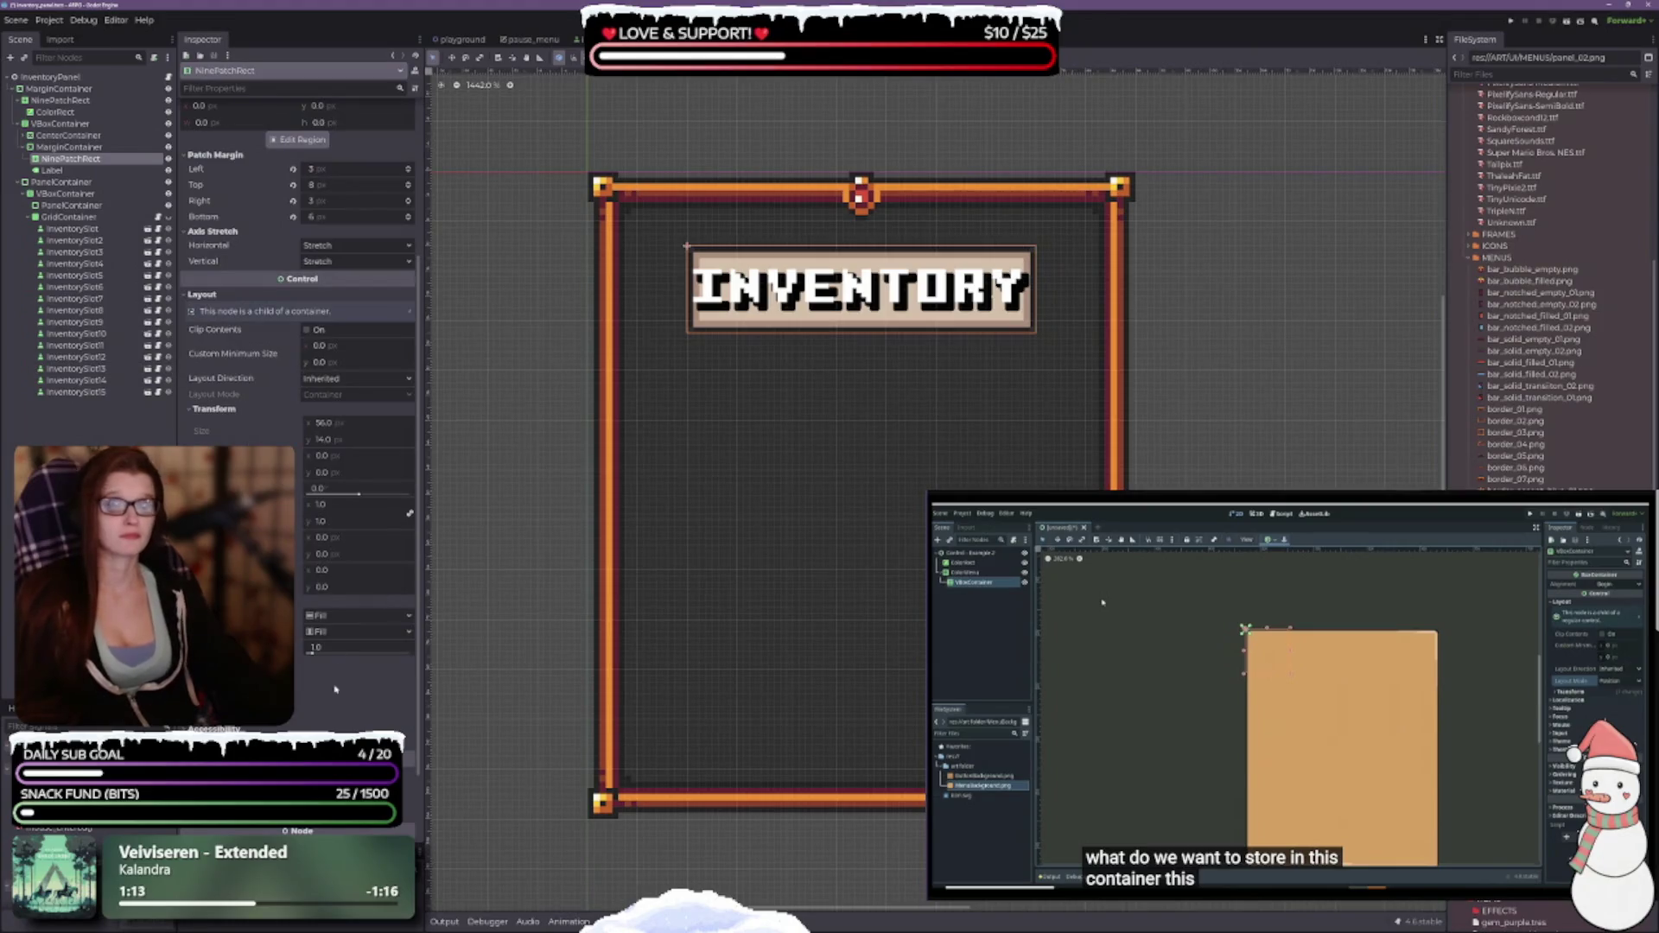
# Set the NinePatchRect's left patch margin to 4 px, then review the Label and MarginContainer.
pyautogui.scroll(5, 298, 346)
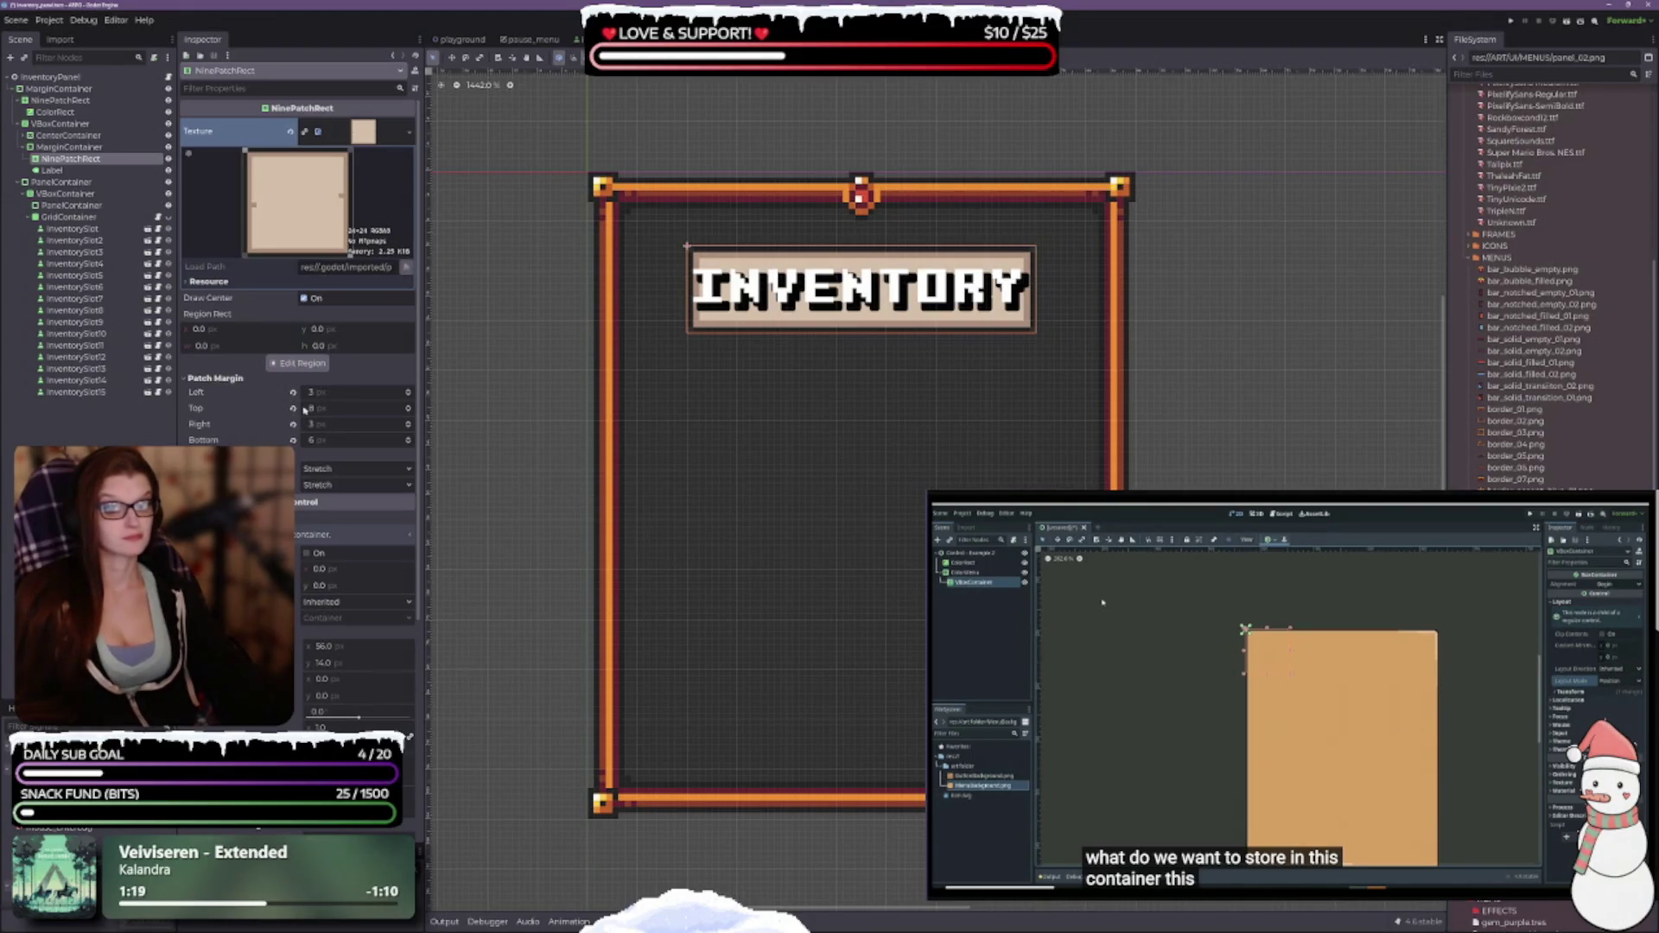
pyautogui.click(410, 392)
pyautogui.click(410, 391)
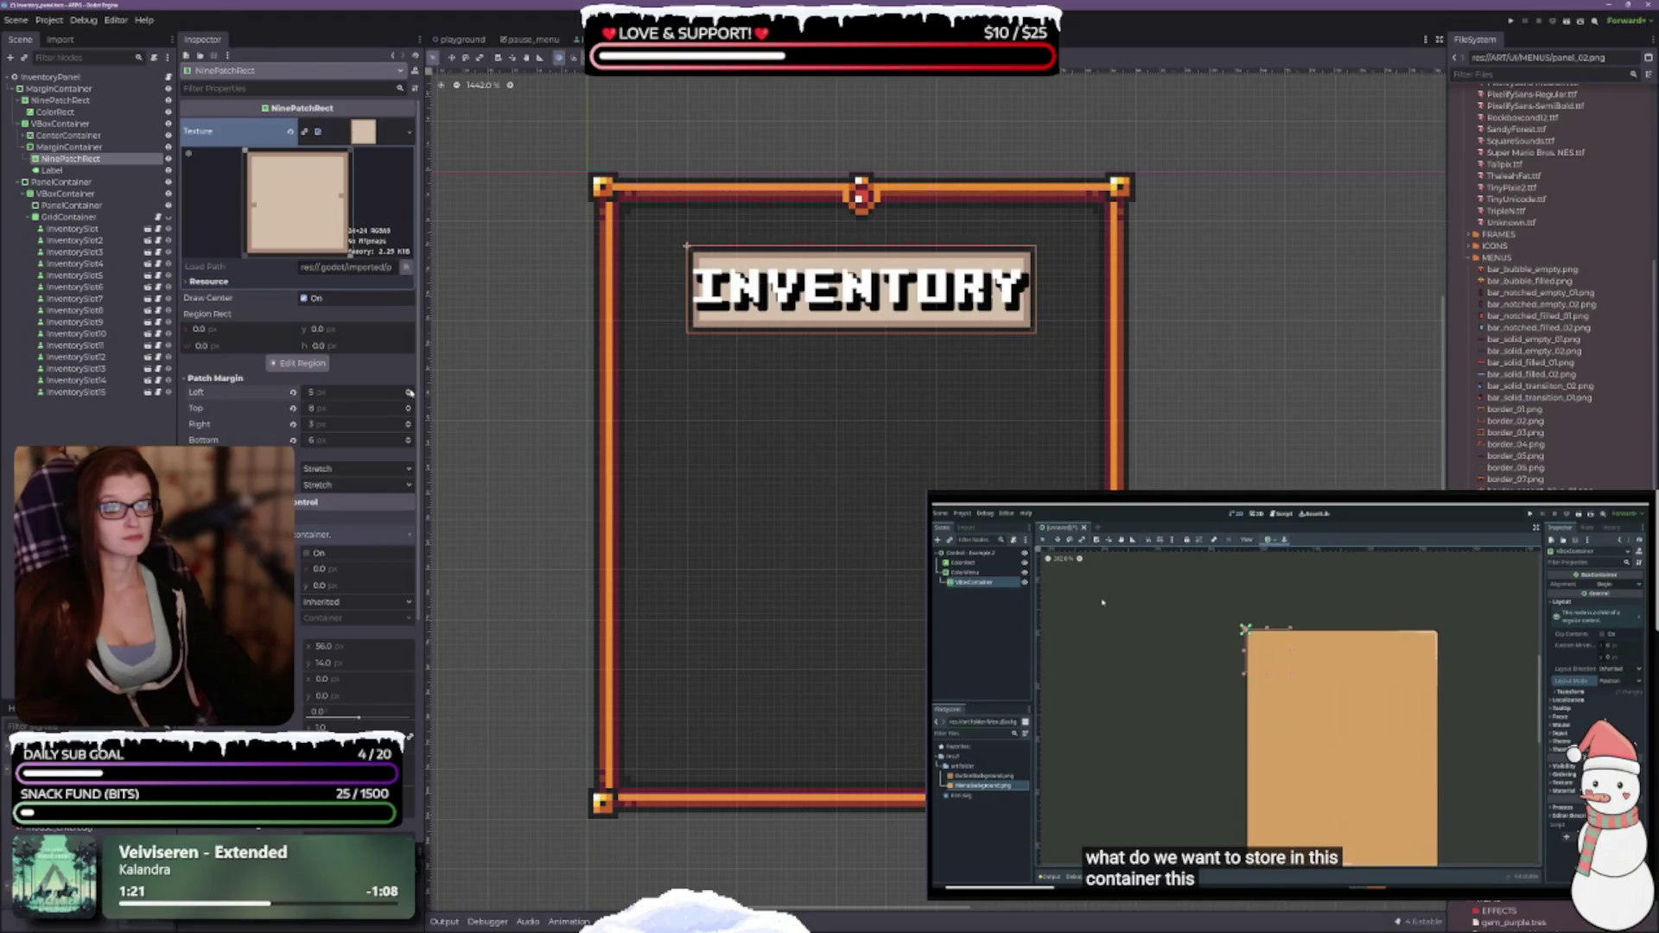
pyautogui.click(409, 396)
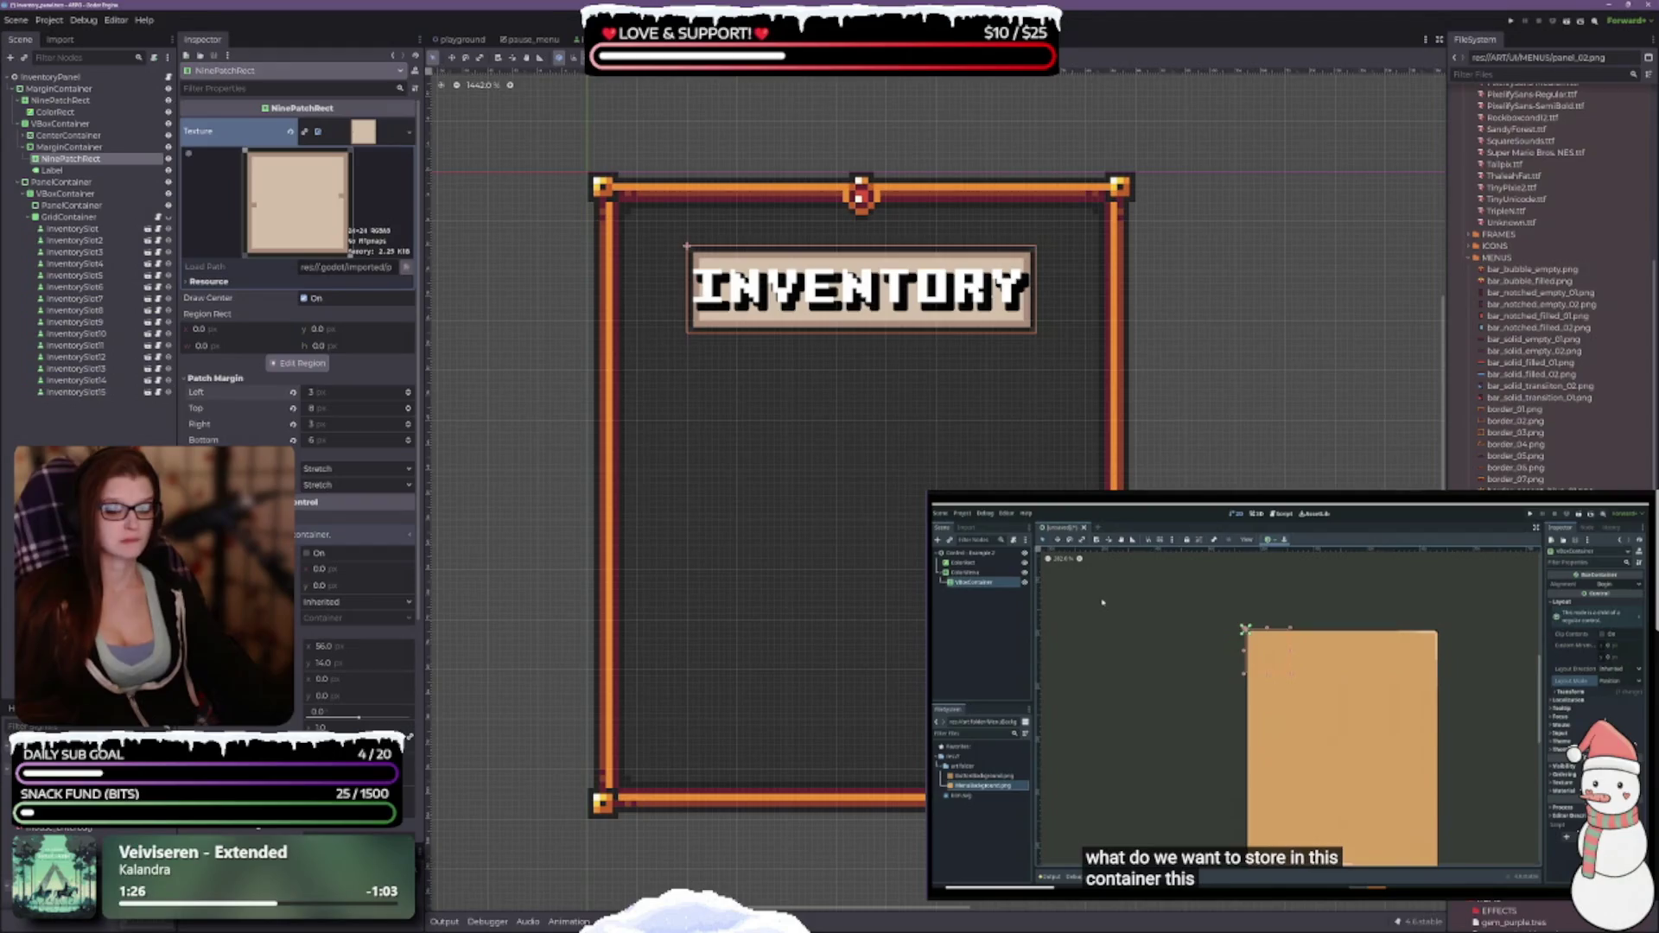
pyautogui.scroll(-5, 410, 421)
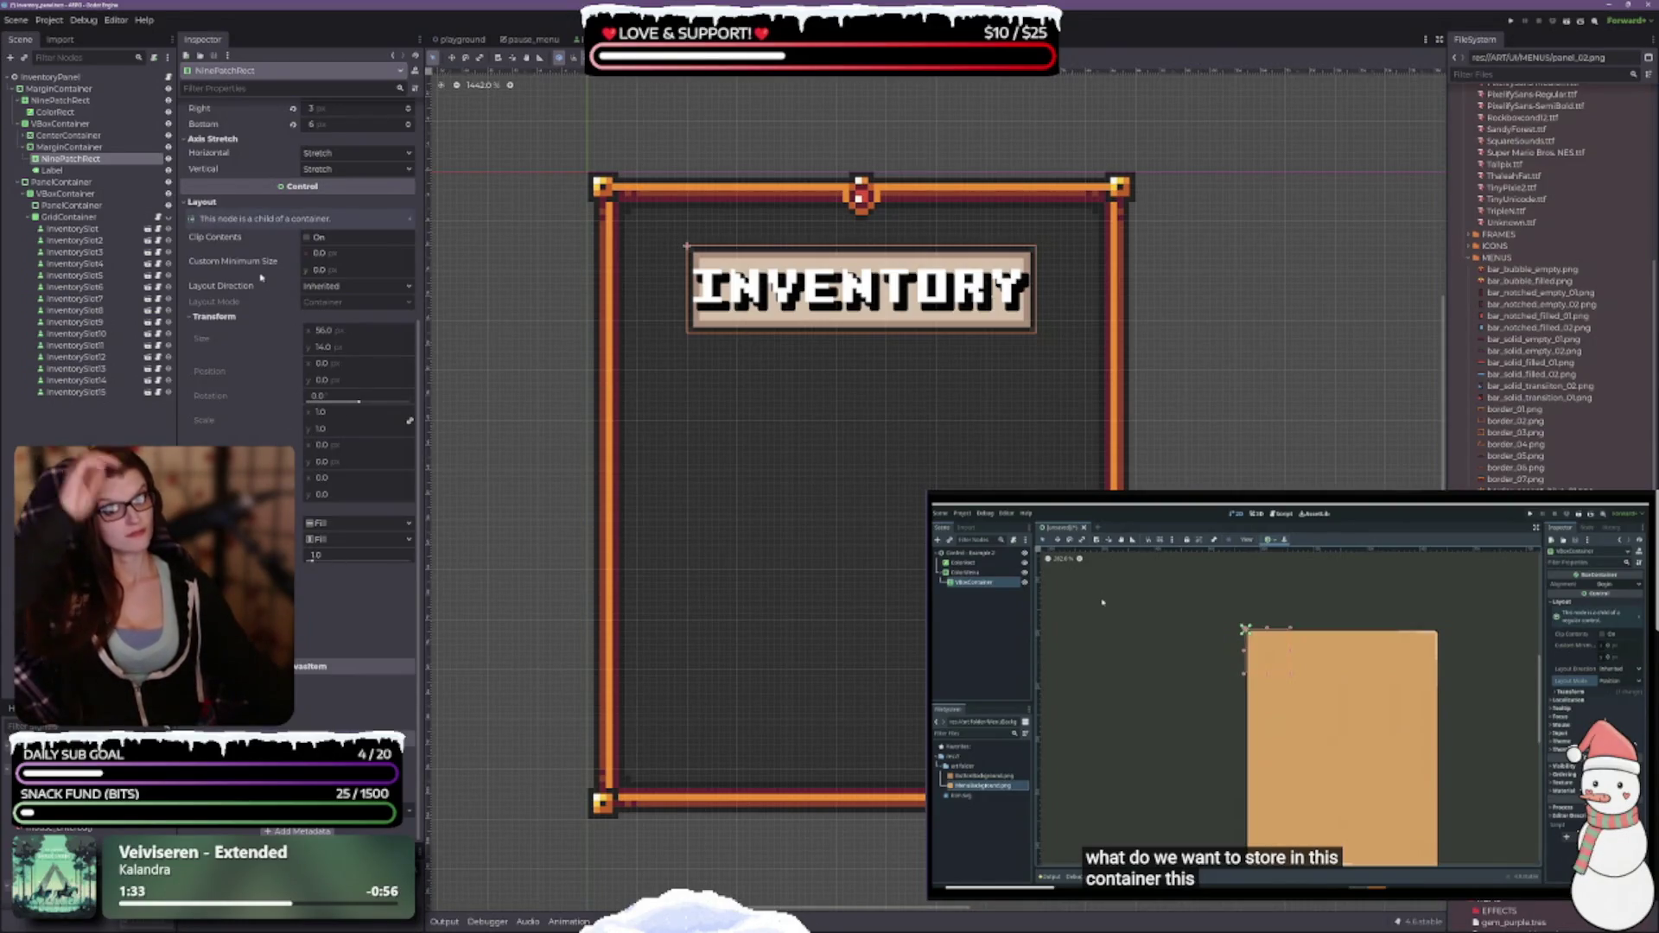
pyautogui.click(66, 171)
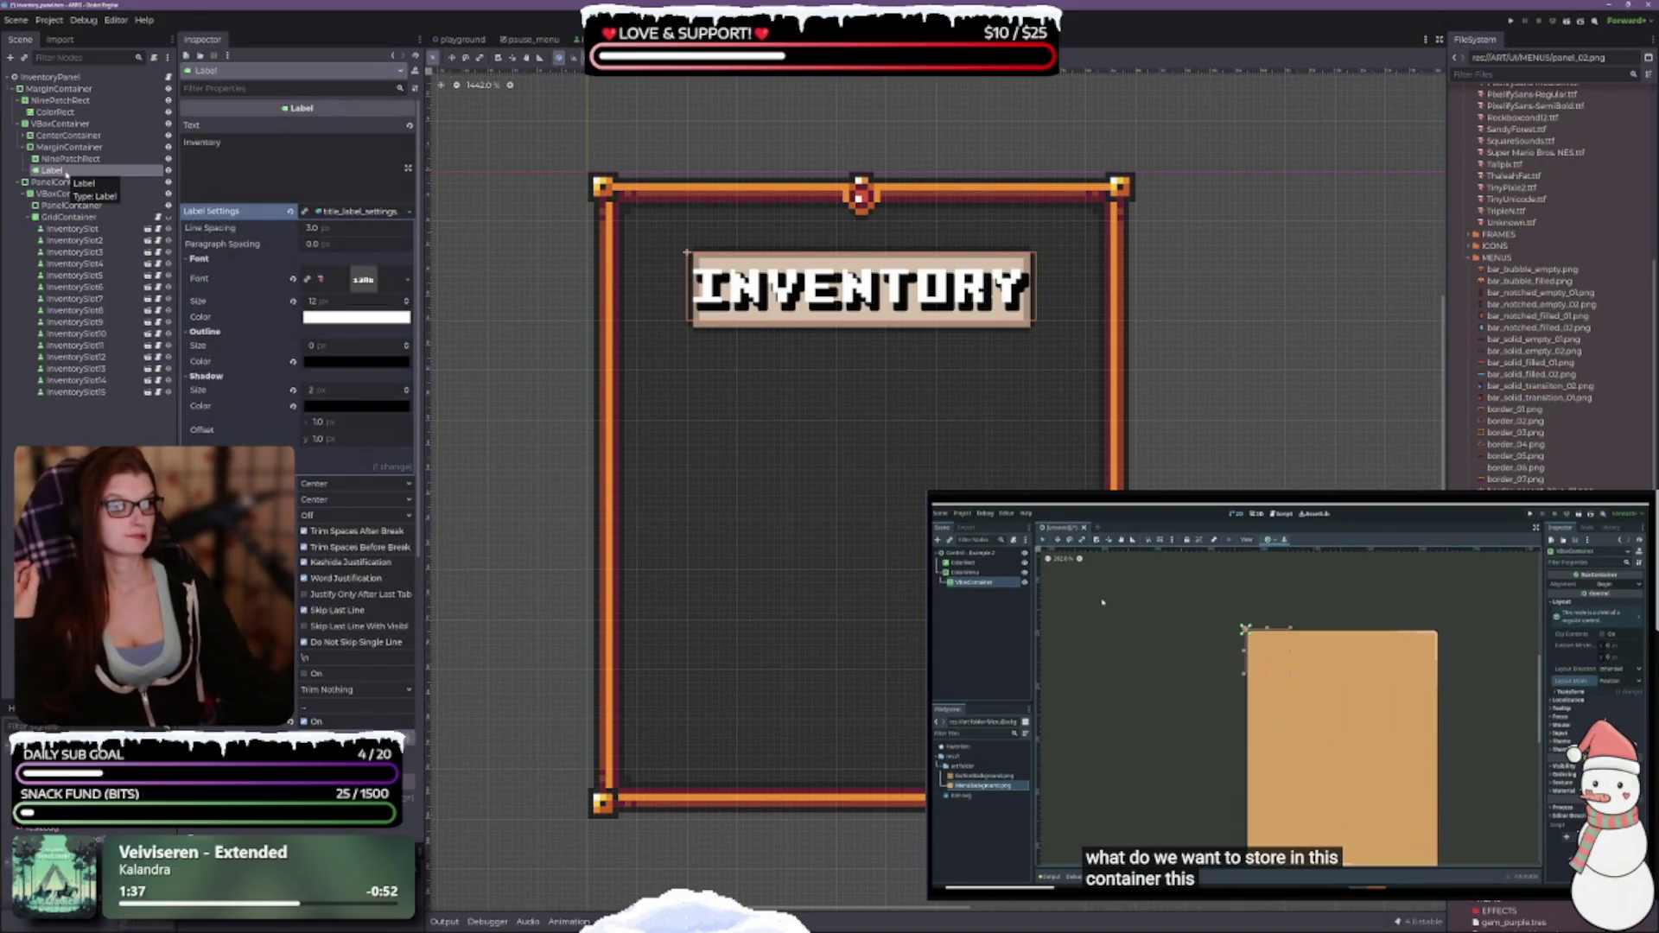
pyautogui.click(67, 149)
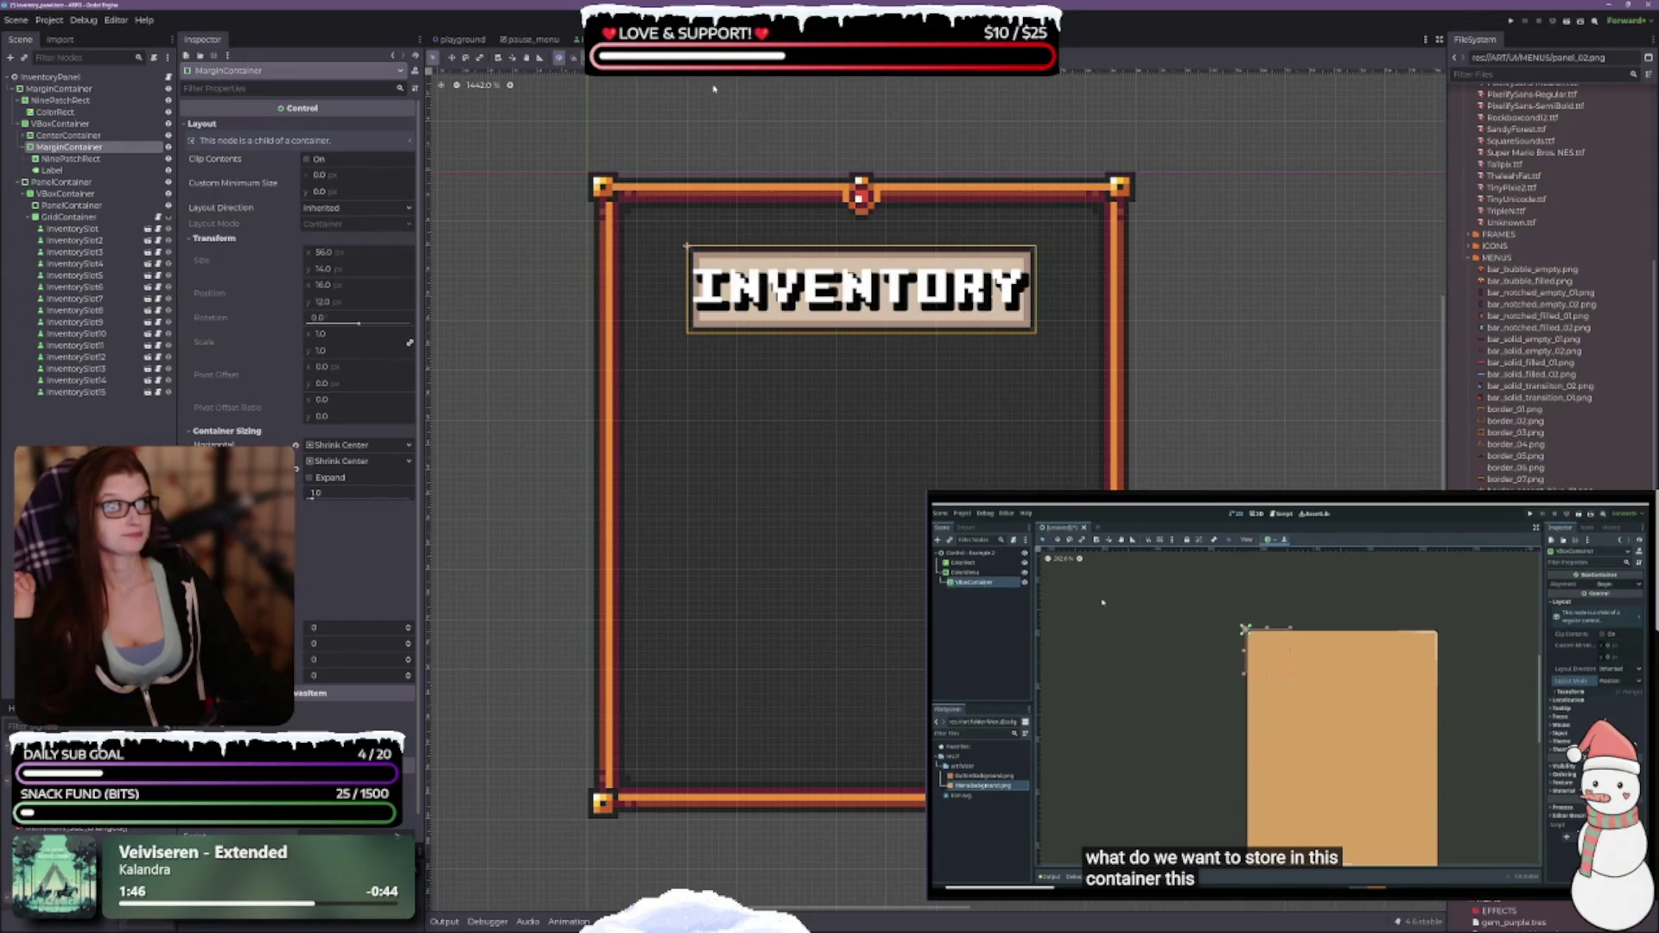
# Try 10 and 50 px minimum widths on the banner container, measuring the frame's 56 px inner width.
pyautogui.click(331, 179)
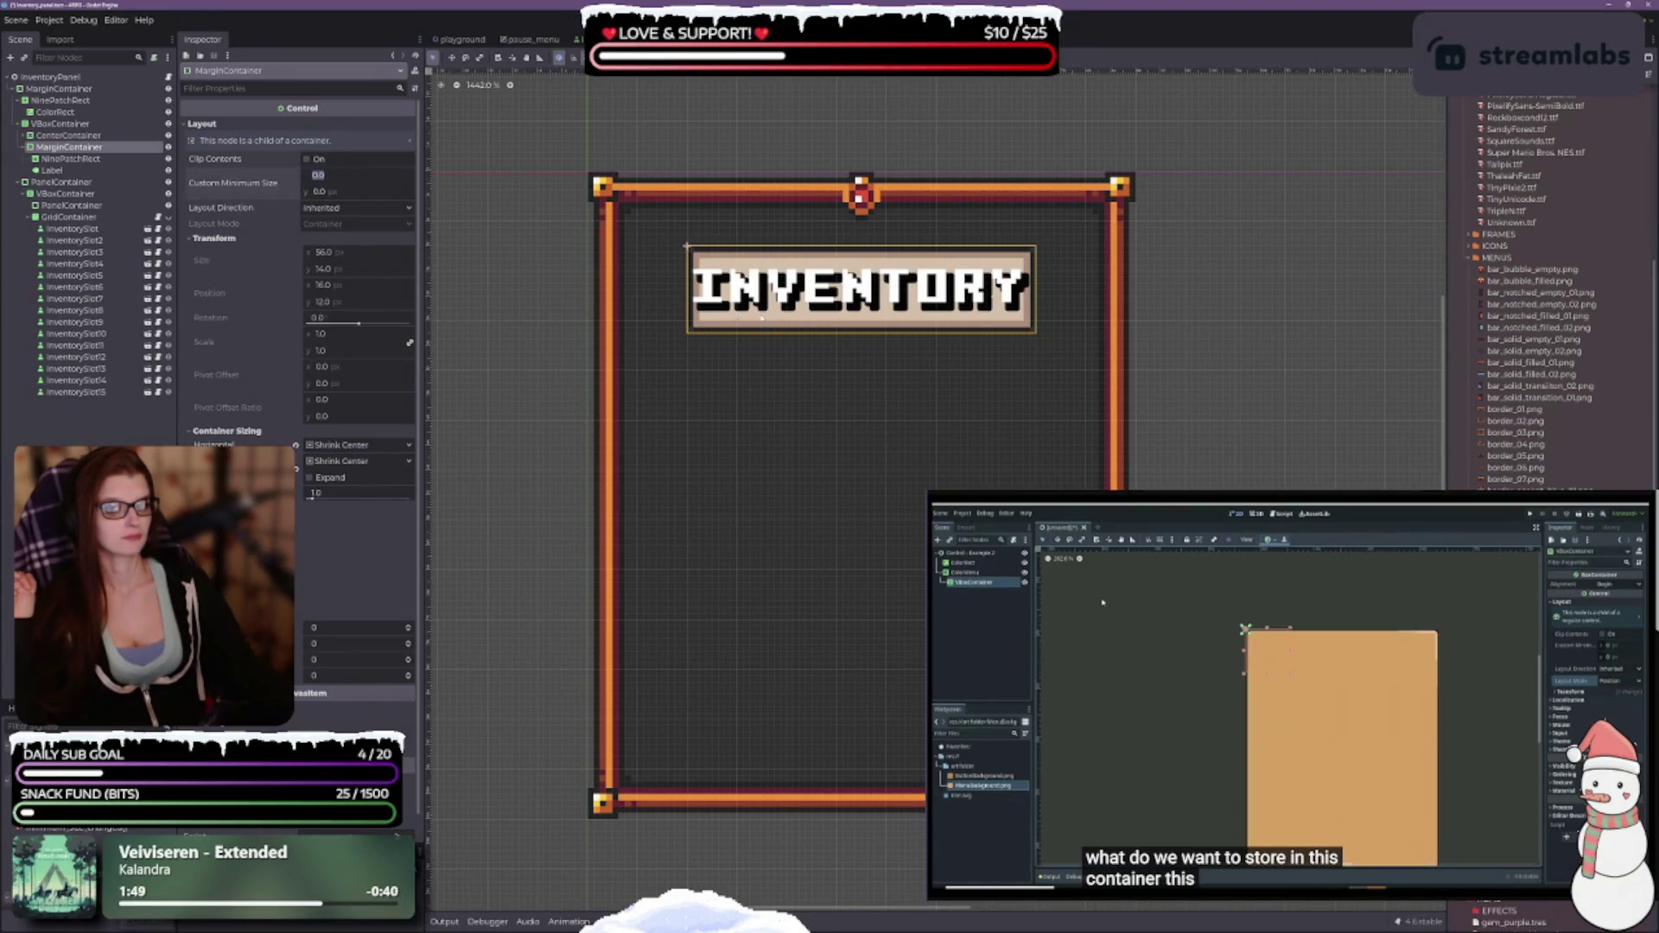
pyautogui.write('10')
pyautogui.press('Return')
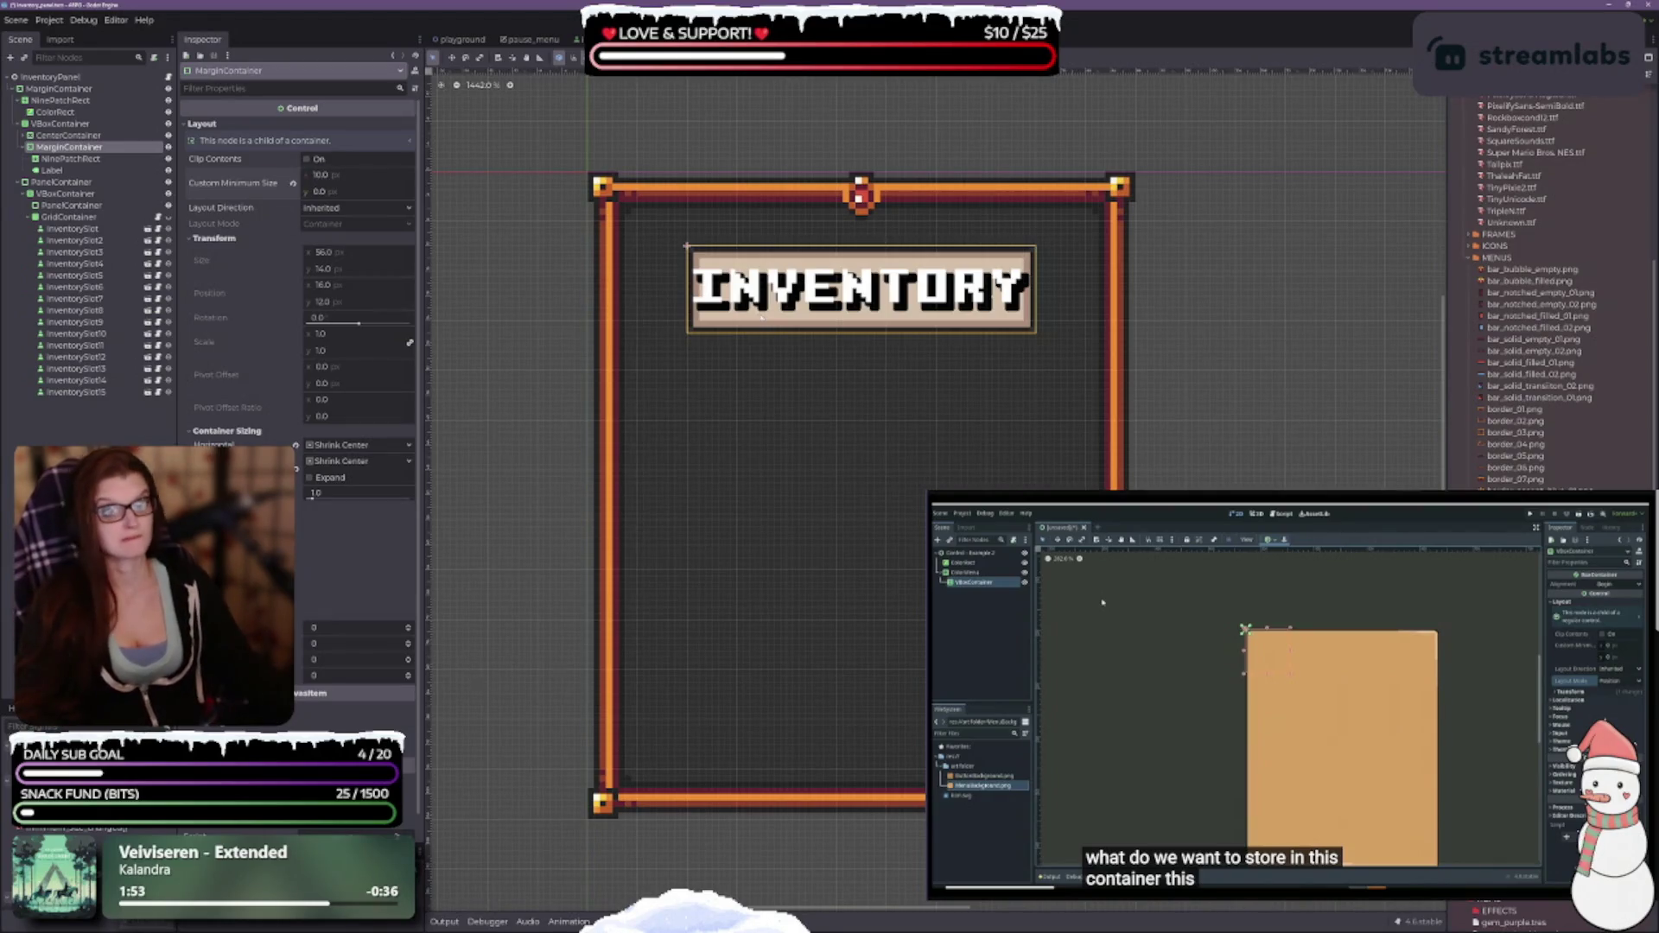
pyautogui.click(332, 174)
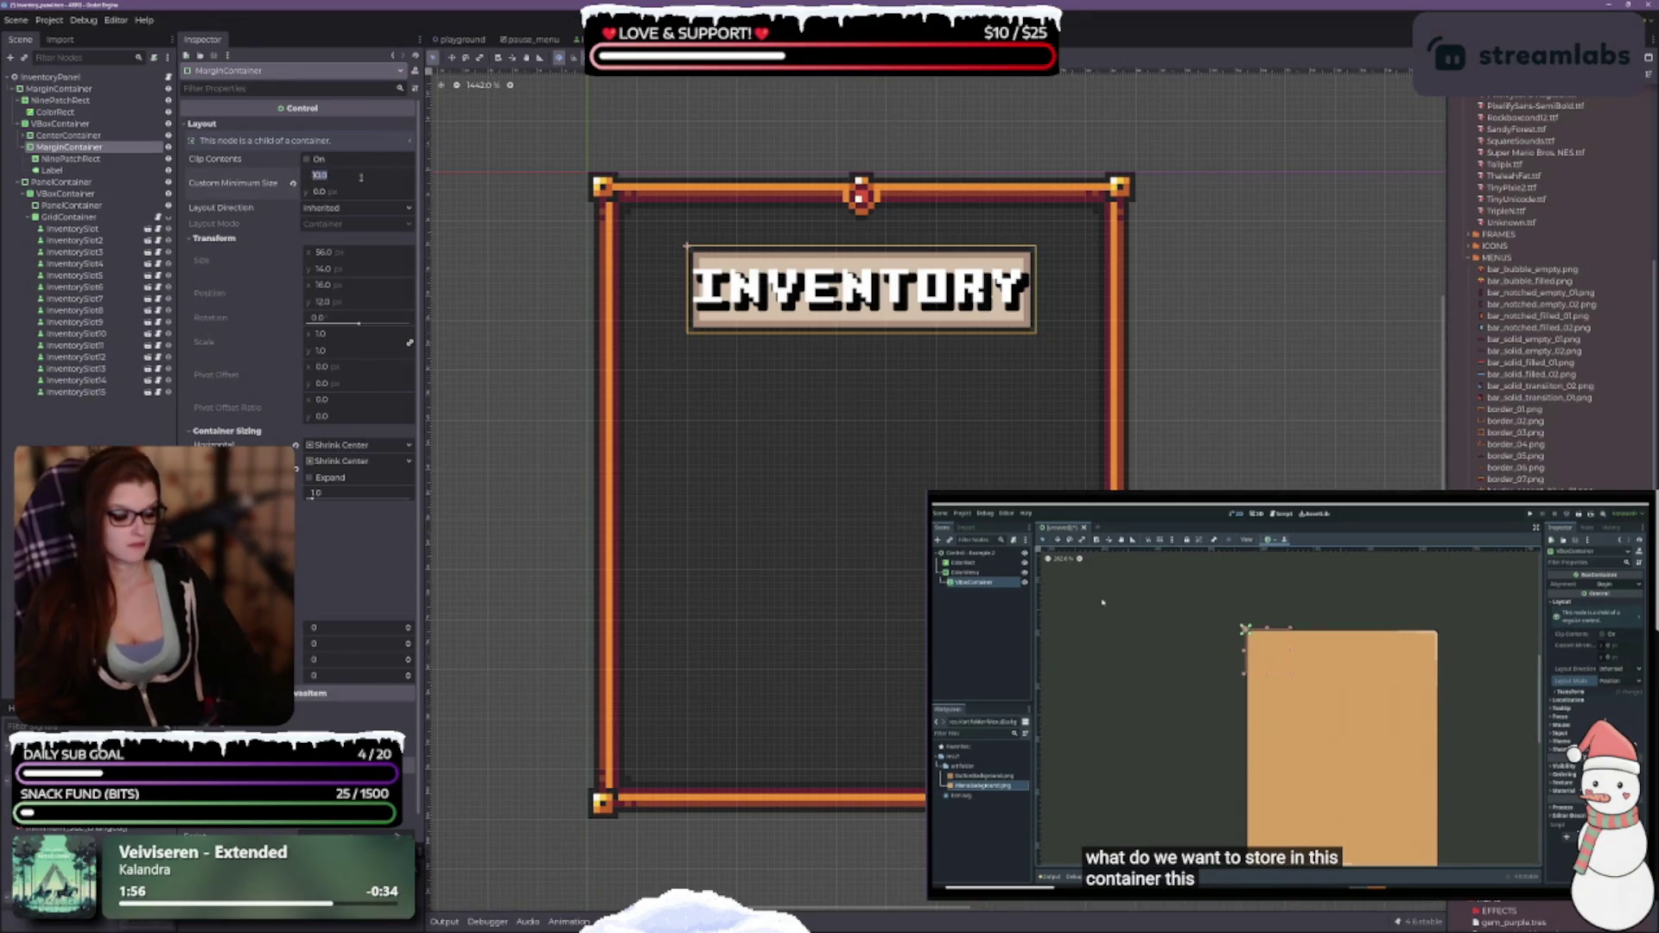
pyautogui.write('50')
pyautogui.press('Return')
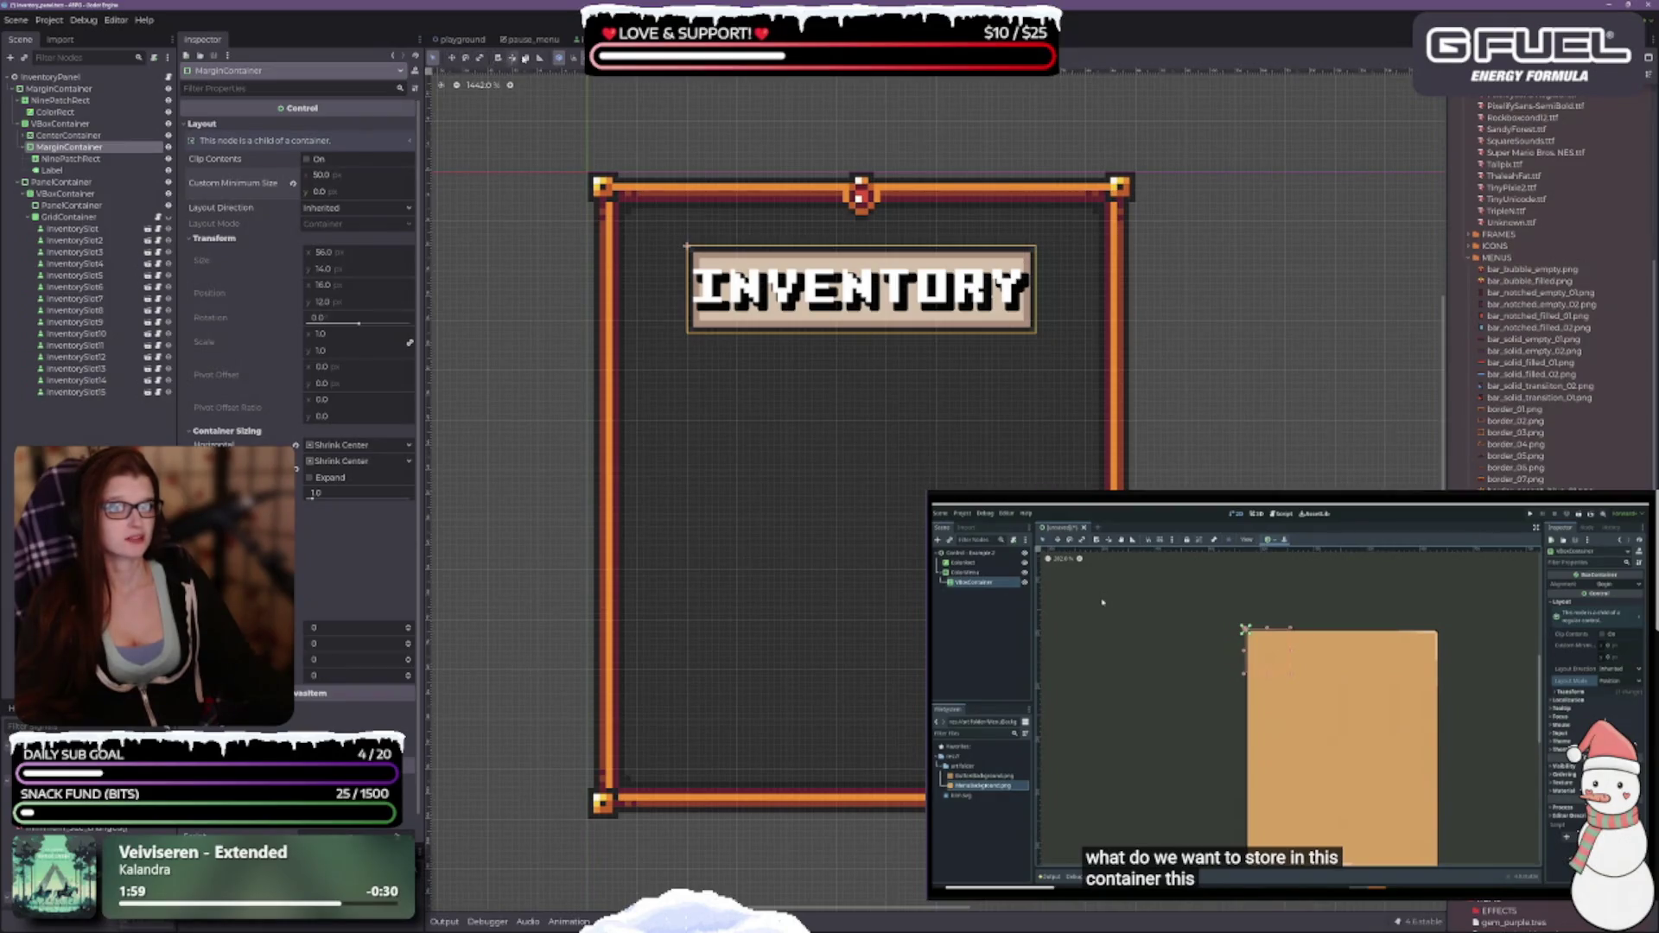
pyautogui.click(540, 58)
pyautogui.scroll(3, 696, 248)
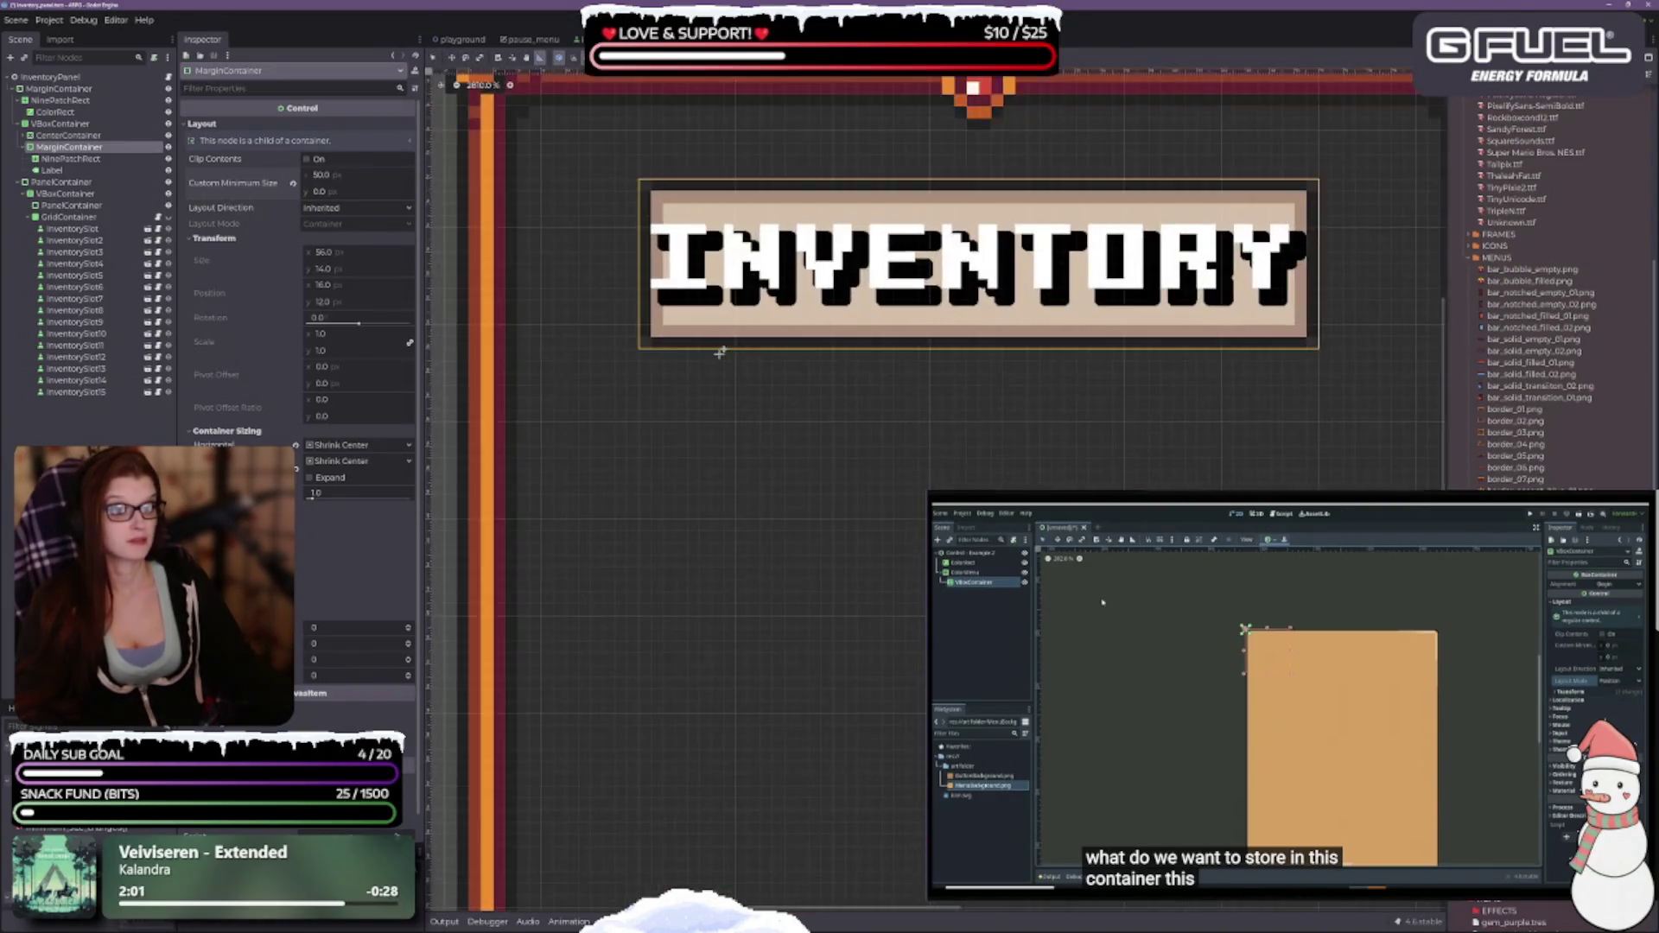
pyautogui.moveTo(640, 349); pyautogui.dragTo(1319, 350)
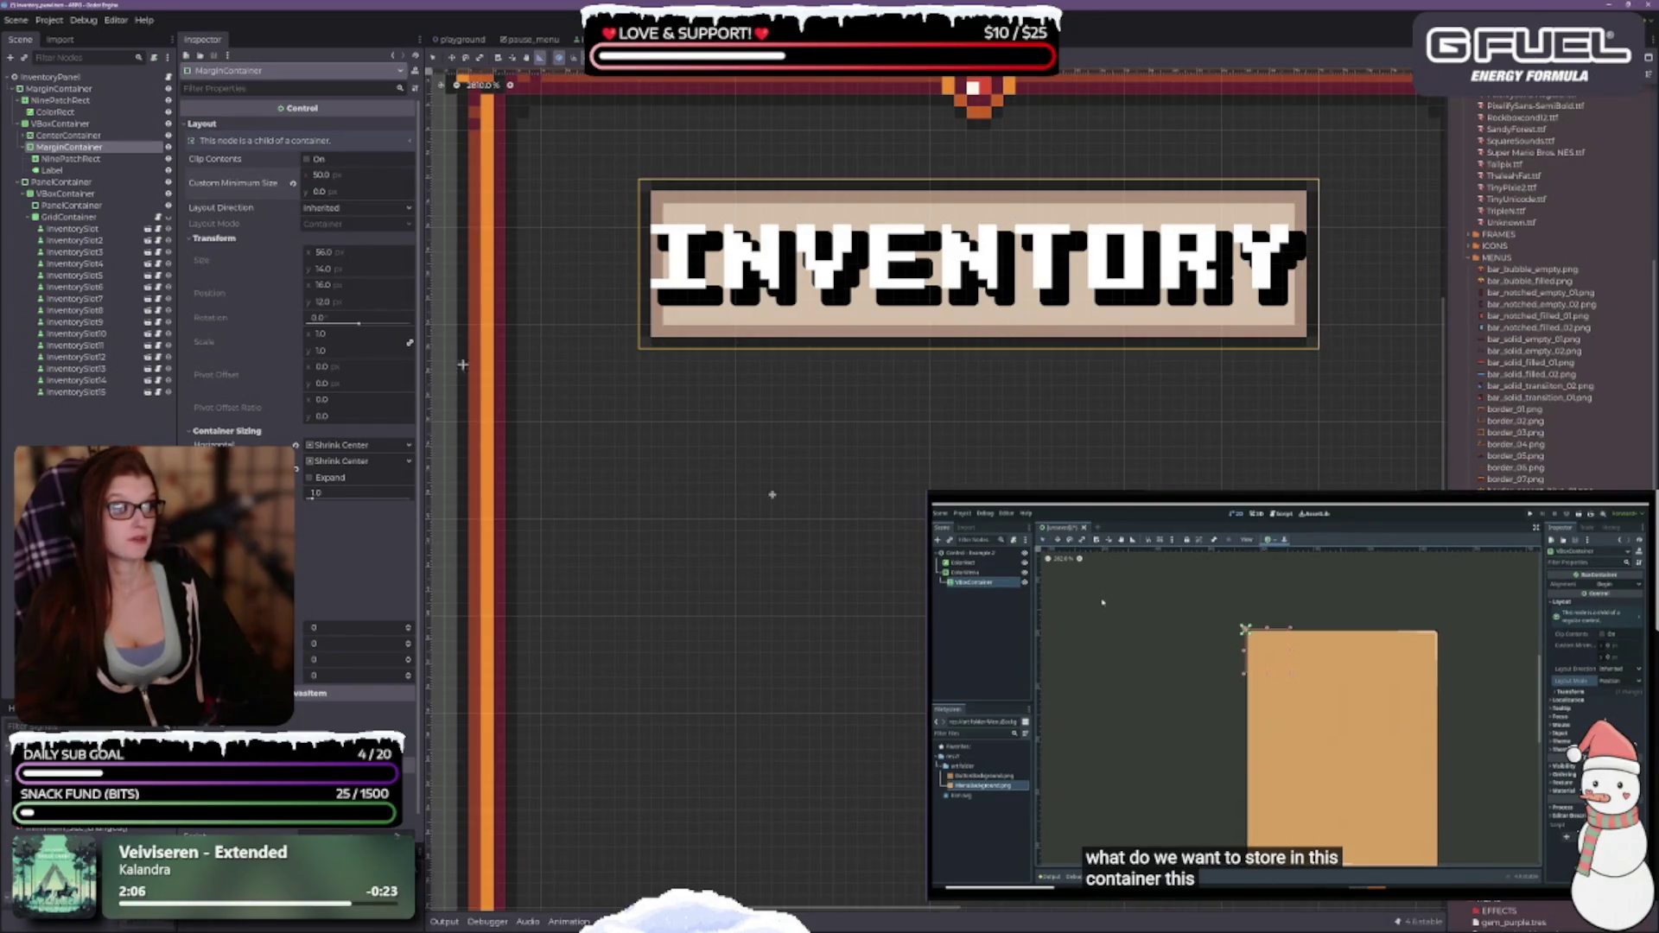
# Settle the banner container's minimum width at 64 px after trying 56 and 60.
pyautogui.click(343, 170)
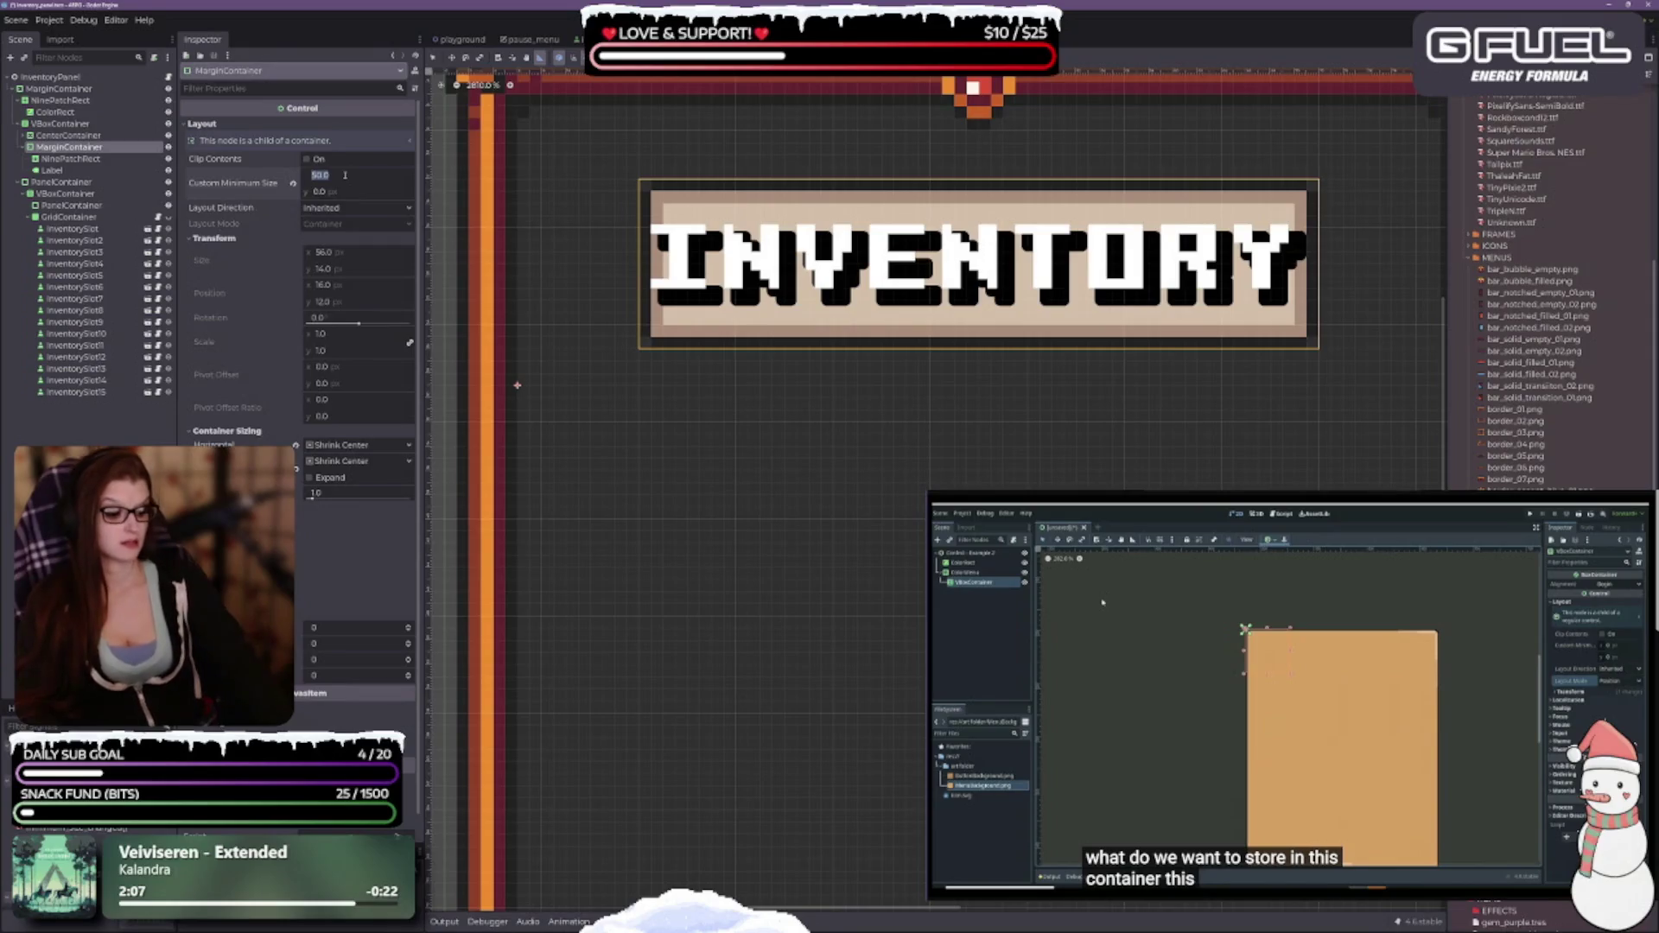
pyautogui.write('56')
pyautogui.press('Return')
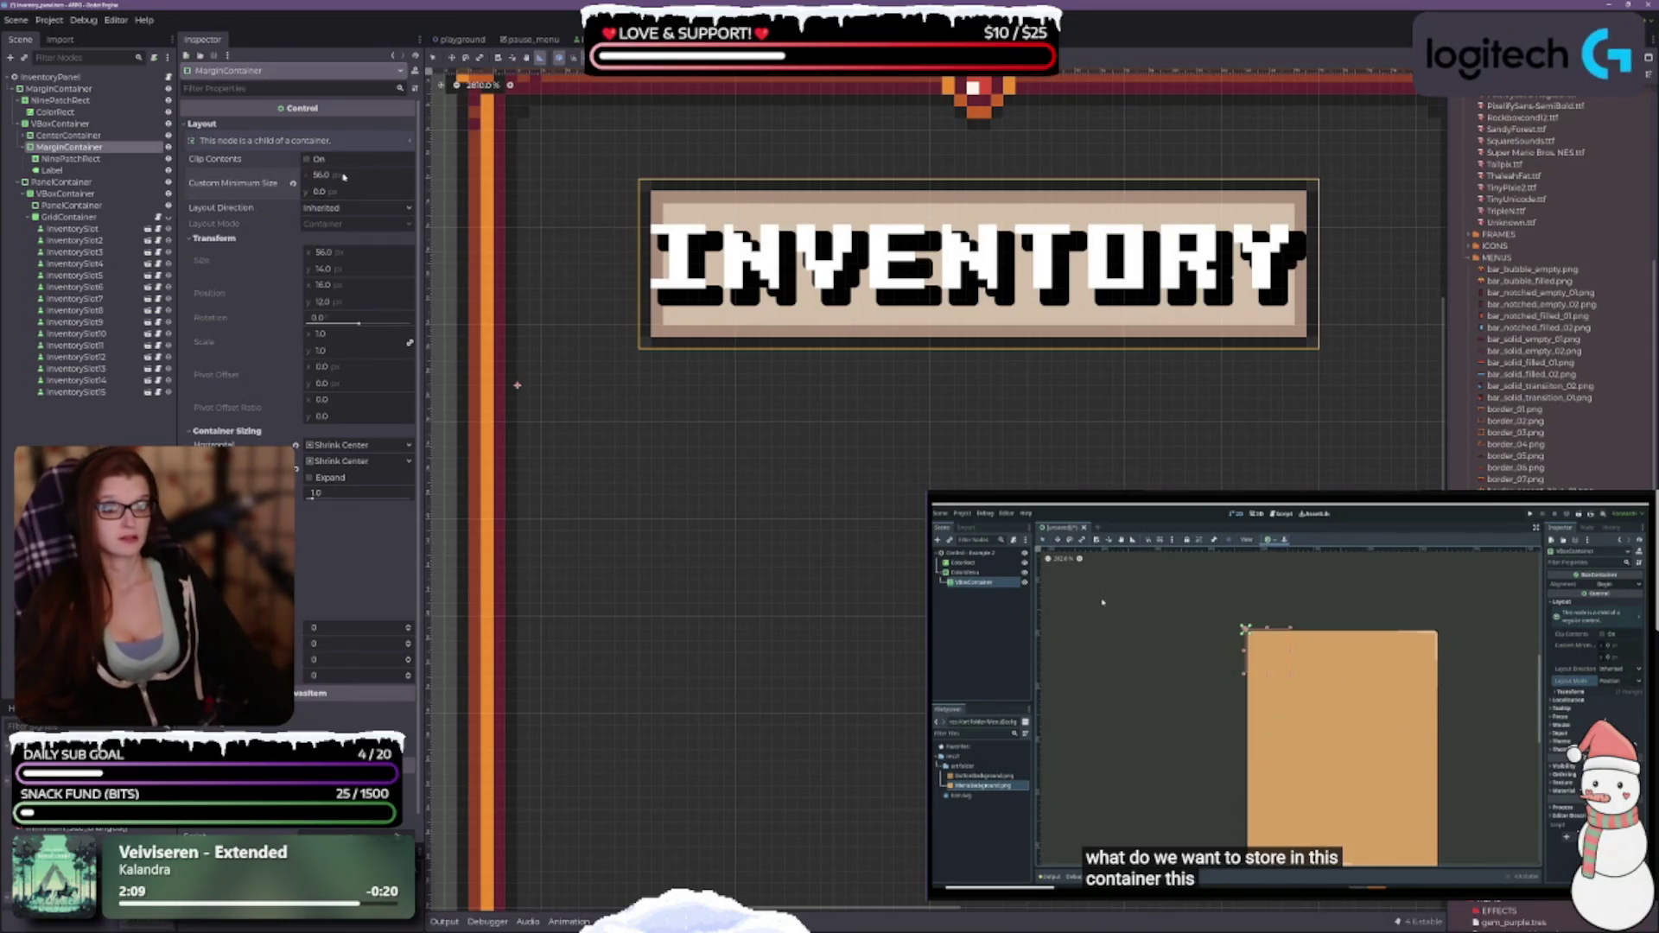
pyautogui.click(343, 176)
pyautogui.write('60')
pyautogui.press('Return')
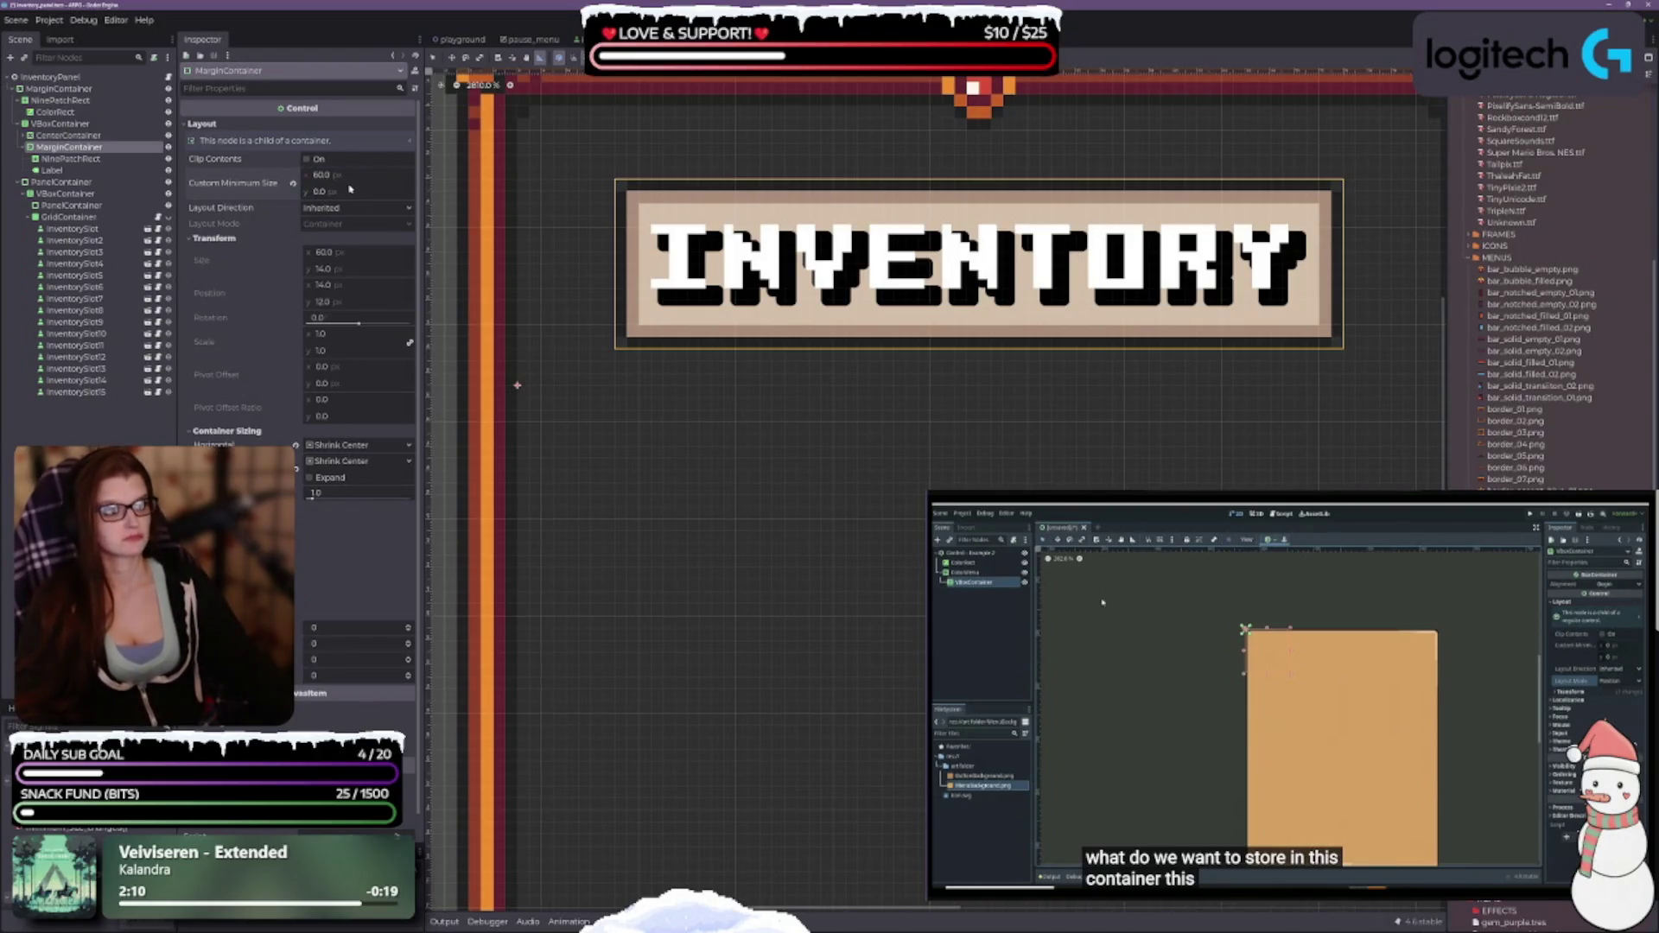
pyautogui.scroll(-2, 888, 529)
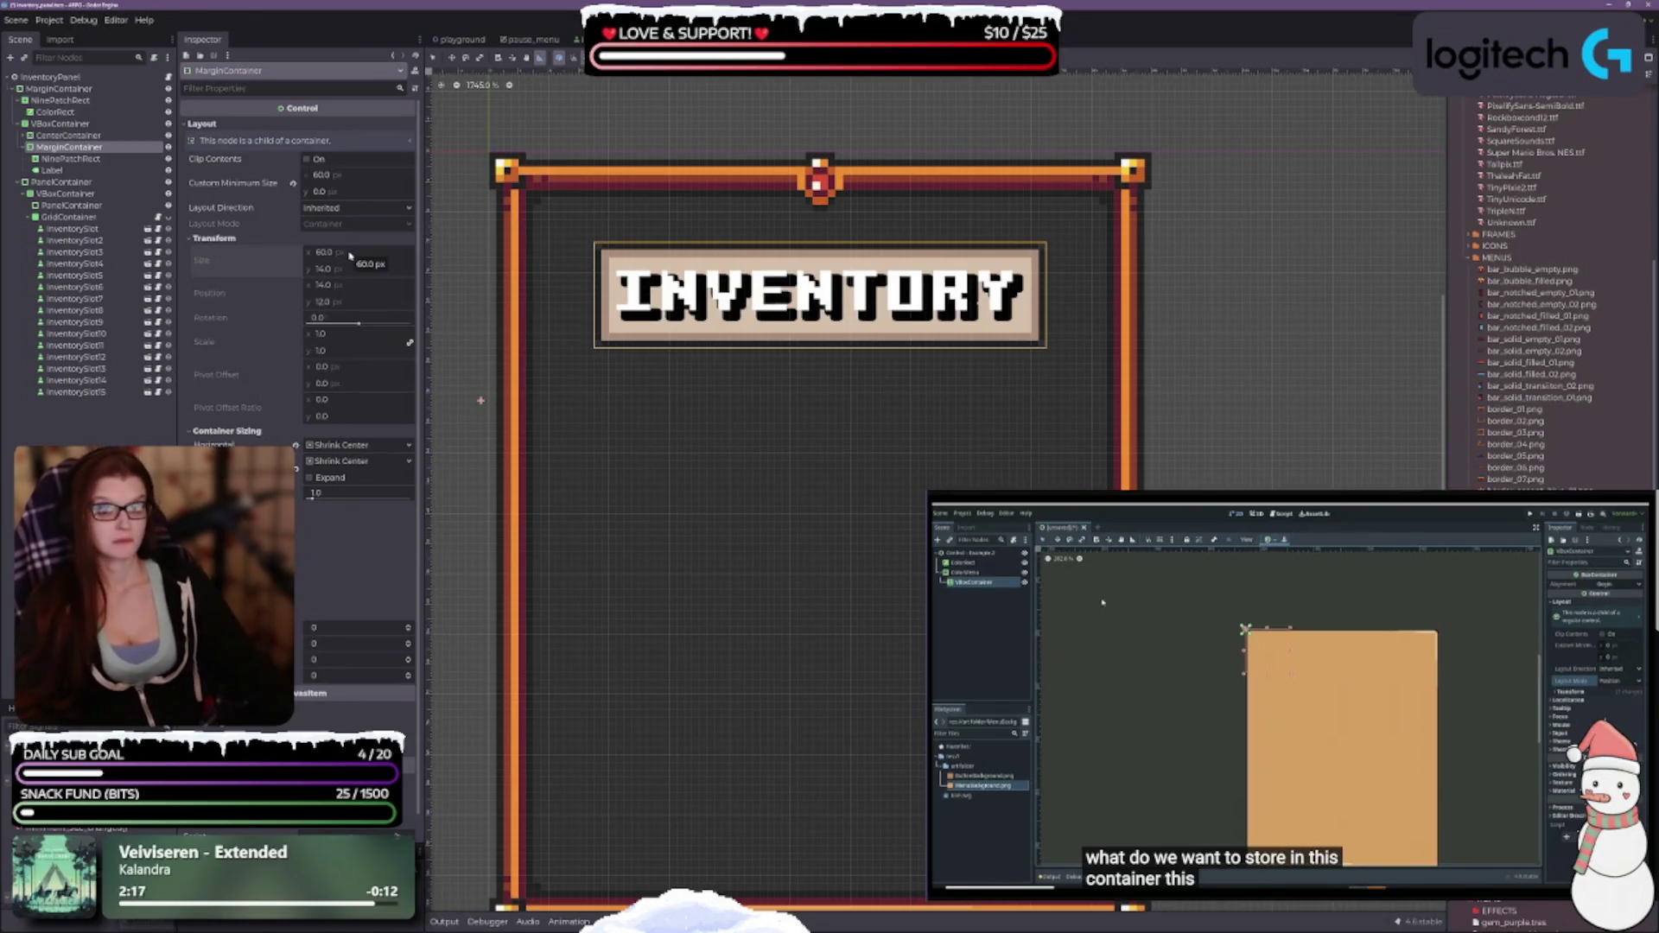
pyautogui.moveTo(349, 176); pyautogui.dragTo(351, 175)
pyautogui.click(350, 176)
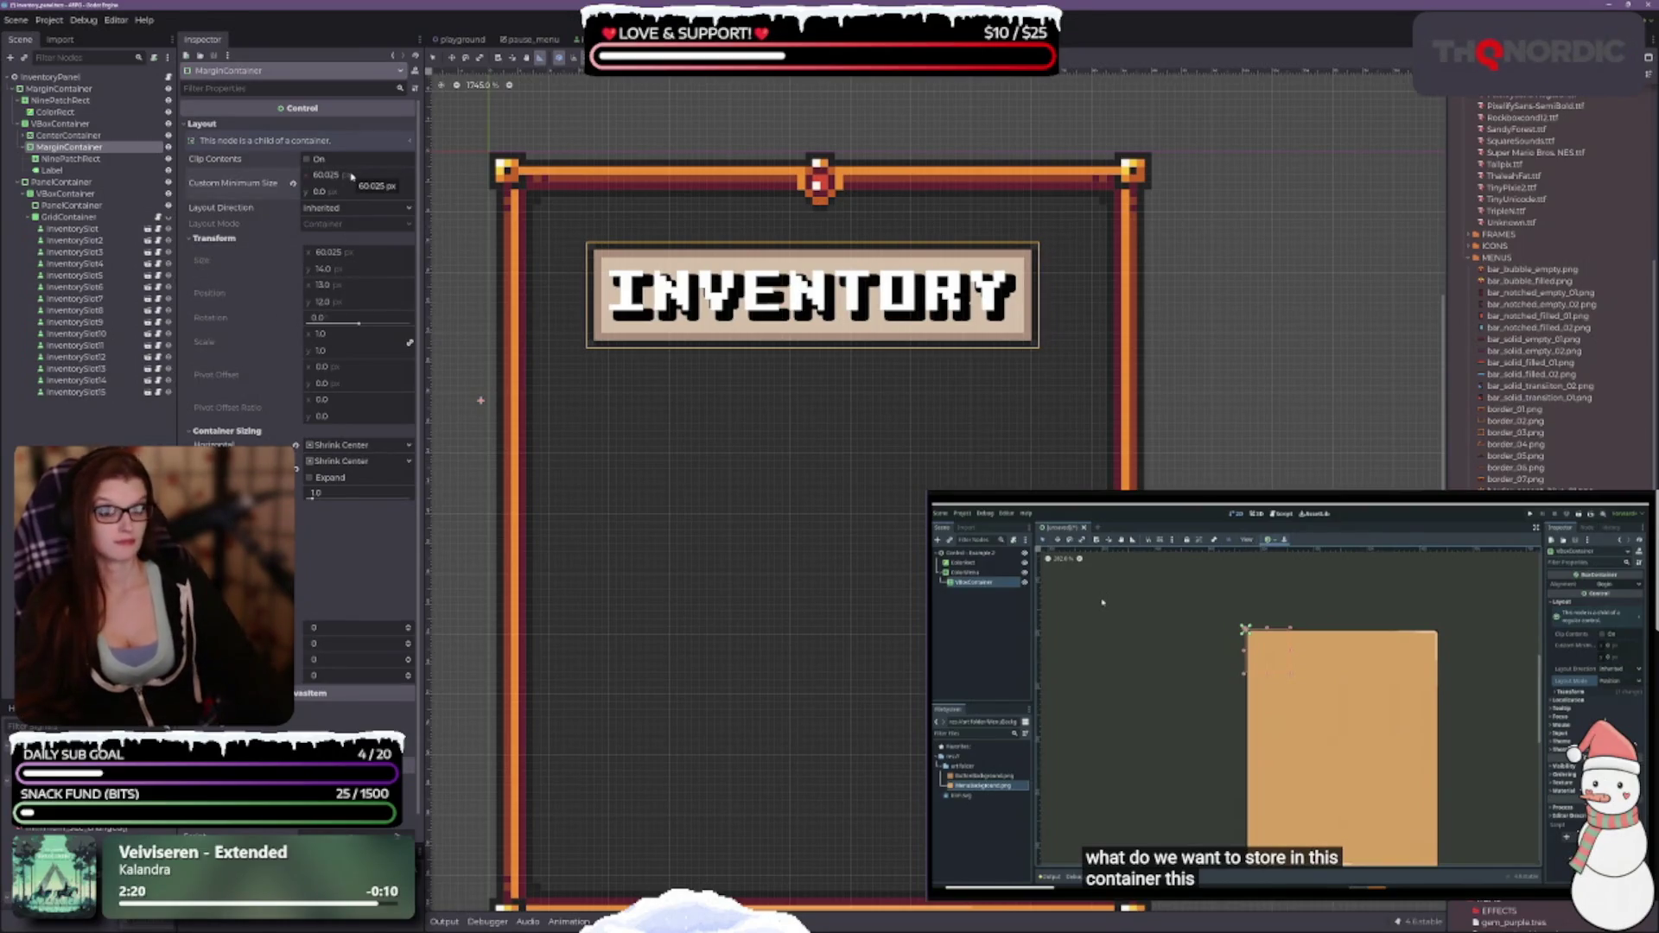
pyautogui.write('64')
pyautogui.press('Return')
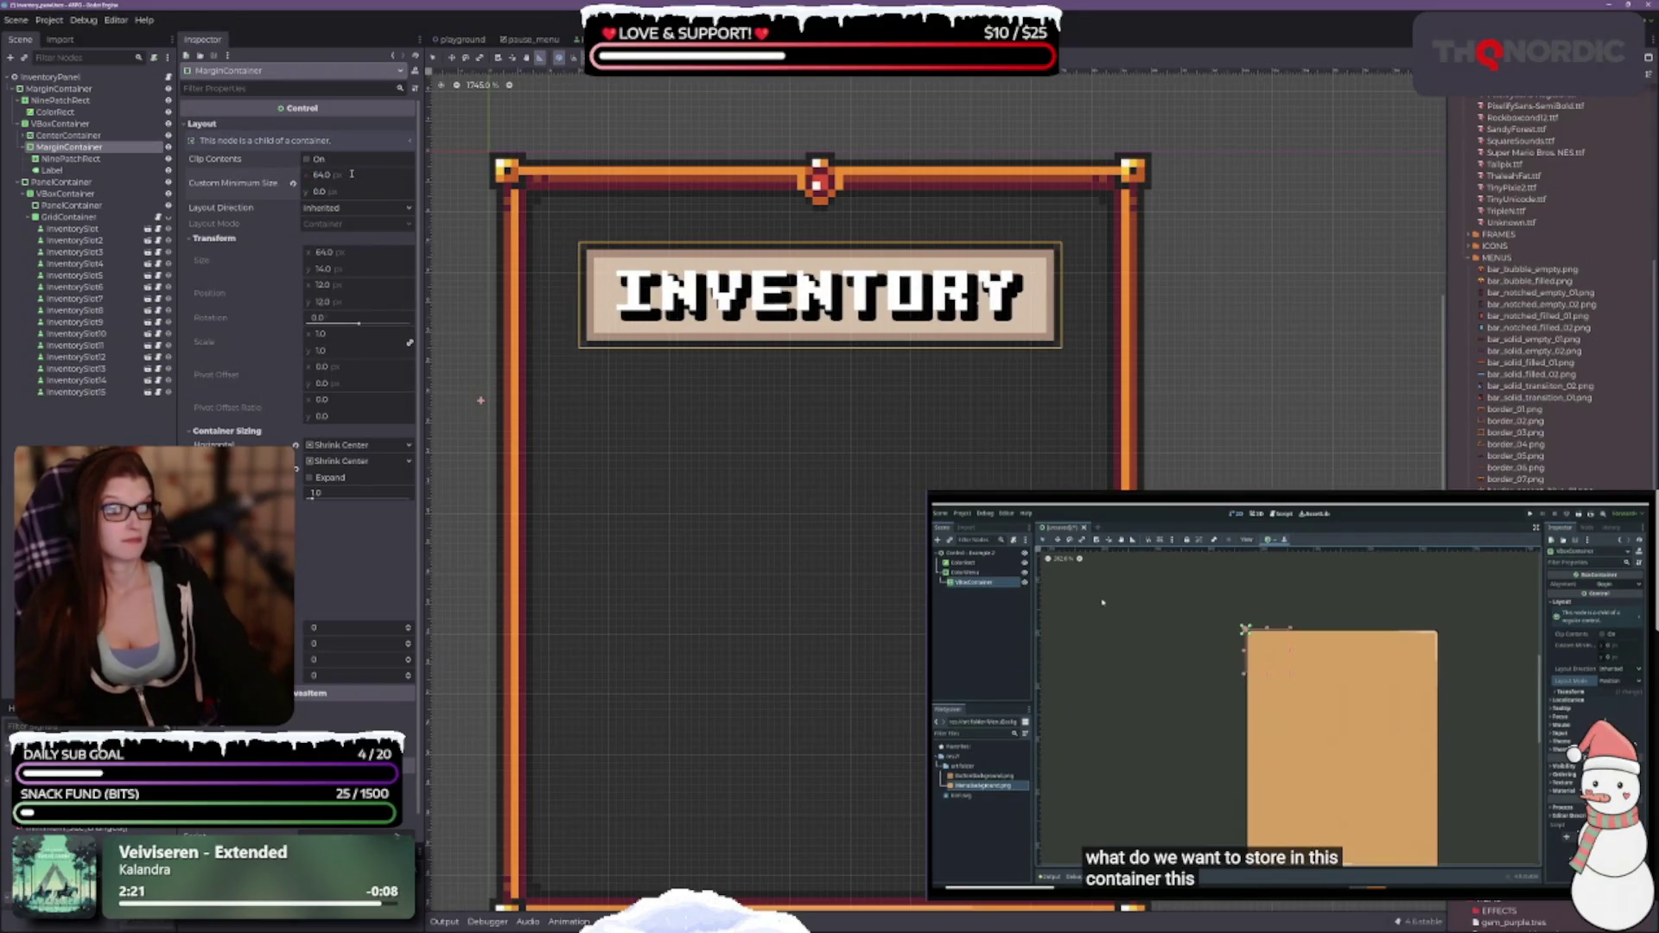
pyautogui.scroll(-4, 877, 544)
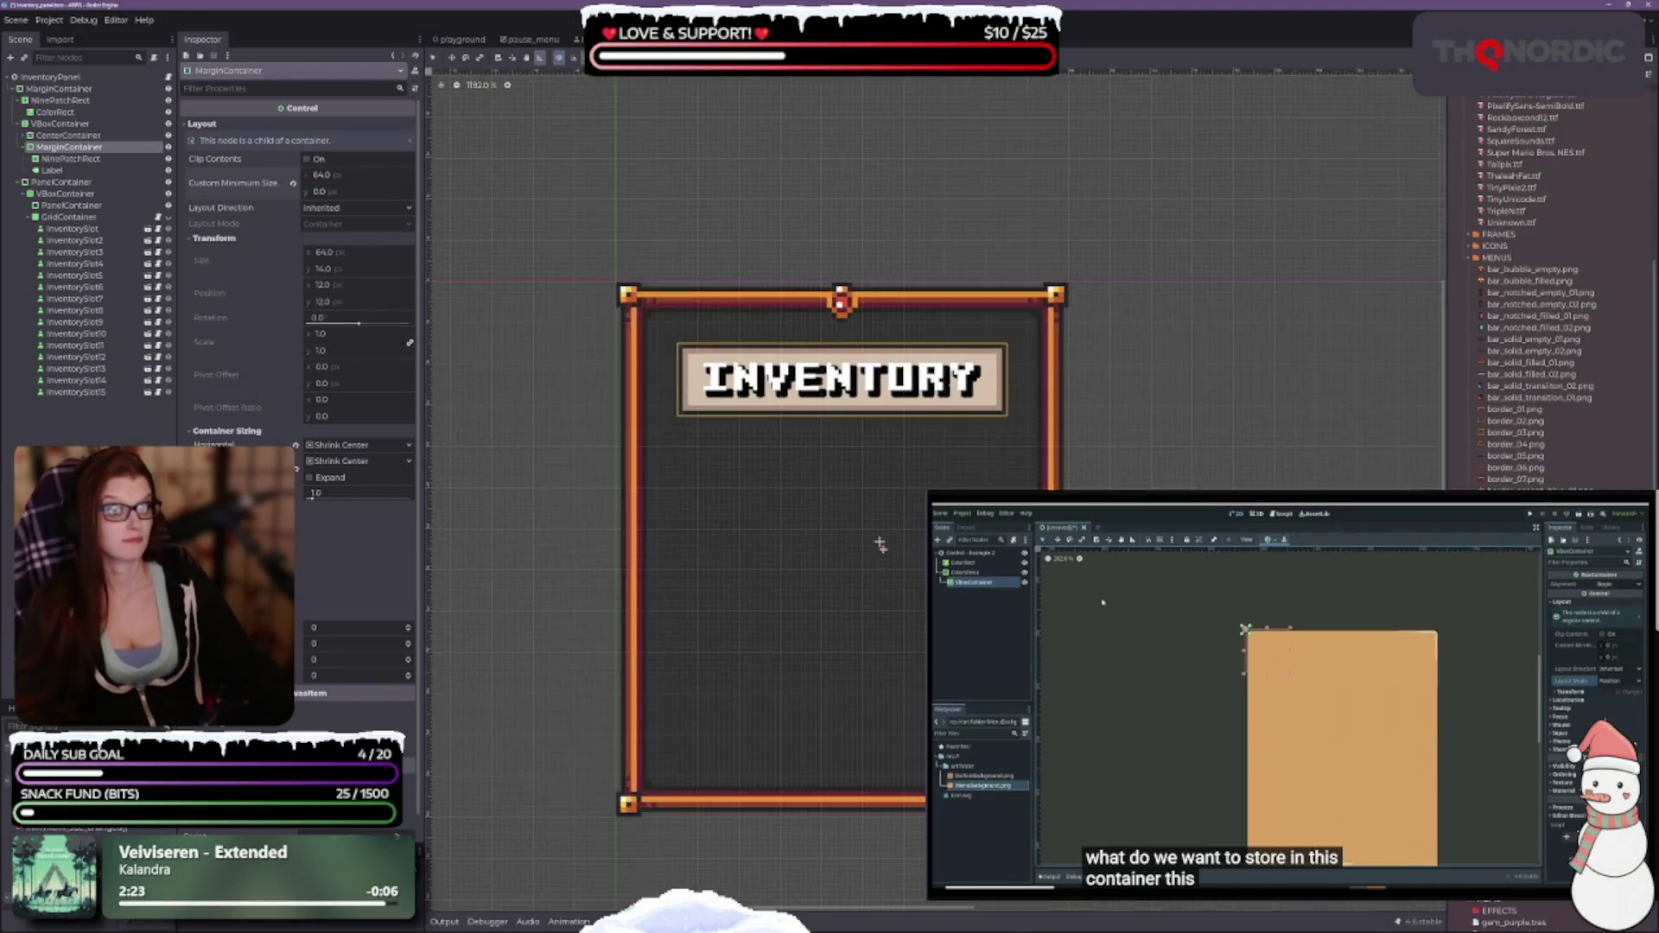
pyautogui.scroll(1, 821, 408)
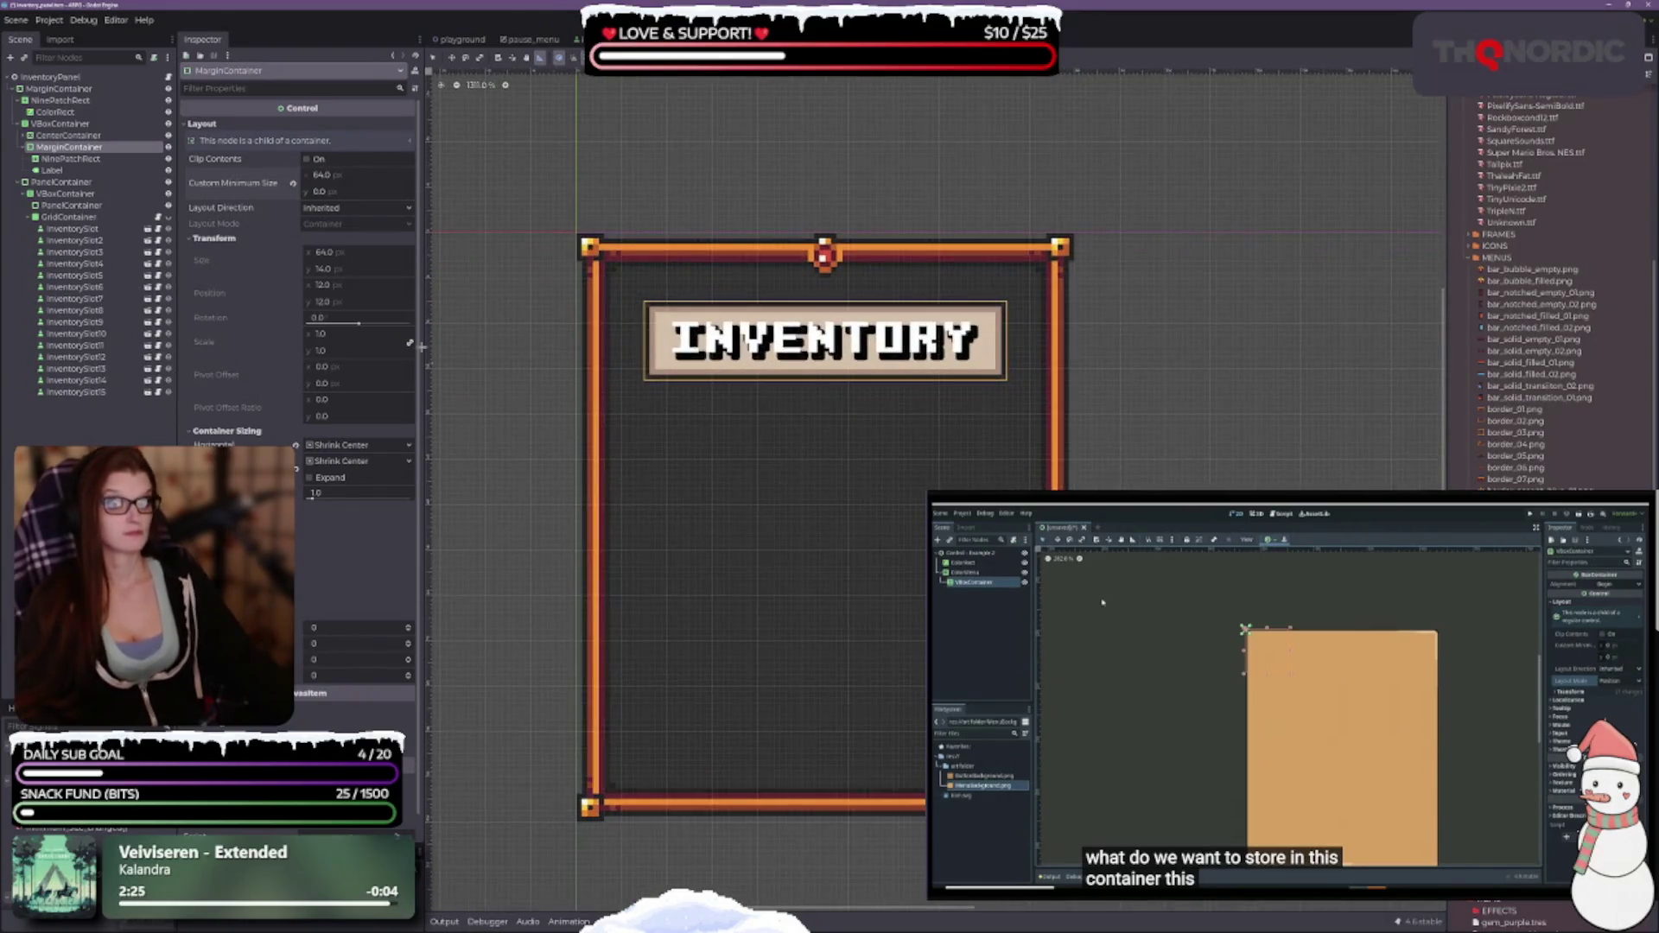
# Set the banner container's minimum height to 14 px.
pyautogui.click(358, 191)
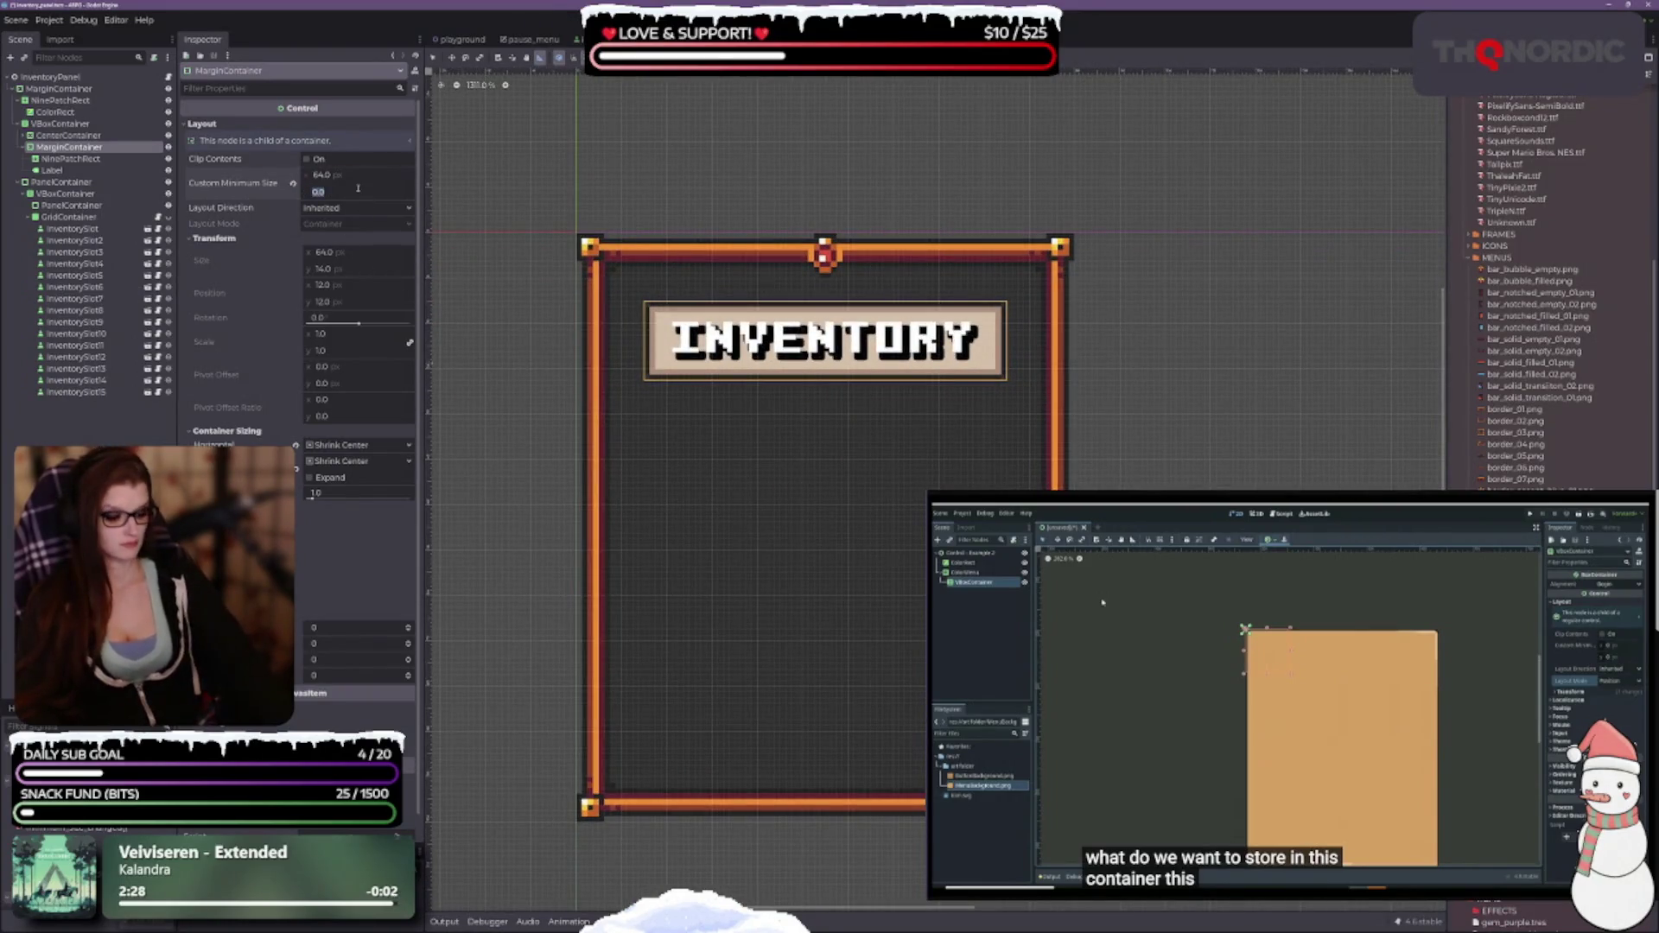
pyautogui.write('16')
pyautogui.press('Return')
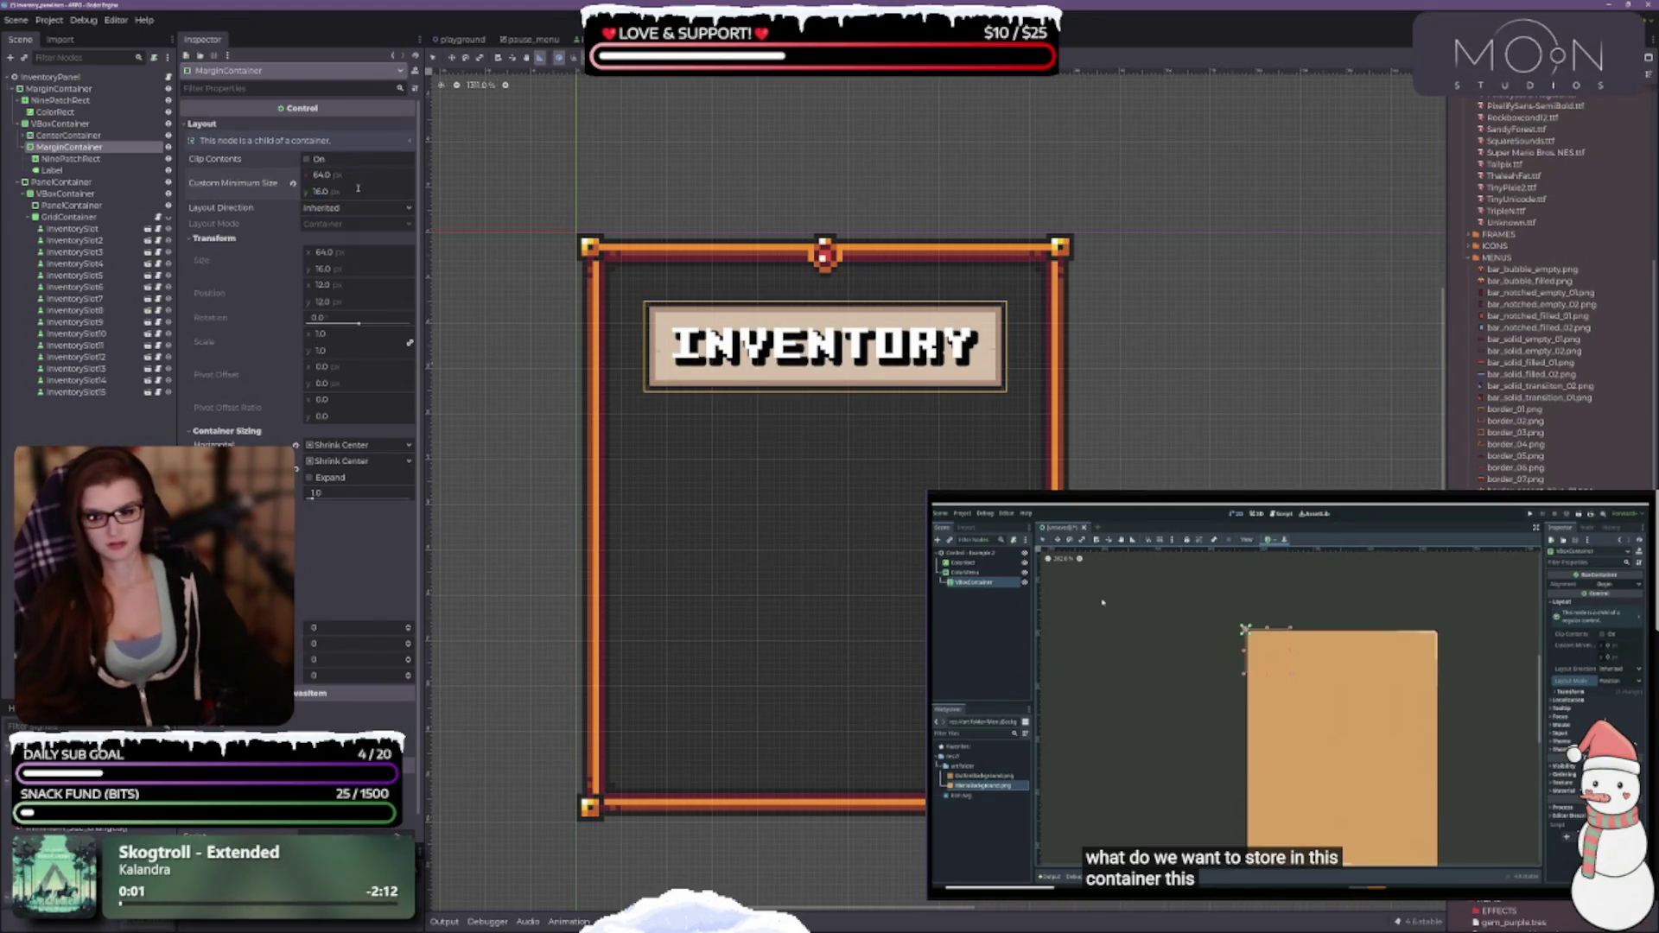
pyautogui.click(358, 188)
pyautogui.write('14')
pyautogui.press('Return')
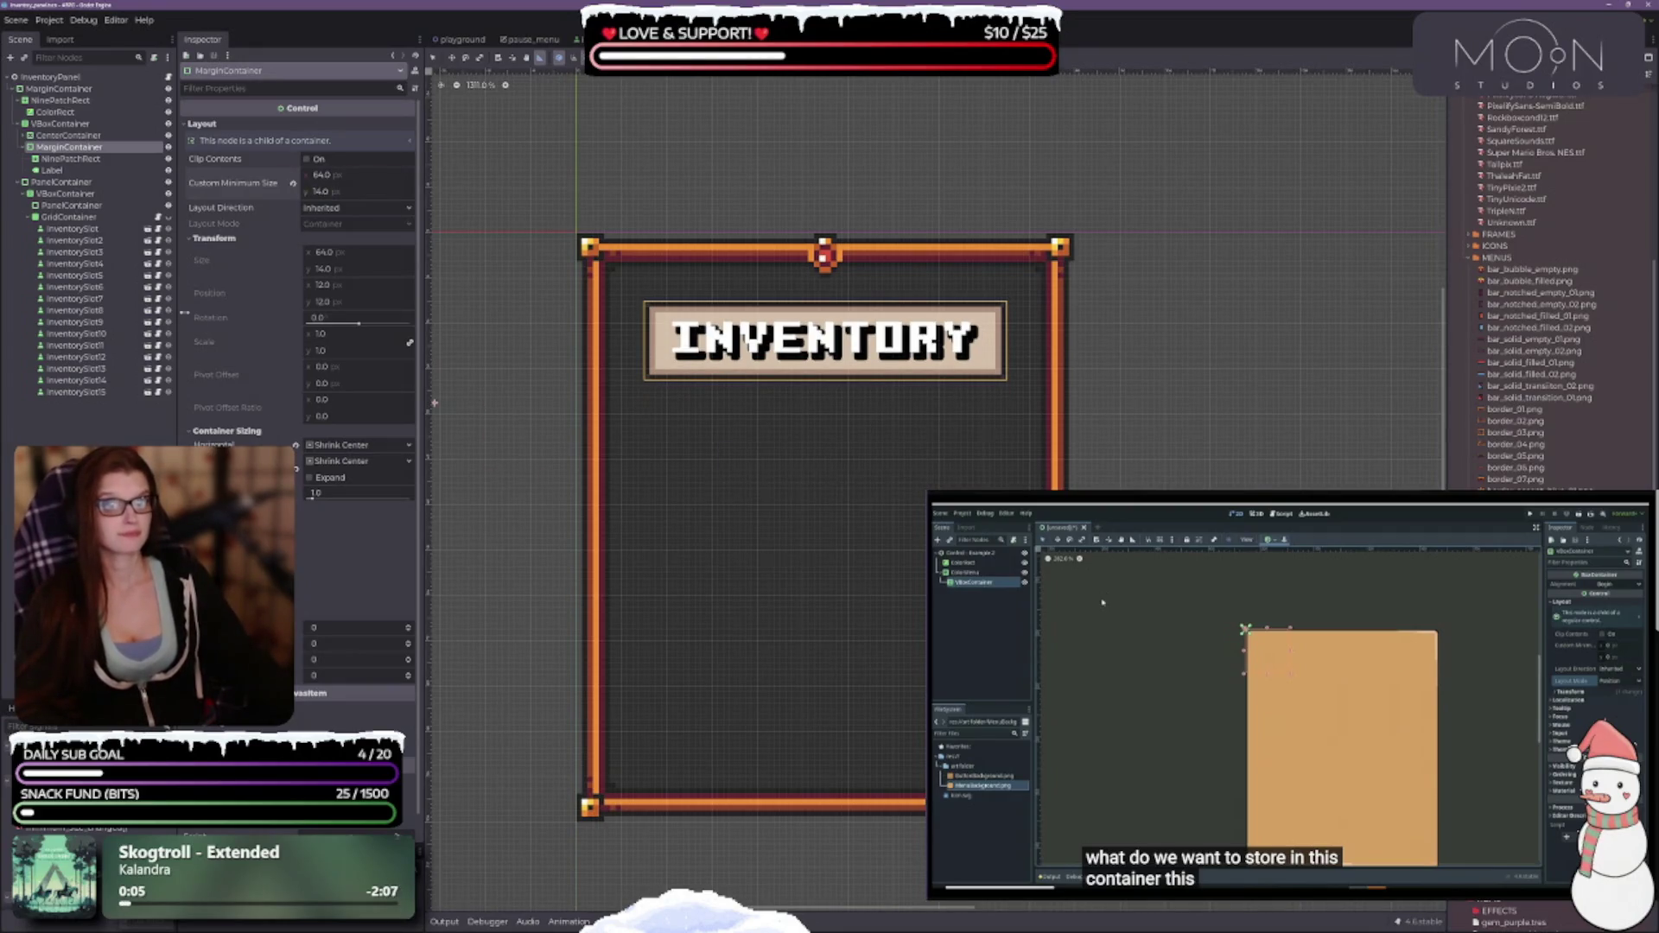
pyautogui.scroll(-1, 284, 318)
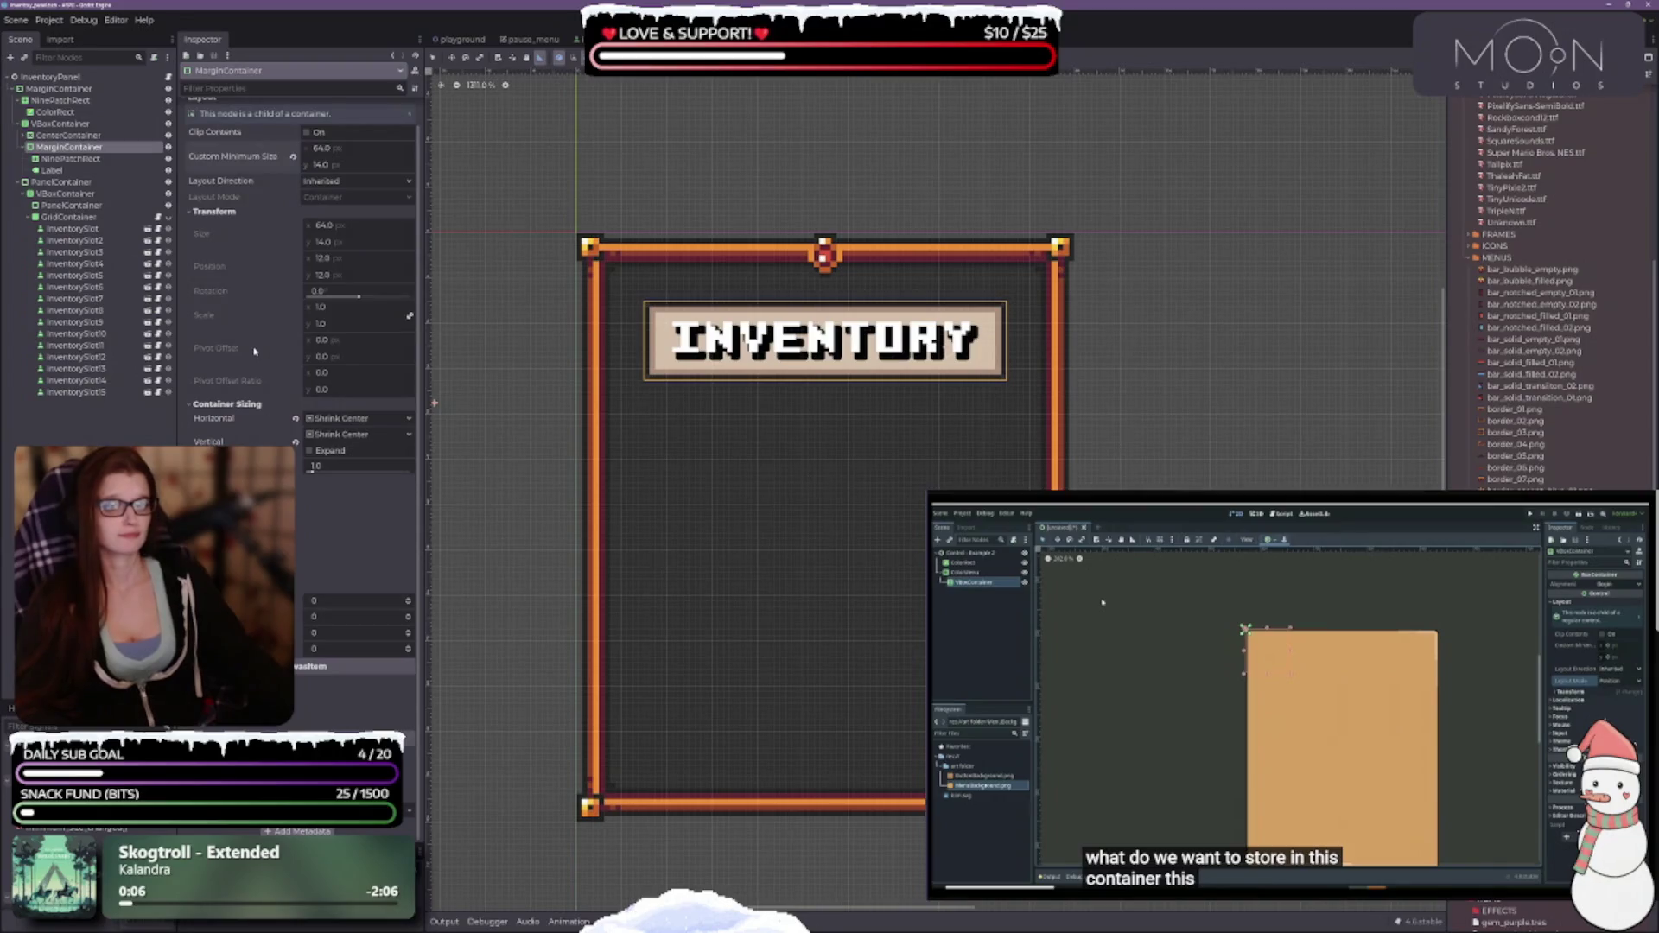
# Keep horizontal sizing on Shrink Center and leave the tested layout value at 0.
pyautogui.click(351, 423)
pyautogui.click(345, 435)
pyautogui.click(352, 418)
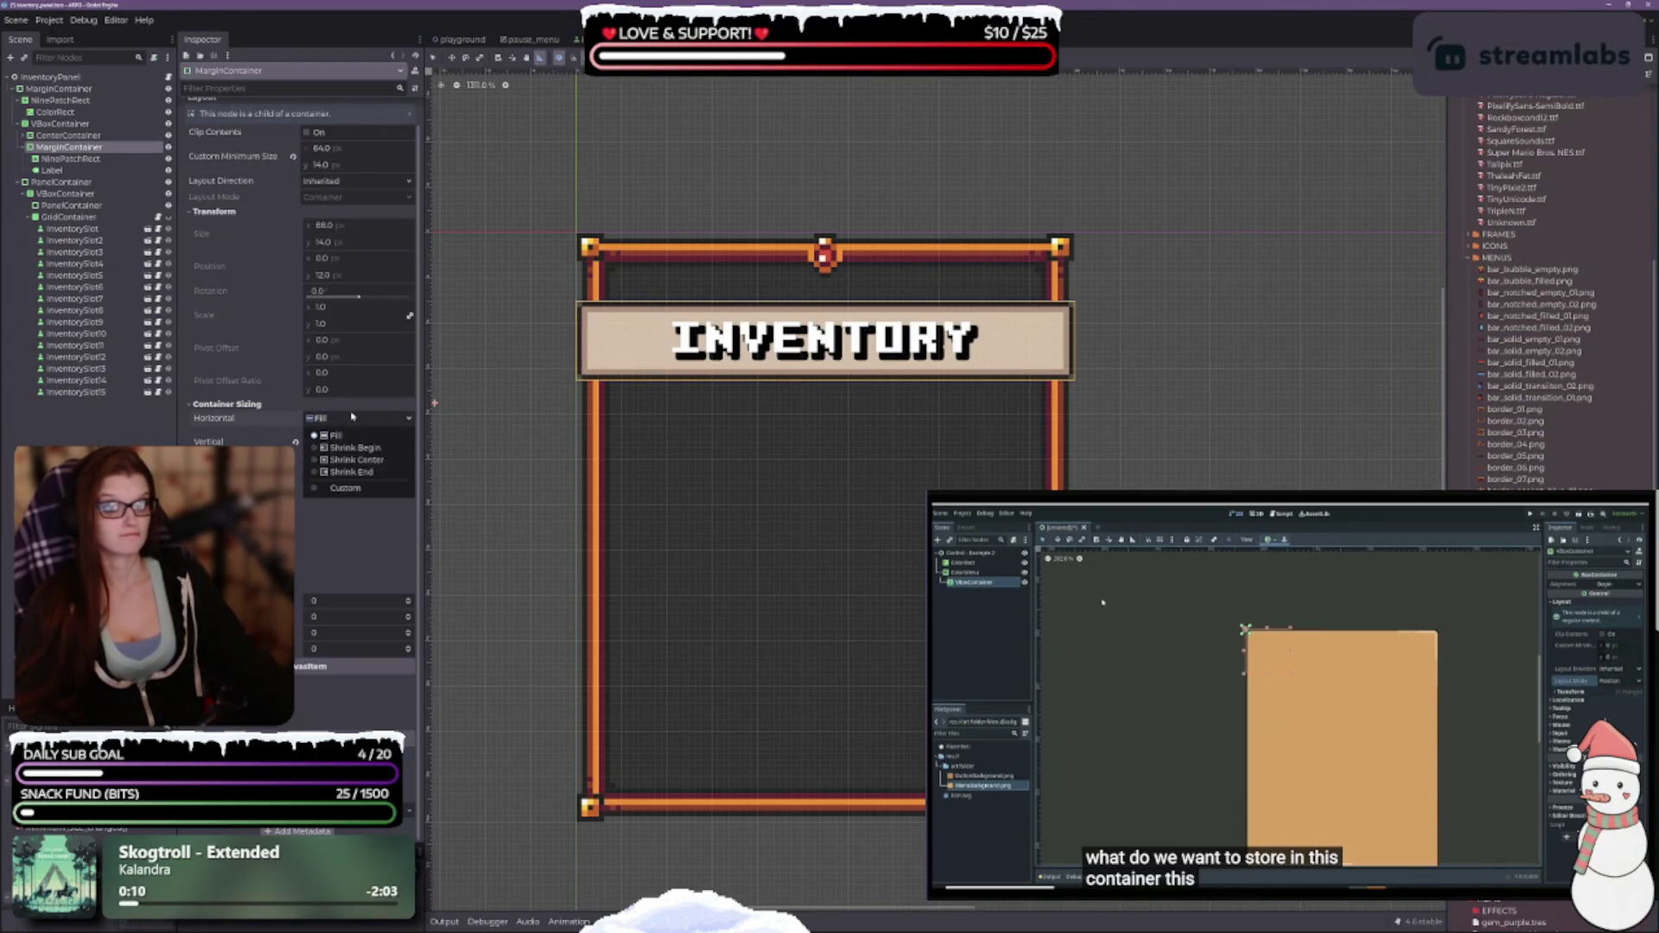
pyautogui.click(355, 459)
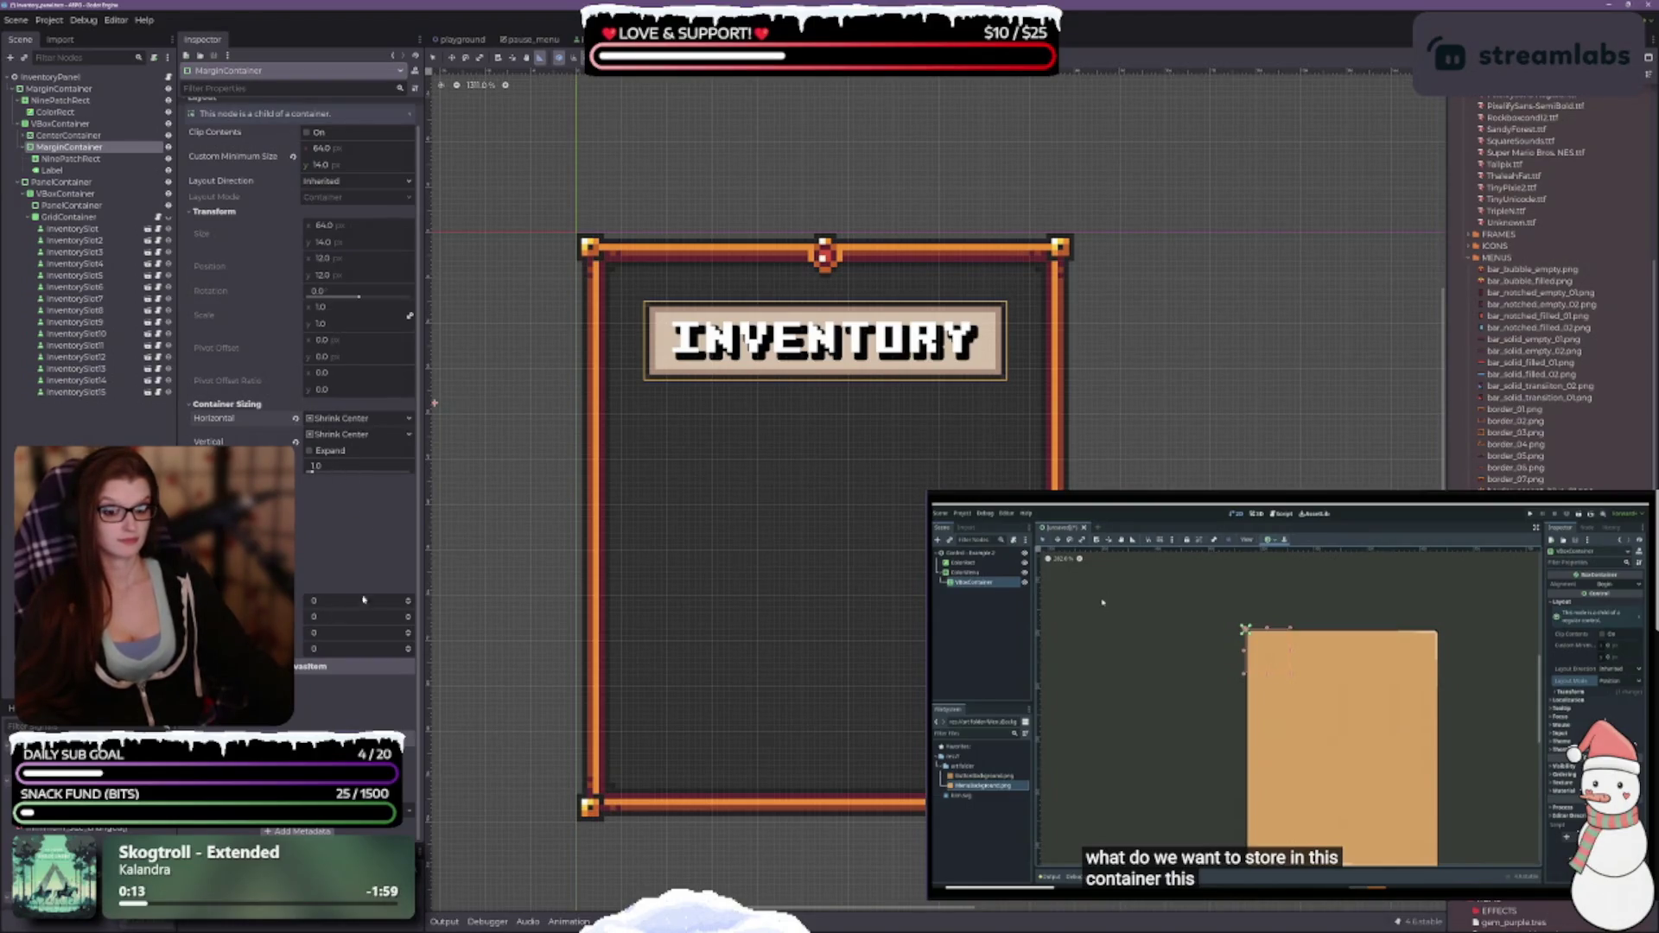
pyautogui.click(408, 601)
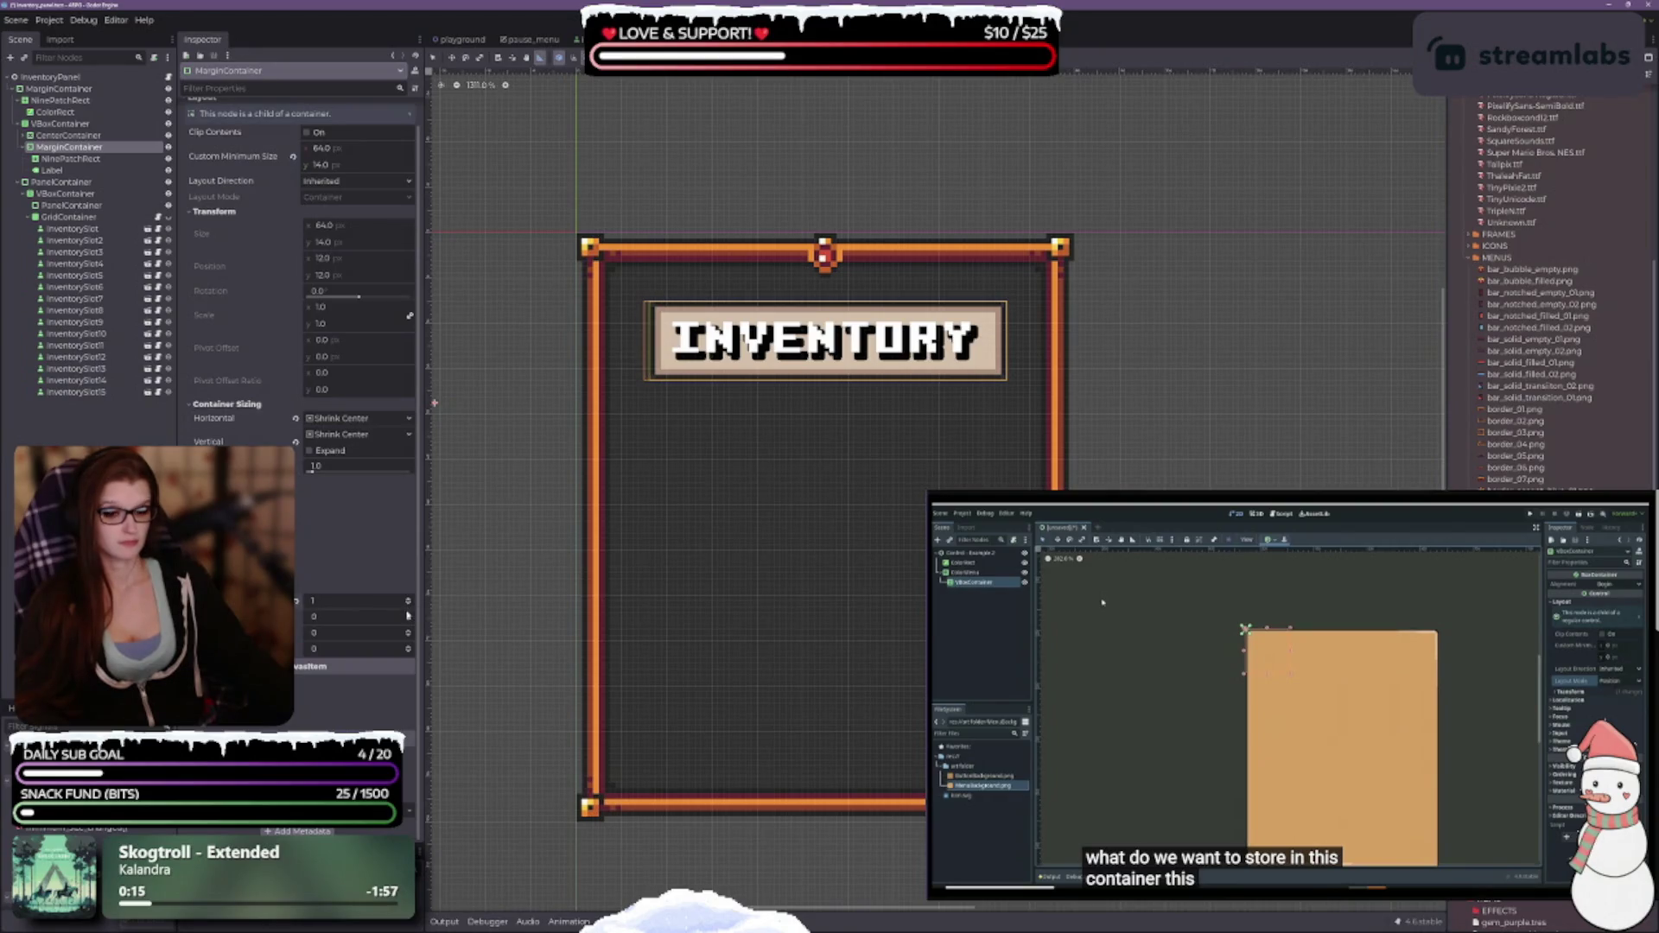
pyautogui.click(407, 604)
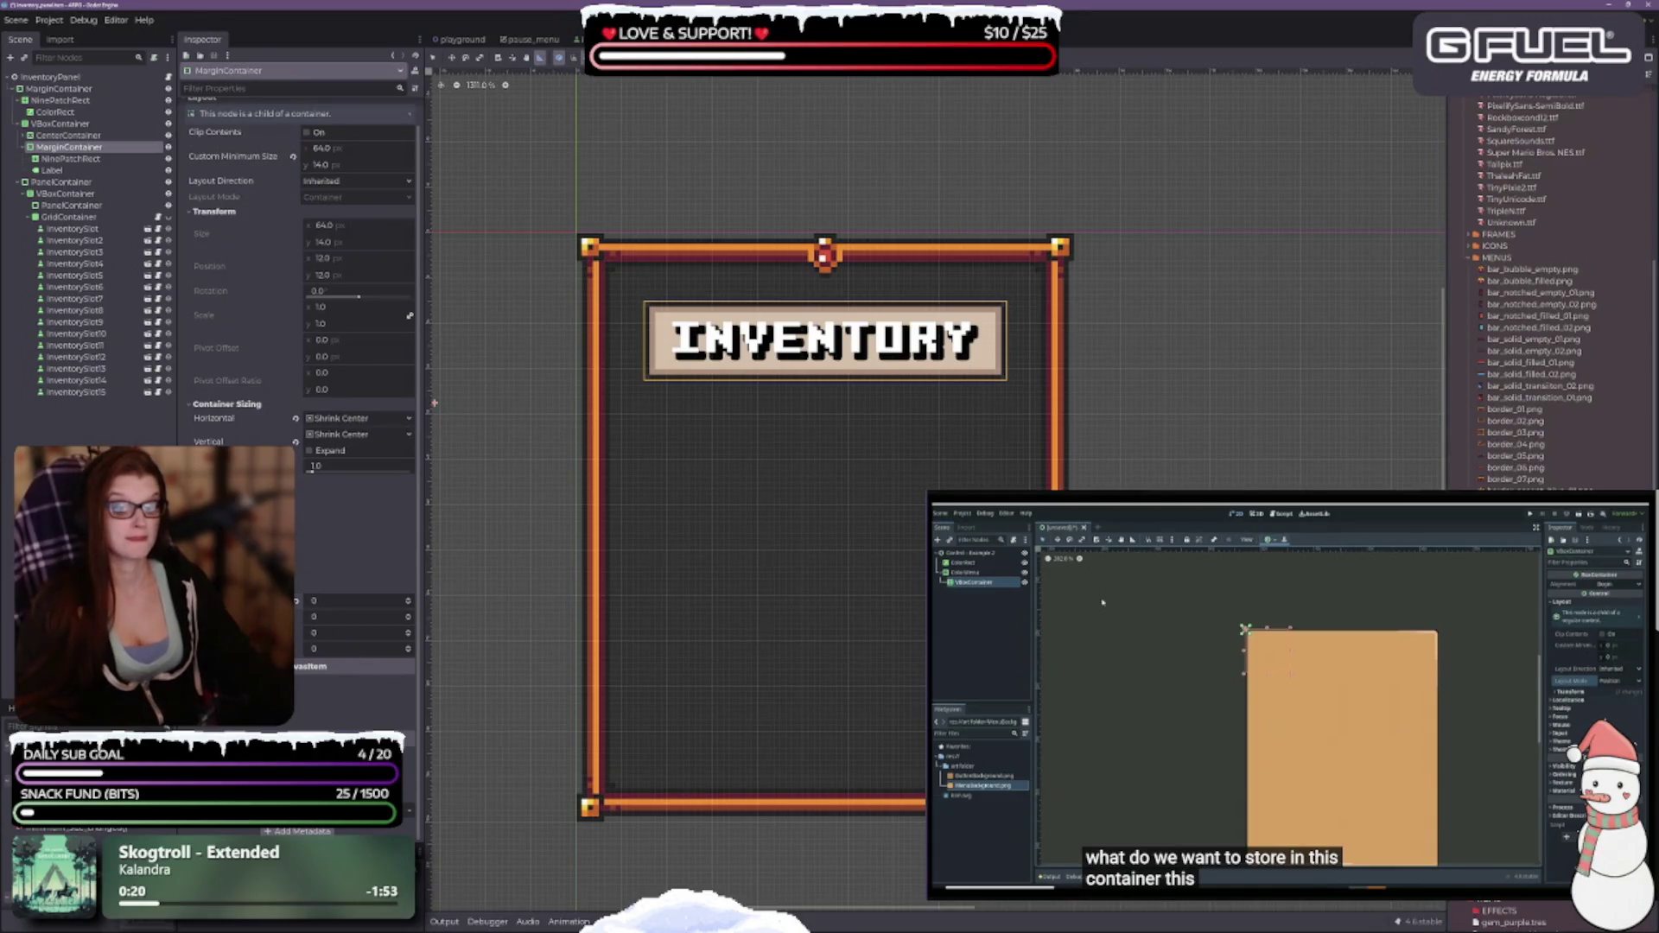
pyautogui.scroll(-2, 869, 467)
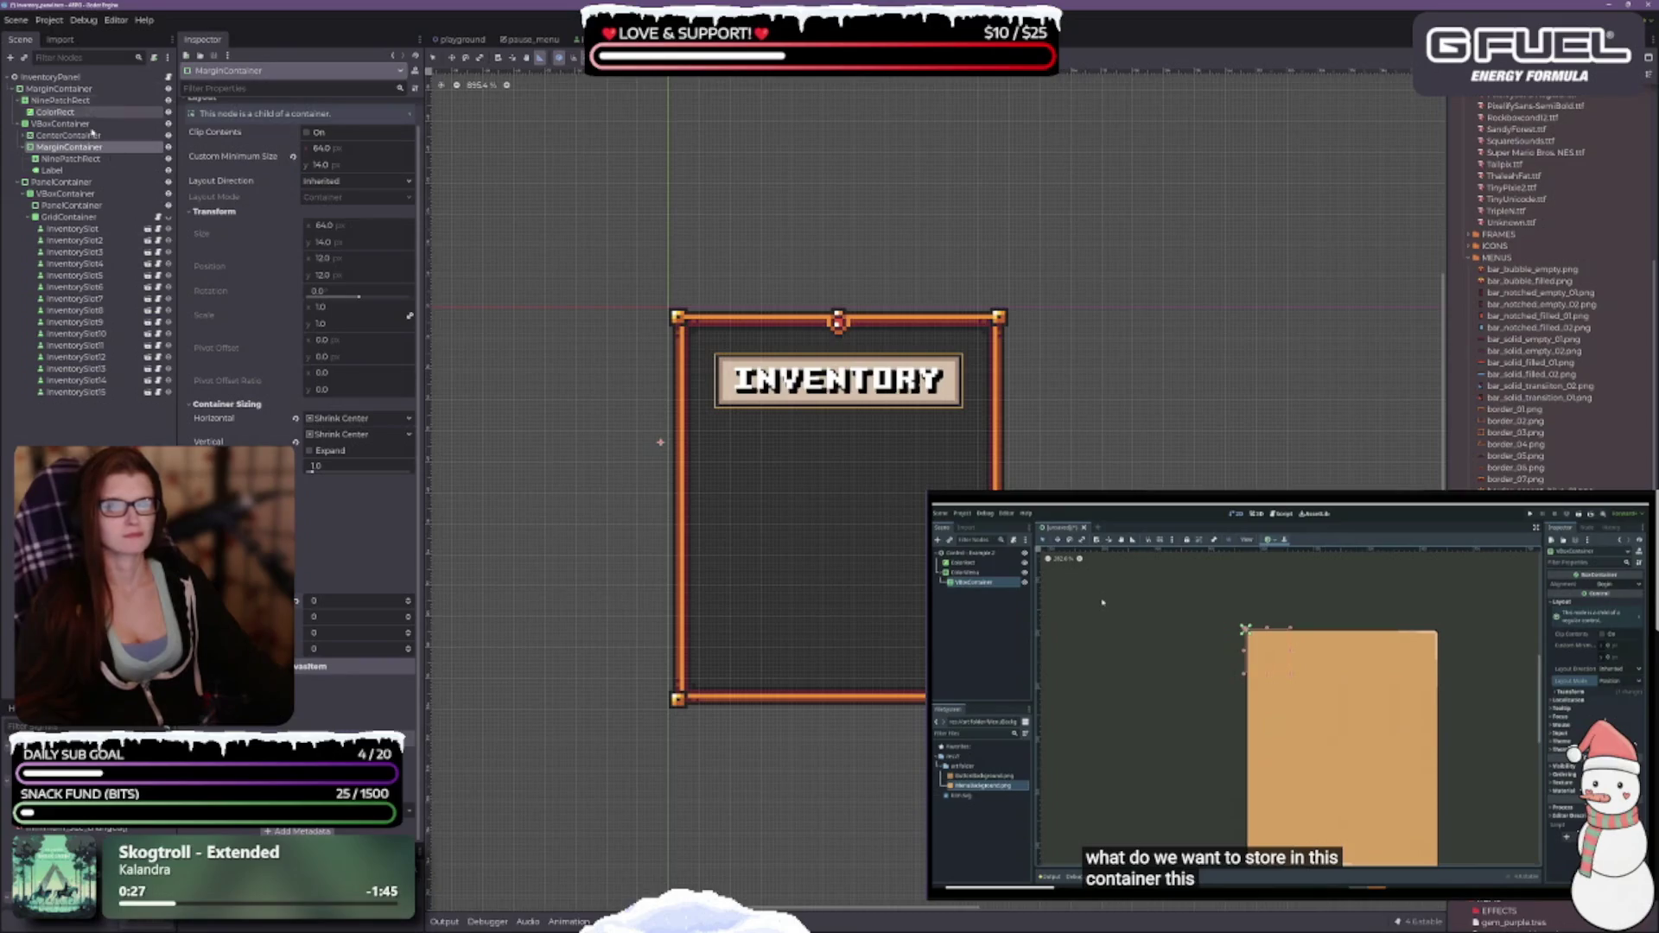
# Inspect the NinePatchRect banner's texture and patch margins, and bring up the node type list for theming.
pyautogui.click(60, 160)
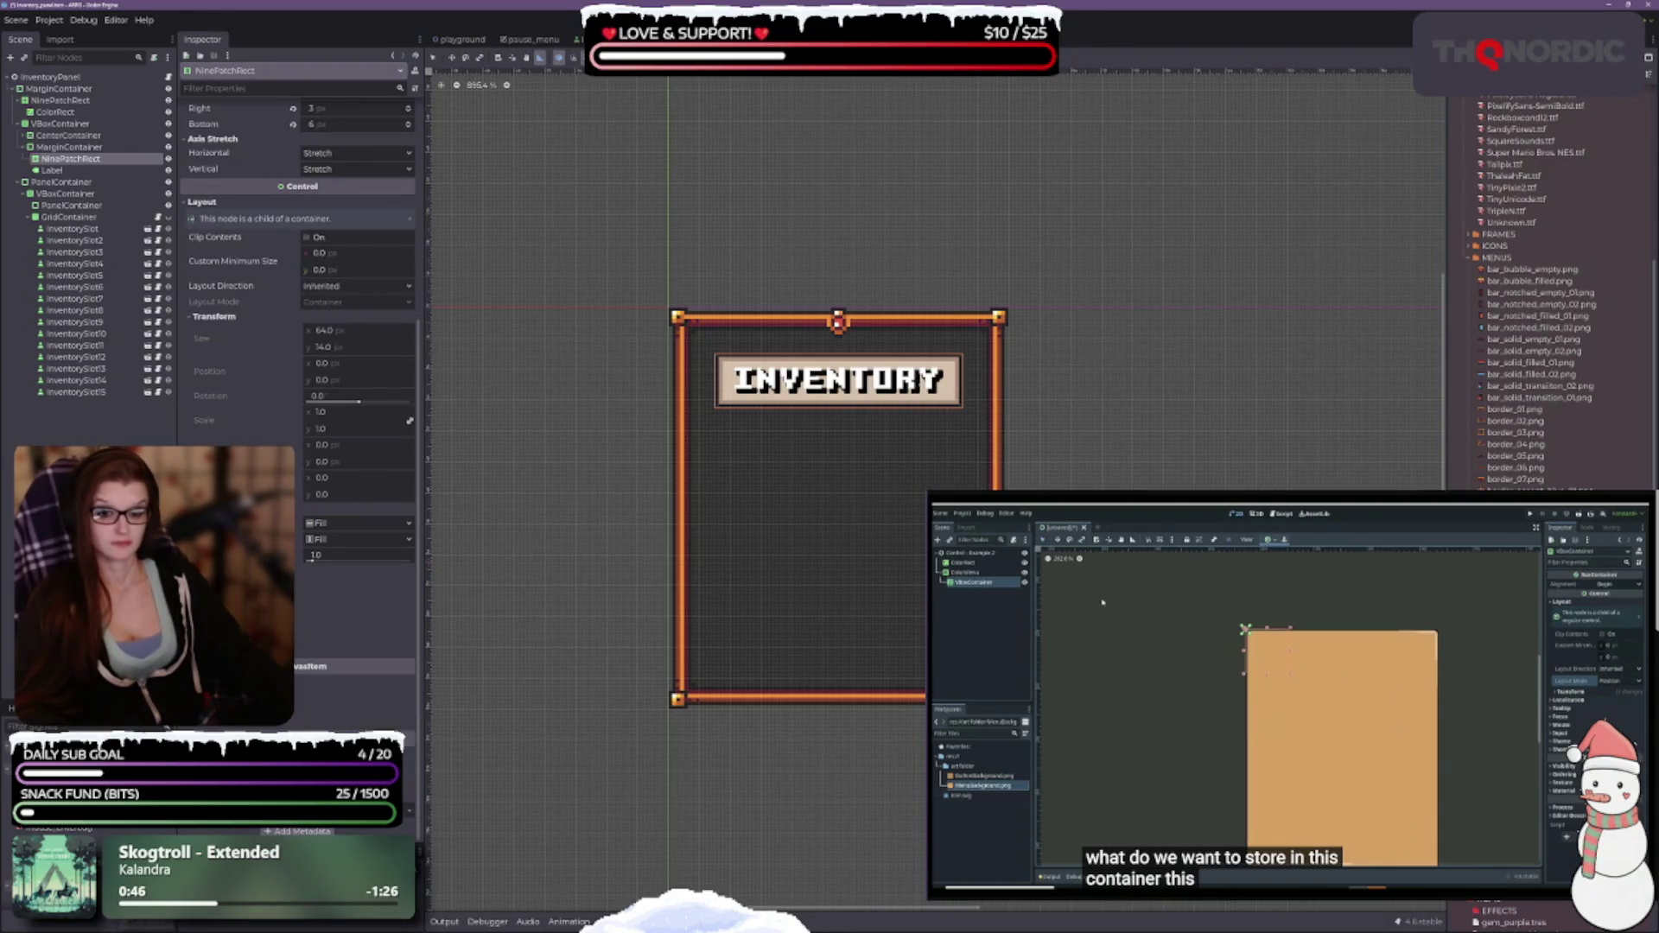
pyautogui.scroll(5, 298, 259)
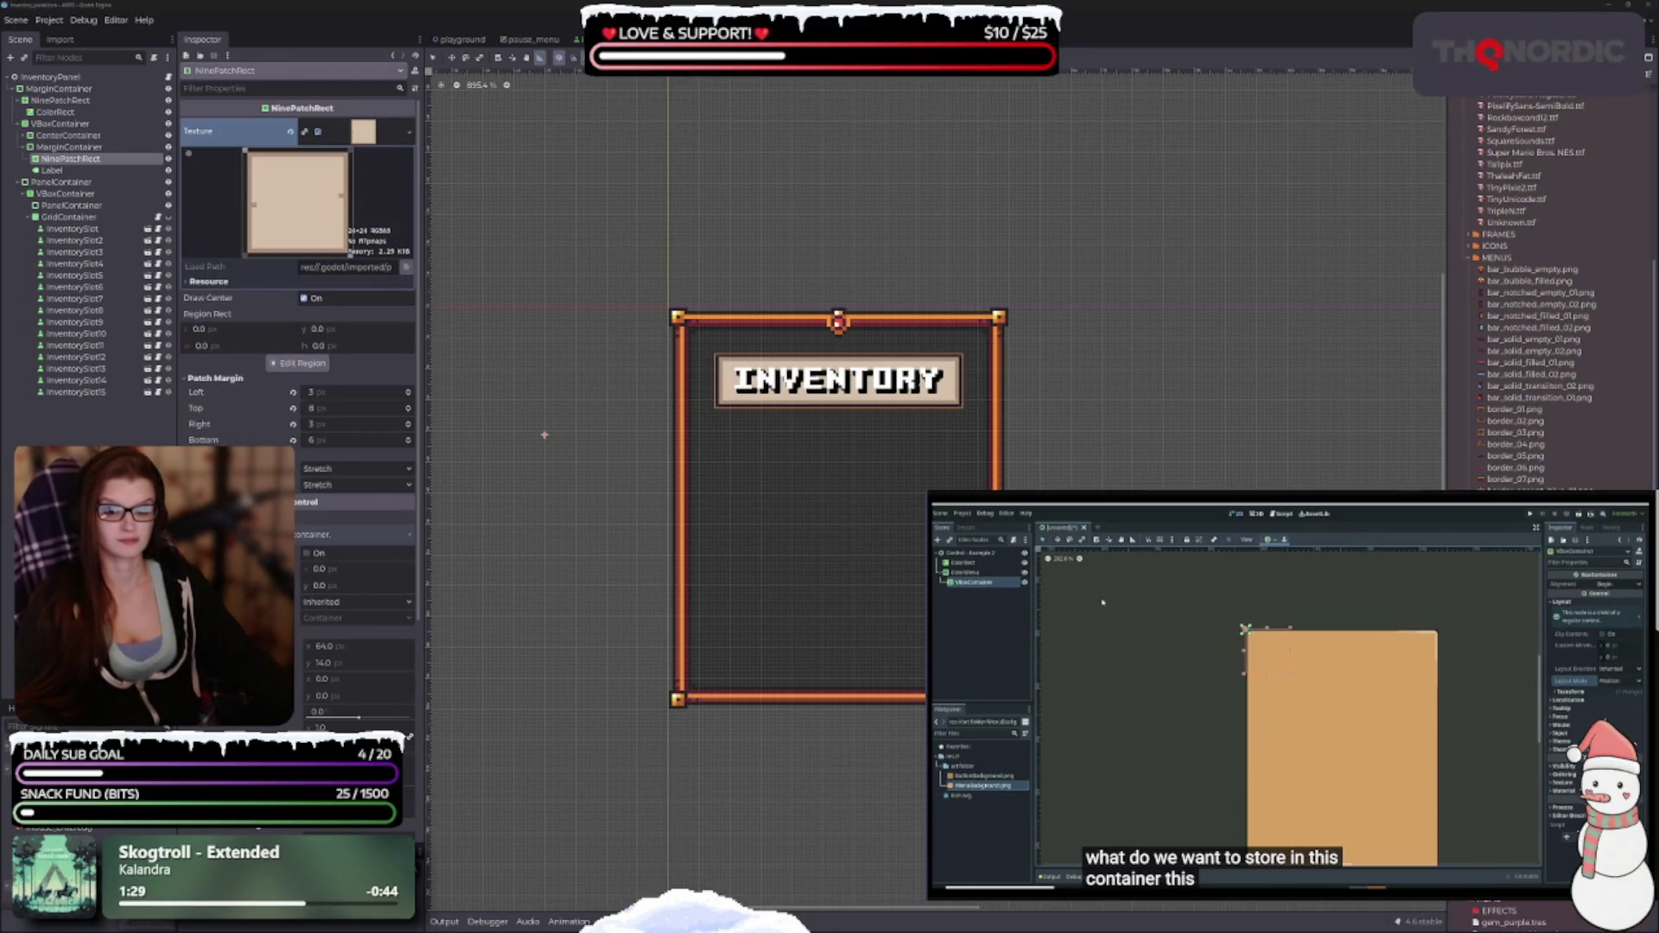
pyautogui.scroll(-5, 298, 302)
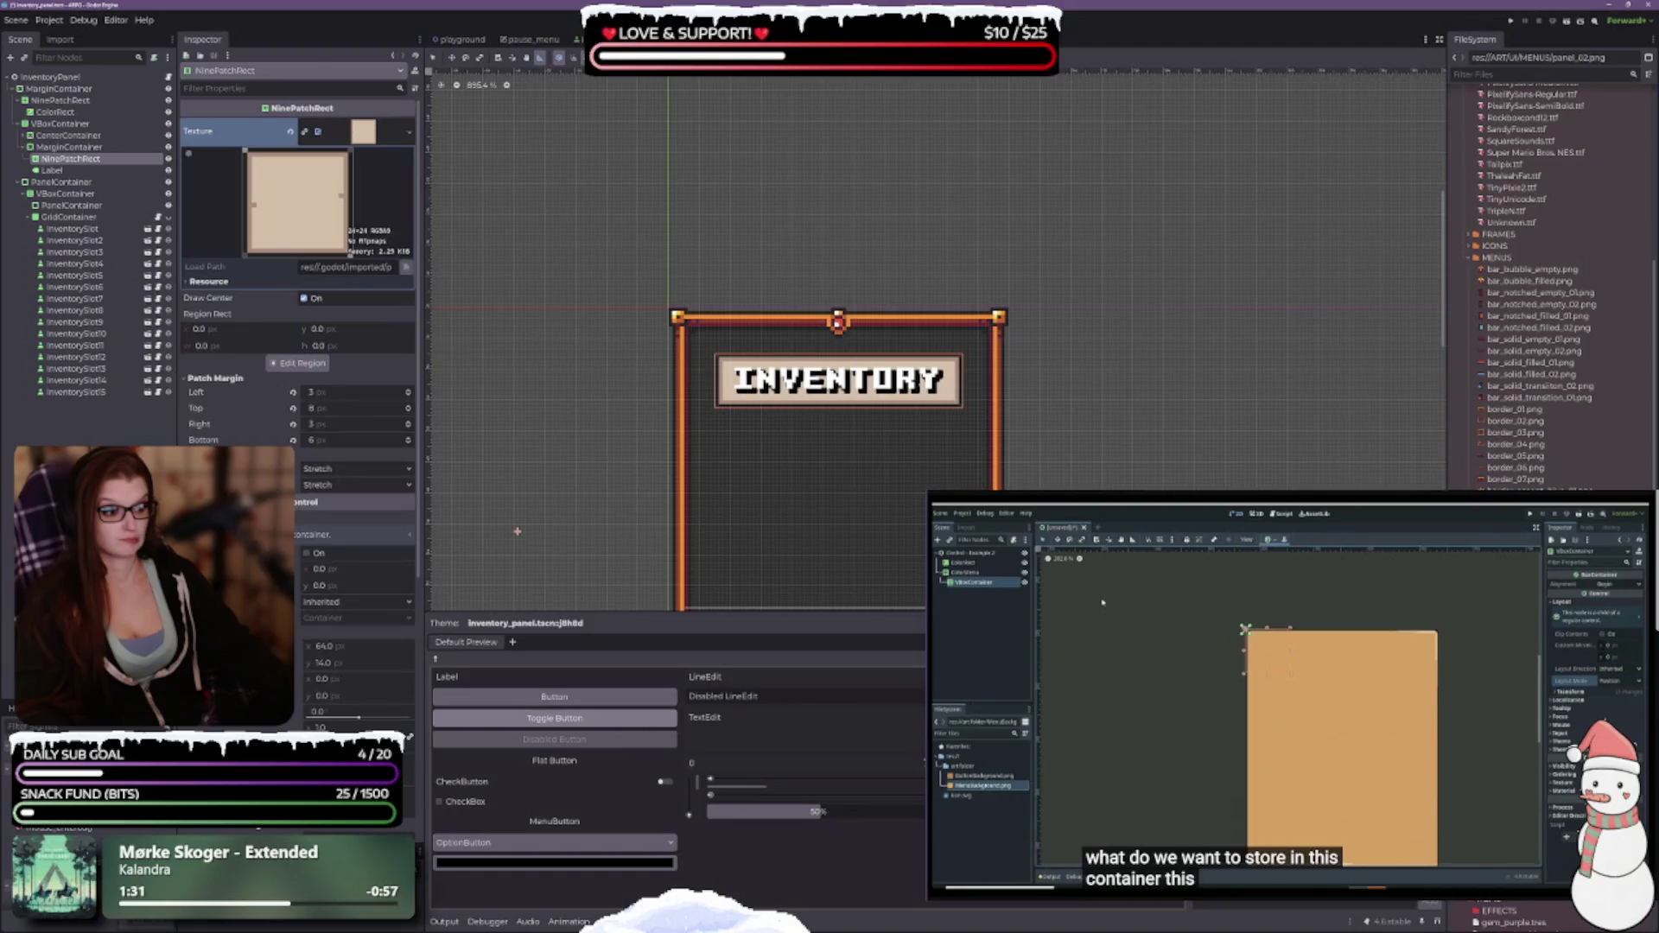
pyautogui.click(1348, 642)
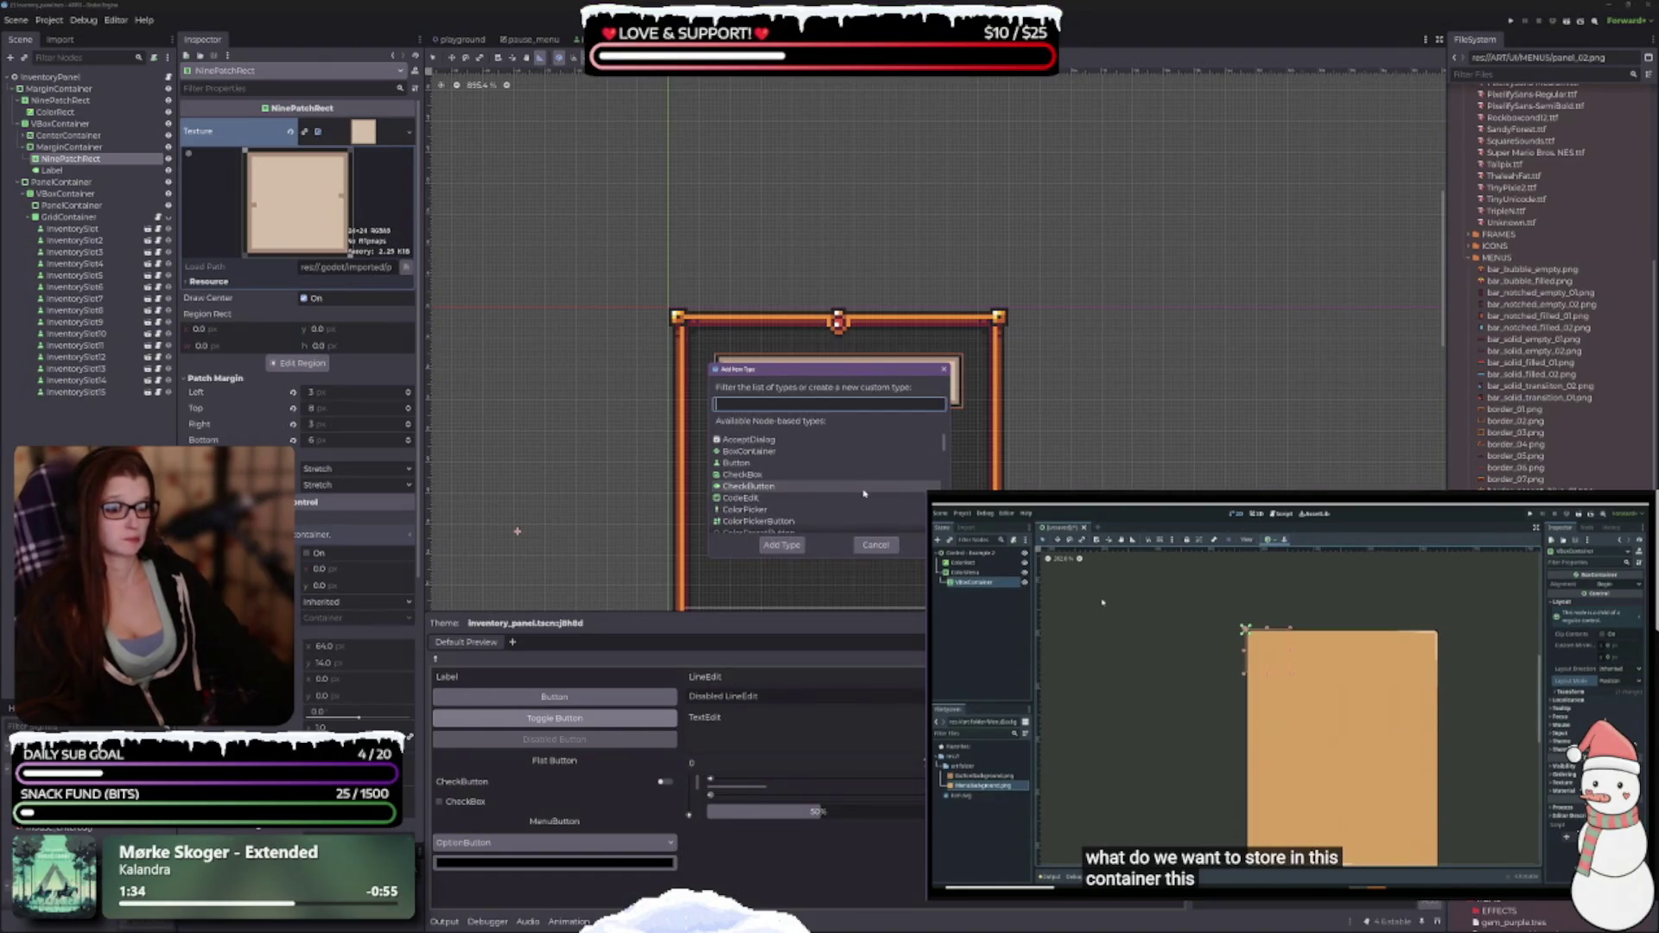
# Browse the node type list, then cancel without adding a theme item type.
pyautogui.scroll(-2, 855, 522)
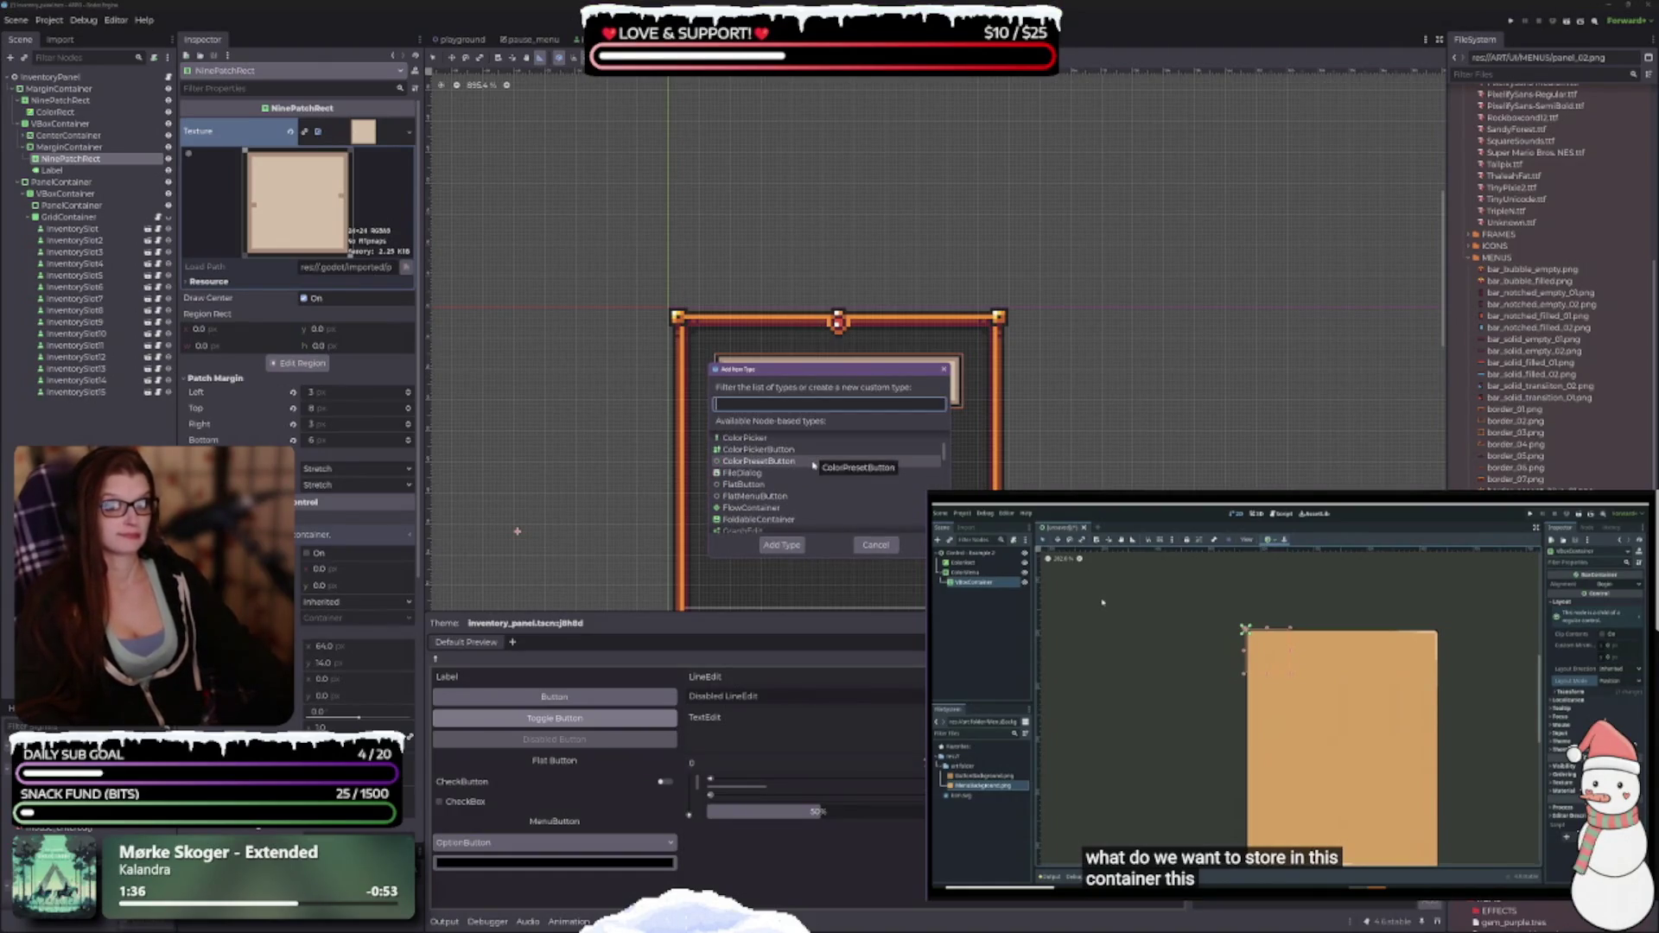
pyautogui.scroll(-6, 832, 523)
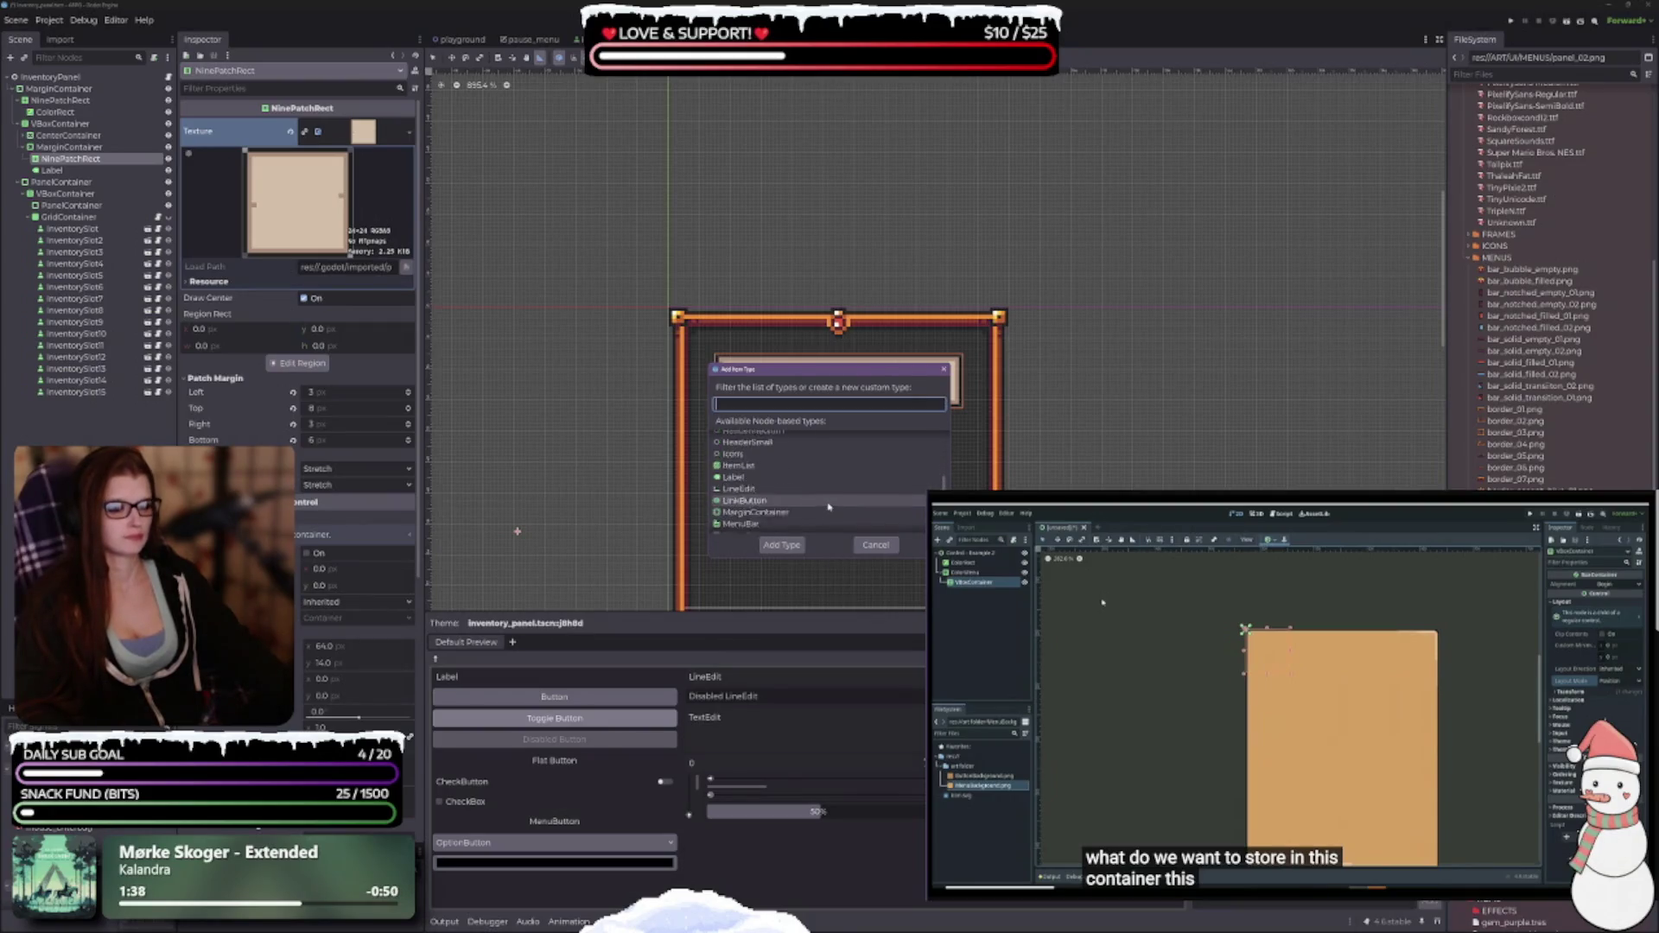
pyautogui.scroll(-3, 820, 488)
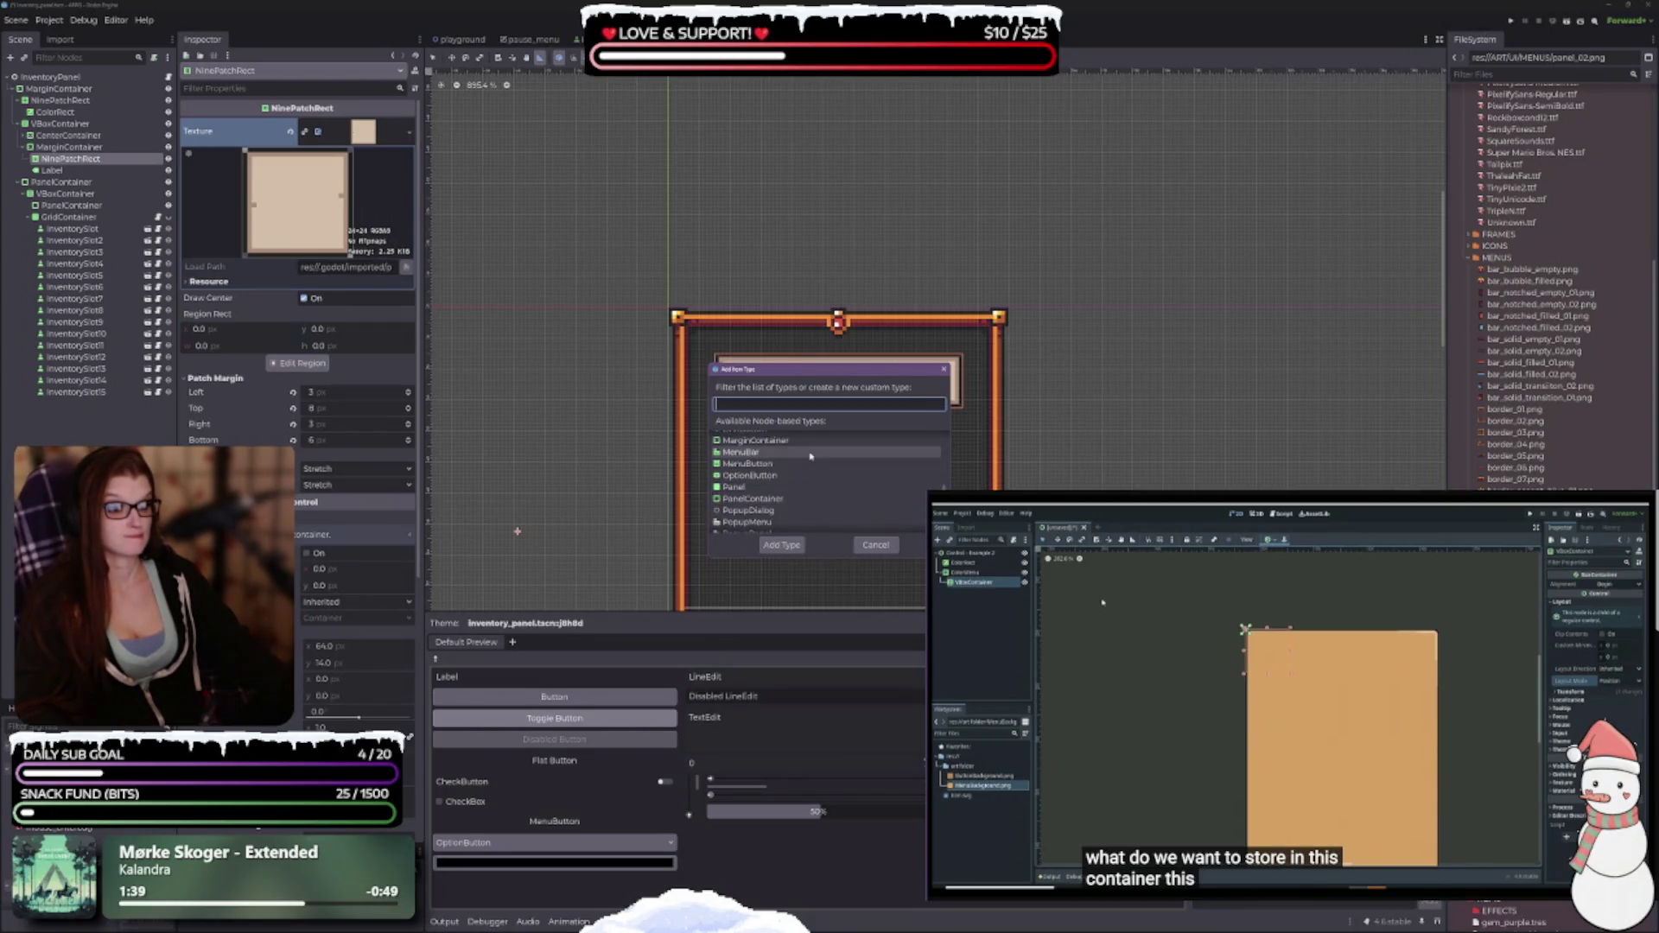
pyautogui.scroll(2, 816, 484)
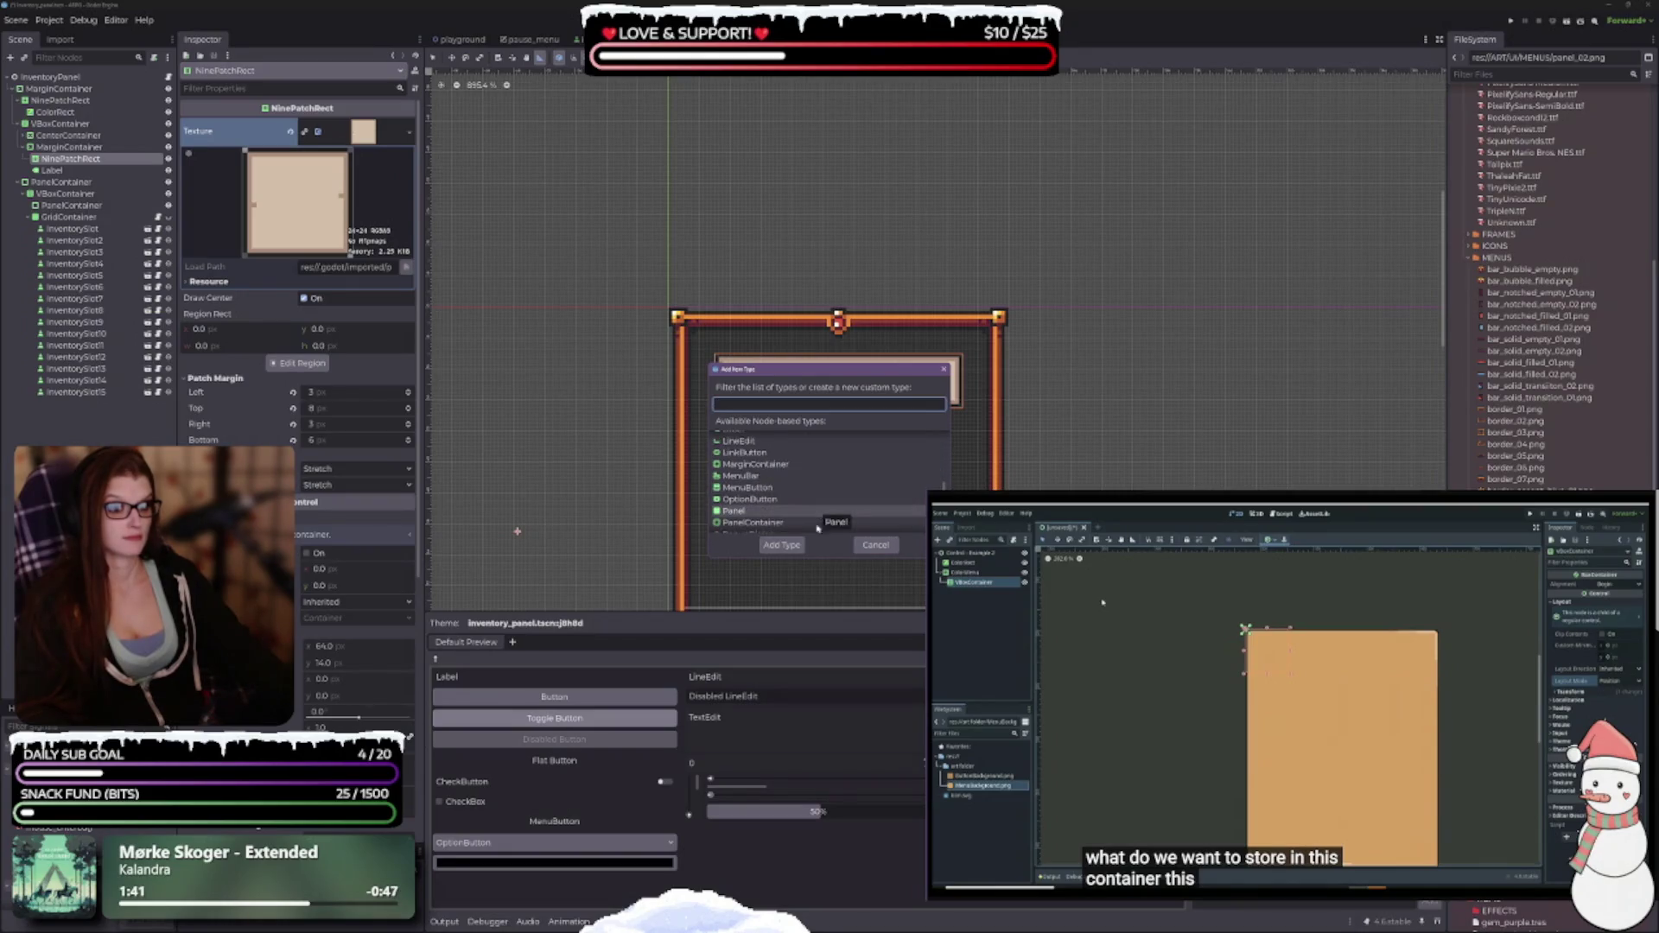
pyautogui.click(886, 550)
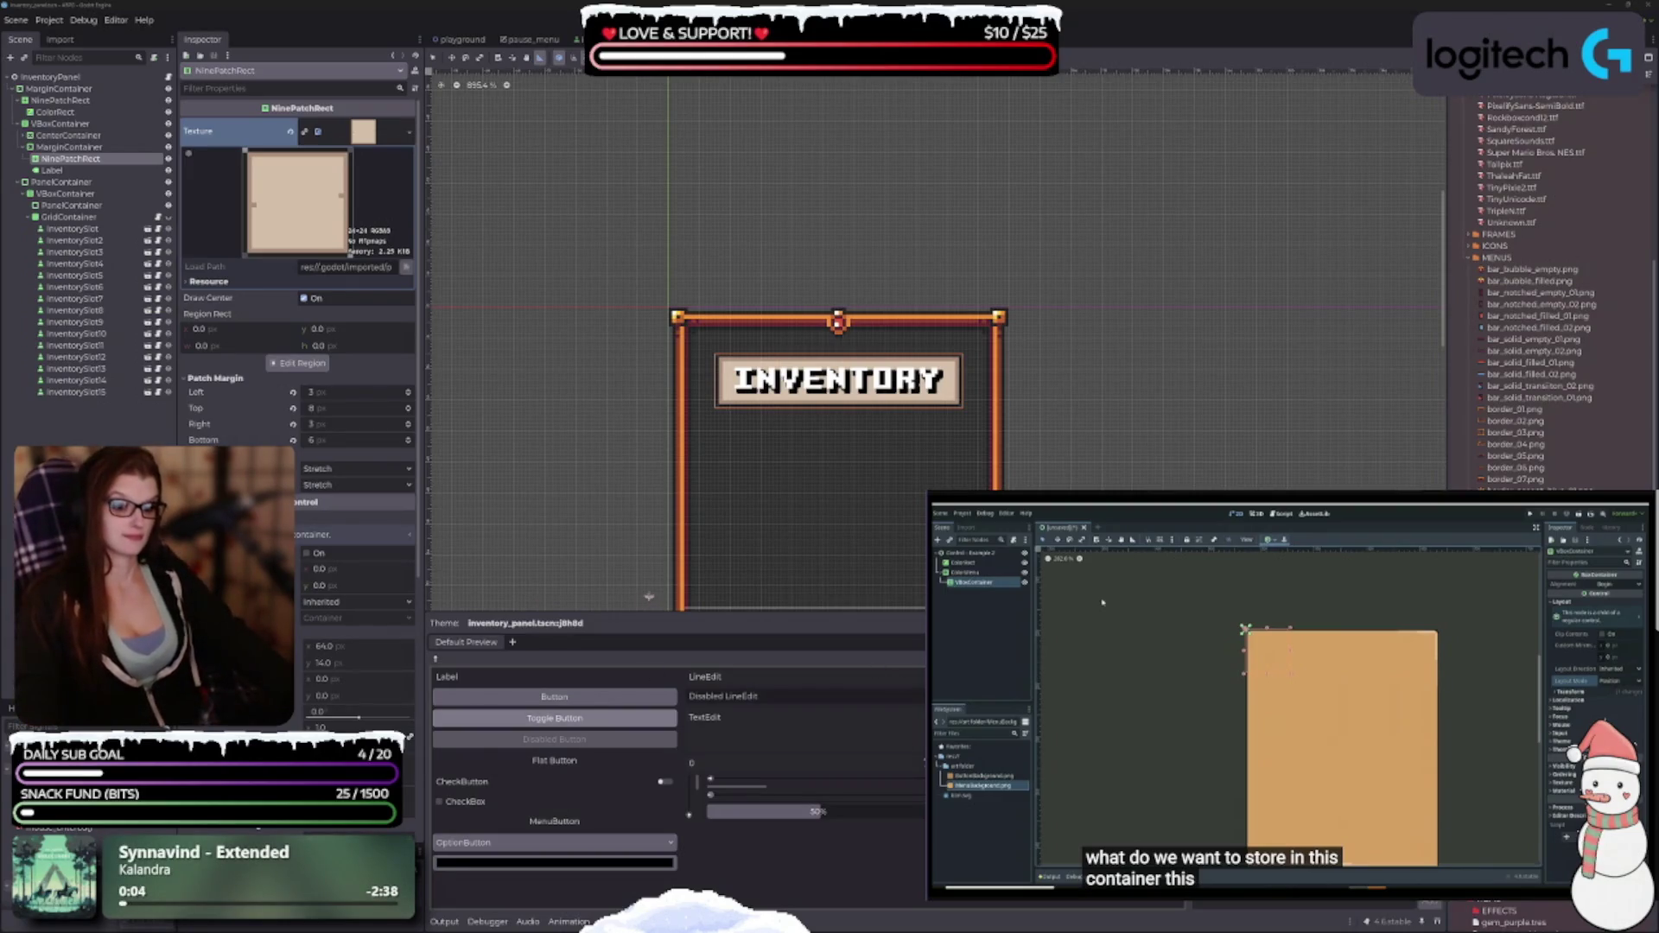
# Collapse the bottom Theme preview panel so the whole orange frame shows.
pyautogui.click(657, 921)
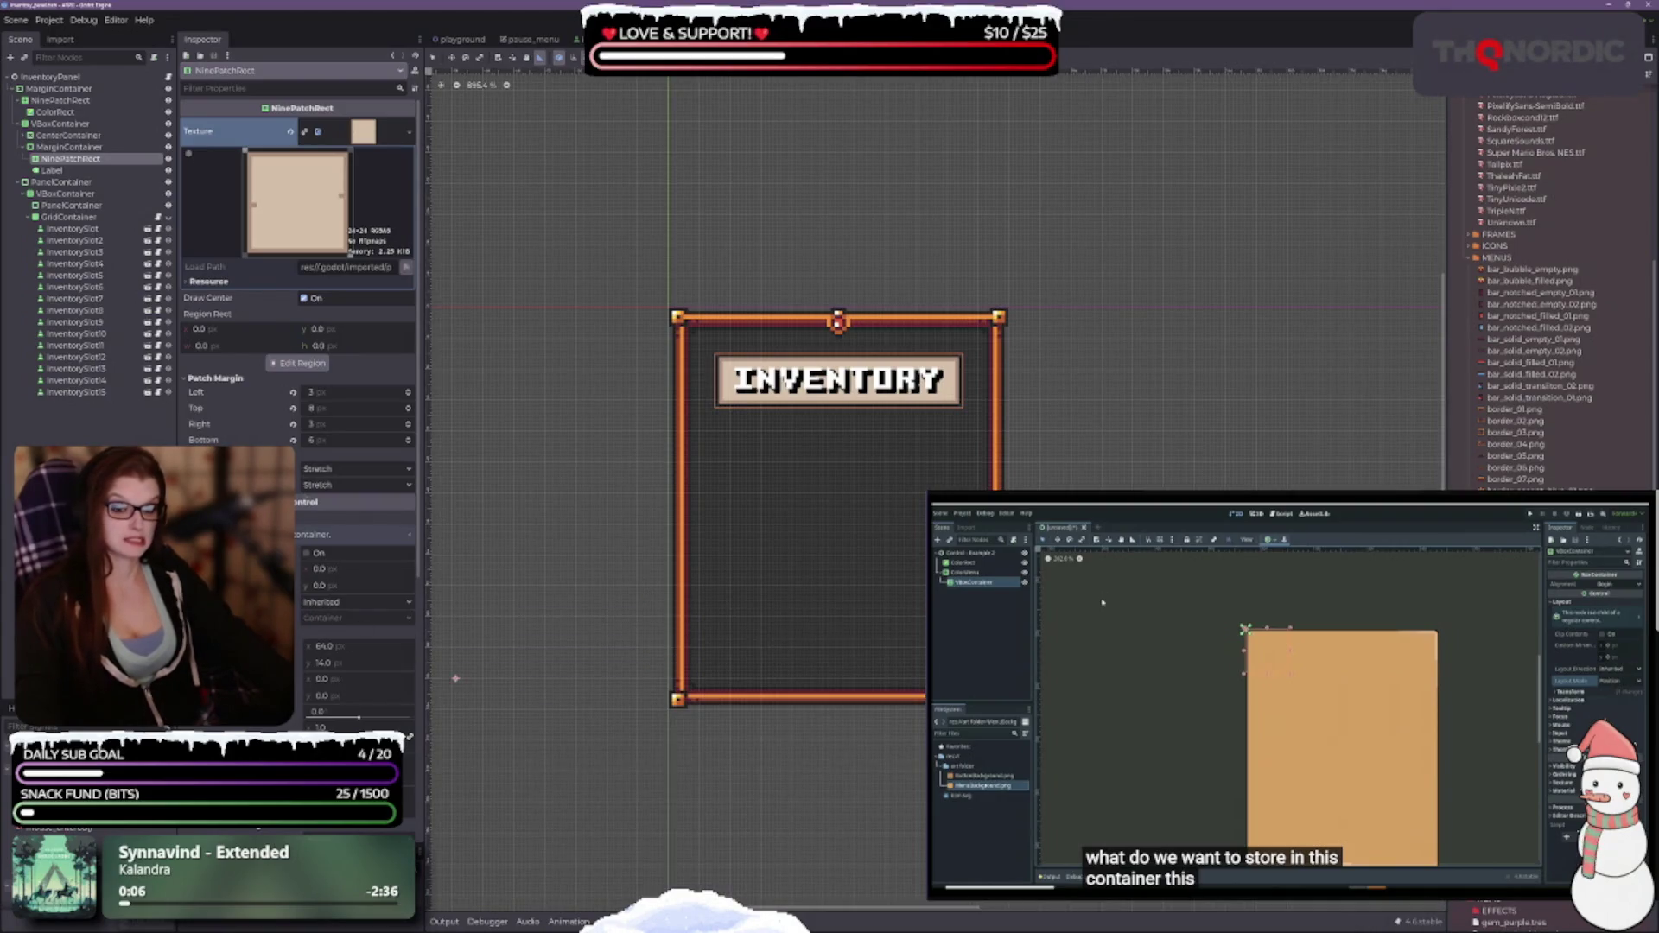
pyautogui.scroll(-5, 334, 558)
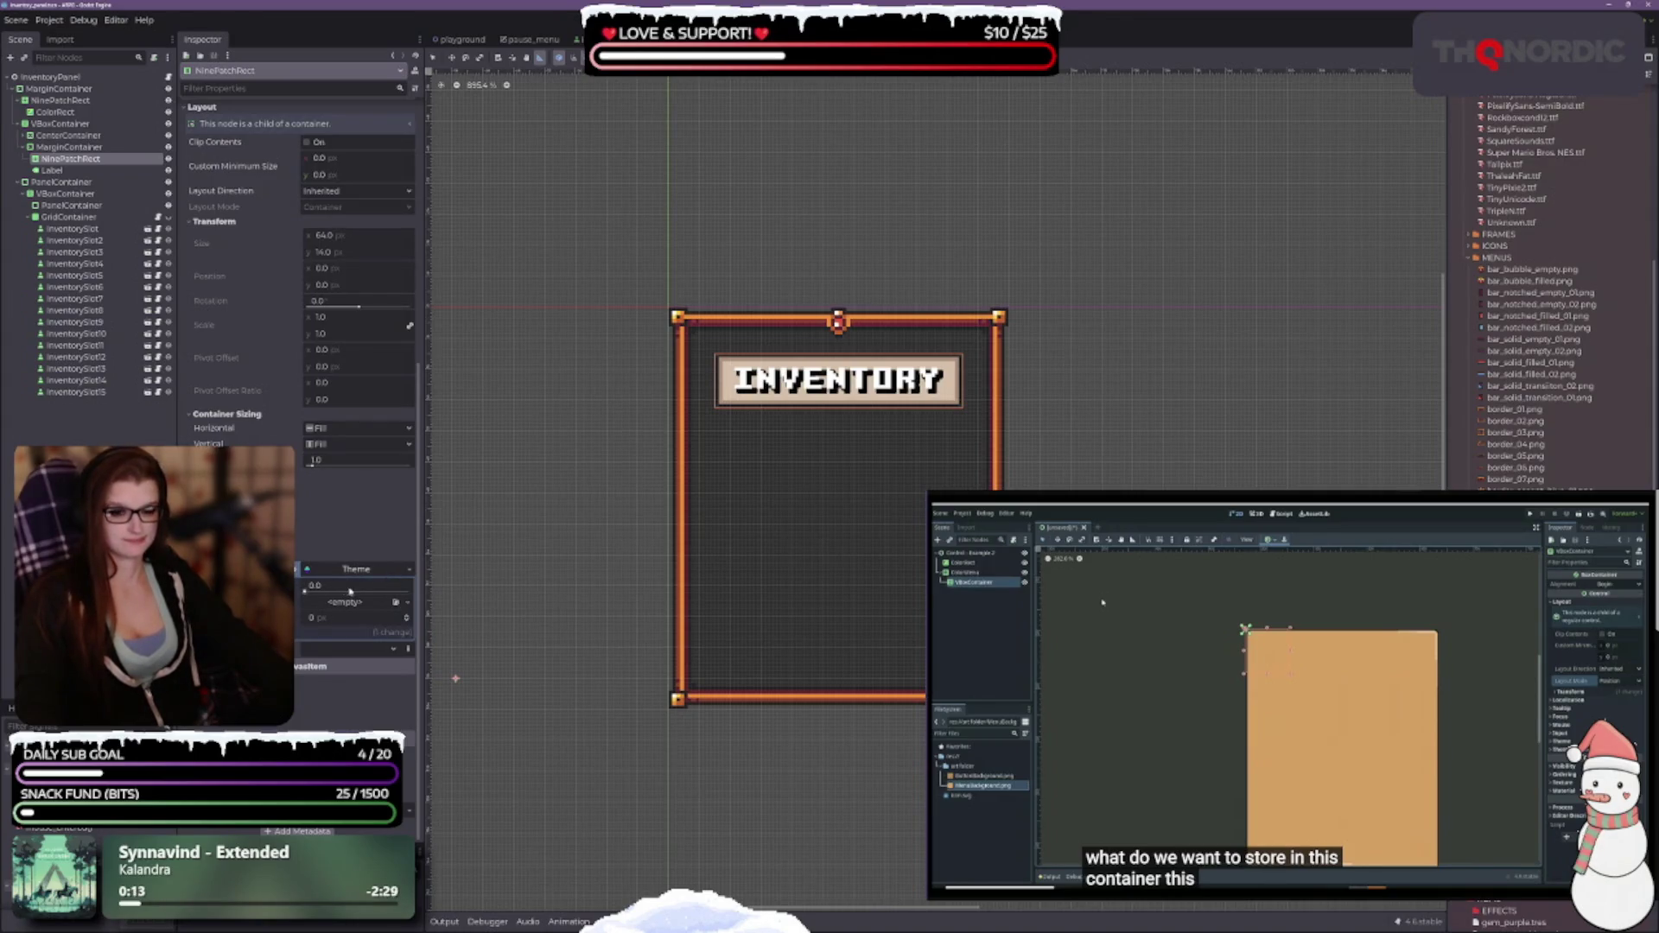
pyautogui.scroll(2, 397, 572)
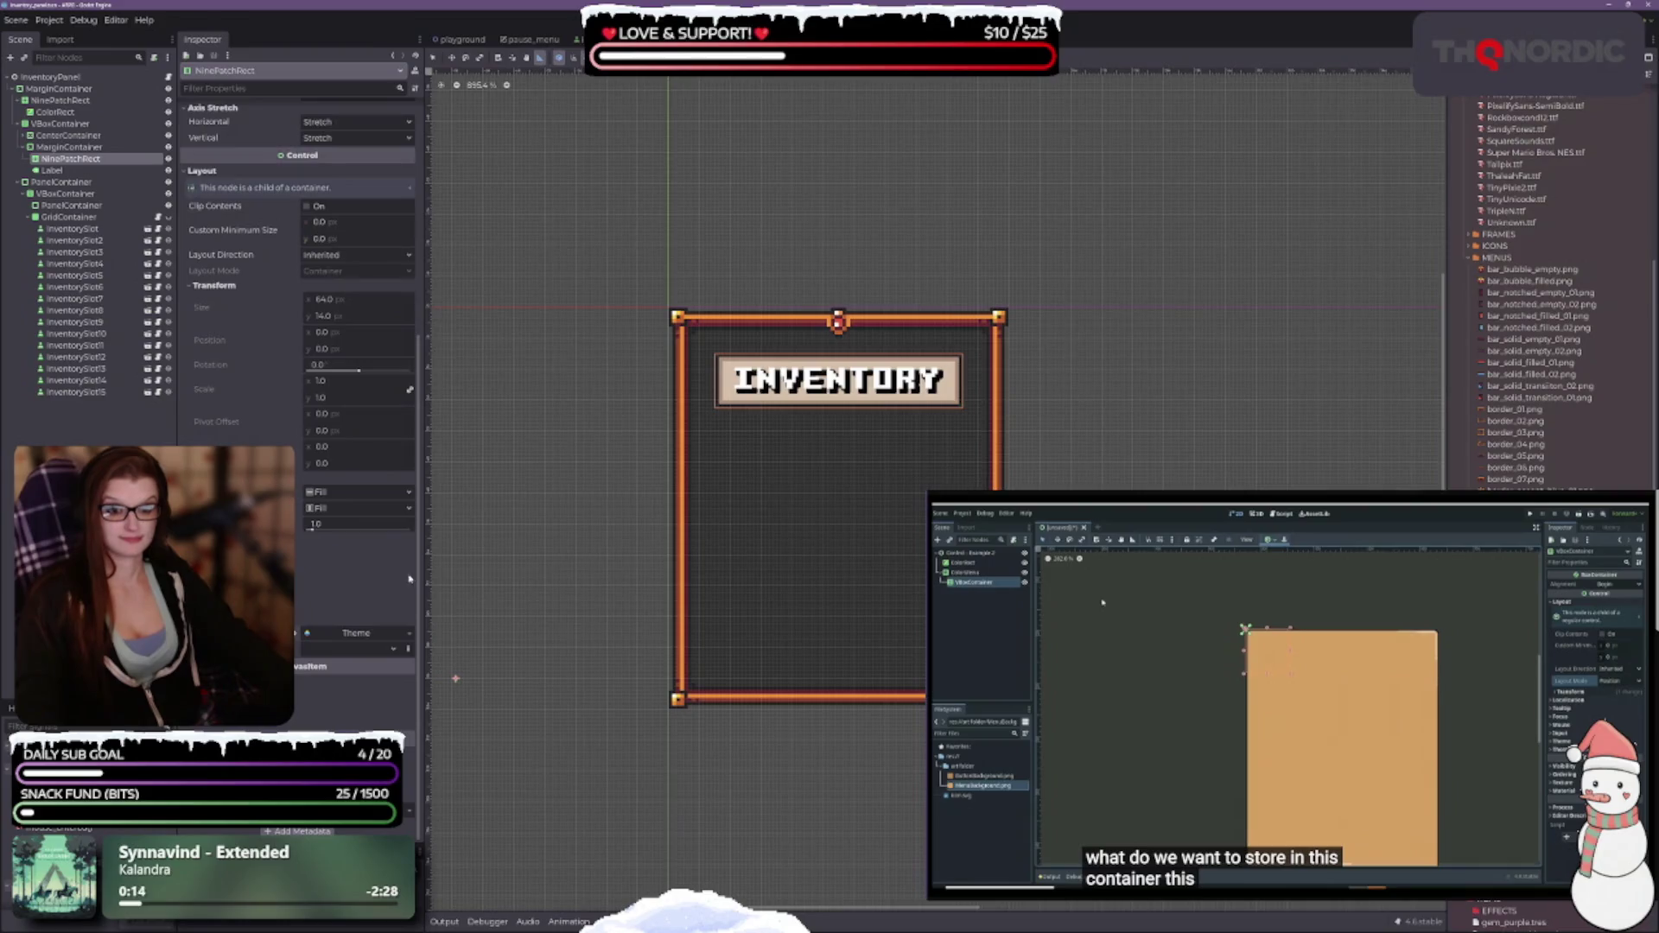
# Clear the banner NinePatchRect's Theme property, then dismiss the Quick Load picker.
pyautogui.click(409, 633)
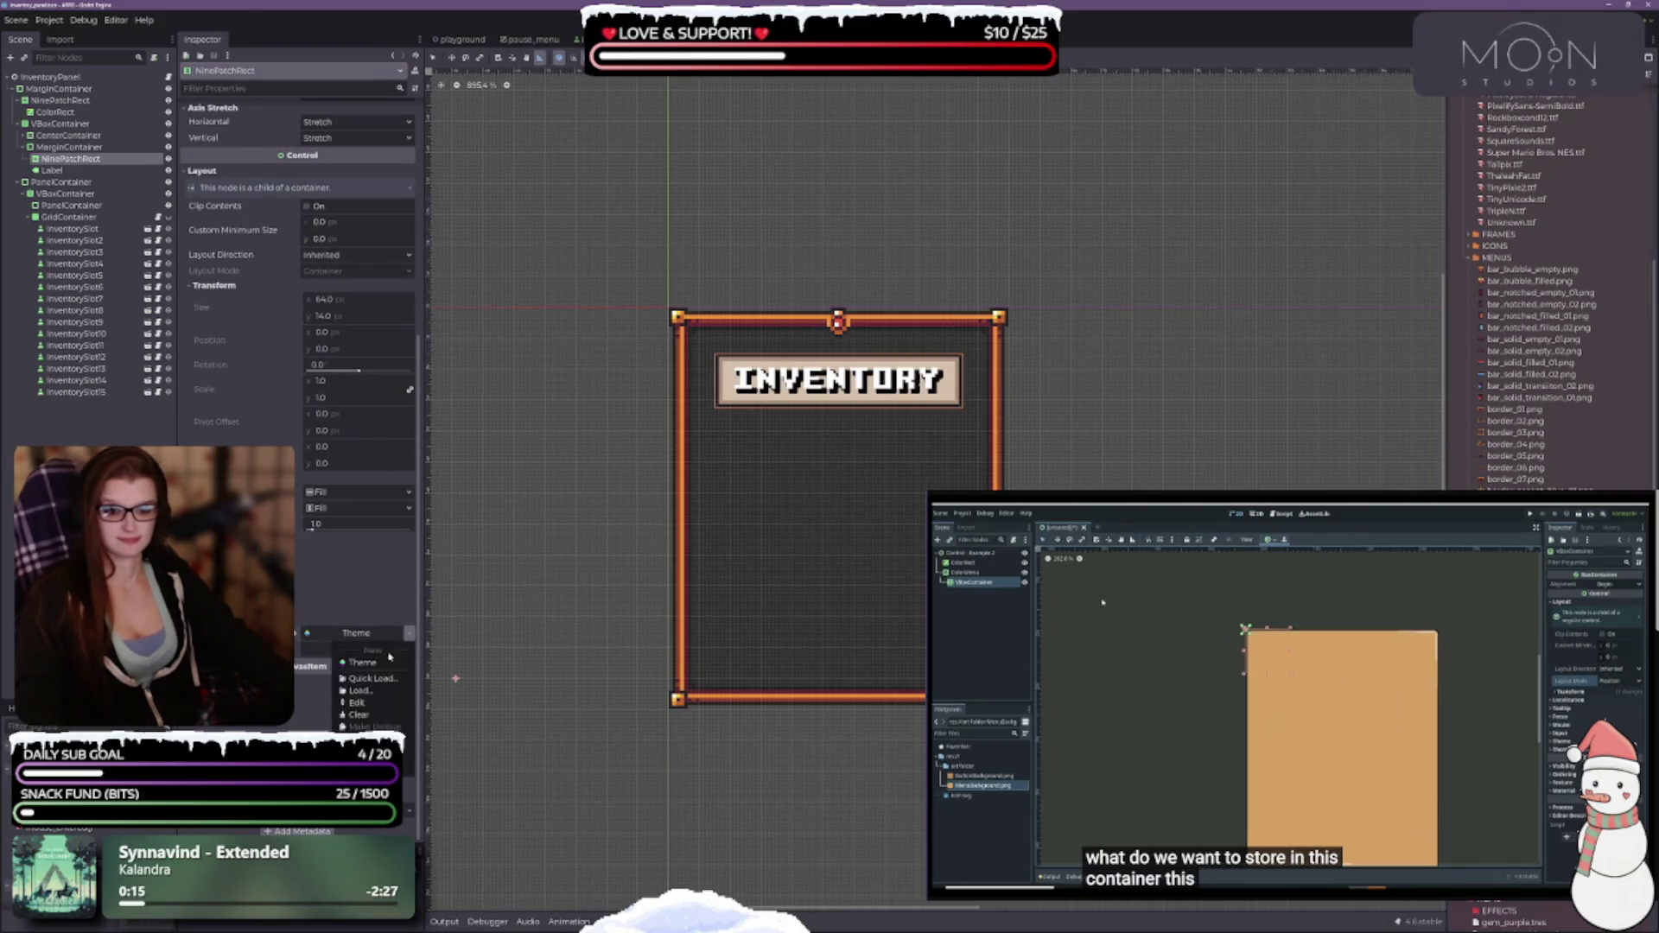
pyautogui.click(366, 716)
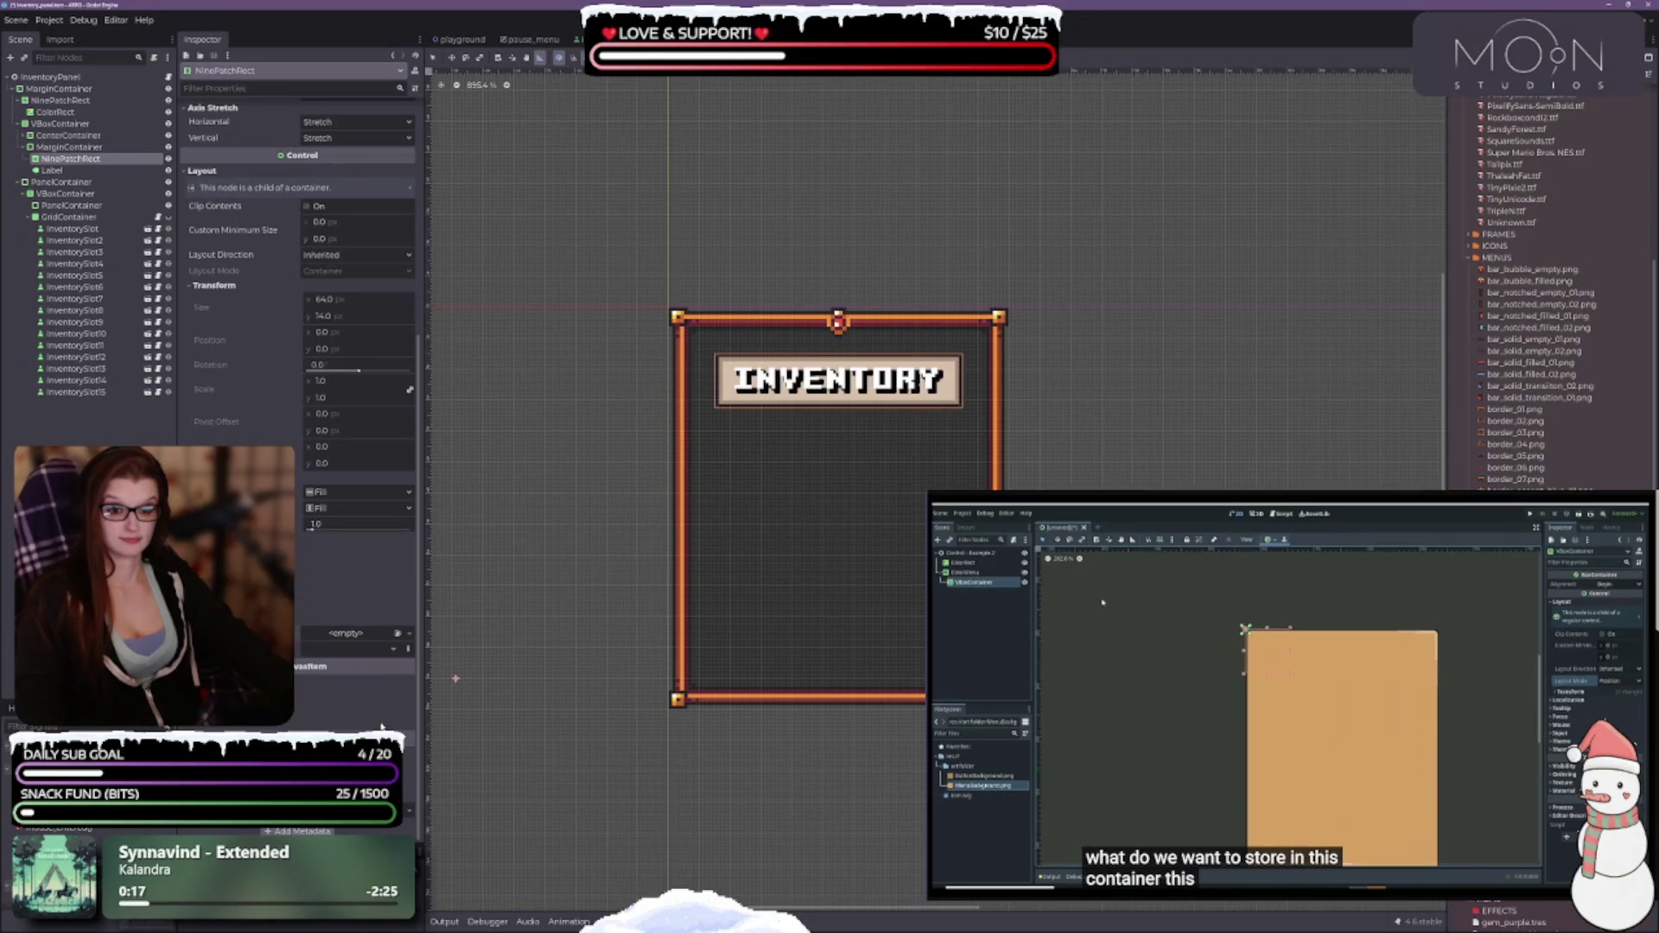
pyautogui.click(360, 635)
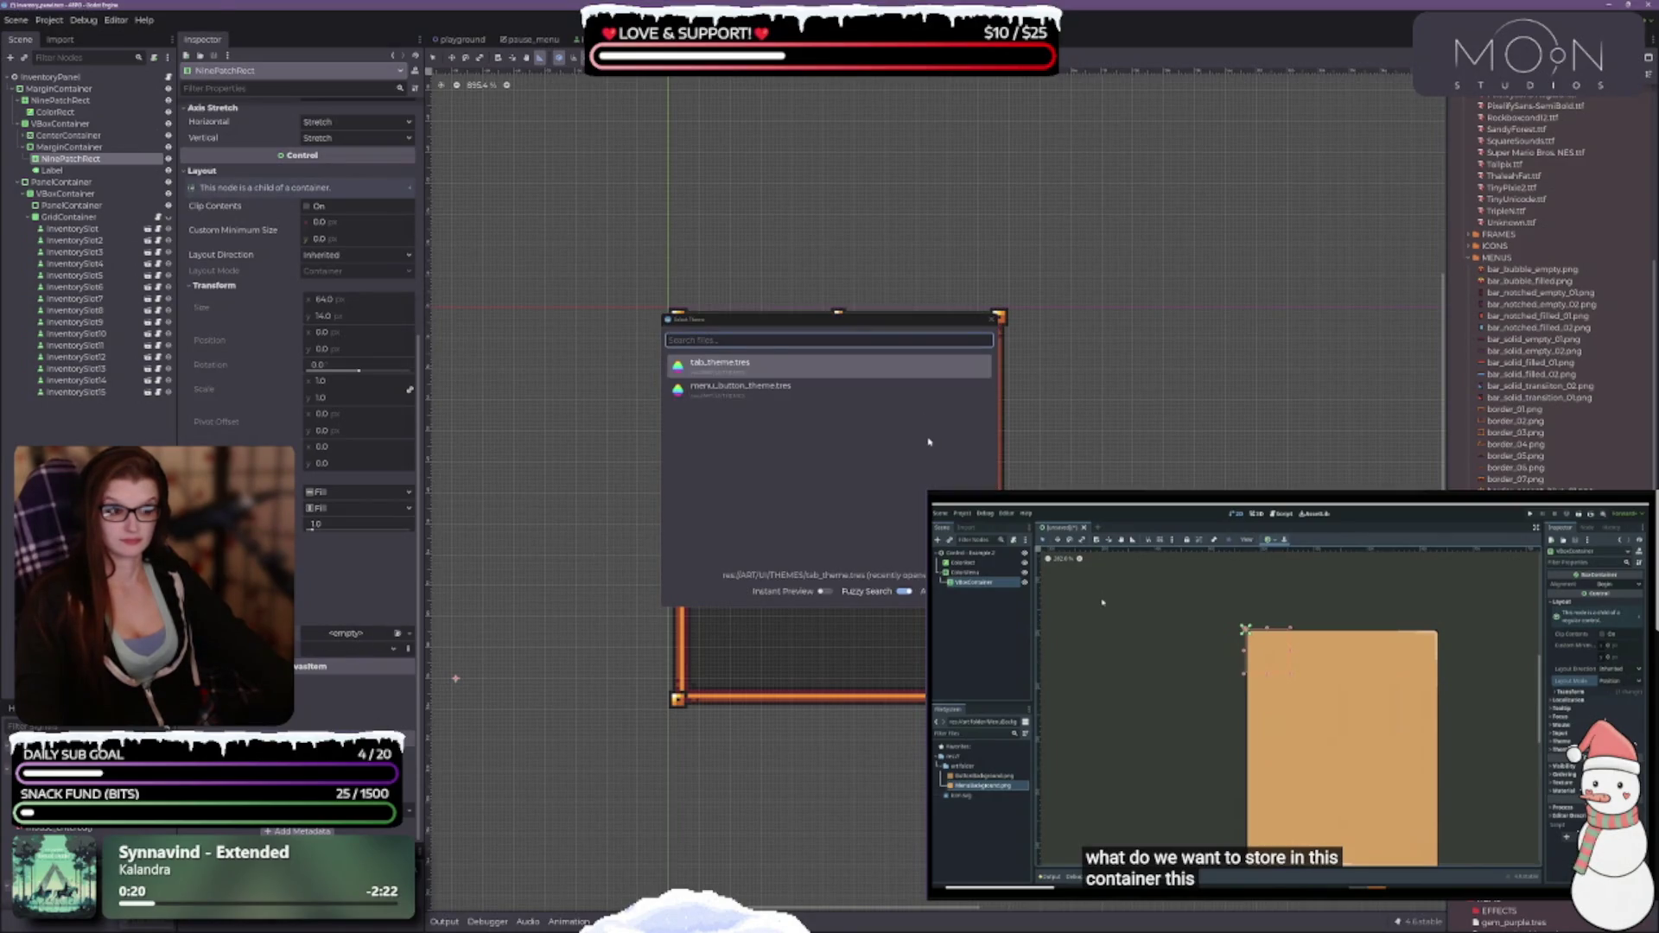
pyautogui.press('Return')
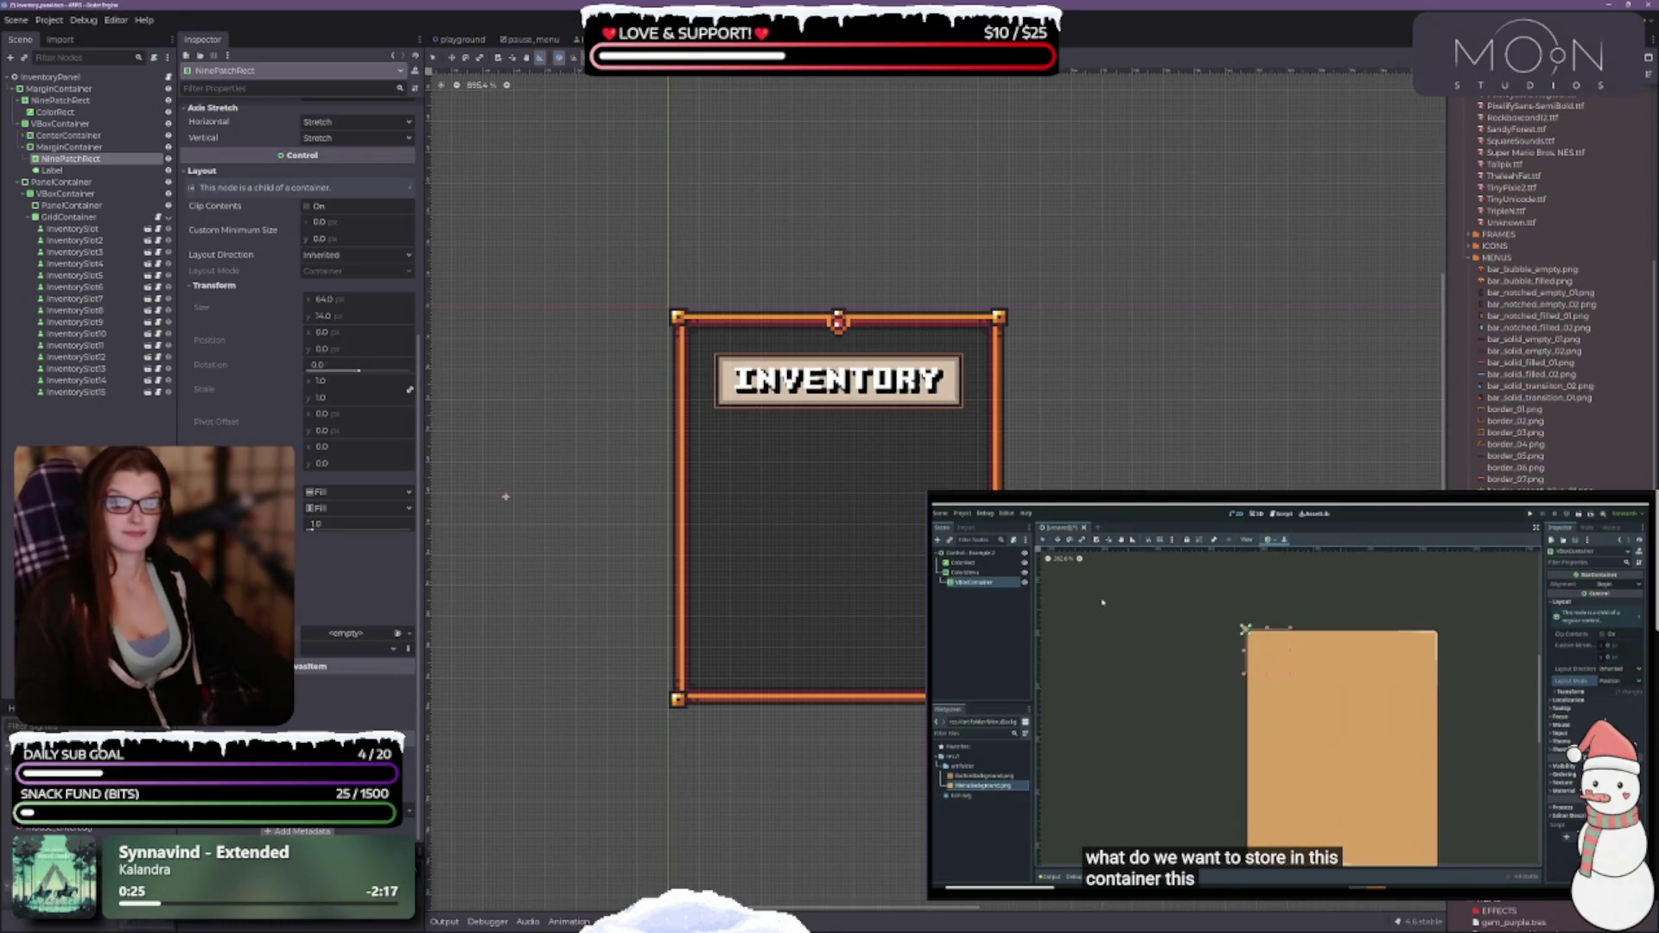
pyautogui.scroll(5, 298, 259)
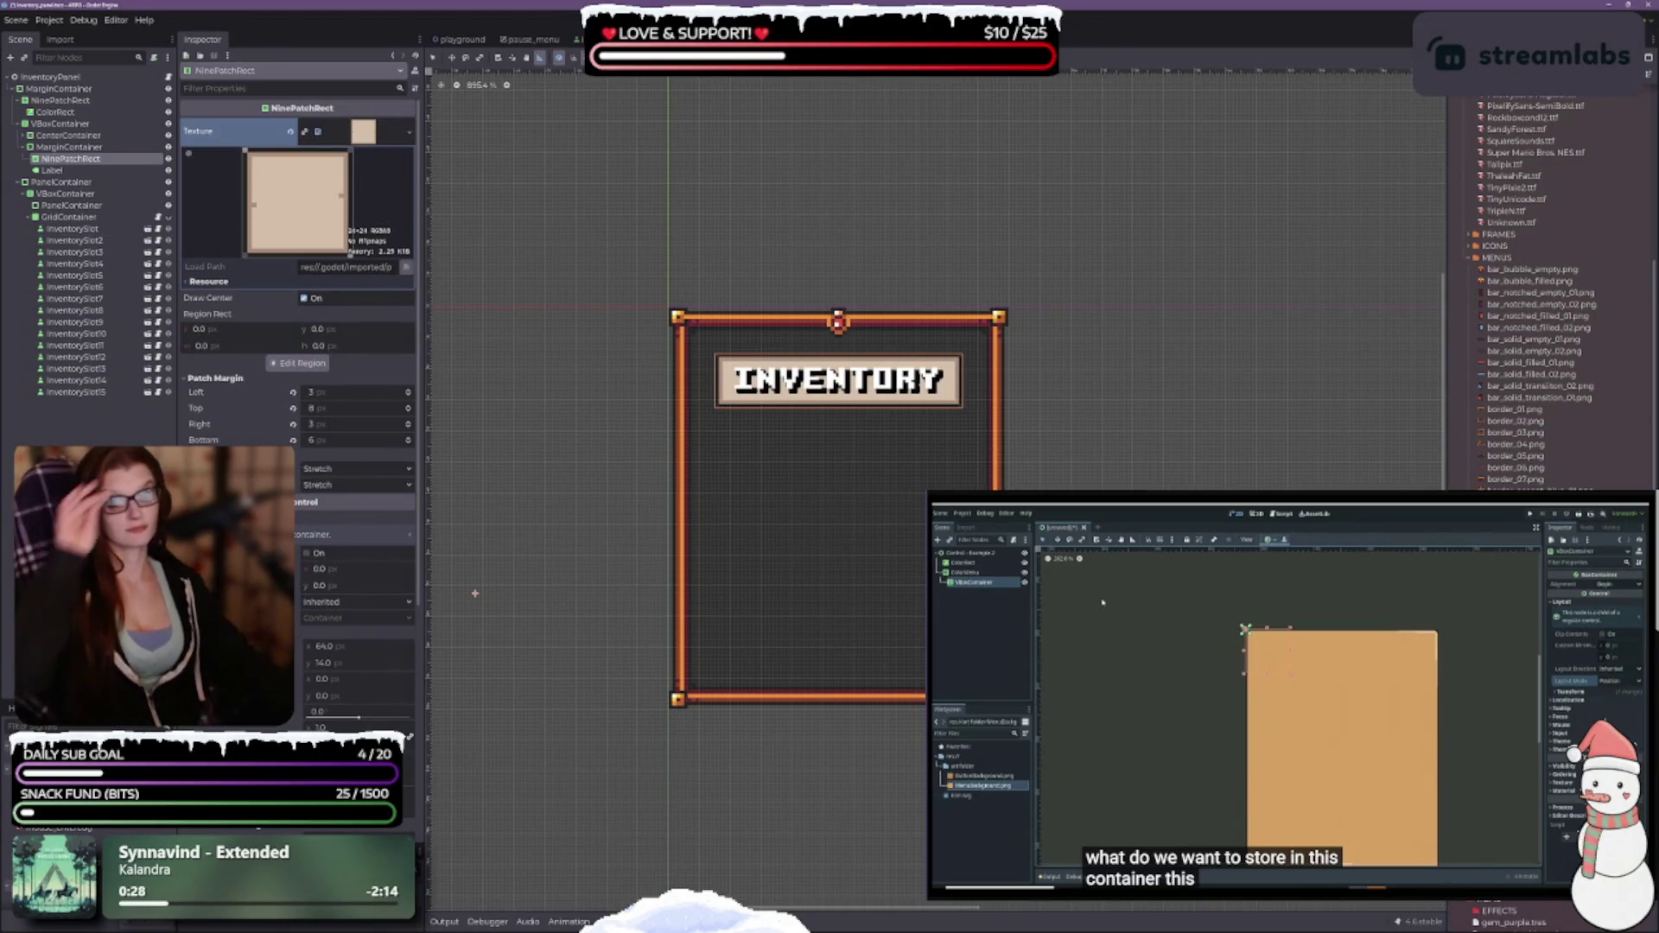
# Start adding a child node under the NinePatchRect, then cancel the dialog.
pyautogui.click(83, 147)
pyautogui.rightClick(95, 161)
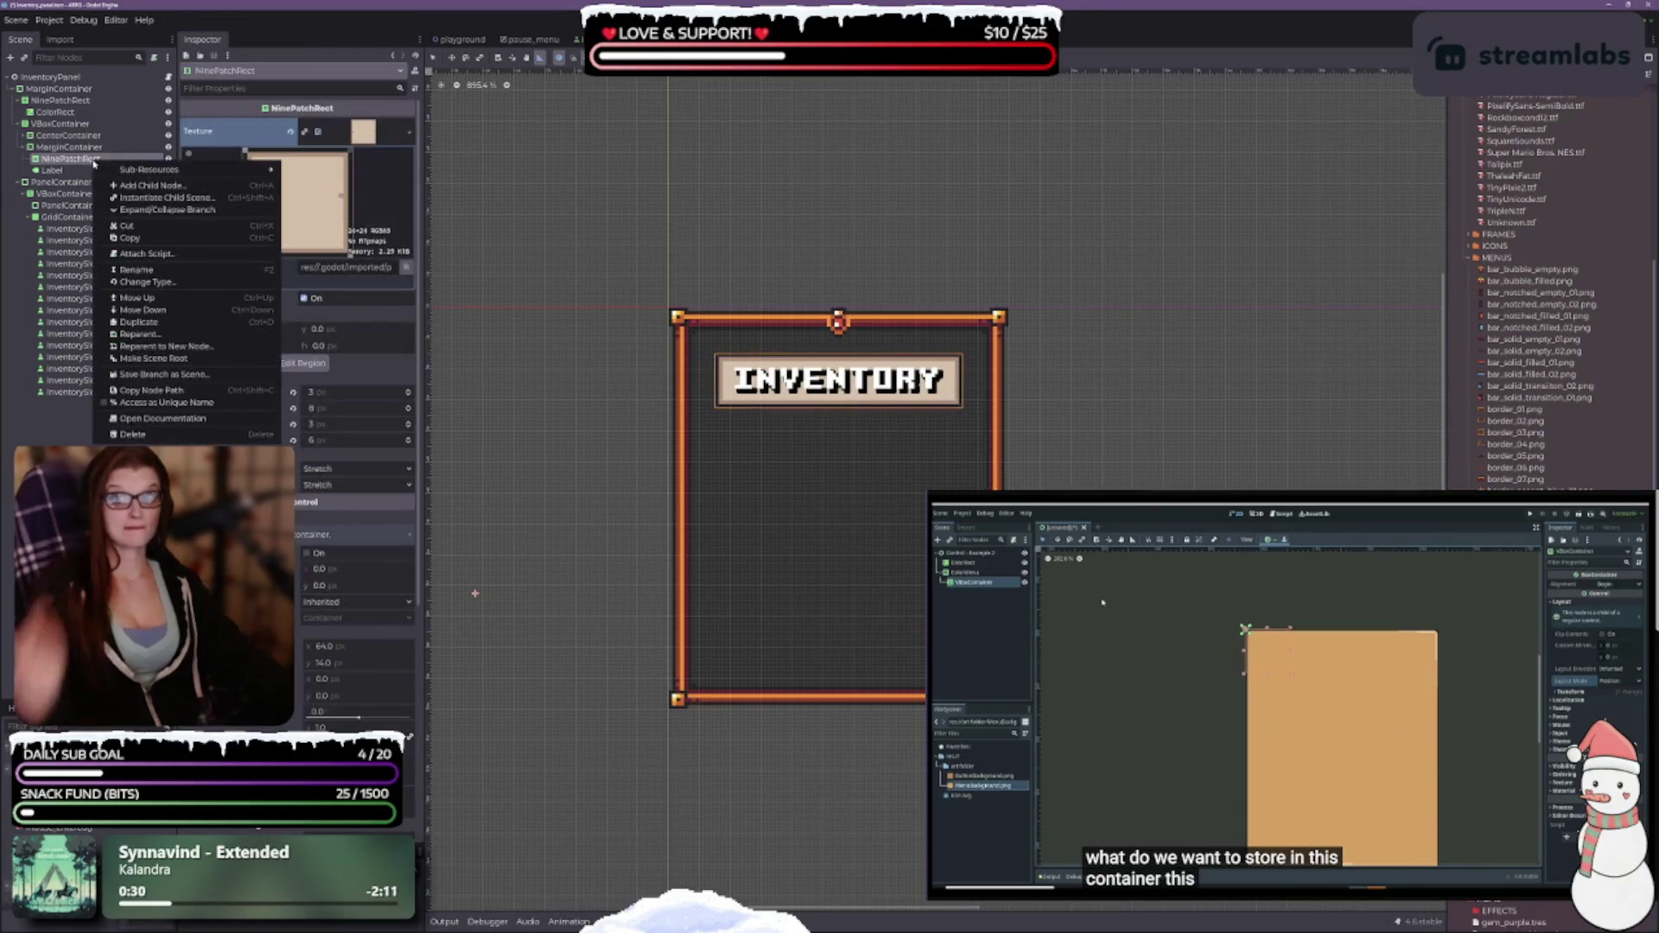
pyautogui.click(130, 169)
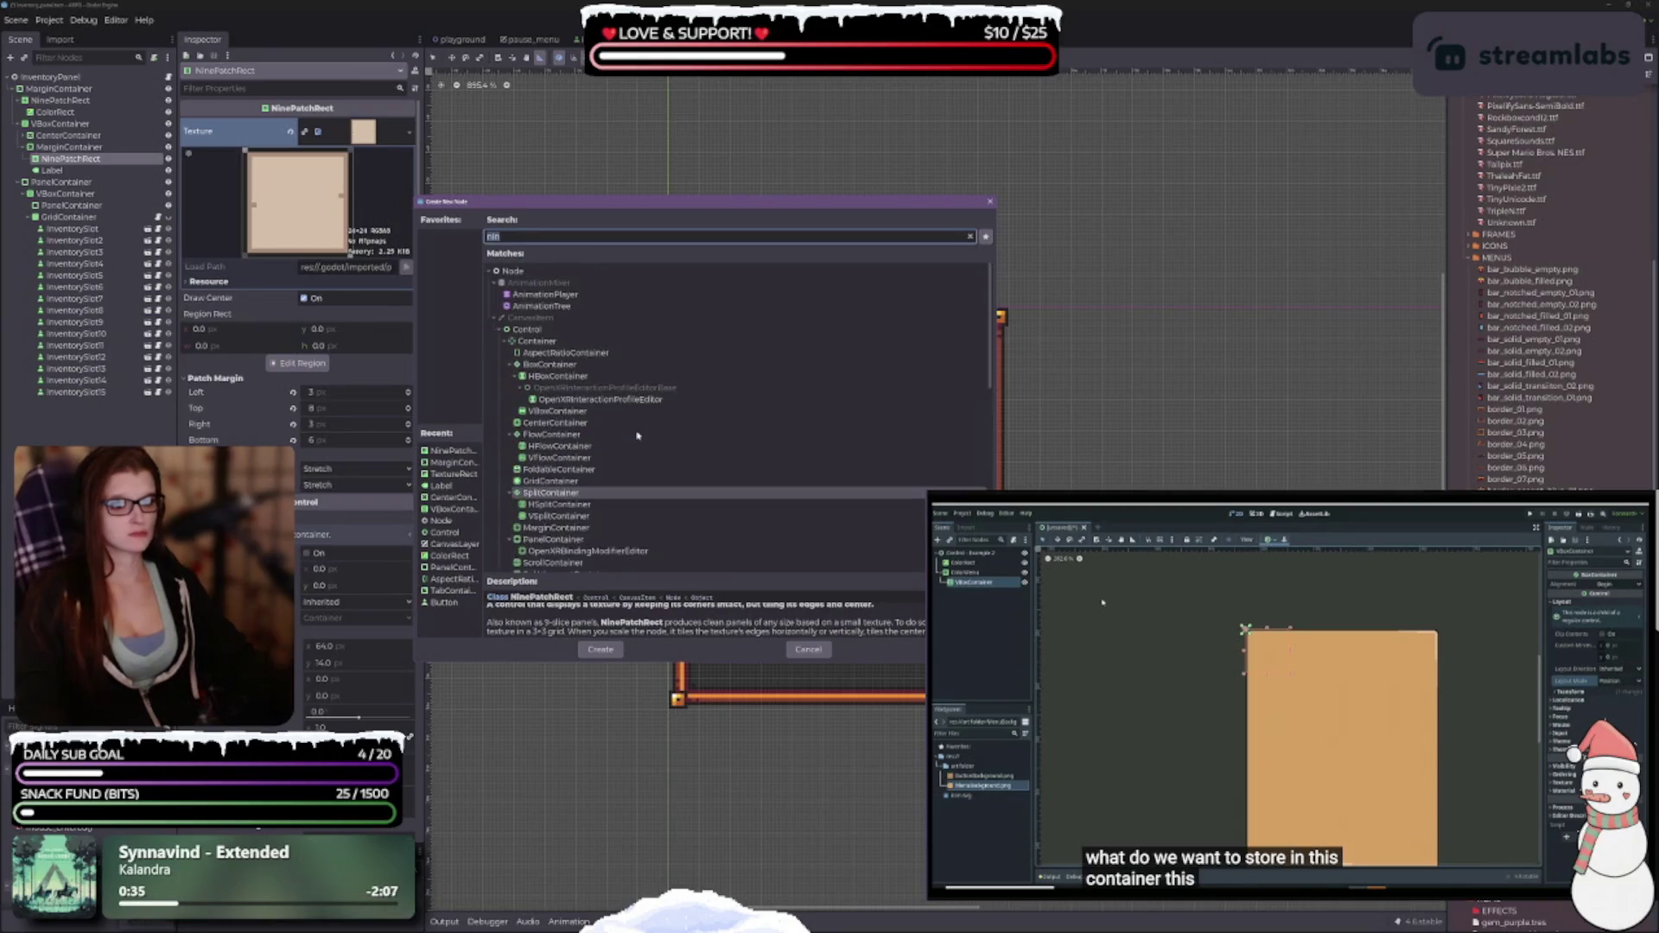
pyautogui.scroll(5, 629, 518)
pyautogui.scroll(-8, 632, 431)
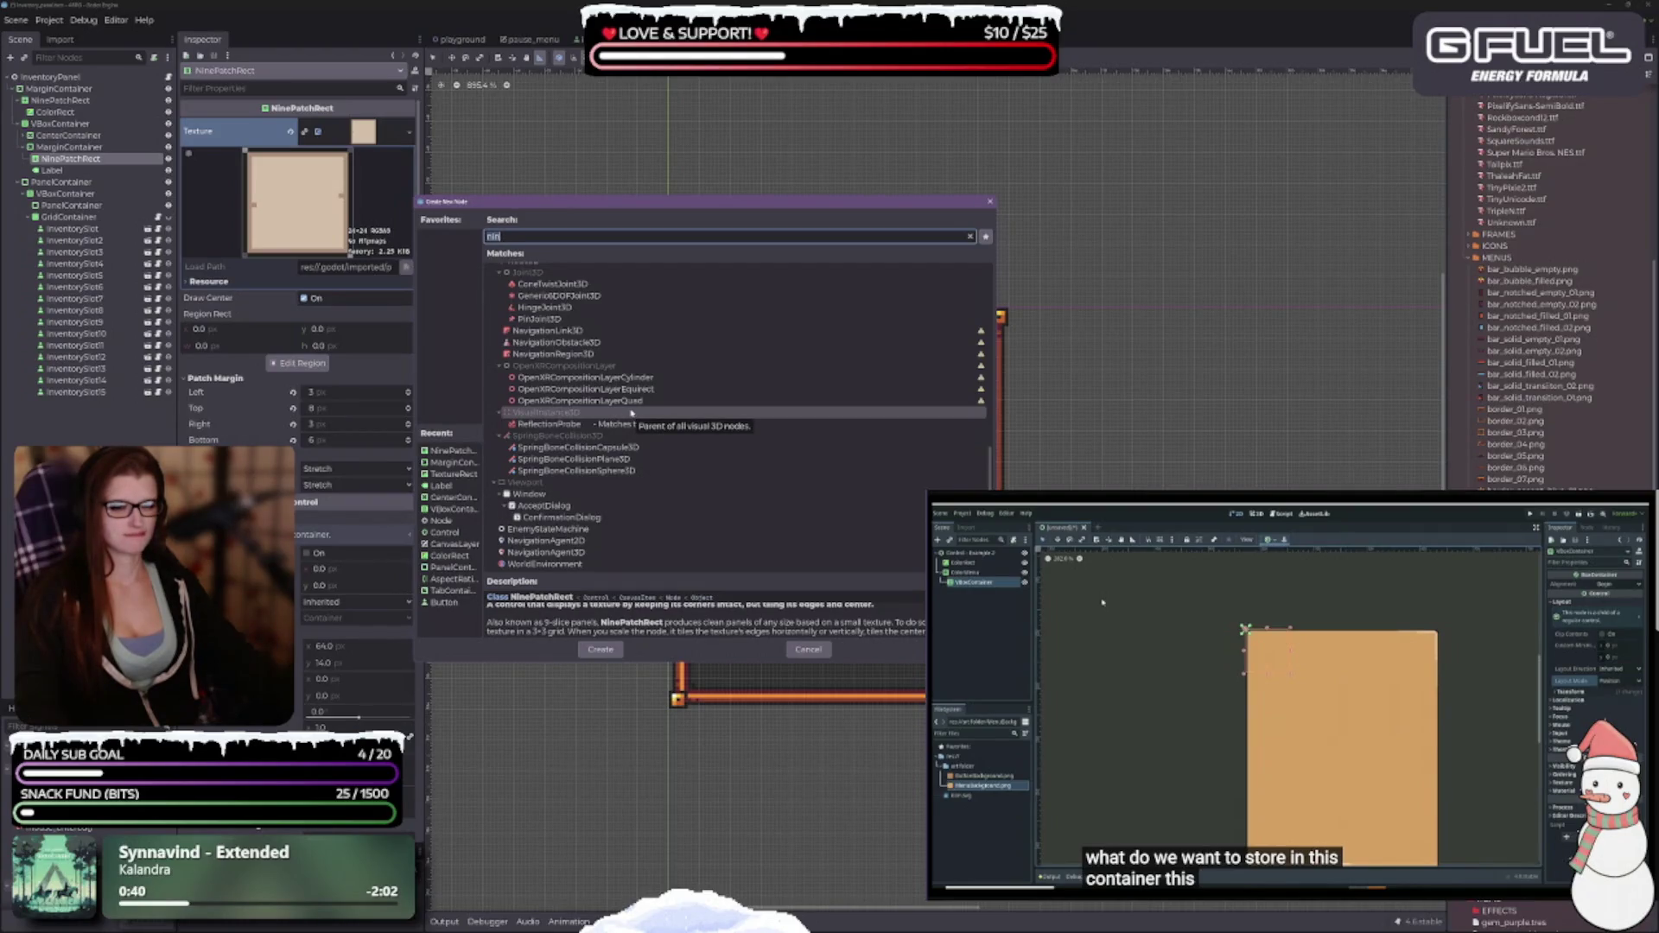
pyautogui.click(807, 649)
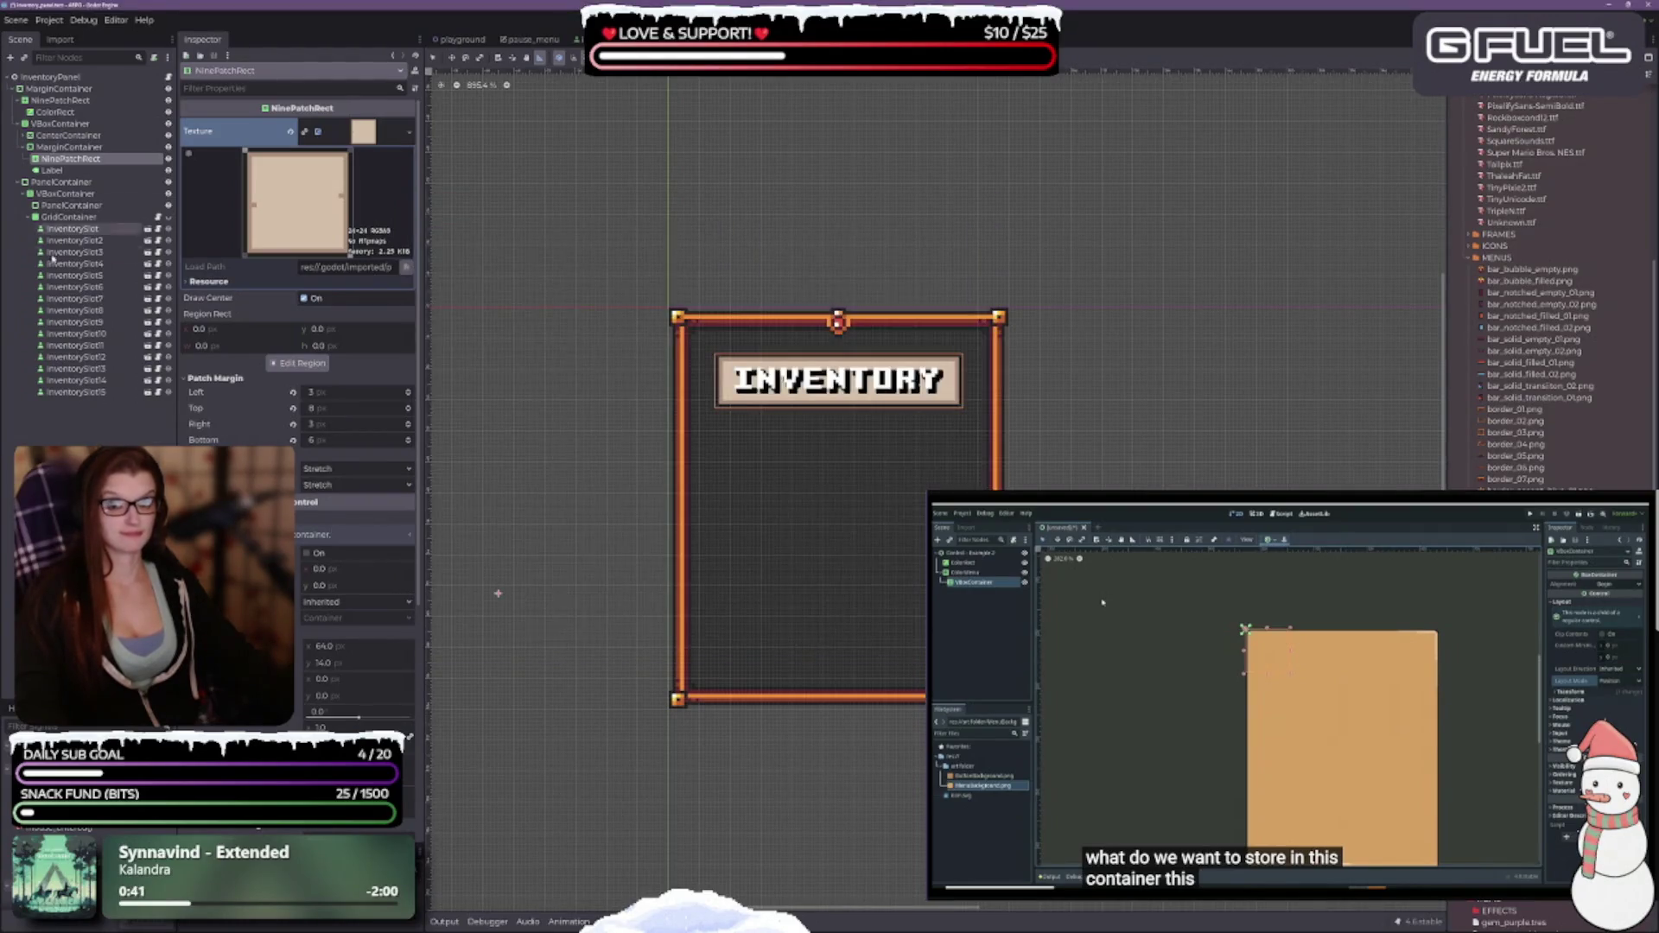
# Begin adding a child to MarginContainer, search 'tex', then cancel.
pyautogui.click(74, 147)
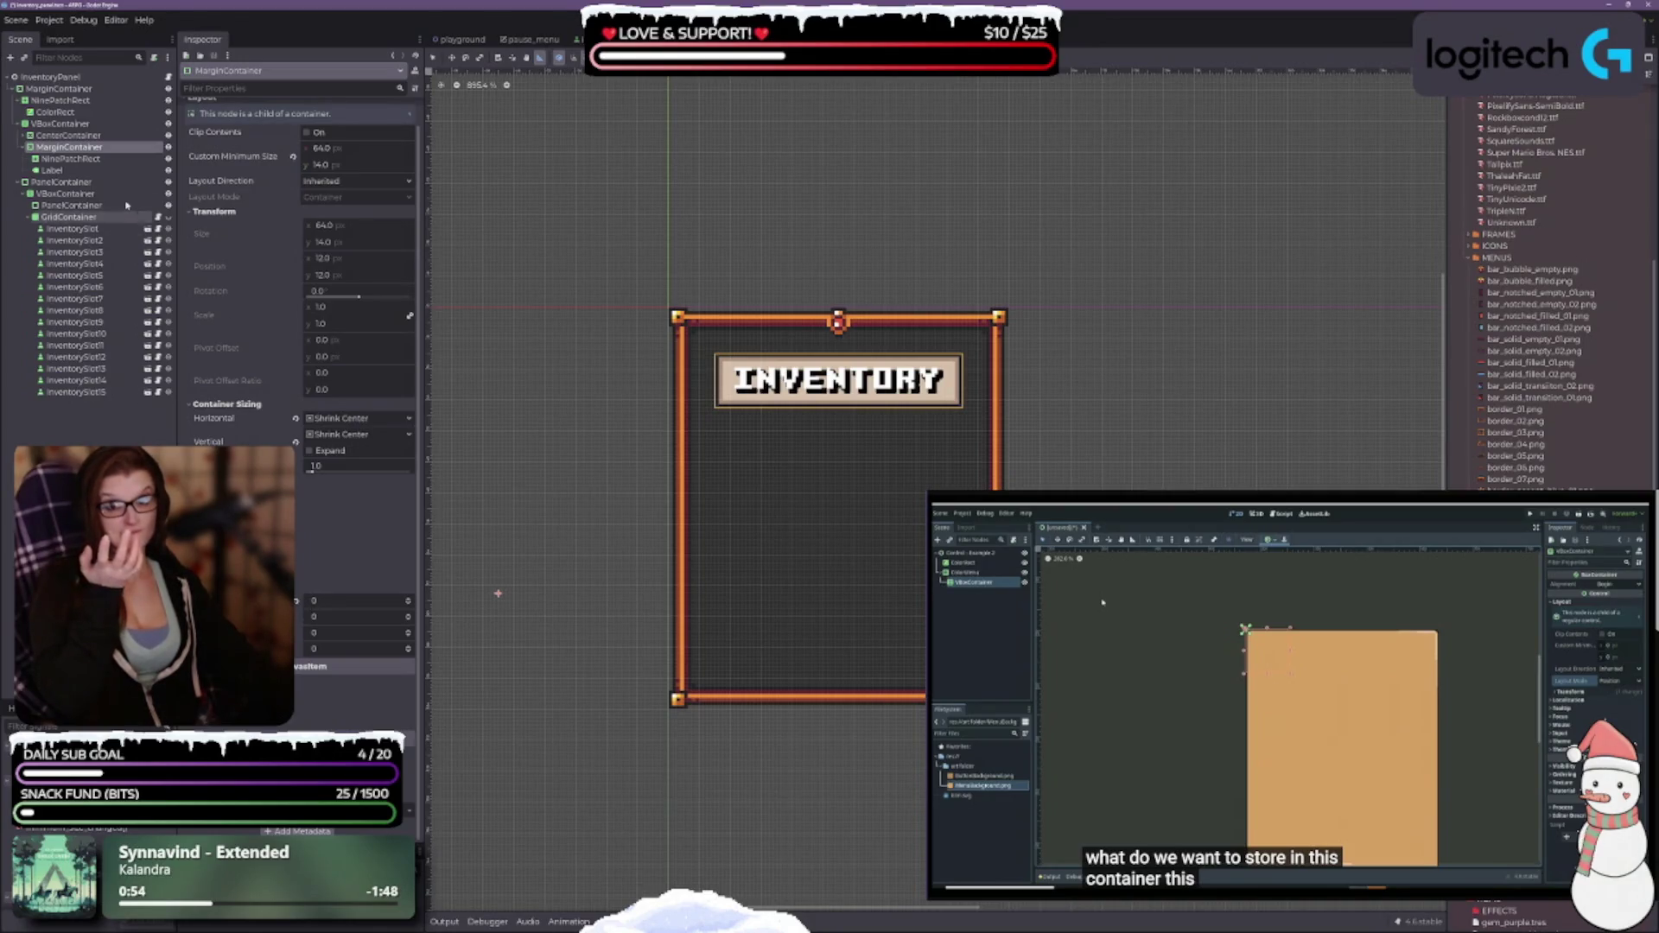
pyautogui.click(78, 159)
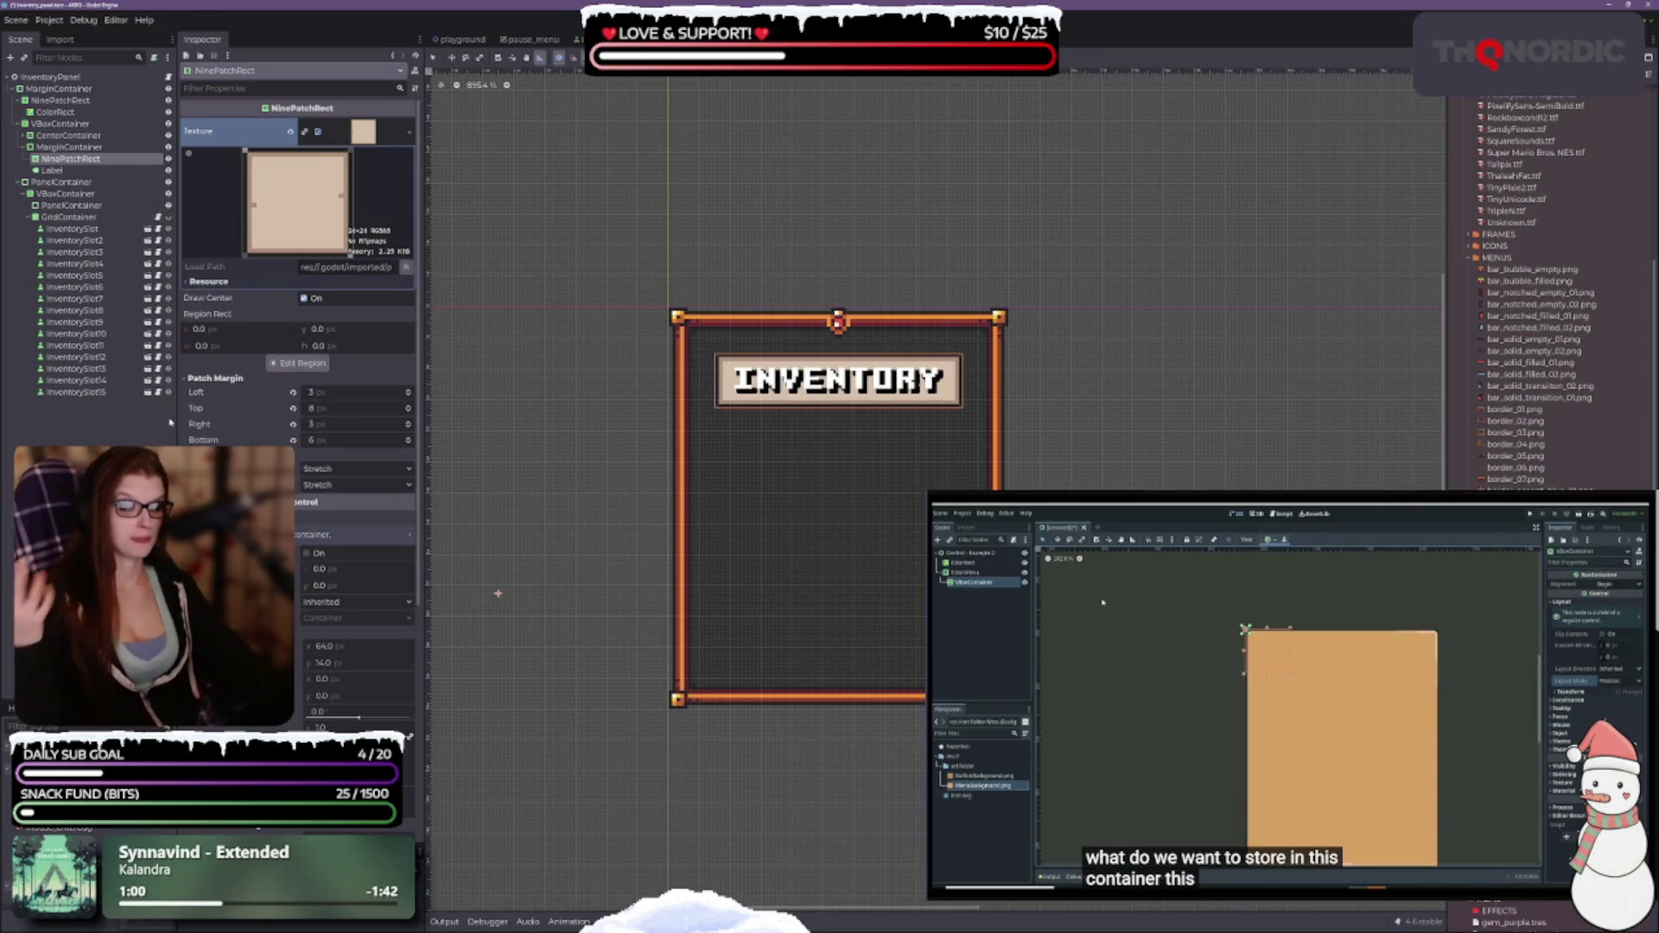
pyautogui.rightClick(52, 148)
pyautogui.click(86, 159)
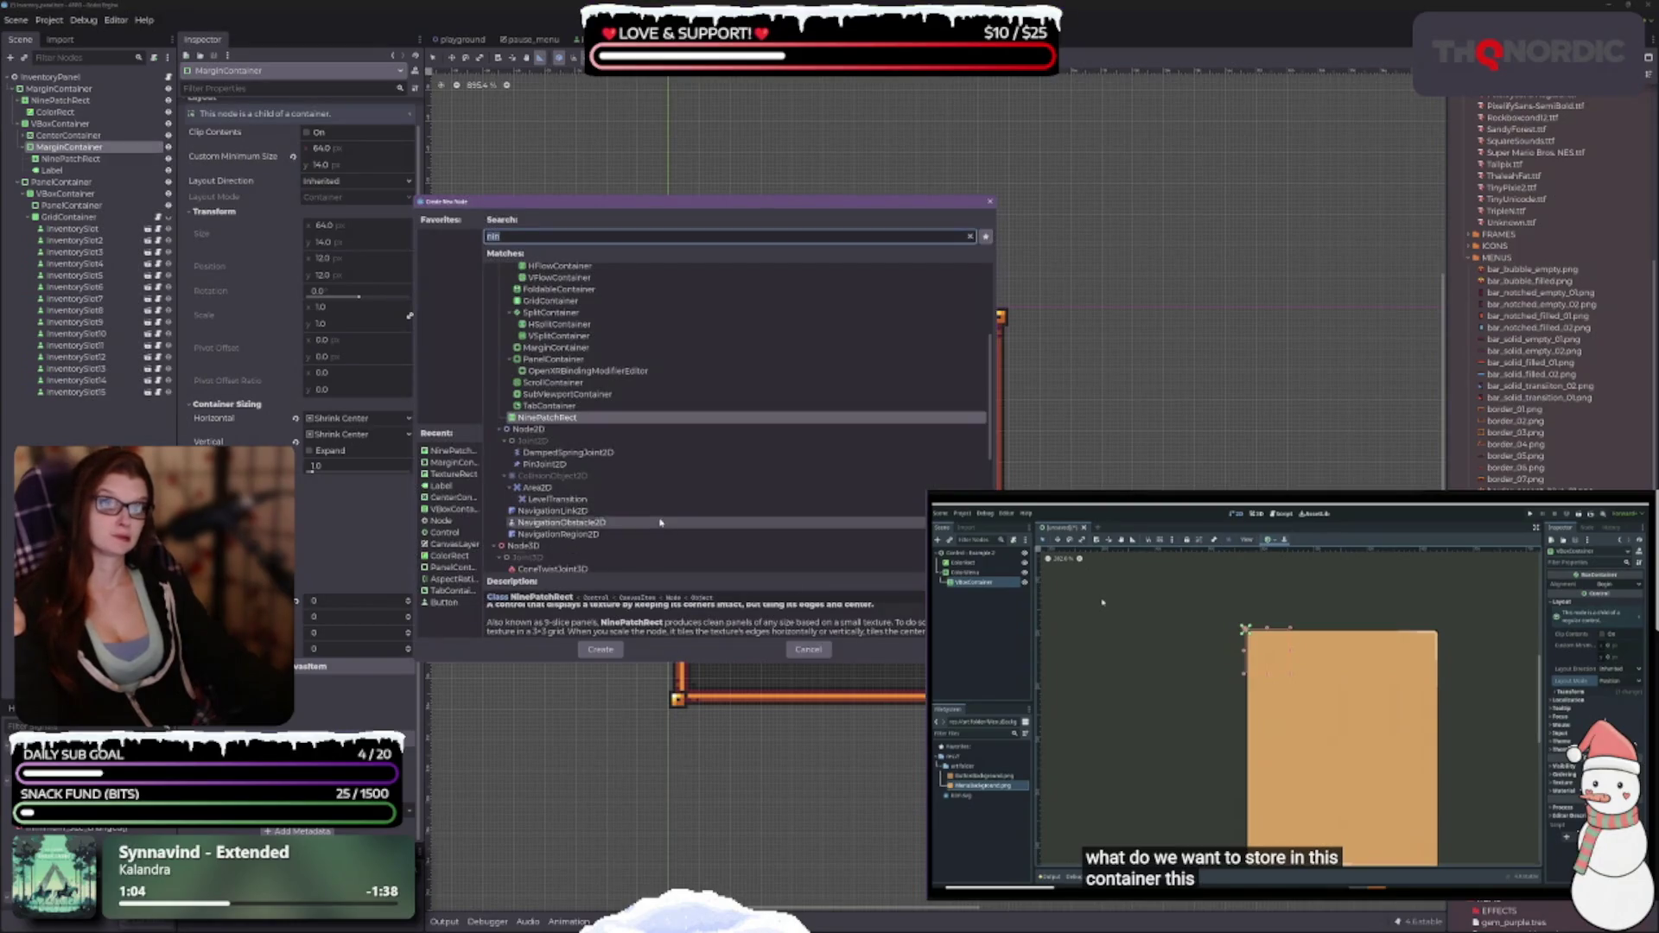
pyautogui.scroll(-5, 615, 438)
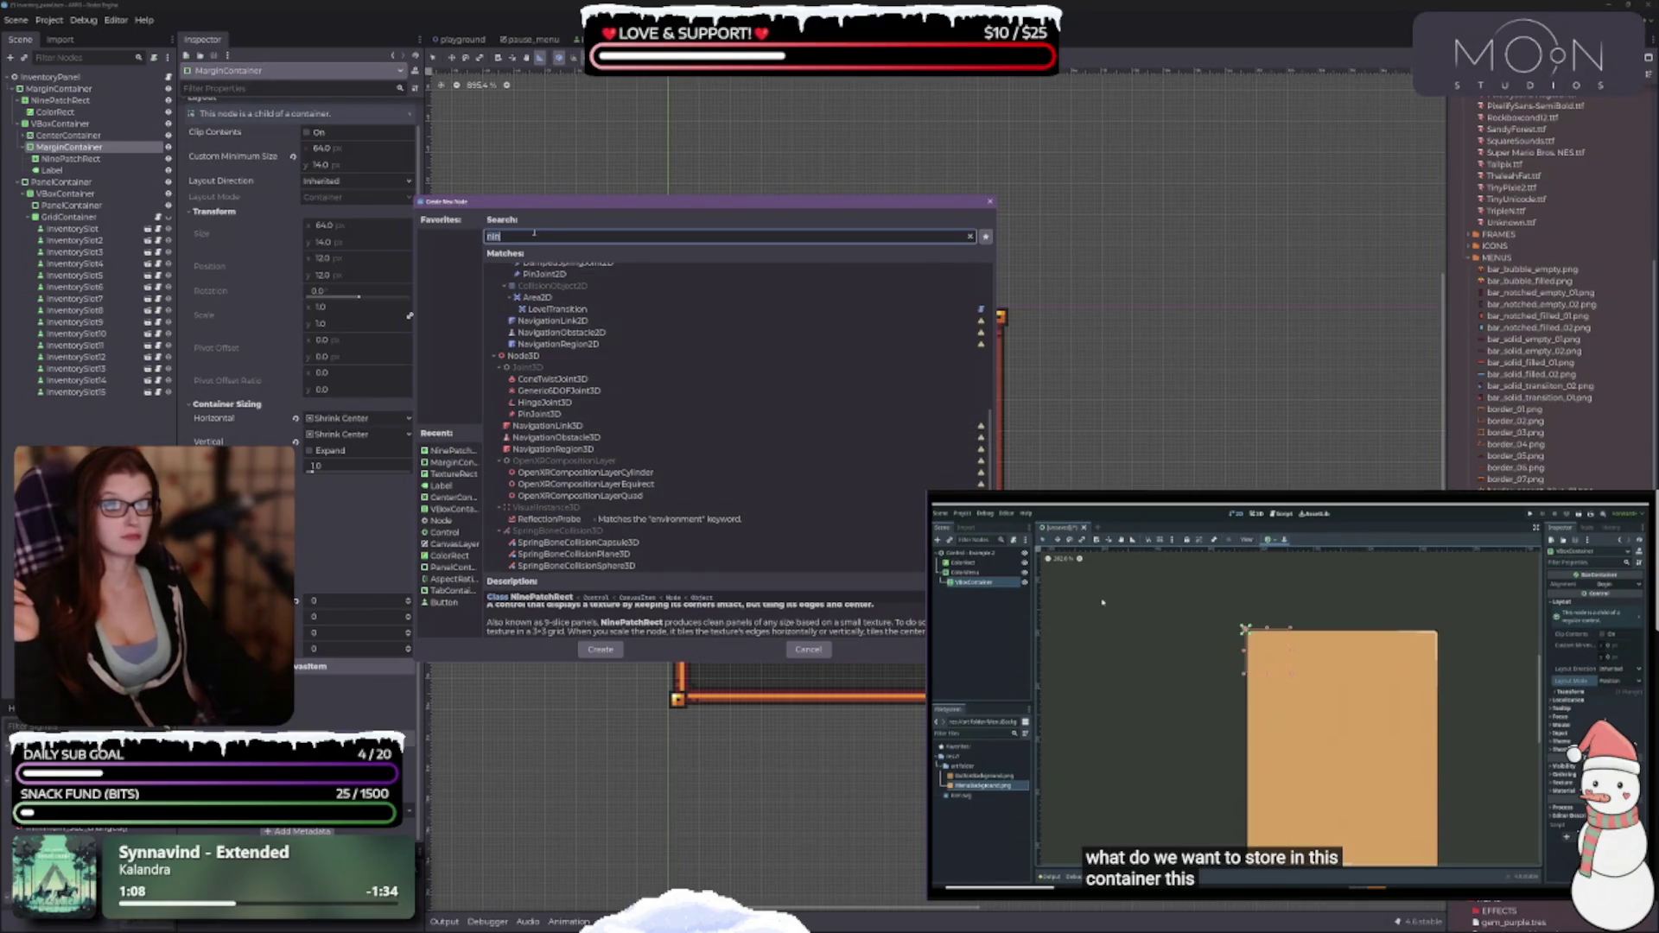
pyautogui.write('tex')
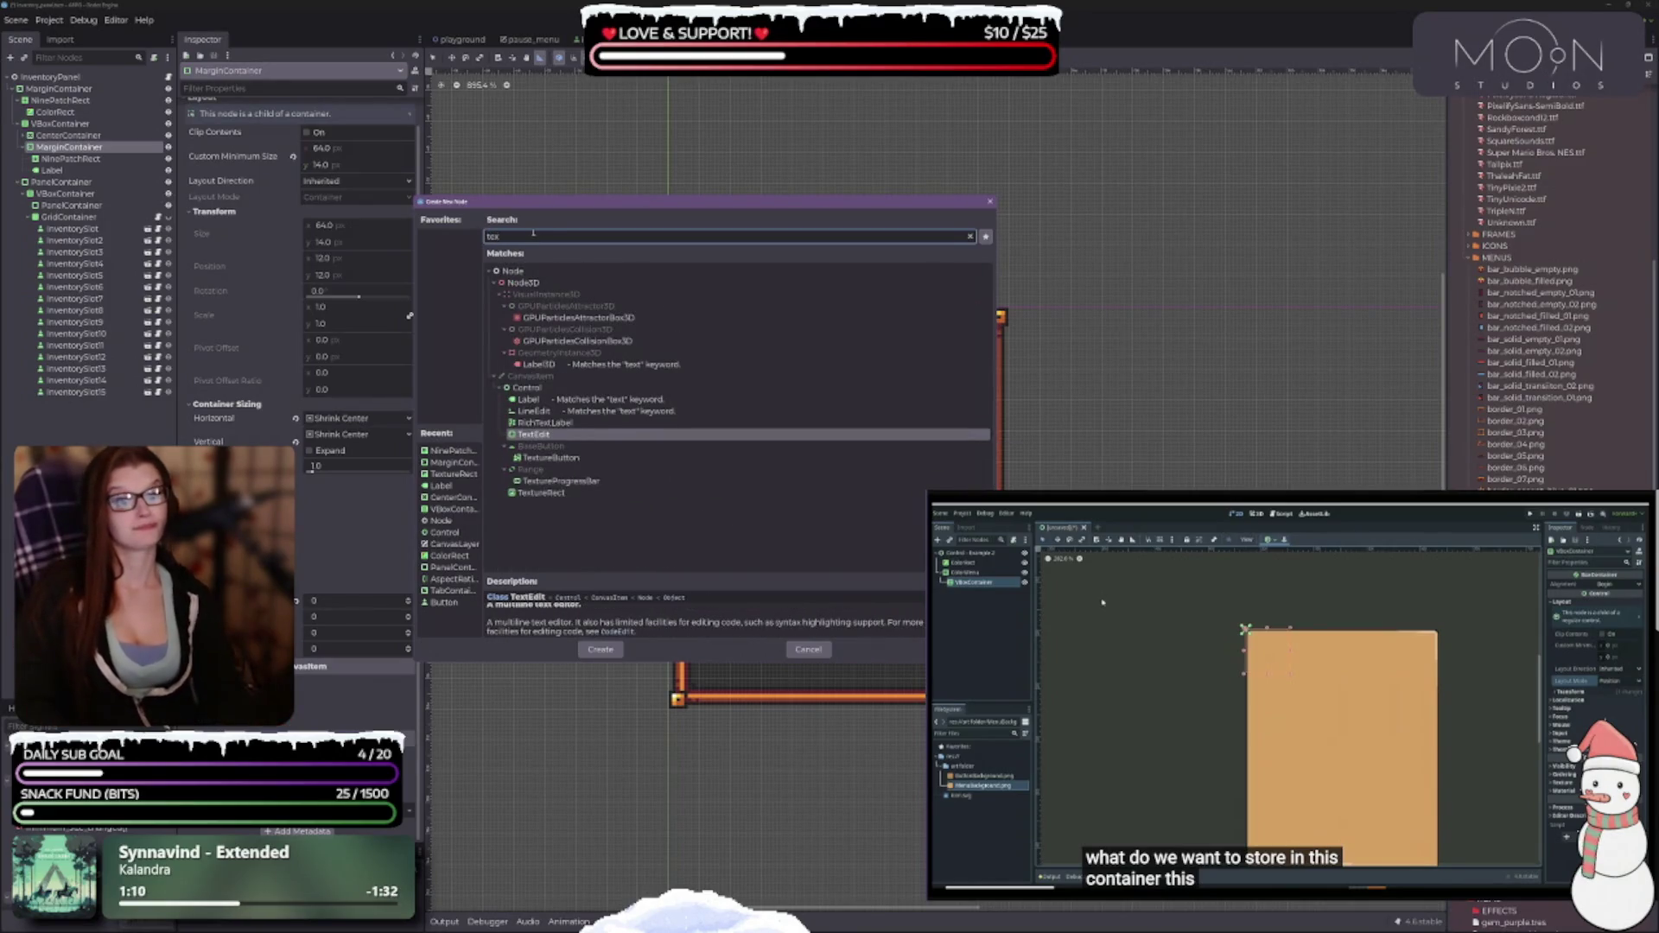
pyautogui.press('BackSpace')
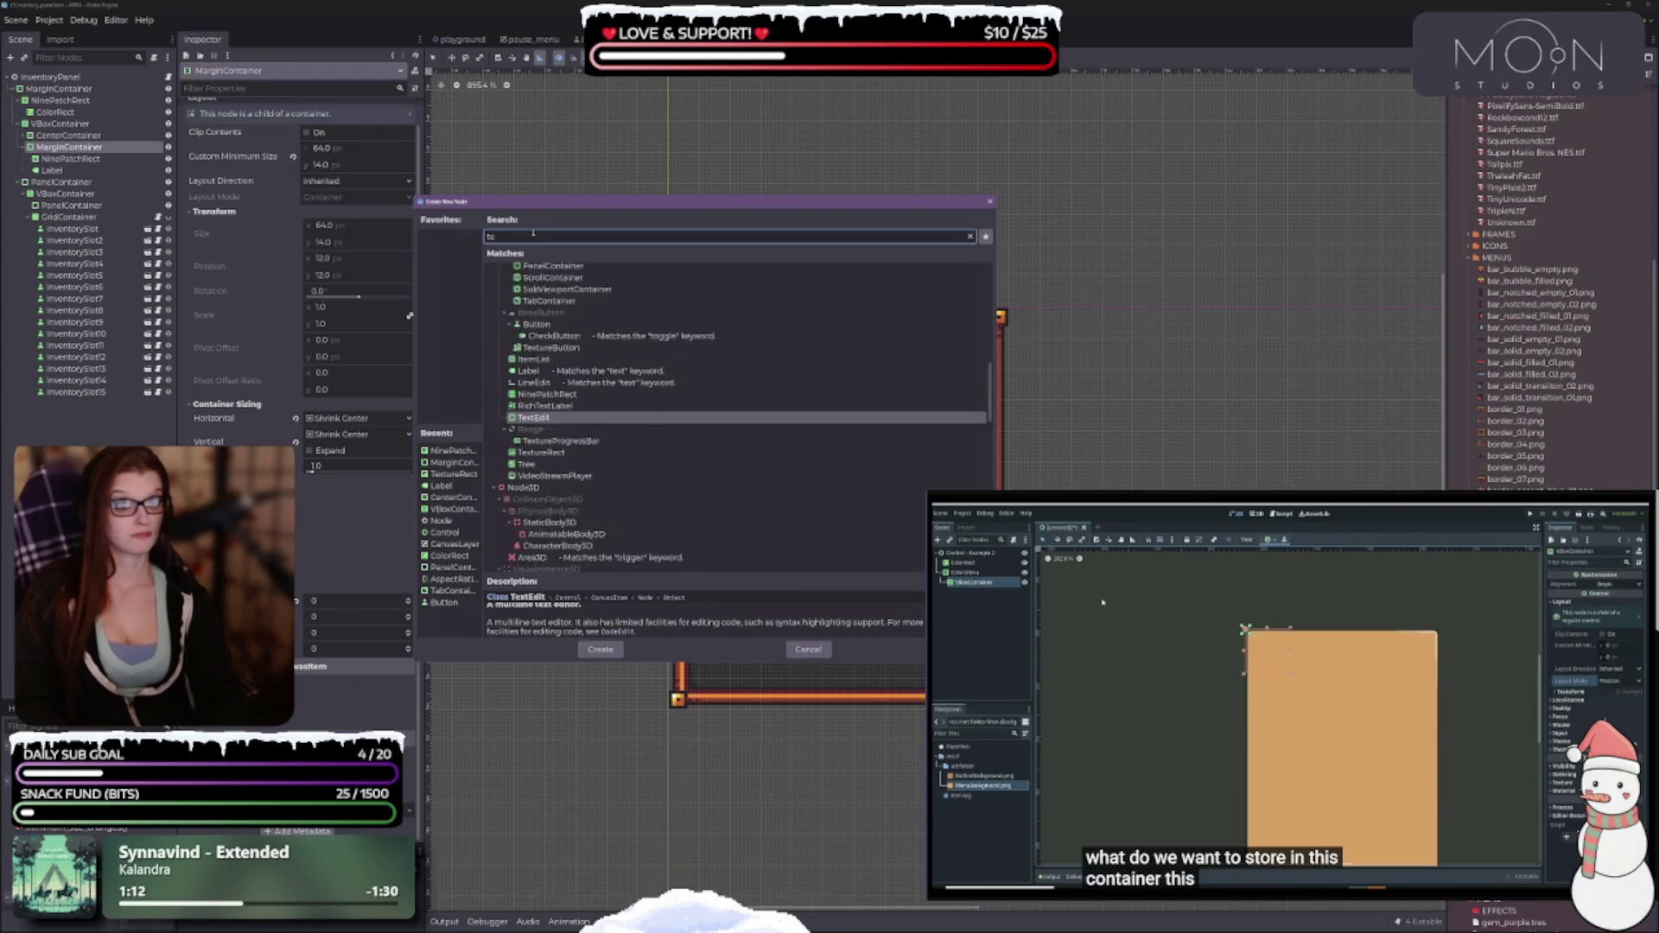
pyautogui.press('BackSpace')
pyautogui.press('BackSpace')
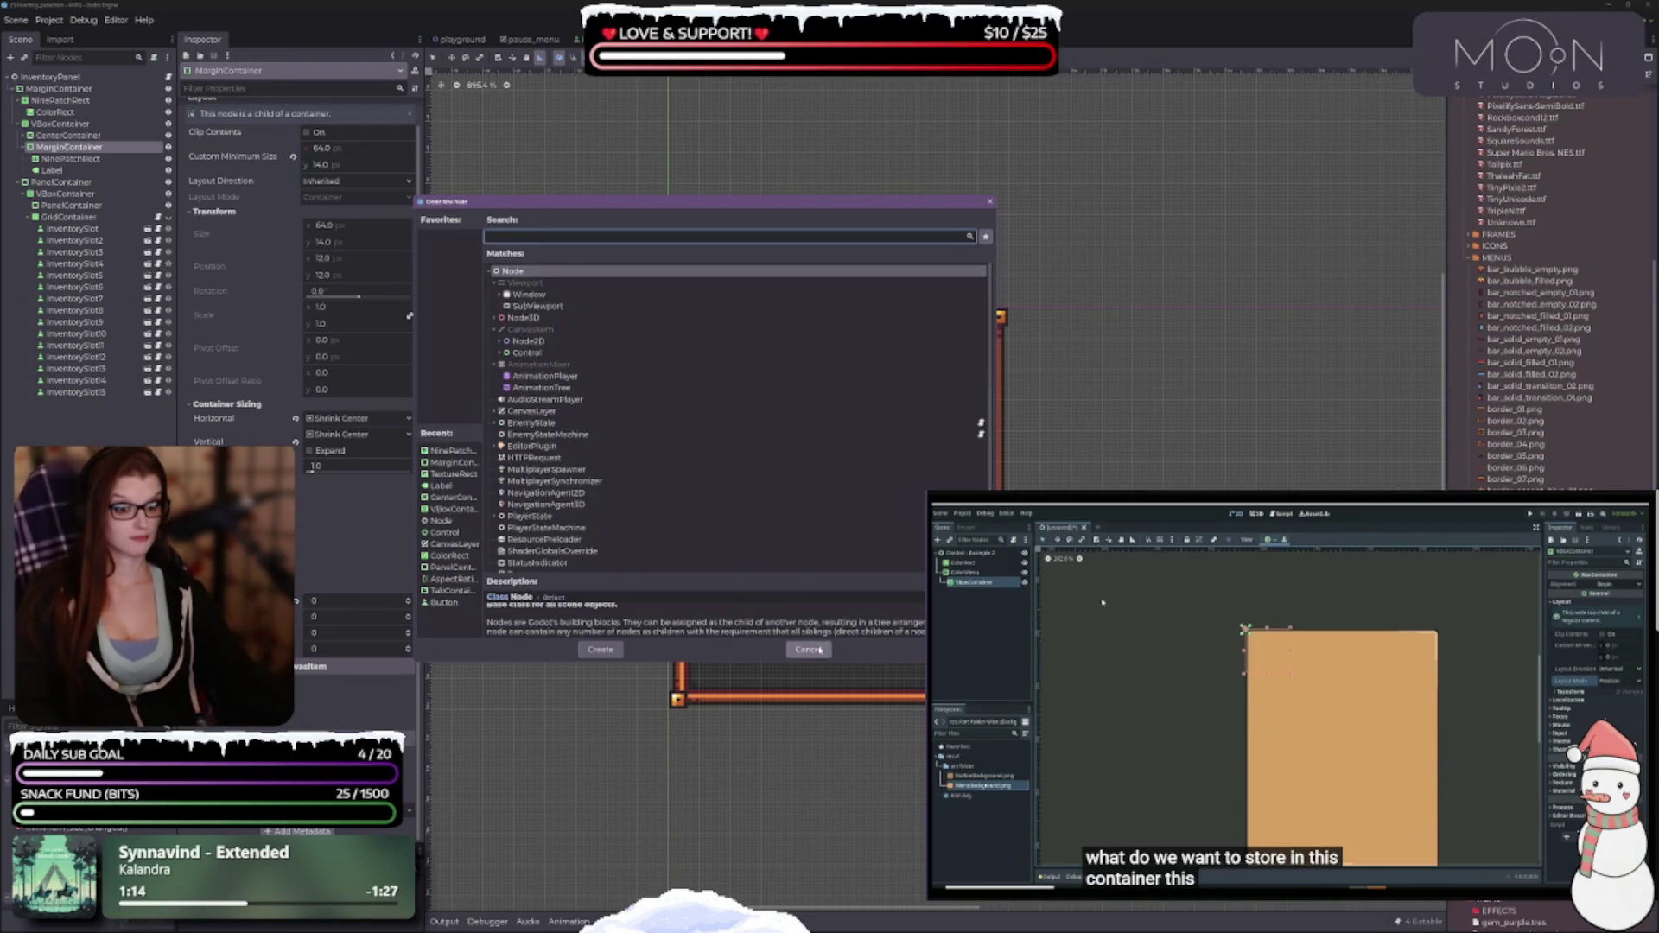
pyautogui.click(812, 649)
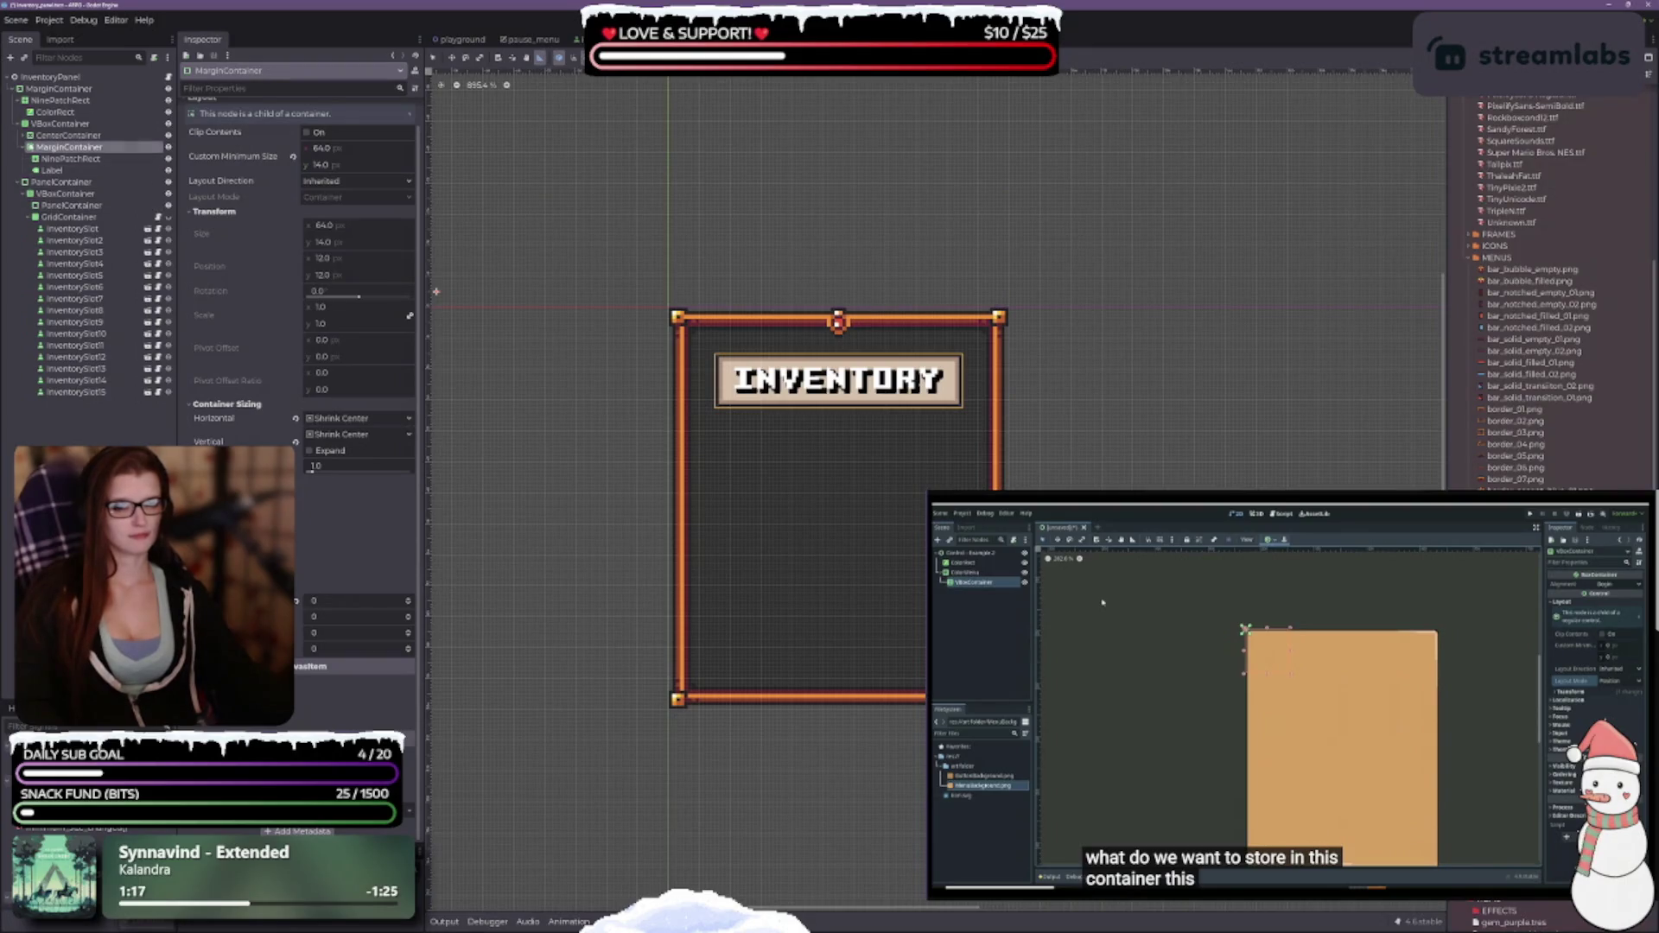
# Add a Sprite2D child to MarginContainer via search 'spri' and move it above the Label.
pyautogui.rightClick(62, 148)
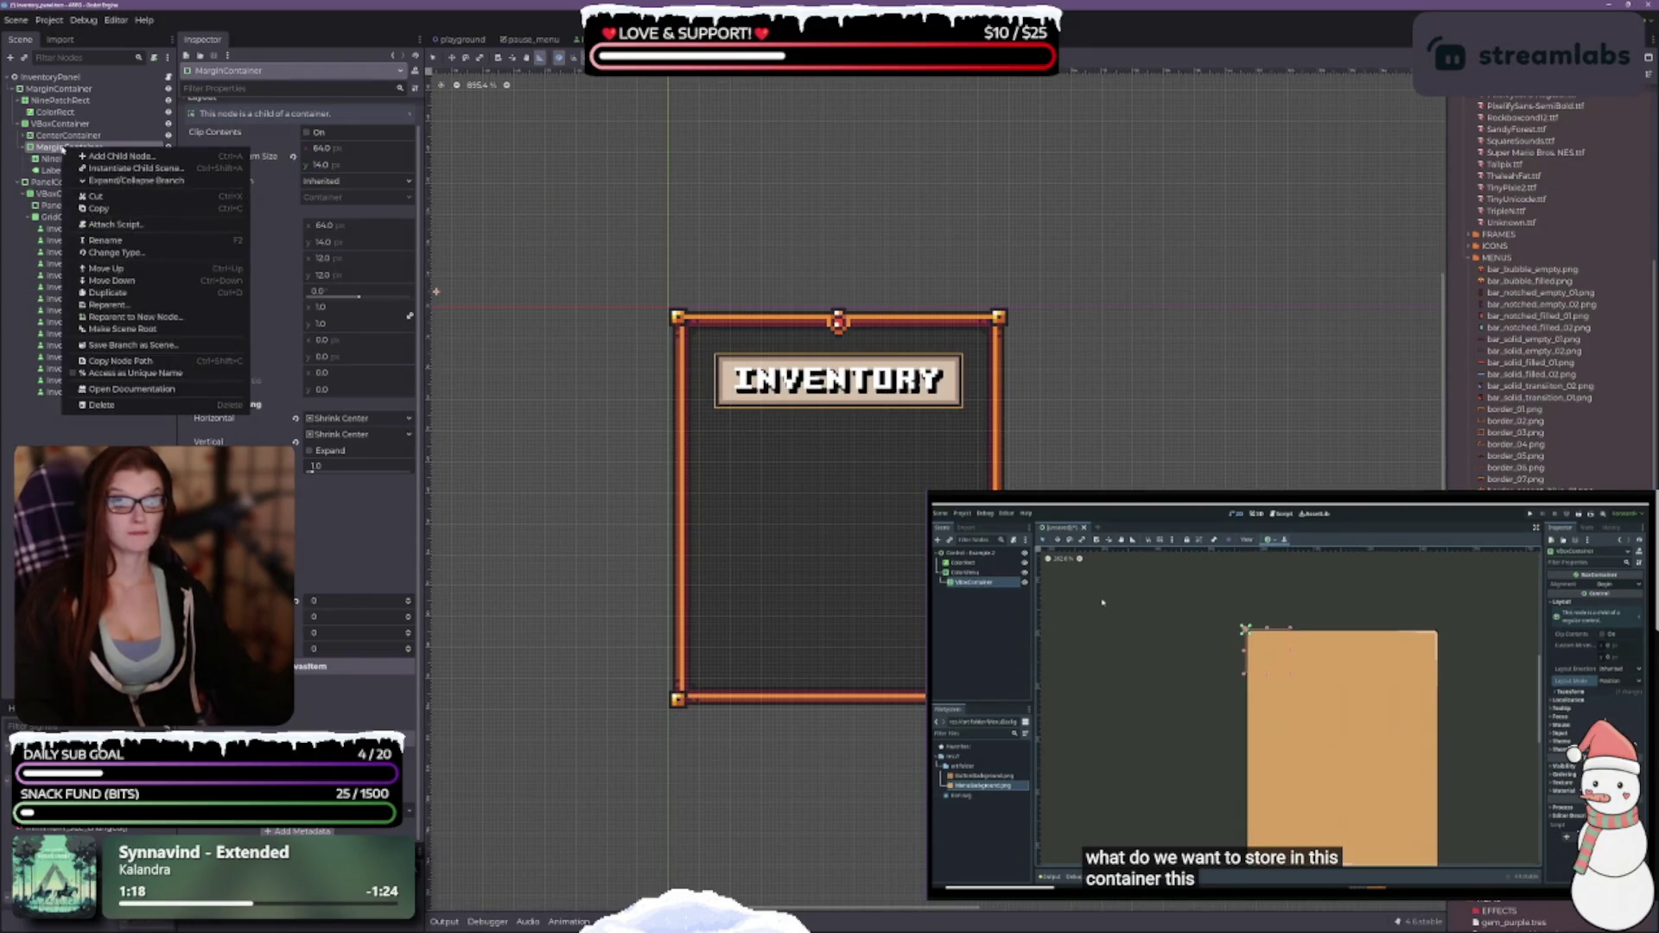
pyautogui.click(149, 160)
pyautogui.write('spr')
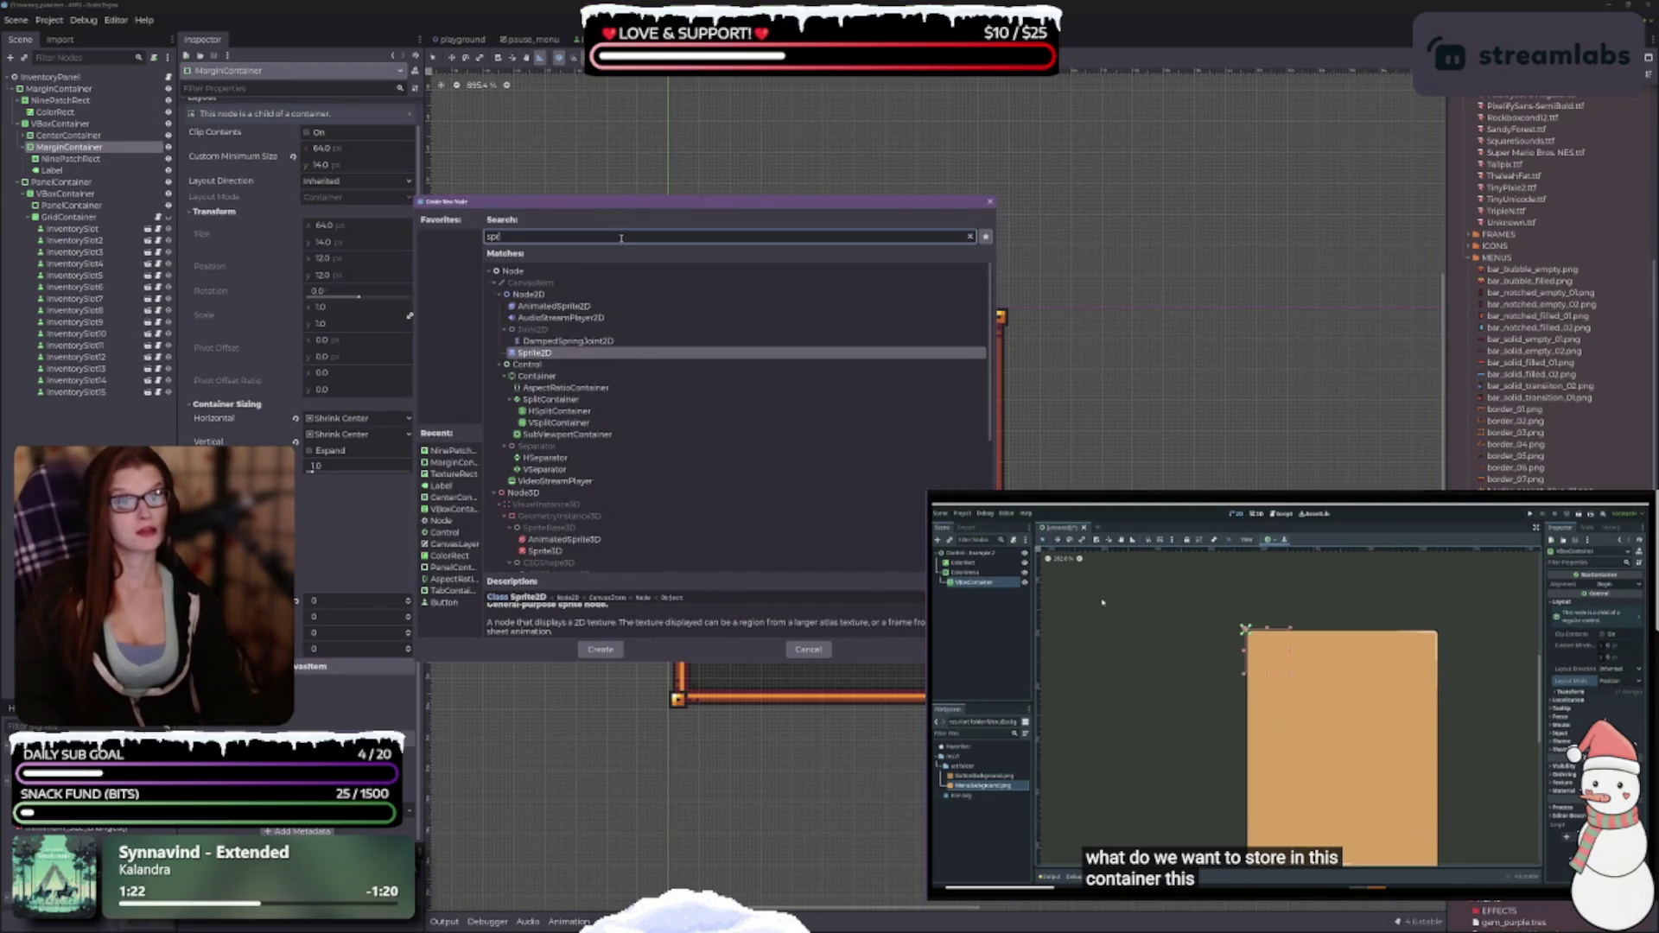
pyautogui.write('i')
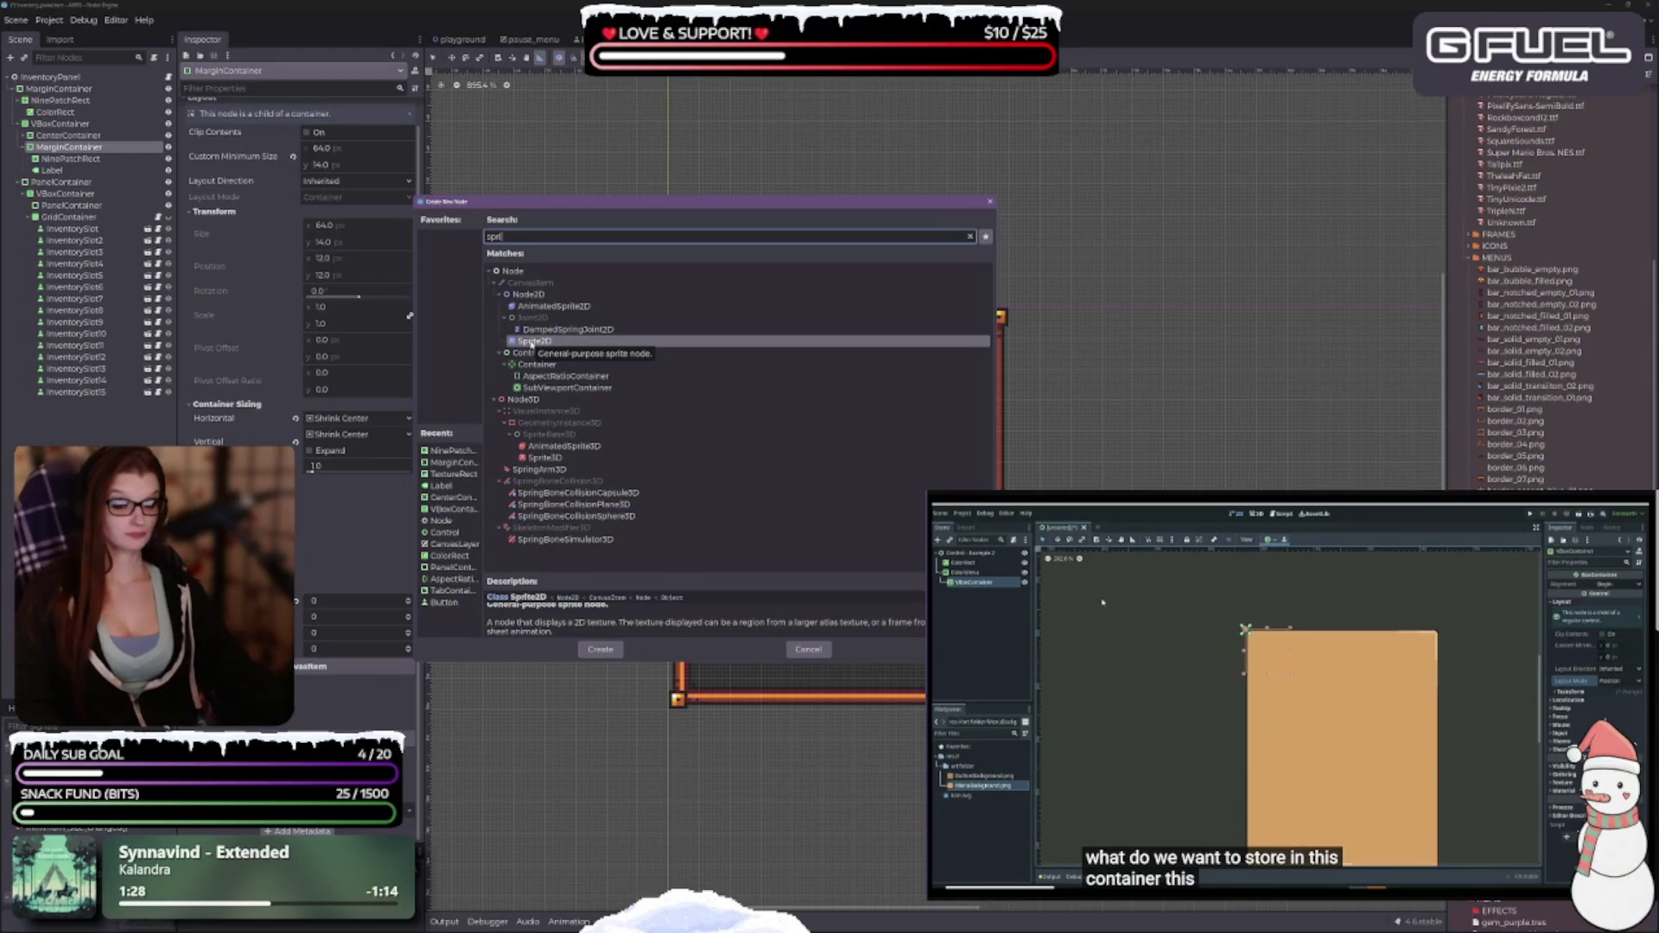
pyautogui.click(530, 343)
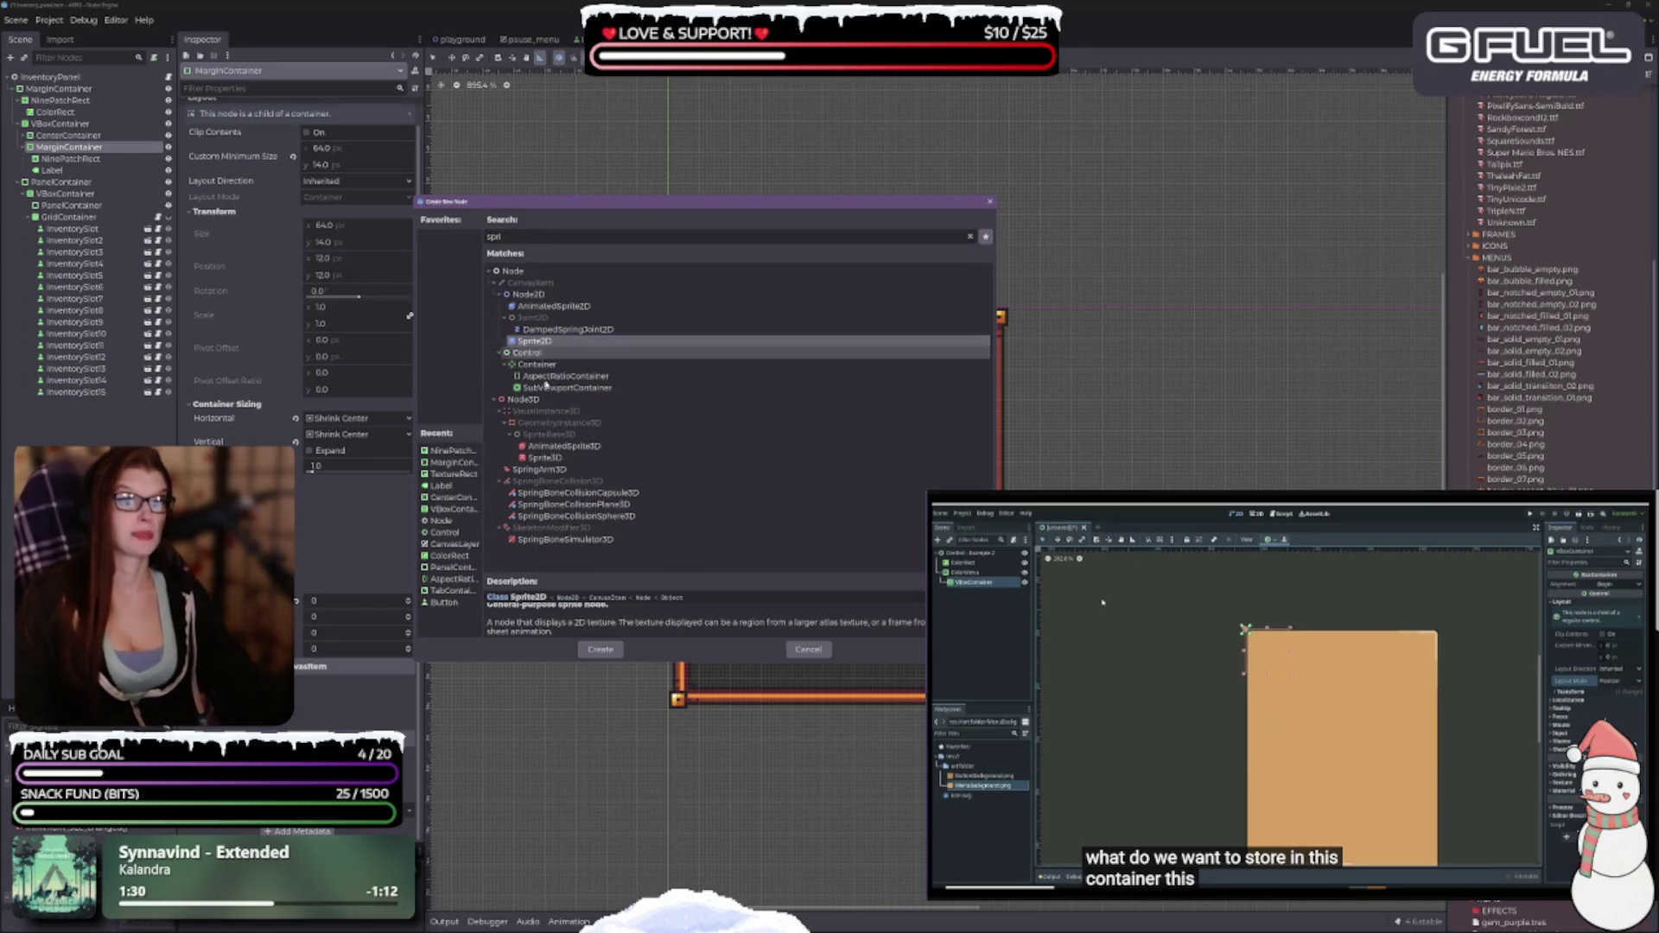
pyautogui.click(601, 649)
pyautogui.moveTo(57, 183)
pyautogui.mouseDown()
pyautogui.moveTo(64, 145)
pyautogui.moveTo(71, 178)
pyautogui.moveTo(64, 160)
pyautogui.mouseUp()
# Hide the NinePatchRect and give the new Sprite2D the beige panel texture.
pyautogui.click(168, 160)
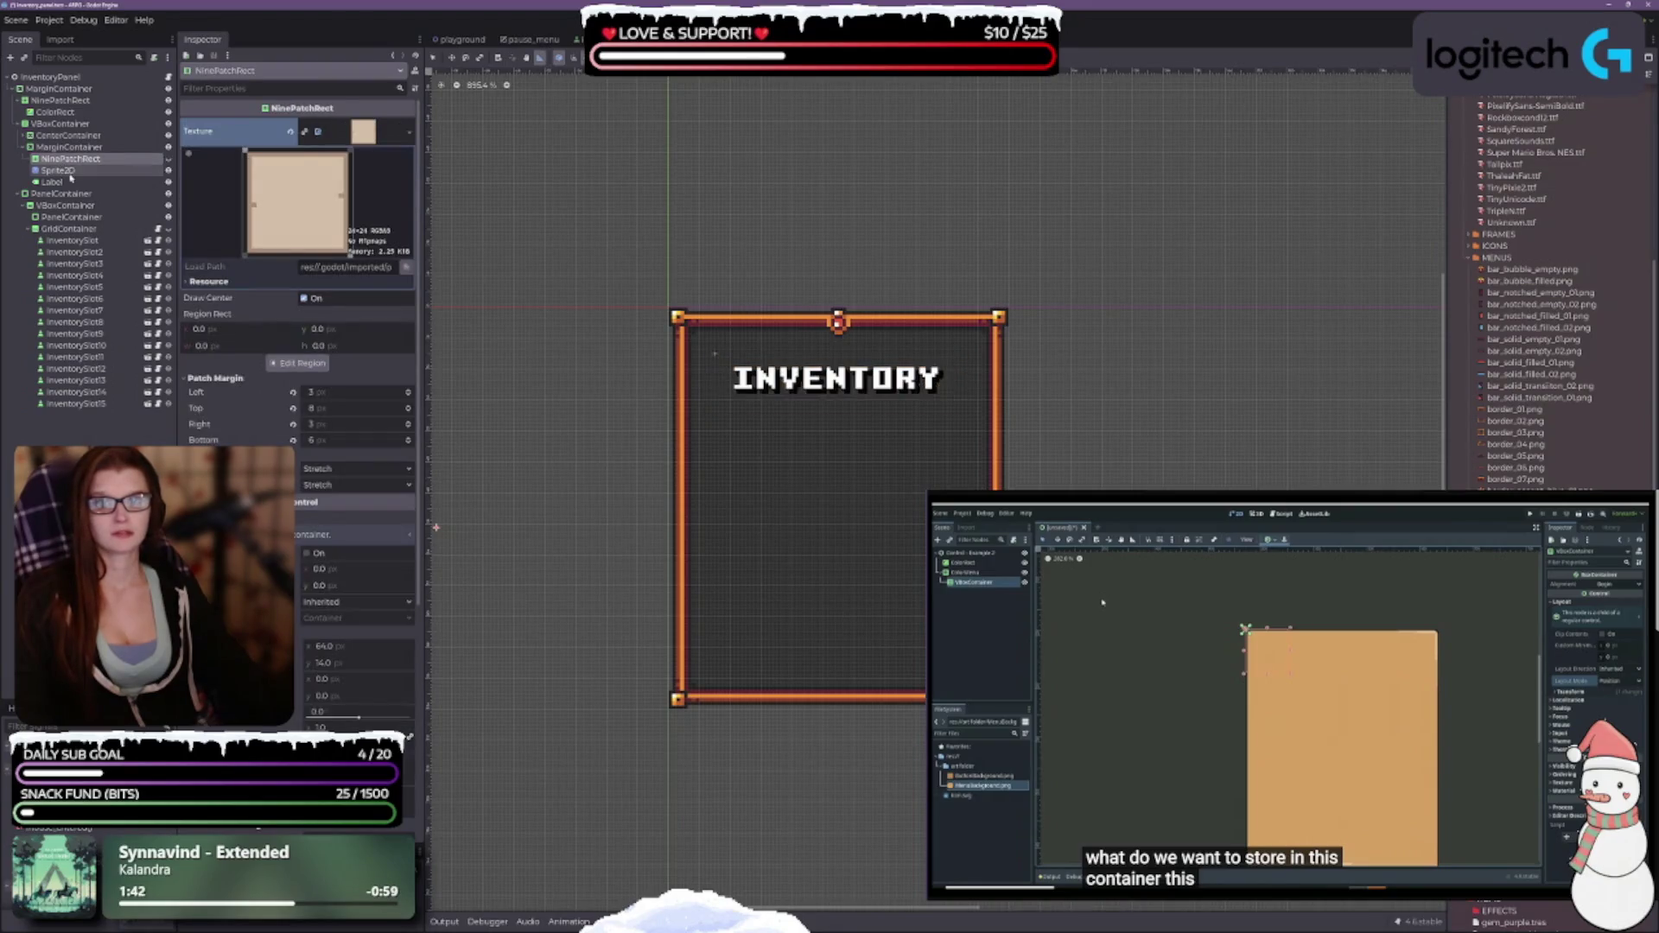
pyautogui.click(69, 172)
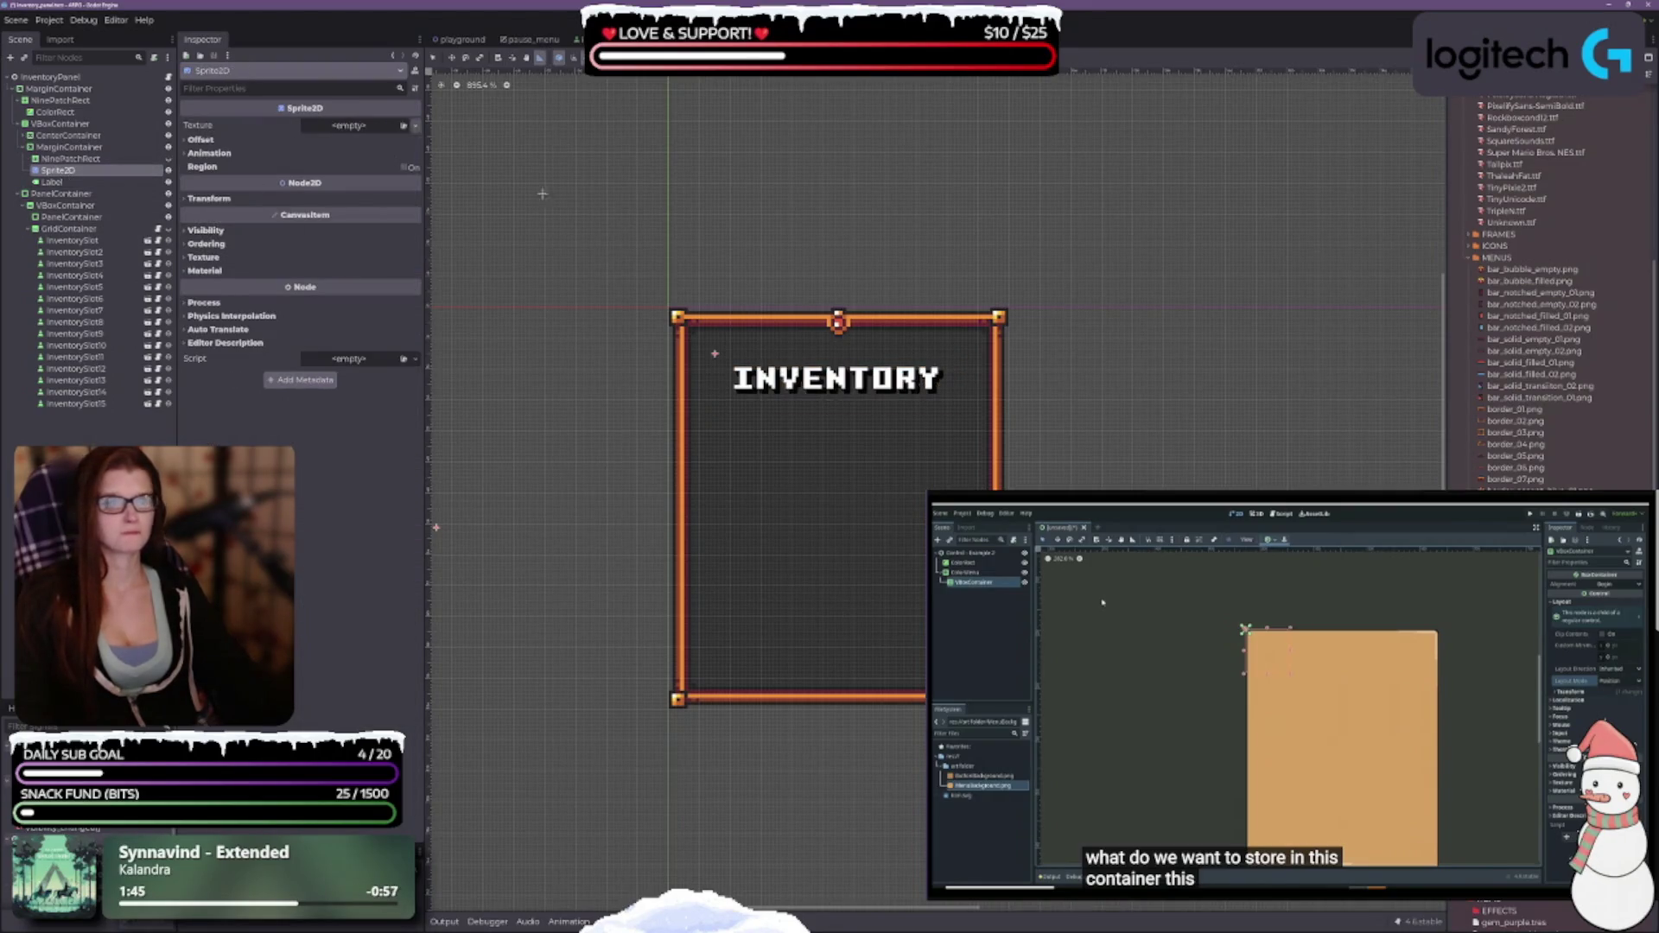
pyautogui.moveTo(714, 352)
pyautogui.mouseDown()
pyautogui.moveTo(553, 363)
pyautogui.moveTo(370, 131)
pyautogui.mouseUp()
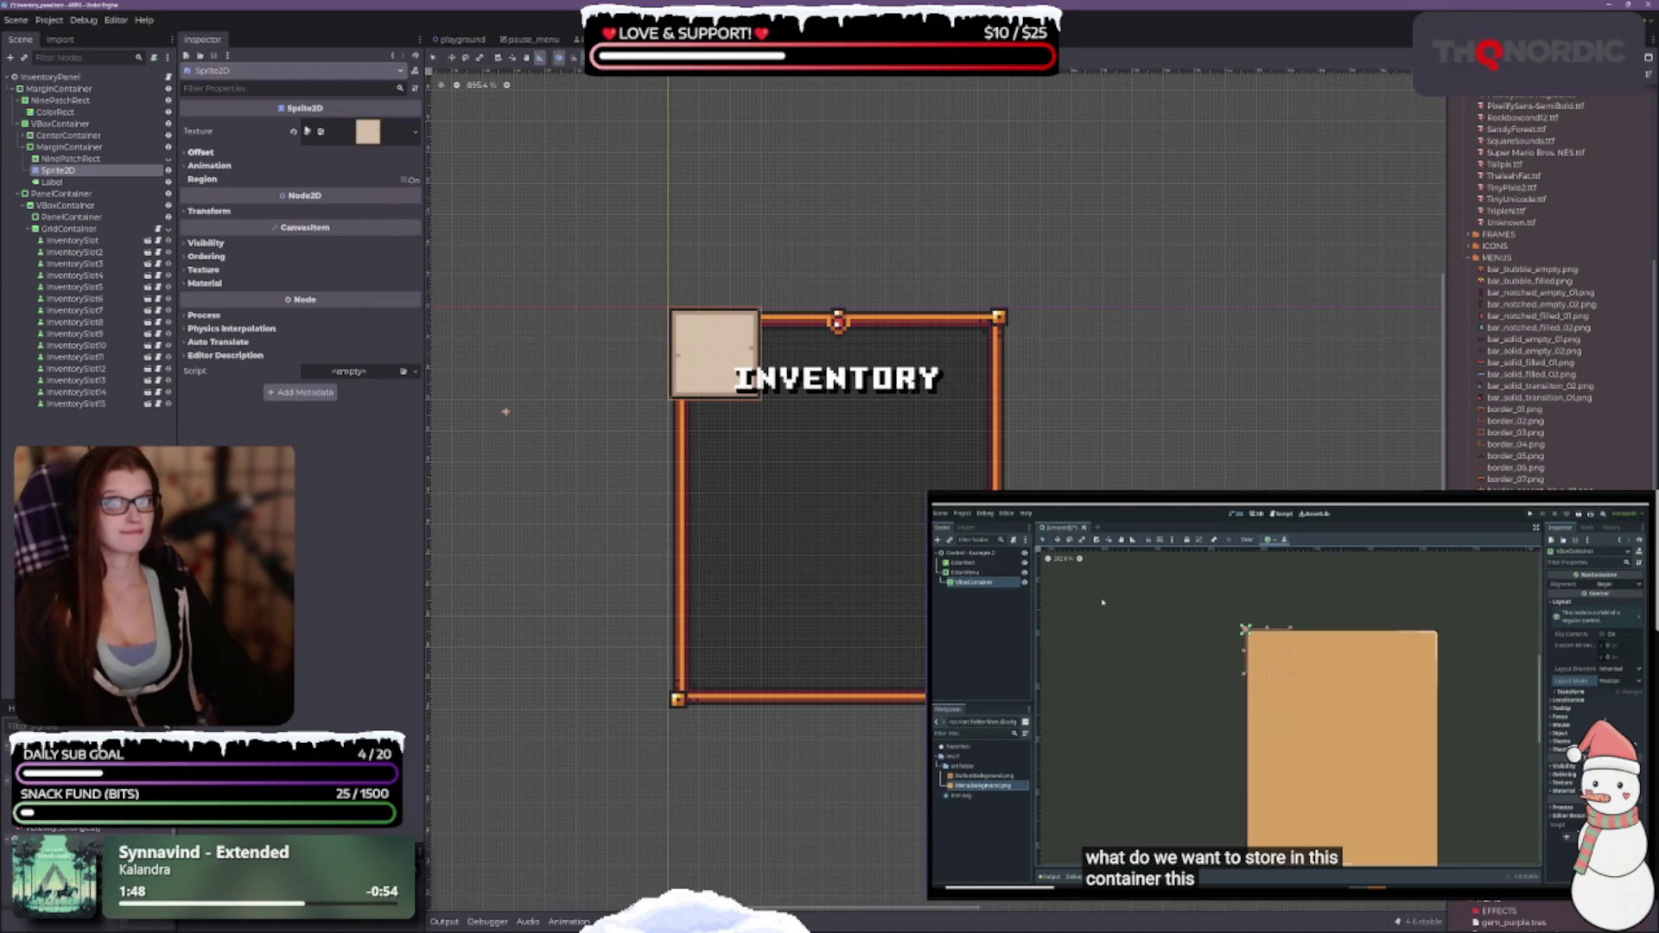
# Inspect the Sprite2D's Offset, Region and Transform settings, toggling Region Enabled on and off.
pyautogui.click(307, 131)
pyautogui.click(207, 296)
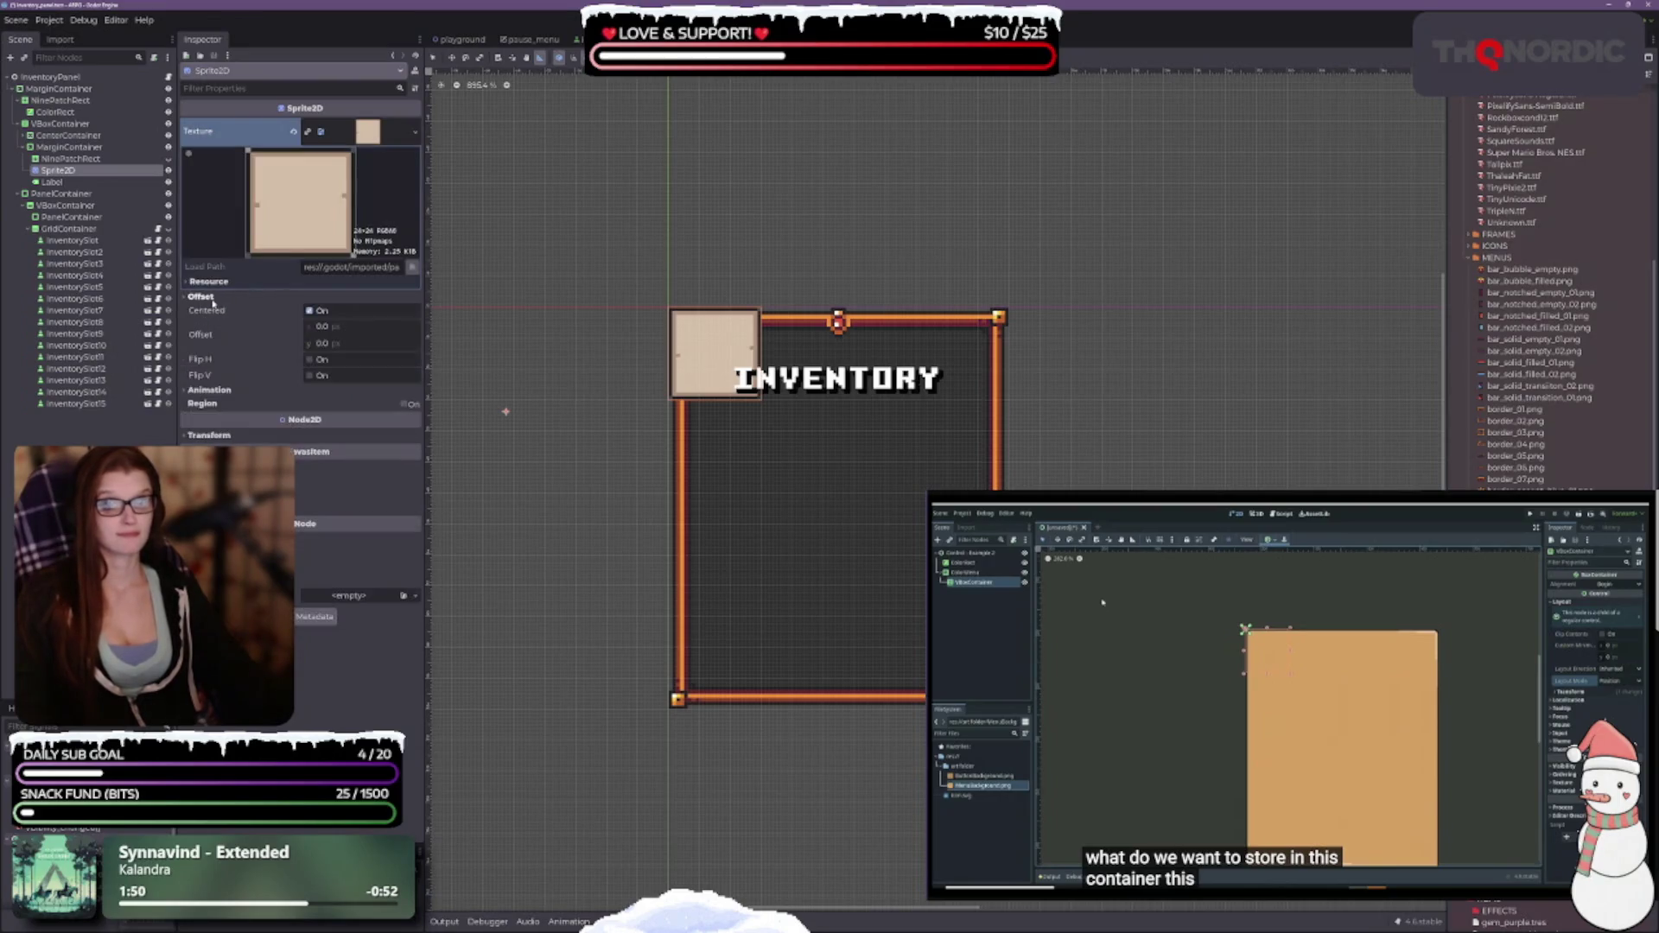
pyautogui.click(216, 404)
pyautogui.click(218, 406)
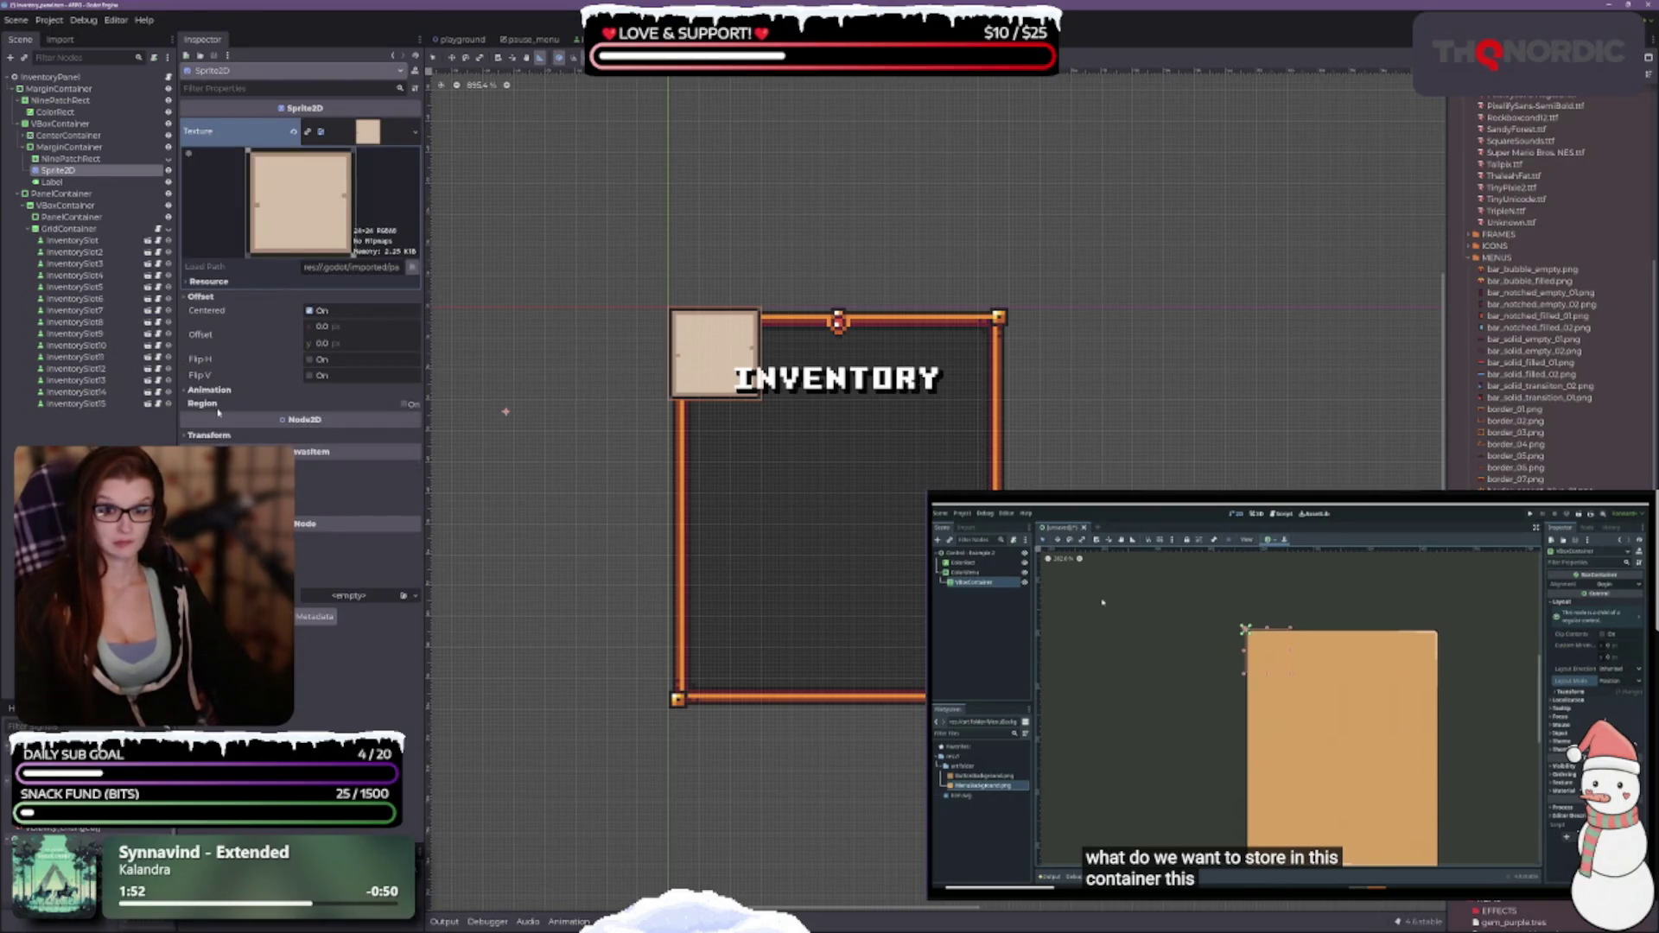
pyautogui.click(212, 436)
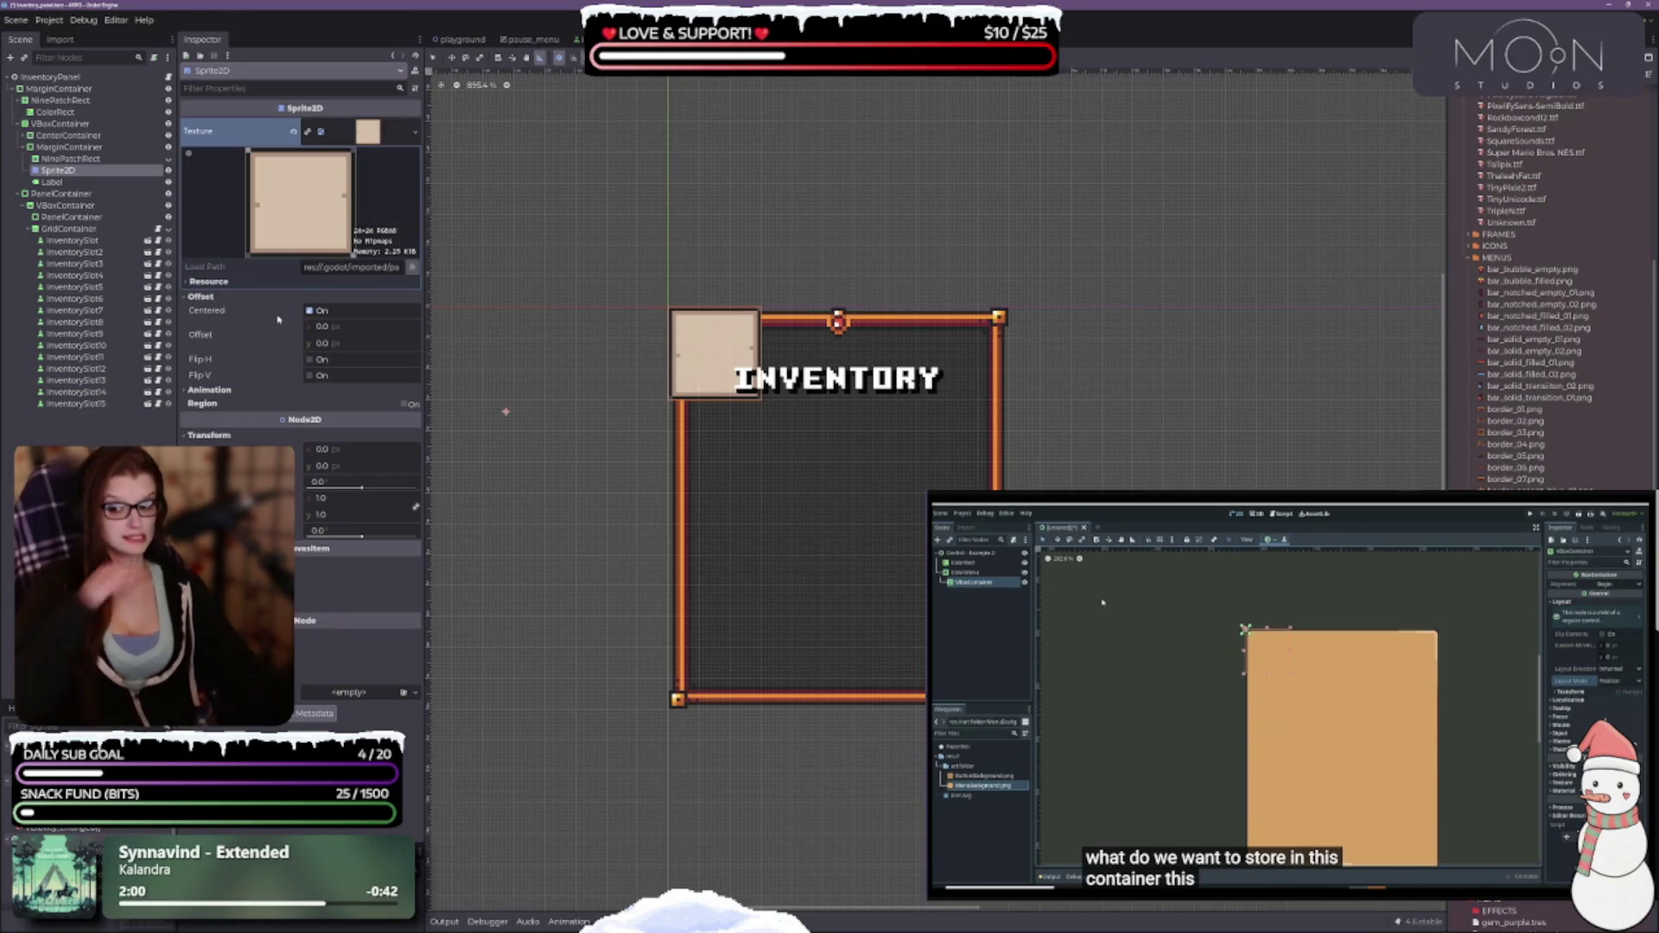
pyautogui.moveTo(278, 319)
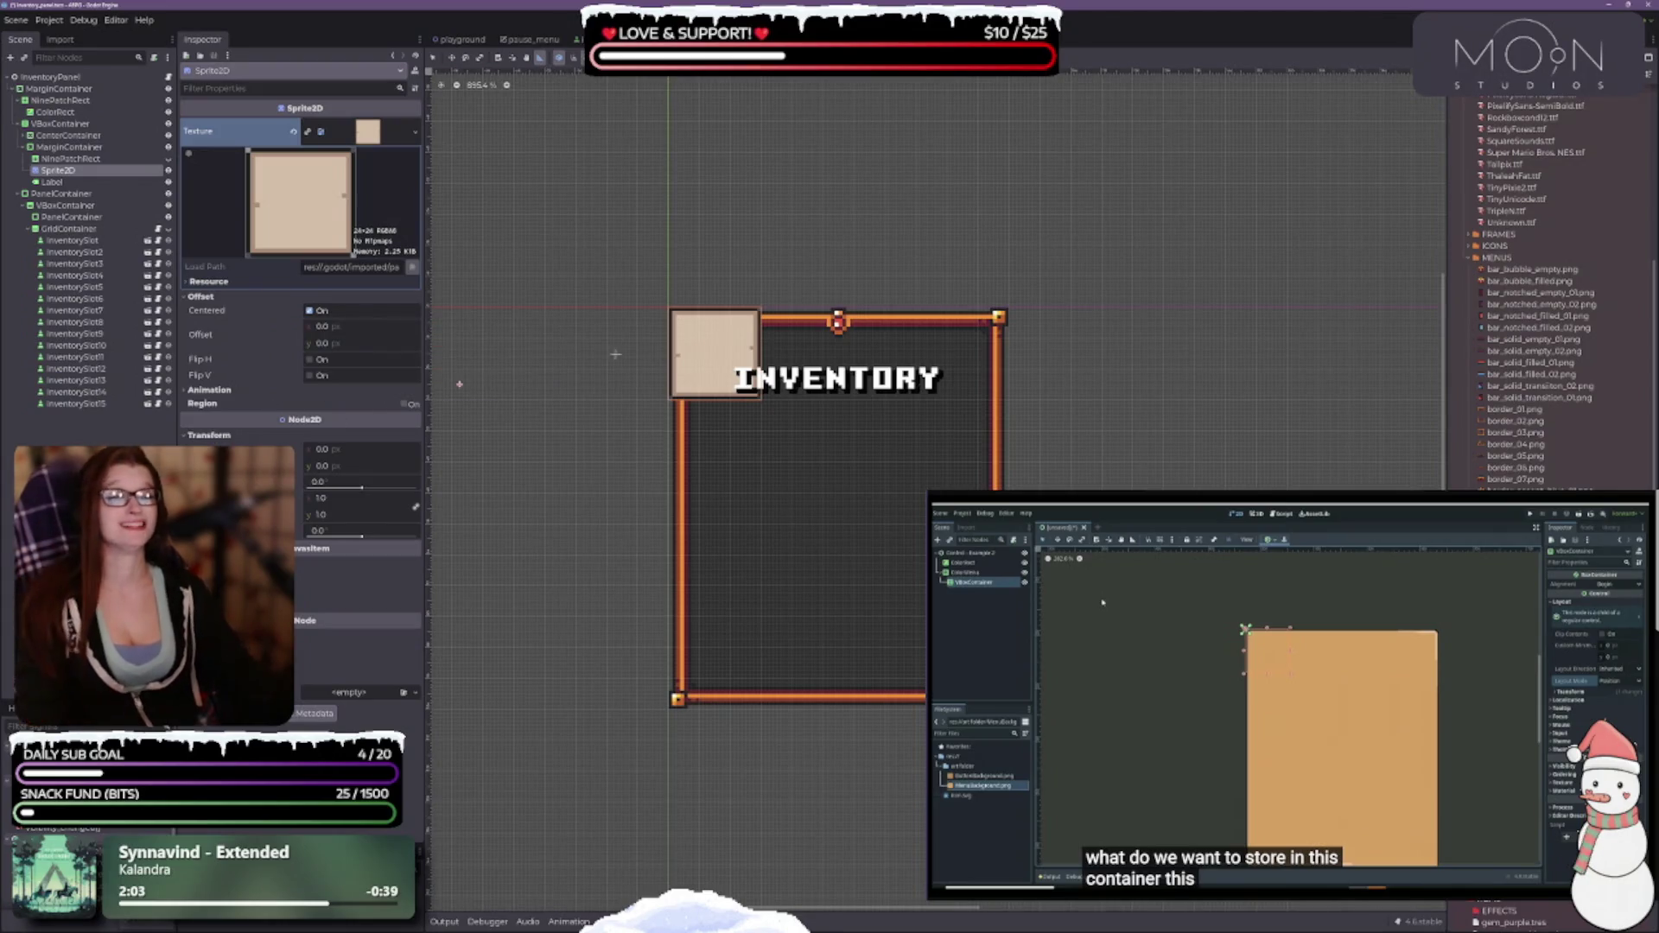
pyautogui.scroll(1, 843, 342)
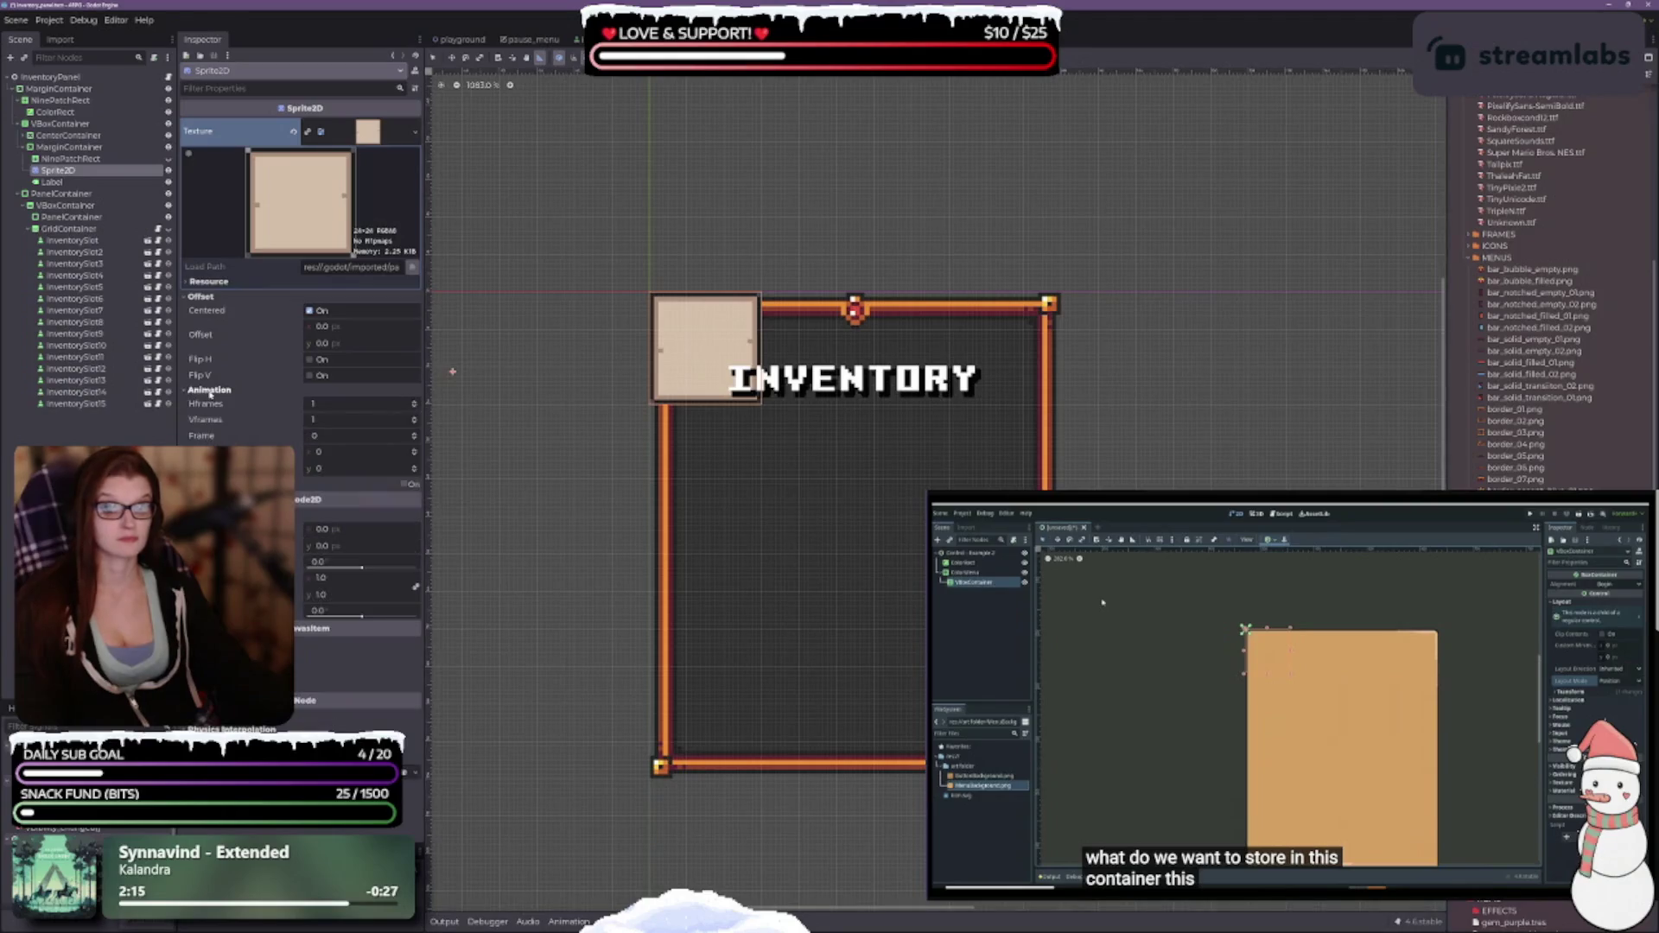
pyautogui.click(403, 404)
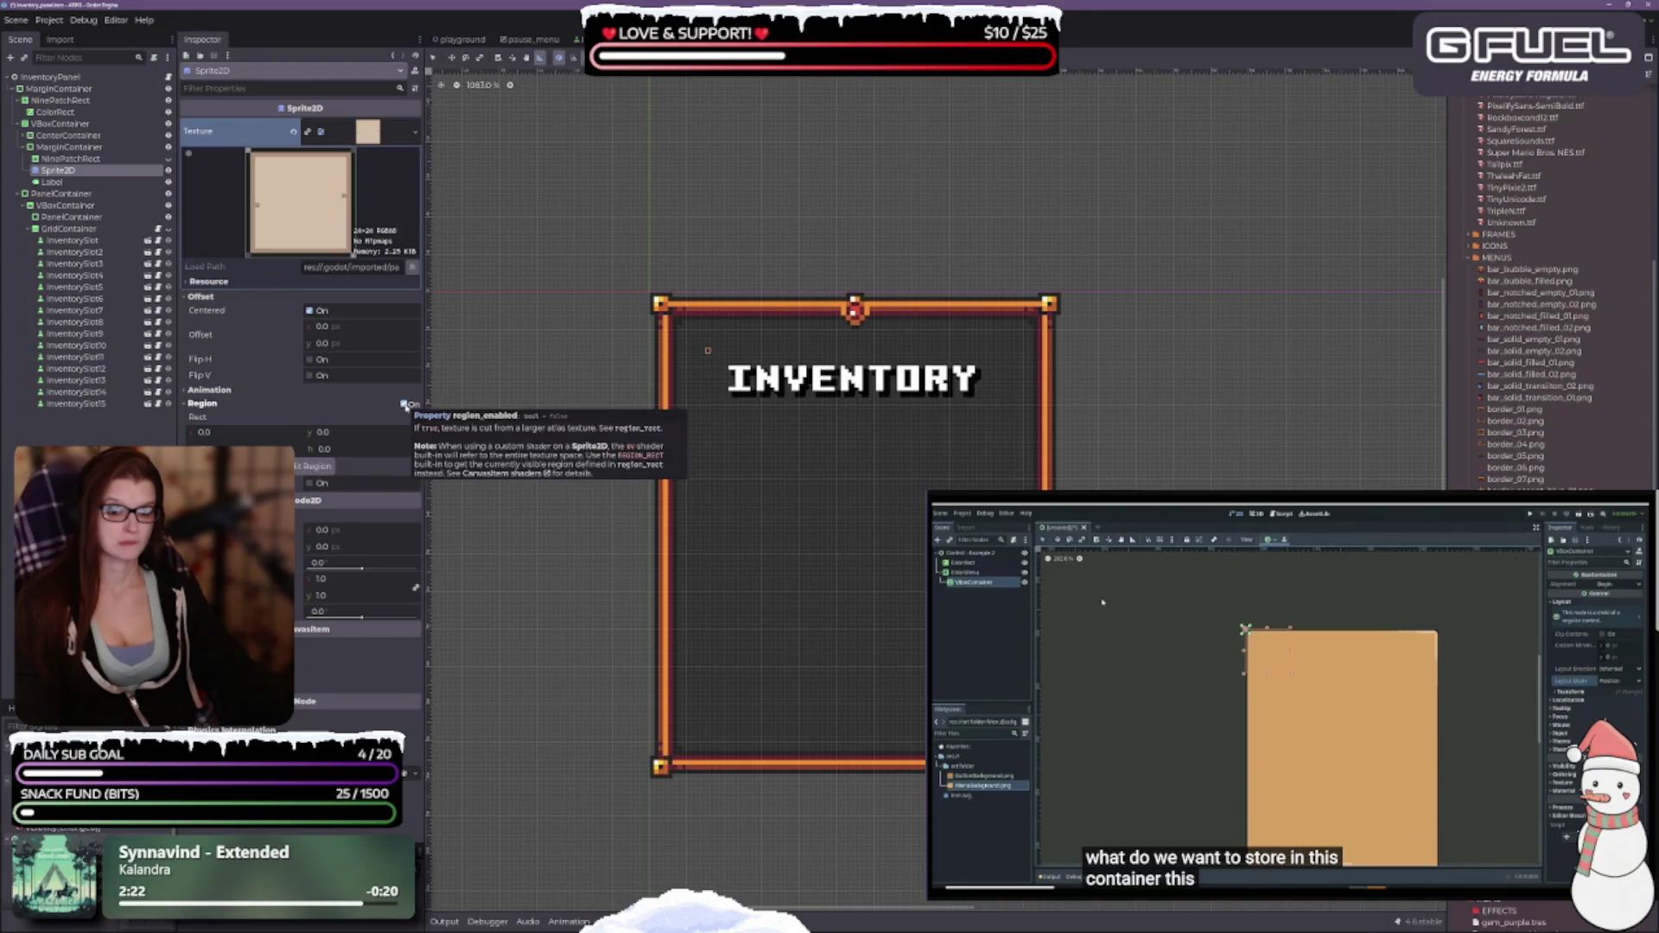
pyautogui.click(403, 403)
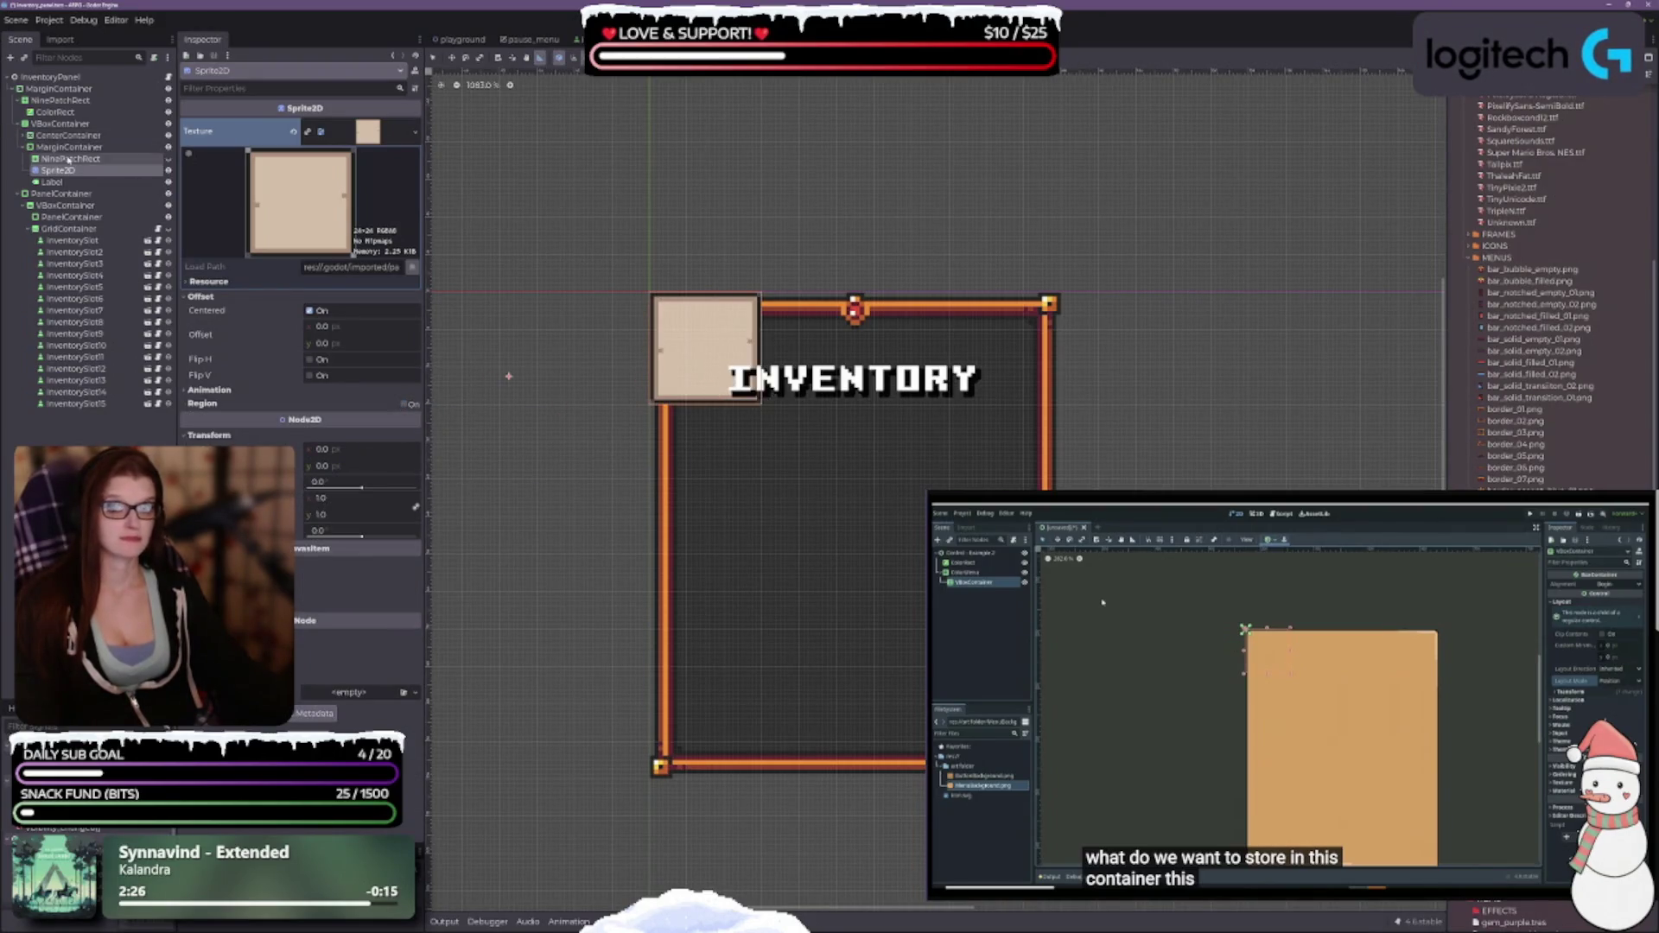
# Select the Sprite2D node and delete it, confirming the dialog.
pyautogui.click(69, 159)
pyautogui.click(68, 170)
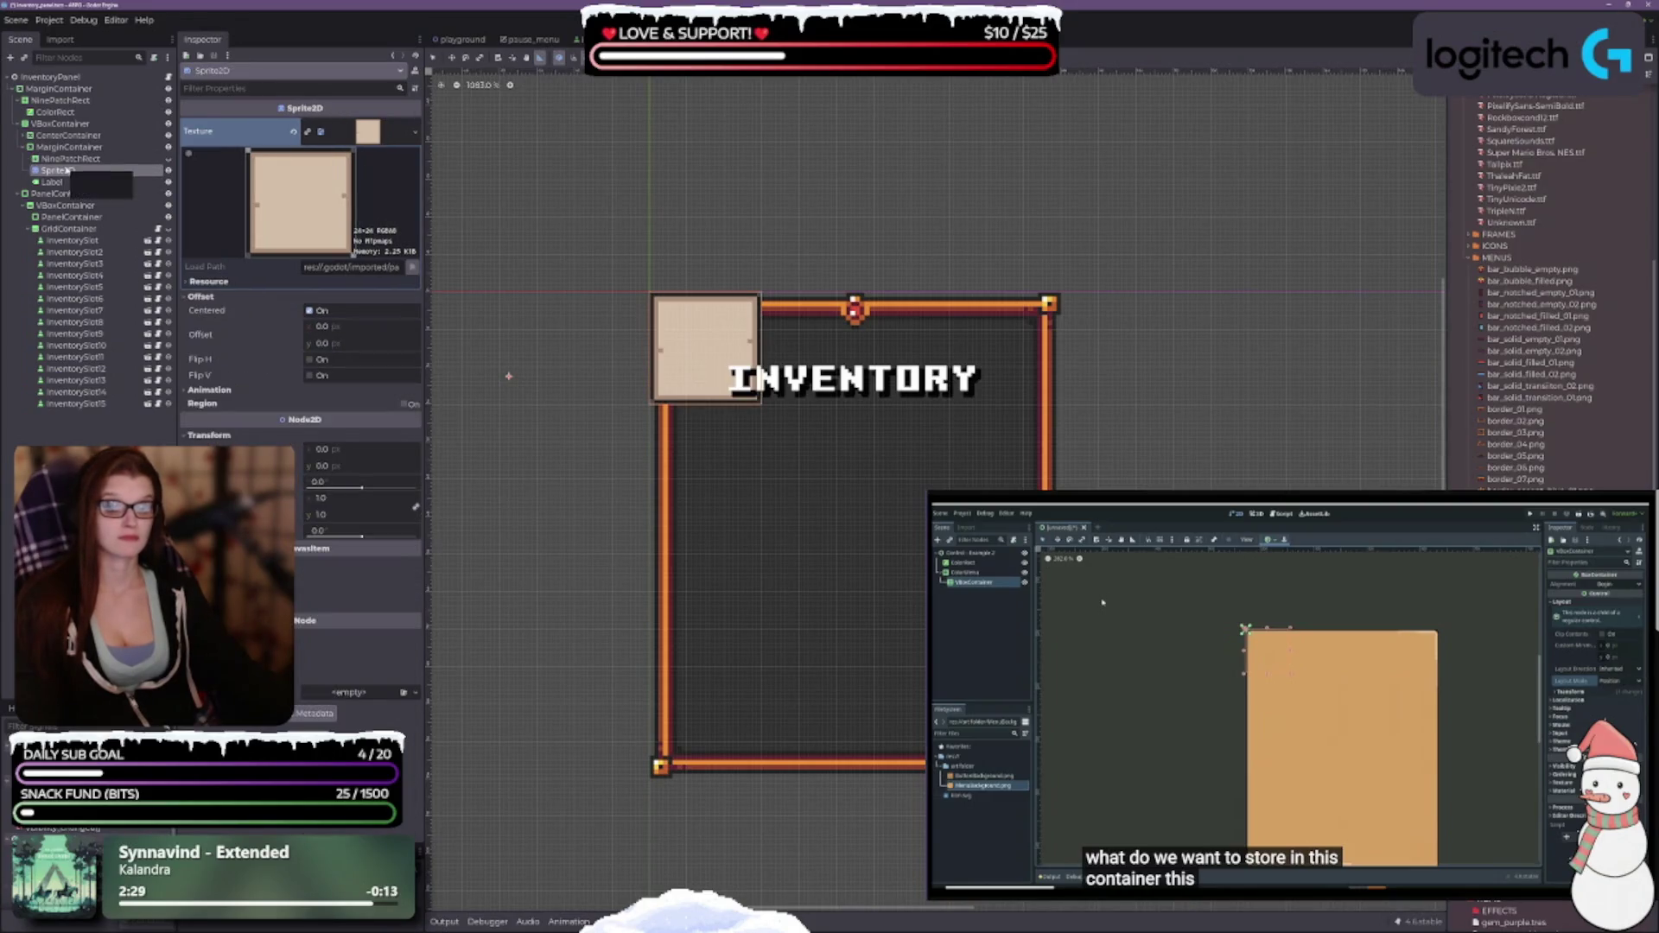
pyautogui.click(69, 159)
pyautogui.click(67, 170)
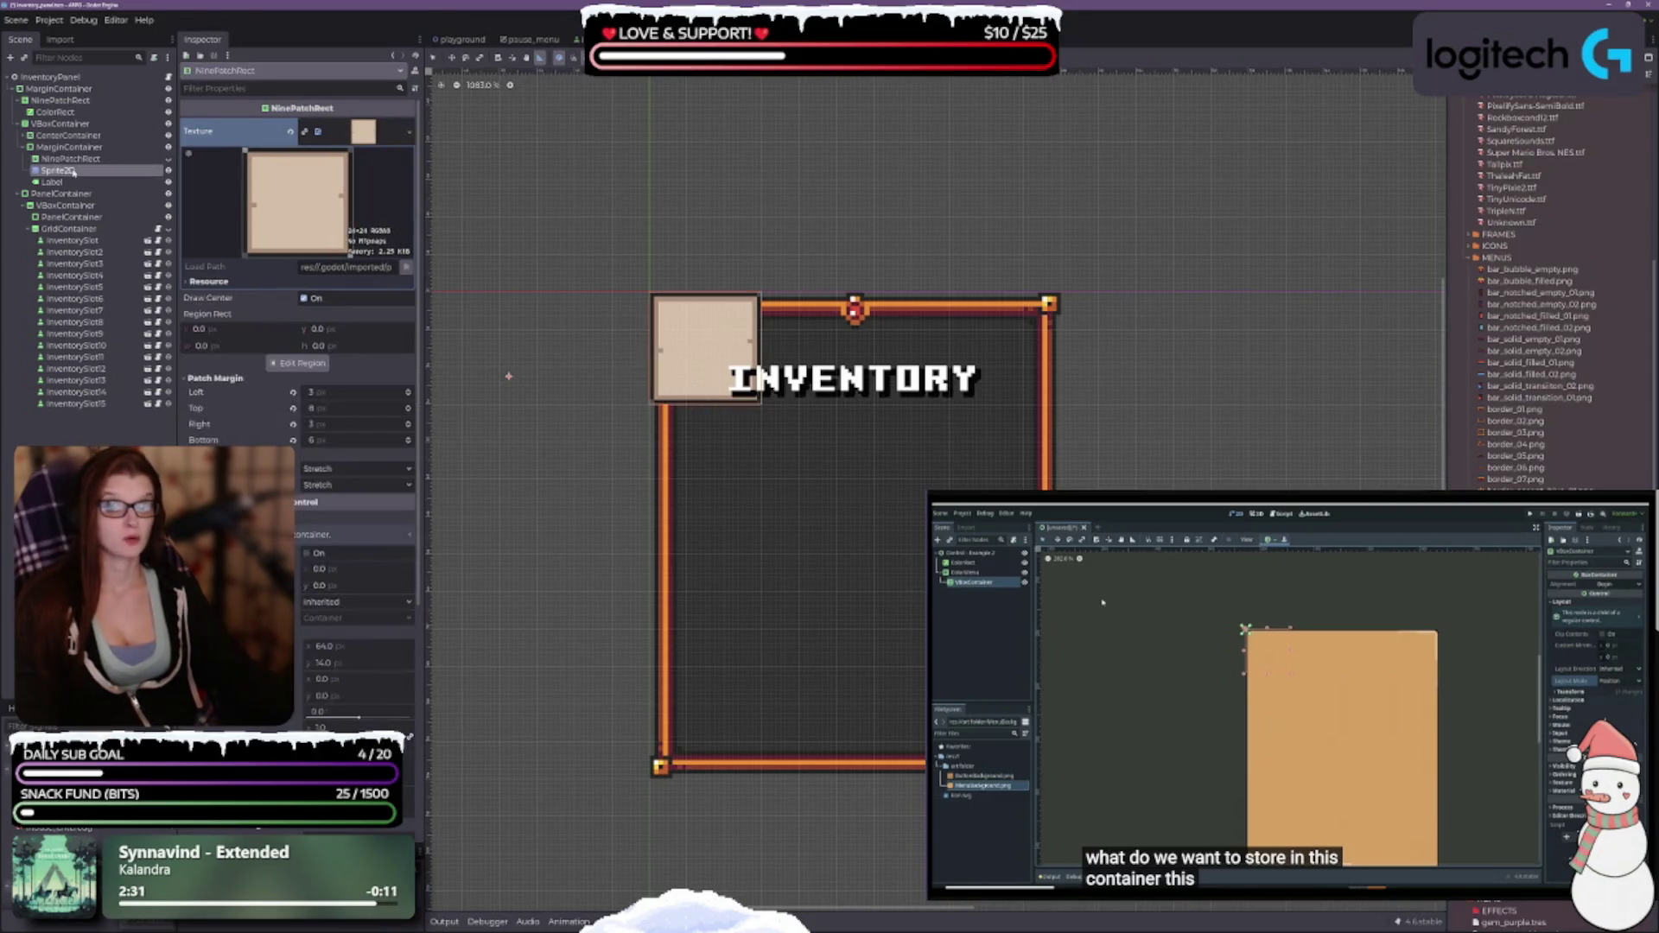
pyautogui.press('Delete')
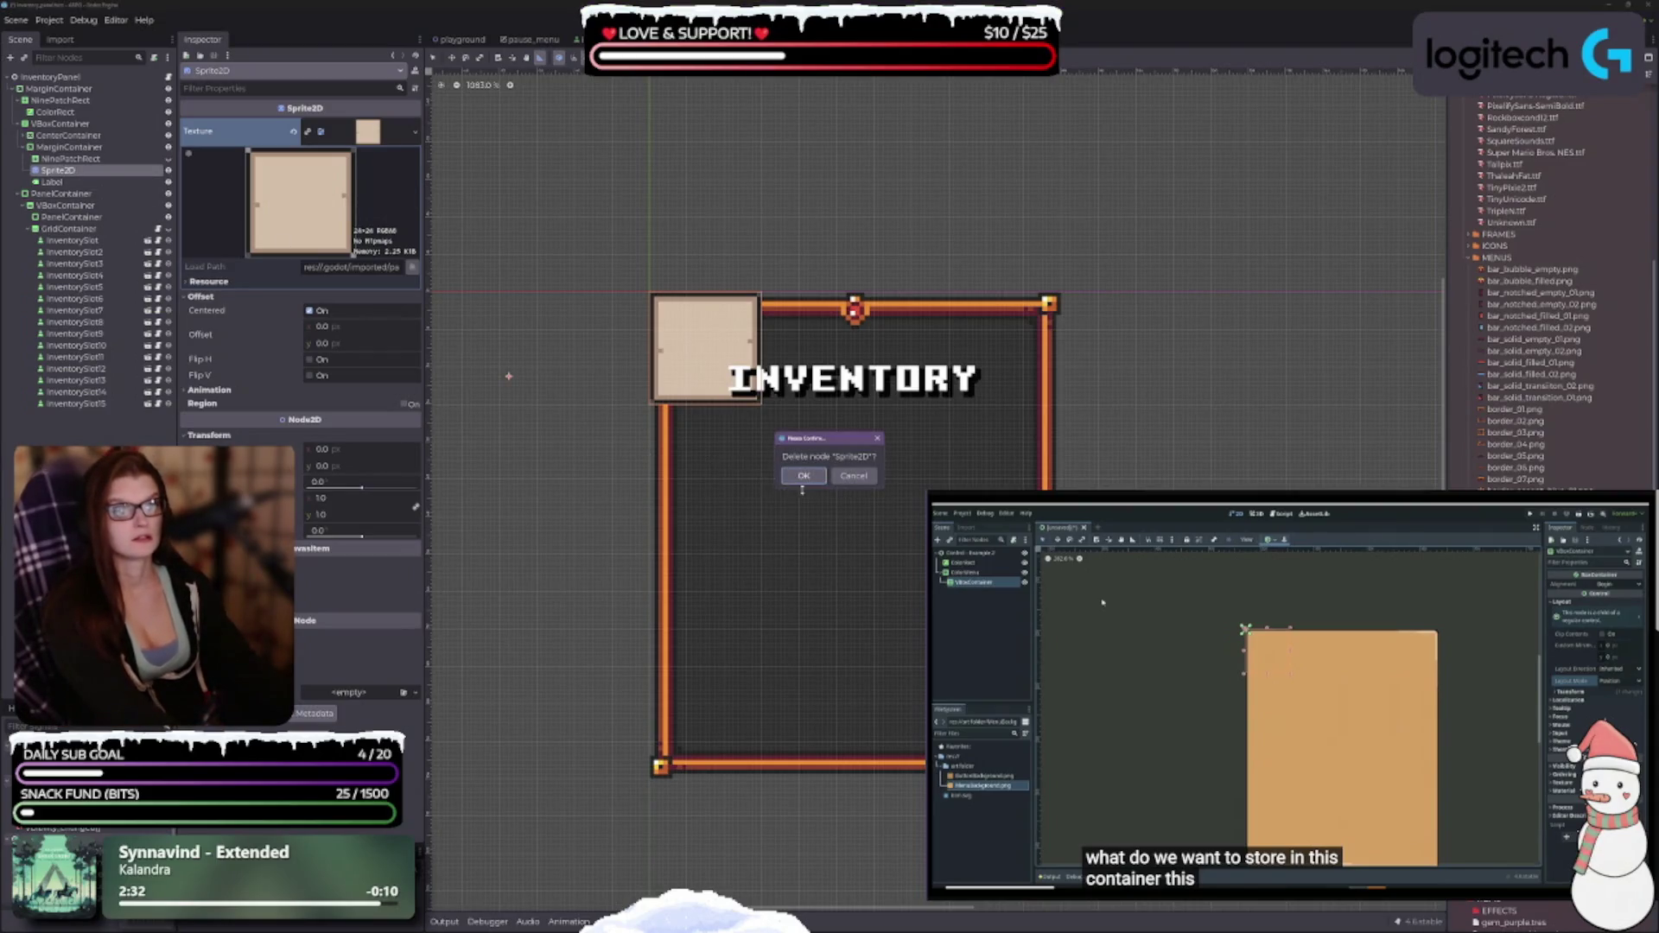
pyautogui.click(803, 476)
pyautogui.click(86, 159)
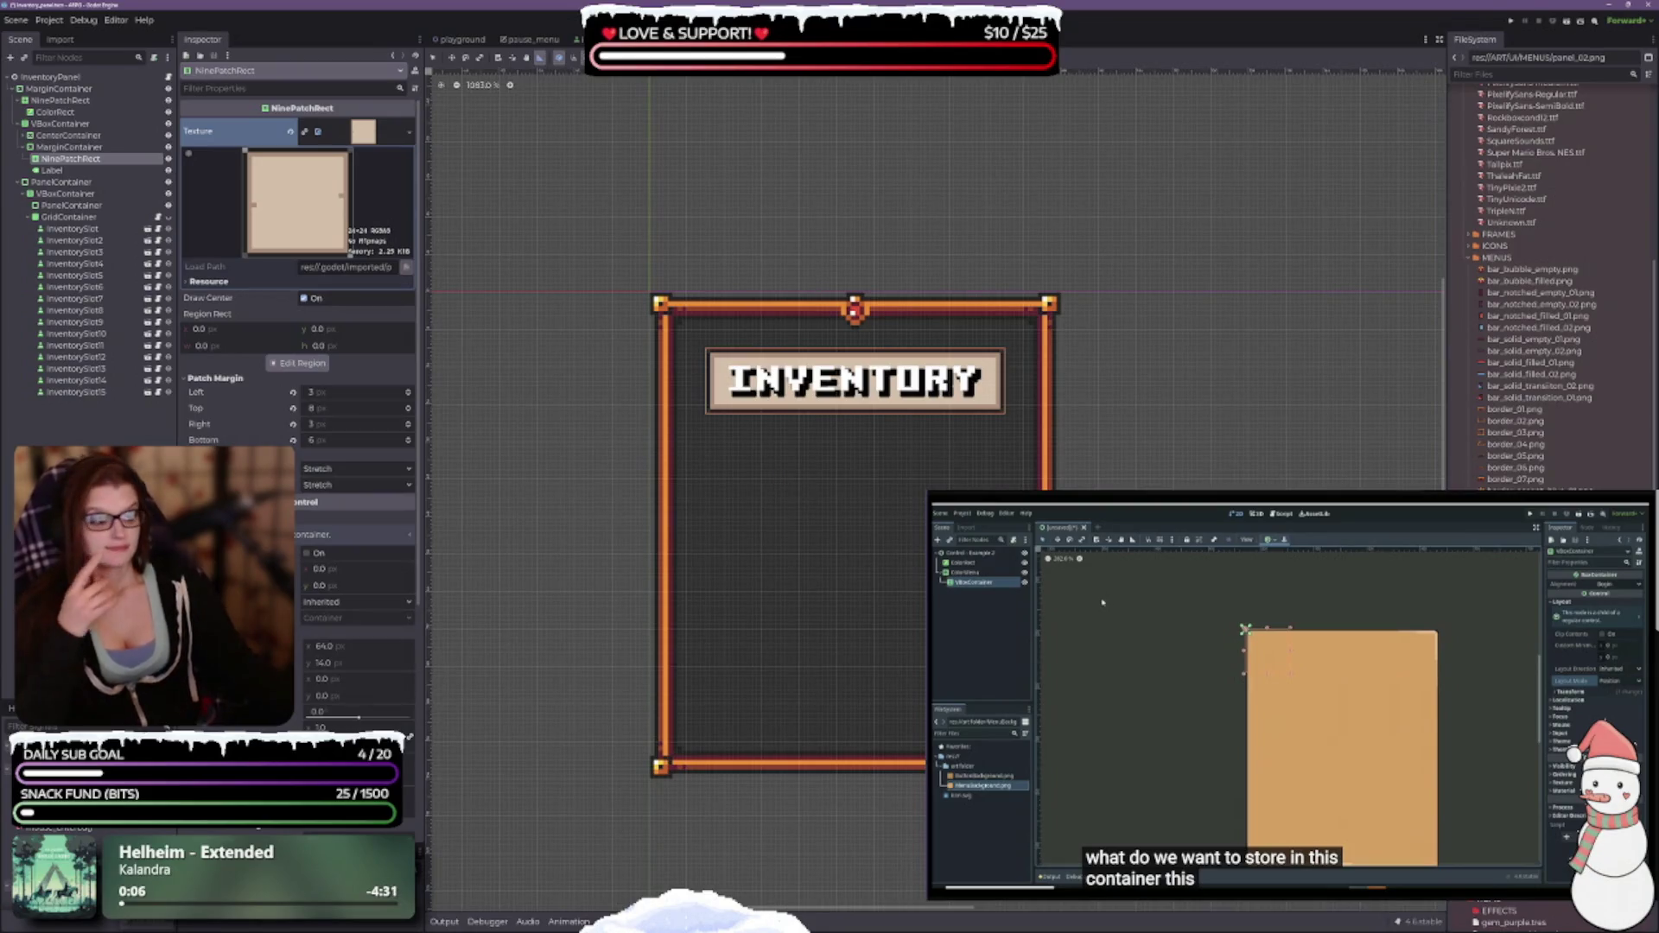
# Drop panel_01.png onto the banner NinePatchRect's Texture property.
pyautogui.moveTo(1520, 518)
pyautogui.mouseDown()
pyautogui.moveTo(594, 354)
pyautogui.moveTo(334, 230)
pyautogui.moveTo(372, 147)
pyautogui.moveTo(354, 132)
pyautogui.mouseUp()
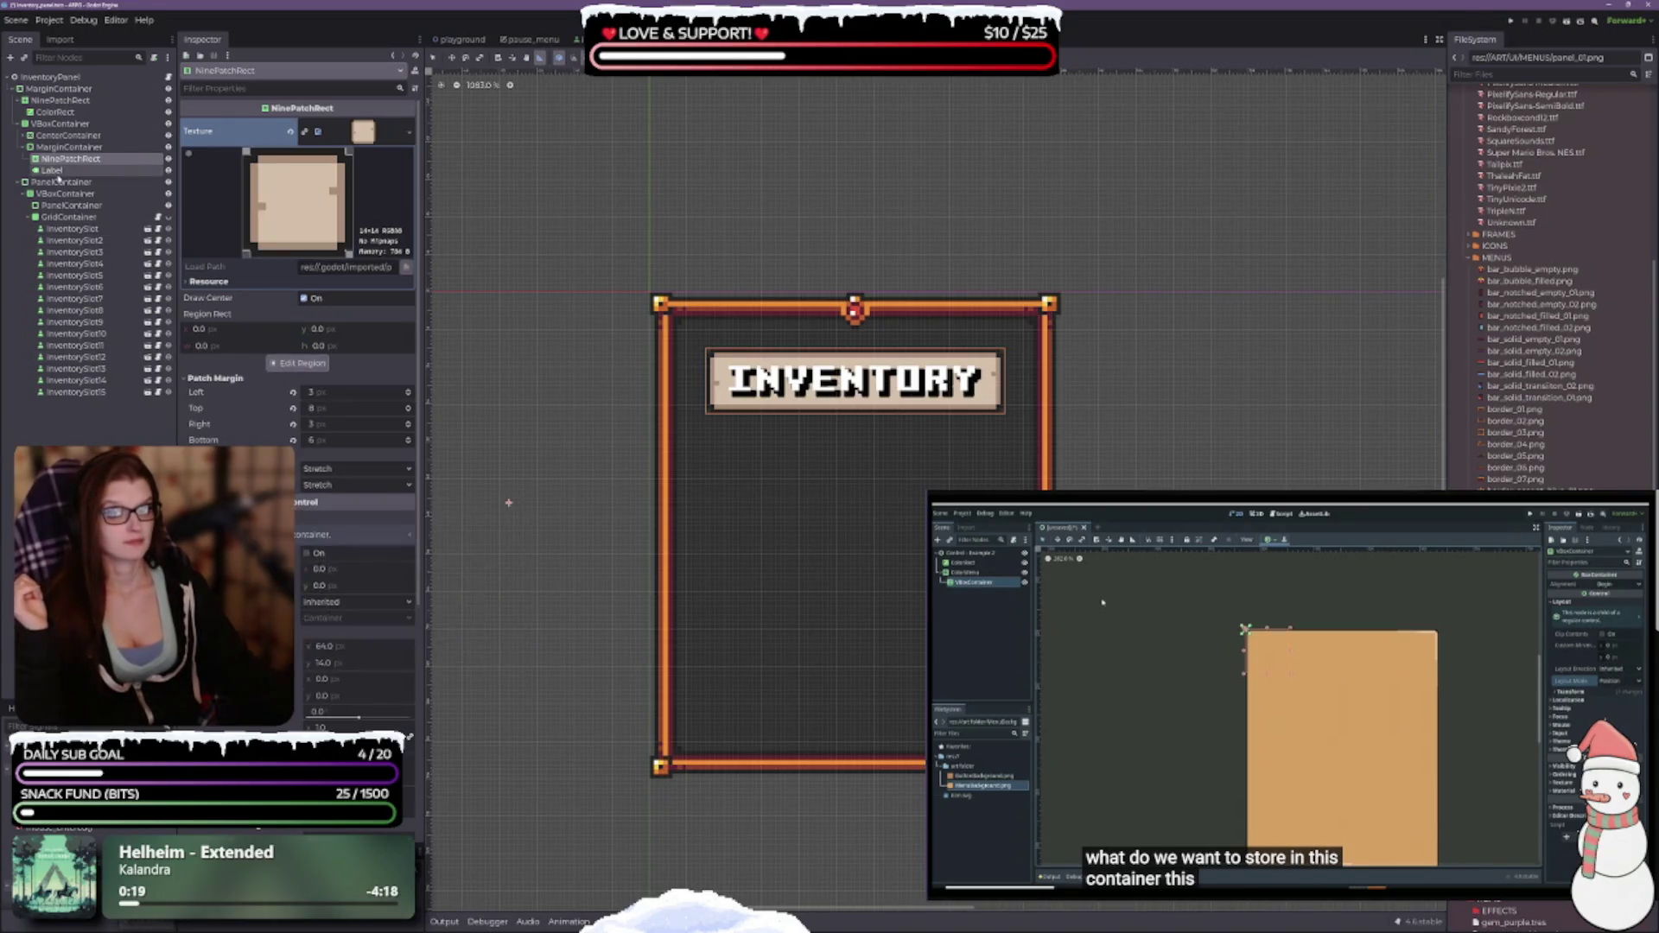
# Set the banner MarginContainer's Horizontal size flag to Fill, undoing a vertical Expand.
pyautogui.click(54, 146)
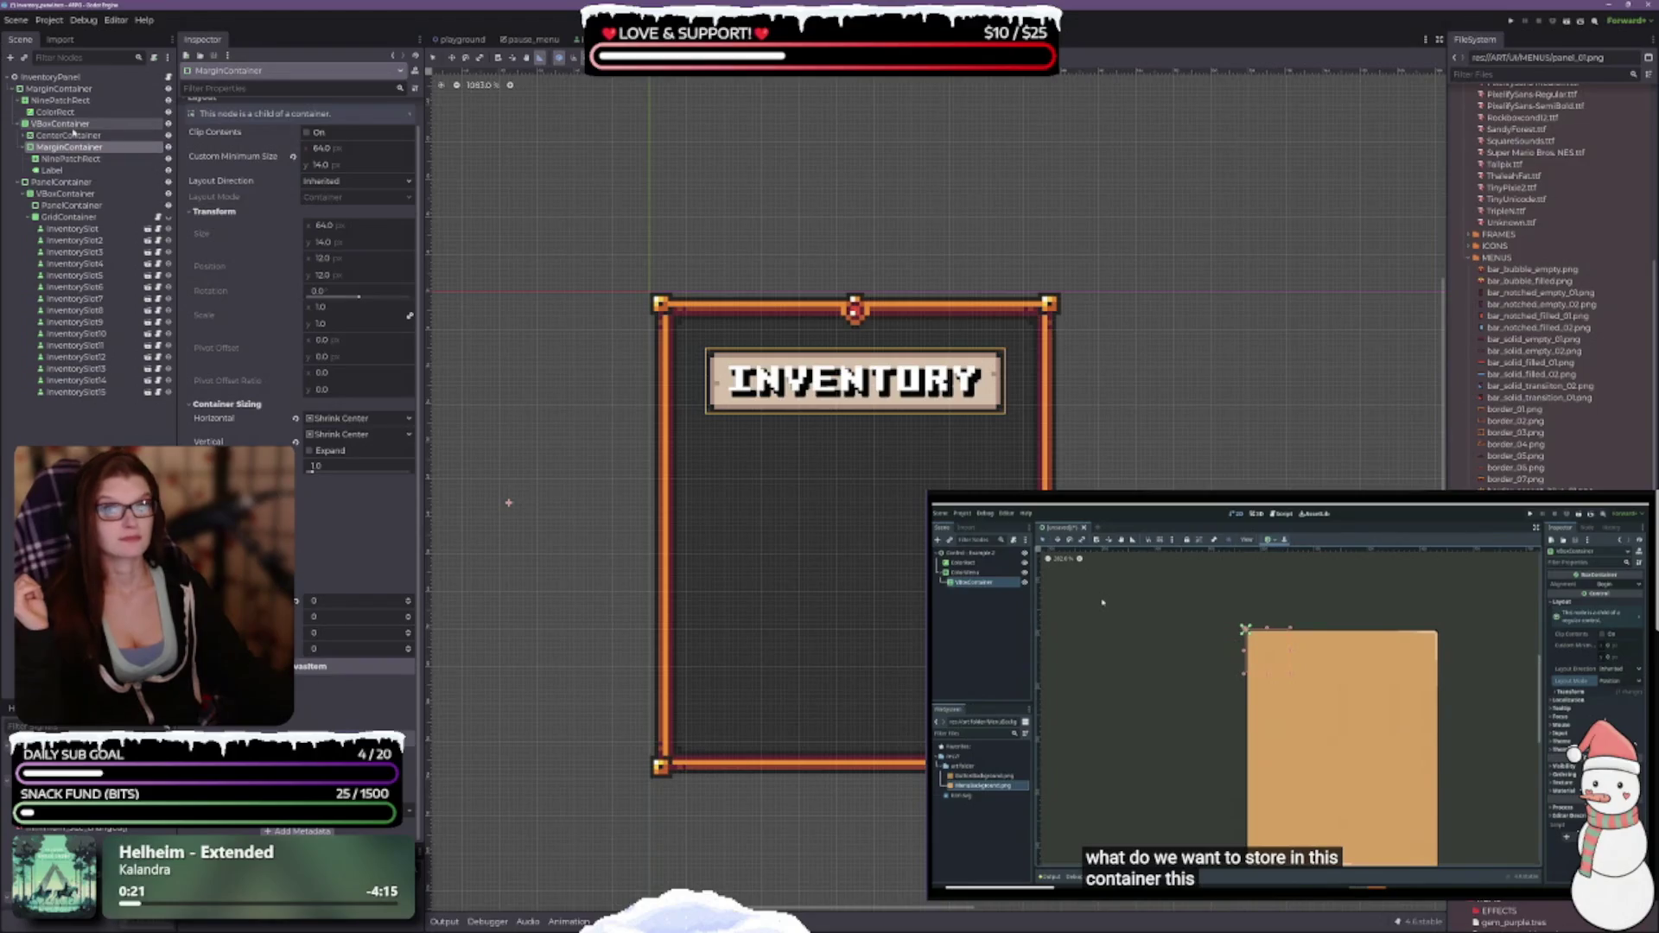
pyautogui.click(67, 136)
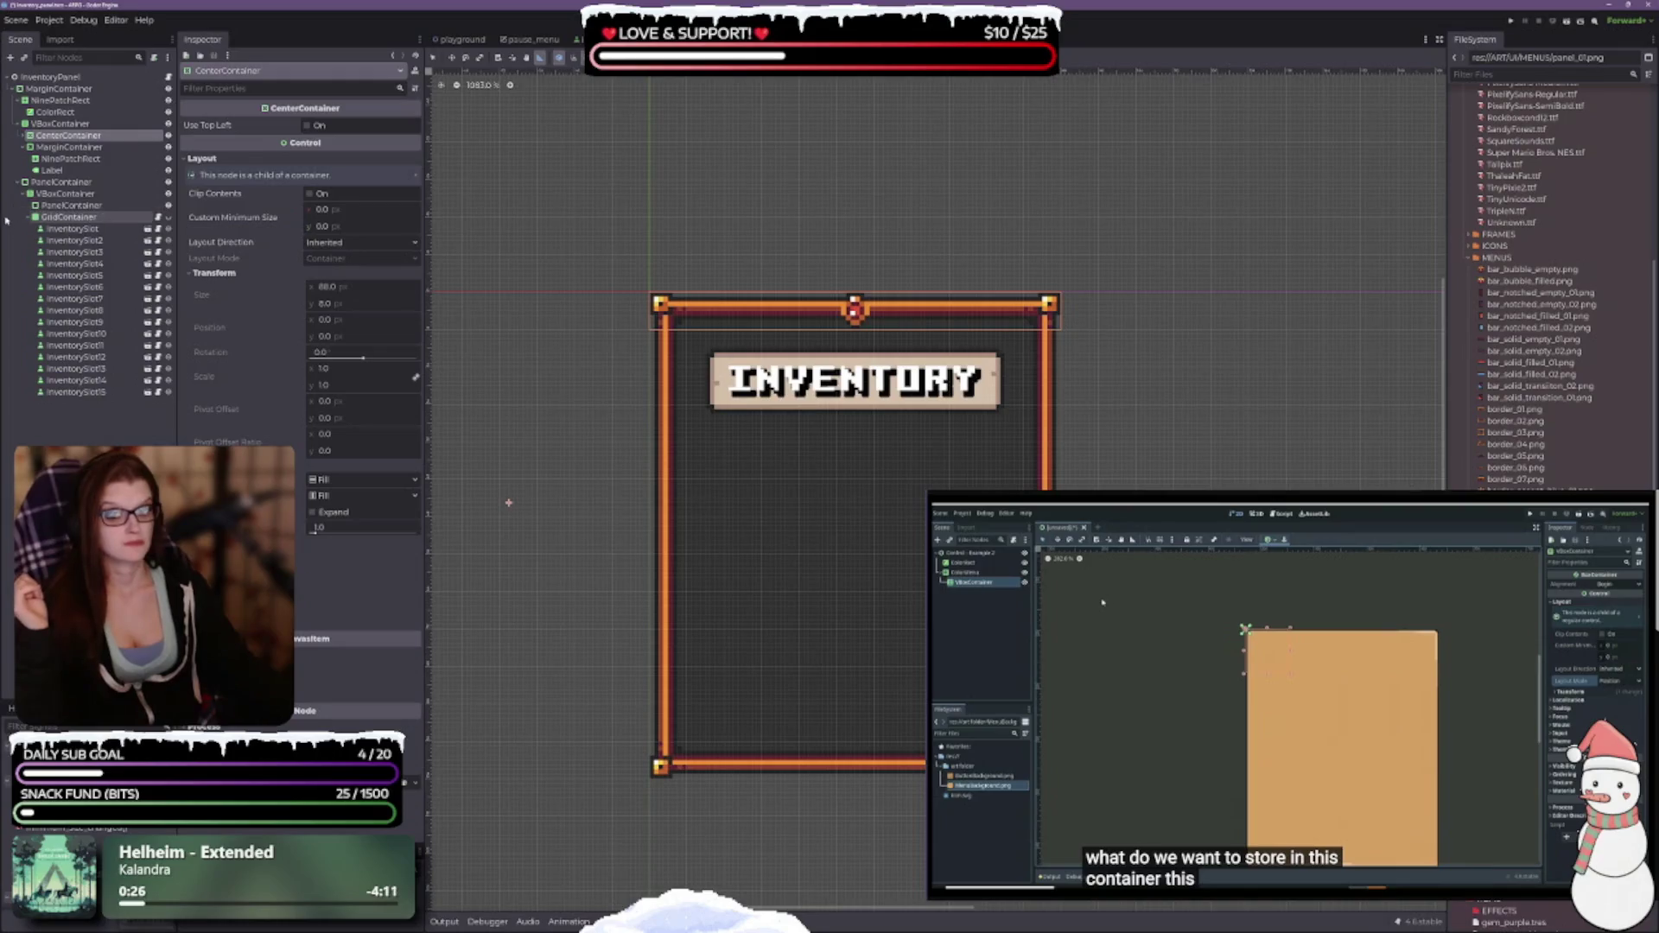
pyautogui.click(69, 147)
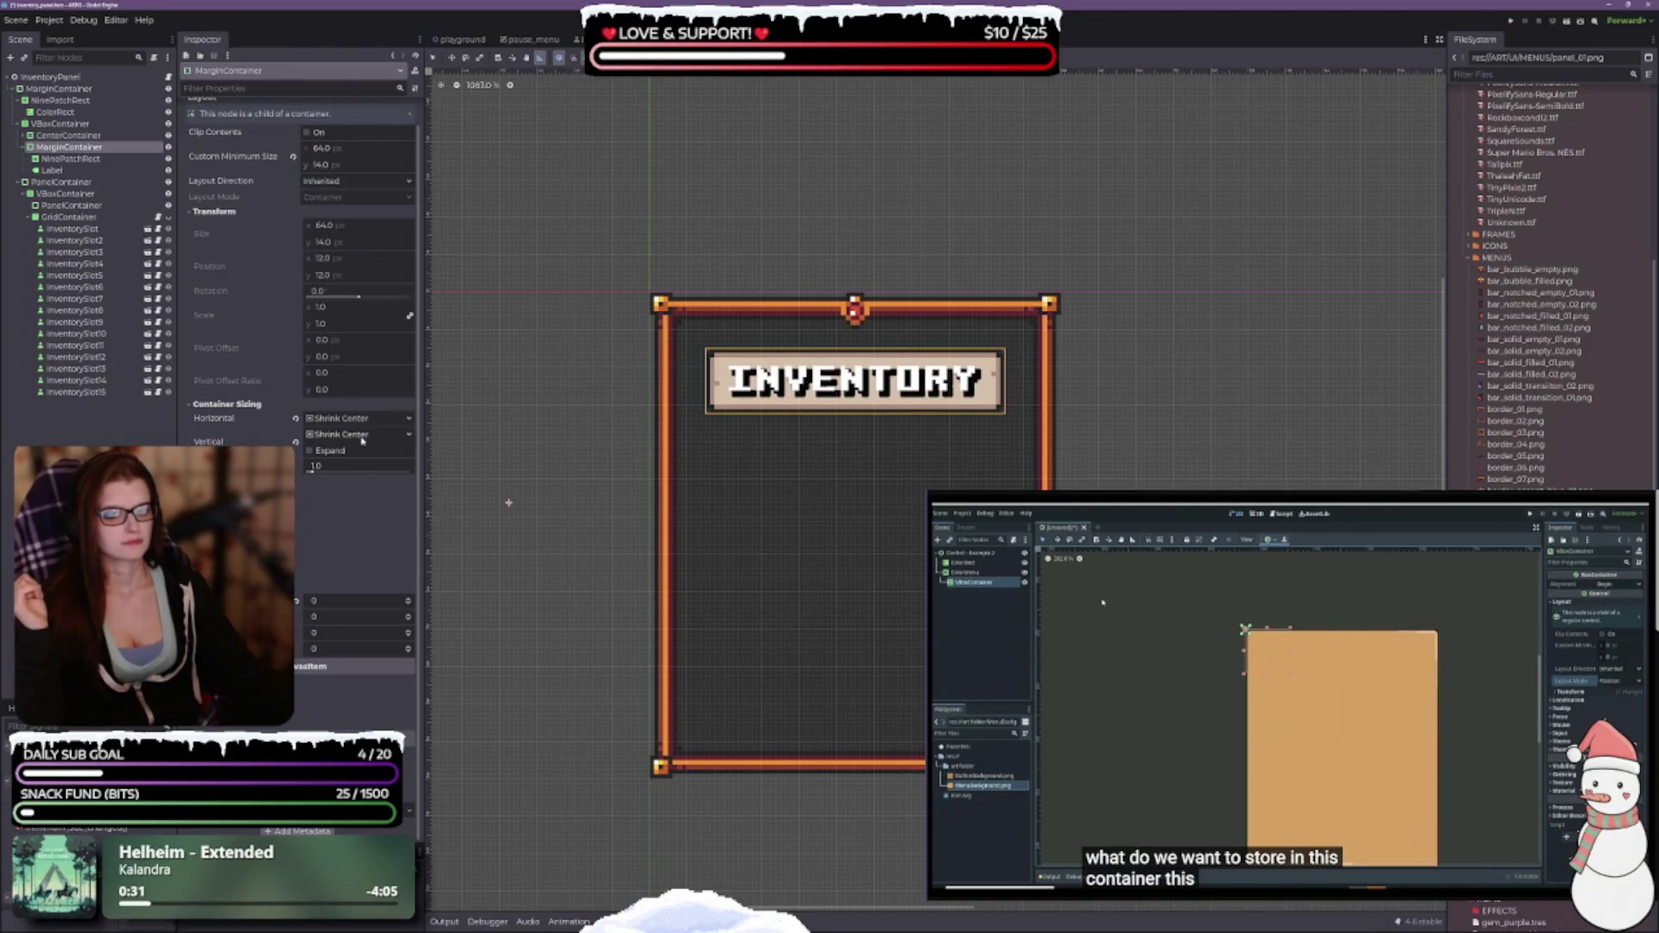
pyautogui.moveTo(297, 445)
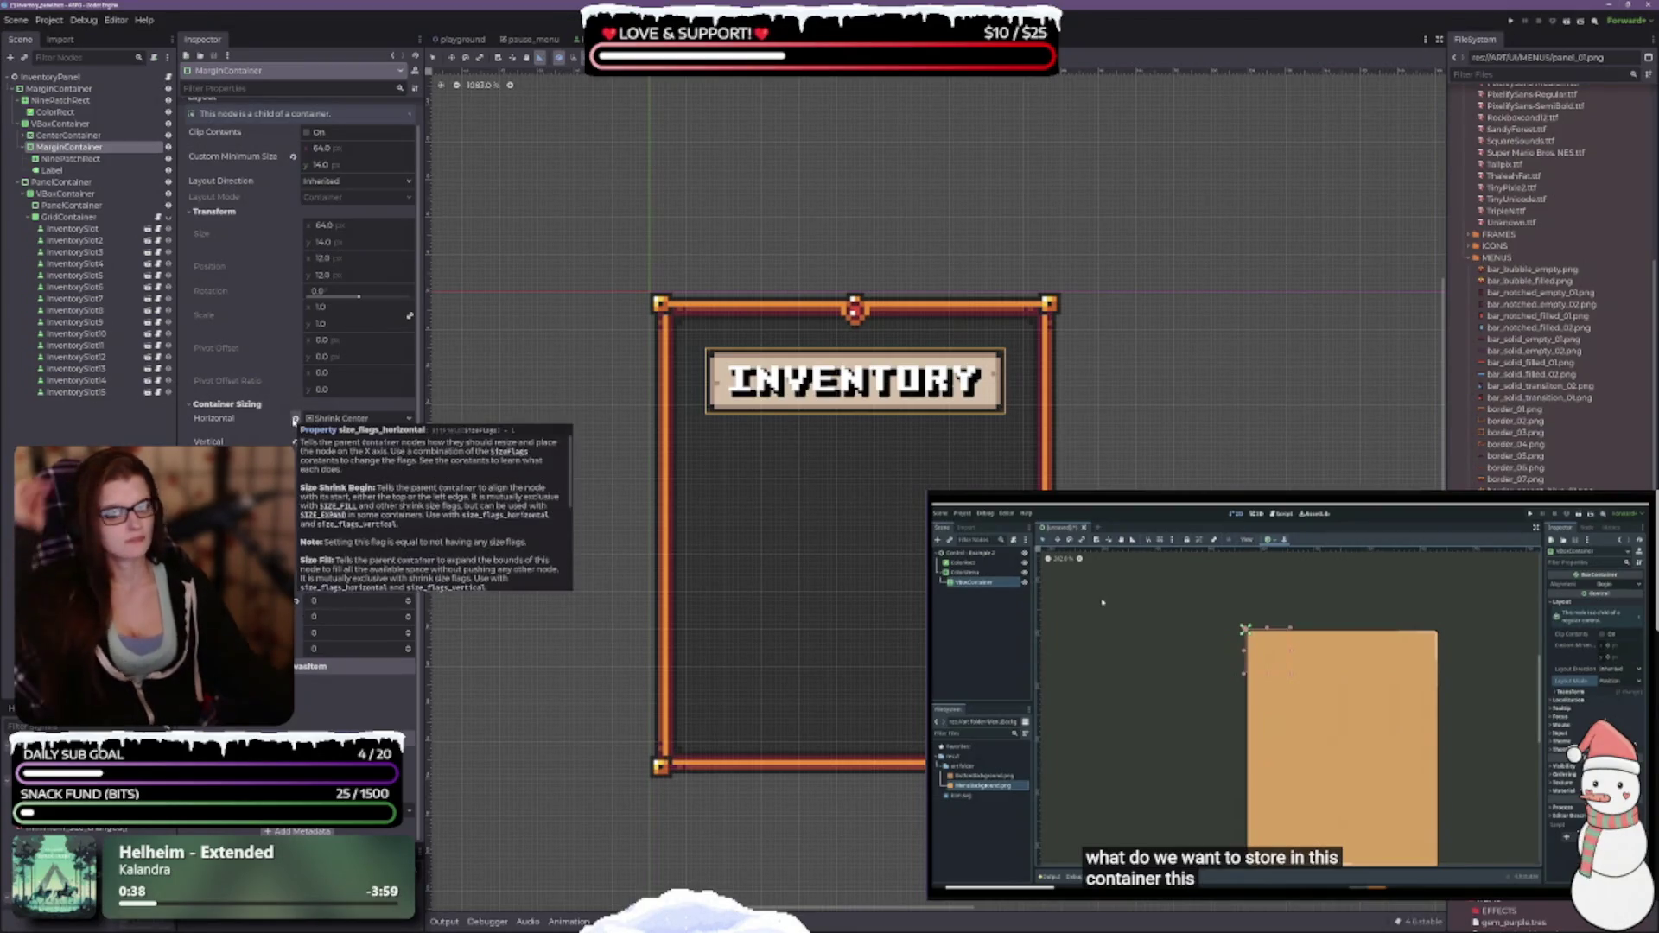
pyautogui.click(295, 421)
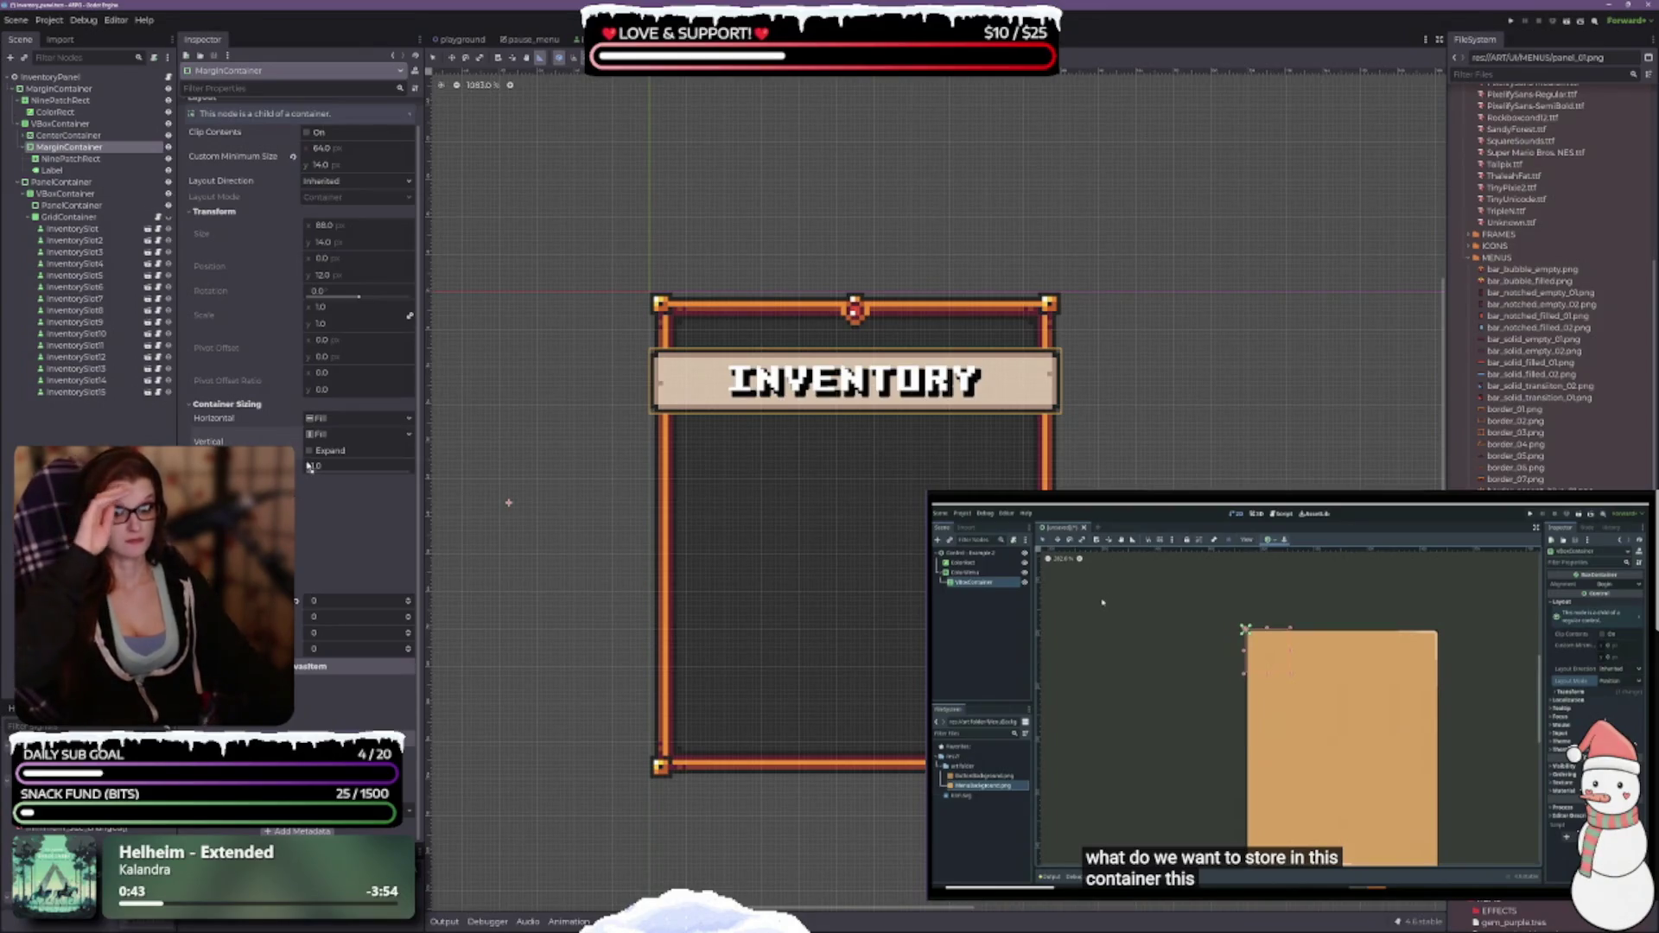
pyautogui.click(308, 450)
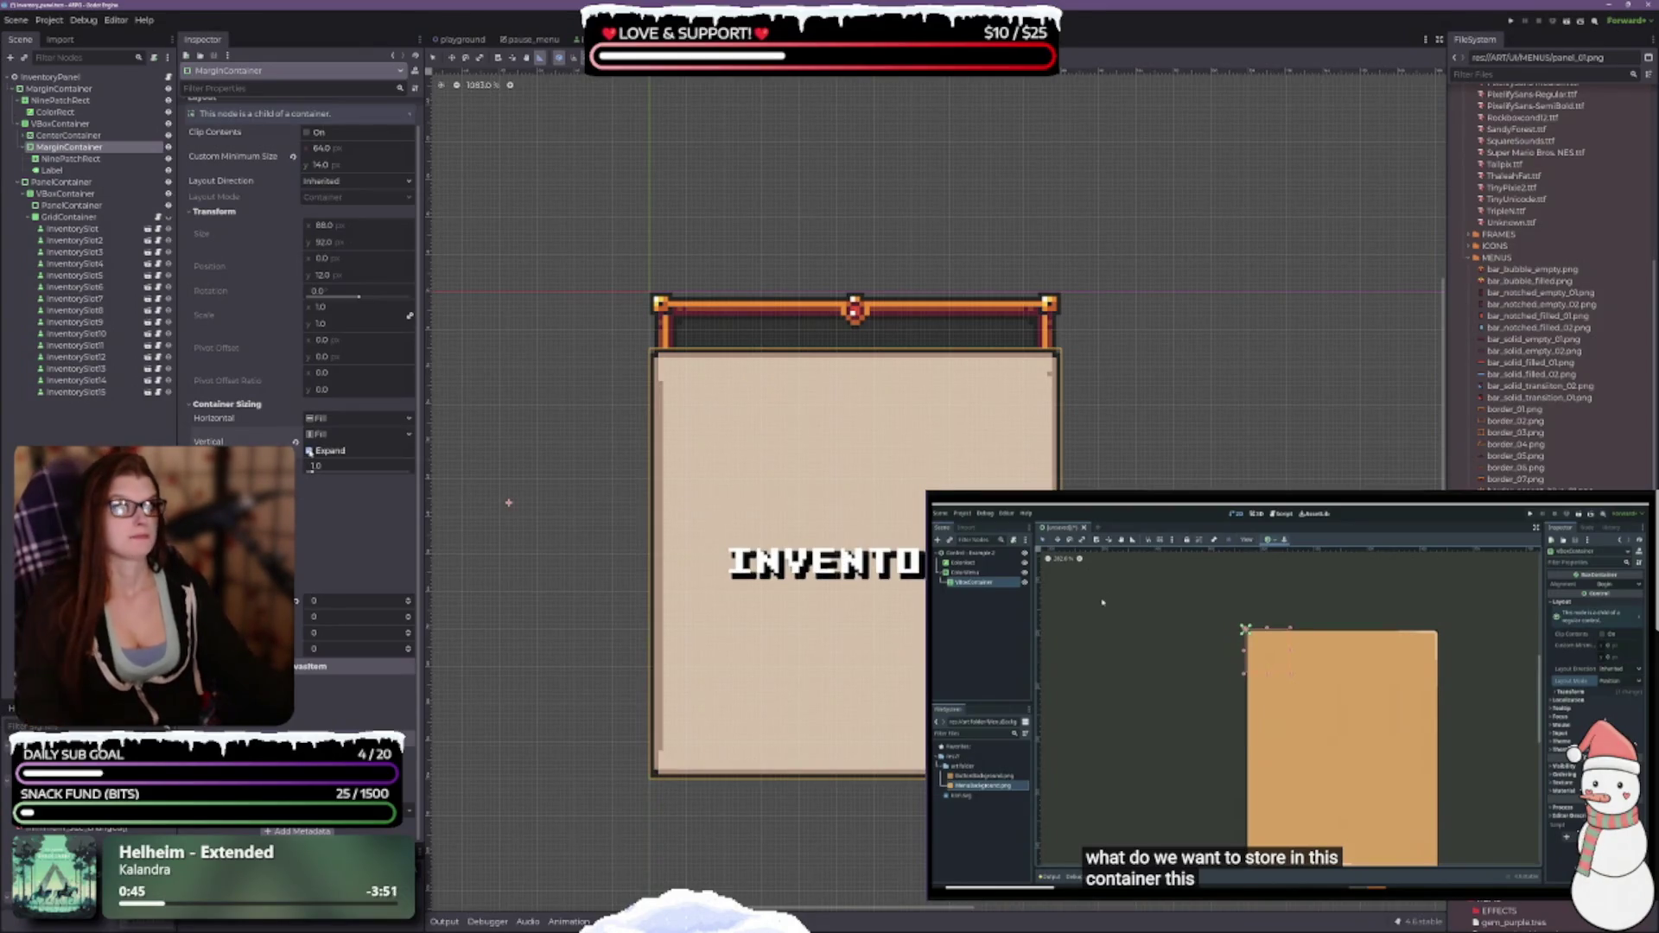
pyautogui.hotkey('ctrl', 'z')
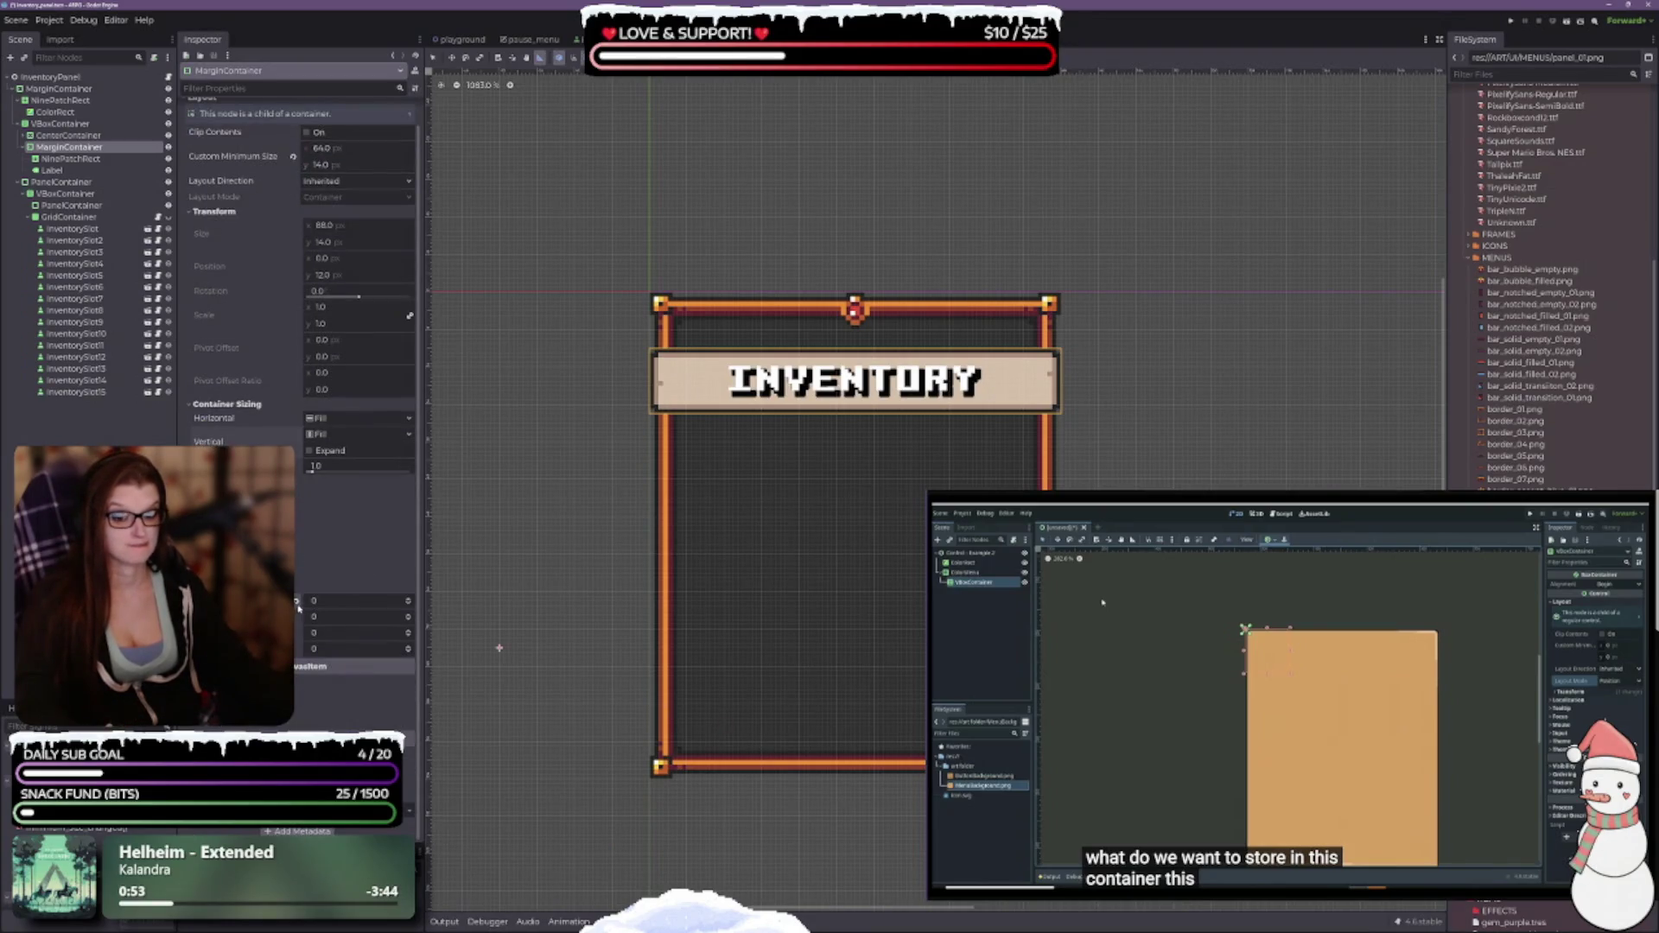
# Raise the MarginContainer's left and right margin overrides to 5.
pyautogui.click(408, 598)
pyautogui.click(409, 598)
pyautogui.click(408, 599)
pyautogui.click(408, 599)
pyautogui.click(409, 598)
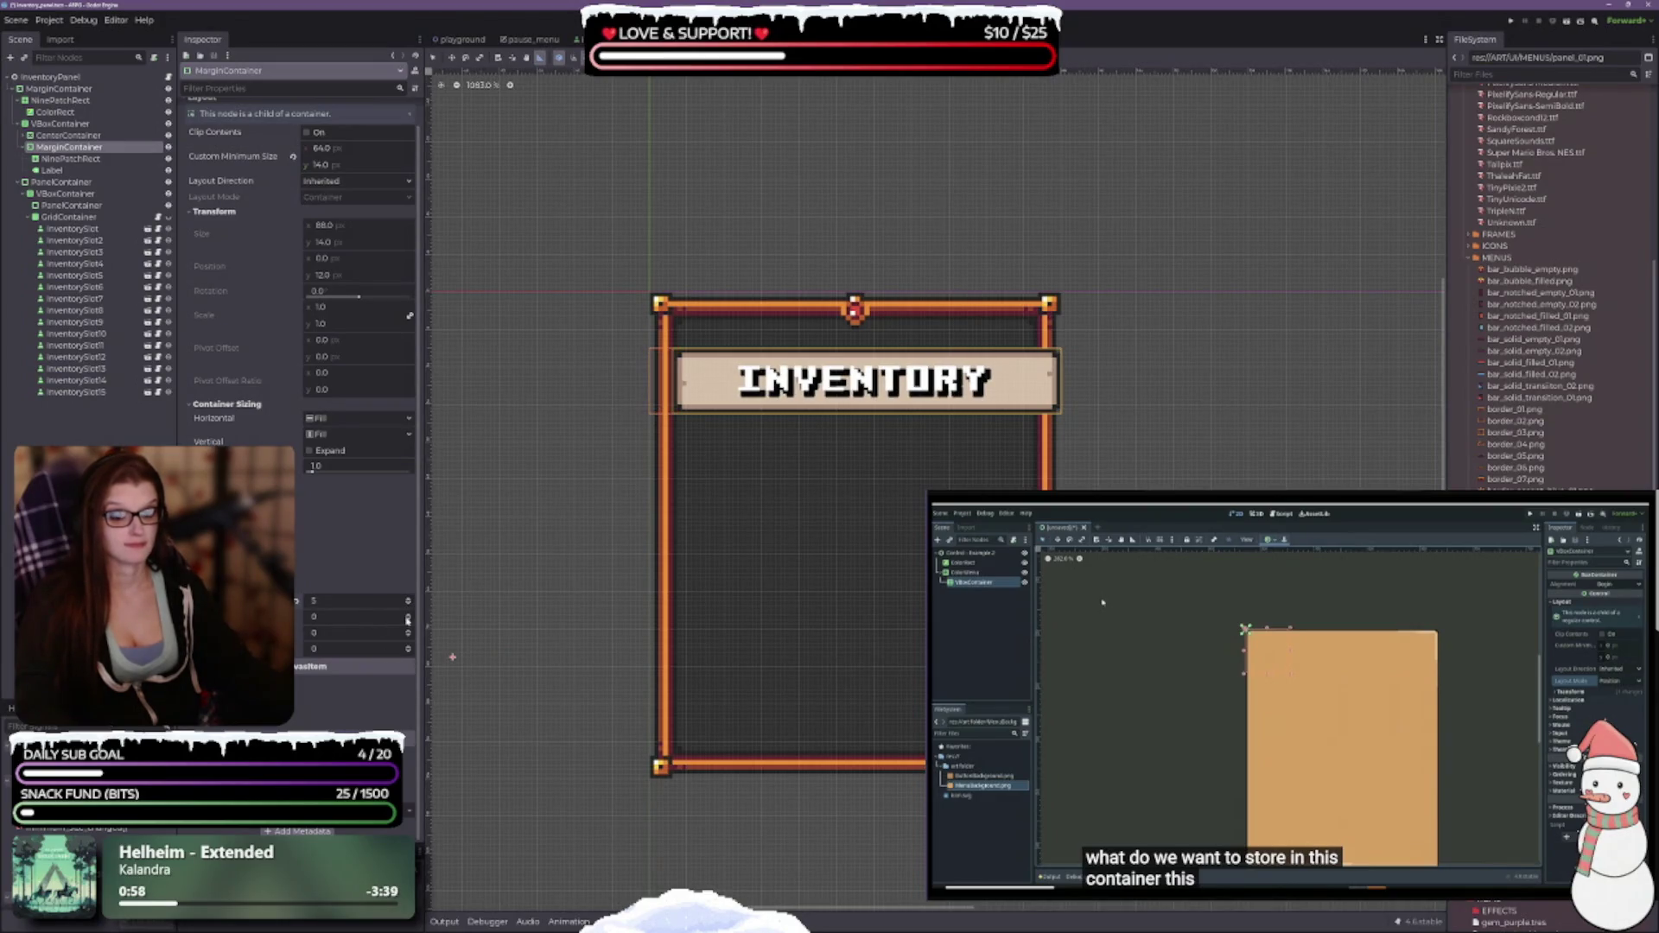
pyautogui.click(409, 630)
pyautogui.click(409, 631)
pyautogui.click(410, 630)
pyautogui.click(410, 631)
pyautogui.click(410, 630)
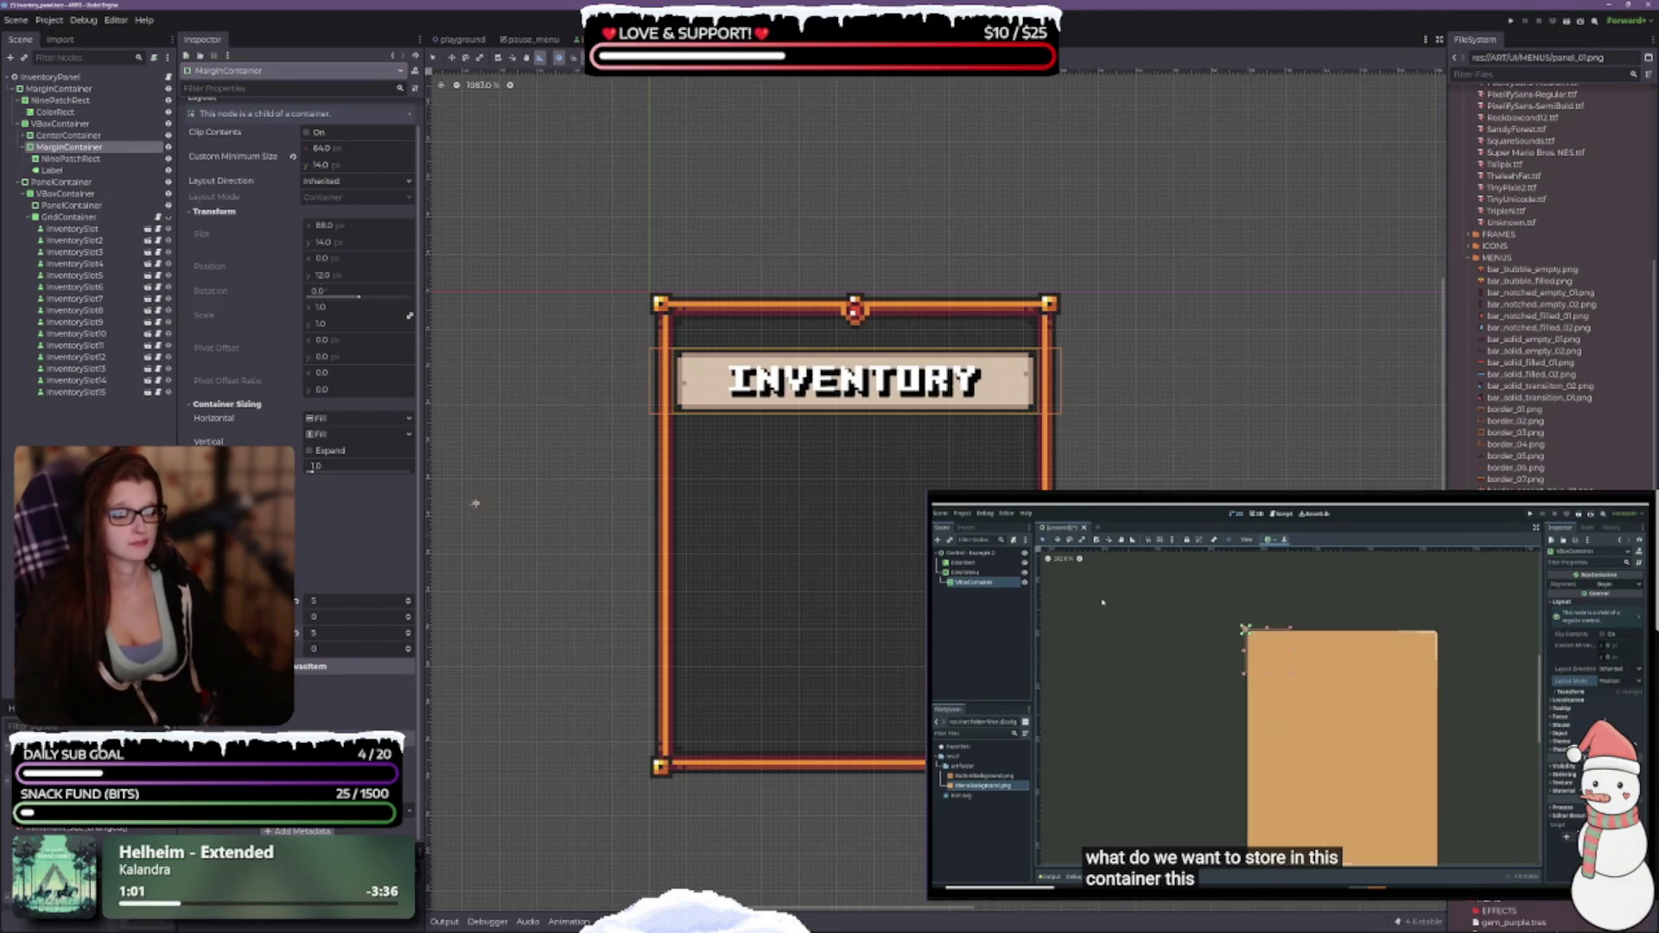
# Lower the VBoxContainer's Separation override from 4 to 0.
pyautogui.click(62, 126)
pyautogui.click(415, 654)
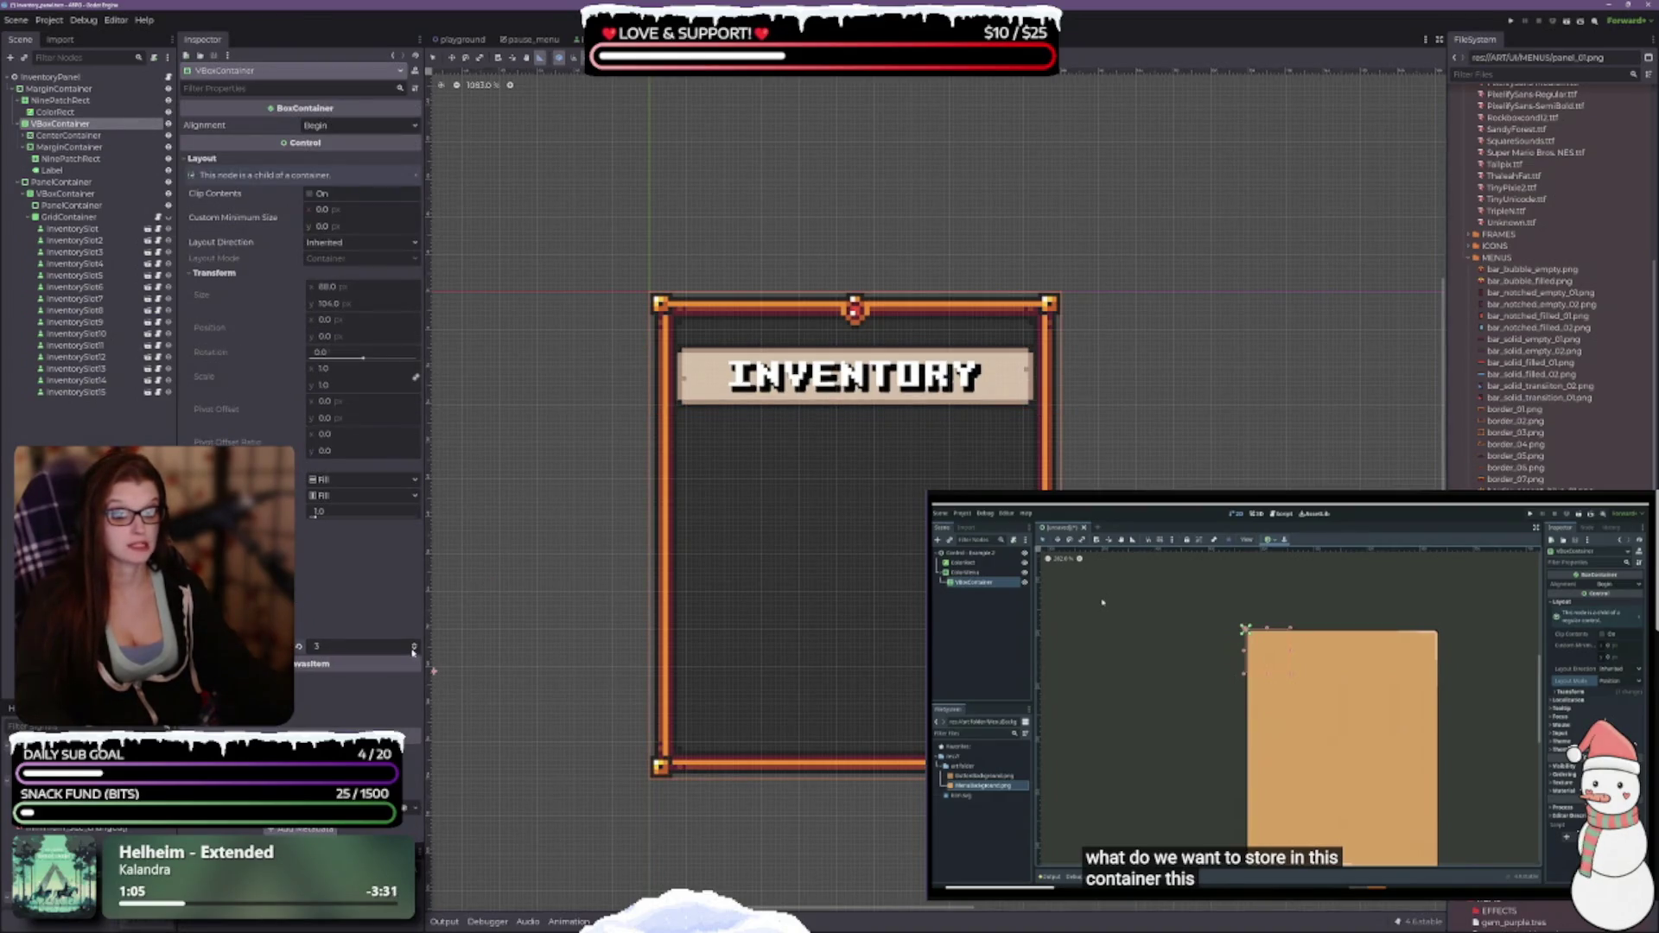
pyautogui.click(415, 654)
pyautogui.click(414, 653)
pyautogui.click(413, 653)
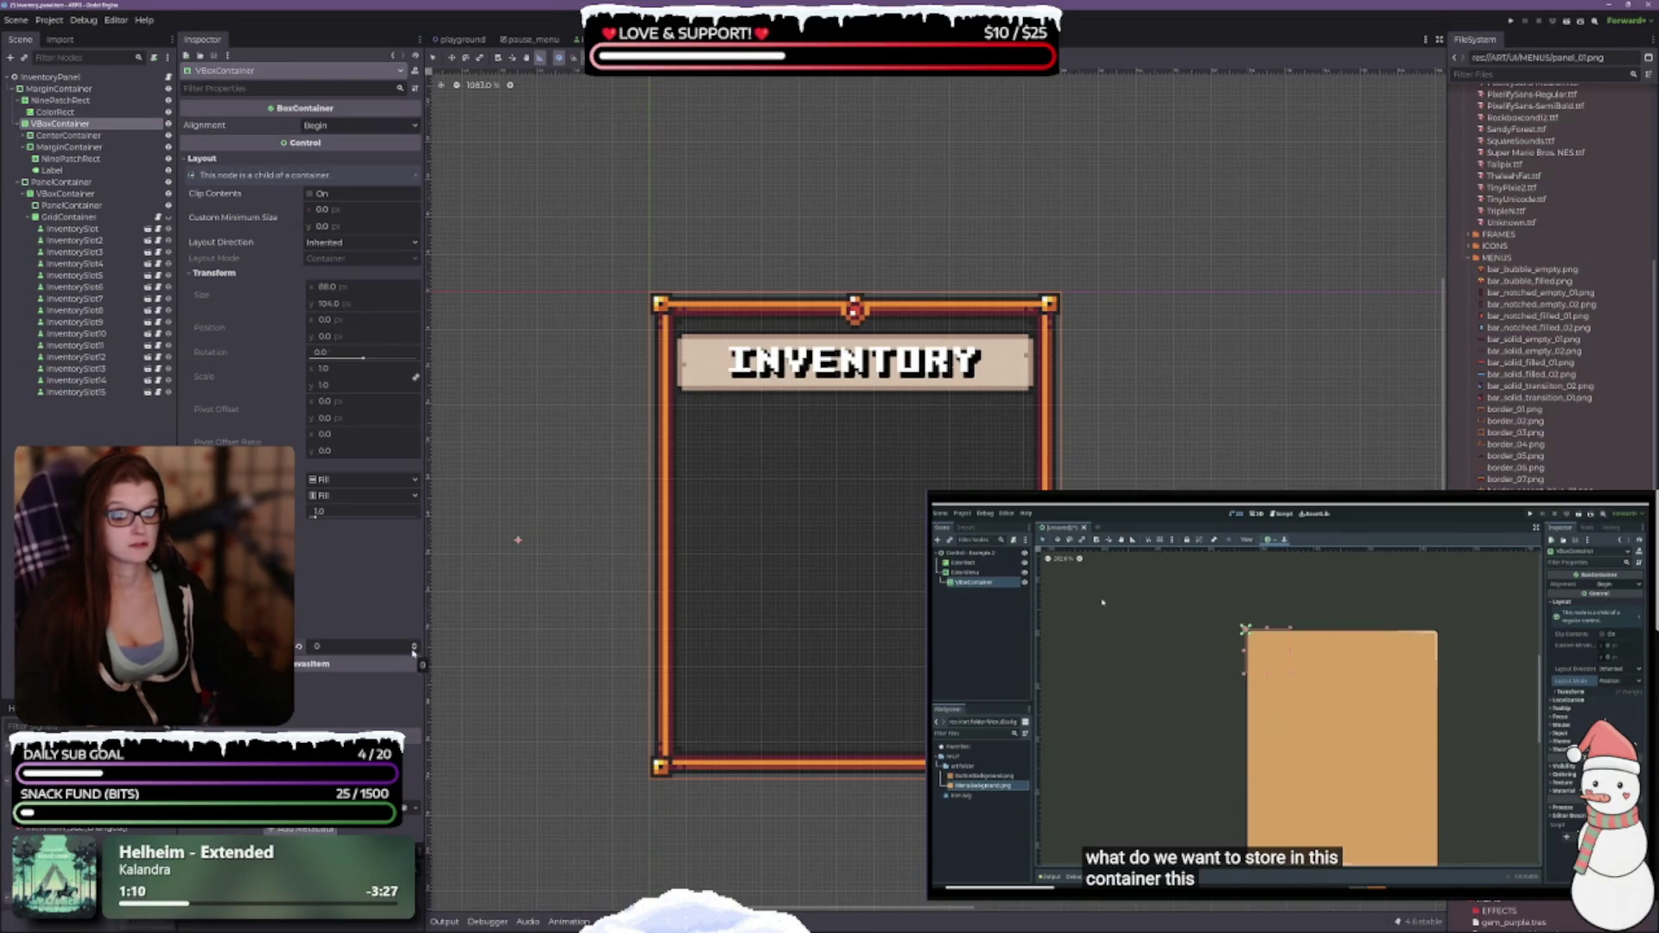
pyautogui.click(414, 653)
pyautogui.click(414, 652)
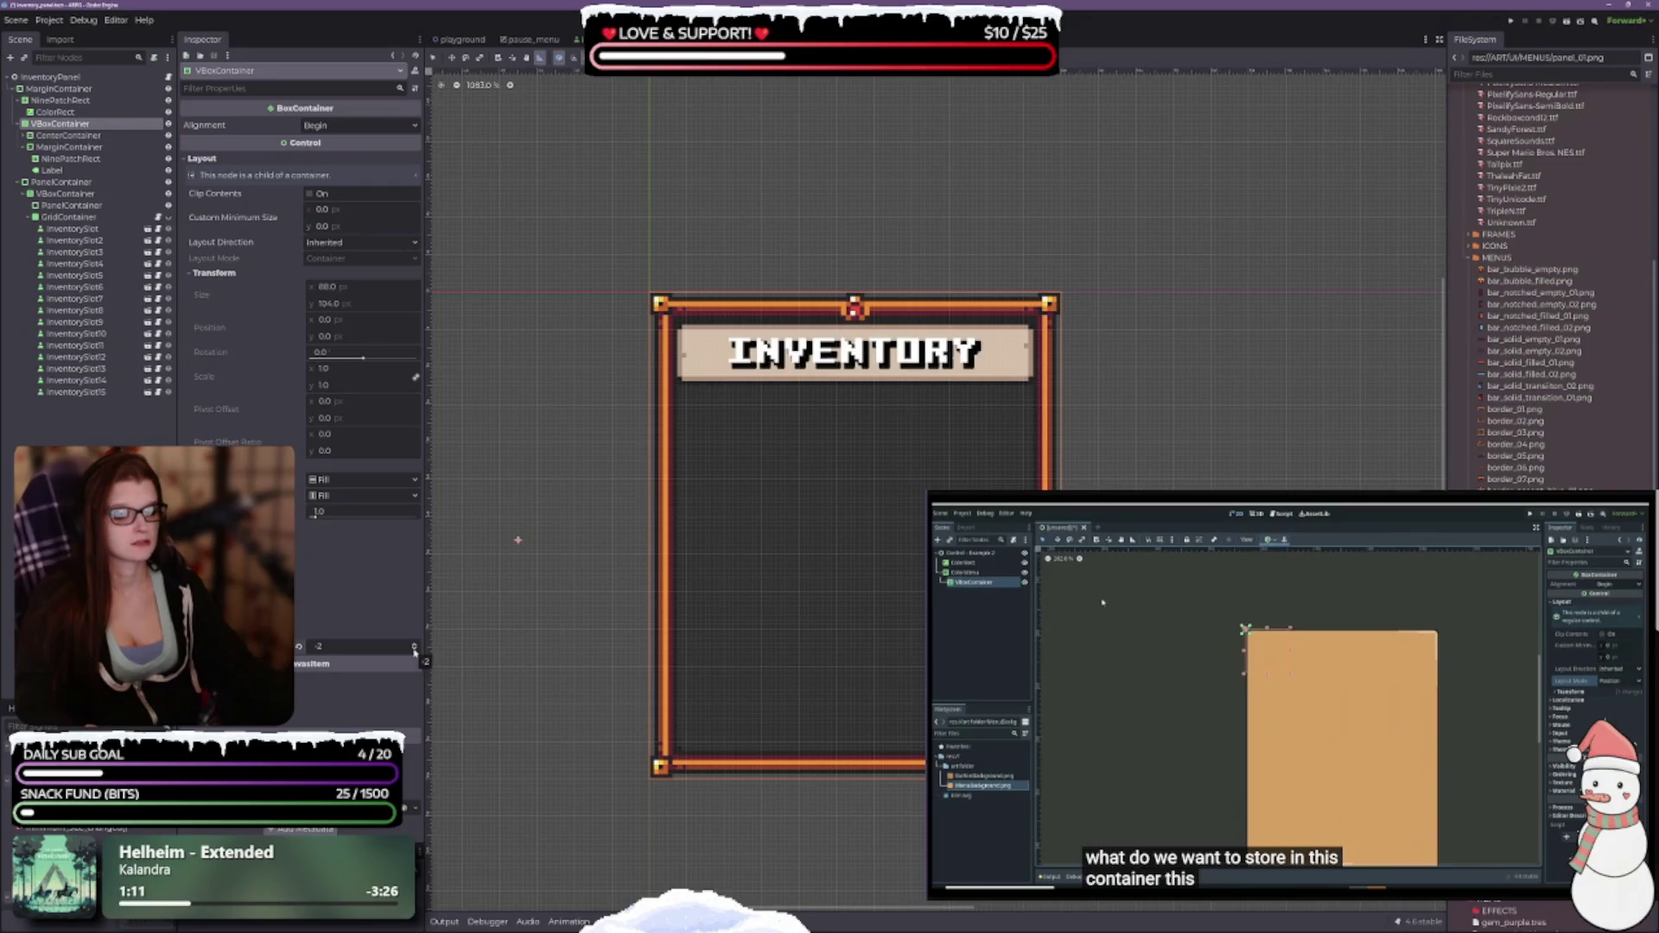
pyautogui.click(414, 643)
pyautogui.click(414, 643)
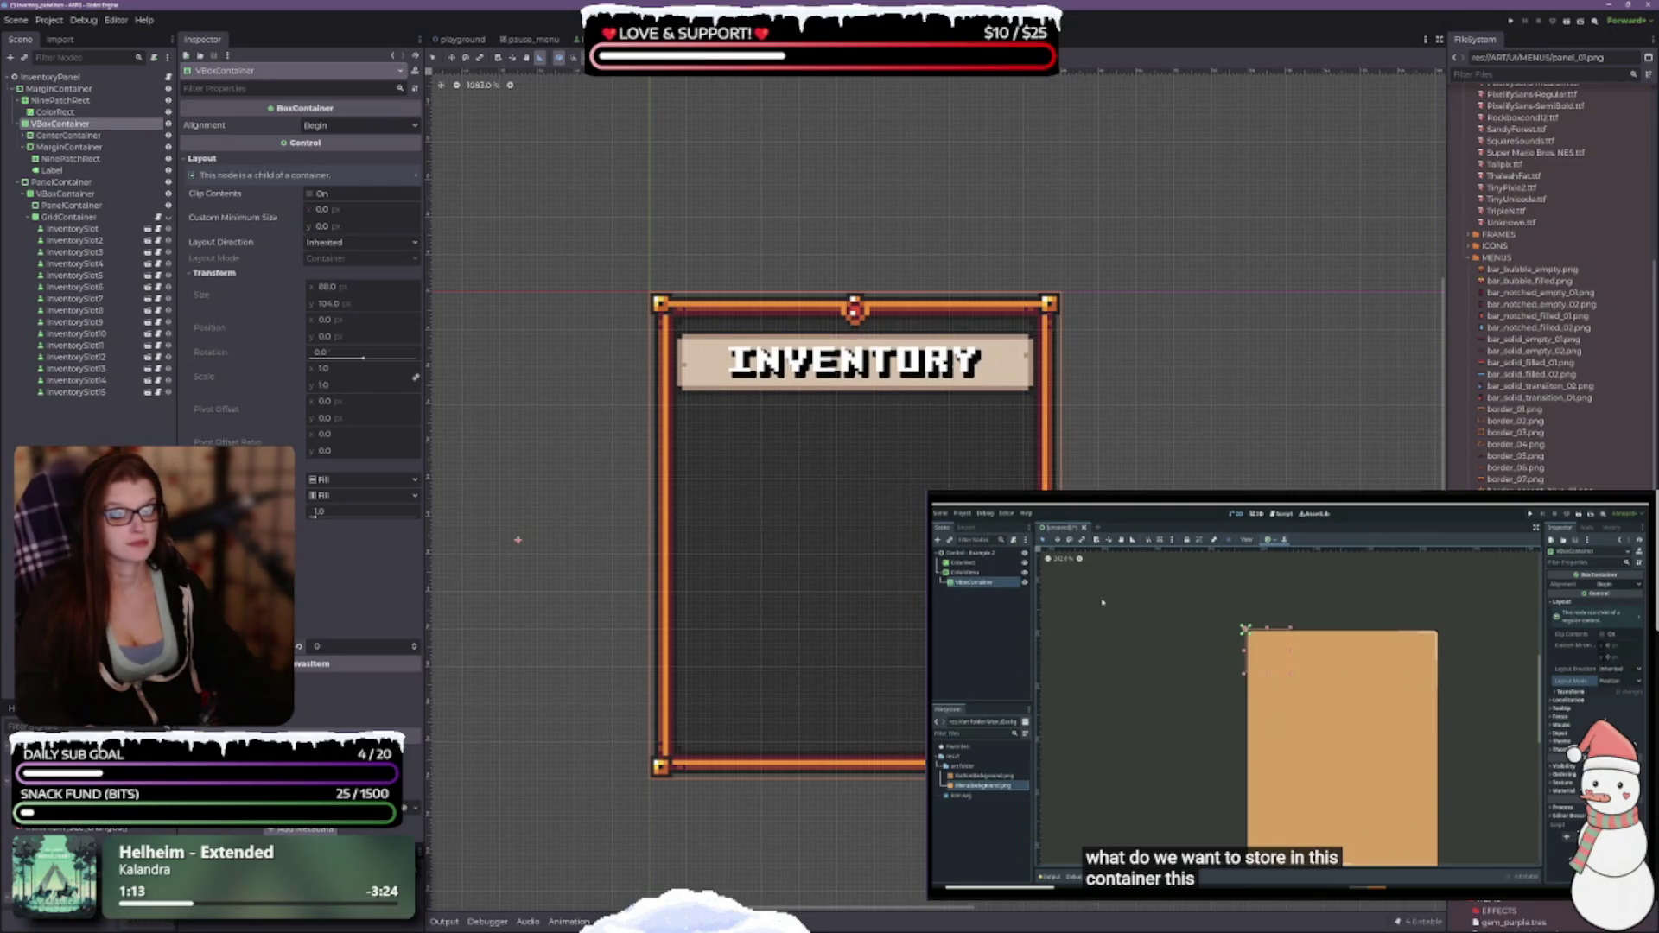
pyautogui.click(68, 136)
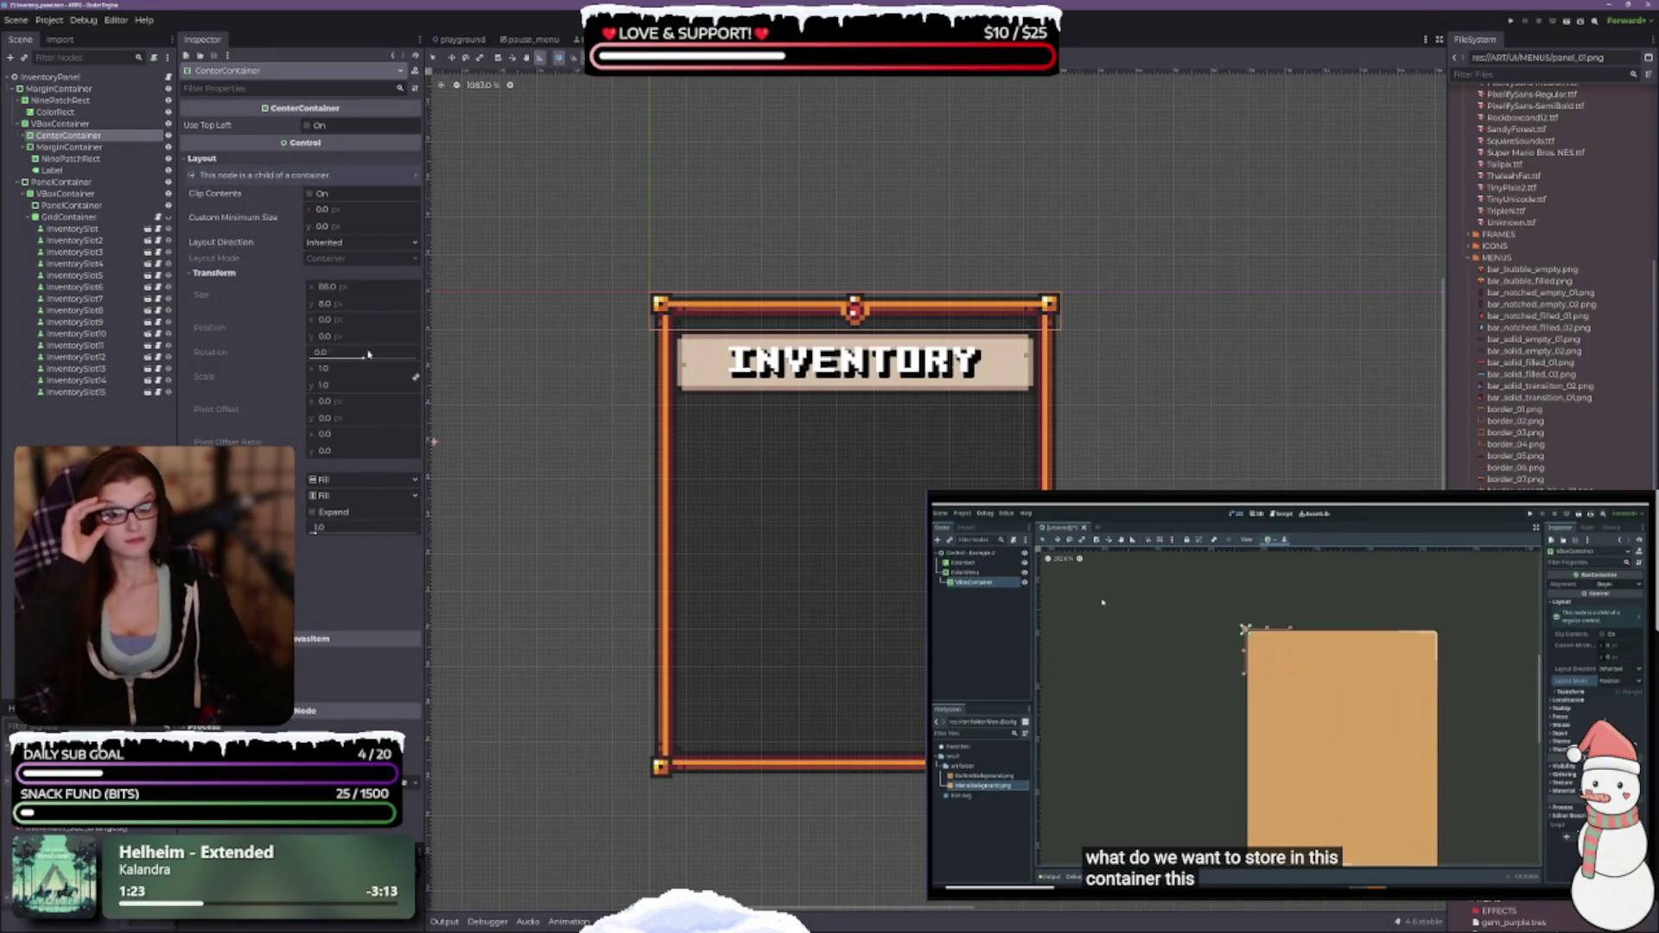
# Test CenterContainer's vertical size flags, revert to Fill, then select its child TextureRect.
pyautogui.click(363, 495)
pyautogui.click(364, 529)
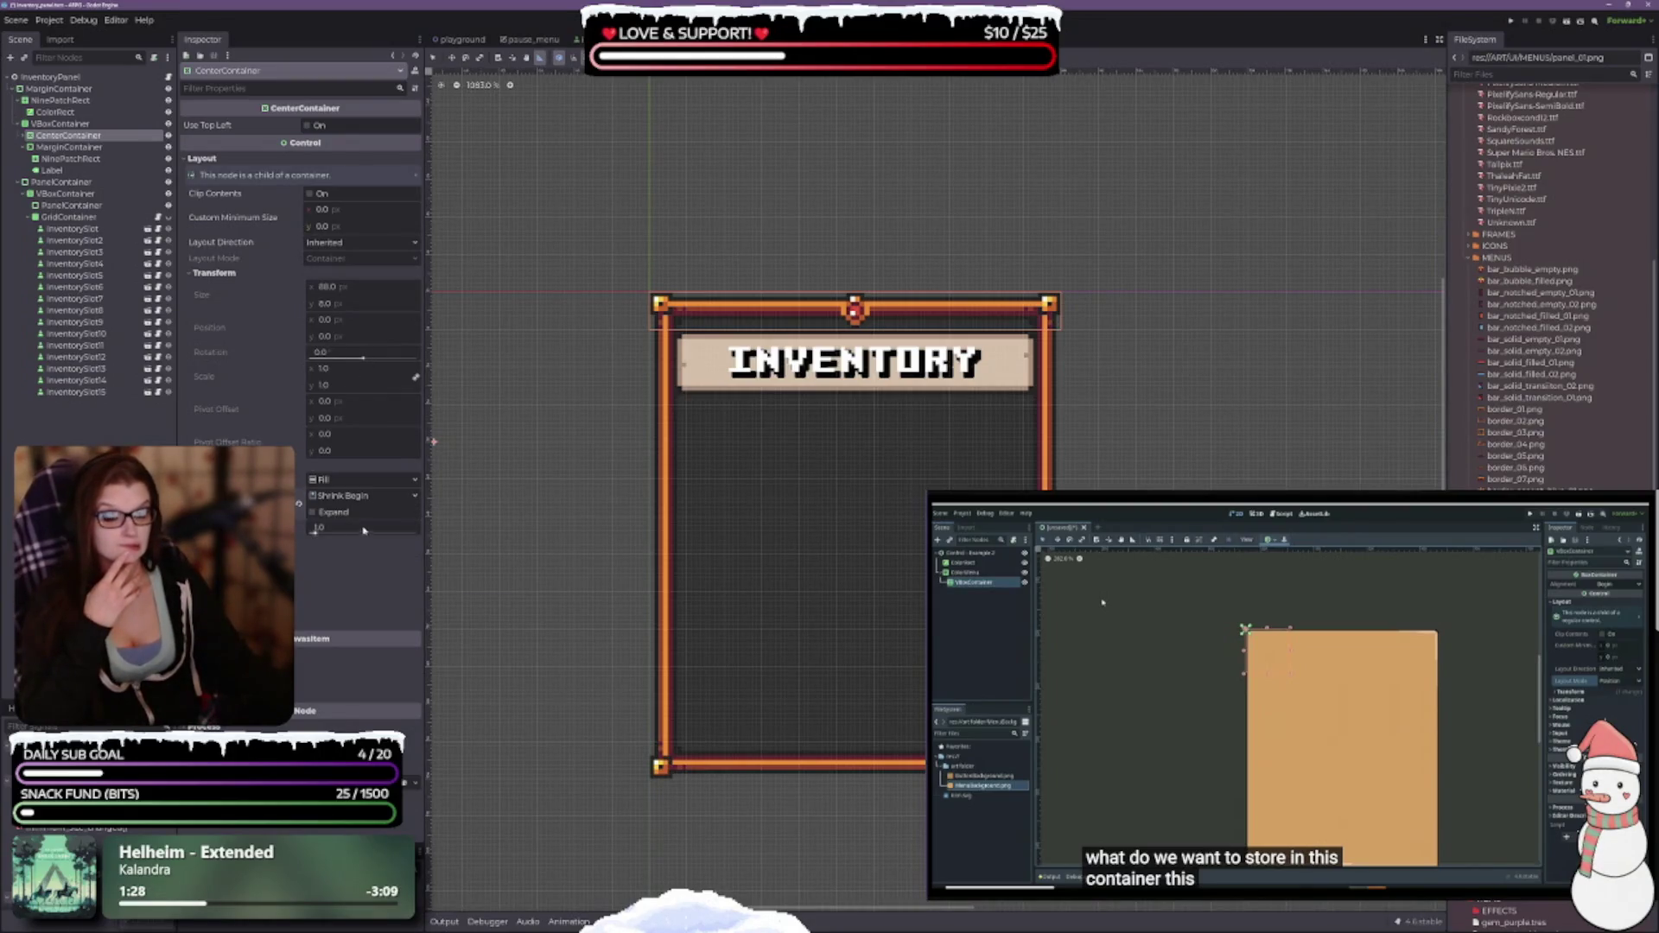
pyautogui.click(352, 499)
pyautogui.click(355, 537)
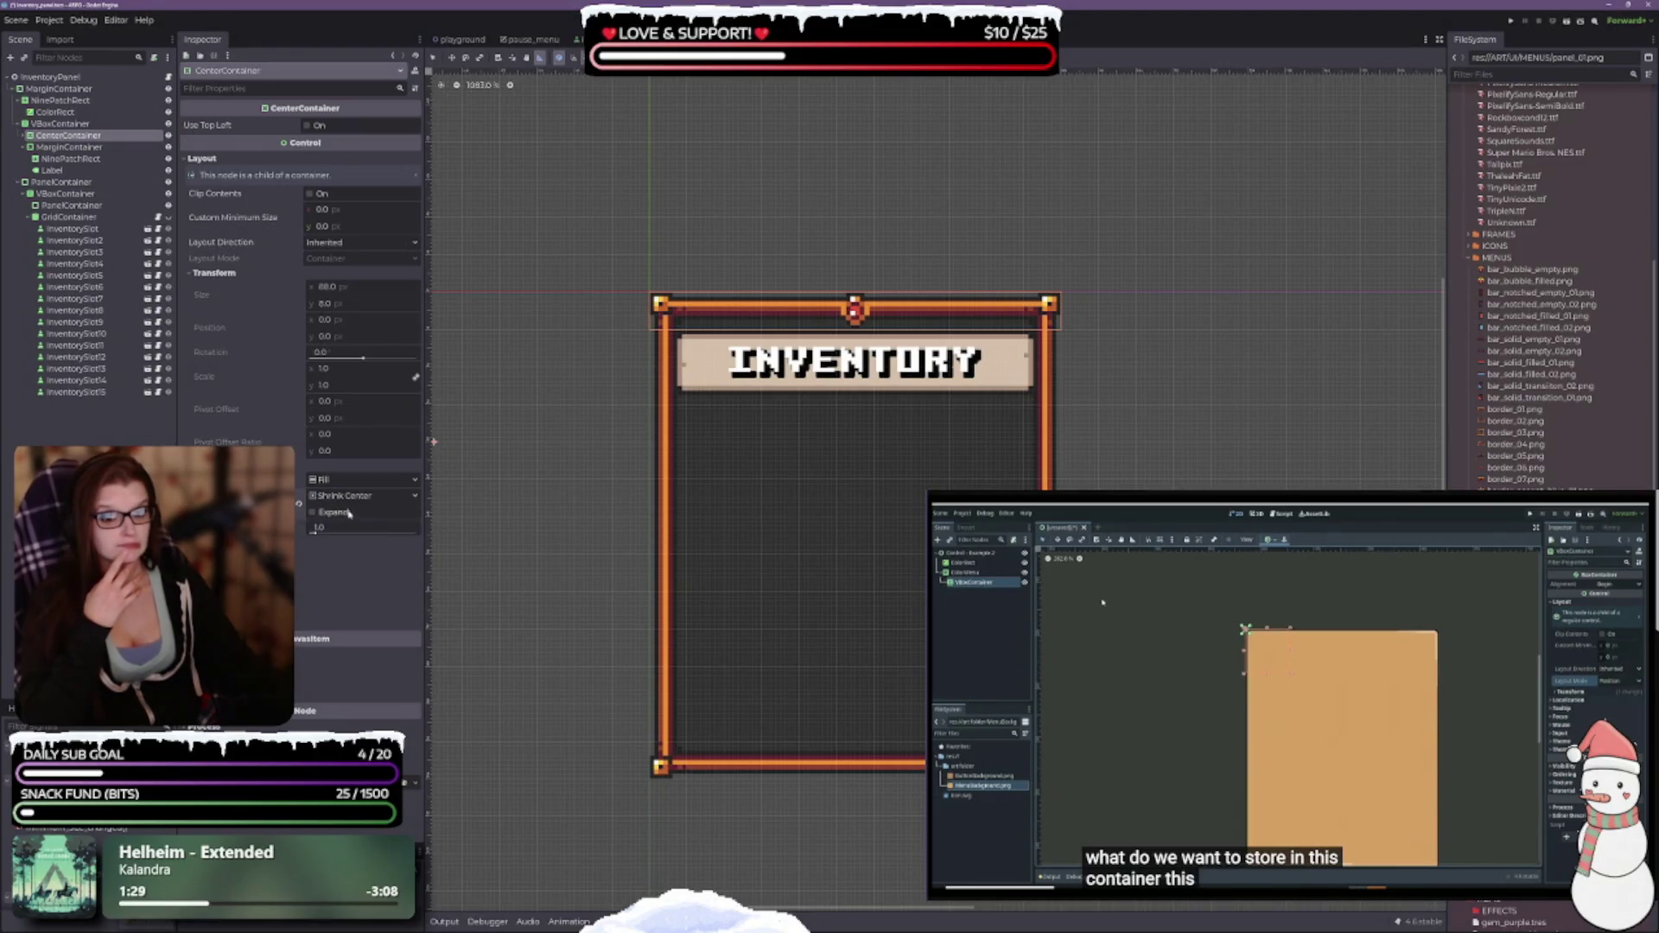
pyautogui.click(347, 499)
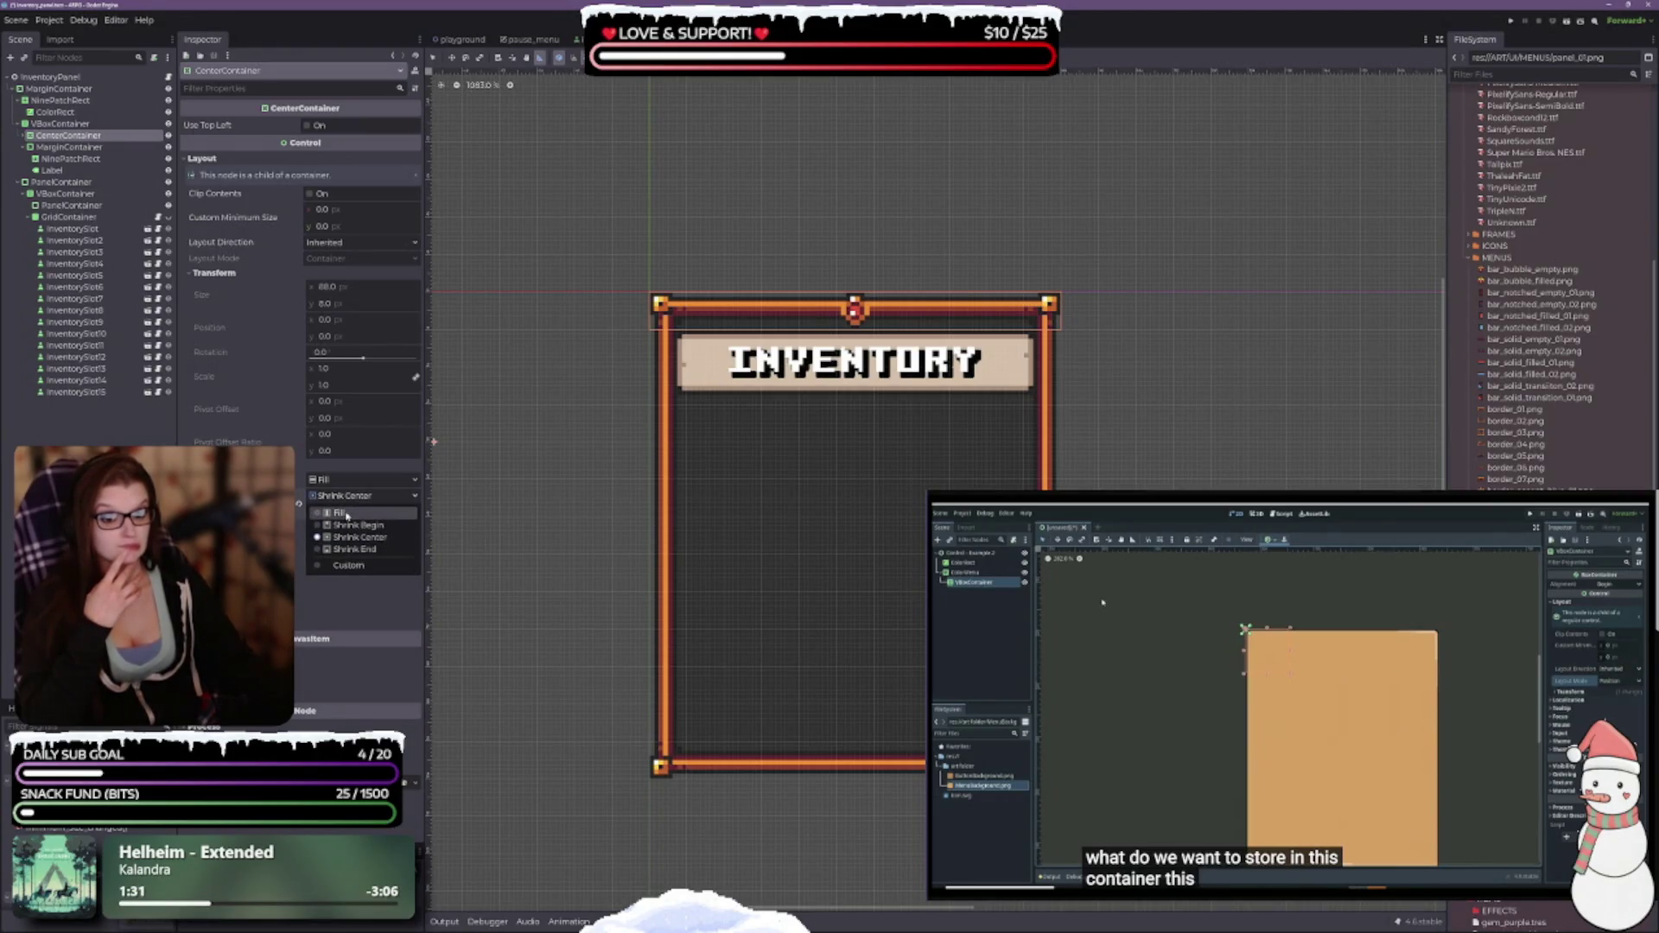
pyautogui.click(346, 515)
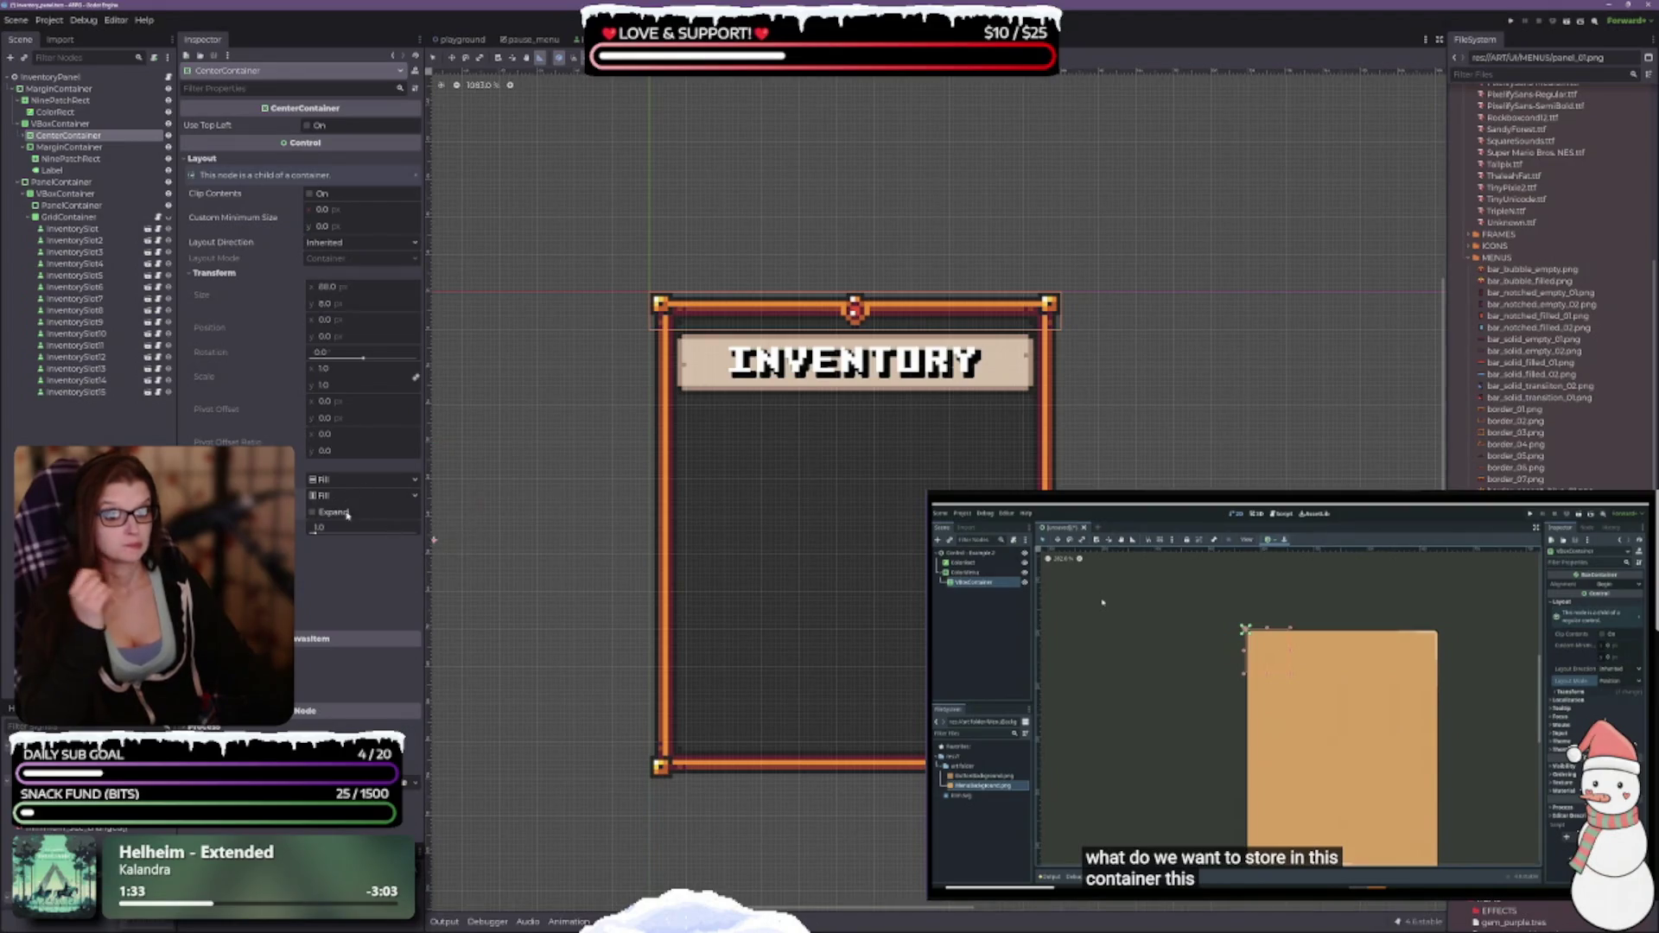
pyautogui.click(339, 513)
pyautogui.click(339, 513)
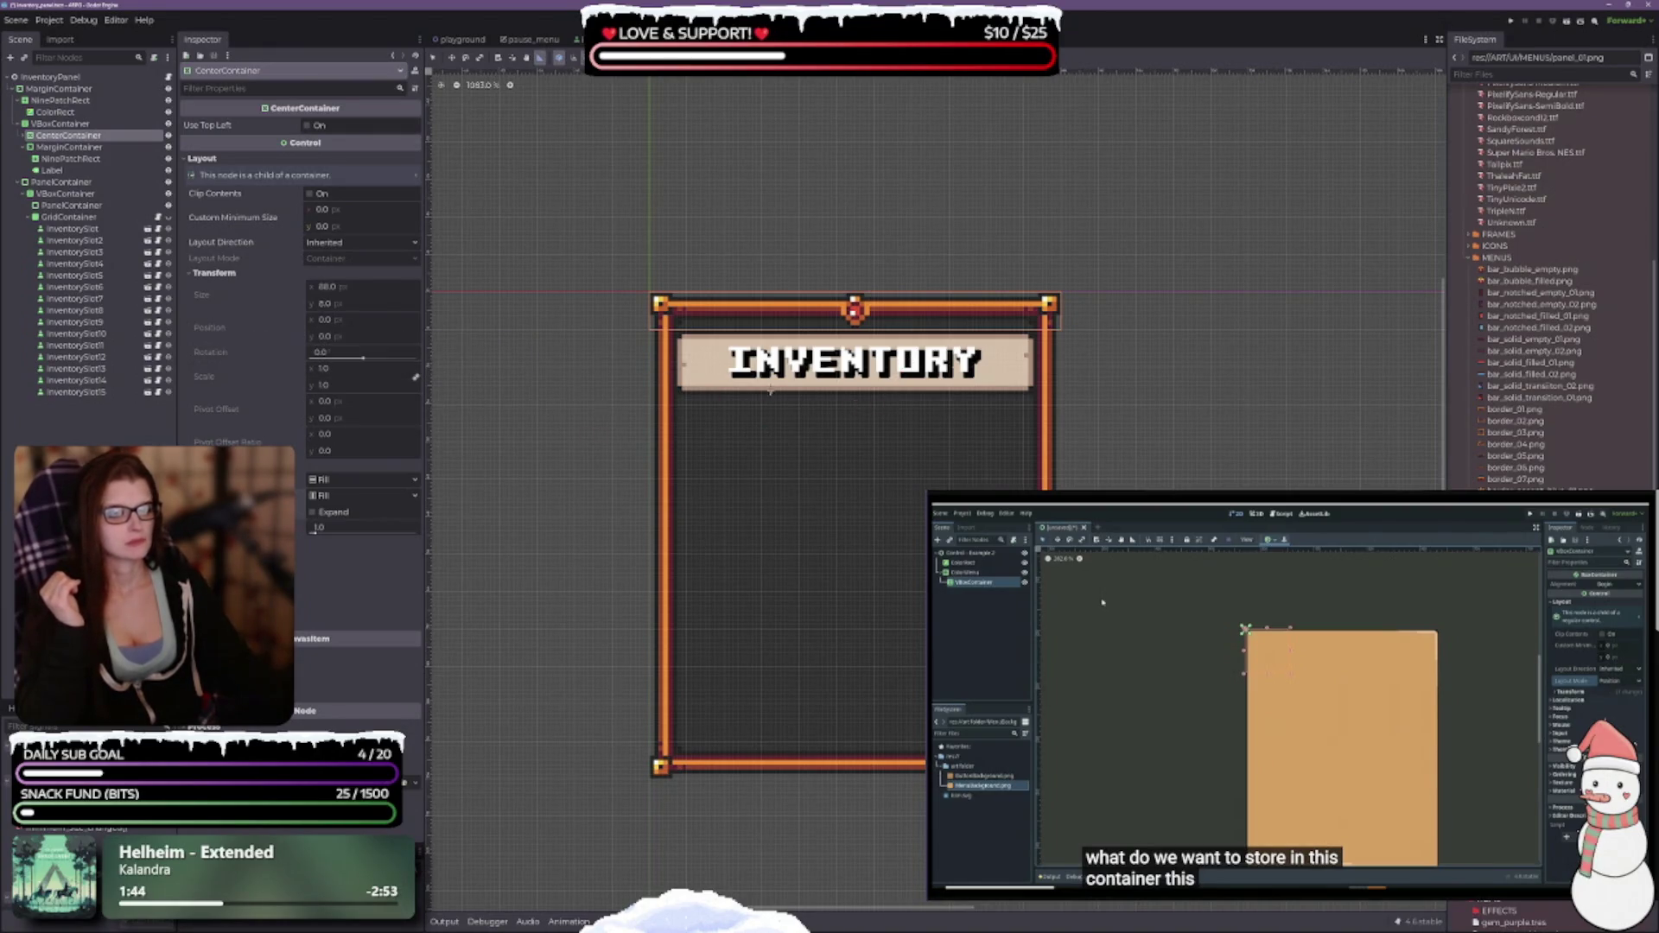
pyautogui.click(23, 136)
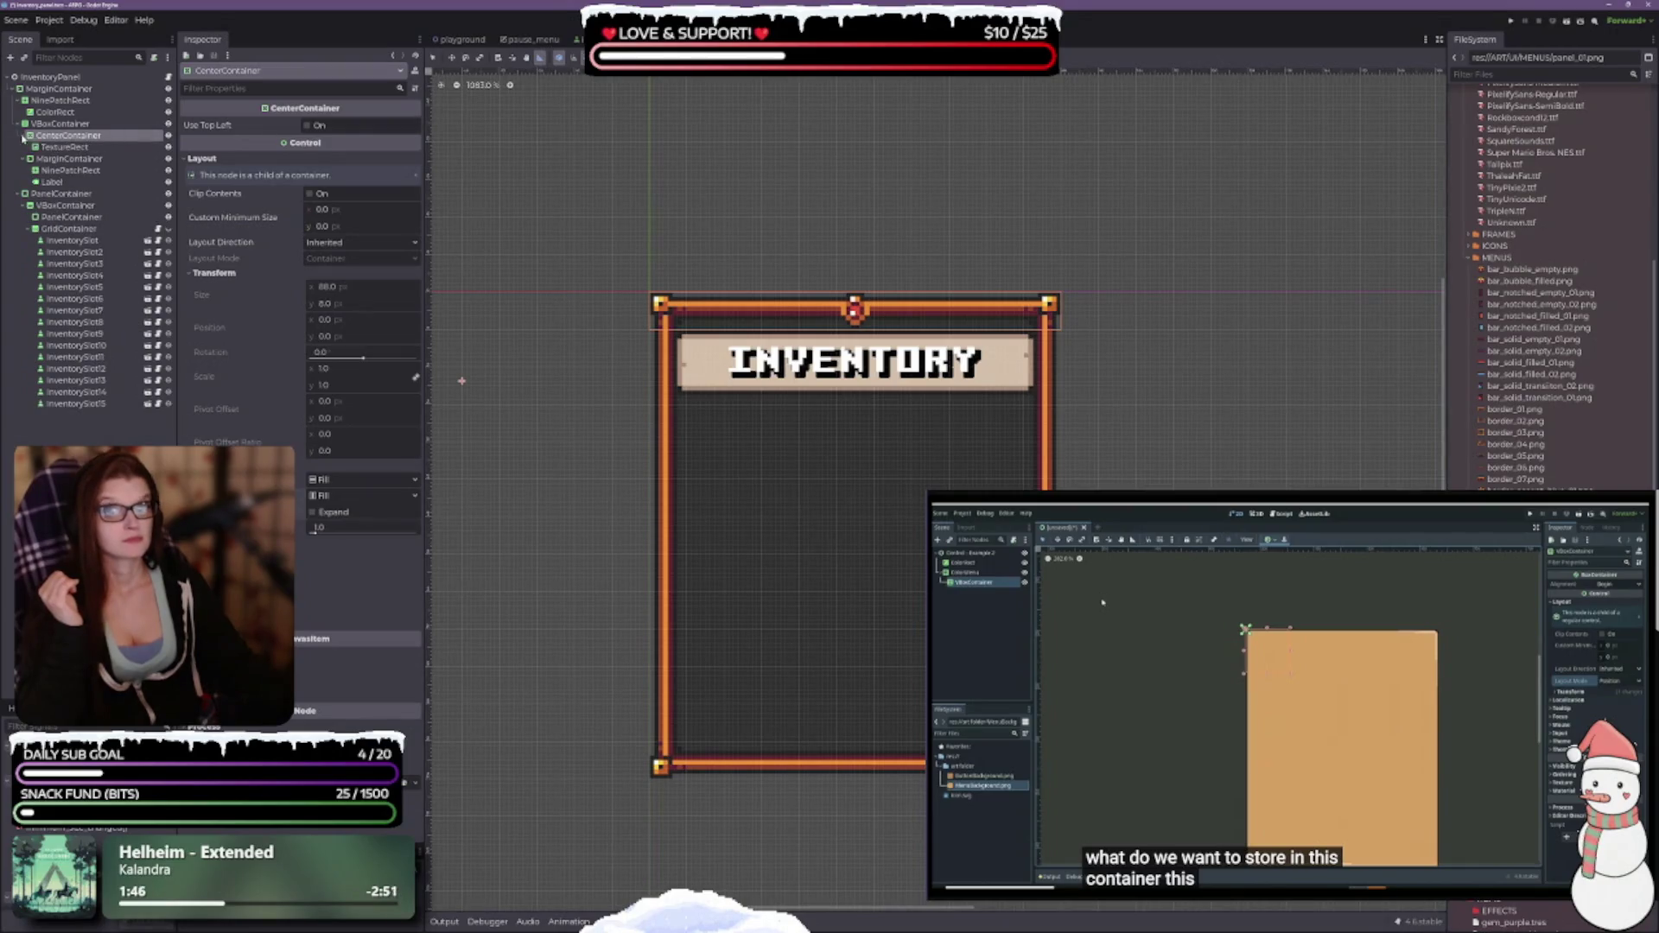
pyautogui.click(60, 147)
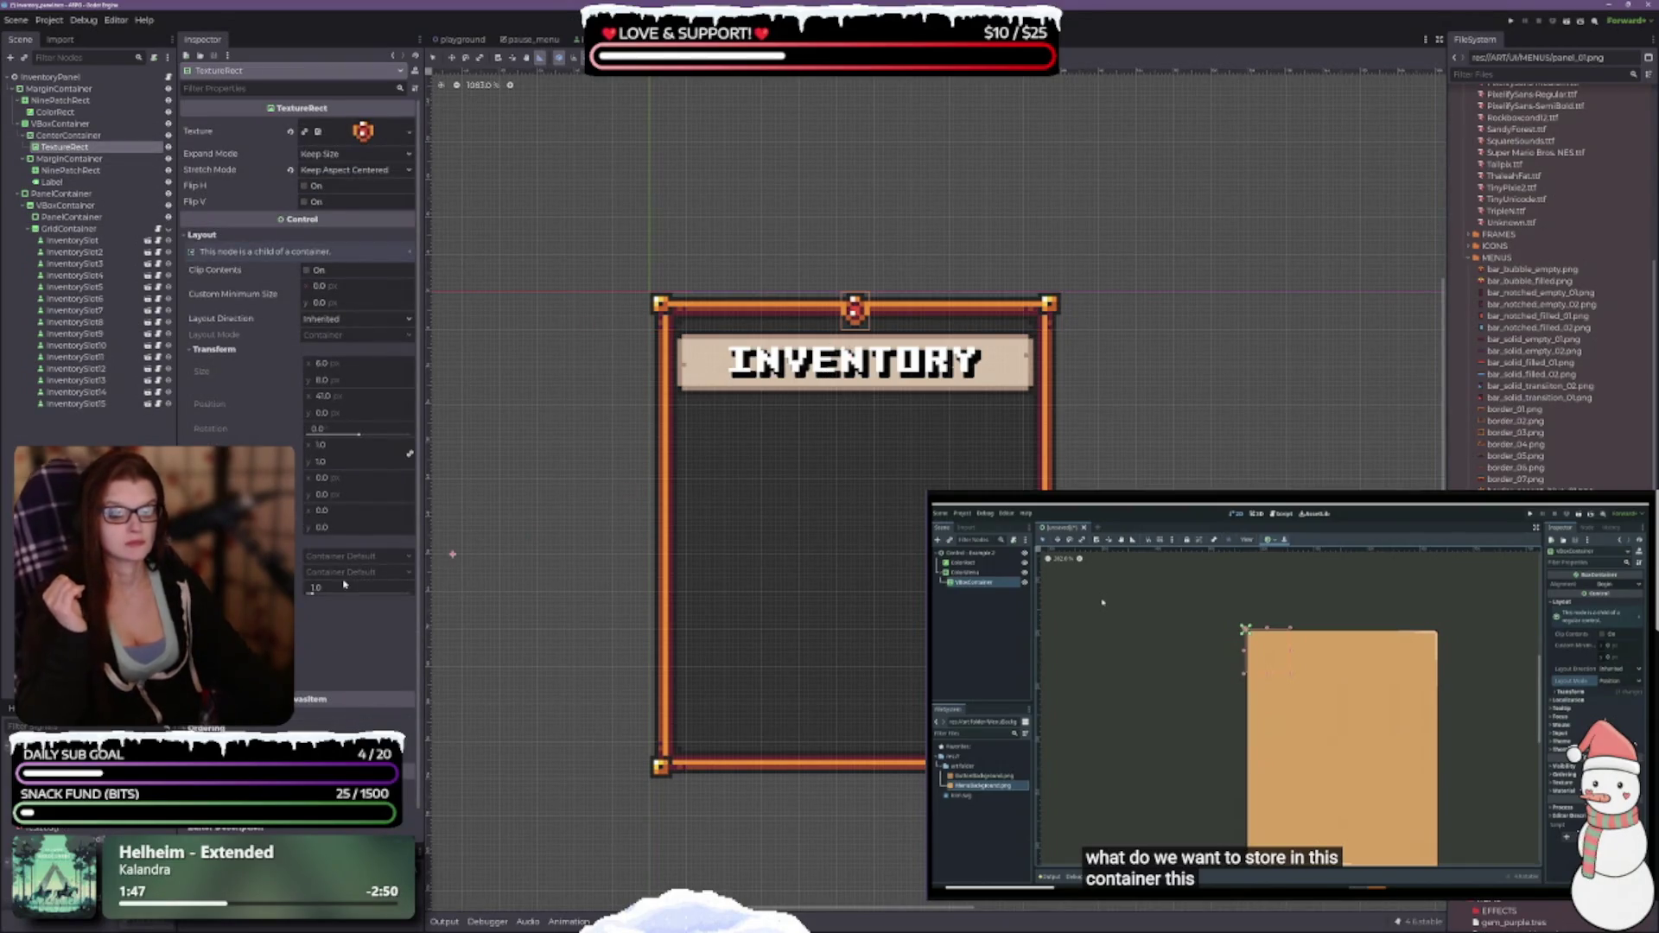
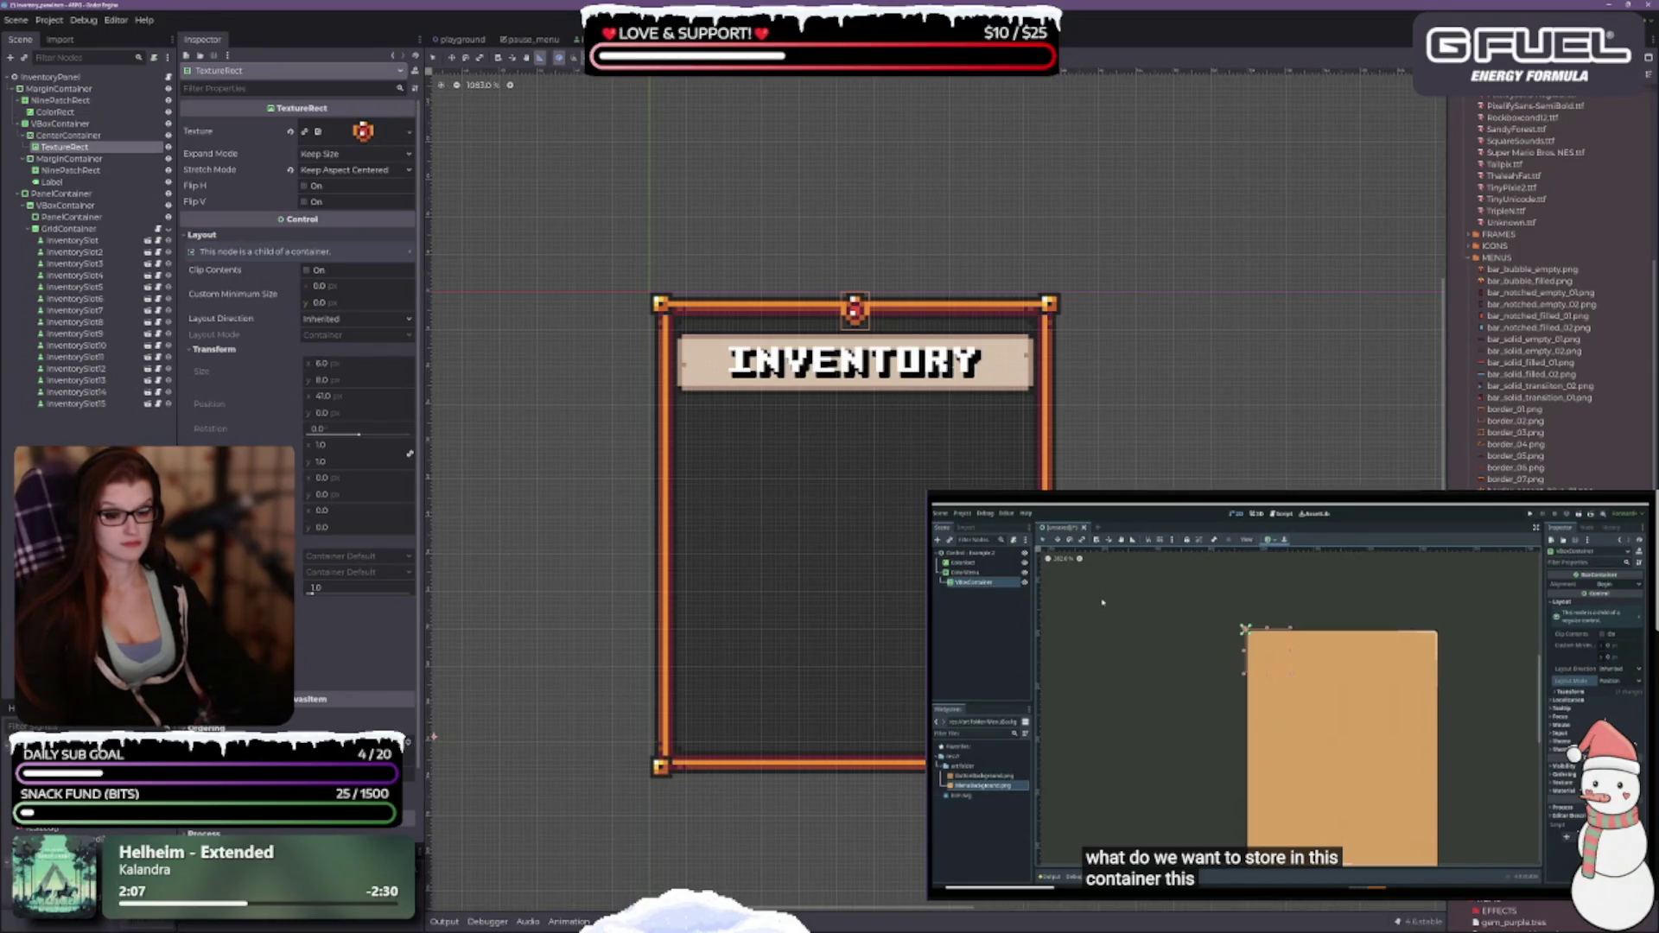
# Select the title's MarginContainer and lower its top margin to raise the banner.
pyautogui.click(69, 159)
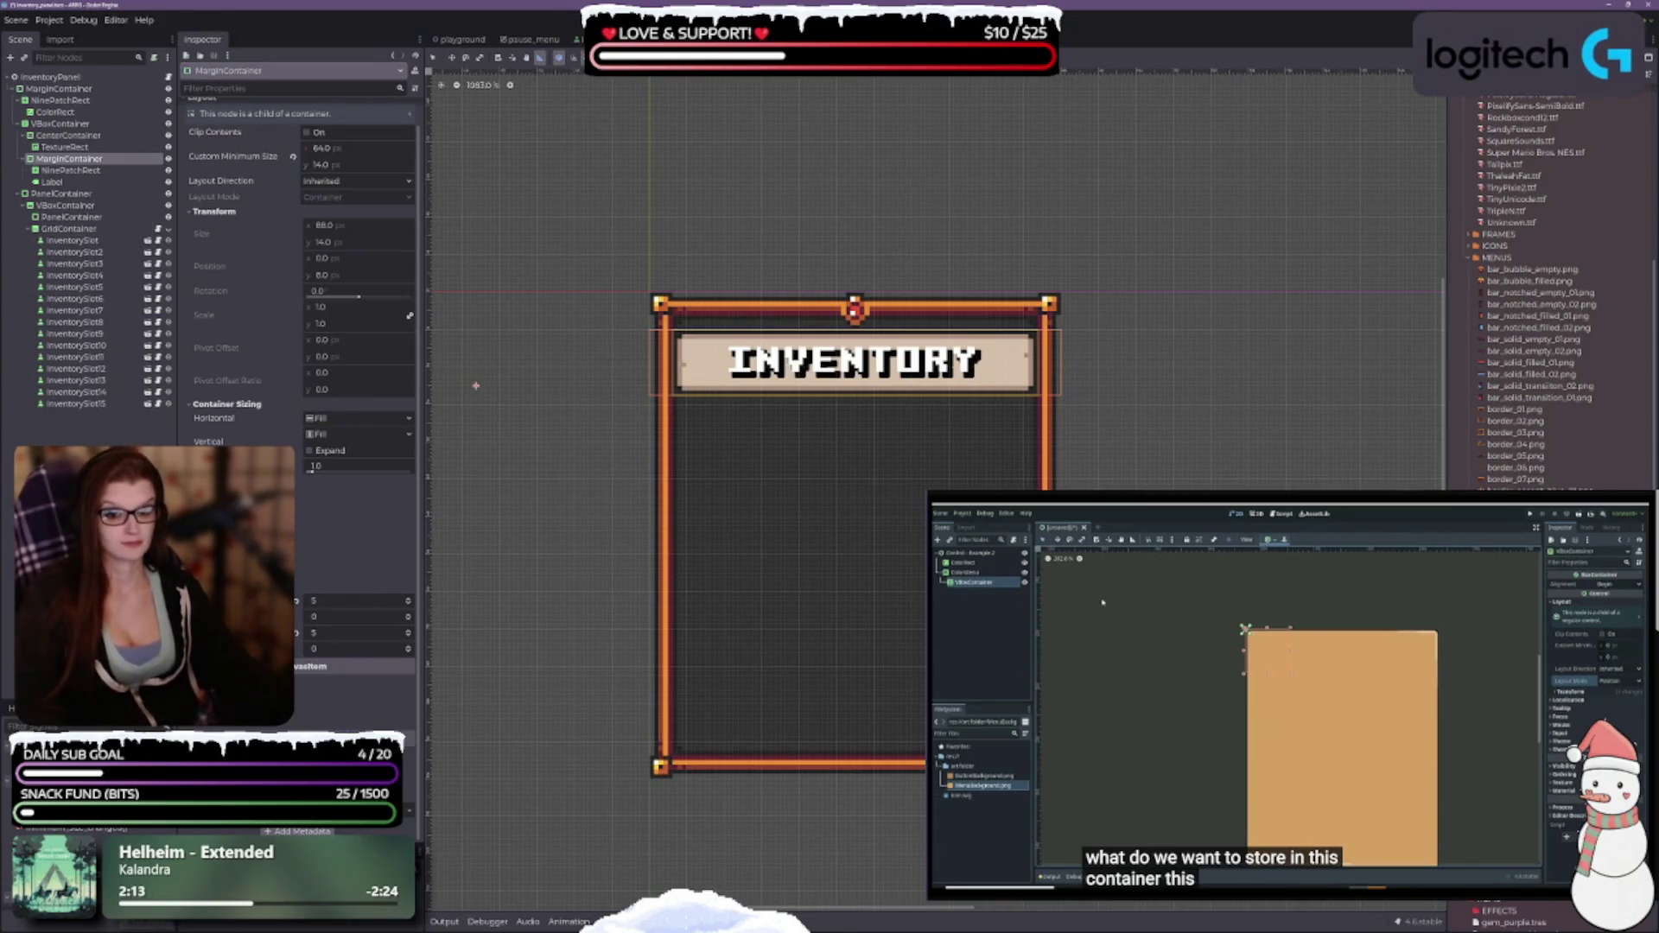
pyautogui.click(406, 616)
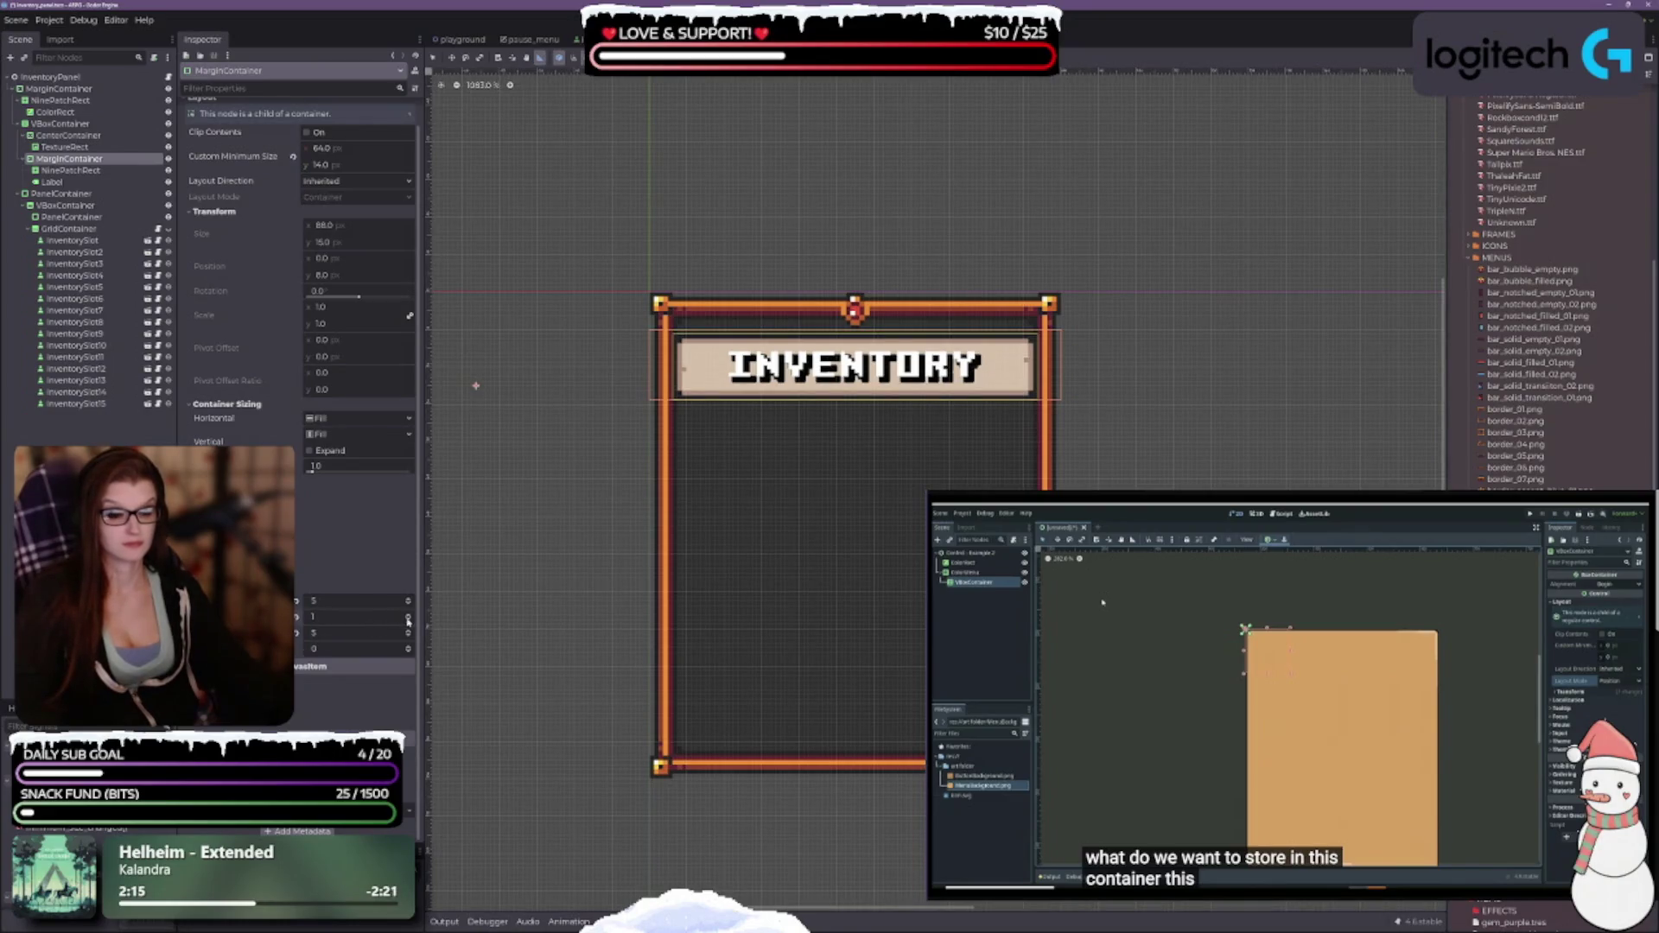
pyautogui.click(409, 620)
pyautogui.click(408, 621)
pyautogui.click(409, 620)
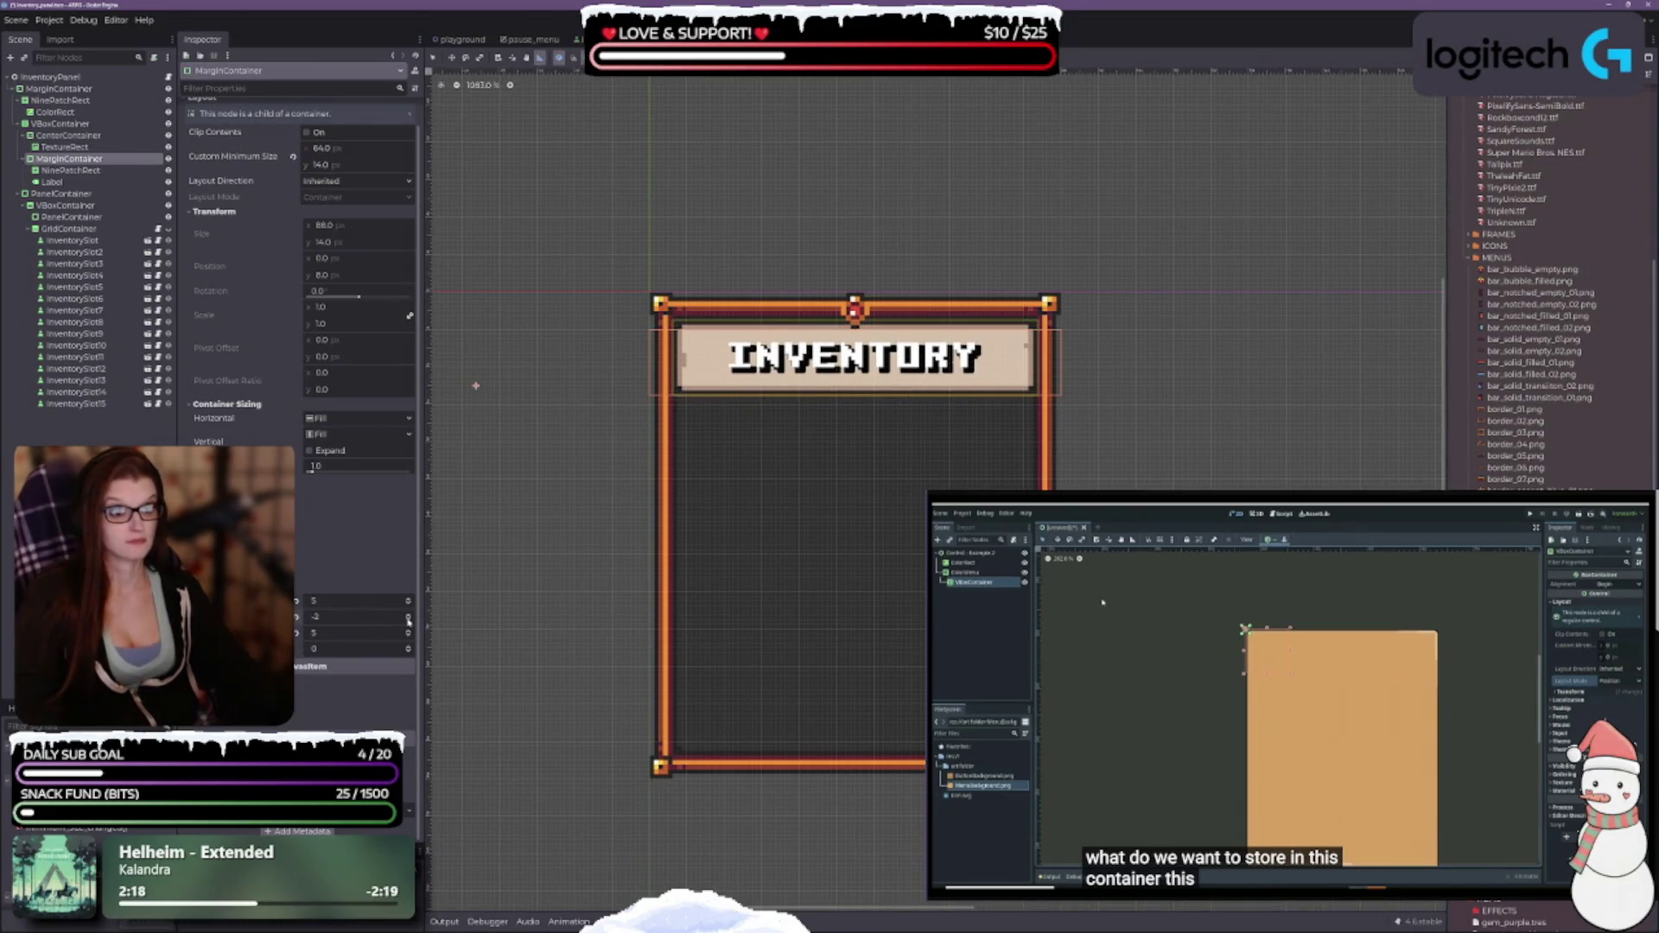
pyautogui.click(409, 620)
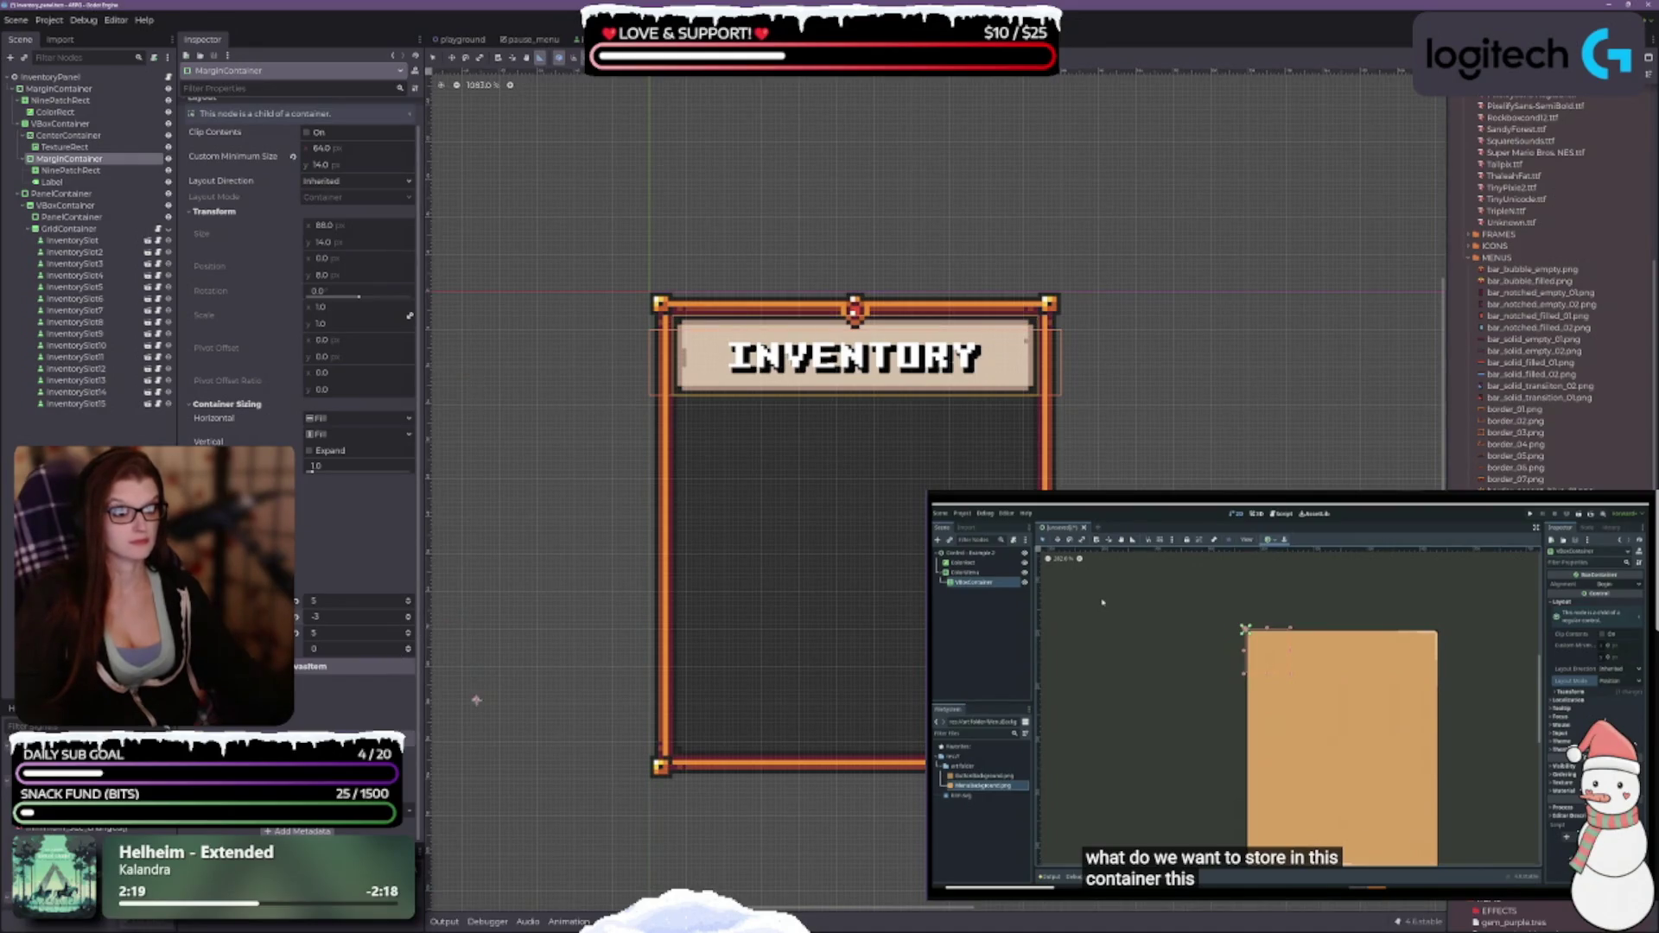
# Settle the title's bottom margin at 2 px.
pyautogui.click(409, 652)
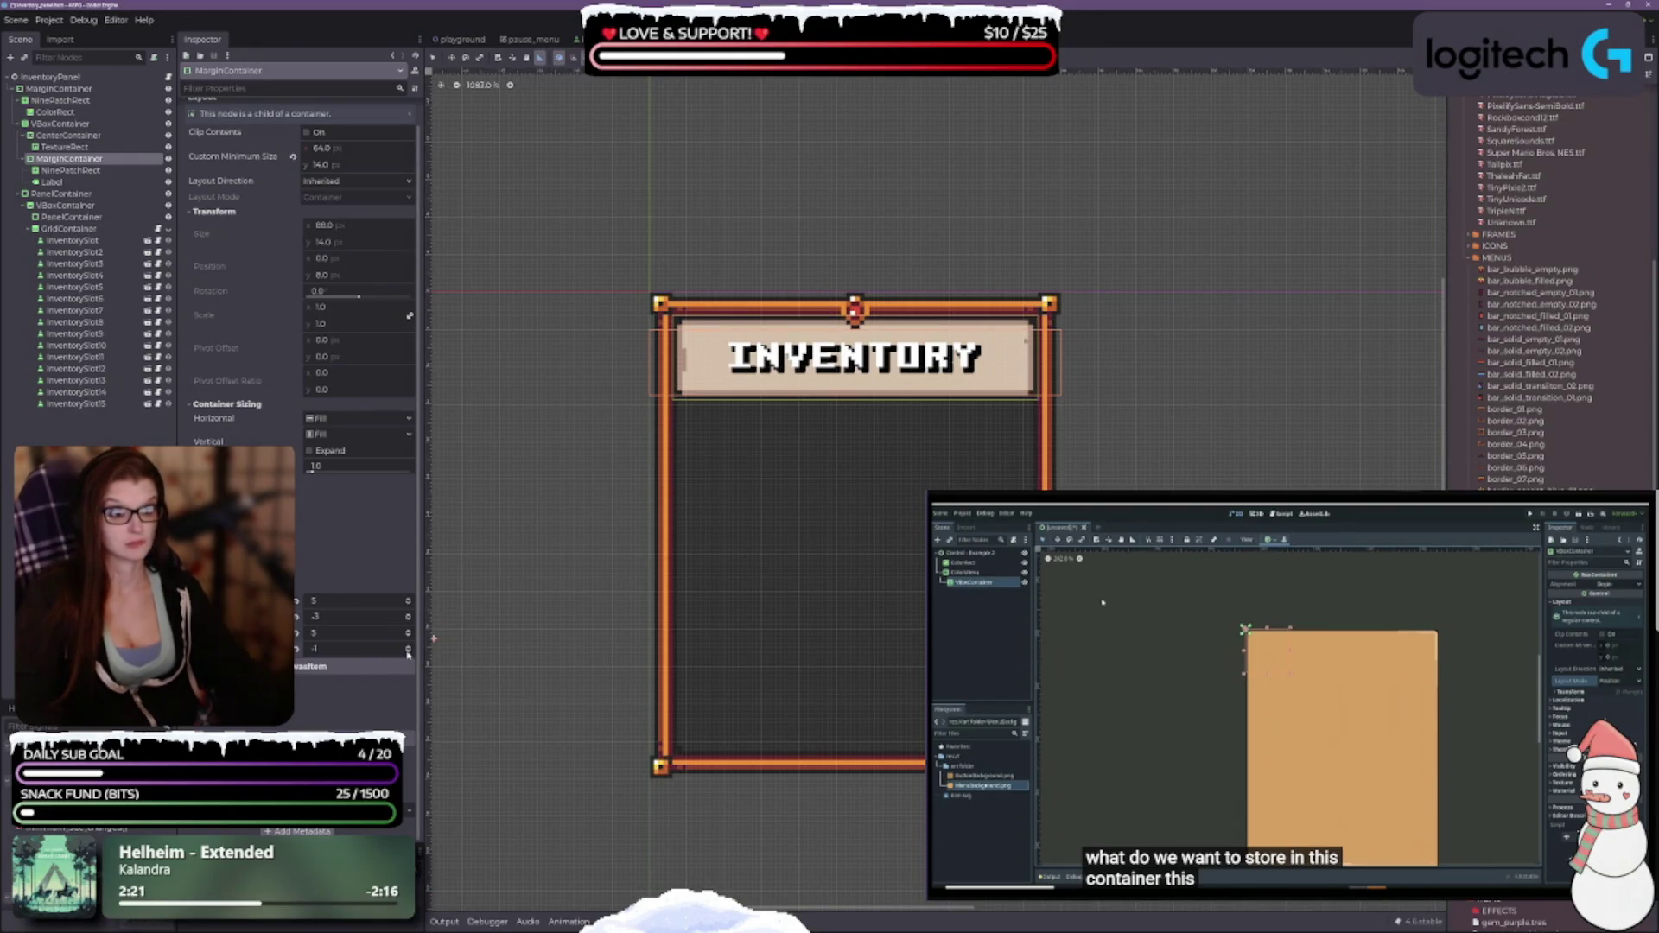
pyautogui.click(409, 646)
pyautogui.click(409, 646)
pyautogui.click(409, 646)
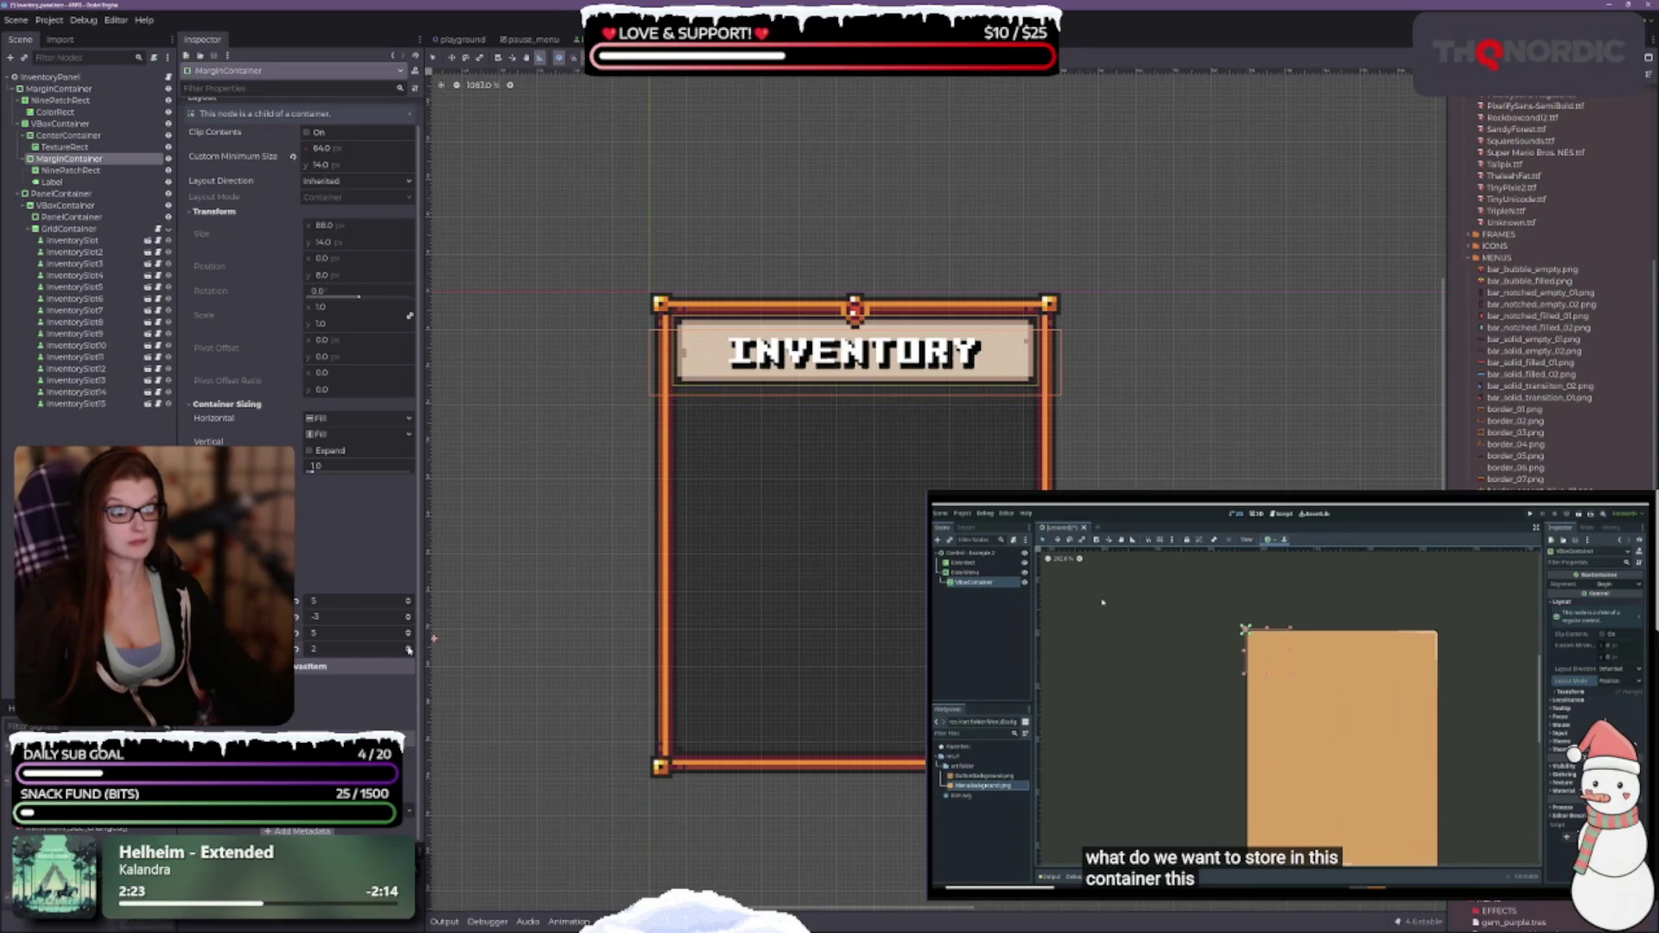
pyautogui.click(409, 646)
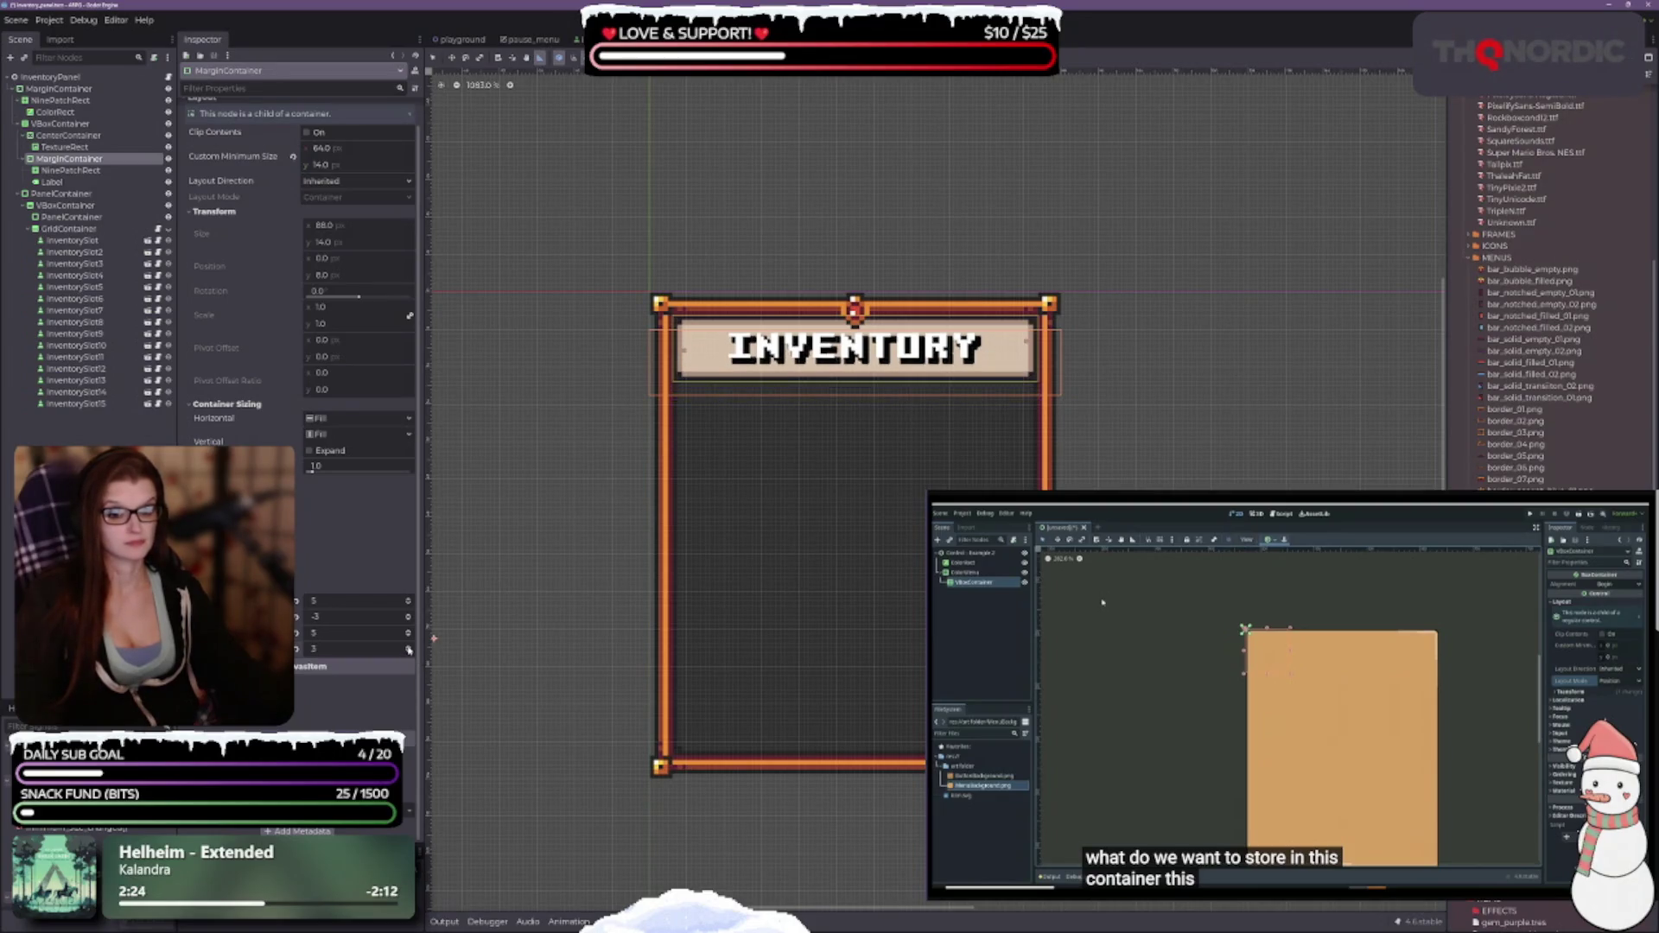
pyautogui.click(408, 652)
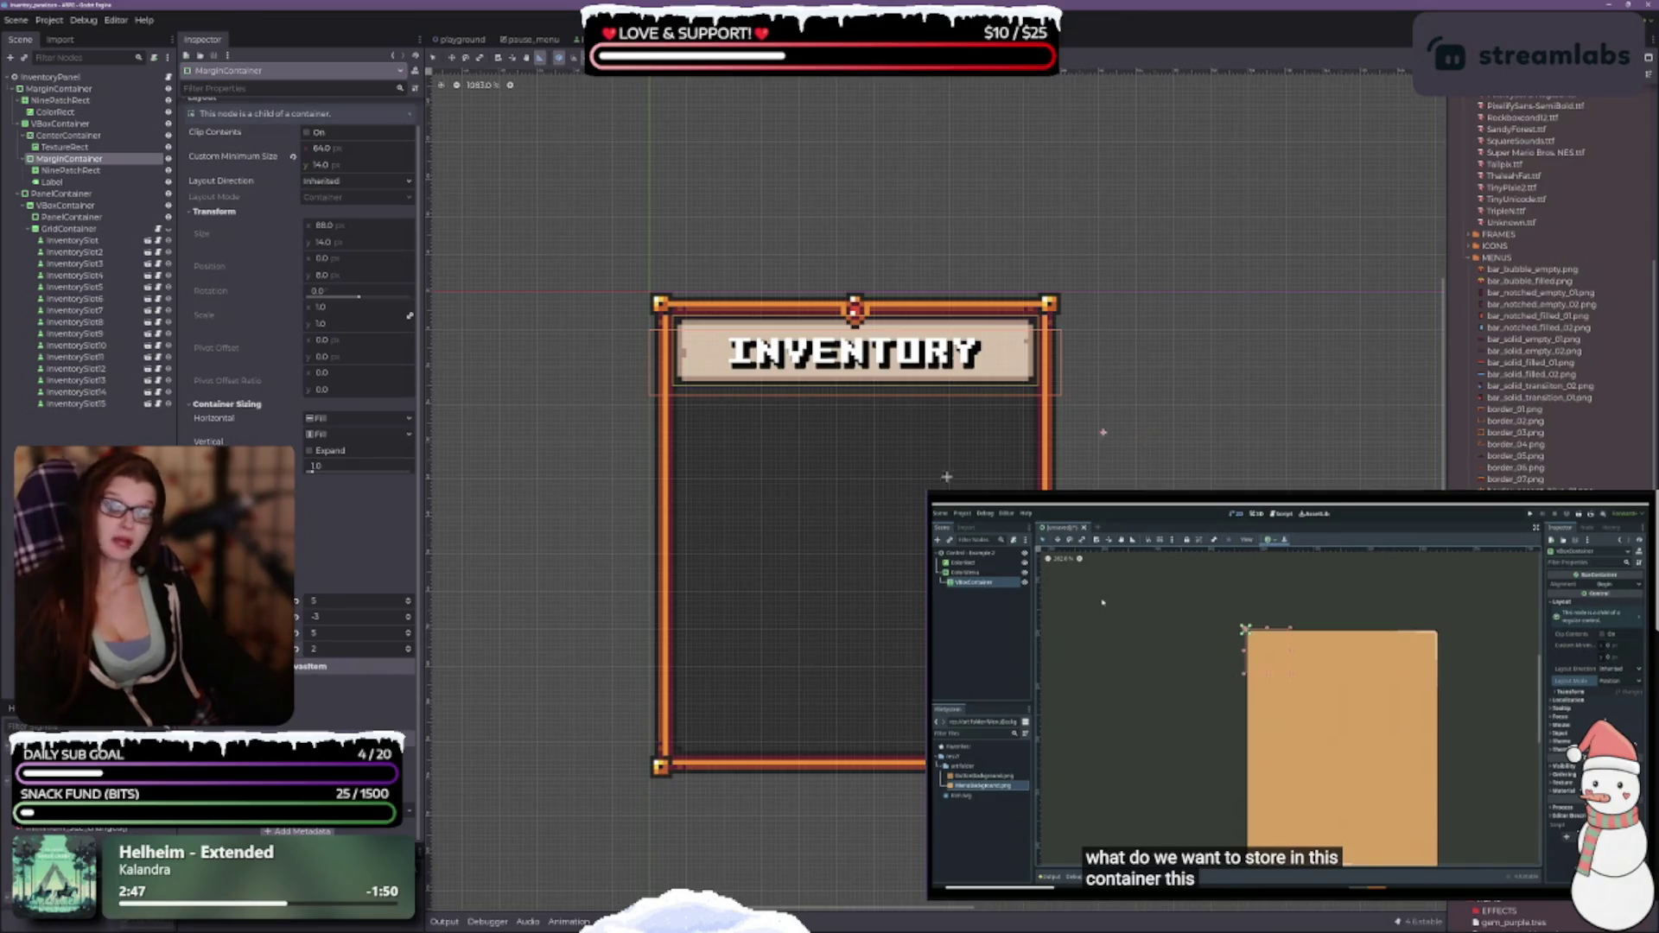
# Try nudging the title's side margin, leaving it at 5 px.
pyautogui.click(409, 604)
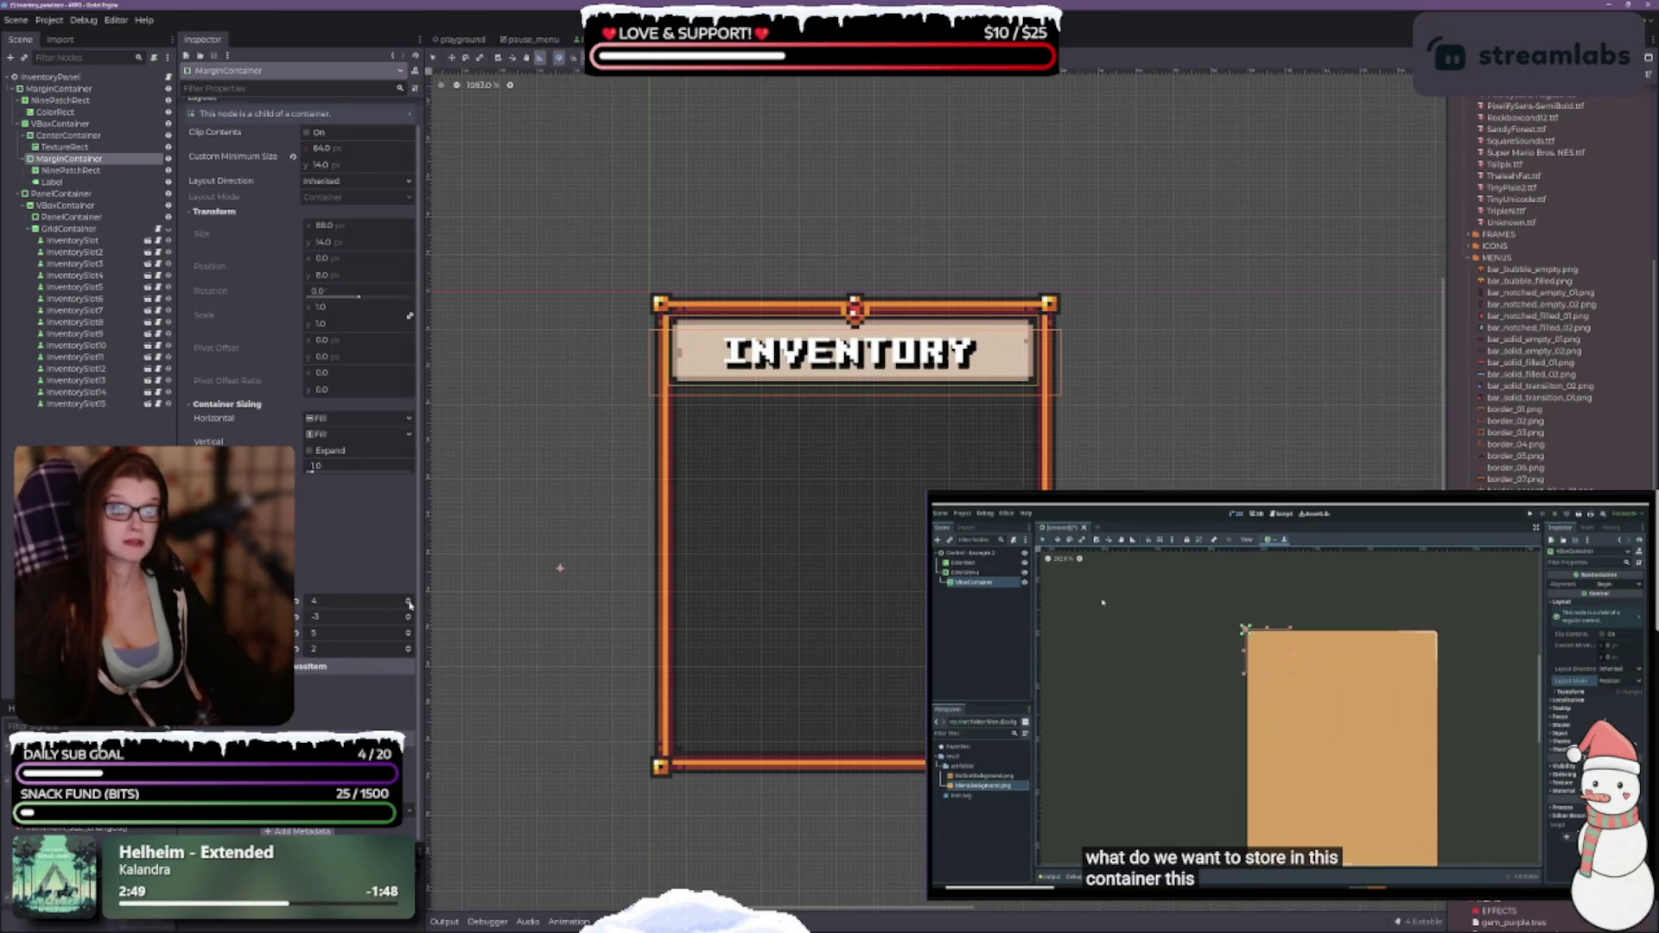
pyautogui.click(410, 598)
pyautogui.click(410, 599)
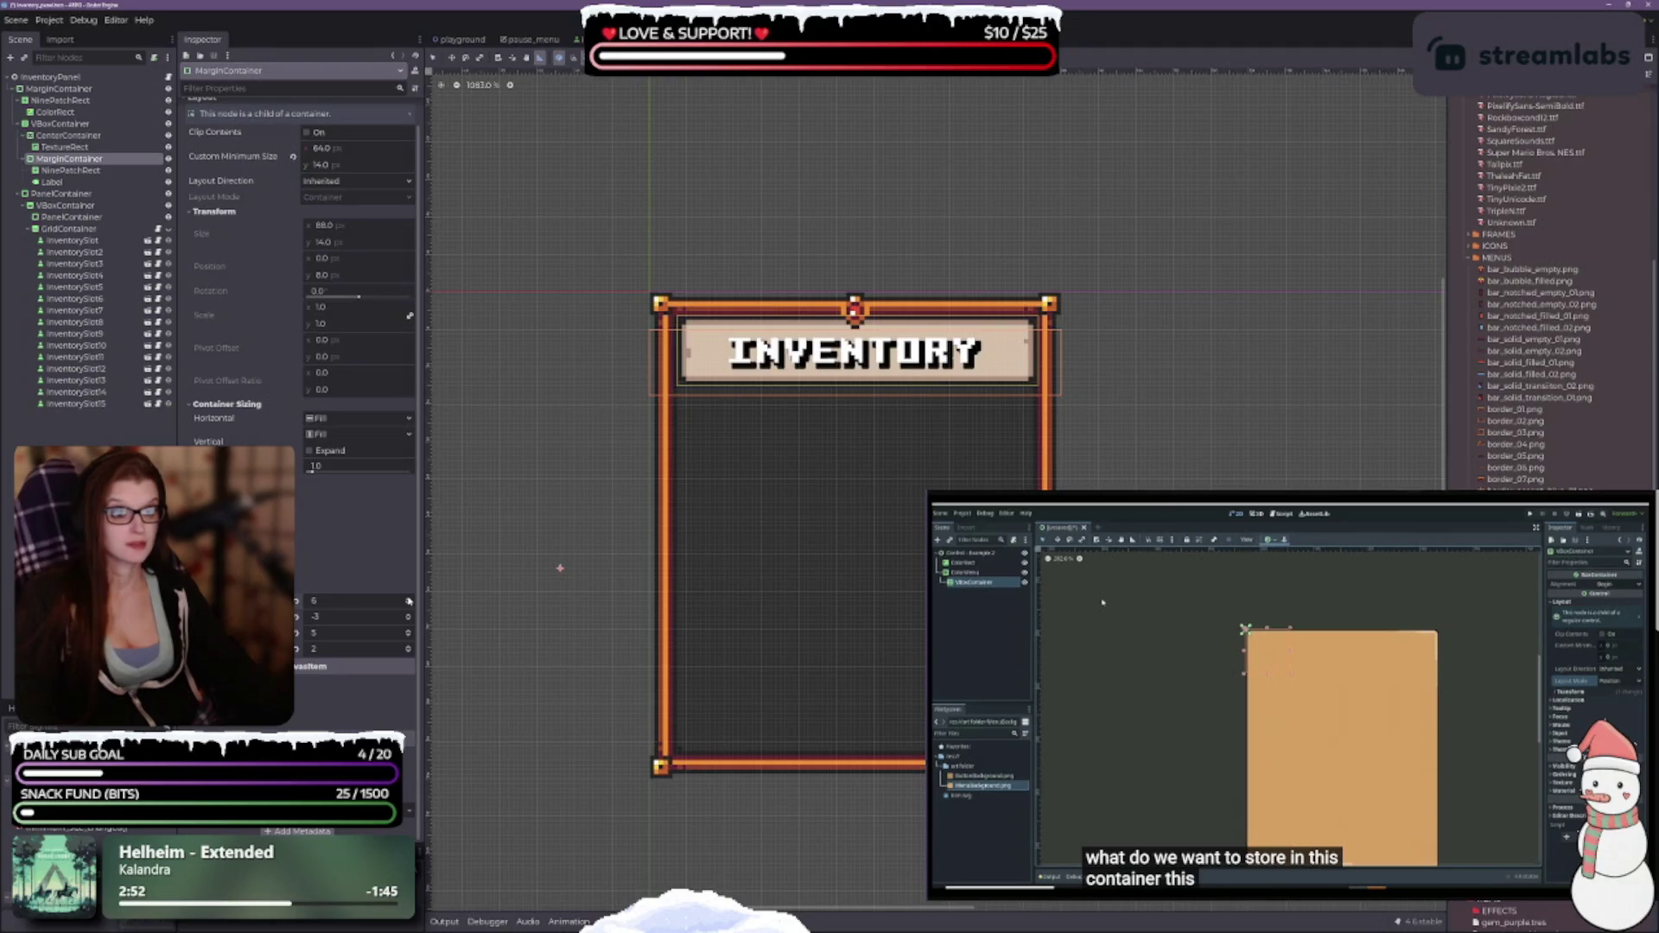
pyautogui.click(409, 606)
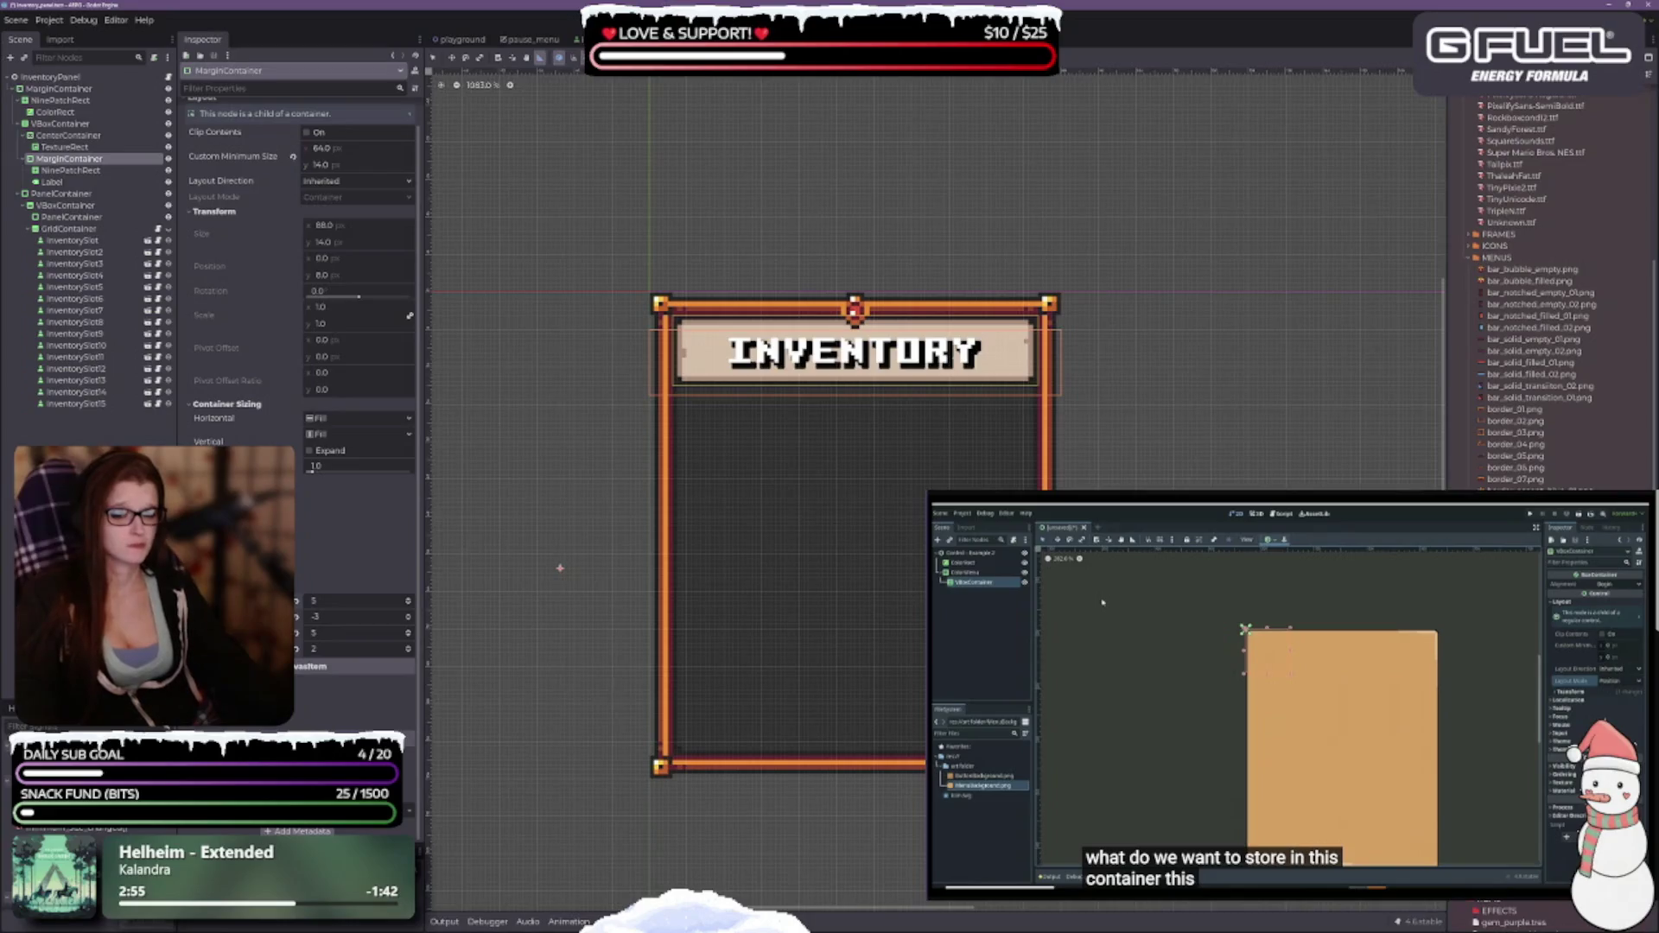
pyautogui.scroll(1, 298, 259)
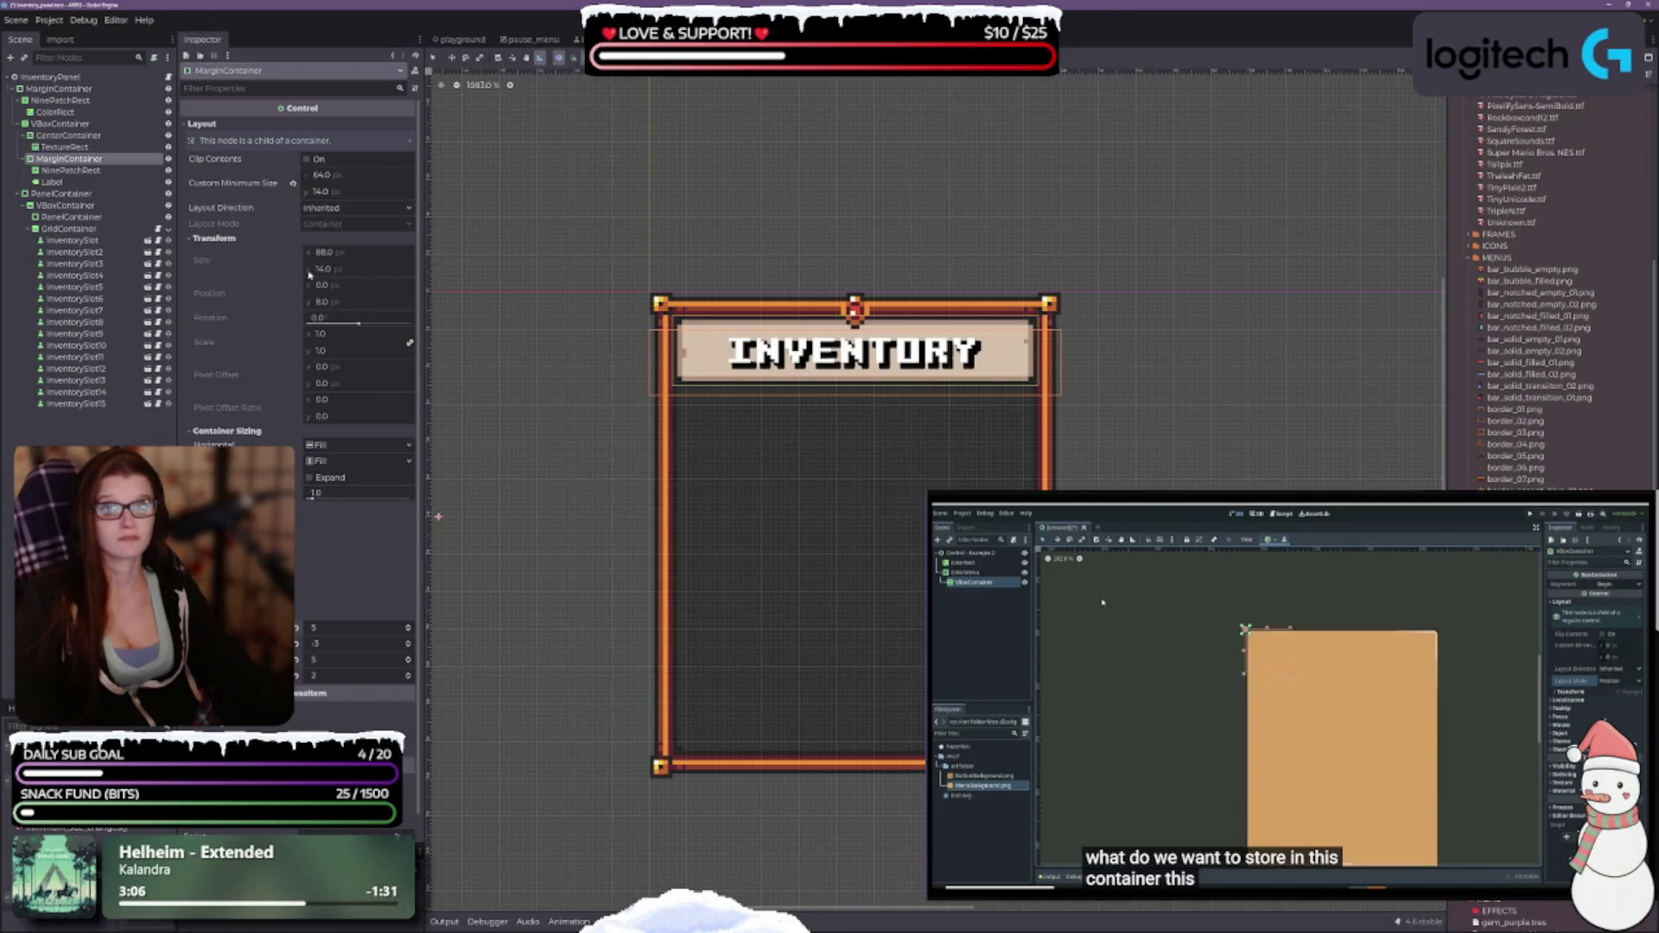
# Set the title area's Custom Minimum Size width to 88 px.
pyautogui.click(320, 174)
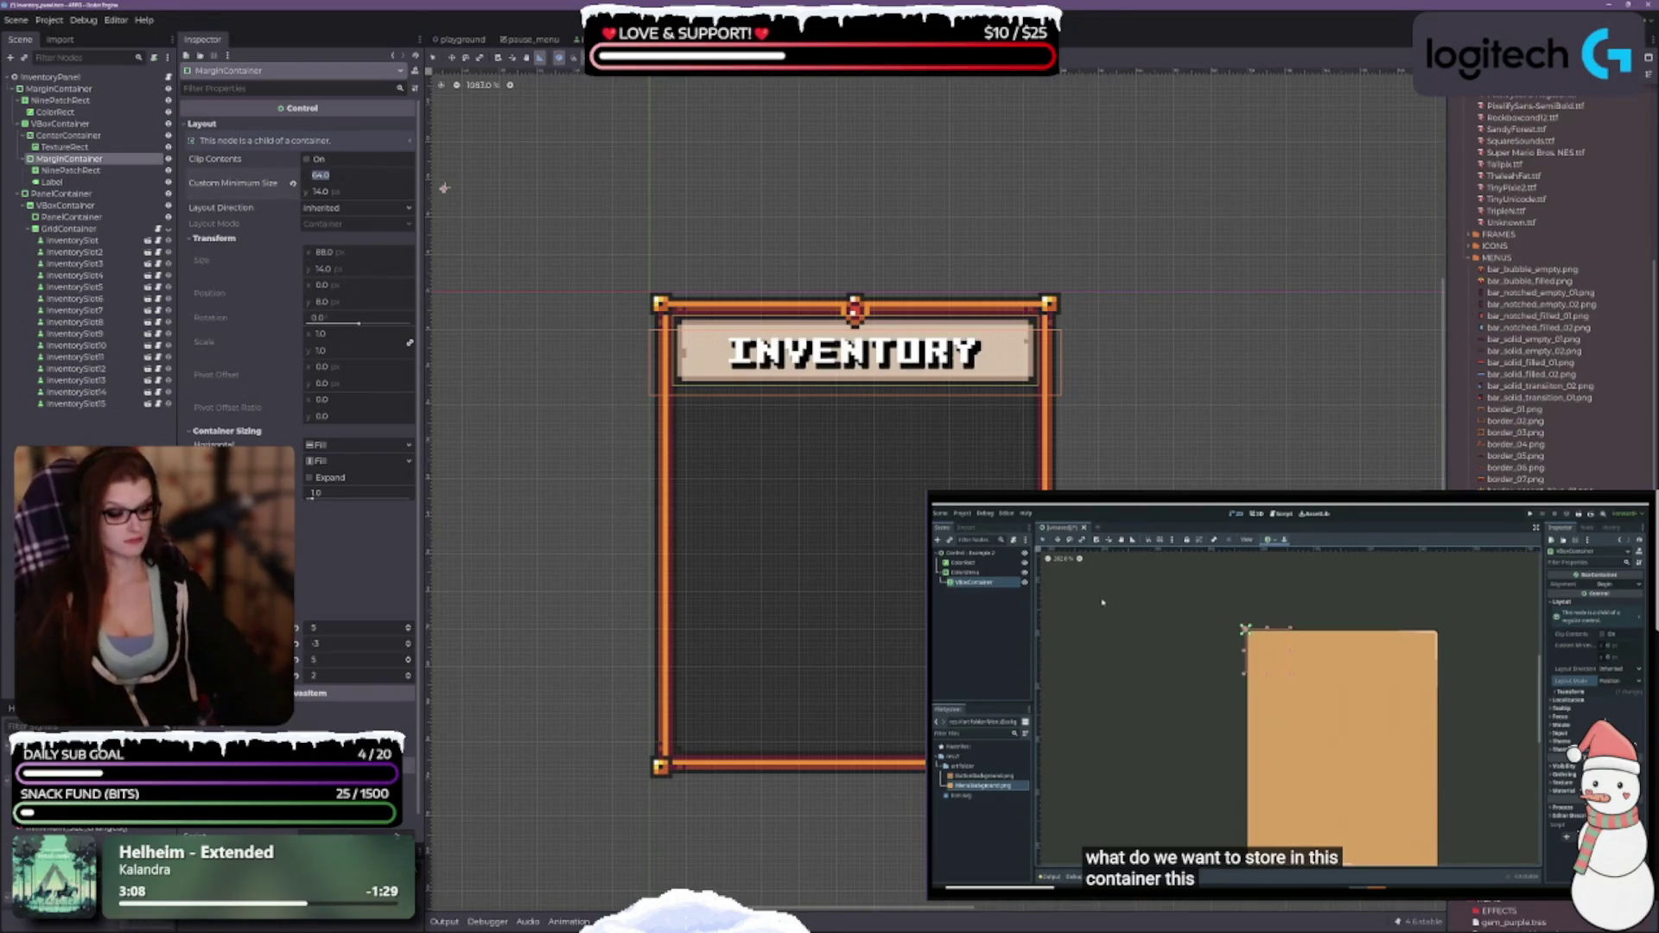
pyautogui.write('80')
pyautogui.press('Return')
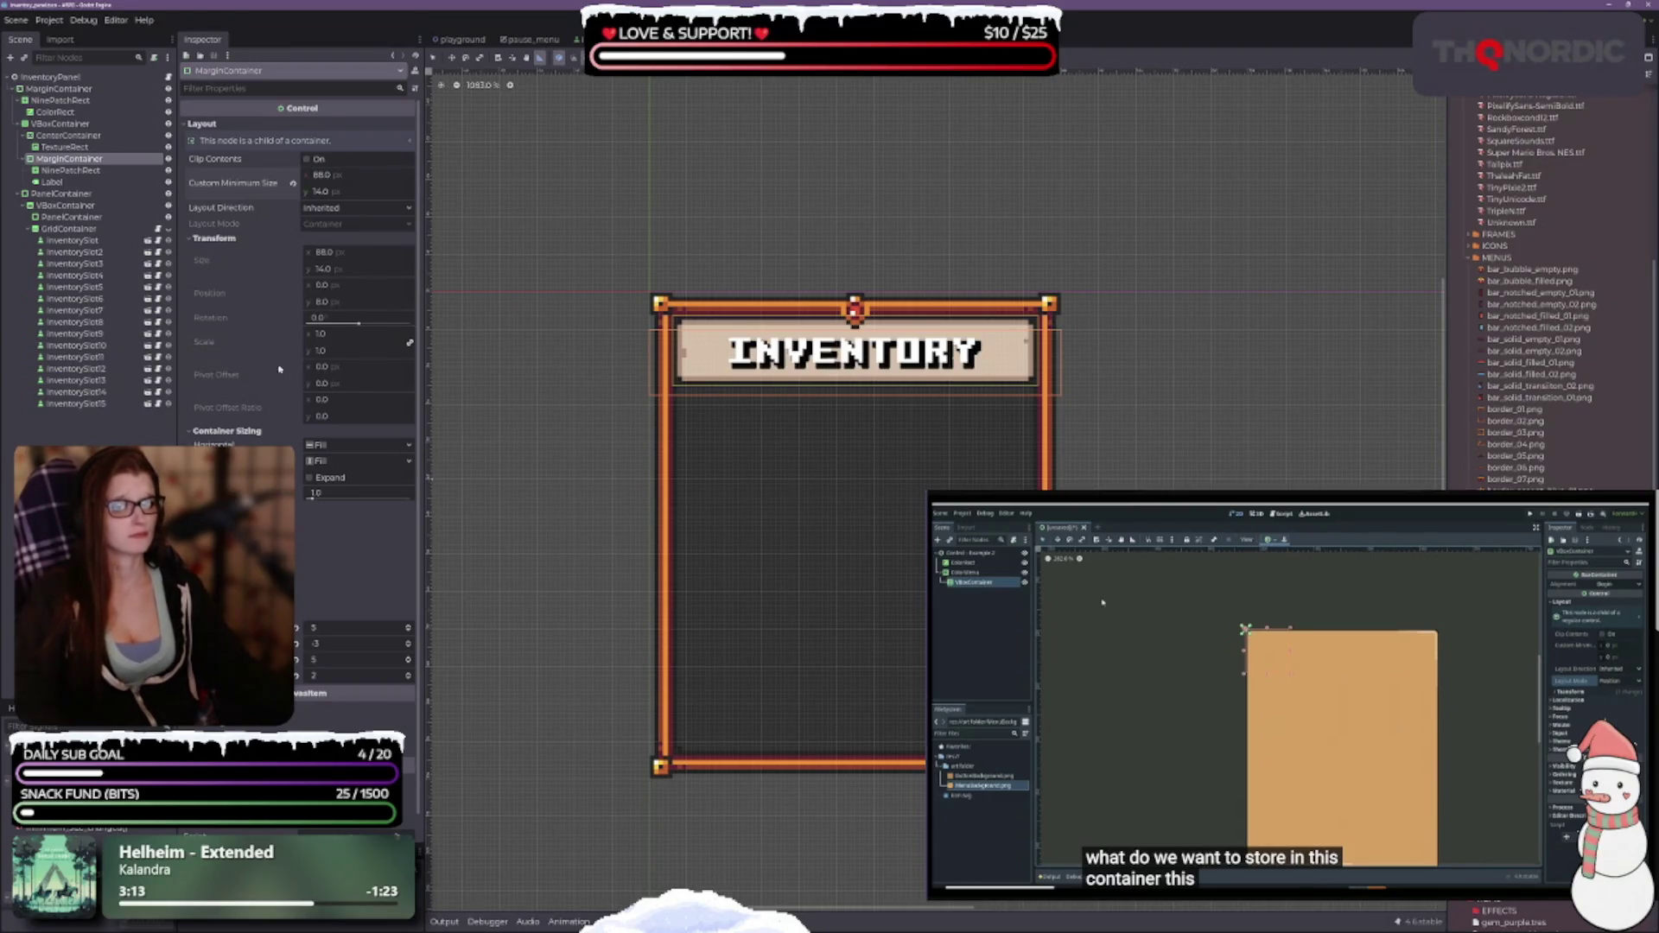
# Set the title container's vertical sizing to Fill and save the scene.
pyautogui.click(717, 57)
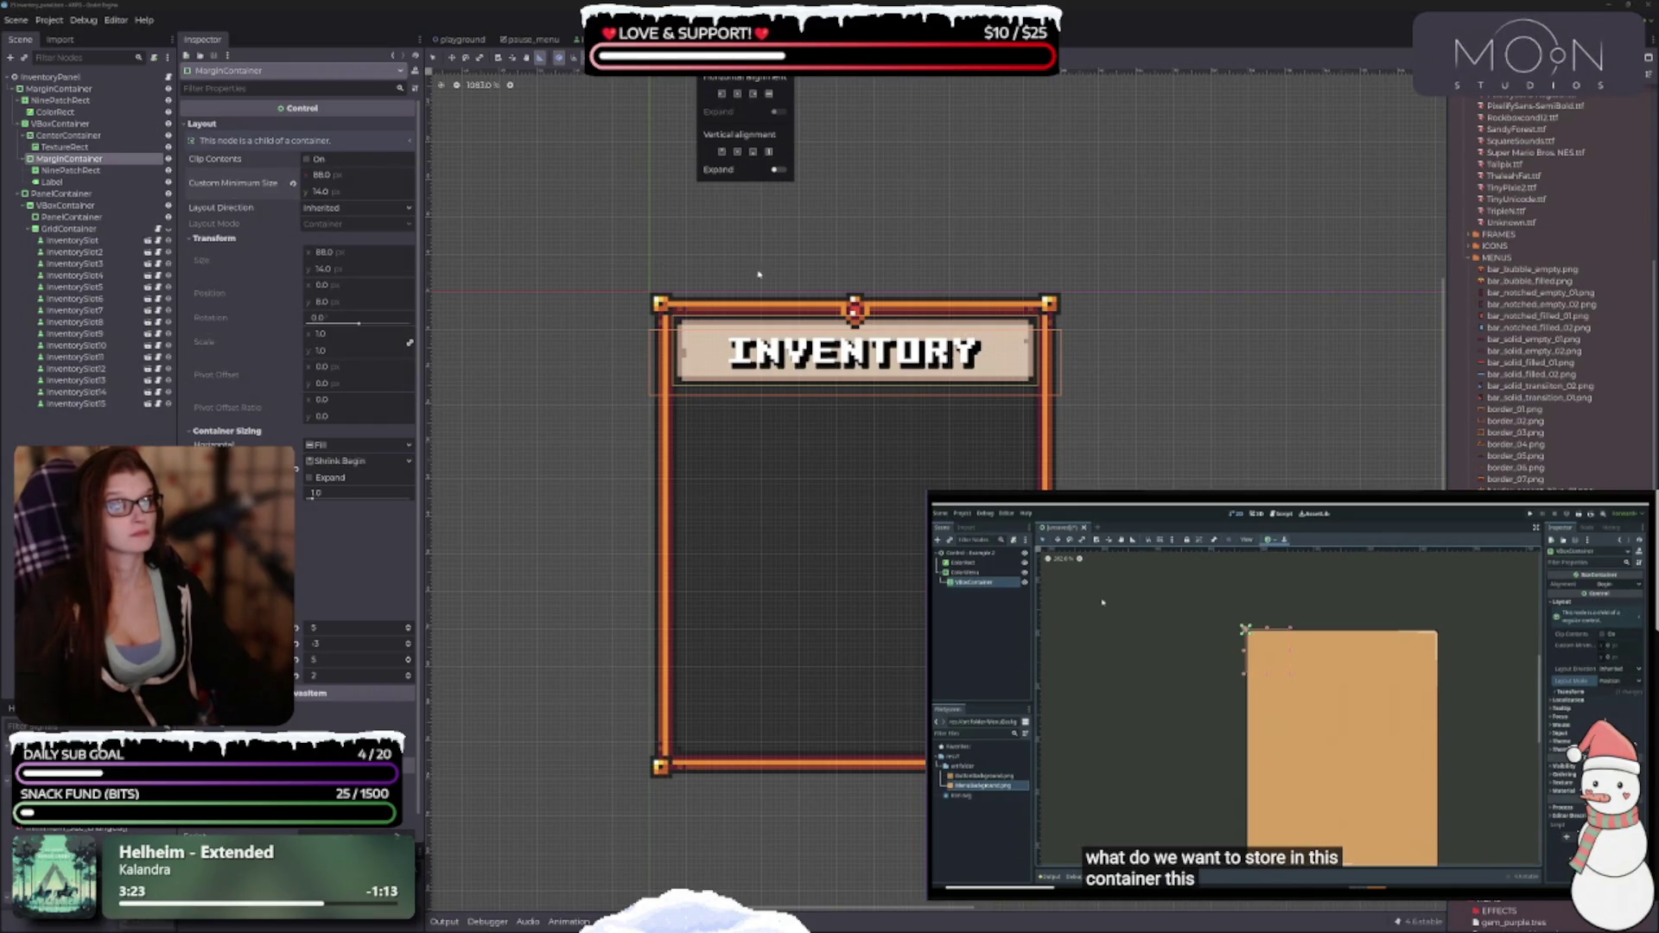
pyautogui.click(737, 152)
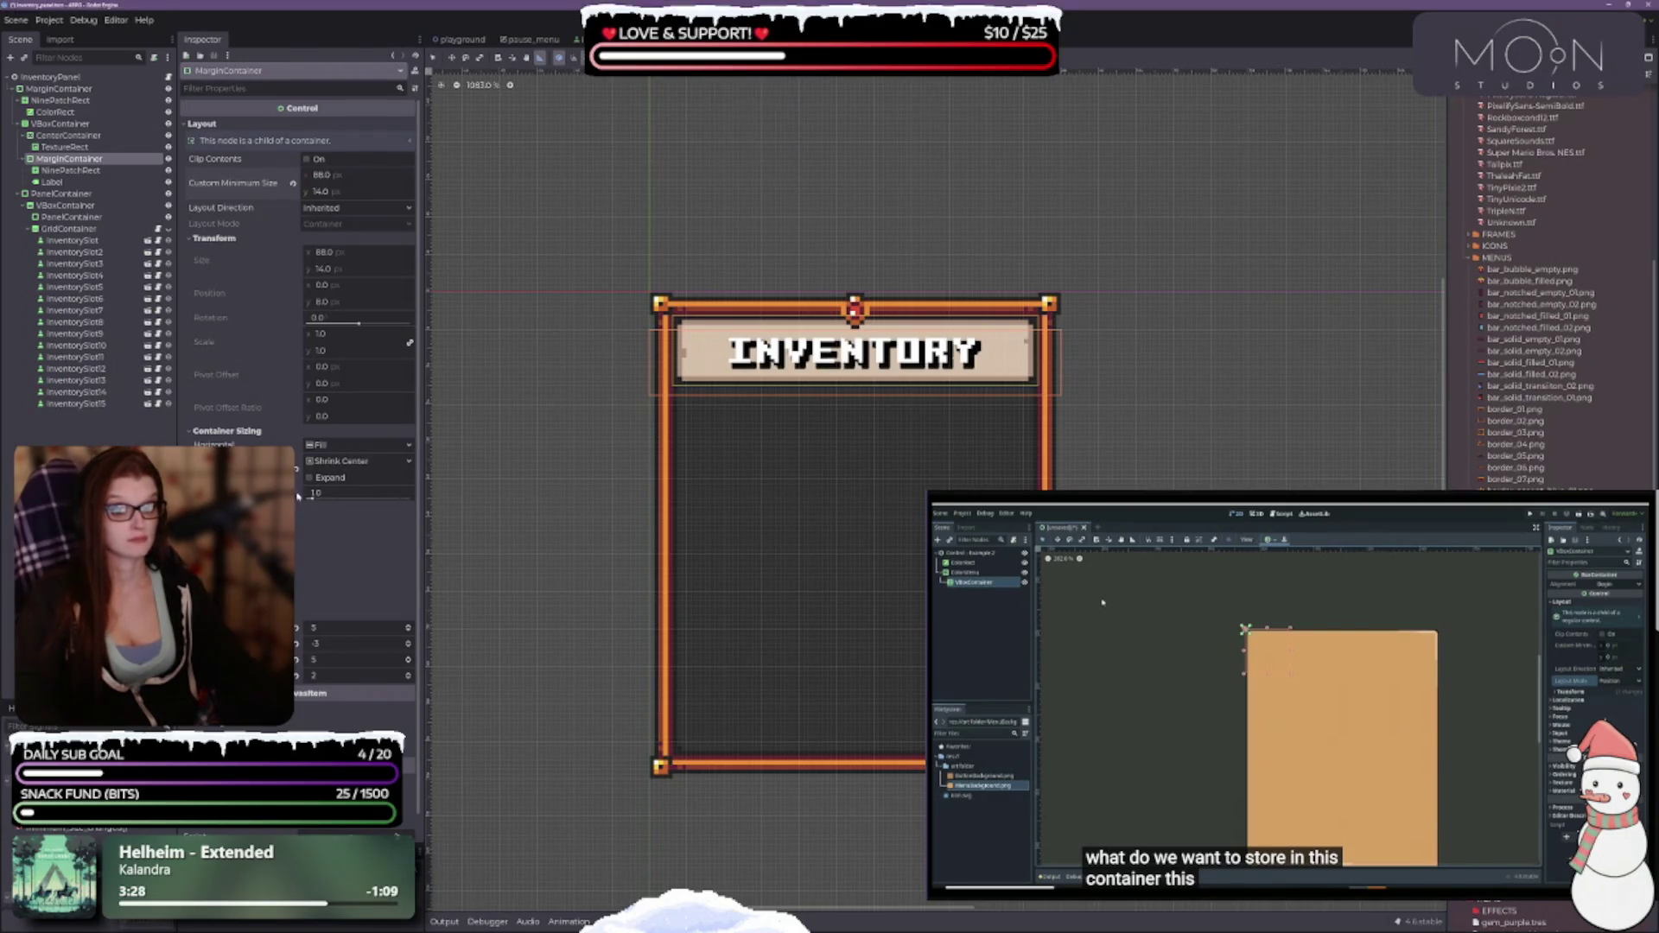
pyautogui.click(337, 460)
pyautogui.click(333, 479)
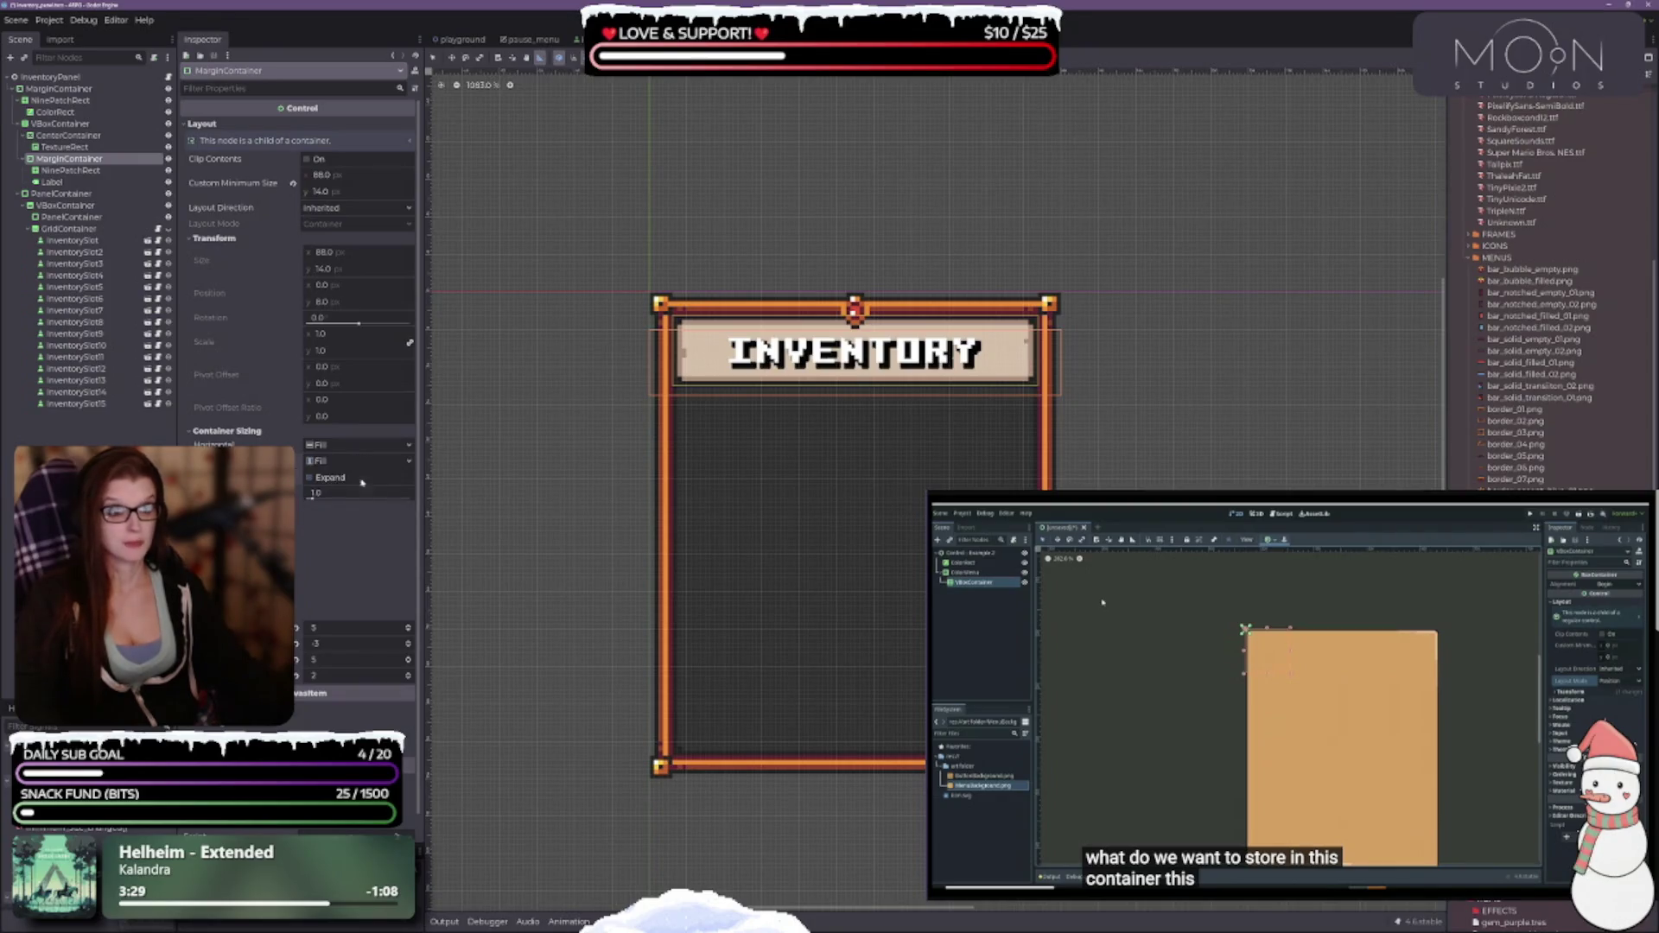
pyautogui.click(328, 479)
pyautogui.click(328, 480)
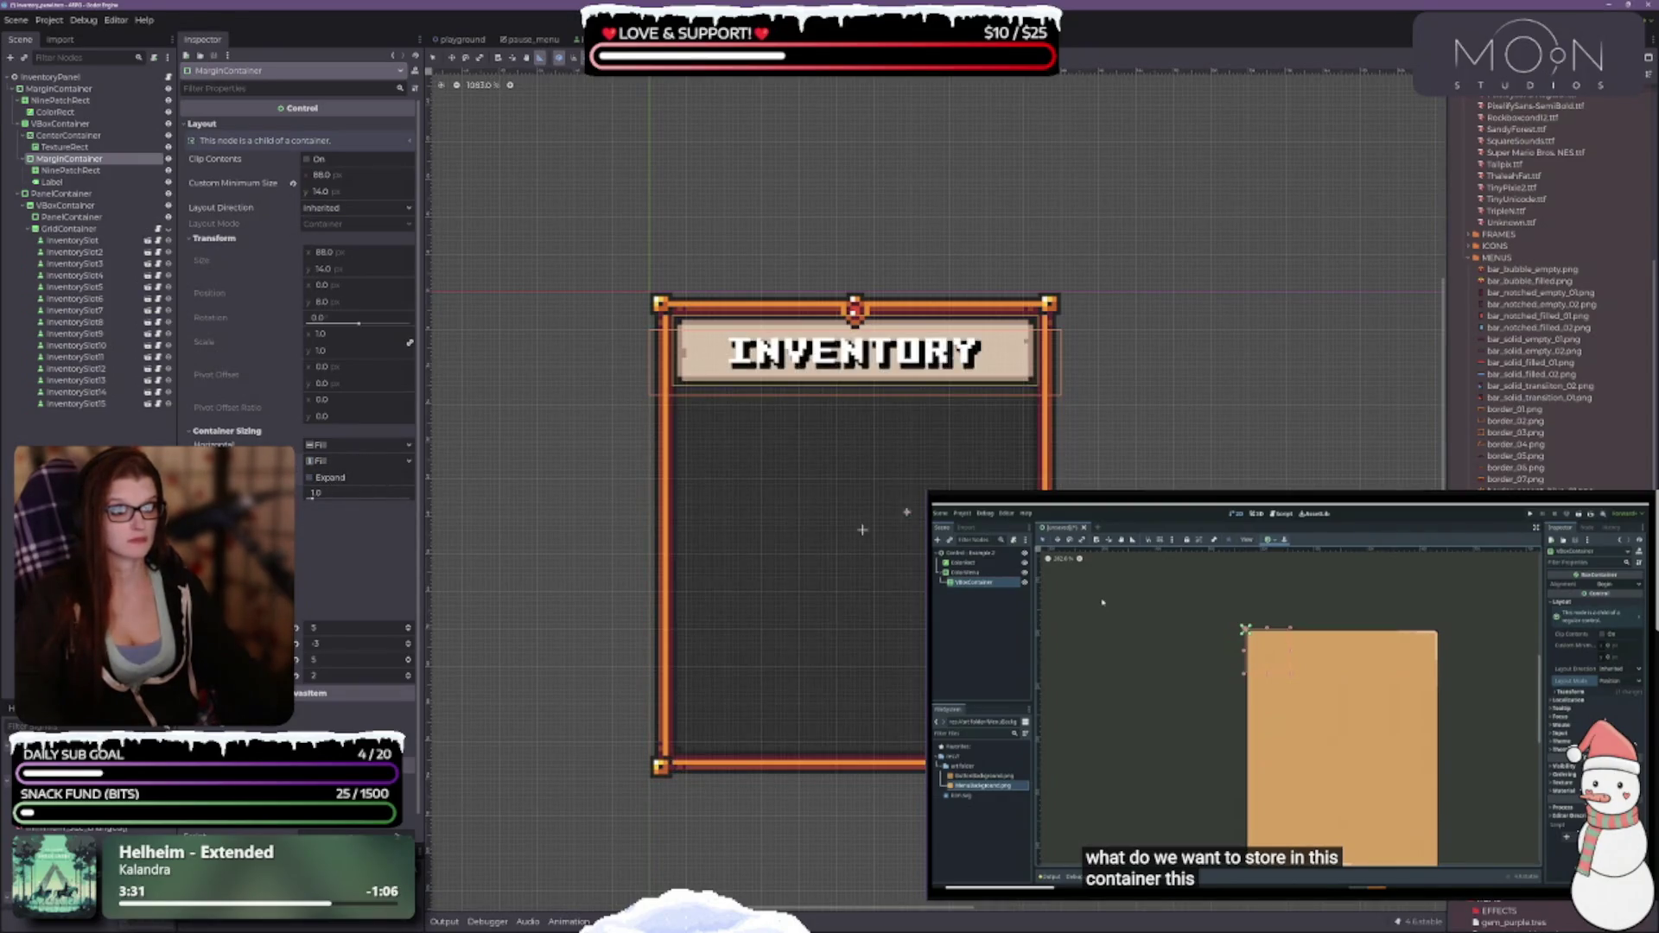
pyautogui.hotkey('ctrl', 's')
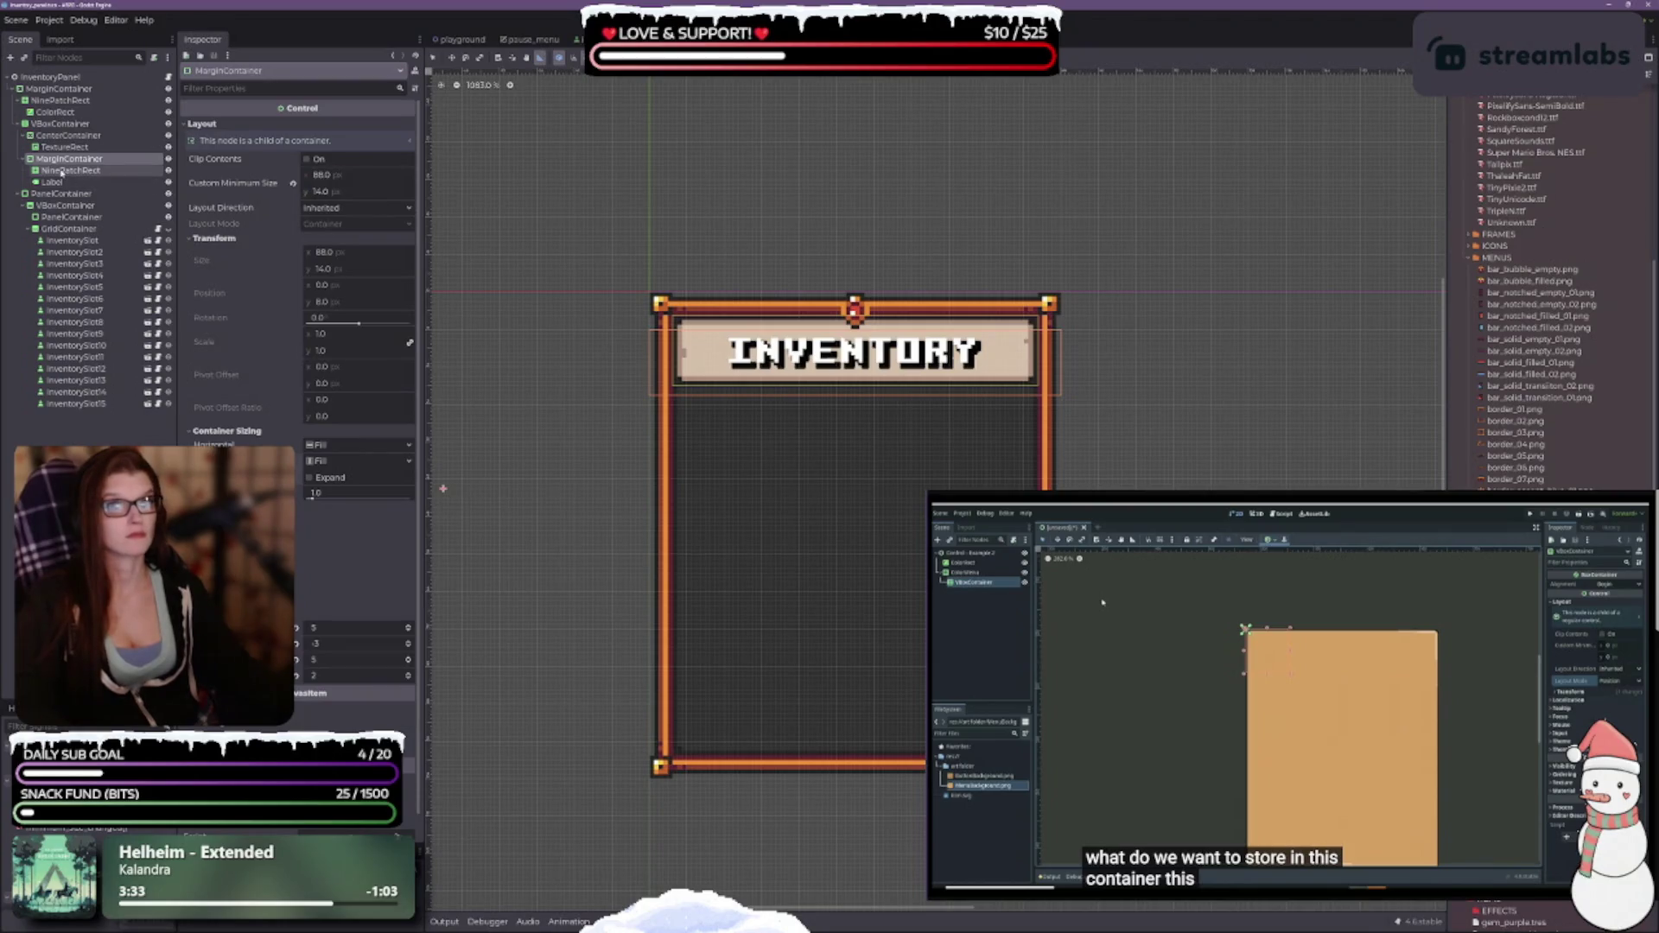
# Set the banner NinePatchRect's top and bottom patch margins to 0 px and save.
pyautogui.click(74, 170)
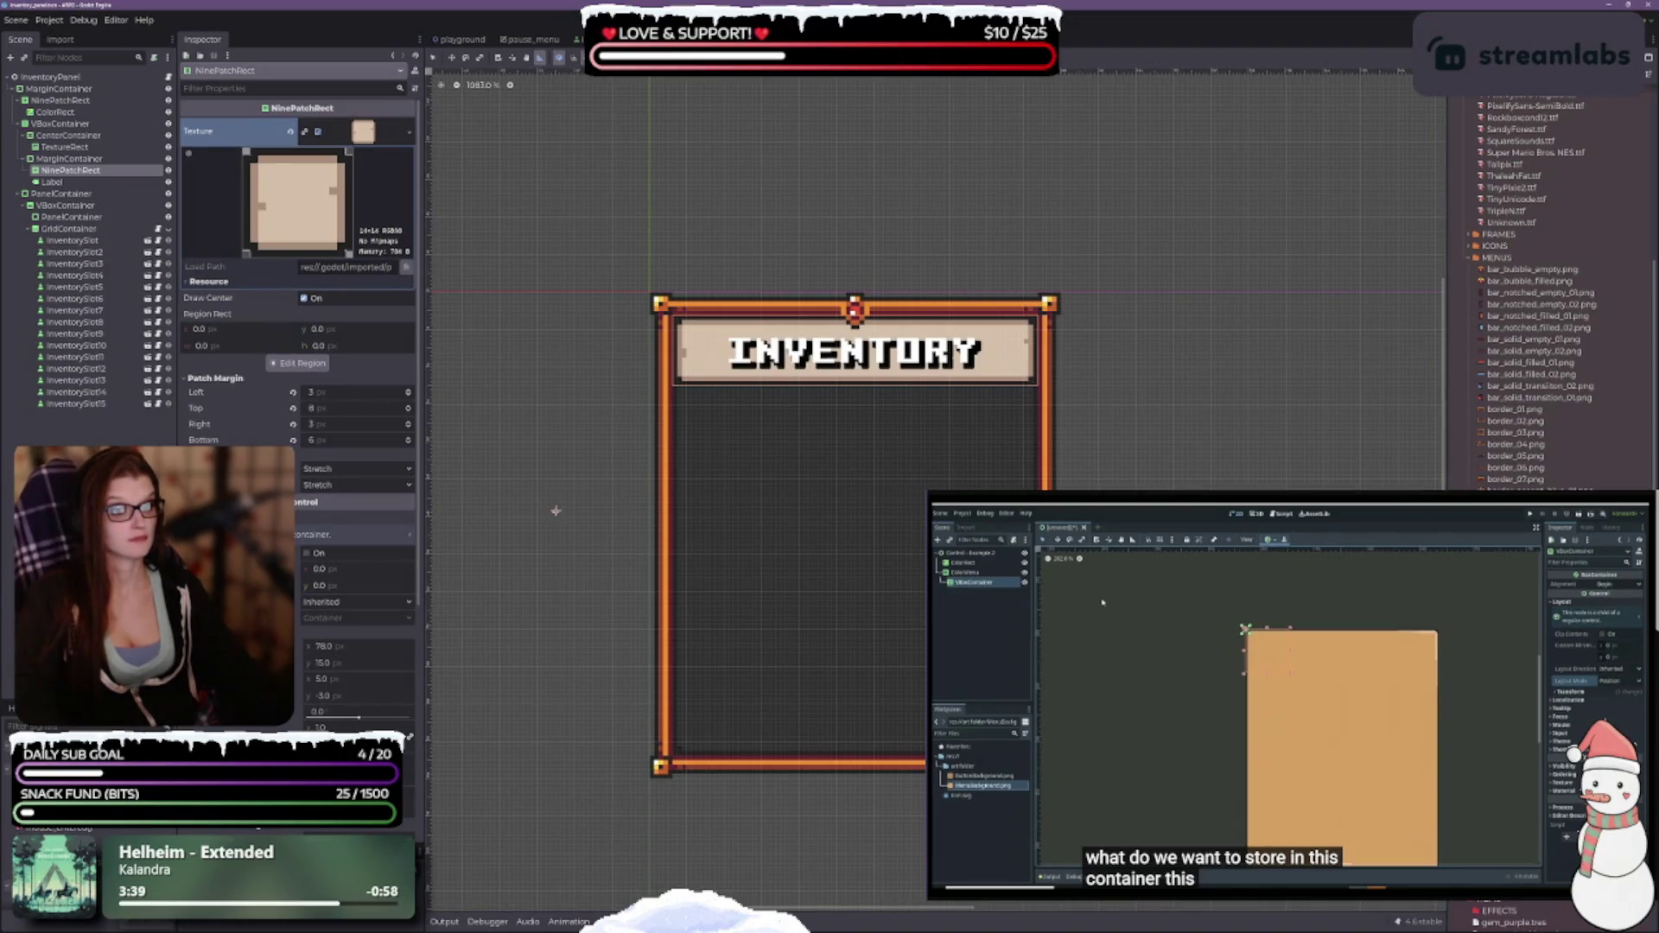
pyautogui.moveTo(408, 411); pyautogui.dragTo(408, 413)
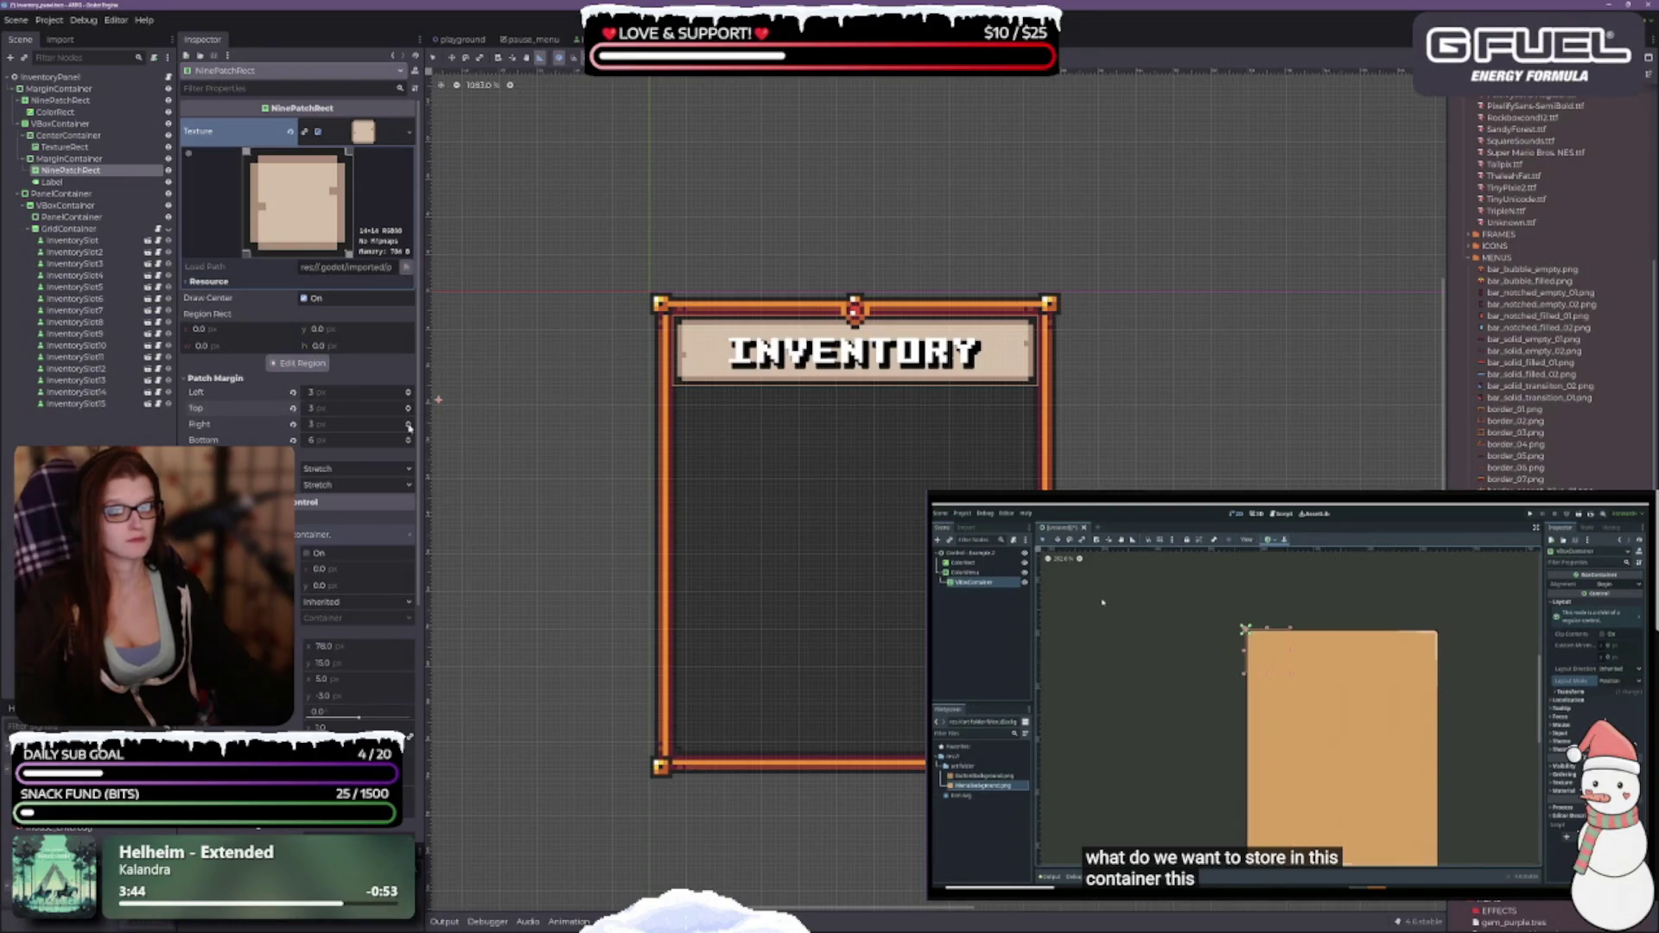
pyautogui.click(409, 444)
pyautogui.click(409, 445)
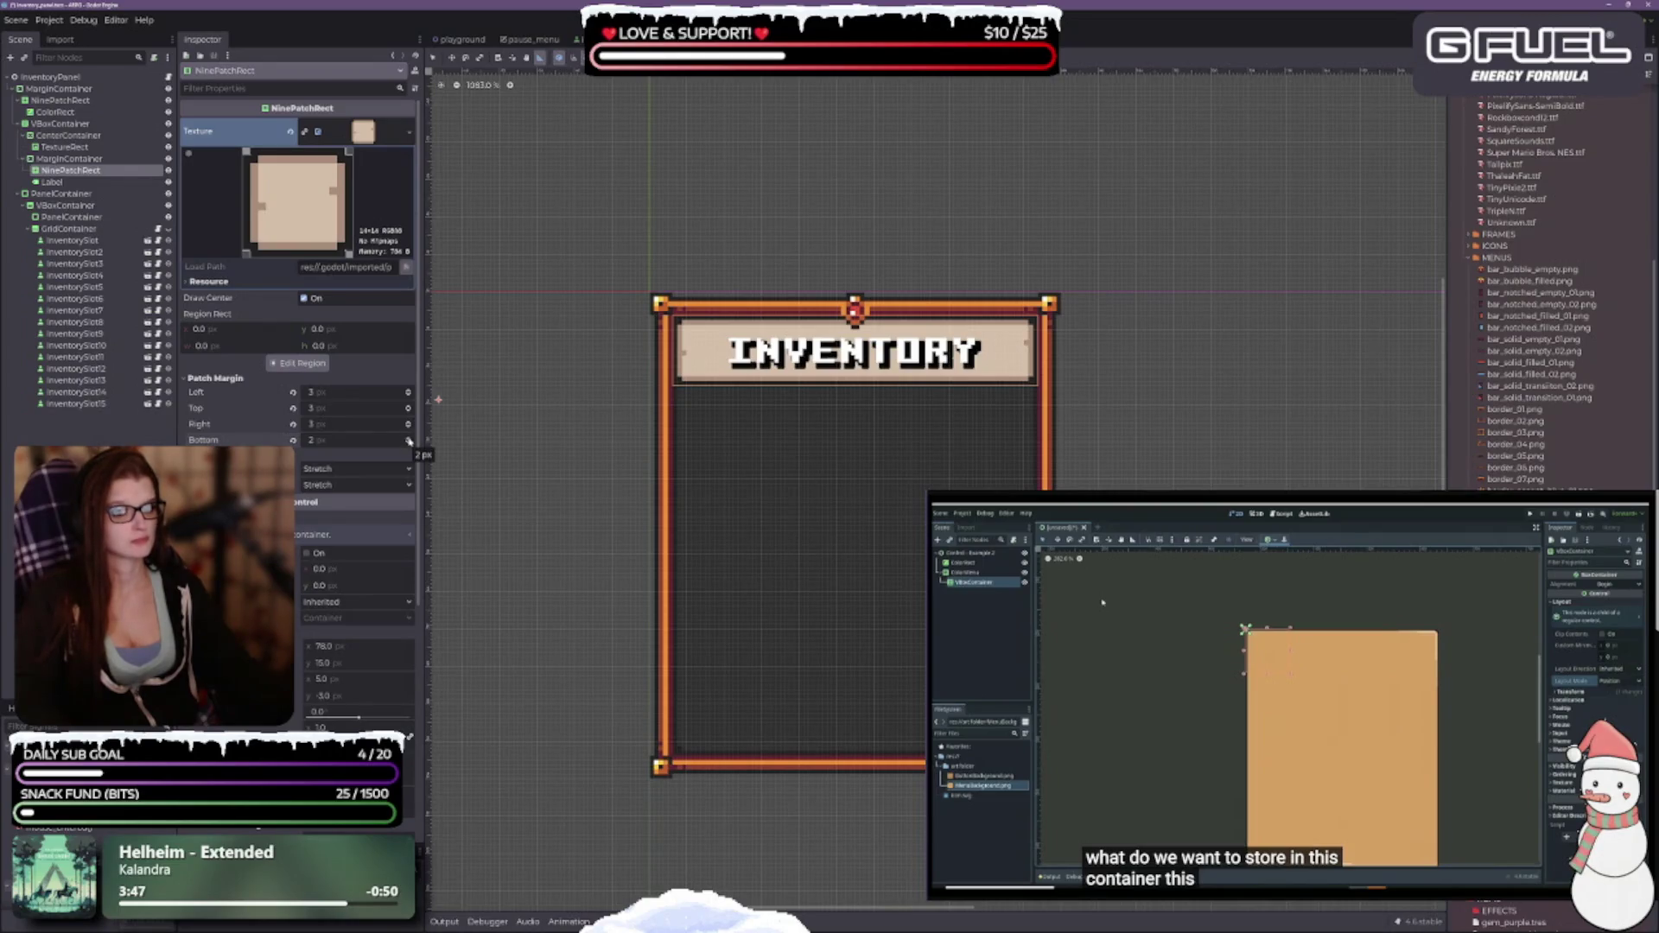
pyautogui.click(410, 442)
pyautogui.click(409, 444)
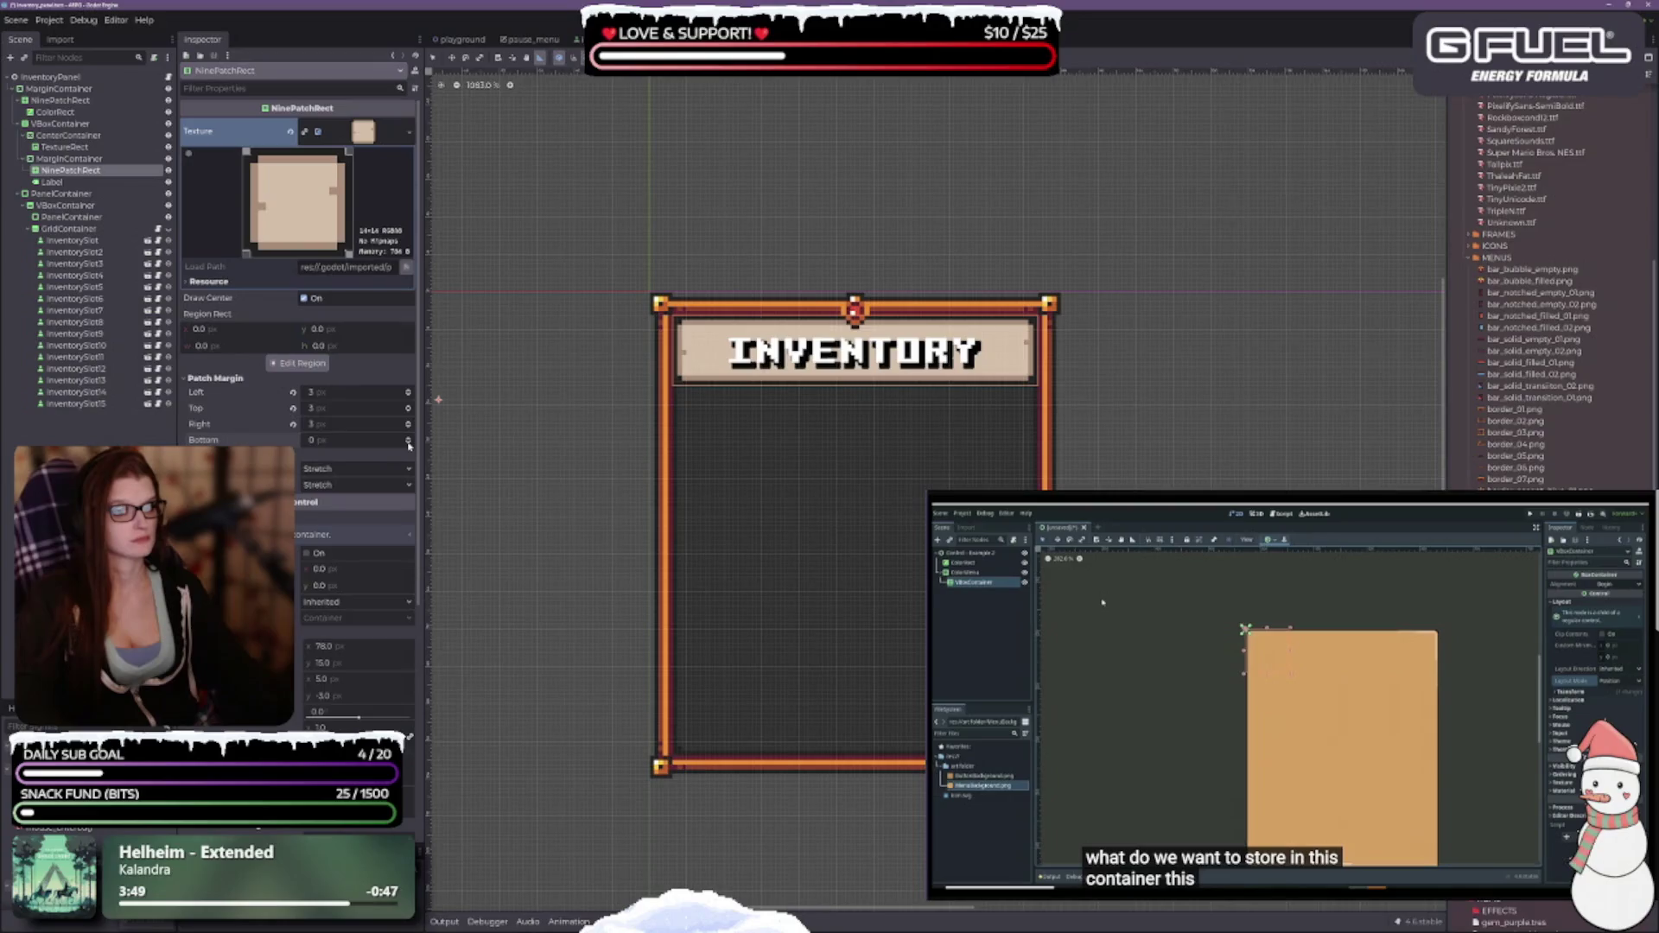
pyautogui.click(294, 409)
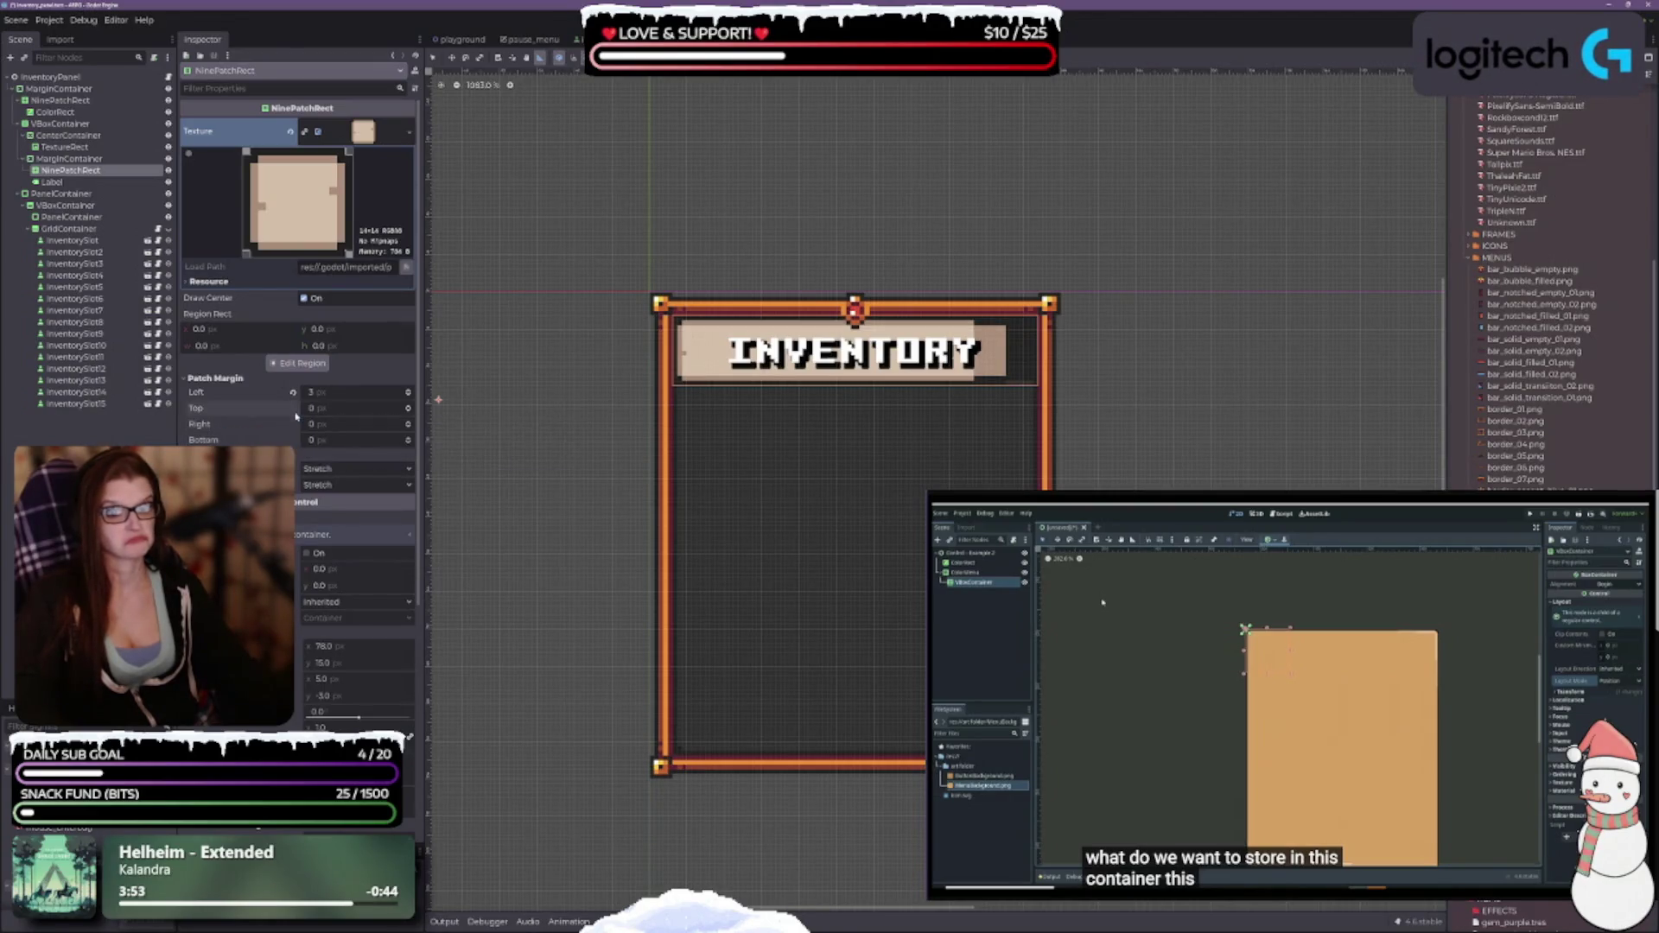
pyautogui.scroll(4, 411, 432)
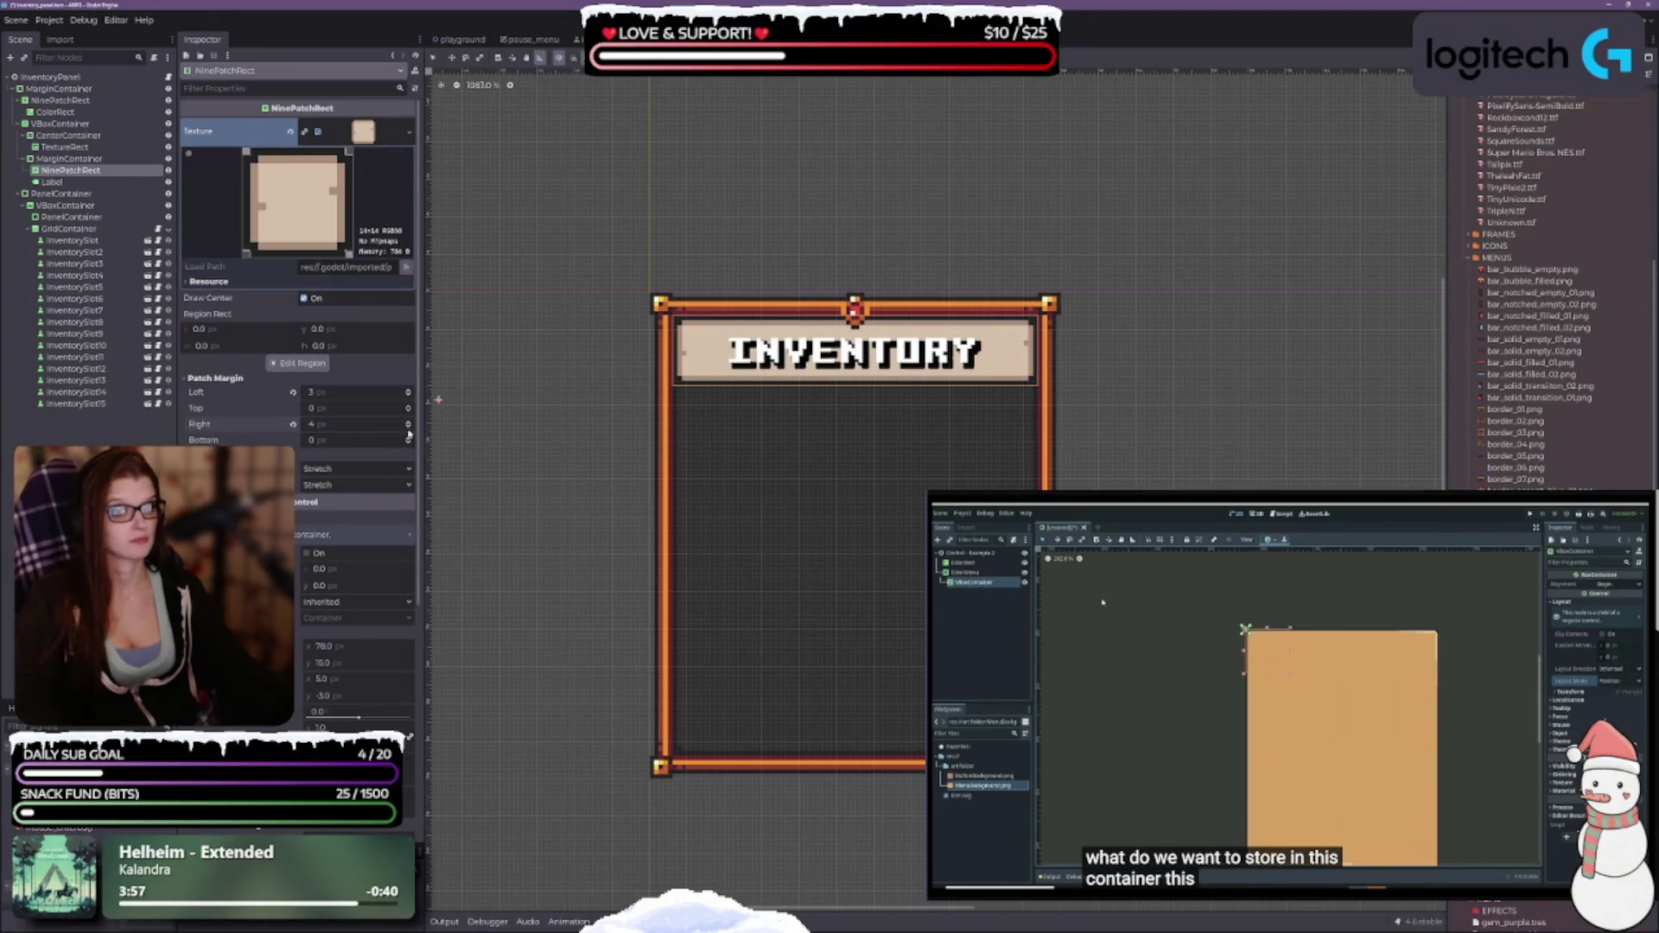
pyautogui.scroll(-1, 410, 432)
pyautogui.hotkey('ctrl', 's')
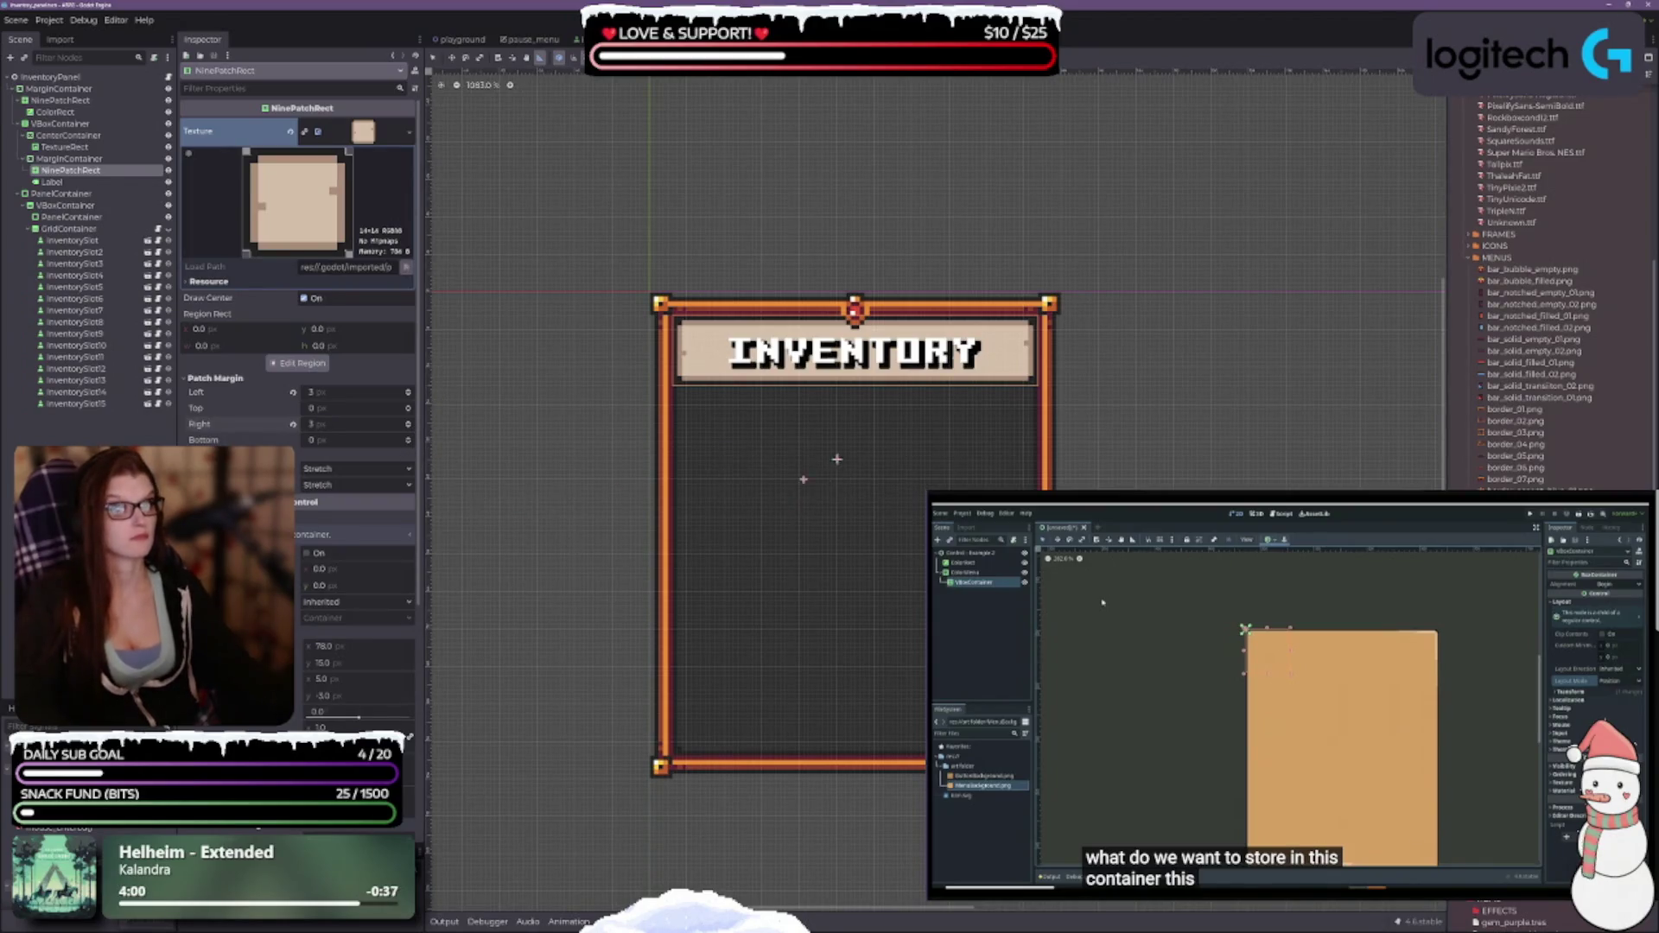
# Select the INVENTORY text label in the Scene dock.
pyautogui.scroll(1, 855, 479)
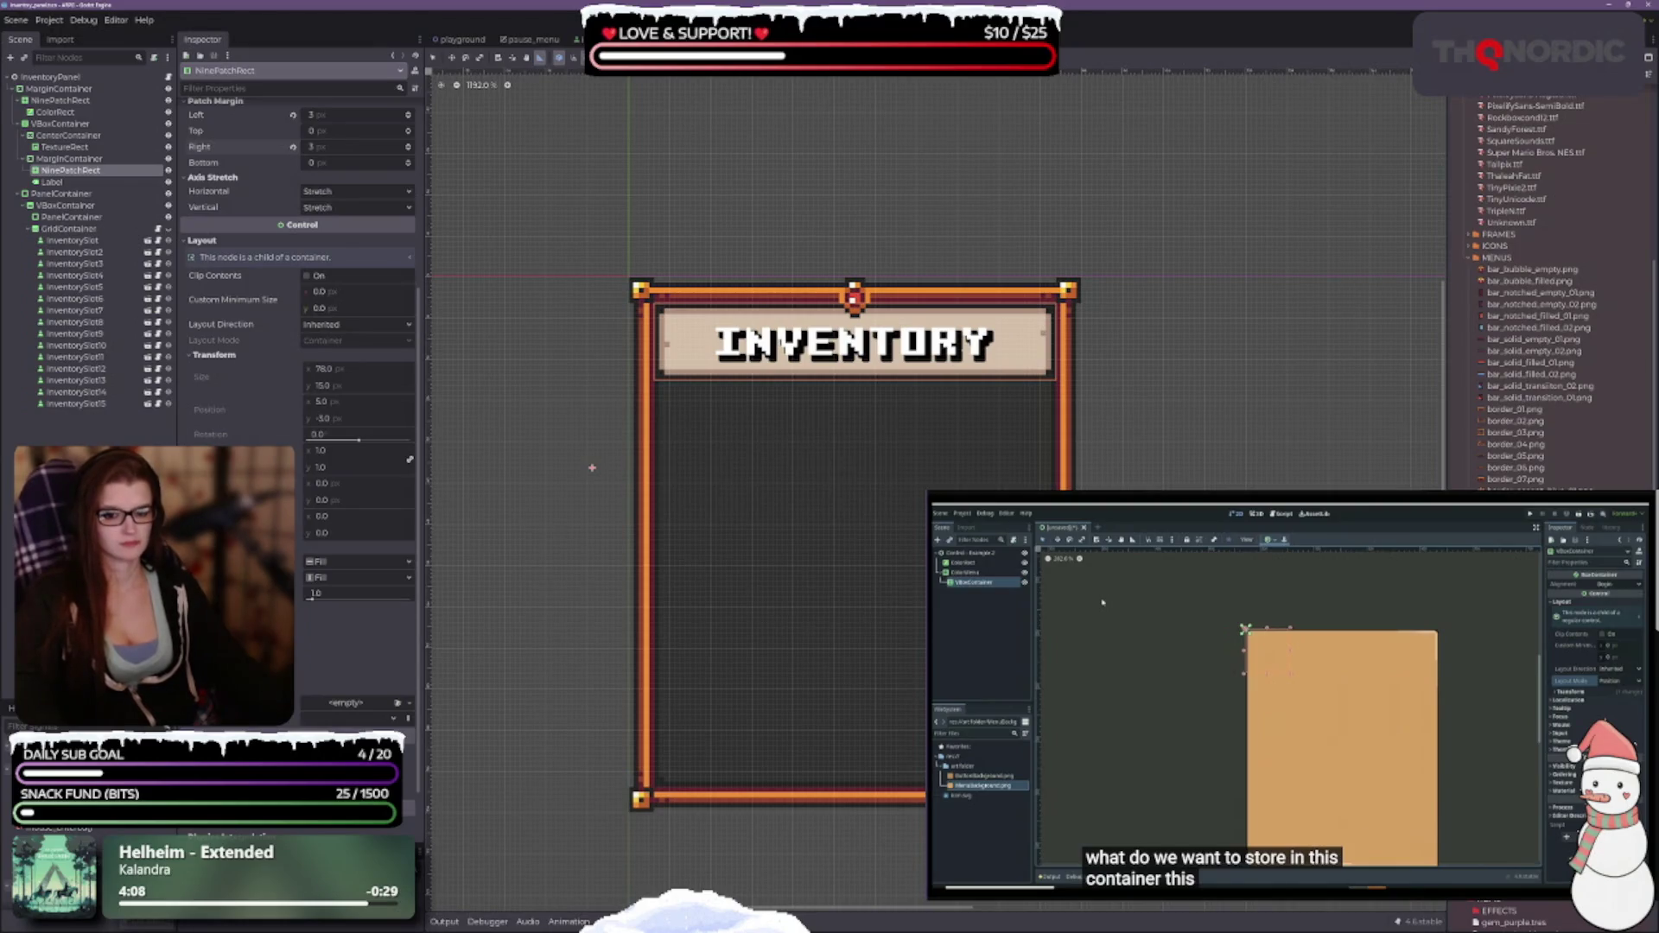
pyautogui.scroll(3, 298, 346)
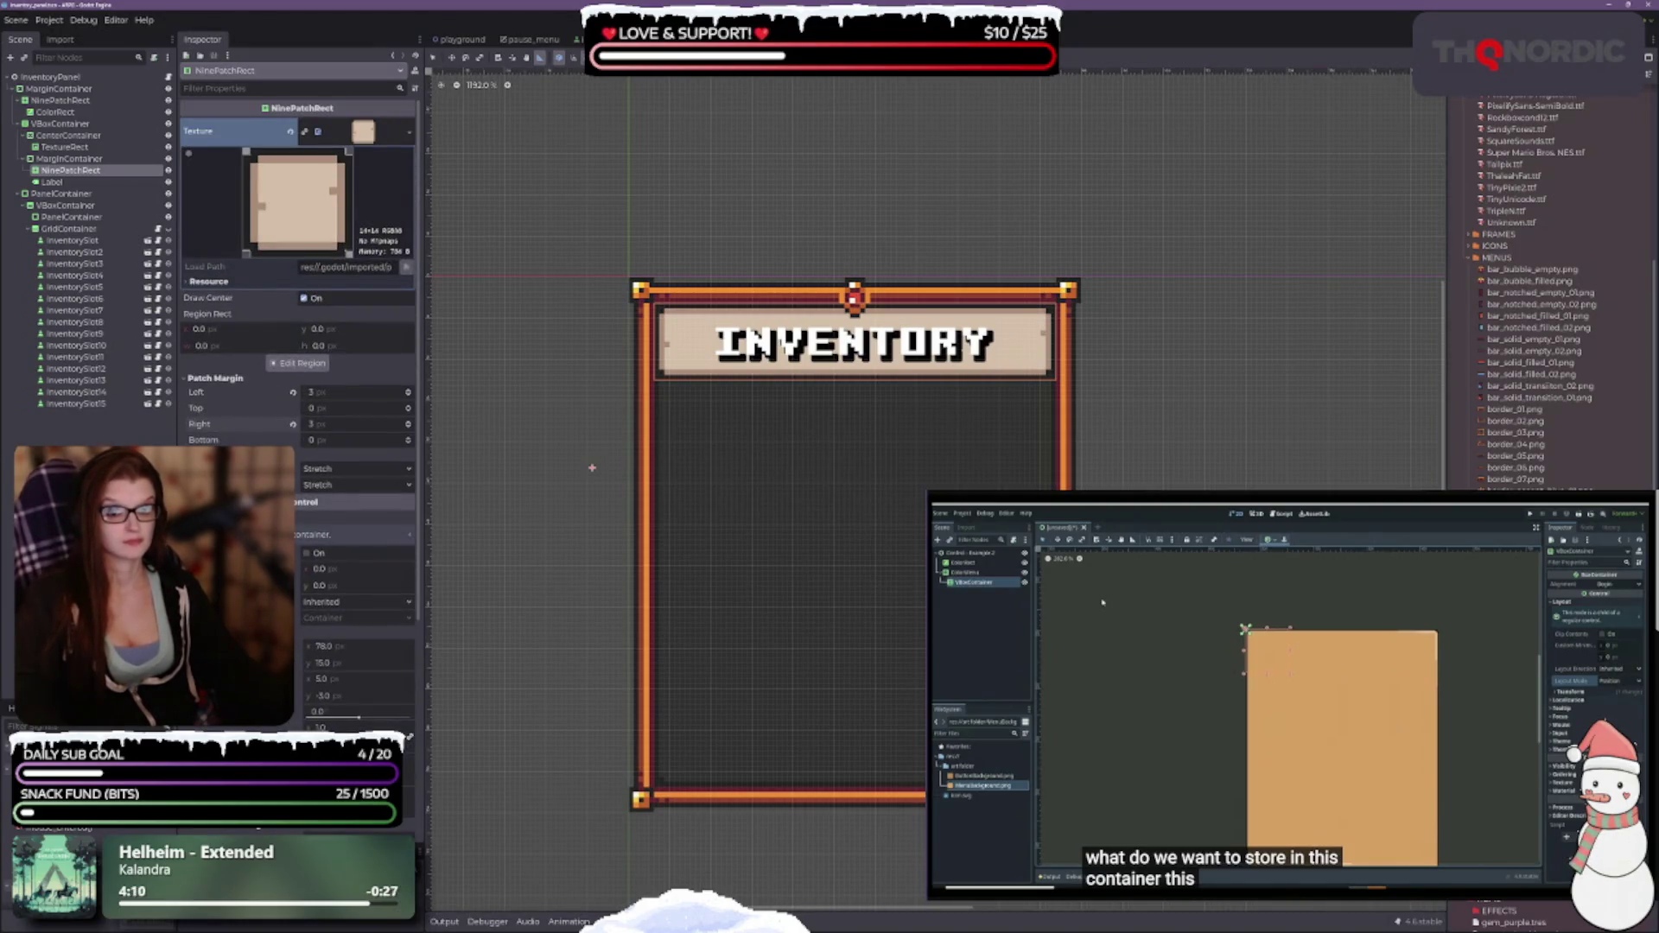
pyautogui.scroll(-1, 878, 524)
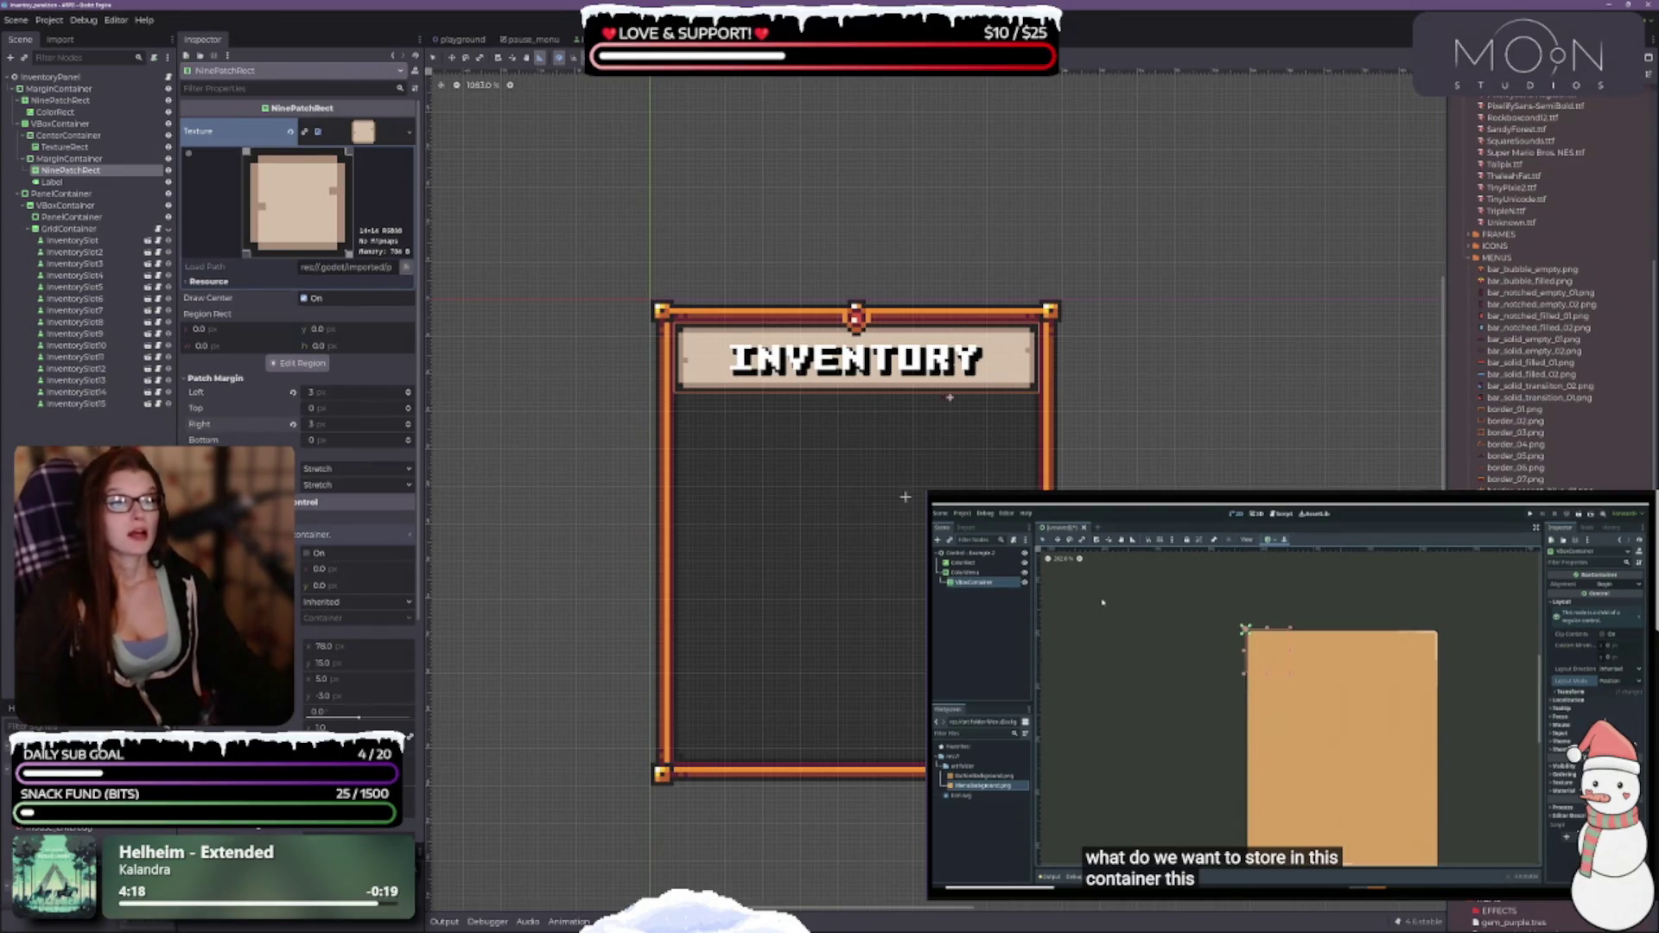
pyautogui.click(69, 192)
pyautogui.click(71, 182)
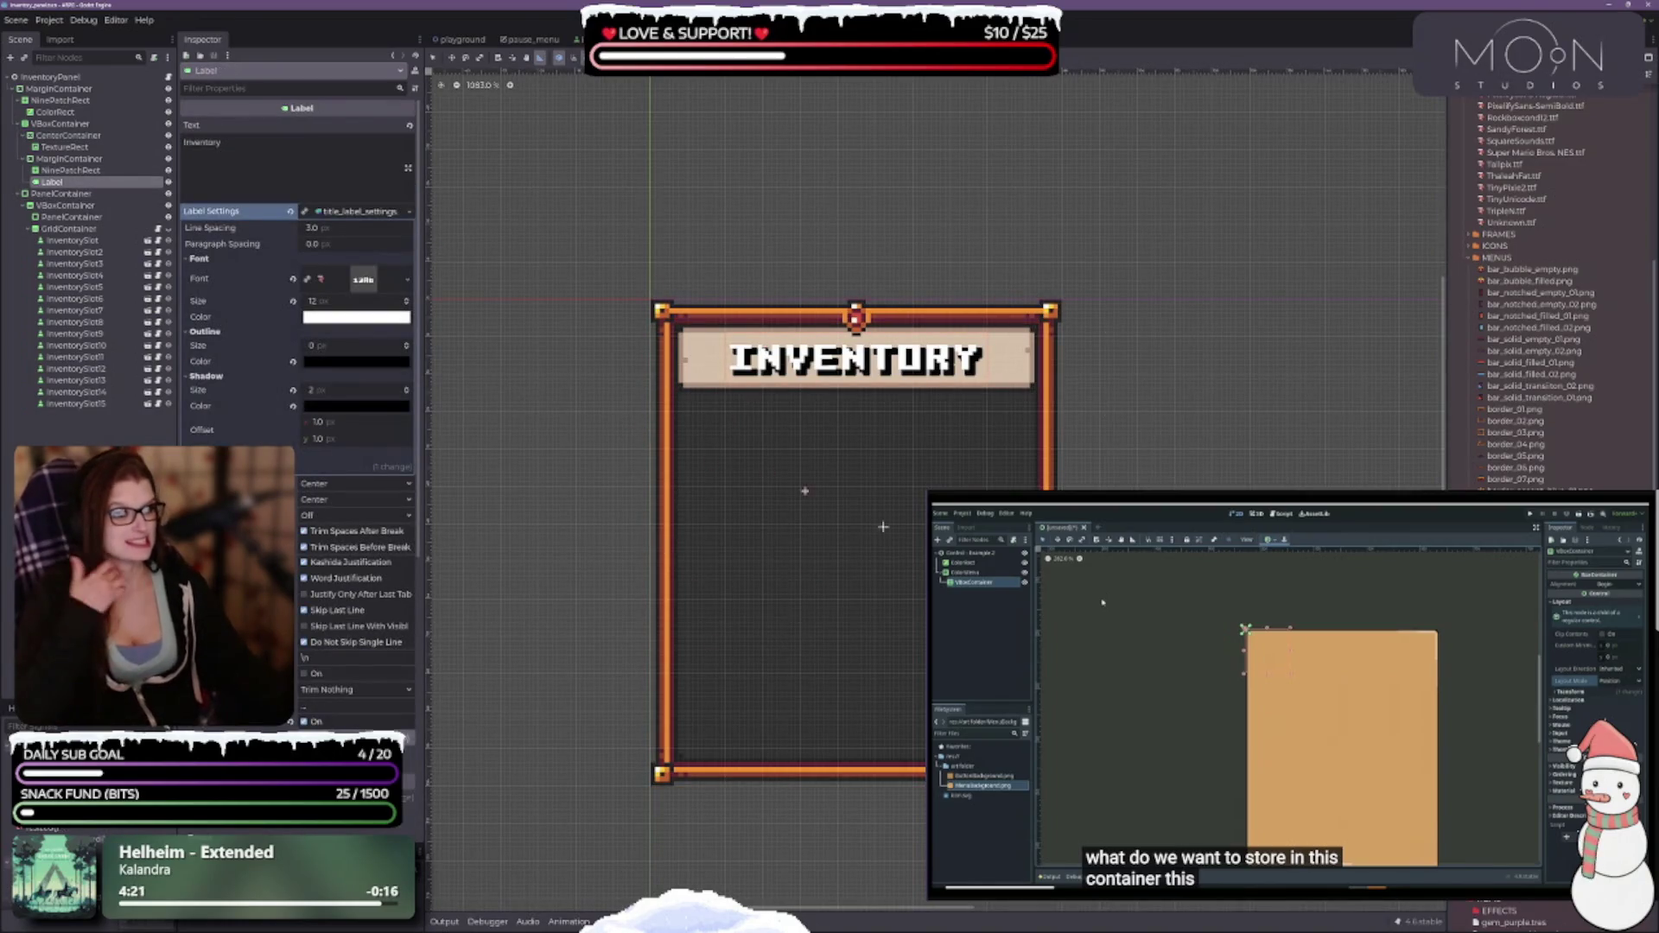
pyautogui.scroll(-5, 941, 458)
pyautogui.scroll(3, 921, 485)
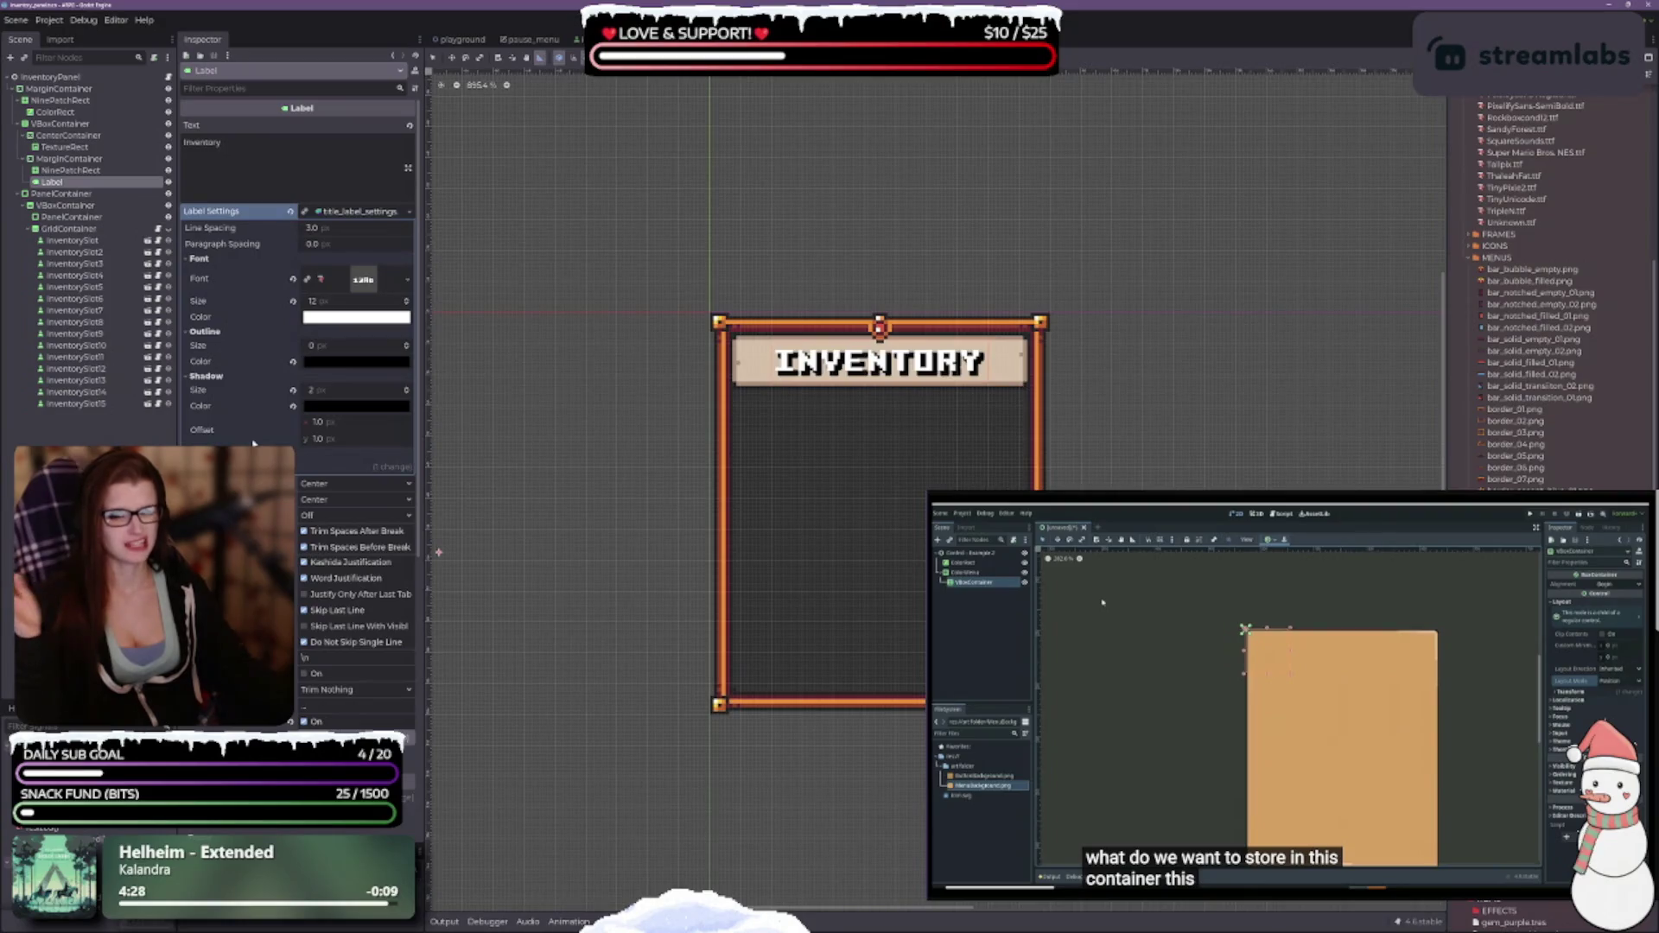
pyautogui.click(405, 346)
pyautogui.click(406, 346)
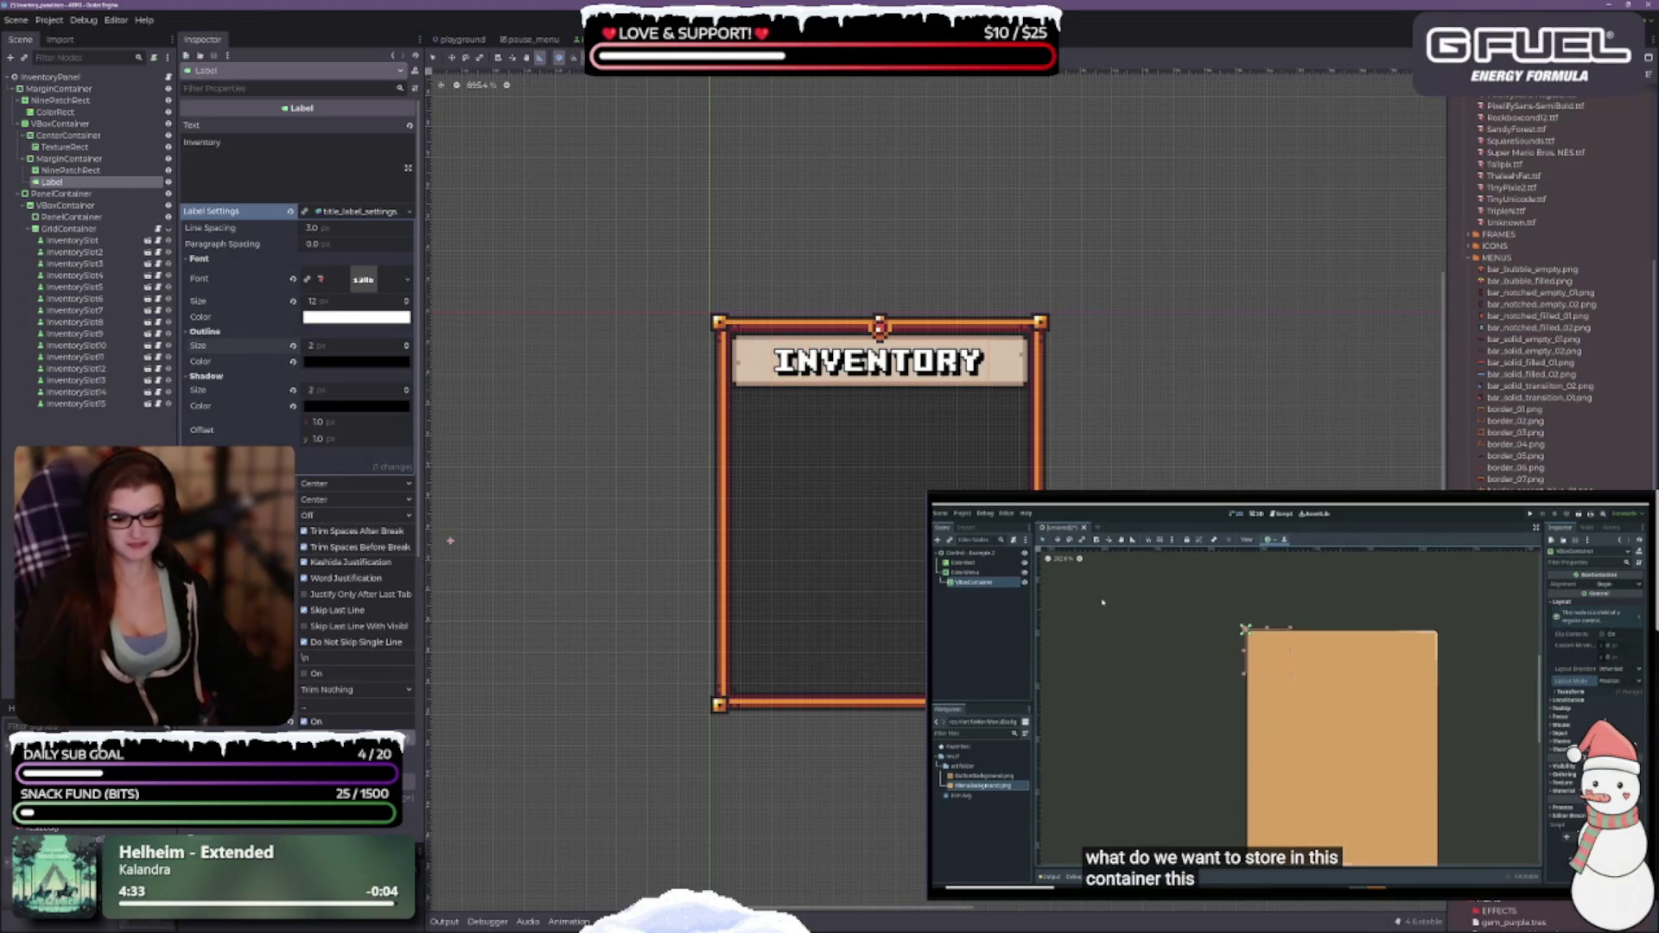
pyautogui.click(405, 348)
pyautogui.click(405, 348)
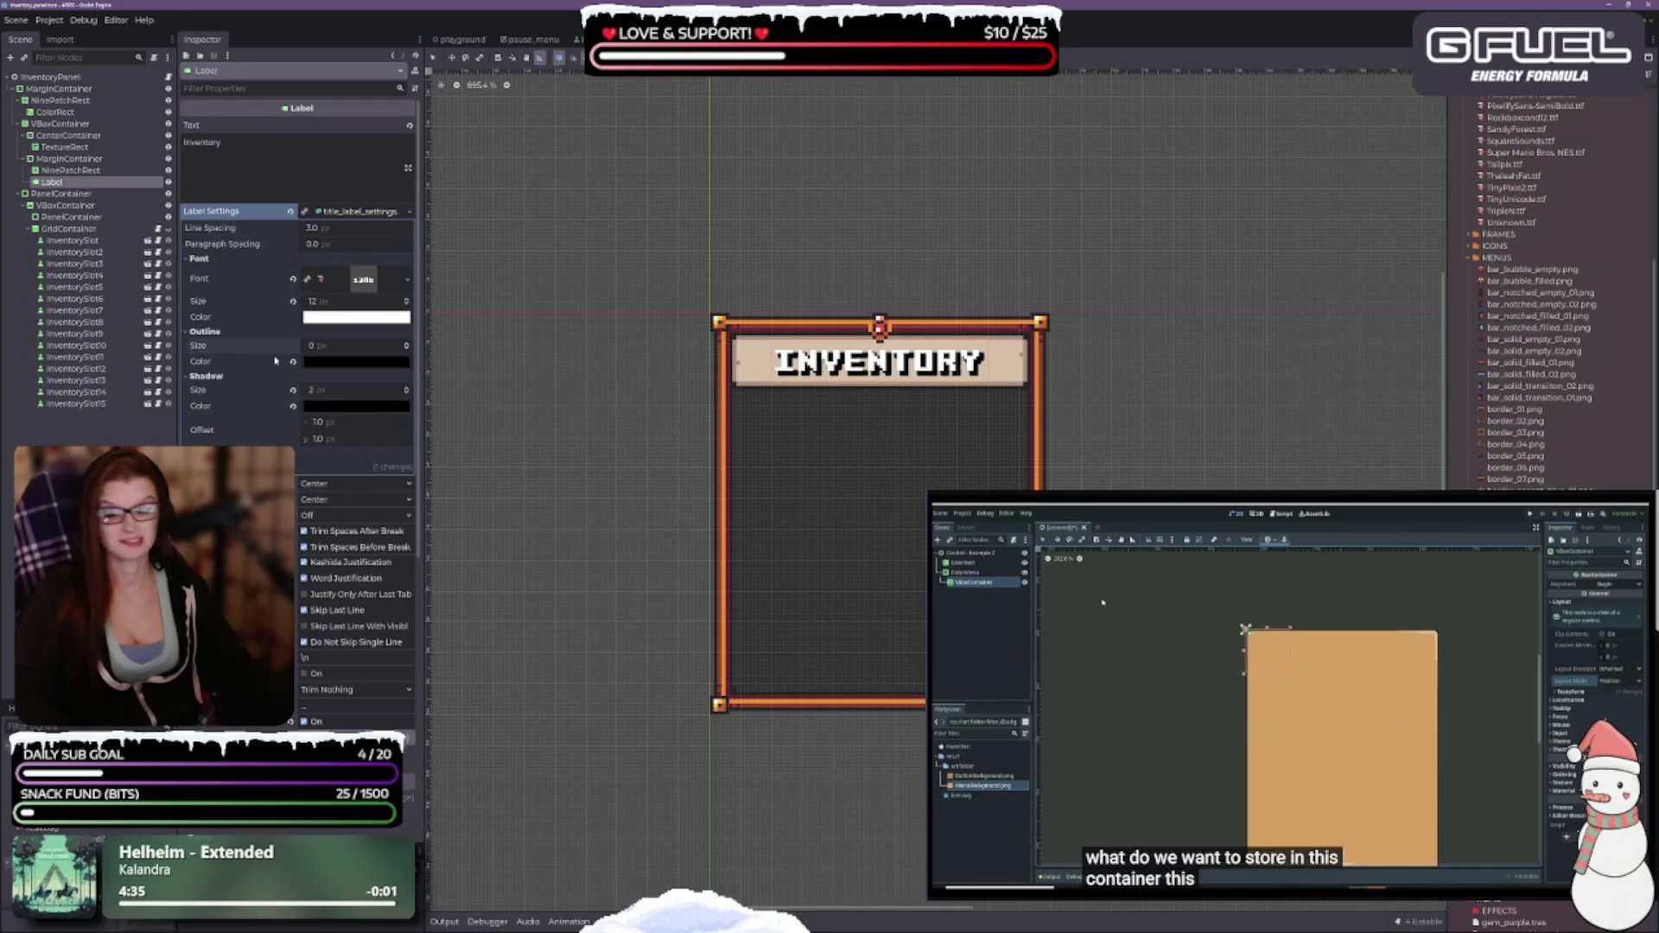
# Open the title's Font Color picker and tweak the RGB sliders toward deep brown.
pyautogui.click(388, 317)
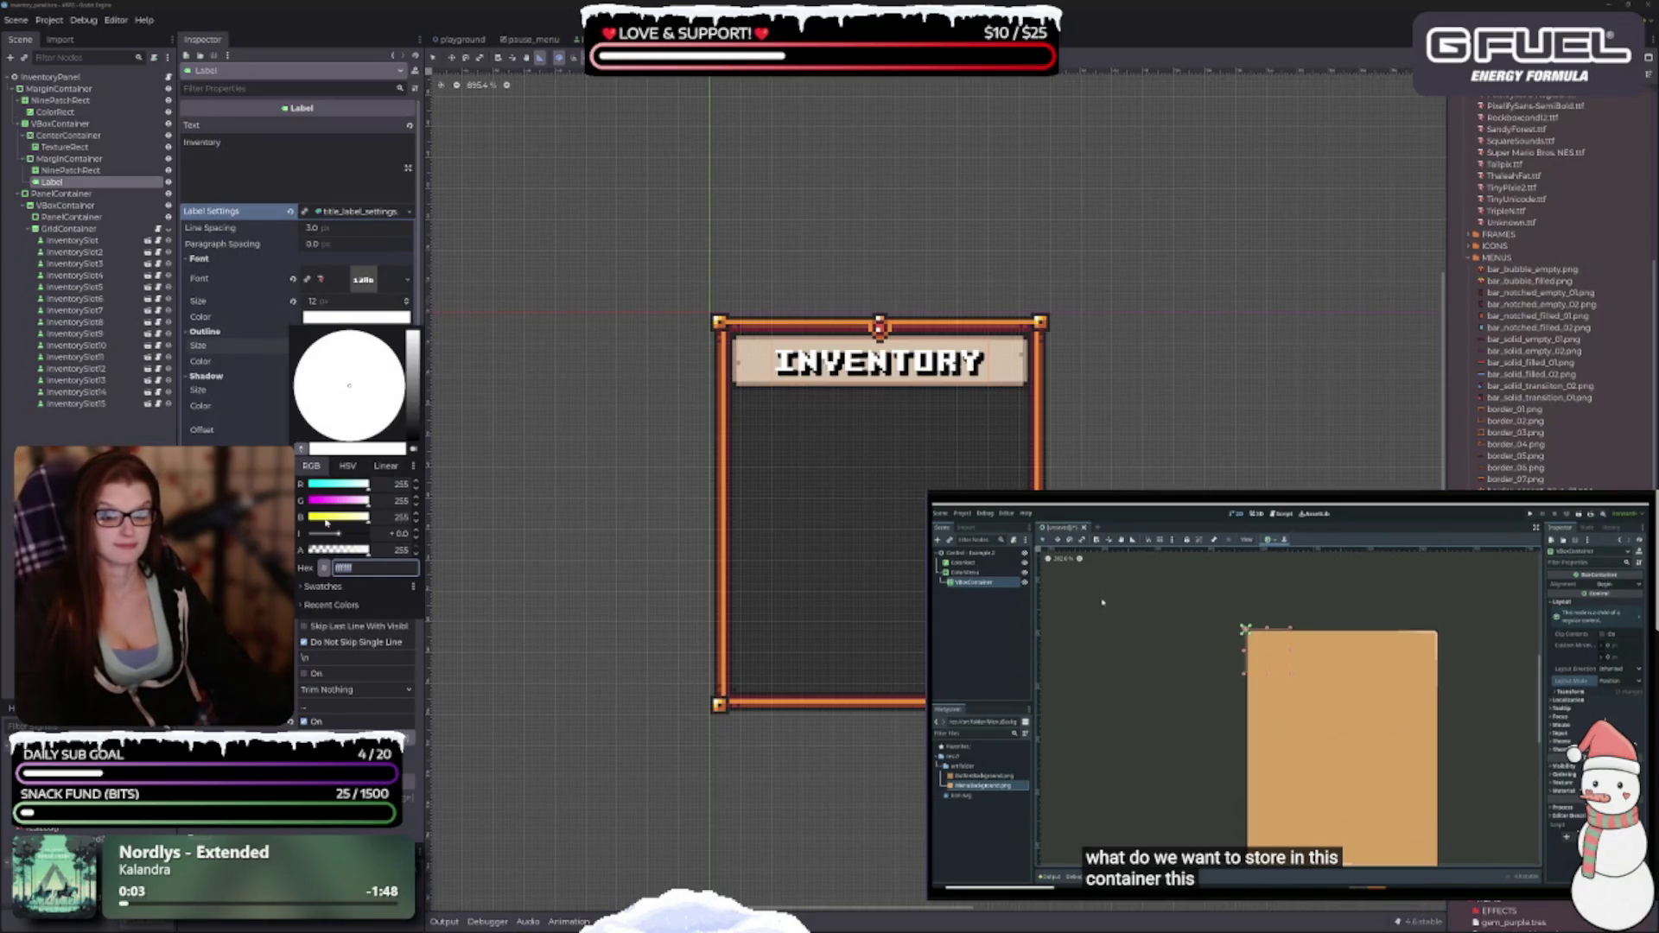
pyautogui.moveTo(326, 522)
pyautogui.mouseDown()
pyautogui.moveTo(308, 522)
pyautogui.moveTo(336, 506)
pyautogui.mouseUp()
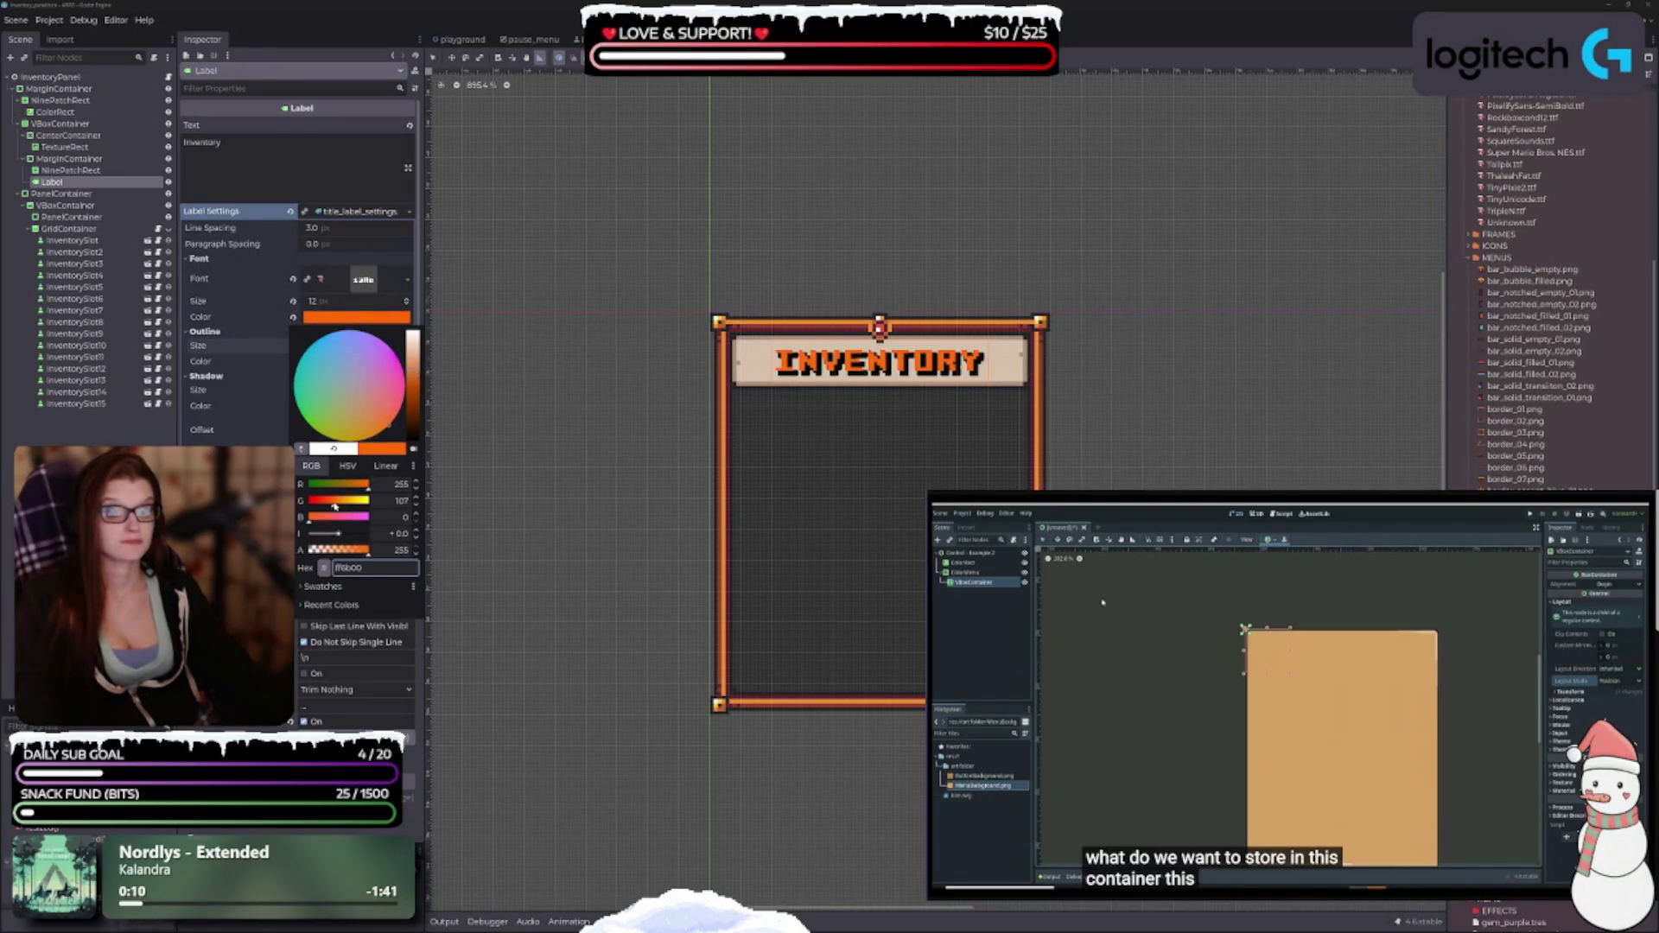
pyautogui.moveTo(415, 434); pyautogui.dragTo(416, 425)
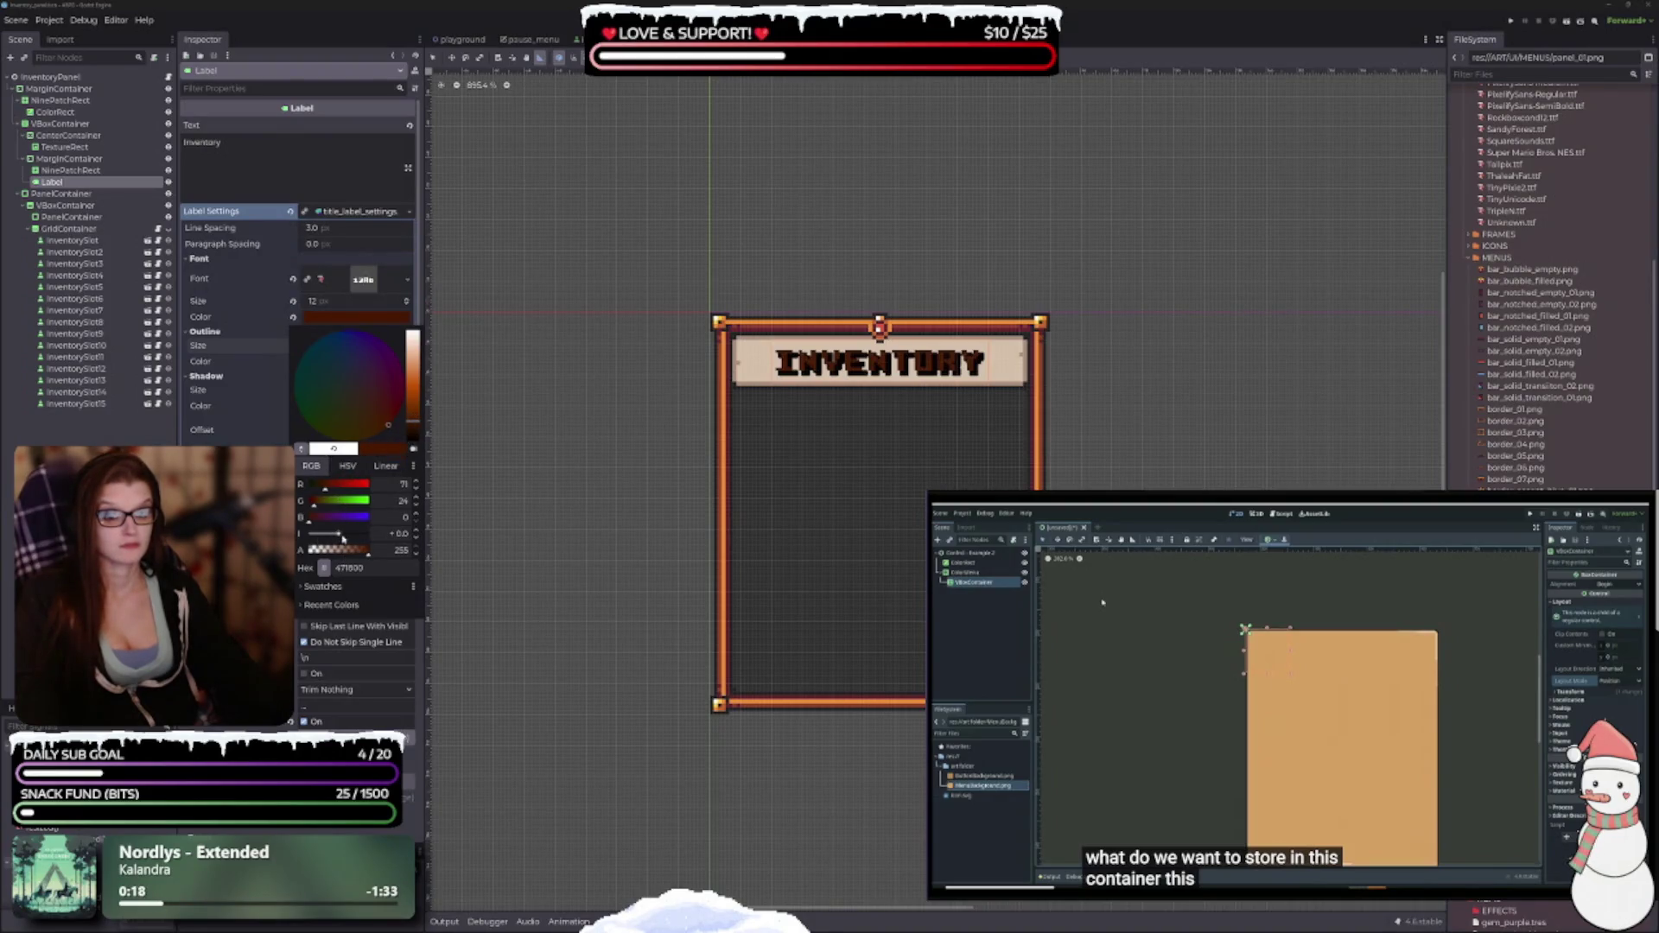
pyautogui.click(358, 553)
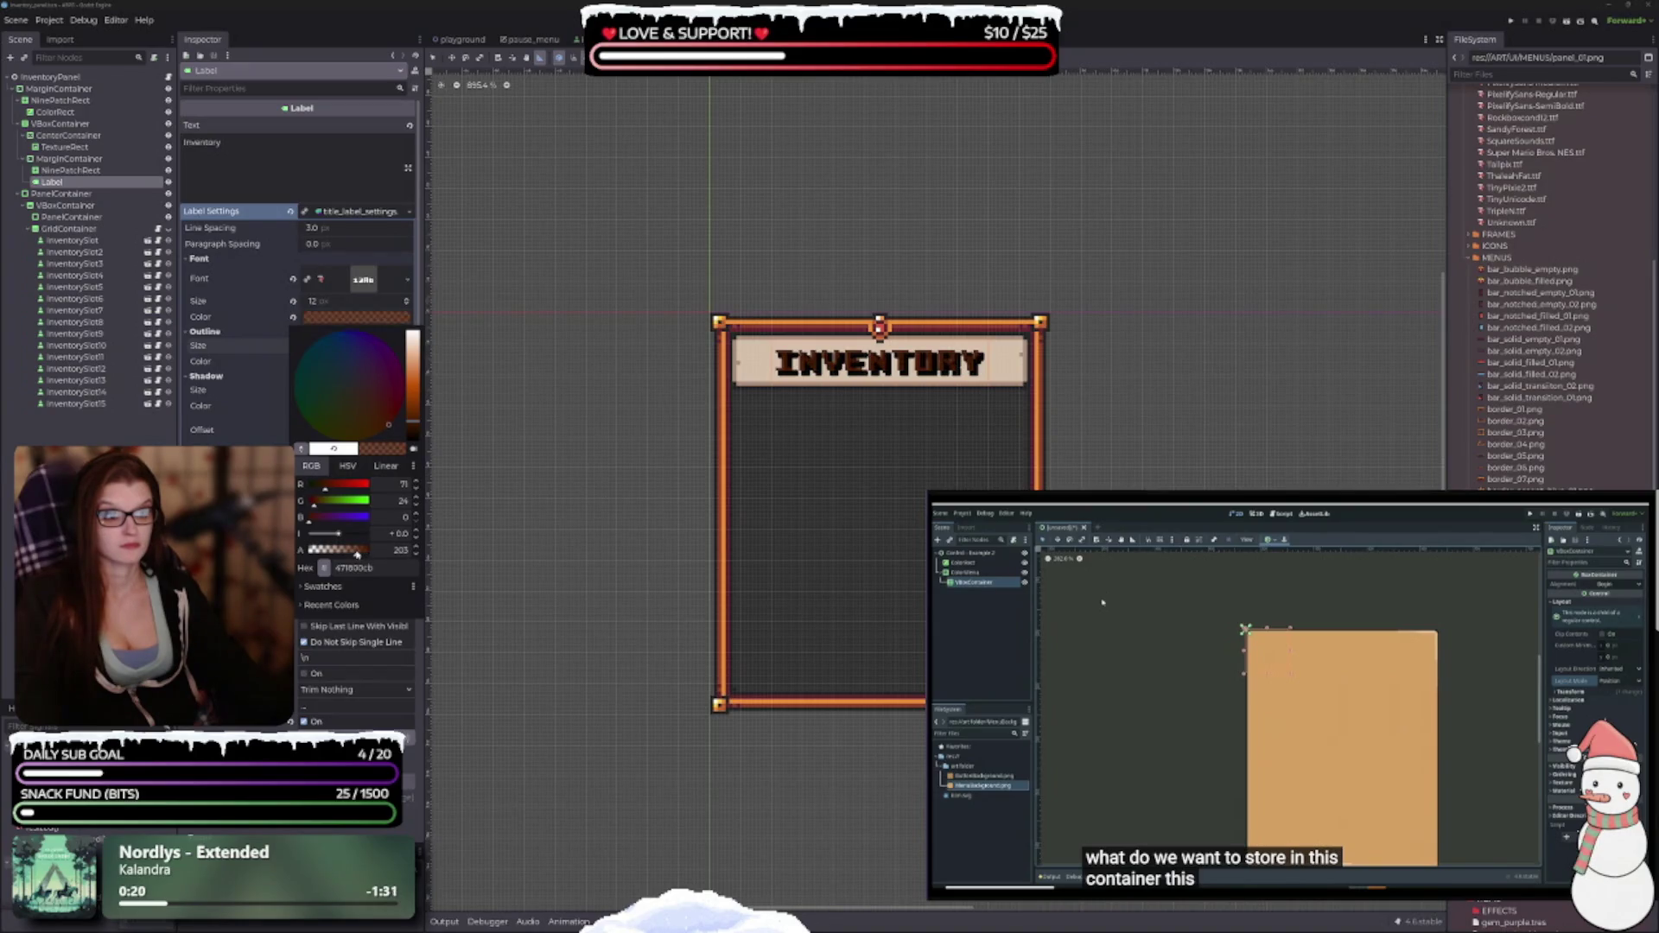
pyautogui.moveTo(357, 553); pyautogui.dragTo(372, 553)
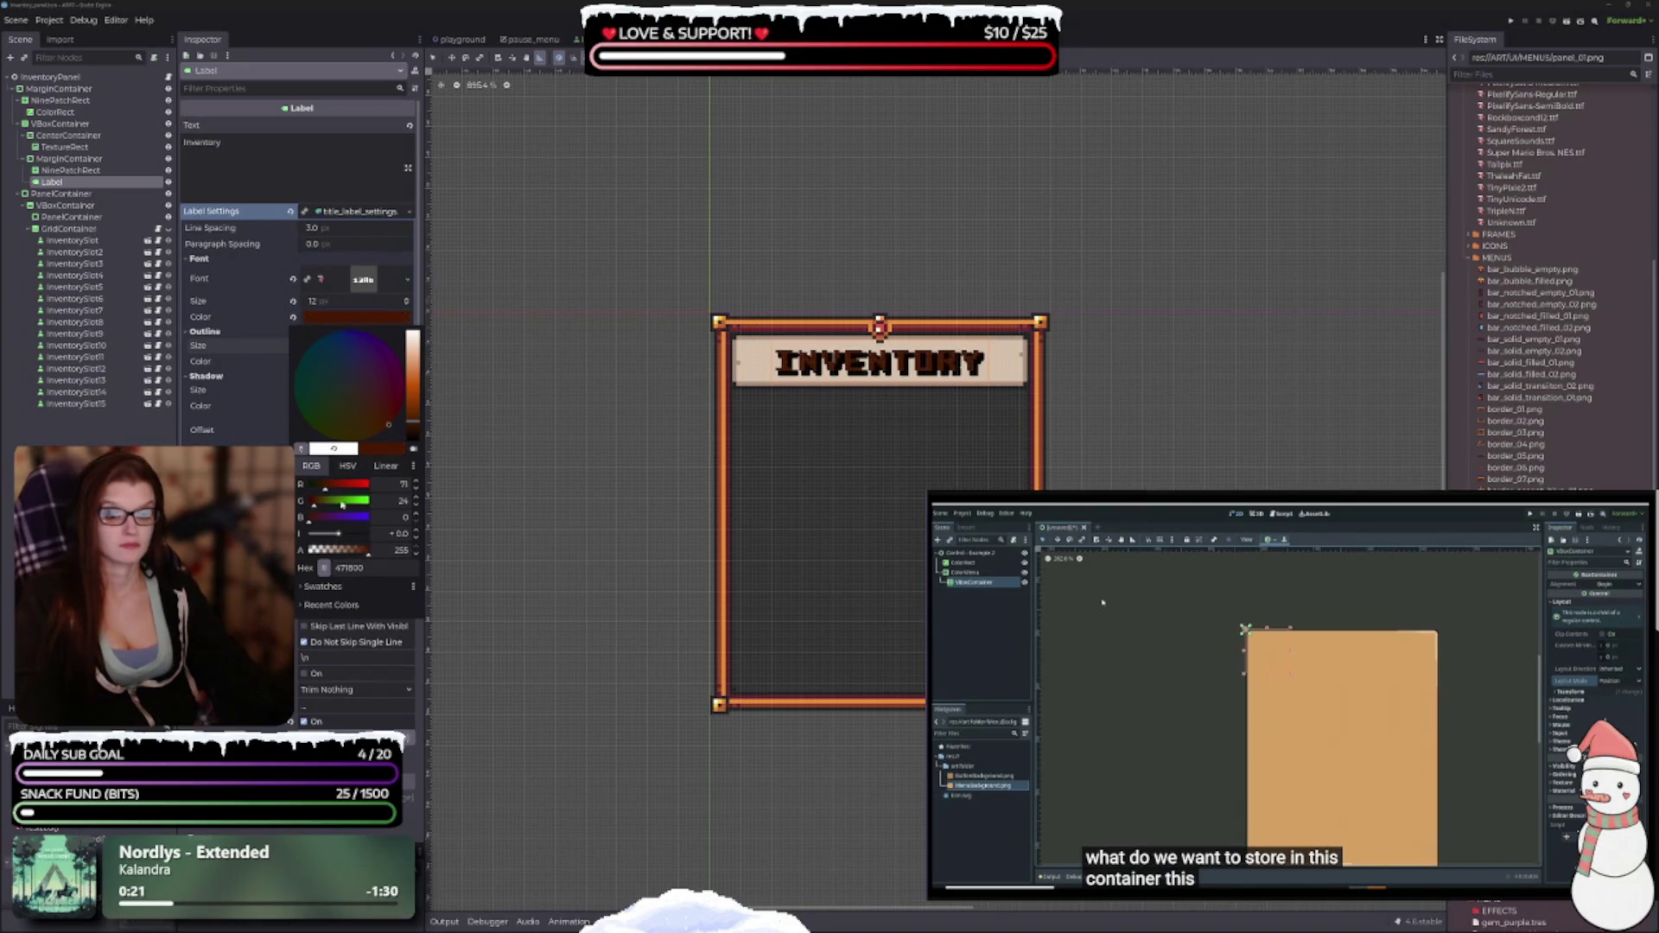
pyautogui.click(413, 418)
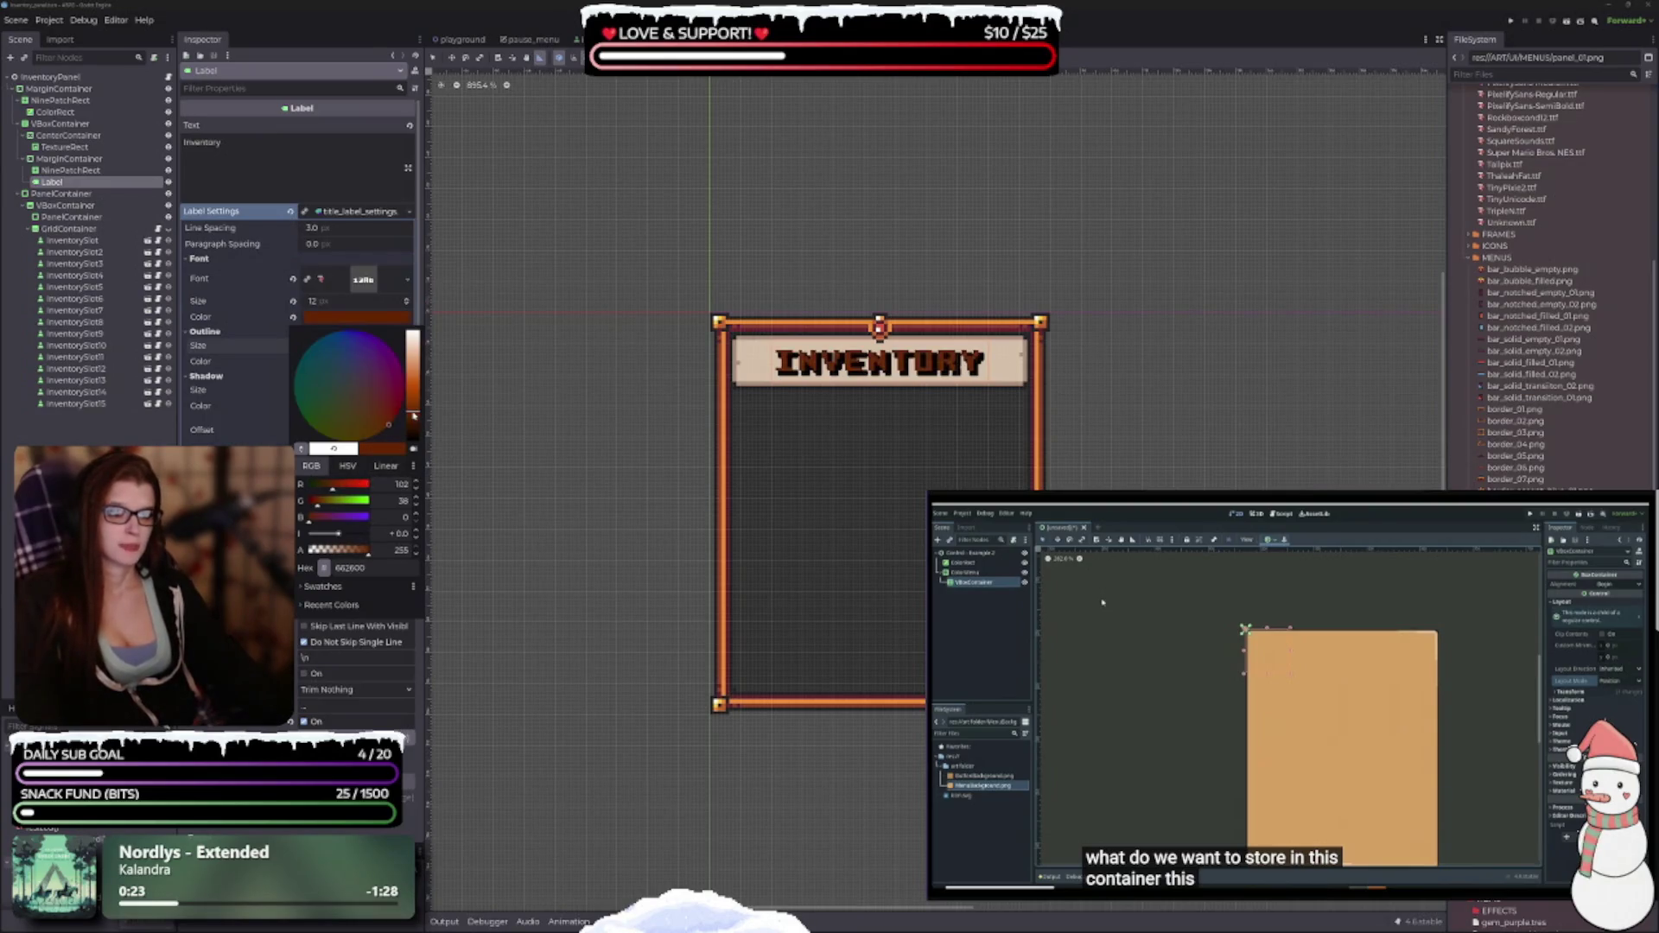
pyautogui.moveTo(413, 419); pyautogui.dragTo(413, 416)
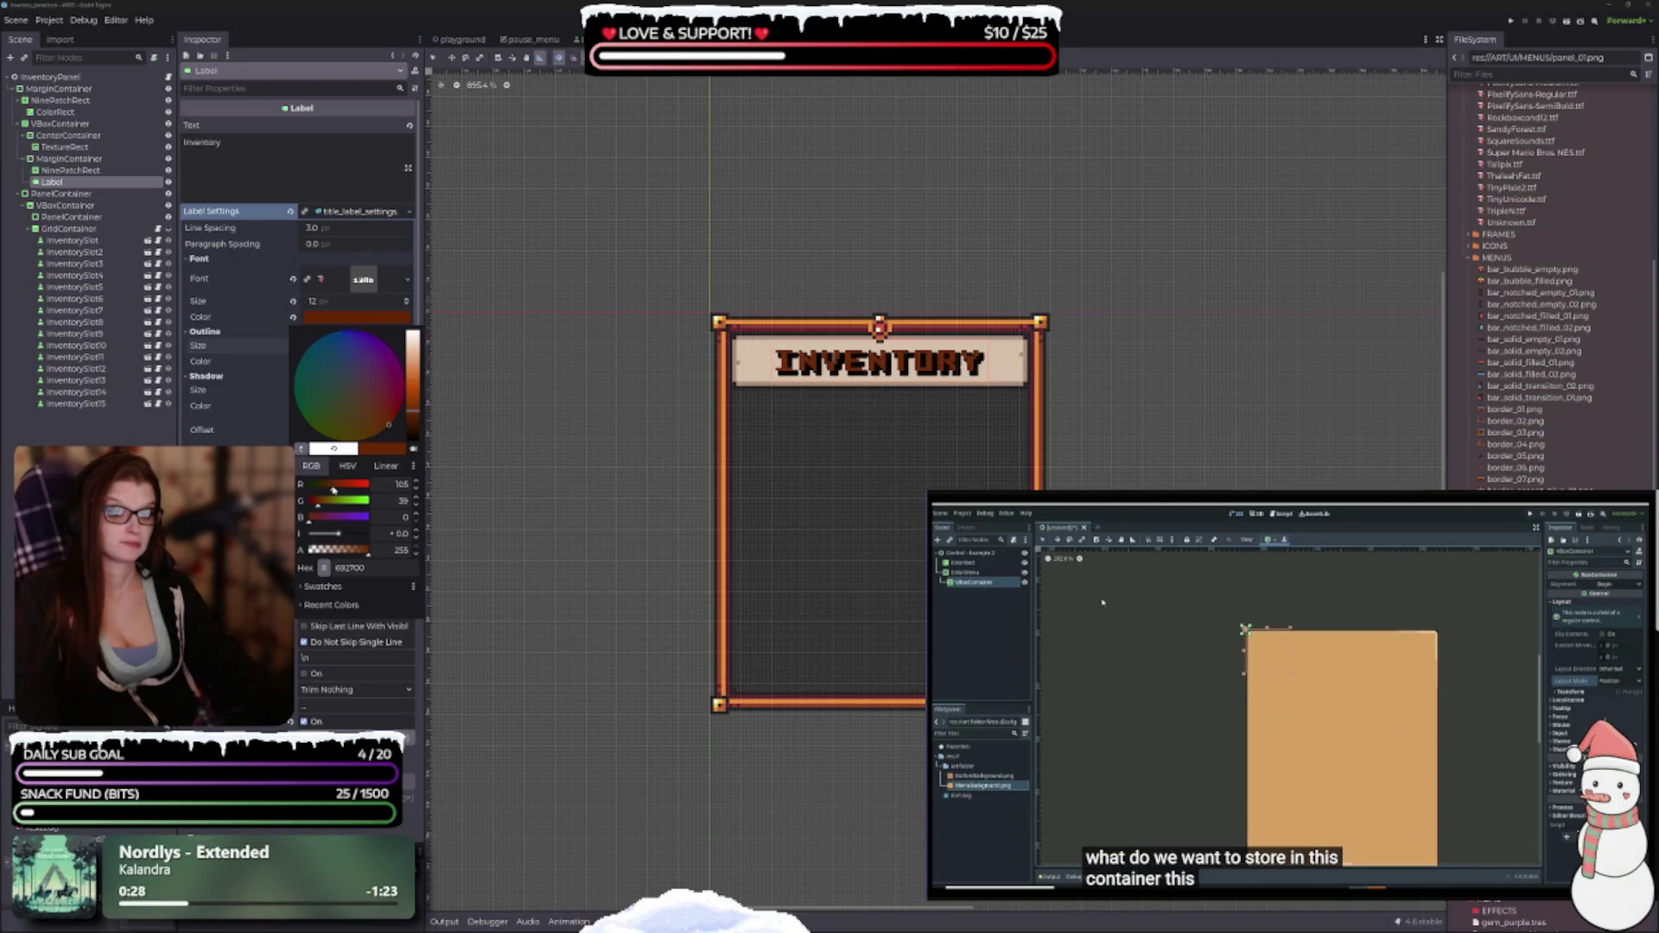
pyautogui.moveTo(335, 490); pyautogui.dragTo(330, 490)
# Refine the font colour in HSV mode to dark red 6b1f22 and close the picker.
pyautogui.click(349, 473)
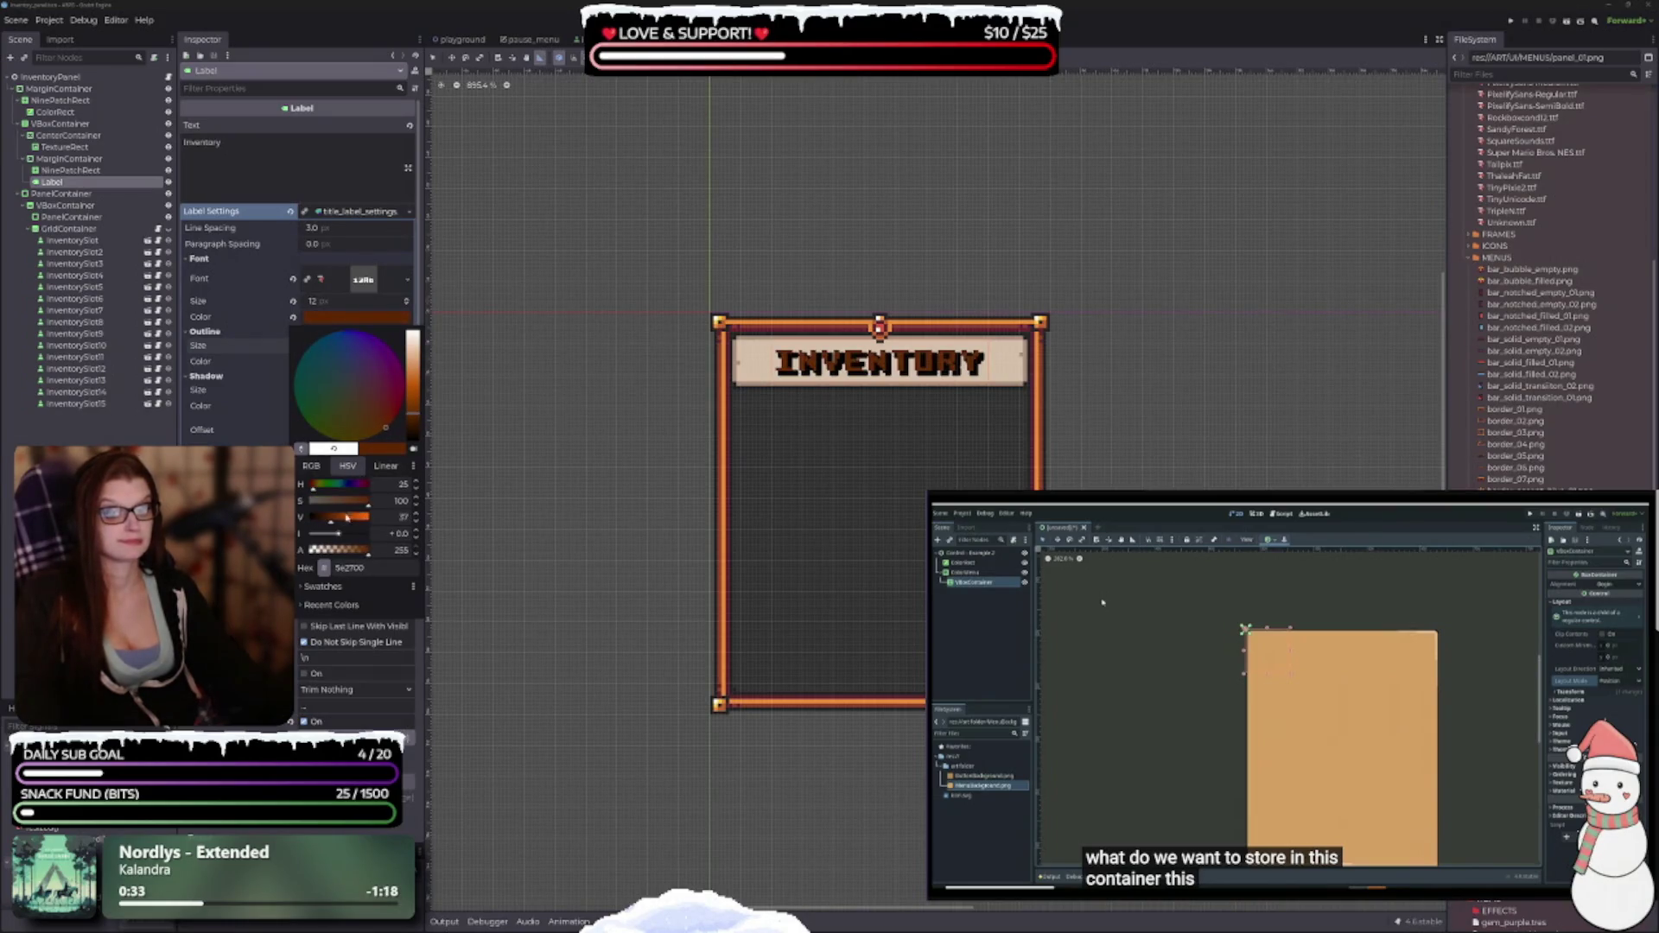
pyautogui.click(355, 502)
pyautogui.moveTo(353, 505); pyautogui.dragTo(354, 506)
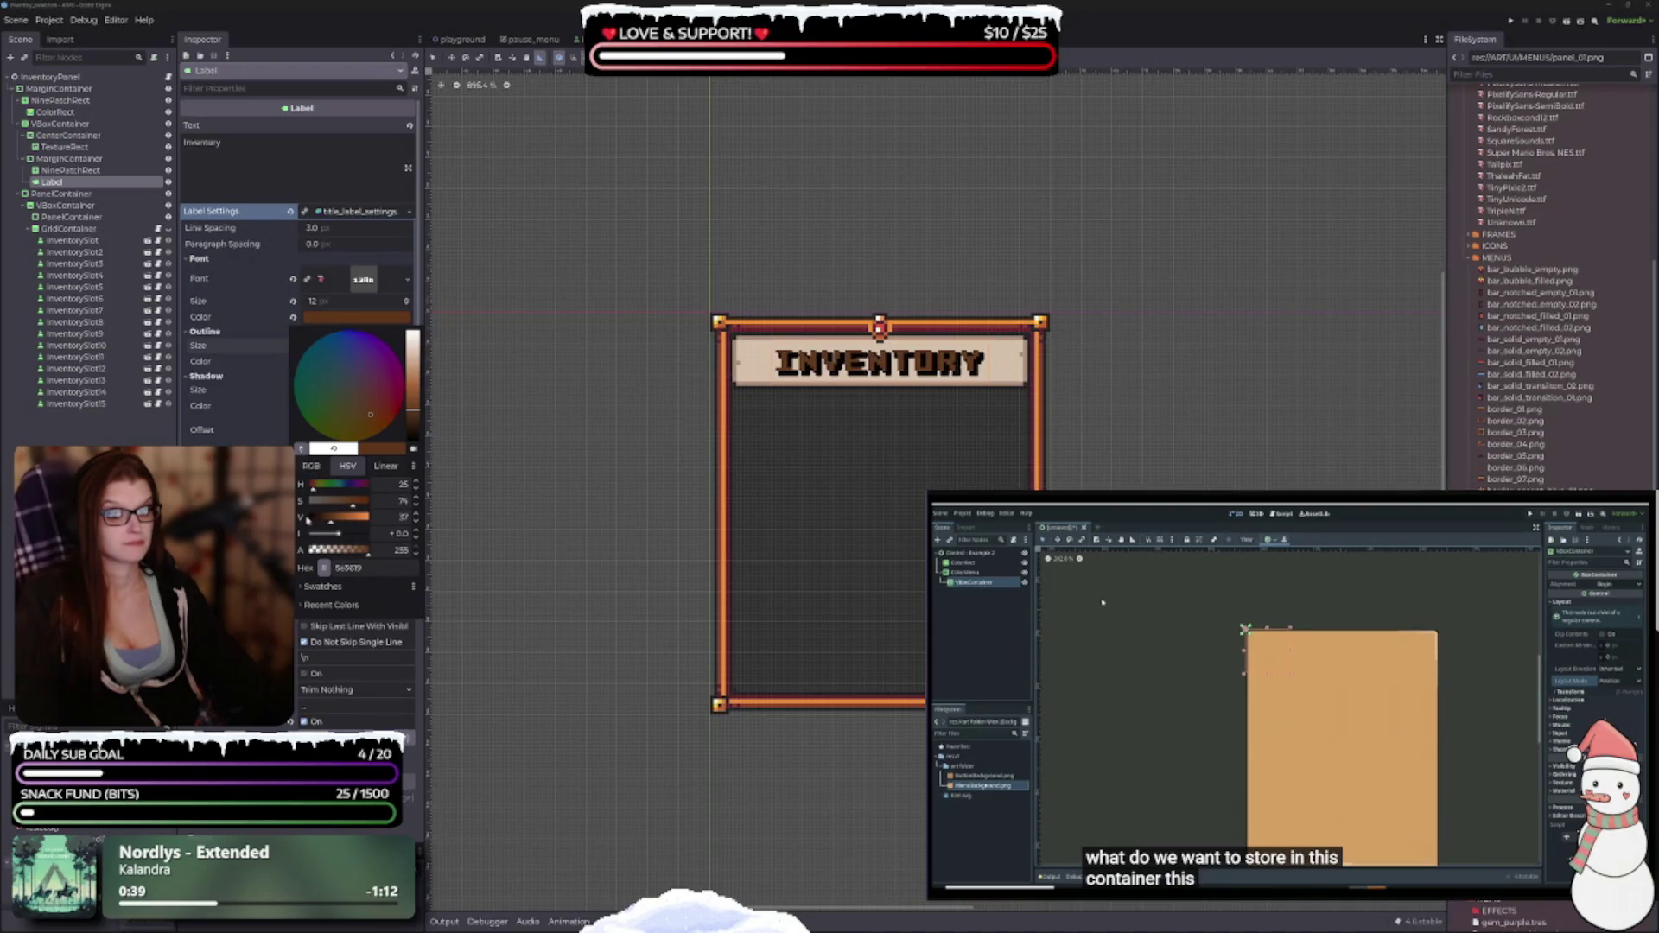
pyautogui.moveTo(308, 518); pyautogui.dragTo(331, 524)
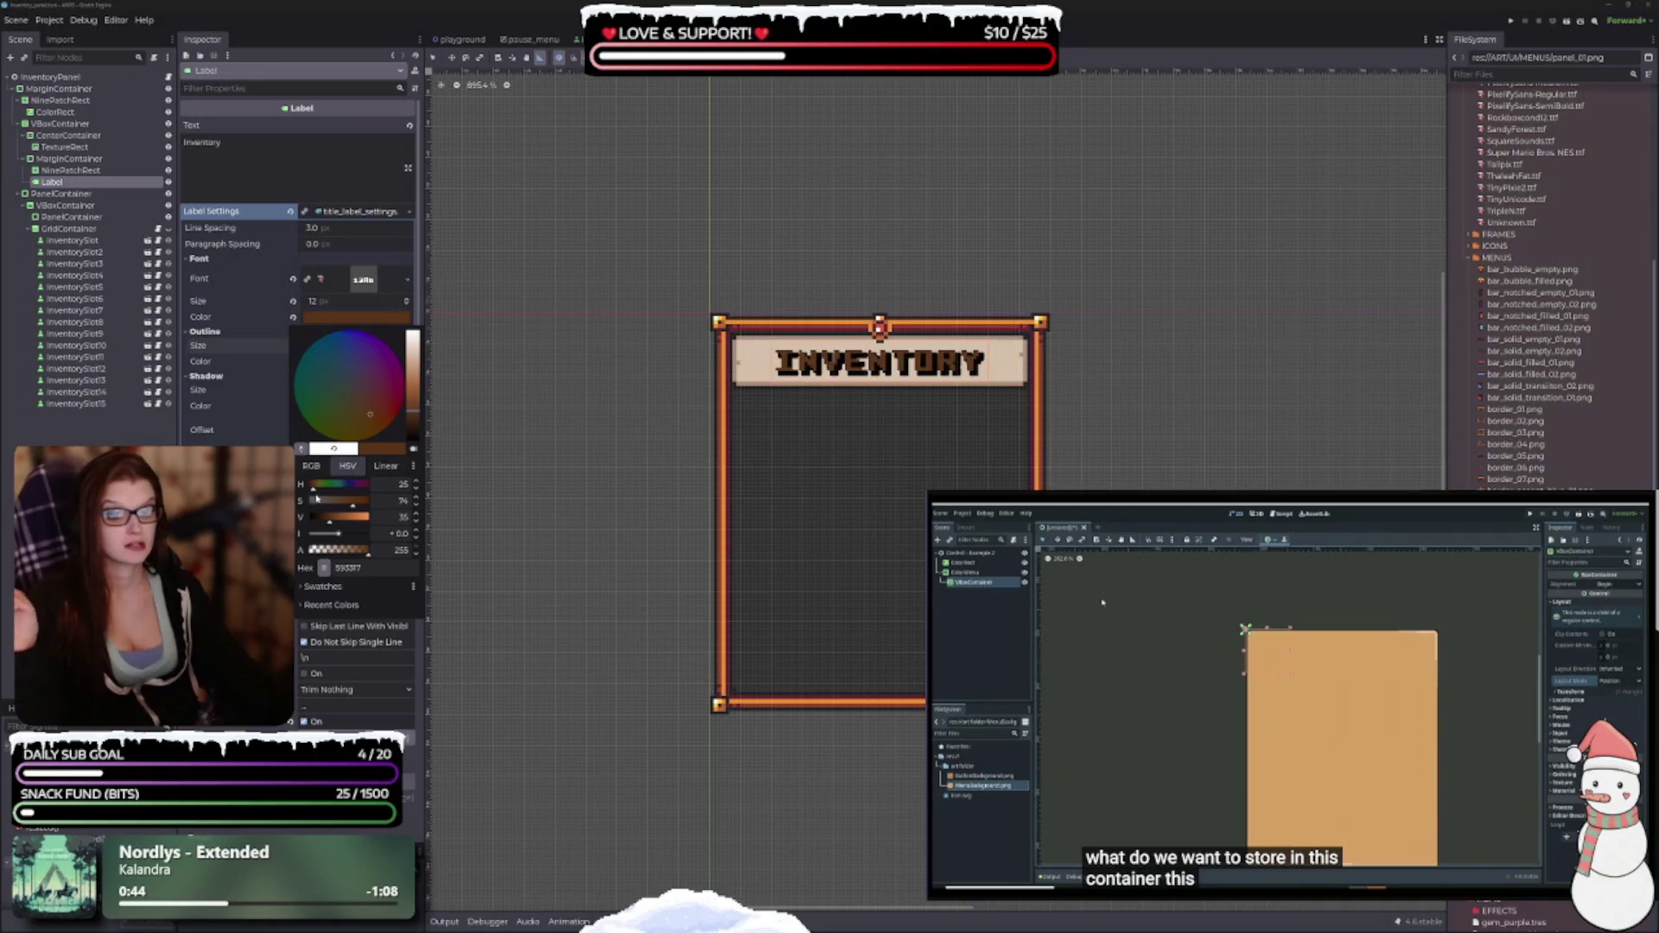
pyautogui.moveTo(384, 399)
pyautogui.mouseDown()
pyautogui.moveTo(413, 413)
pyautogui.moveTo(404, 434)
pyautogui.moveTo(415, 425)
pyautogui.mouseUp()
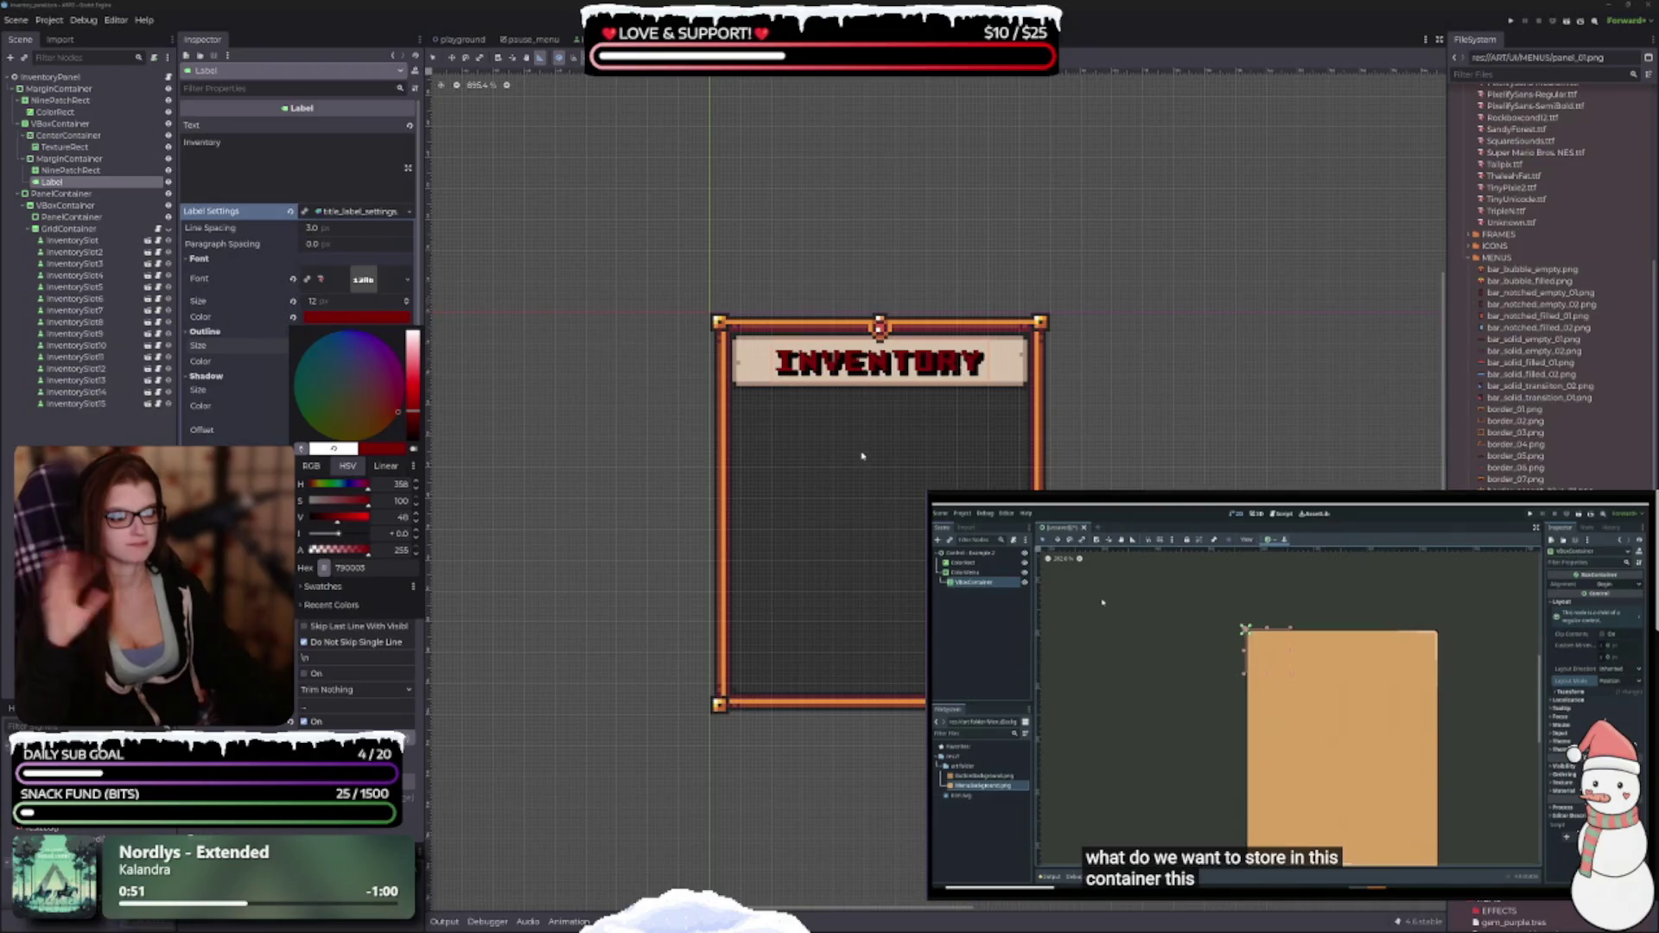
pyautogui.moveTo(367, 502); pyautogui.dragTo(352, 508)
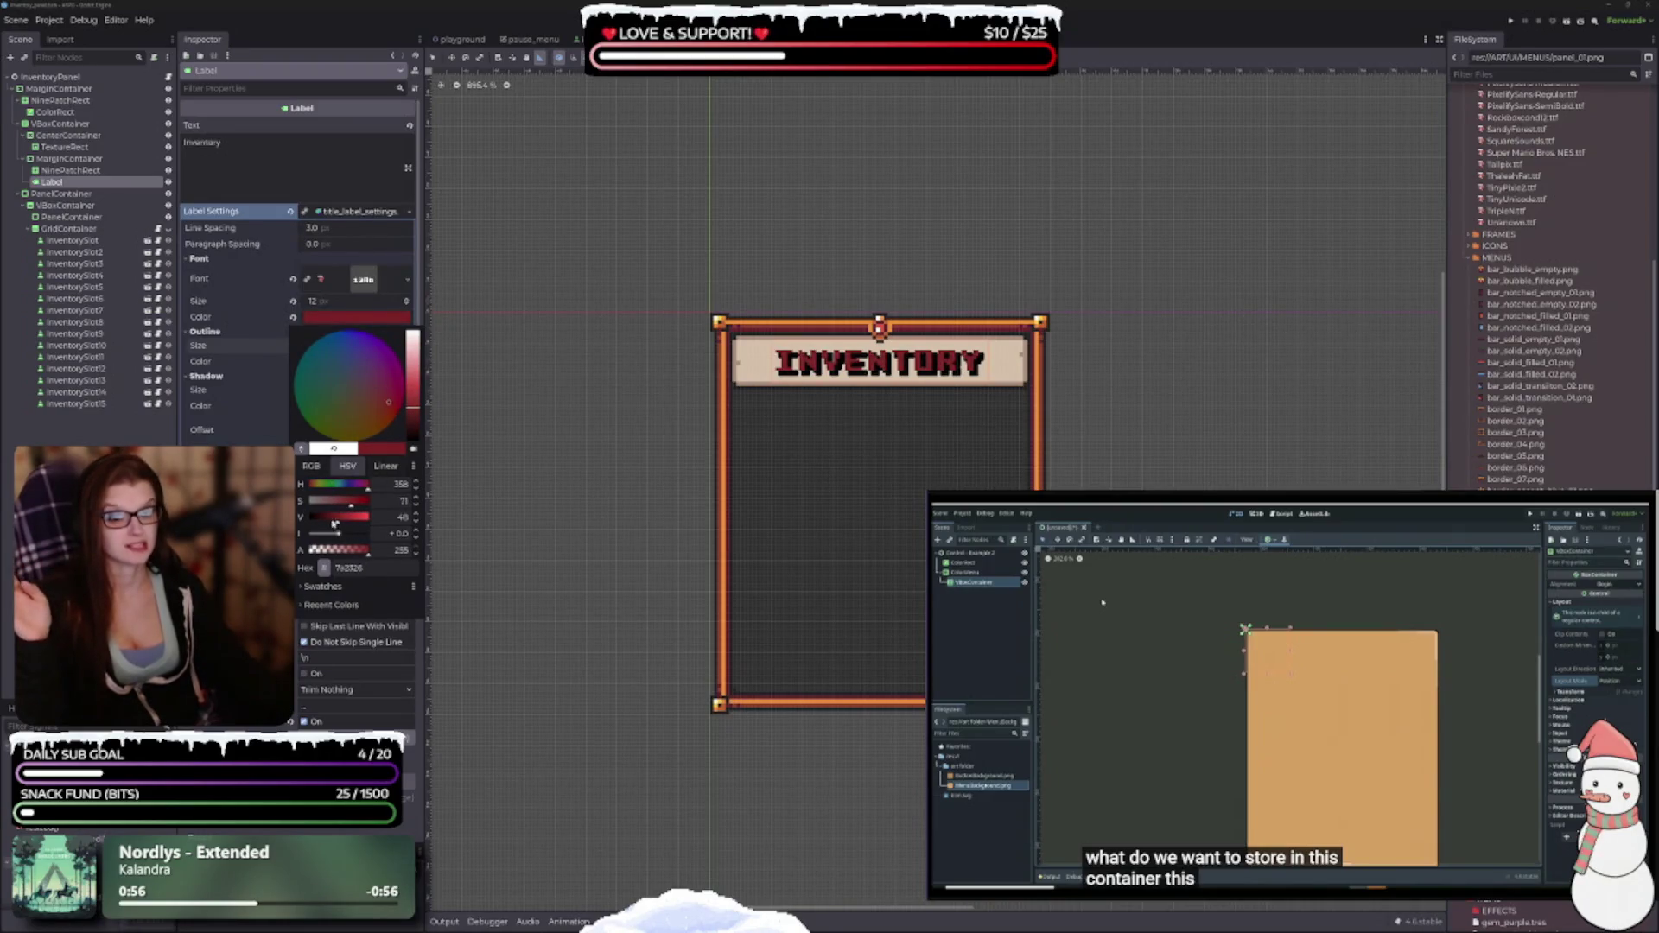
pyautogui.click(332, 521)
pyautogui.moveTo(333, 524); pyautogui.dragTo(334, 524)
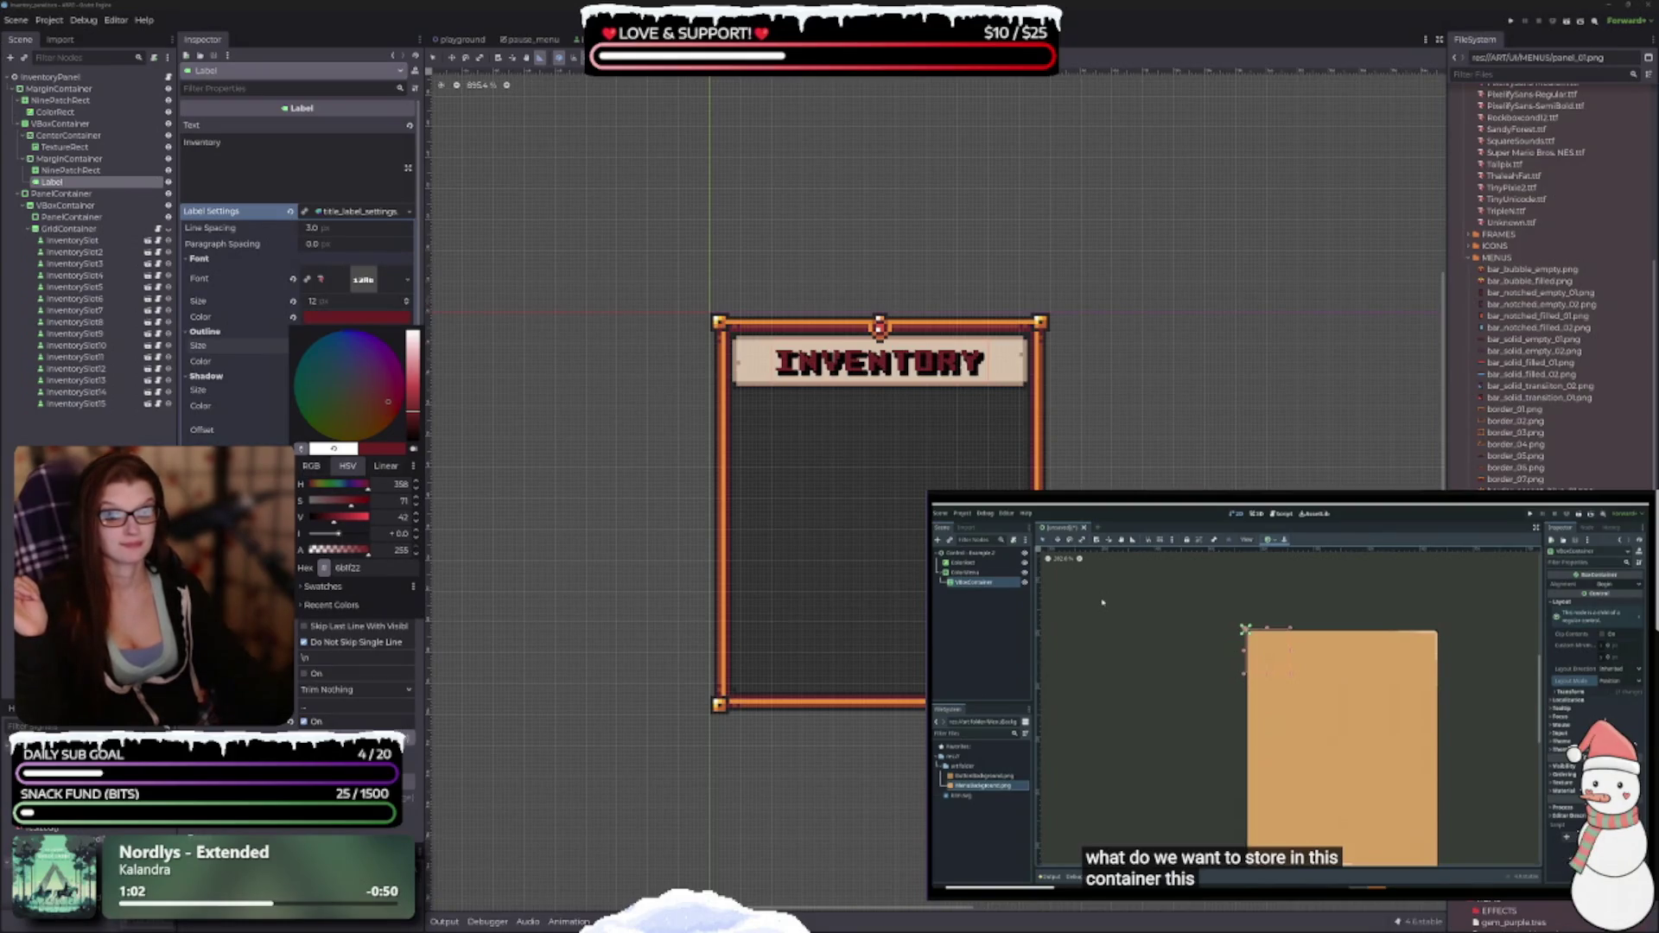
pyautogui.click(210, 349)
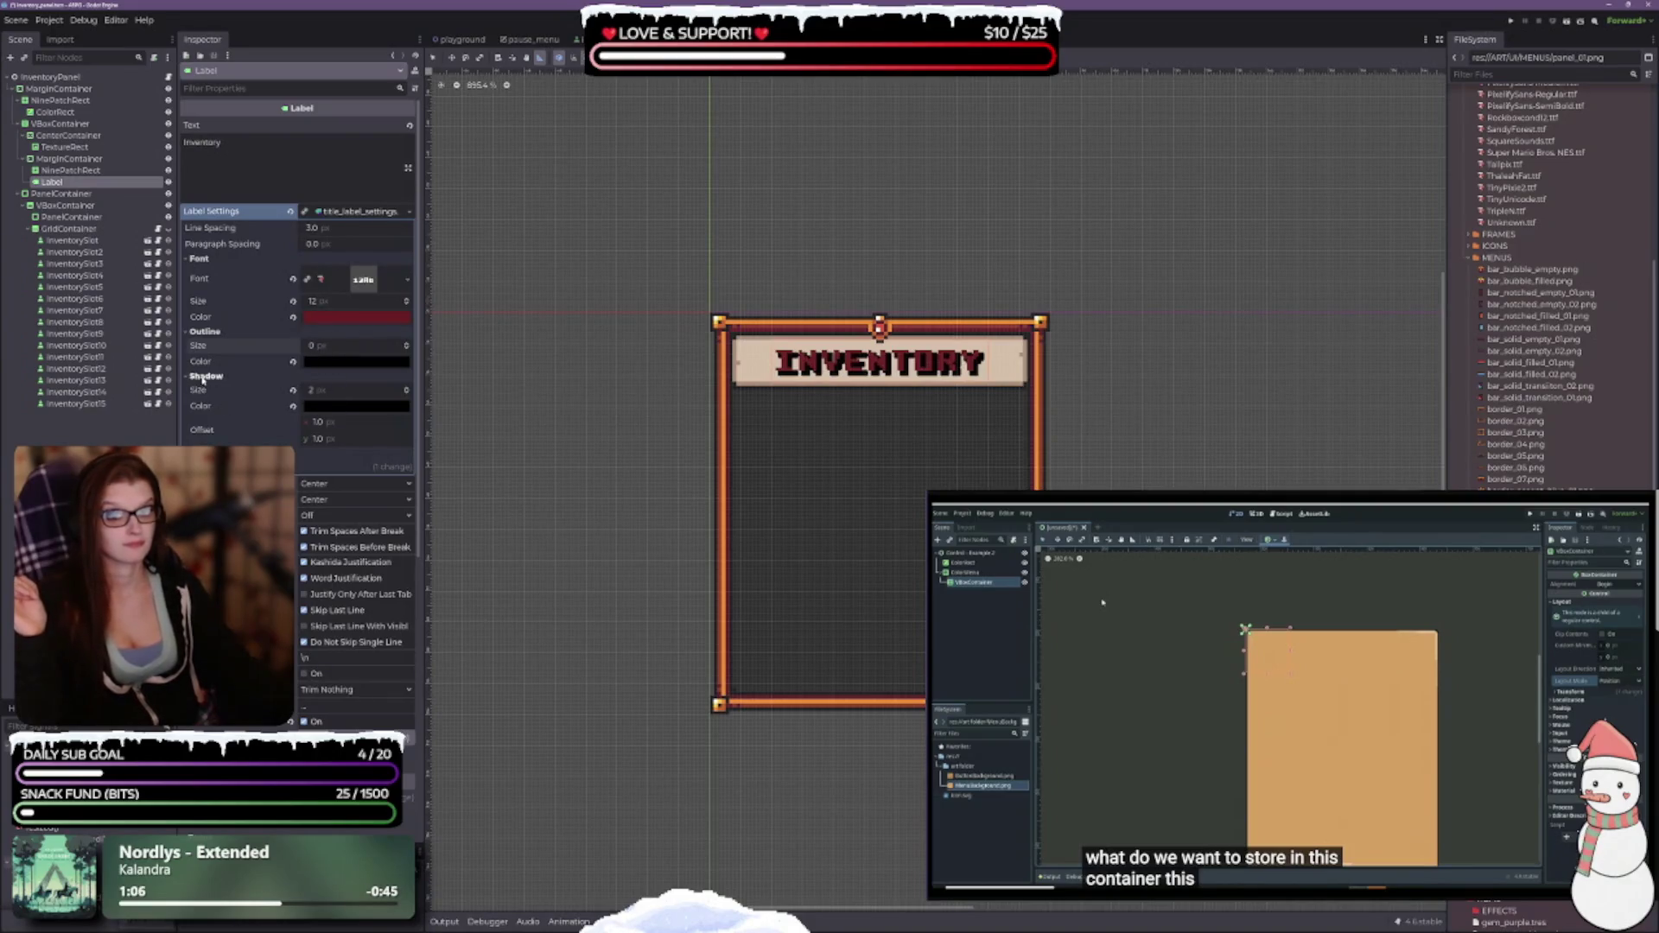
# Set the title shadow size to 2 px and lower its colour alpha to about 171.
pyautogui.click(407, 393)
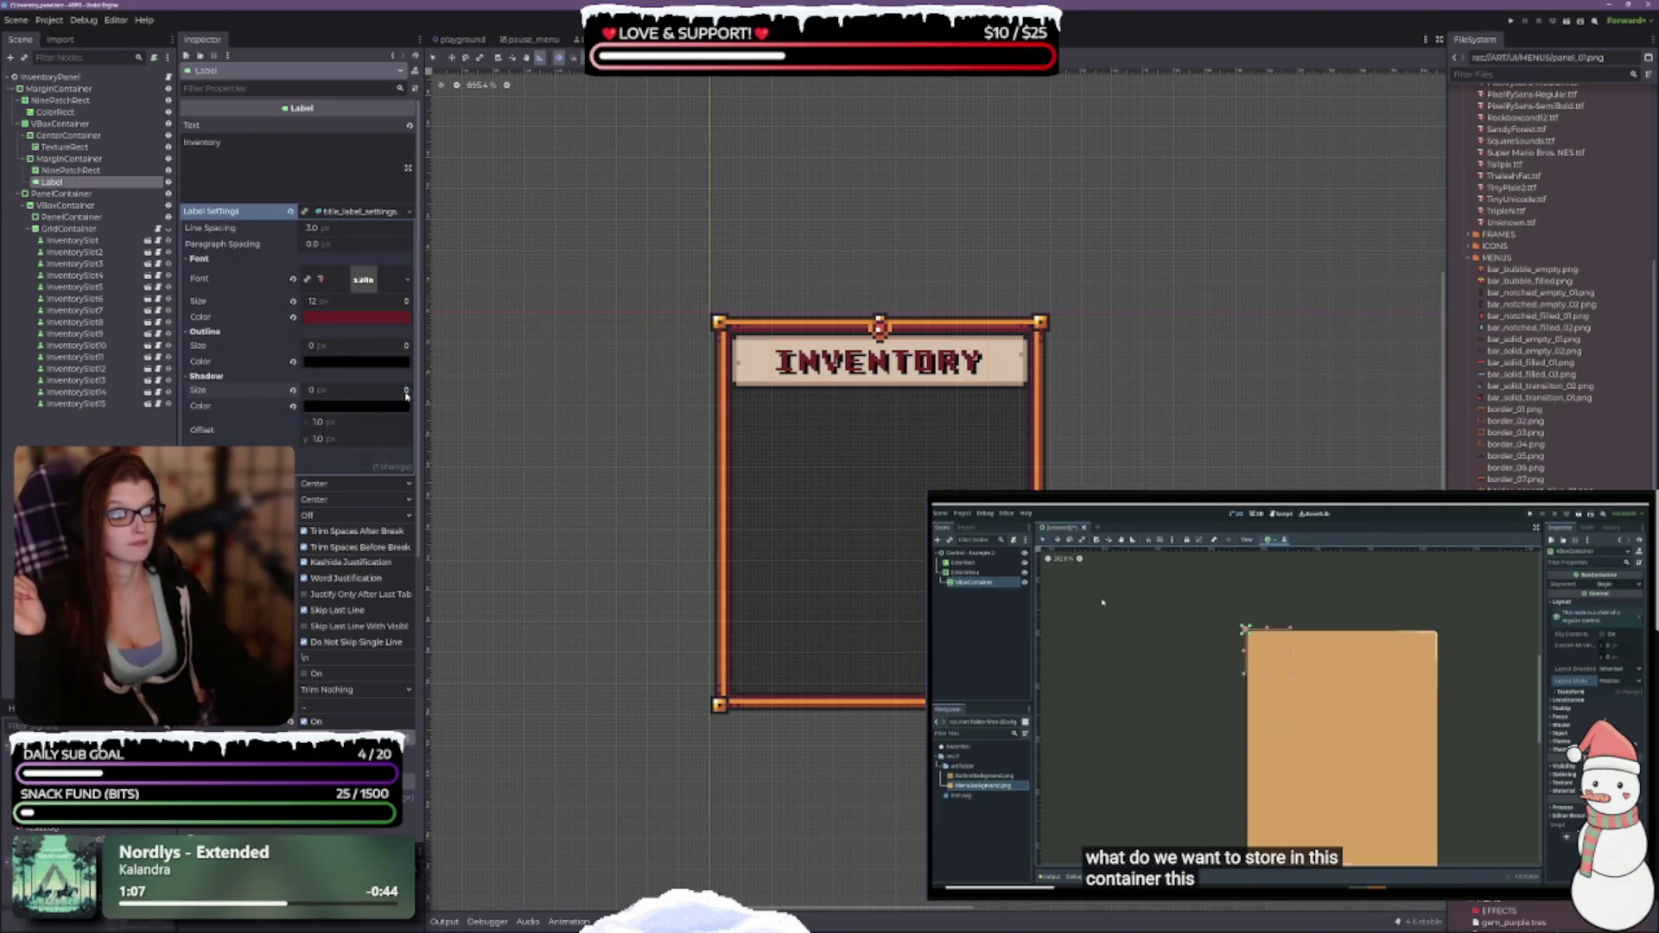
pyautogui.click(407, 393)
pyautogui.click(407, 390)
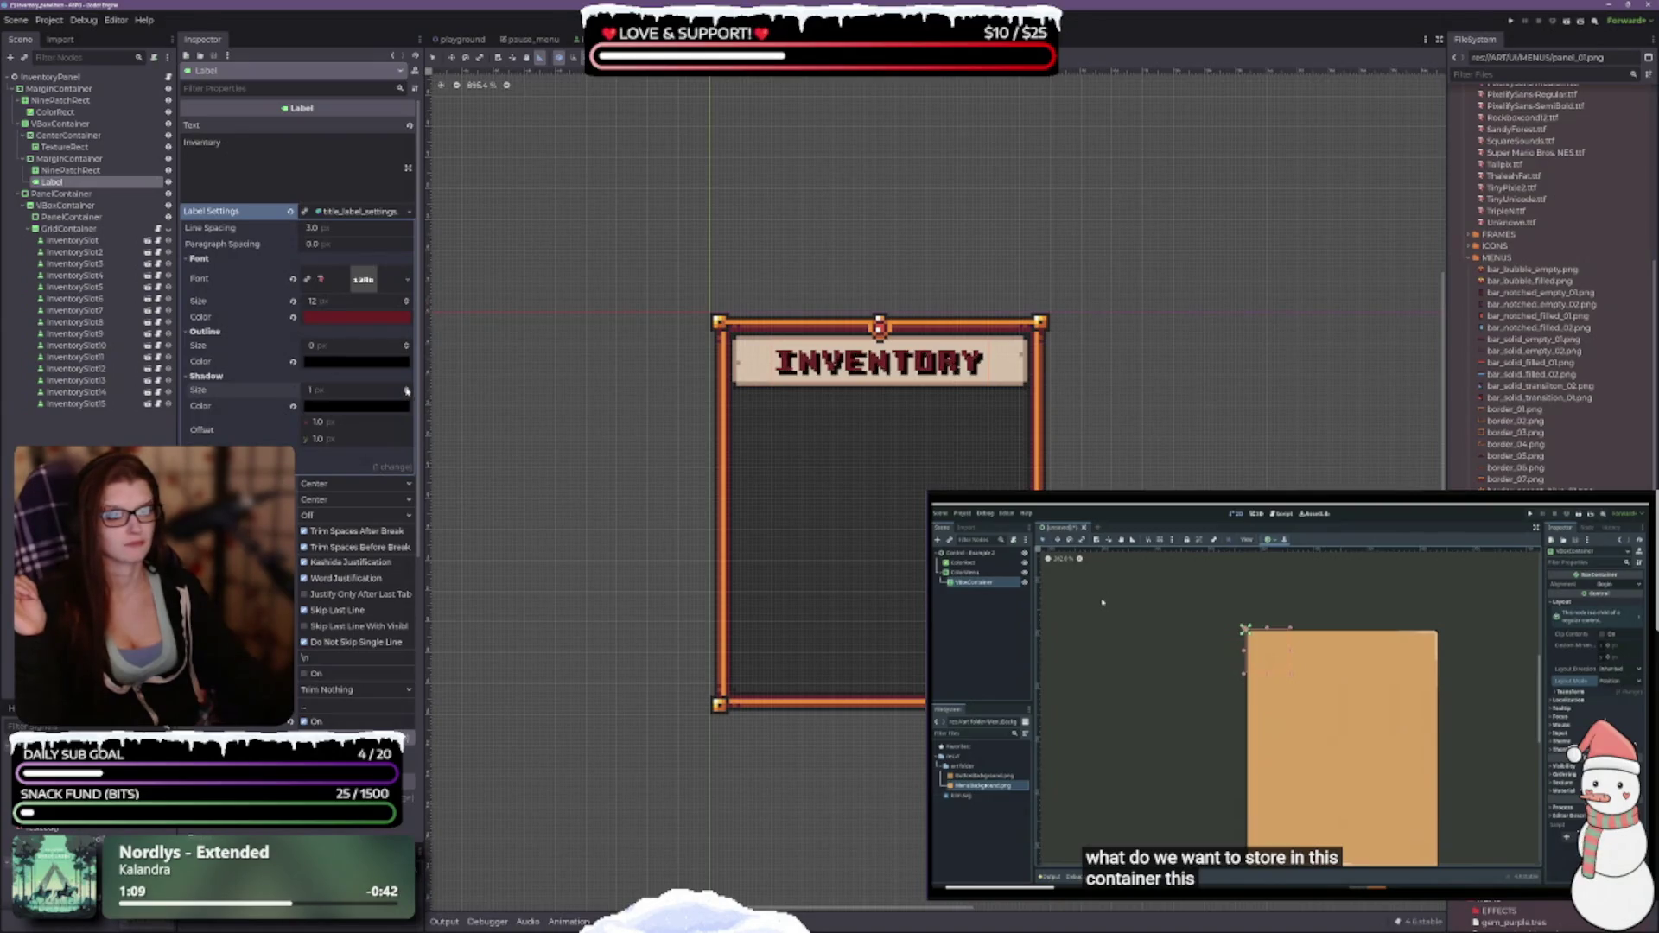
pyautogui.click(407, 389)
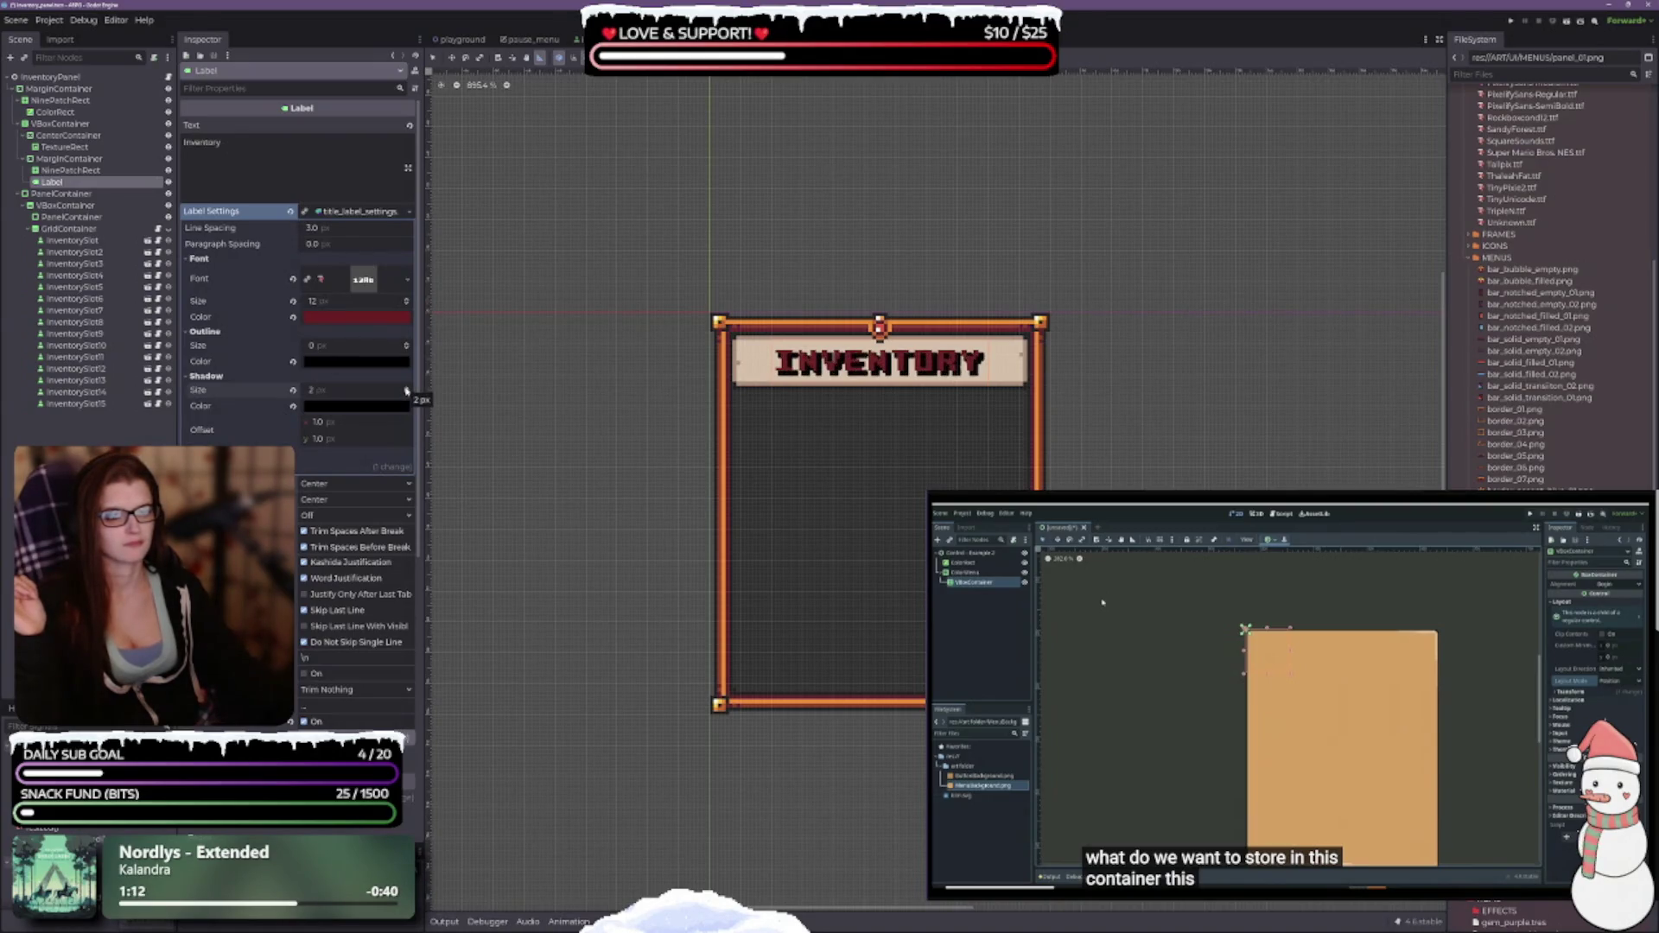
pyautogui.click(375, 406)
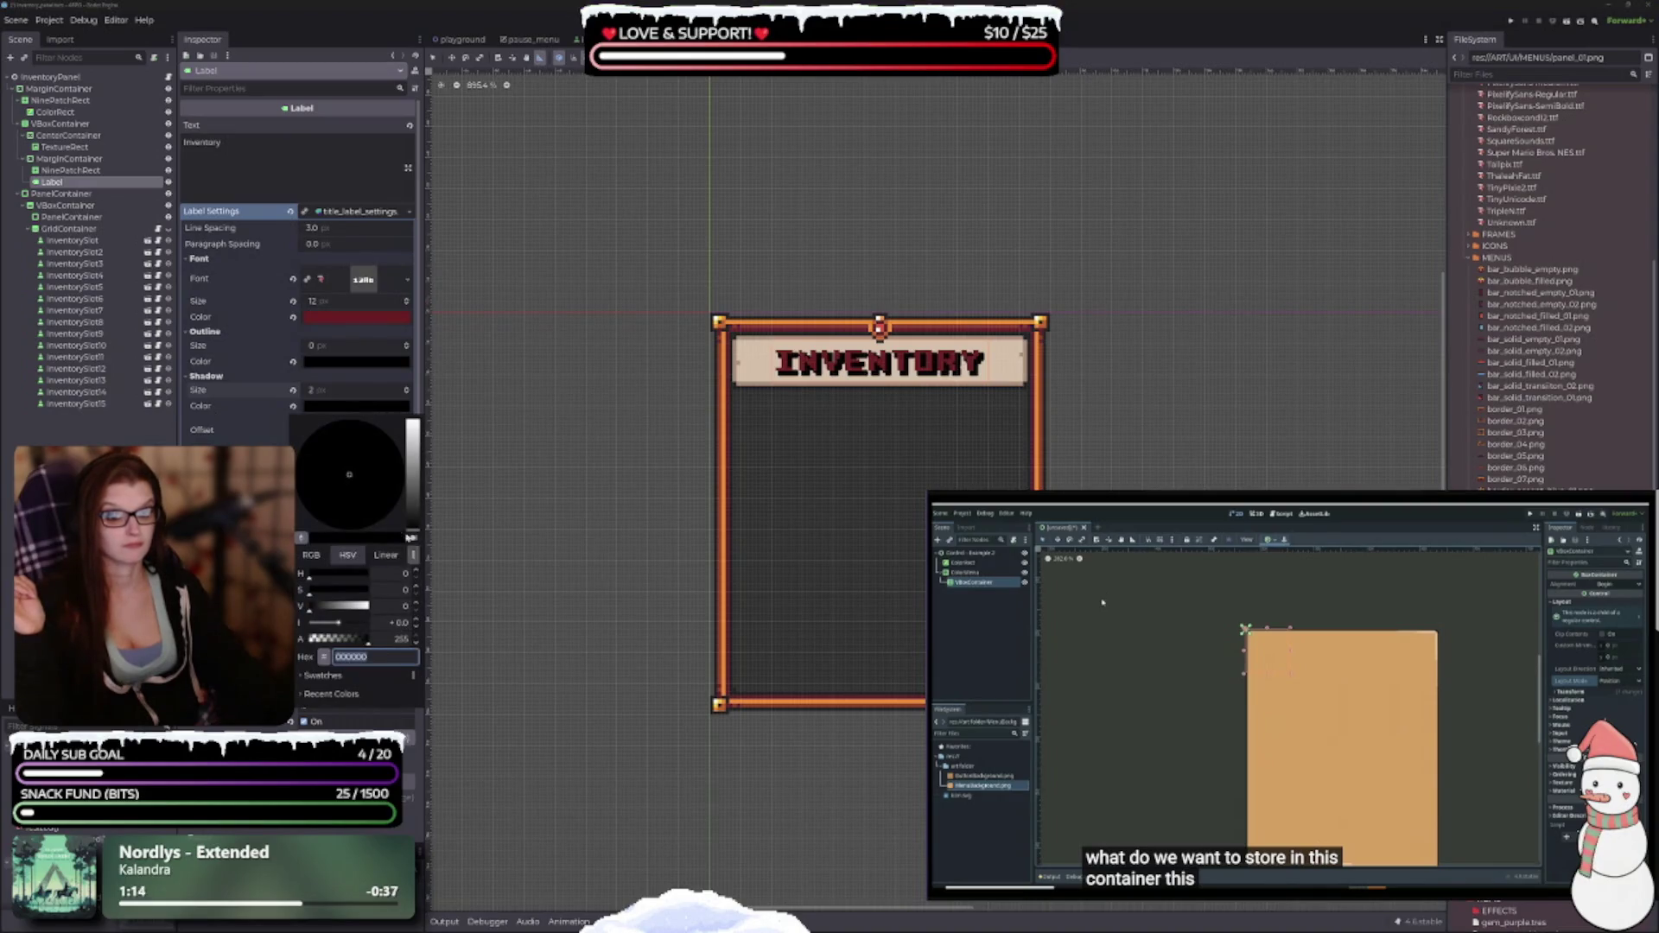
pyautogui.click(349, 639)
pyautogui.moveTo(349, 641); pyautogui.dragTo(345, 640)
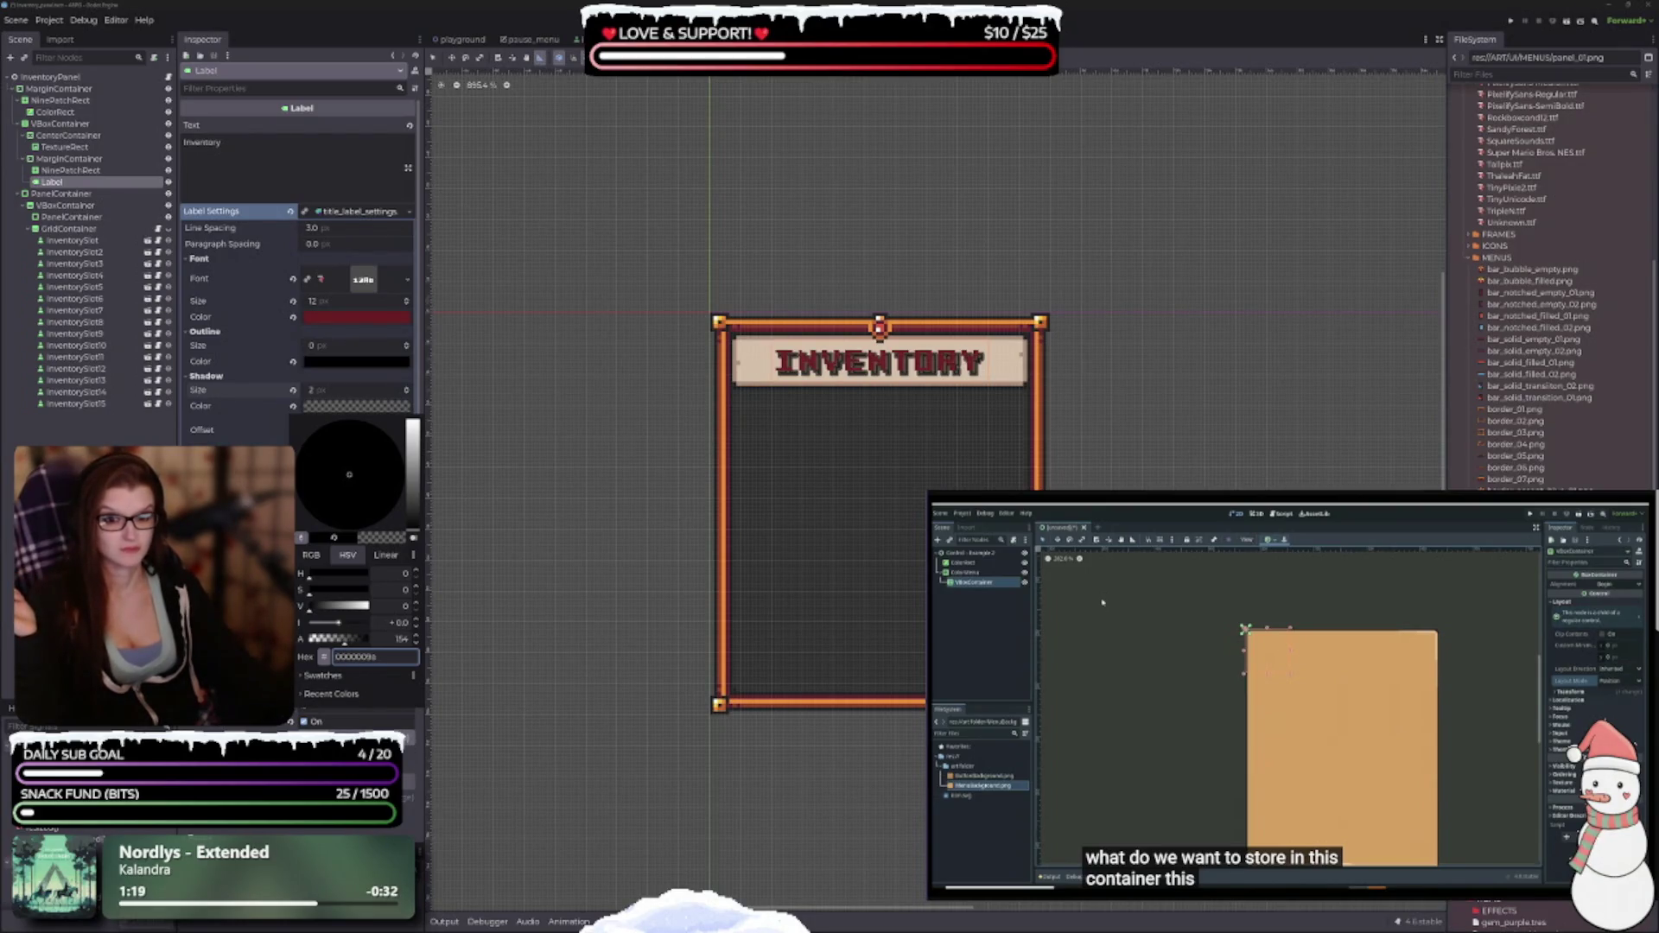
# Adjust the Theme Overrides constants between 0 and 1, save, and undo the stray colour override.
pyautogui.scroll(-10, 298, 346)
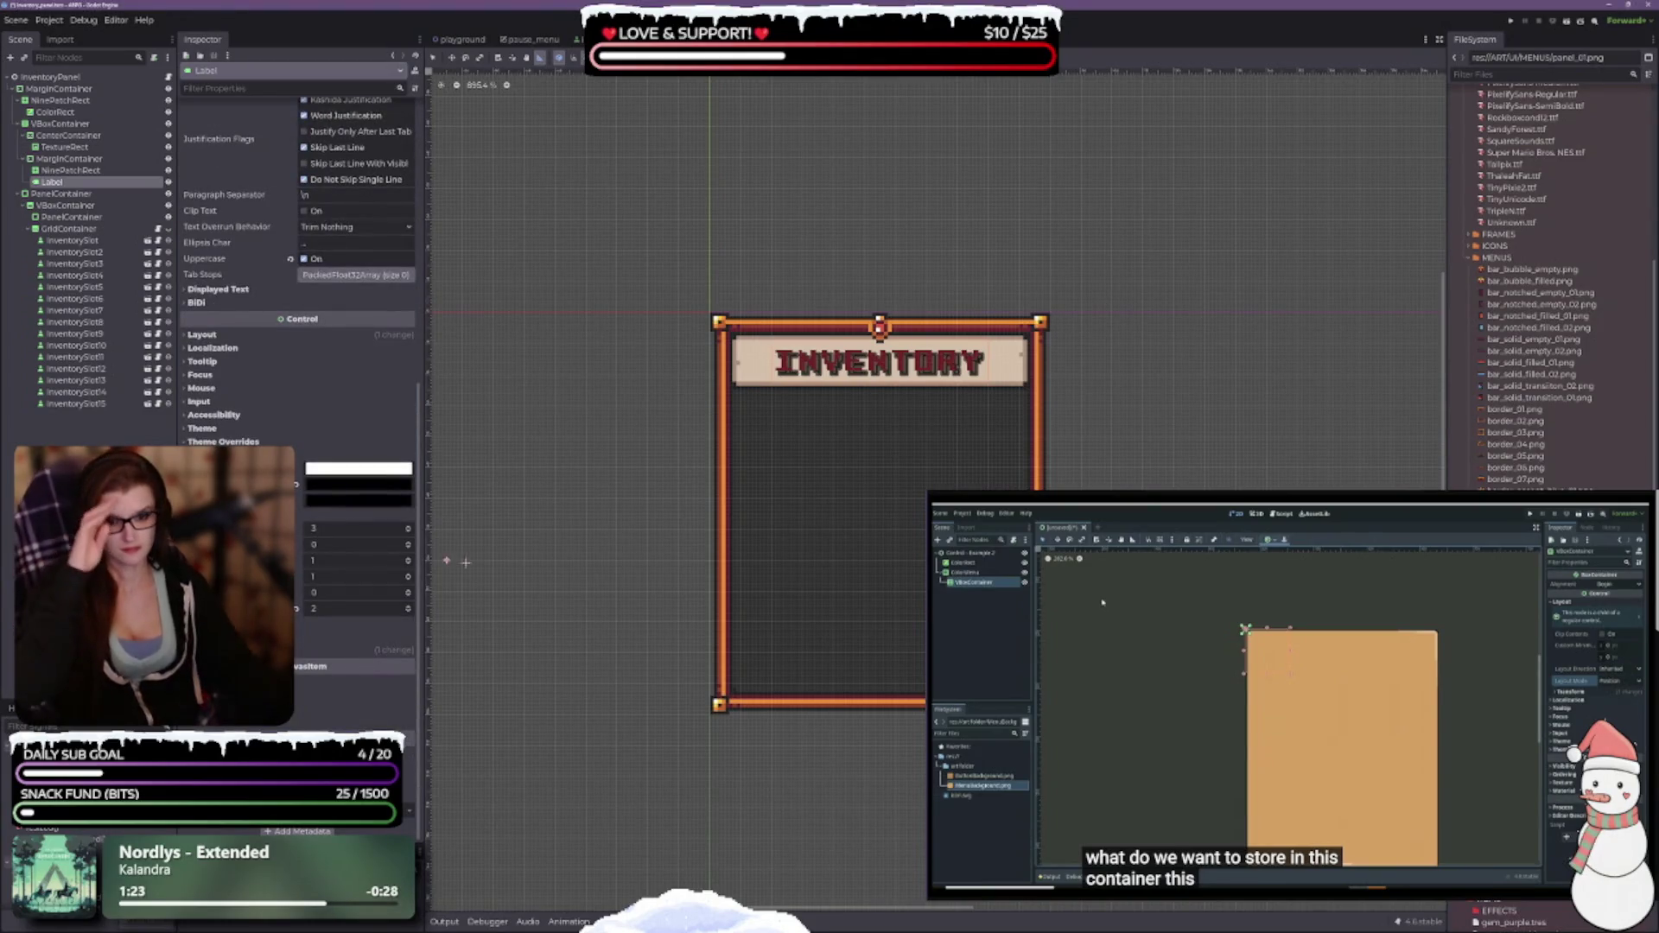
pyautogui.click(408, 564)
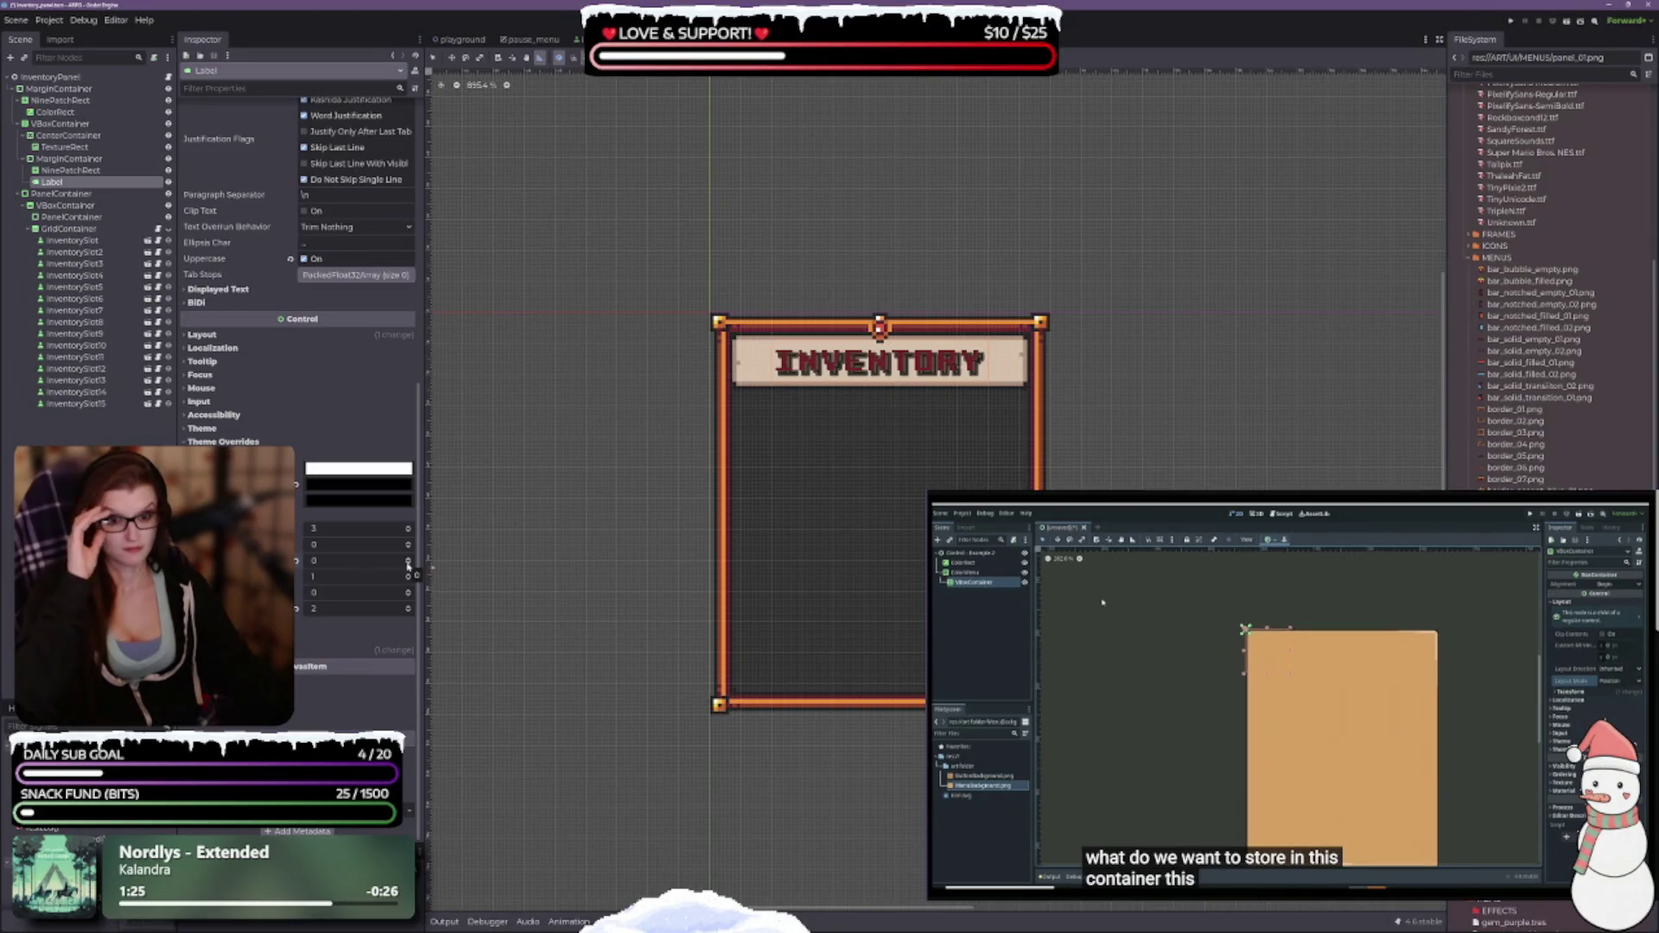
pyautogui.click(407, 578)
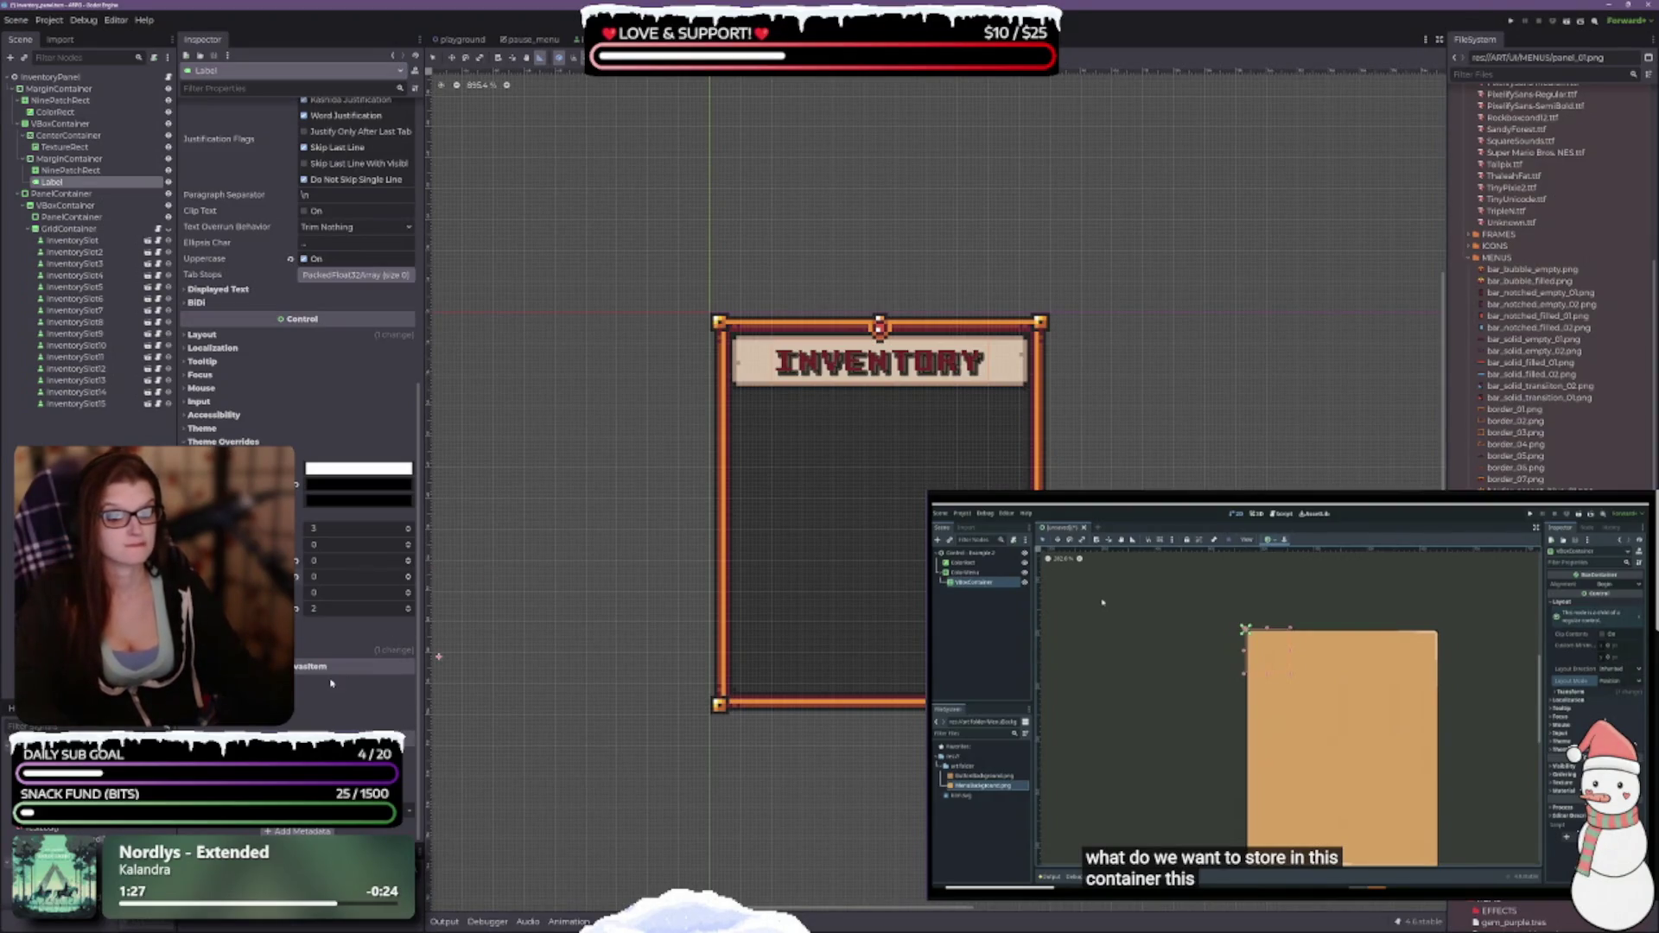
pyautogui.click(408, 559)
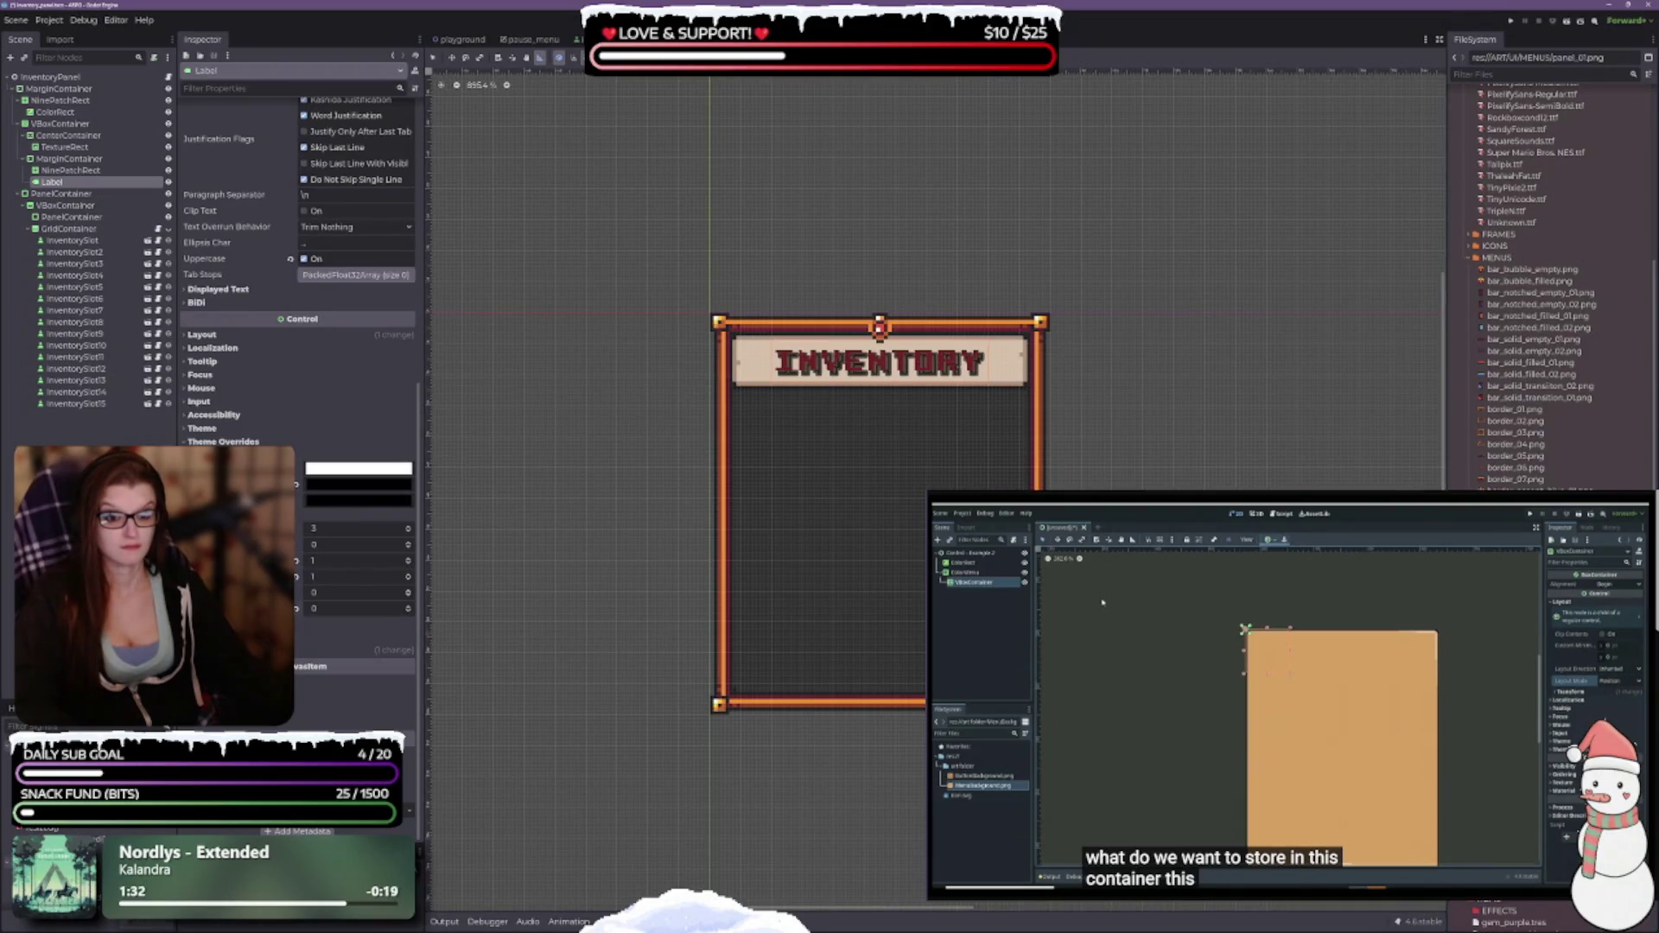
pyautogui.hotkey('ctrl', 's')
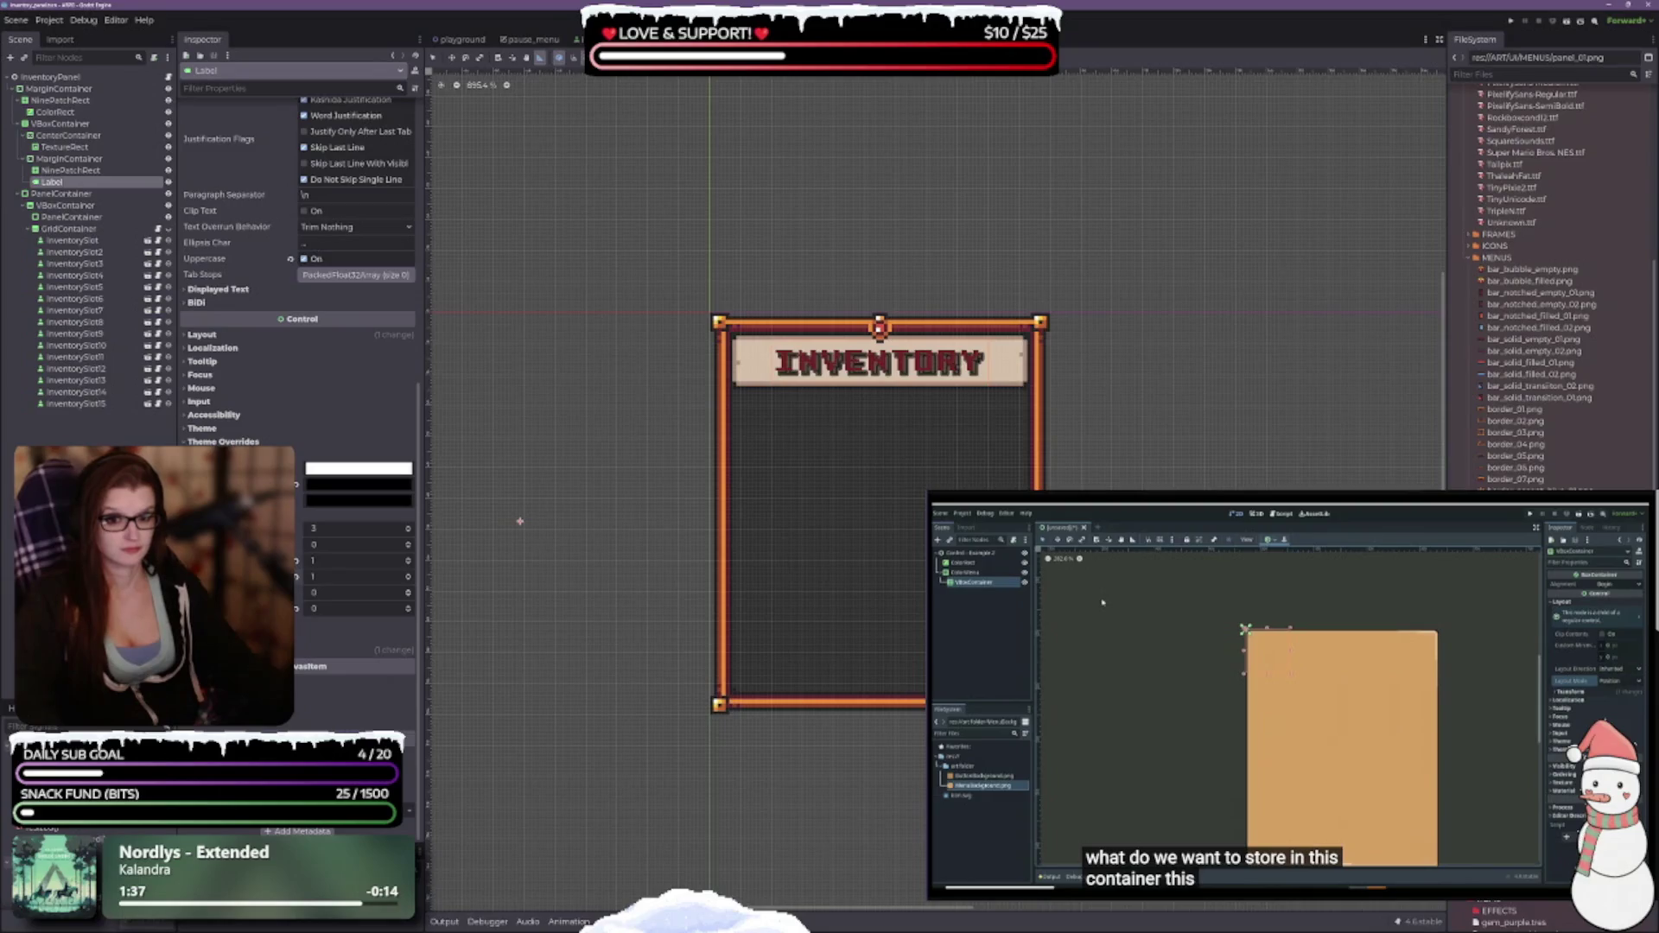
pyautogui.hotkey('ctrl', 'z')
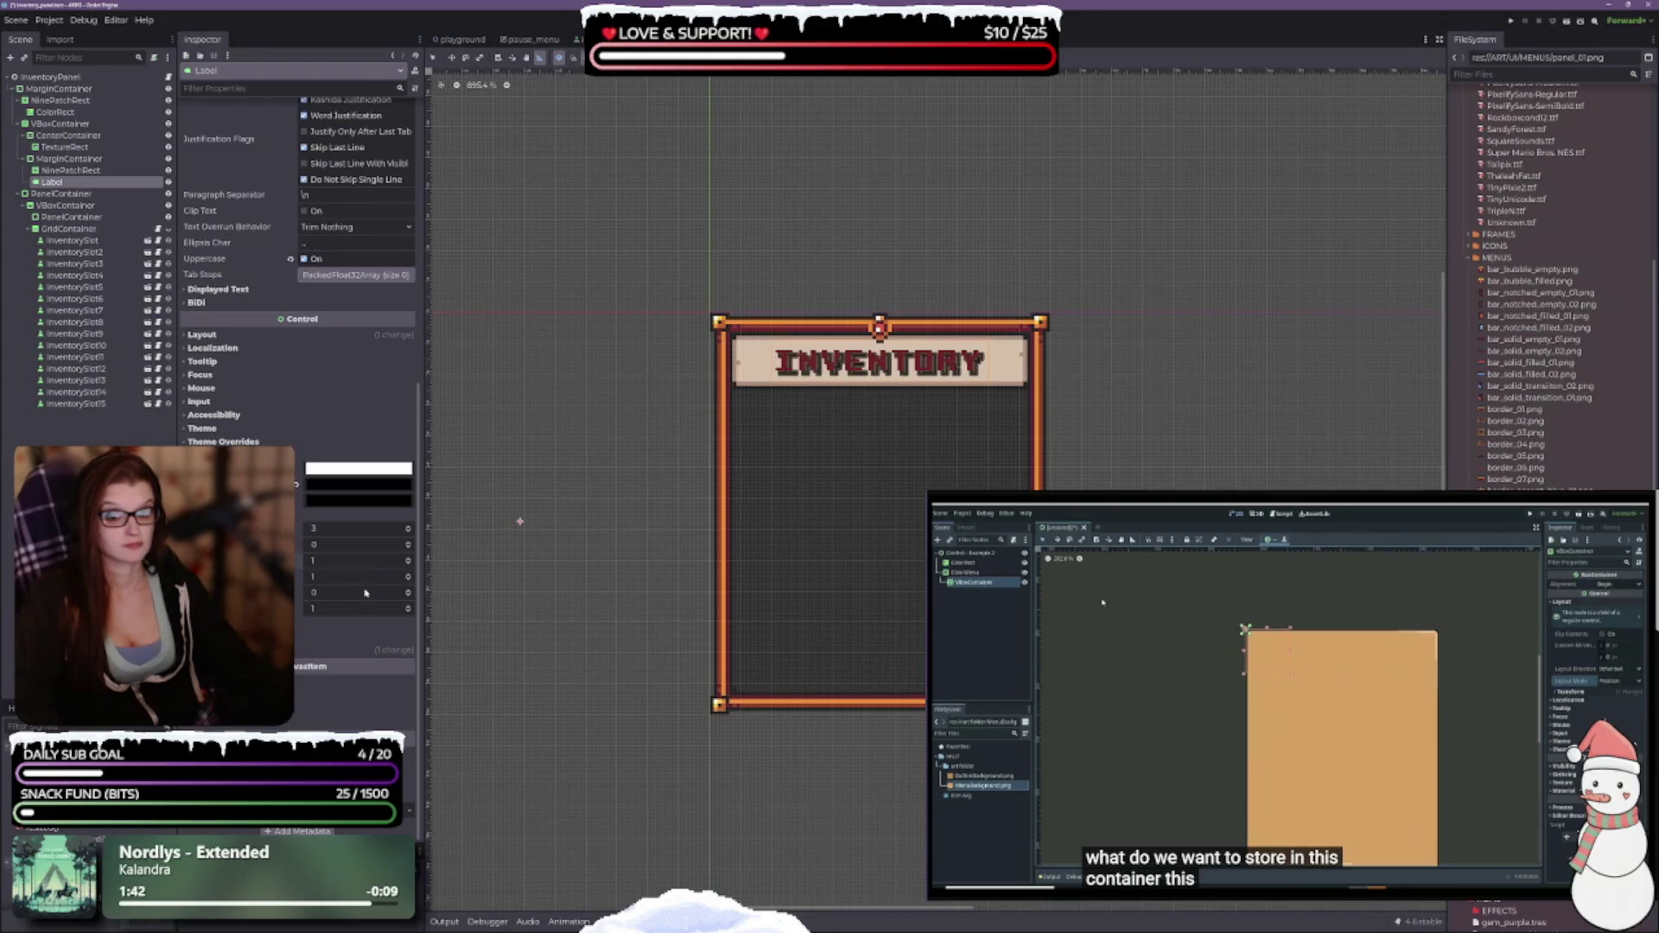
pyautogui.click(295, 576)
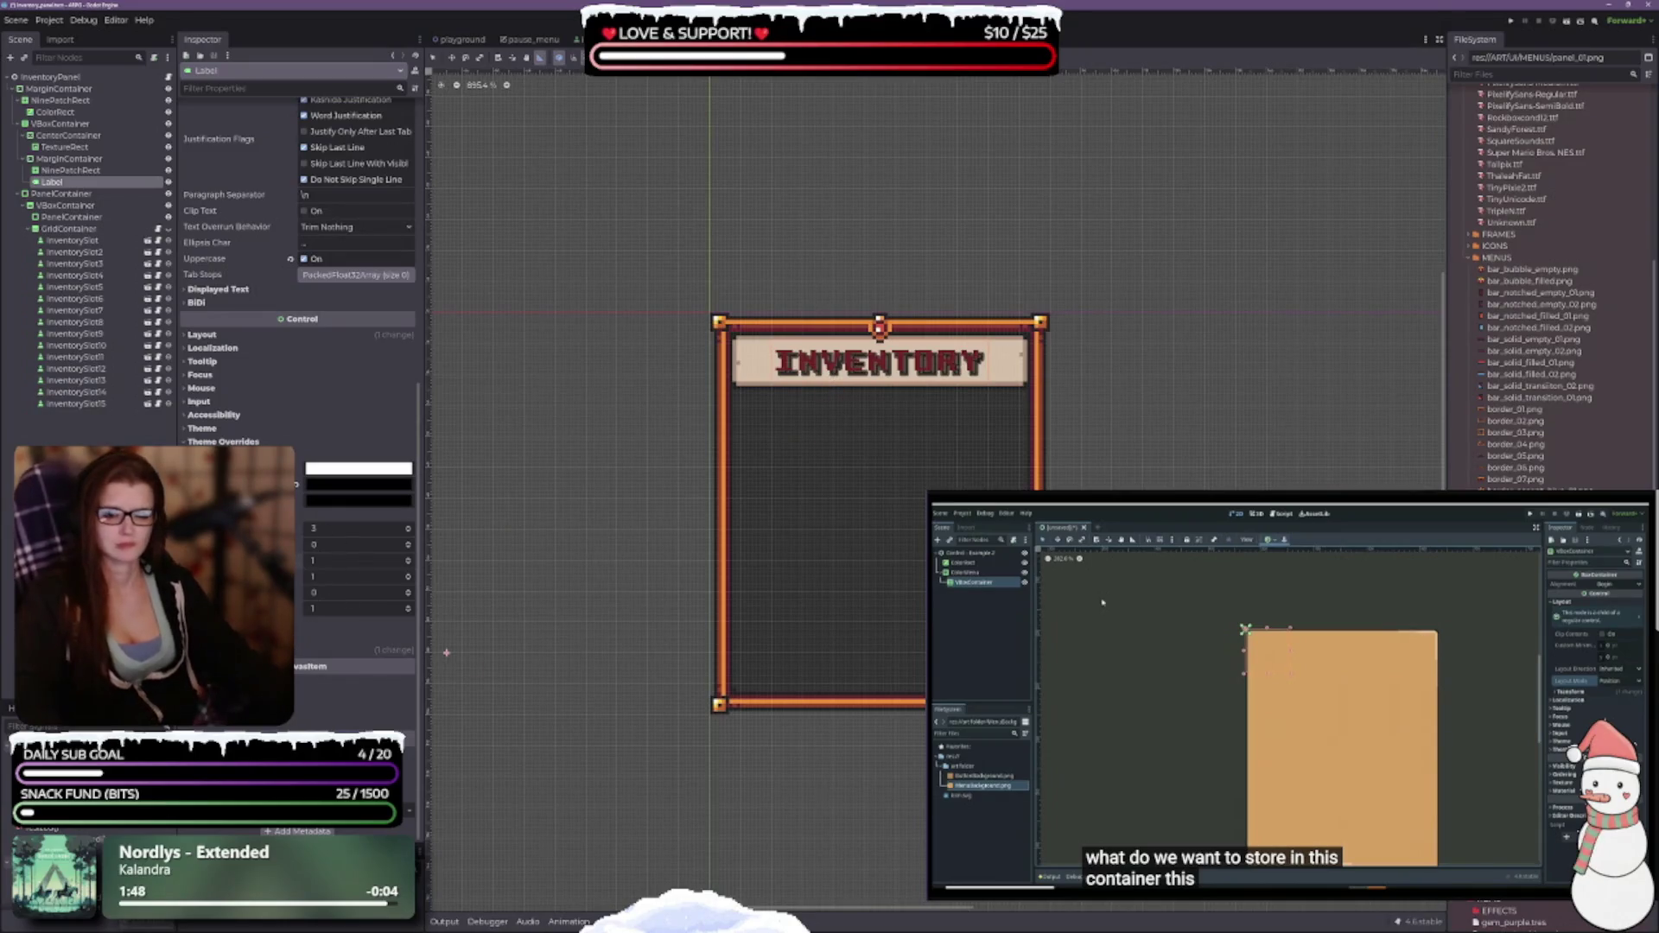
pyautogui.hotkey('ctrl', 'z')
pyautogui.hotkey('ctrl', 'z')
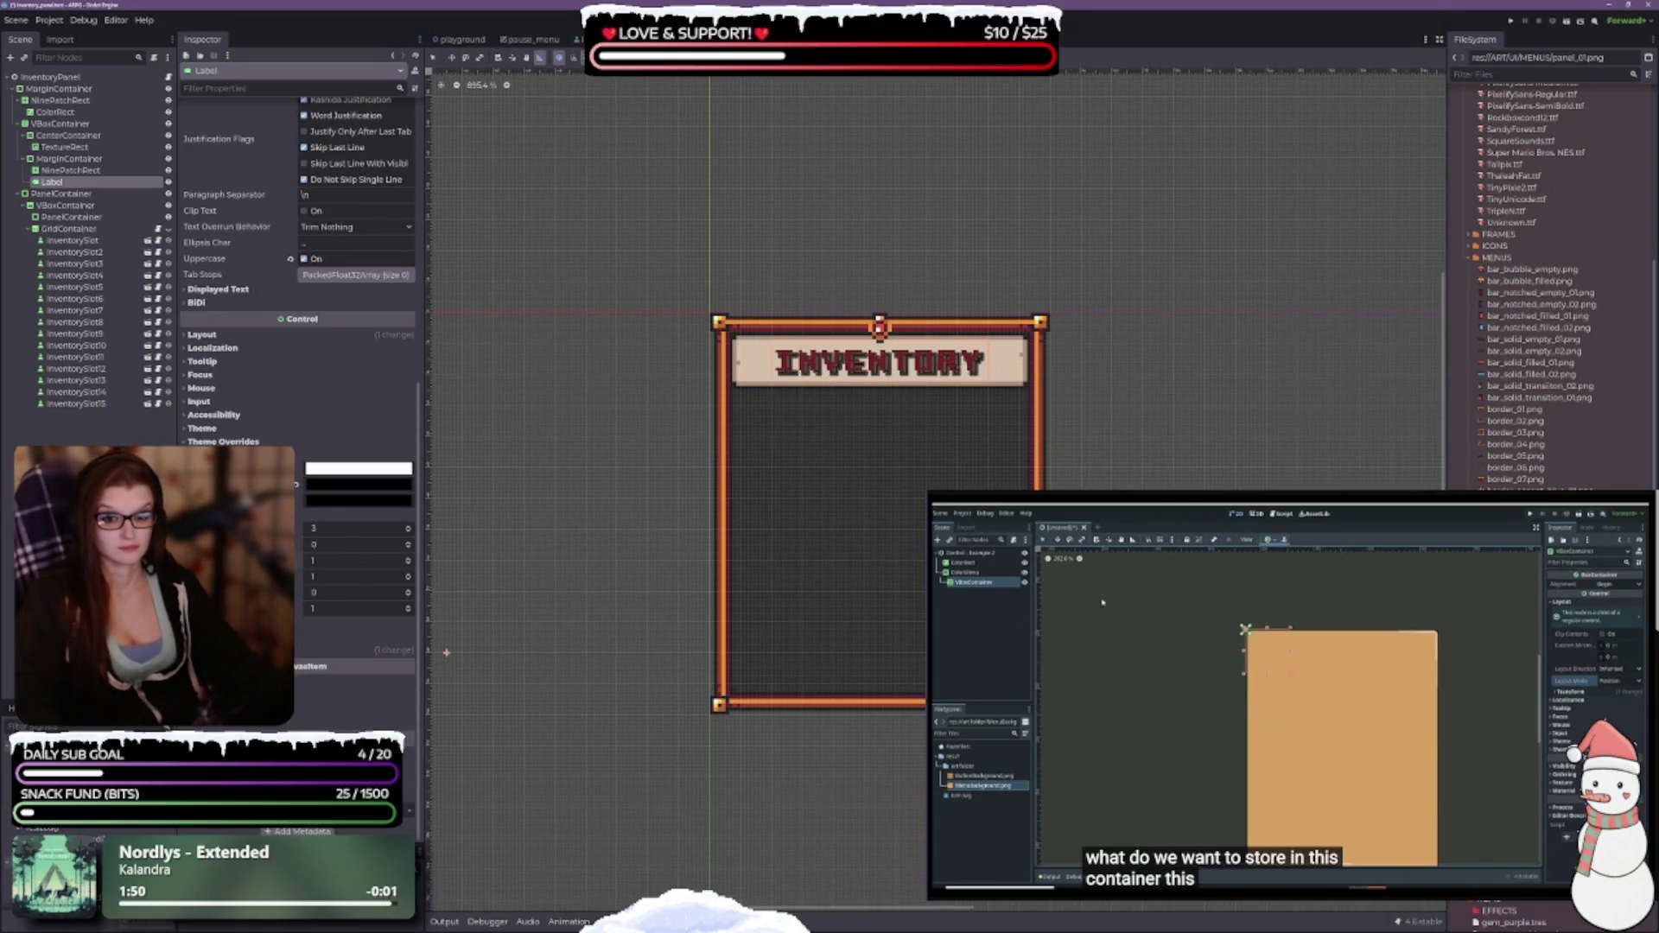
pyautogui.hotkey('ctrl', 'z')
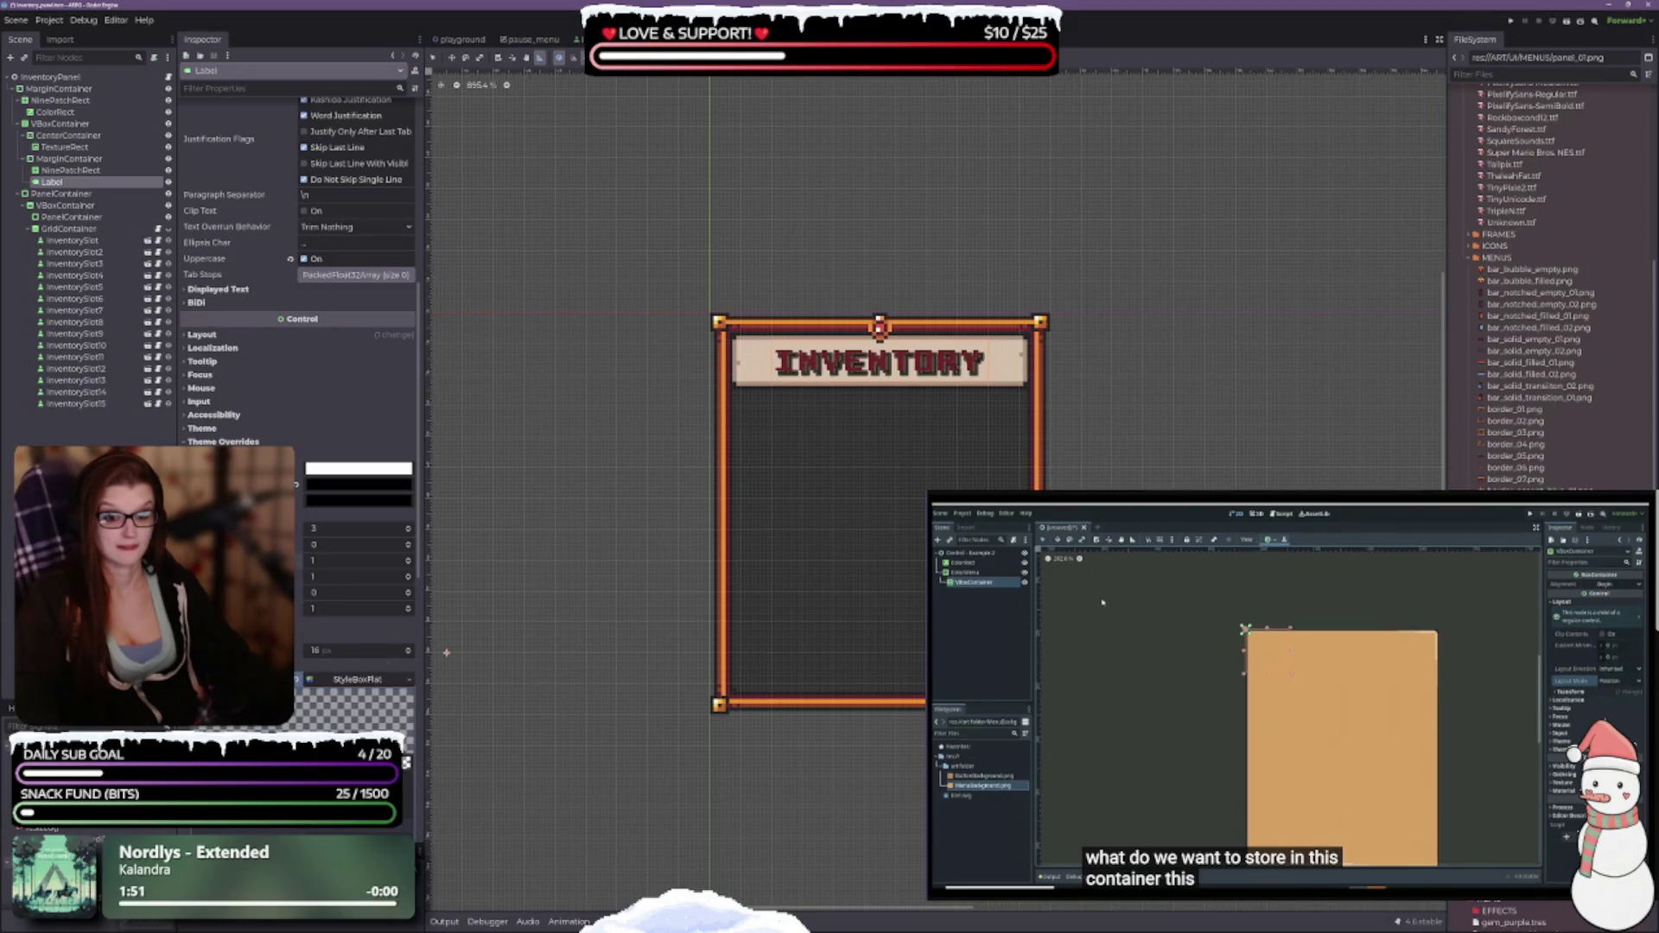
pyautogui.scroll(-5, 298, 432)
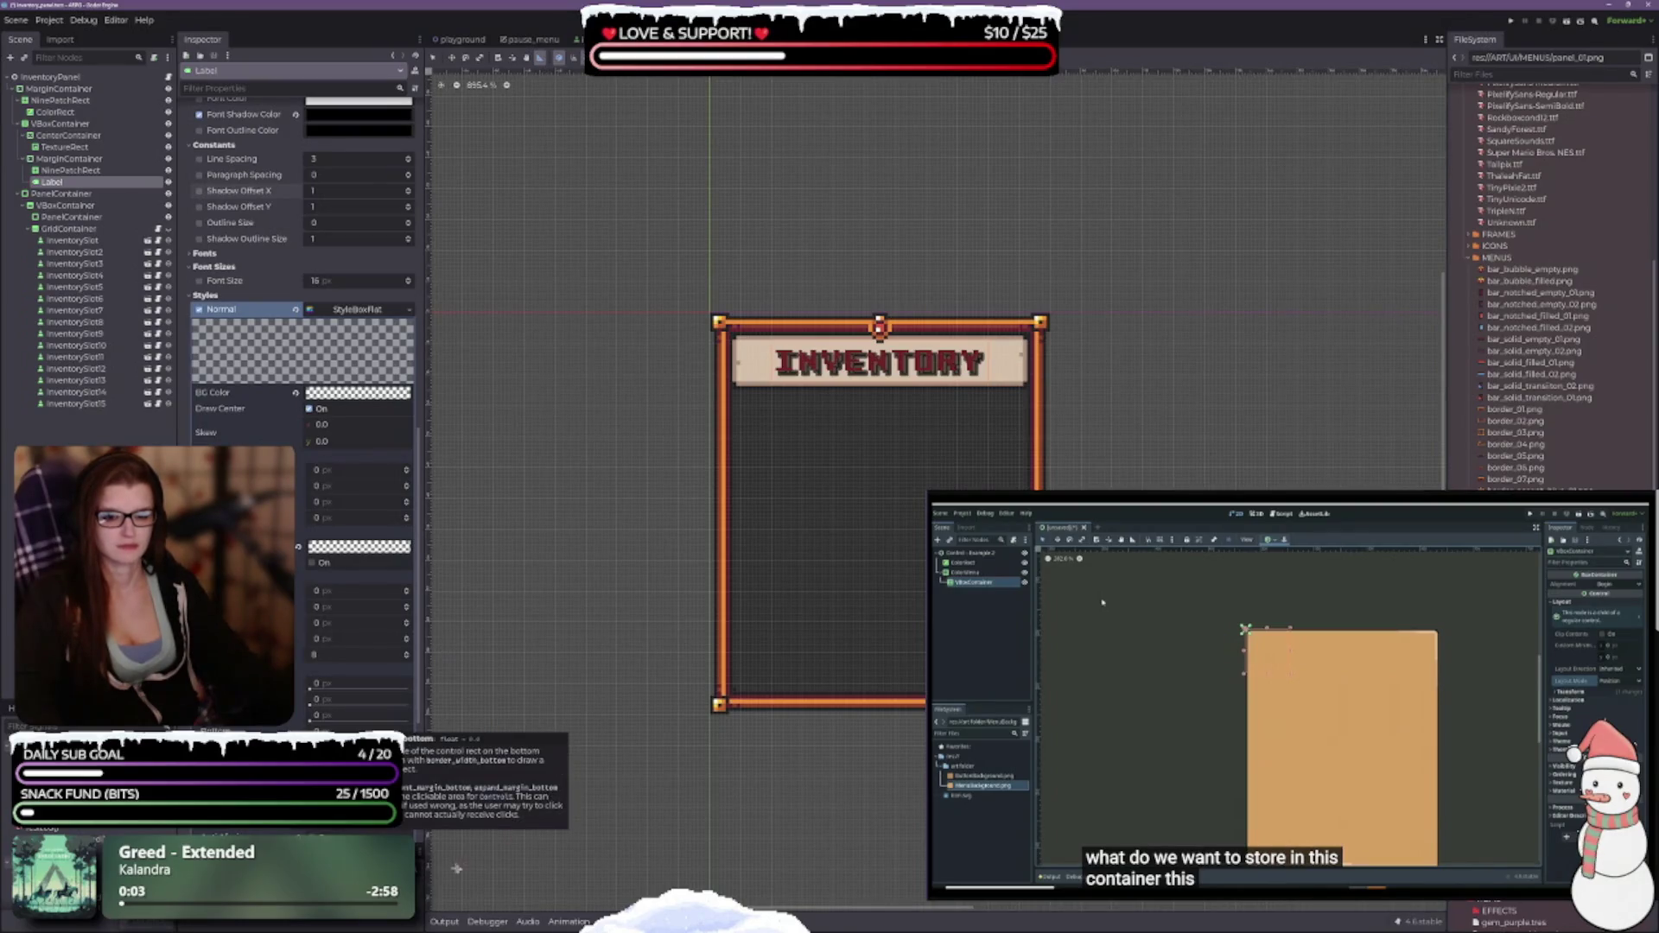
# Nudge the StyleBoxFlat expand margins, then revert them to their -1 defaults.
pyautogui.scroll(-4, 303, 259)
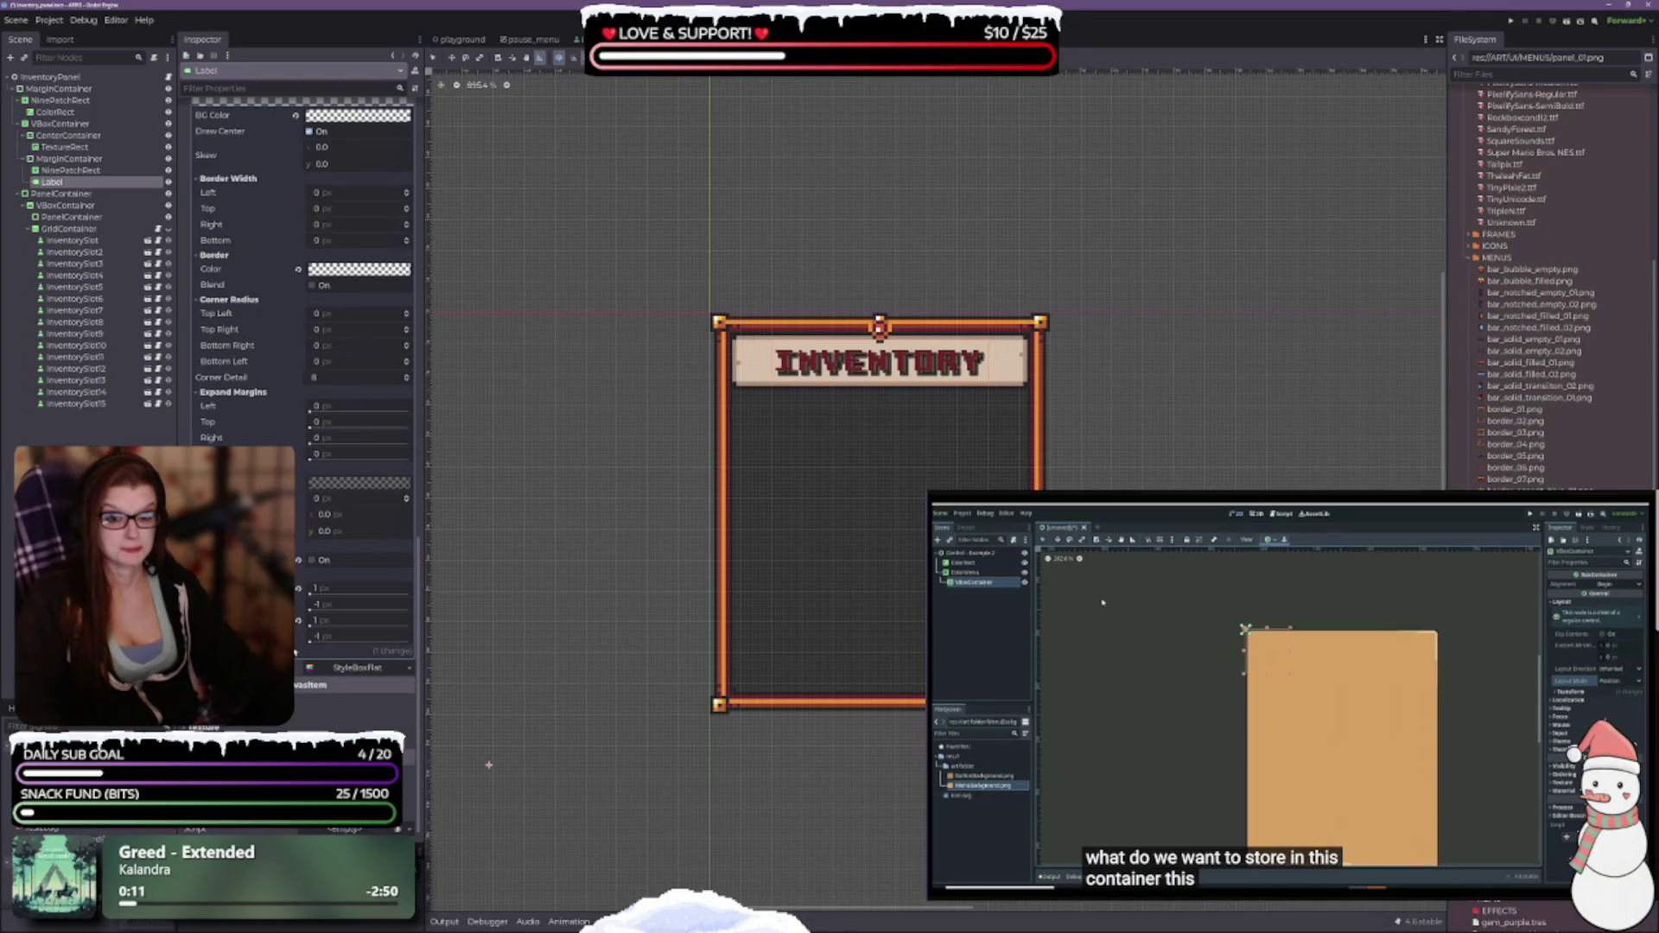
pyautogui.click(298, 591)
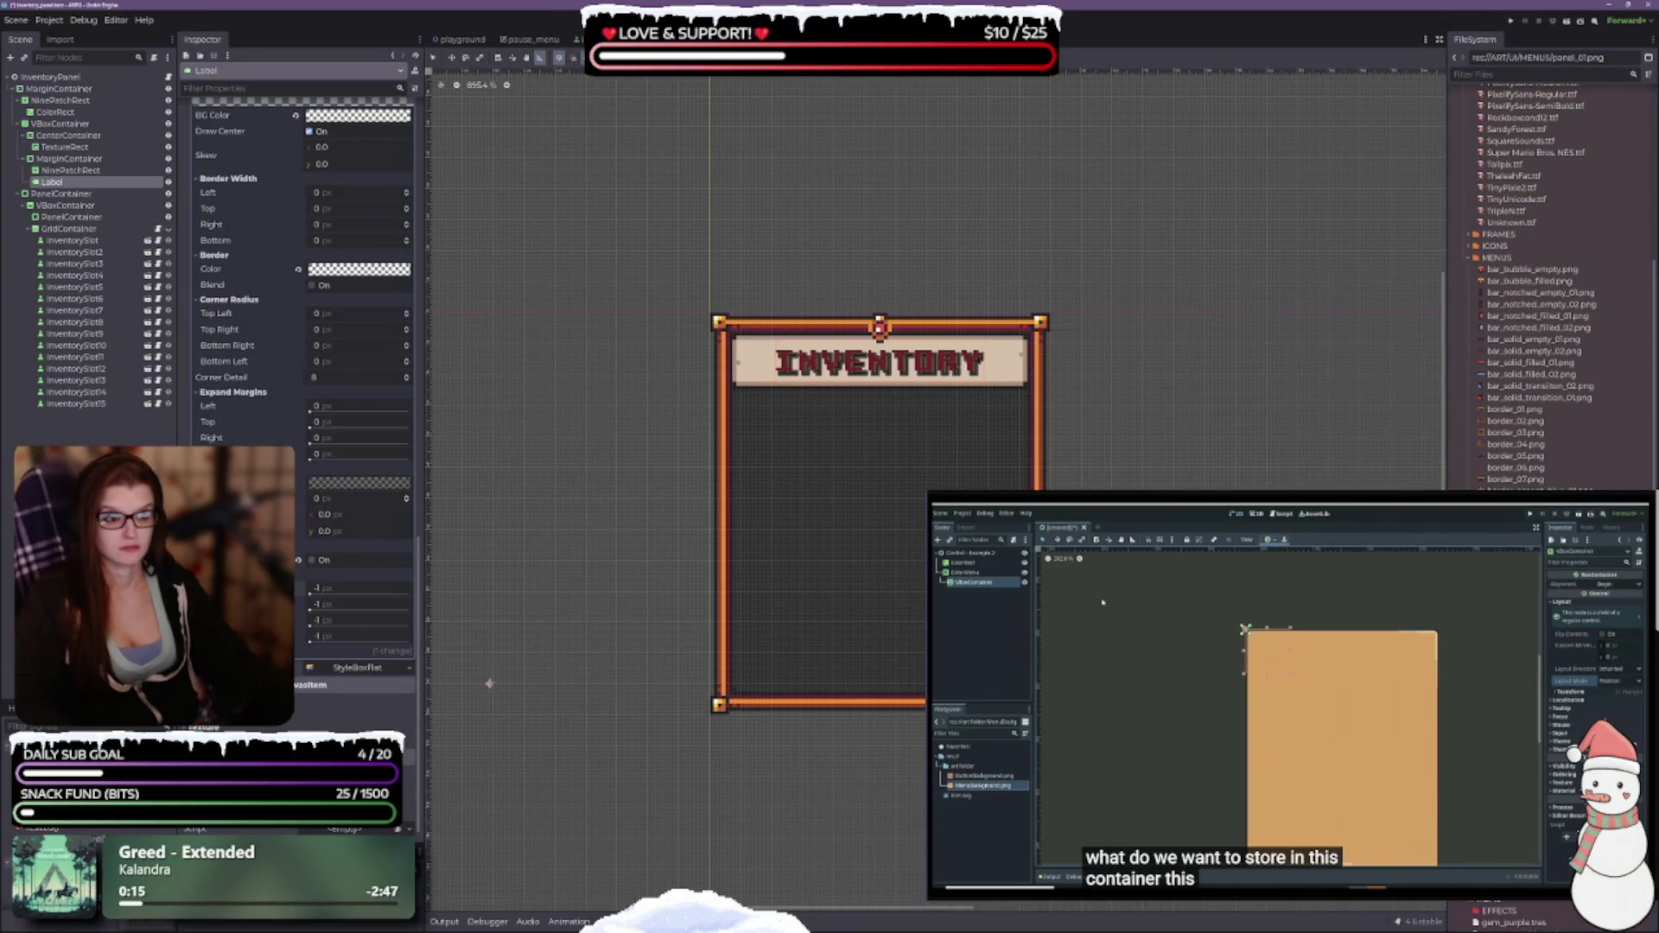
pyautogui.hotkey('ctrl', 'z')
pyautogui.hotkey('ctrl', 'shift', 'z')
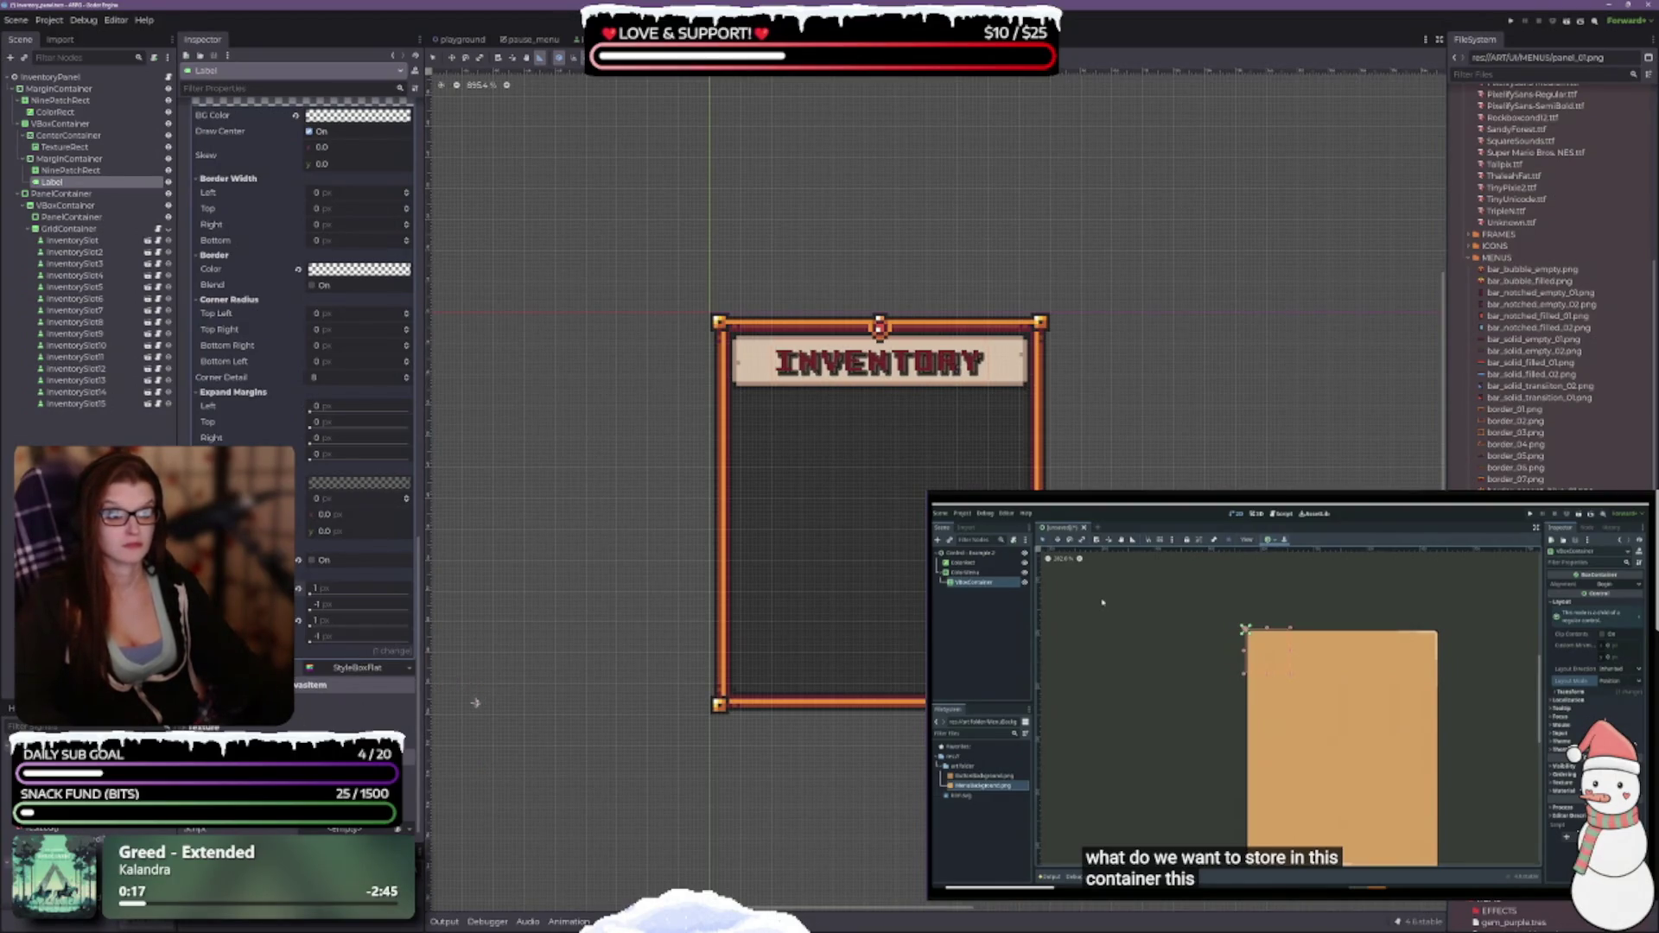
pyautogui.click(298, 620)
pyautogui.click(298, 589)
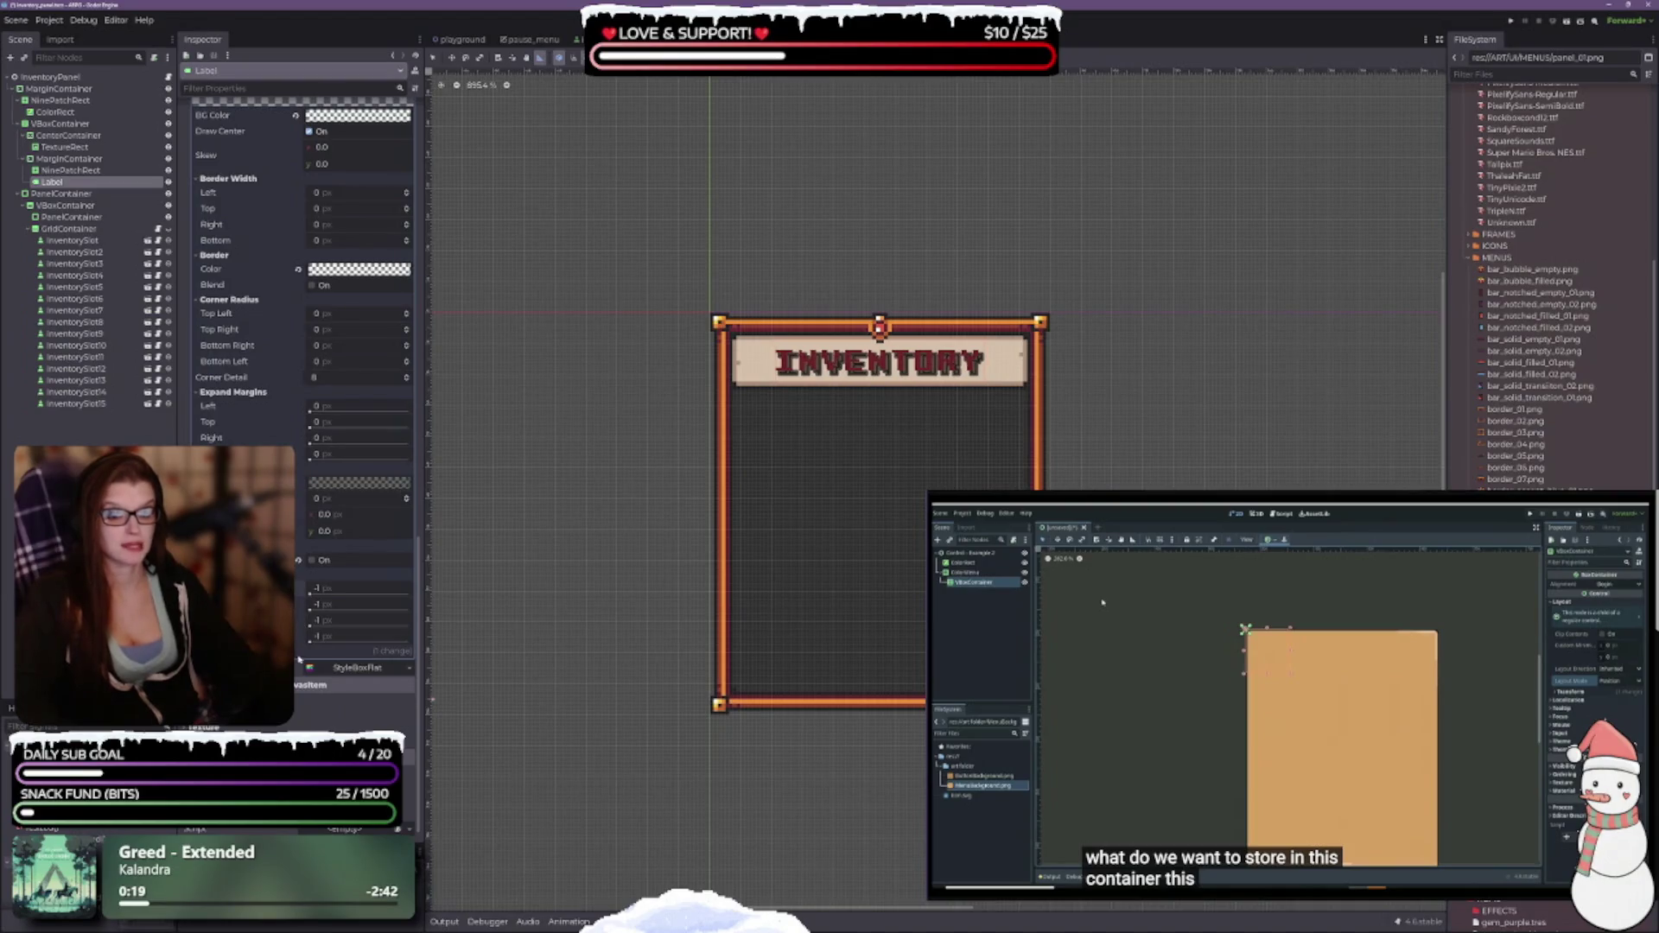
pyautogui.scroll(5, 302, 259)
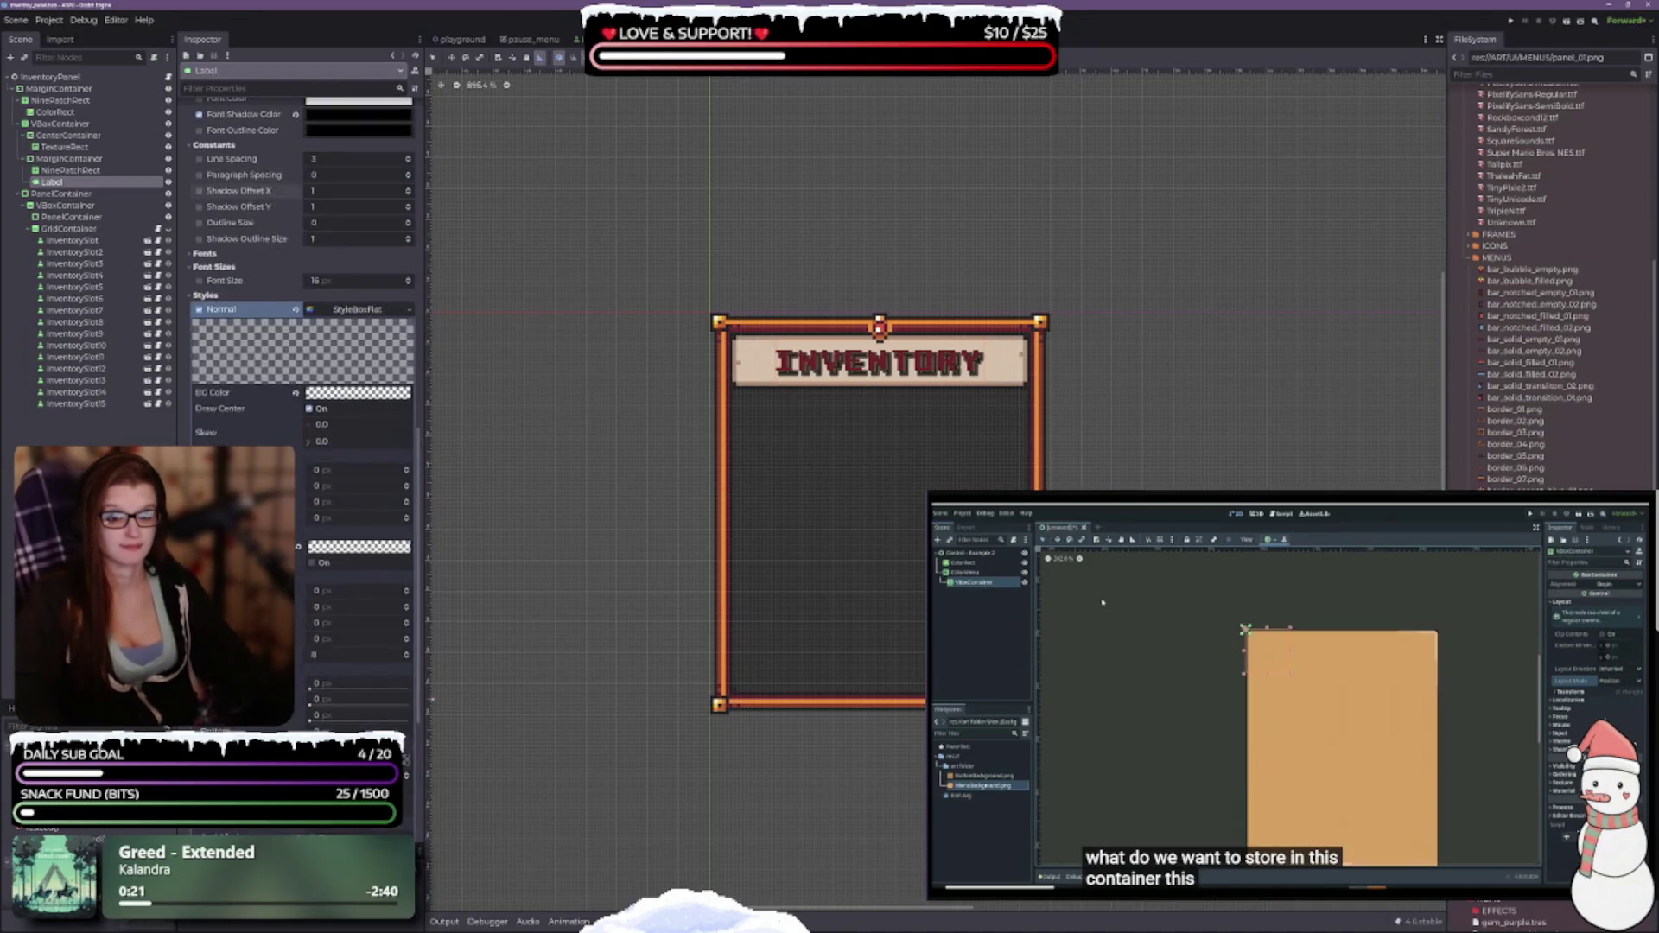
pyautogui.scroll(4, 310, 524)
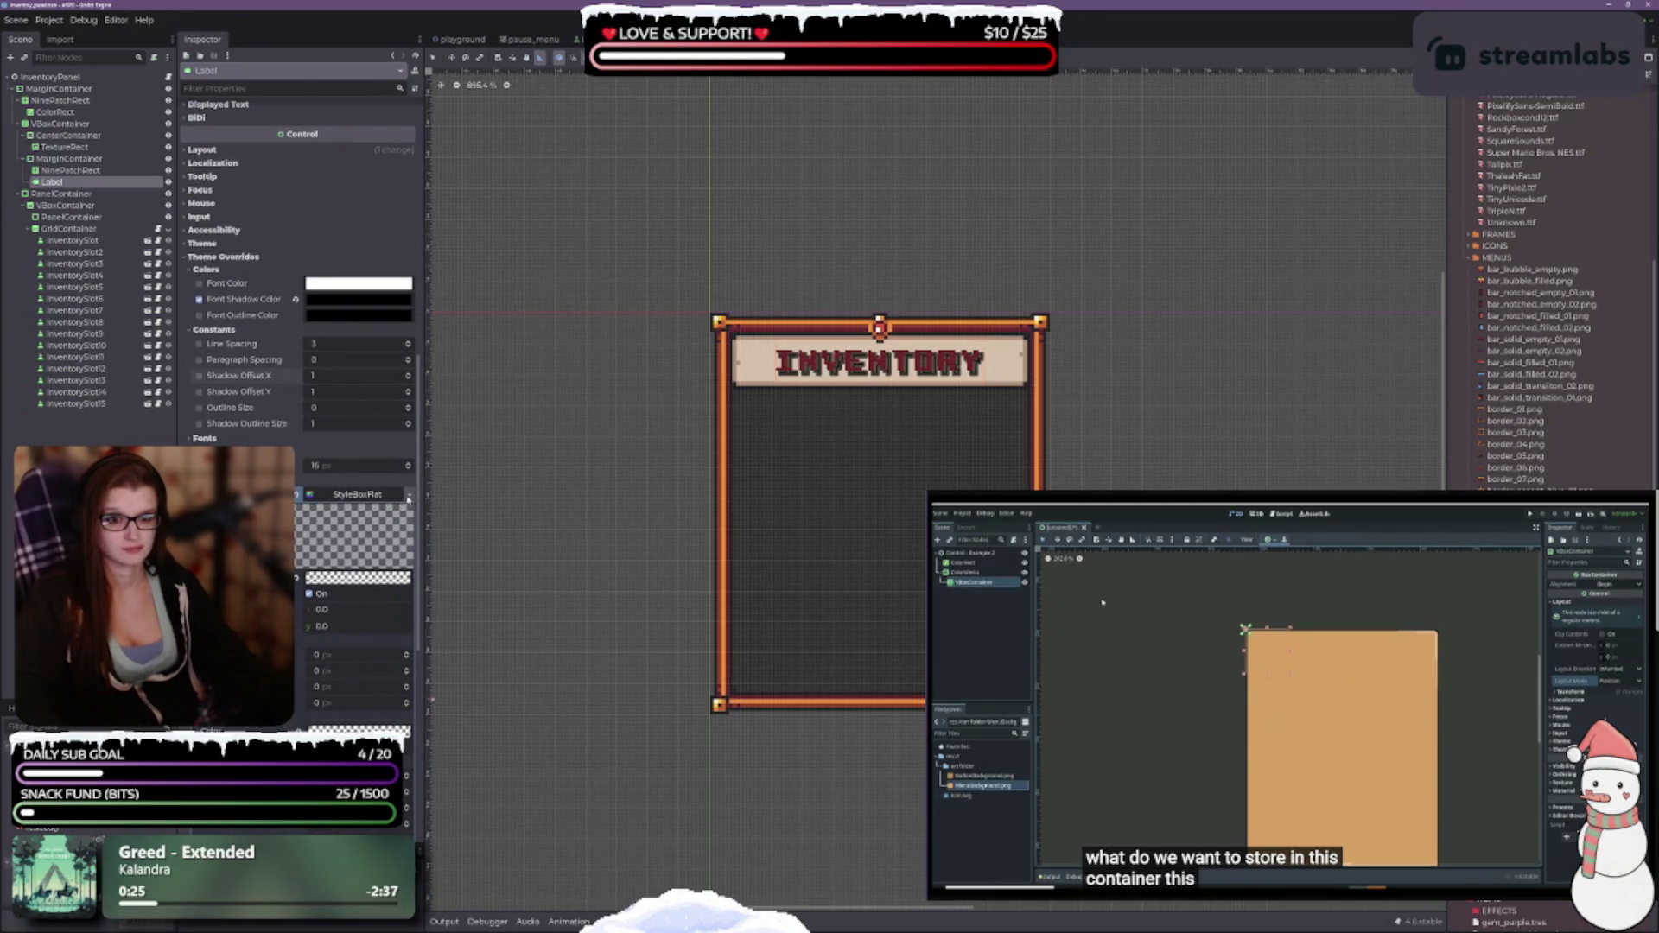
pyautogui.scroll(3, 360, 495)
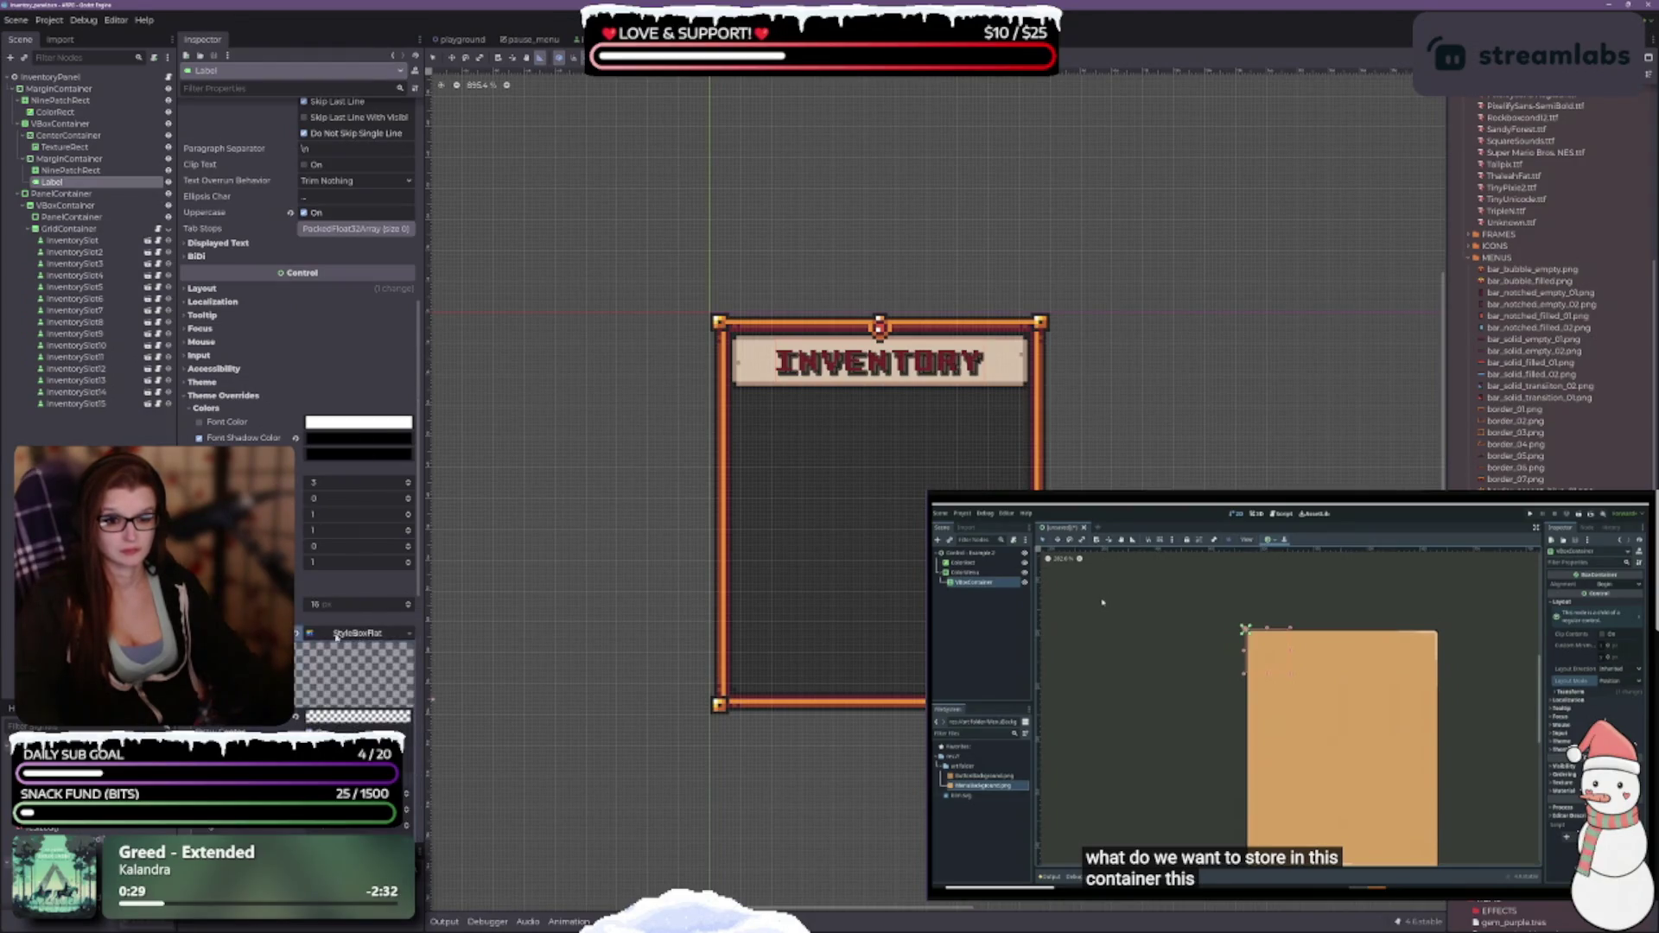
# Clear the title label's Font Shadow Color override.
pyautogui.click(355, 649)
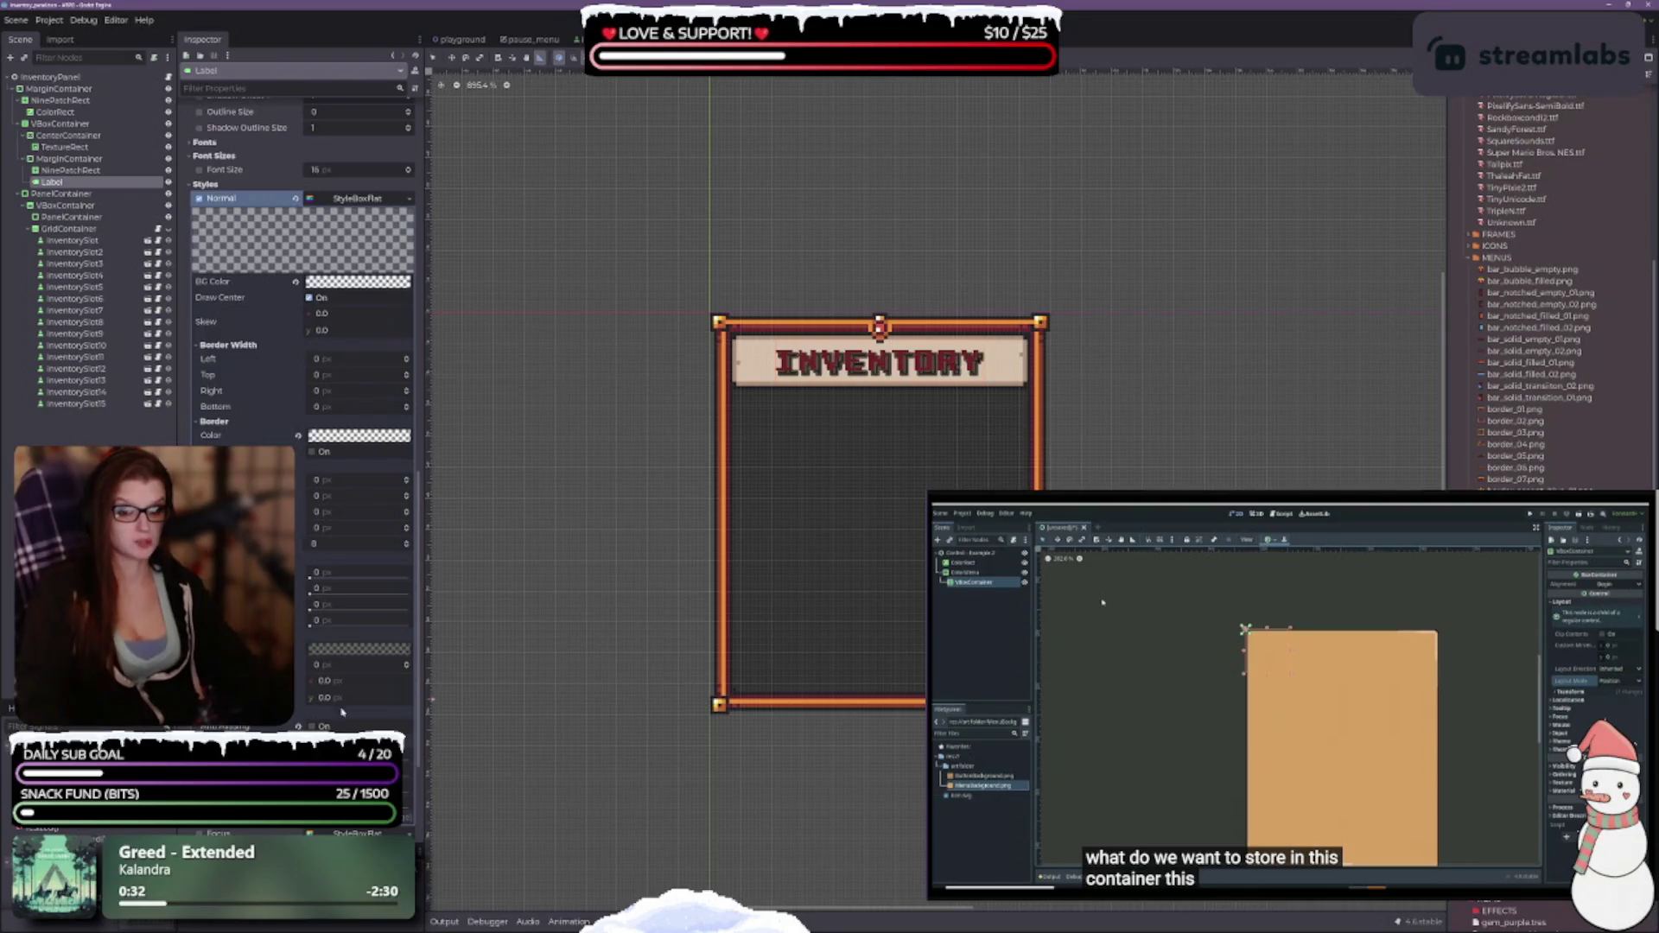
pyautogui.scroll(5, 302, 329)
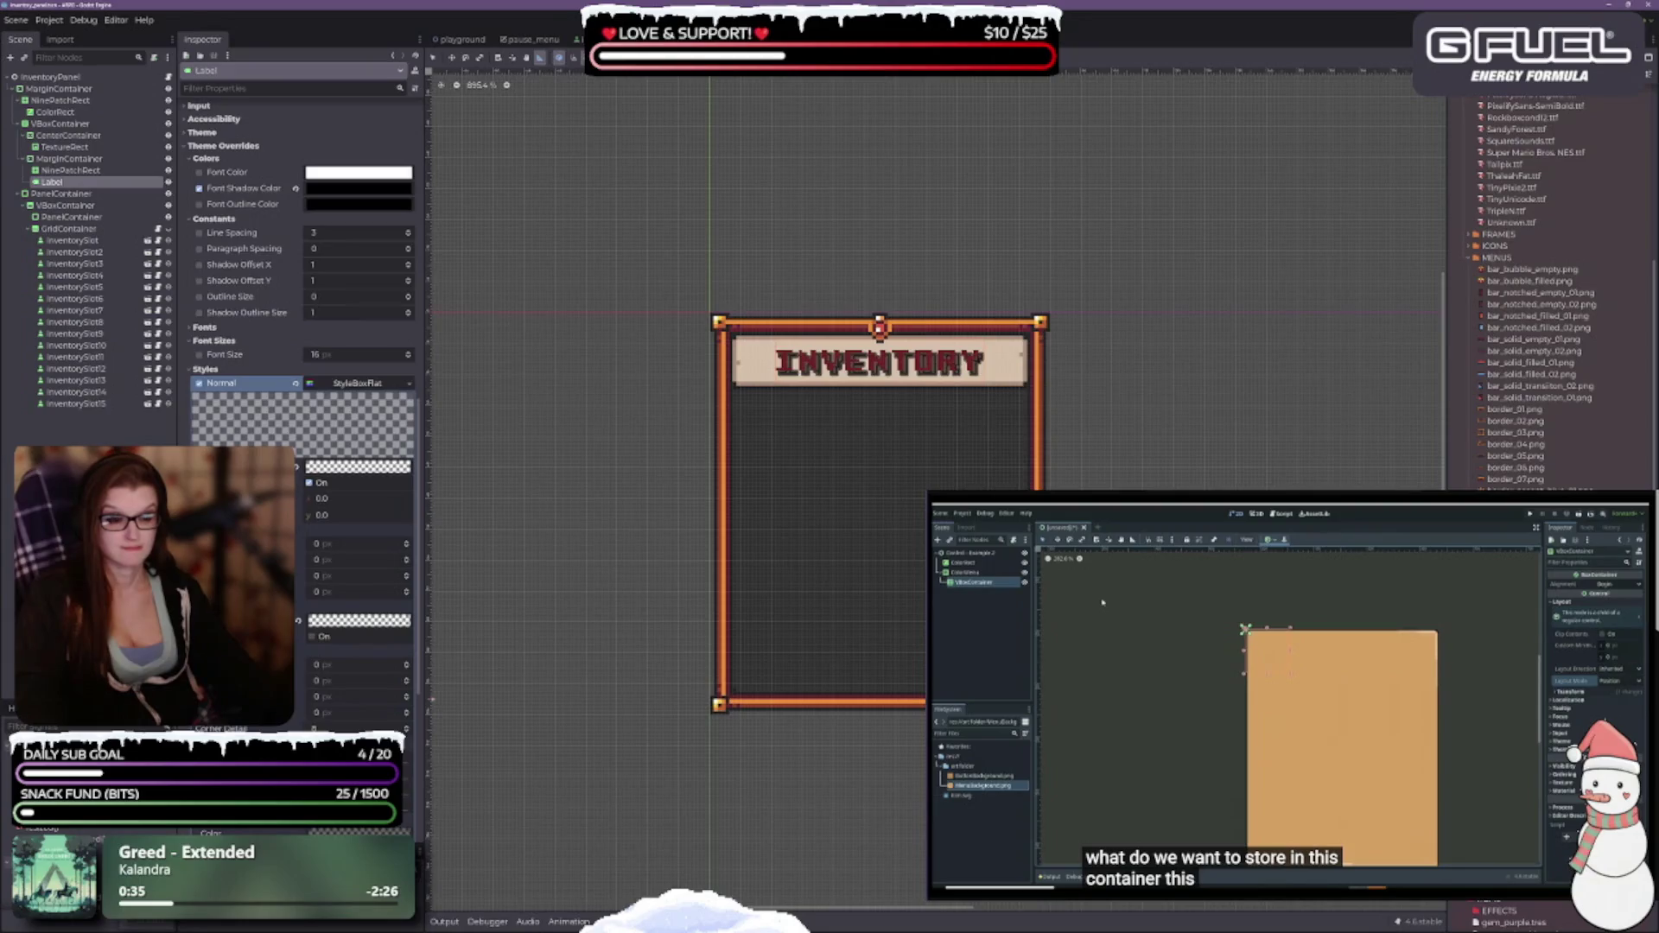
pyautogui.scroll(9, 303, 328)
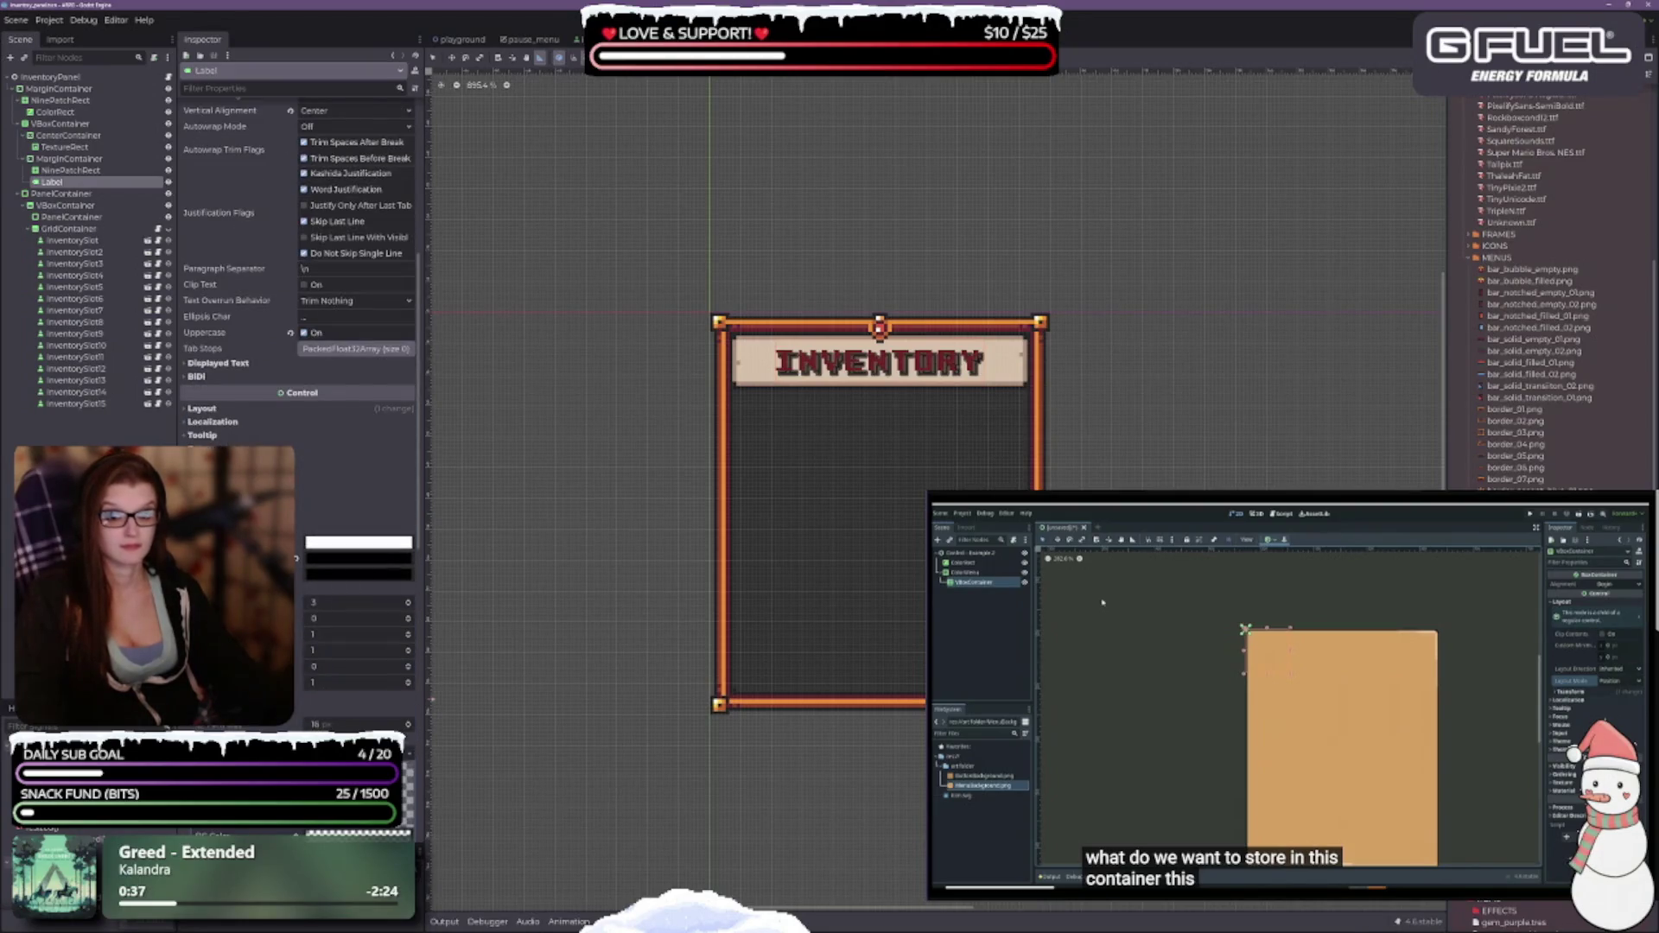
pyautogui.scroll(-3, 298, 329)
pyautogui.click(295, 466)
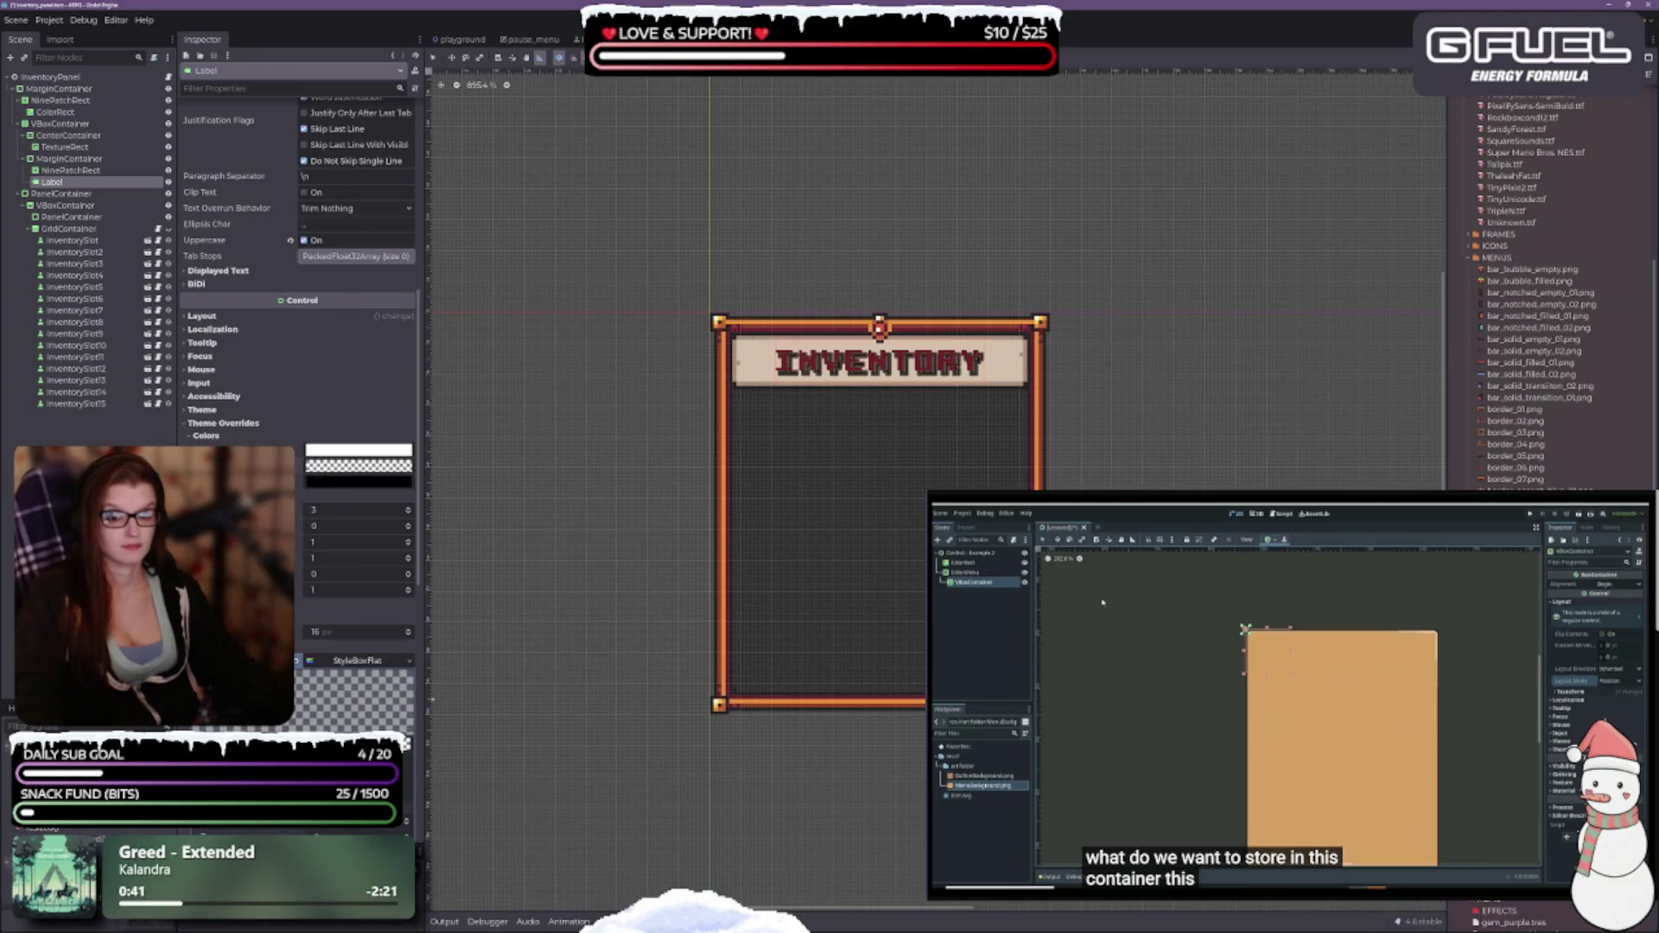
pyautogui.scroll(-2, 359, 561)
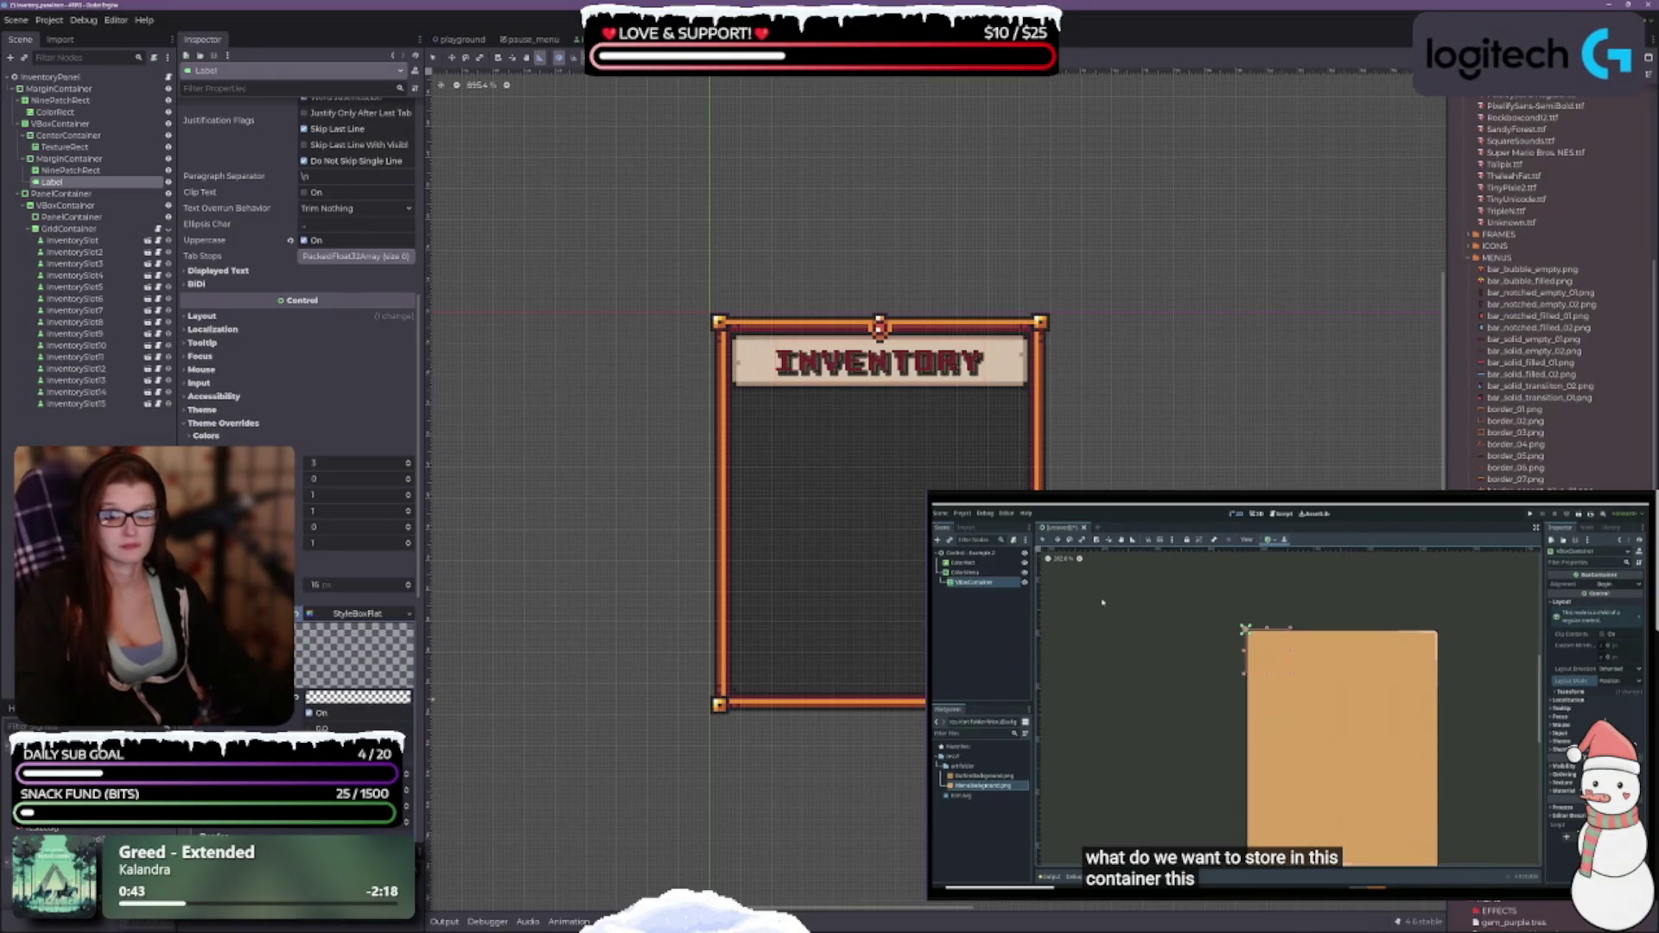
pyautogui.scroll(-4, 356, 605)
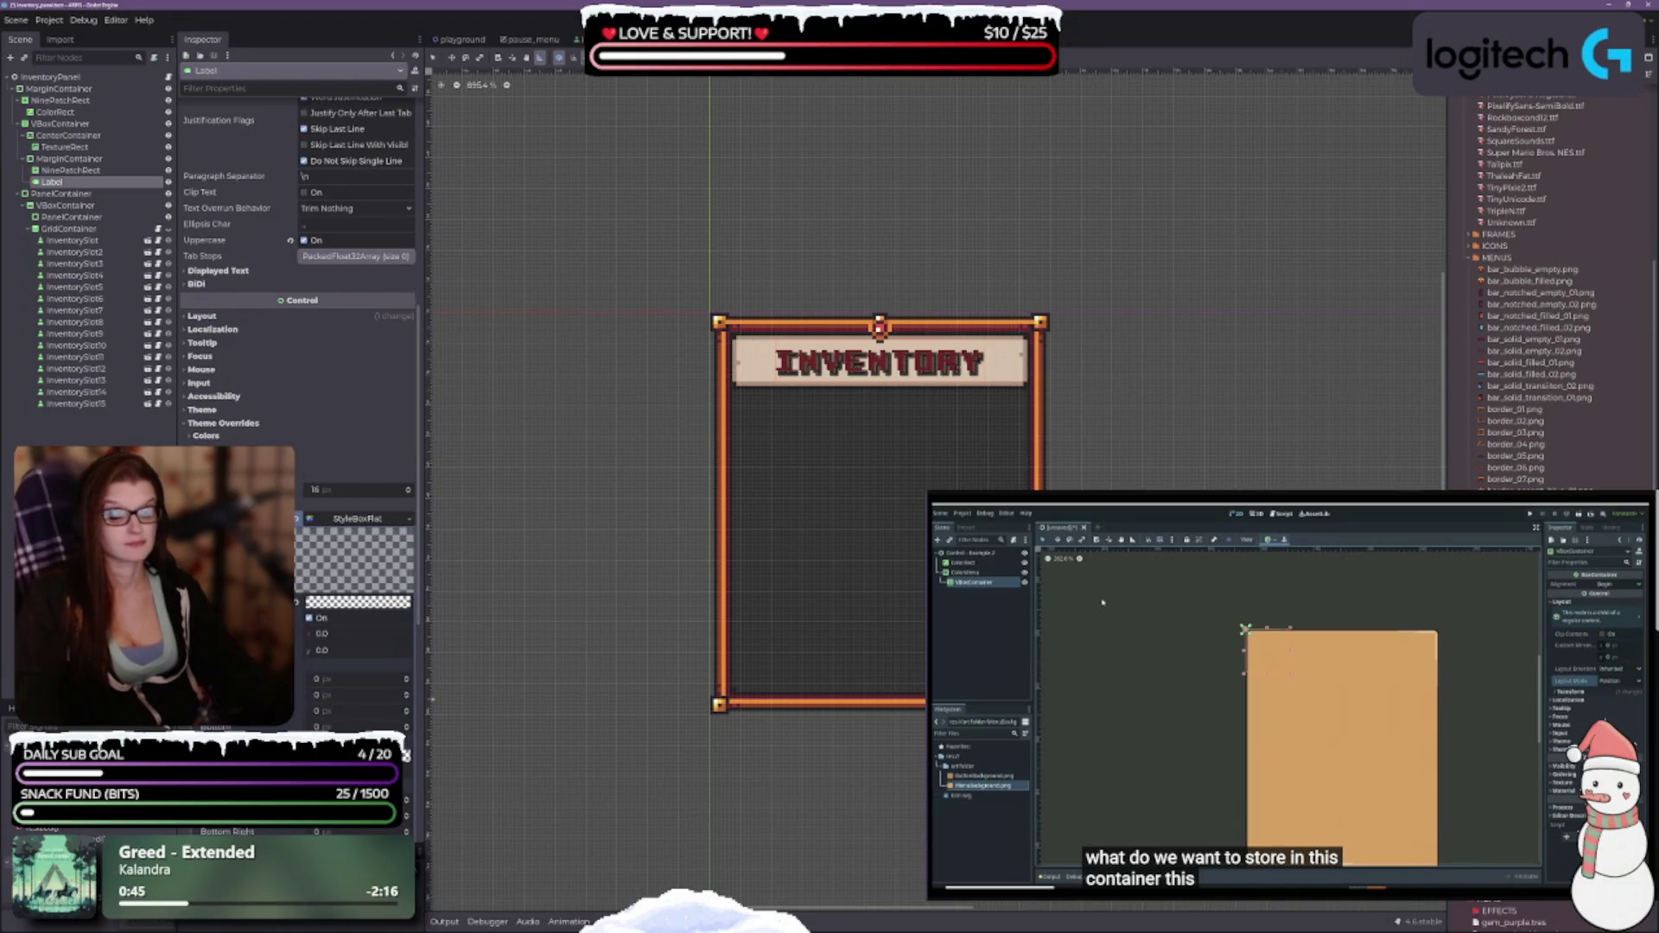
pyautogui.scroll(20, 318, 243)
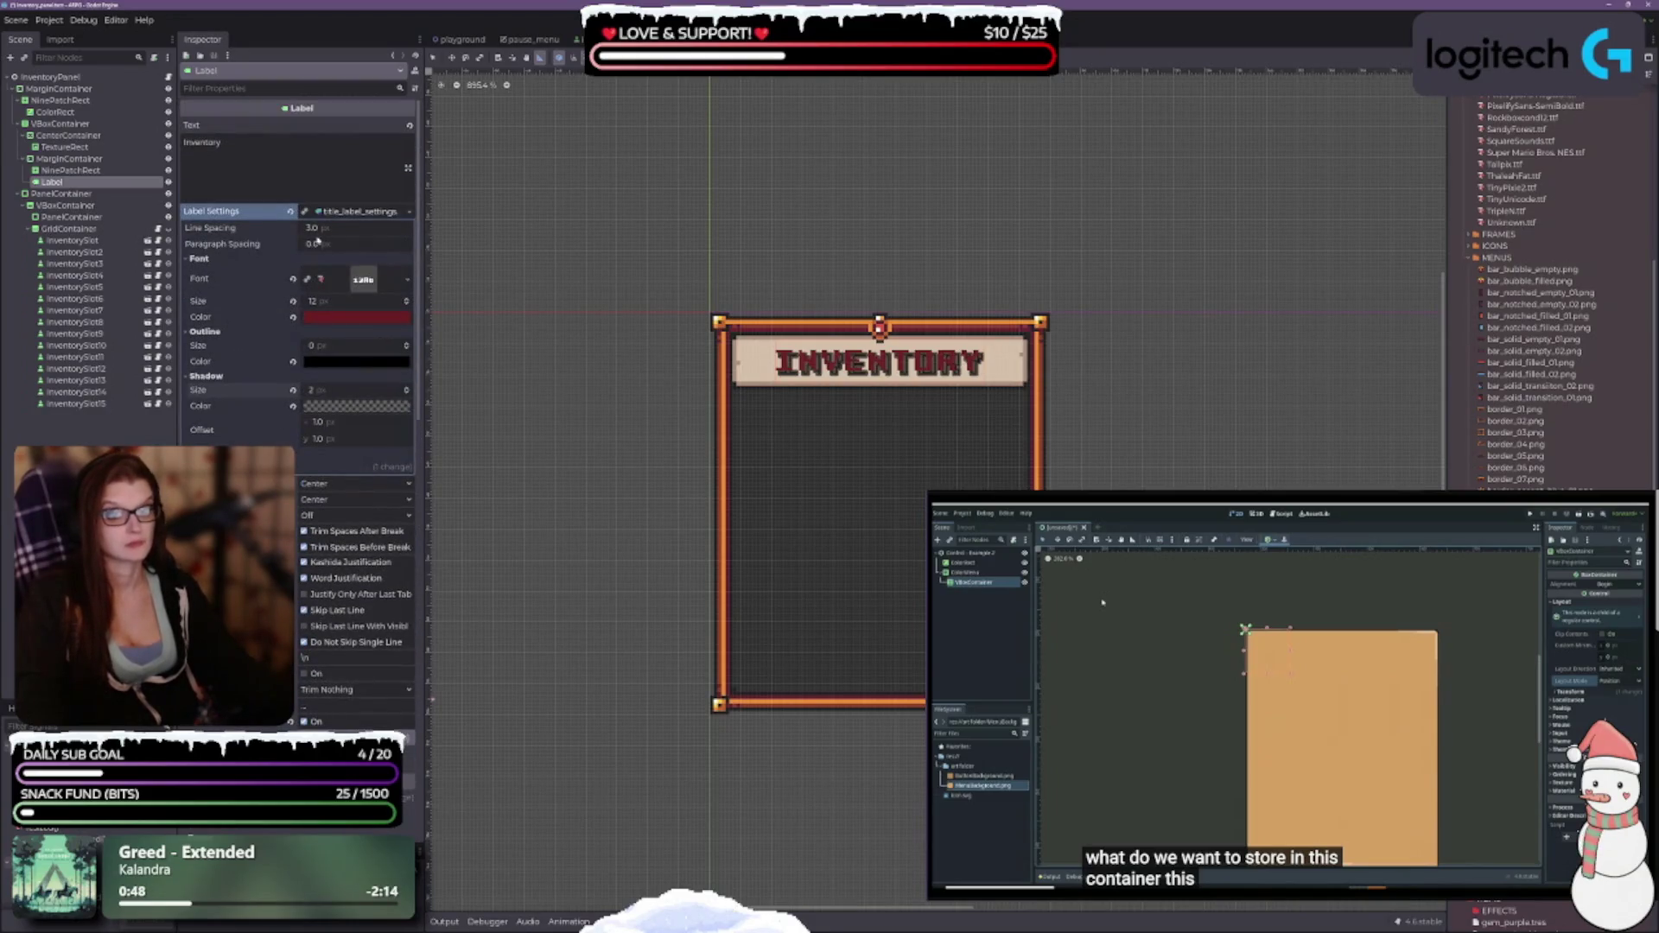
pyautogui.scroll(-20, 328, 294)
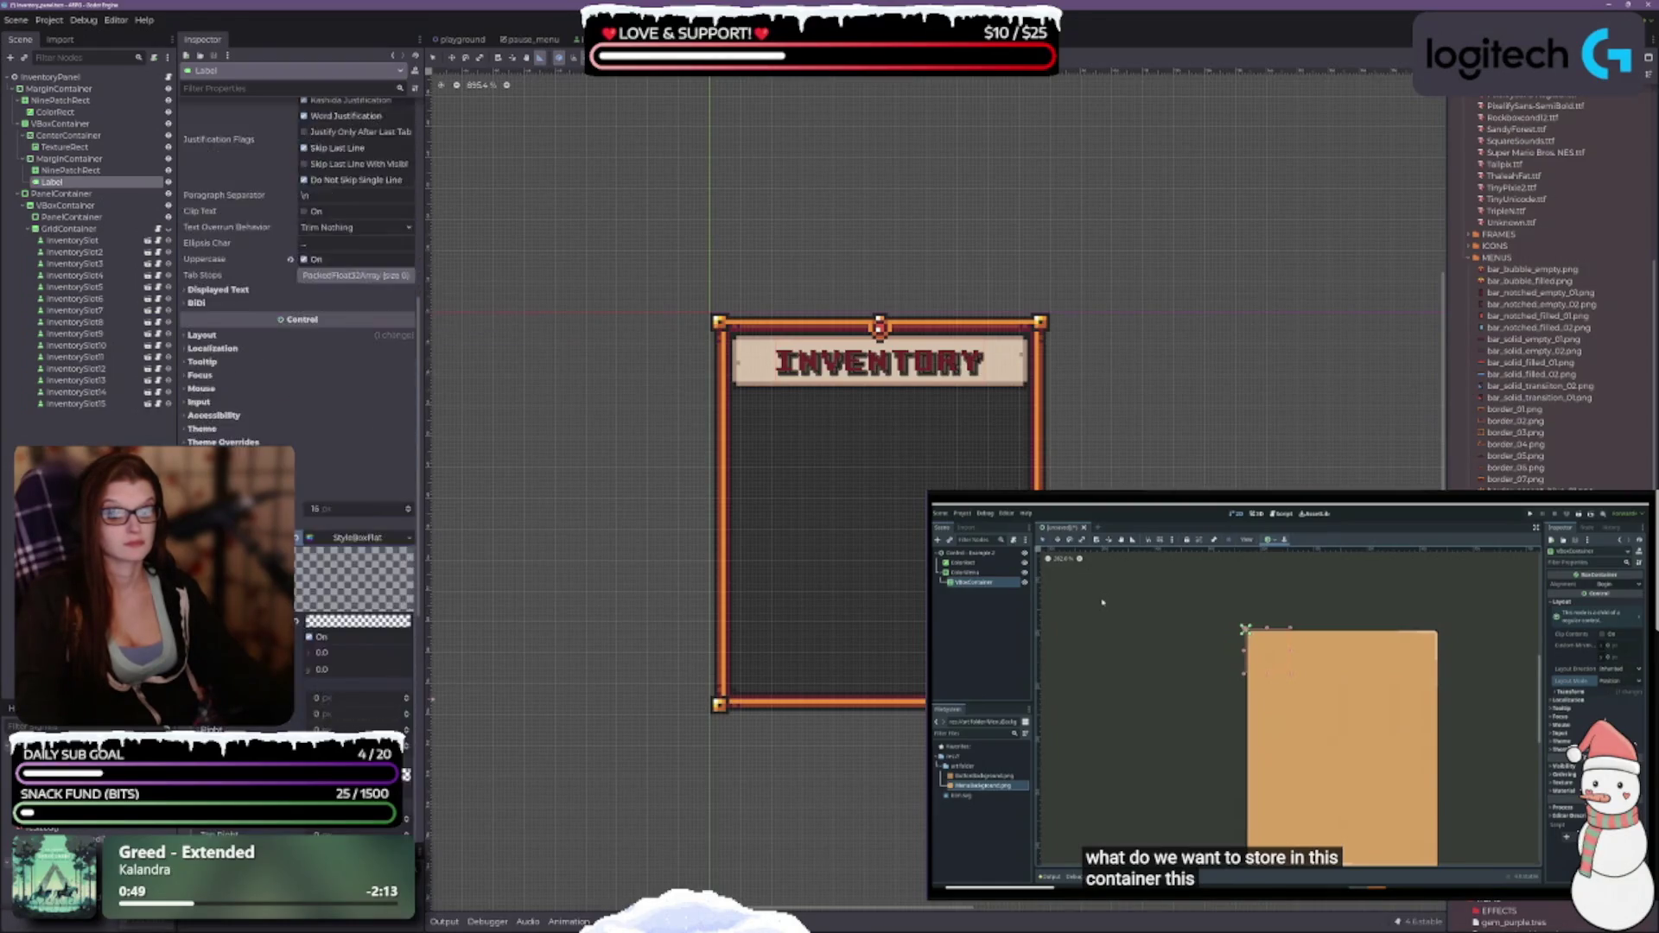
pyautogui.scroll(-5, 298, 294)
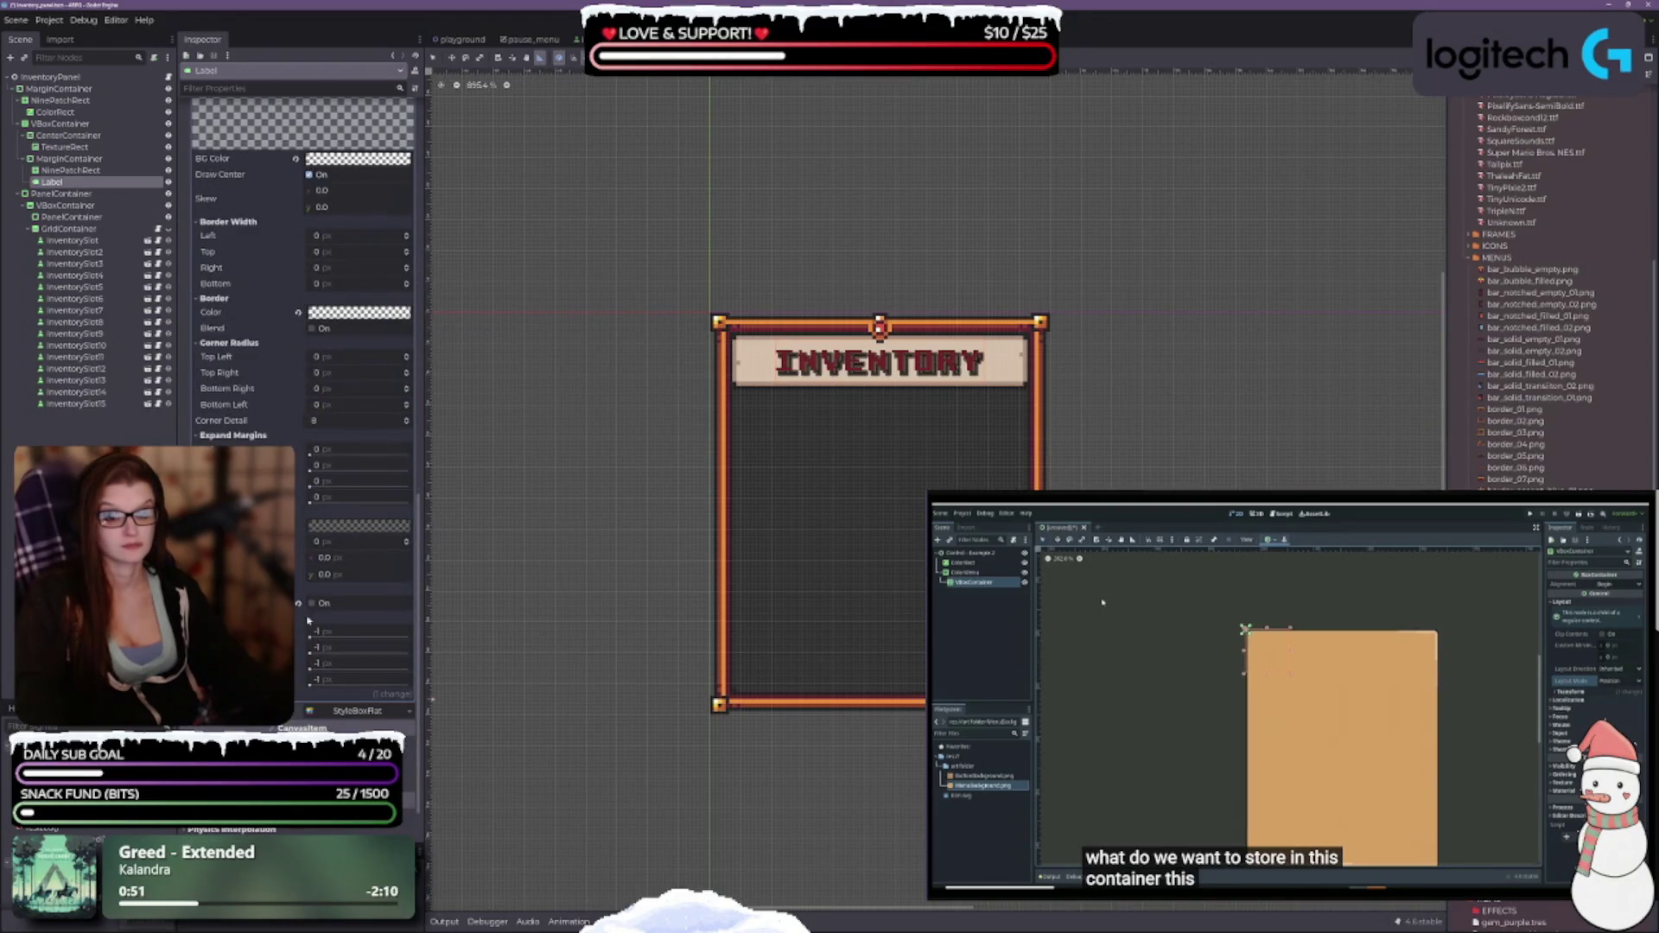
pyautogui.scroll(5, 307, 620)
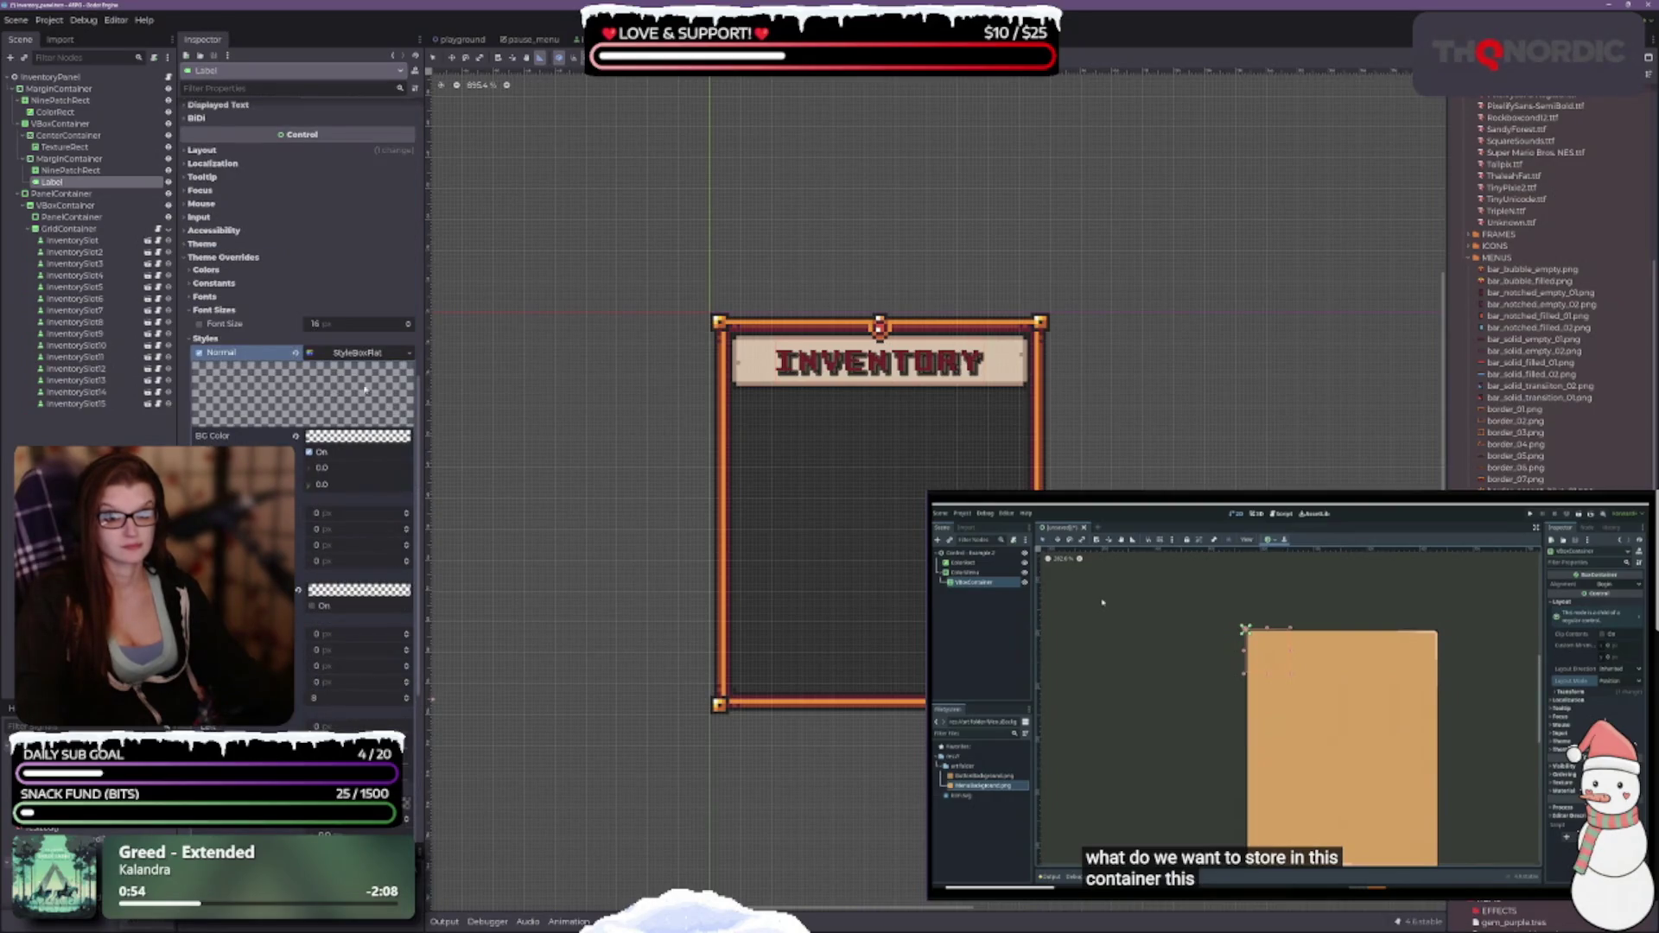
pyautogui.click(407, 353)
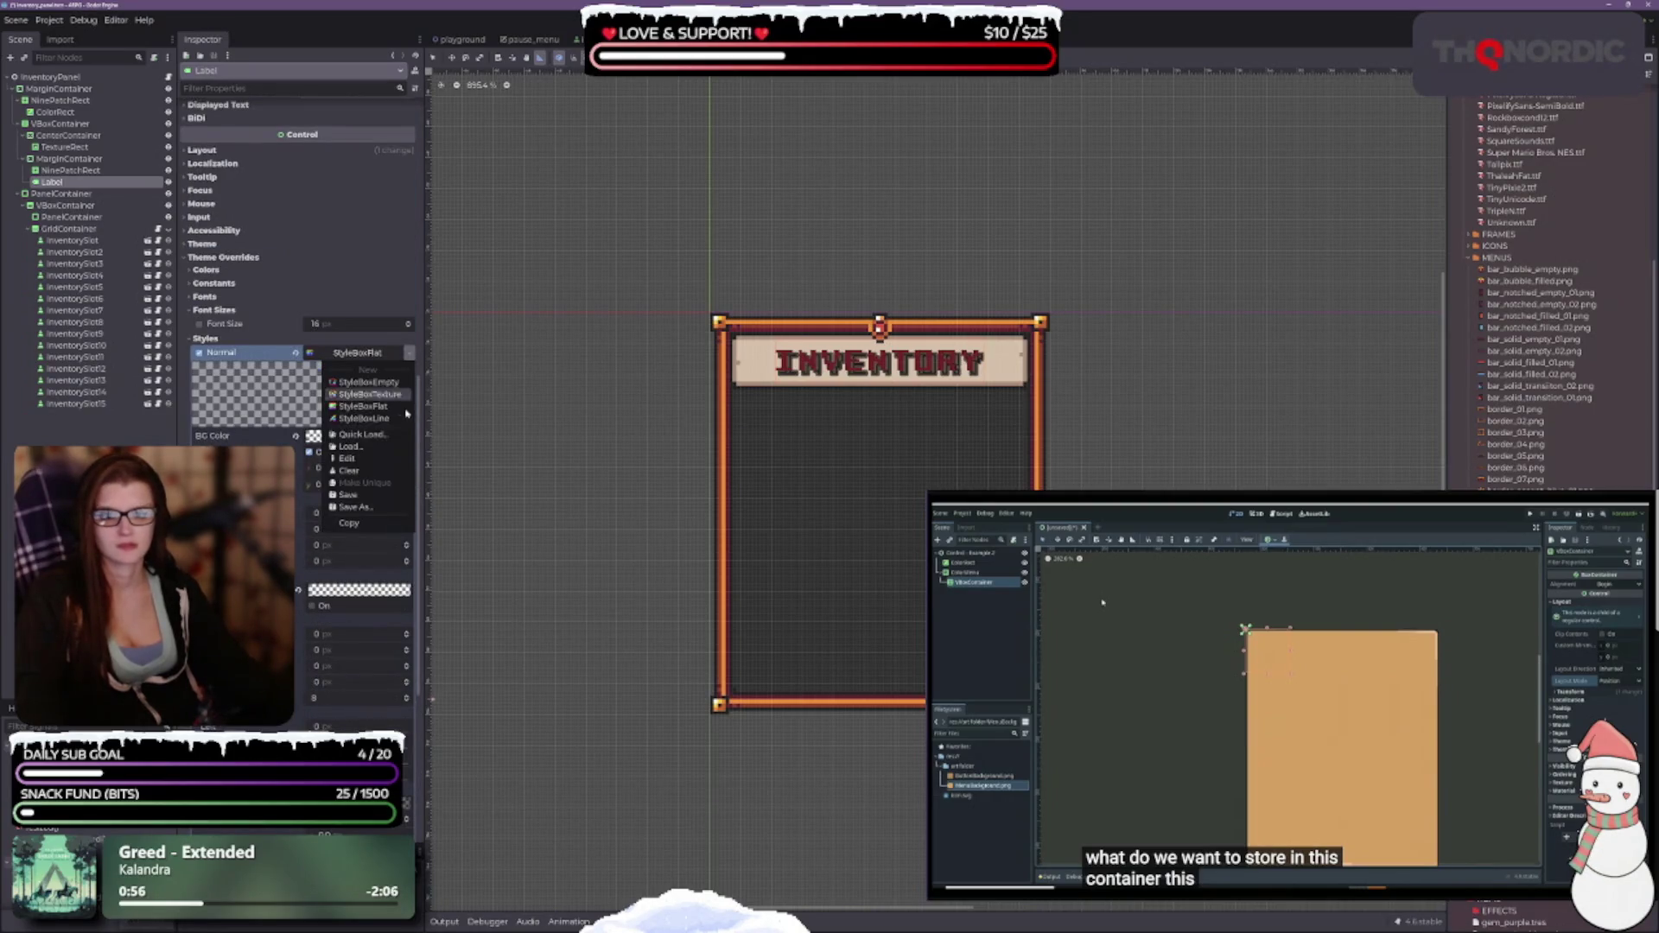
# Swap the title's Normal style from StyleBoxFlat to a new StyleBoxEmpty.
pyautogui.click(371, 474)
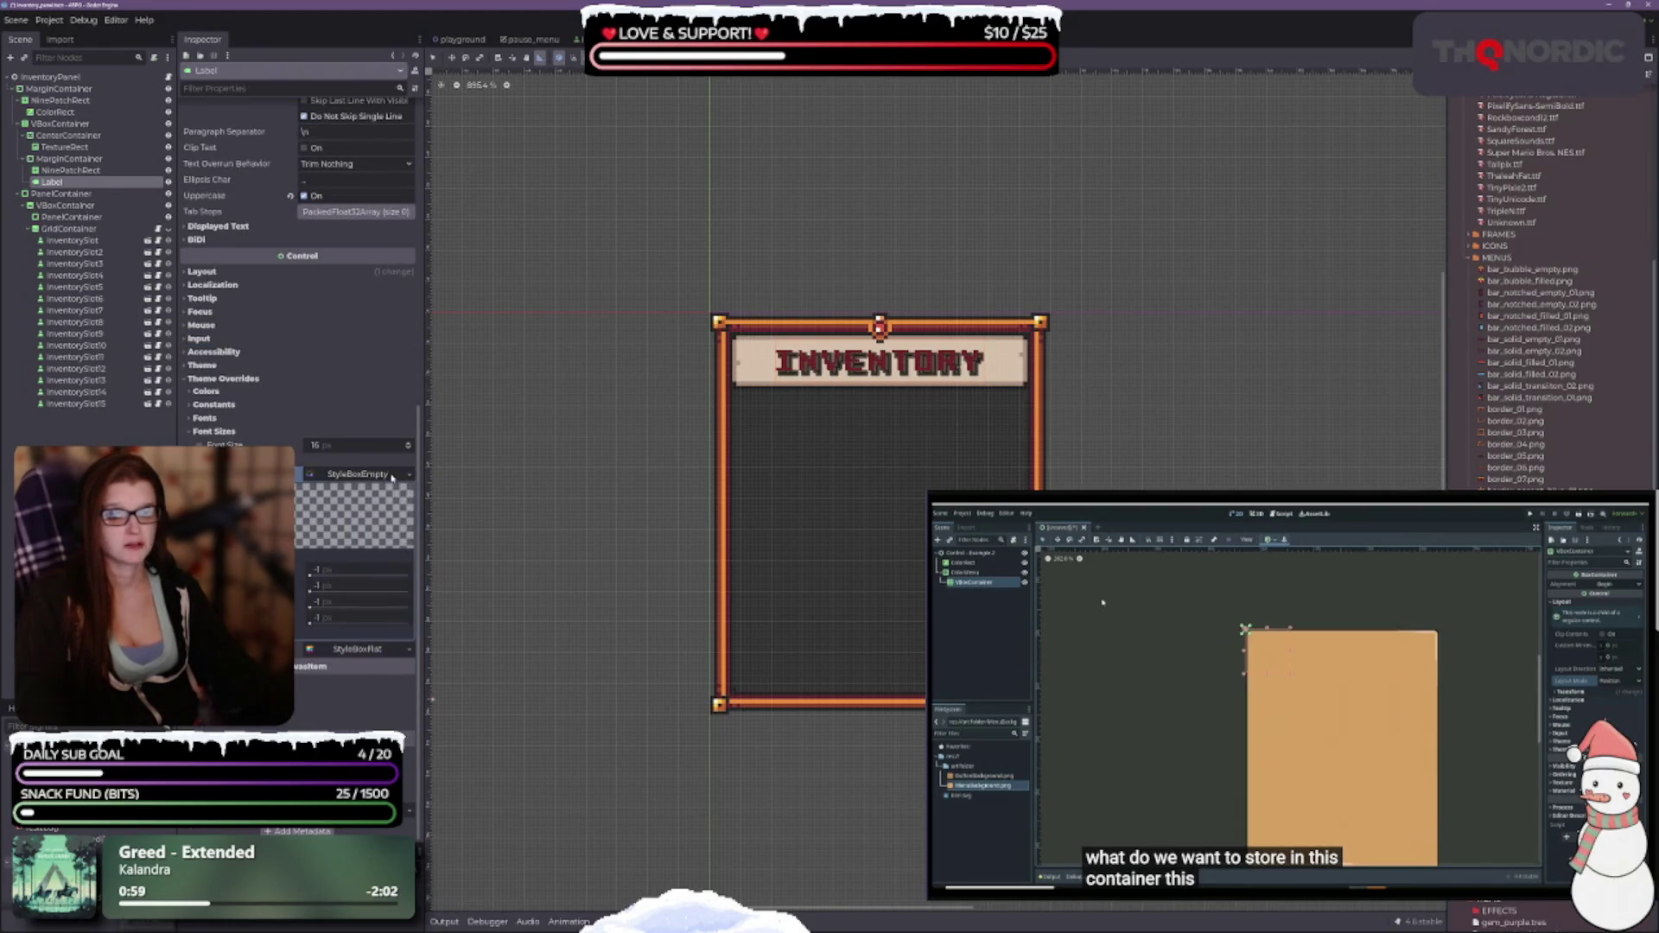
pyautogui.scroll(3, 391, 481)
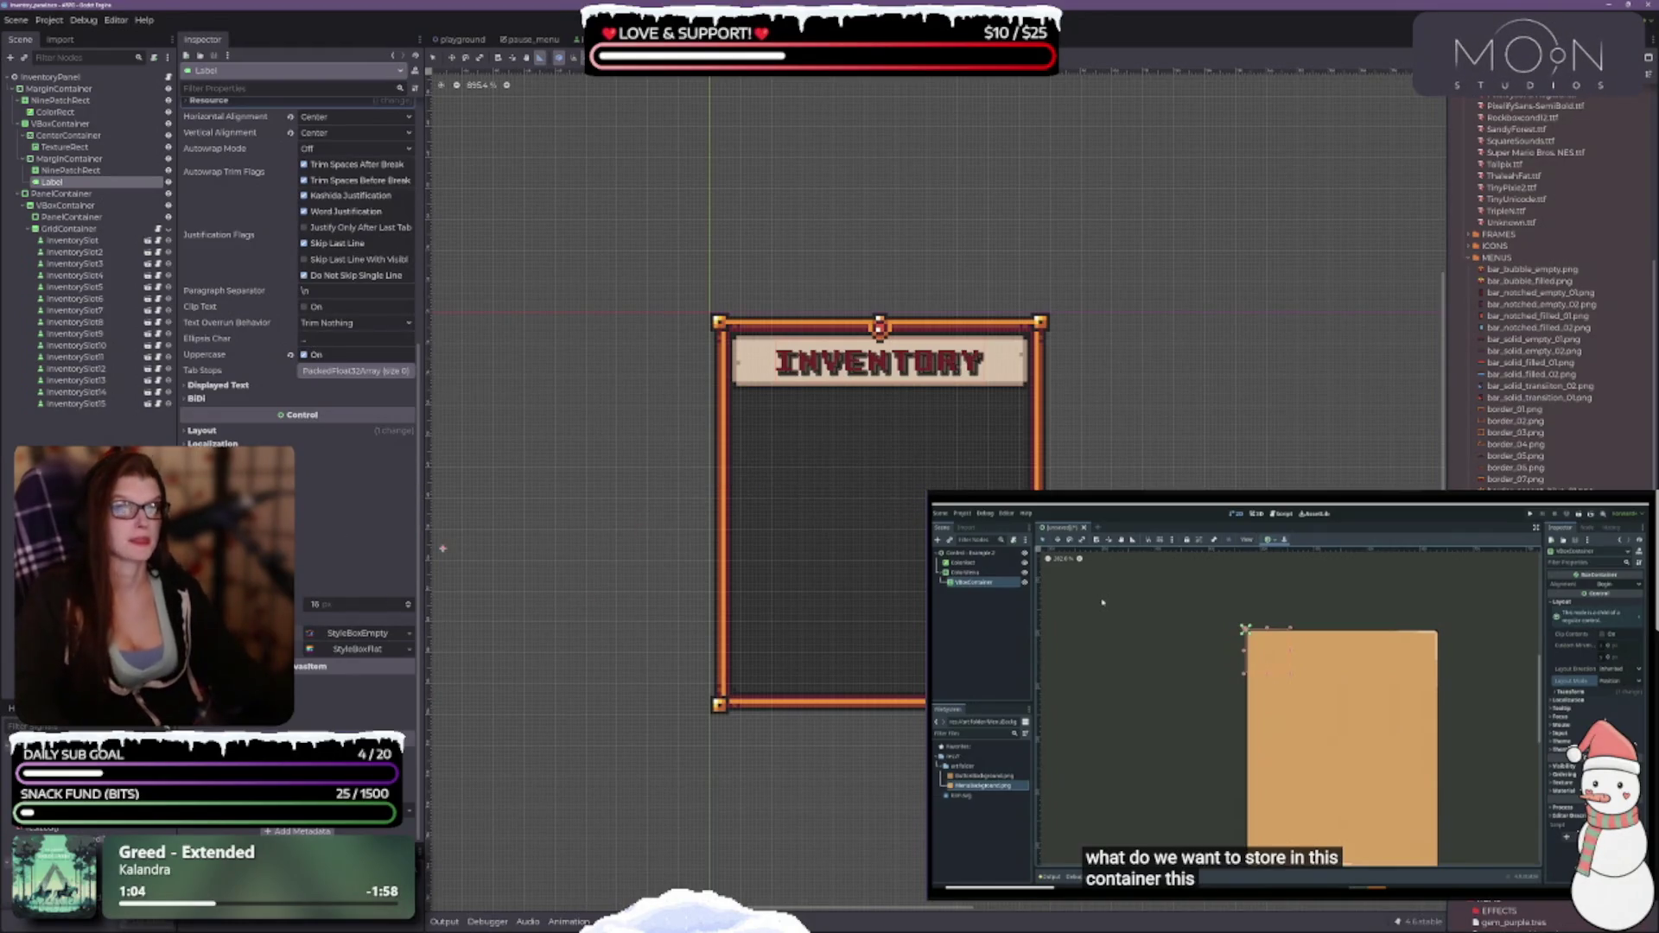
pyautogui.scroll(5, 363, 475)
pyautogui.scroll(2, 298, 346)
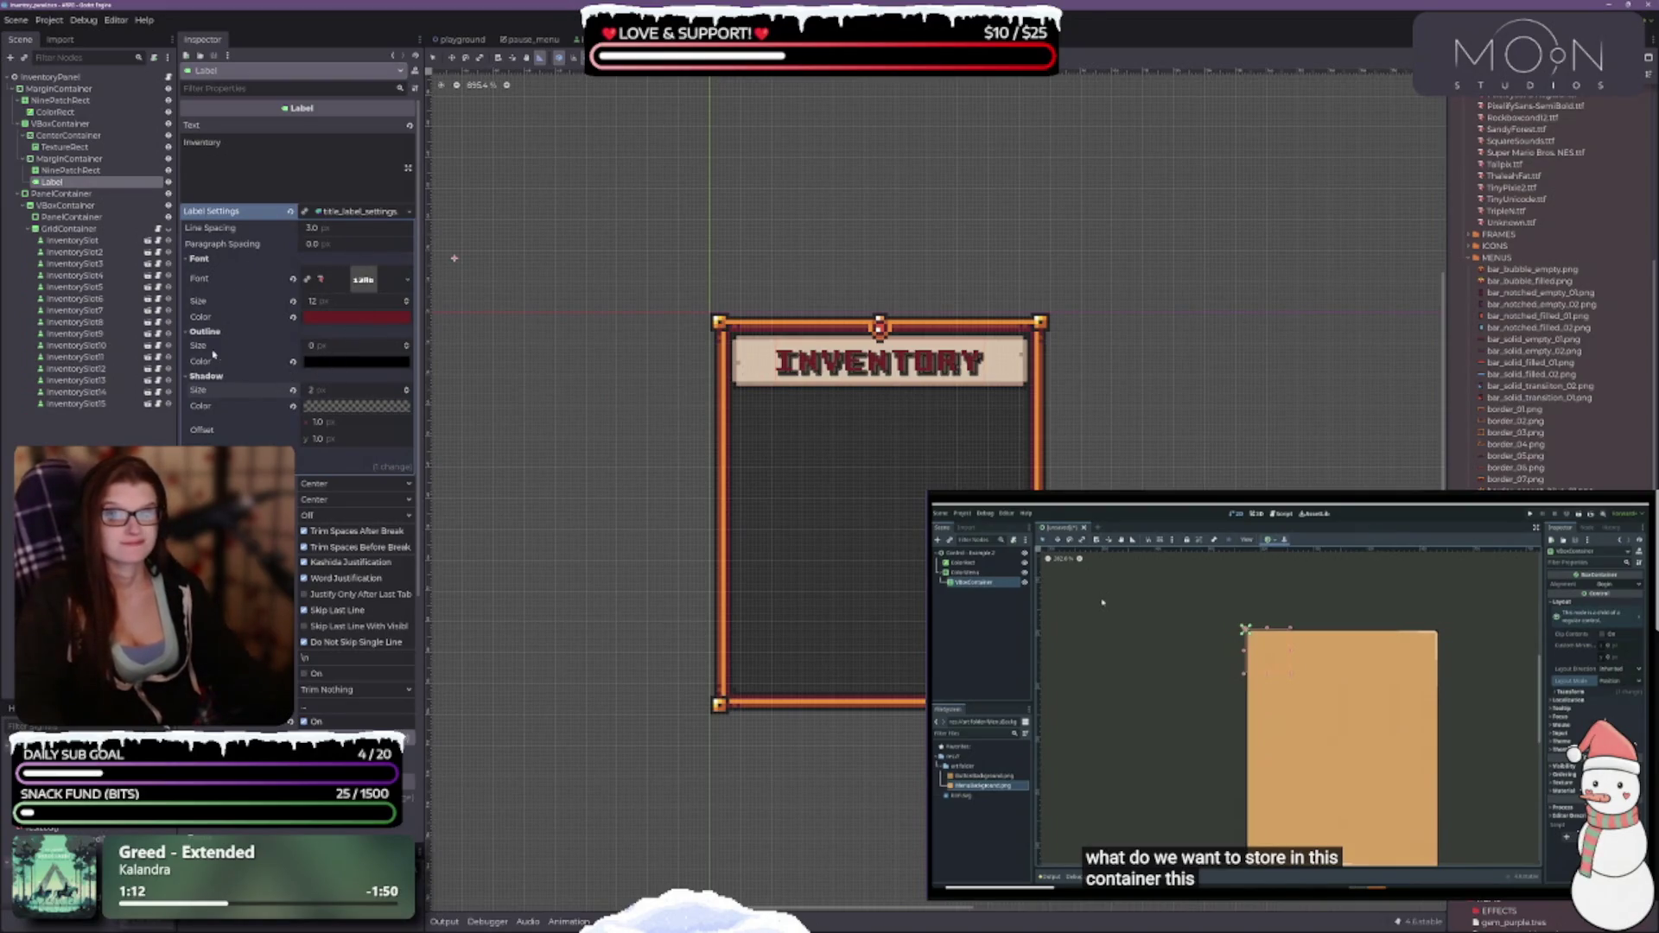
# Try title outline sizes up to 4 px, then set the outline back to 0.
pyautogui.click(406, 345)
pyautogui.click(406, 344)
pyautogui.click(406, 345)
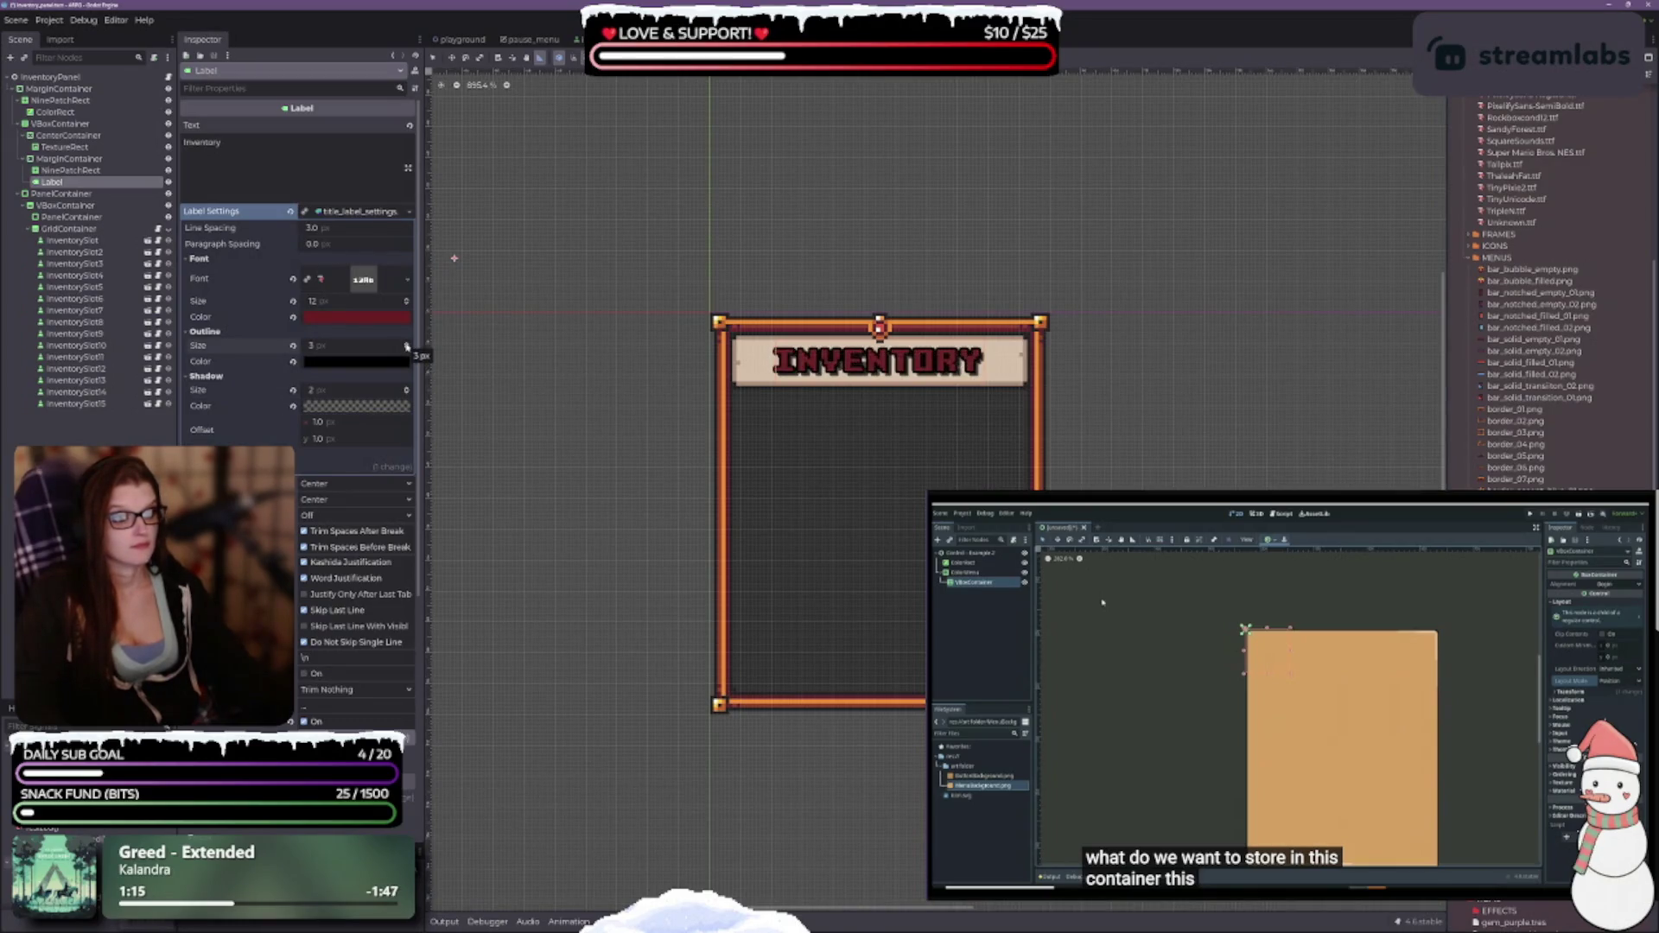
pyautogui.click(407, 344)
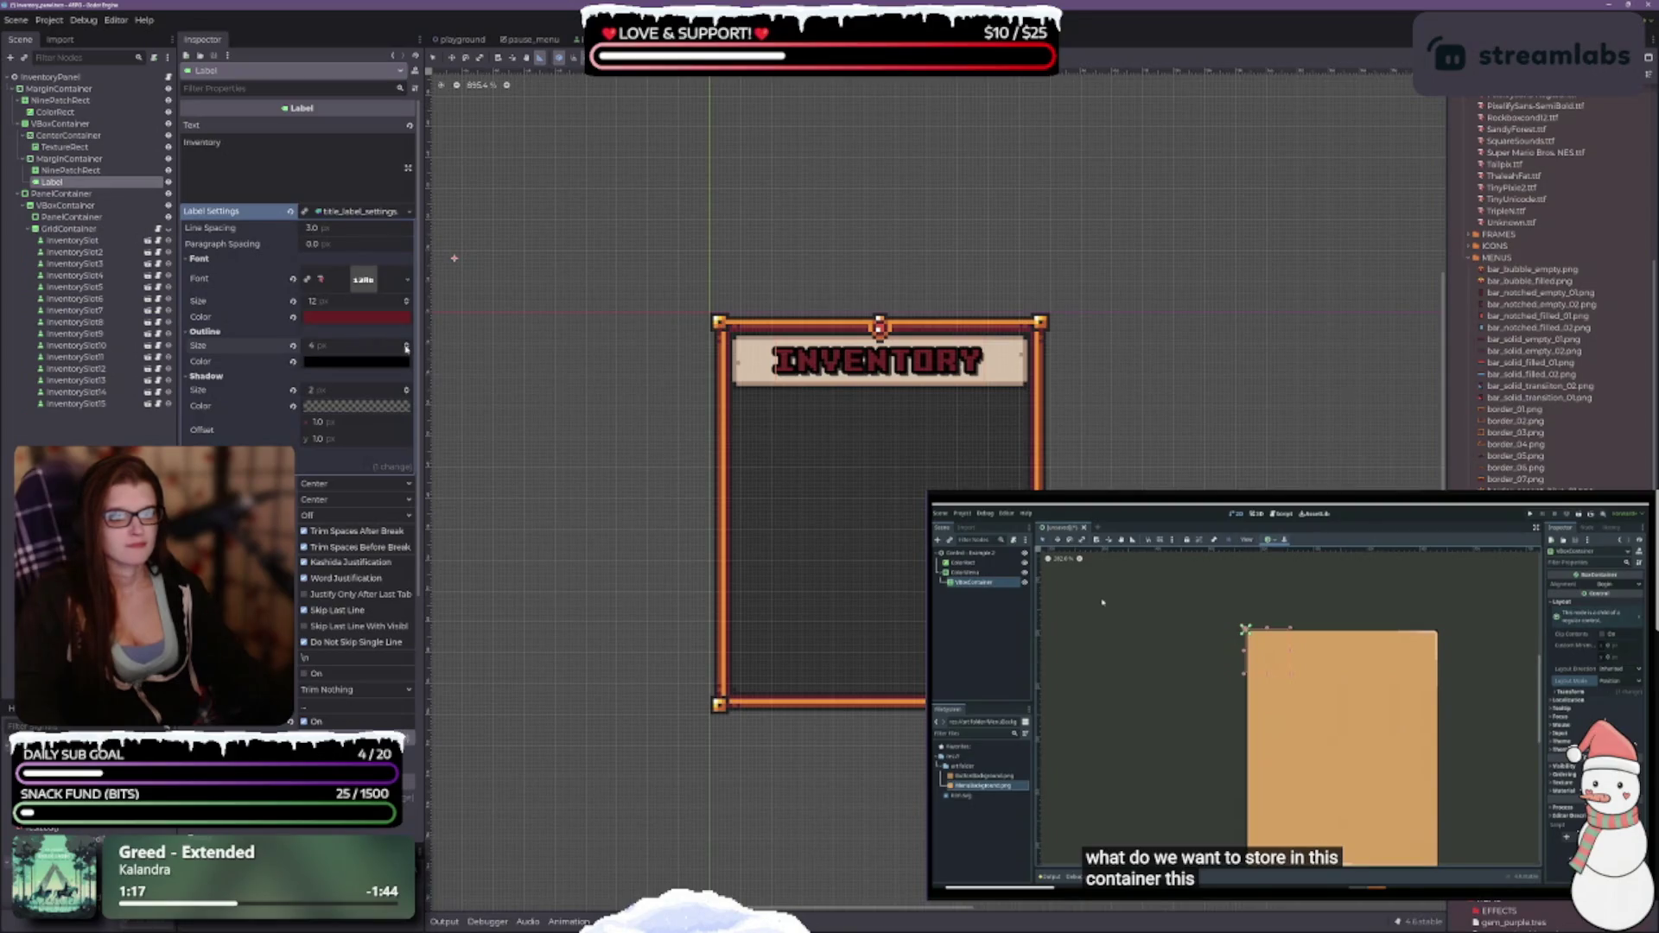
pyautogui.click(406, 348)
pyautogui.click(406, 348)
pyautogui.click(407, 348)
pyautogui.click(406, 348)
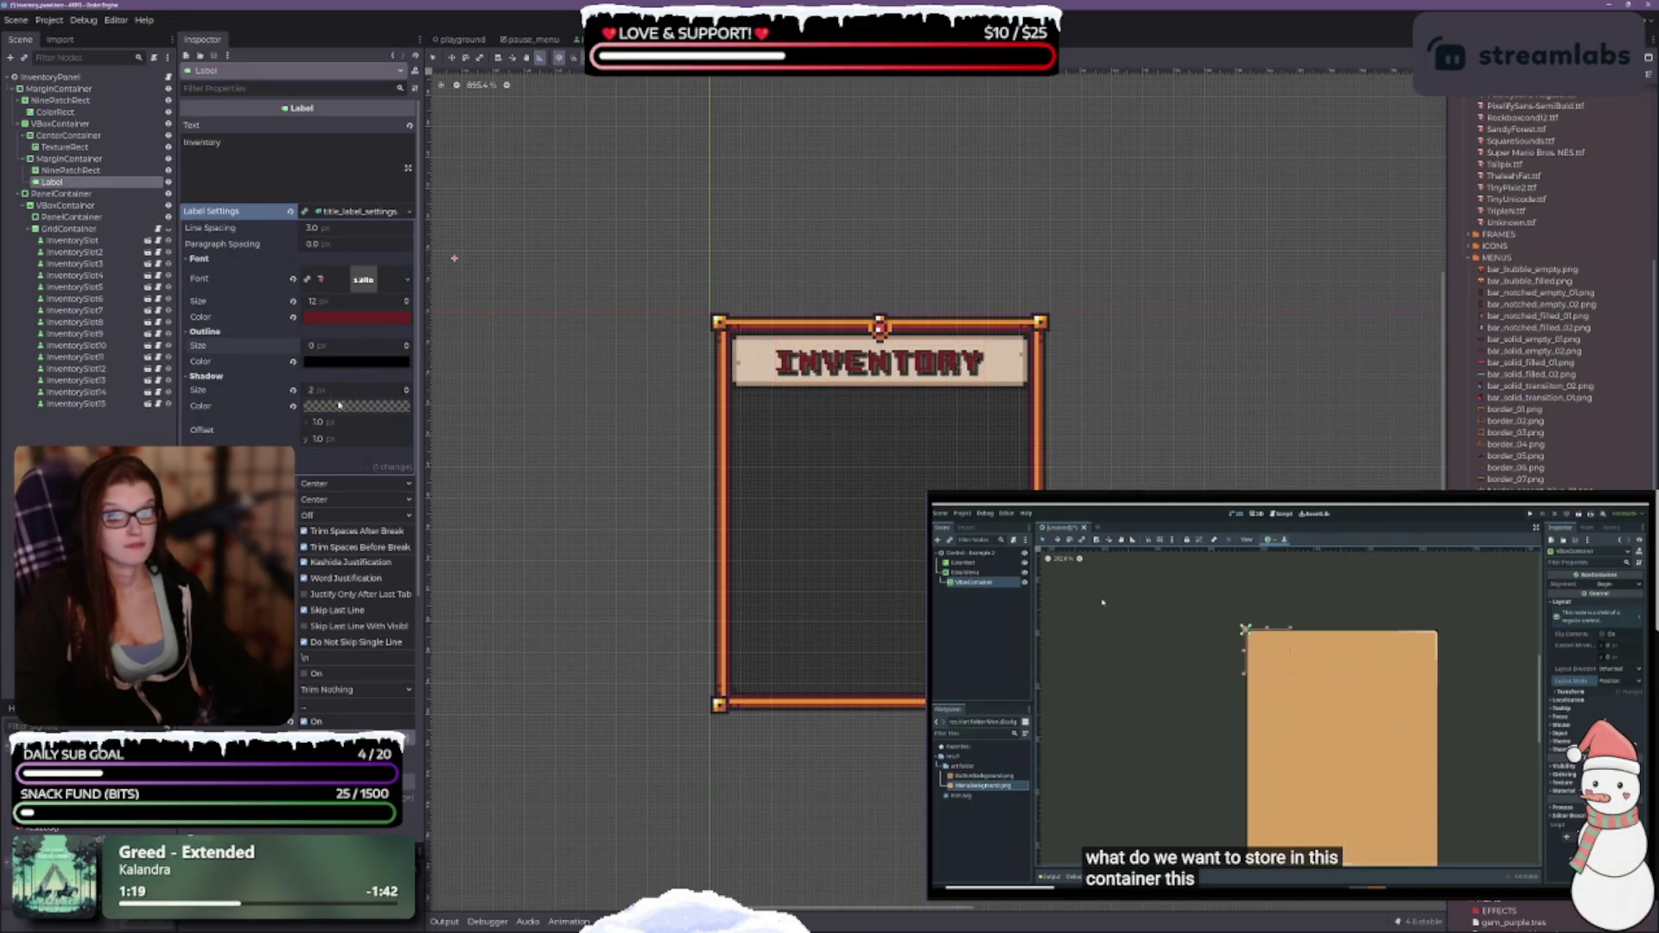
# Enlarge the title shadow to 4 px with 1 px horizontal and vertical offsets.
pyautogui.click(406, 388)
pyautogui.click(406, 388)
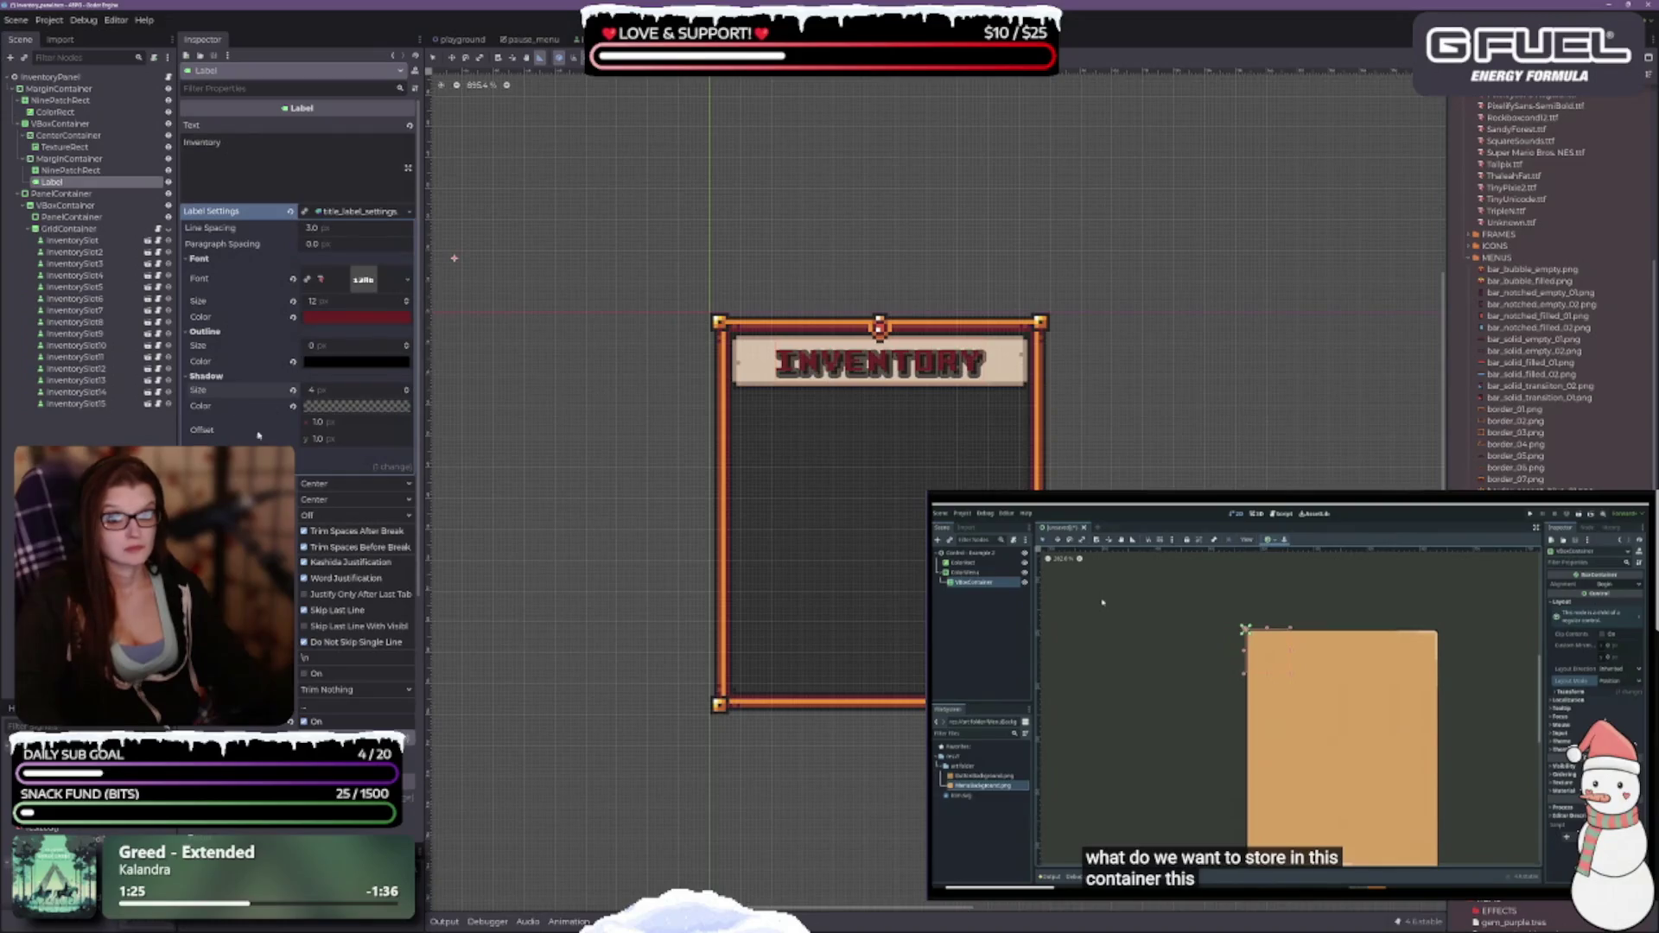
pyautogui.click(371, 421)
pyautogui.write('0')
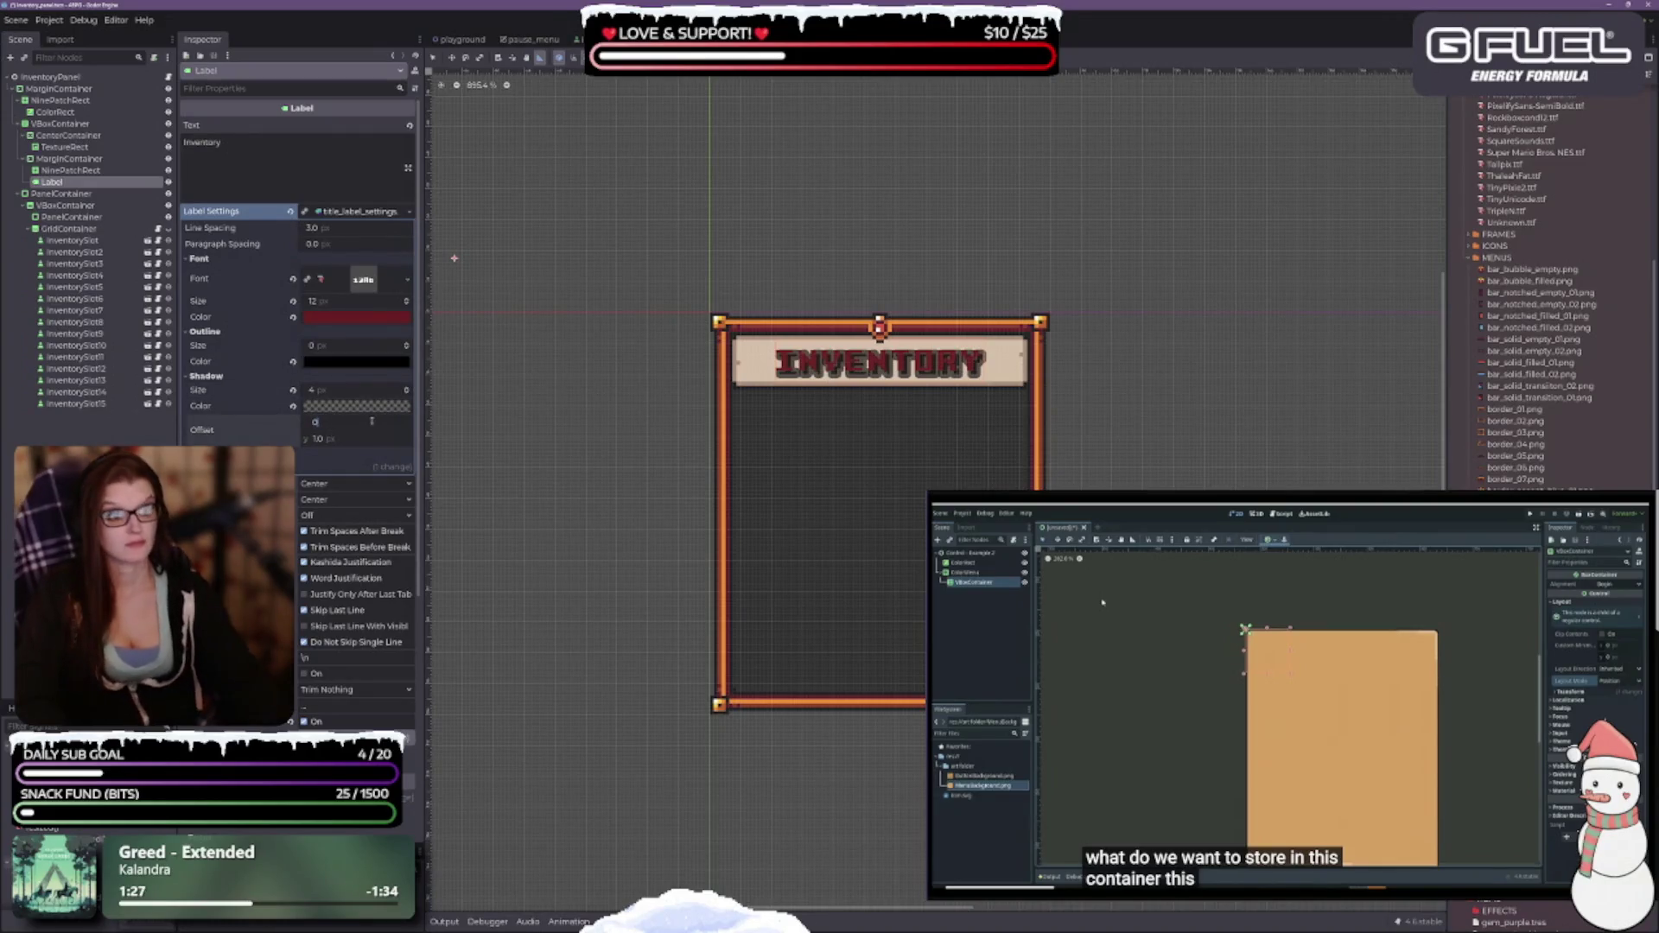
pyautogui.press('Tab')
pyautogui.write('0')
pyautogui.press('Tab')
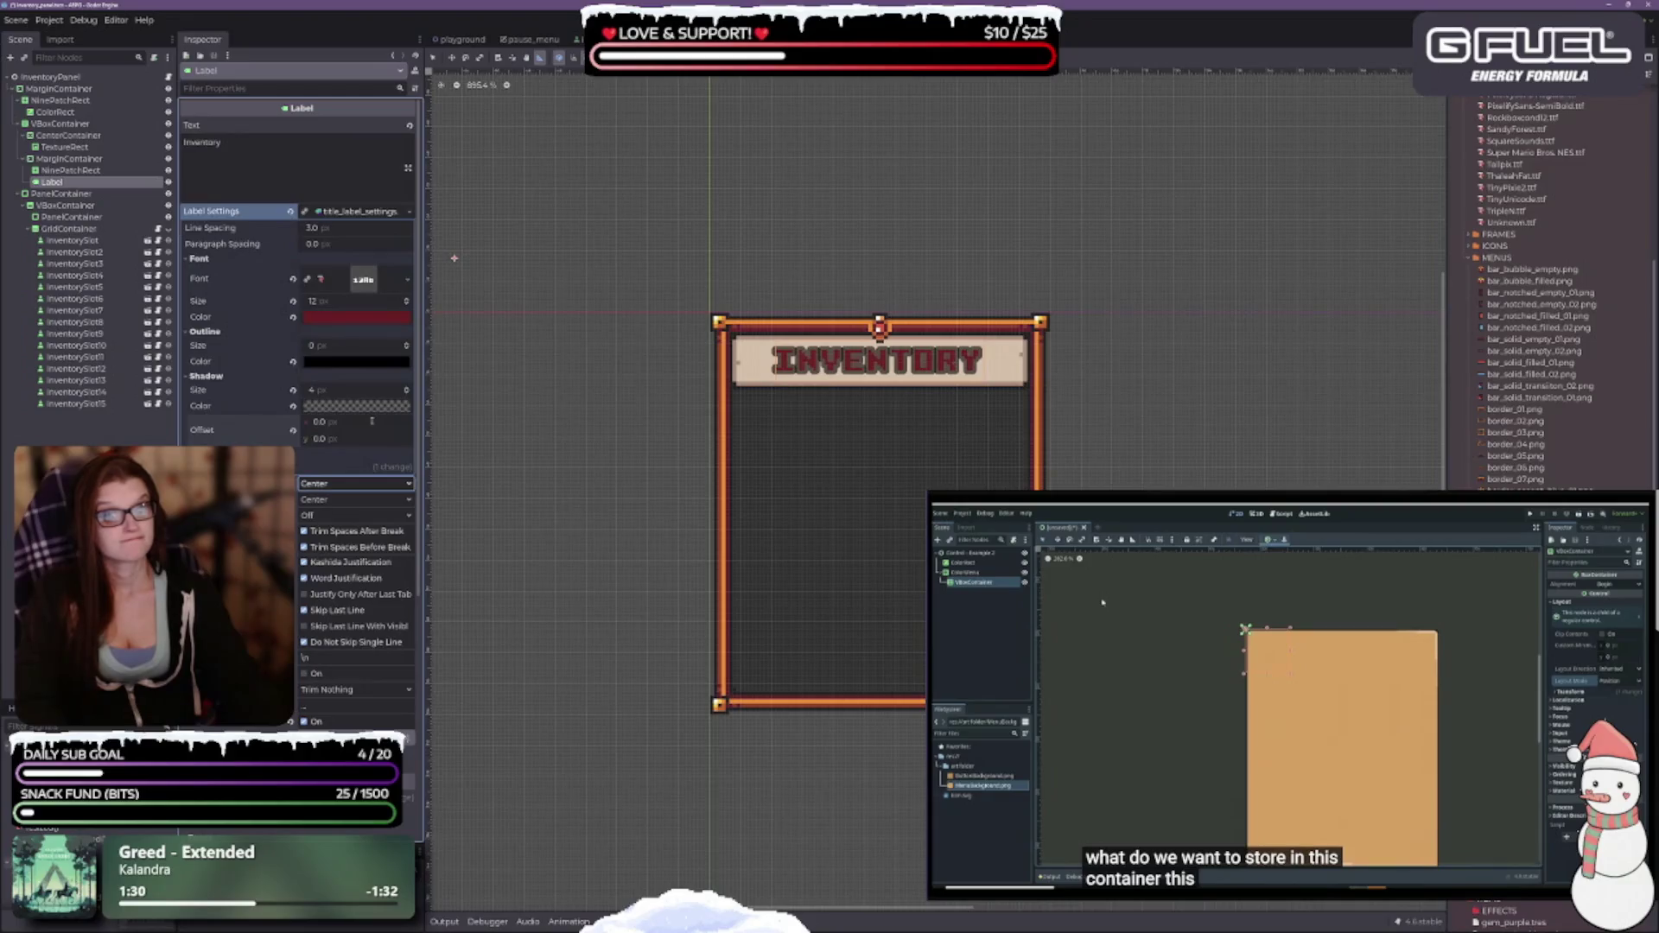
pyautogui.hotkey('shift', 'Tab')
pyautogui.write('1')
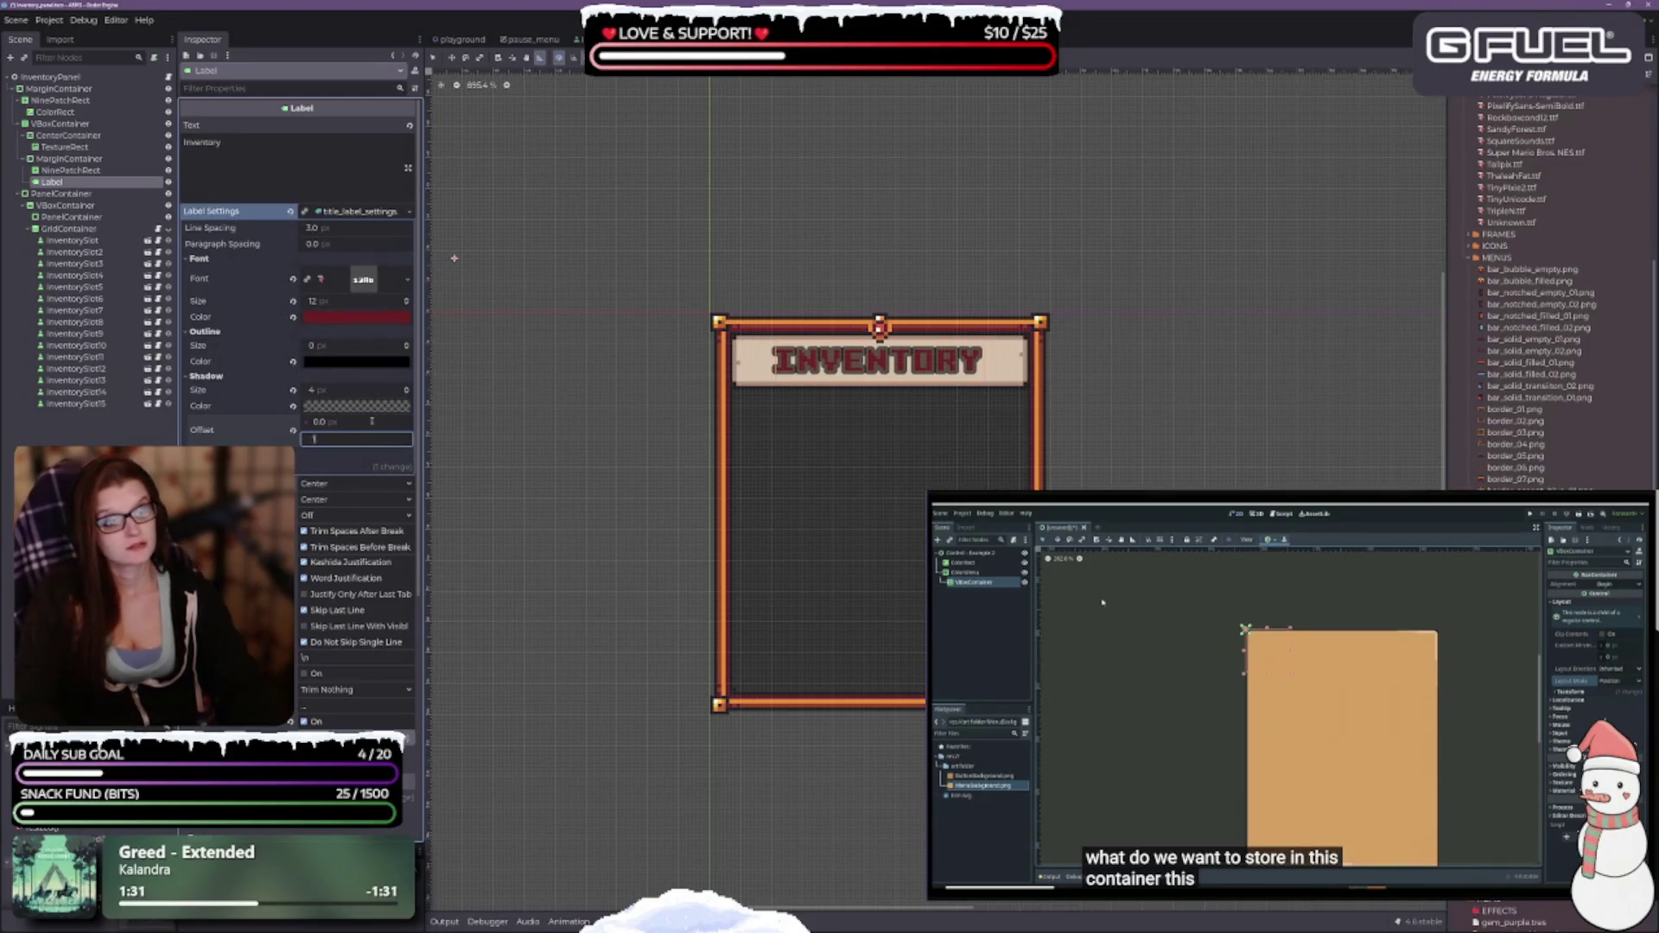
pyautogui.hotkey('shift', 'Tab')
pyautogui.write('1')
pyautogui.press('Tab')
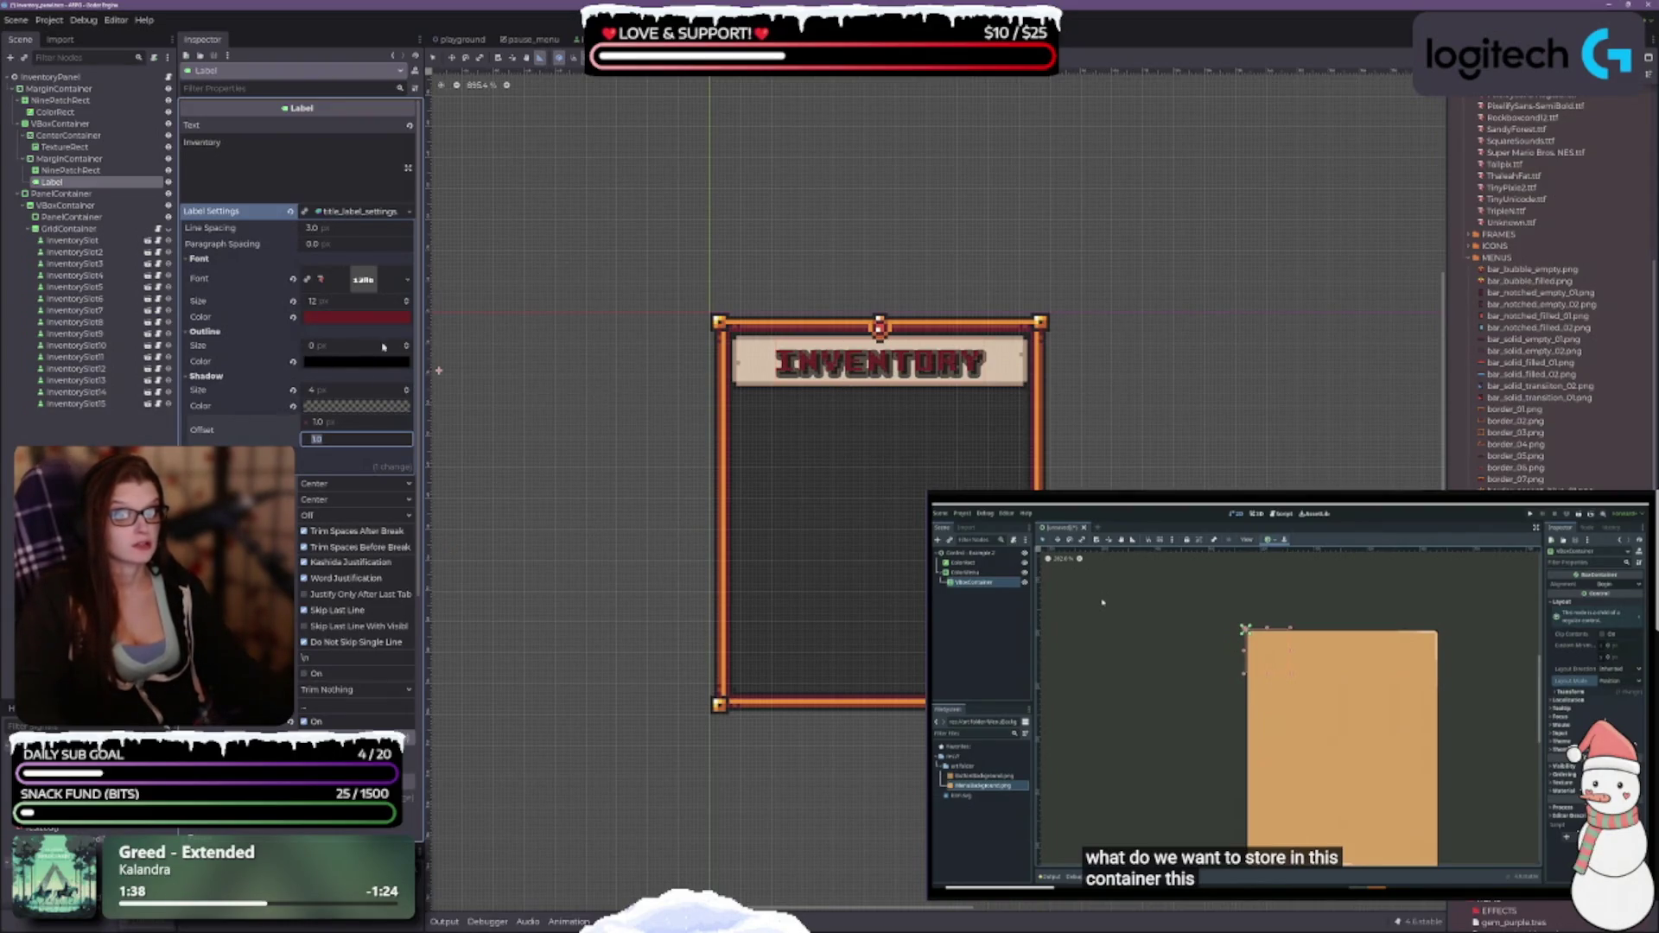
# Reset the title outline colour, then set it to black 000000.
pyautogui.click(293, 362)
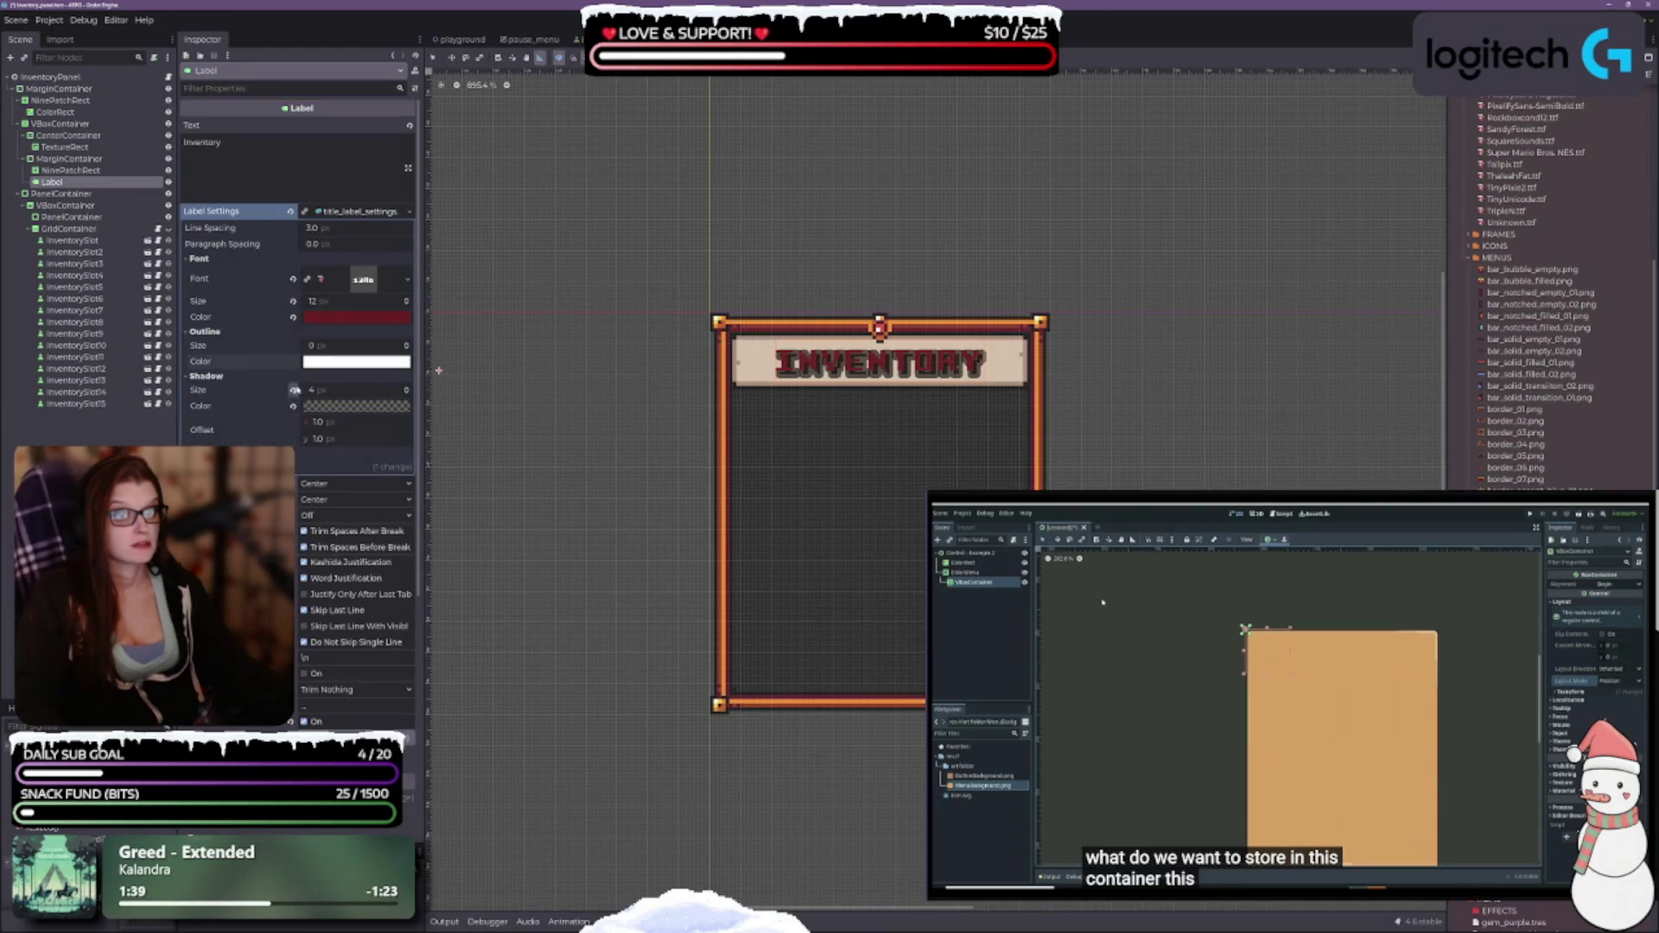
pyautogui.click(337, 360)
pyautogui.moveTo(420, 465); pyautogui.dragTo(420, 484)
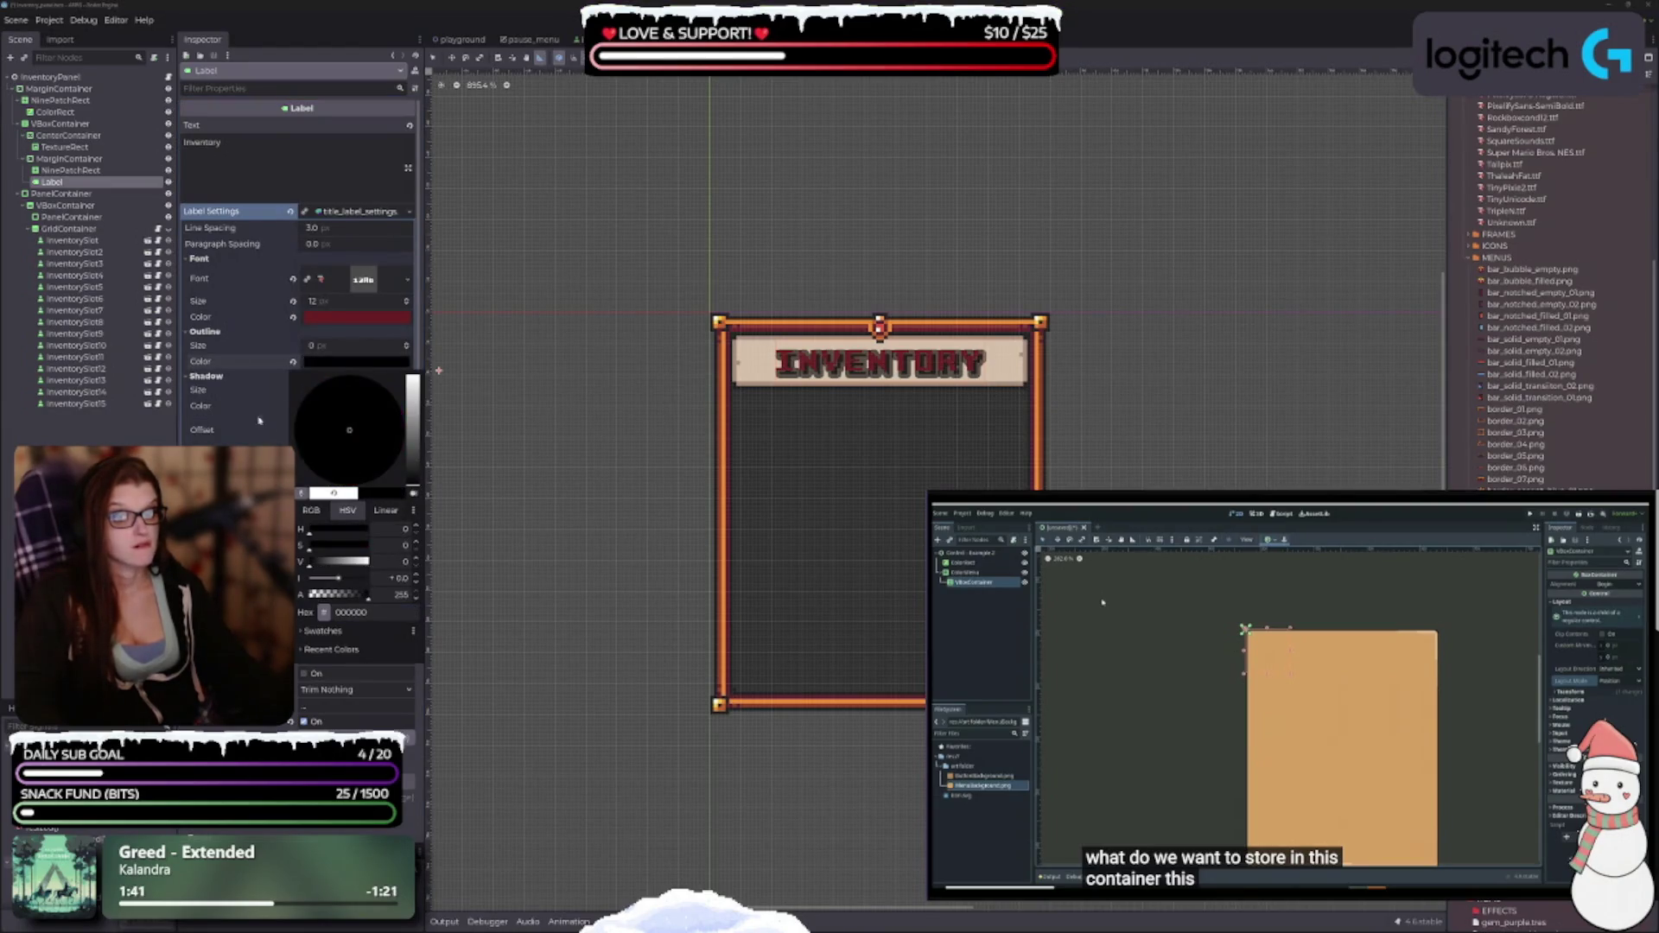
pyautogui.click(223, 372)
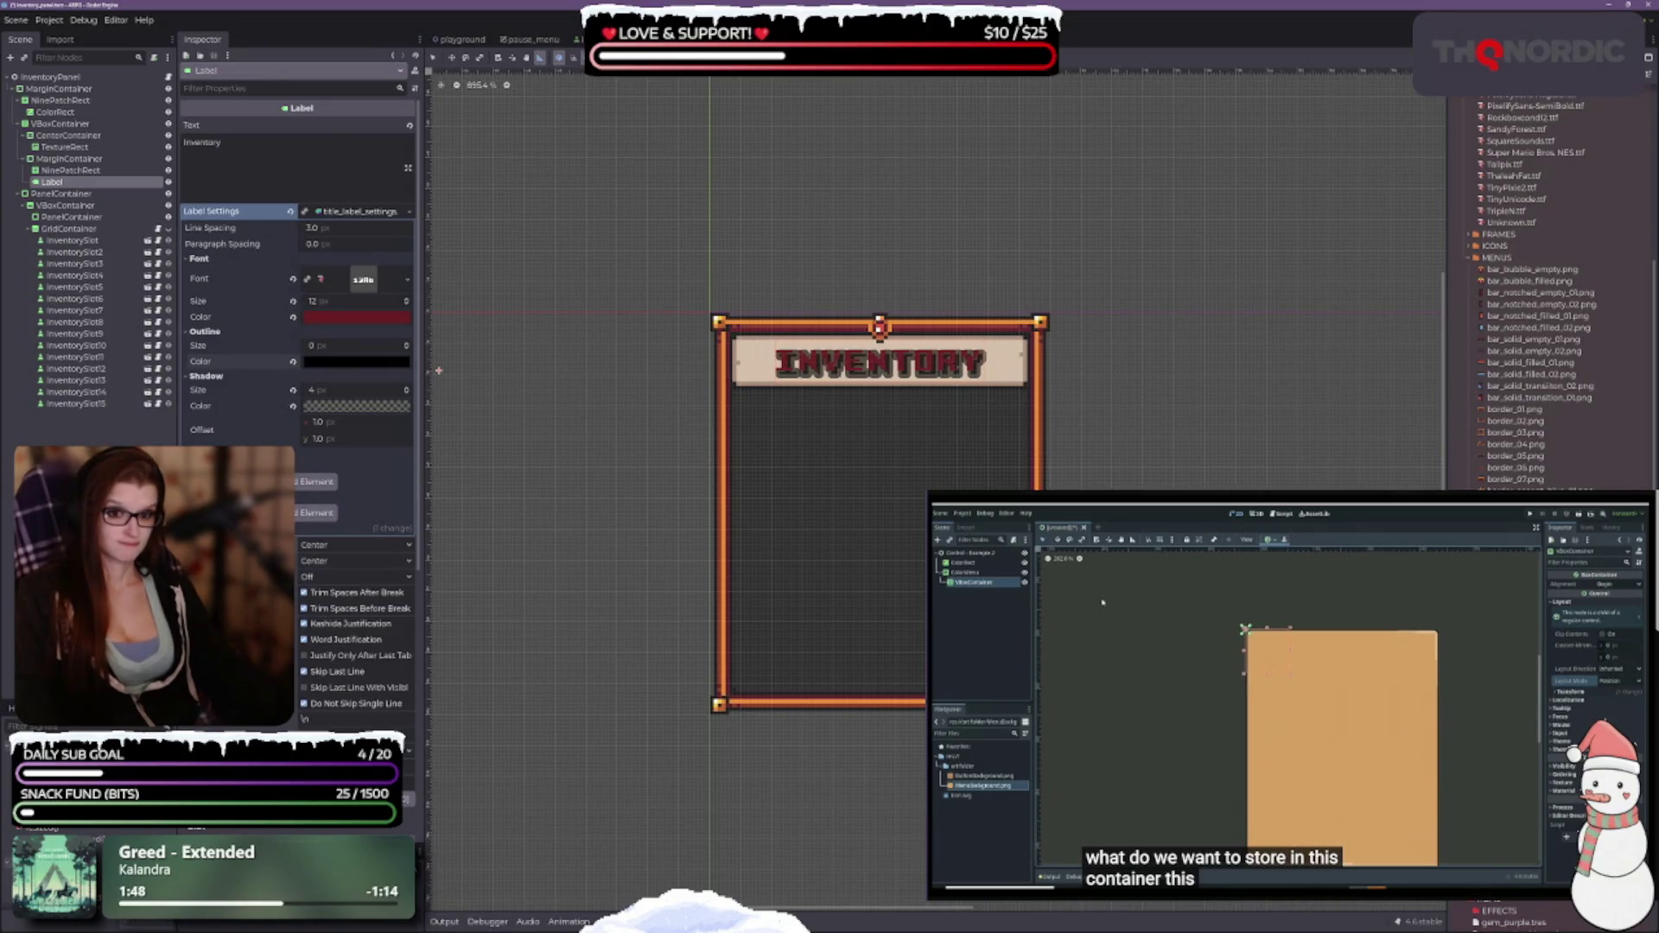
# Raise a Theme Overrides constant on the title label from 1 to 2.
pyautogui.scroll(-5, 299, 345)
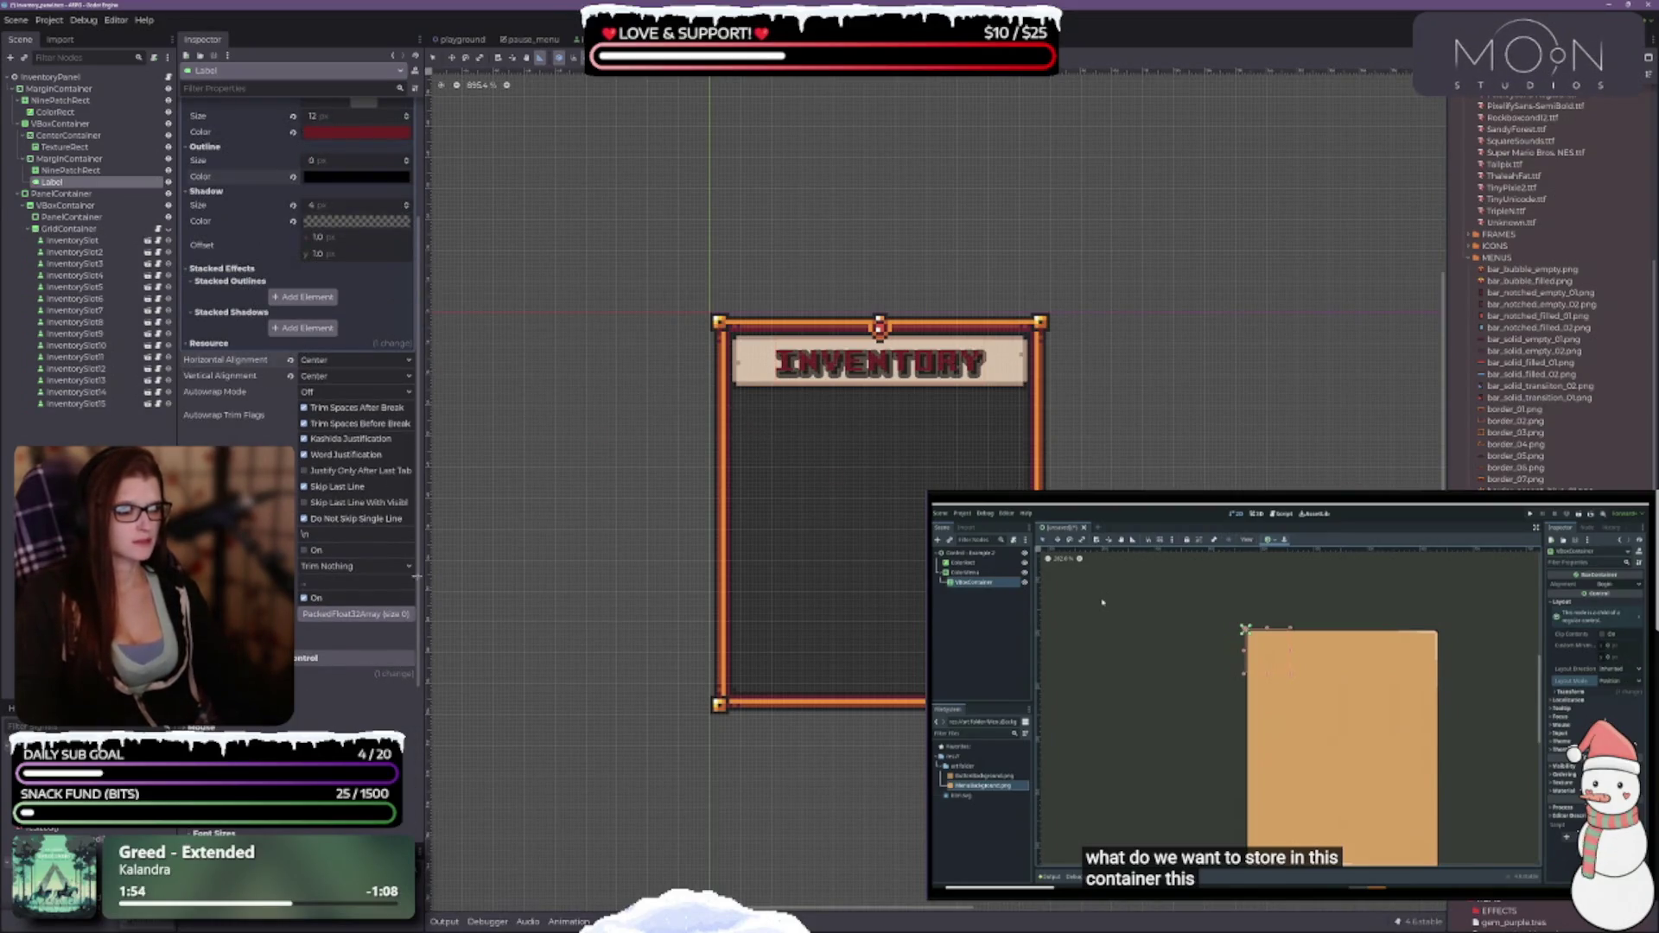
pyautogui.scroll(-5, 298, 345)
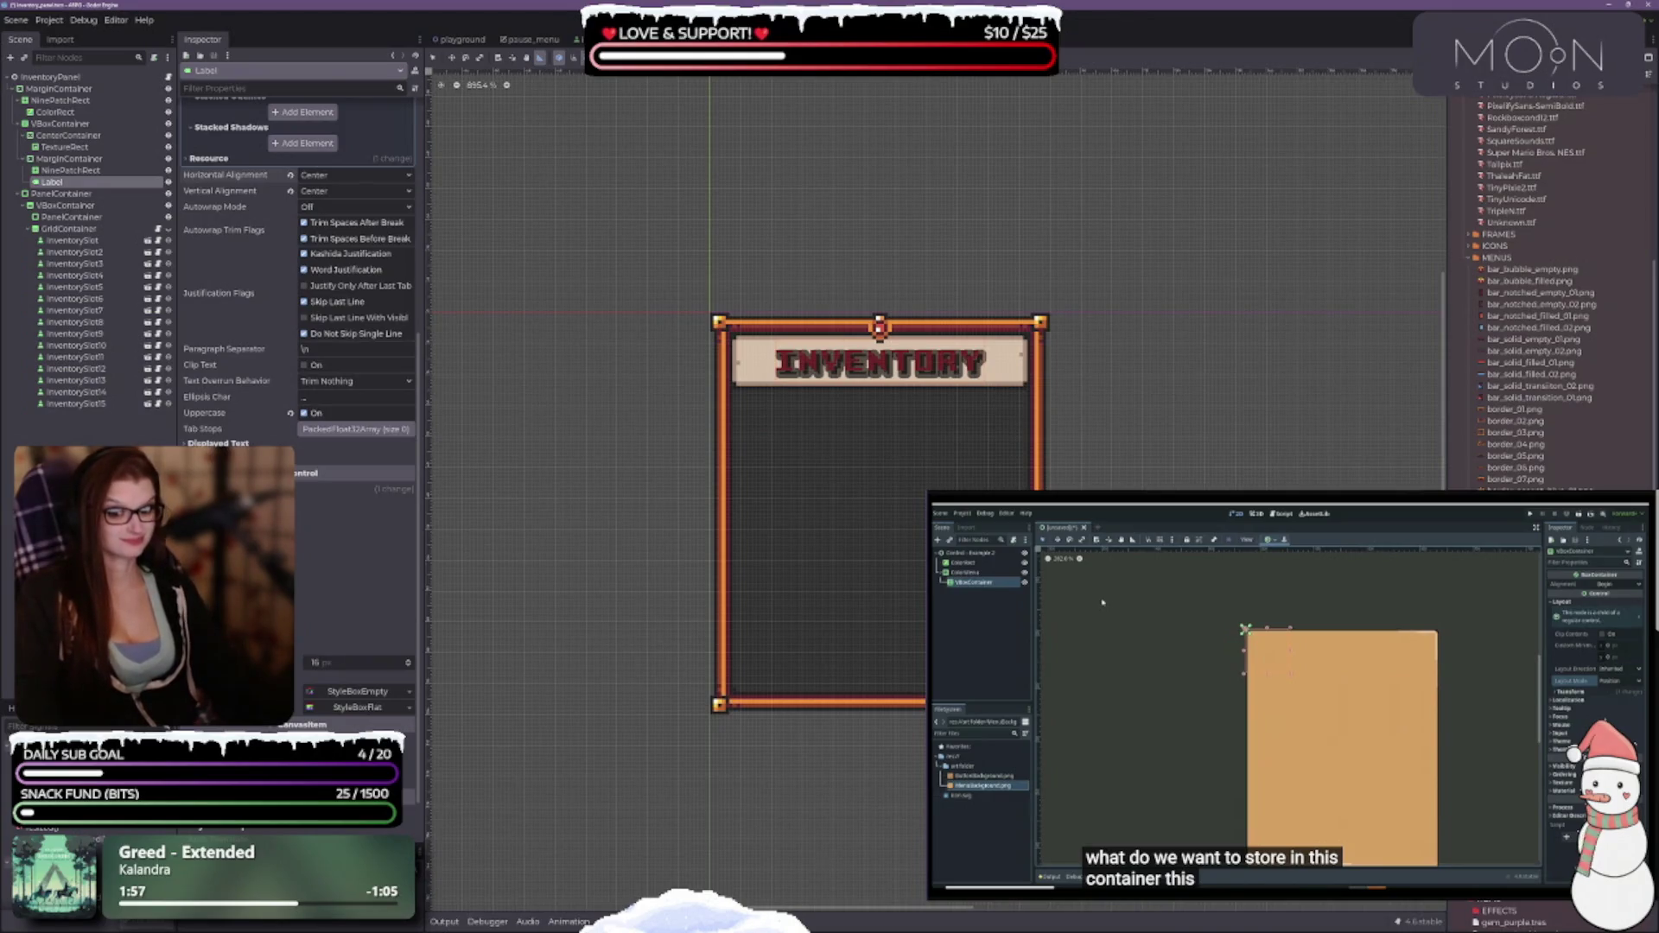
pyautogui.scroll(-7, 298, 345)
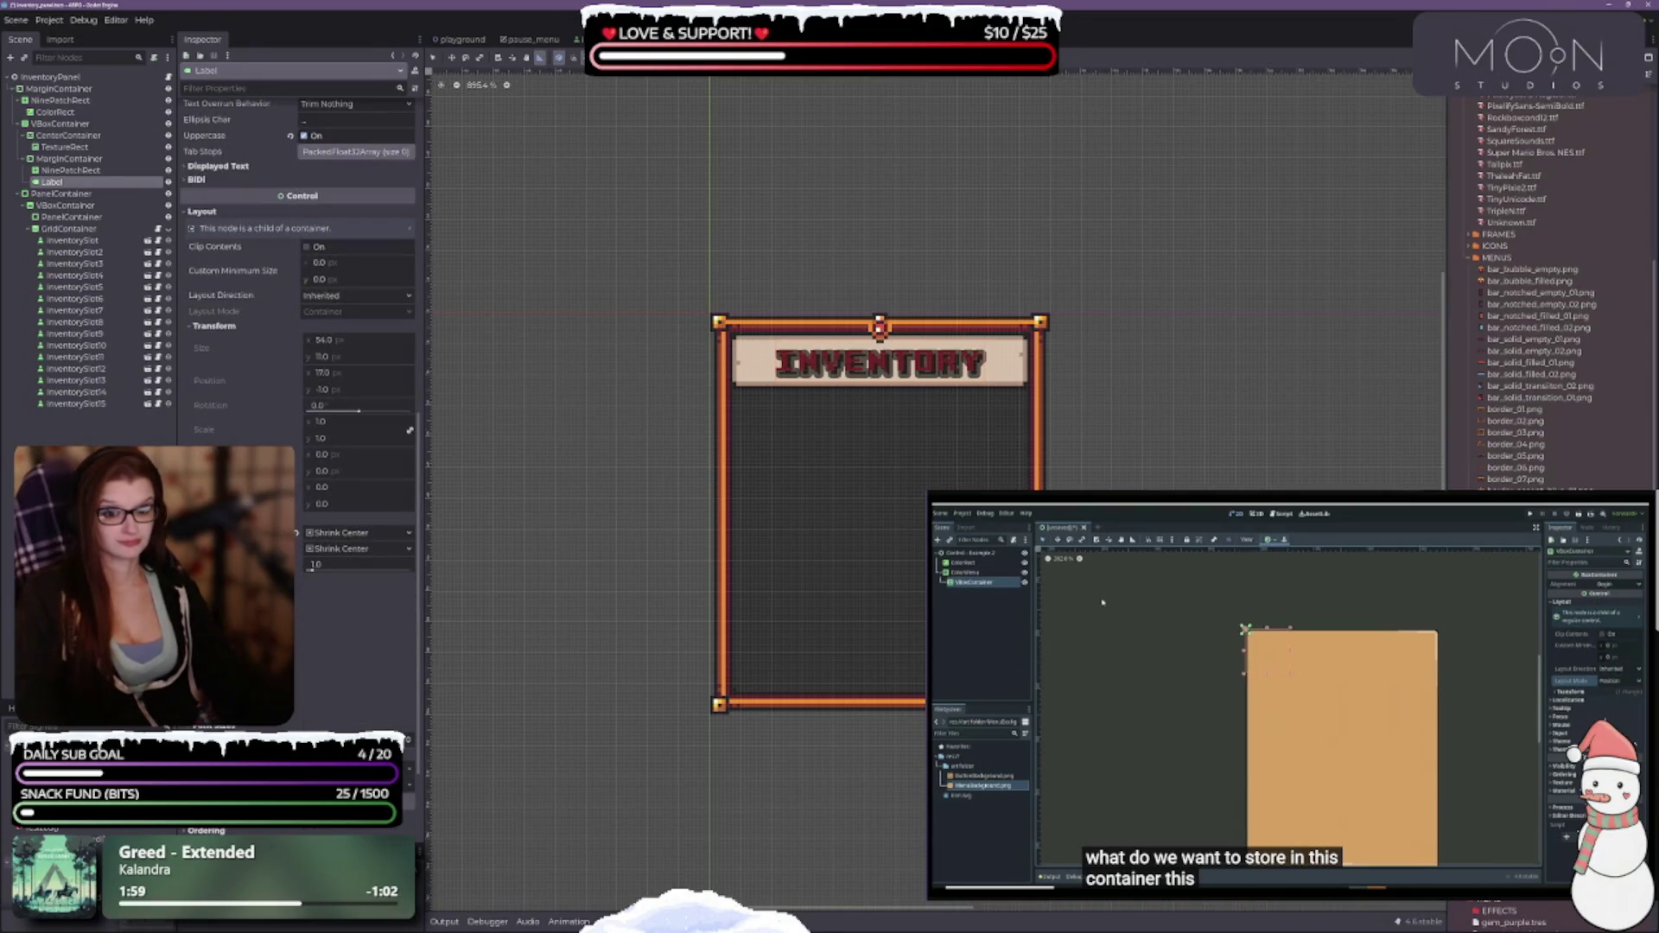
pyautogui.scroll(-4, 298, 346)
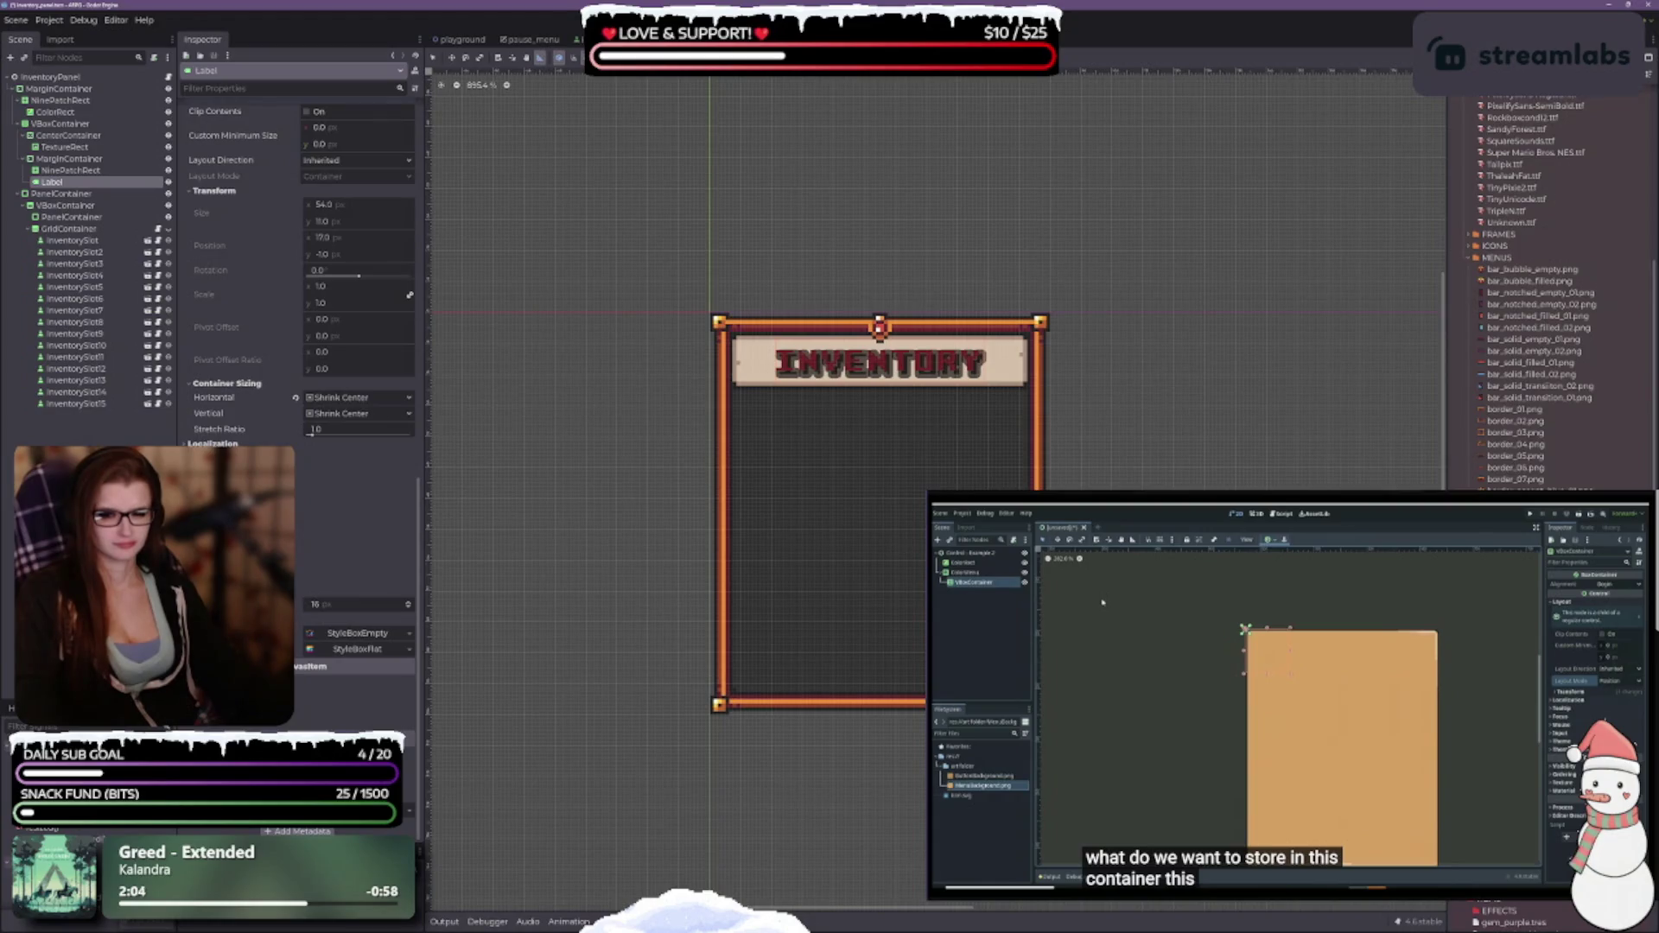
pyautogui.scroll(-1, 298, 345)
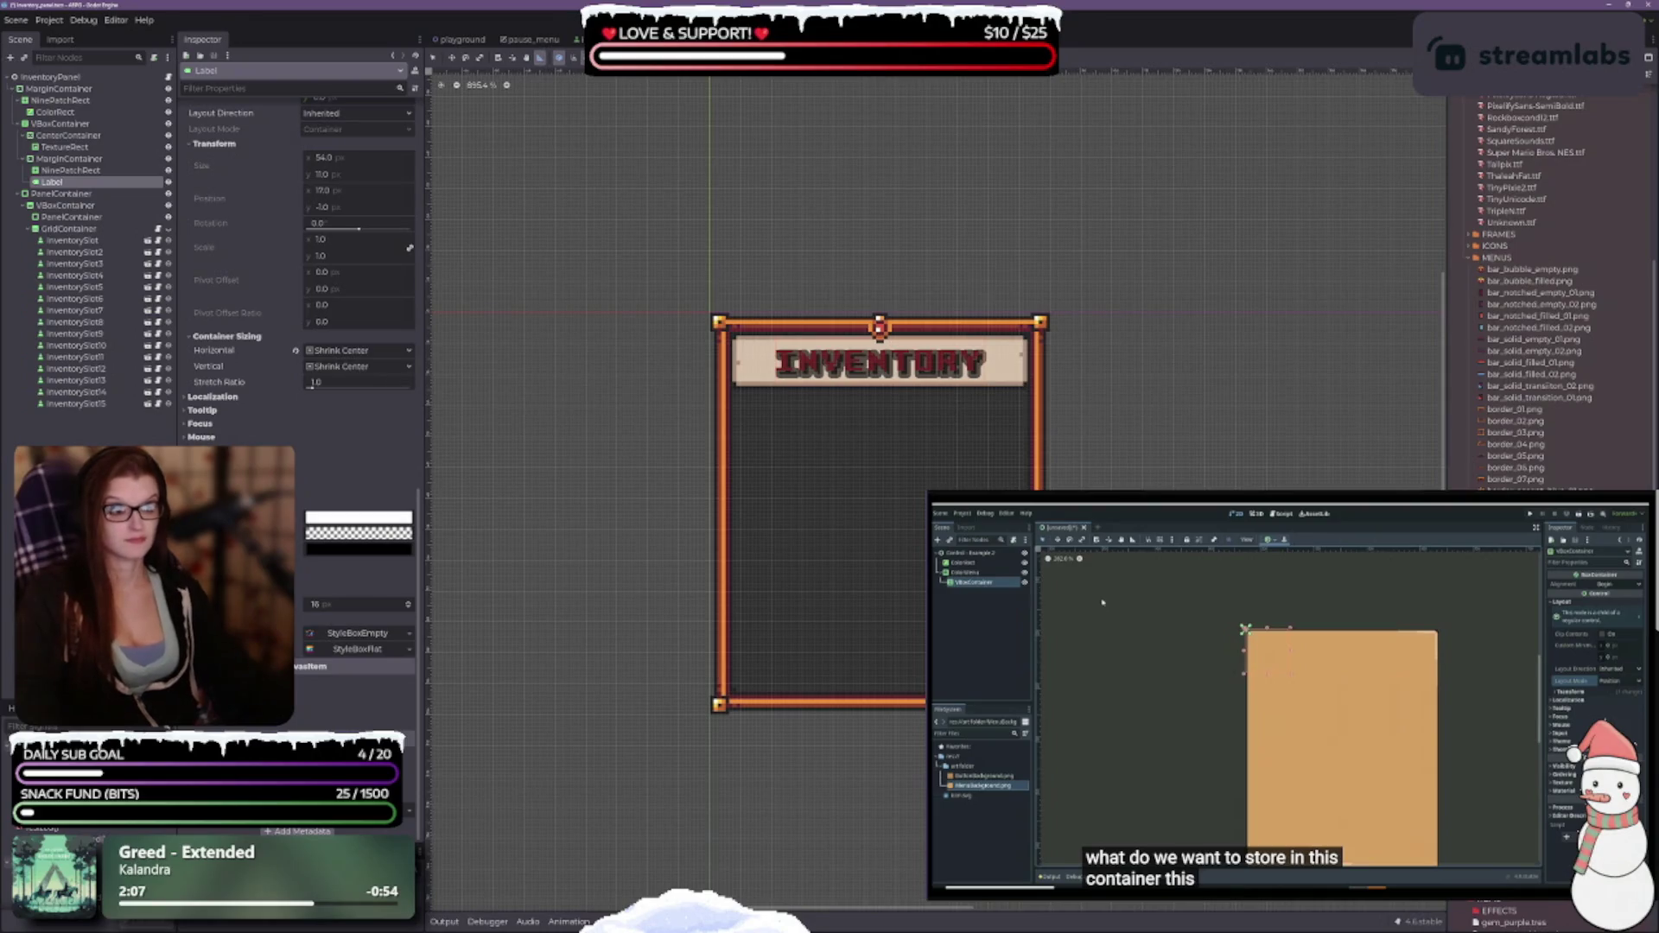
pyautogui.scroll(-2, 298, 346)
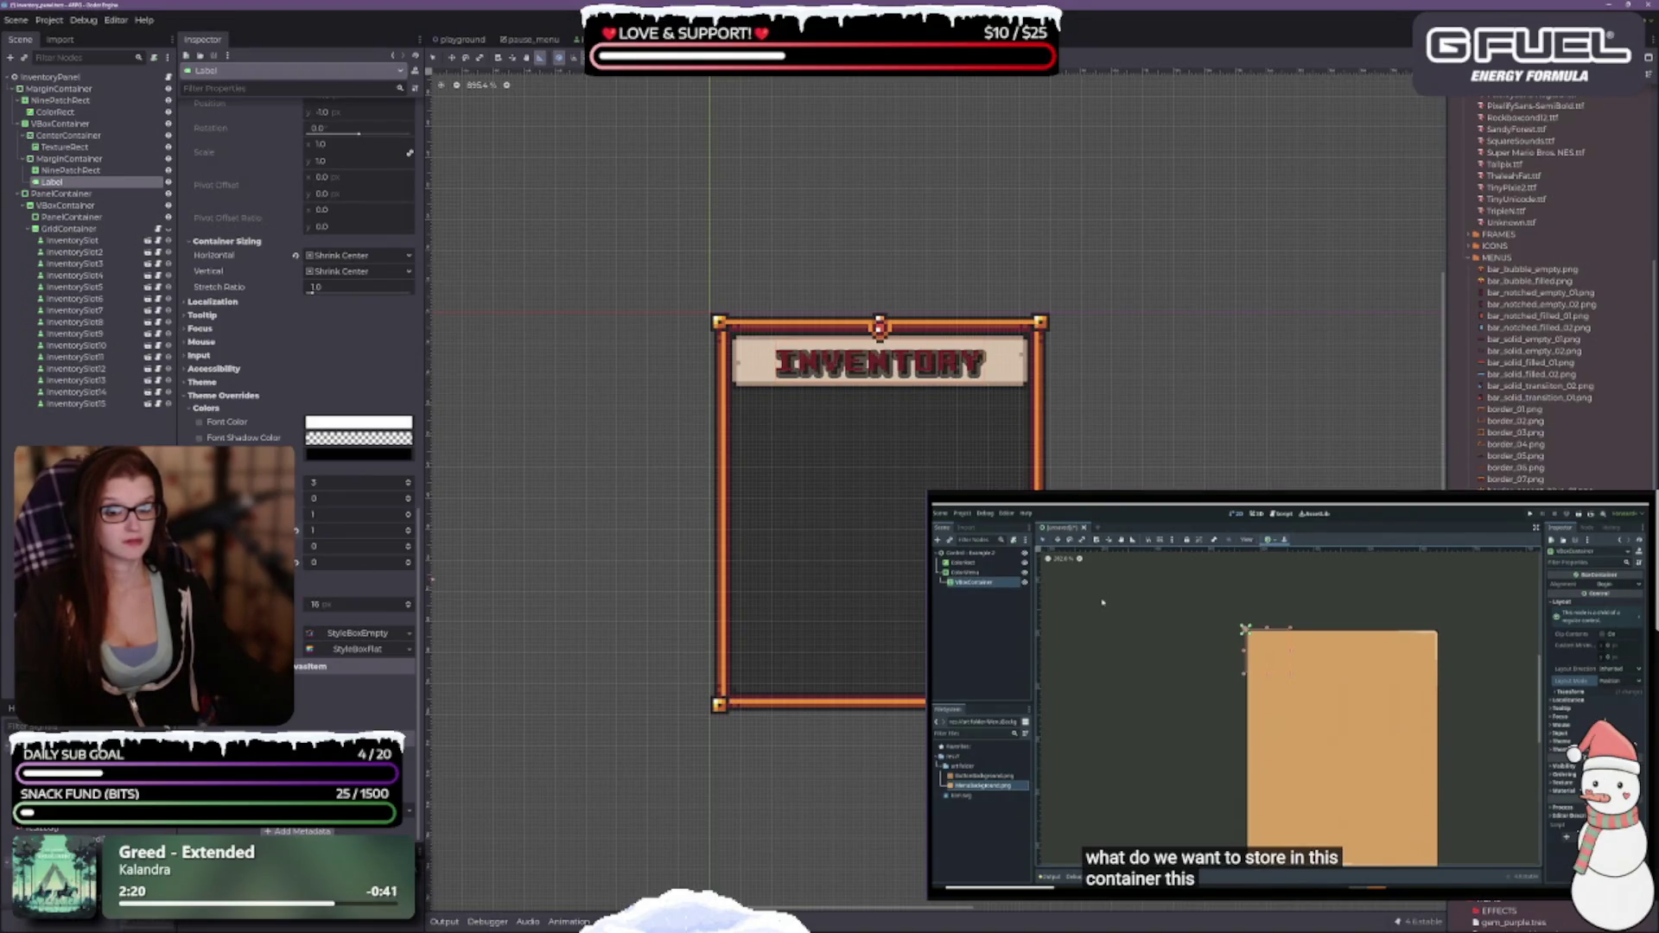
pyautogui.click(409, 529)
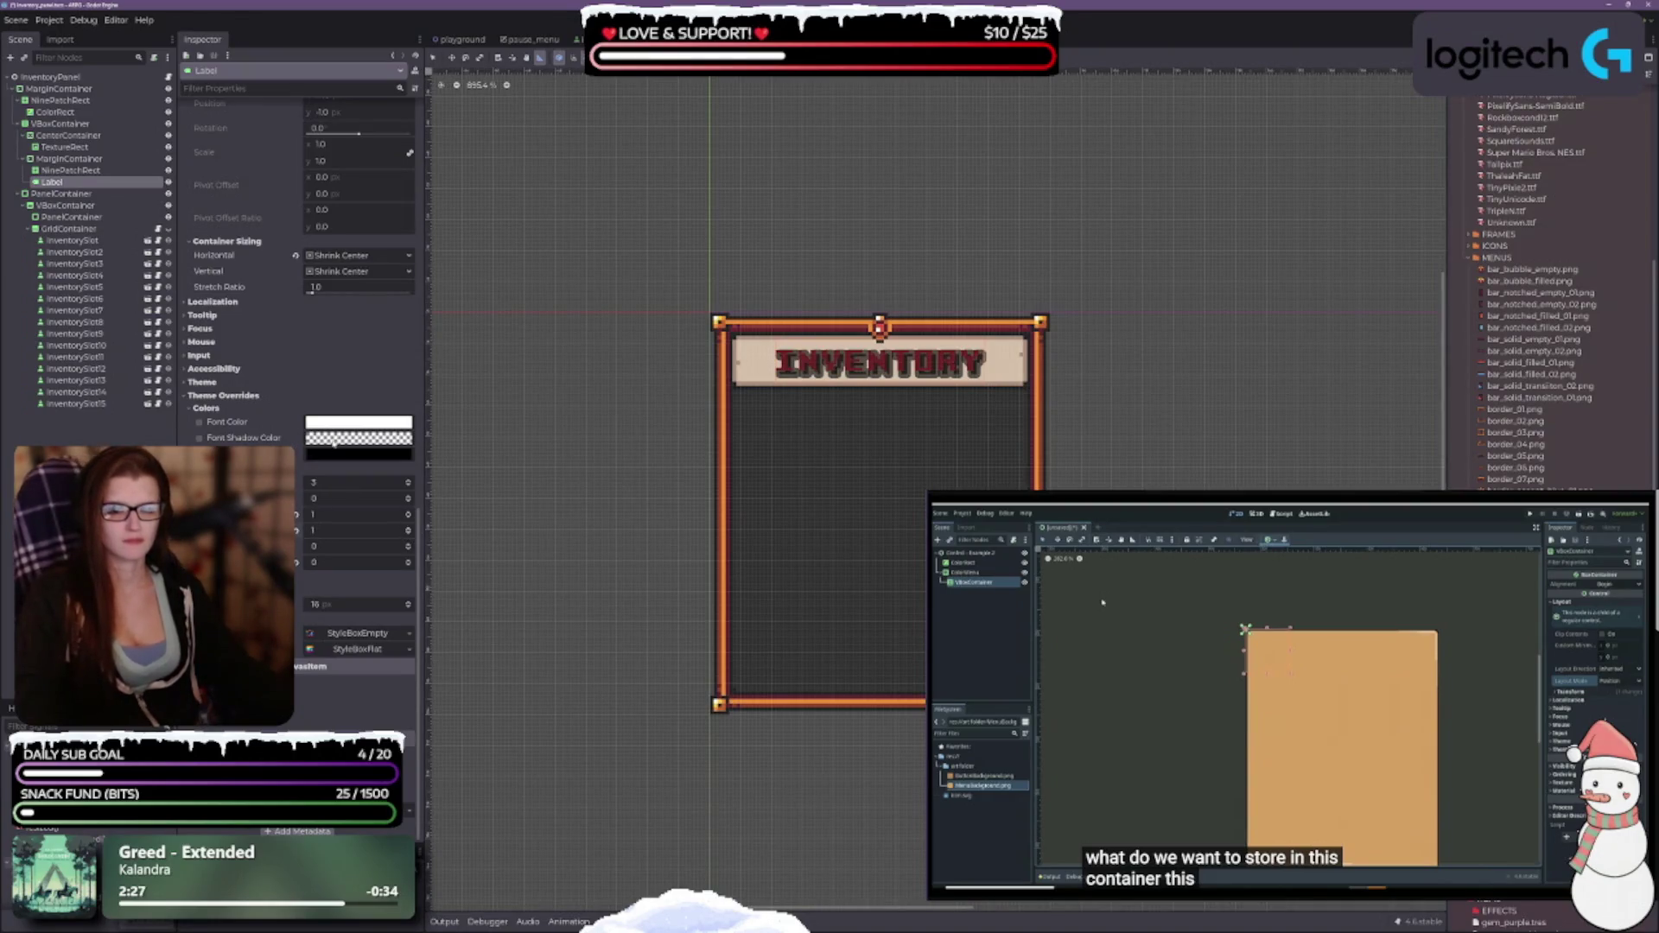
# Set the Font Shadow Color override to opaque black and inspect the empty style box.
pyautogui.click(359, 438)
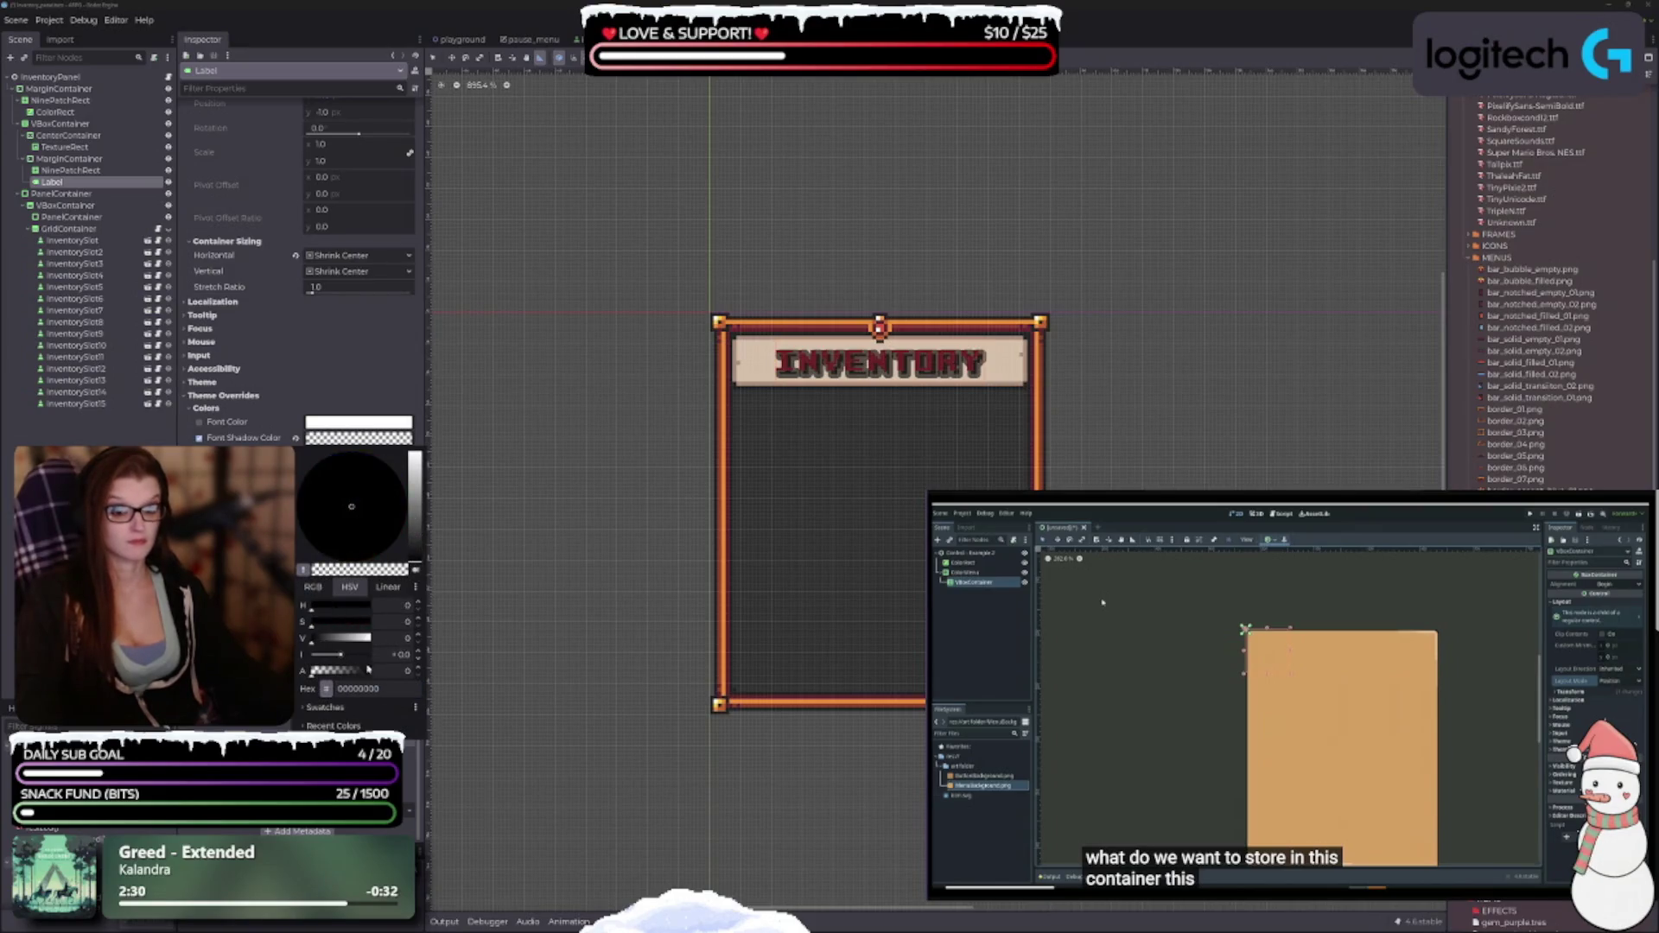
pyautogui.moveTo(313, 671); pyautogui.dragTo(395, 679)
pyautogui.click(372, 370)
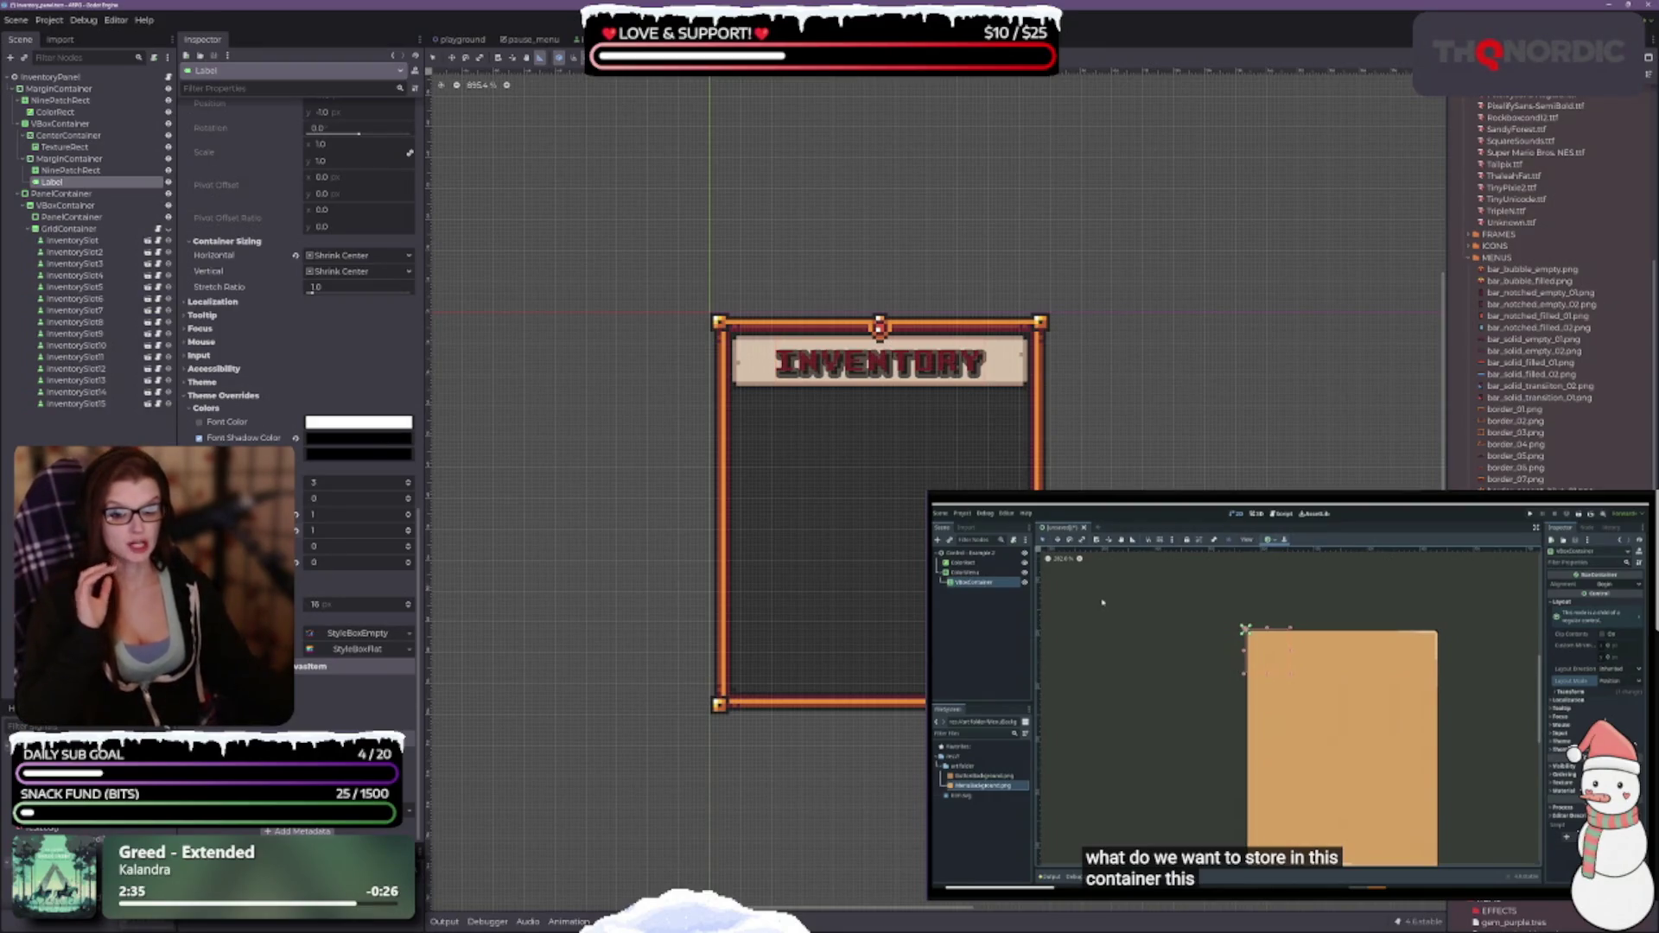
pyautogui.click(363, 634)
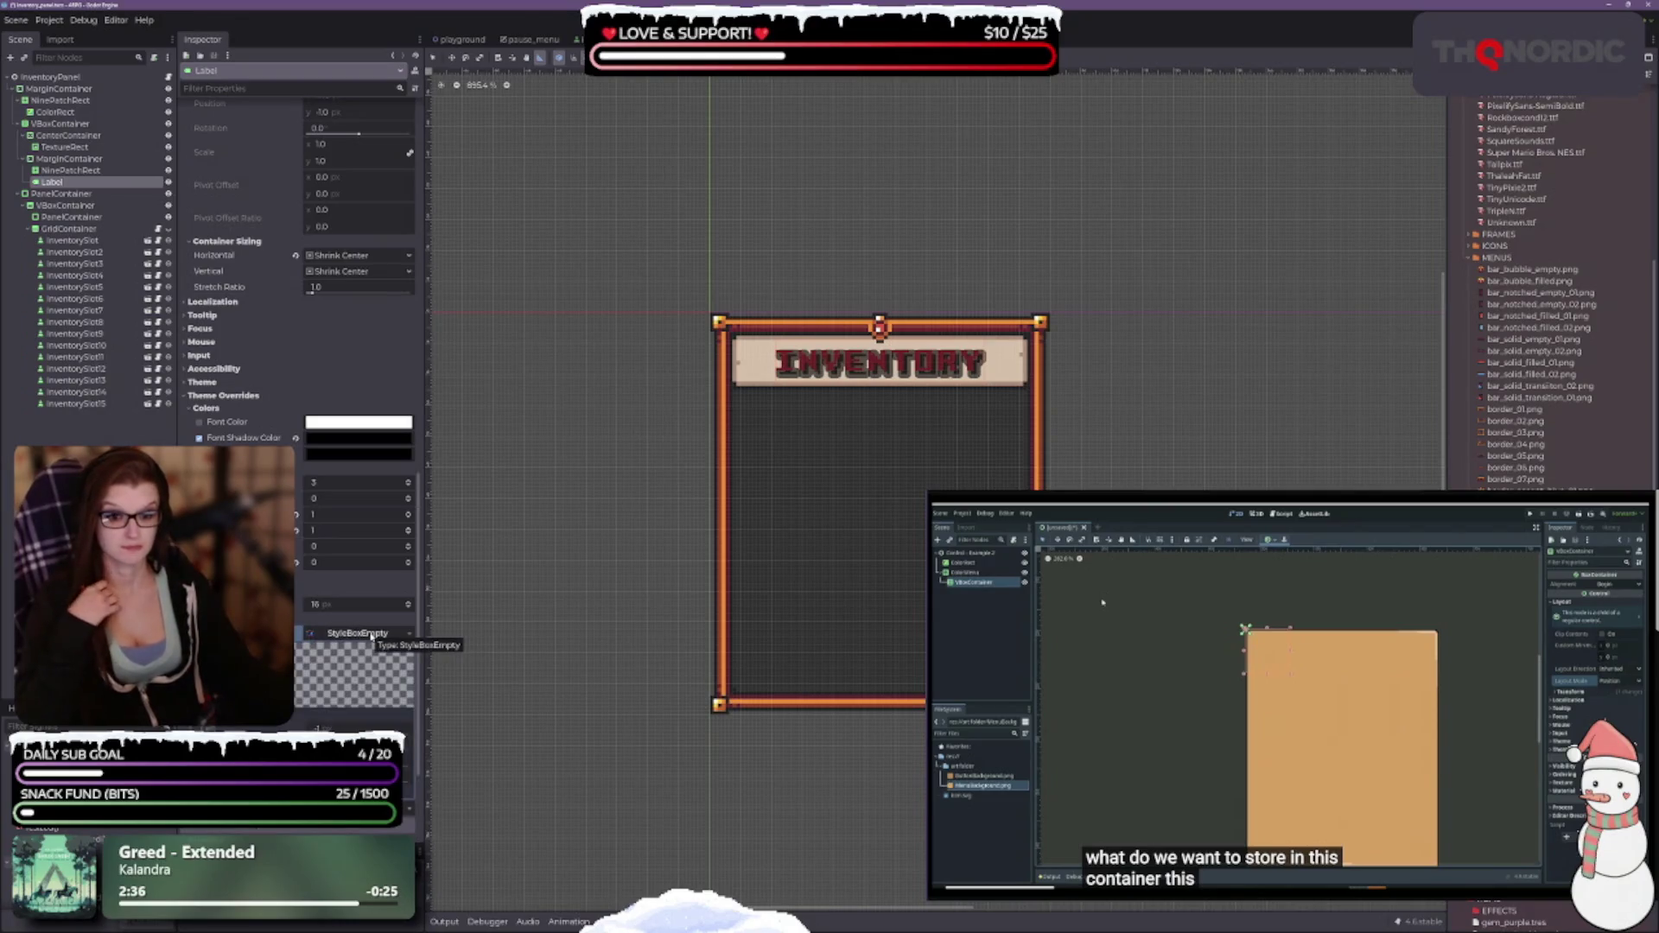
pyautogui.click(369, 635)
pyautogui.scroll(15, 330, 376)
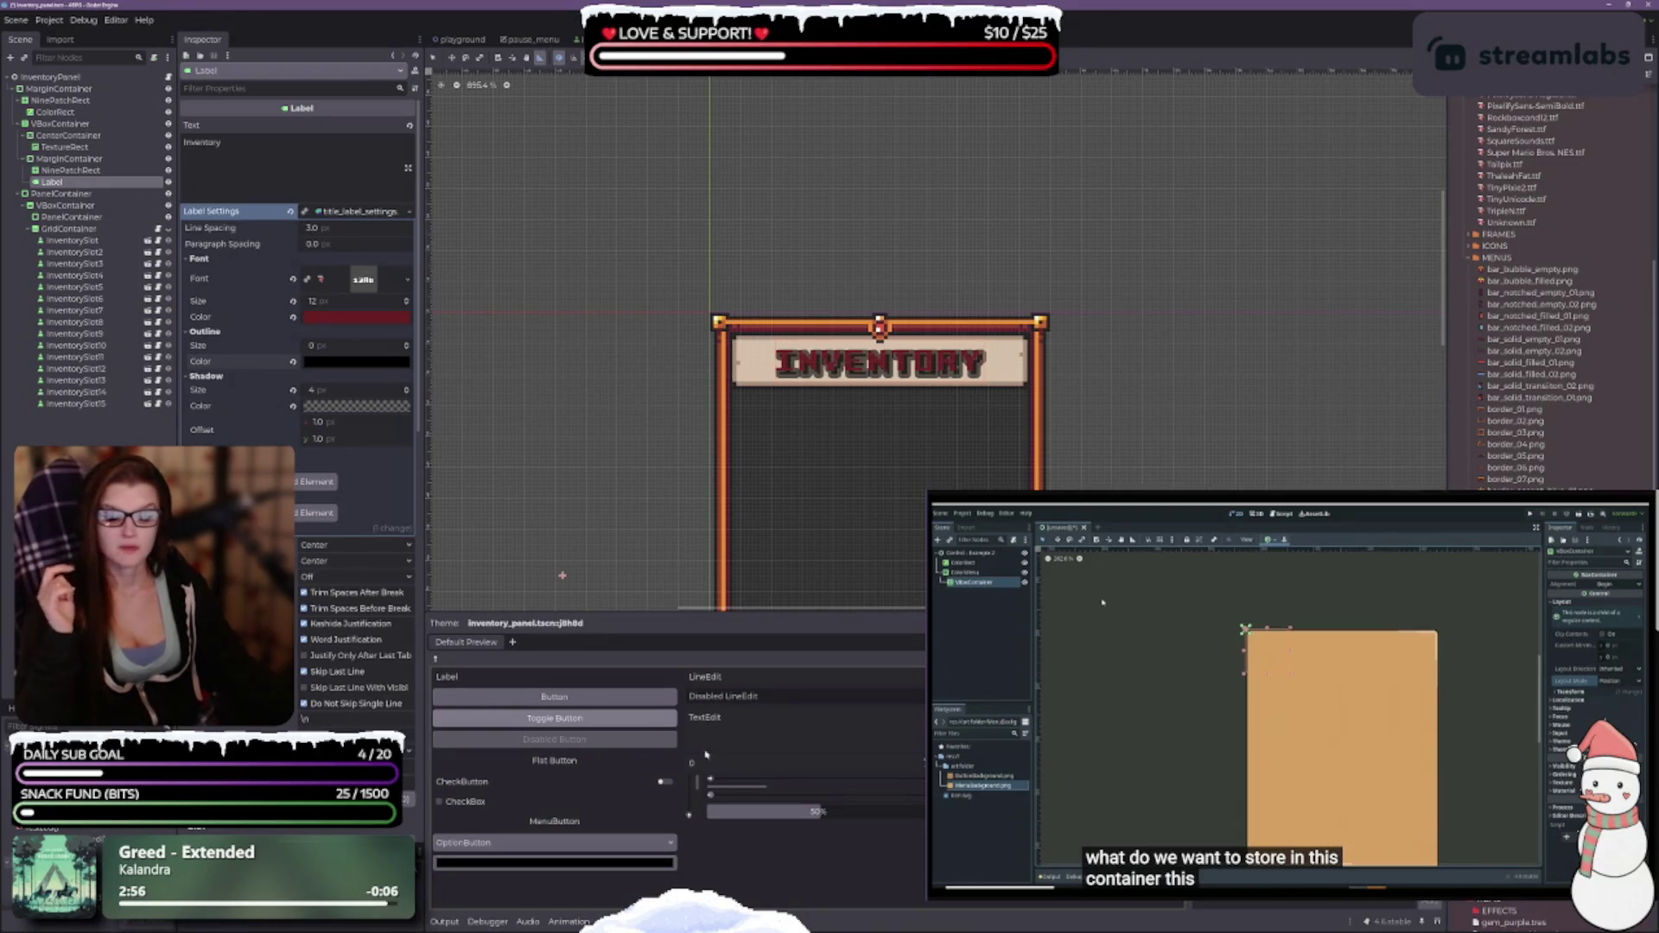
pyautogui.moveTo(855, 465); pyautogui.dragTo(750, 326)
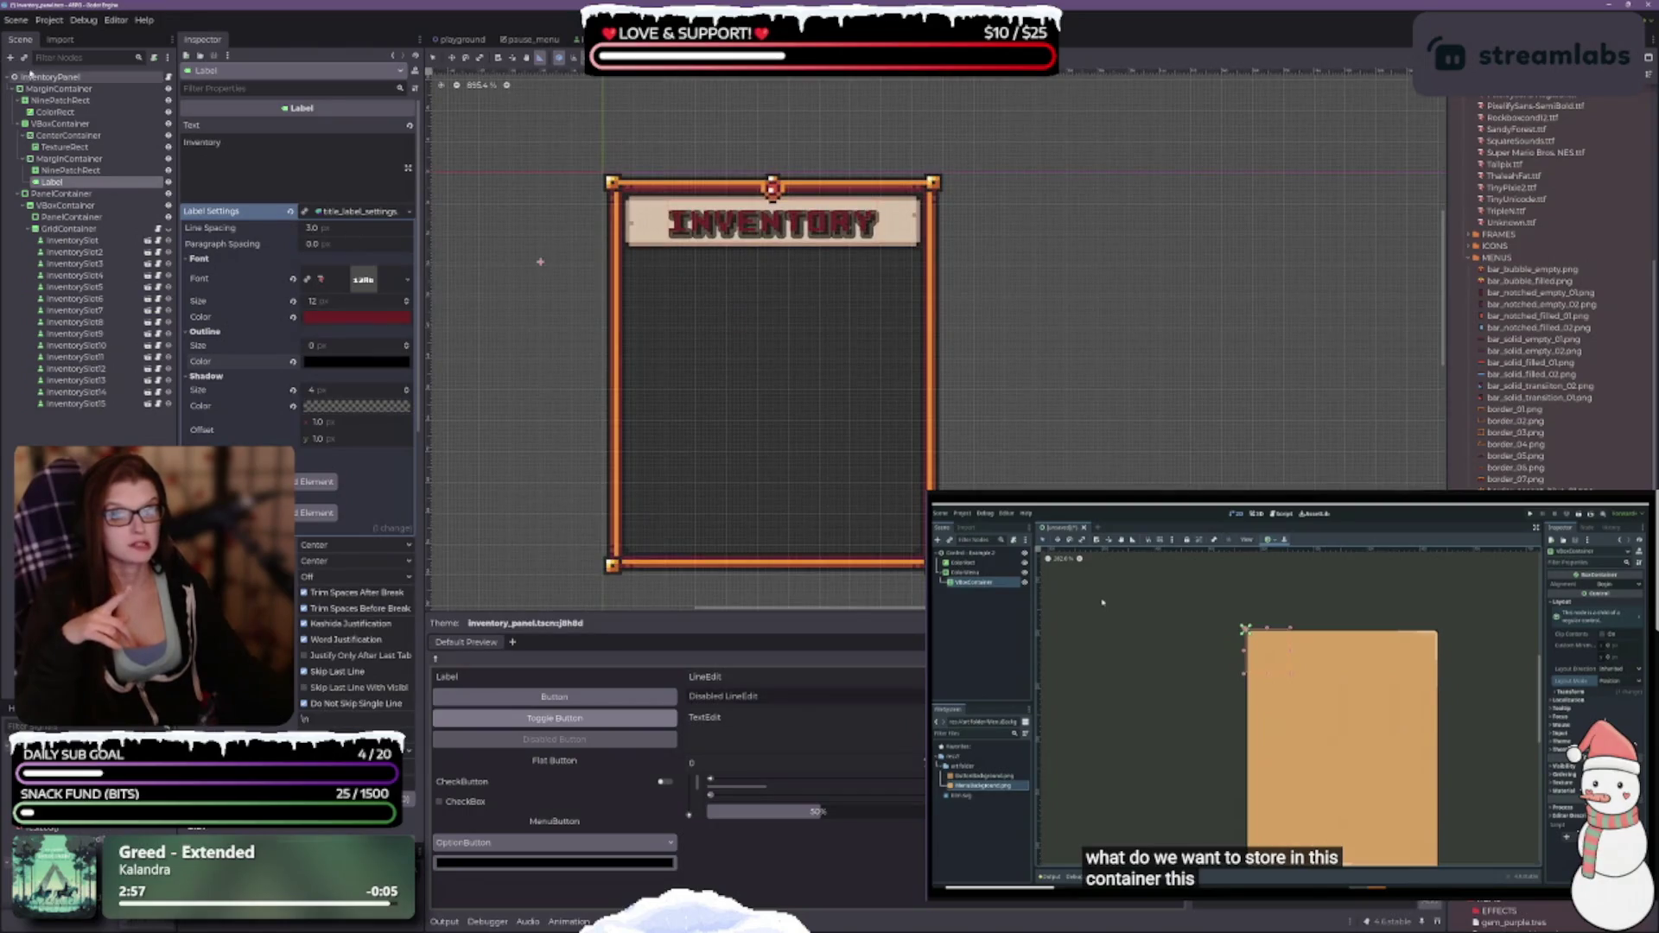
pyautogui.click(99, 75)
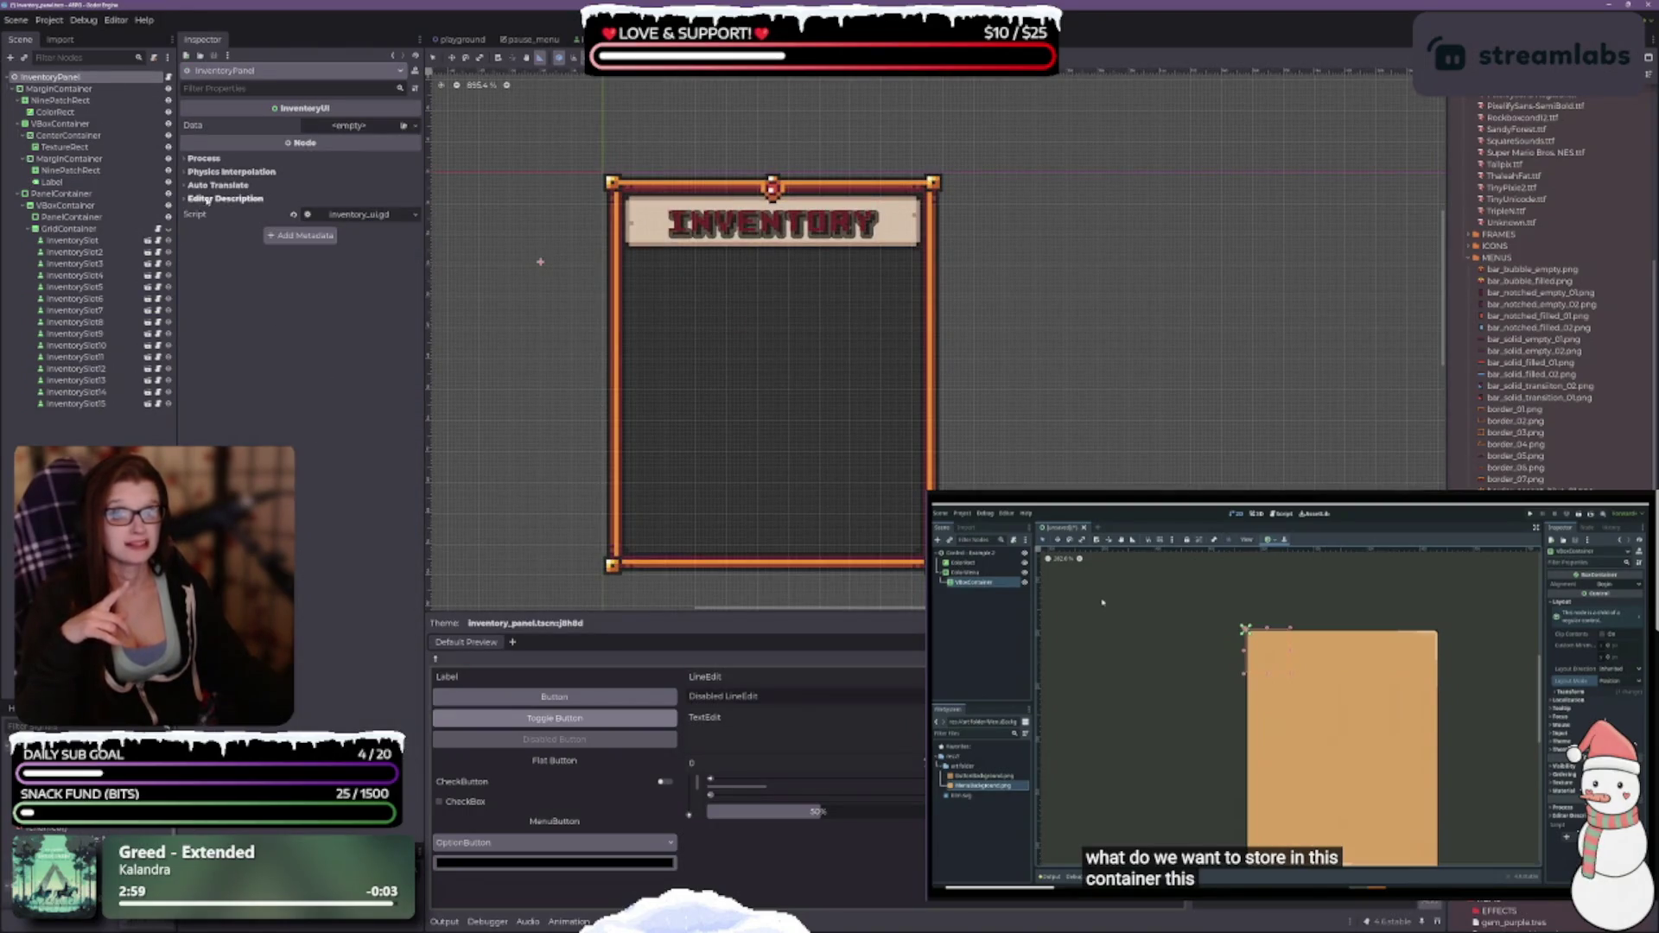
pyautogui.click(54, 89)
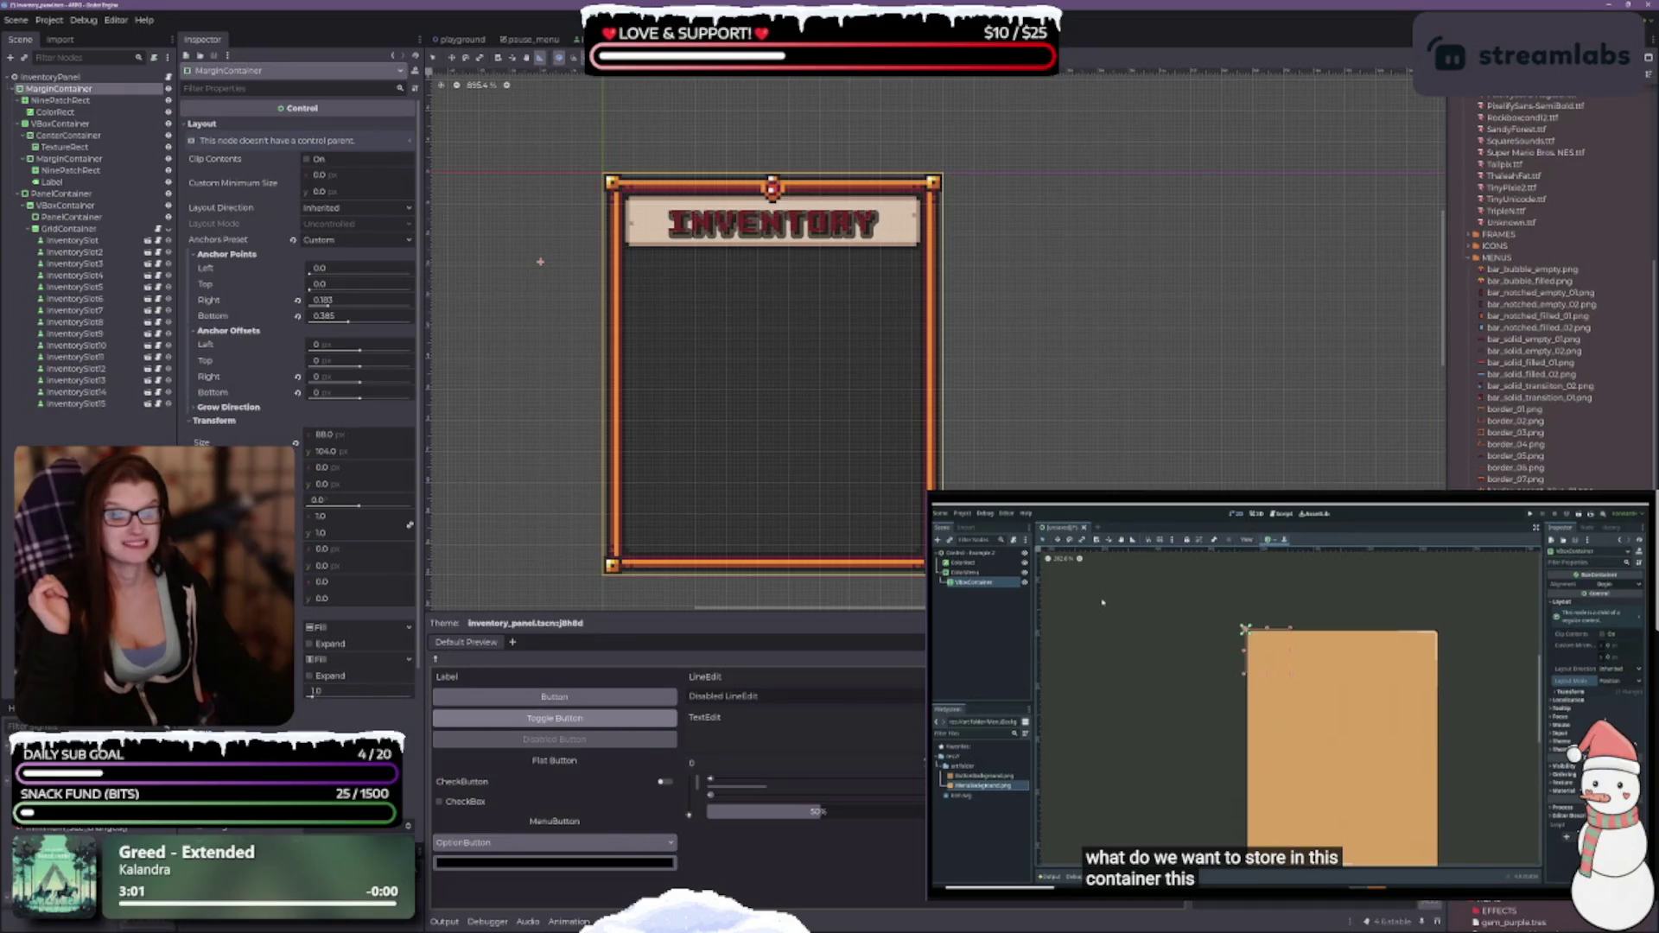
pyautogui.scroll(-5, 389, 713)
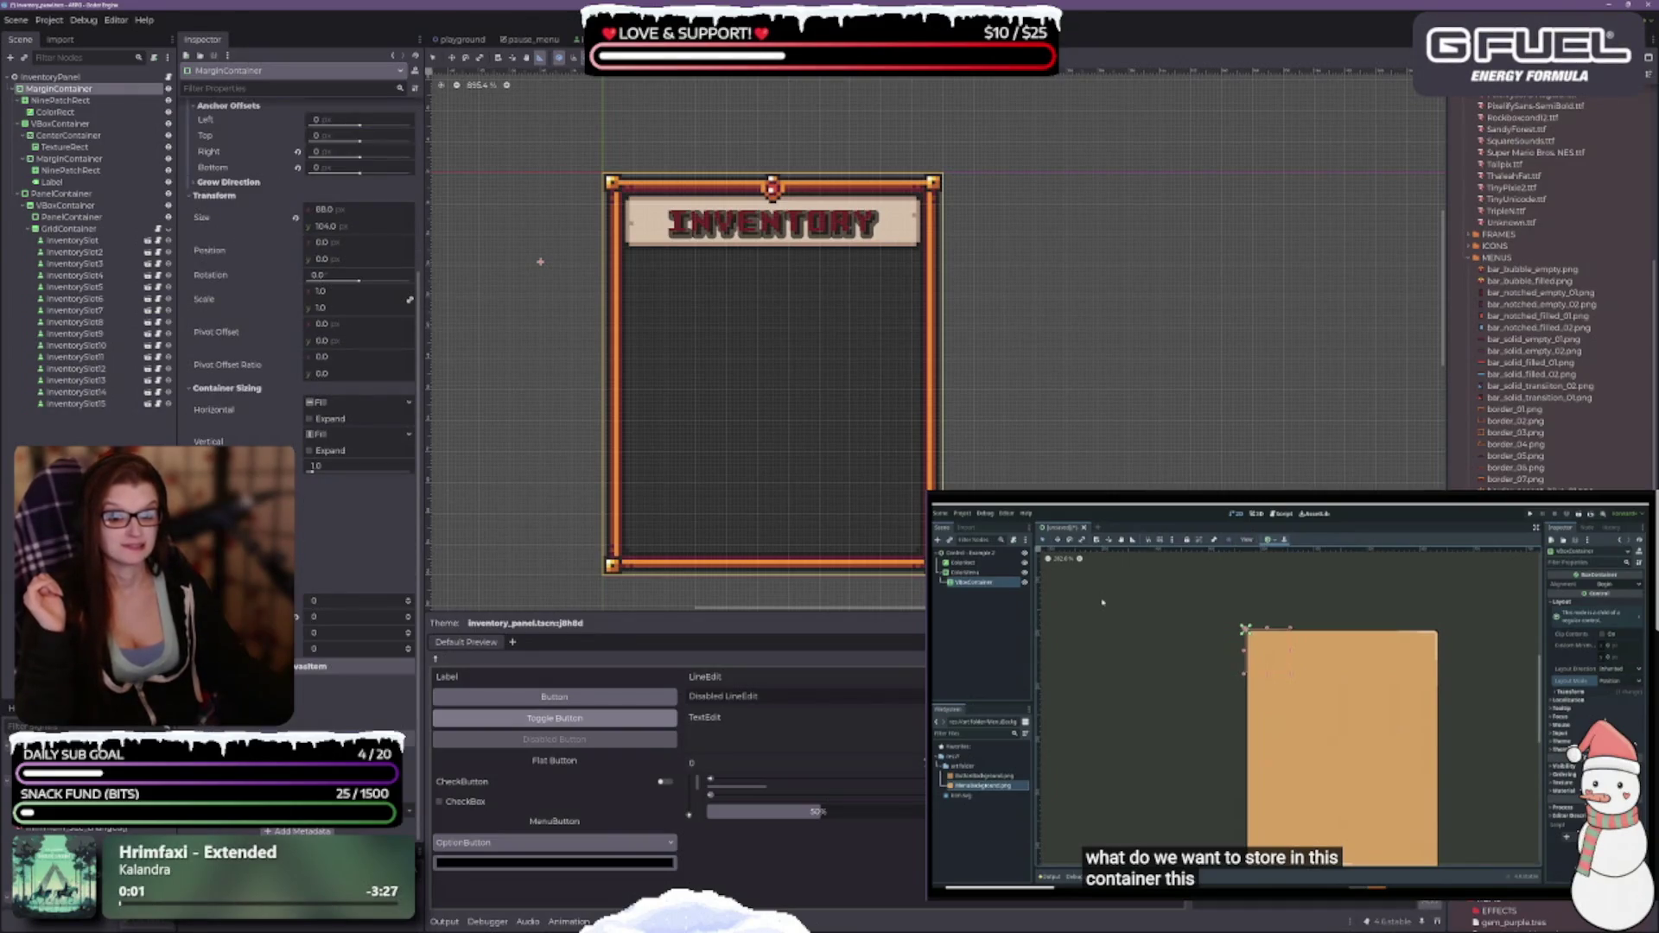
pyautogui.click(216, 560)
pyautogui.click(61, 101)
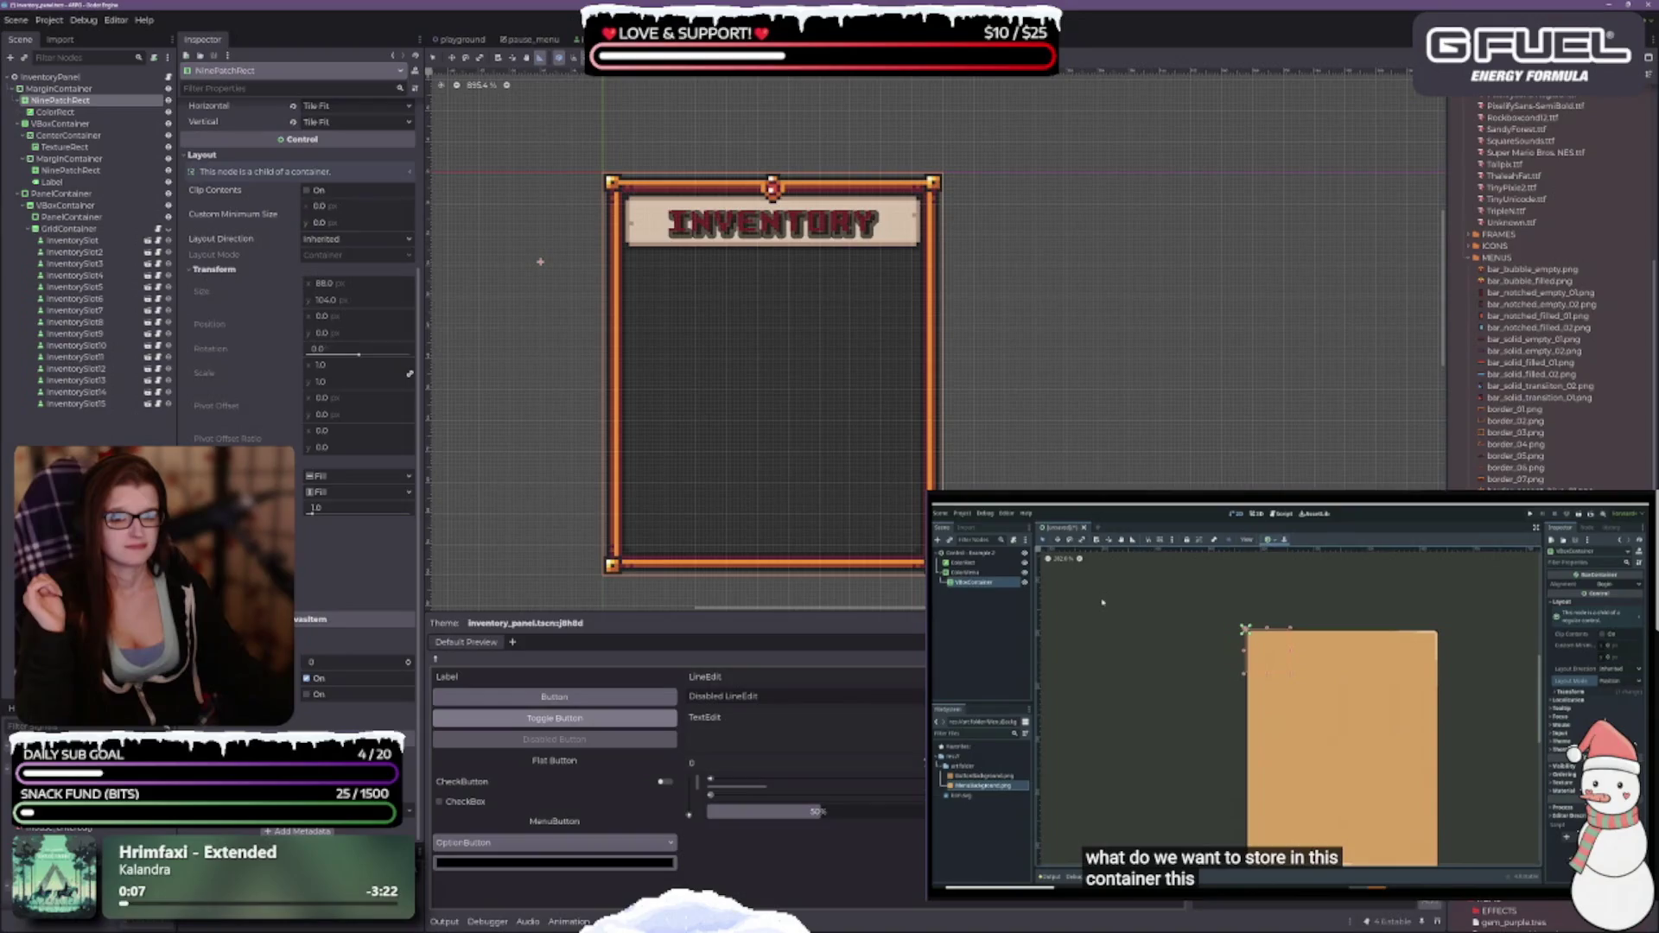
pyautogui.scroll(5, 294, 216)
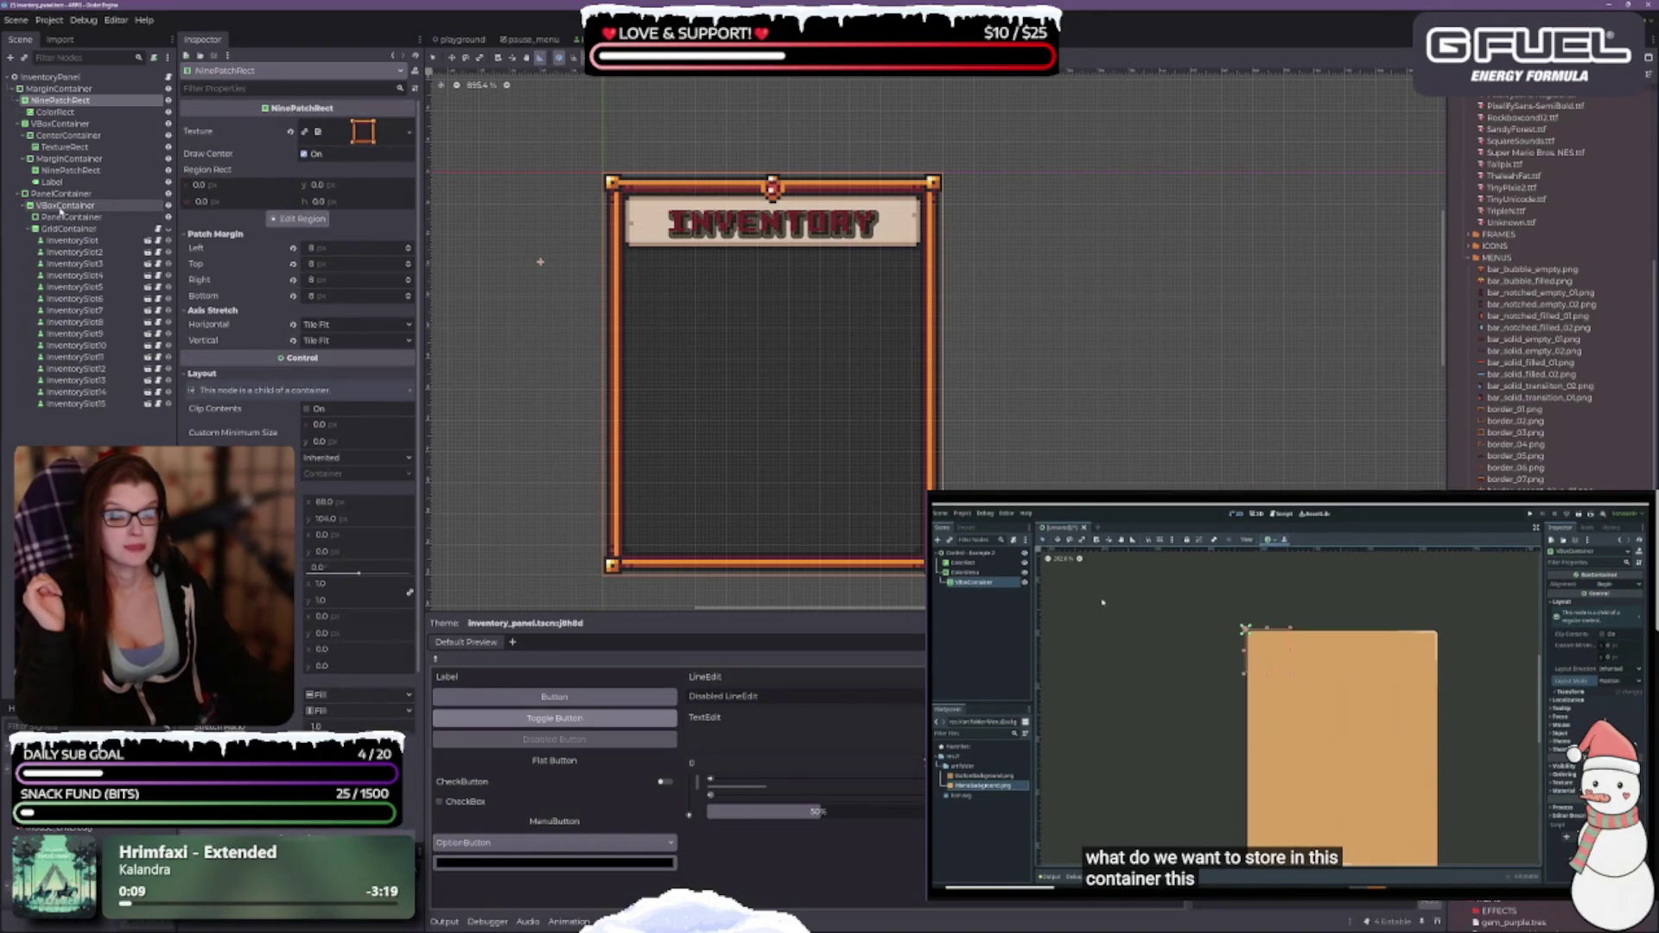
pyautogui.click(54, 111)
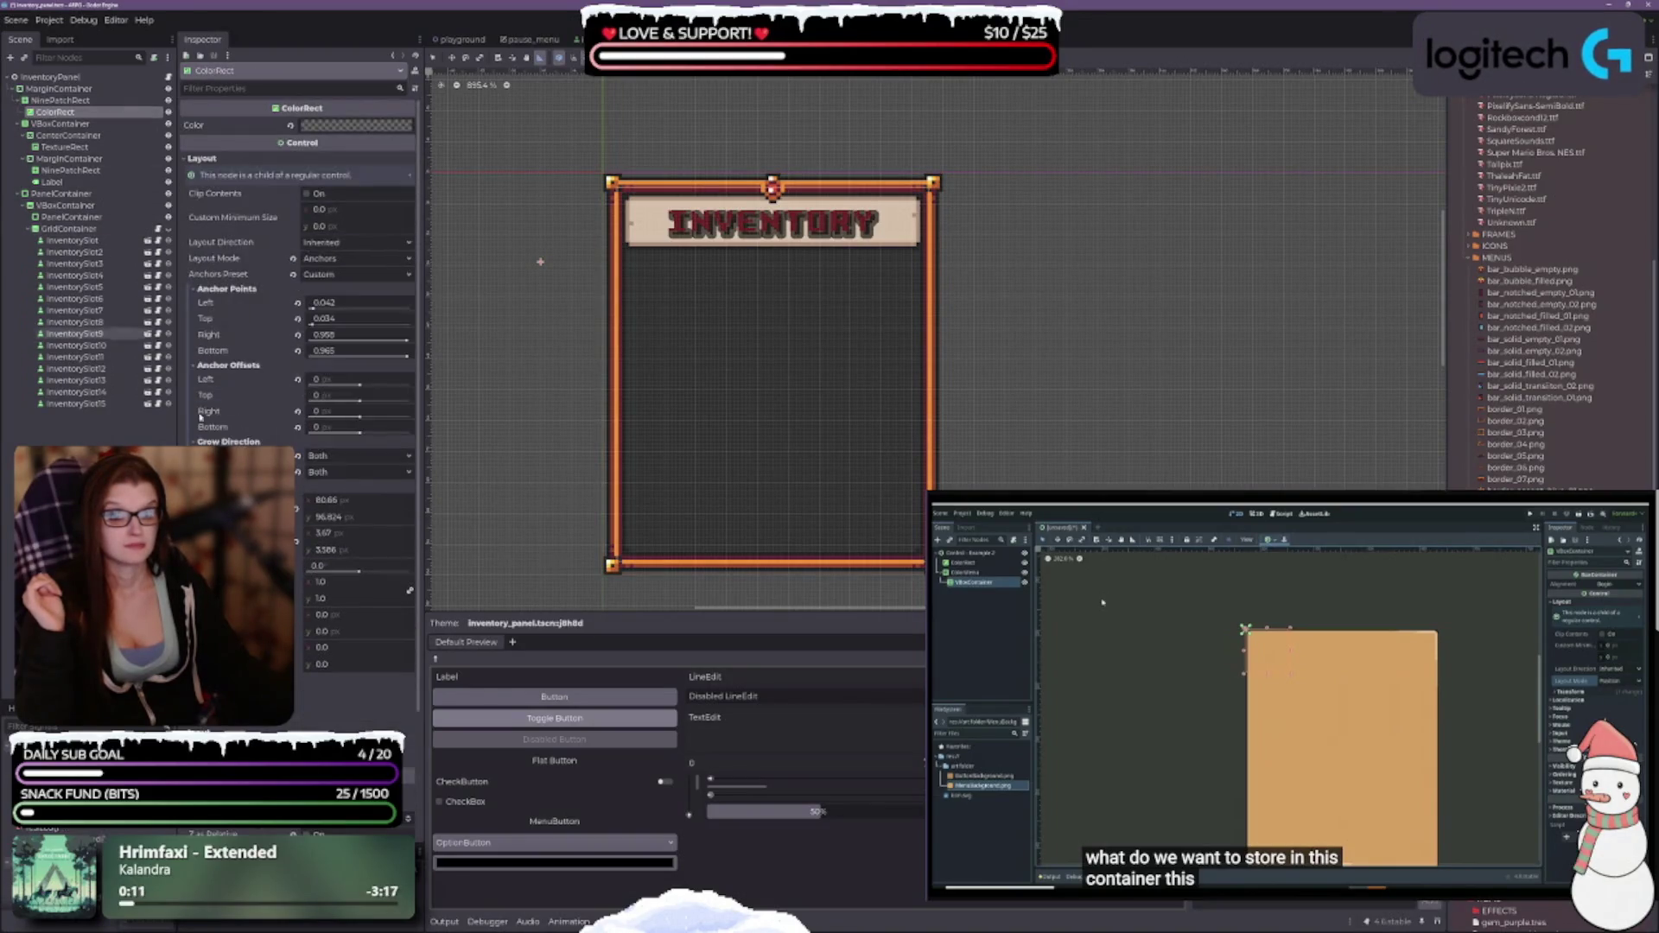
pyautogui.scroll(-4, 199, 416)
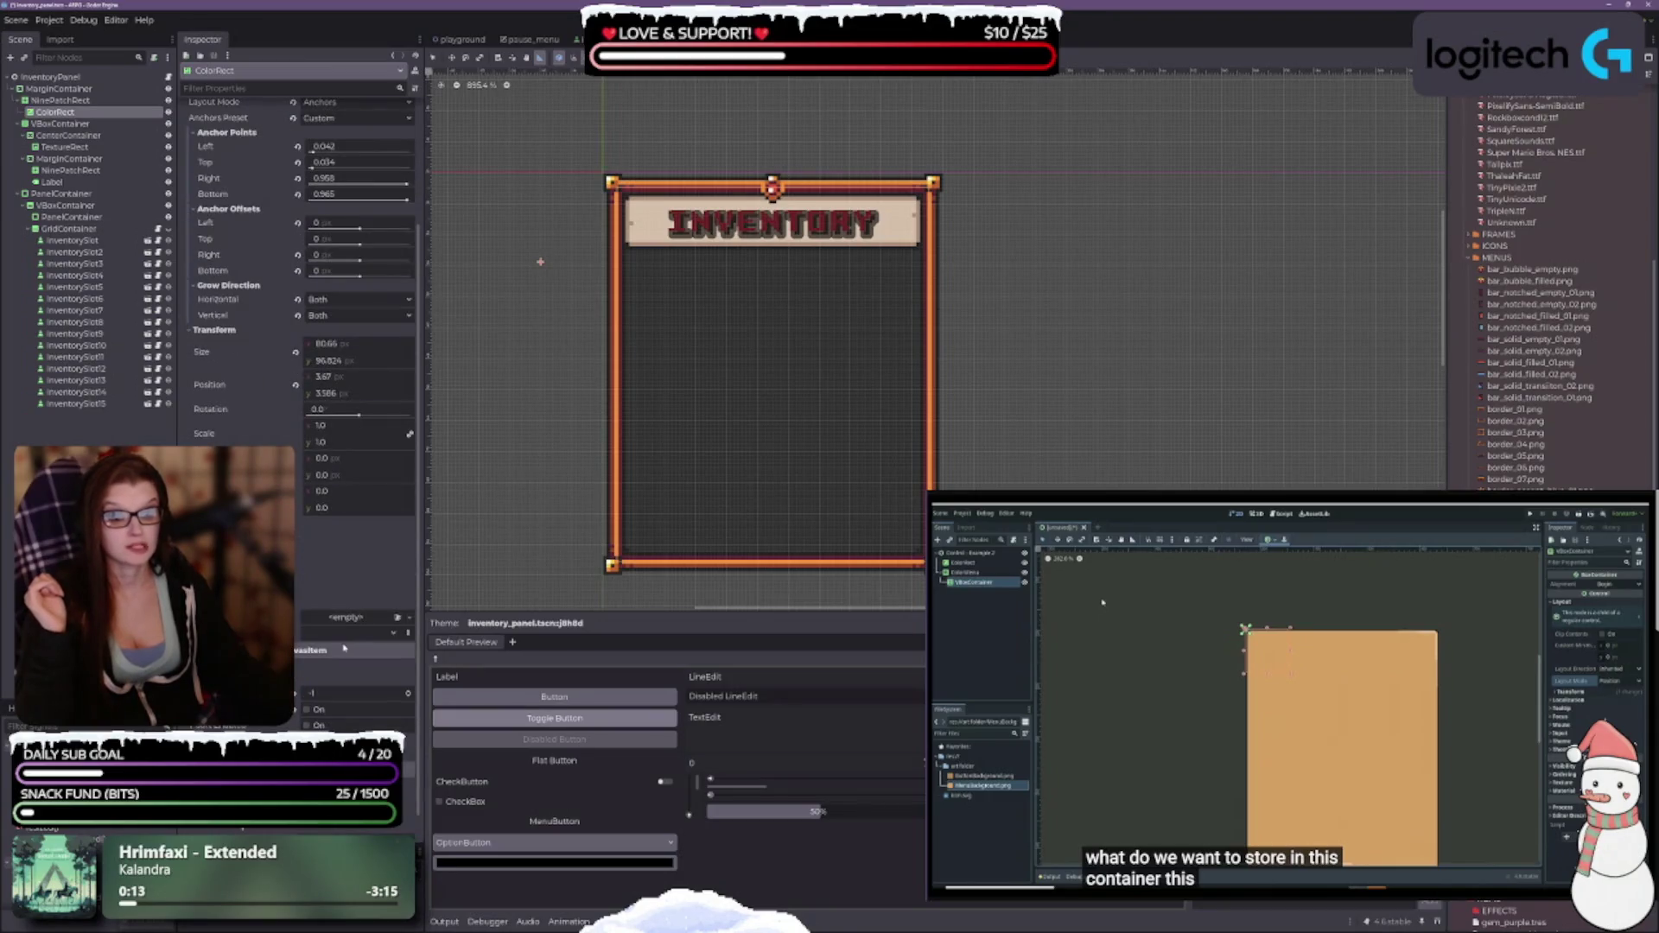
pyautogui.click(60, 124)
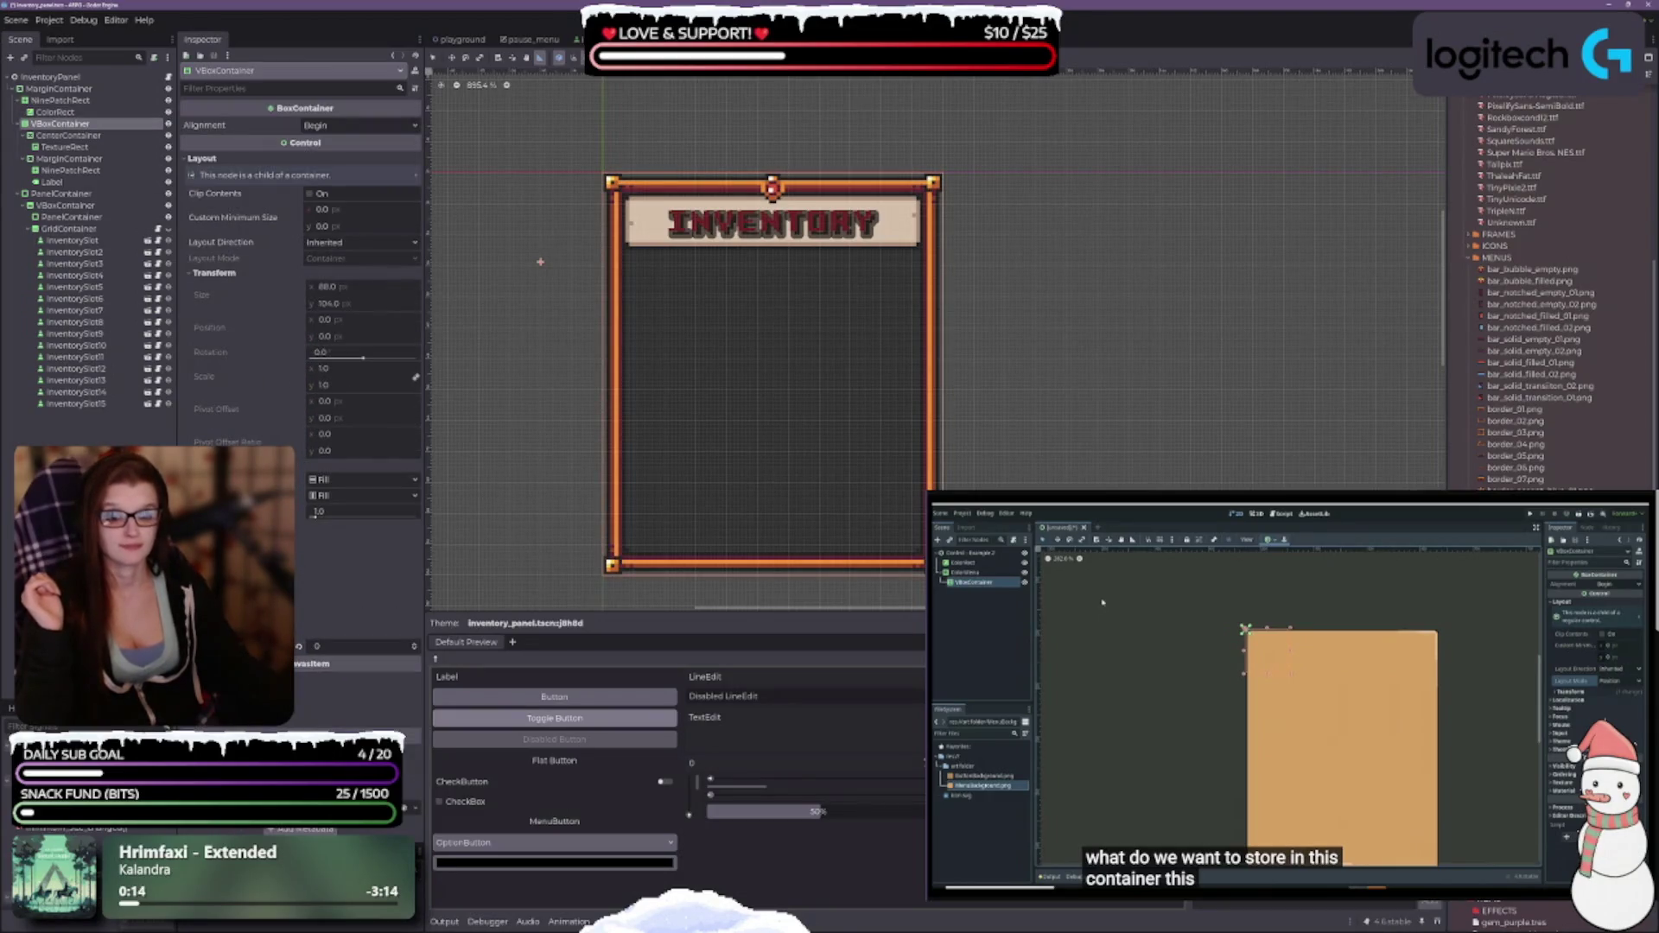
pyautogui.click(216, 605)
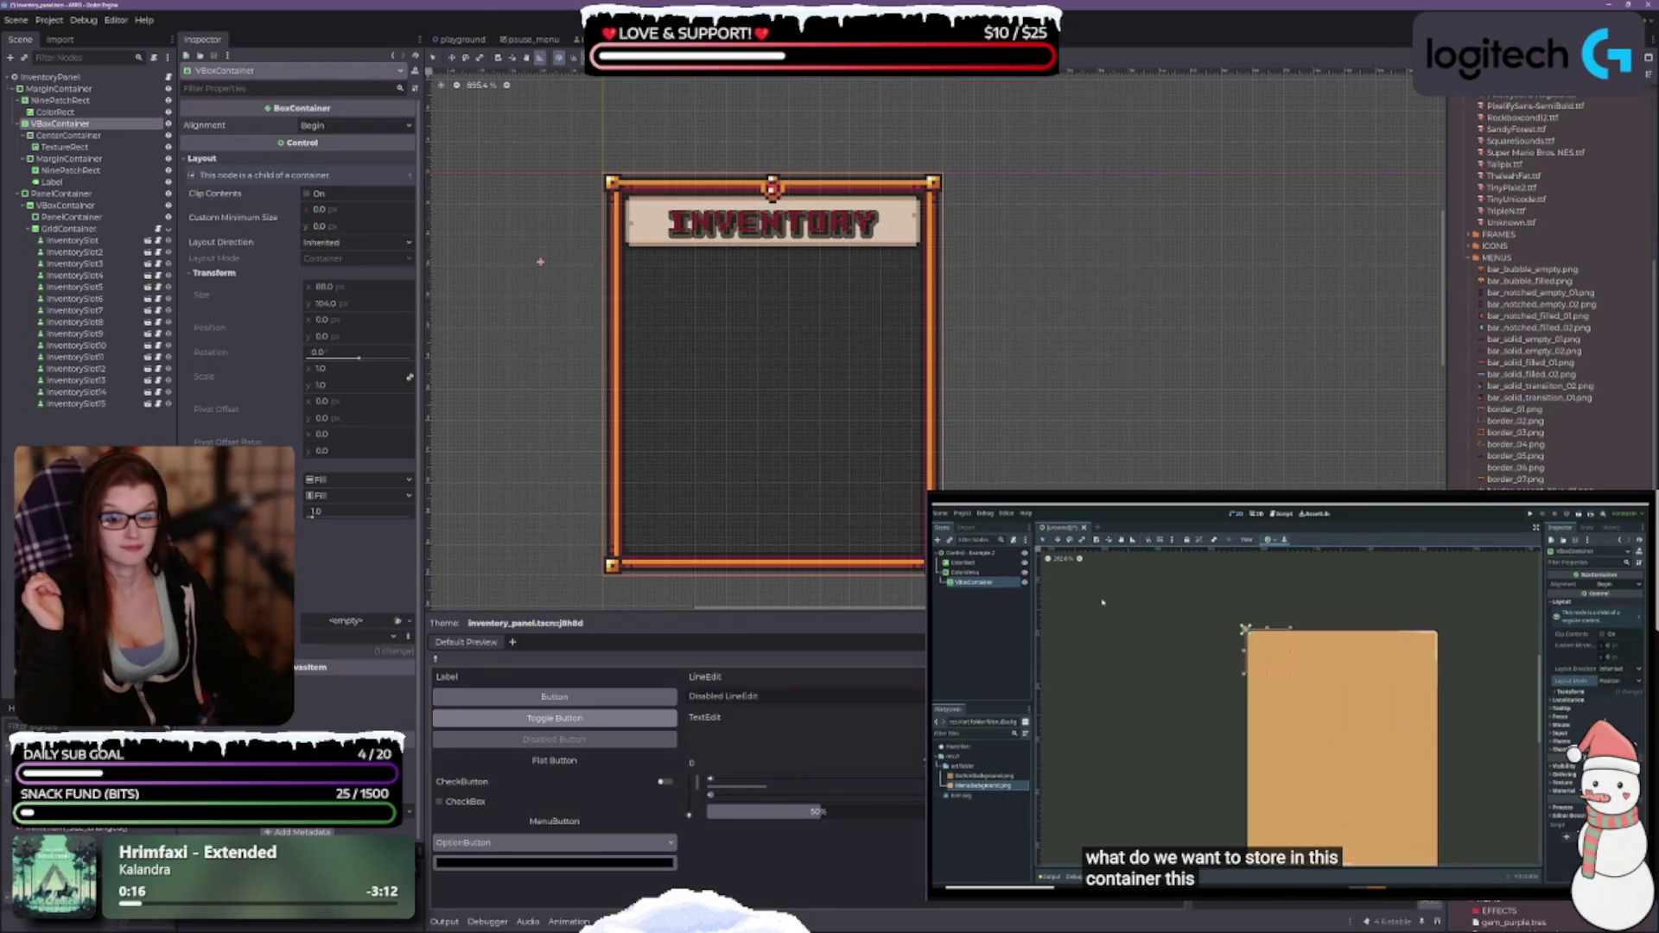
pyautogui.click(69, 135)
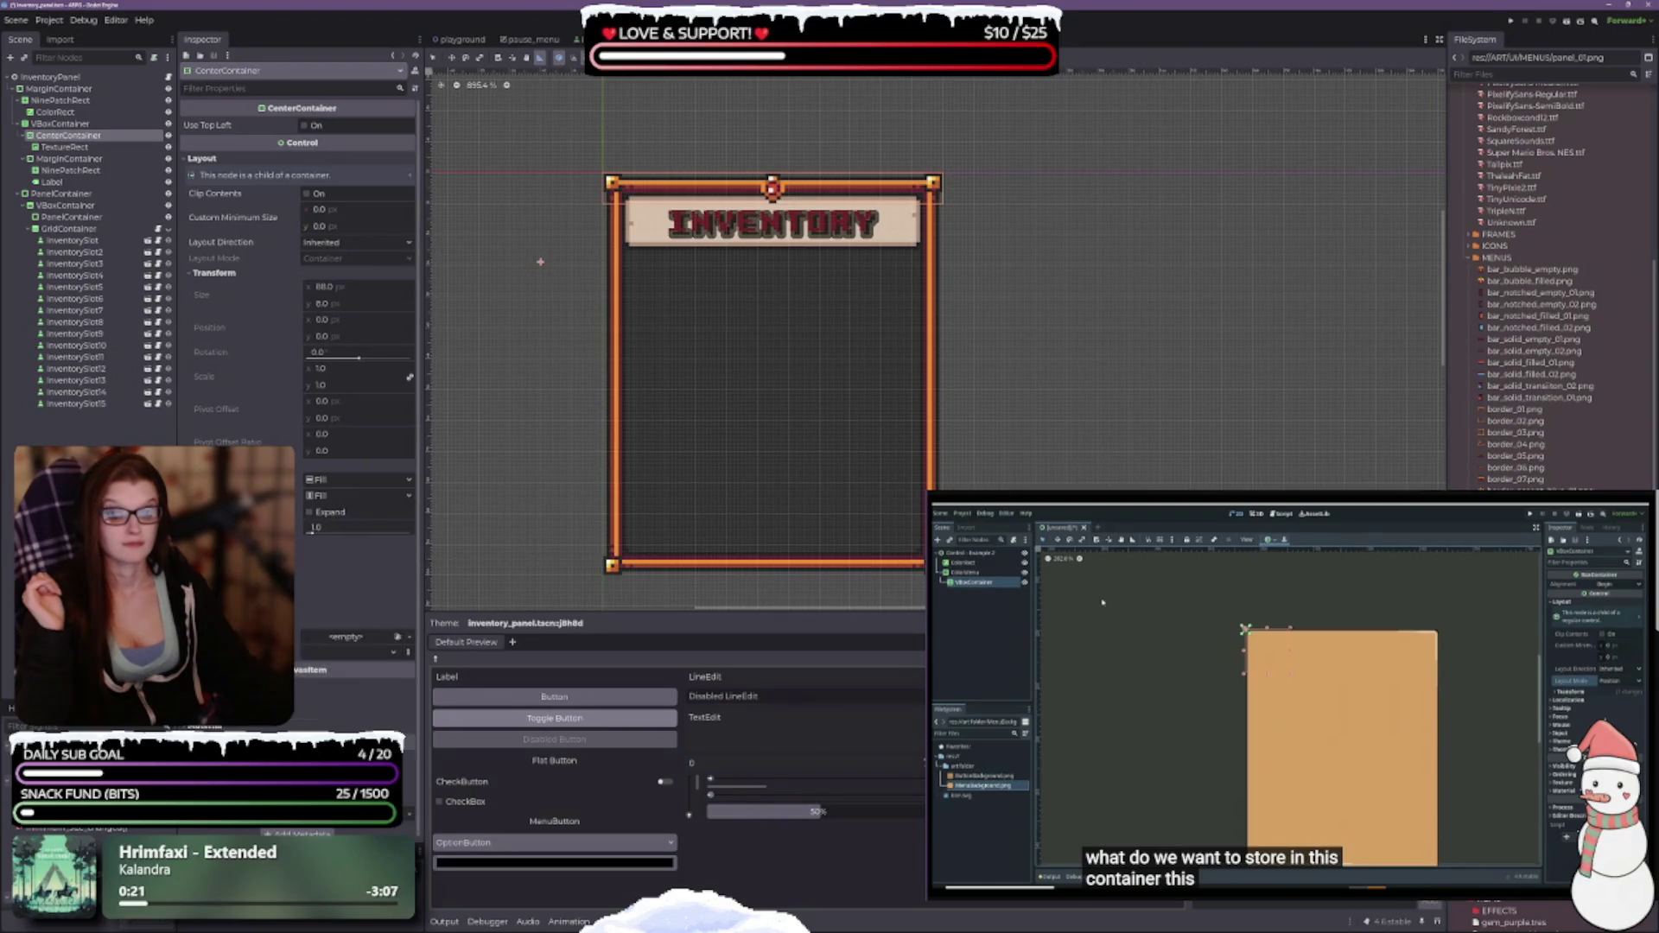
pyautogui.click(65, 147)
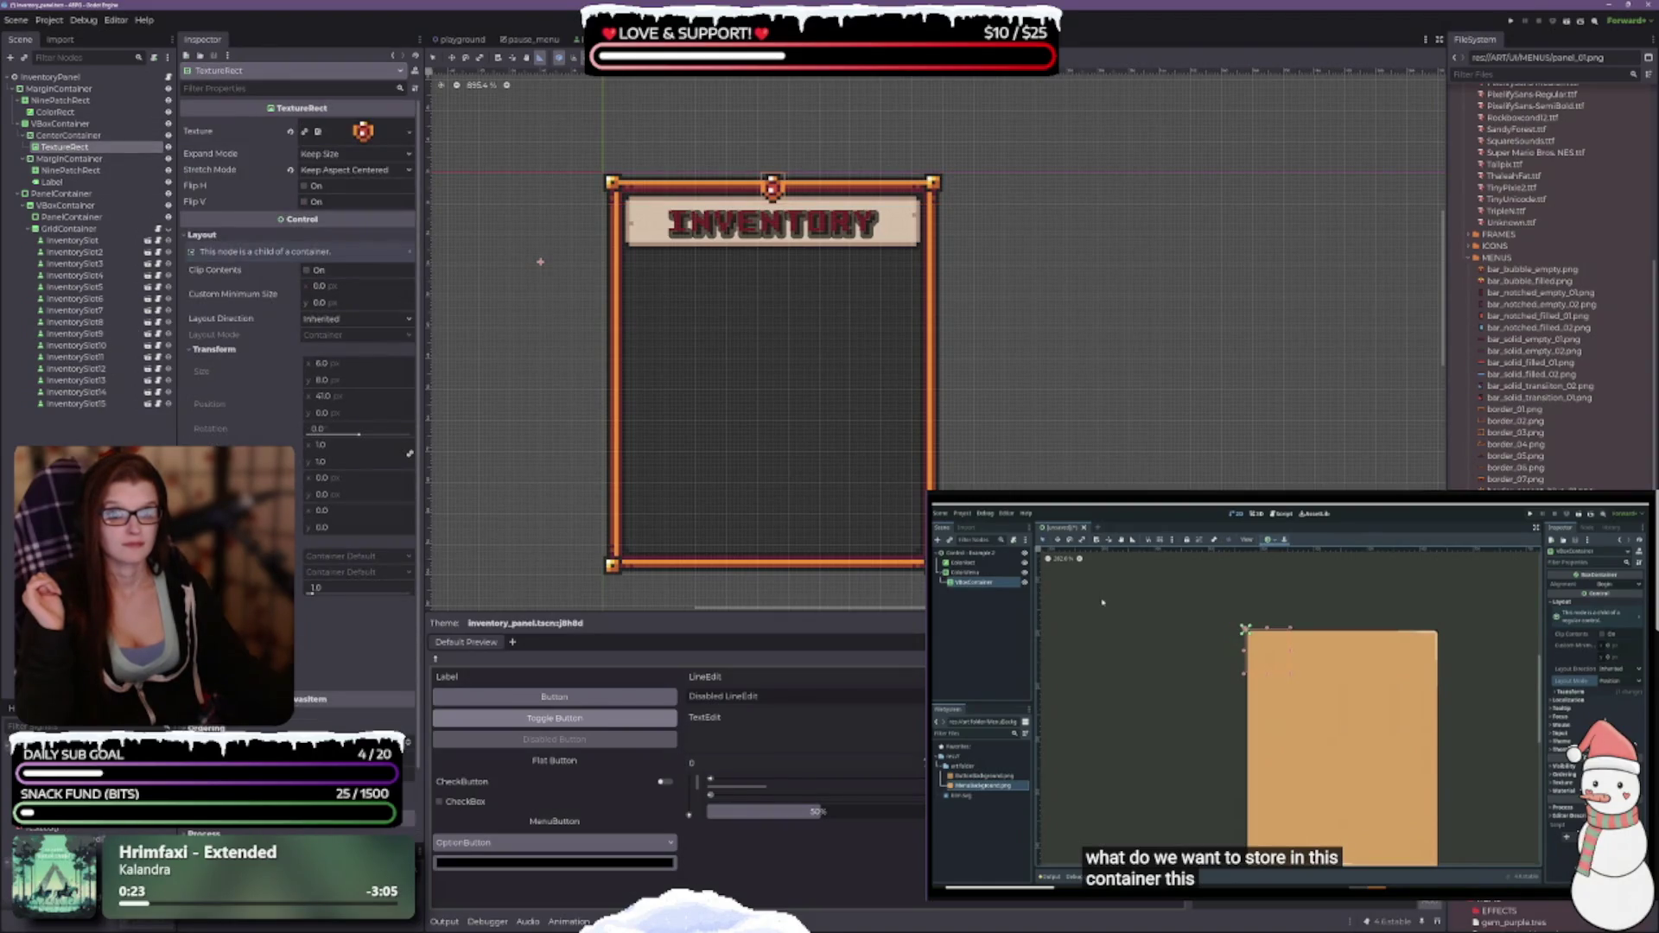
pyautogui.scroll(-3, 298, 345)
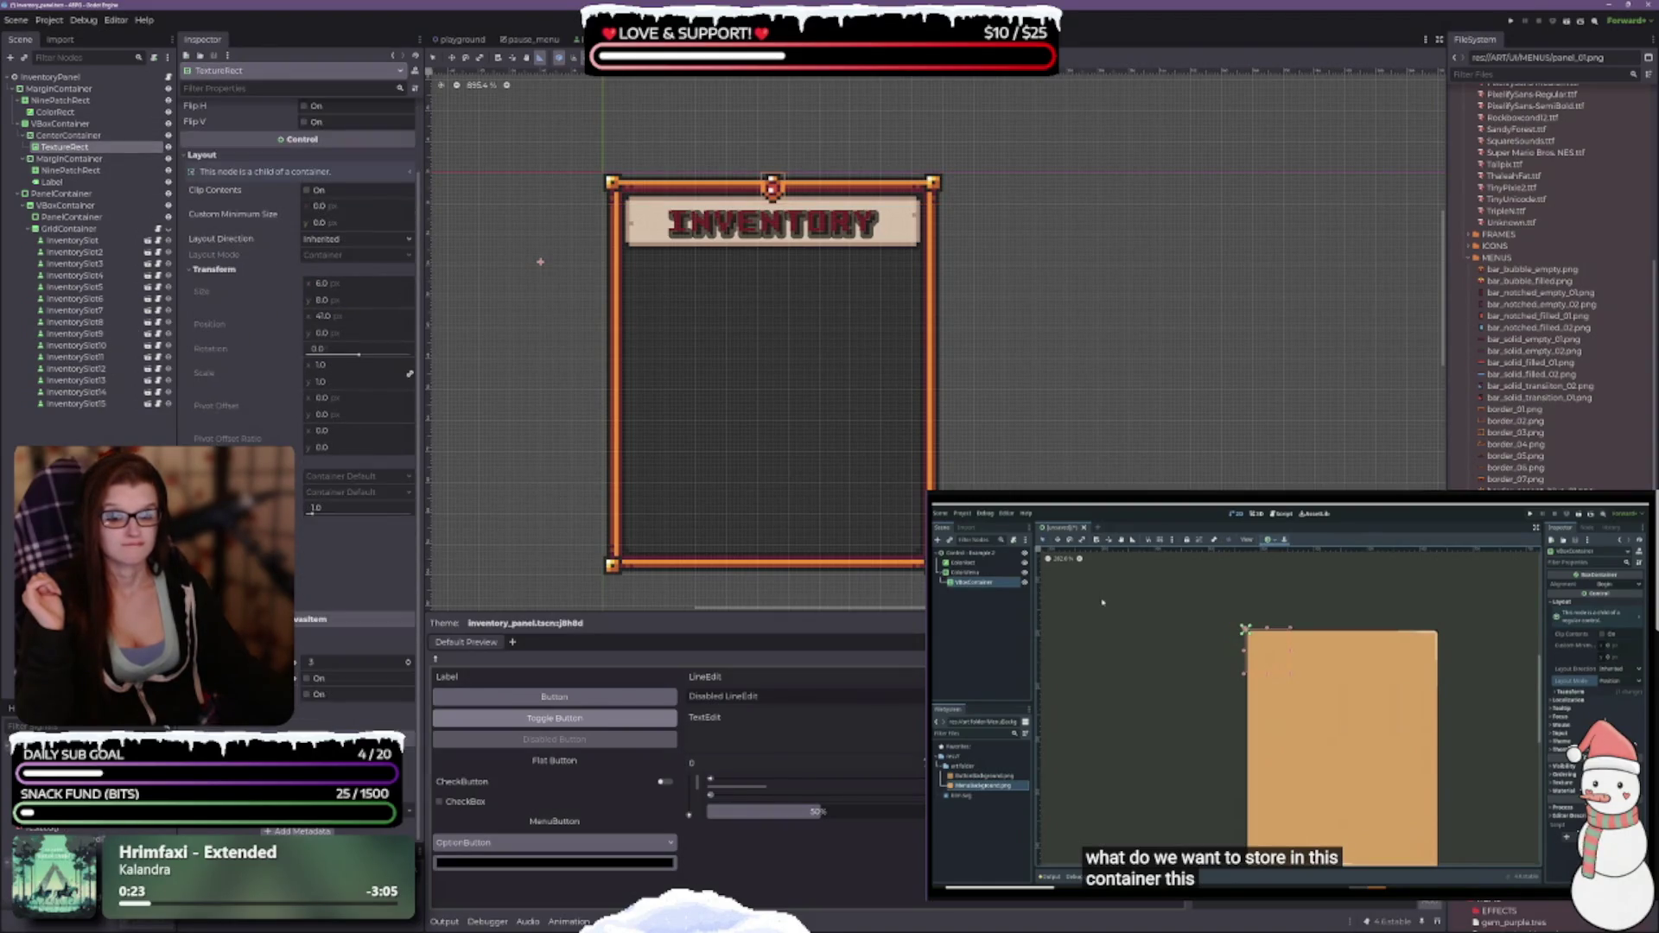
pyautogui.click(70, 158)
pyautogui.scroll(-1, 298, 259)
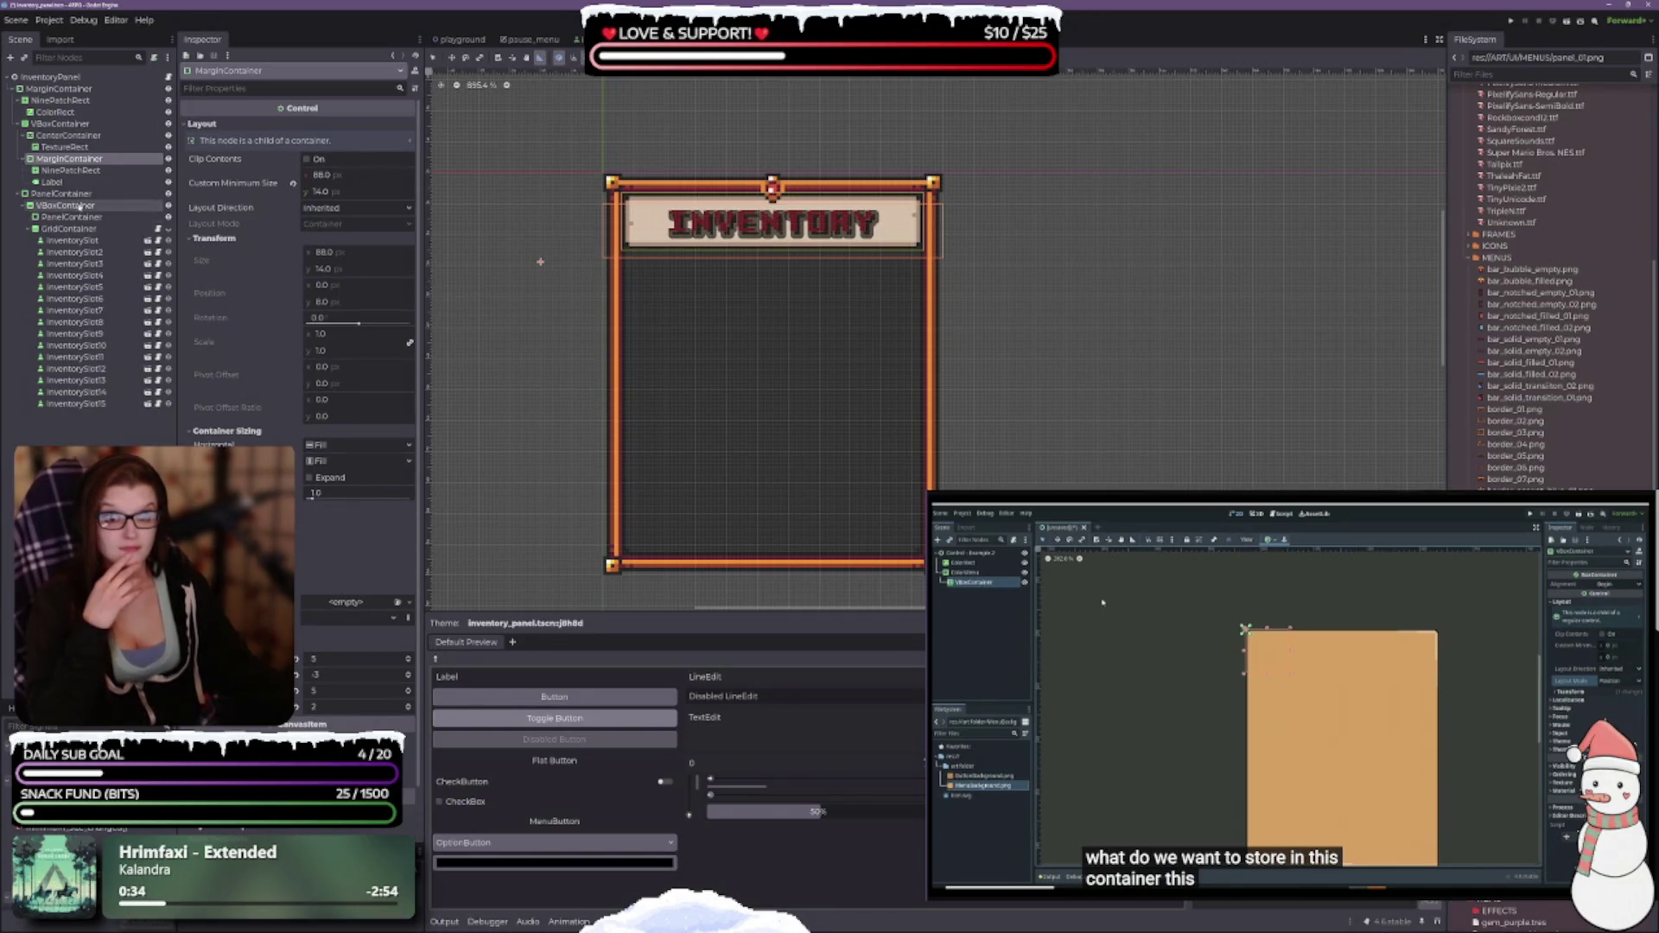
pyautogui.click(71, 170)
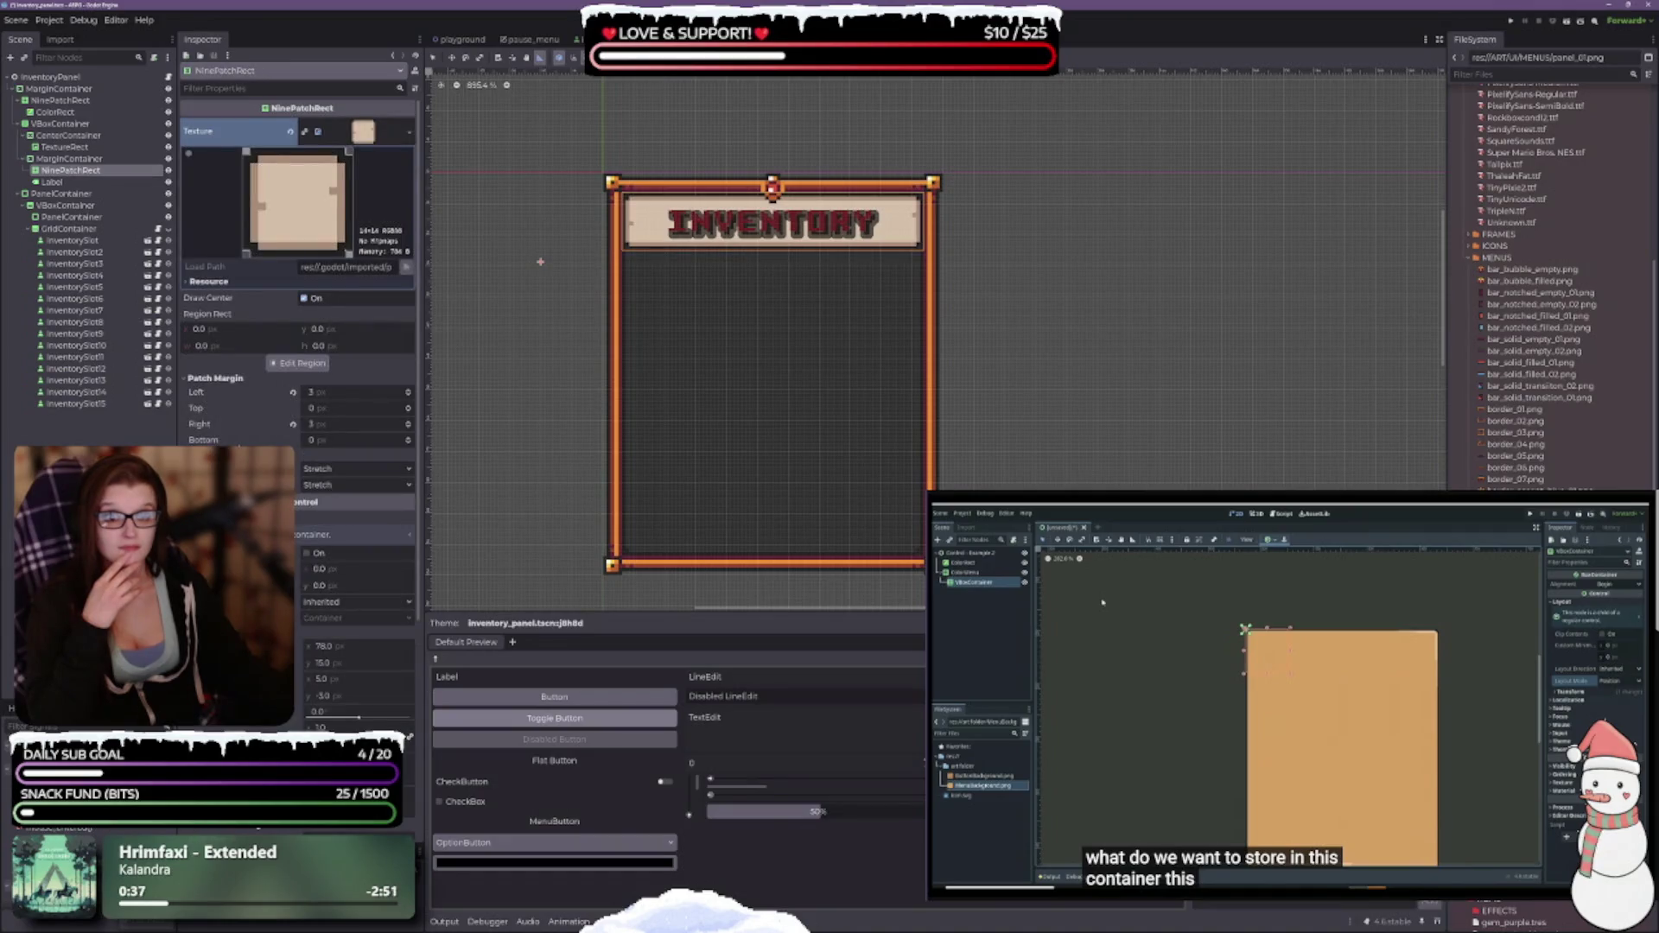
pyautogui.scroll(-5, 298, 346)
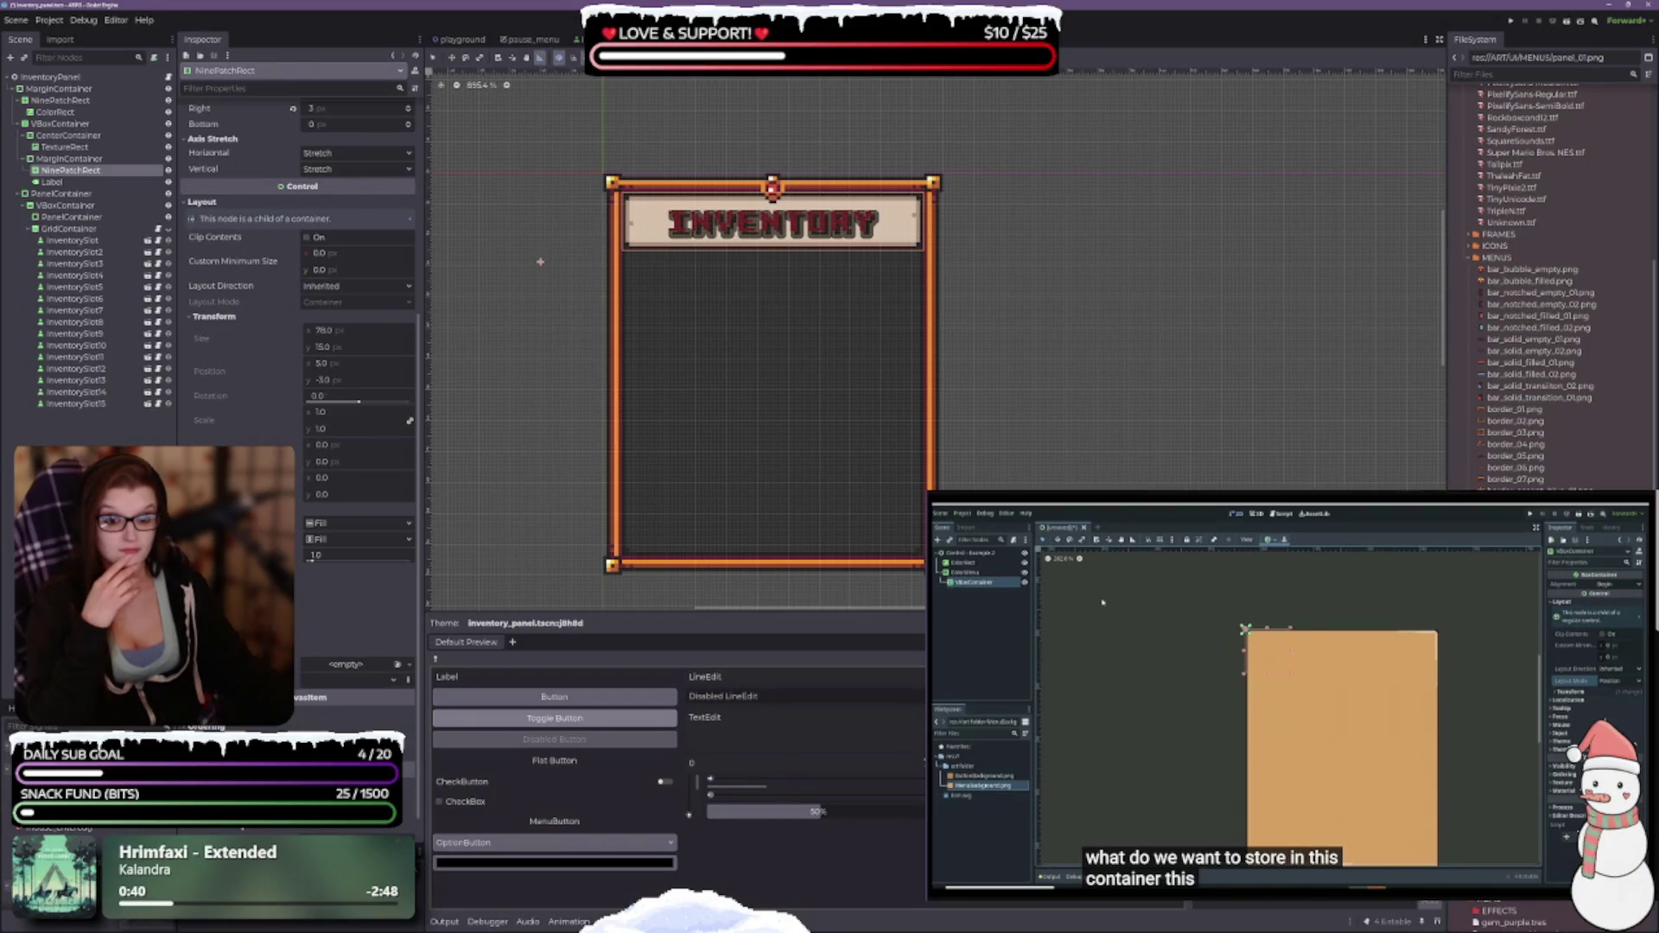
pyautogui.click(52, 183)
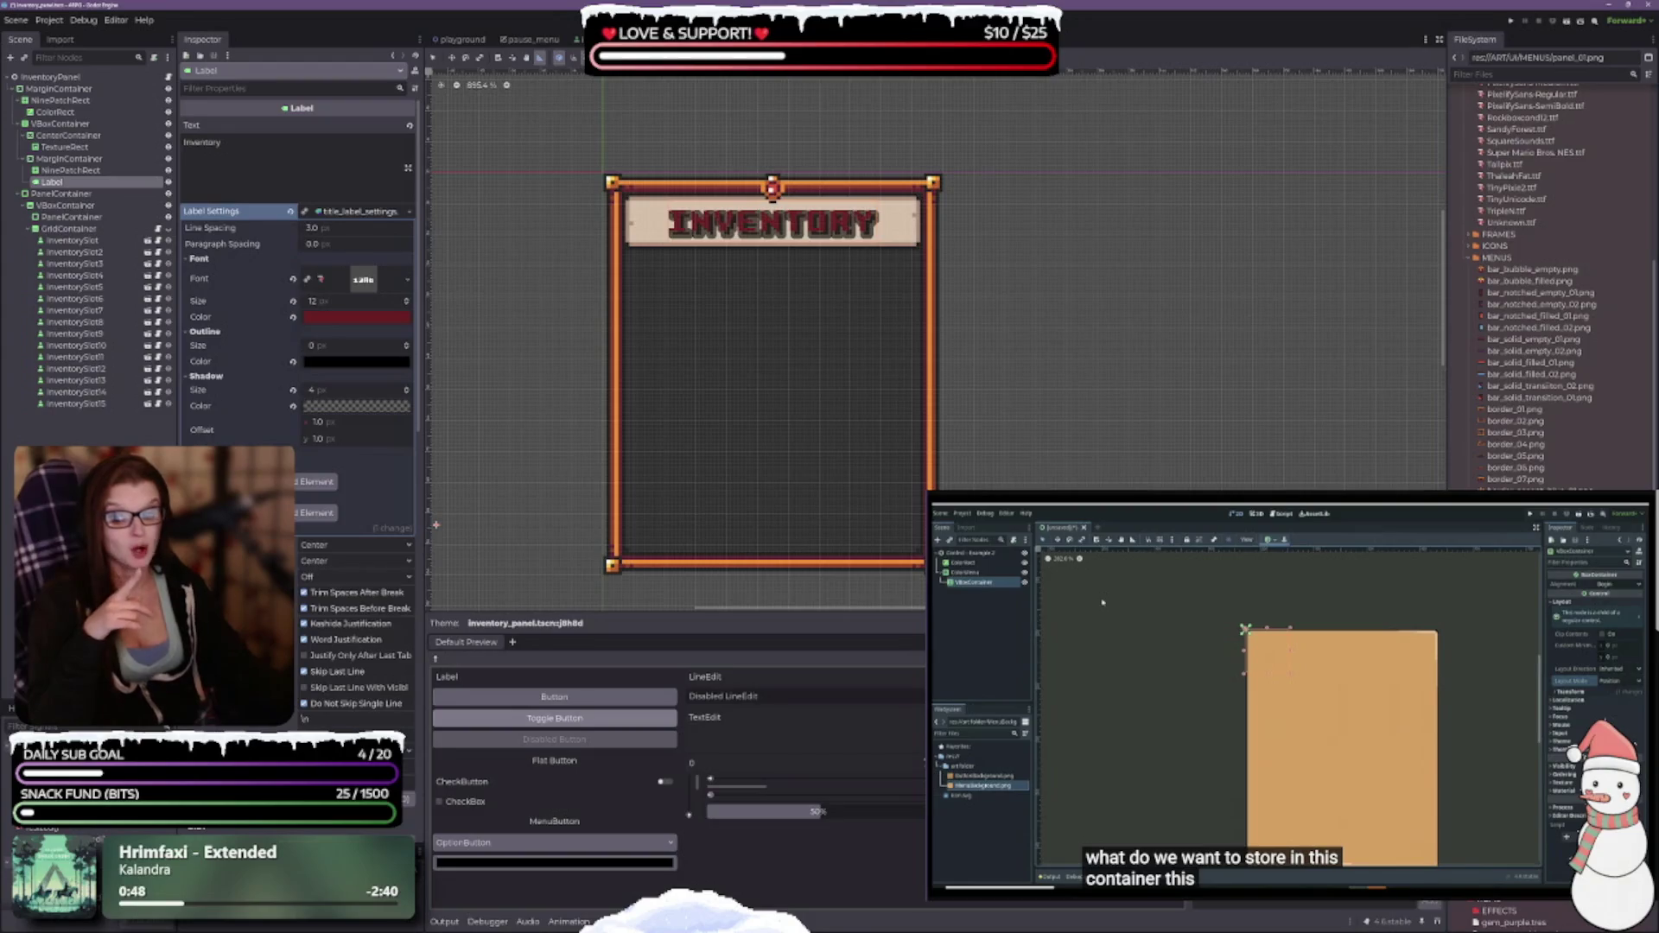
pyautogui.scroll(-5, 298, 388)
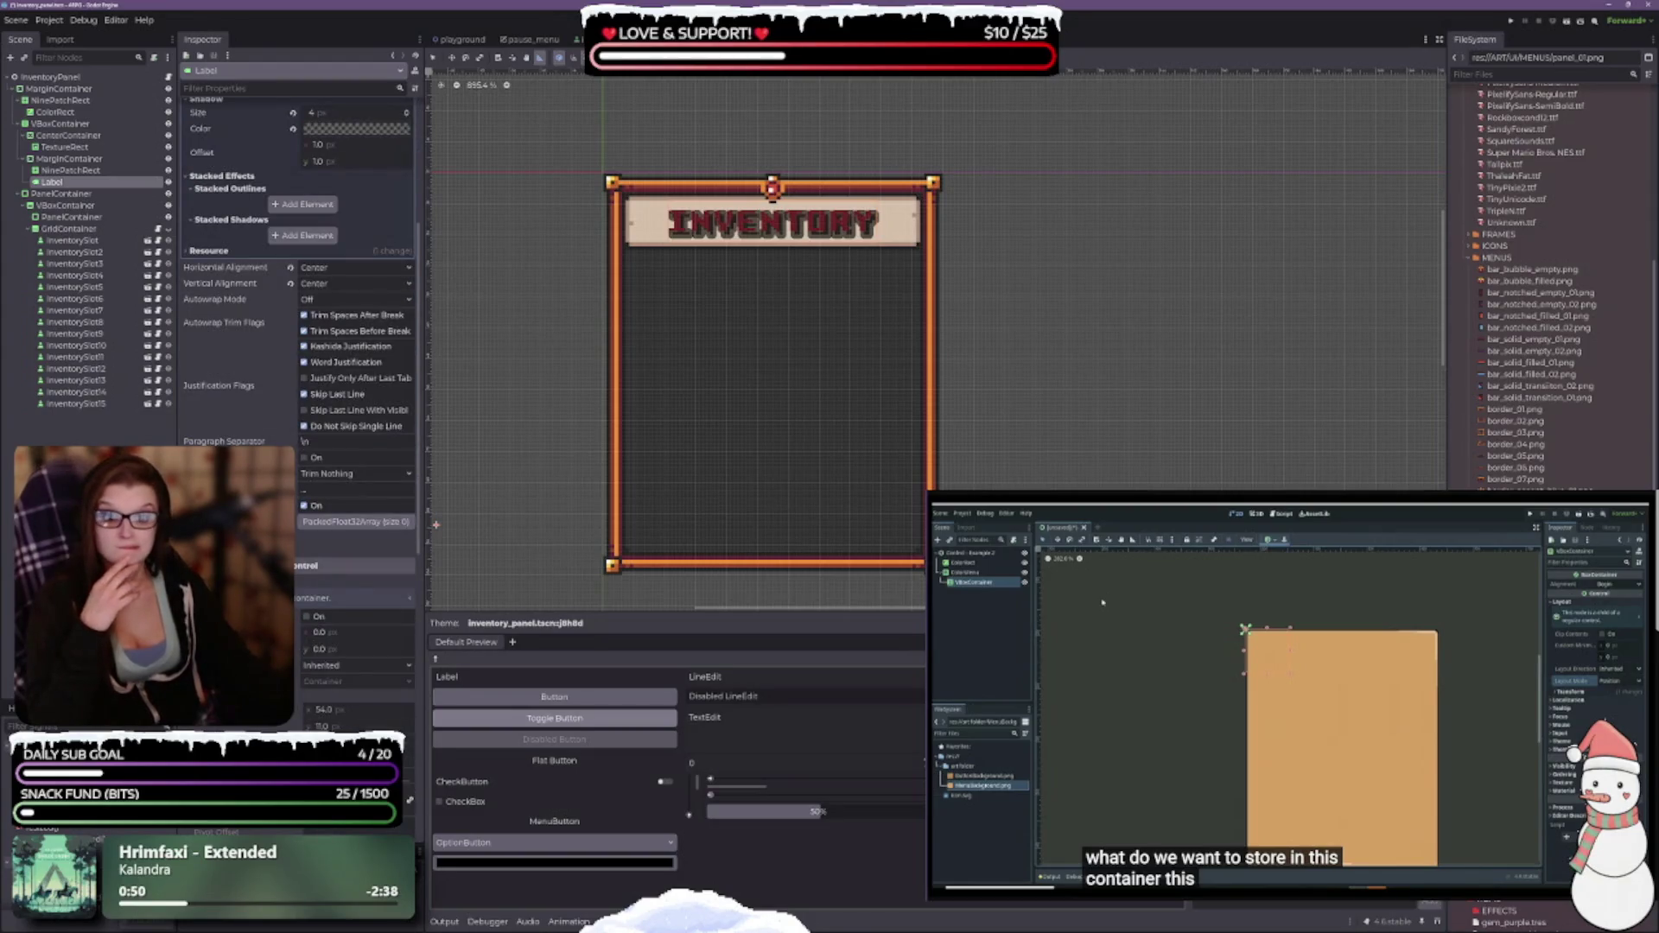
# Expand the label's Theme section and save the inventory panel scene.
pyautogui.scroll(-10, 298, 389)
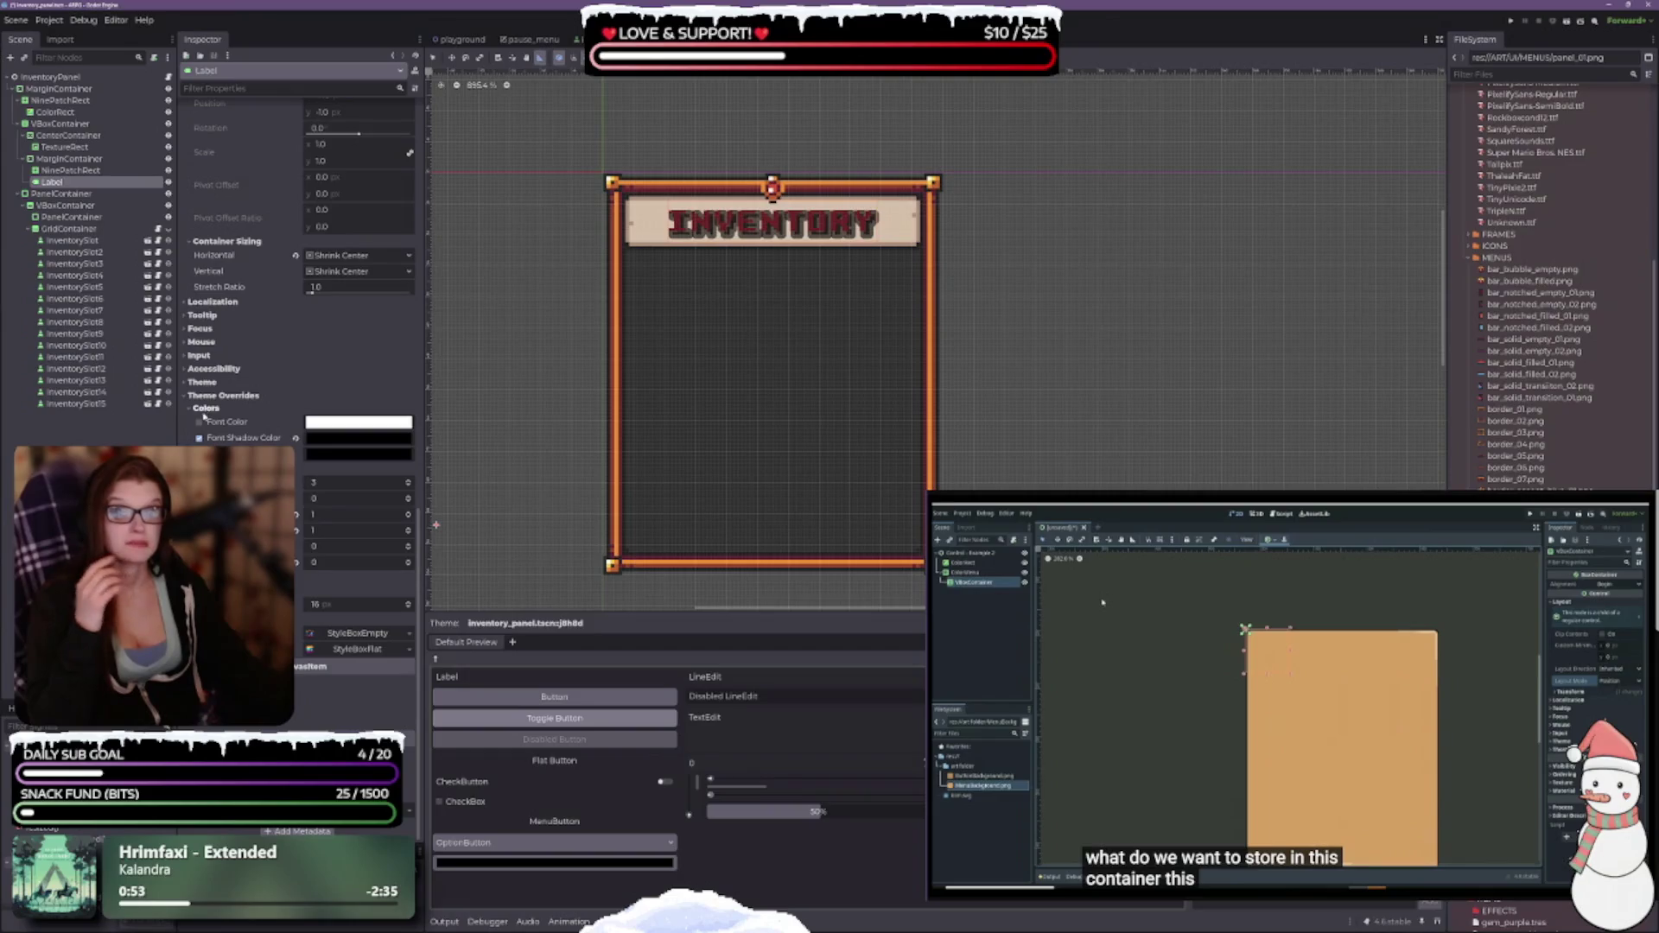
pyautogui.click(202, 382)
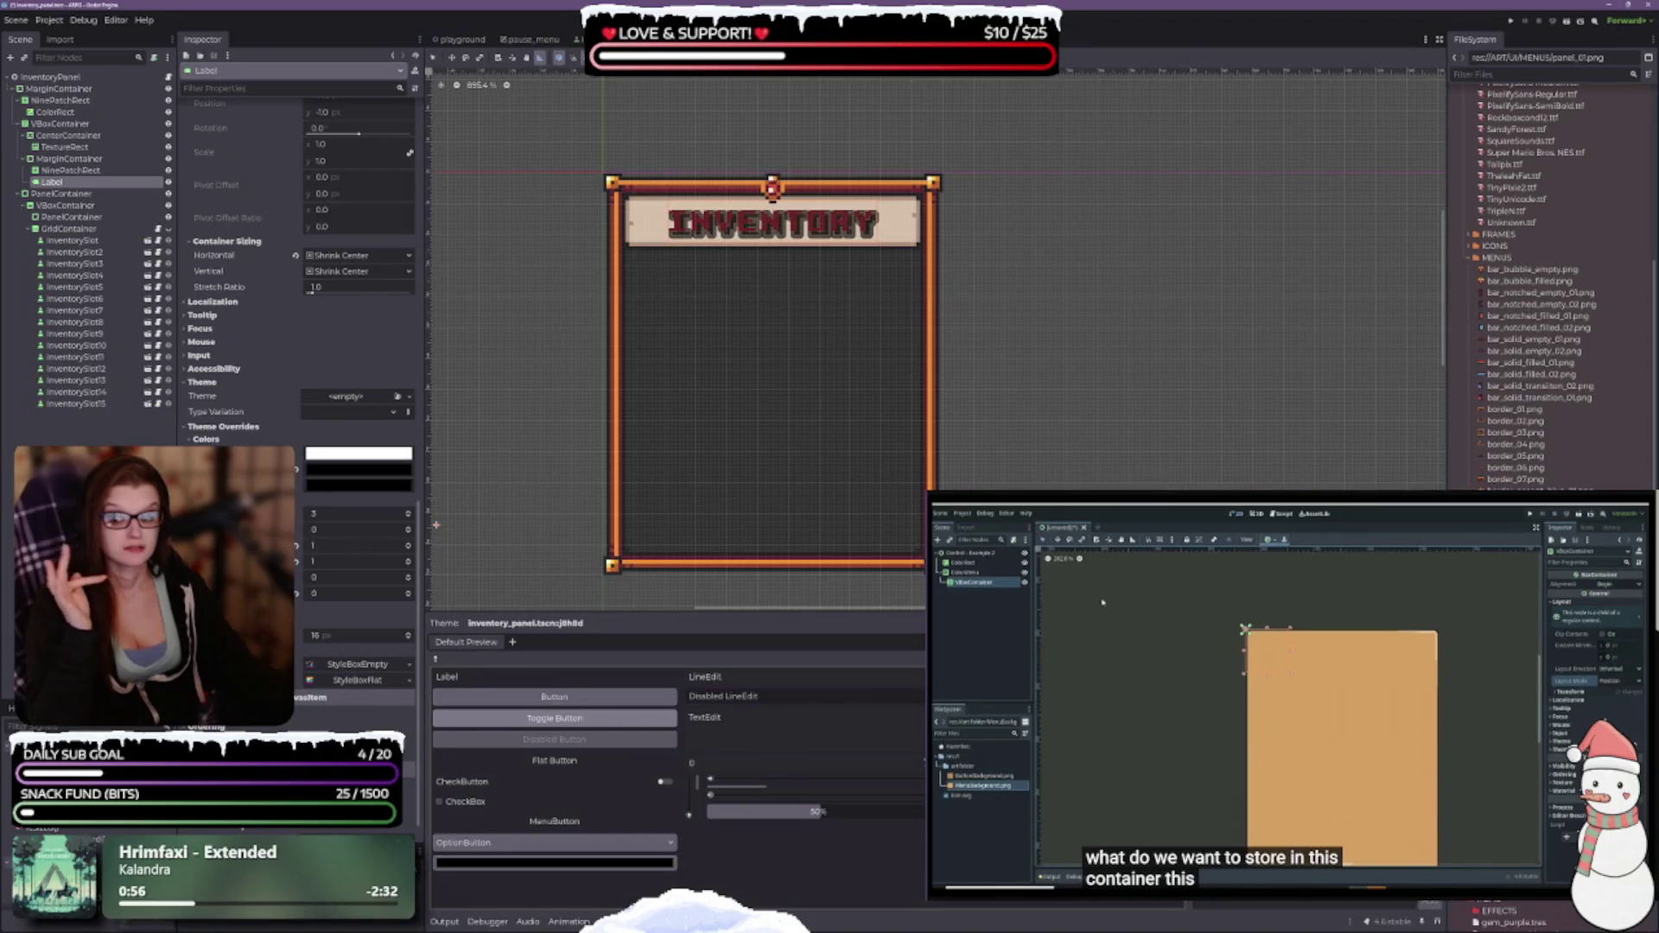
pyautogui.hotkey('ctrl', 's')
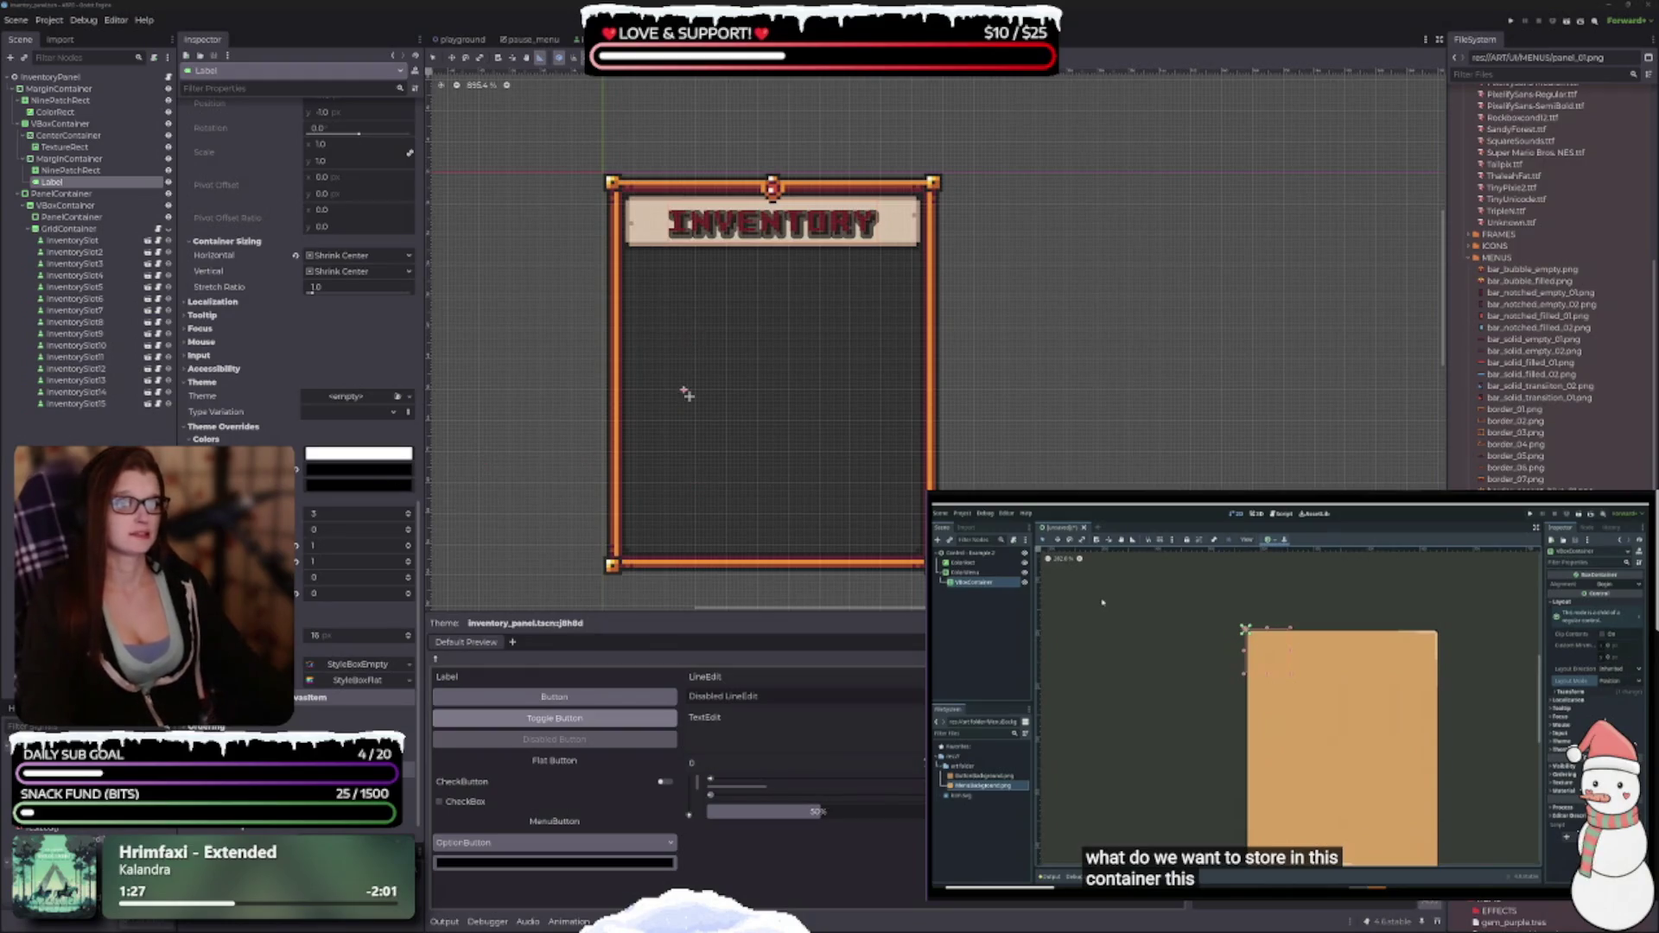
# Check the Normal StyleBoxEmpty options without changing the style.
pyautogui.scroll(-1, 298, 345)
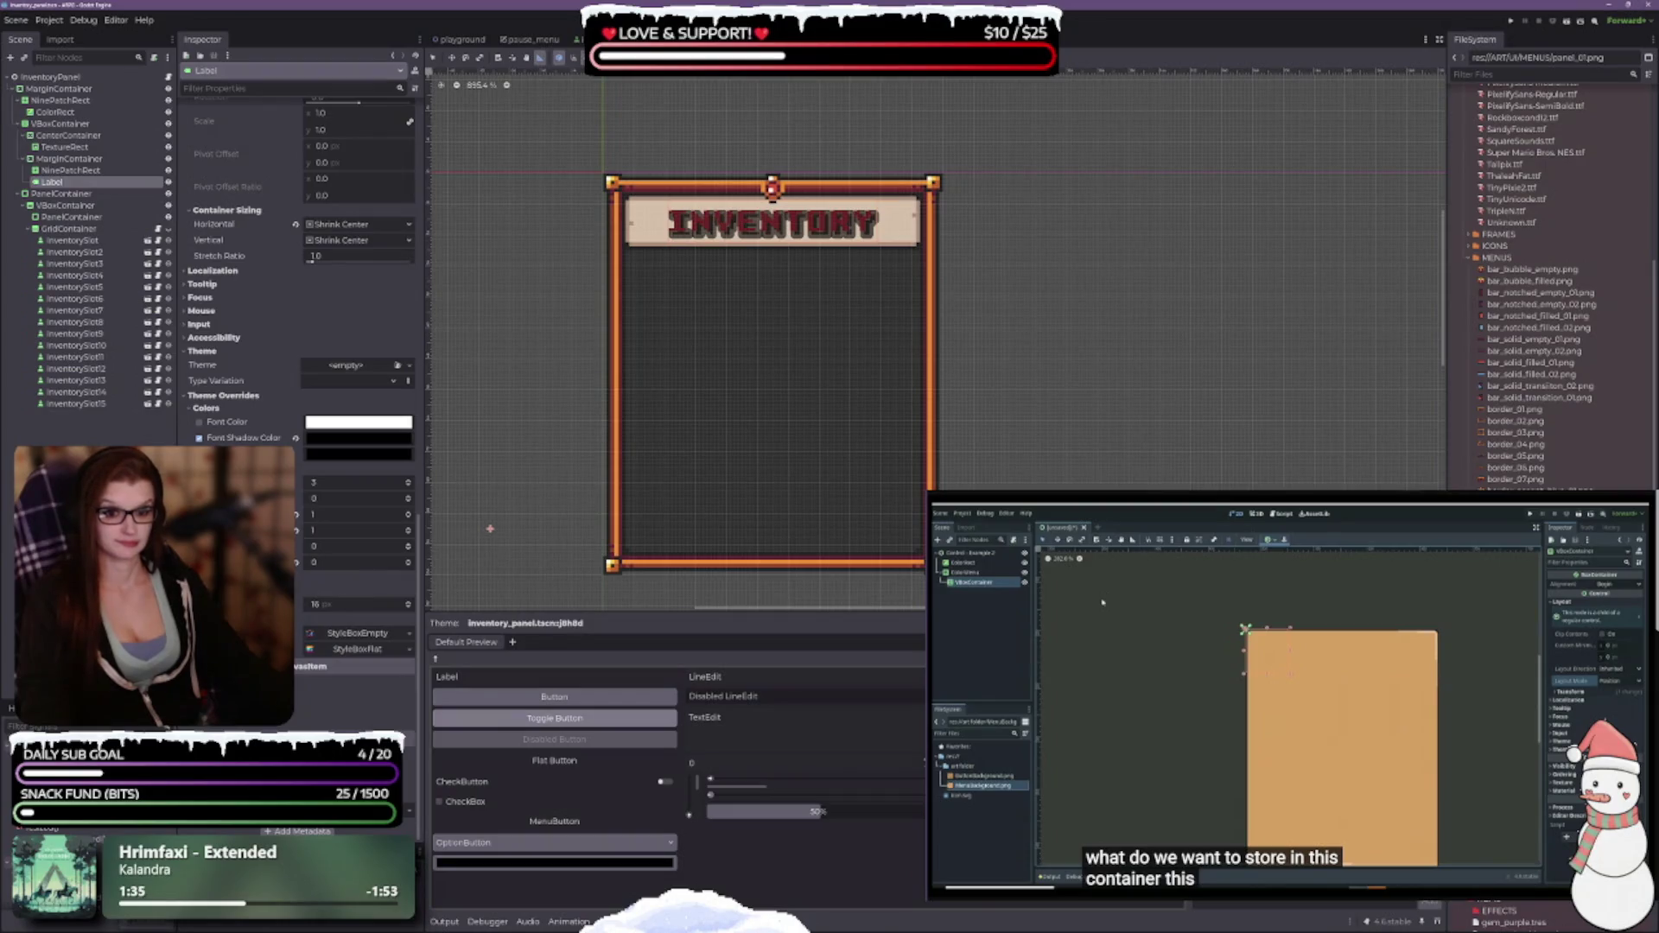
pyautogui.click(408, 635)
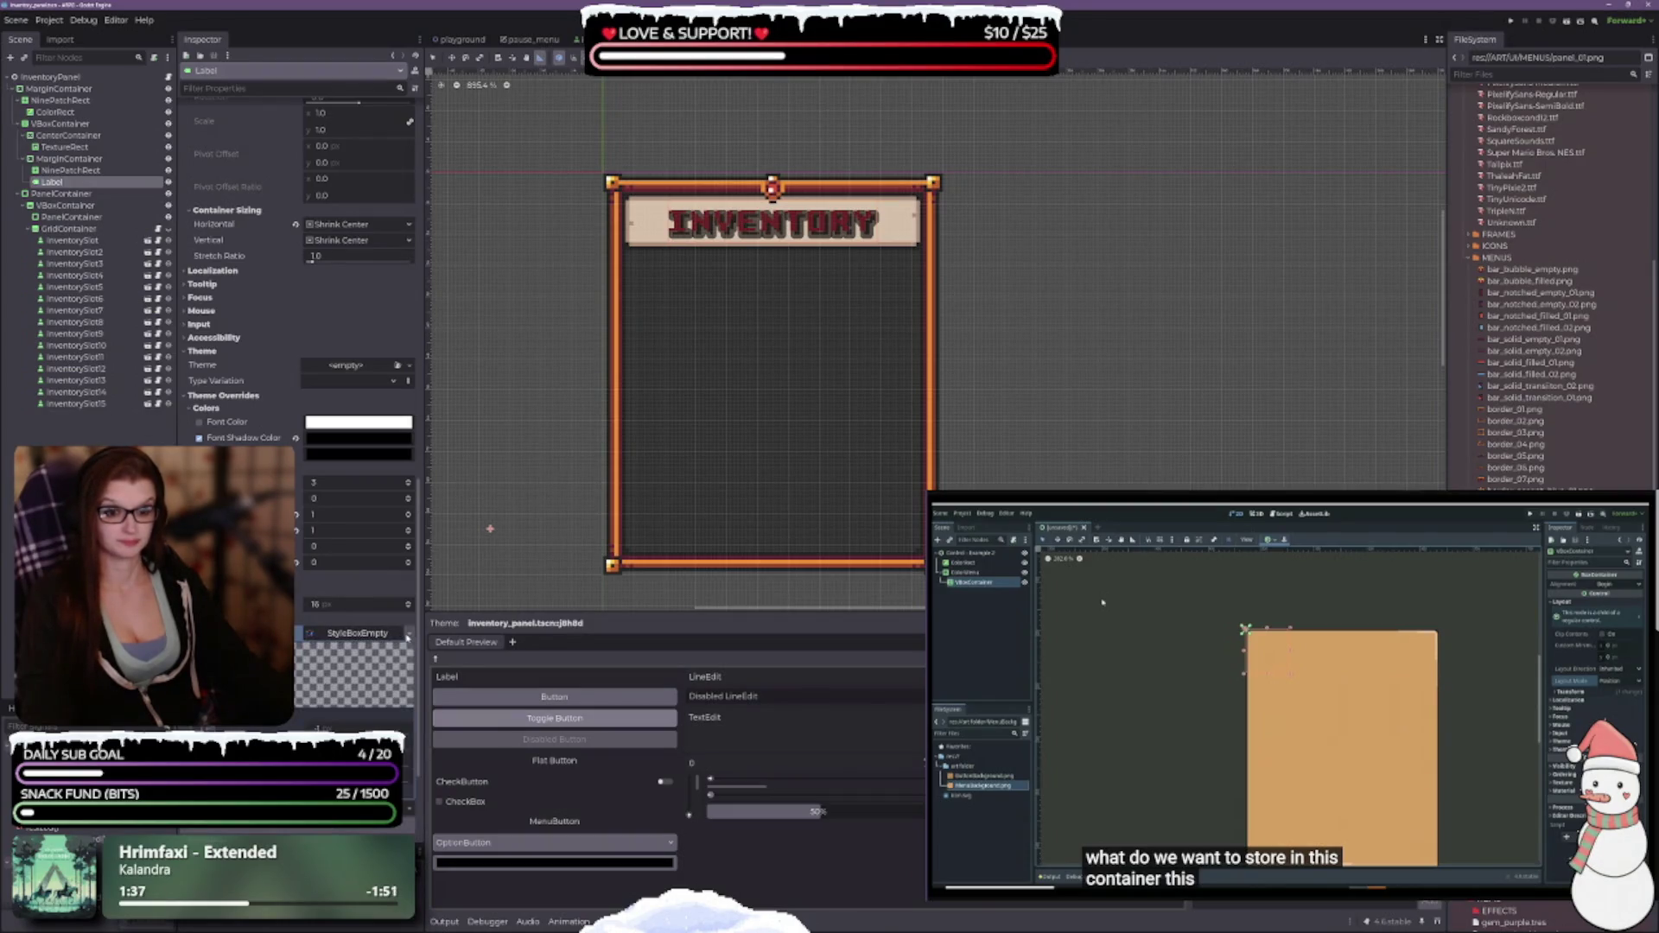
pyautogui.click(362, 635)
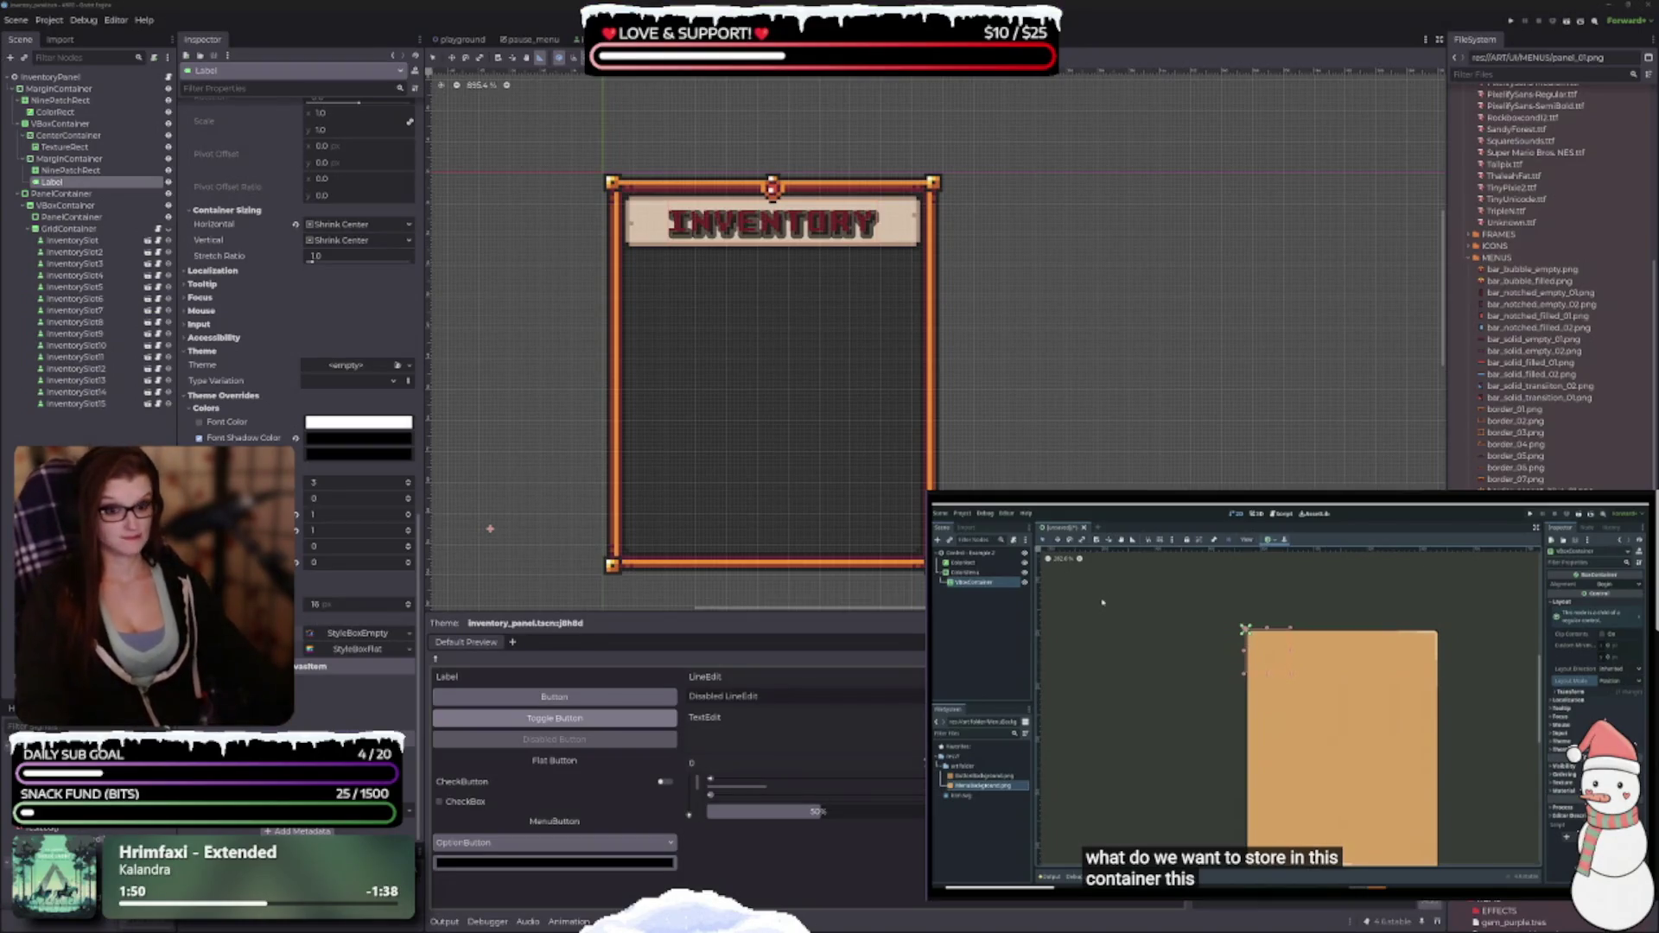
pyautogui.click(409, 635)
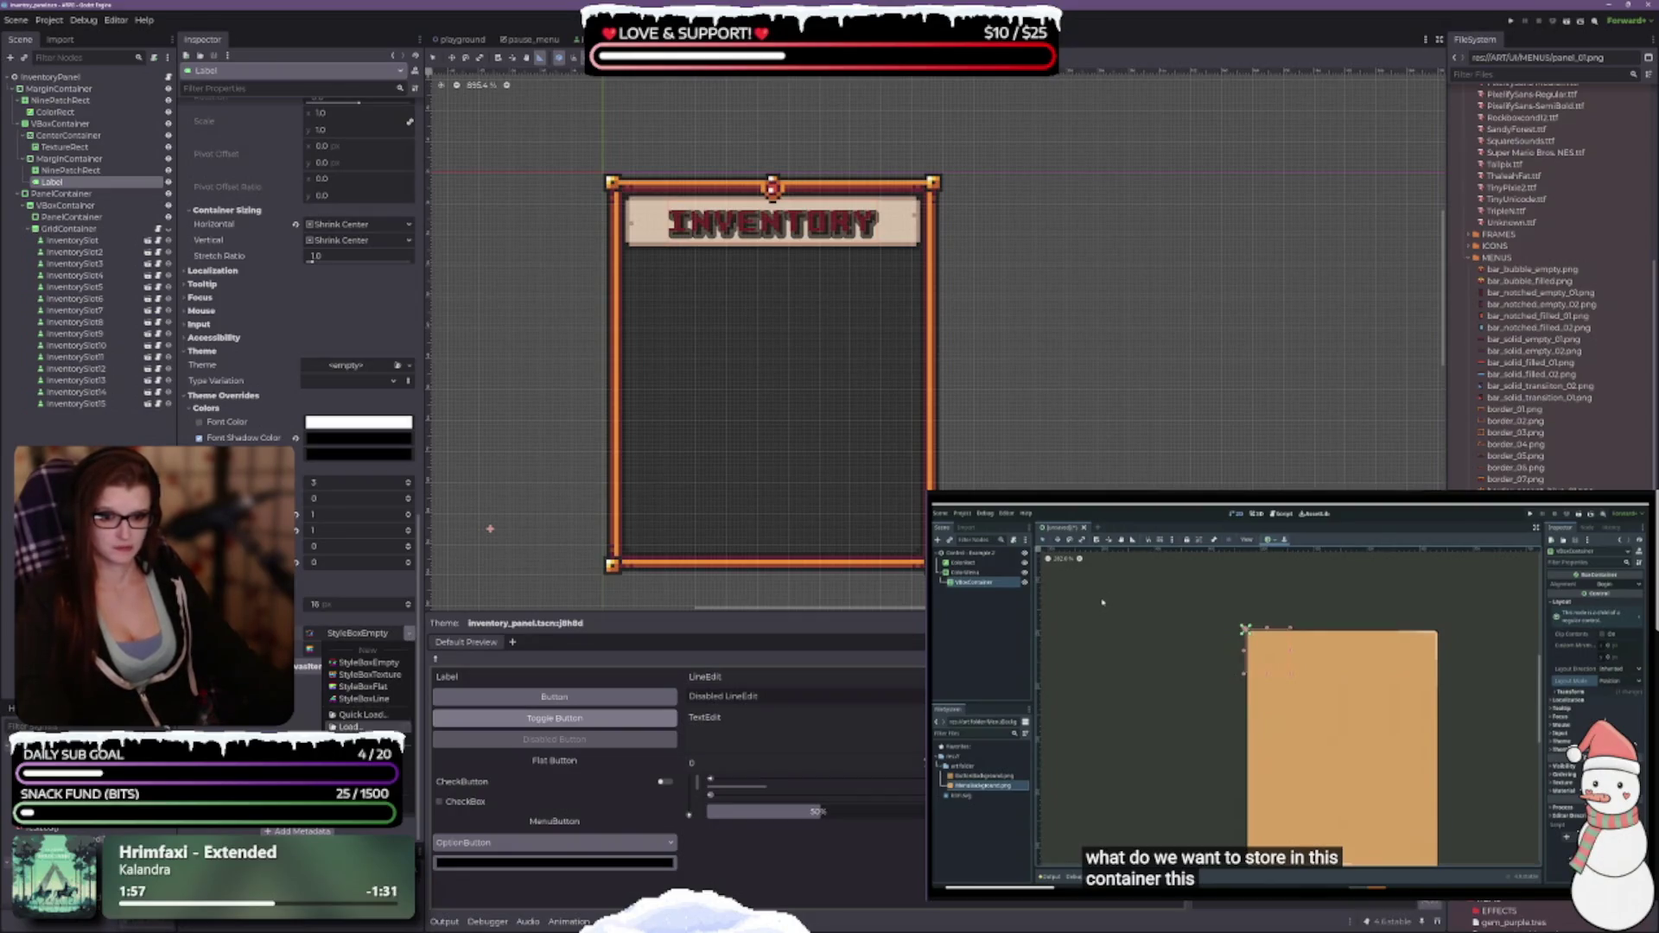
# Replace the title label's empty Normal style box with a new StyleBoxFlat.
pyautogui.click(363, 662)
pyautogui.click(400, 635)
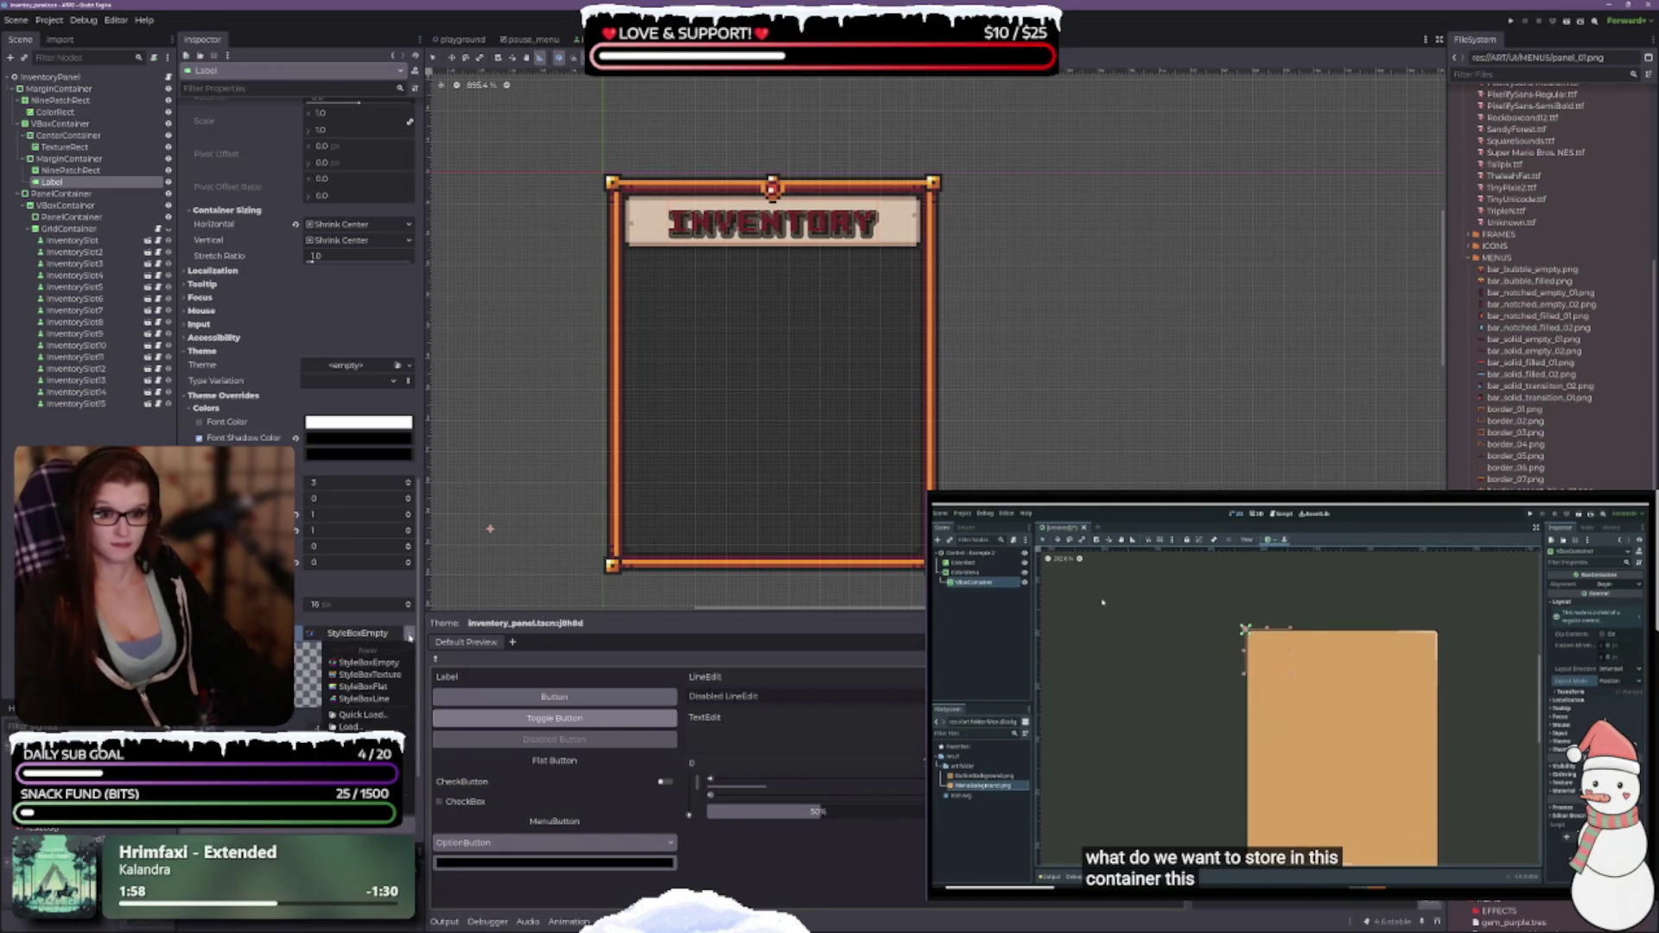
pyautogui.click(402, 635)
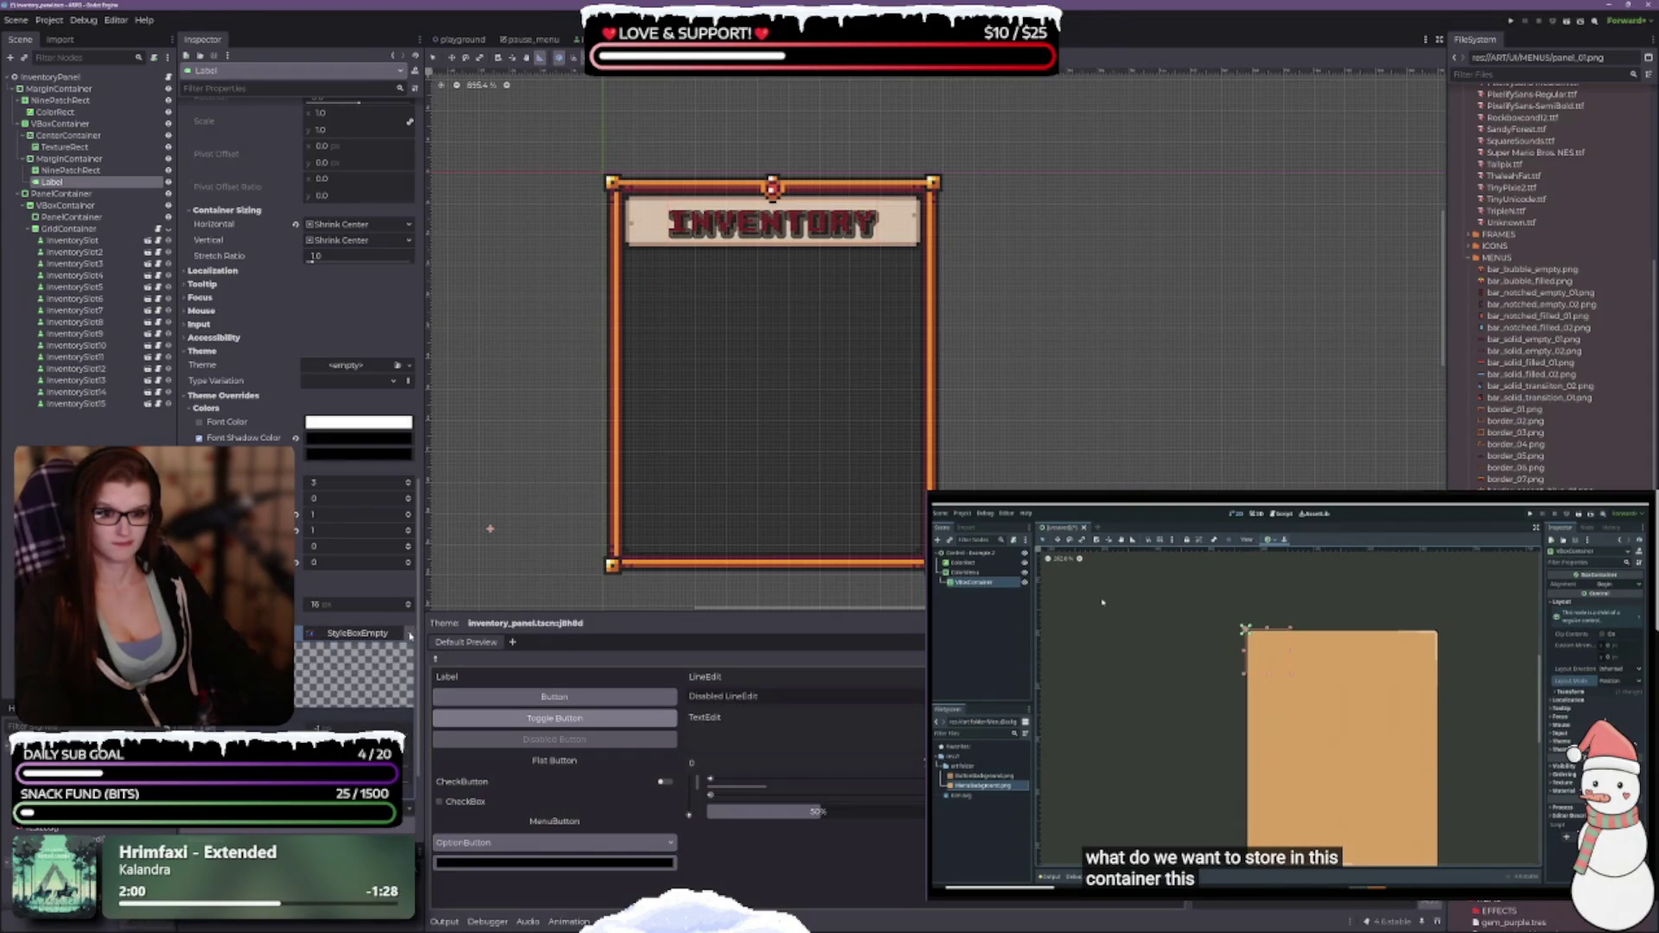
pyautogui.click(403, 635)
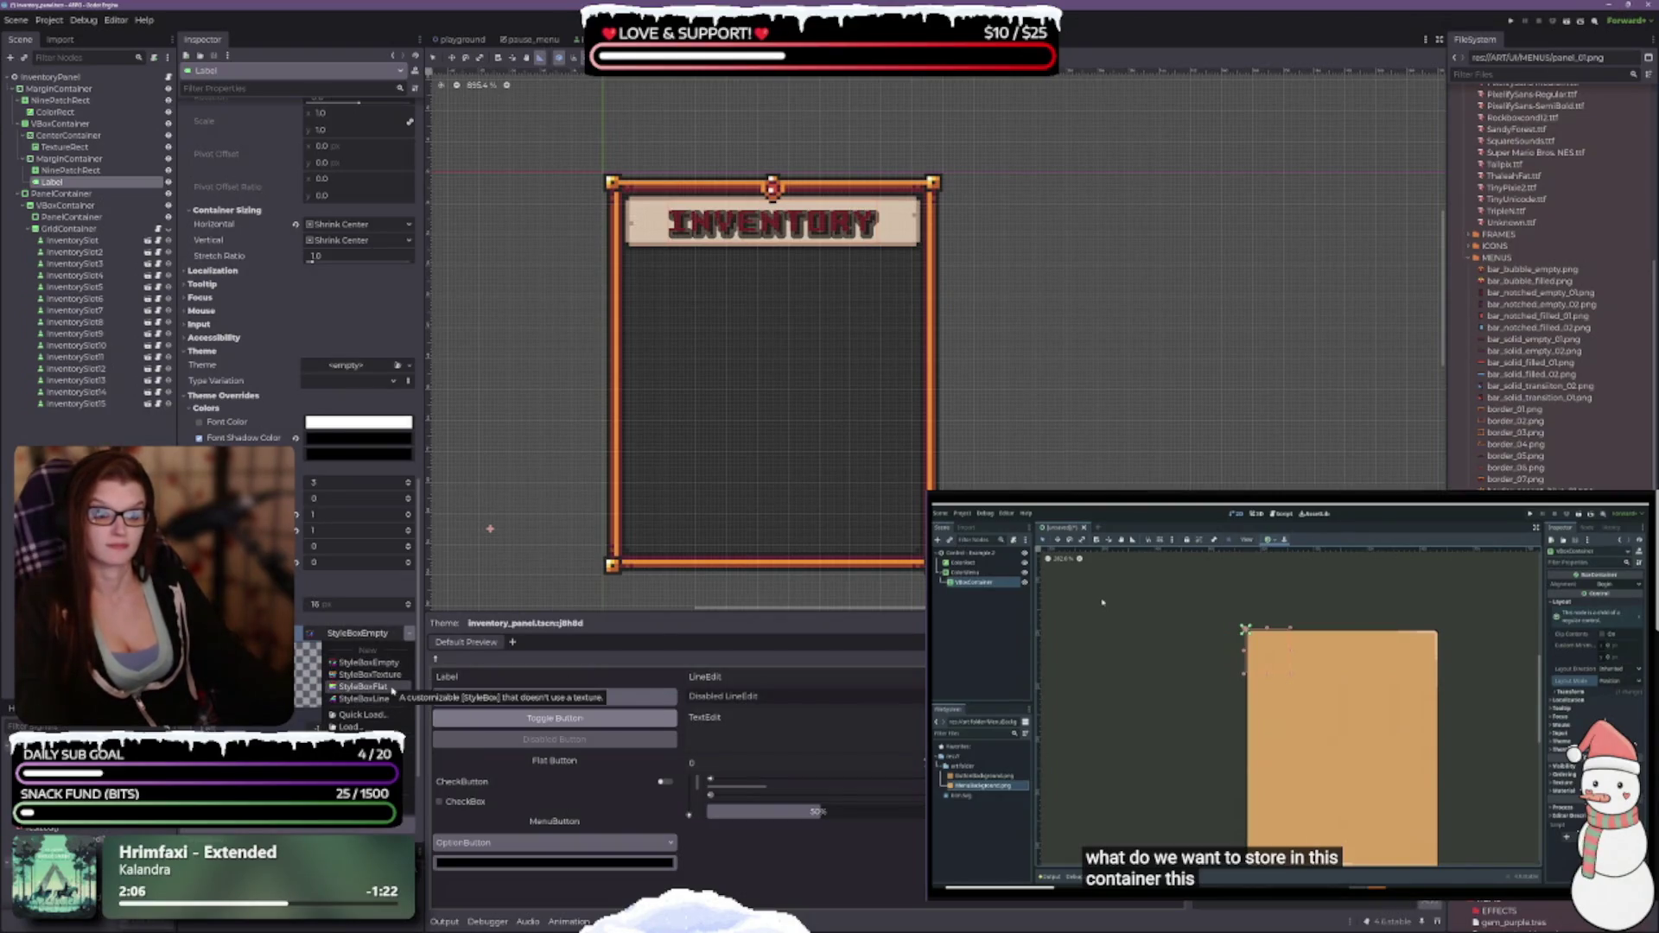
pyautogui.click(393, 688)
pyautogui.scroll(-5, 303, 649)
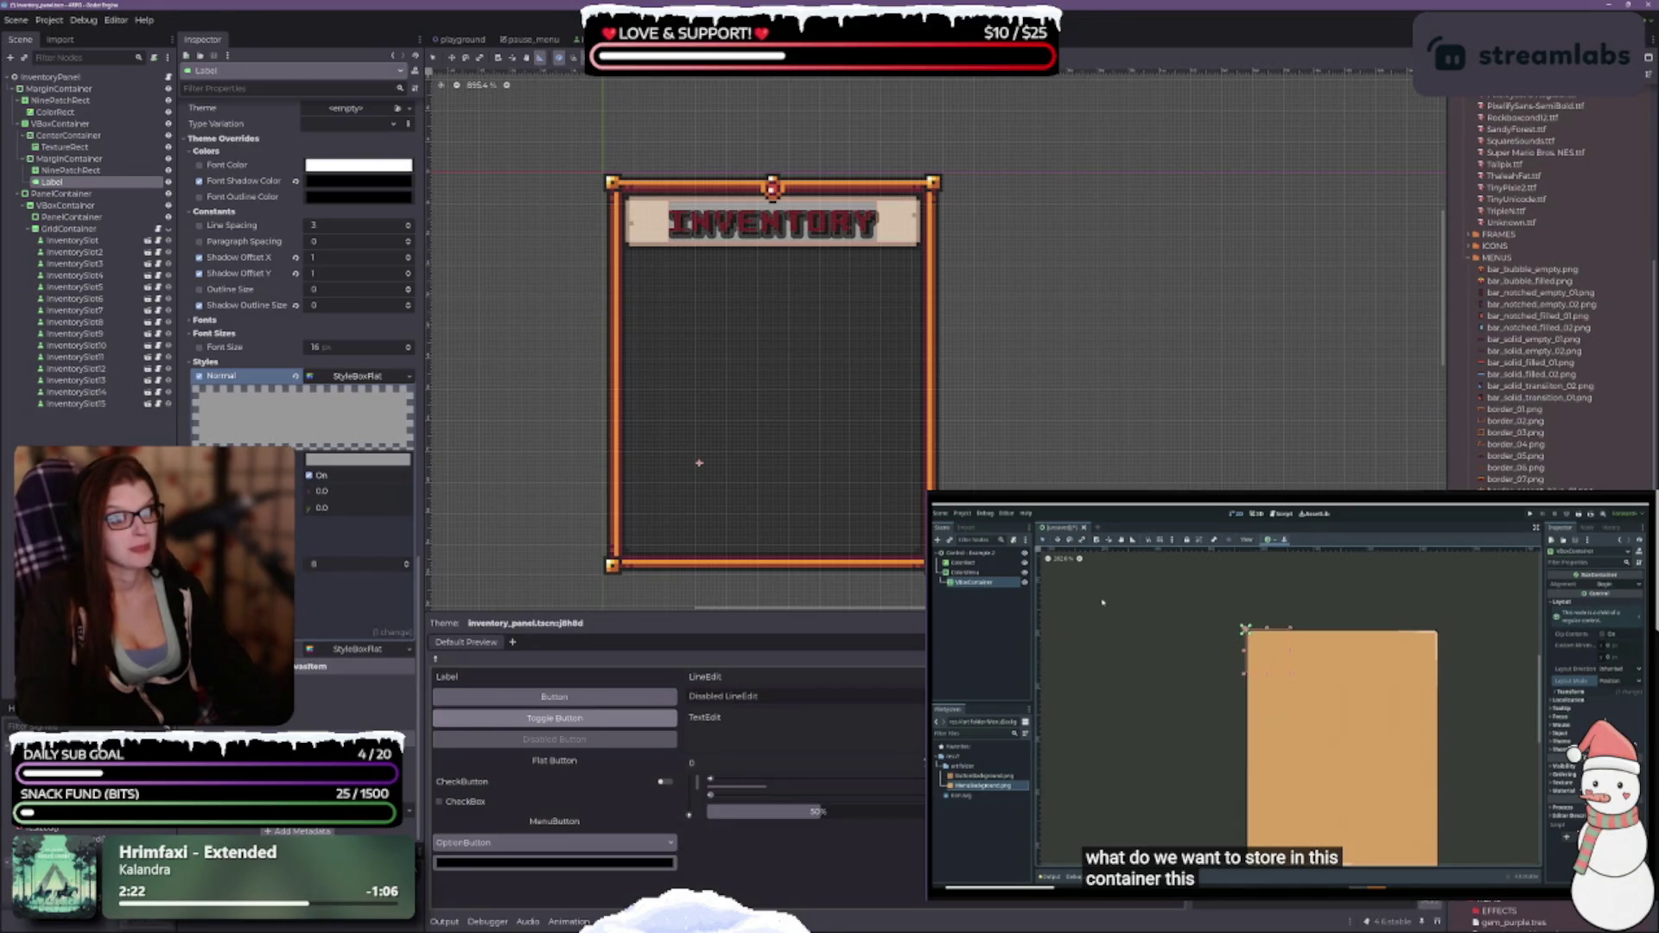
# Make the flat style box background fully transparent with alpha 00.
pyautogui.click(331, 461)
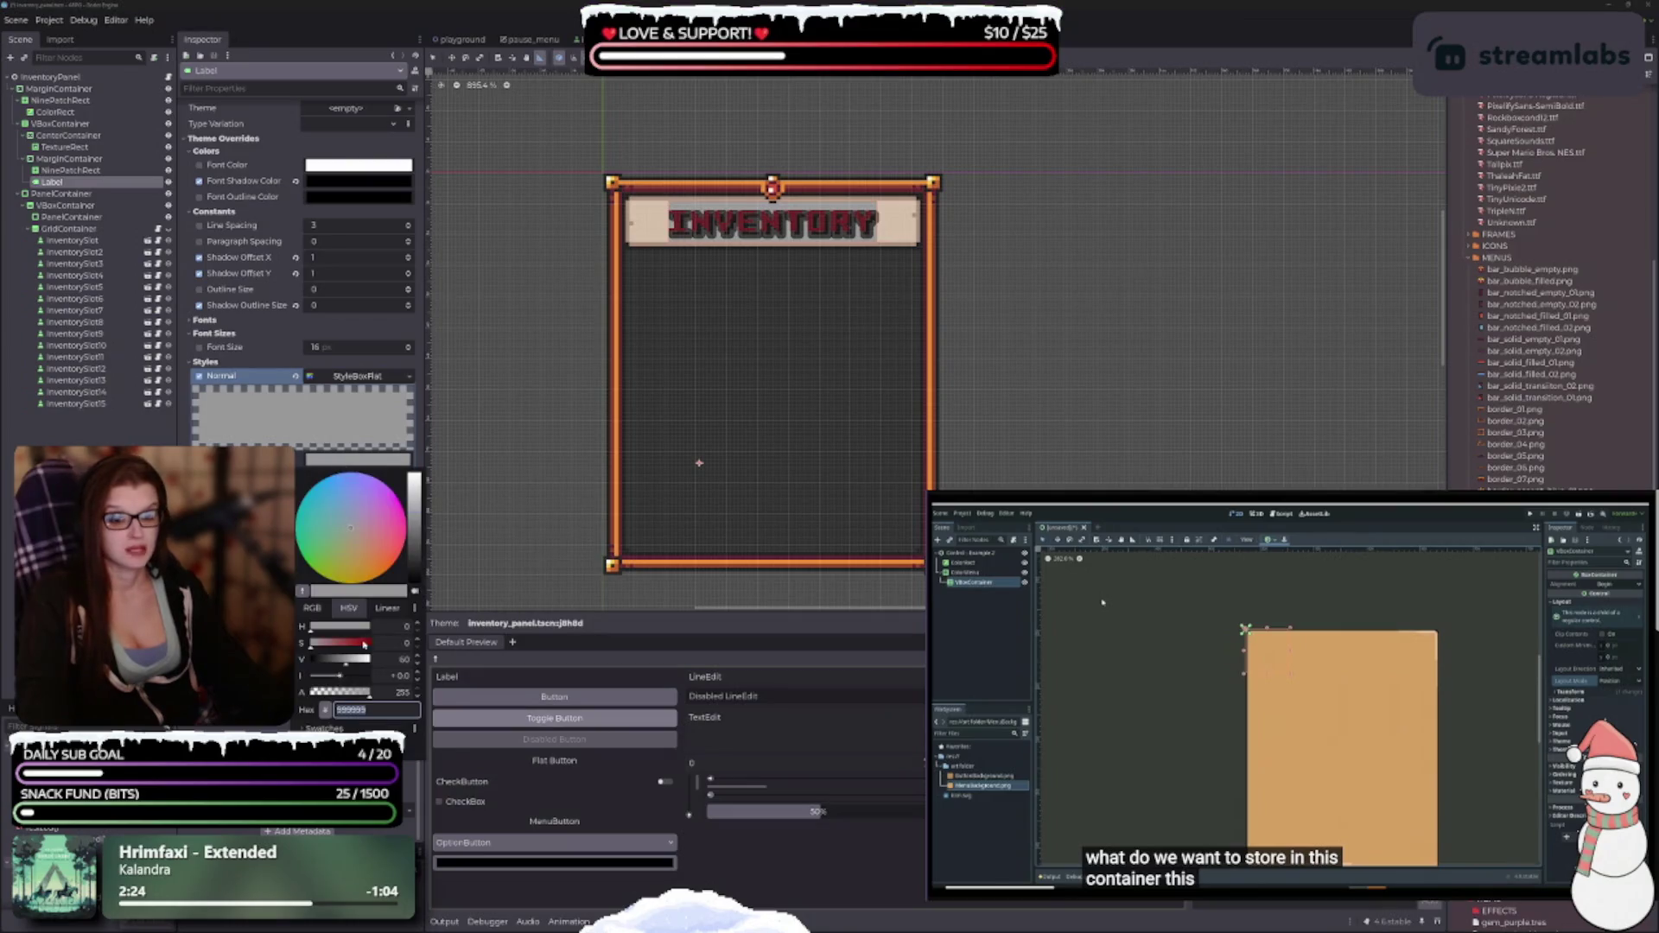
pyautogui.write('00')
pyautogui.press('Return')
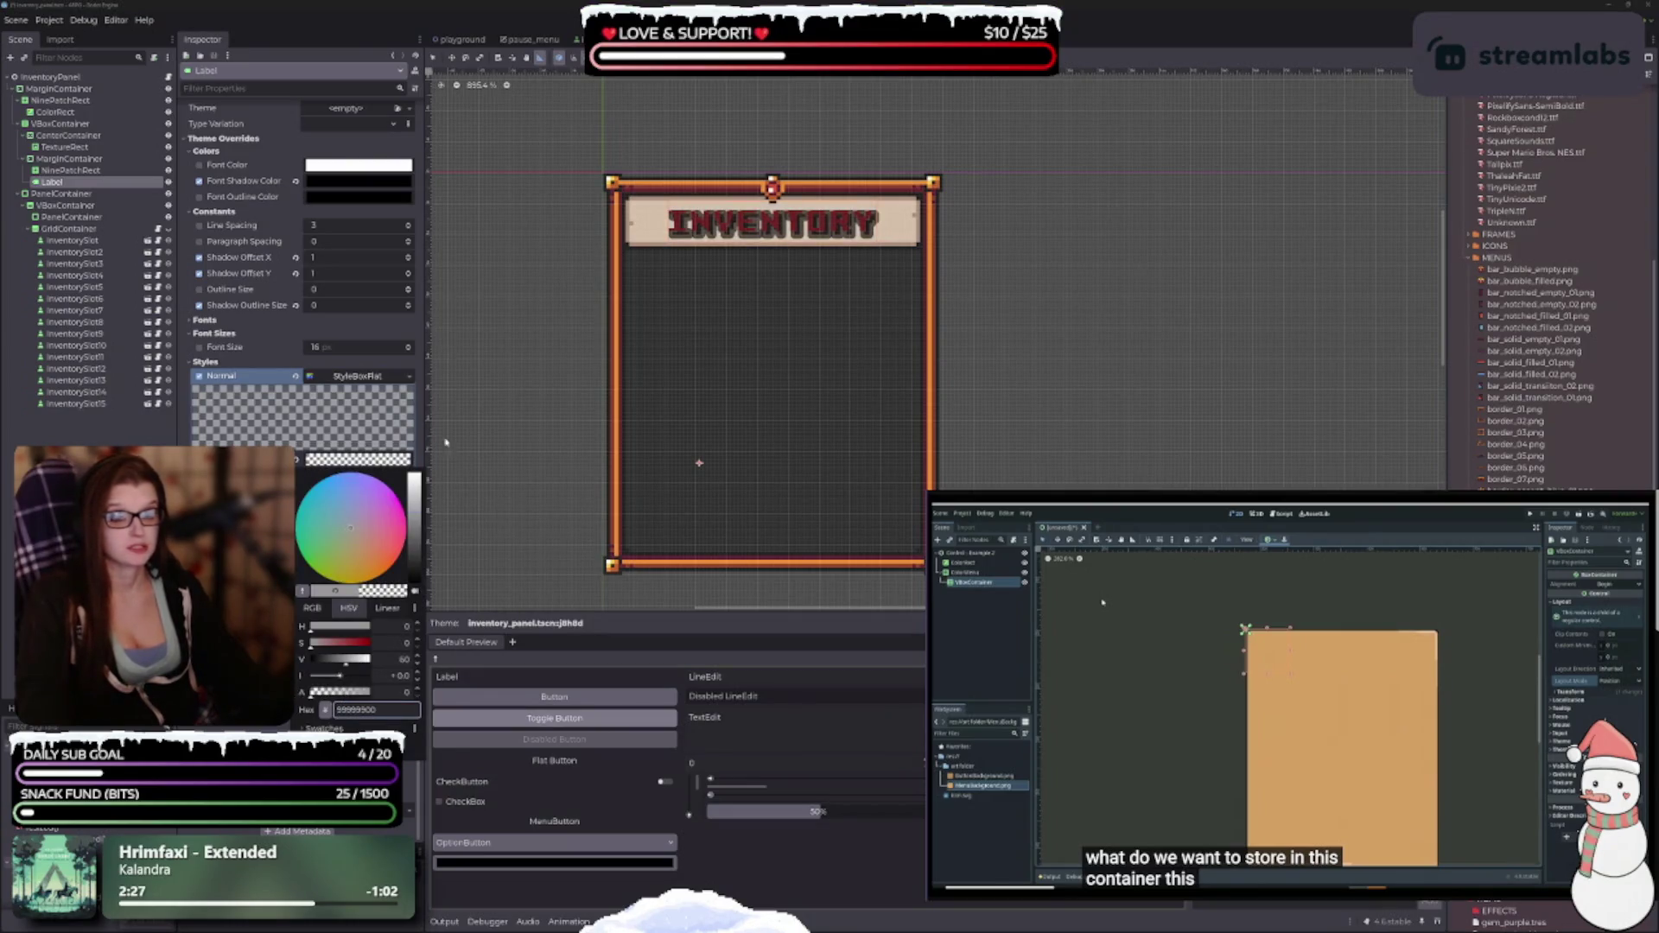
pyautogui.press('Escape')
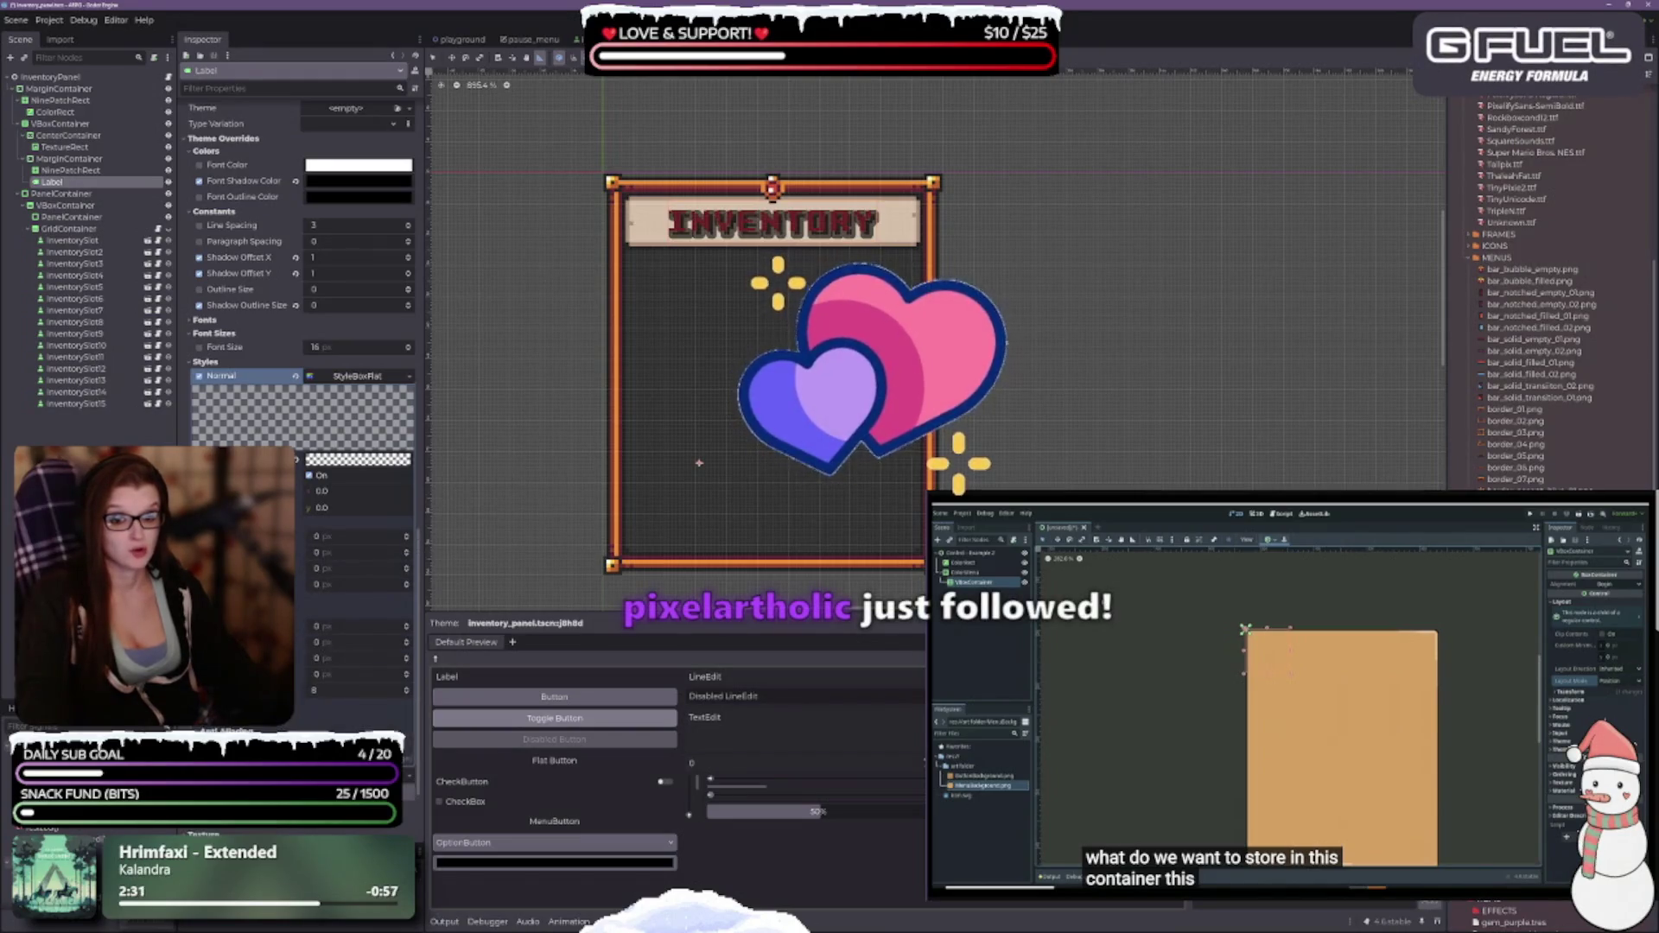
# Set the style box border colour to faint translucent grey cccccc23.
pyautogui.scroll(-4, 303, 302)
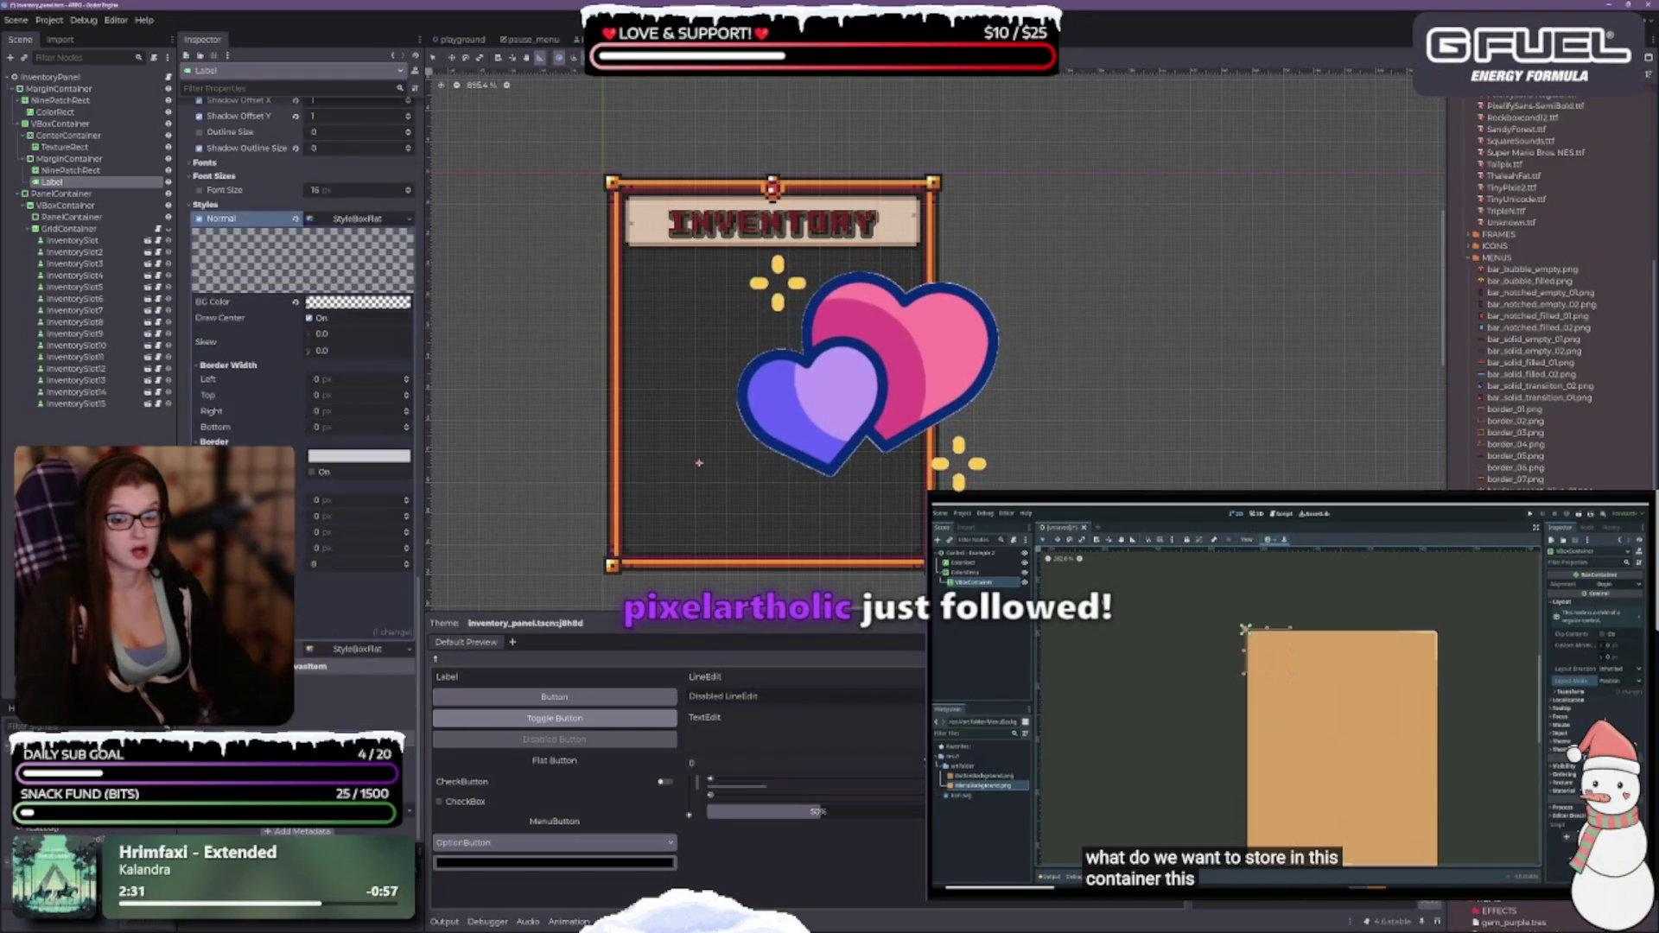
pyautogui.click(341, 456)
pyautogui.write('cccccc23')
pyautogui.press('Return')
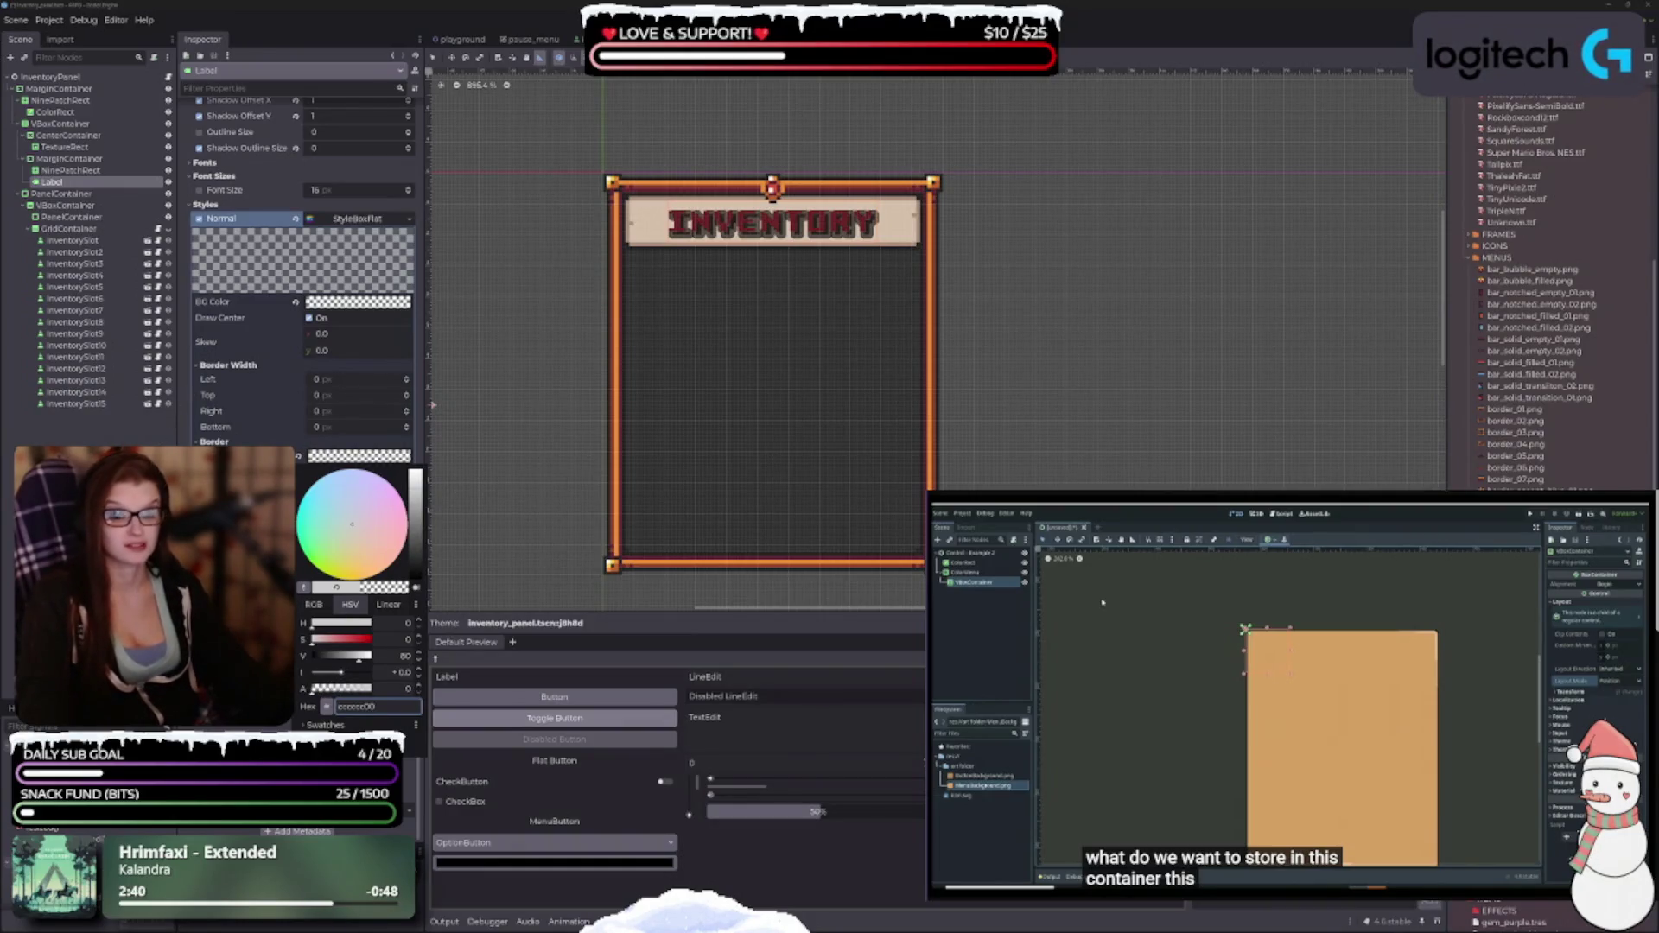
pyautogui.press('Escape')
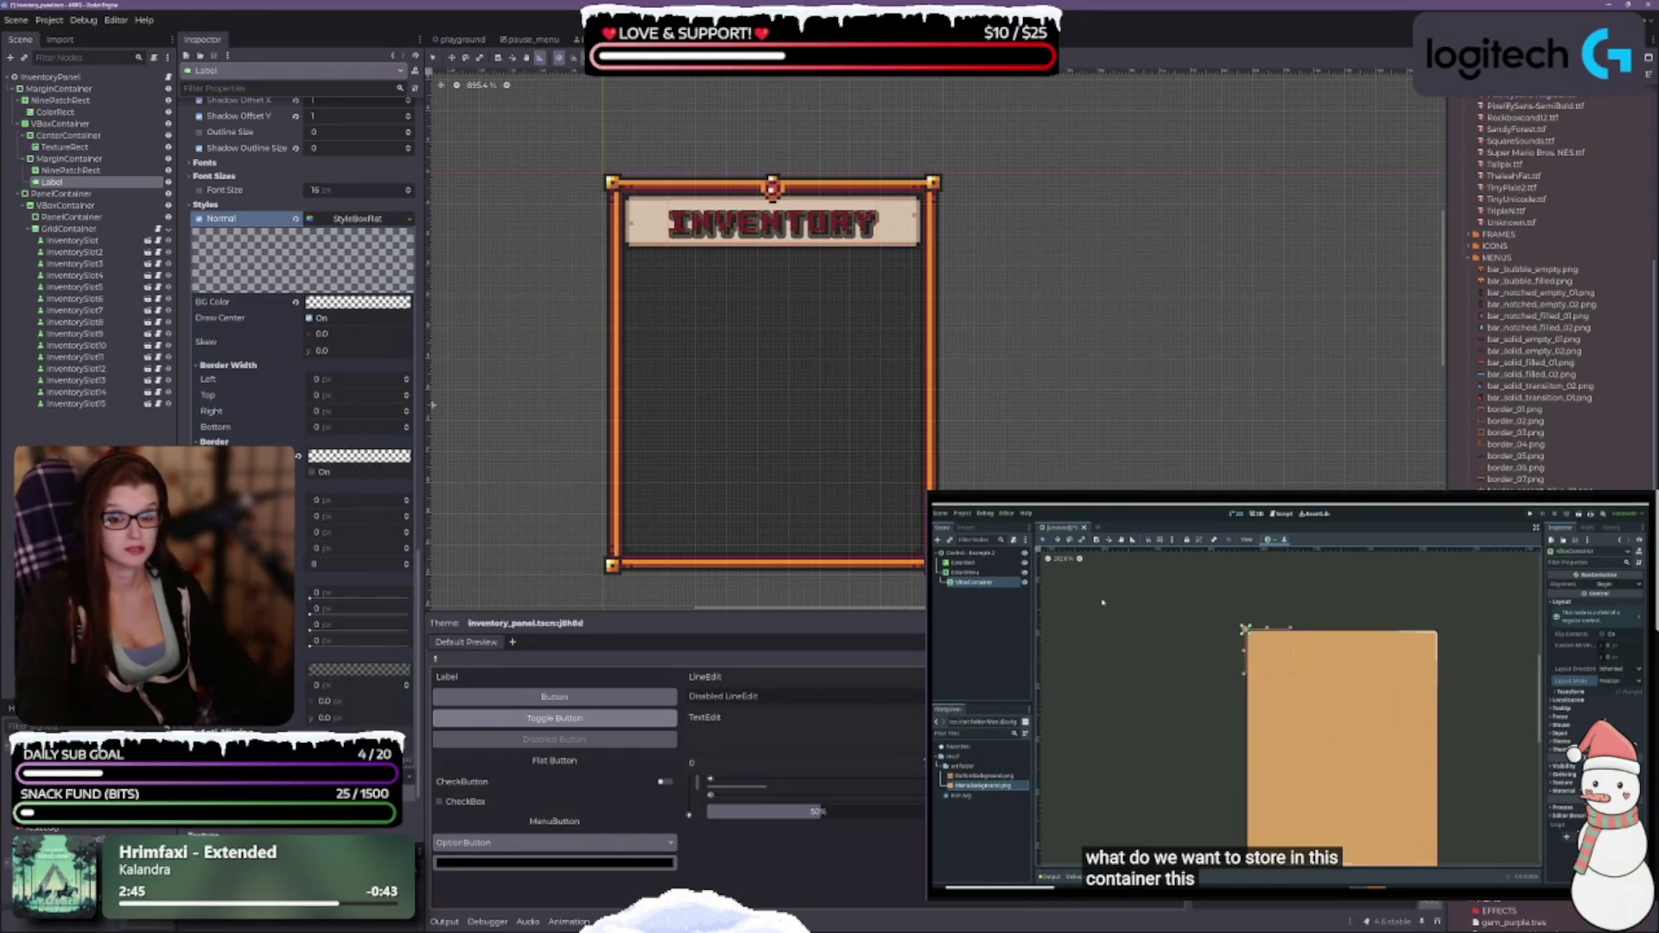
# Turn off anti-aliasing for the title's flat style box.
pyautogui.scroll(-3, 298, 259)
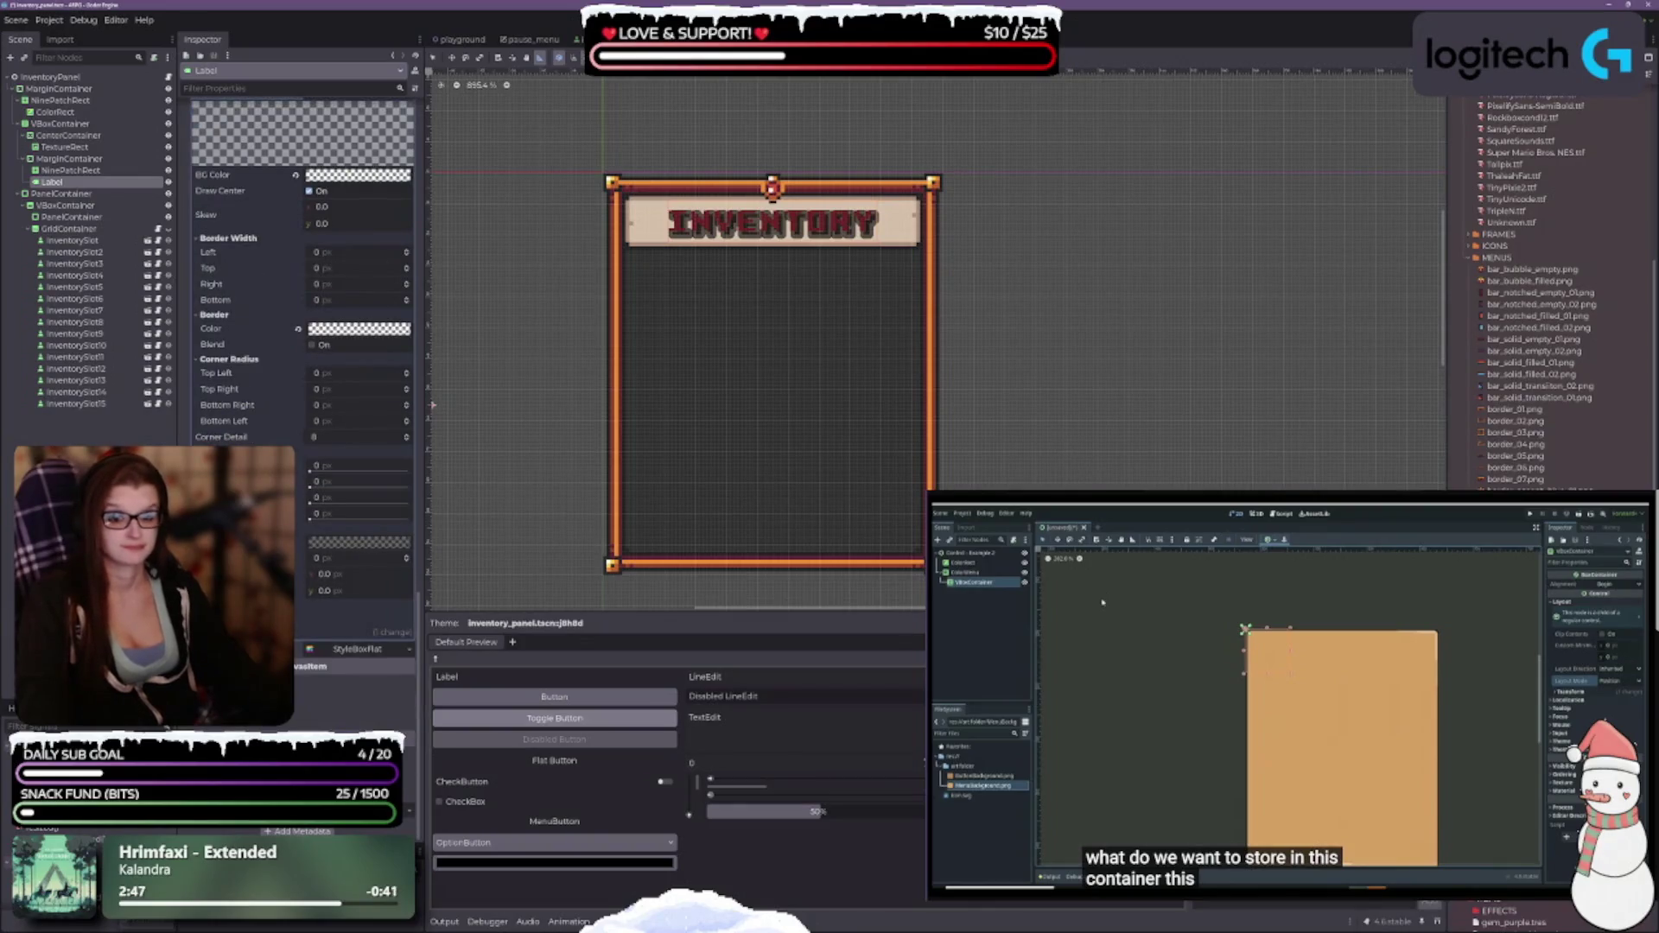
pyautogui.click(216, 605)
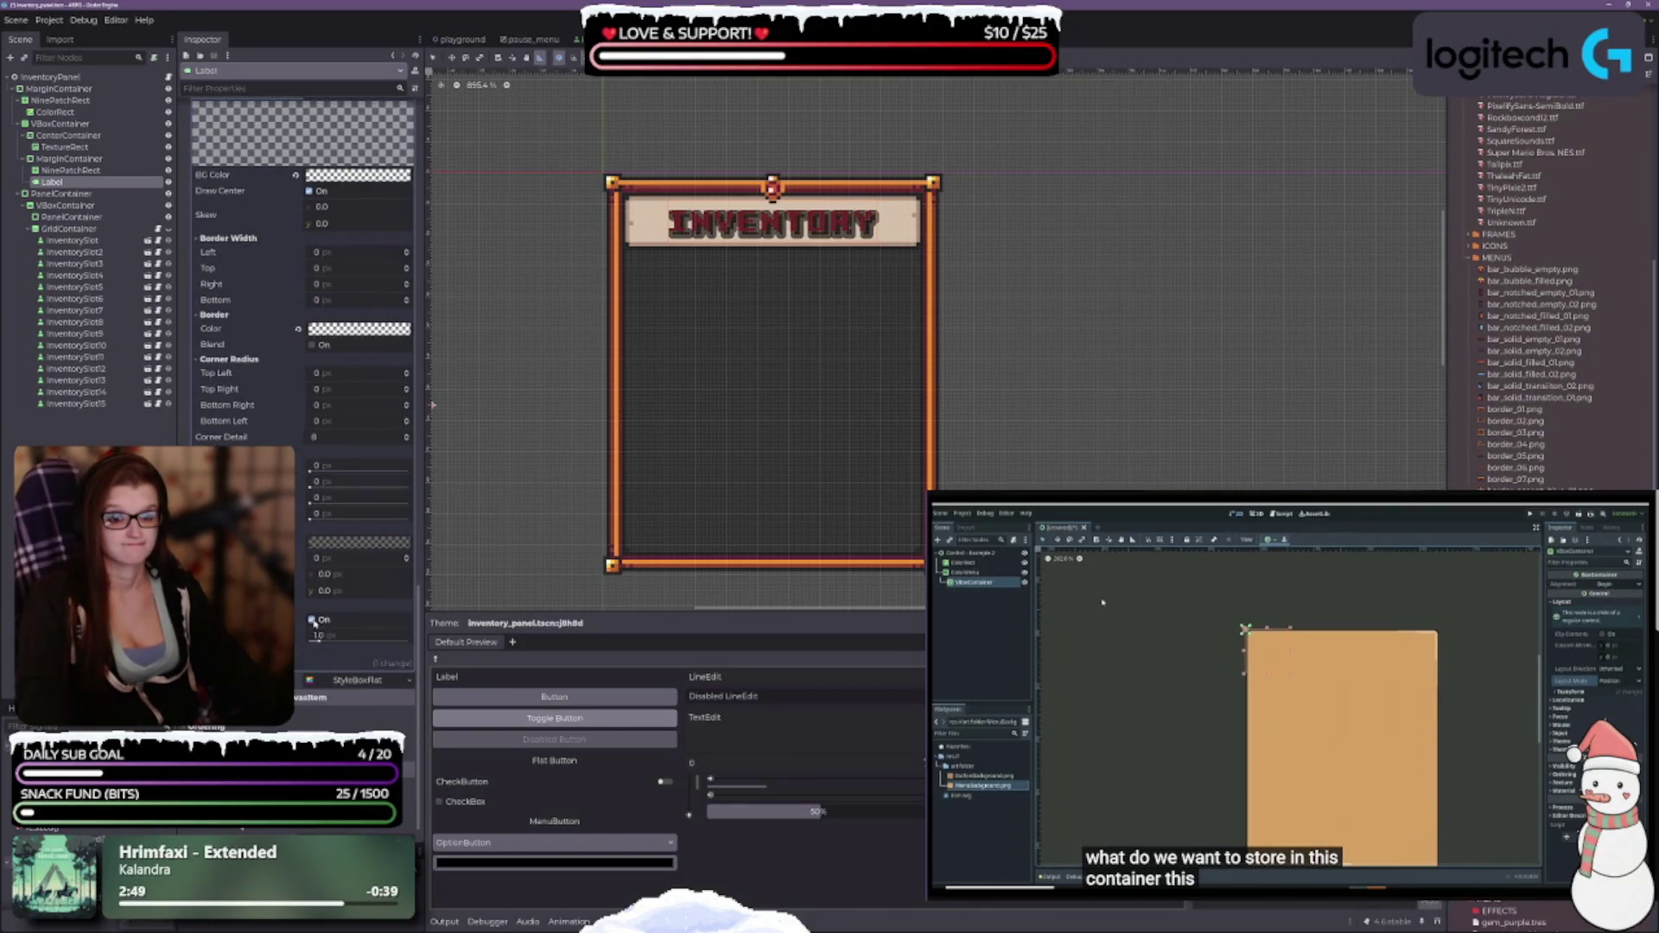
pyautogui.click(312, 620)
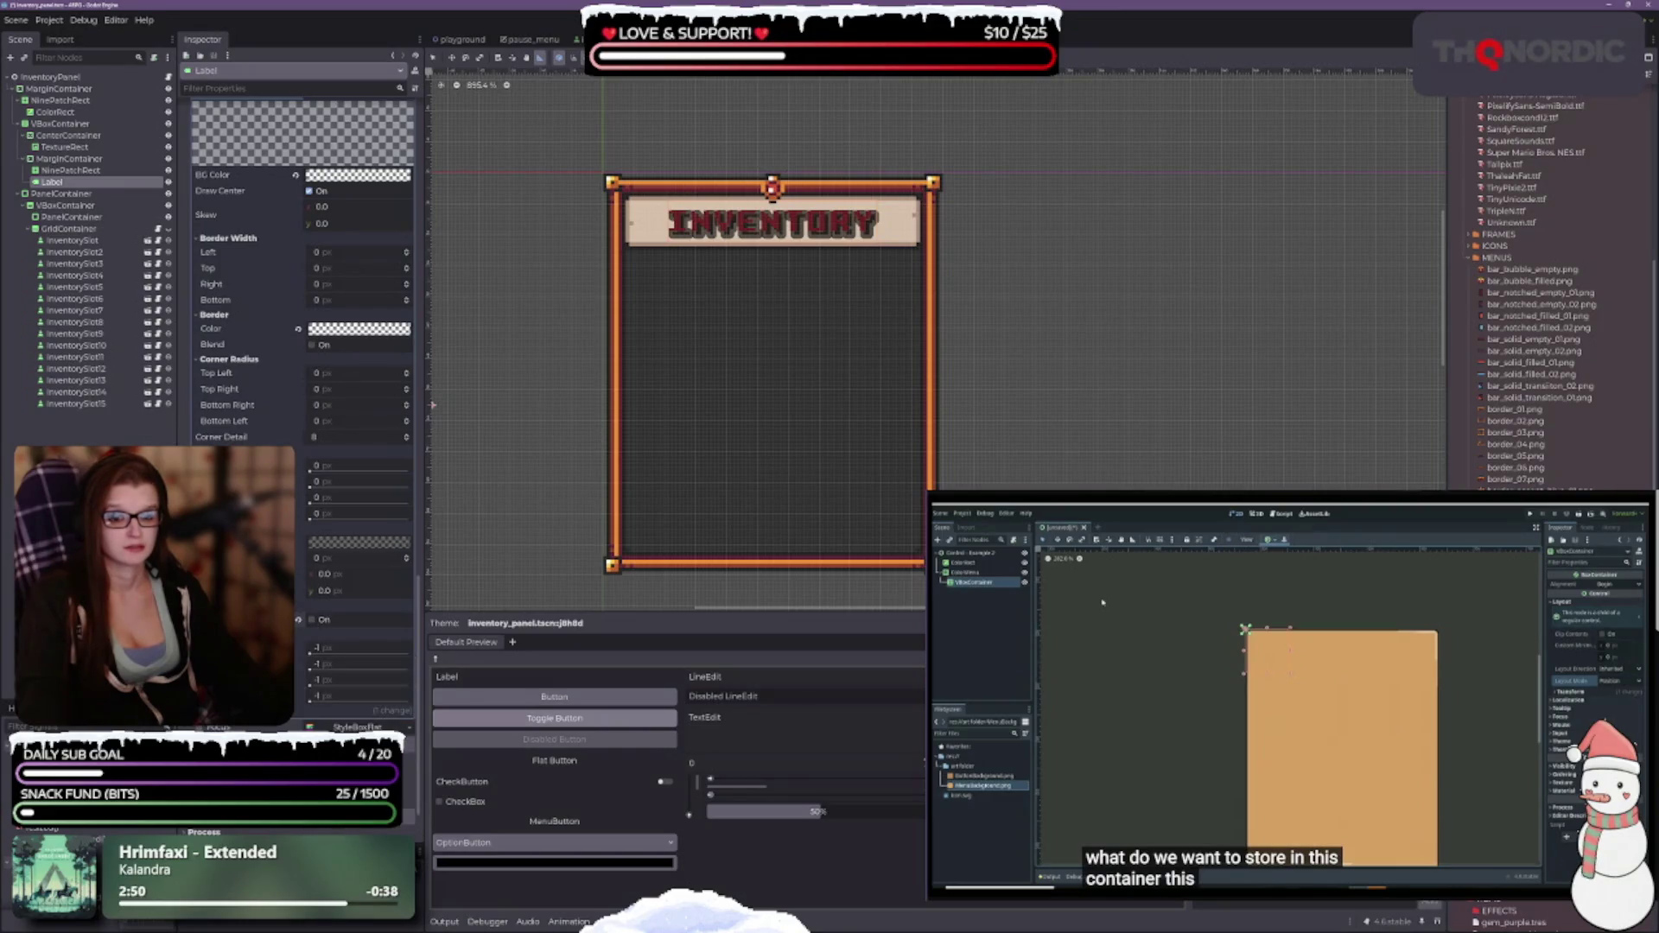
pyautogui.scroll(-3, 311, 604)
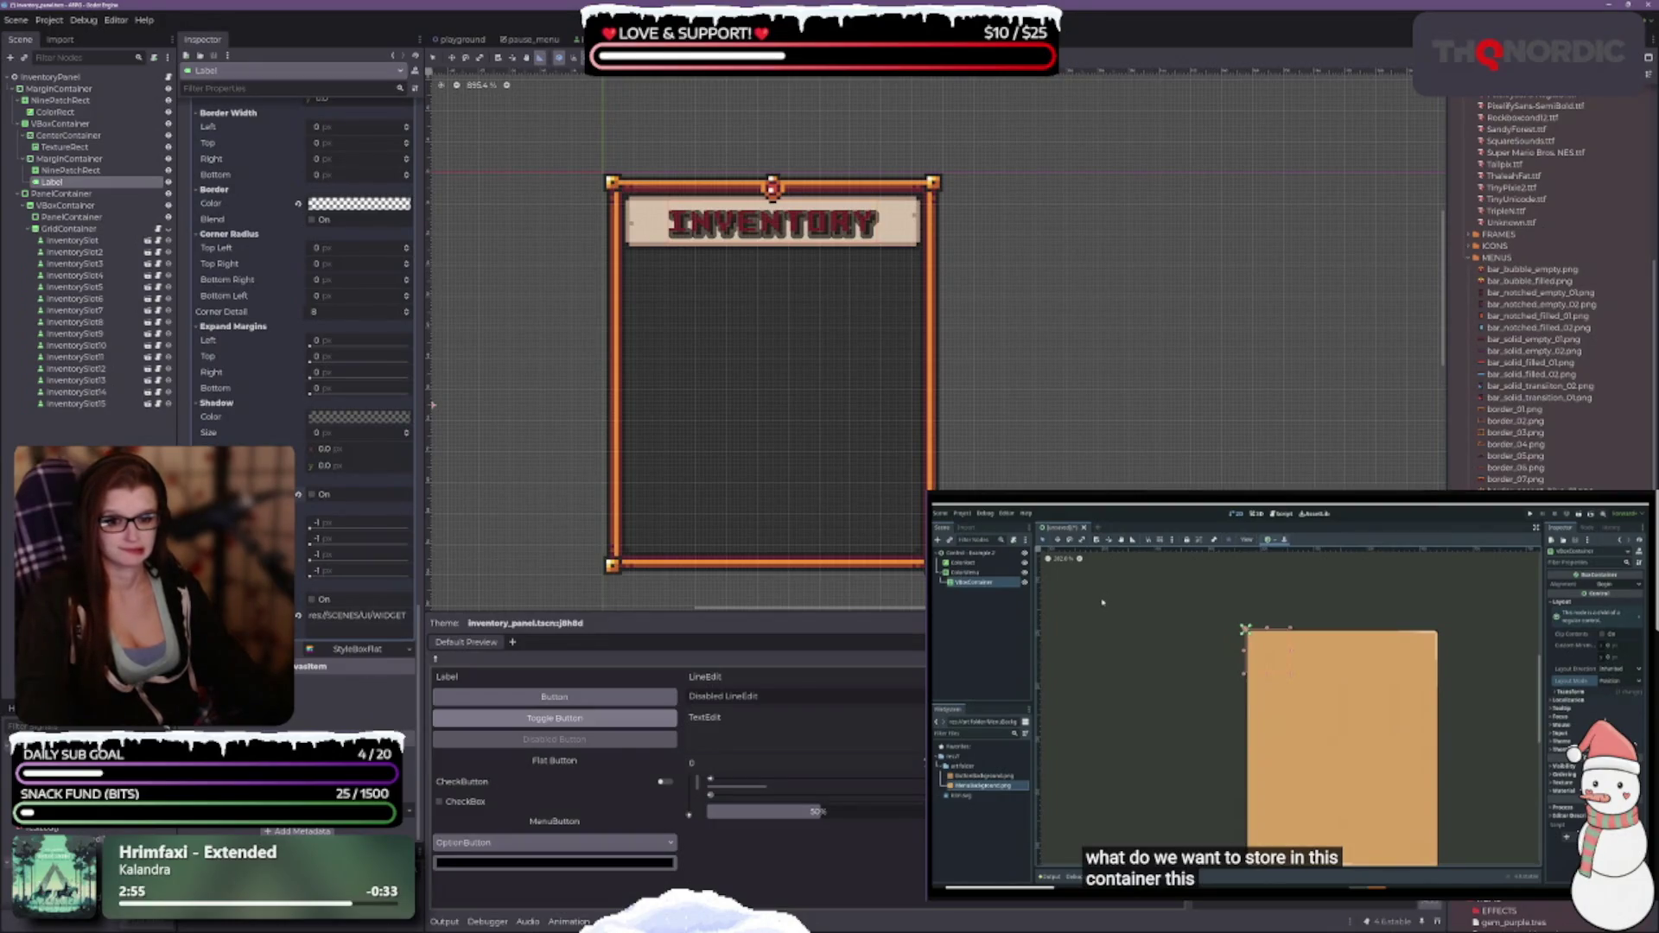
pyautogui.scroll(5, 311, 519)
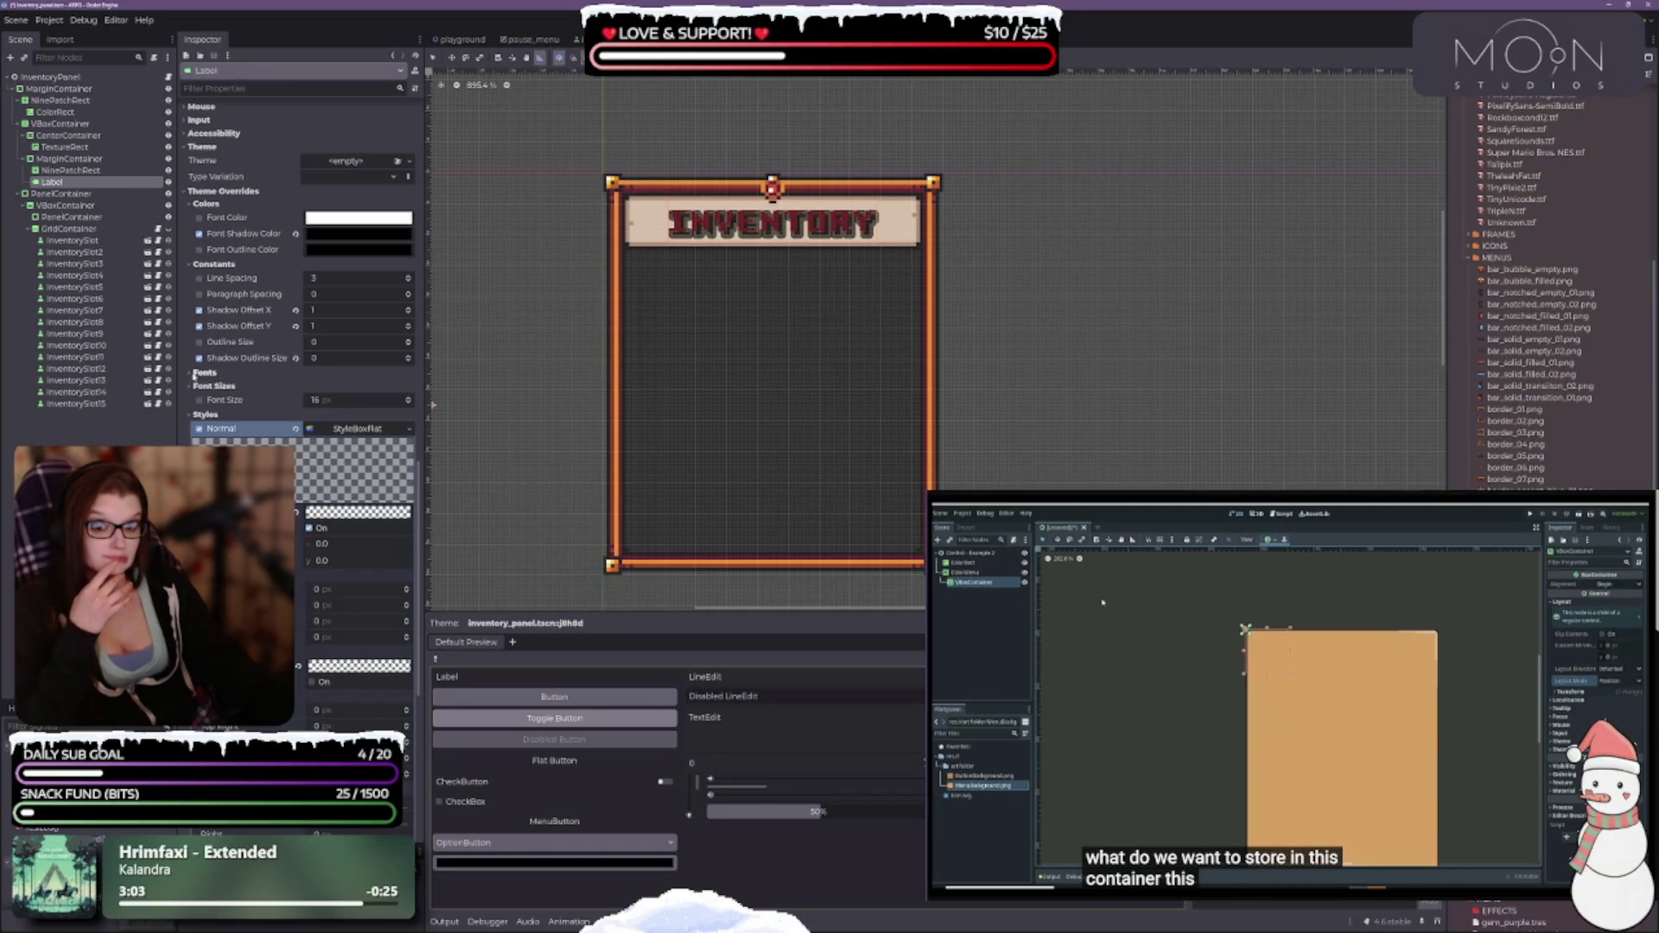
# Set AtariGames.ttf as the INVENTORY title's font override.
pyautogui.click(199, 373)
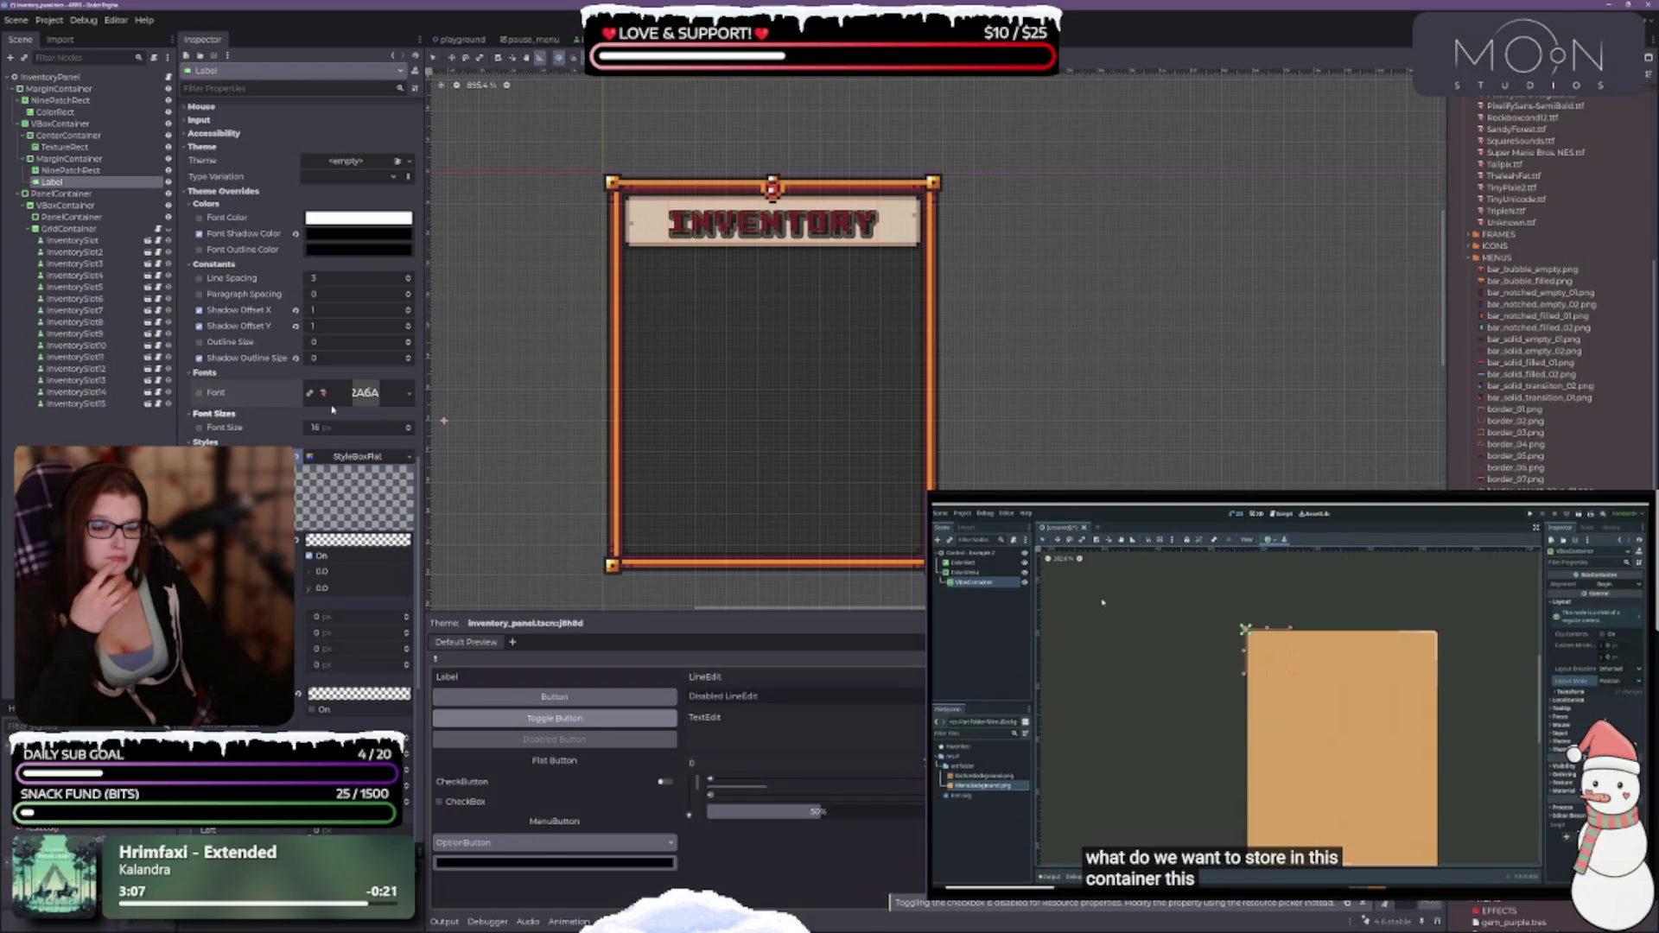
pyautogui.scroll(10, 1520, 294)
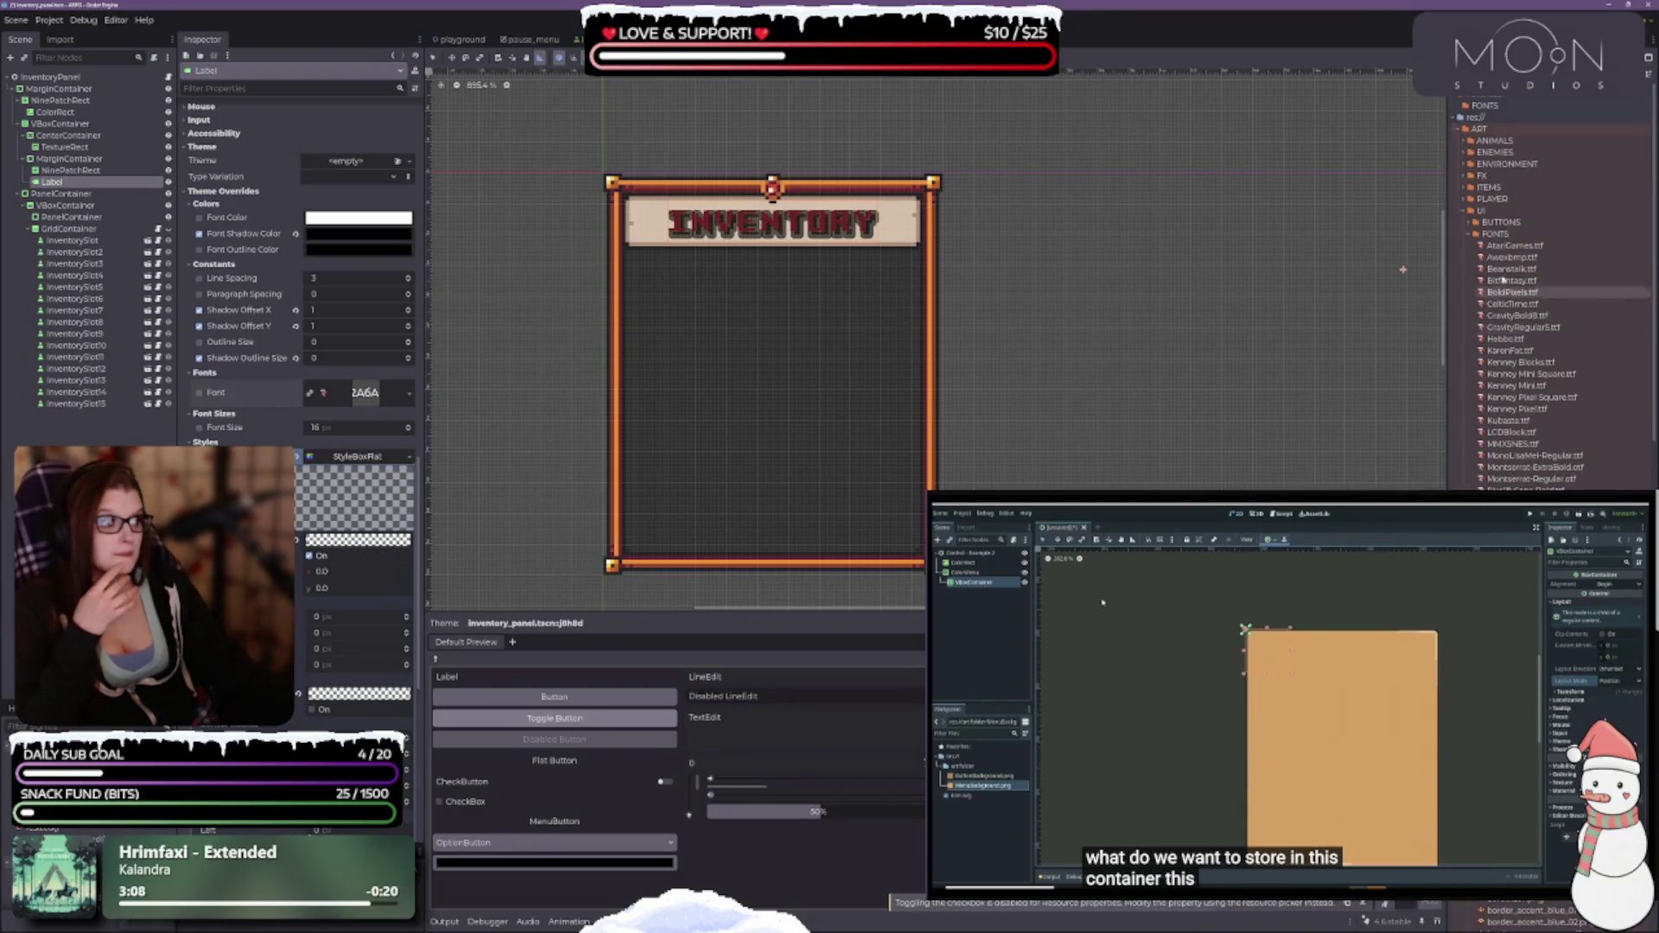
pyautogui.moveTo(1513, 246); pyautogui.dragTo(364, 393)
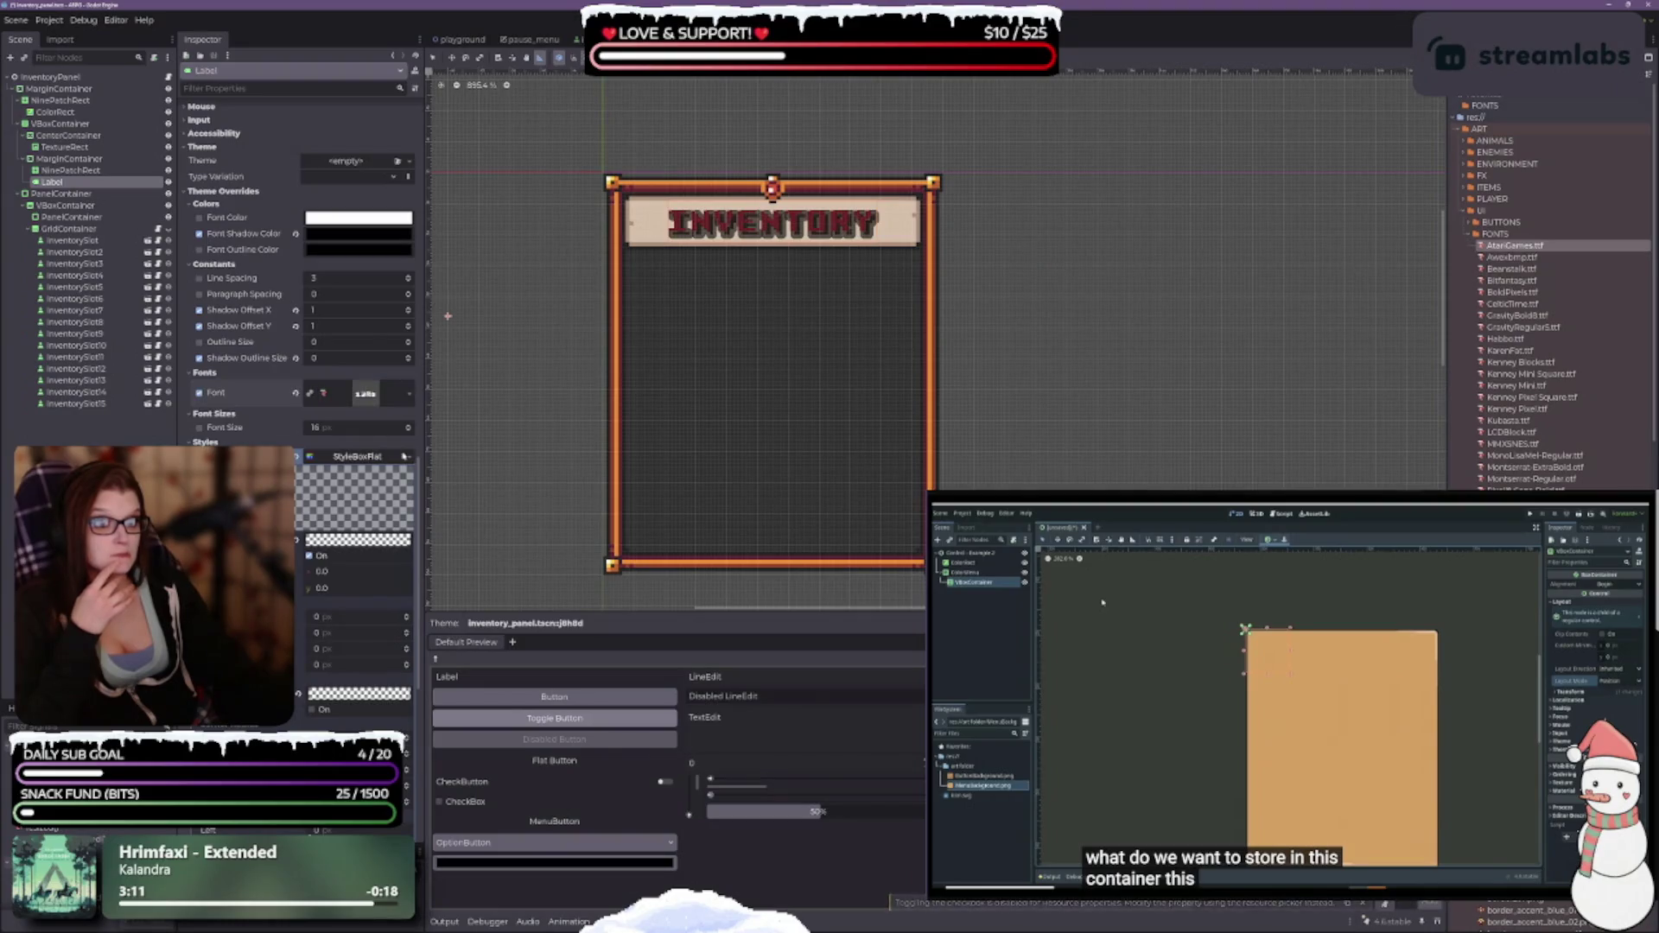
pyautogui.scroll(5, 302, 394)
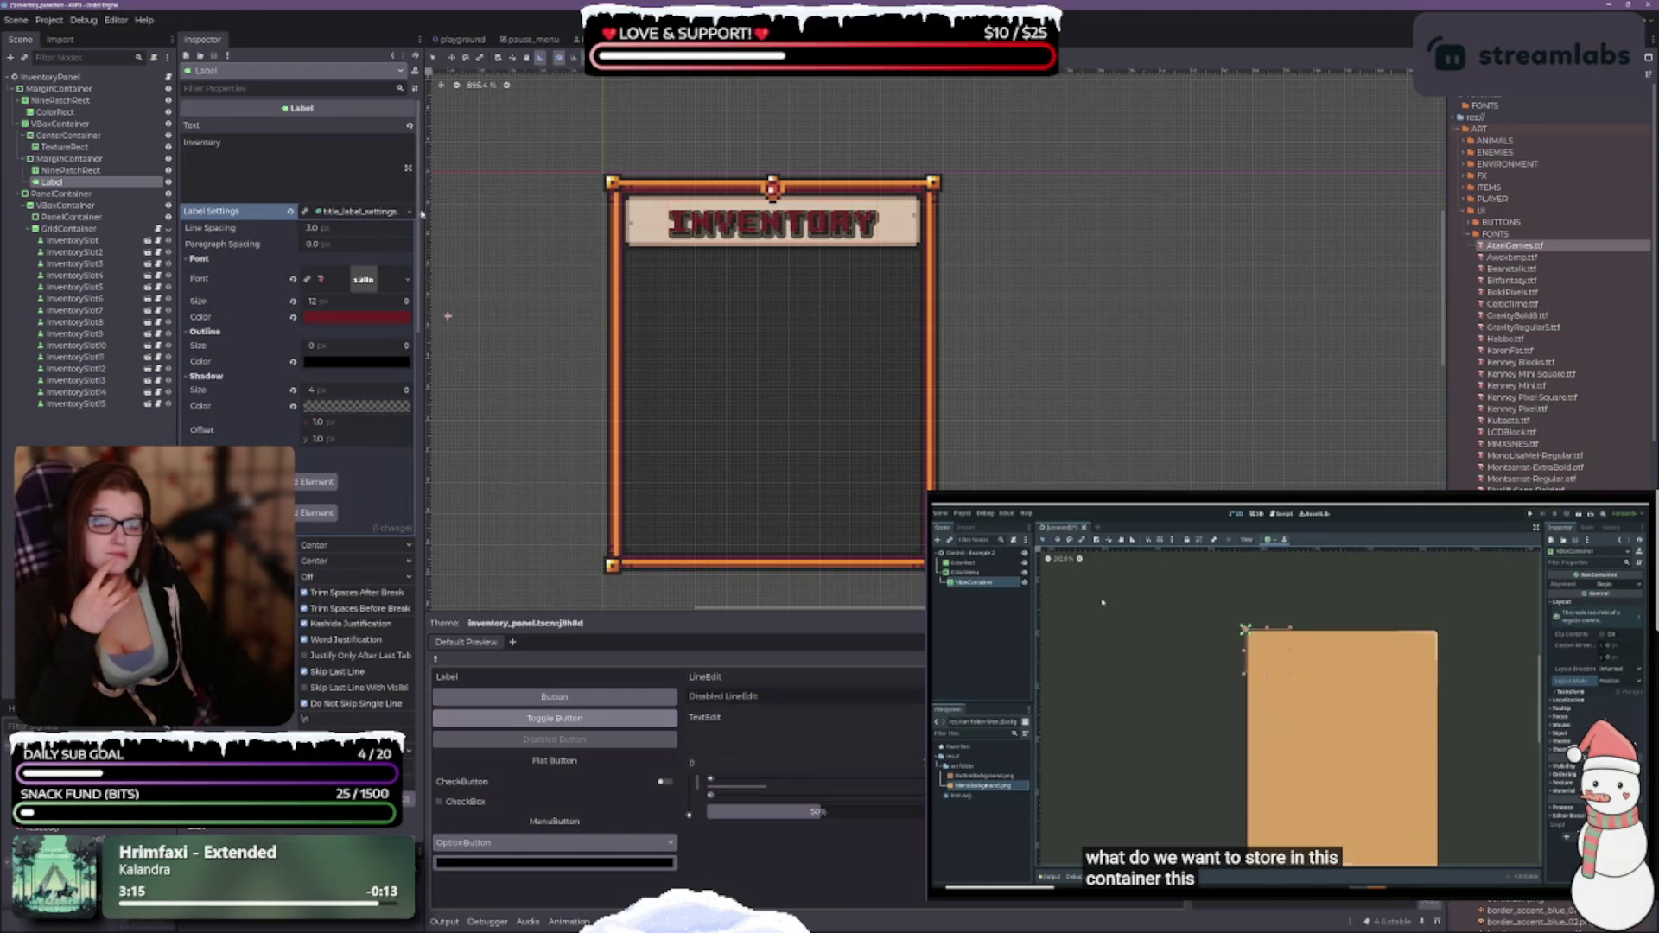
# Clear the title's label settings resource so the text shows white again.
pyautogui.click(391, 214)
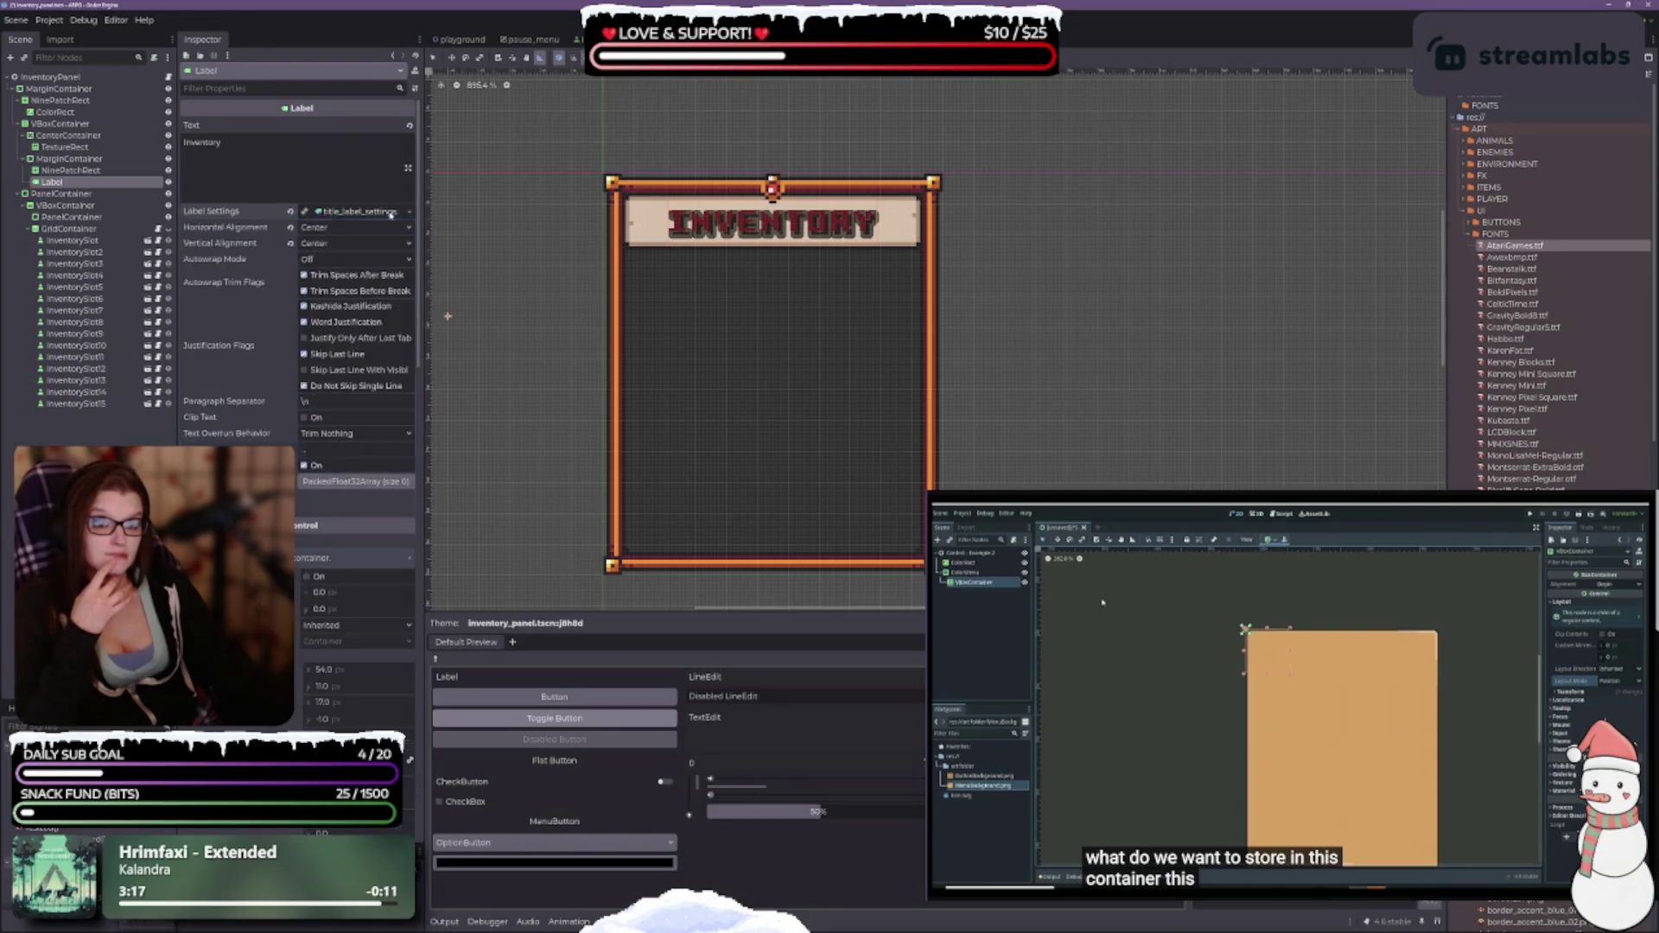
pyautogui.click(391, 214)
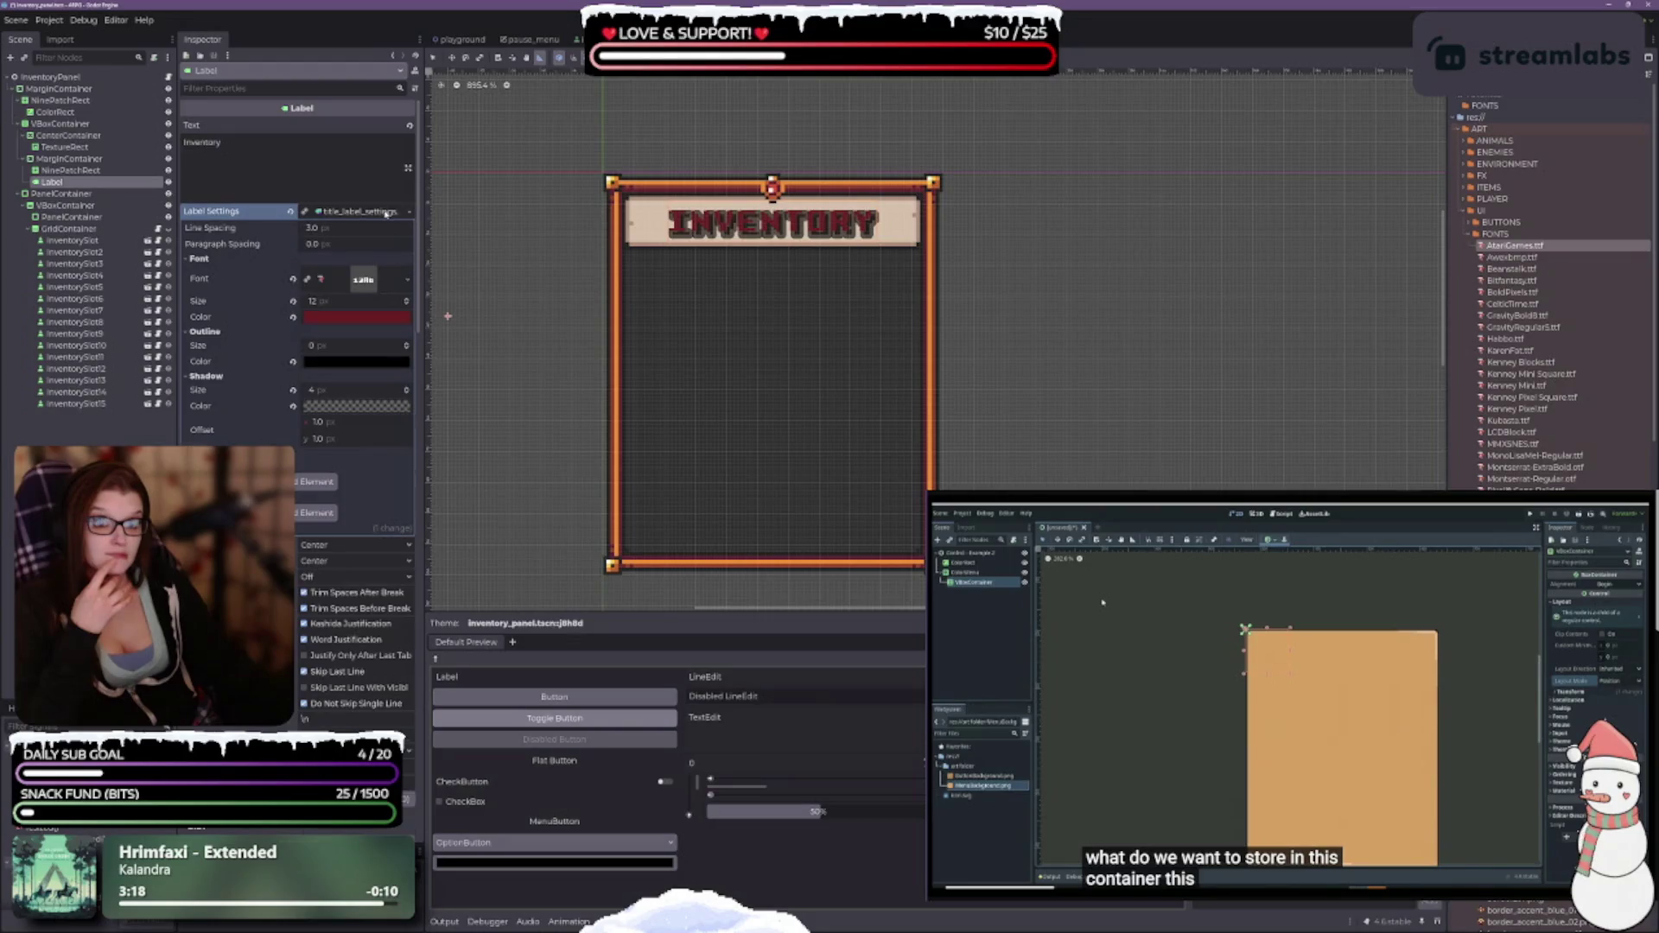
pyautogui.click(406, 215)
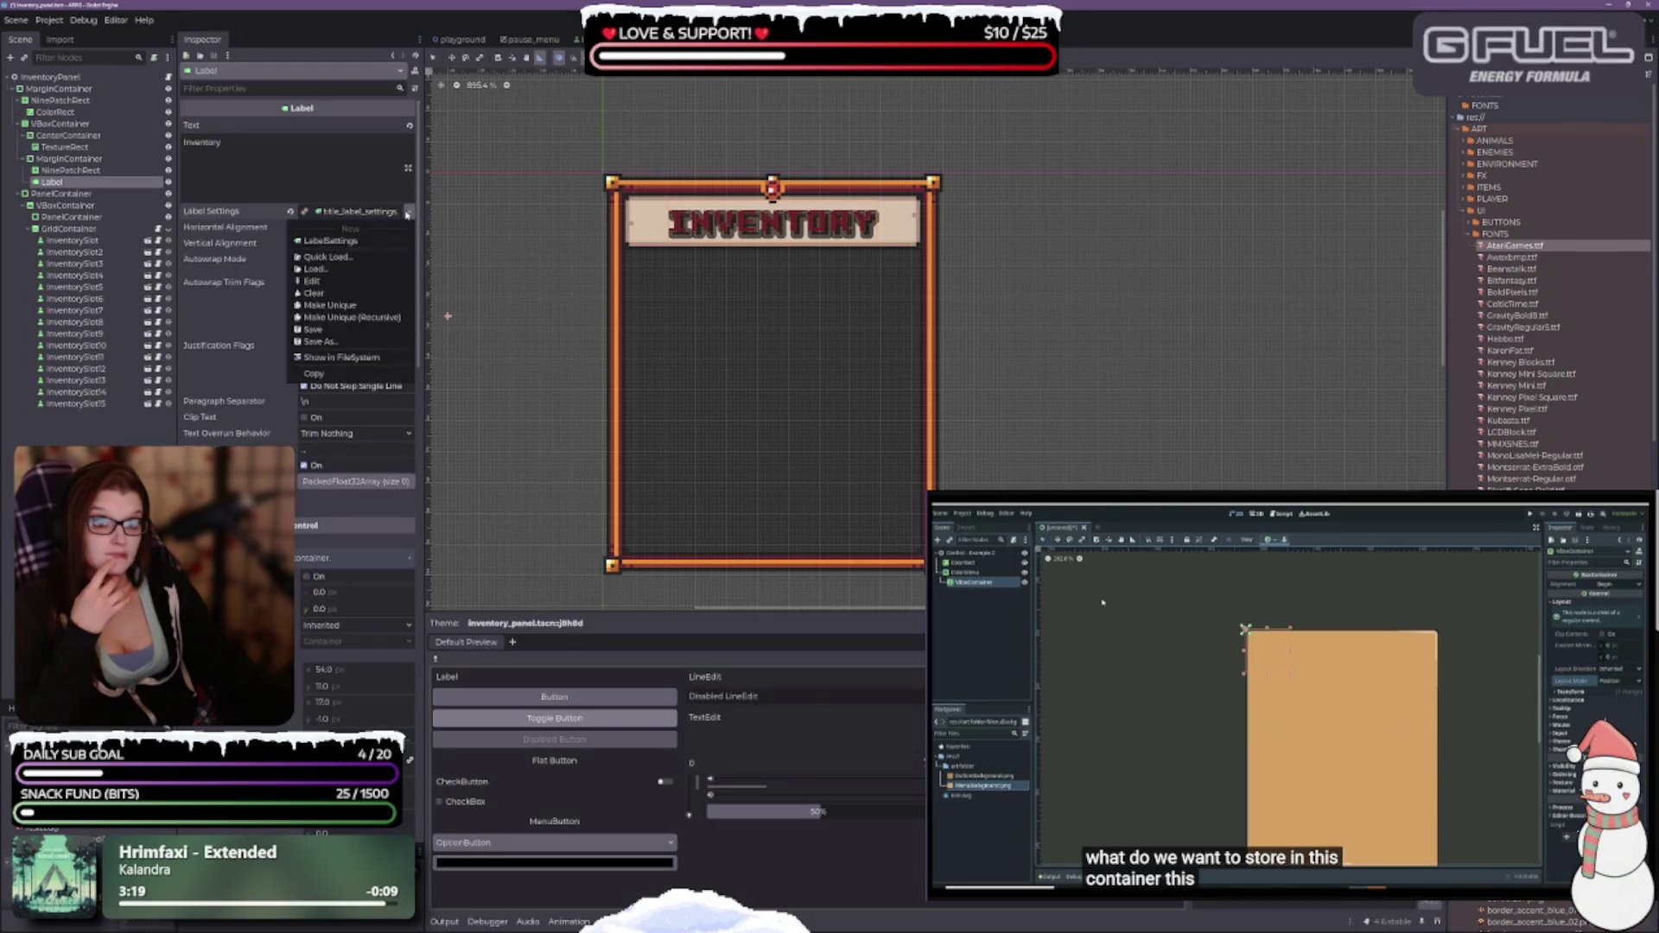
pyautogui.click(336, 294)
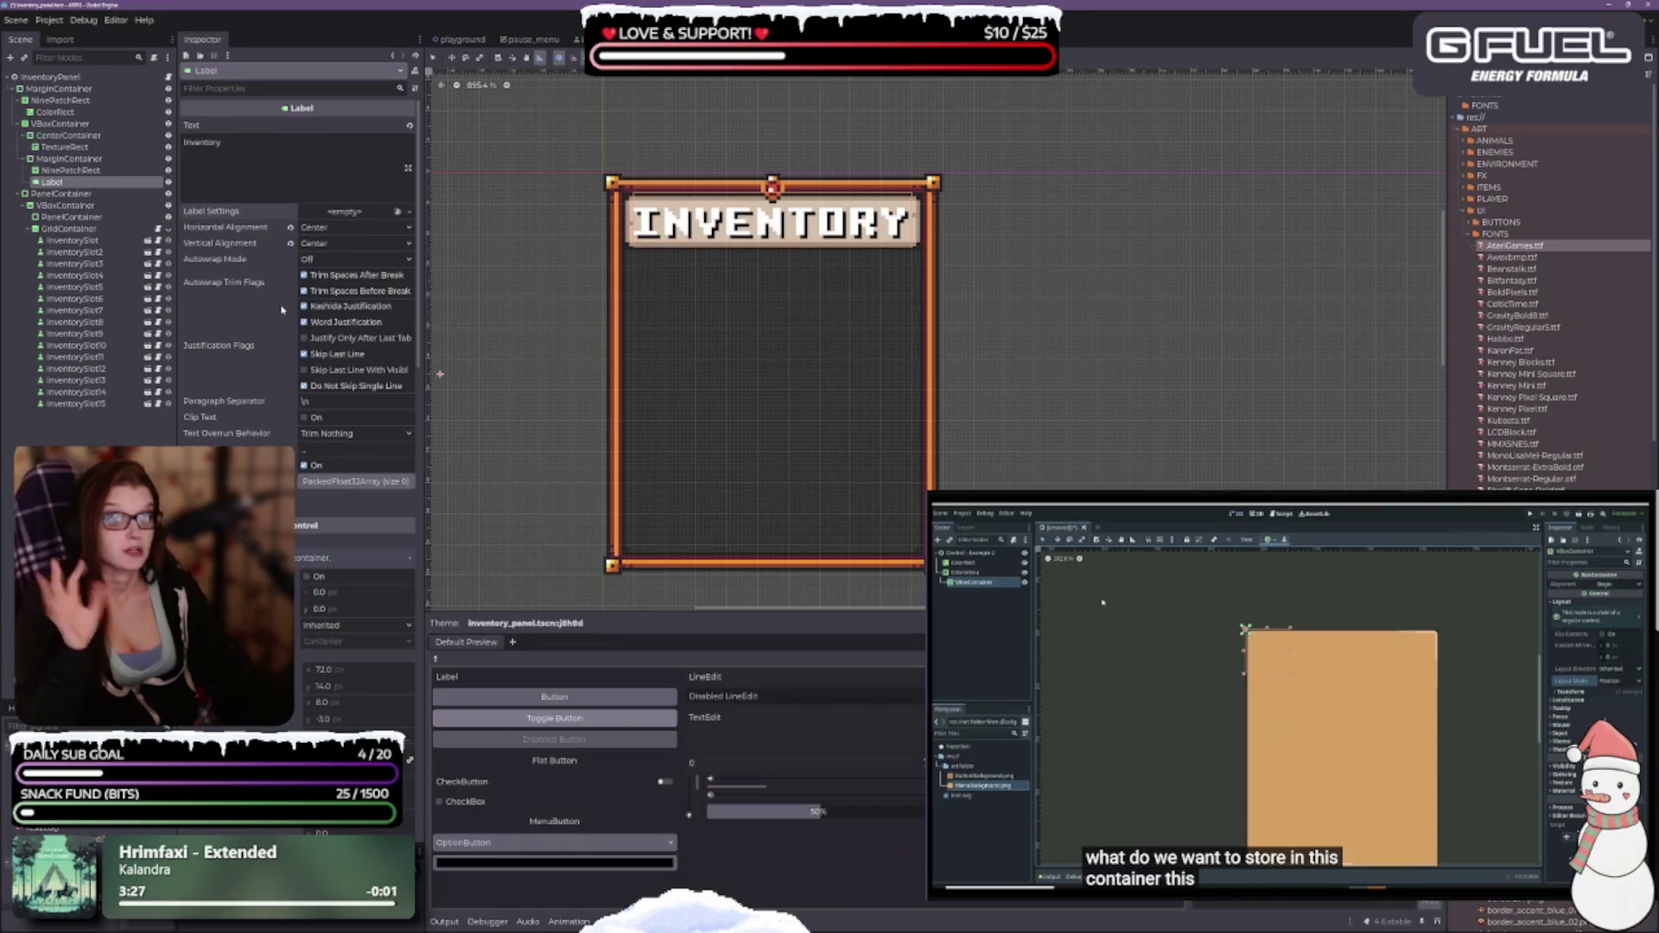
pyautogui.scroll(-15, 292, 416)
pyautogui.scroll(5, 292, 416)
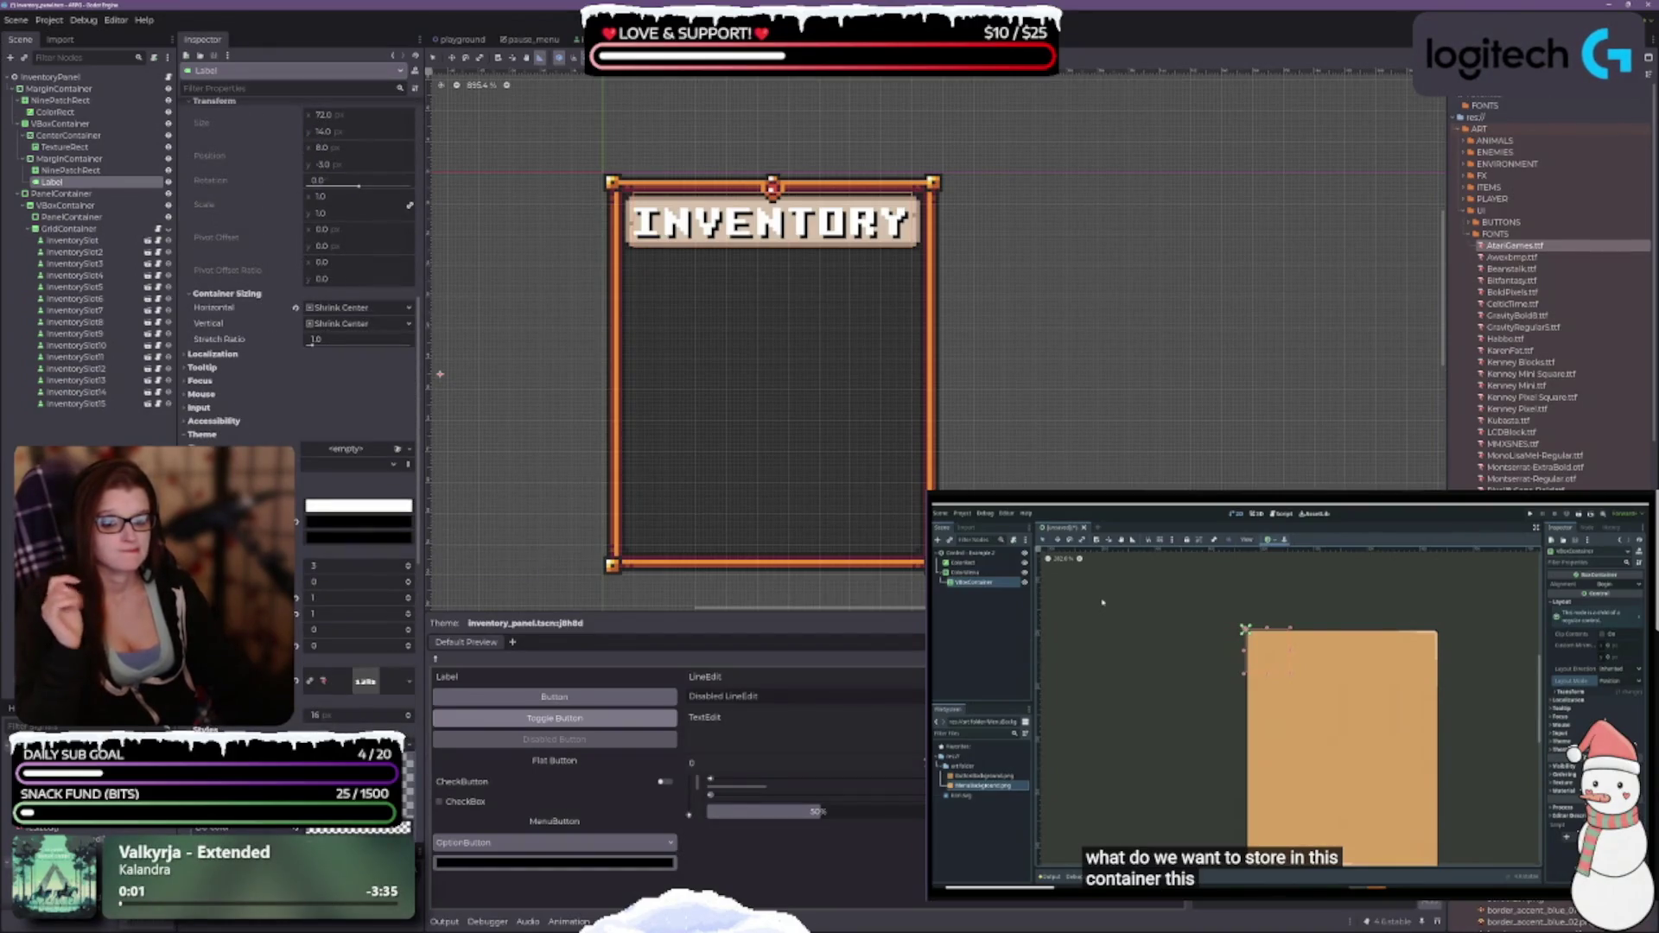
pyautogui.scroll(-3, 292, 417)
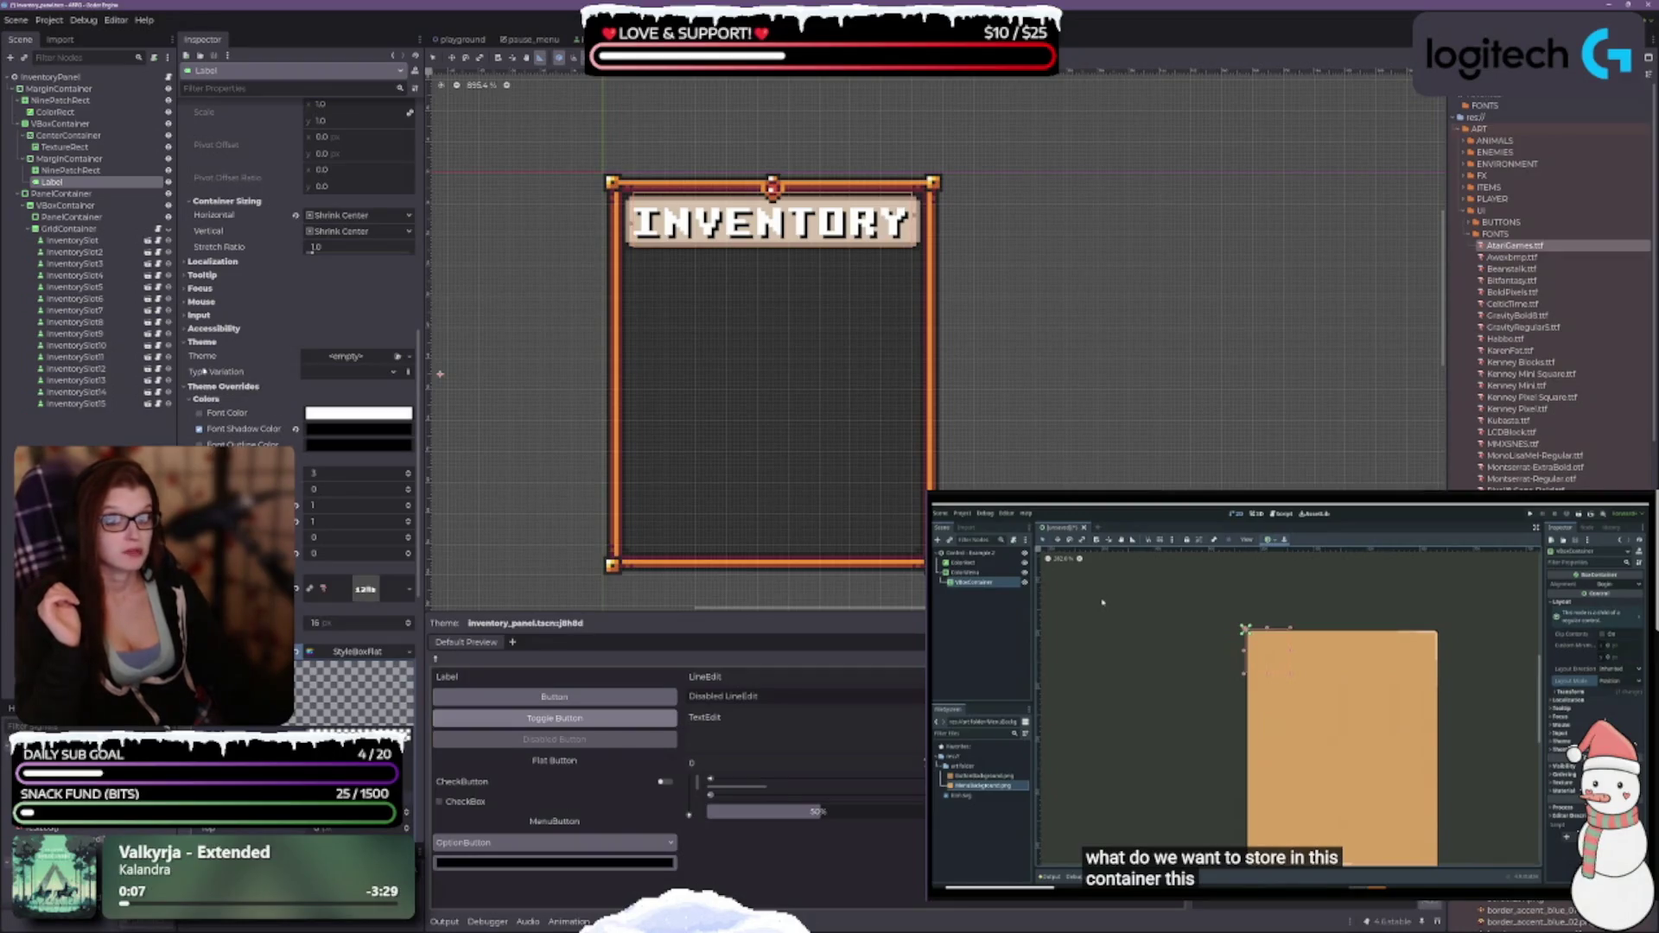
# Delete title_label_settings.tres from the project.
pyautogui.click(397, 357)
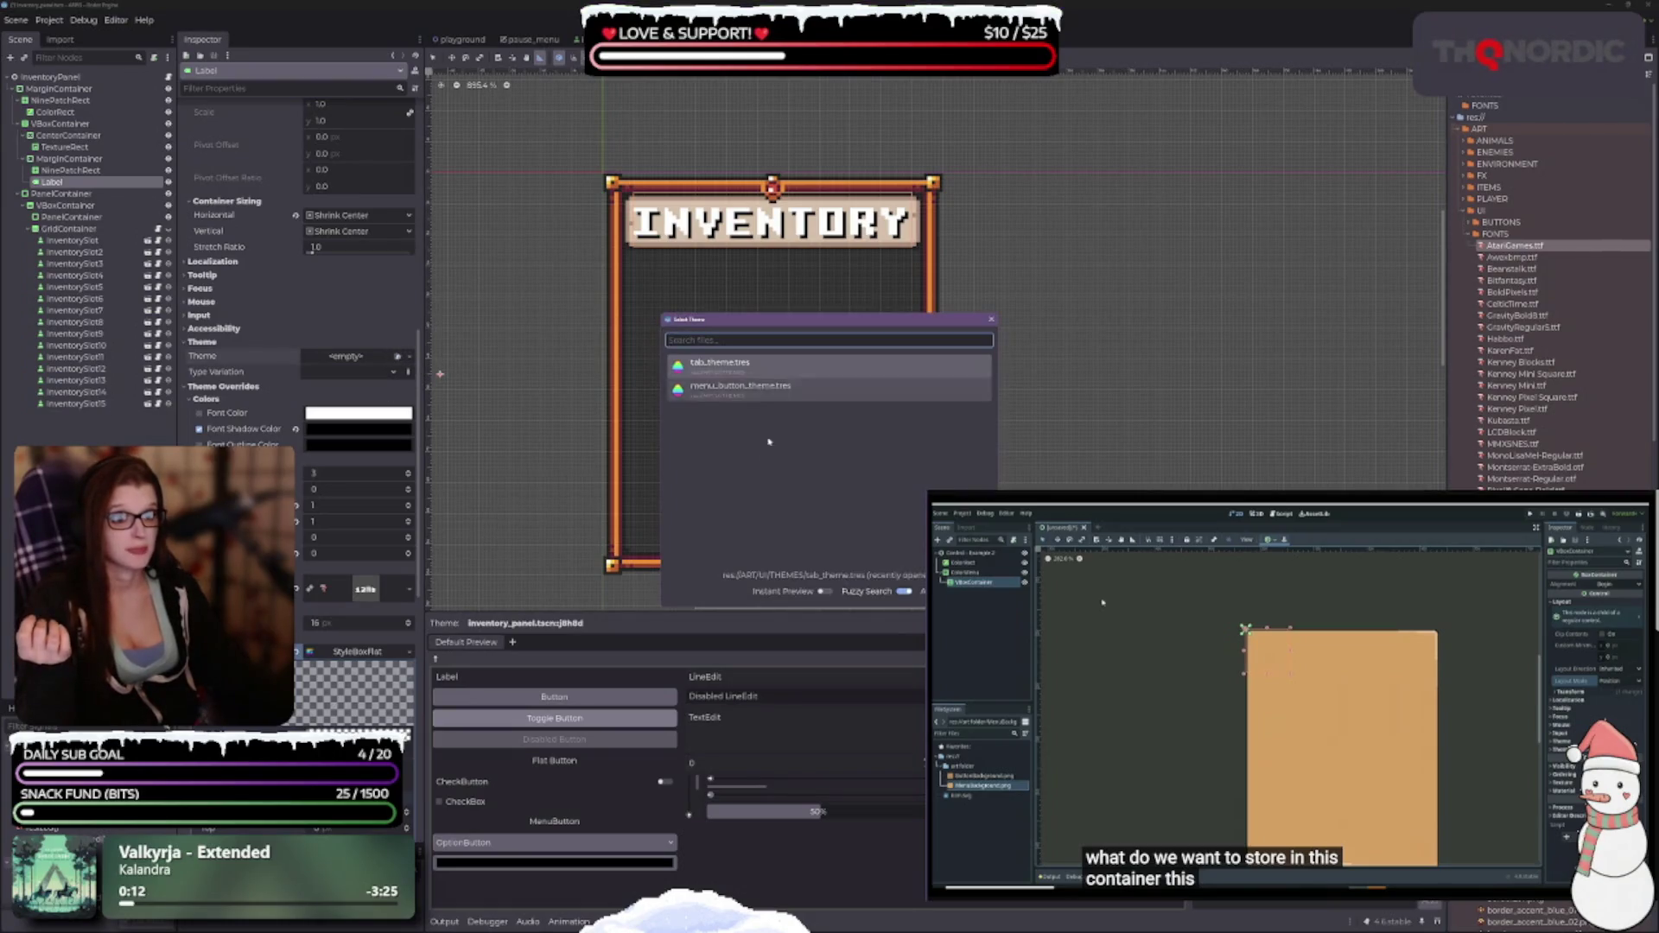
pyautogui.click(992, 319)
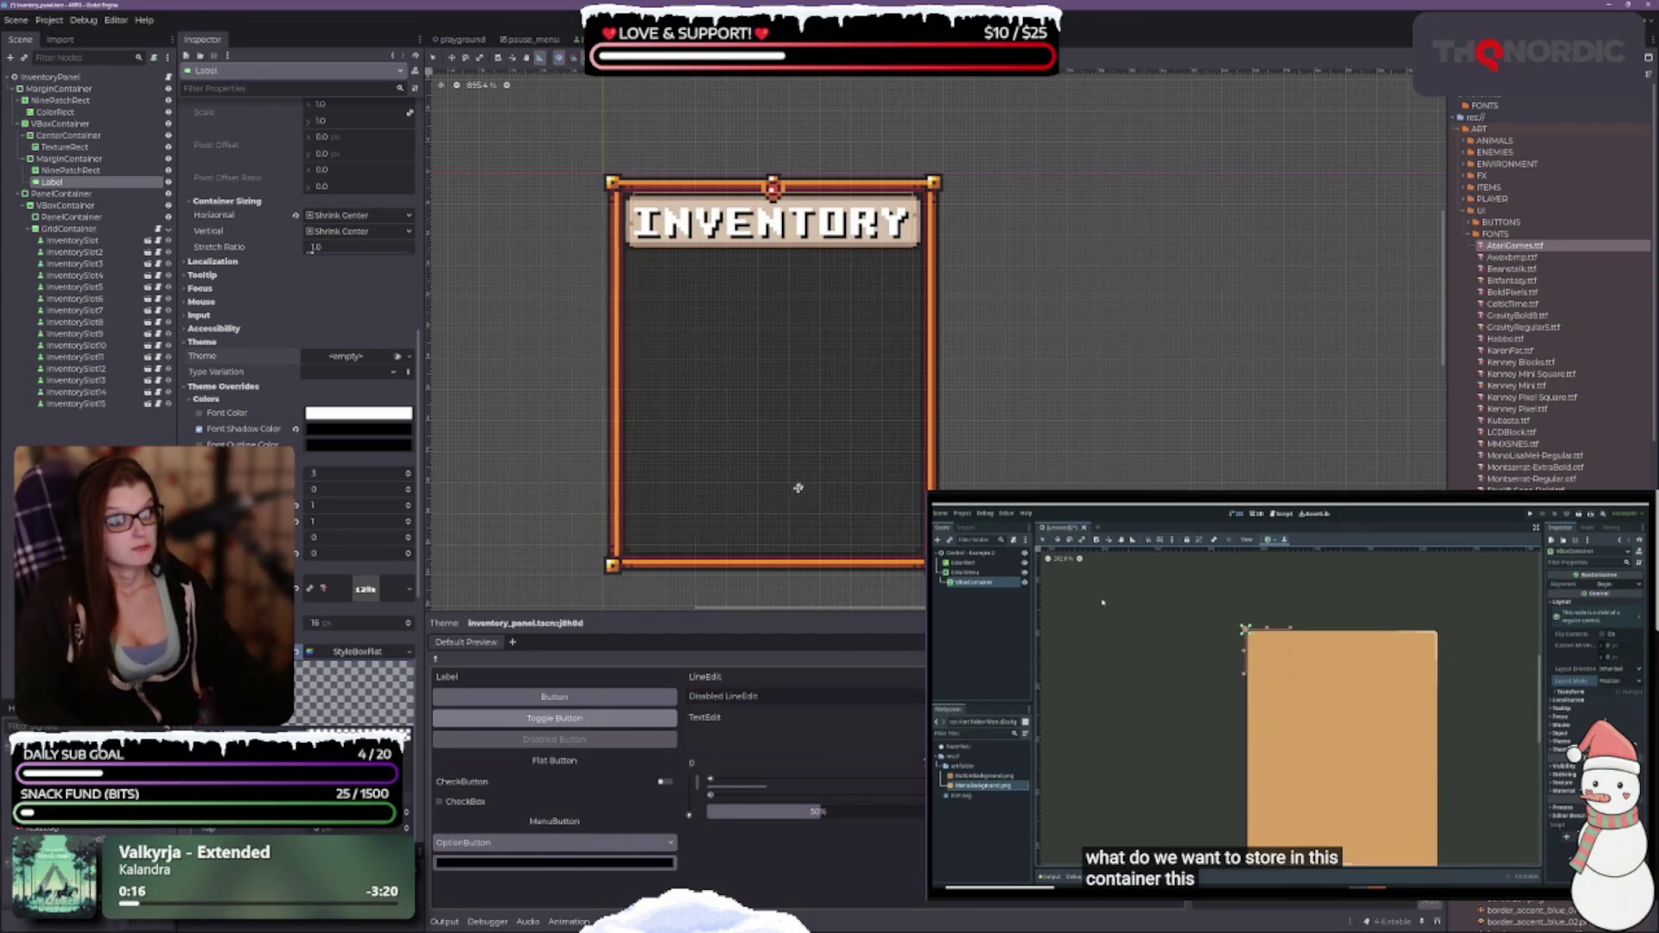
pyautogui.scroll(-1, 797, 487)
pyautogui.scroll(-5, 1547, 293)
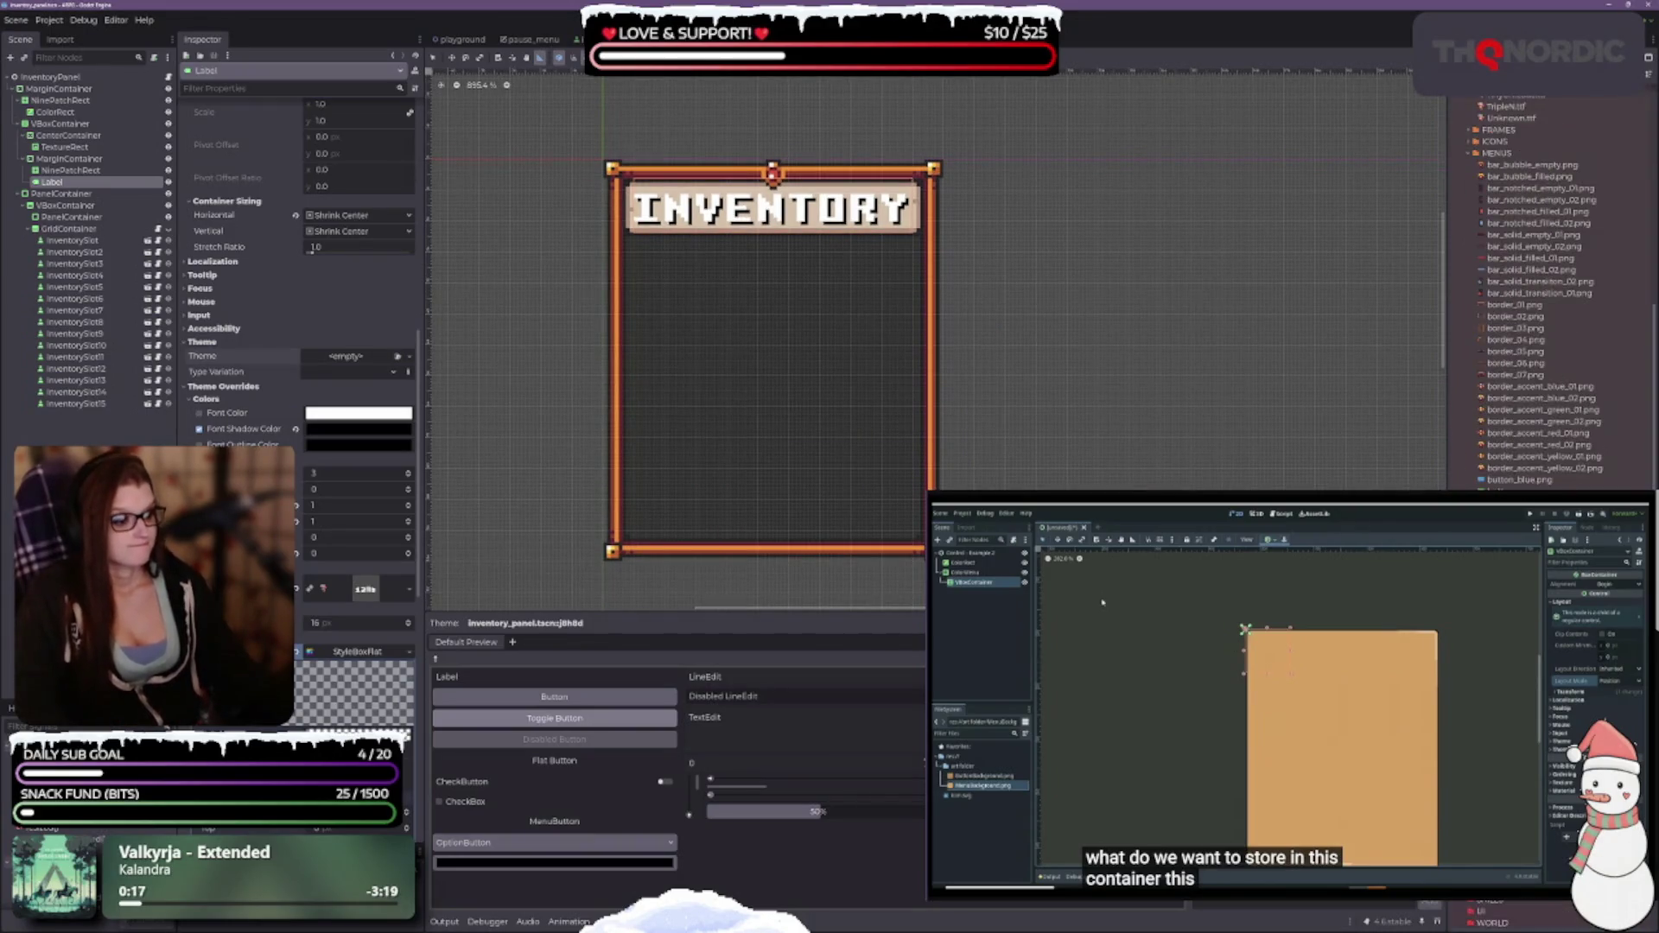
pyautogui.scroll(5, 1547, 245)
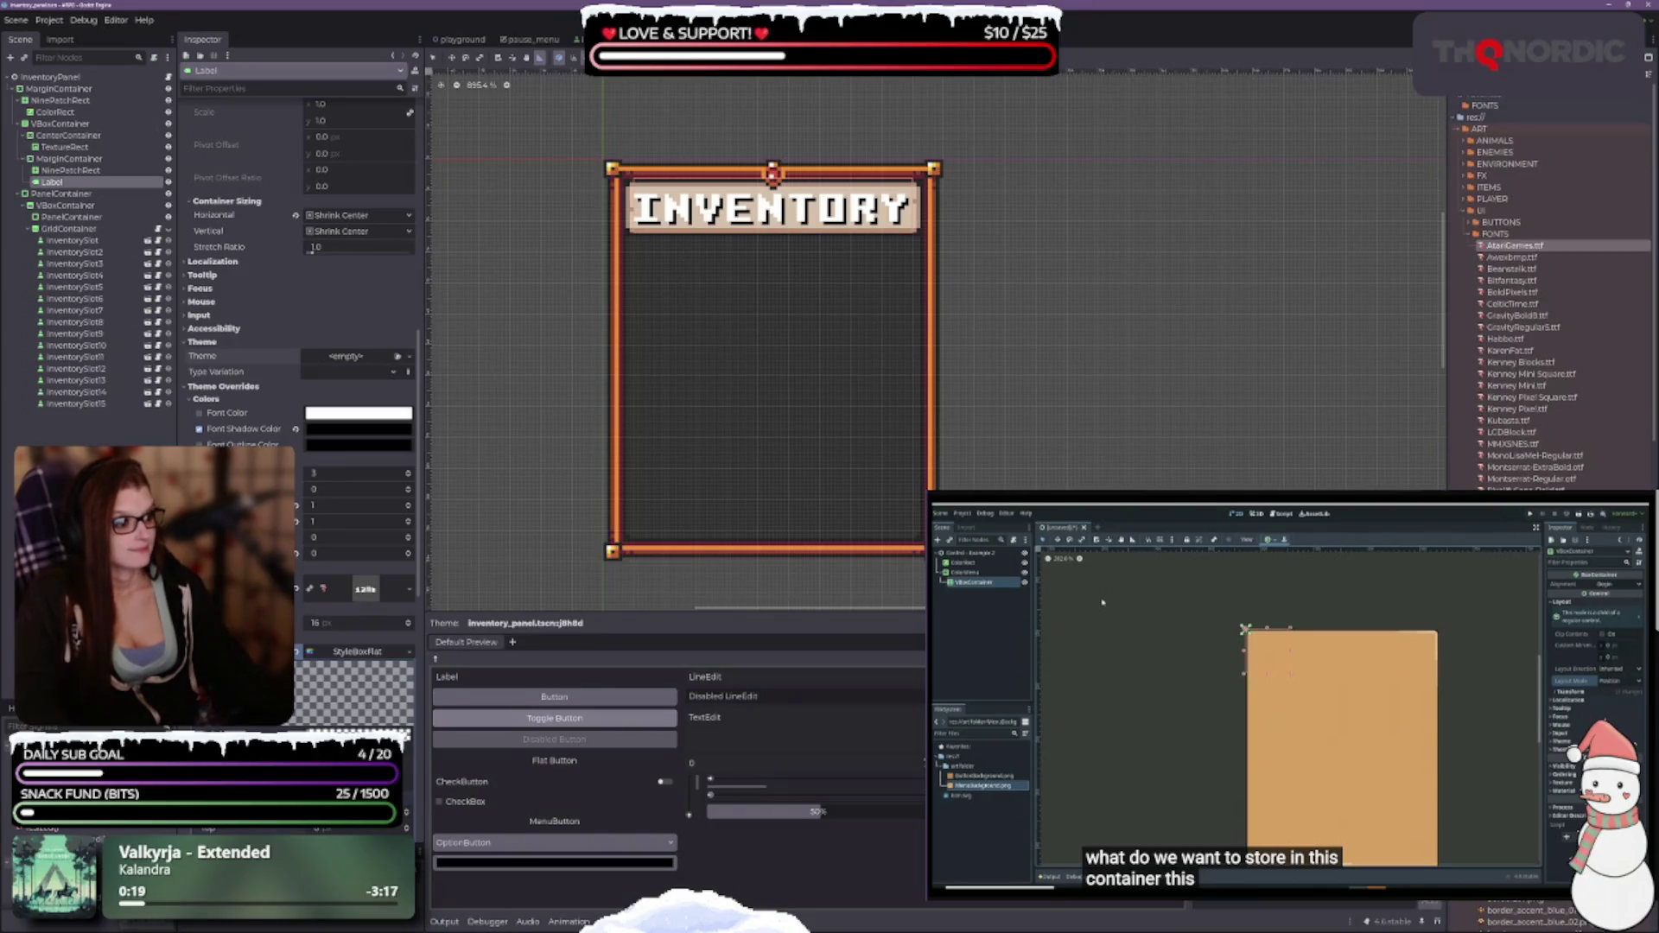
pyautogui.scroll(-10, 1540, 202)
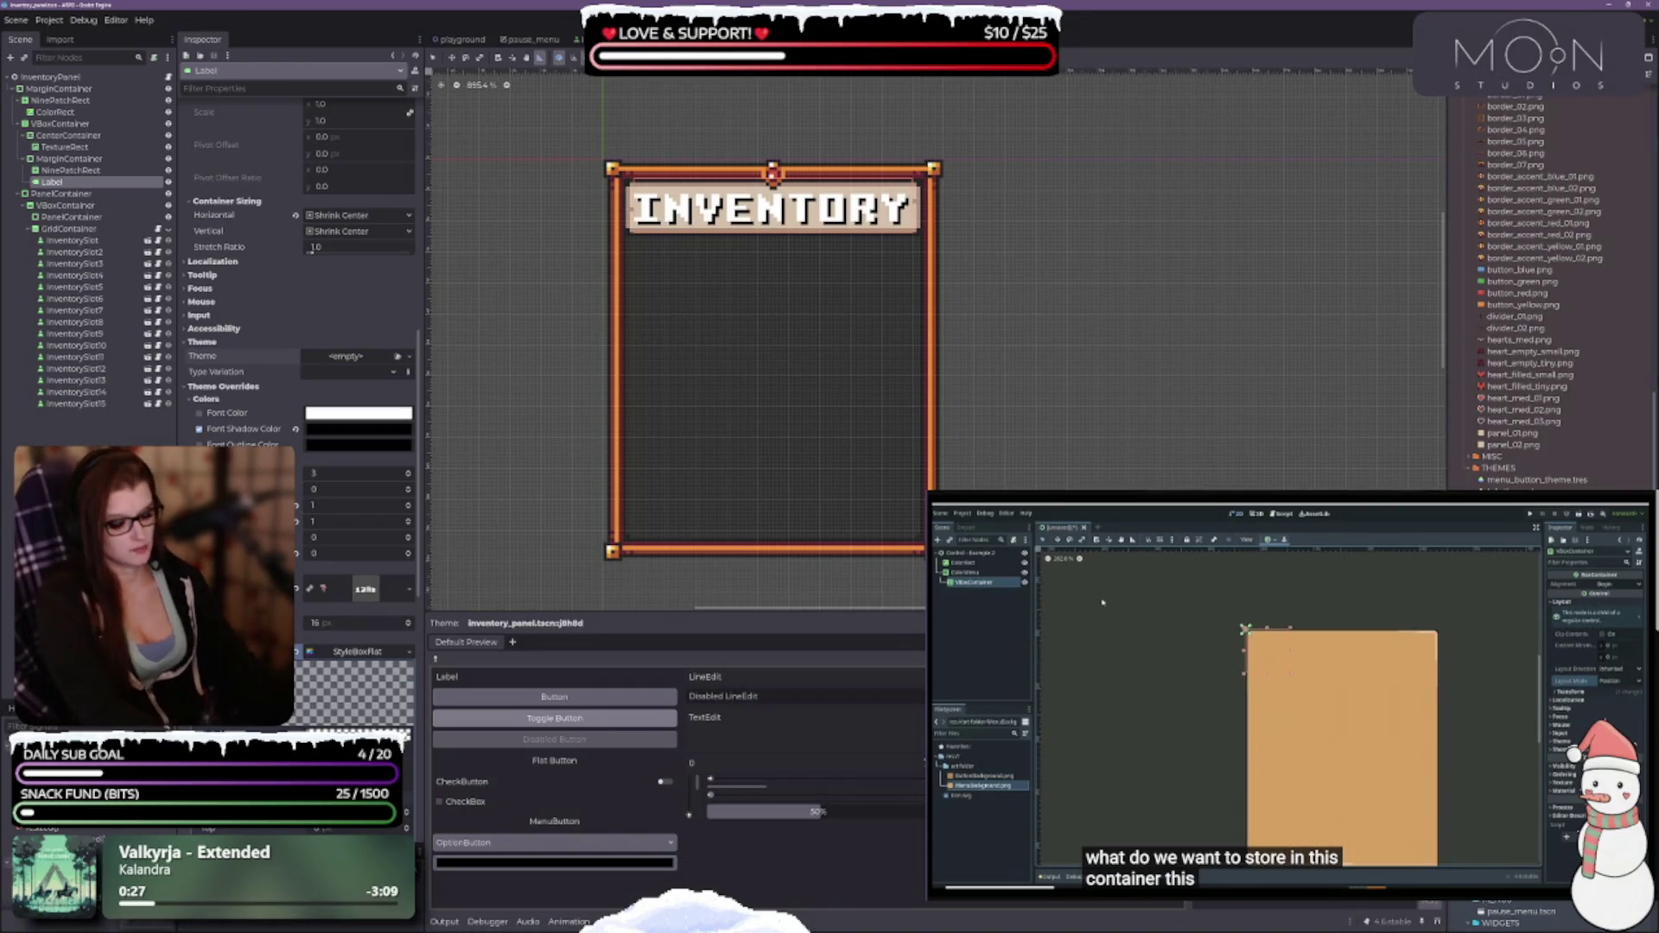
pyautogui.press('Delete')
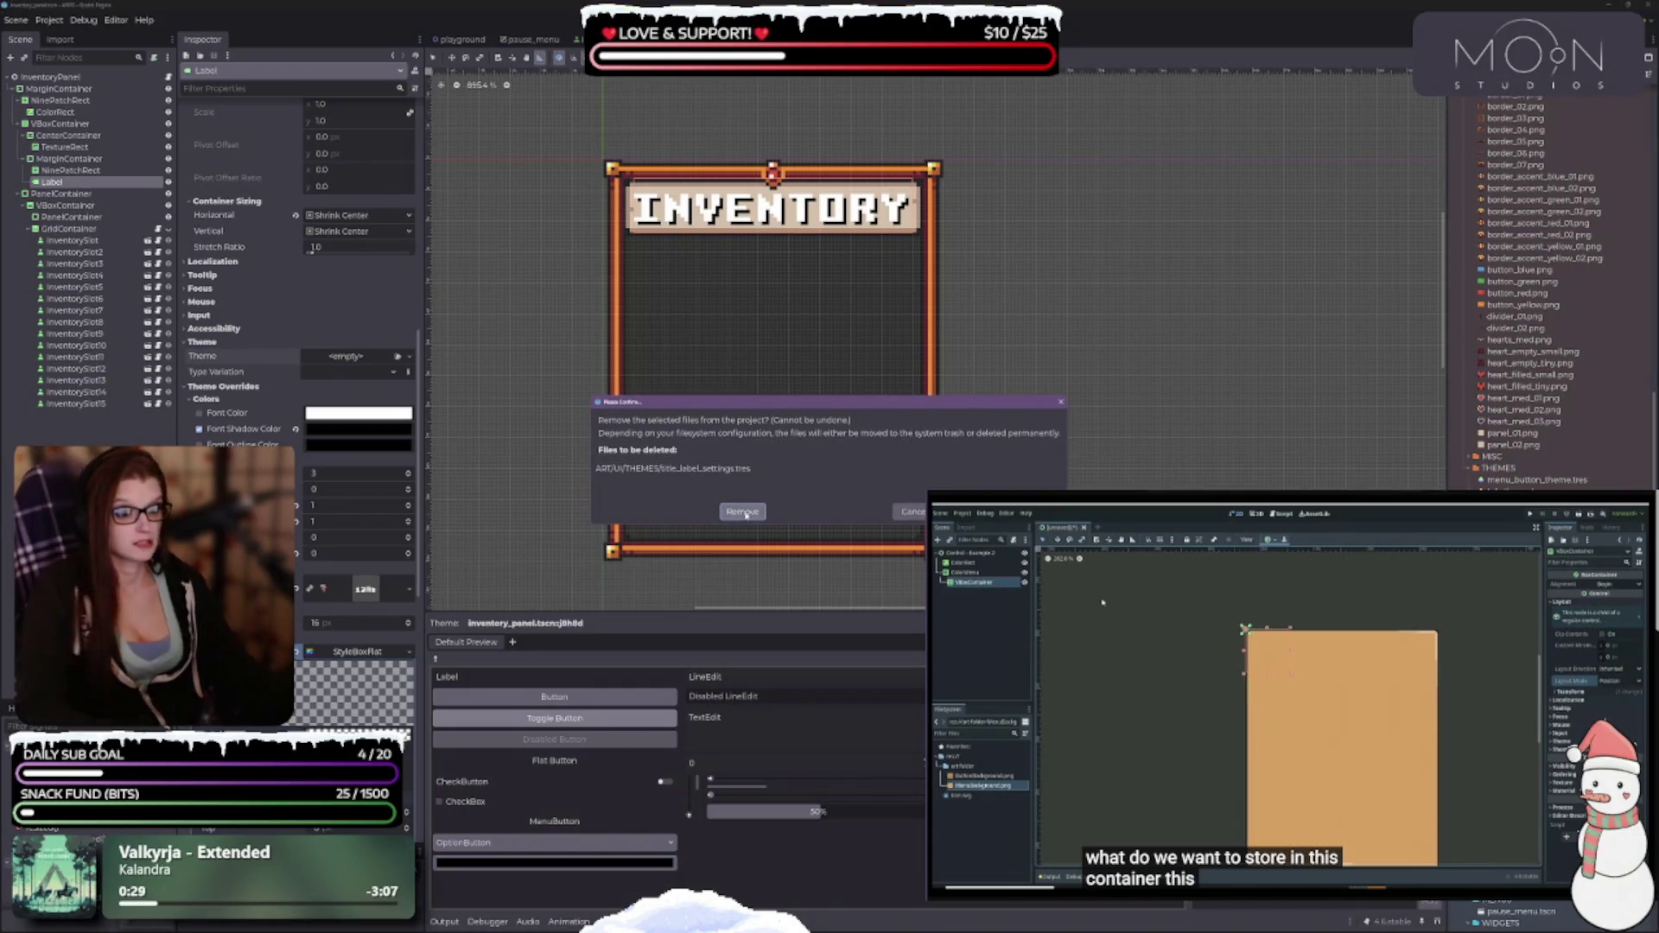
pyautogui.click(743, 513)
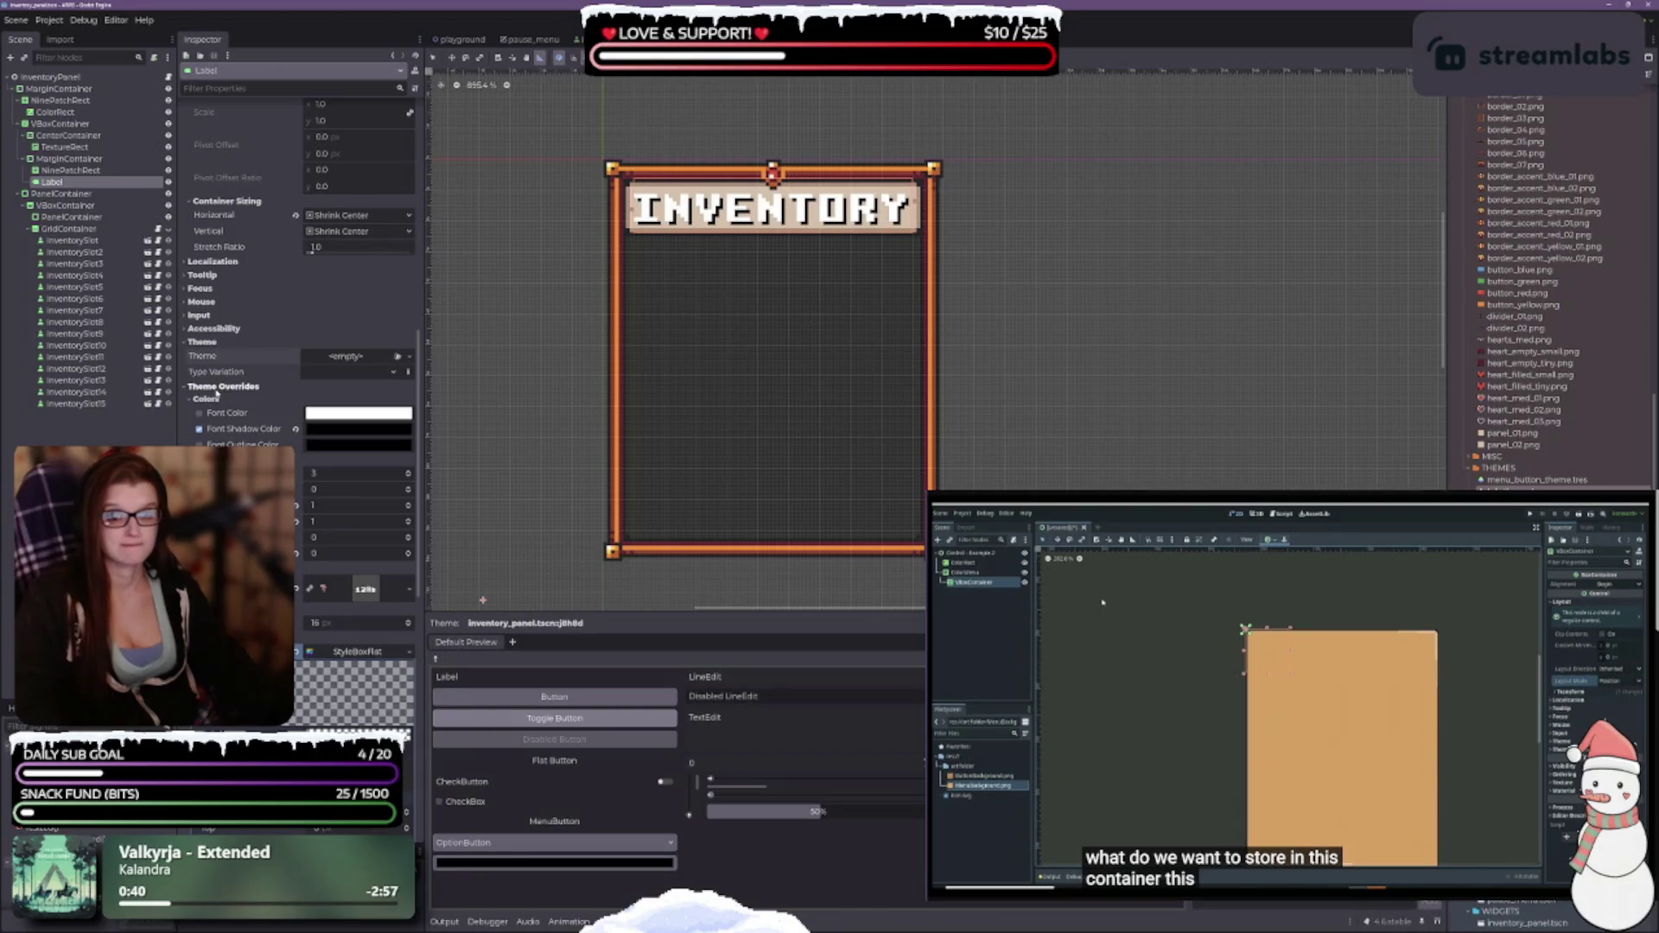
# Assign a new empty Theme resource to the INVENTORY label.
pyautogui.click(398, 357)
pyautogui.click(365, 370)
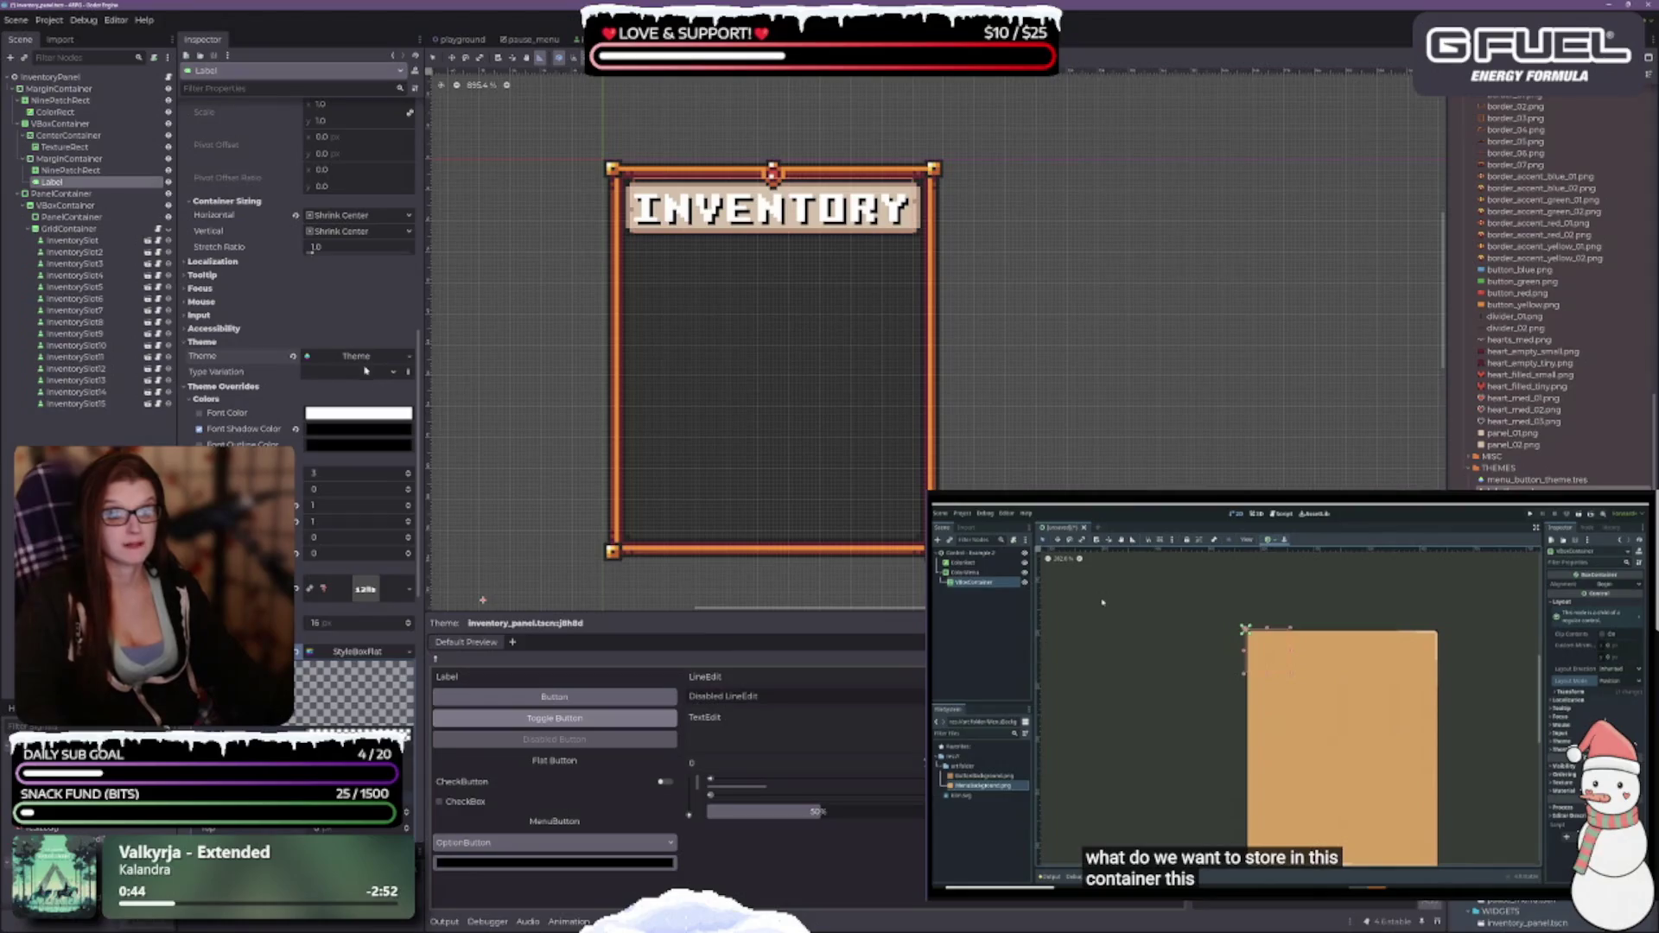
pyautogui.click(367, 356)
pyautogui.click(410, 356)
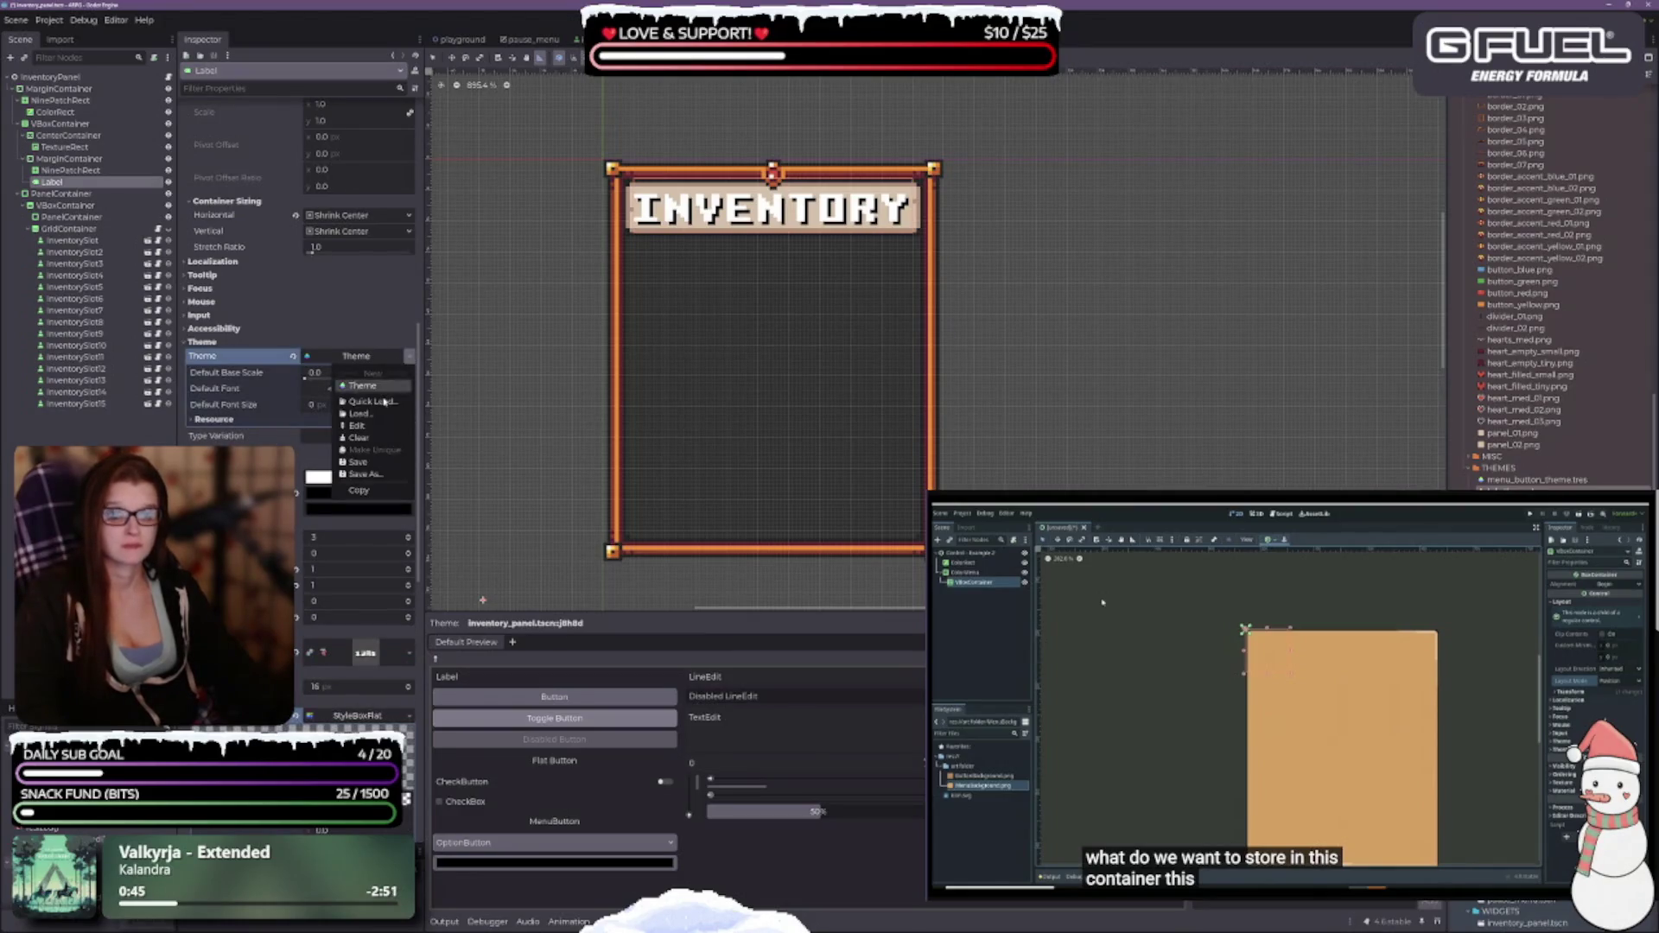
# Save the label's new theme as title_label_theme in the THEMES folder.
pyautogui.click(363, 474)
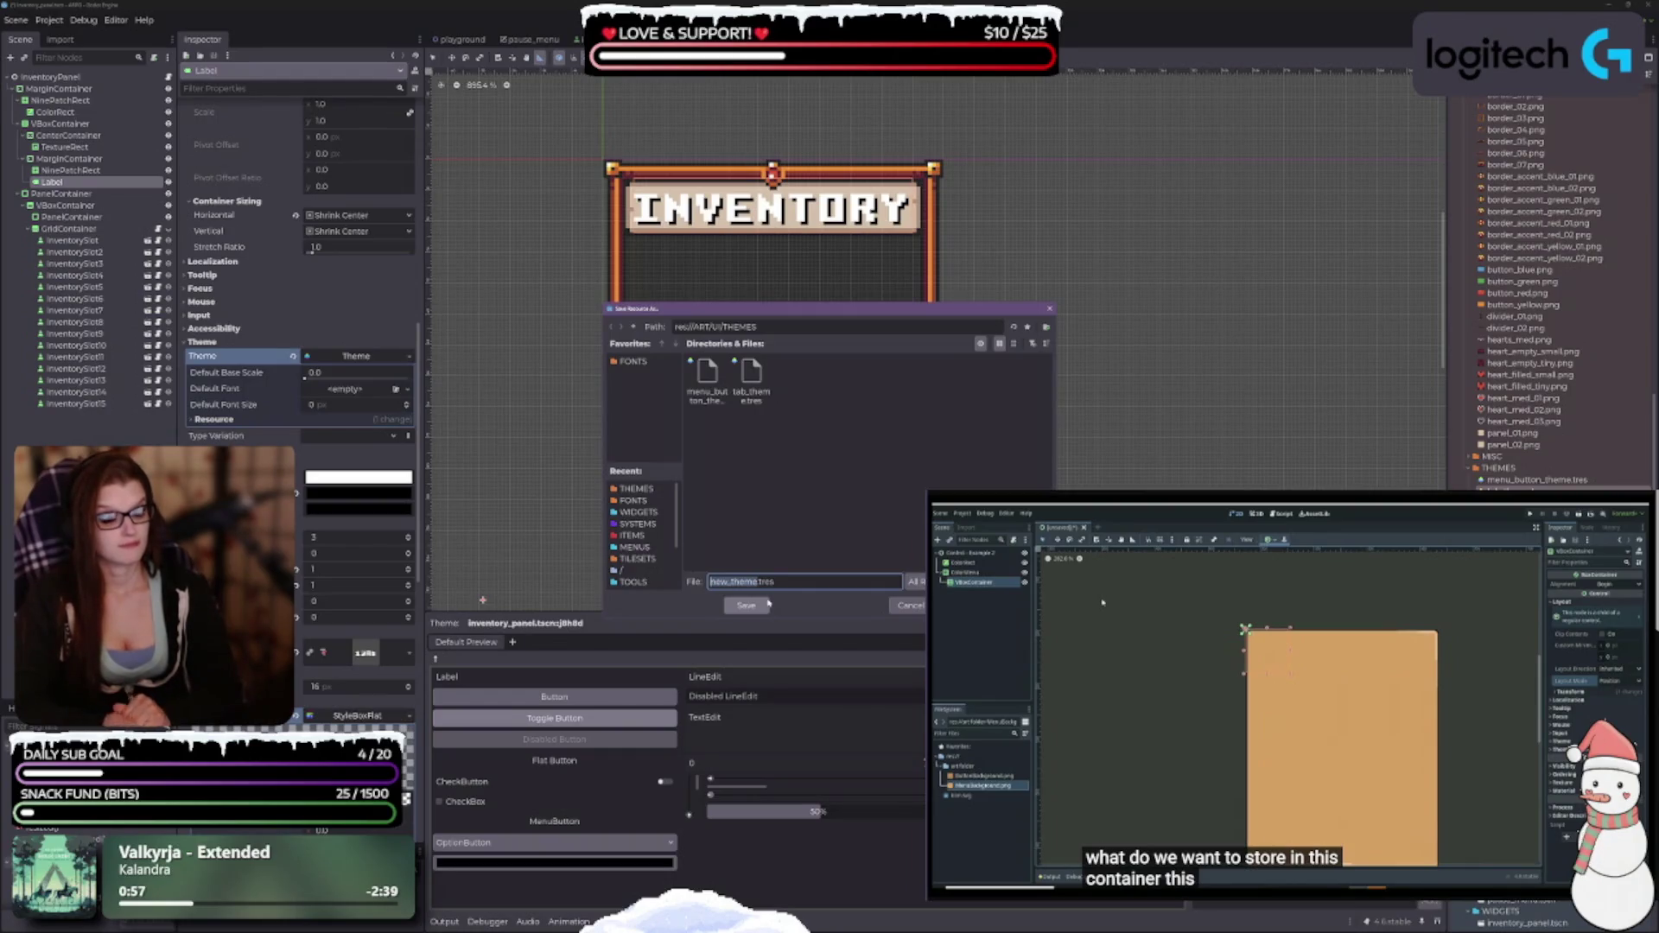
pyautogui.write('title_')
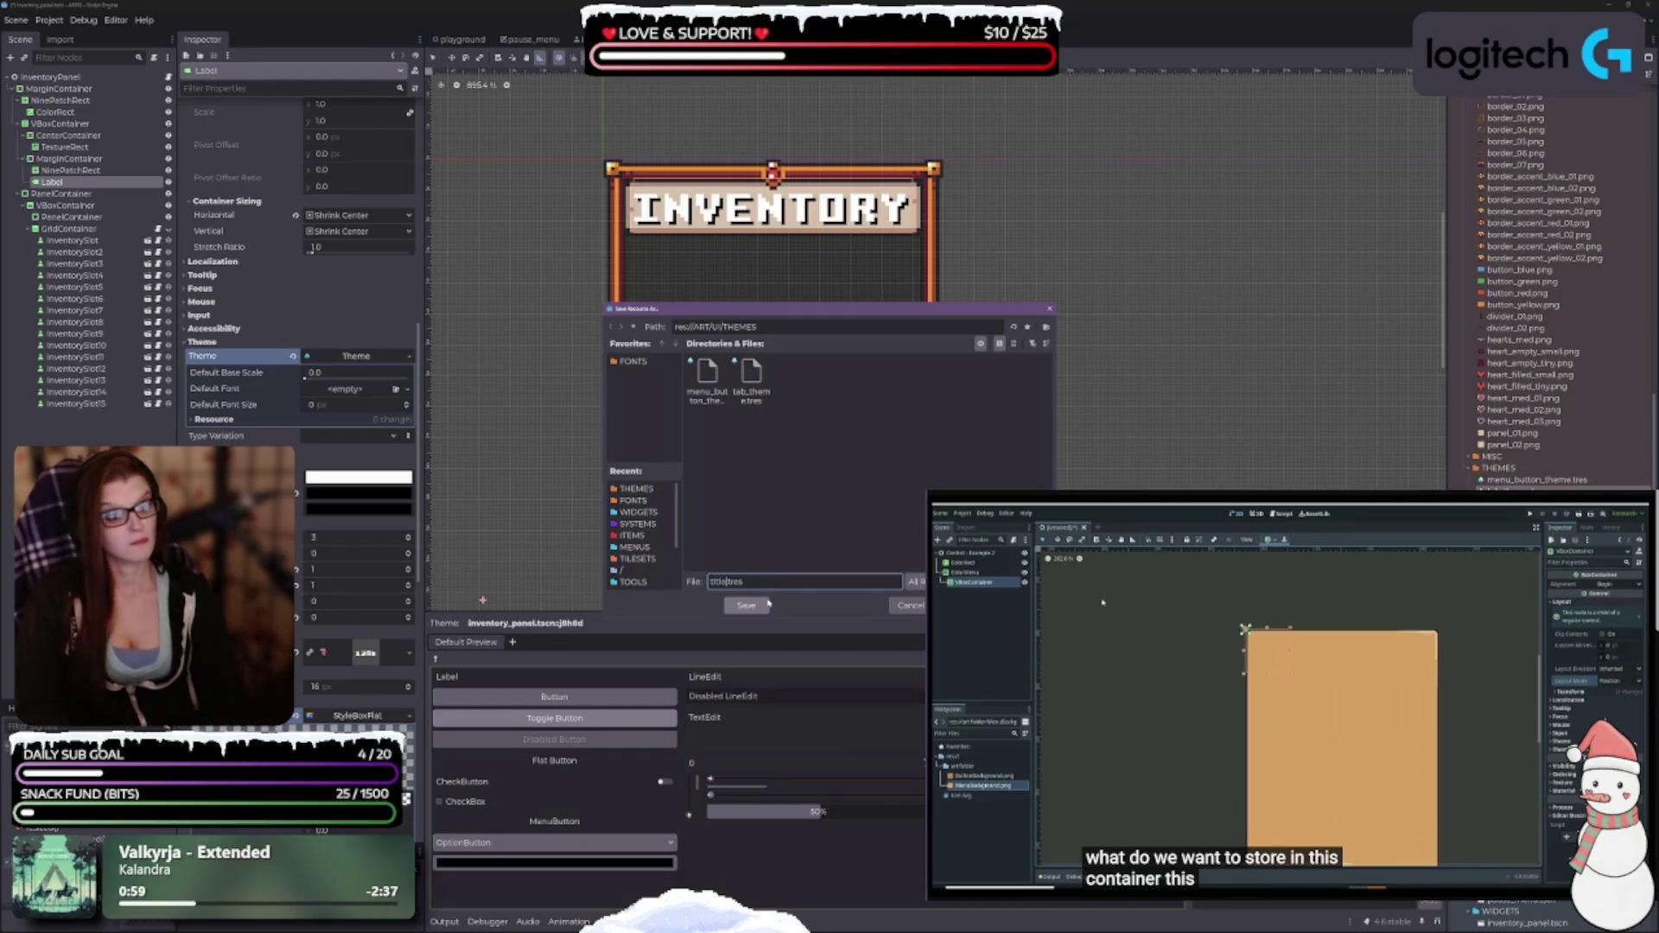
pyautogui.write('label')
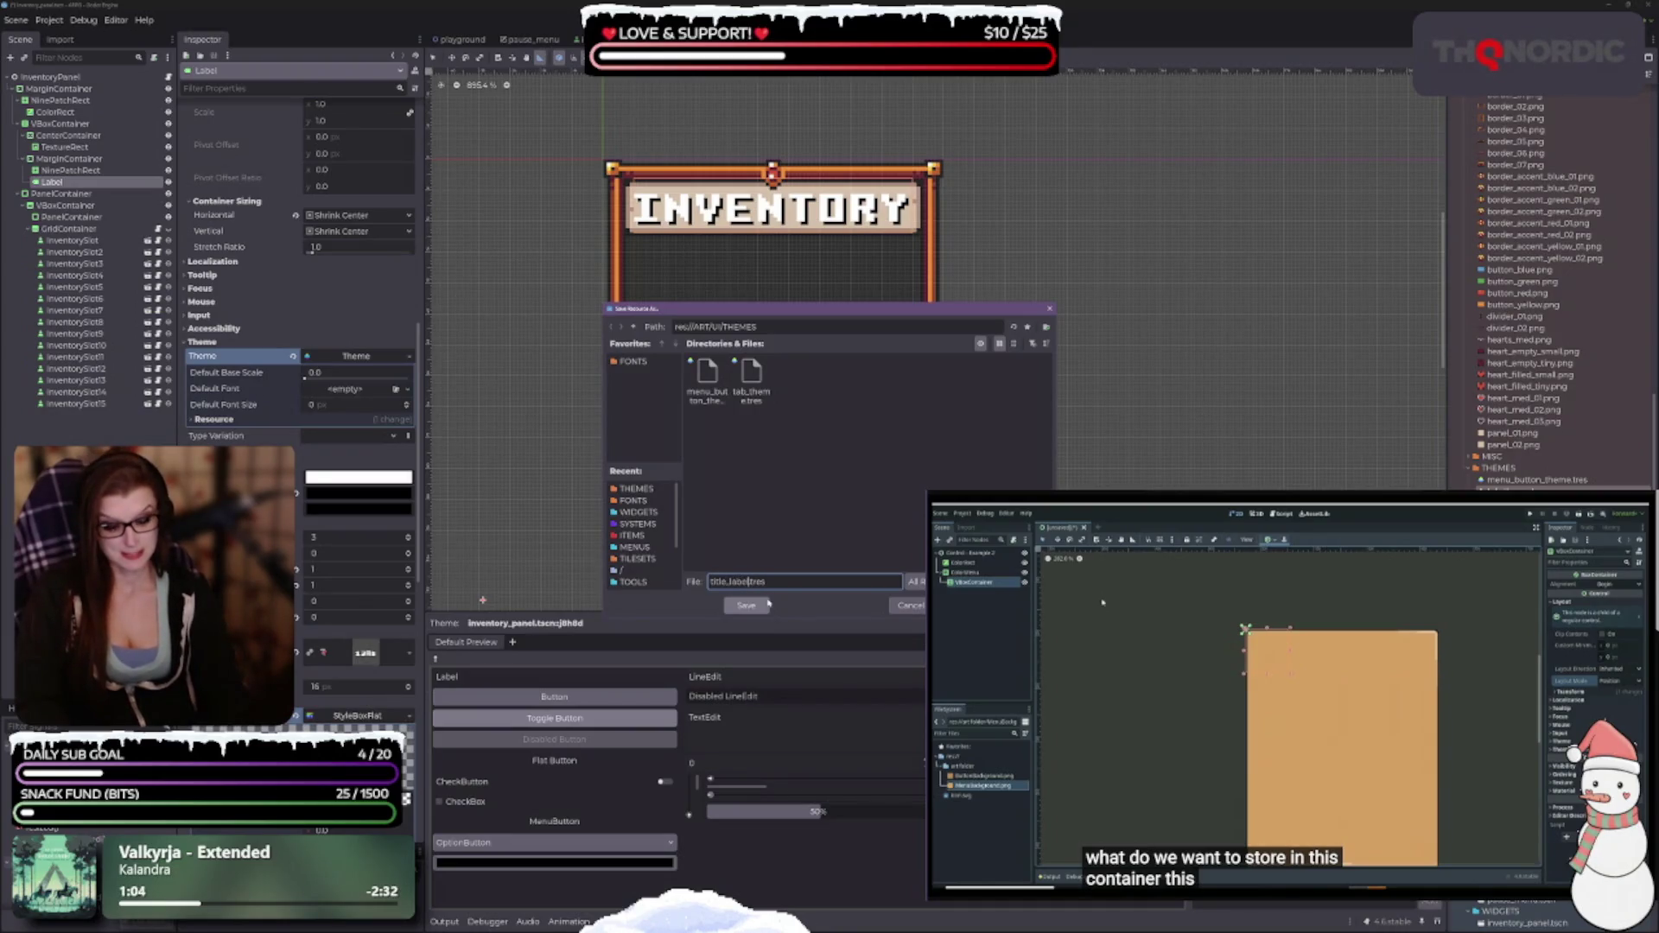
pyautogui.write('_theme')
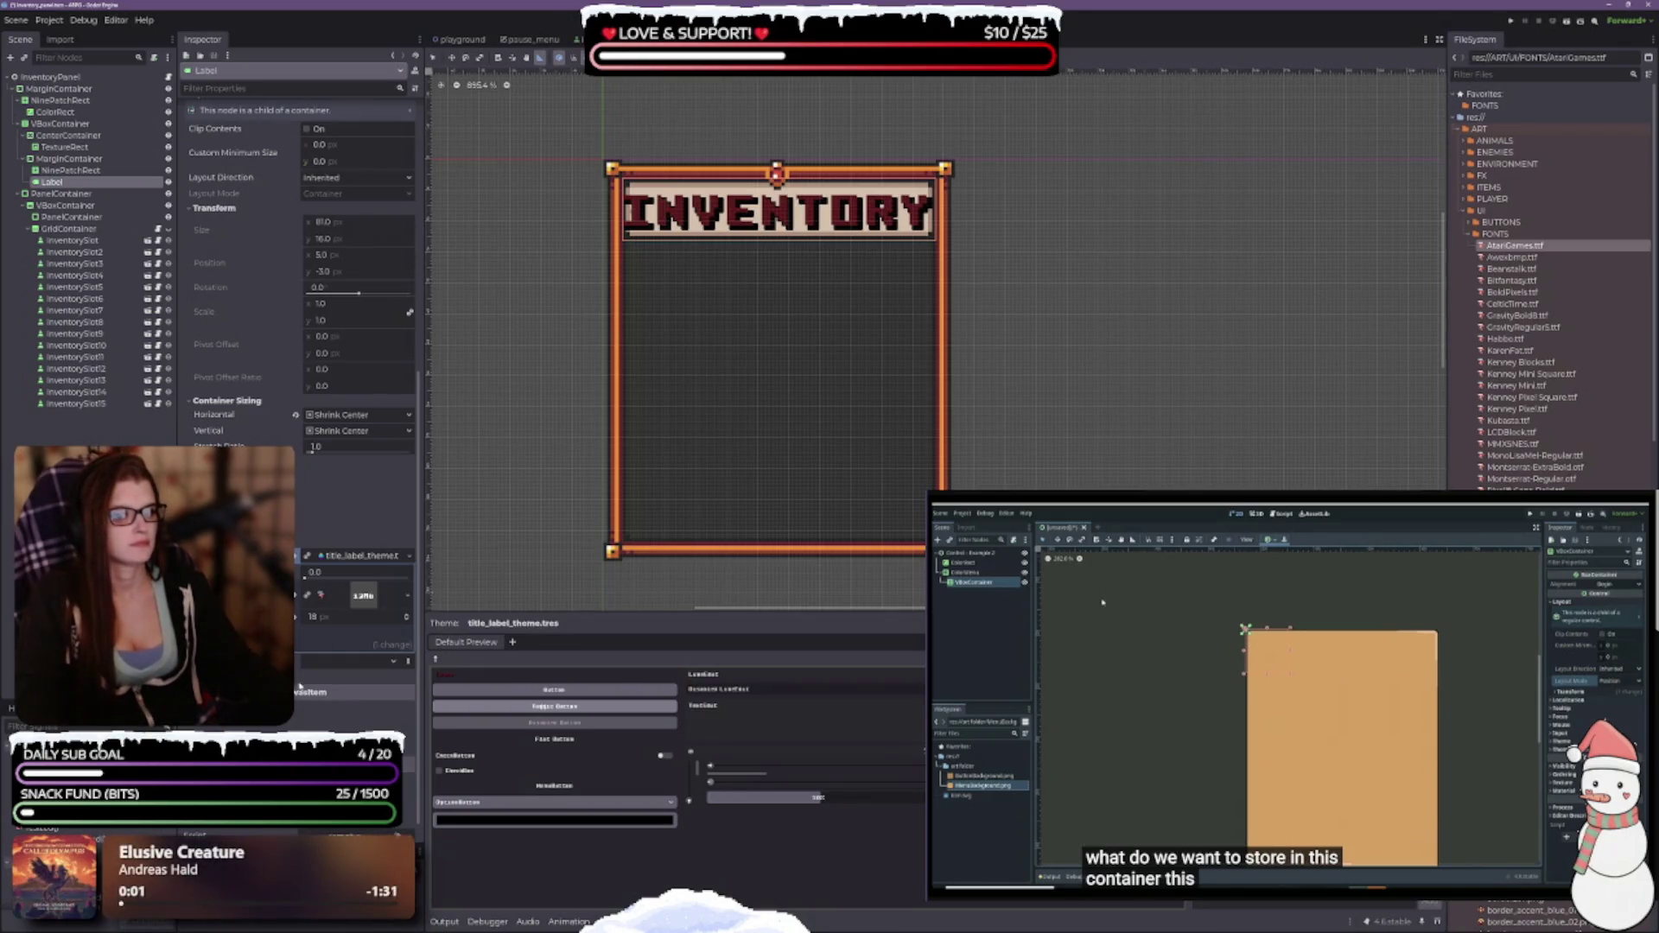
# Reduce the theme's title font size to 14 px.
pyautogui.click(408, 623)
pyautogui.click(408, 622)
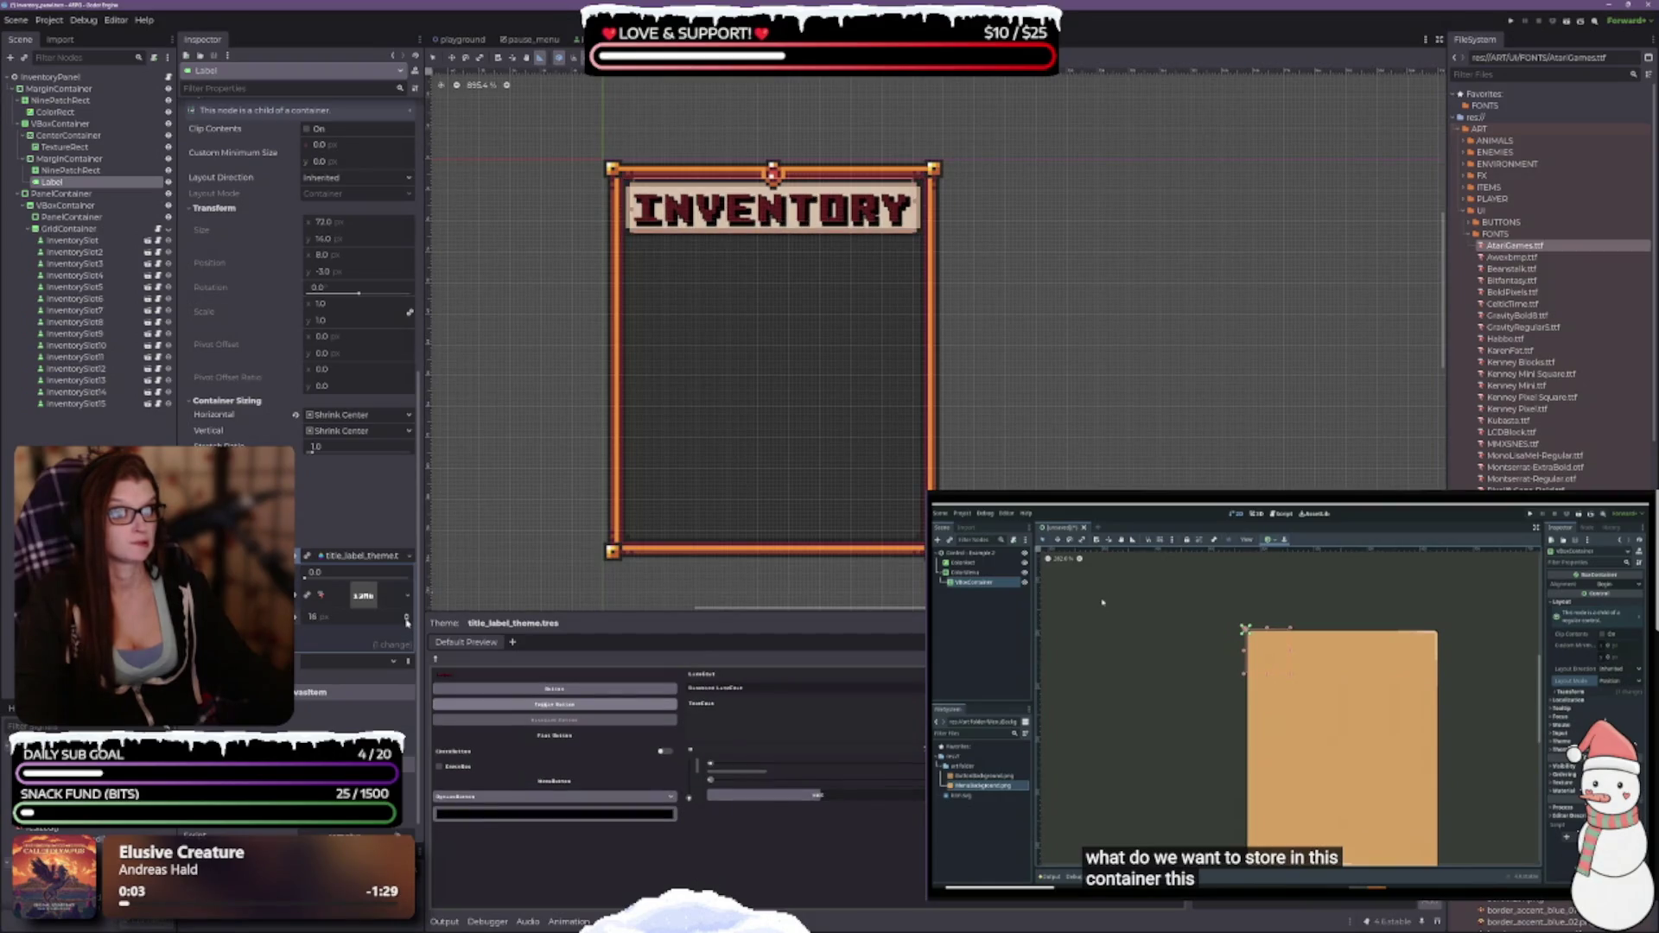
pyautogui.click(406, 624)
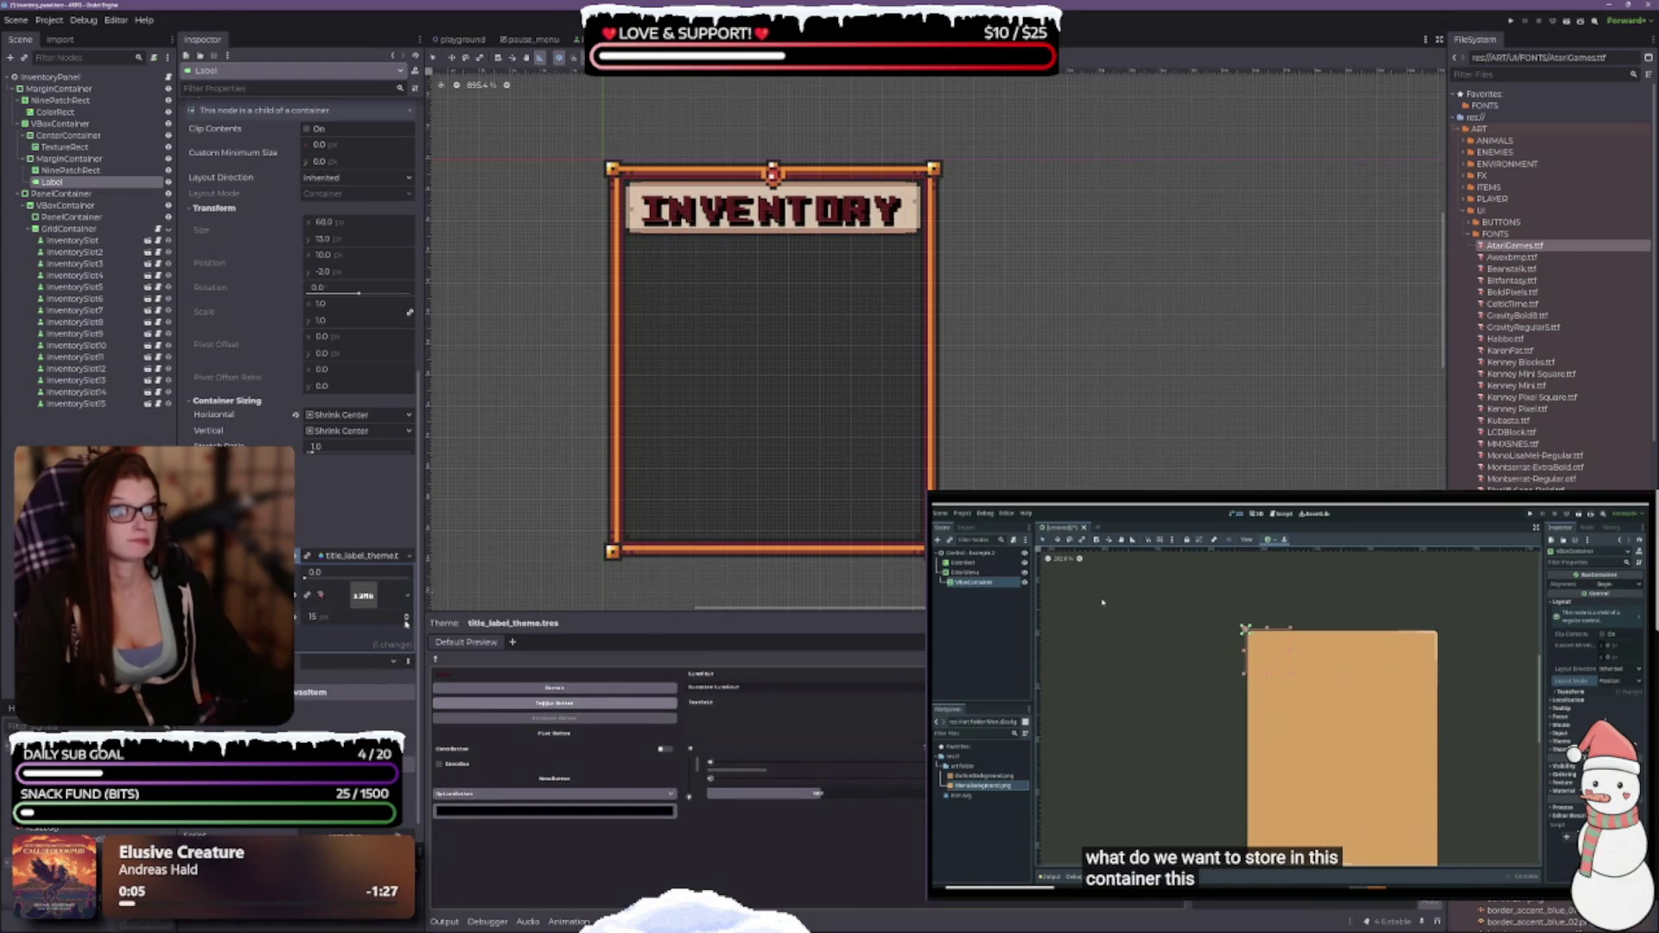
pyautogui.click(406, 624)
pyautogui.click(402, 622)
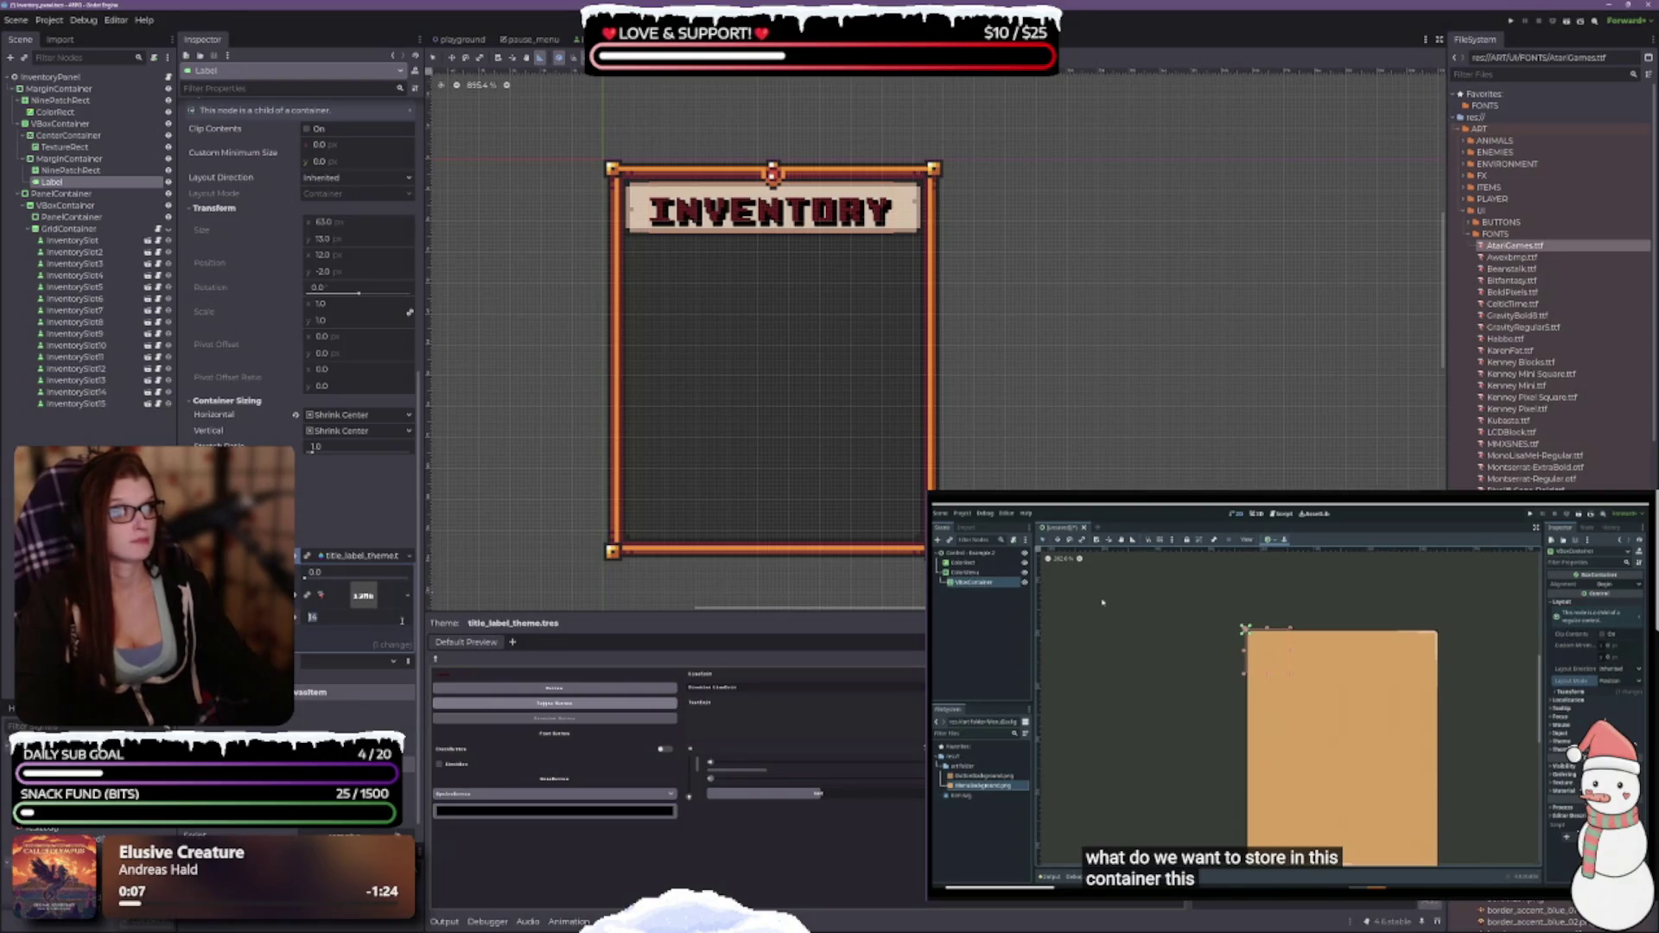
pyautogui.scroll(-1, 373, 608)
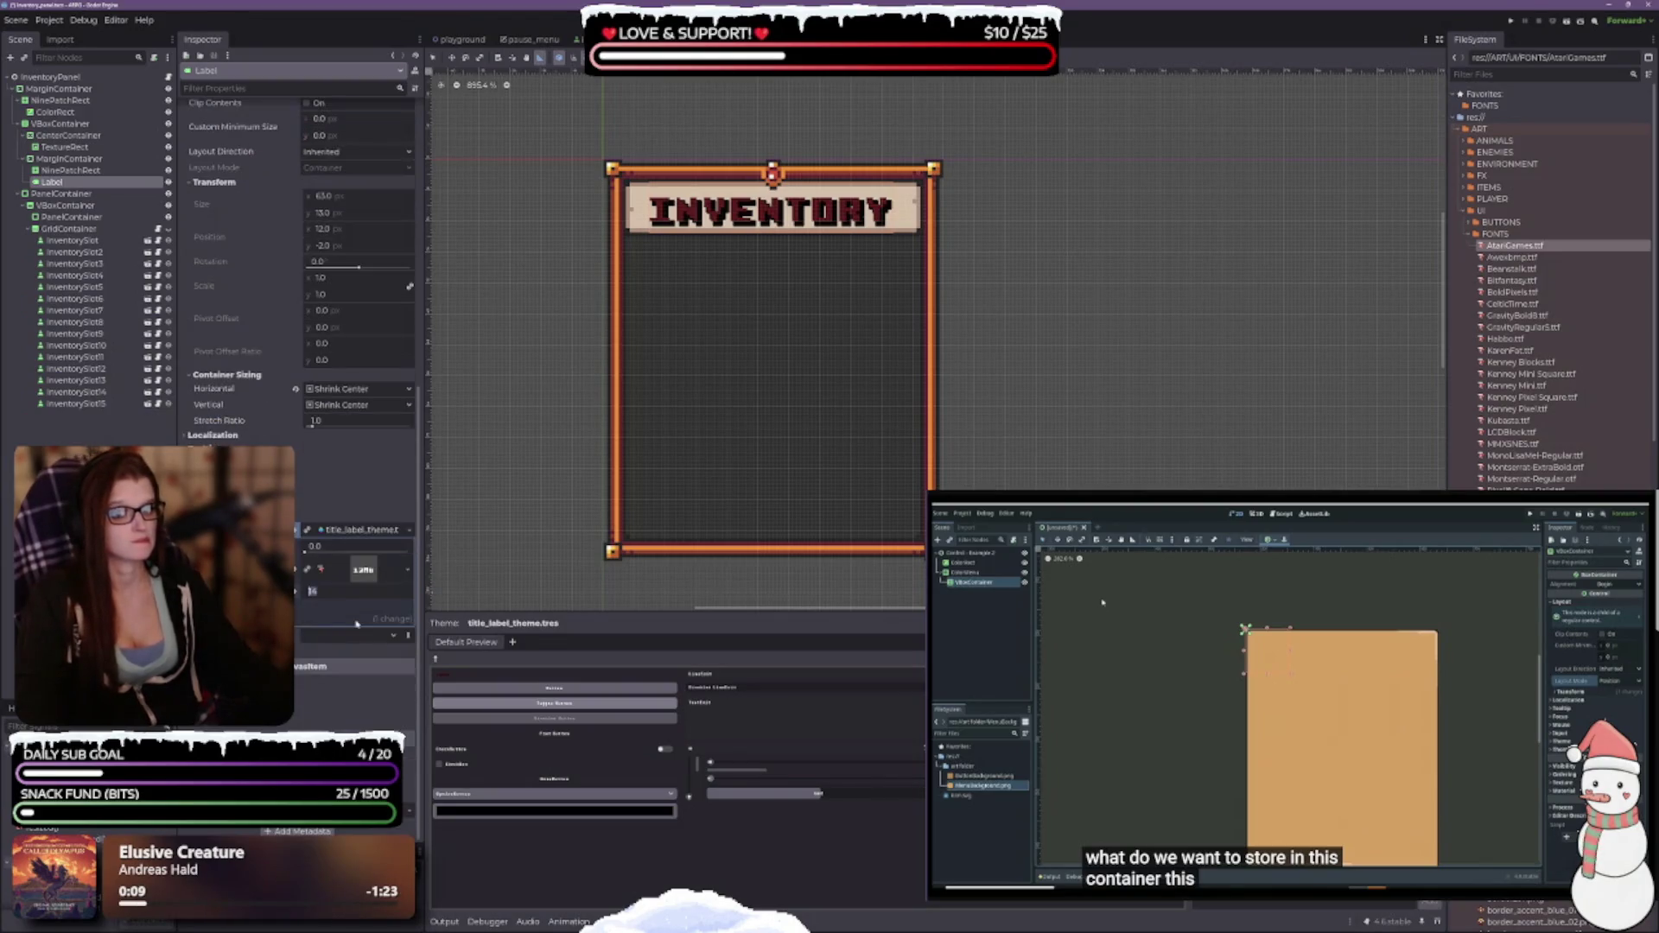
pyautogui.press('Return')
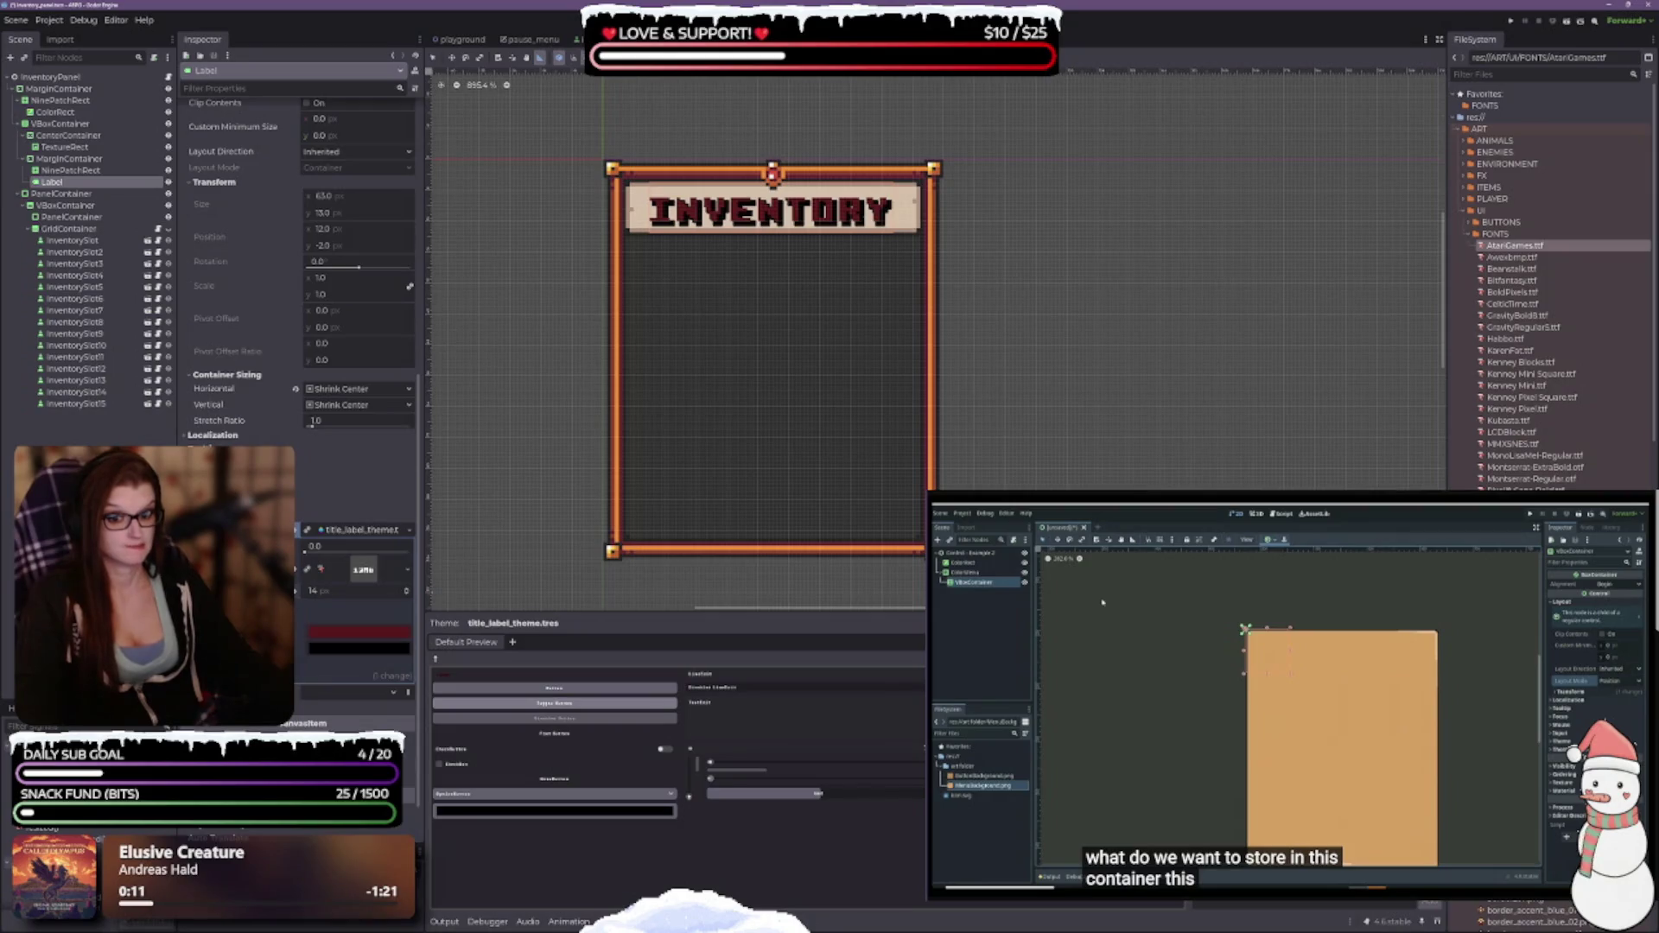
pyautogui.scroll(-3, 373, 607)
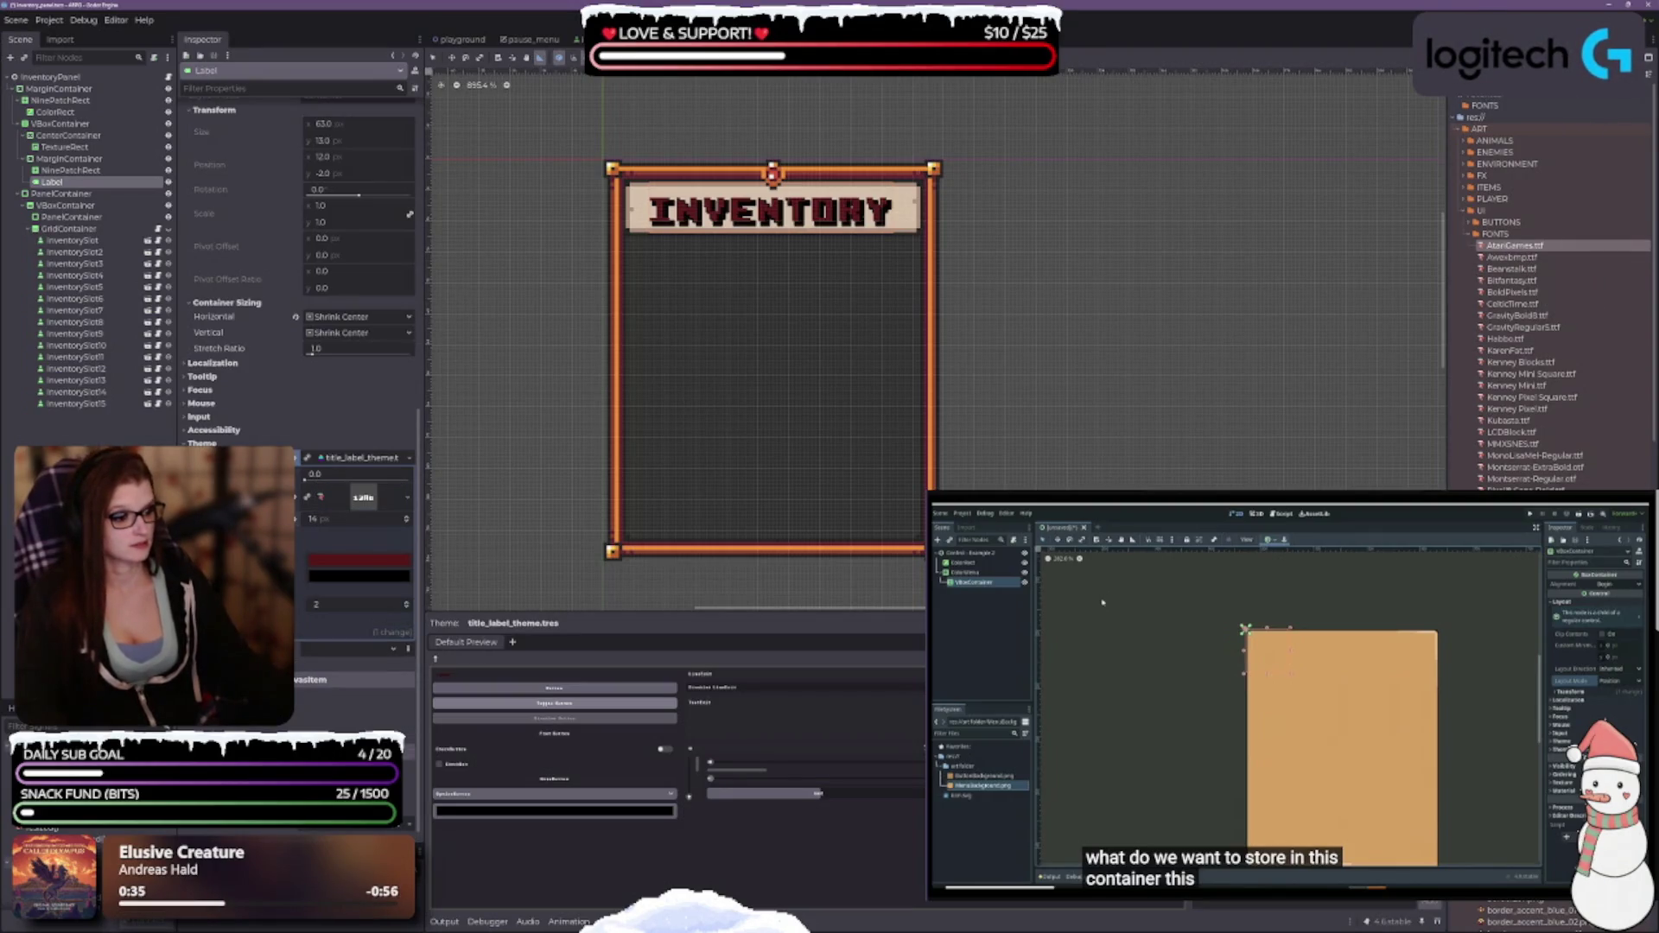
# Clear the theme's default font and reset its default font size.
pyautogui.click(363, 498)
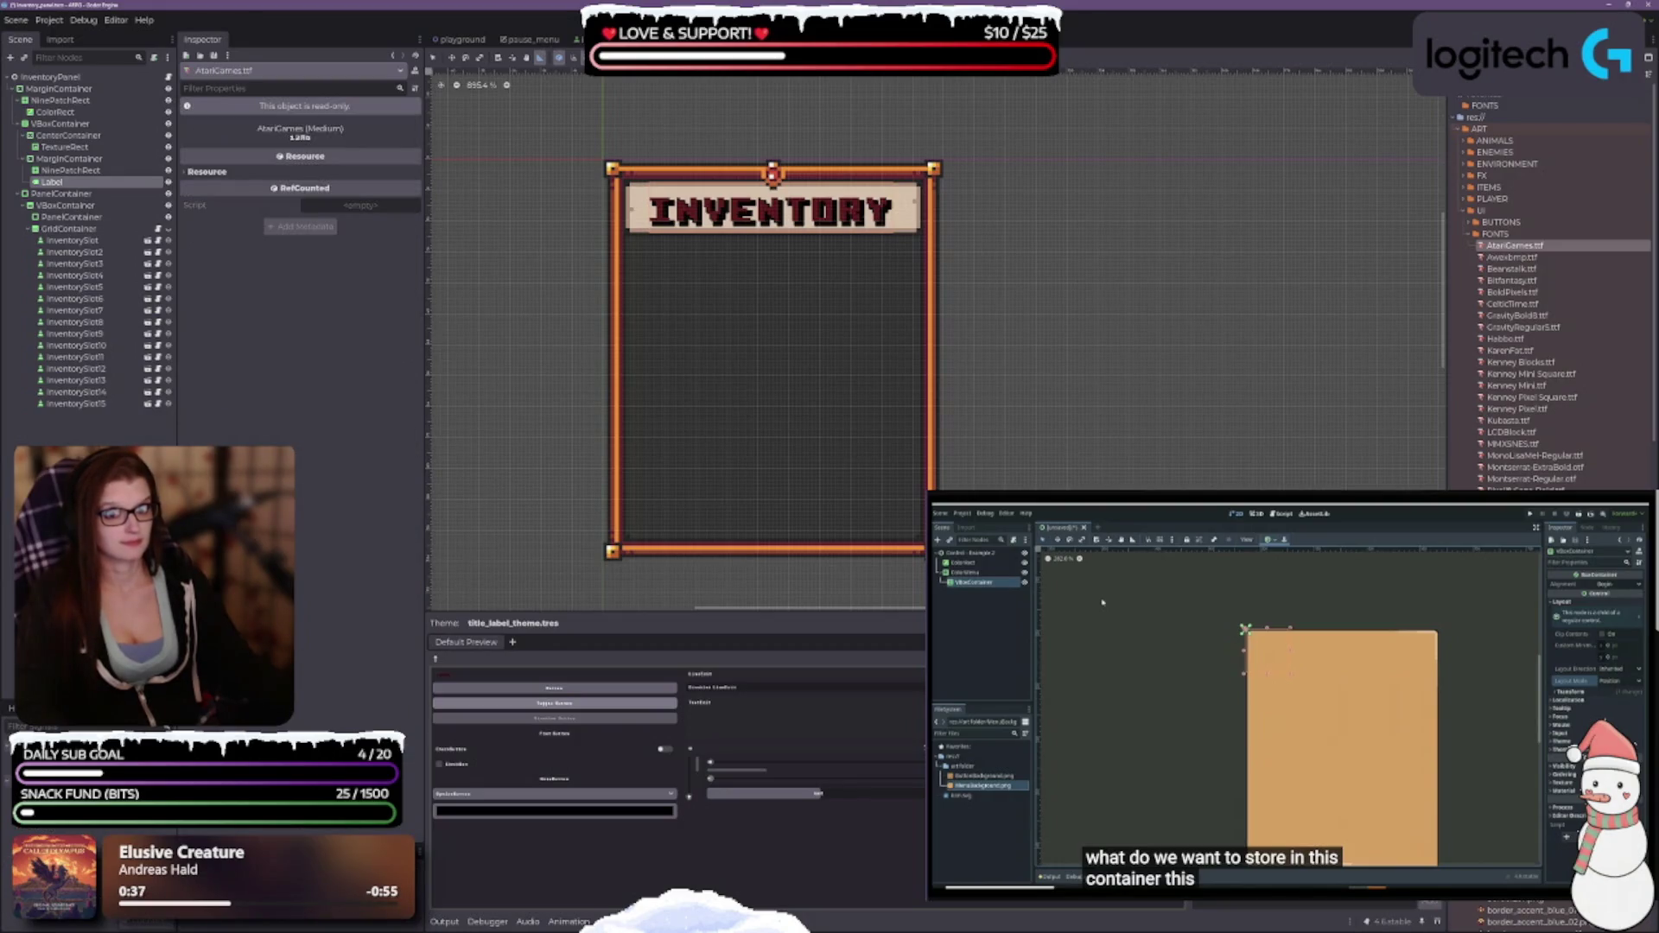
pyautogui.click(52, 181)
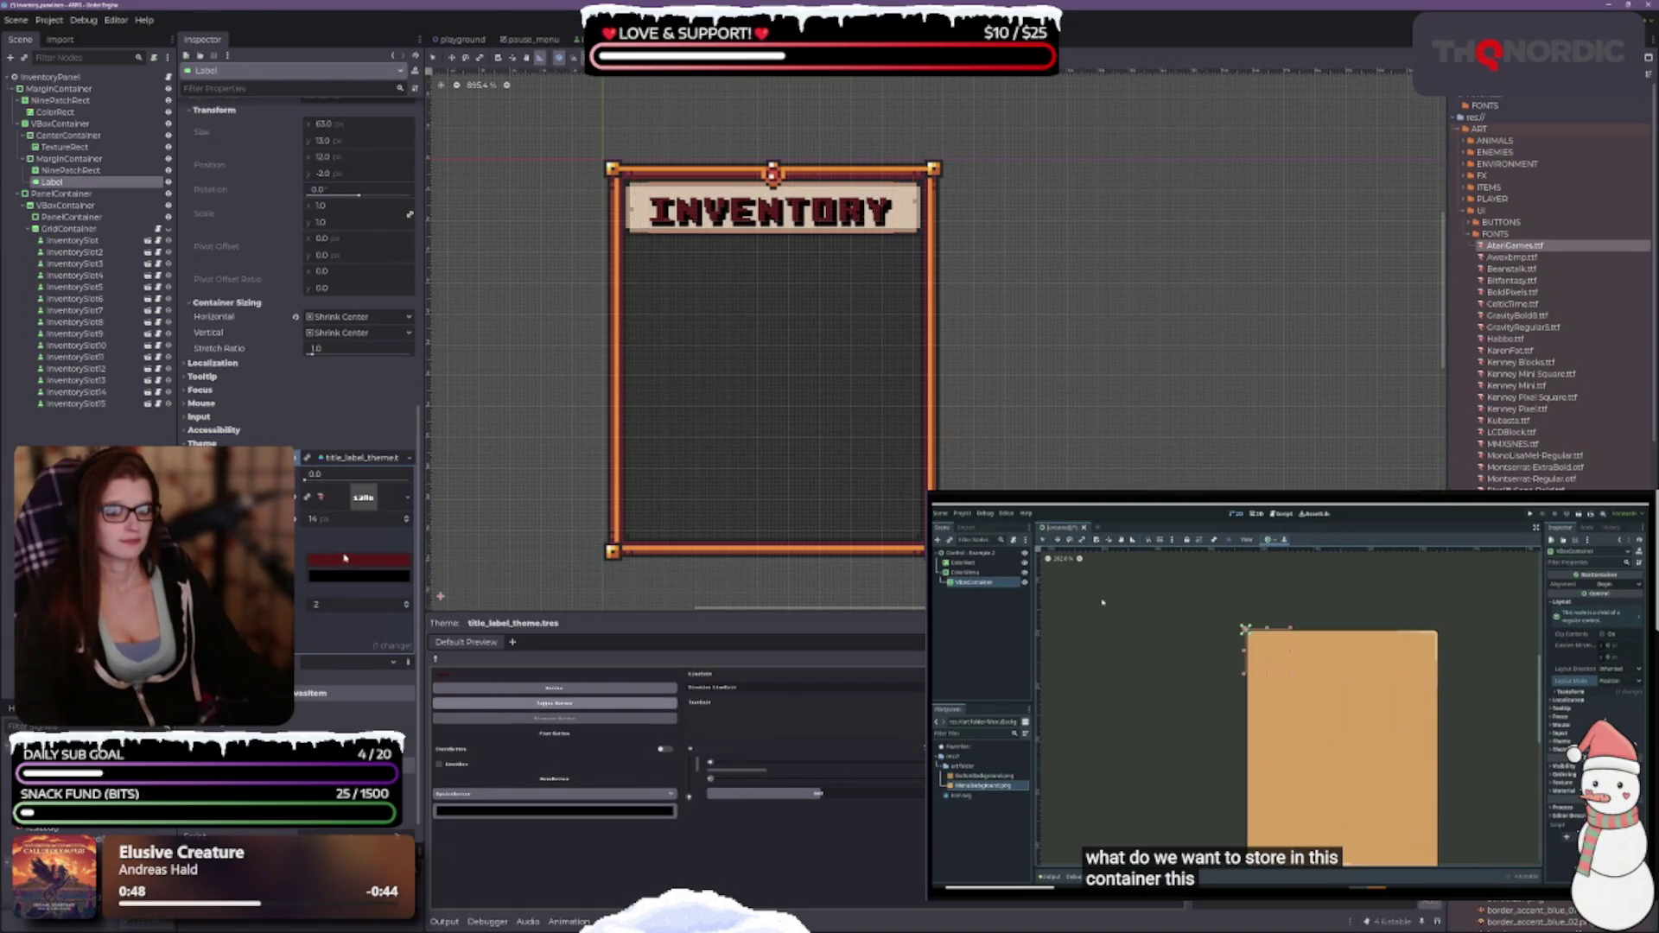
pyautogui.click(296, 497)
pyautogui.click(296, 517)
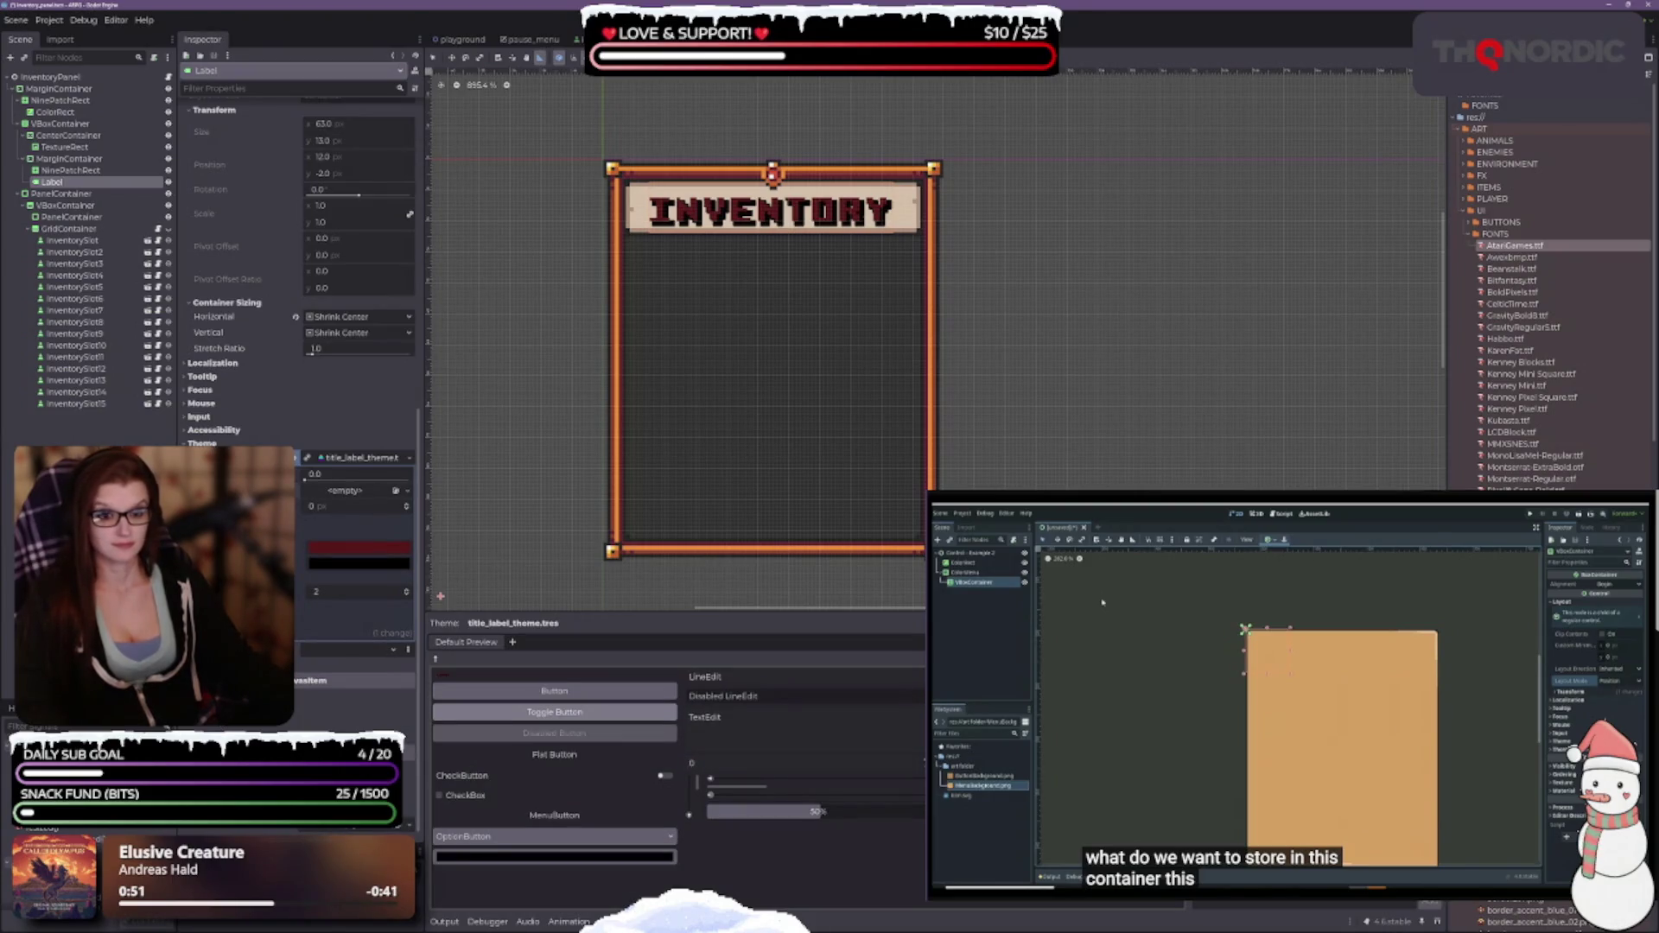
# Lower the title's theme override value from 2 to 1.
pyautogui.scroll(-1, 233, 441)
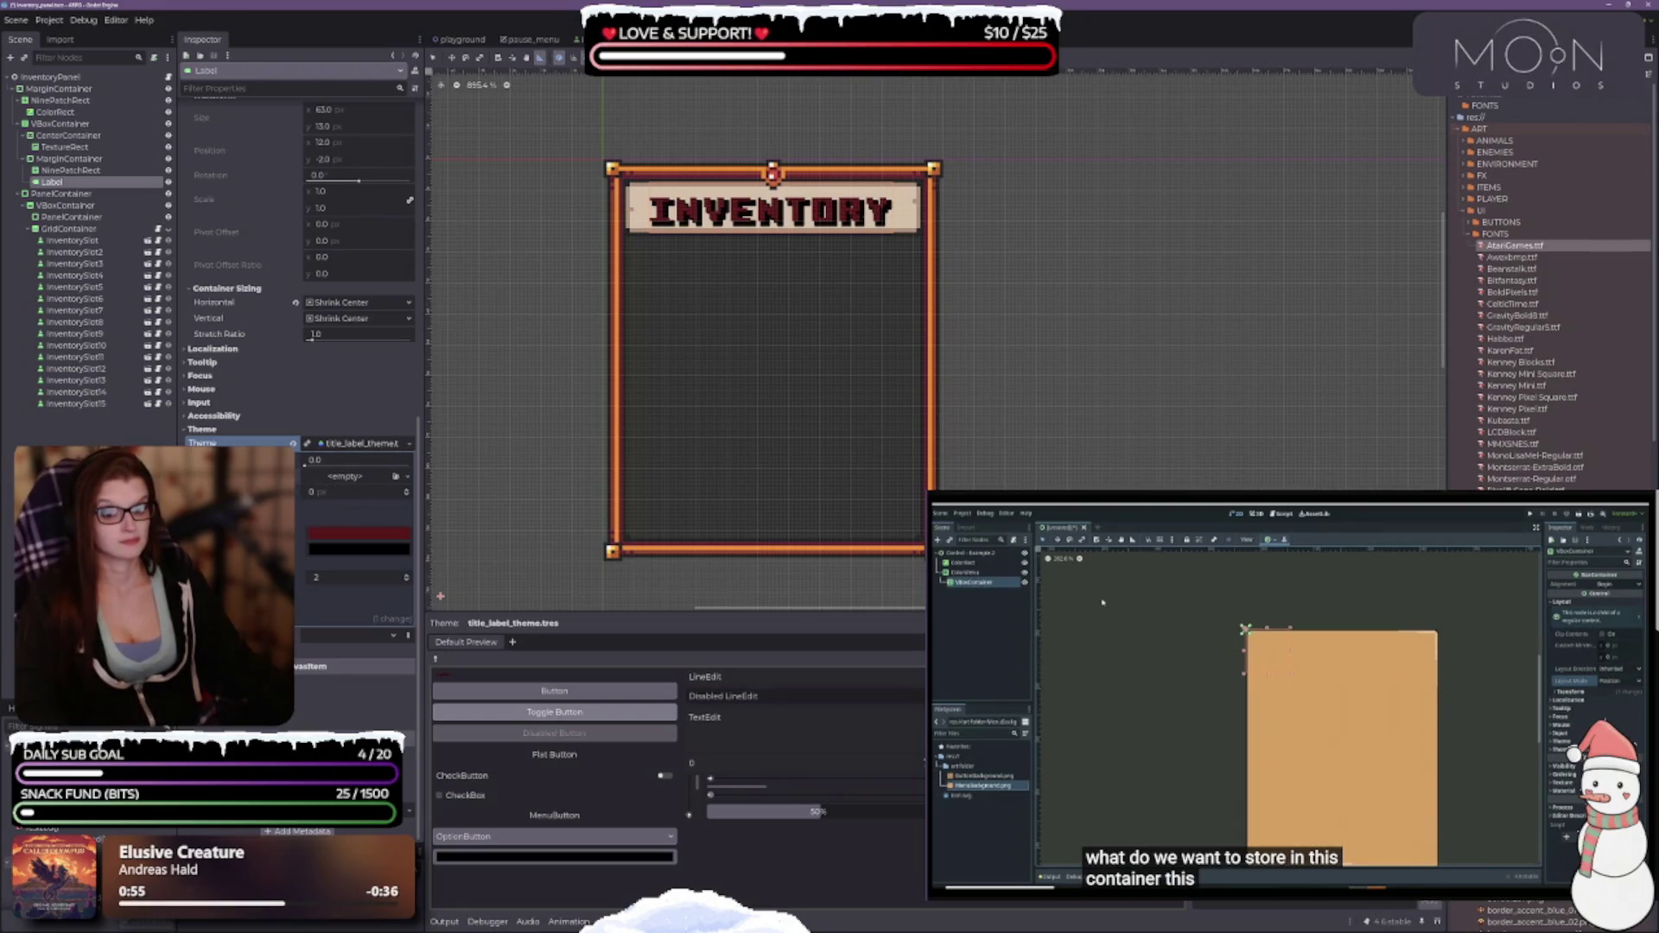
pyautogui.click(300, 657)
pyautogui.click(300, 650)
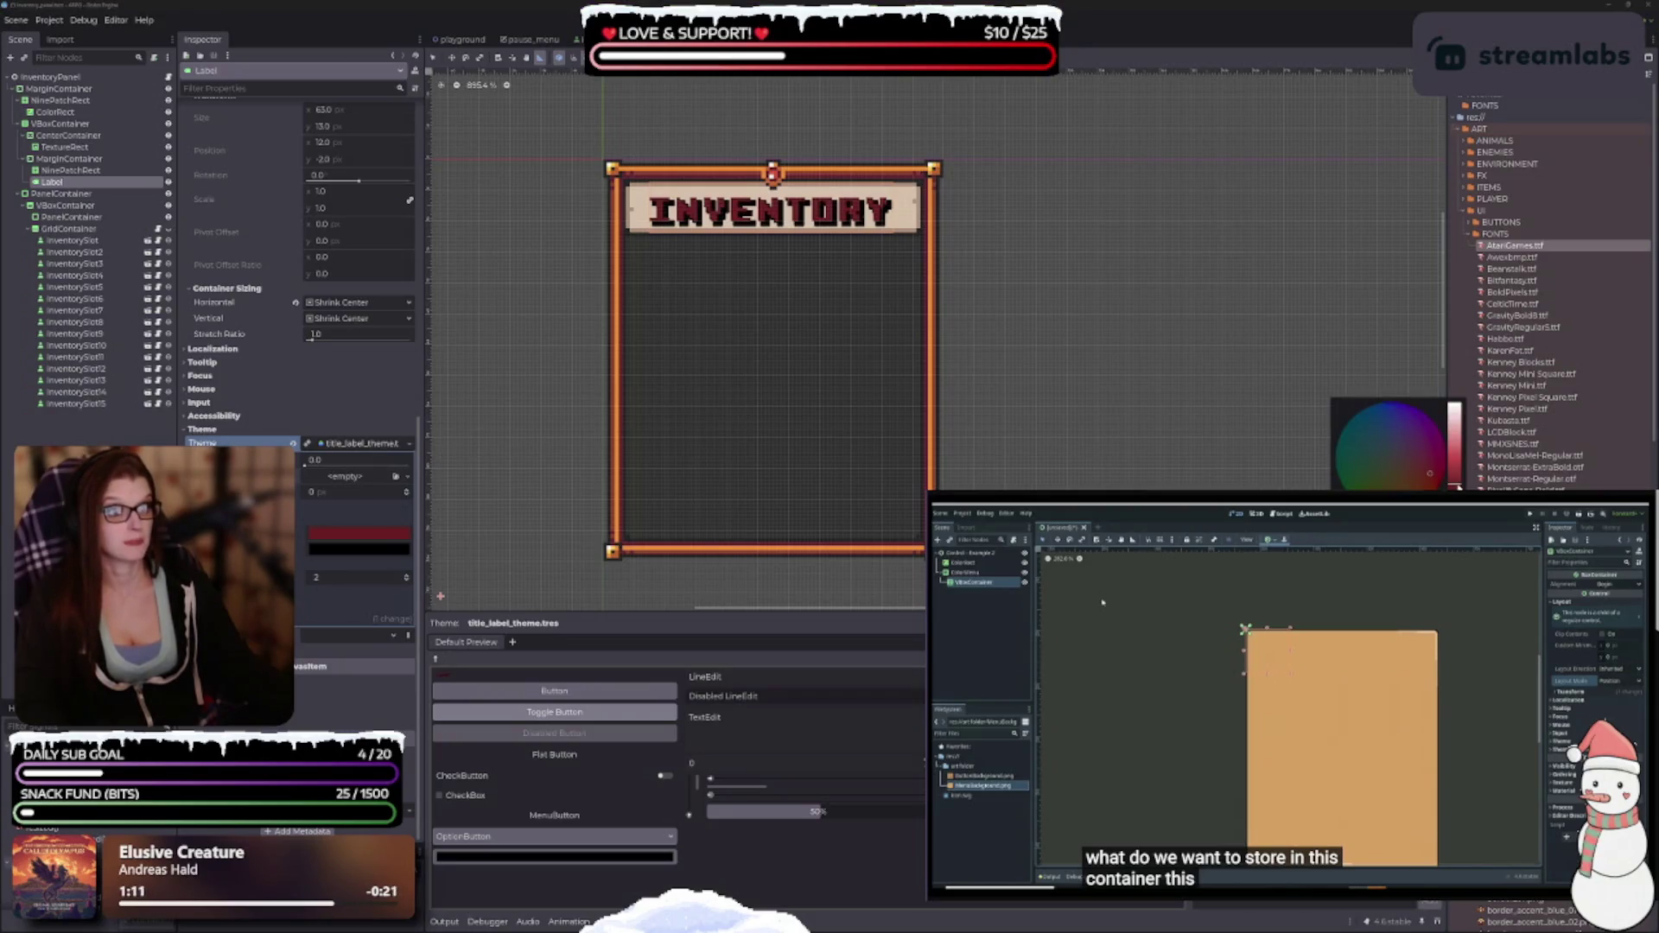
pyautogui.press('Escape')
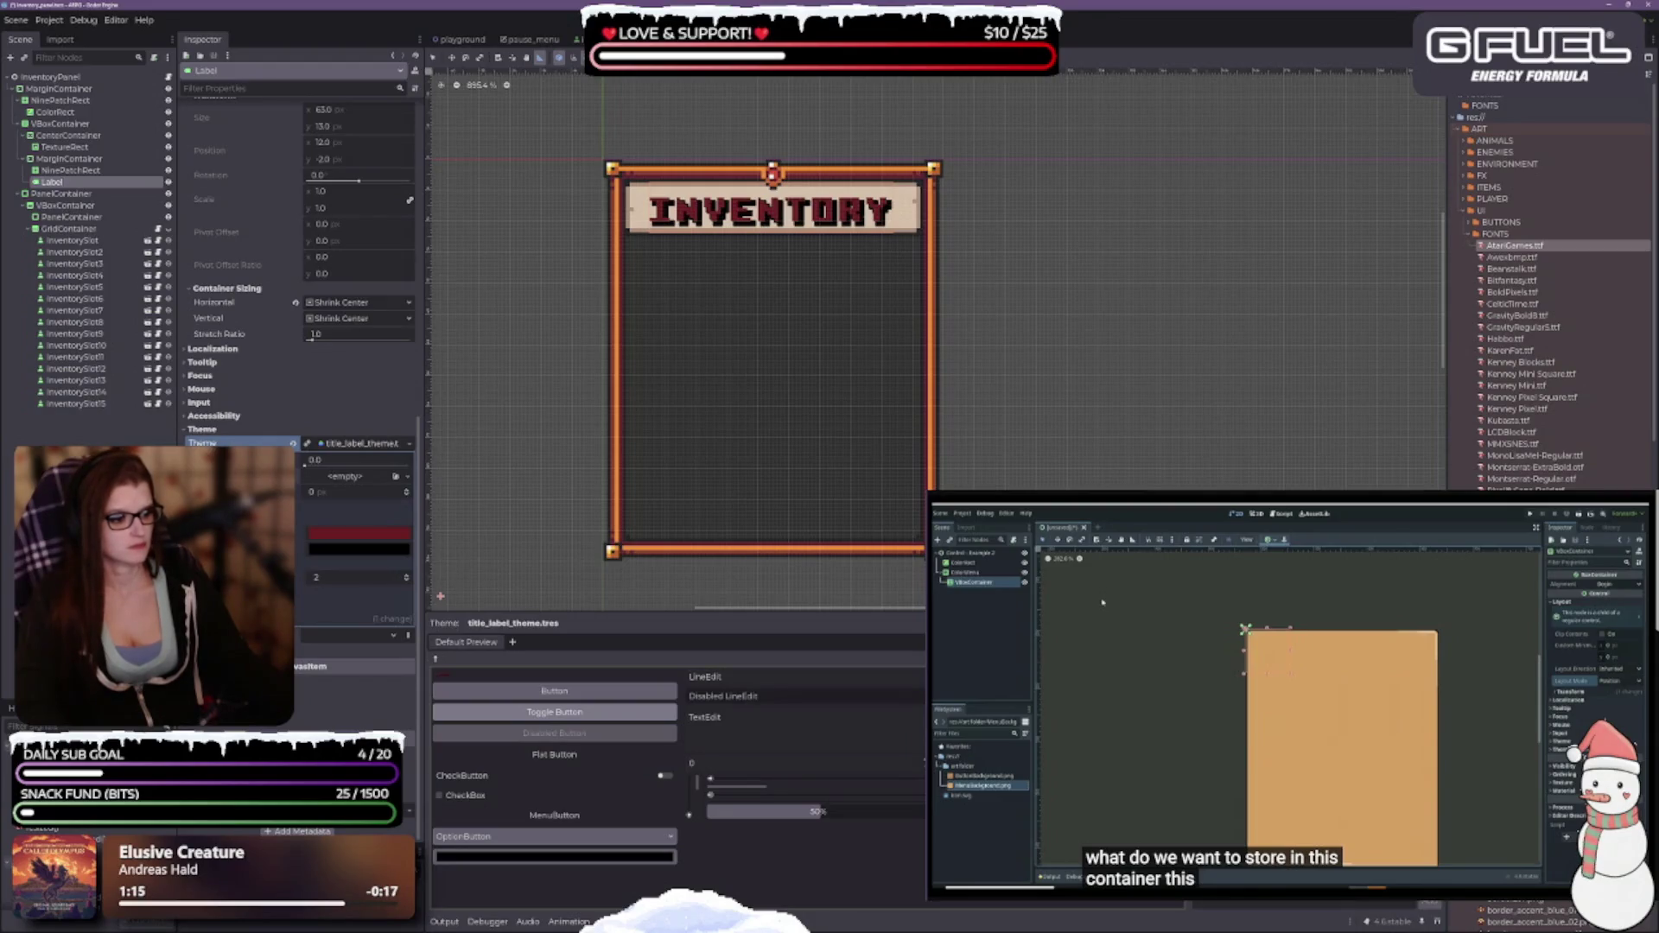
pyautogui.moveTo(354, 577); pyautogui.dragTo(341, 578)
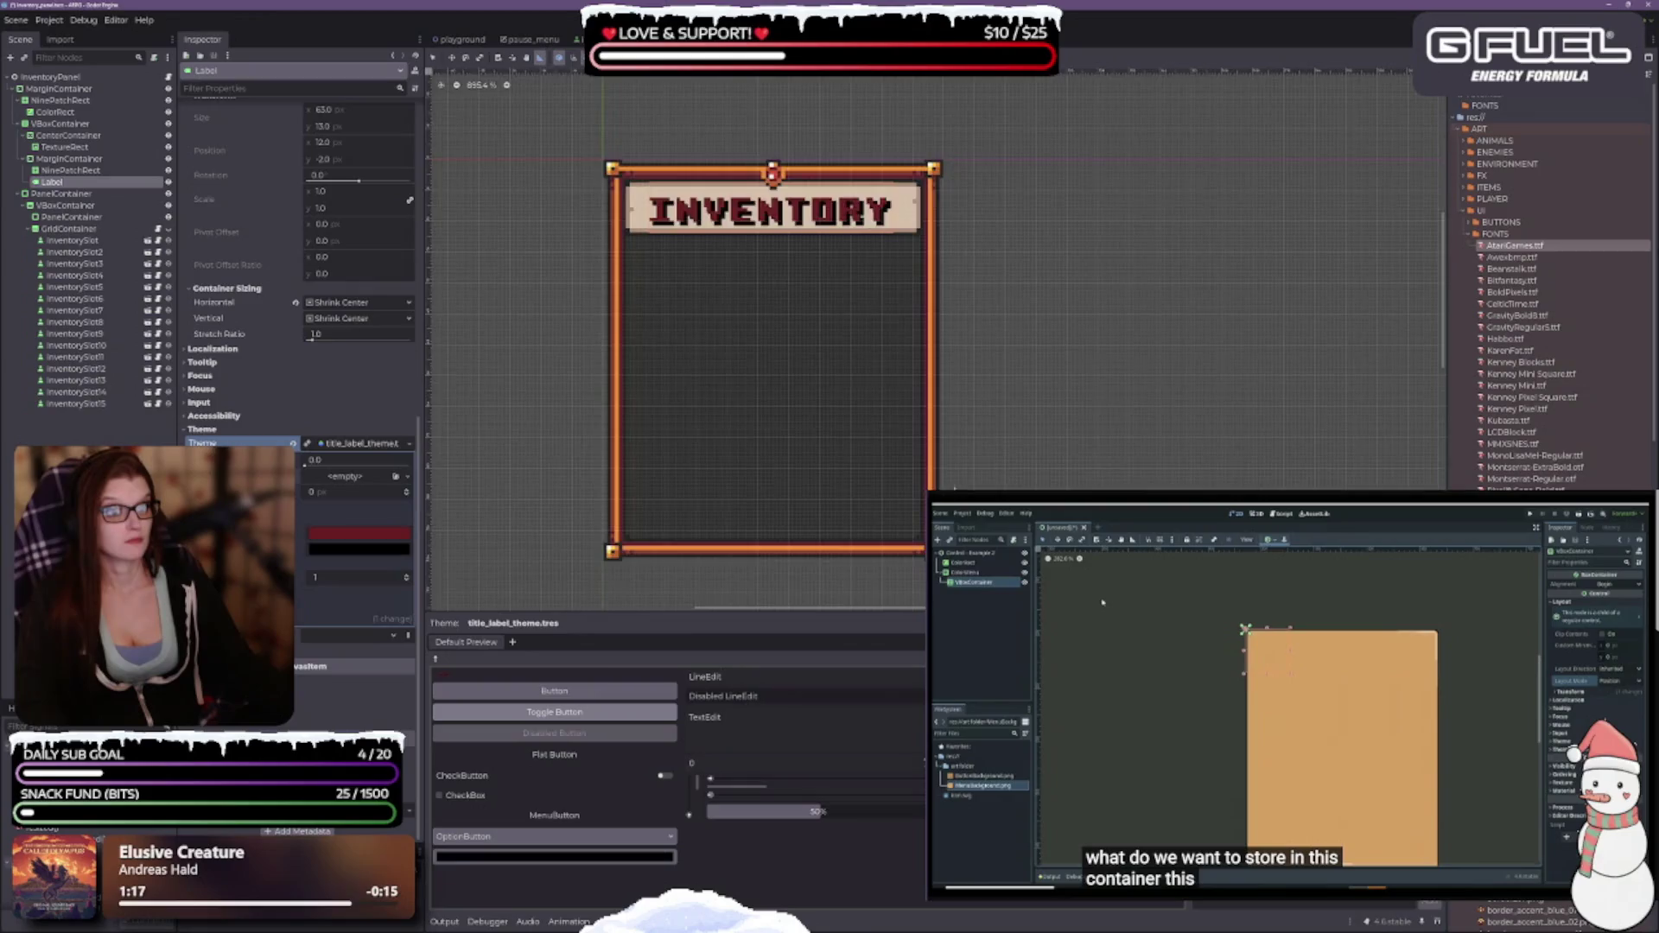
pyautogui.scroll(-5, 947, 465)
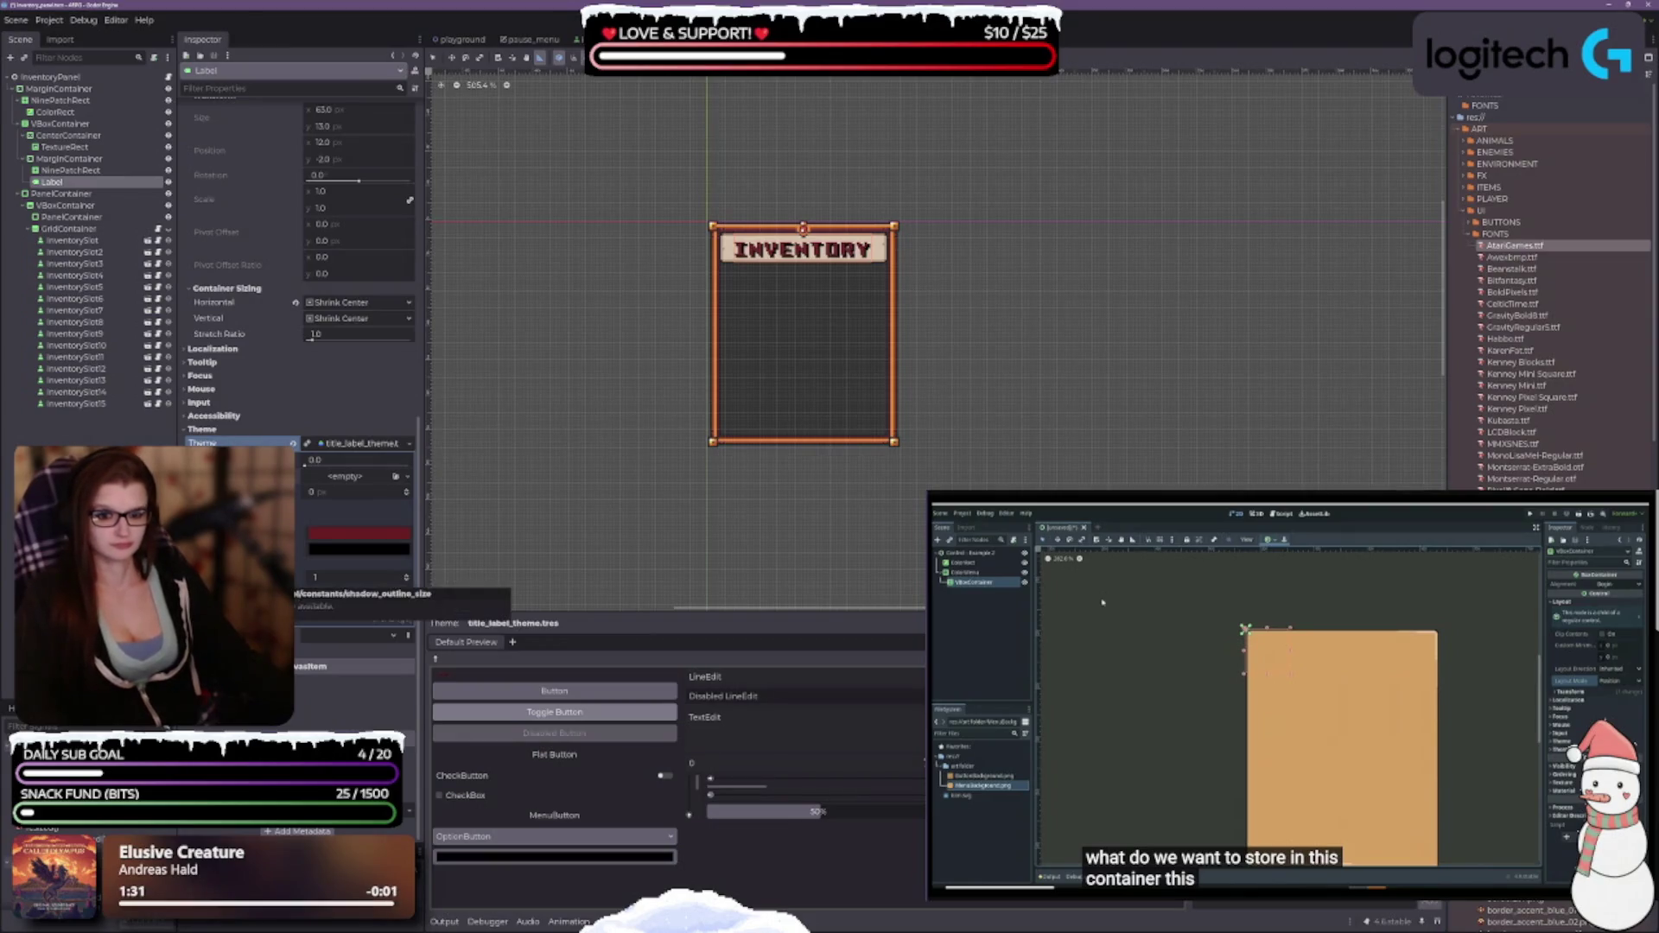
# Set the title_label_theme constant to 1 so INVENTORY sits slightly lower.
pyautogui.click(407, 581)
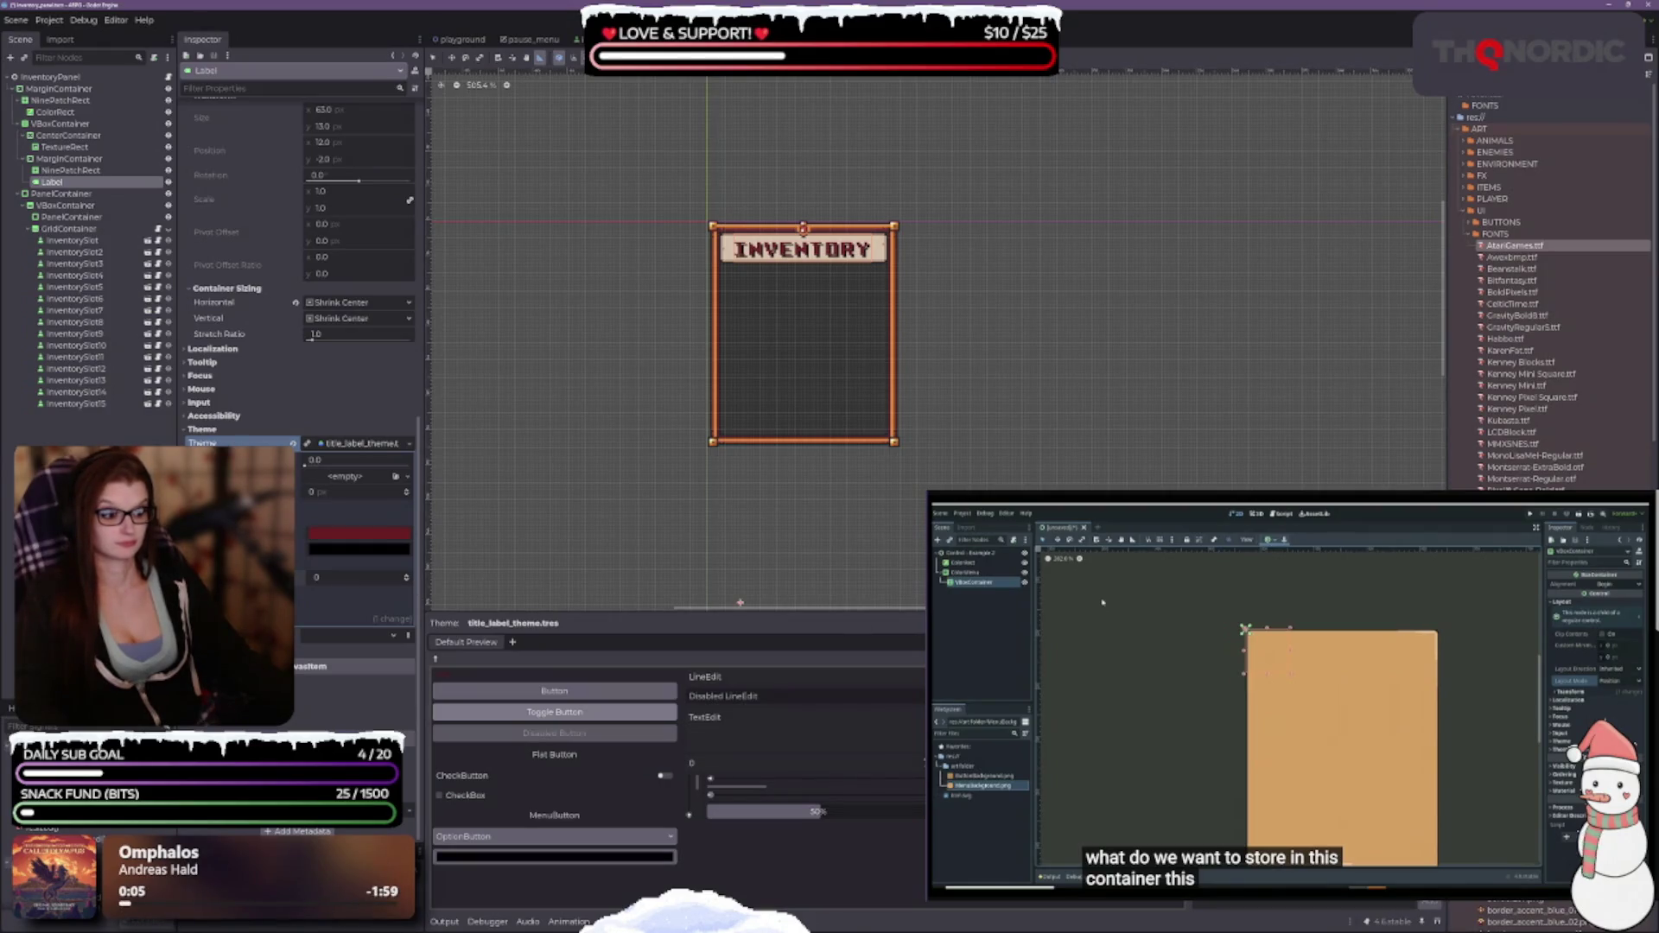
pyautogui.press('Up')
pyautogui.press('Up')
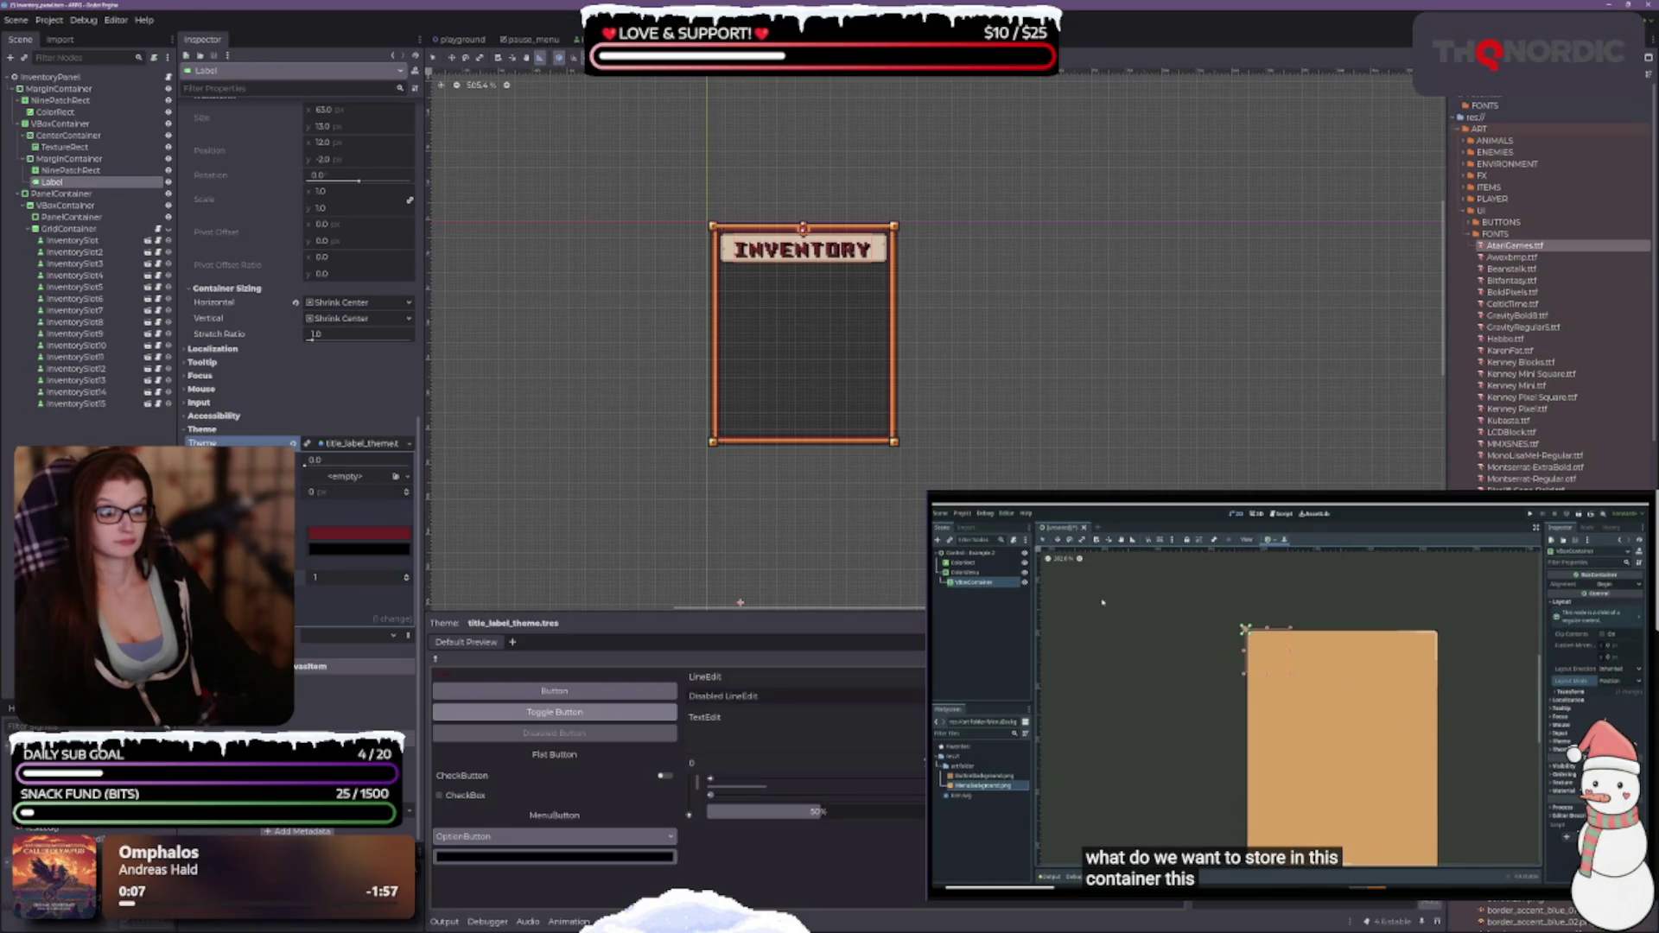
pyautogui.scroll(1, 864, 486)
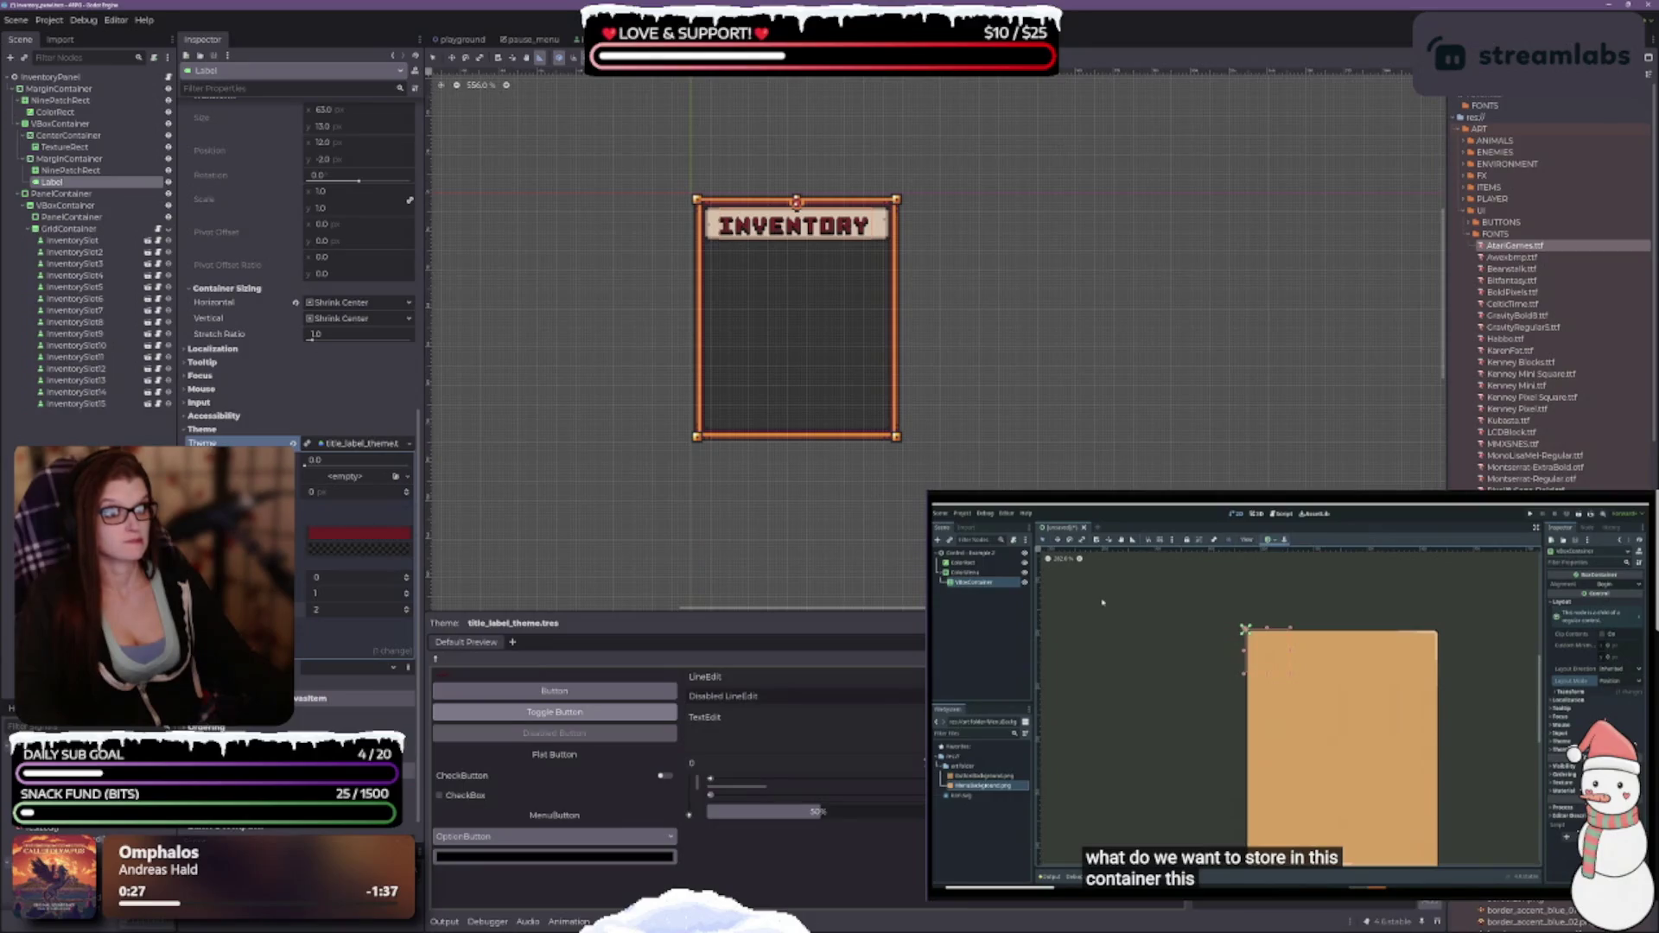
pyautogui.scroll(5, 821, 285)
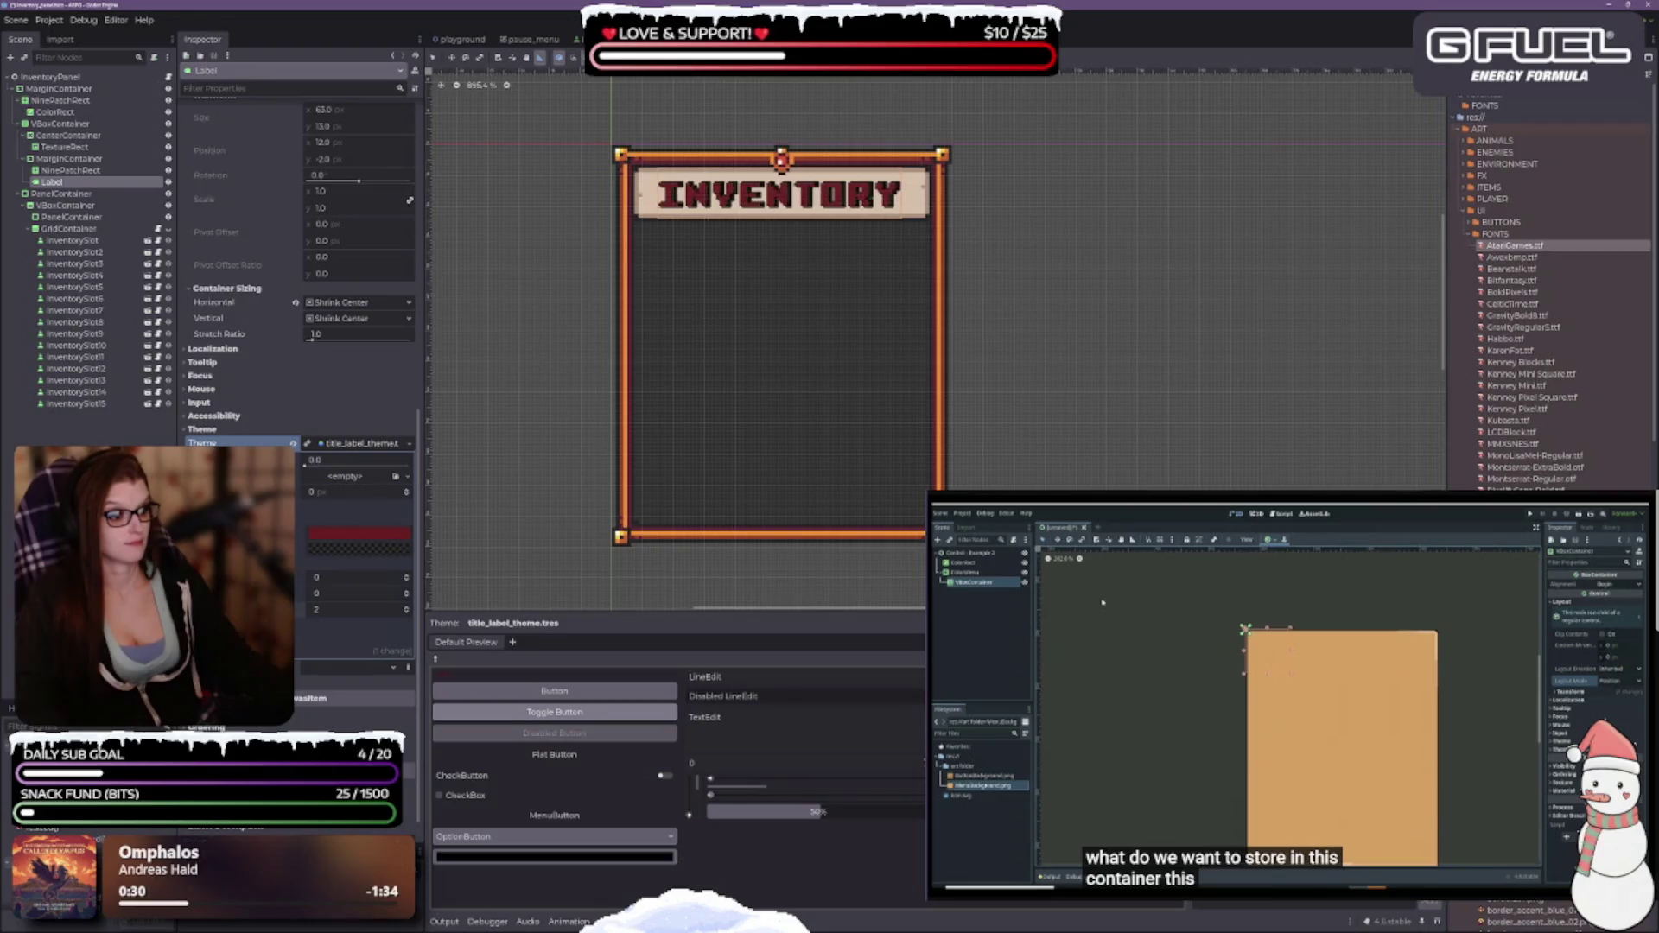
pyautogui.moveTo(345, 593); pyautogui.dragTo(354, 593)
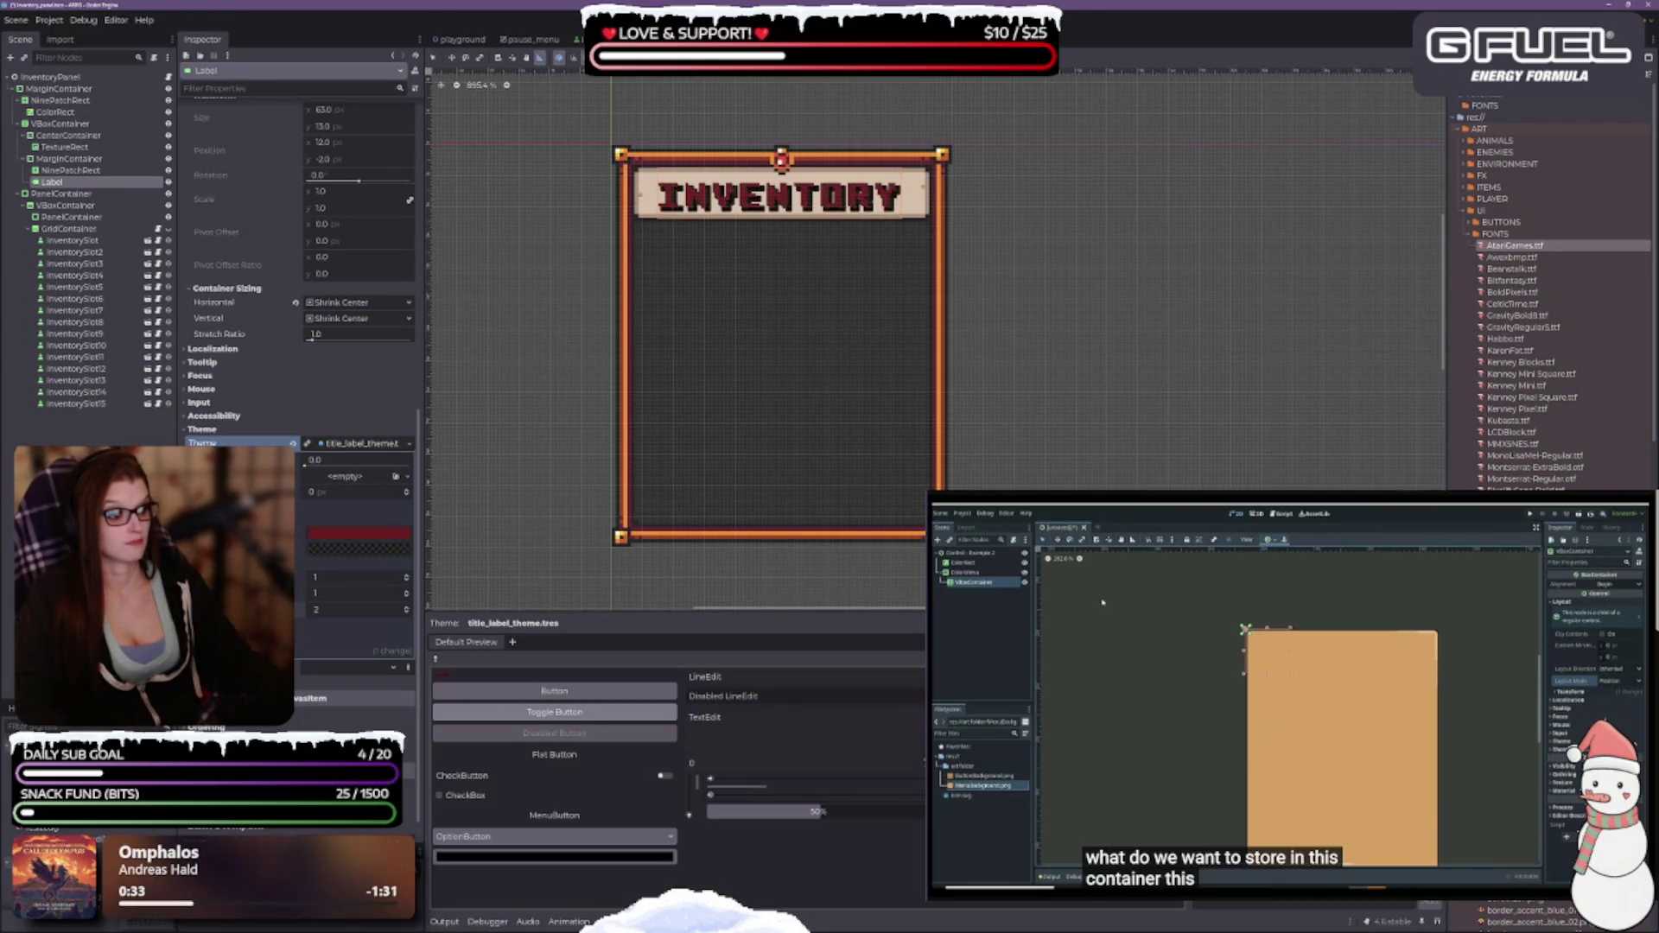
pyautogui.scroll(-3, 821, 238)
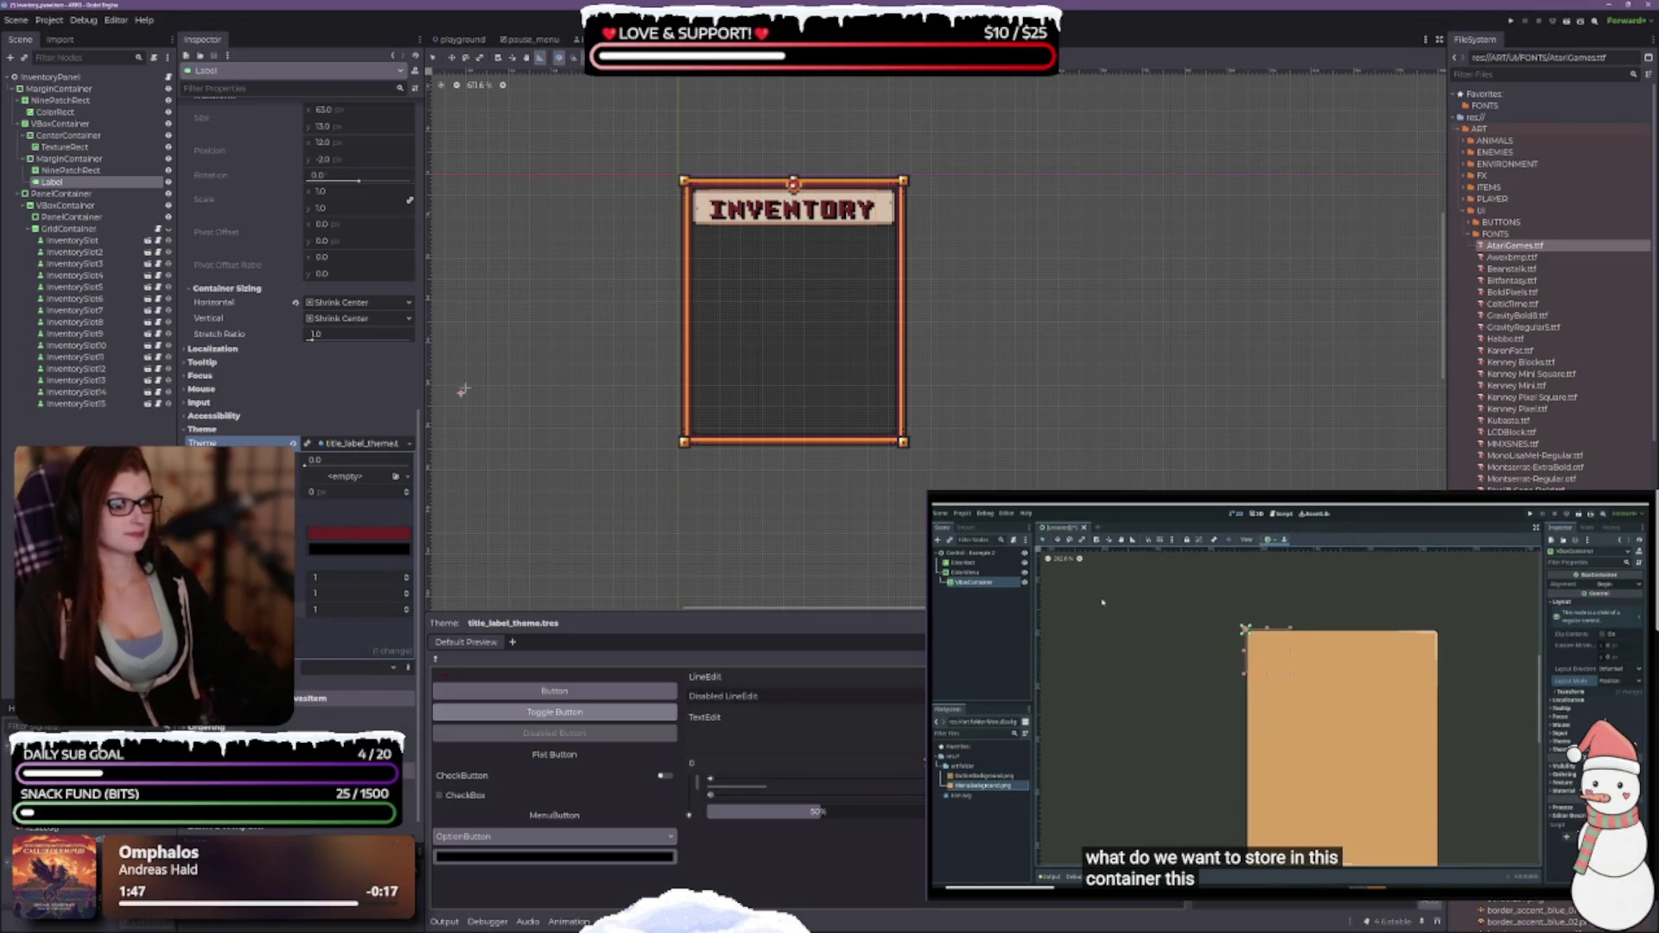
# Change the label's Horizontal and Vertical container sizing from Shrink Center to Fill.
pyautogui.scroll(-2, 298, 363)
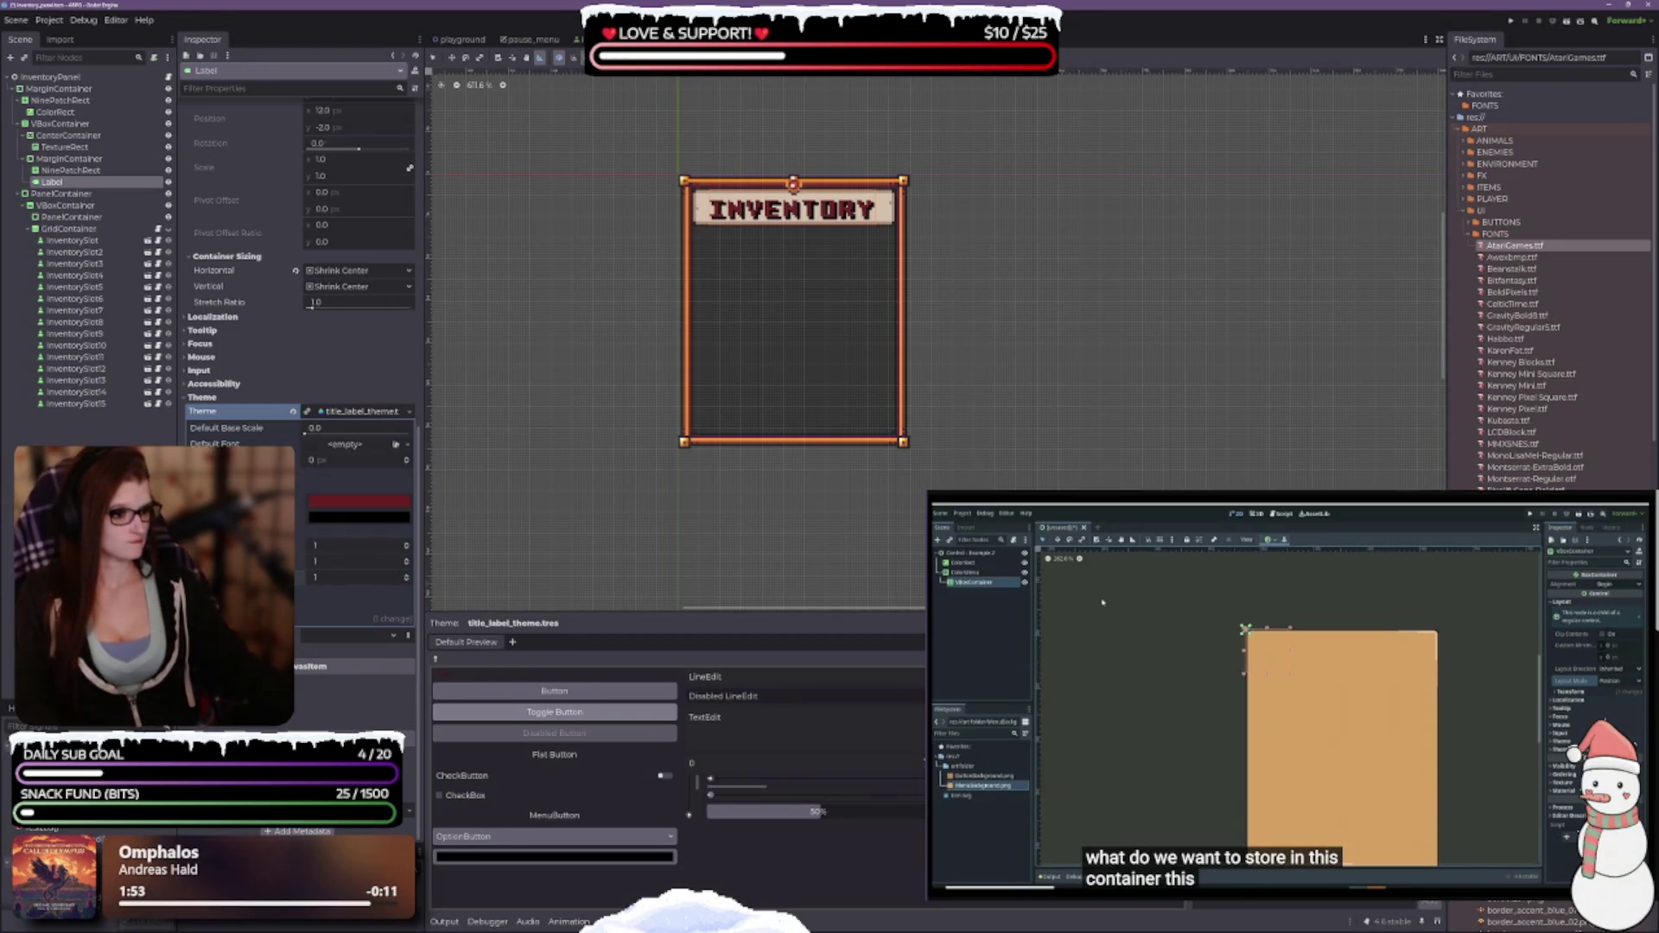
pyautogui.scroll(2, 738, 329)
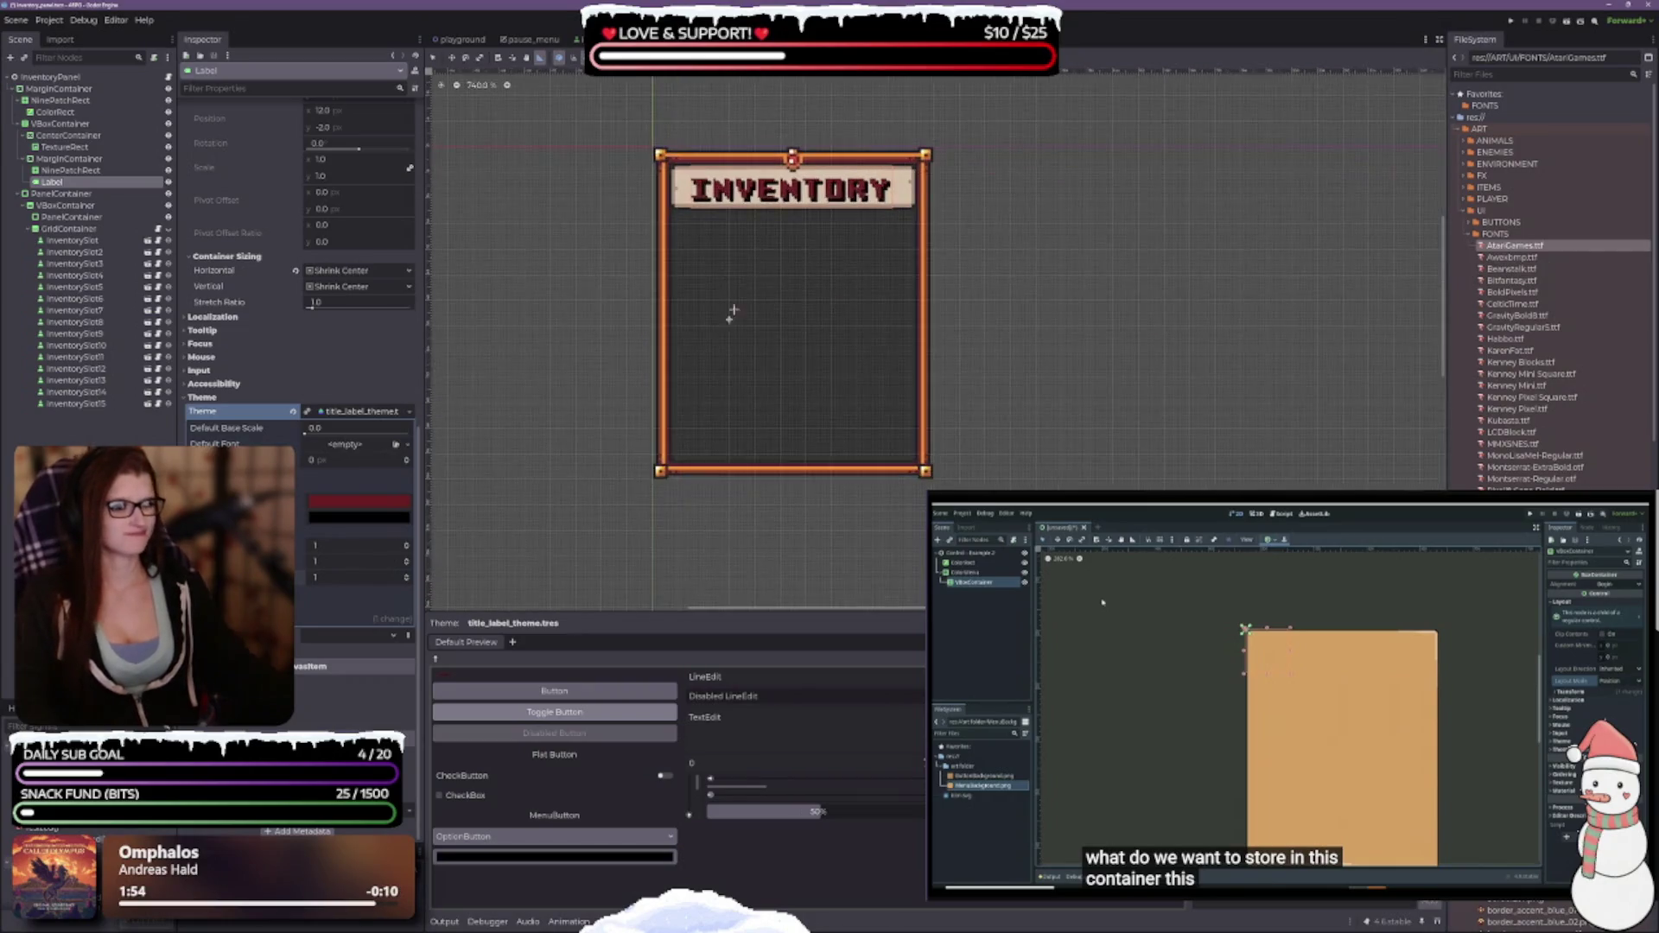
pyautogui.scroll(-2, 808, 404)
pyautogui.moveTo(812, 412); pyautogui.dragTo(802, 317)
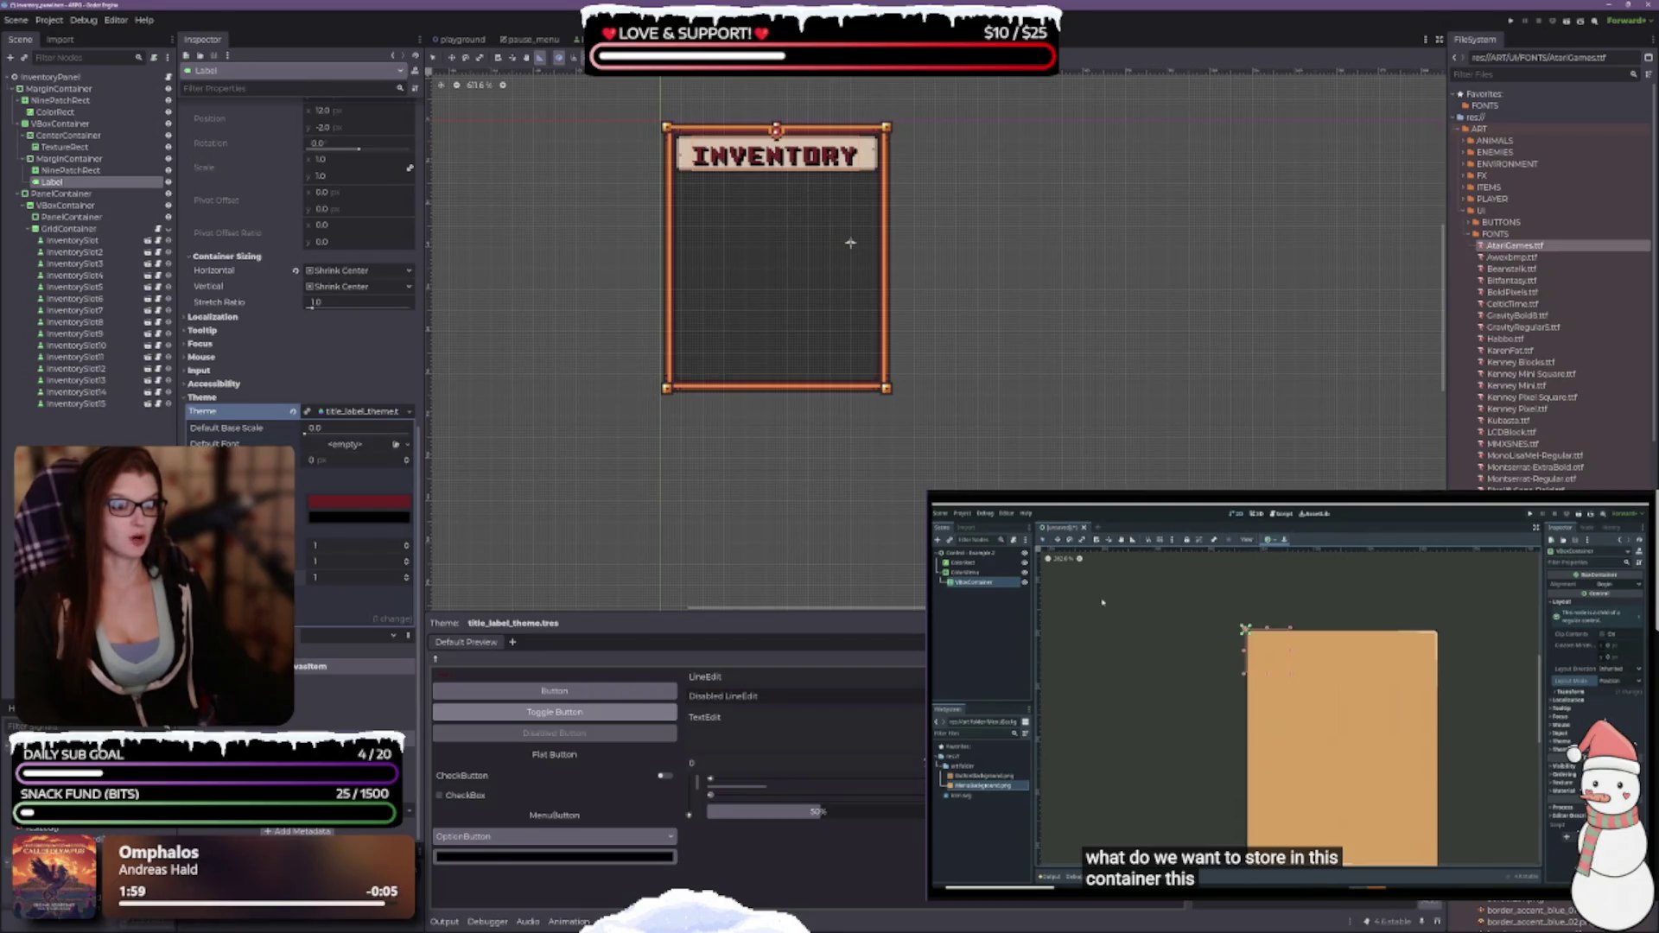
pyautogui.scroll(3, 363, 296)
pyautogui.scroll(6, 364, 296)
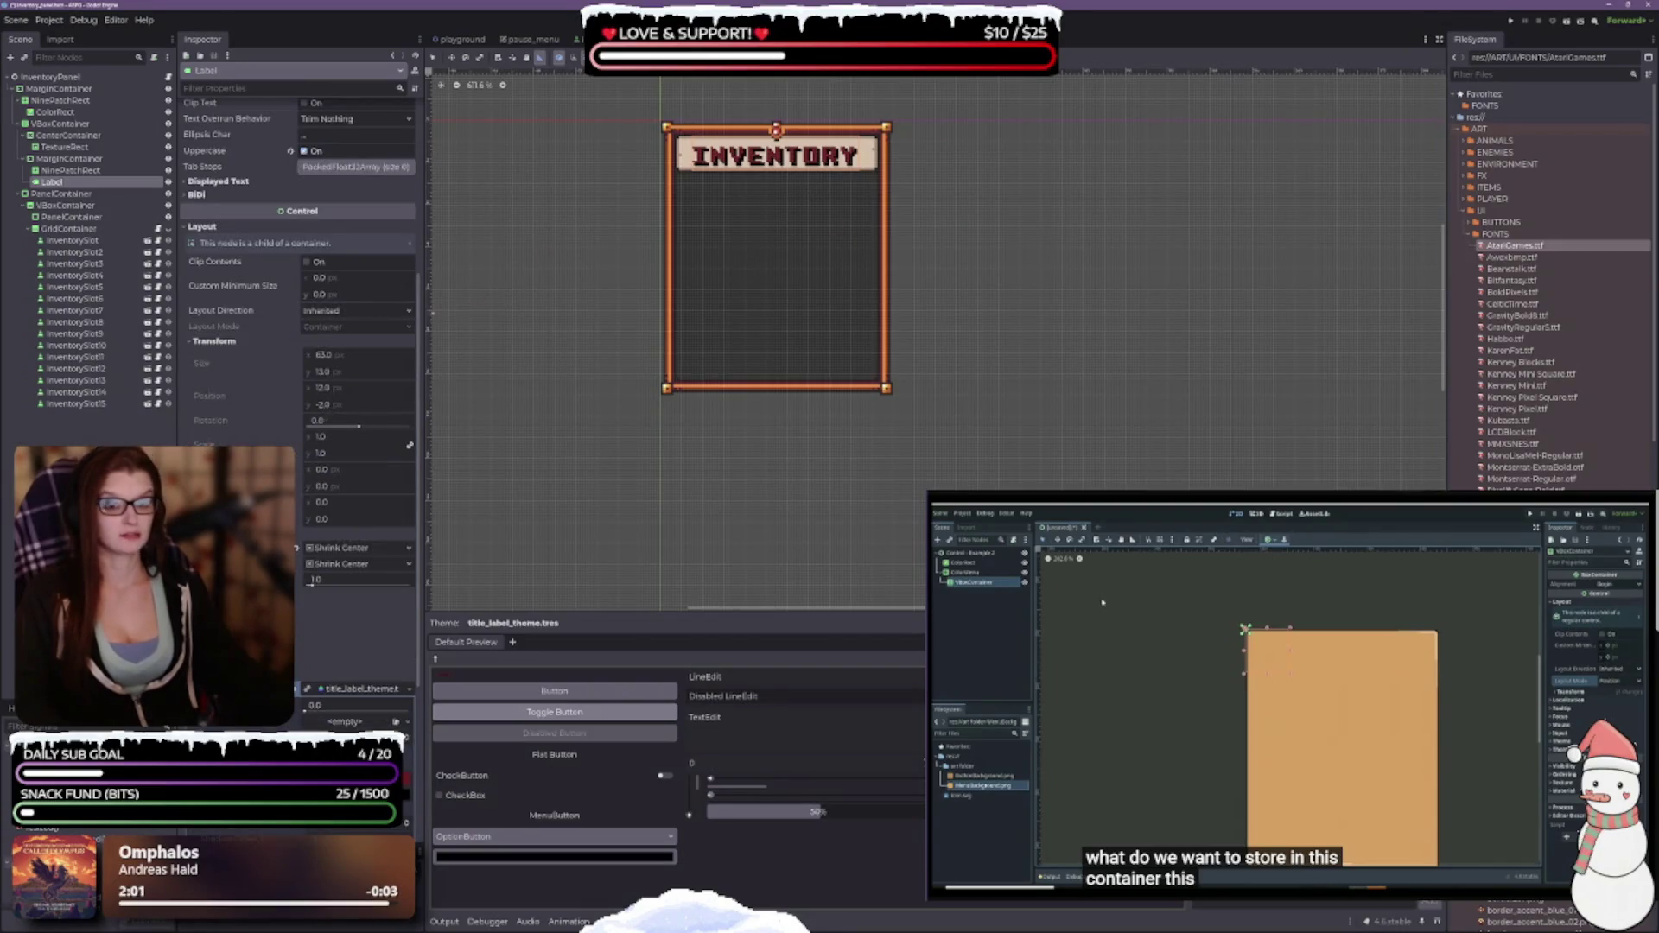
pyautogui.click(326, 554)
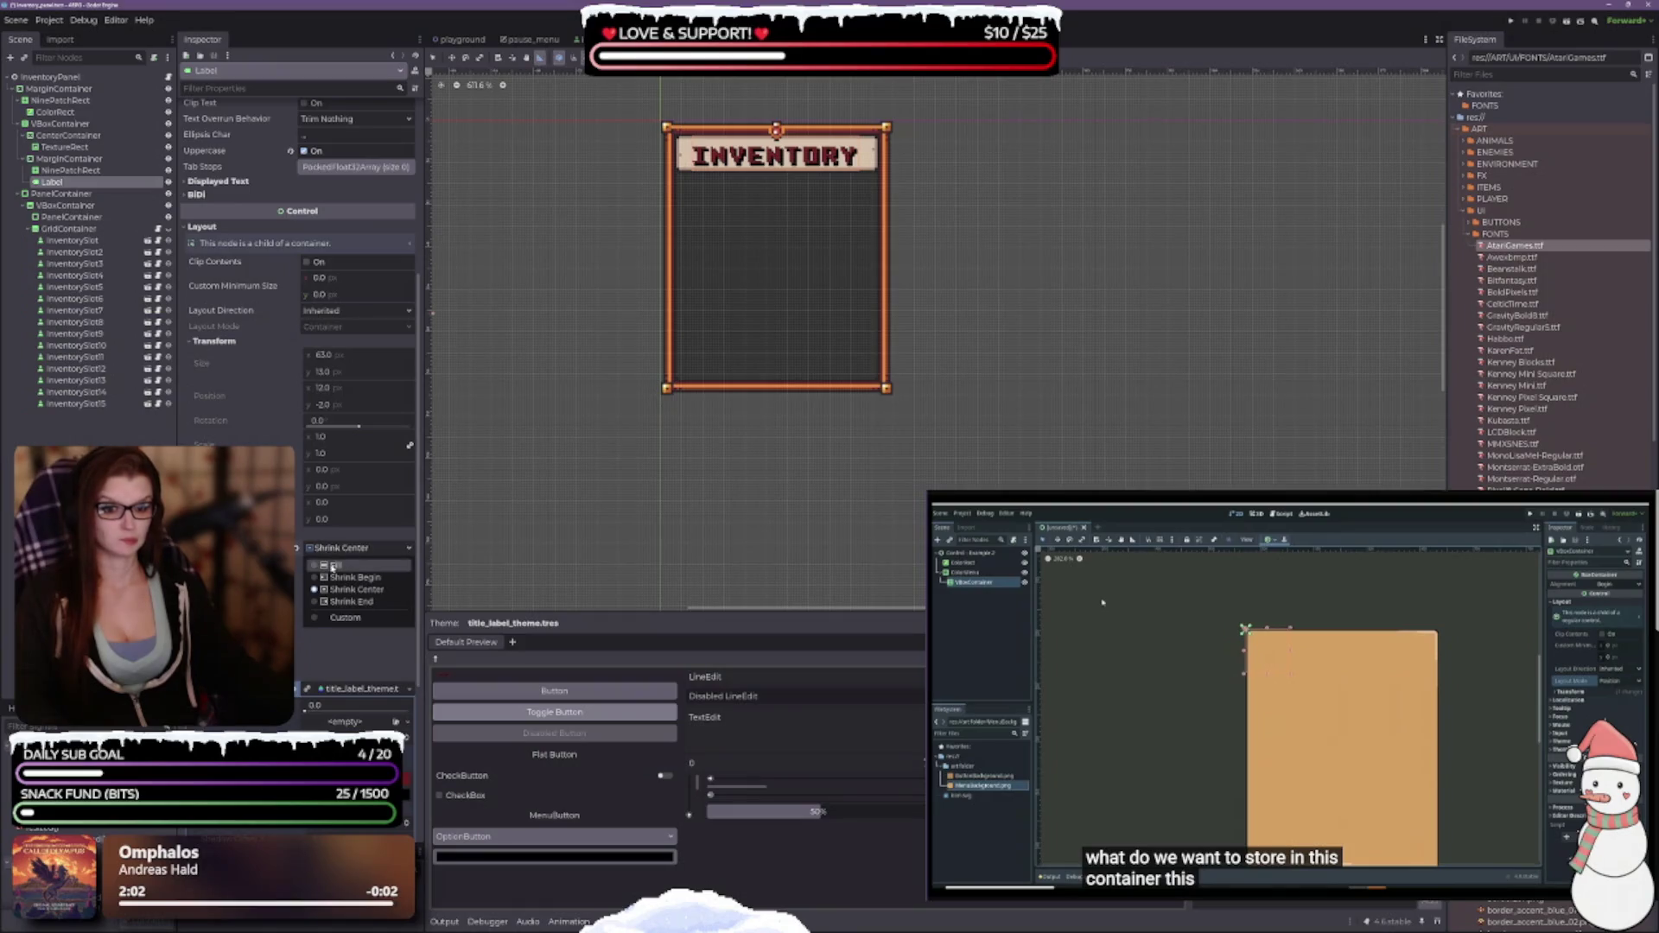
pyautogui.click(330, 573)
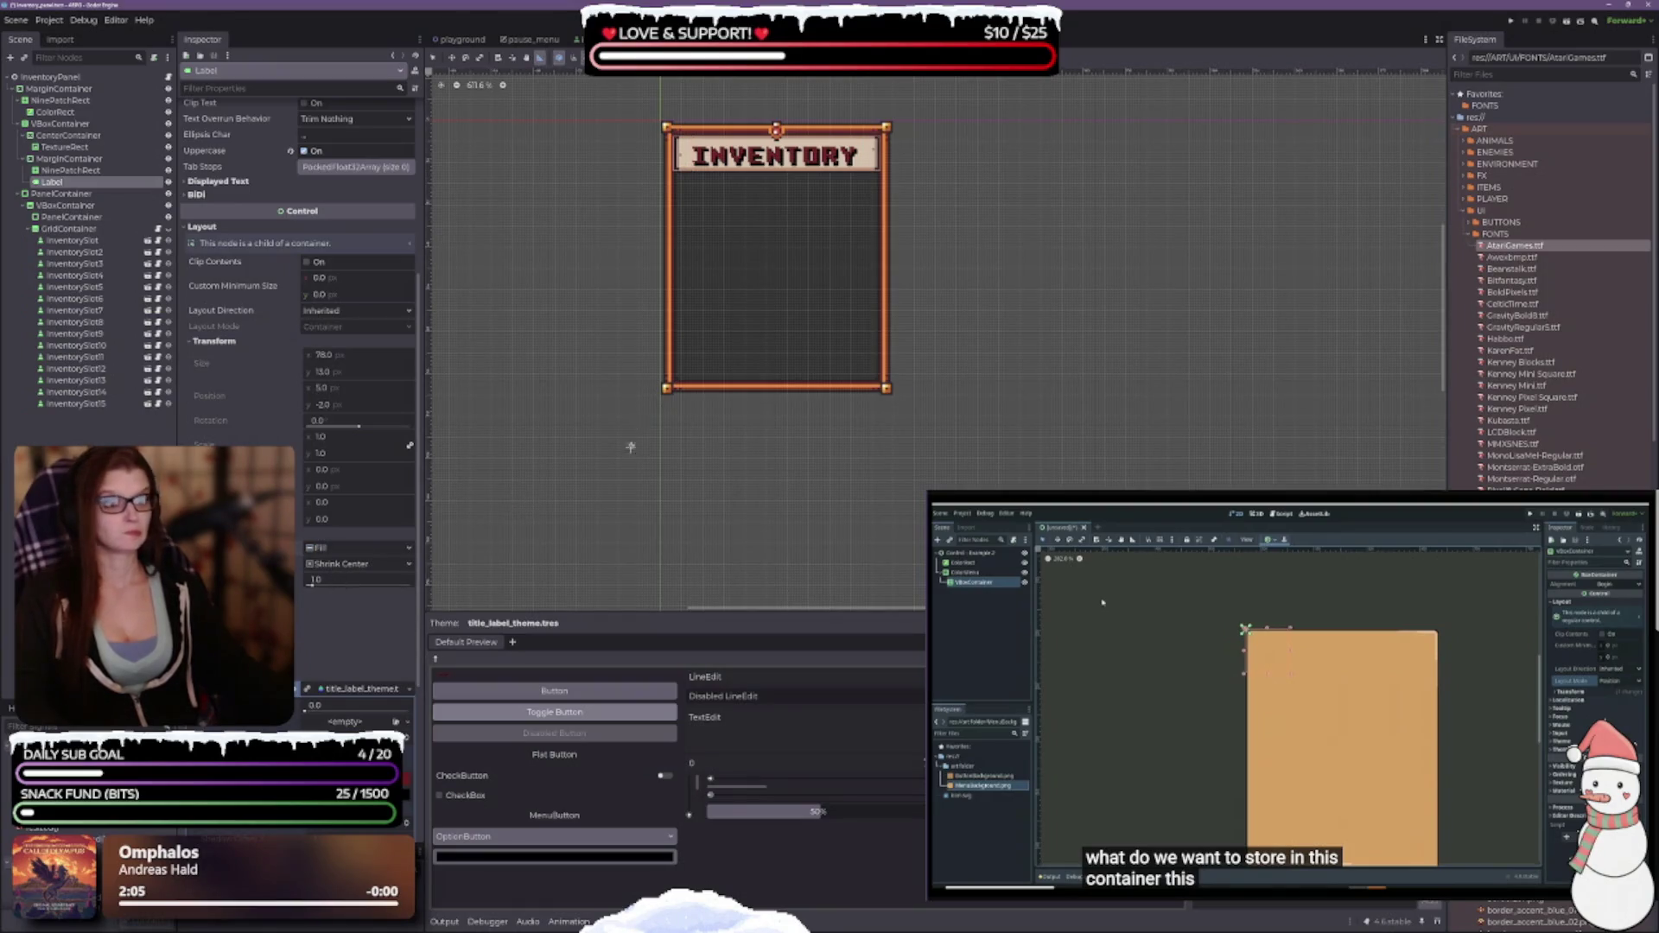
pyautogui.scroll(3, 778, 241)
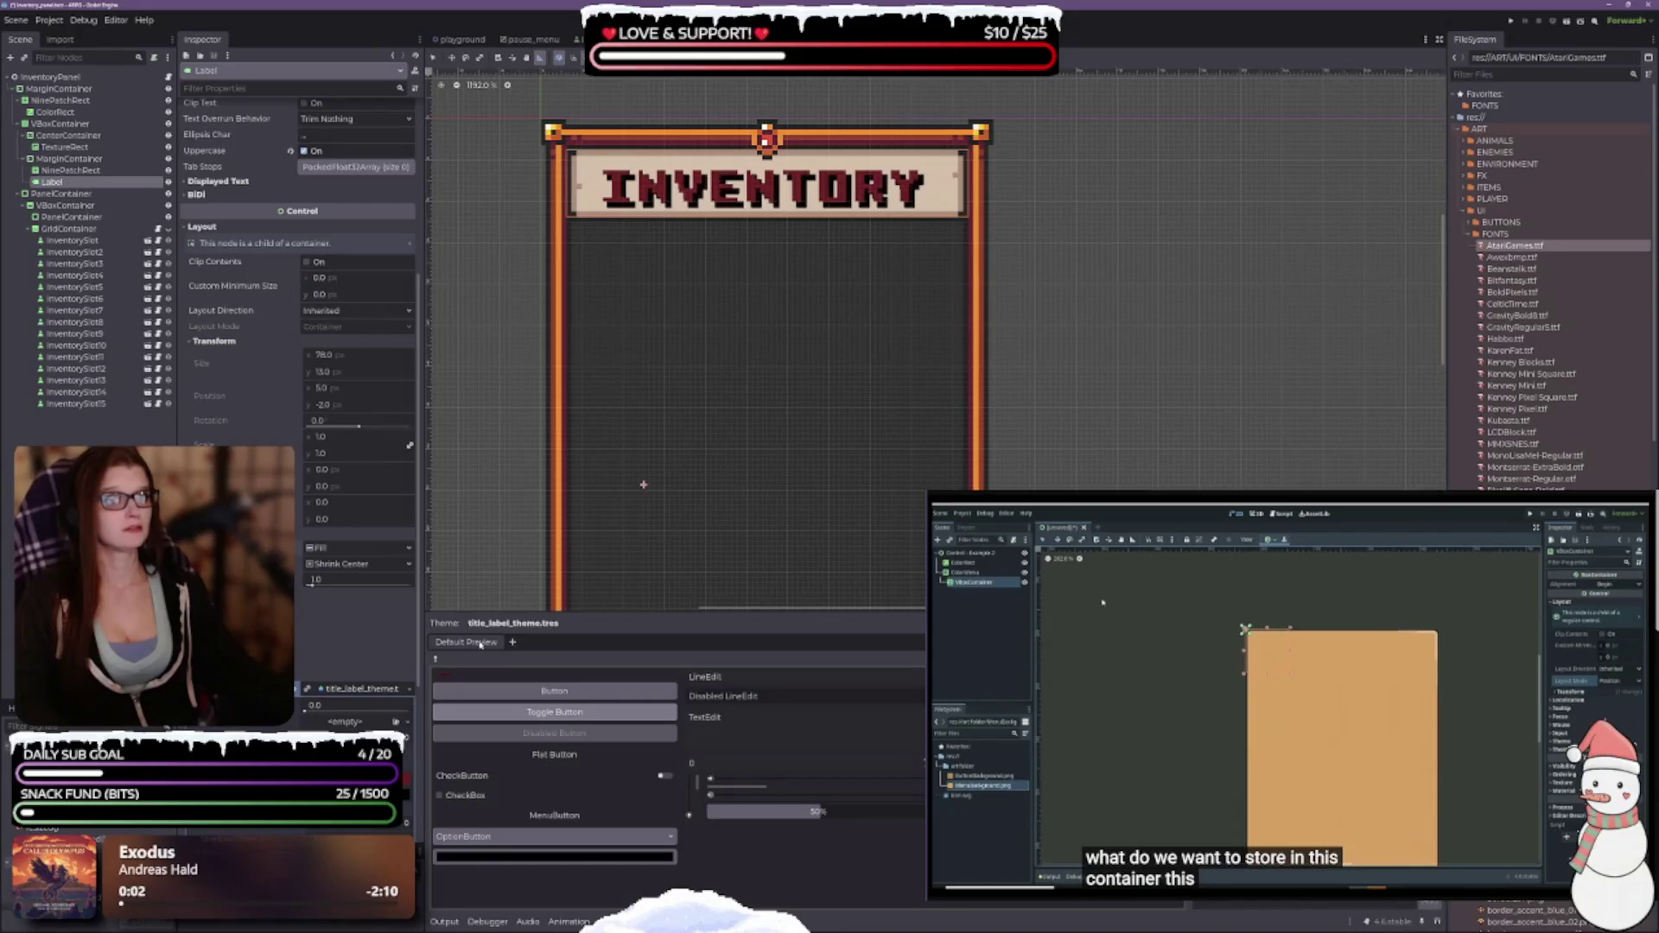
pyautogui.click(341, 563)
pyautogui.click(337, 582)
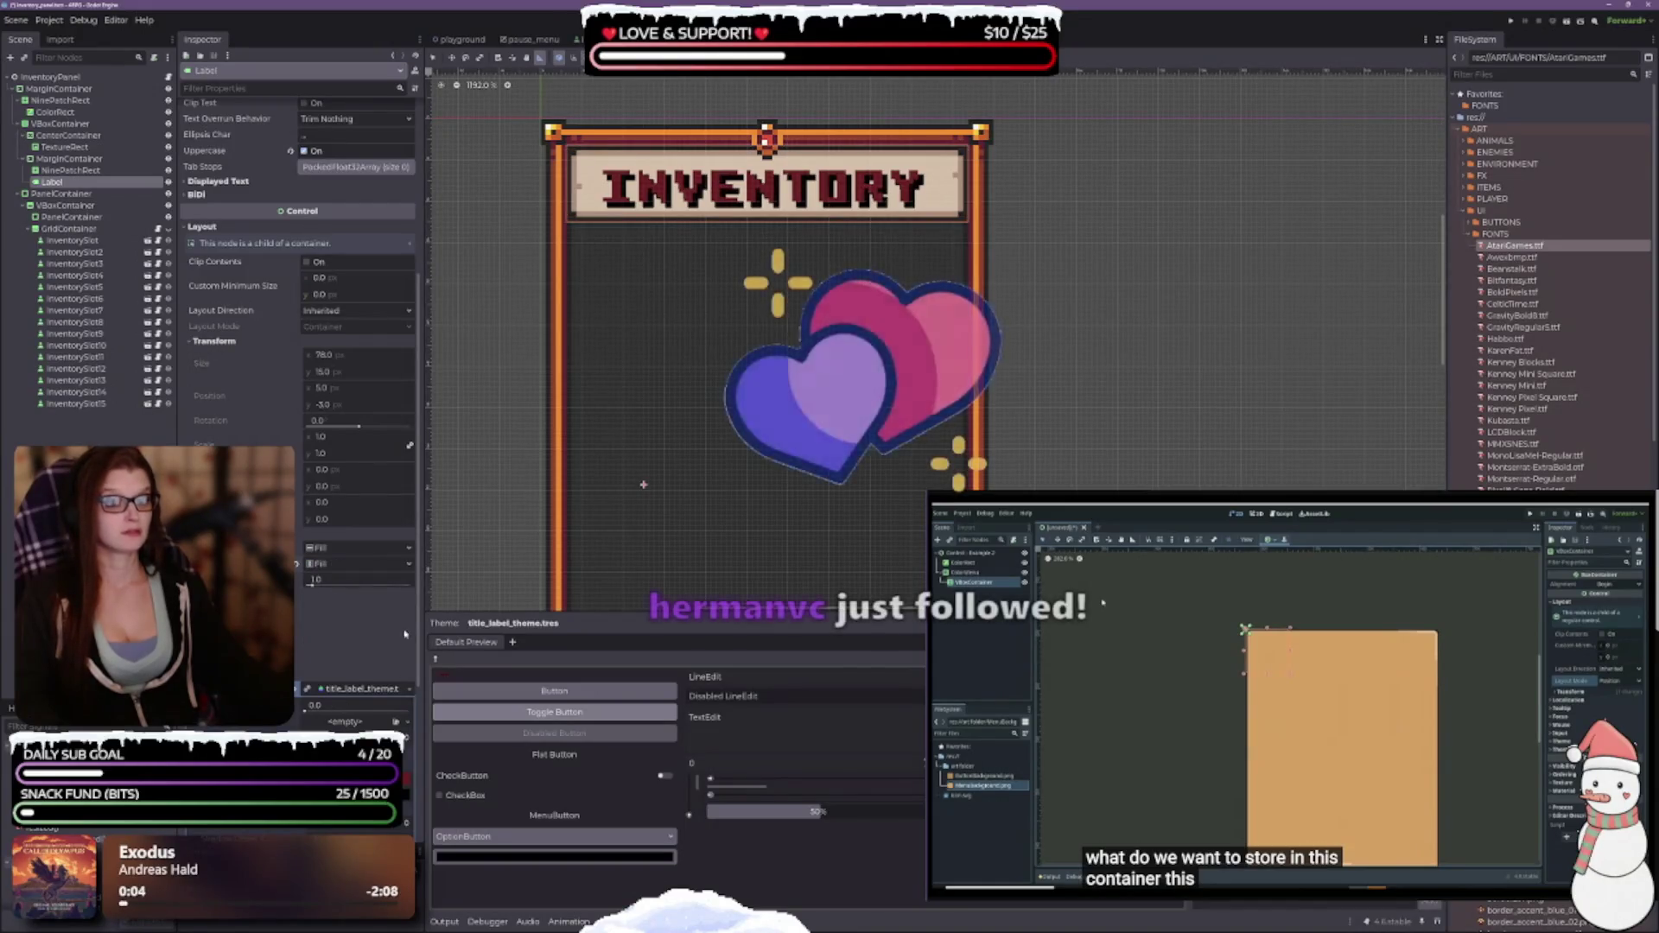
pyautogui.scroll(-2, 753, 424)
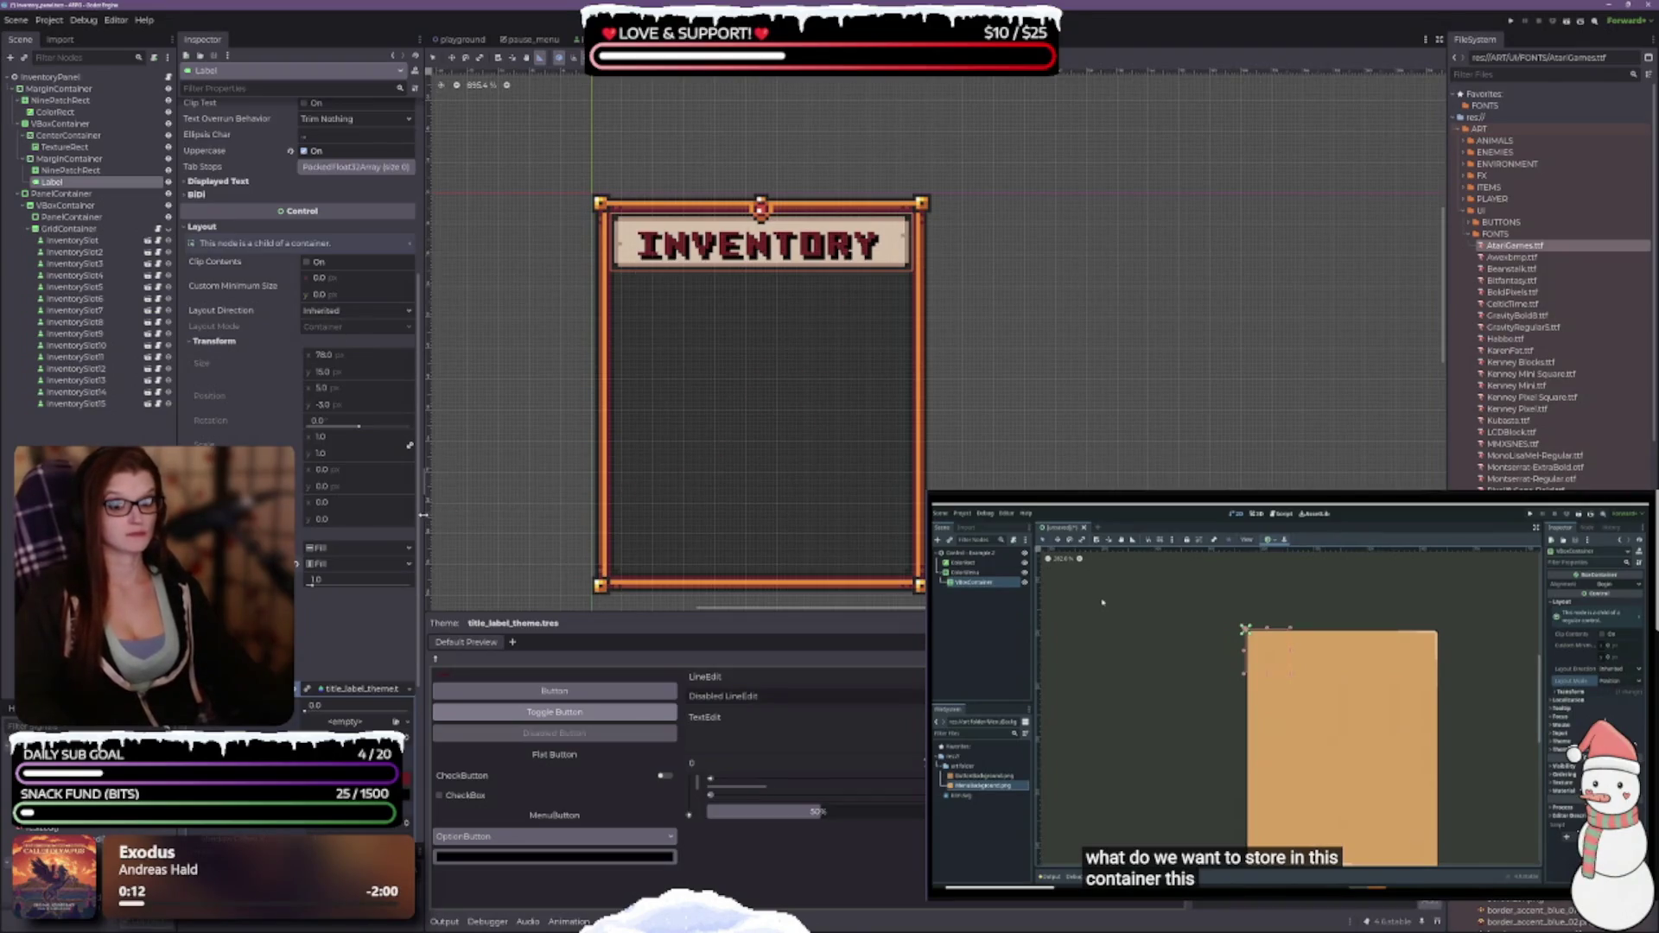
pyautogui.scroll(3, 236, 374)
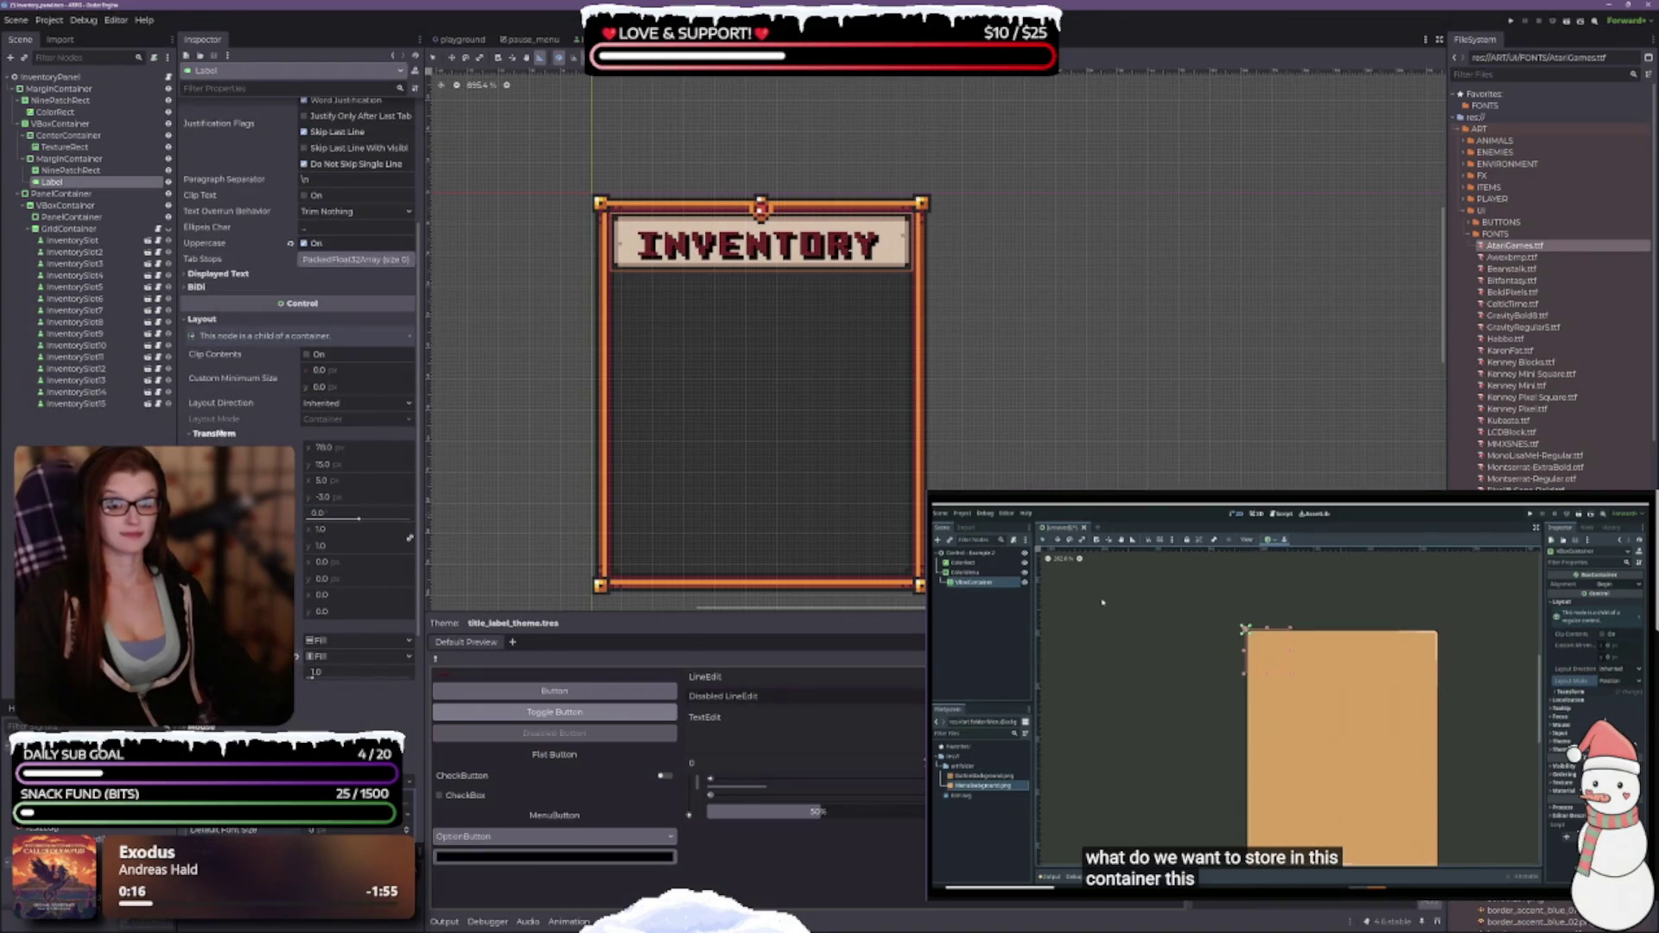
# Set the title's Vertical Alignment to Top, then select the Awexbmp.ttf font file.
pyautogui.scroll(6, 236, 374)
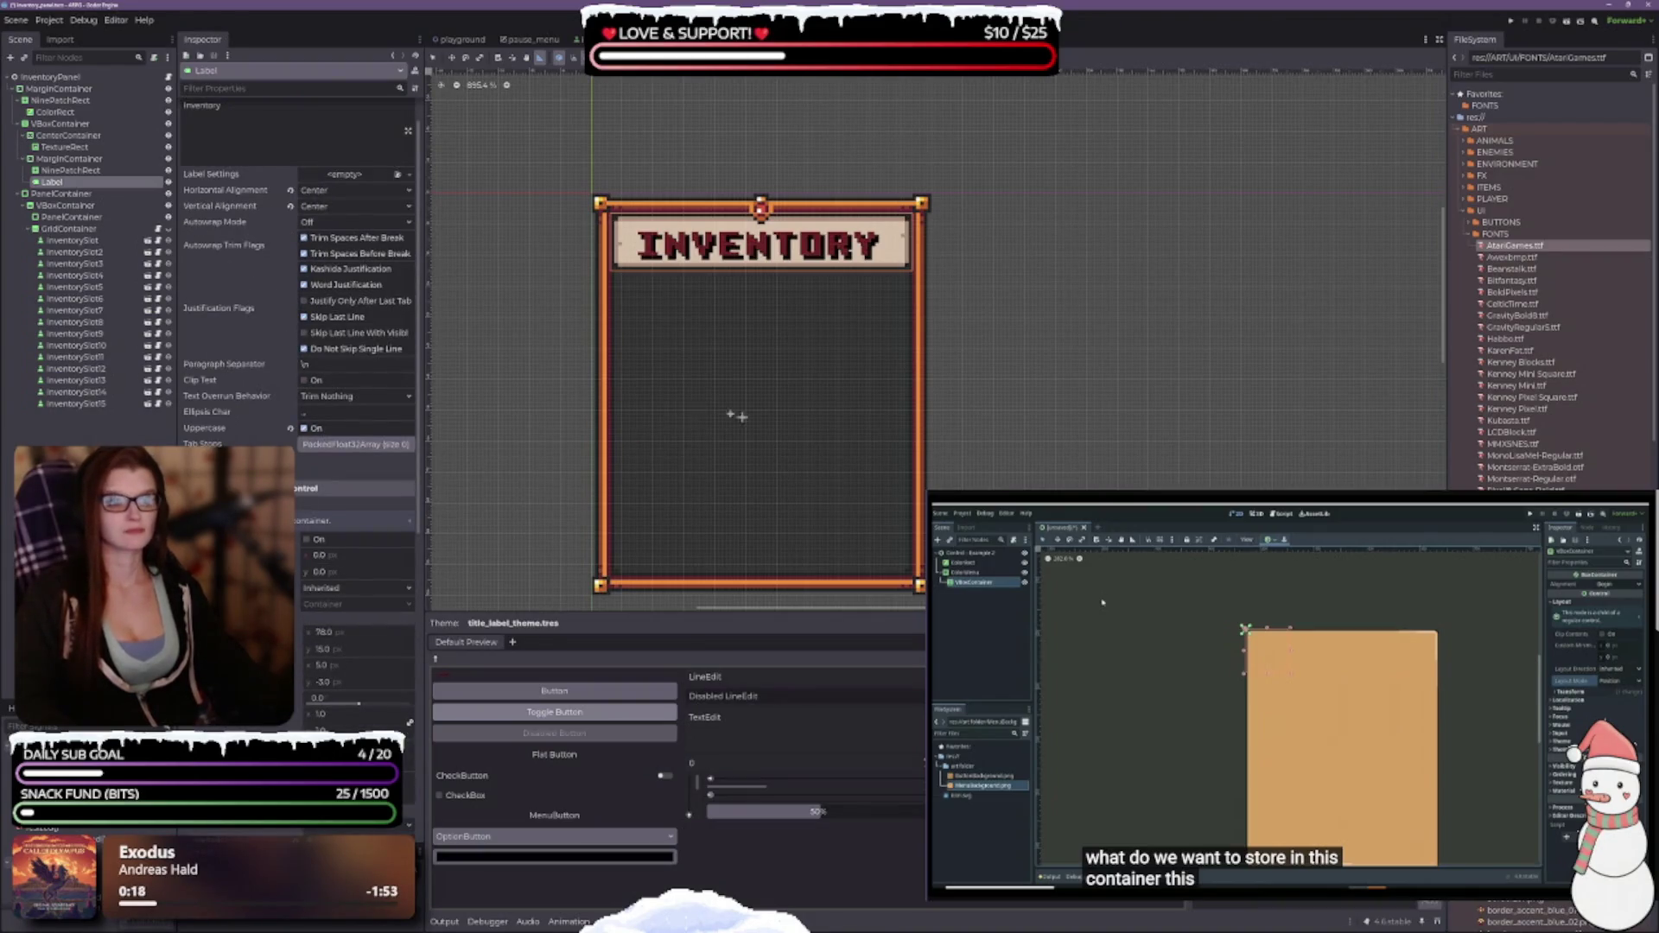
pyautogui.scroll(1, 743, 422)
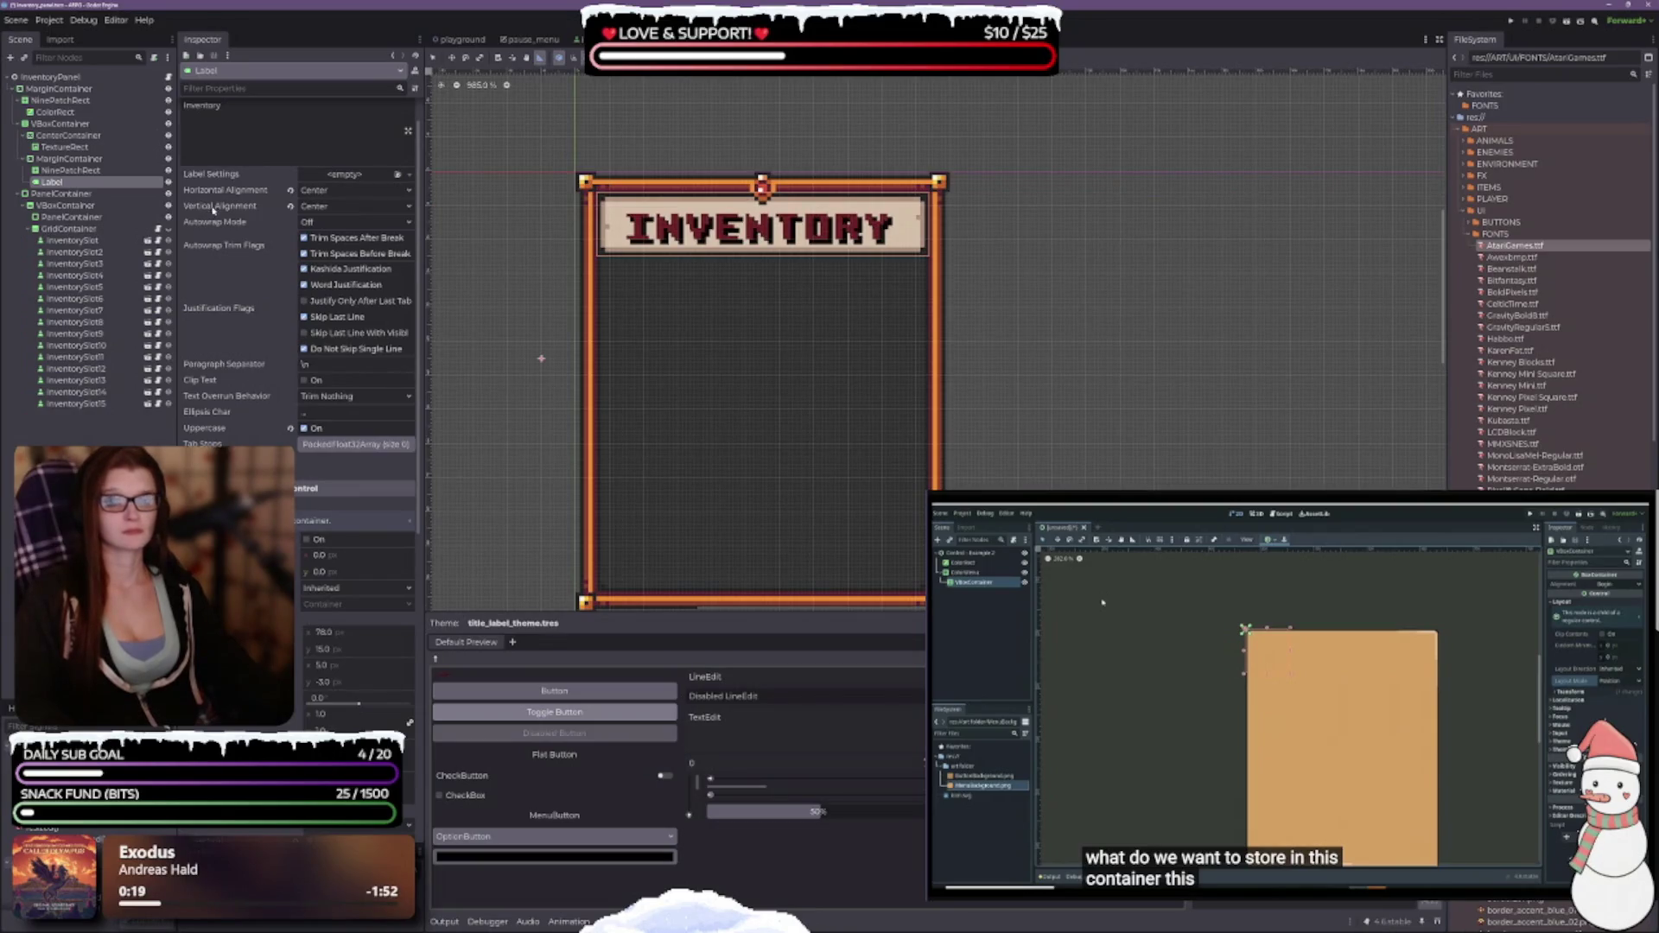
pyautogui.click(355, 205)
pyautogui.click(328, 222)
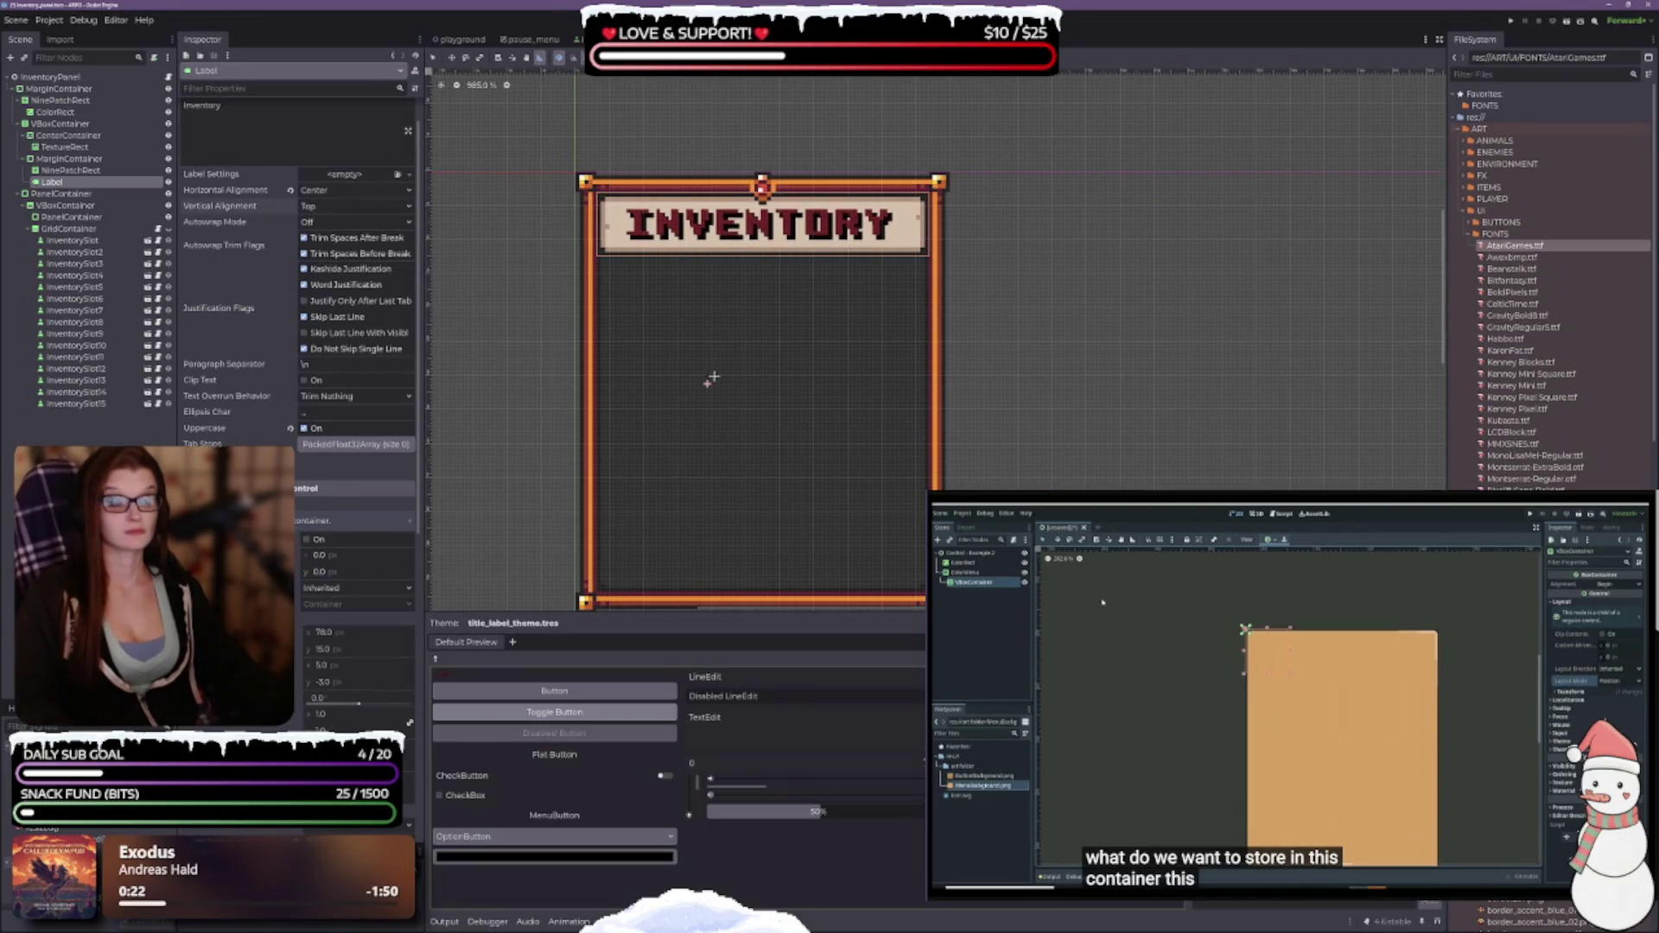
pyautogui.scroll(-1, 738, 346)
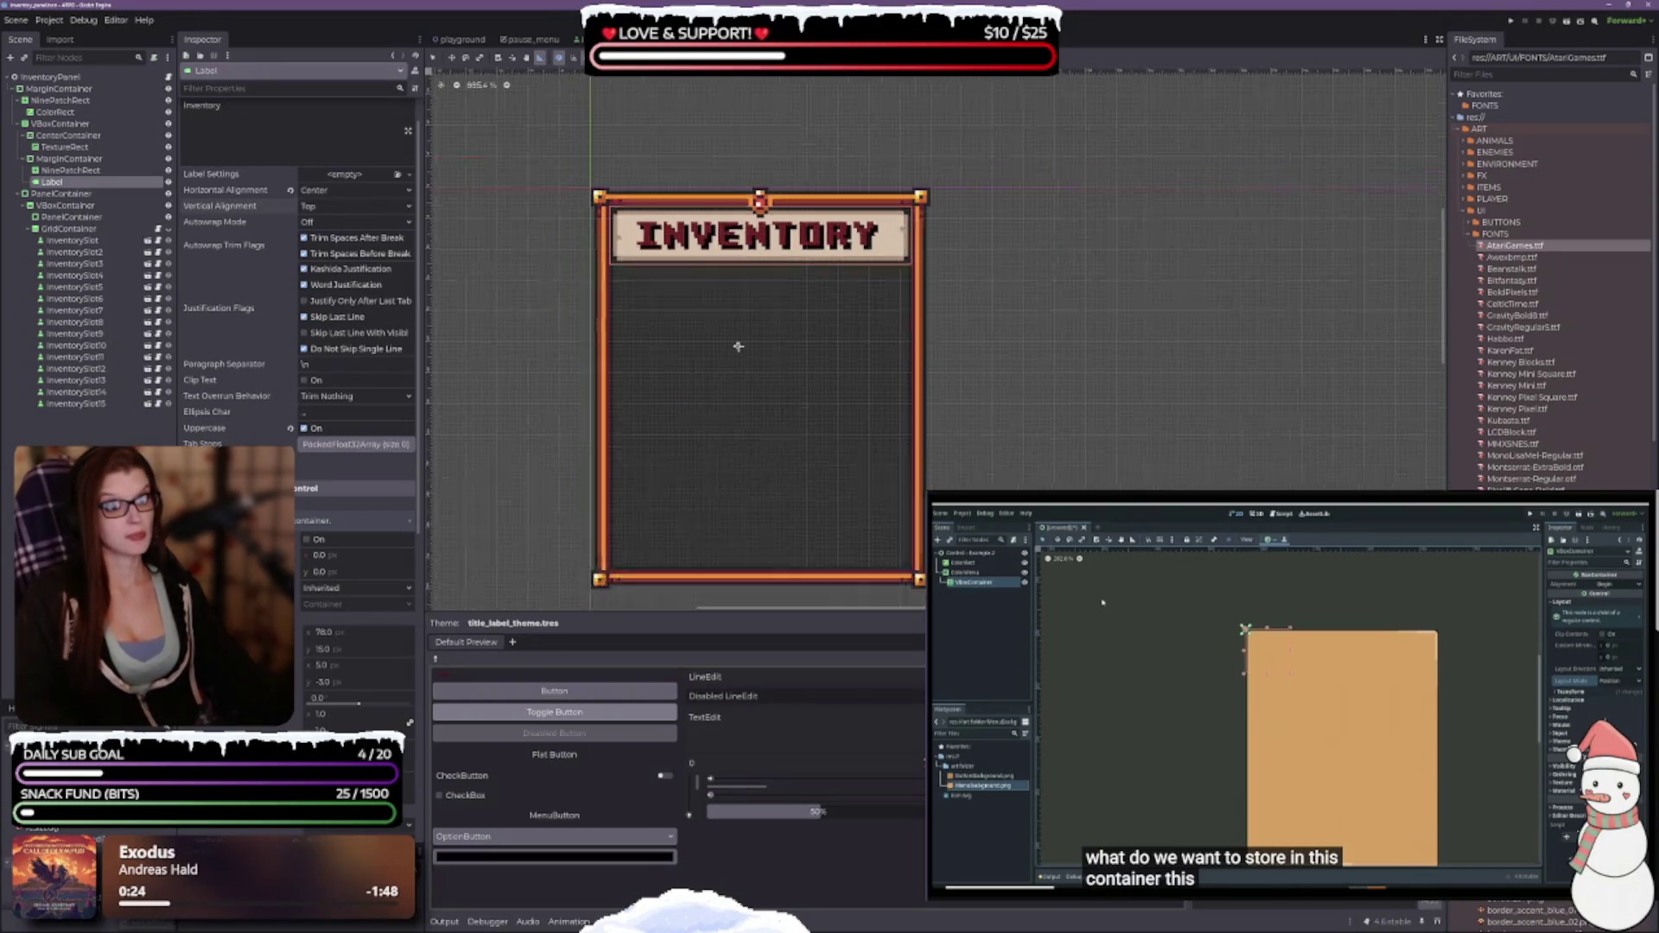
pyautogui.scroll(-3, 738, 346)
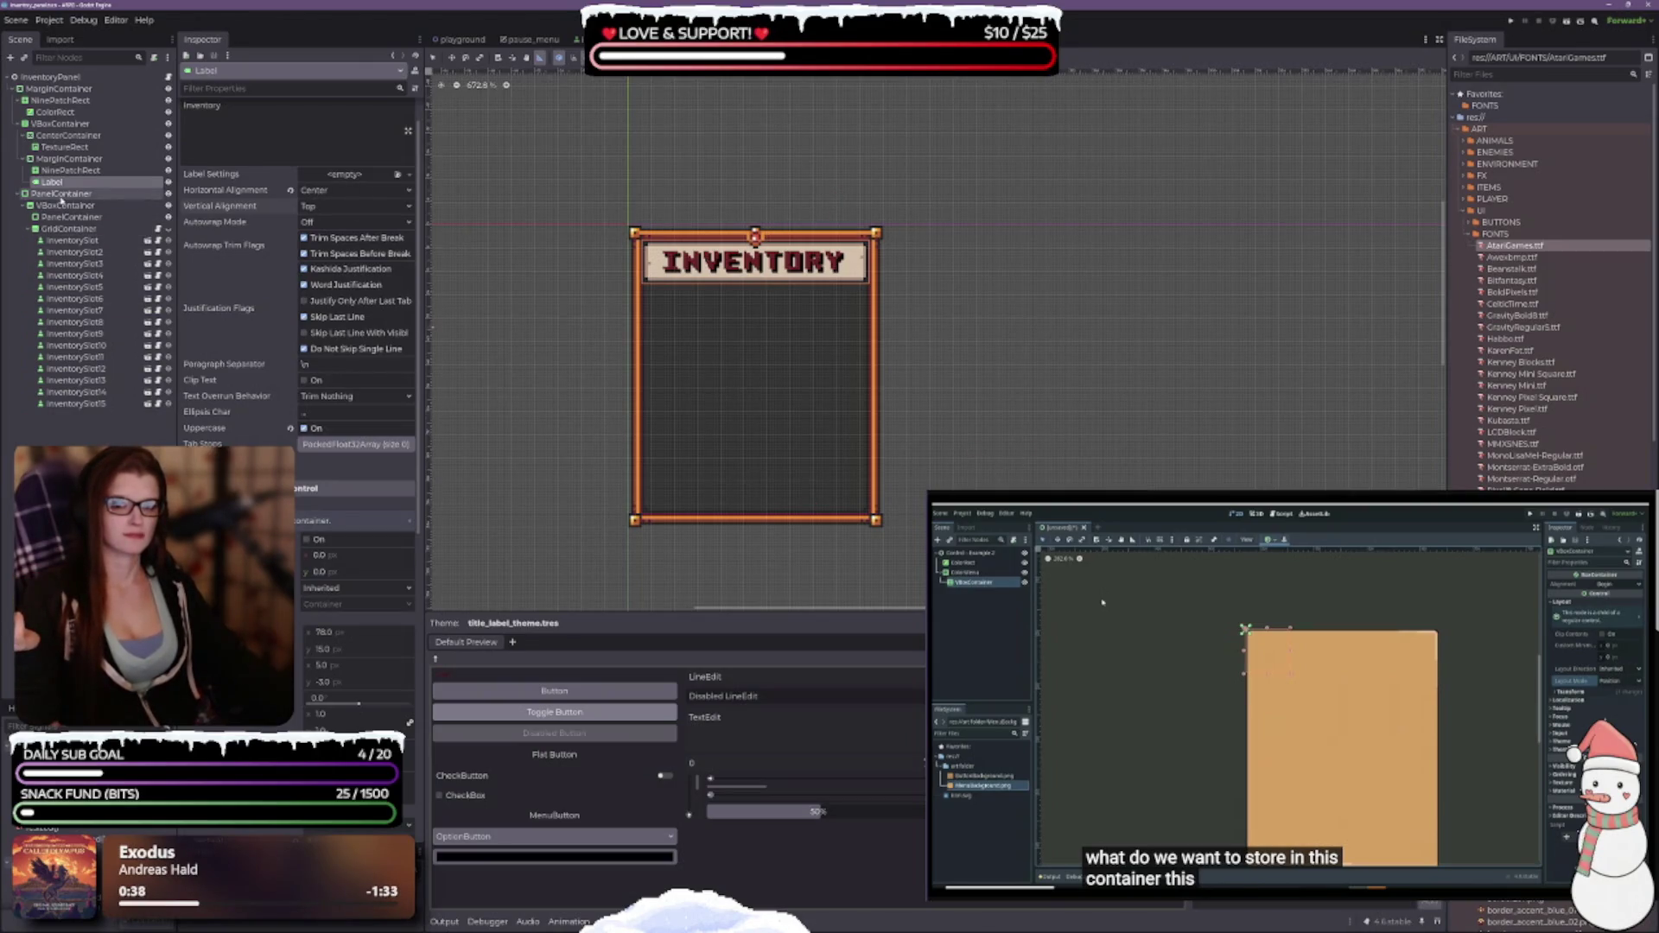
pyautogui.scroll(3, 752, 393)
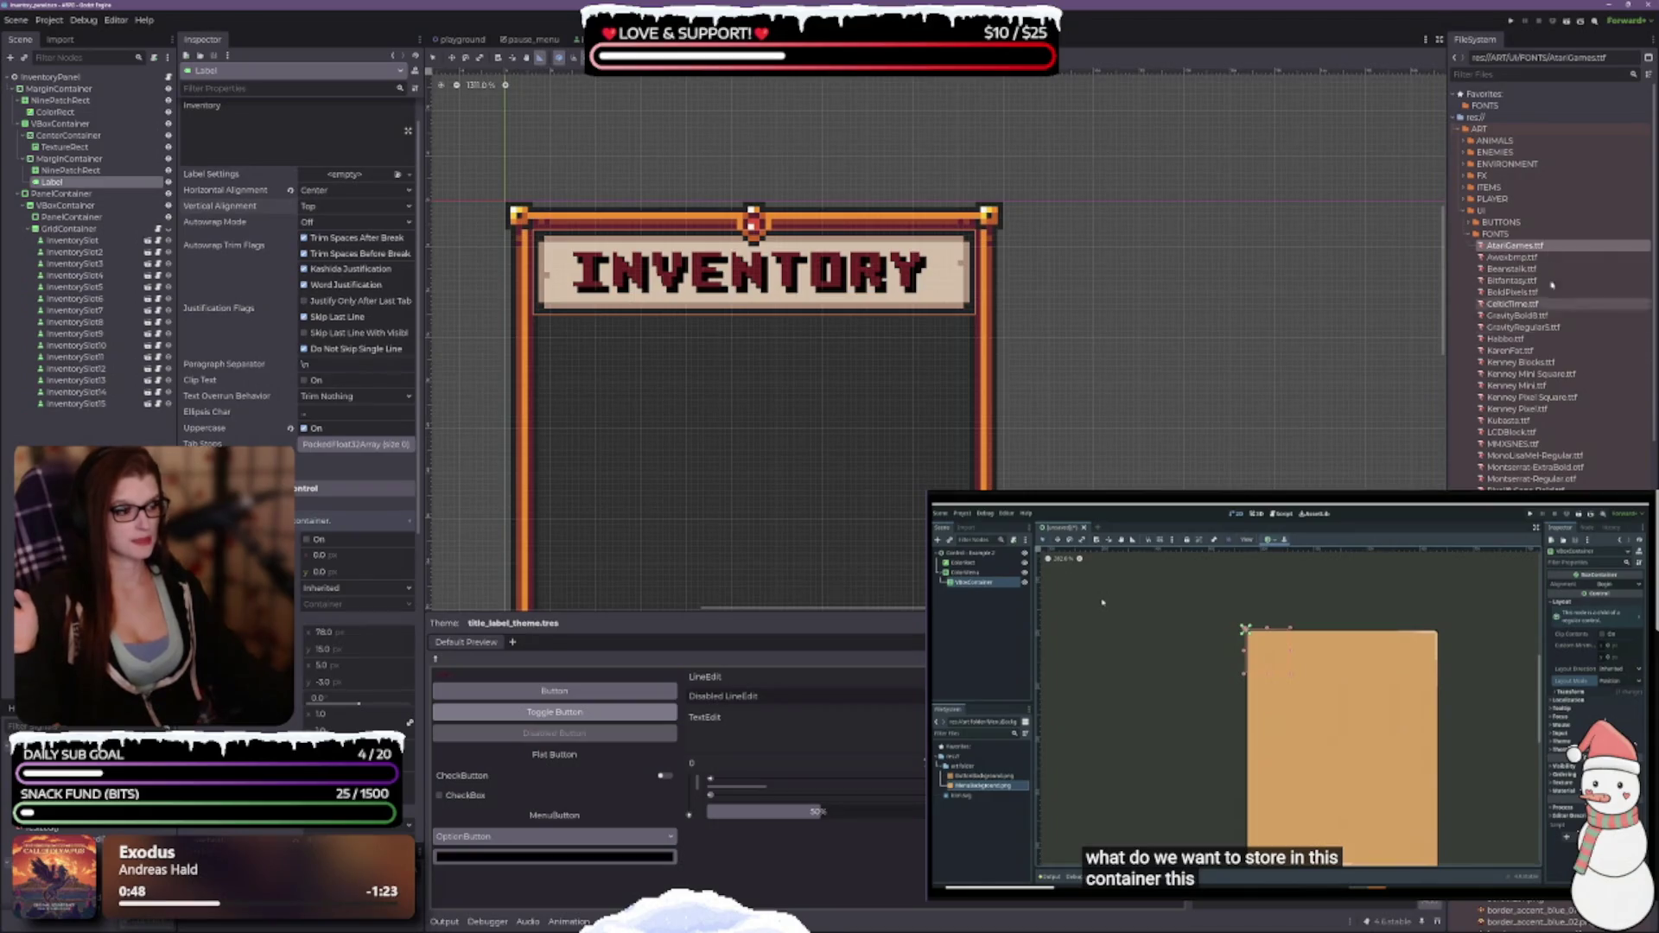
pyautogui.click(1511, 256)
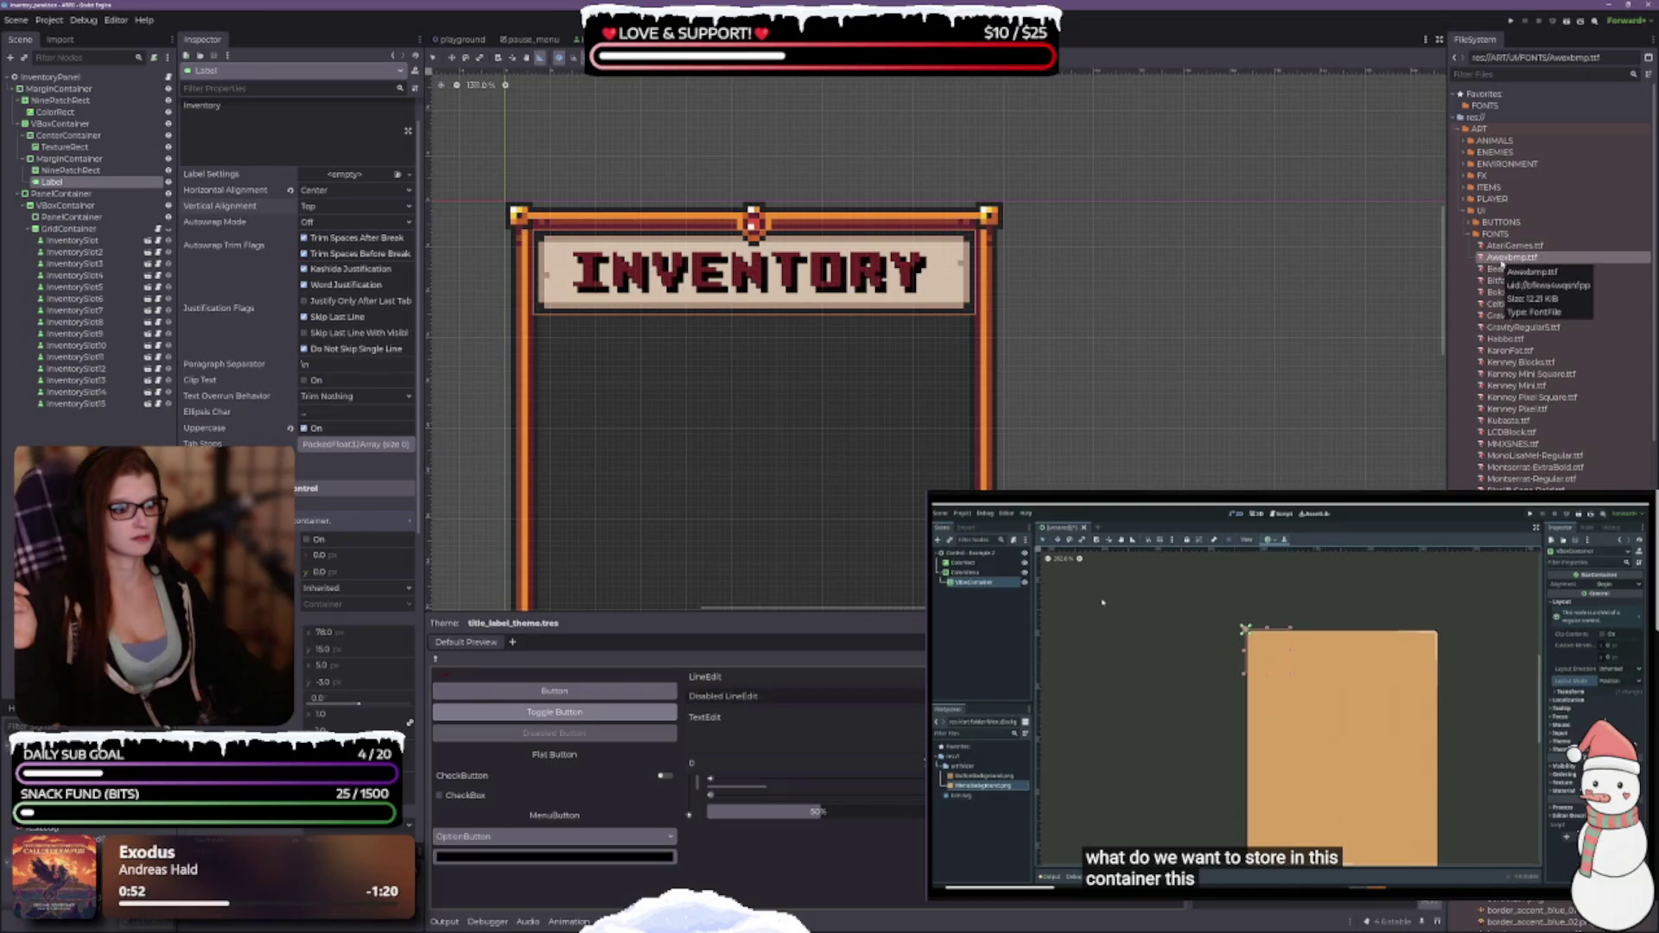
# Try the Awexbmp and Beanstalk fonts on the INVENTORY title, then settle on Bitfantasy.ttf.
pyautogui.moveTo(1497, 259); pyautogui.dragTo(1512, 417)
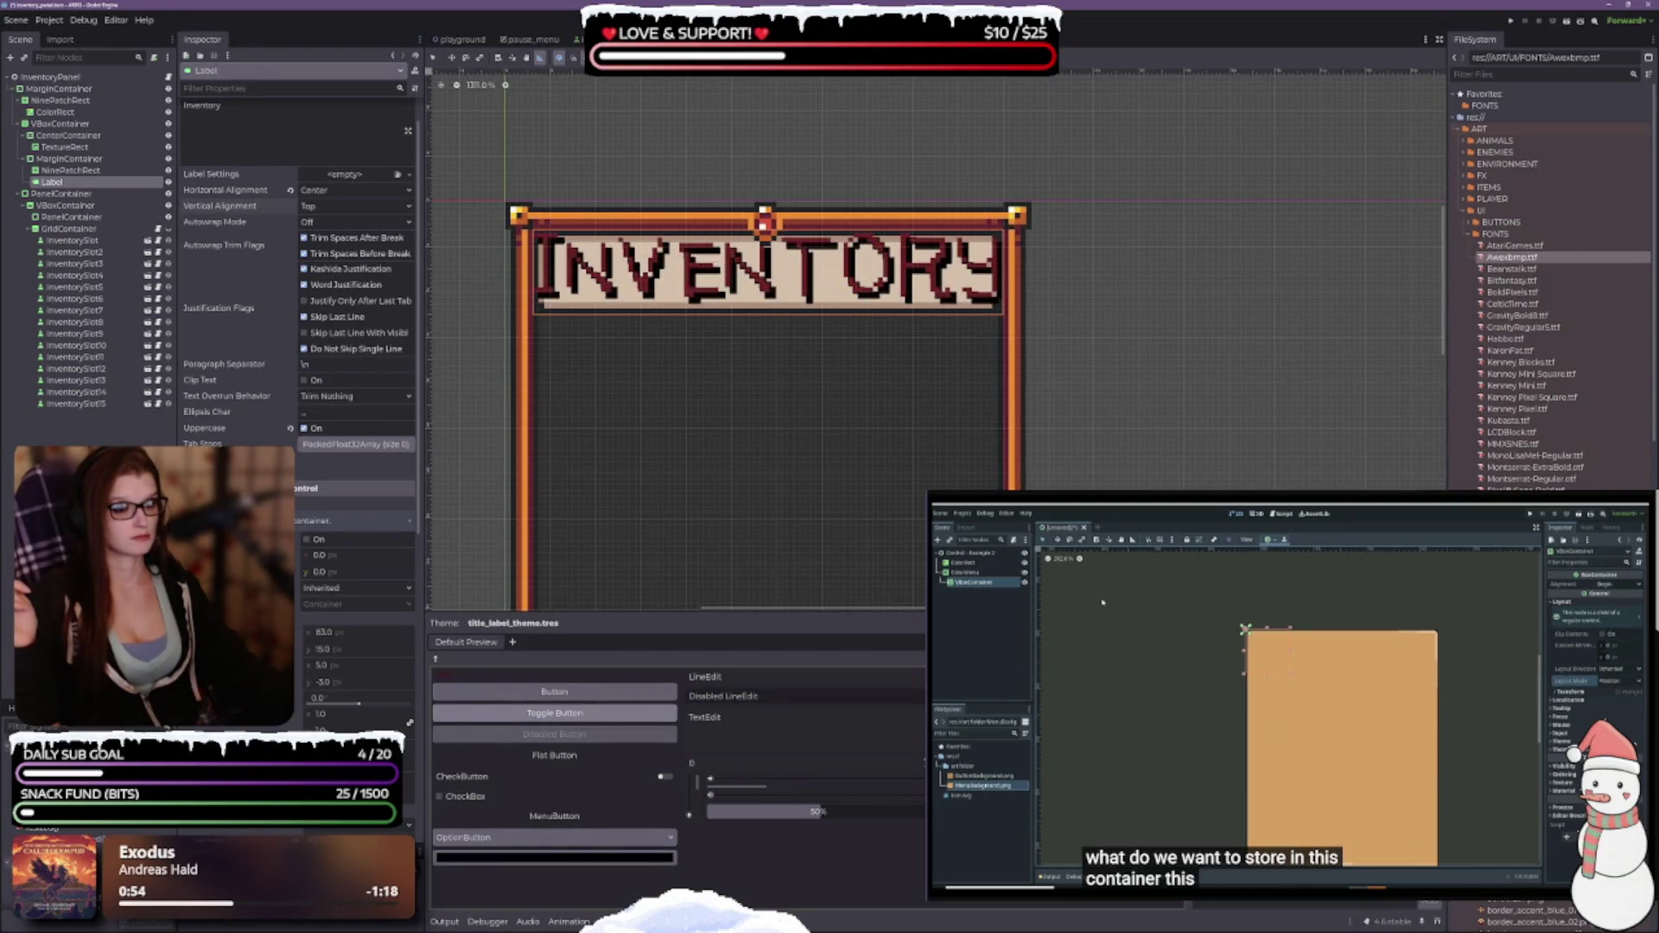
pyautogui.moveTo(1512, 269); pyautogui.dragTo(1512, 411)
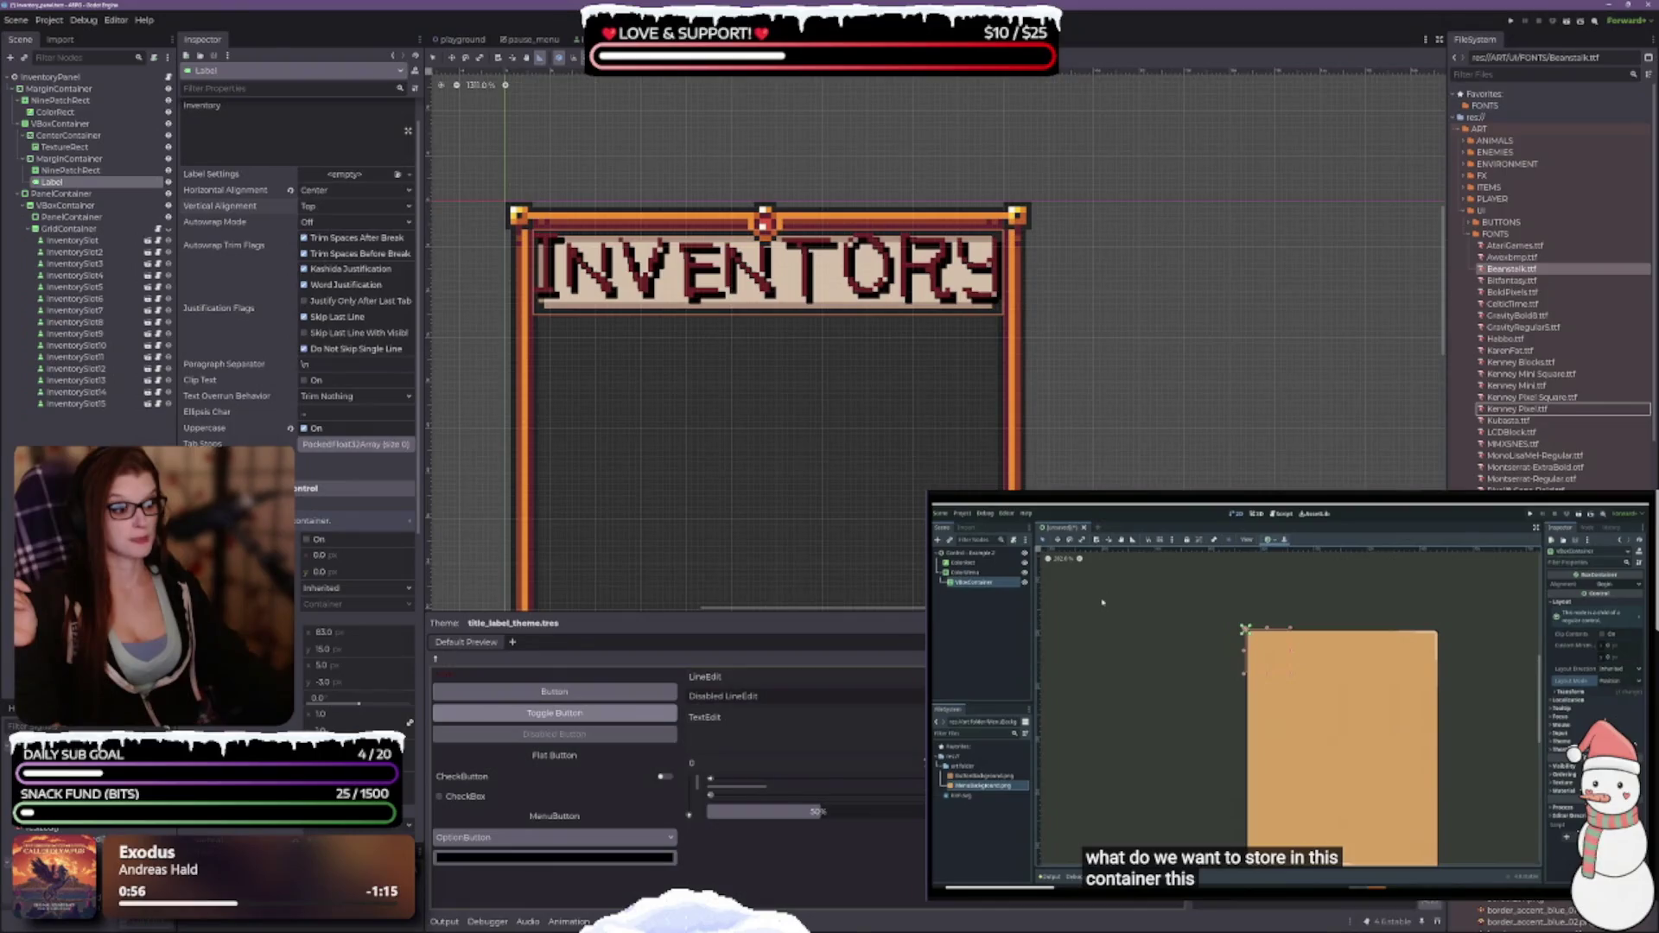
pyautogui.click(1512, 280)
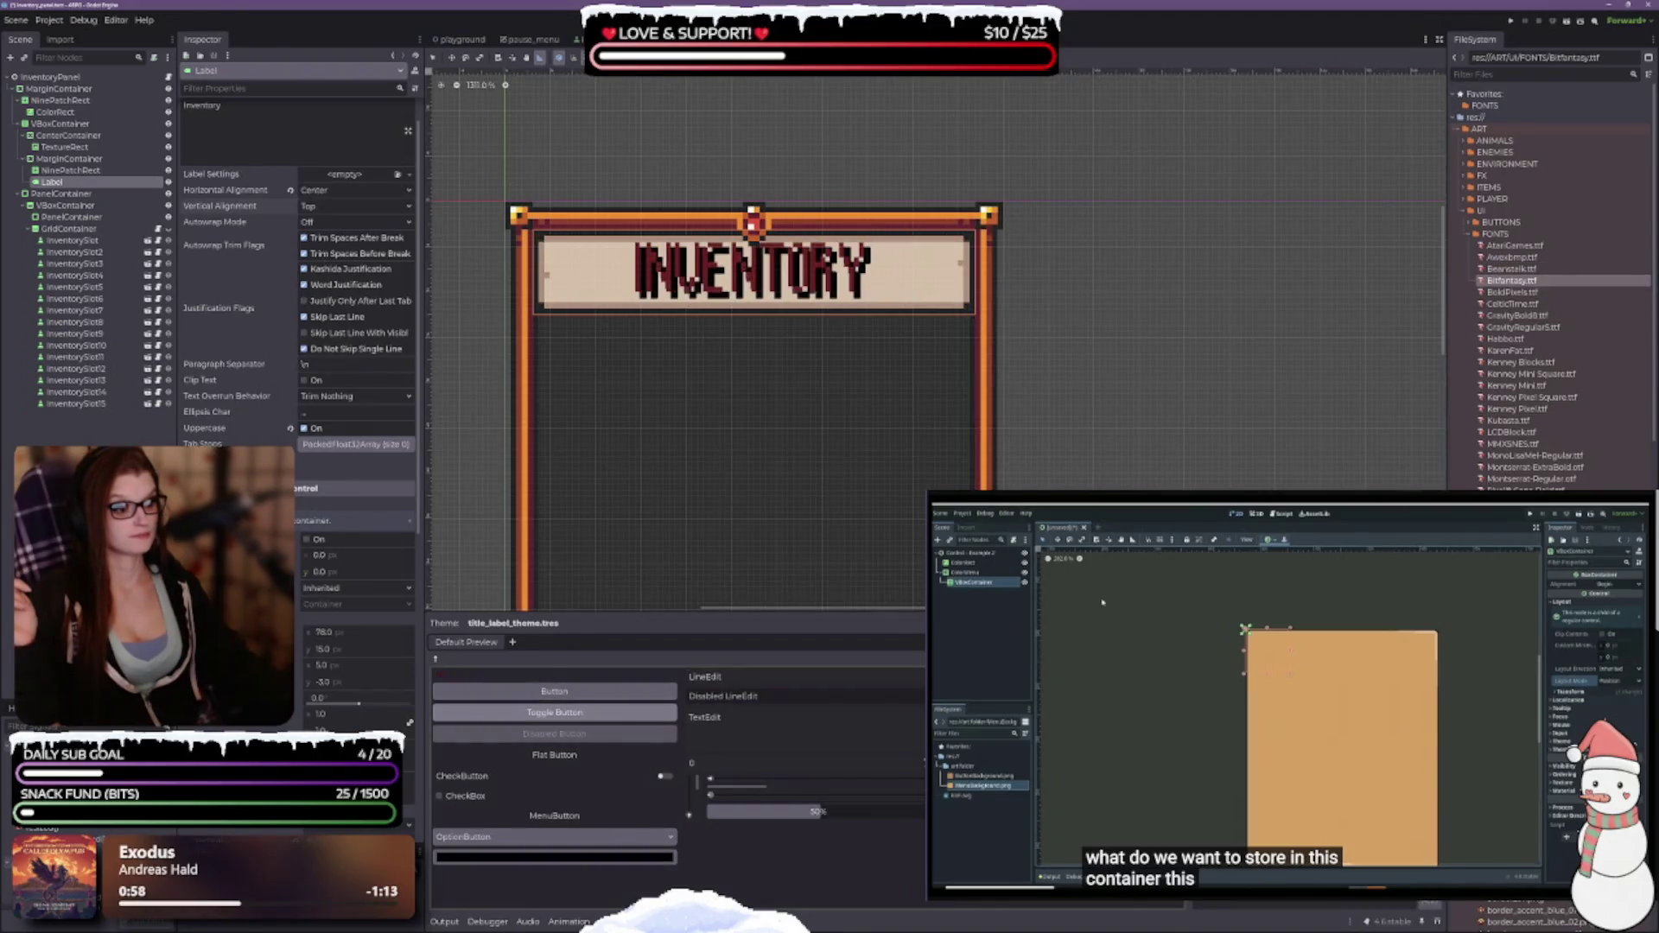
pyautogui.scroll(-5, 858, 346)
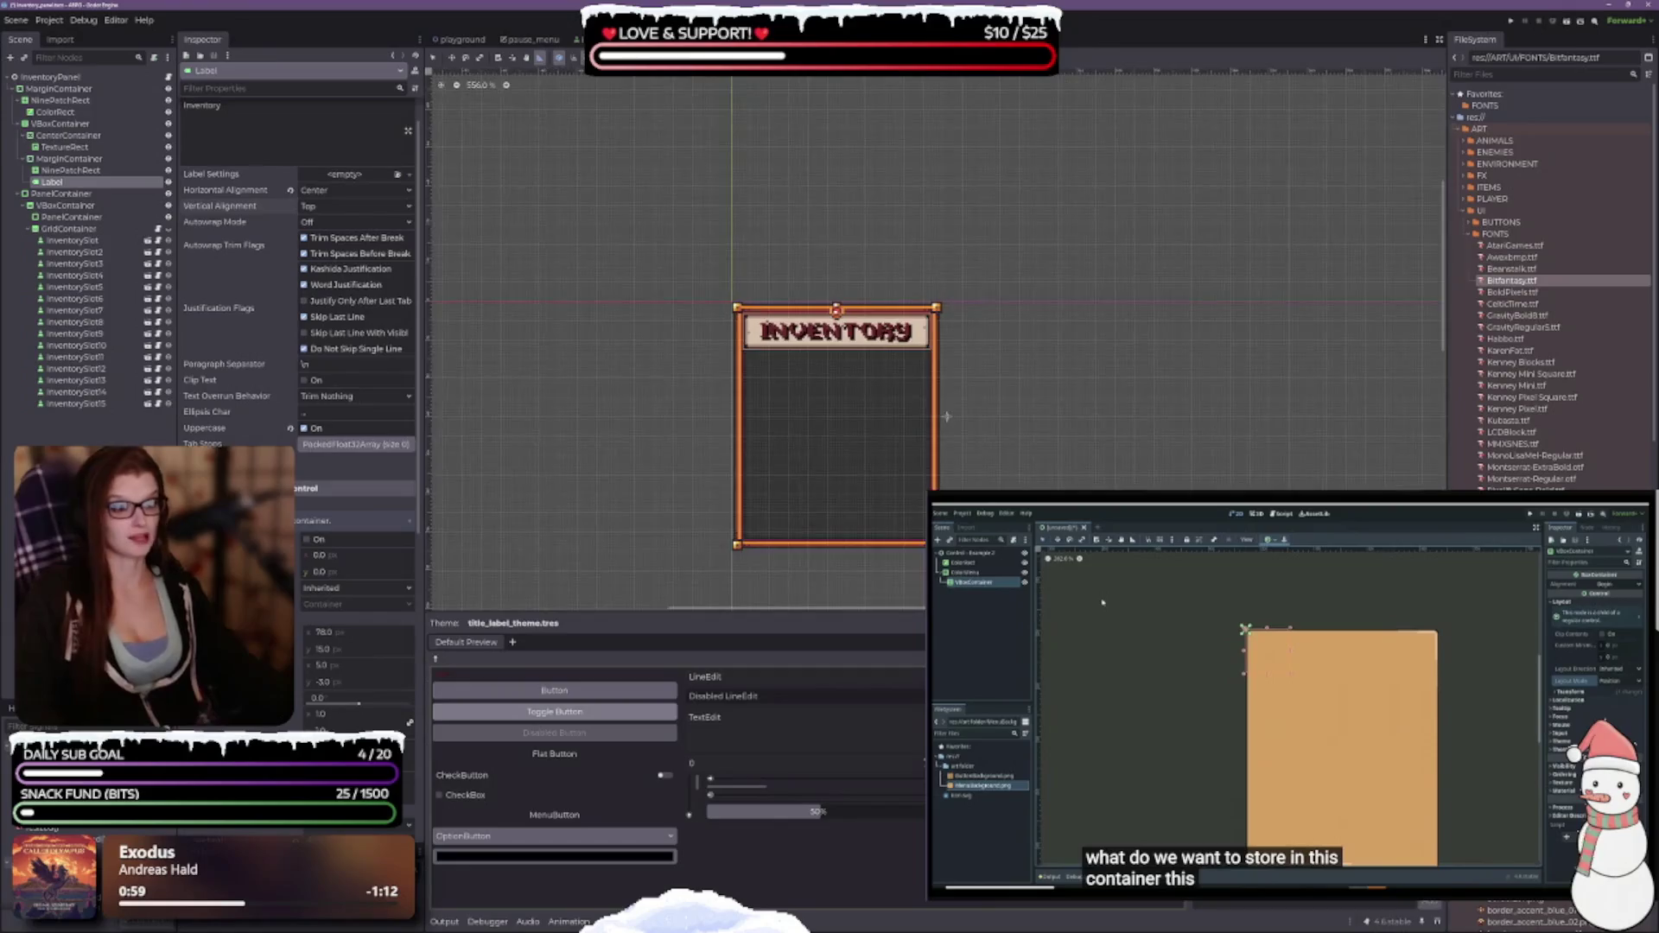
pyautogui.scroll(1, 858, 347)
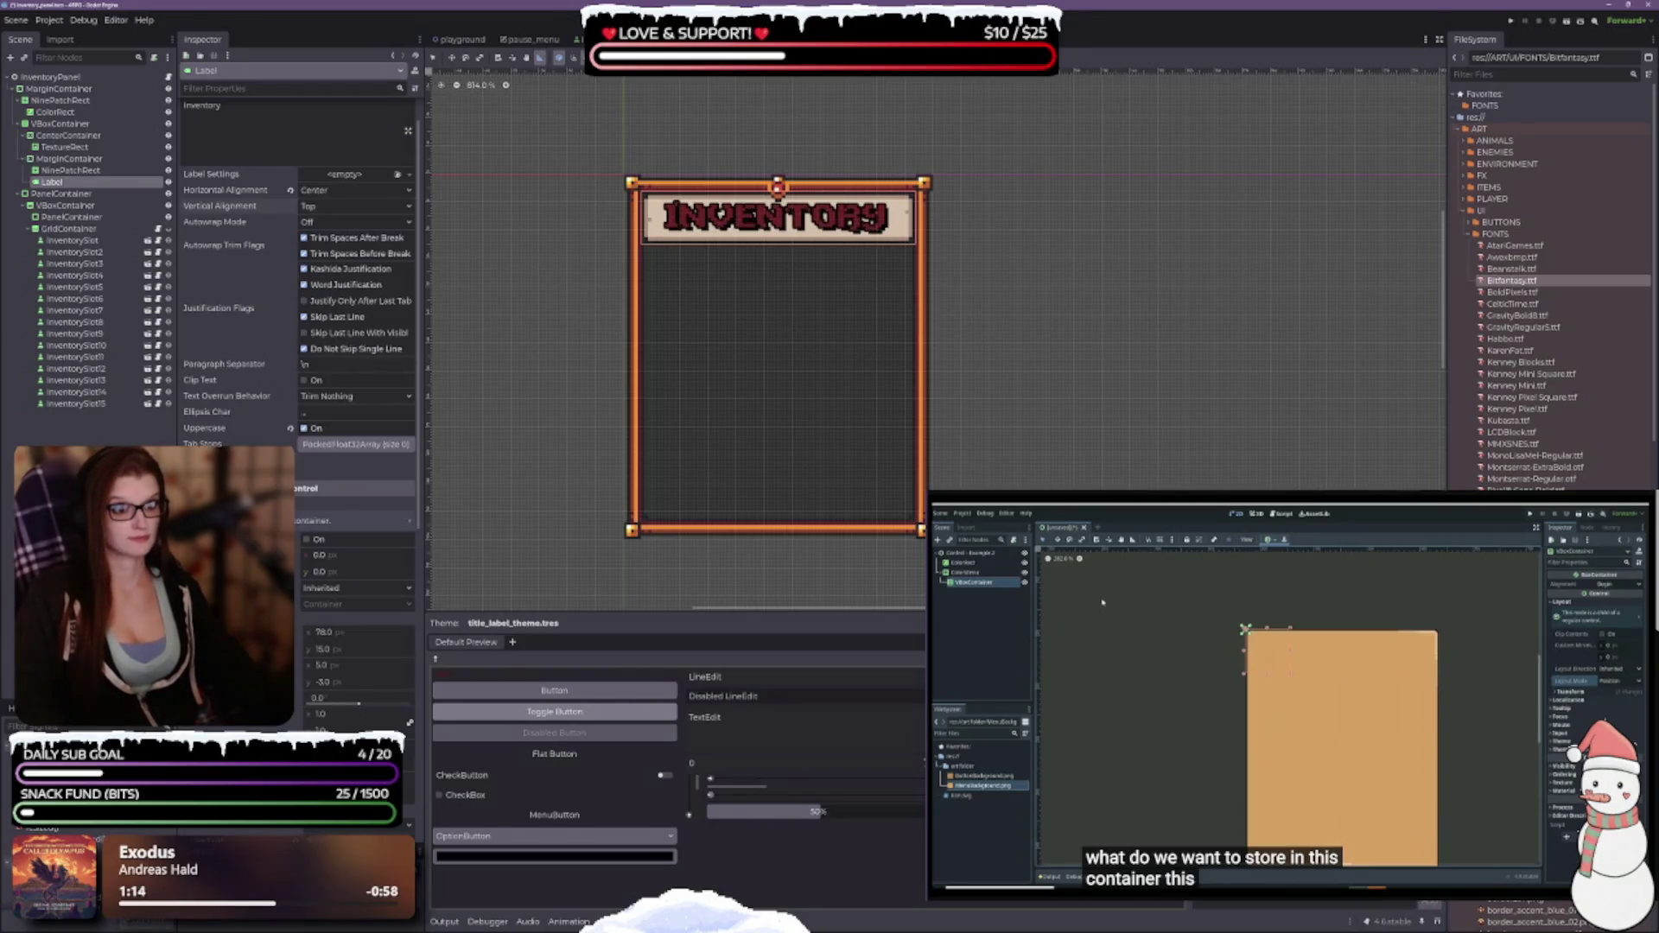
pyautogui.scroll(-1, 882, 511)
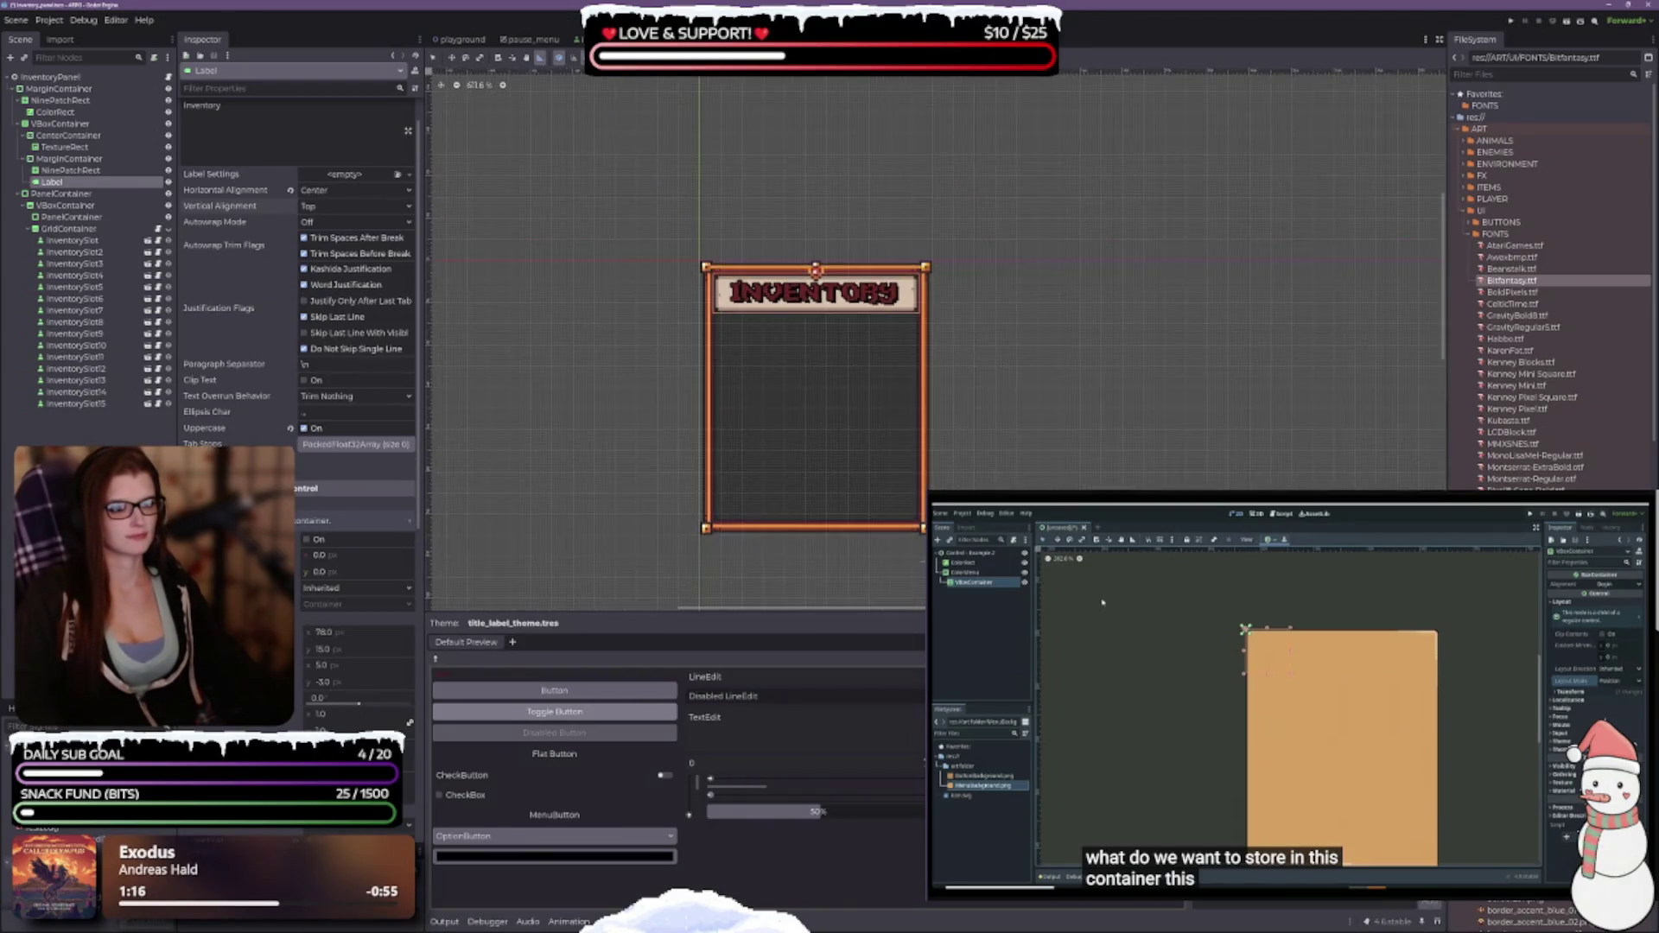
pyautogui.scroll(1, 882, 510)
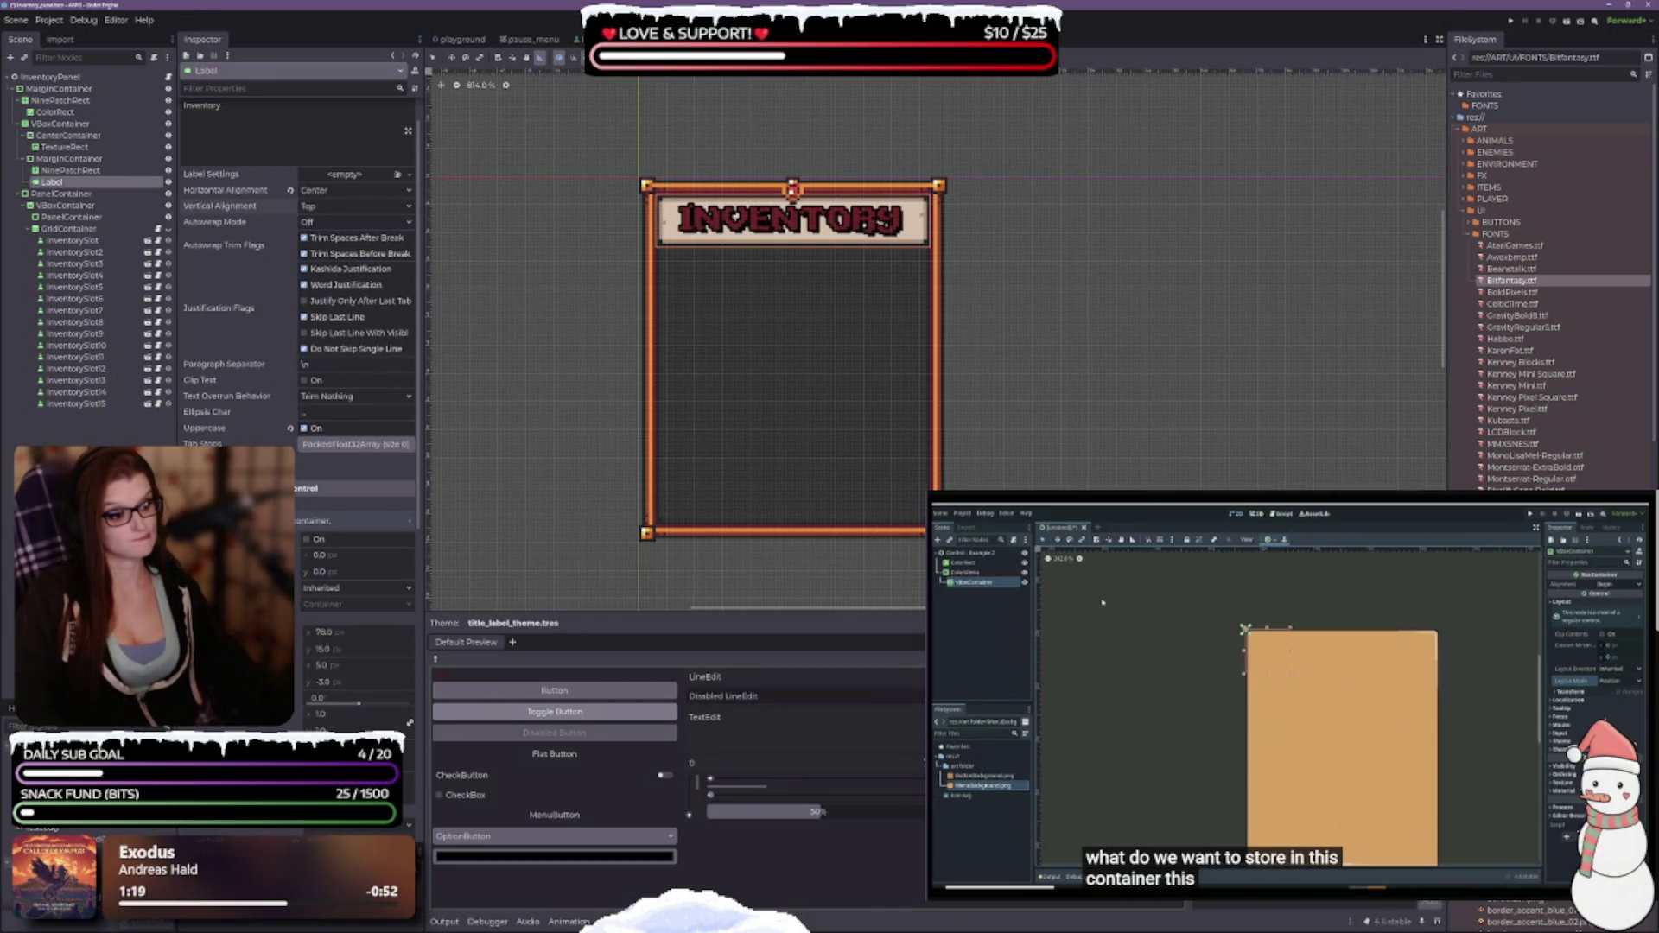
pyautogui.scroll(-2, 851, 462)
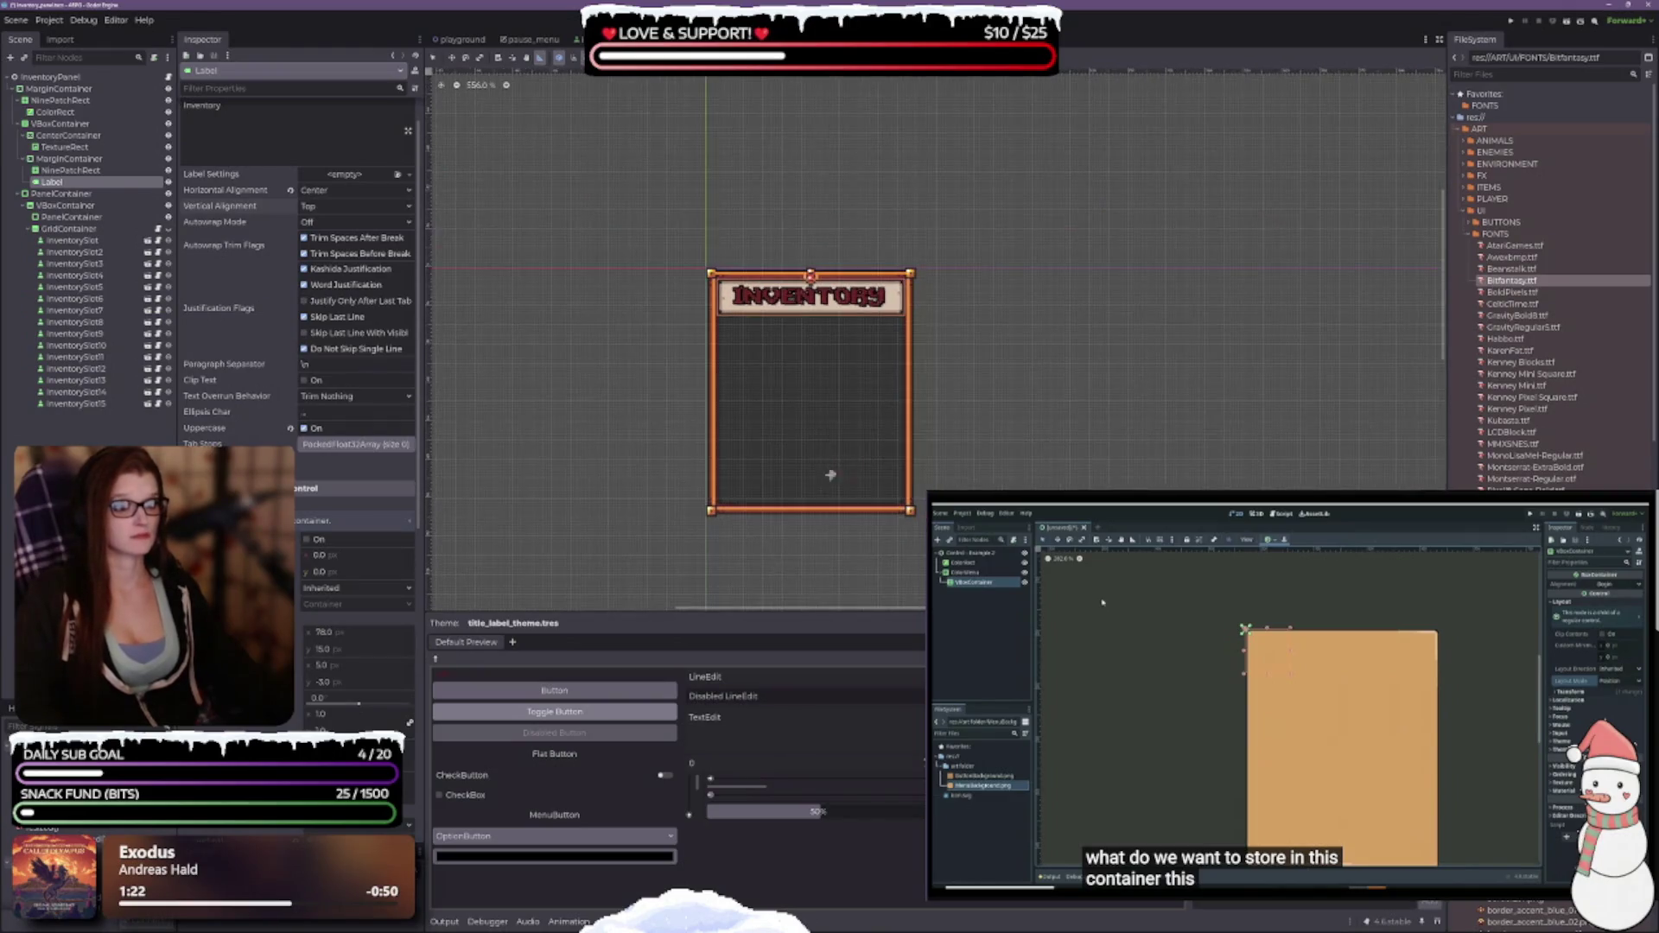
pyautogui.scroll(3, 868, 482)
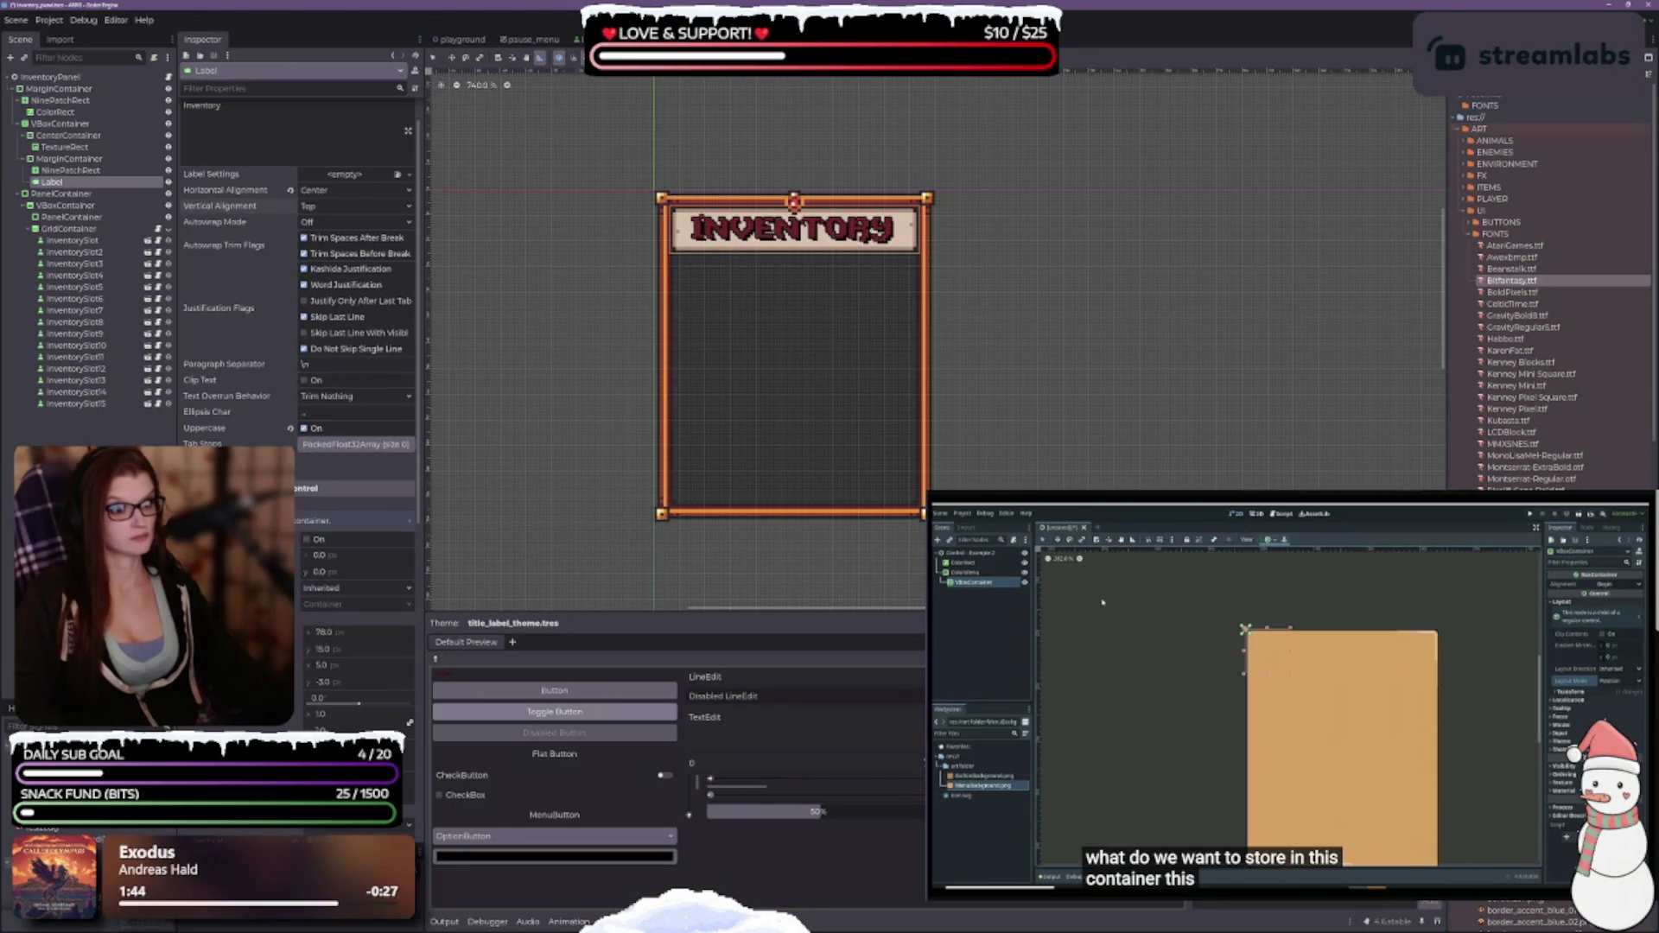
pyautogui.scroll(-2, 782, 319)
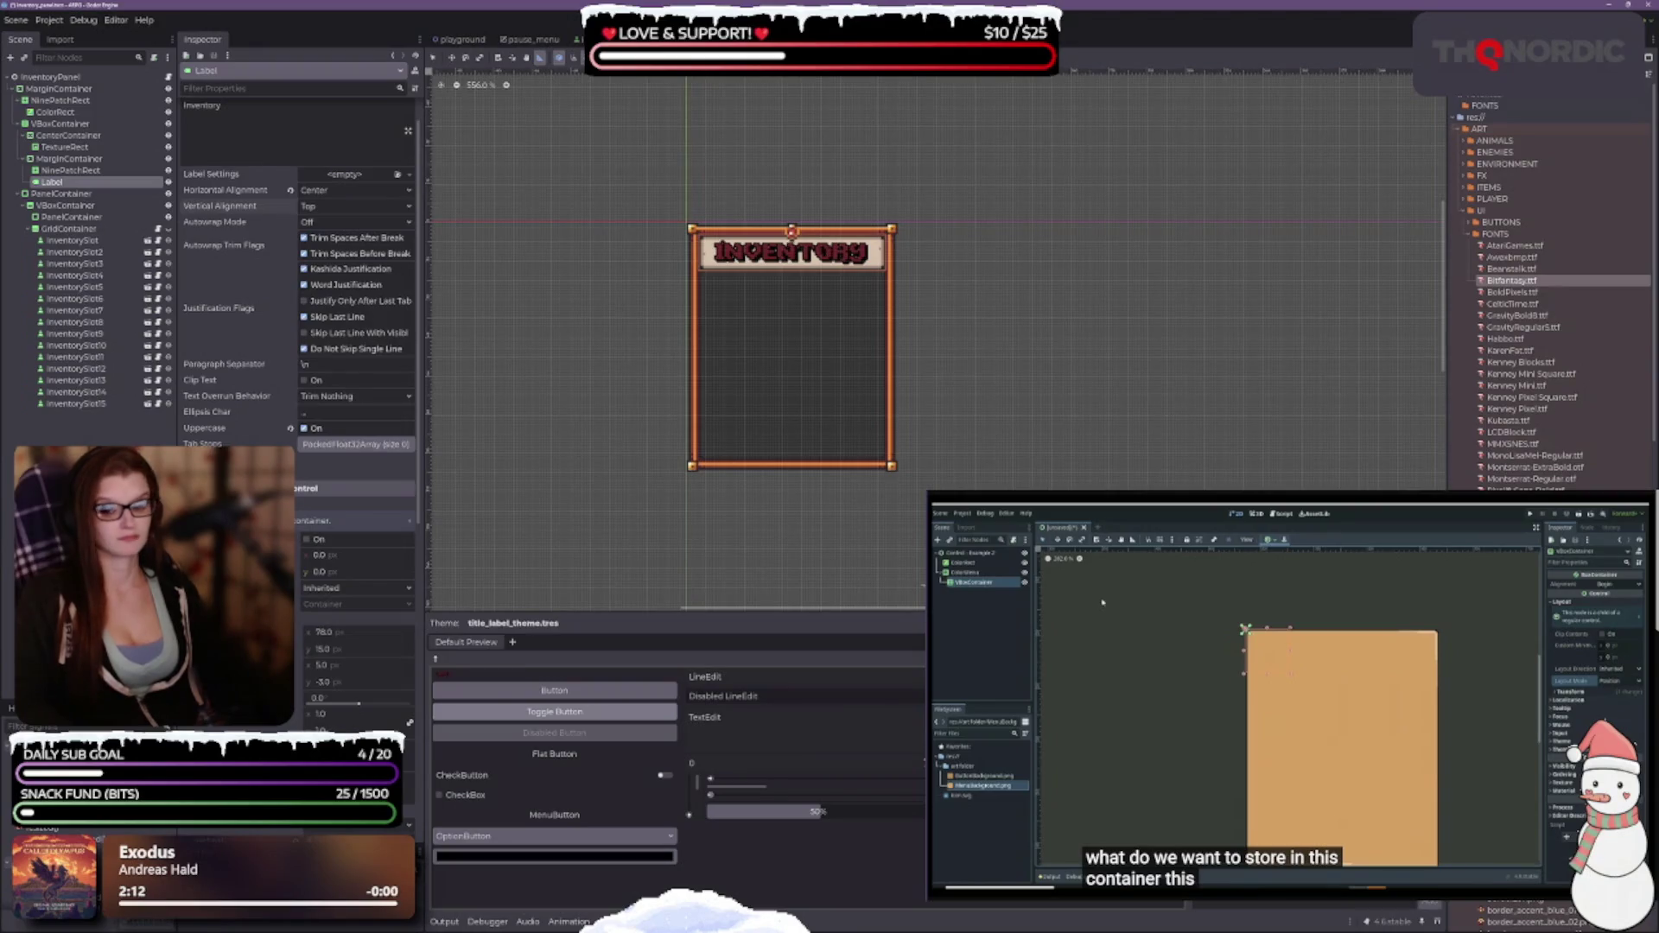
pyautogui.hotkey('ctrl', 's')
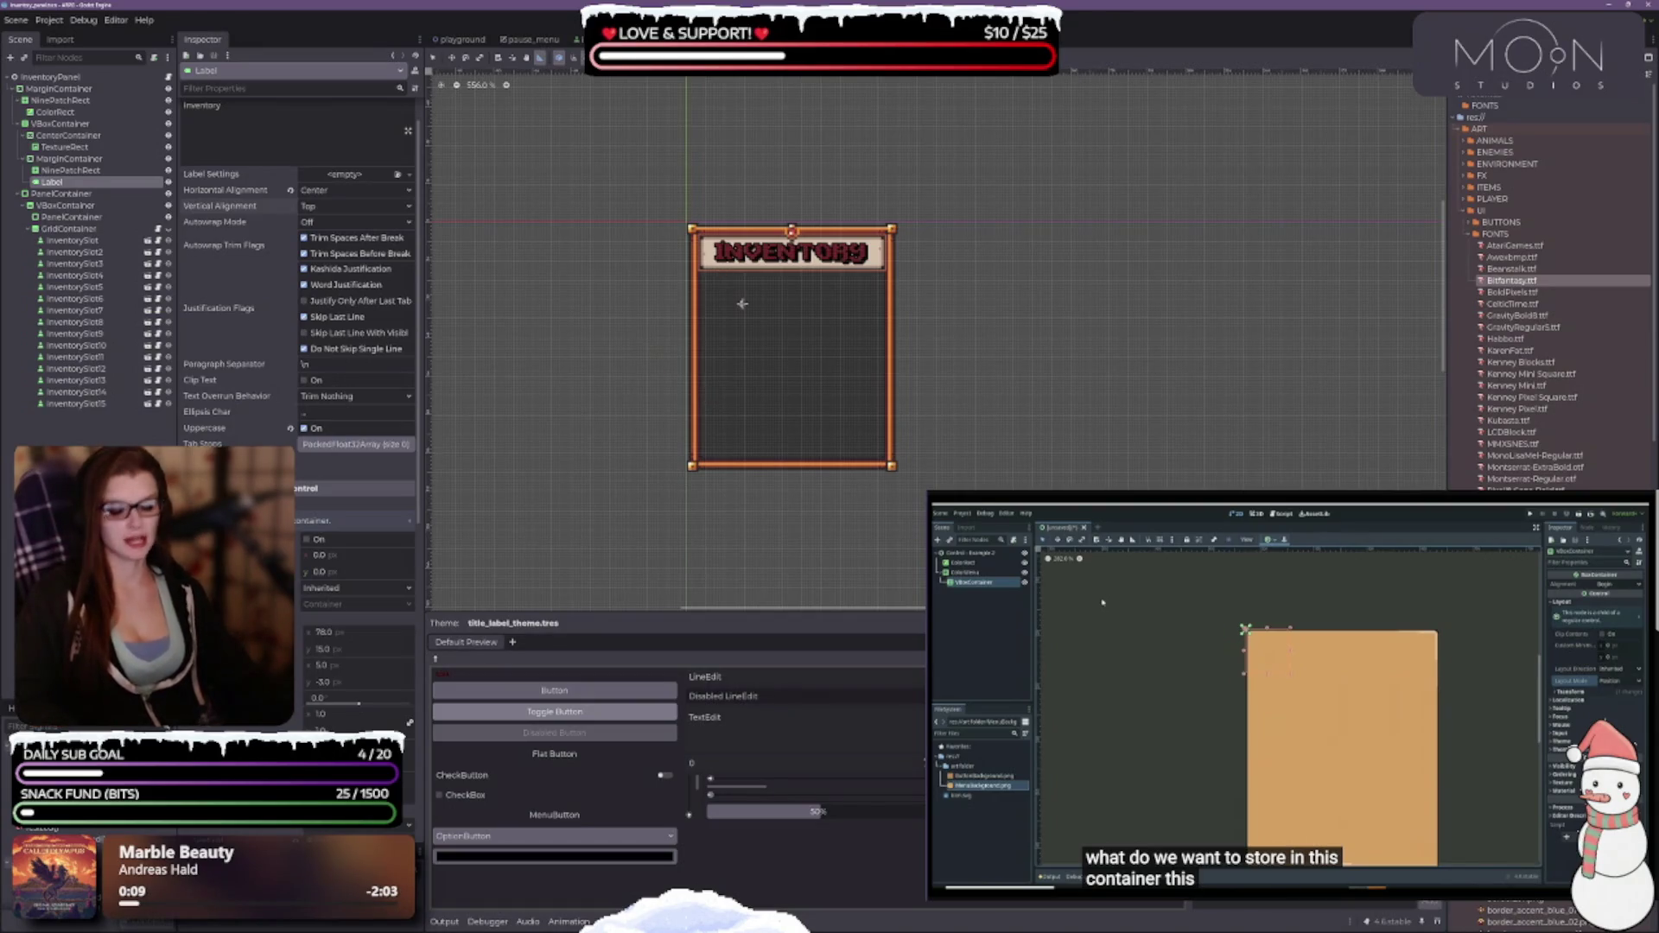
pyautogui.click(529, 39)
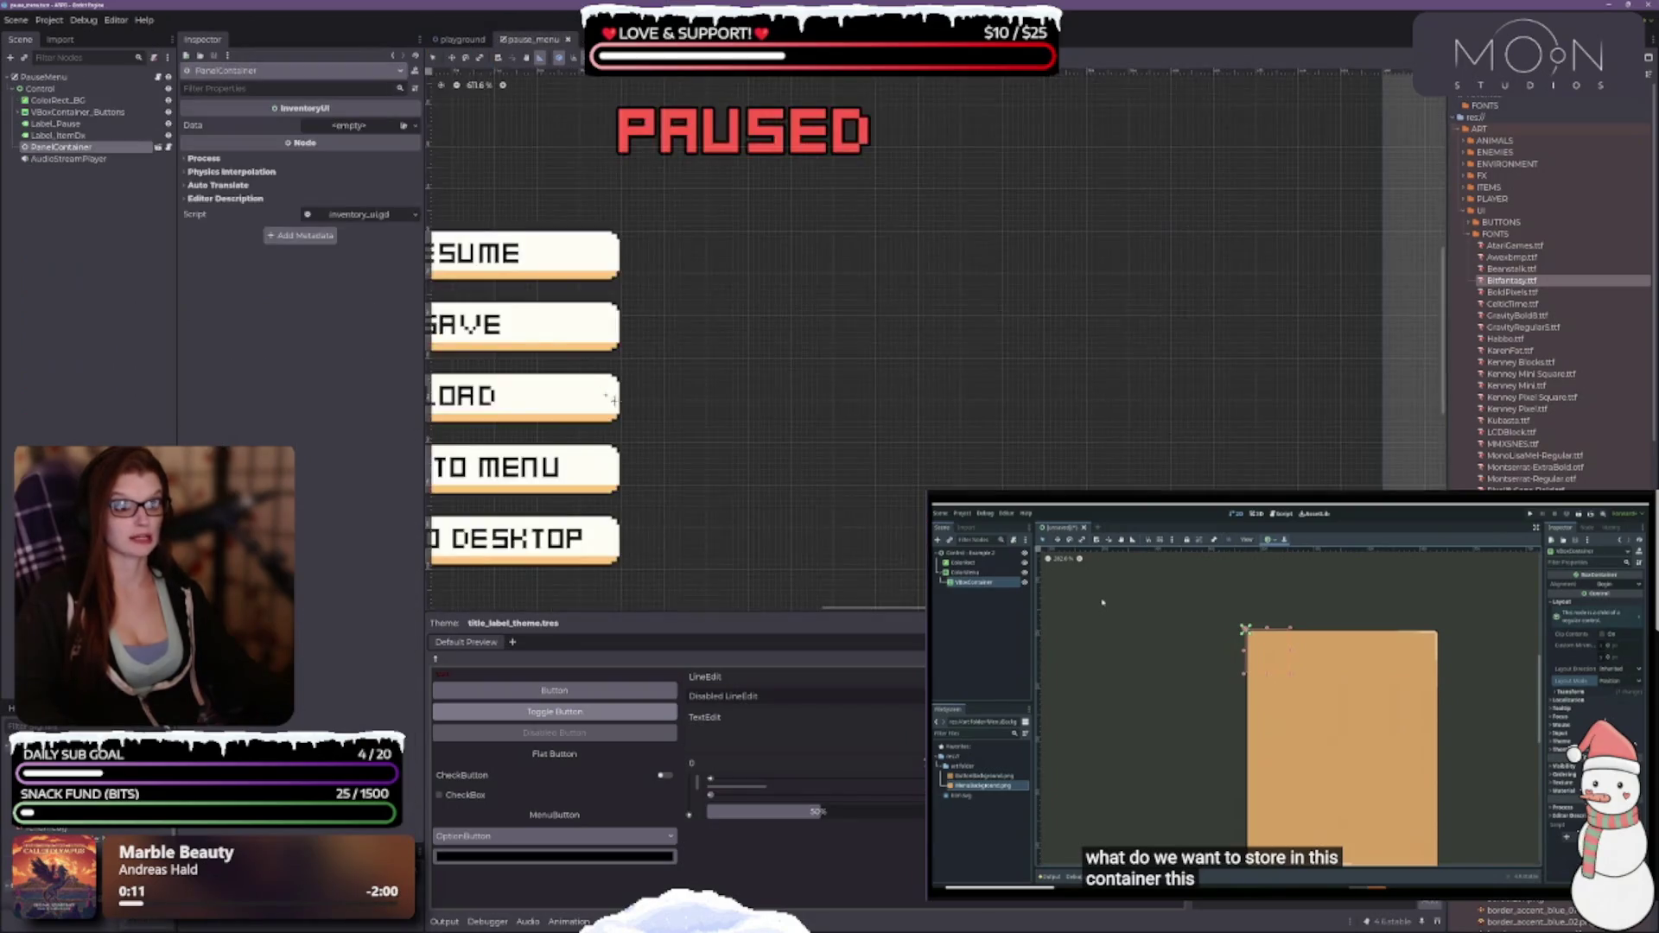
pyautogui.scroll(-3, 1007, 288)
pyautogui.scroll(5, 907, 274)
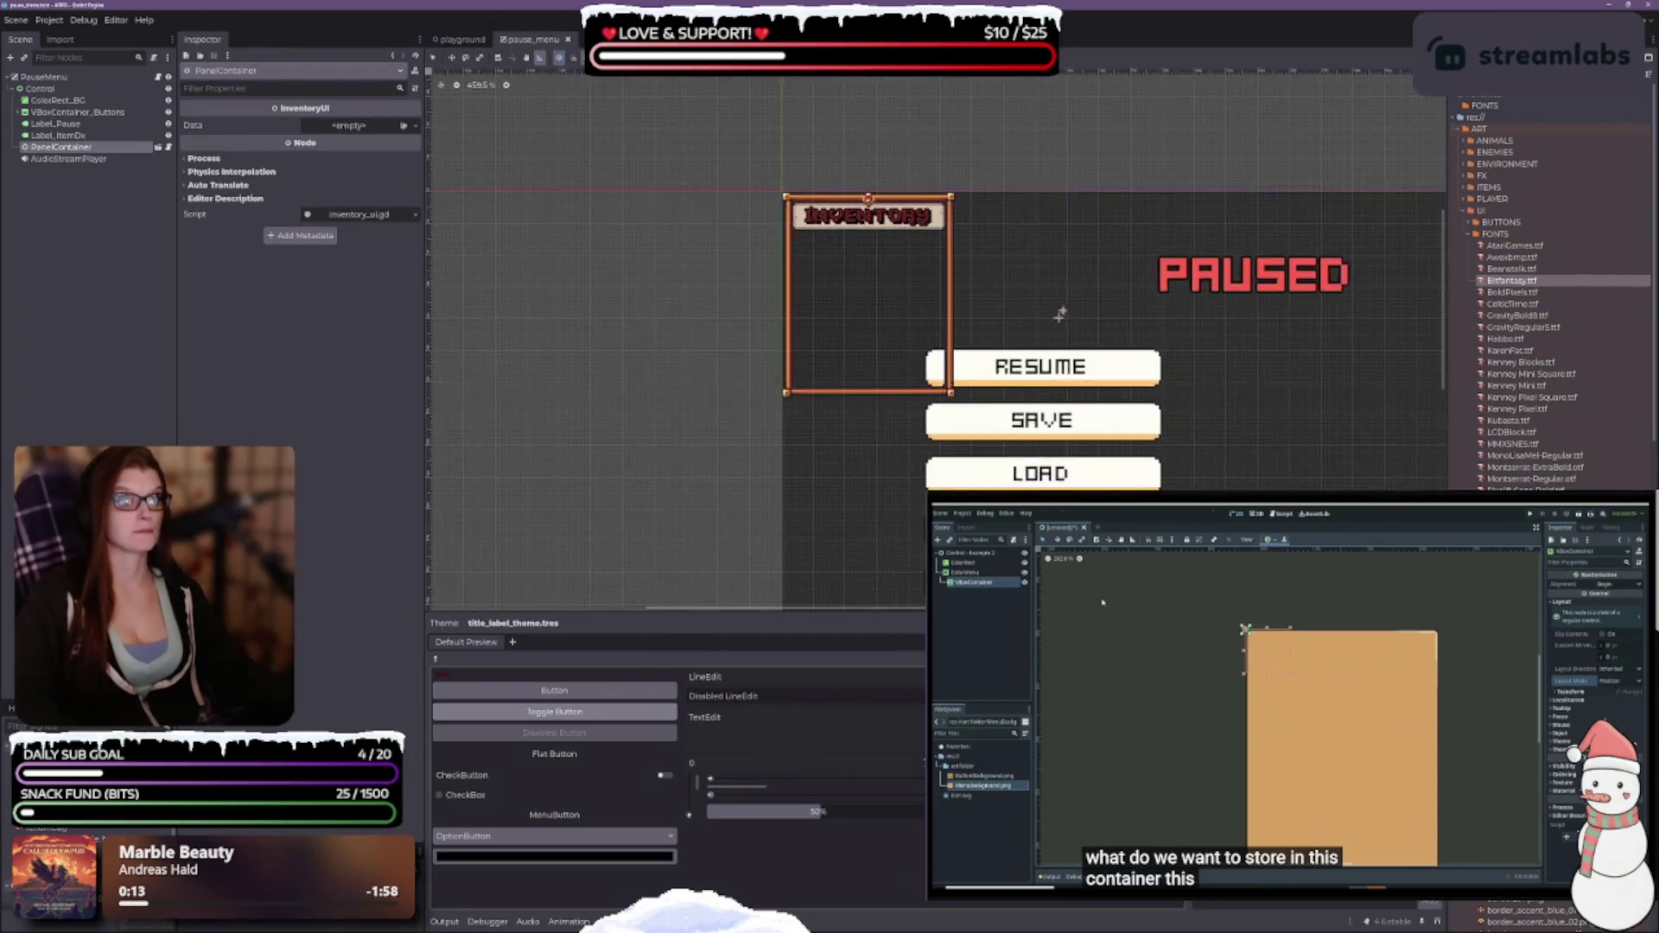
pyautogui.moveTo(1039, 248); pyautogui.dragTo(961, 235)
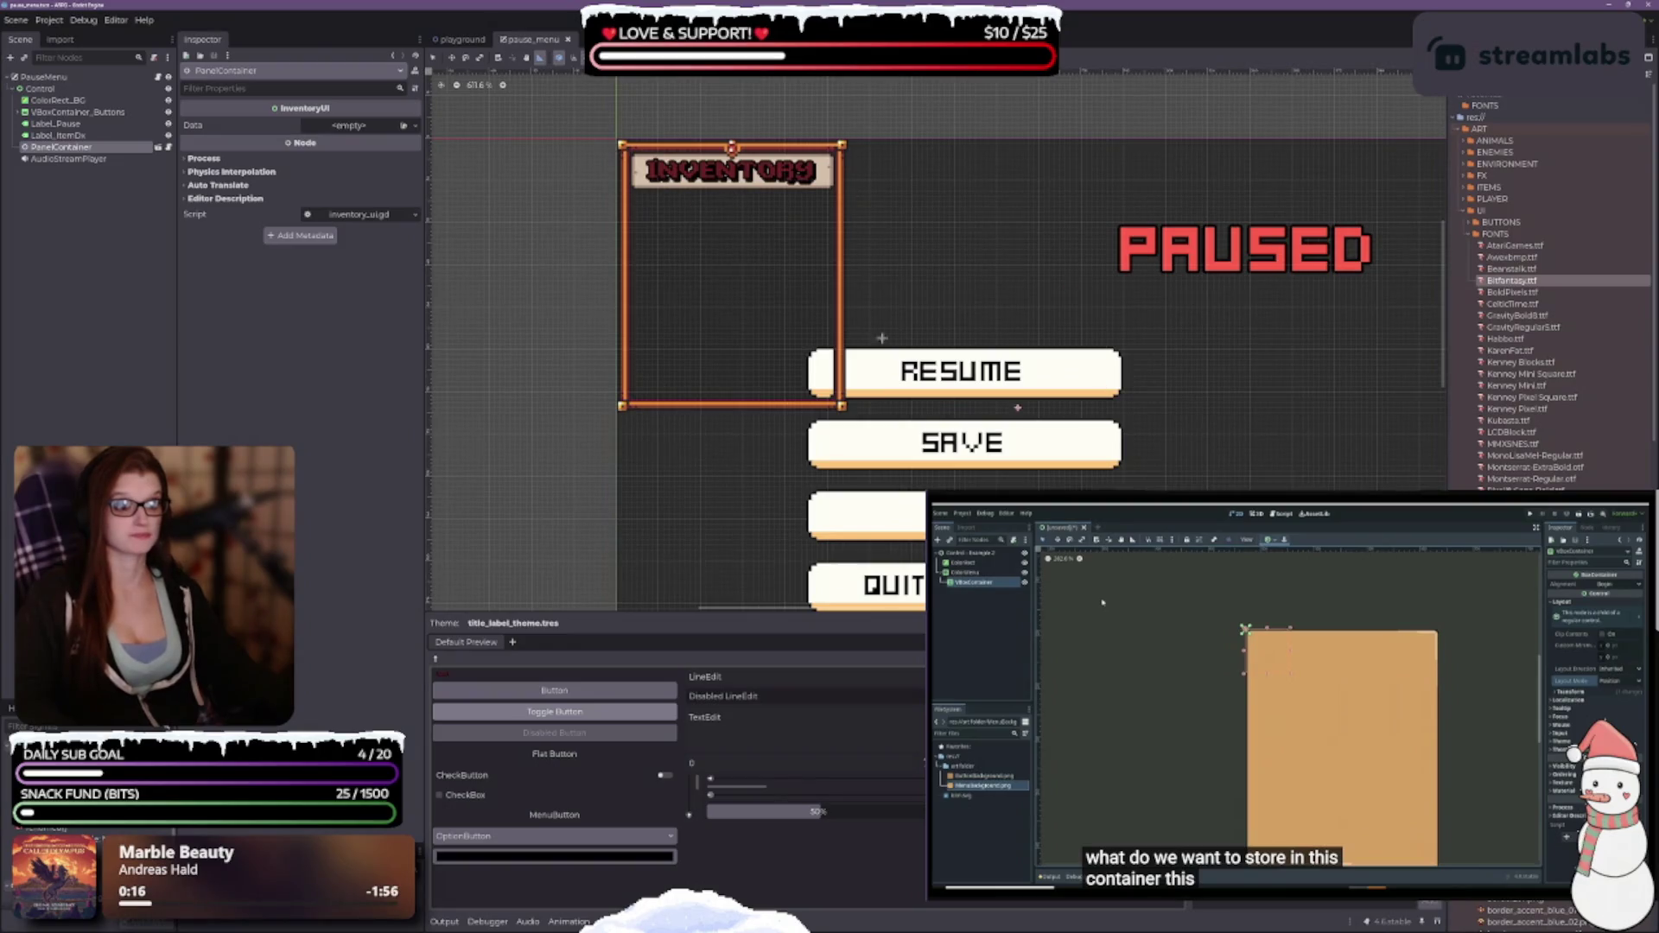
pyautogui.click(462, 39)
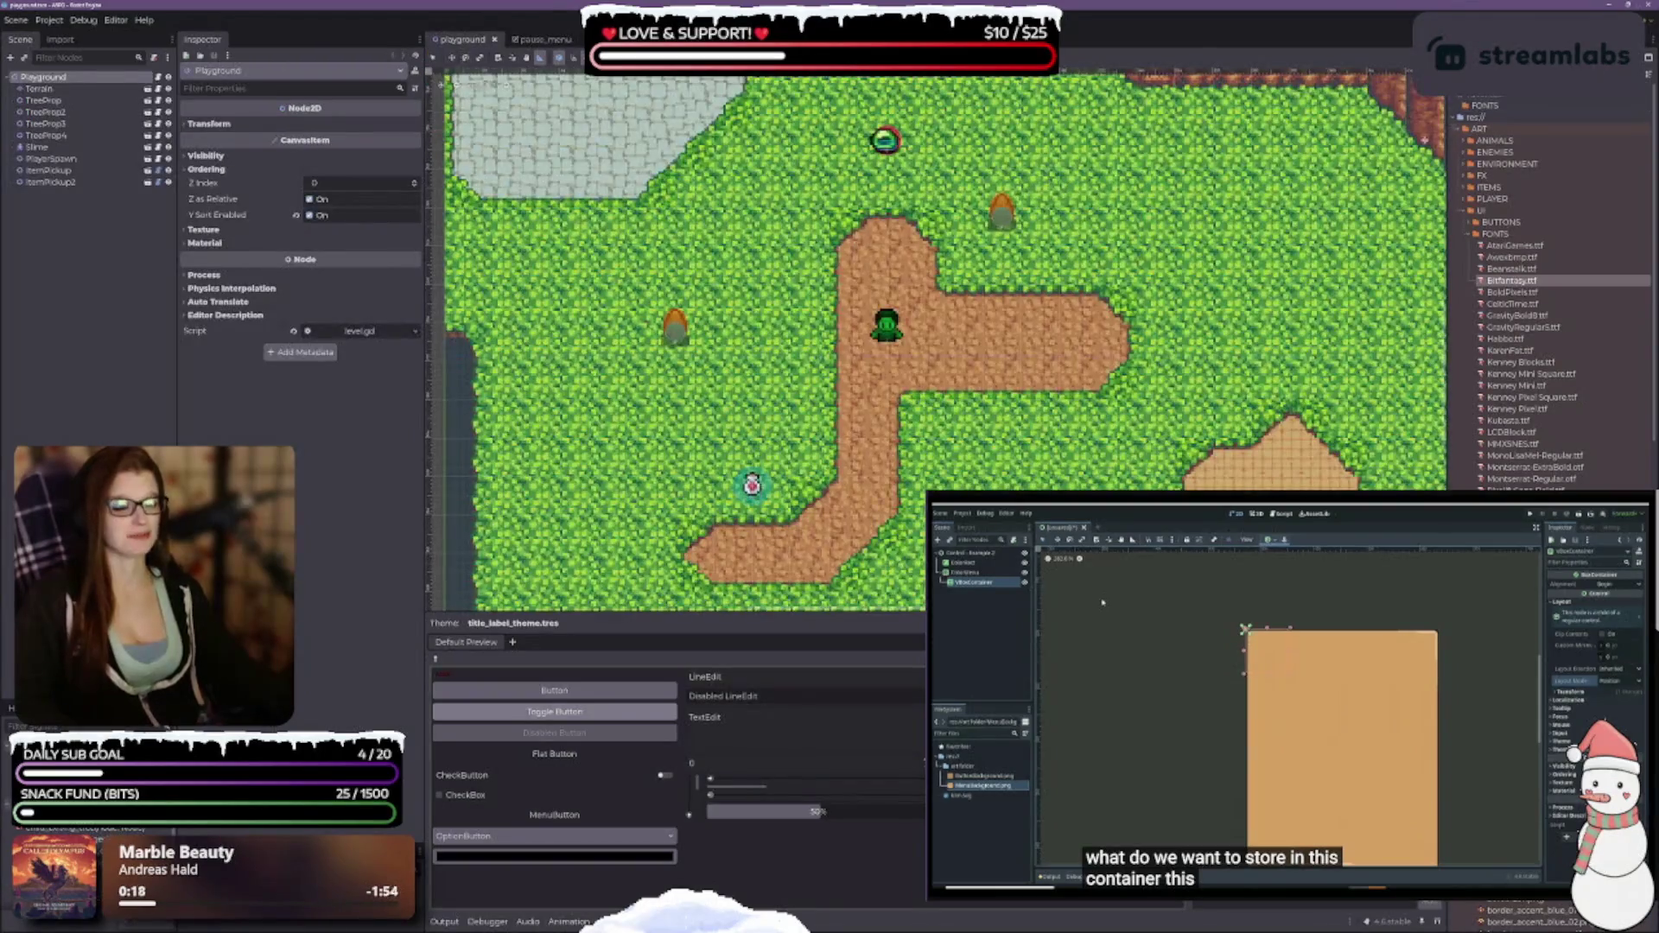
# Run the game, review the script-type error and its stack trace, stop it, and return to pause_menu.
pyautogui.press('F5')
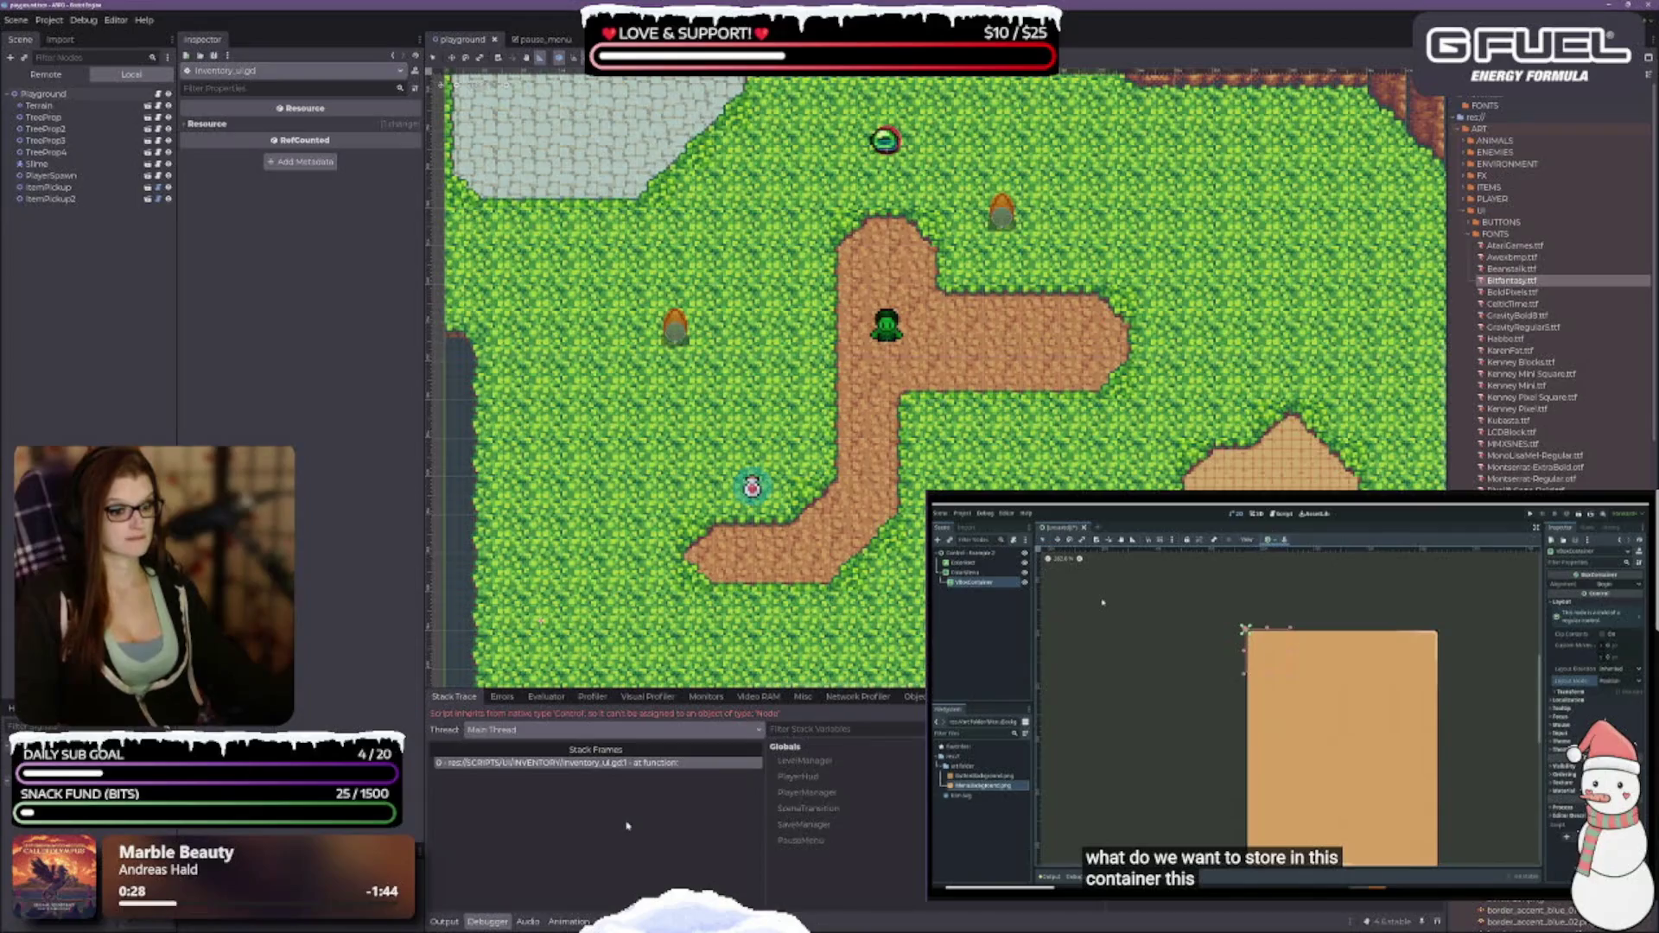
pyautogui.click(503, 696)
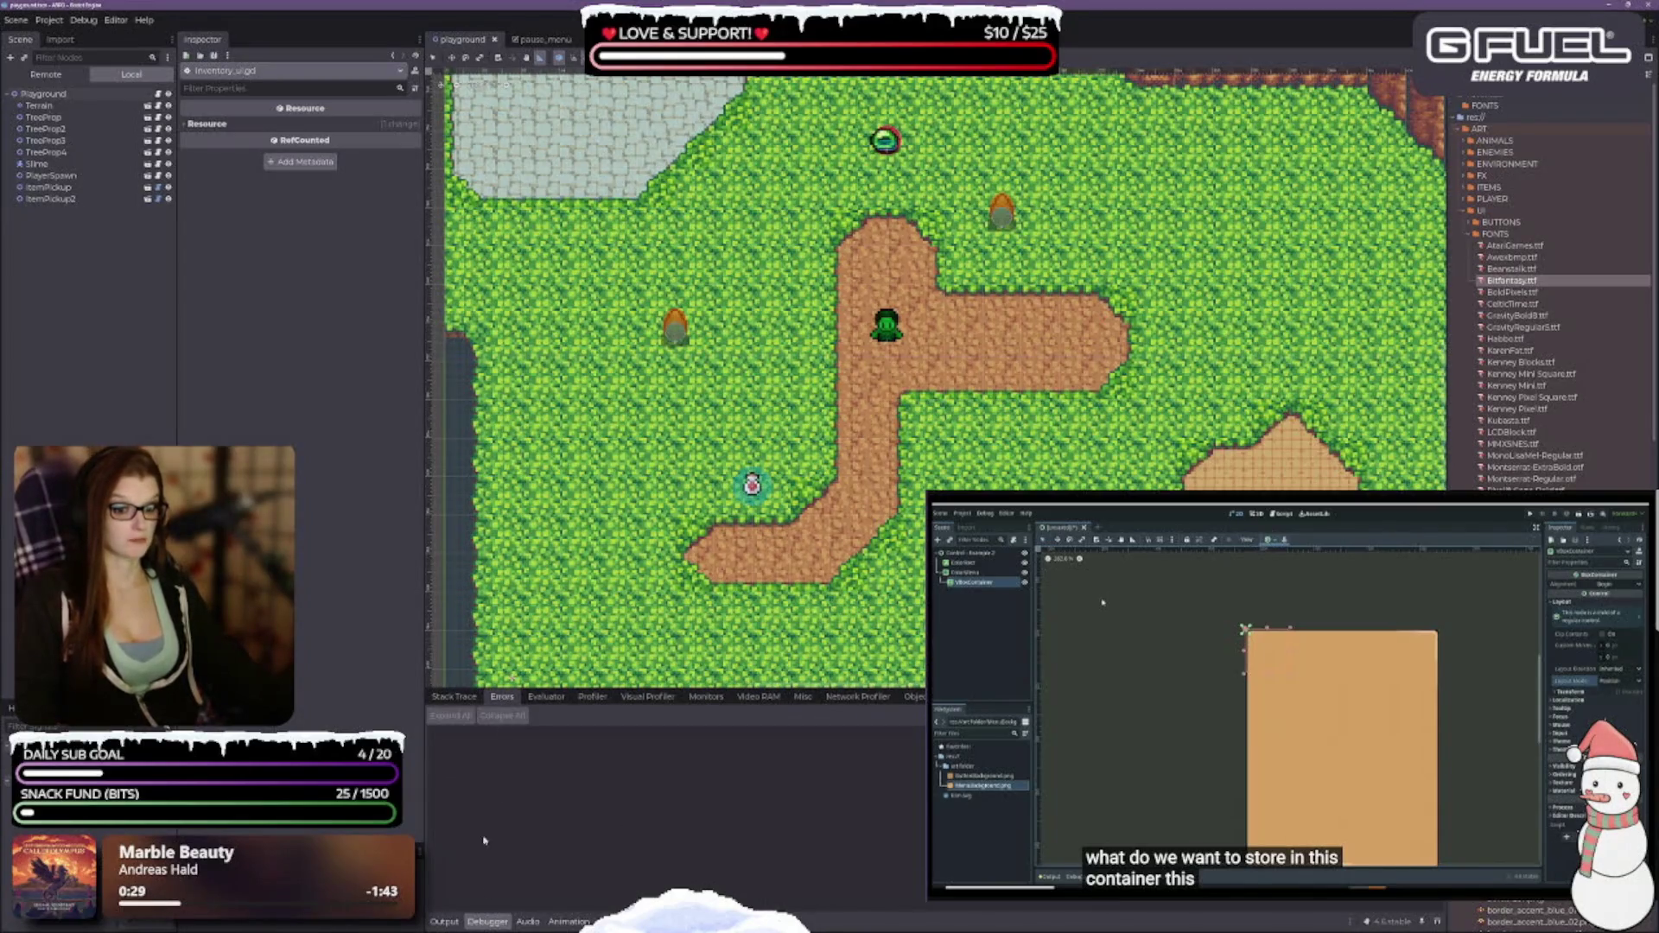
pyautogui.click(457, 696)
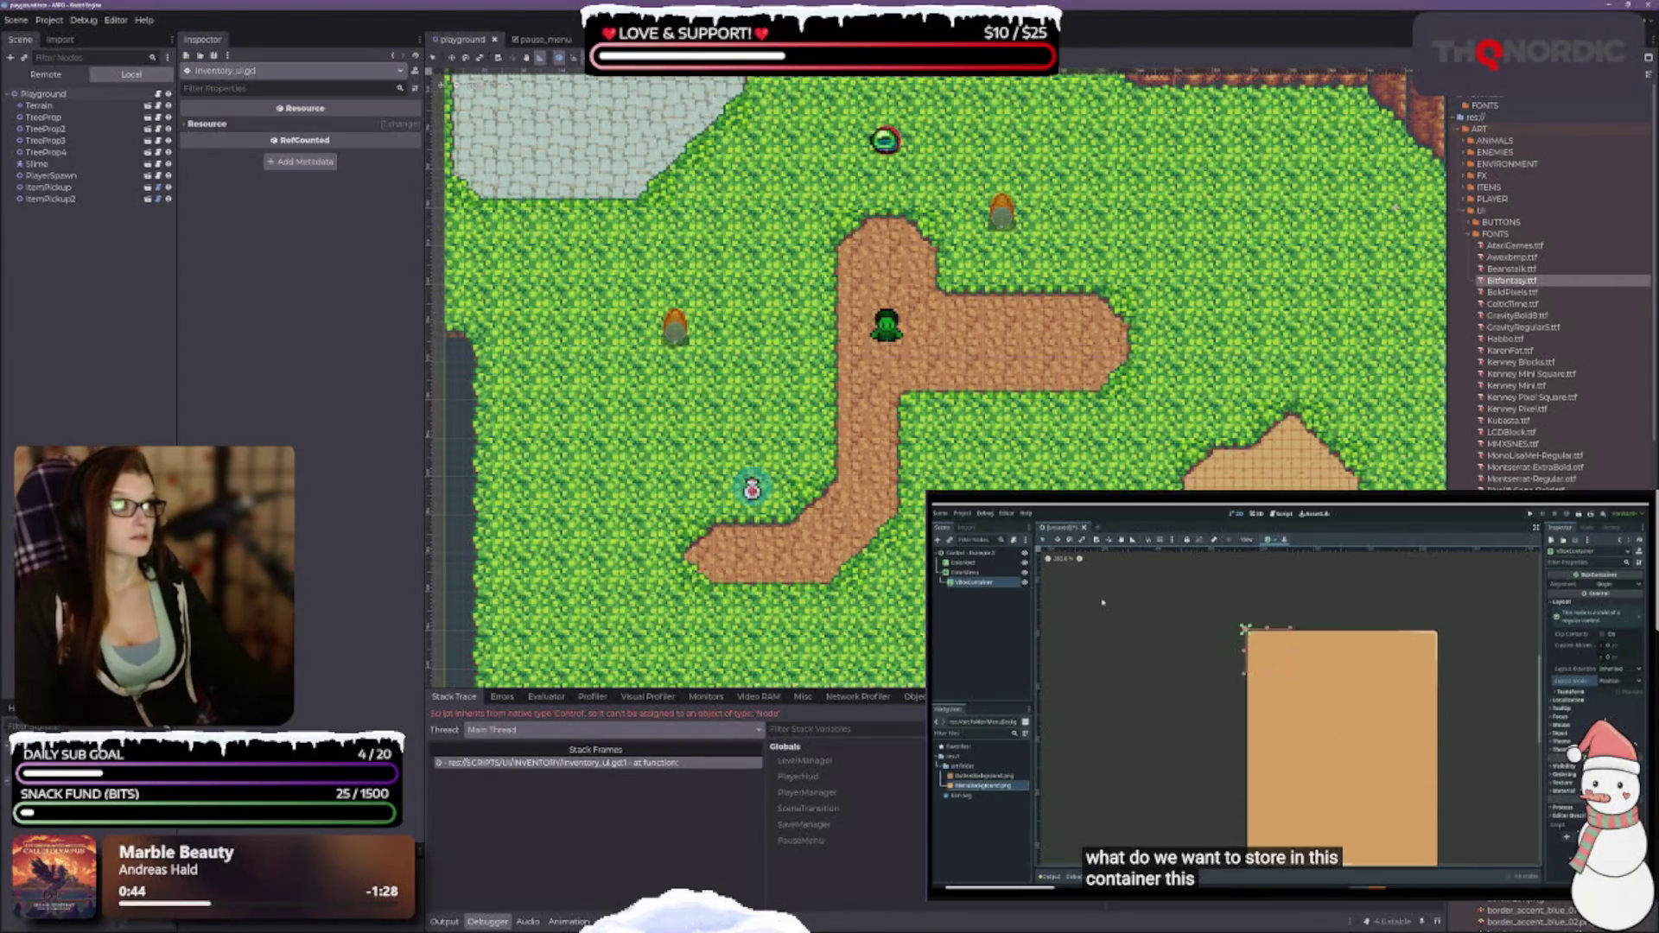
pyautogui.press('F8')
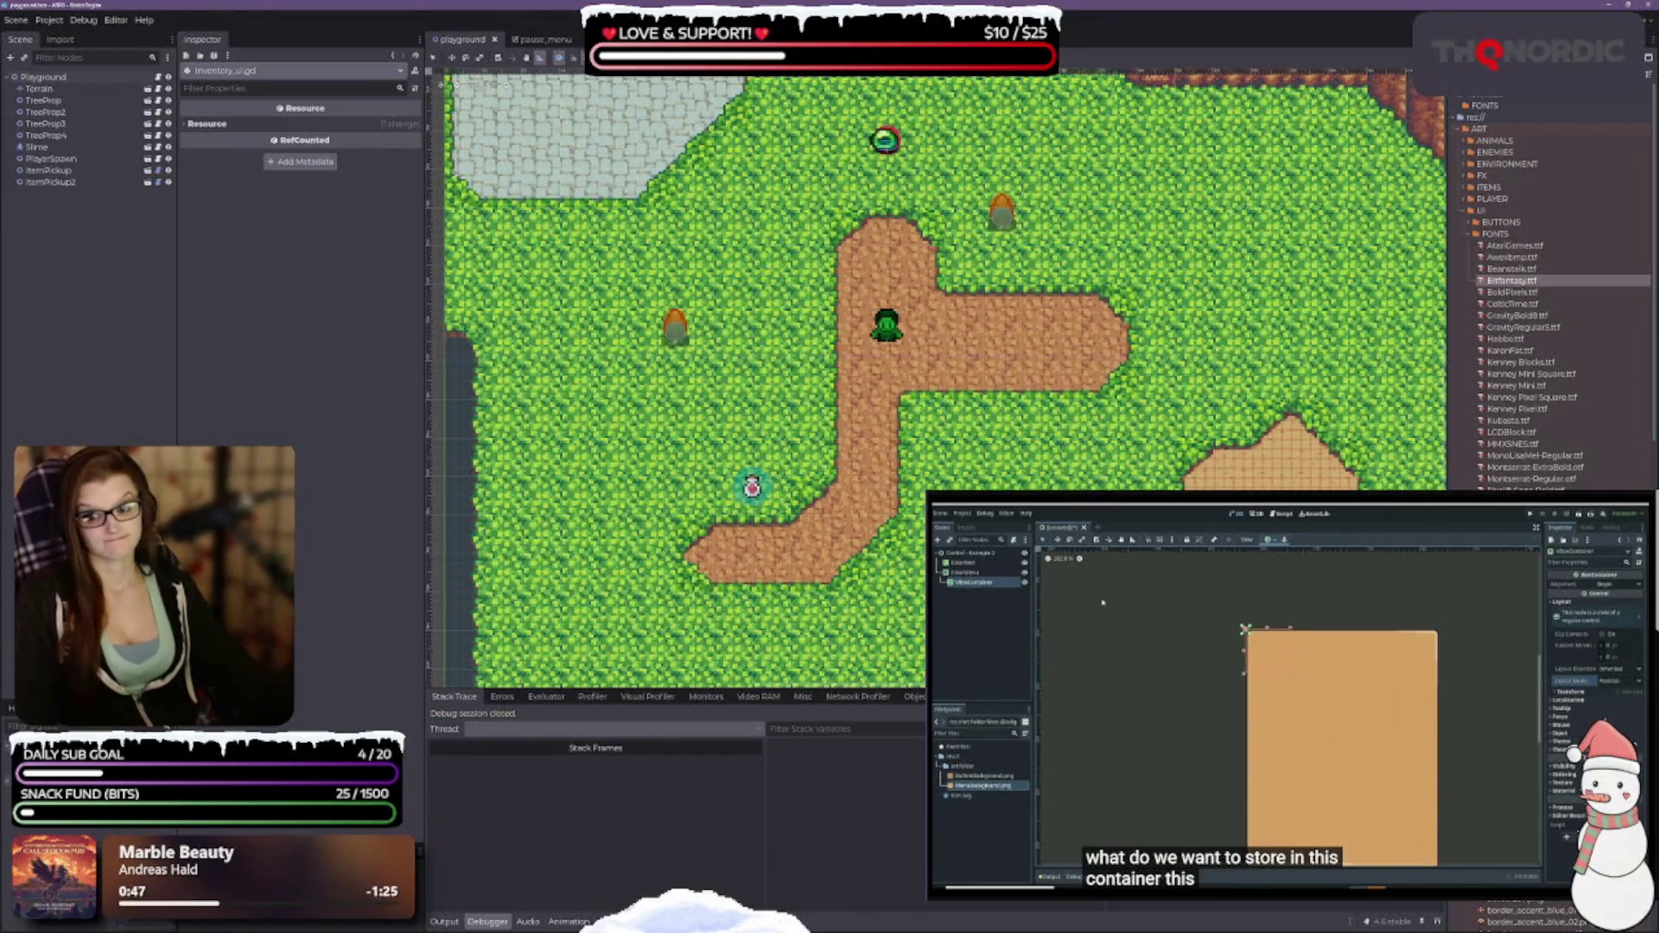
pyautogui.click(533, 39)
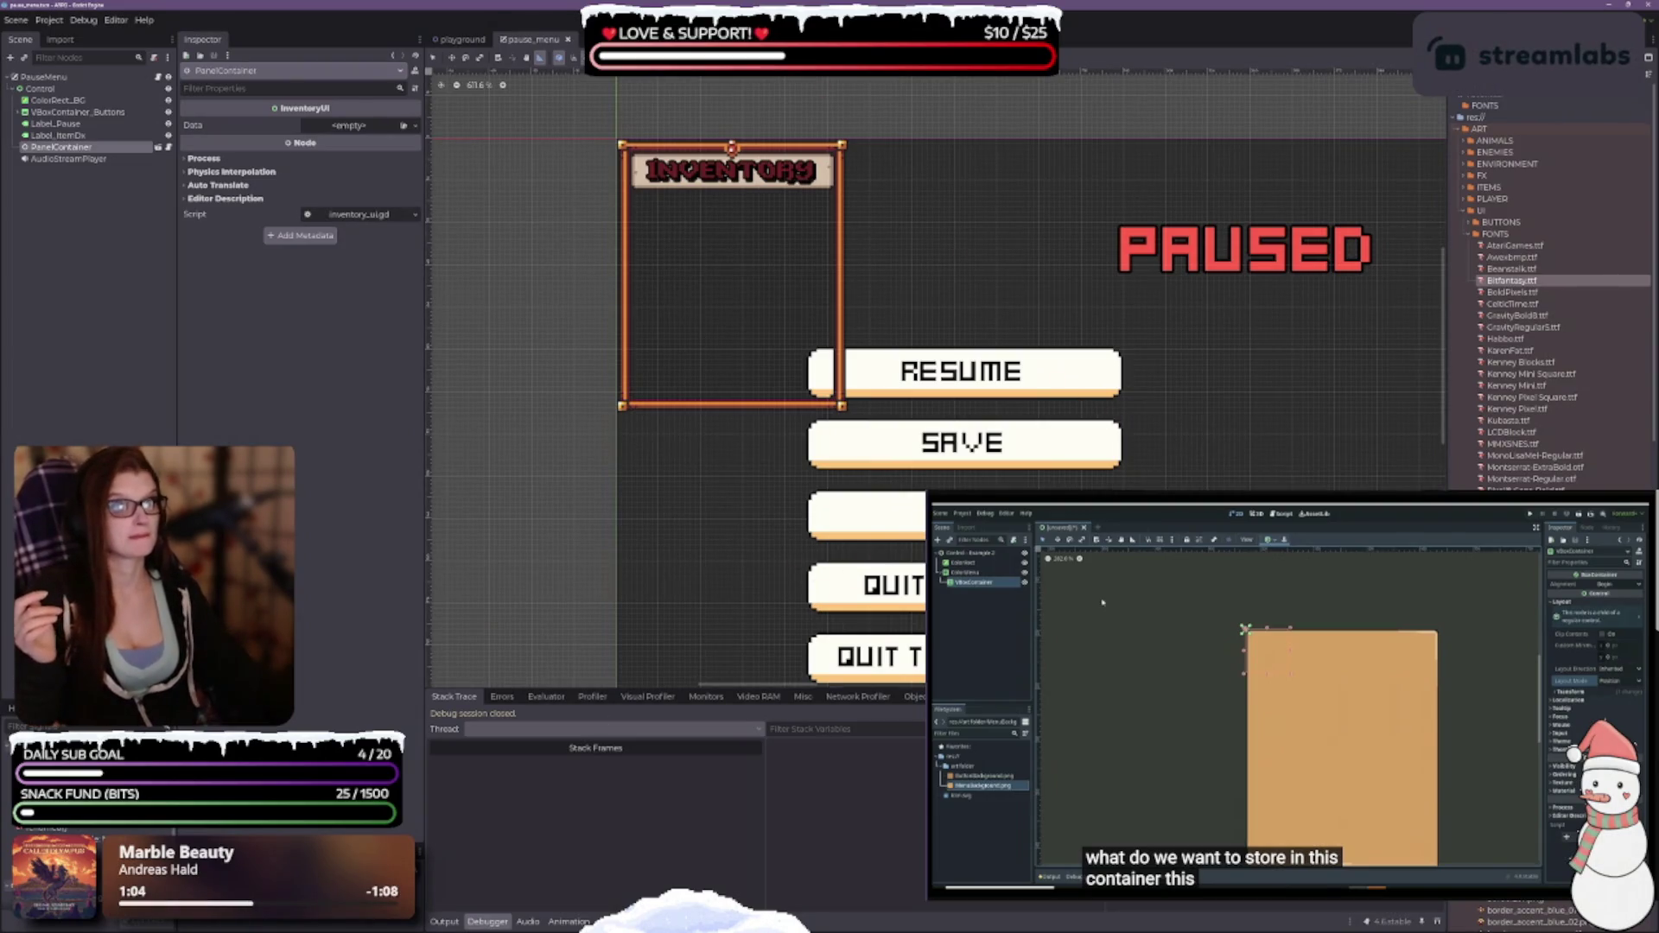
# Switch back to the InventoryPanel scene and select its MarginContainer node.
pyautogui.hotkey('ctrl', 'Tab')
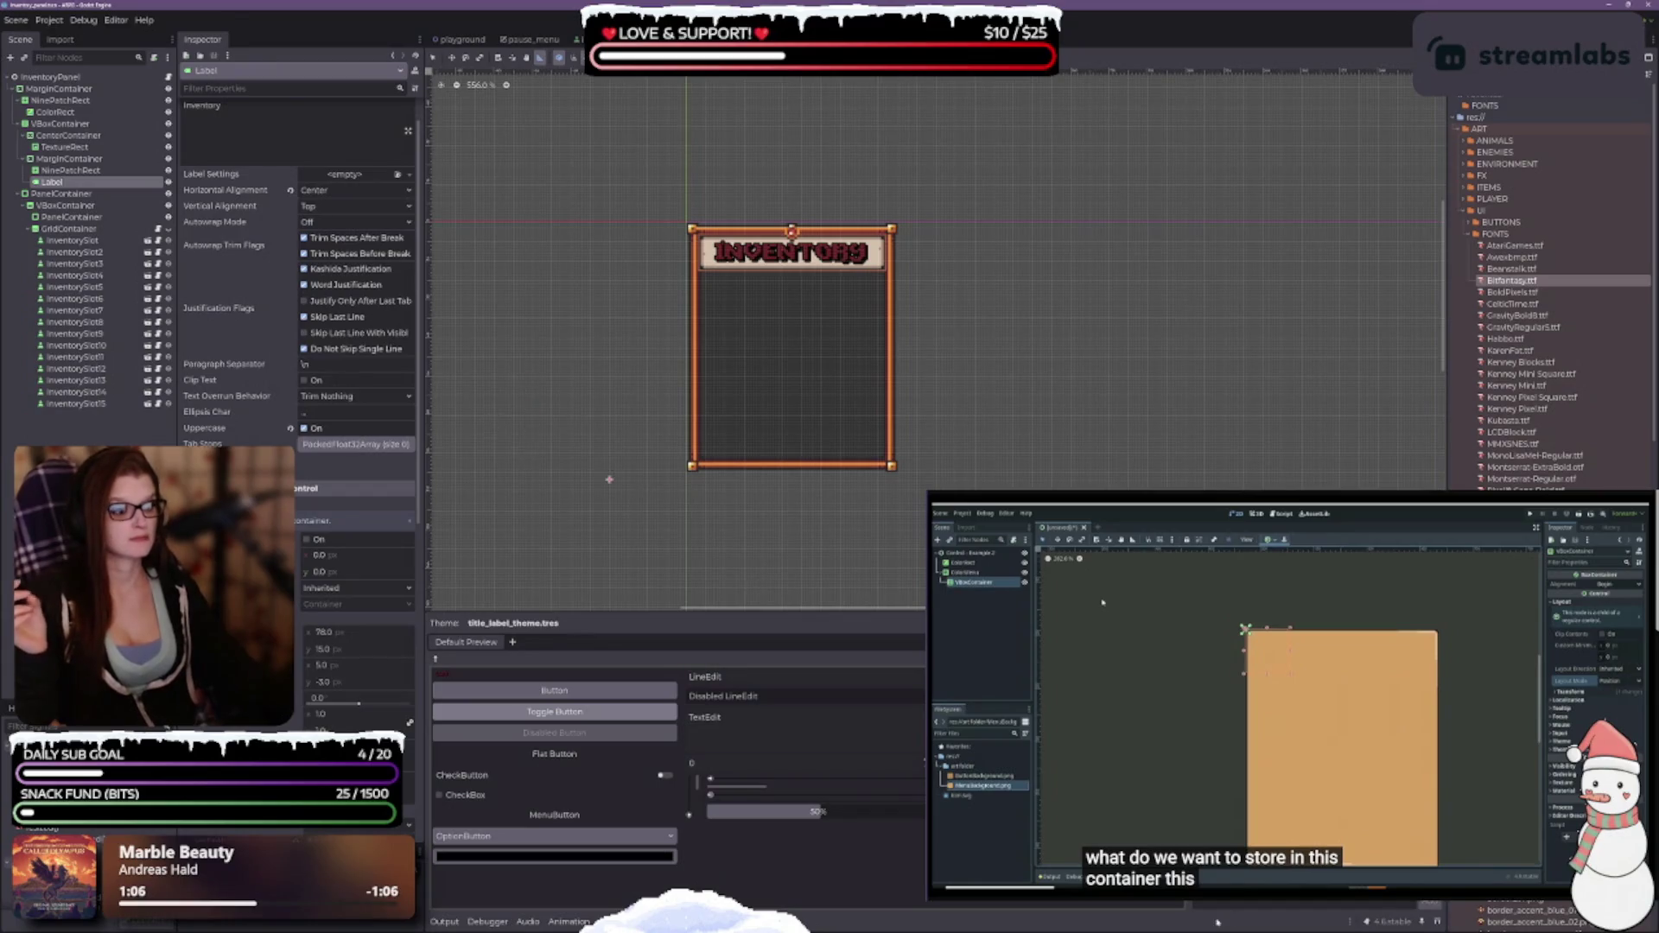
pyautogui.scroll(3, 804, 328)
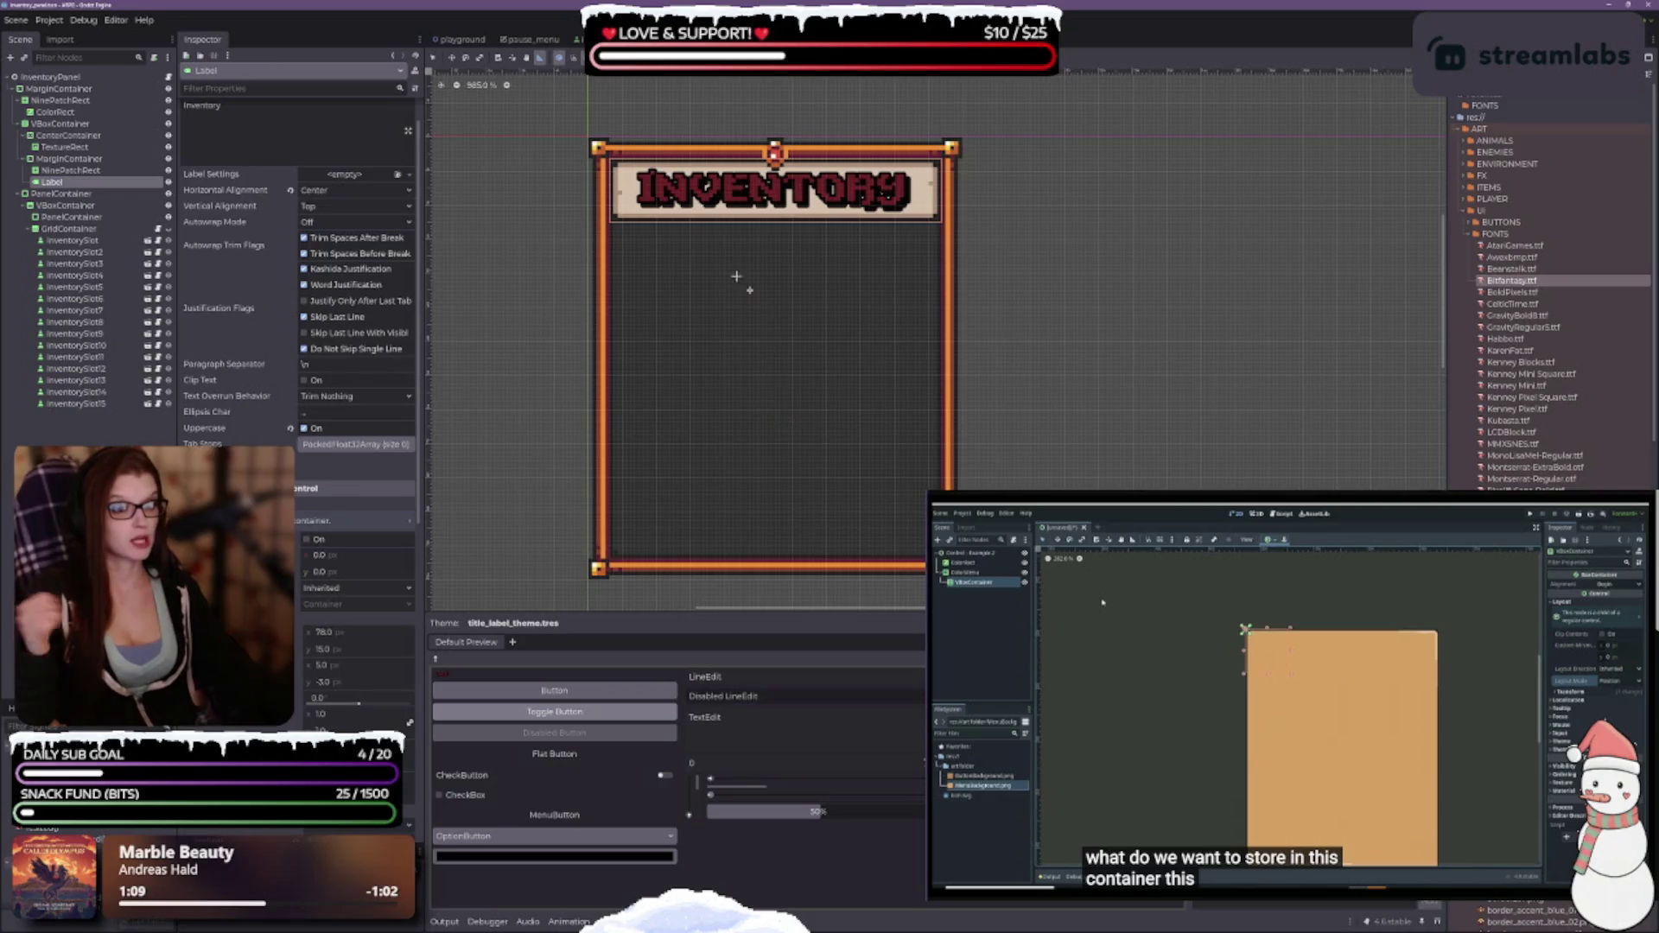
pyautogui.scroll(-4, 778, 311)
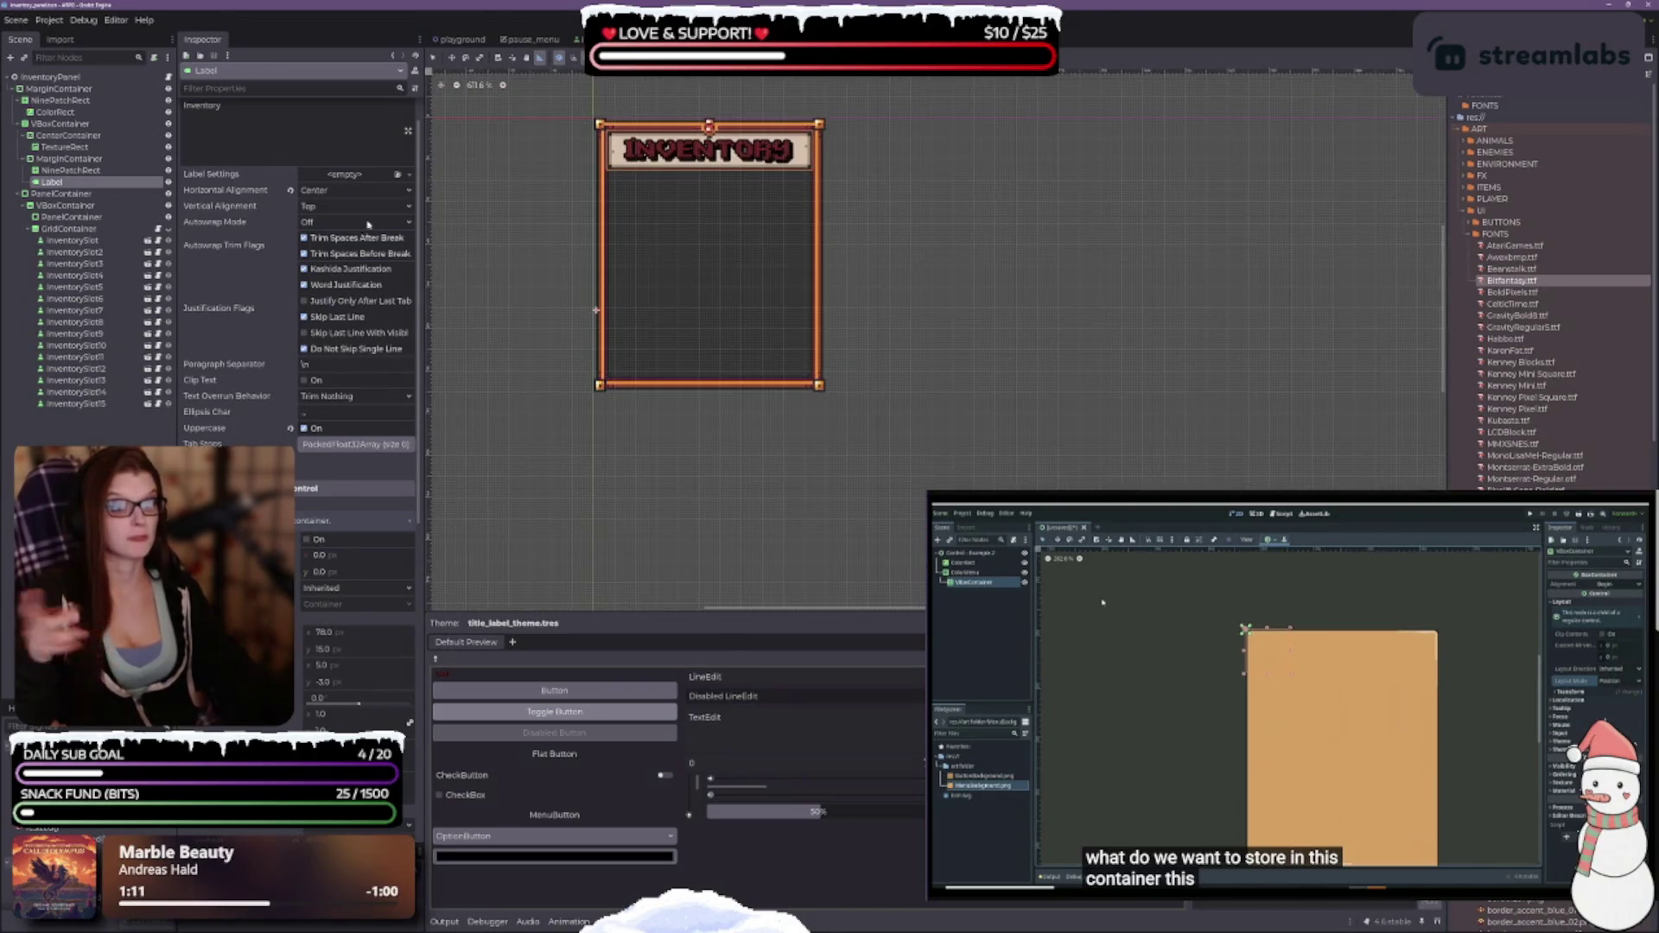
pyautogui.click(59, 88)
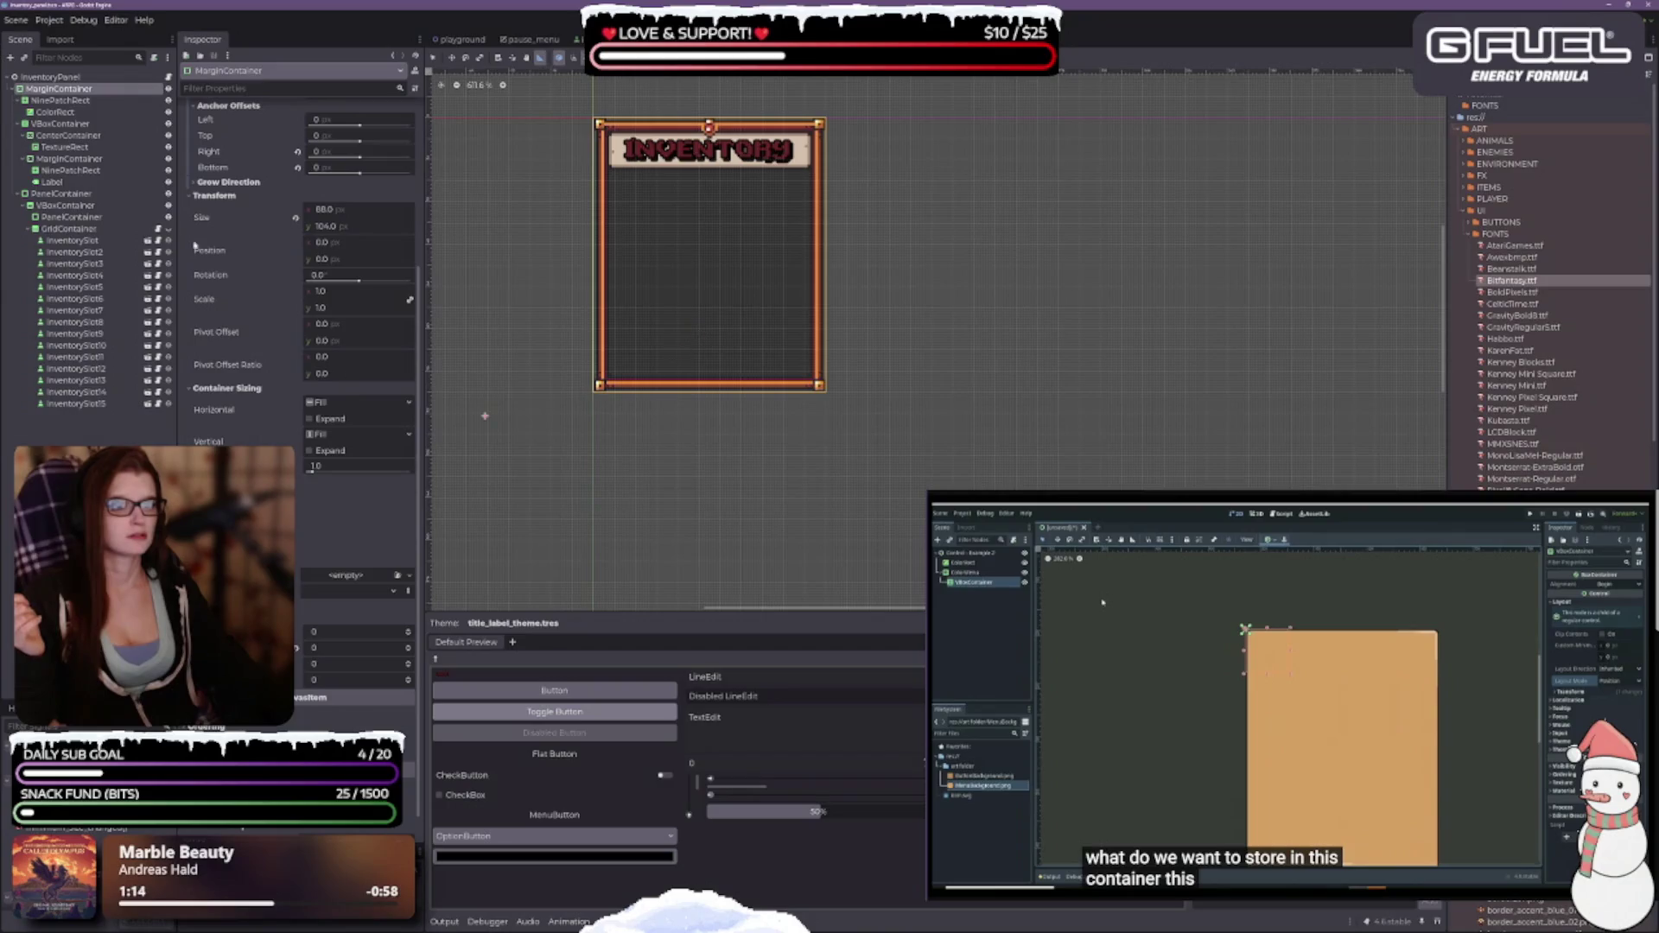
# Resize the MarginContainer frame to 120 × 144.
pyautogui.click(48, 77)
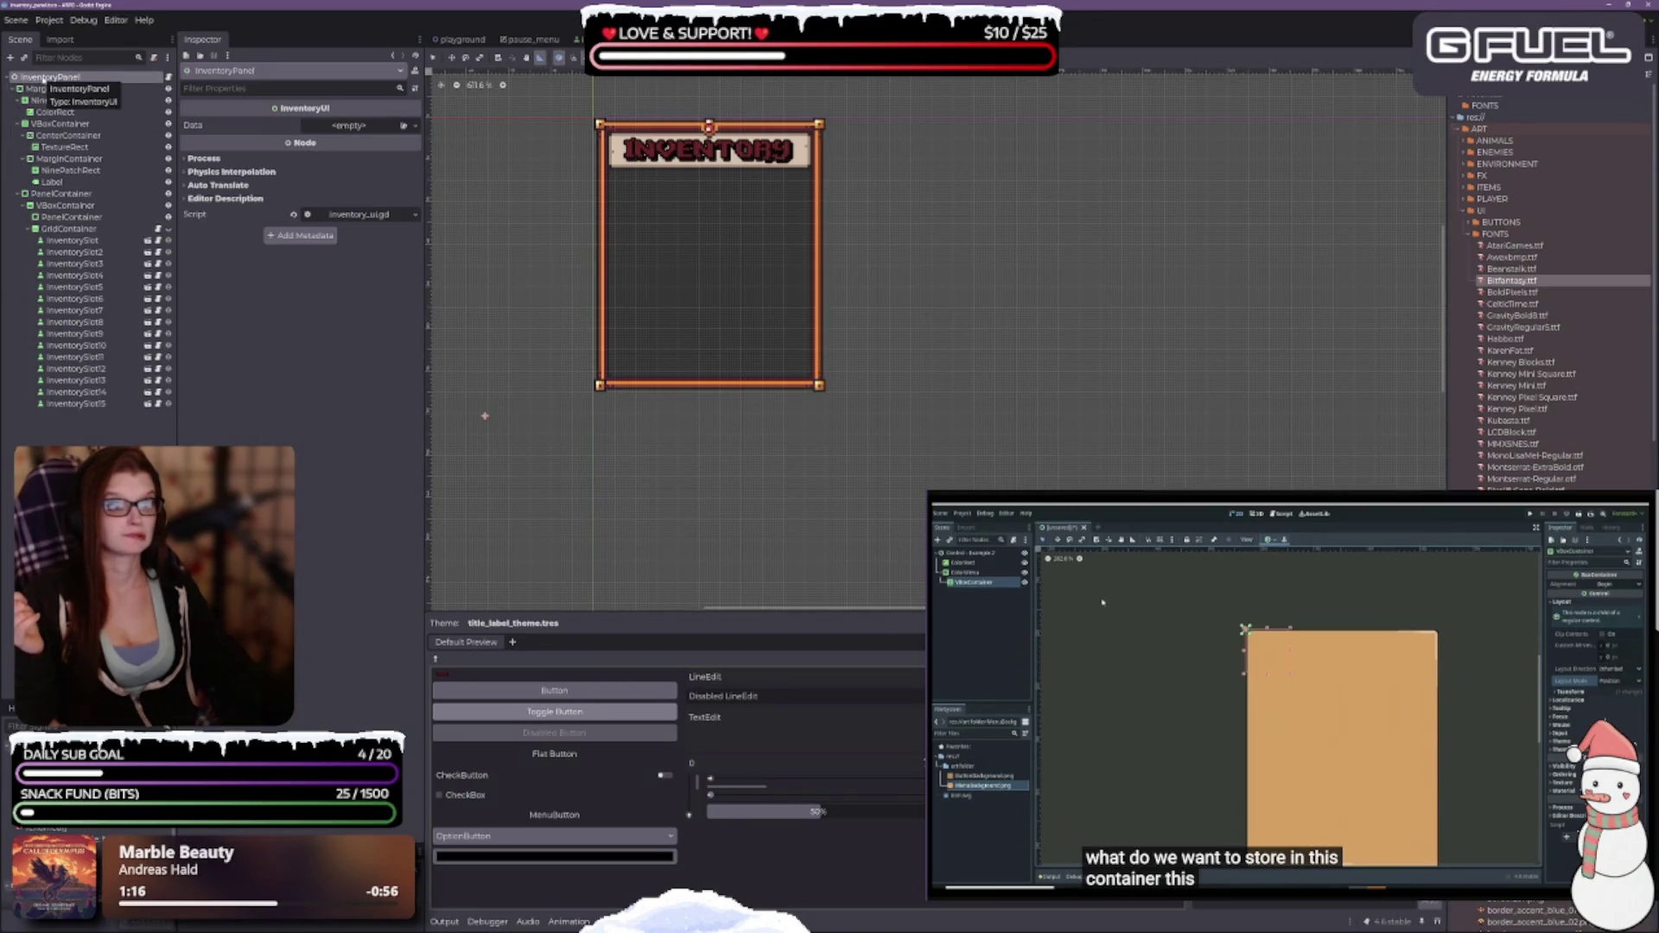
pyautogui.click(59, 88)
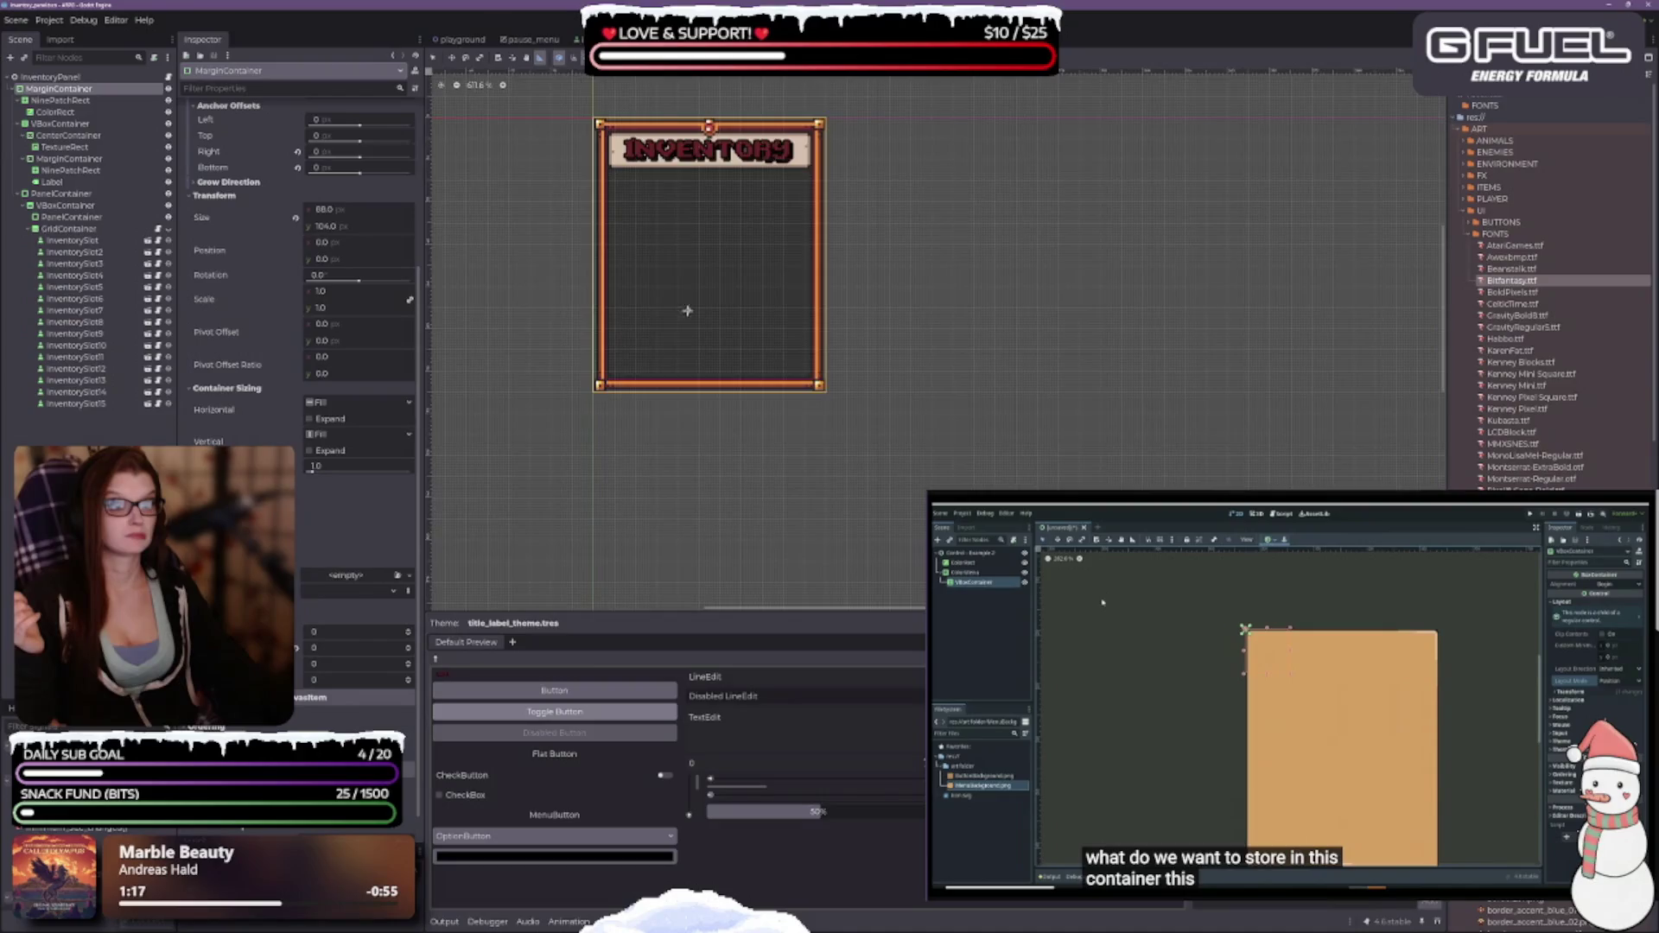
pyautogui.scroll(-2, 687, 311)
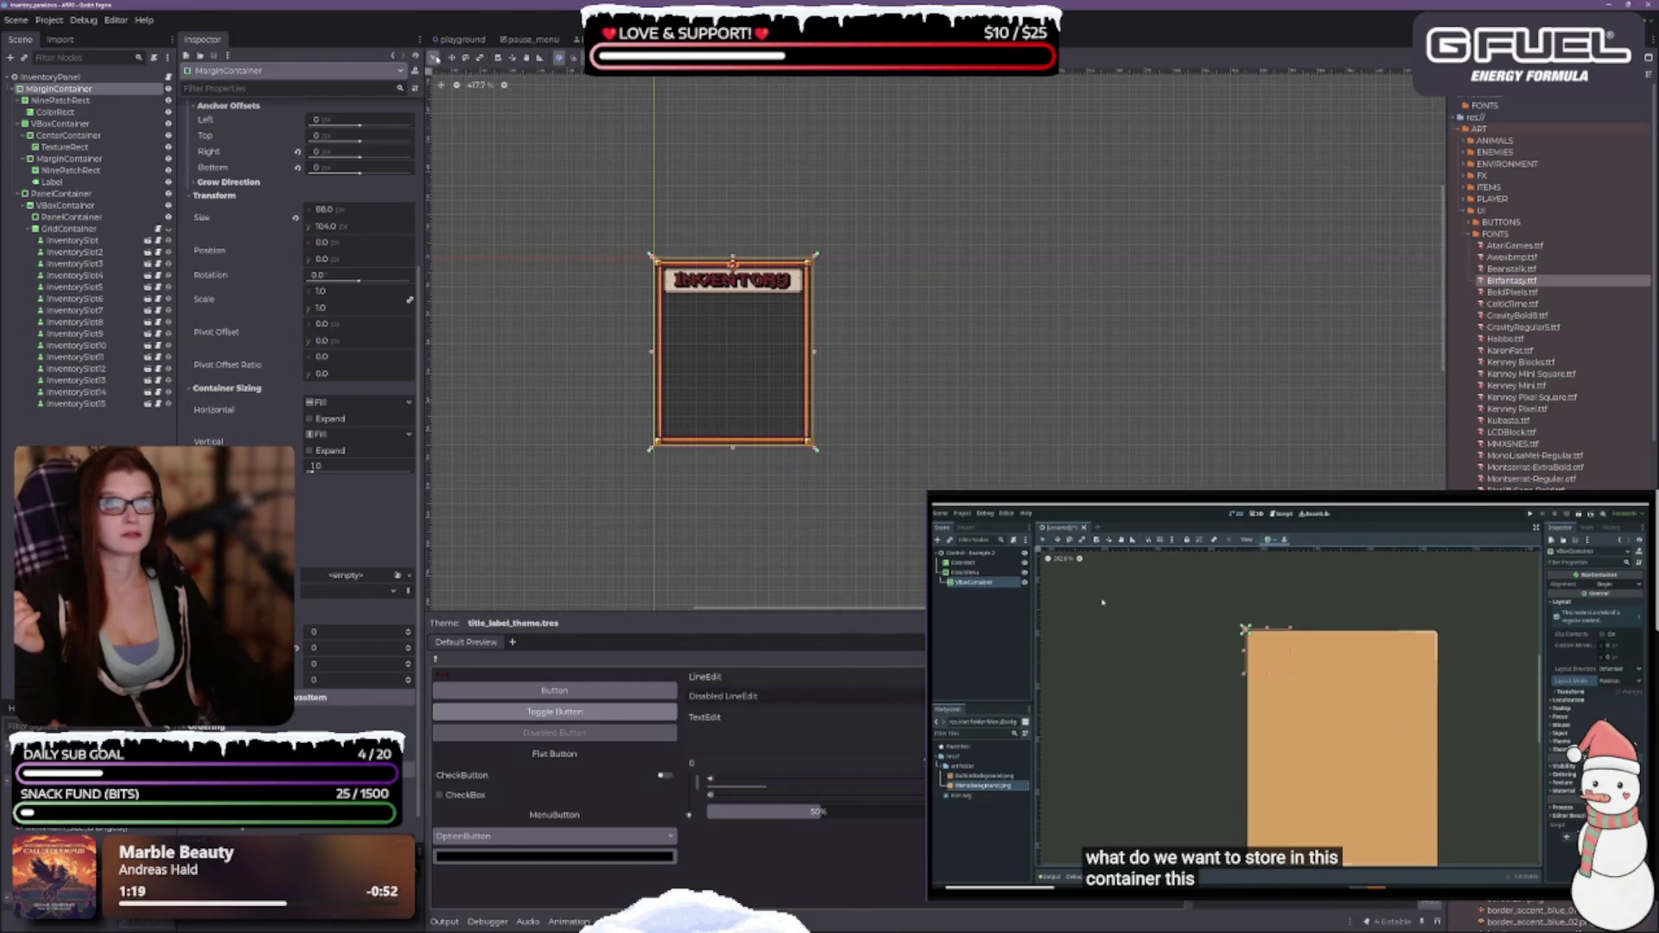
pyautogui.scroll(2, 739, 223)
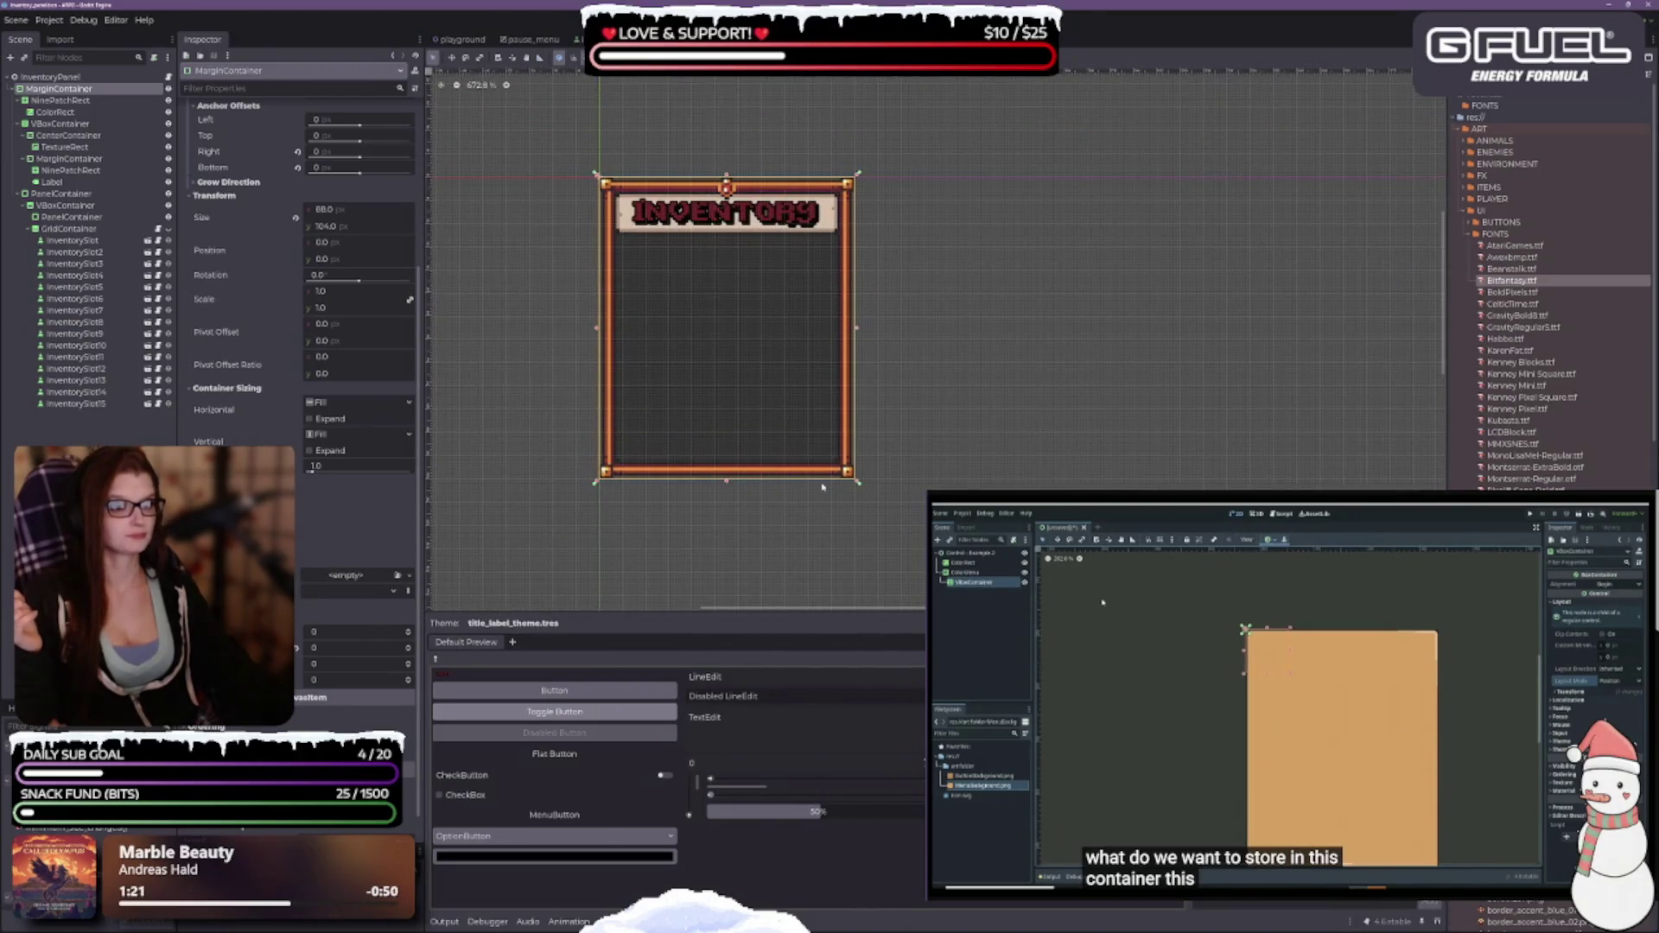
pyautogui.moveTo(889, 493); pyautogui.dragTo(870, 454)
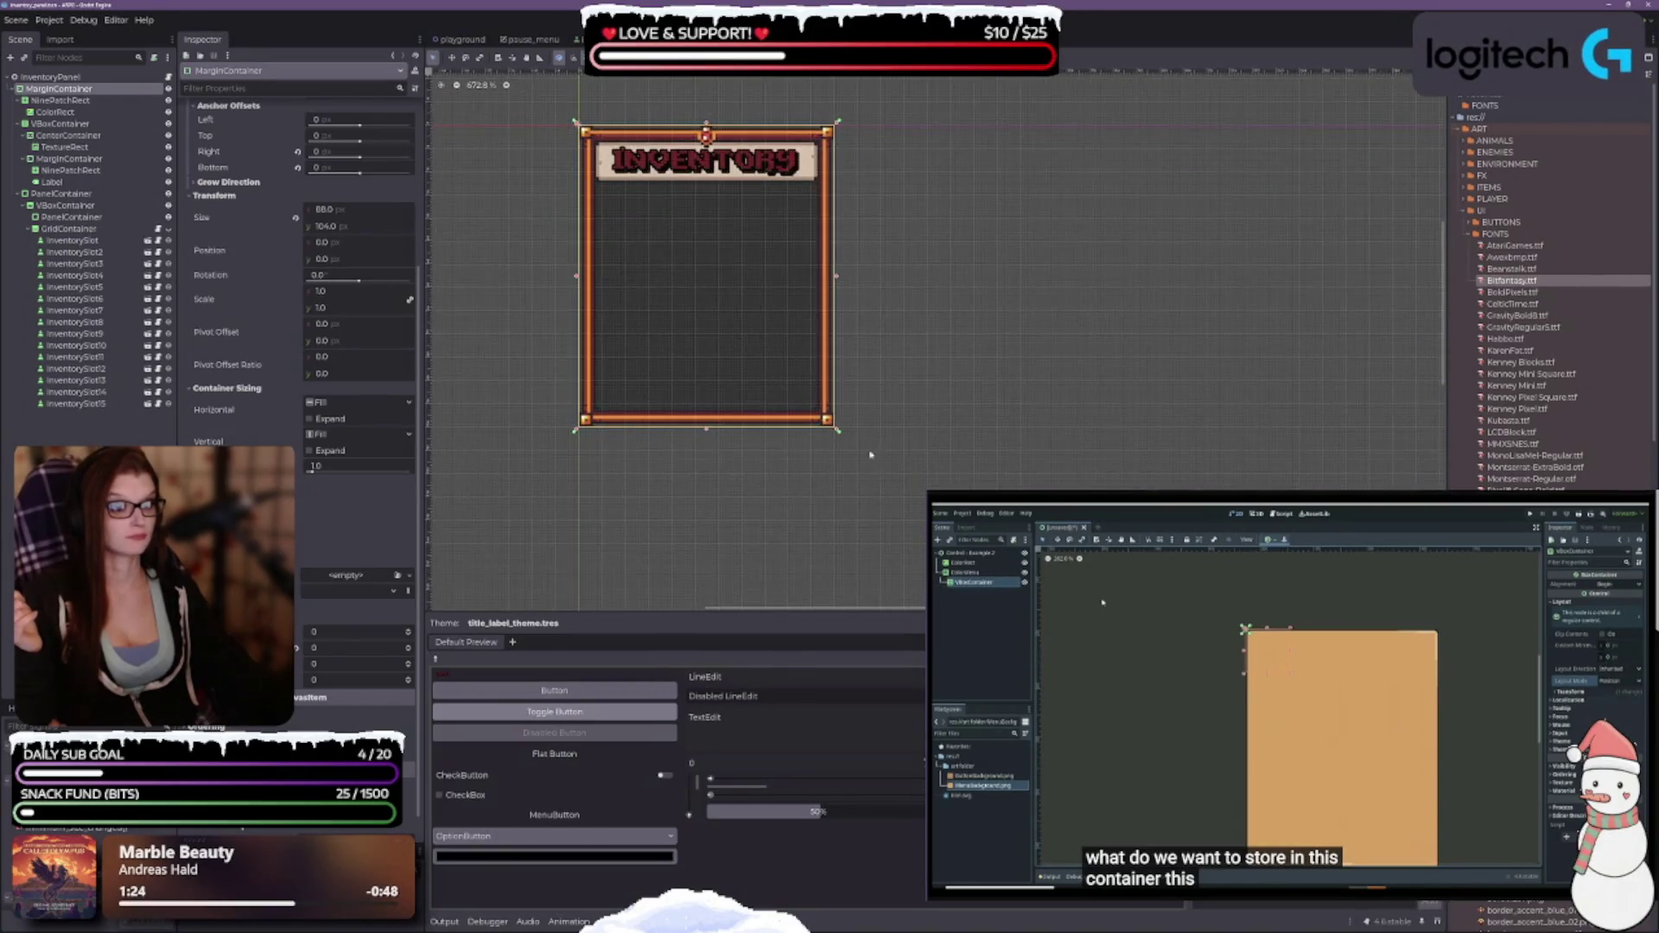
pyautogui.scroll(2, 870, 453)
pyautogui.scroll(-1, 833, 433)
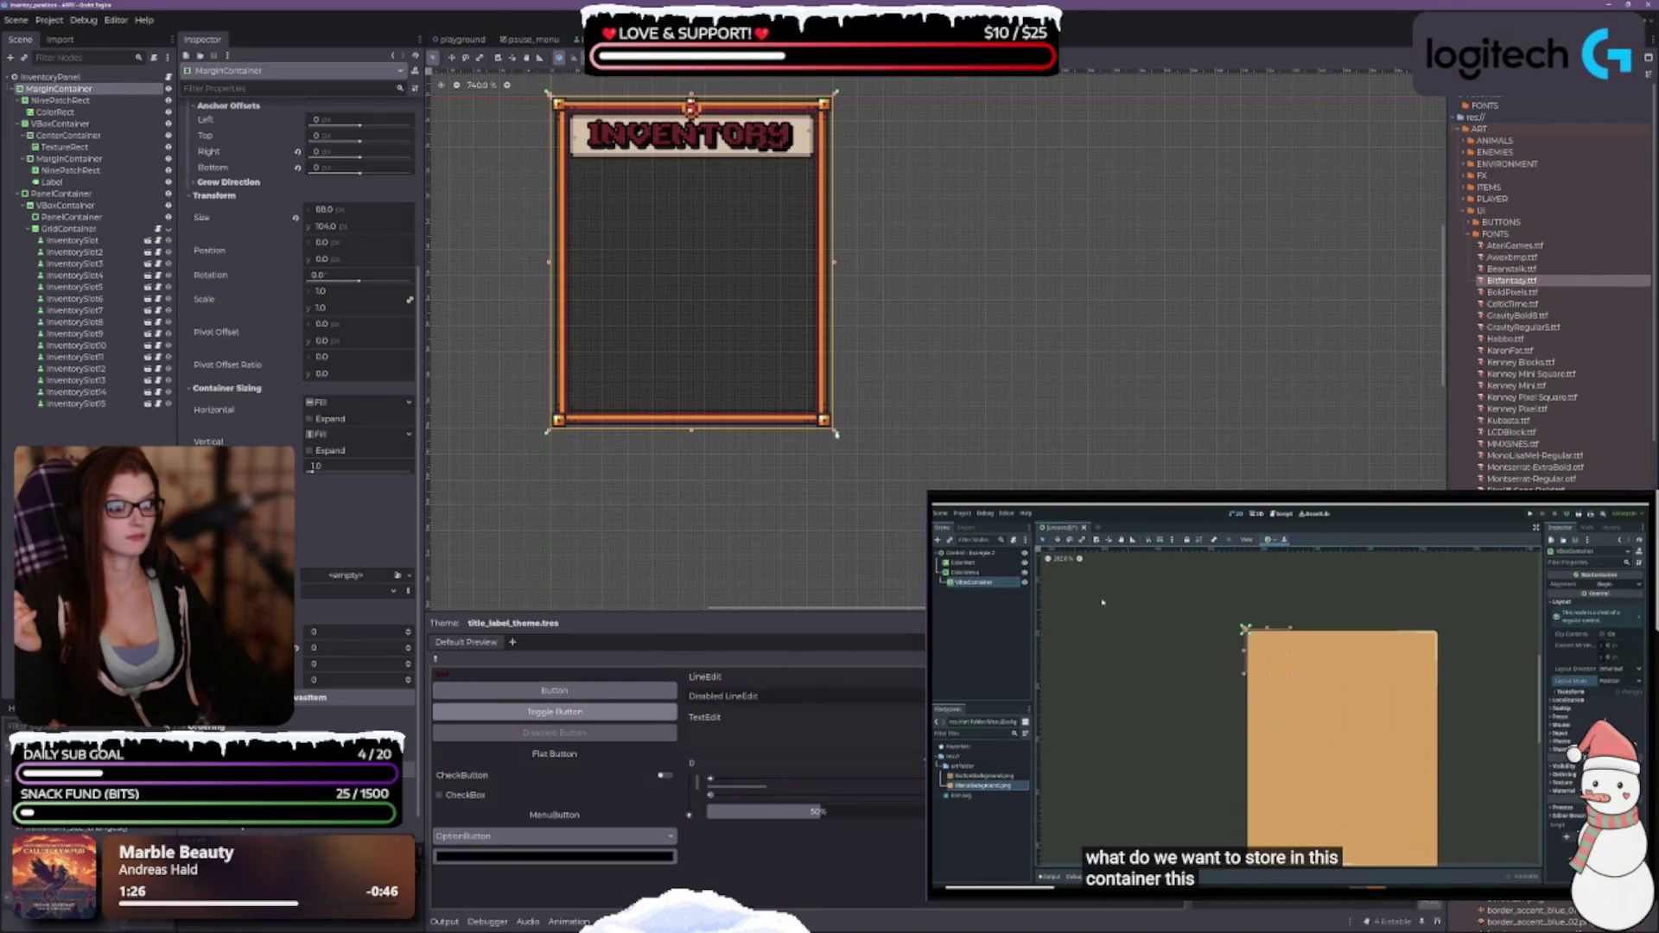
pyautogui.moveTo(836, 432); pyautogui.dragTo(938, 560)
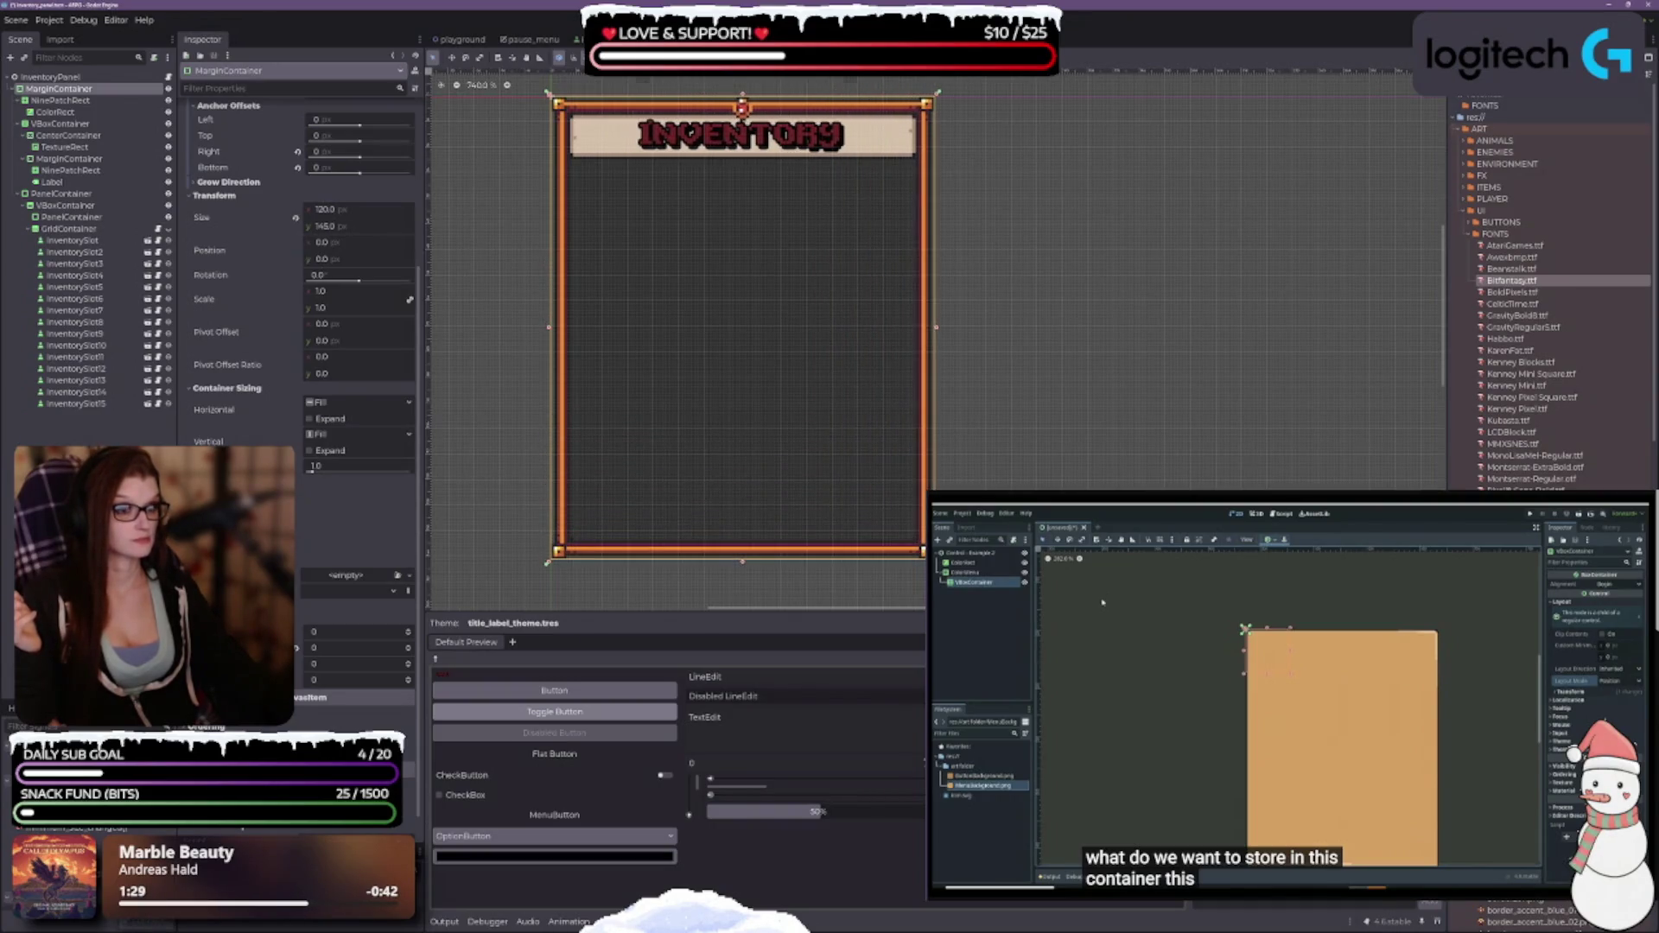
pyautogui.scroll(12, 907, 540)
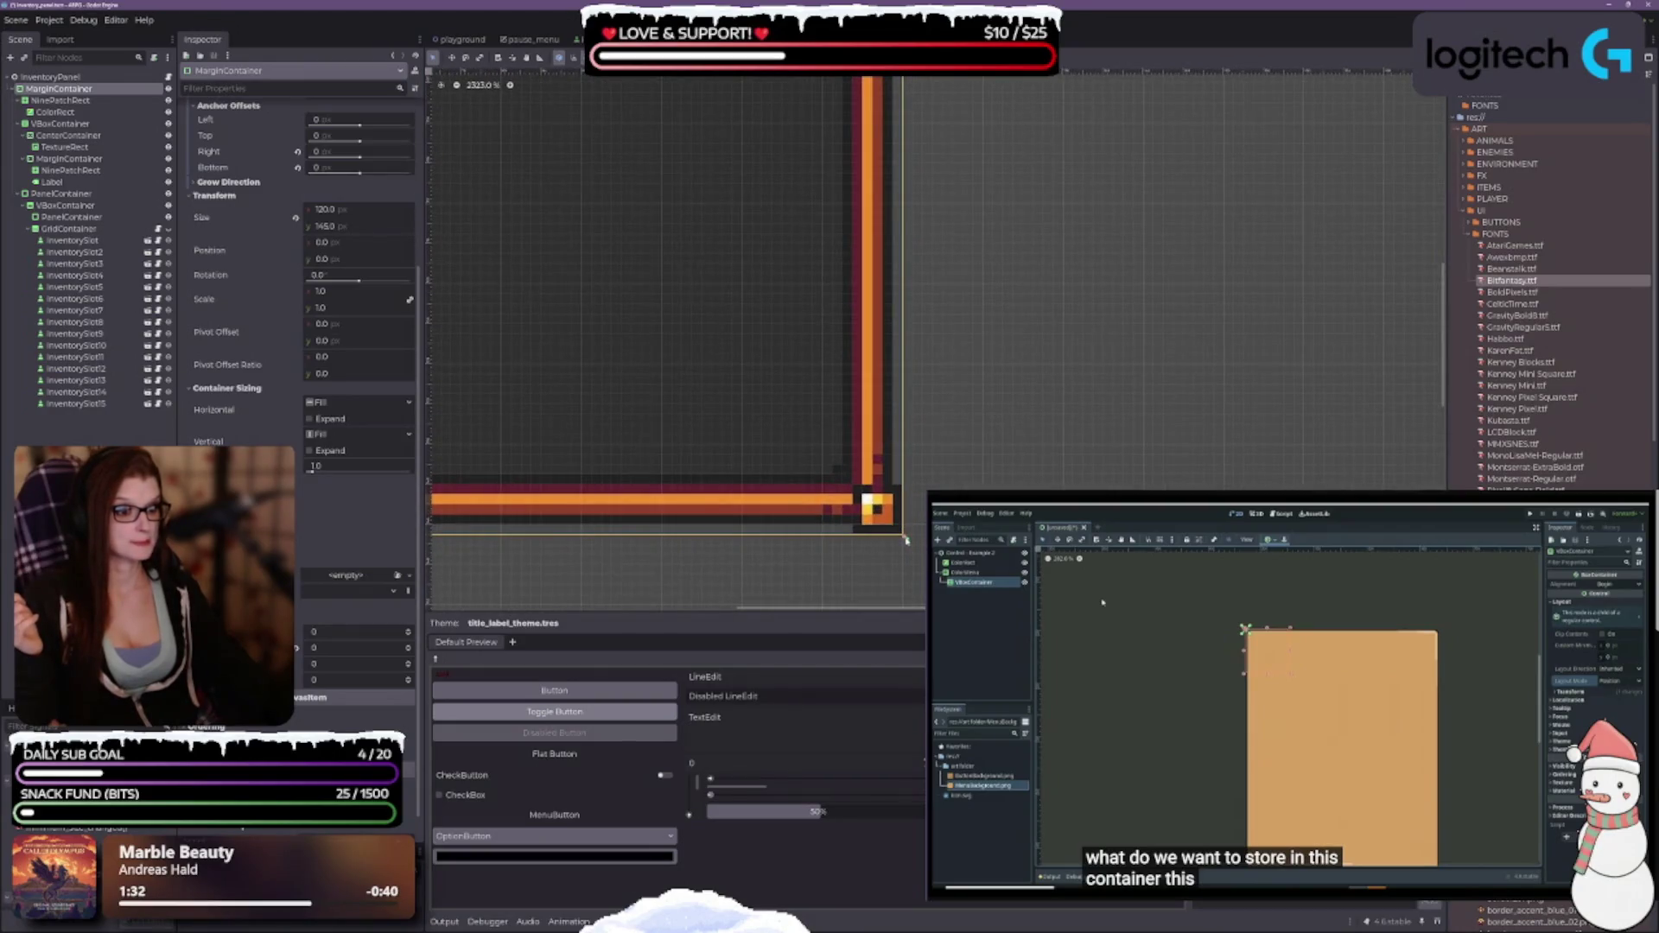
pyautogui.moveTo(906, 540)
pyautogui.mouseDown()
pyautogui.moveTo(886, 529)
pyautogui.moveTo(906, 527)
pyautogui.mouseUp()
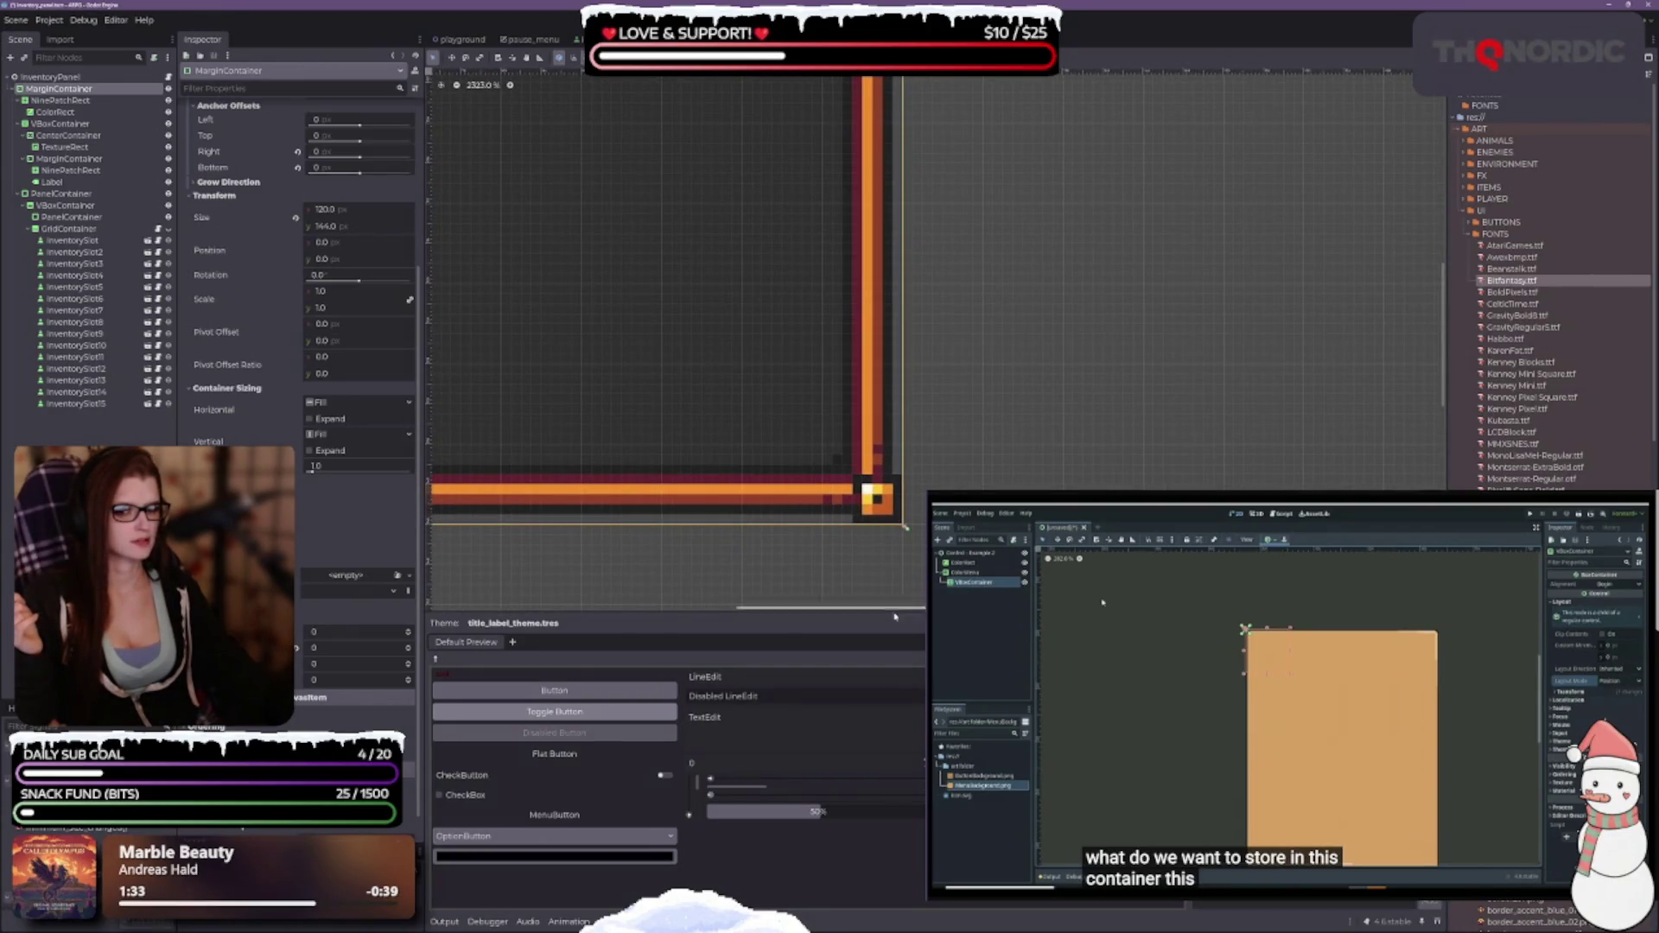
pyautogui.scroll(-8, 895, 617)
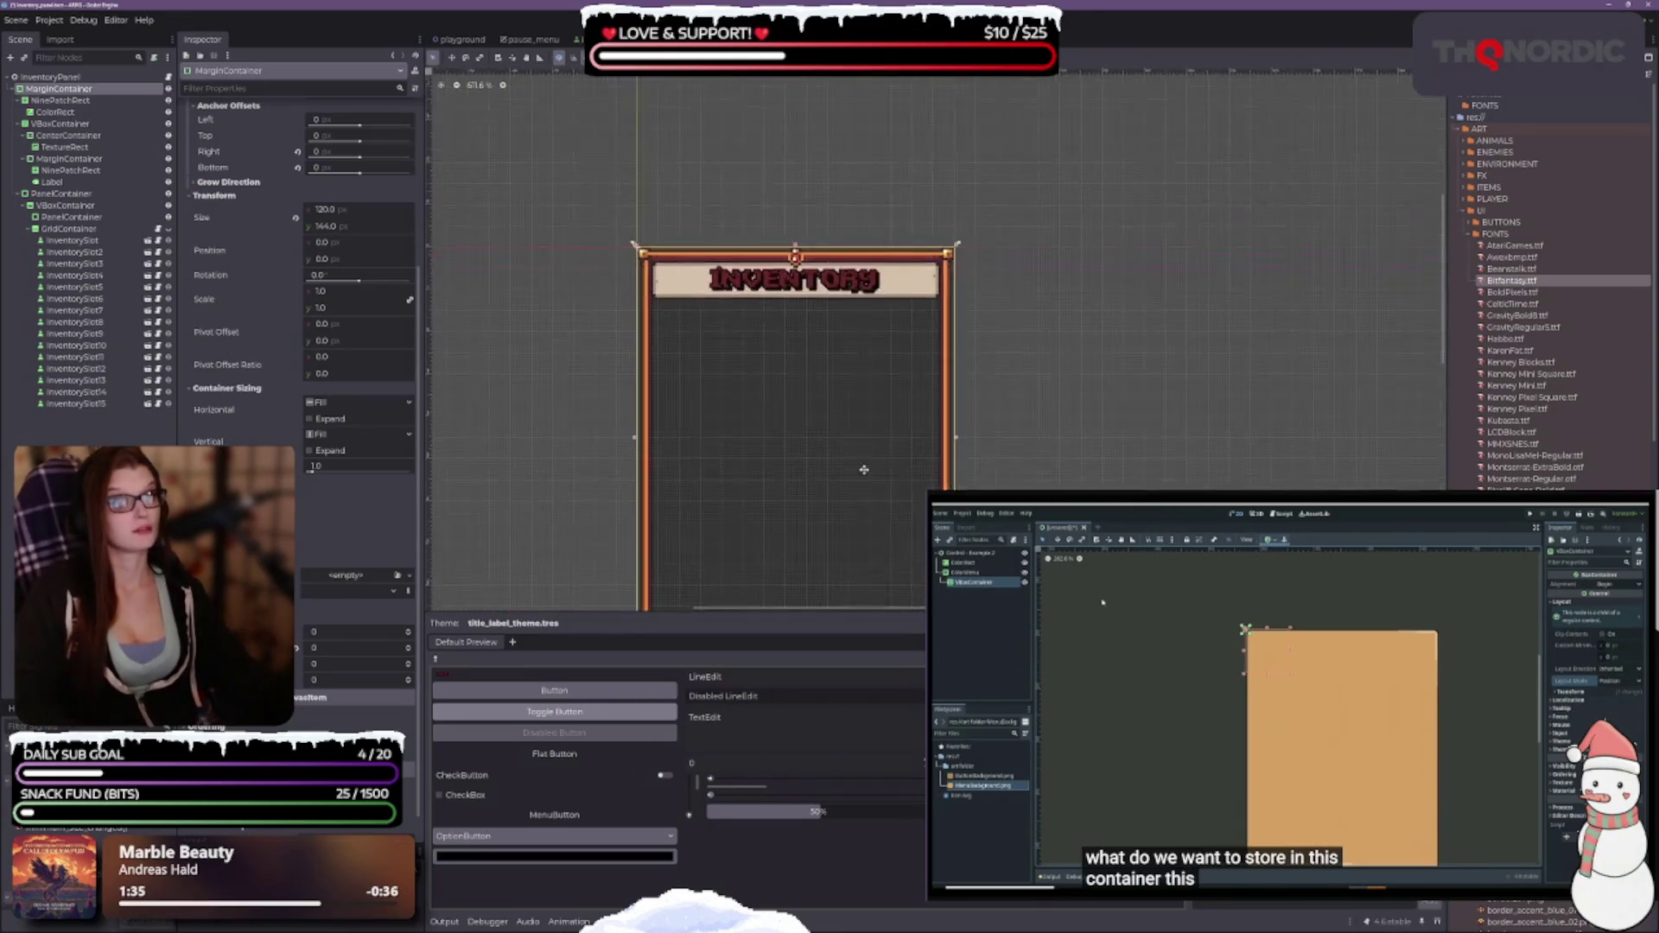
# Check the enlarged frame inside the pause menu, then return to the InventoryPanel scene.
pyautogui.moveTo(864, 469); pyautogui.dragTo(842, 351)
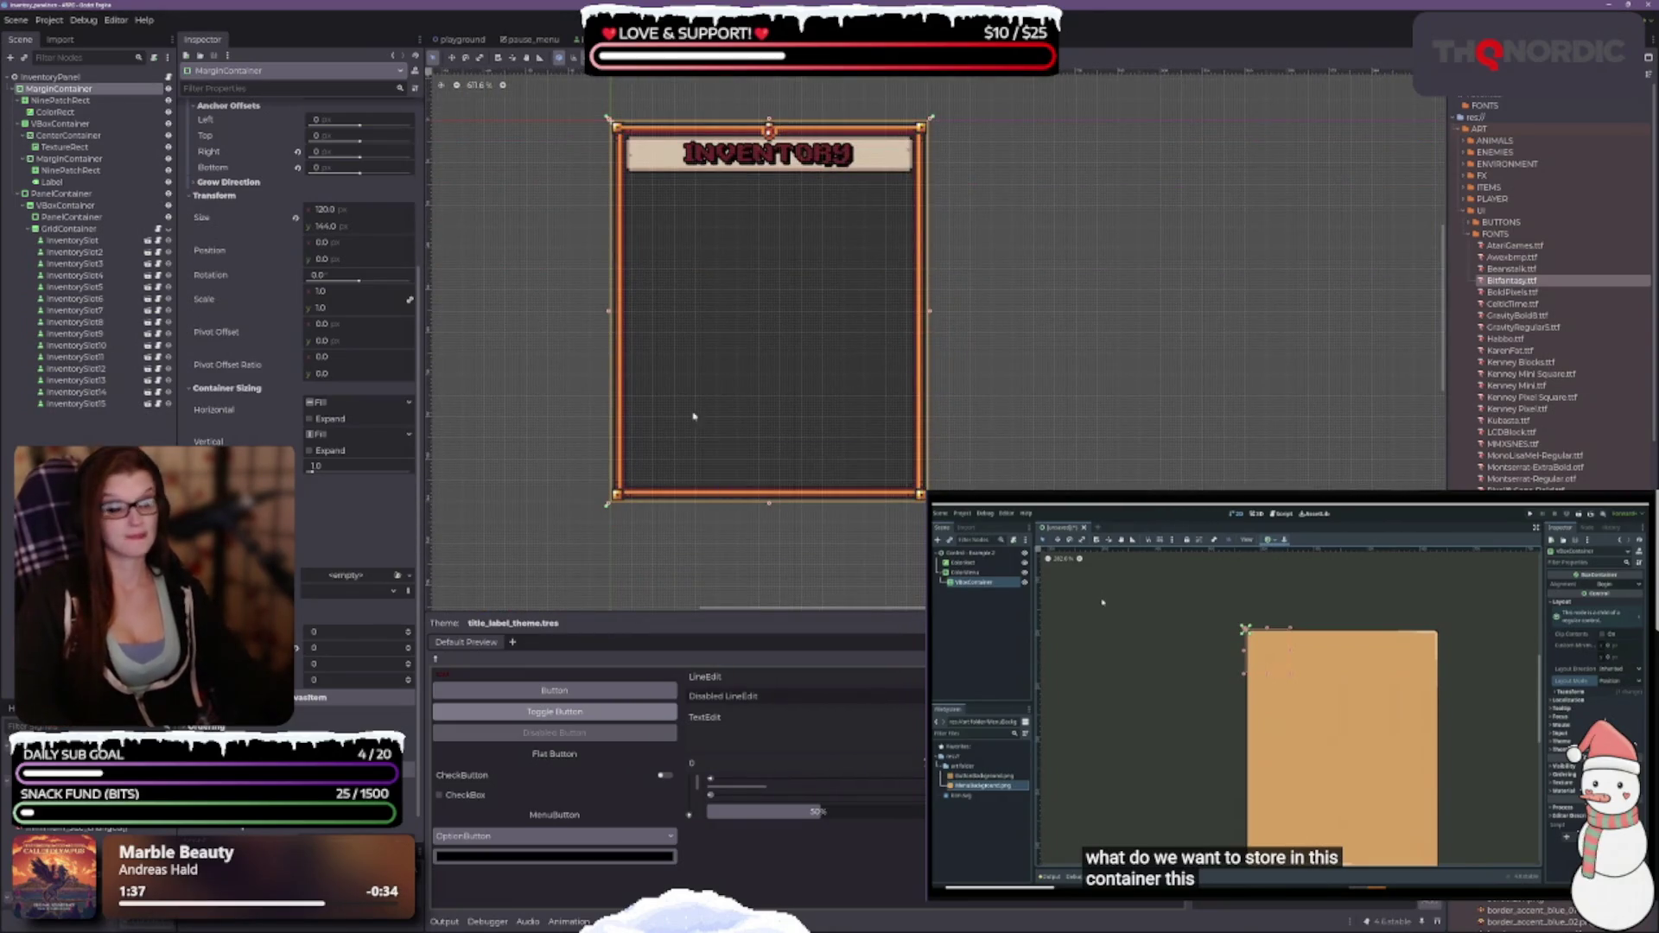
pyautogui.scroll(3, 793, 274)
pyautogui.scroll(4, 793, 274)
pyautogui.scroll(-2, 808, 346)
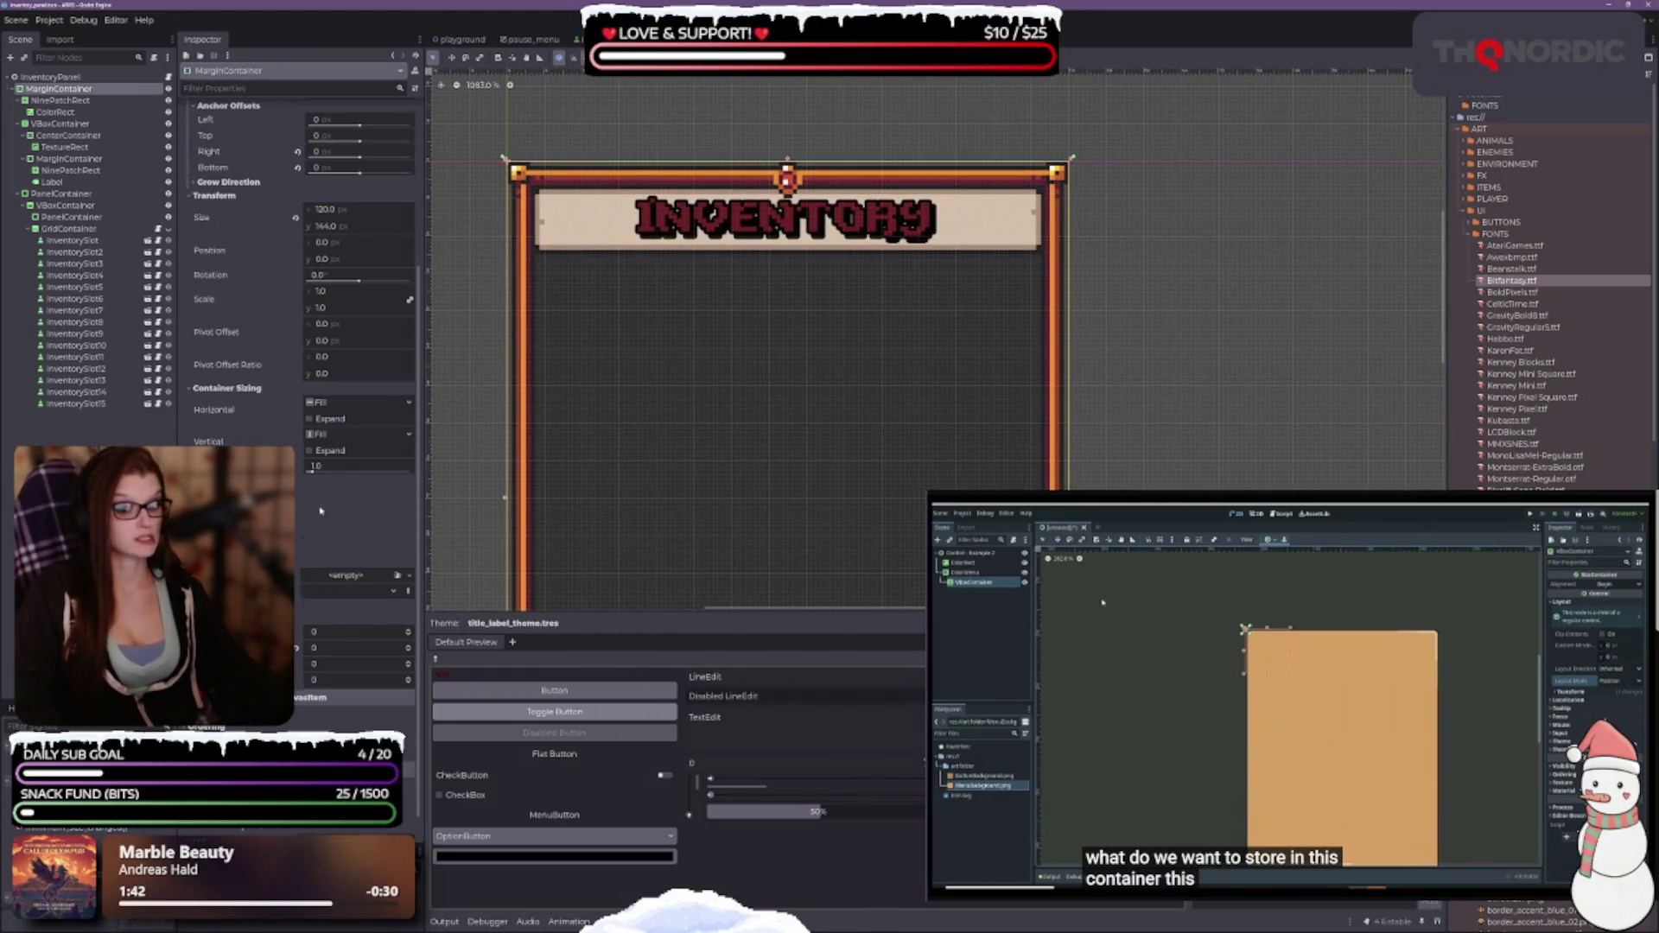
pyautogui.scroll(-1, 320, 511)
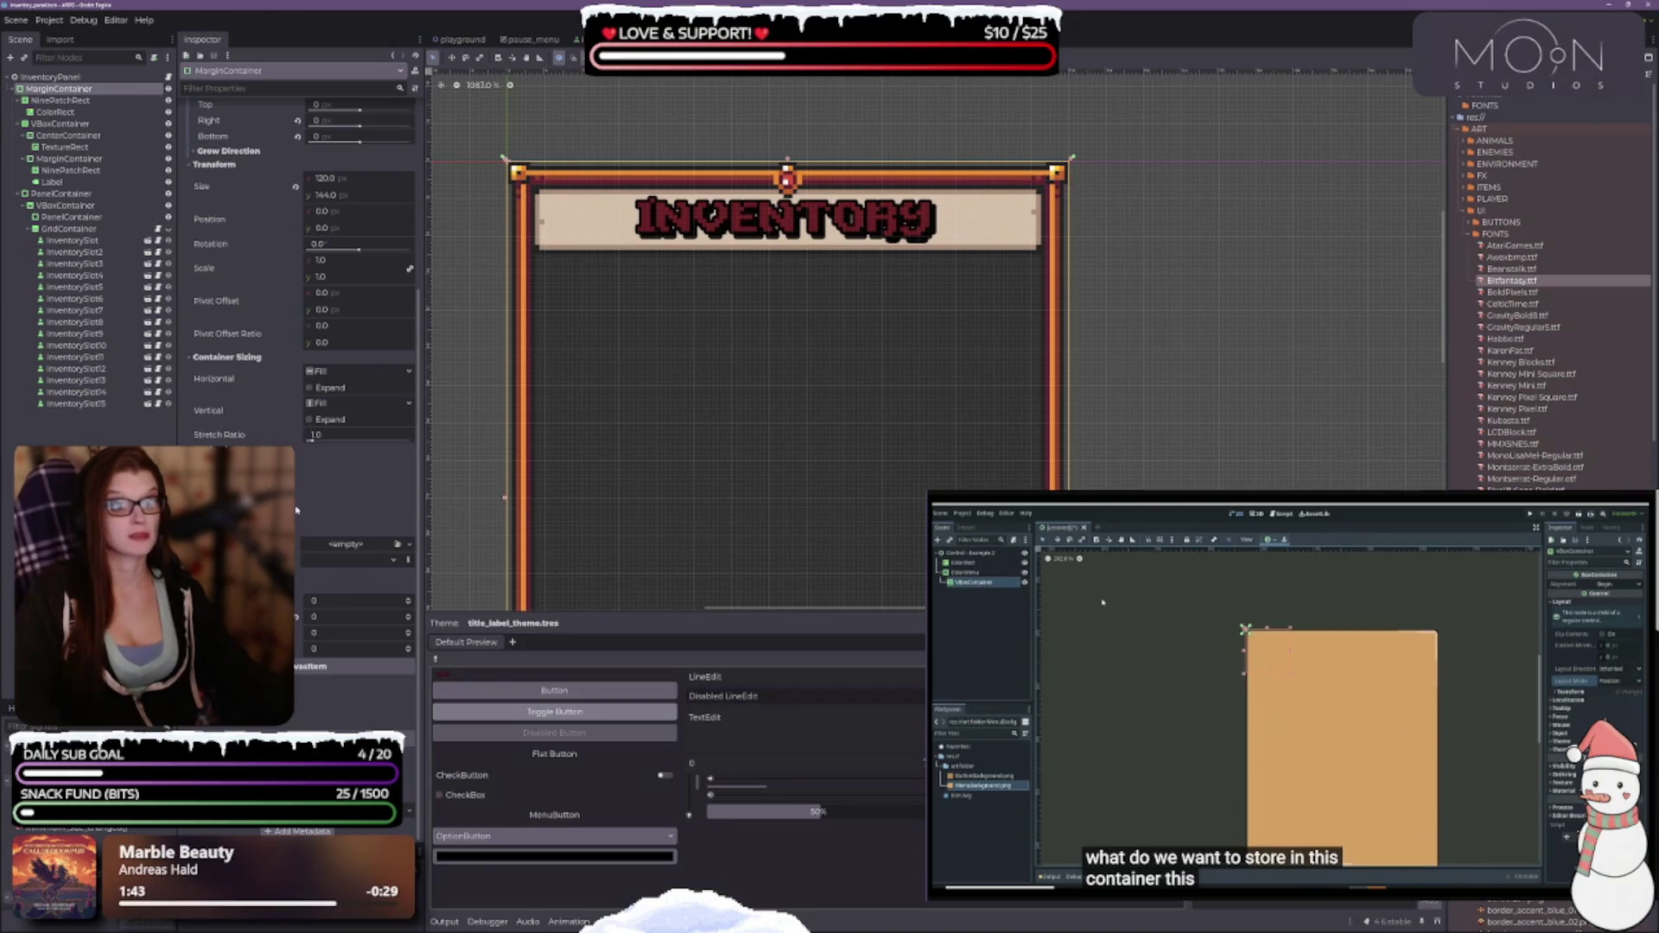
pyautogui.scroll(-2, 812, 290)
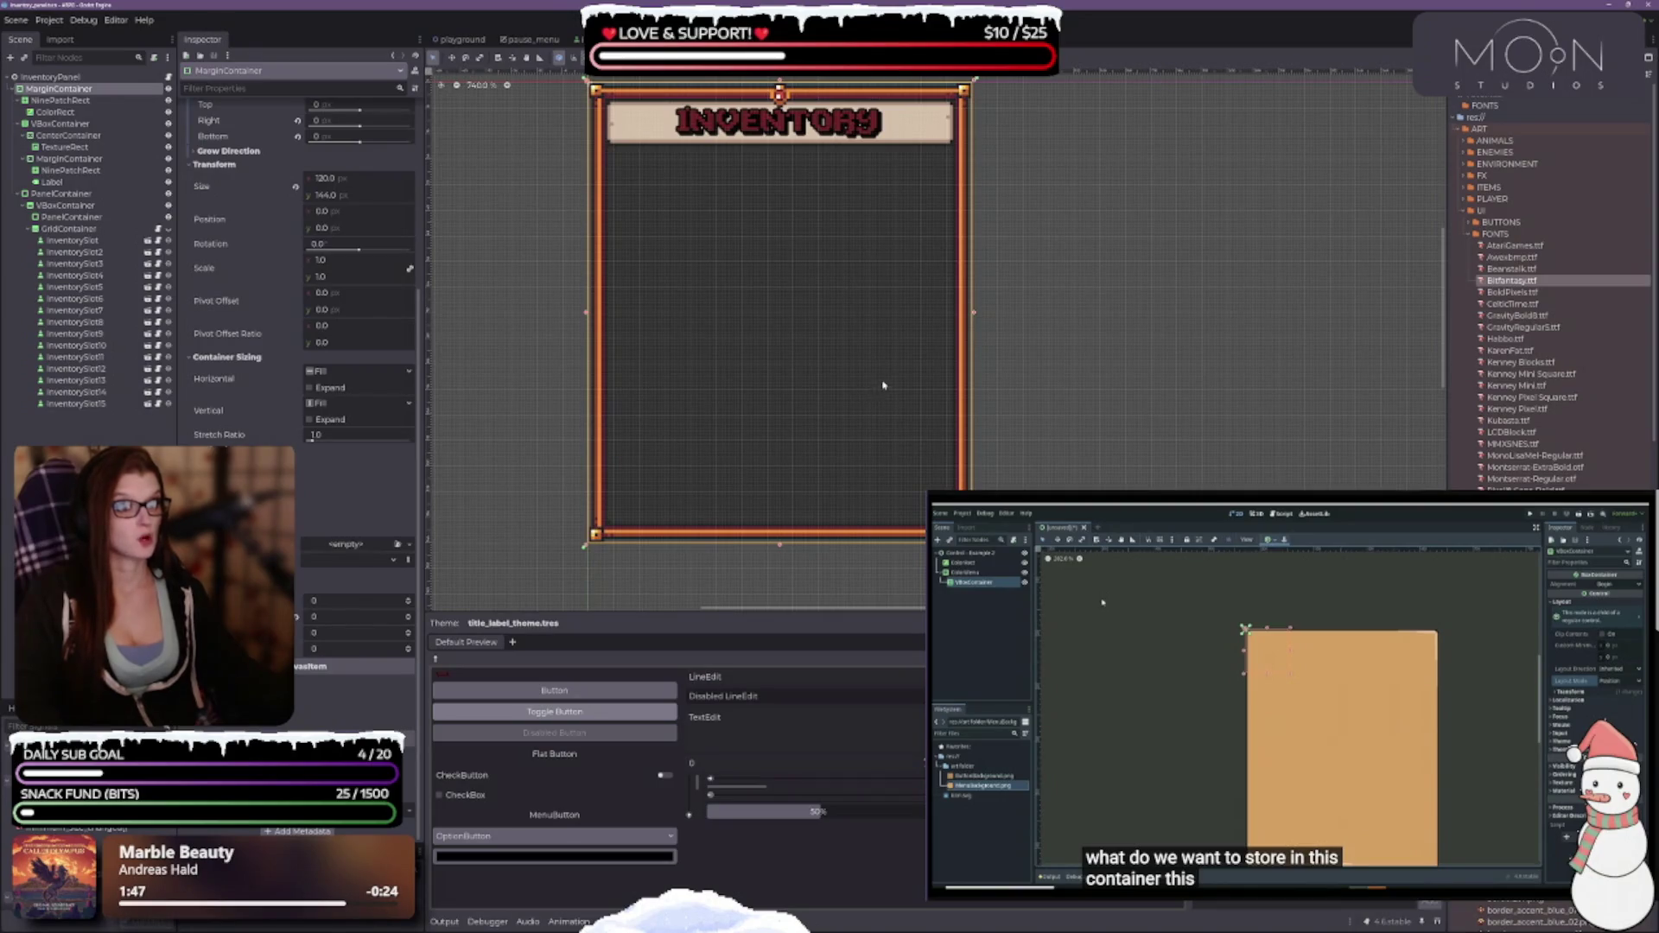
pyautogui.click(531, 40)
pyautogui.scroll(-3, 948, 389)
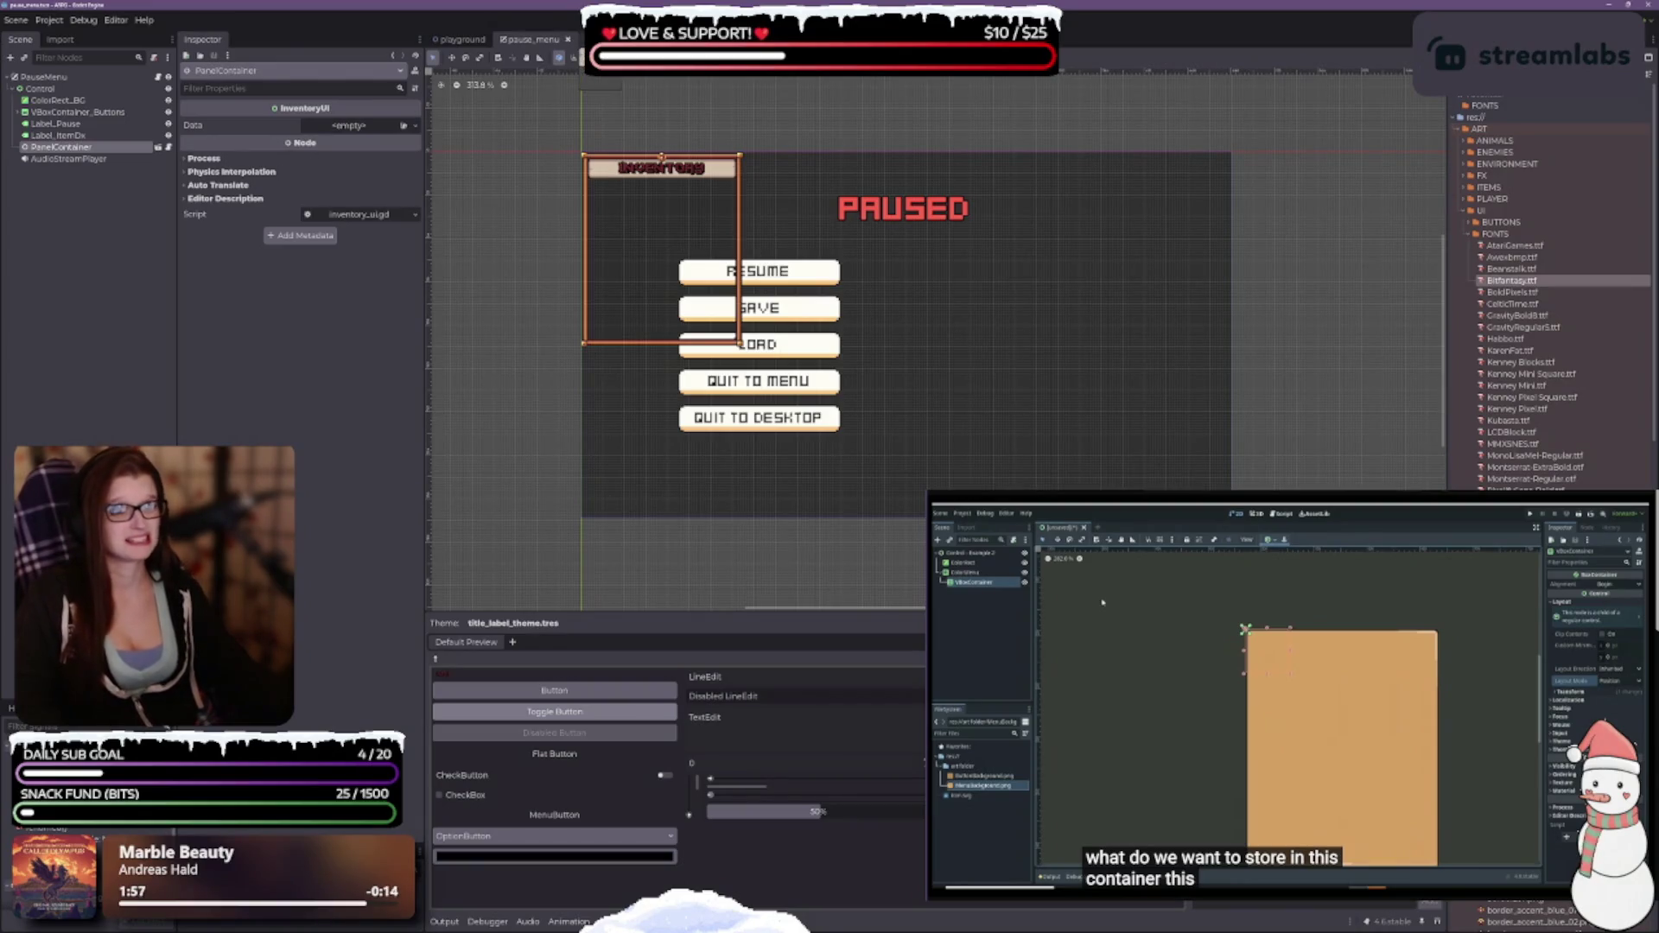
pyautogui.hotkey('ctrl', 'Tab')
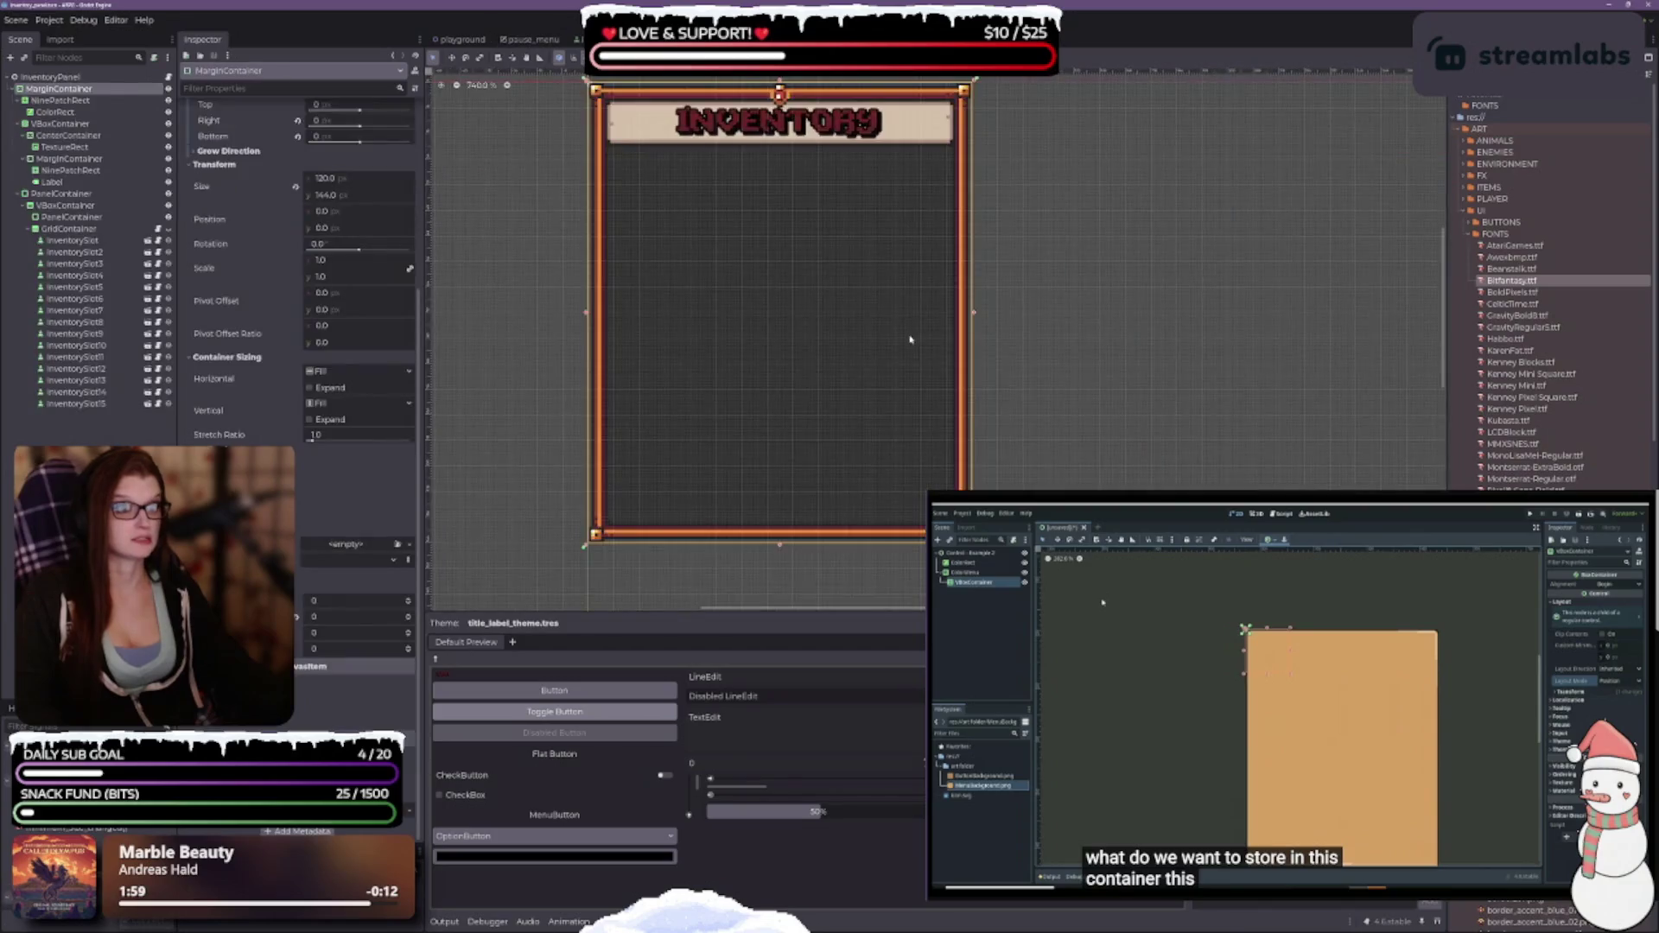
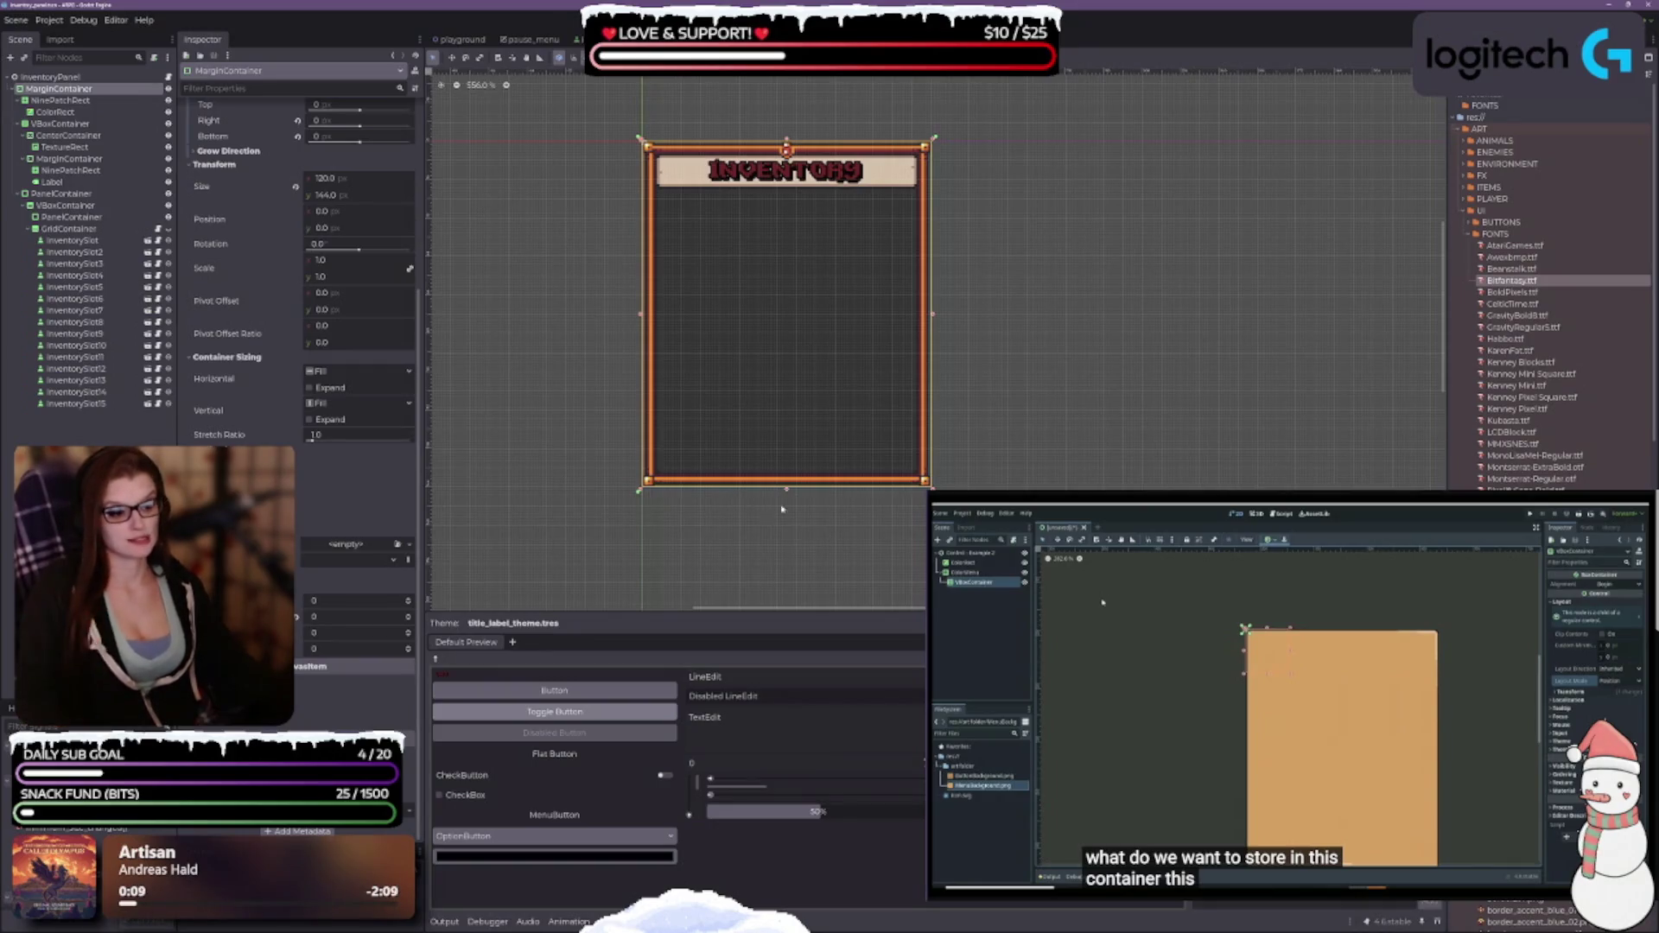
# Step through the panel's nodes down to the title banner's MarginContainer.
pyautogui.scroll(3, 778, 322)
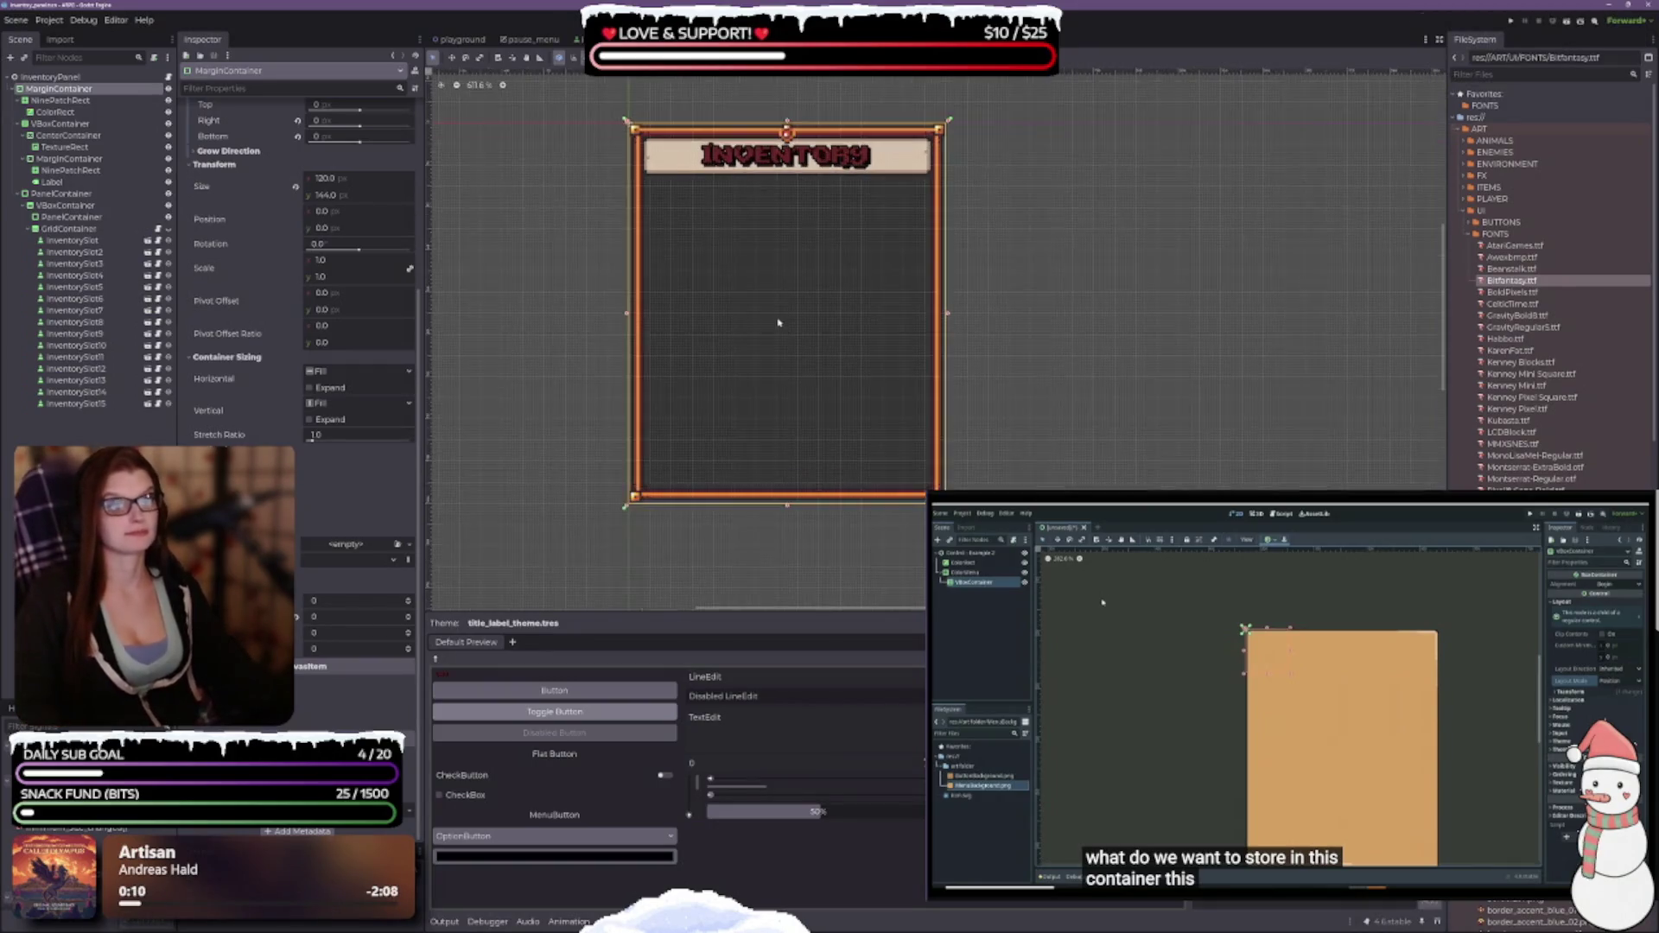
pyautogui.click(45, 100)
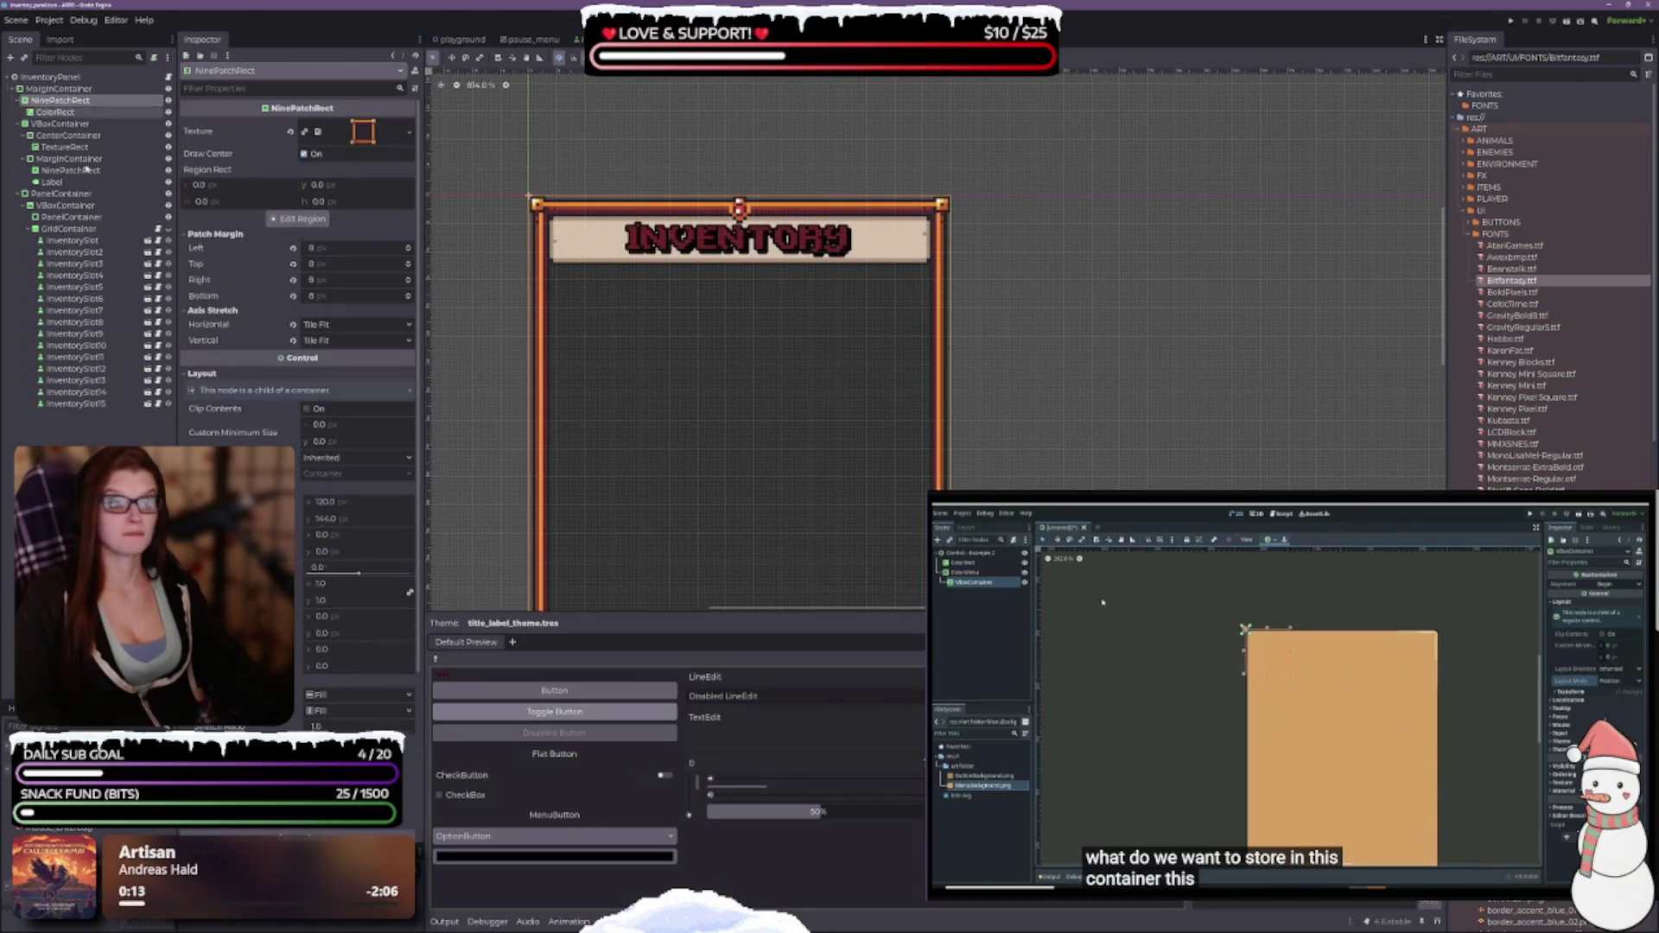
pyautogui.click(69, 125)
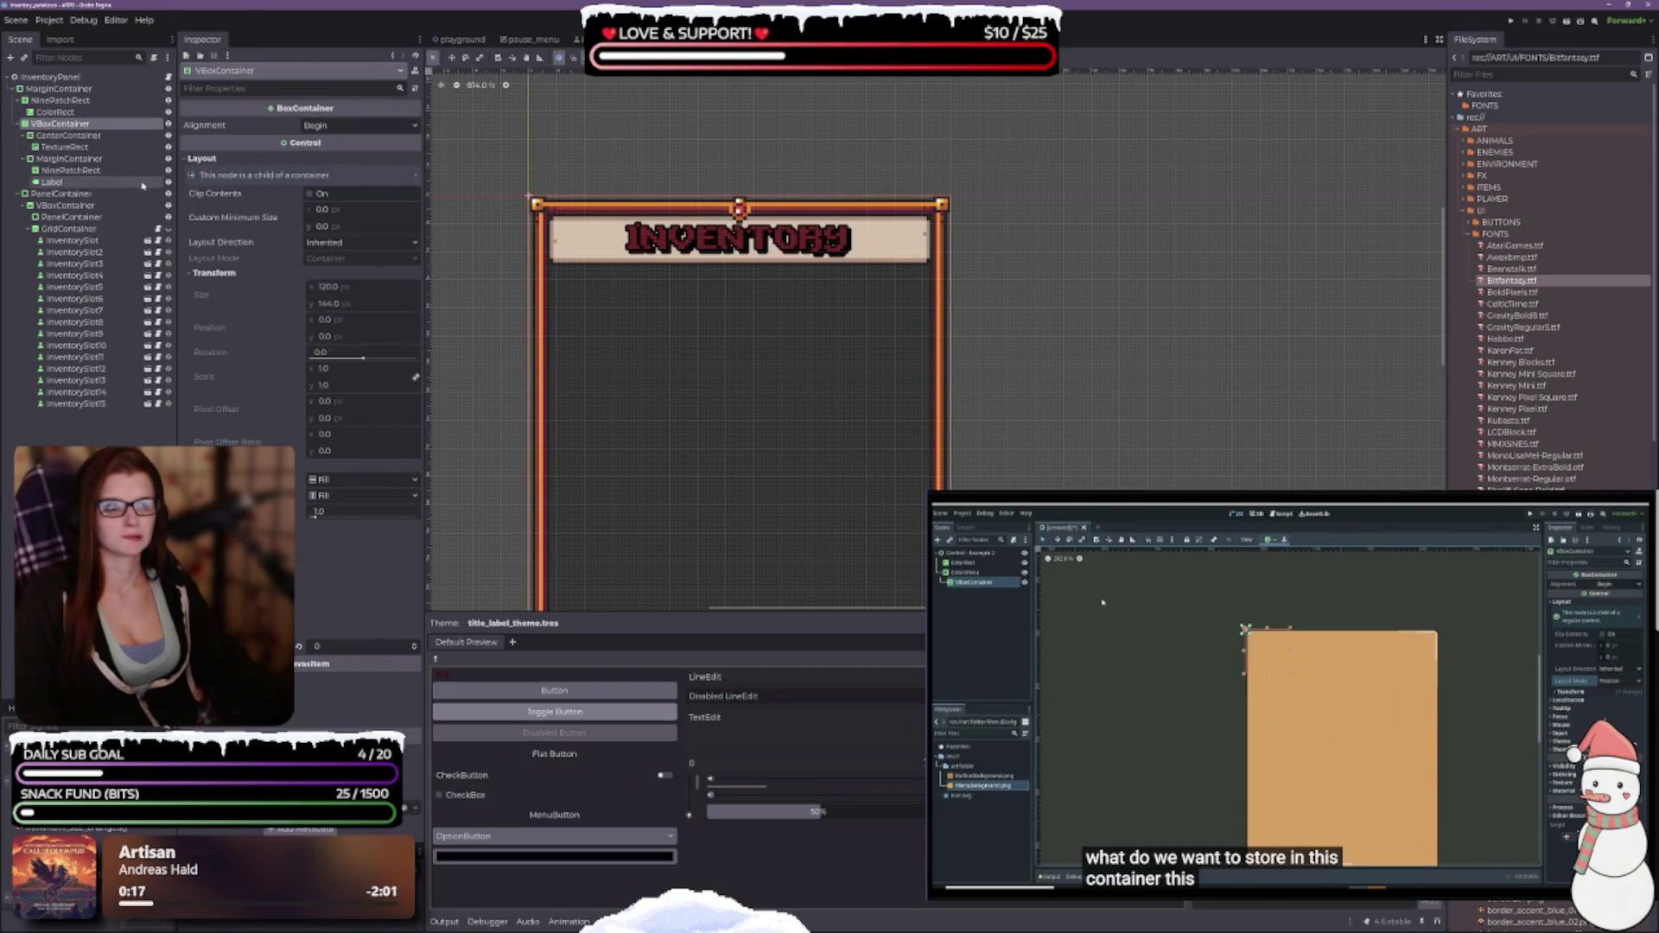
pyautogui.moveTo(773, 439)
pyautogui.mouseDown()
pyautogui.moveTo(780, 320)
pyautogui.moveTo(753, 349)
pyautogui.mouseUp()
pyautogui.click(69, 135)
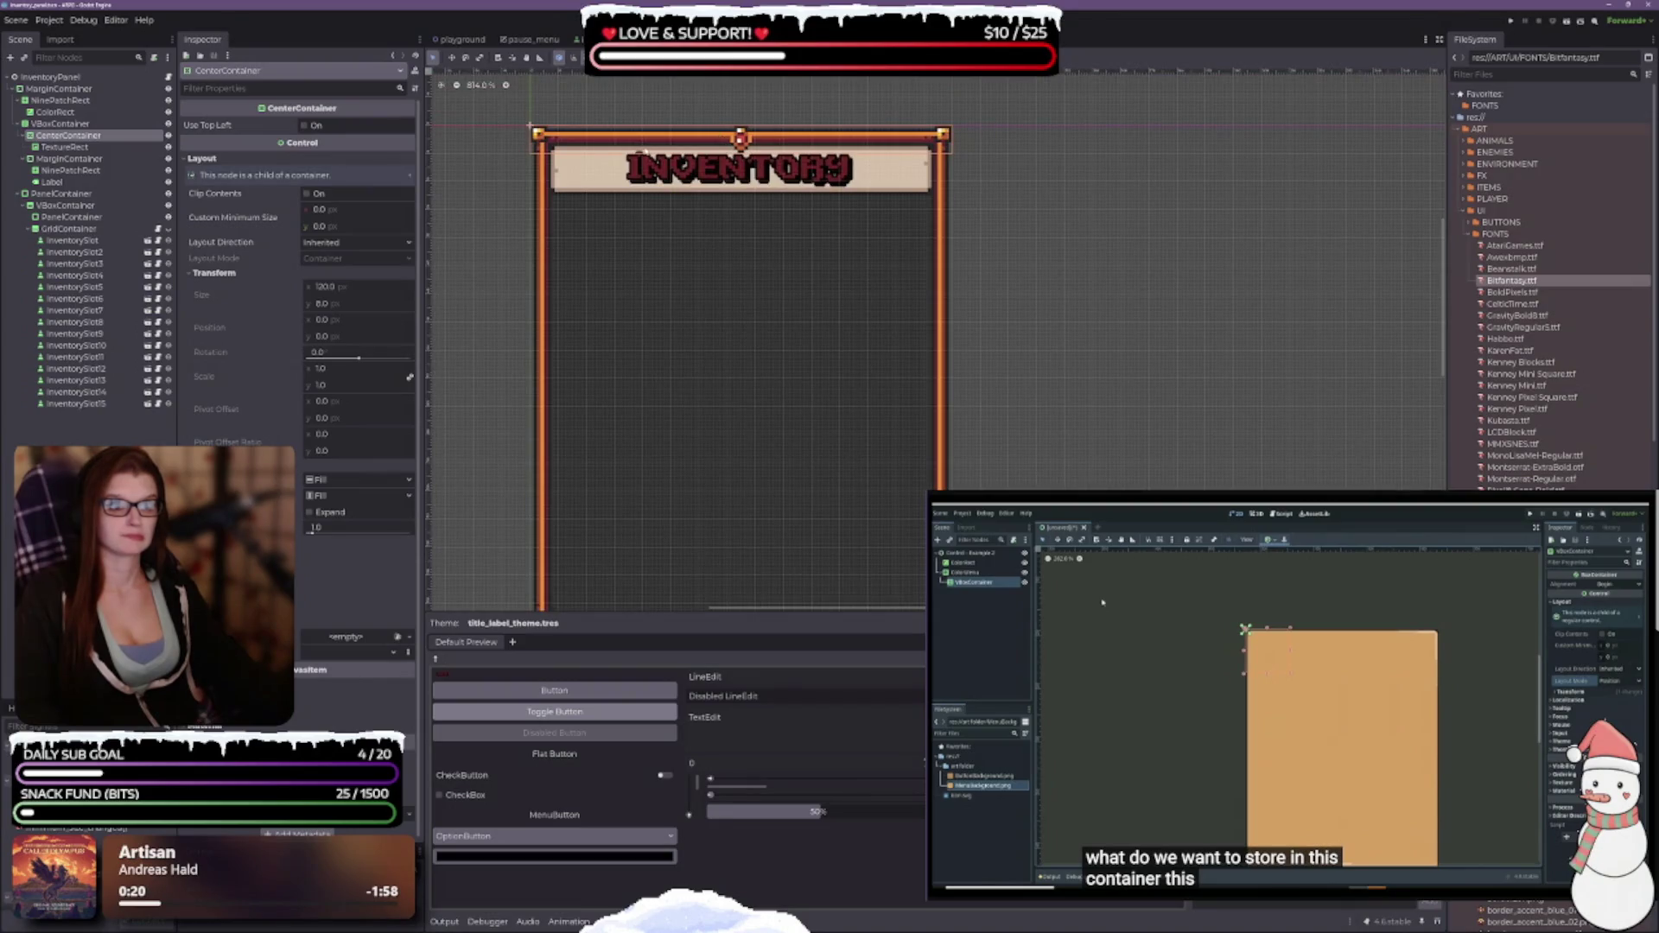
pyautogui.click(65, 147)
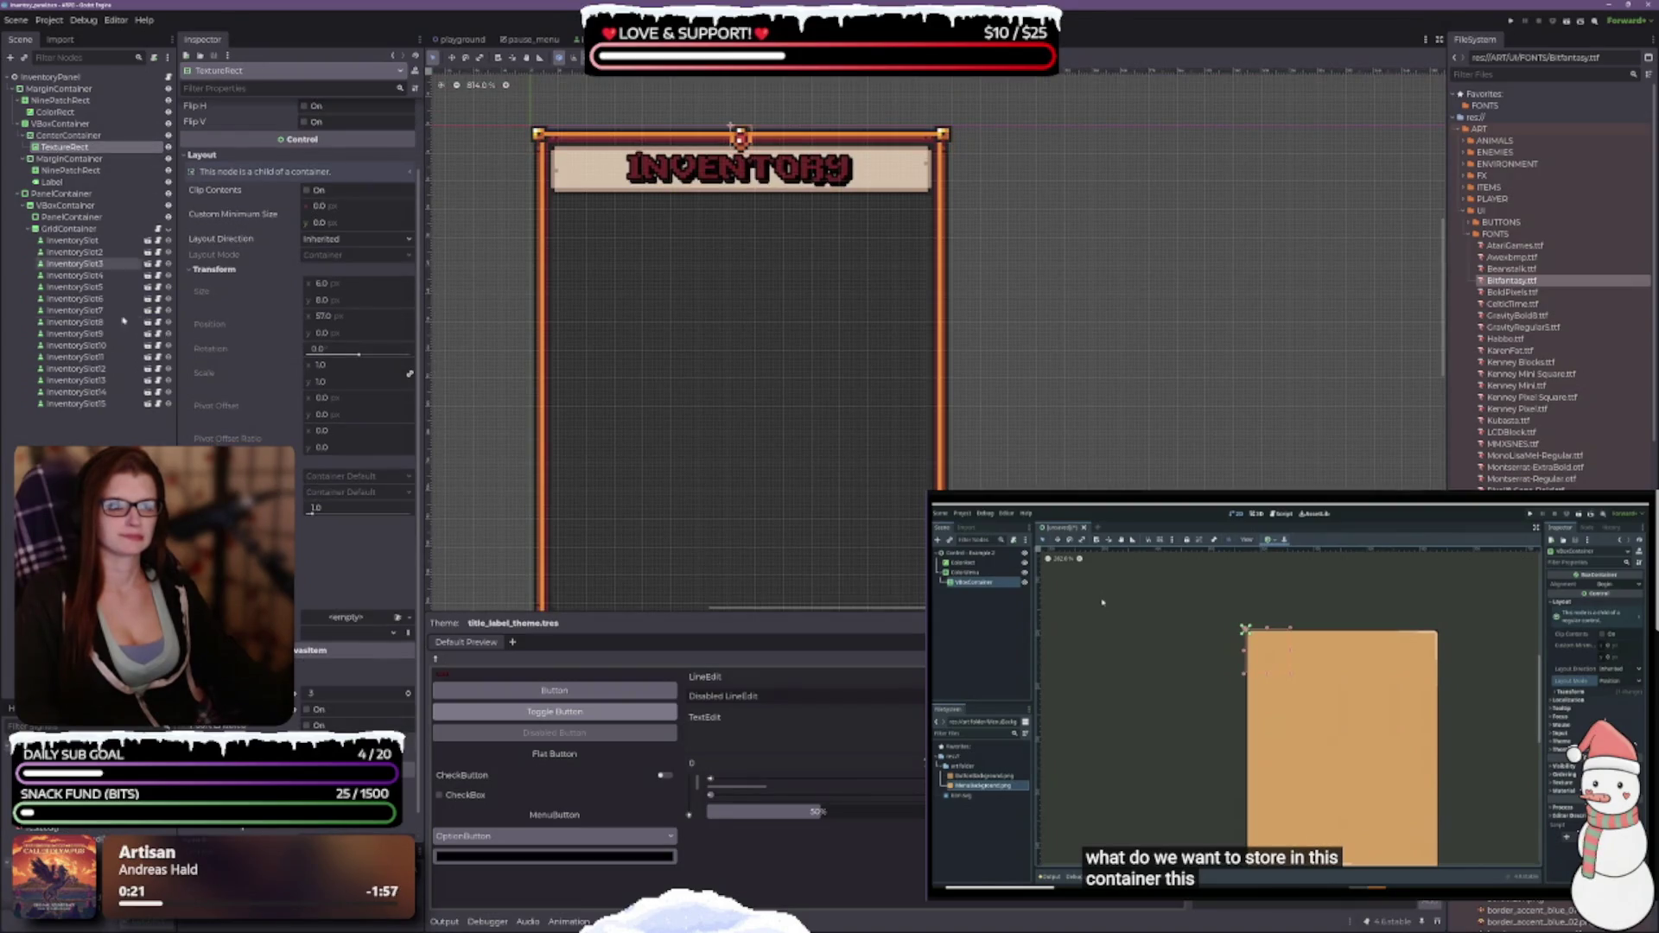
pyautogui.click(69, 159)
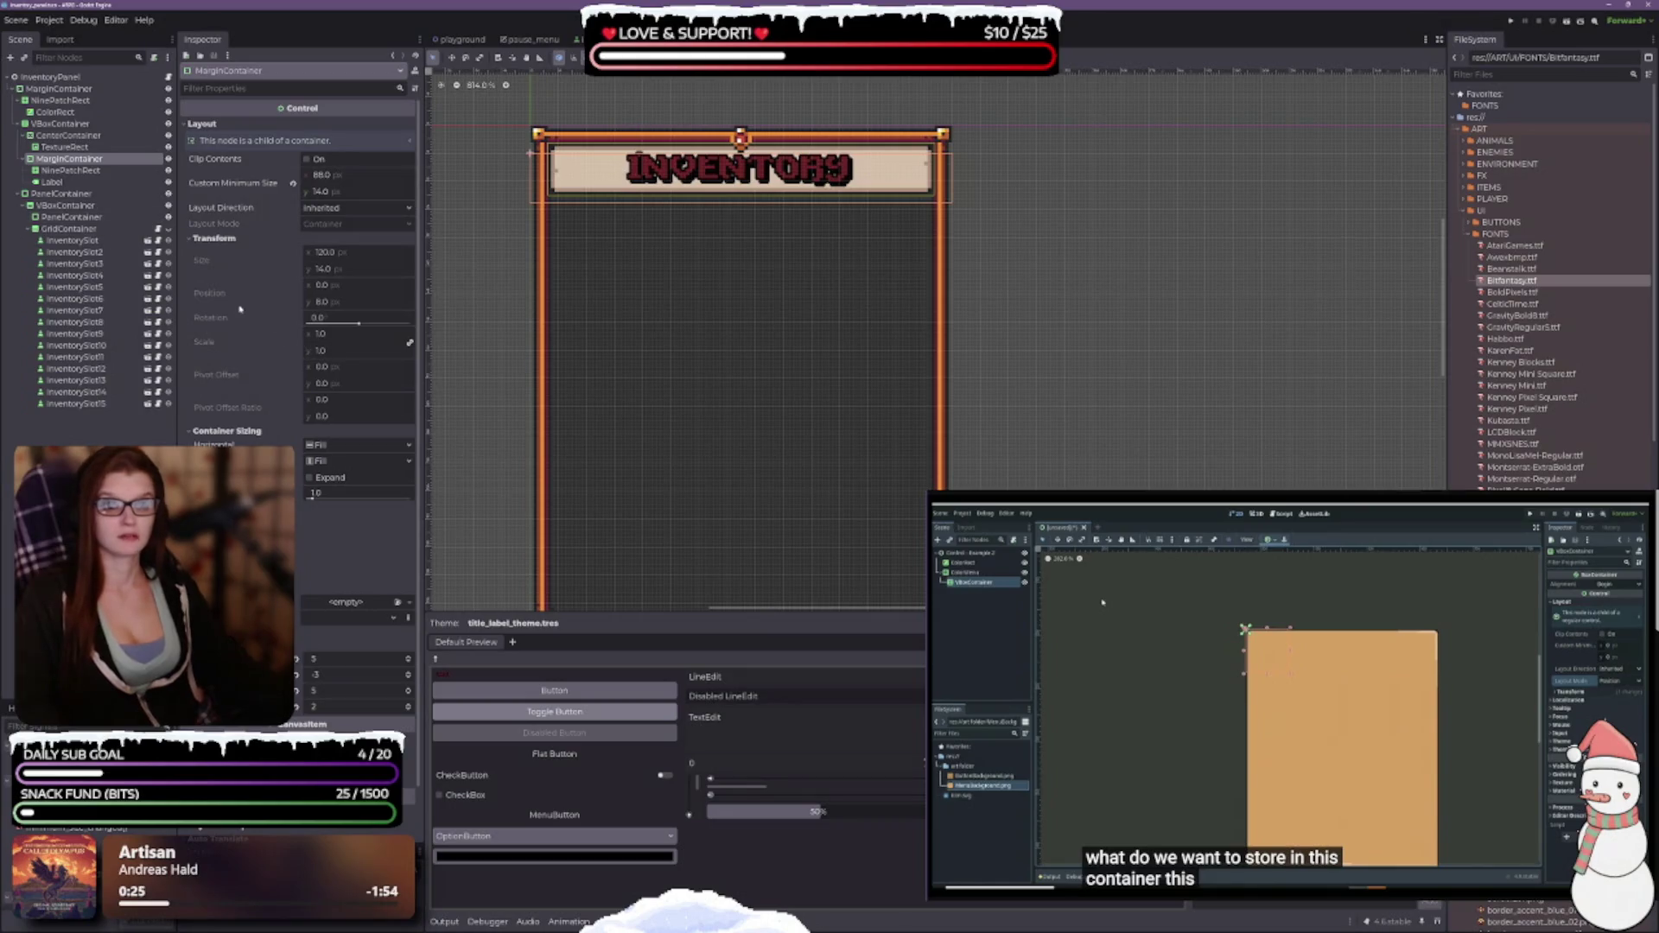
# Adjust the MarginContainer's top and bottom margin overrides to small negative values.
pyautogui.scroll(-1, 241, 309)
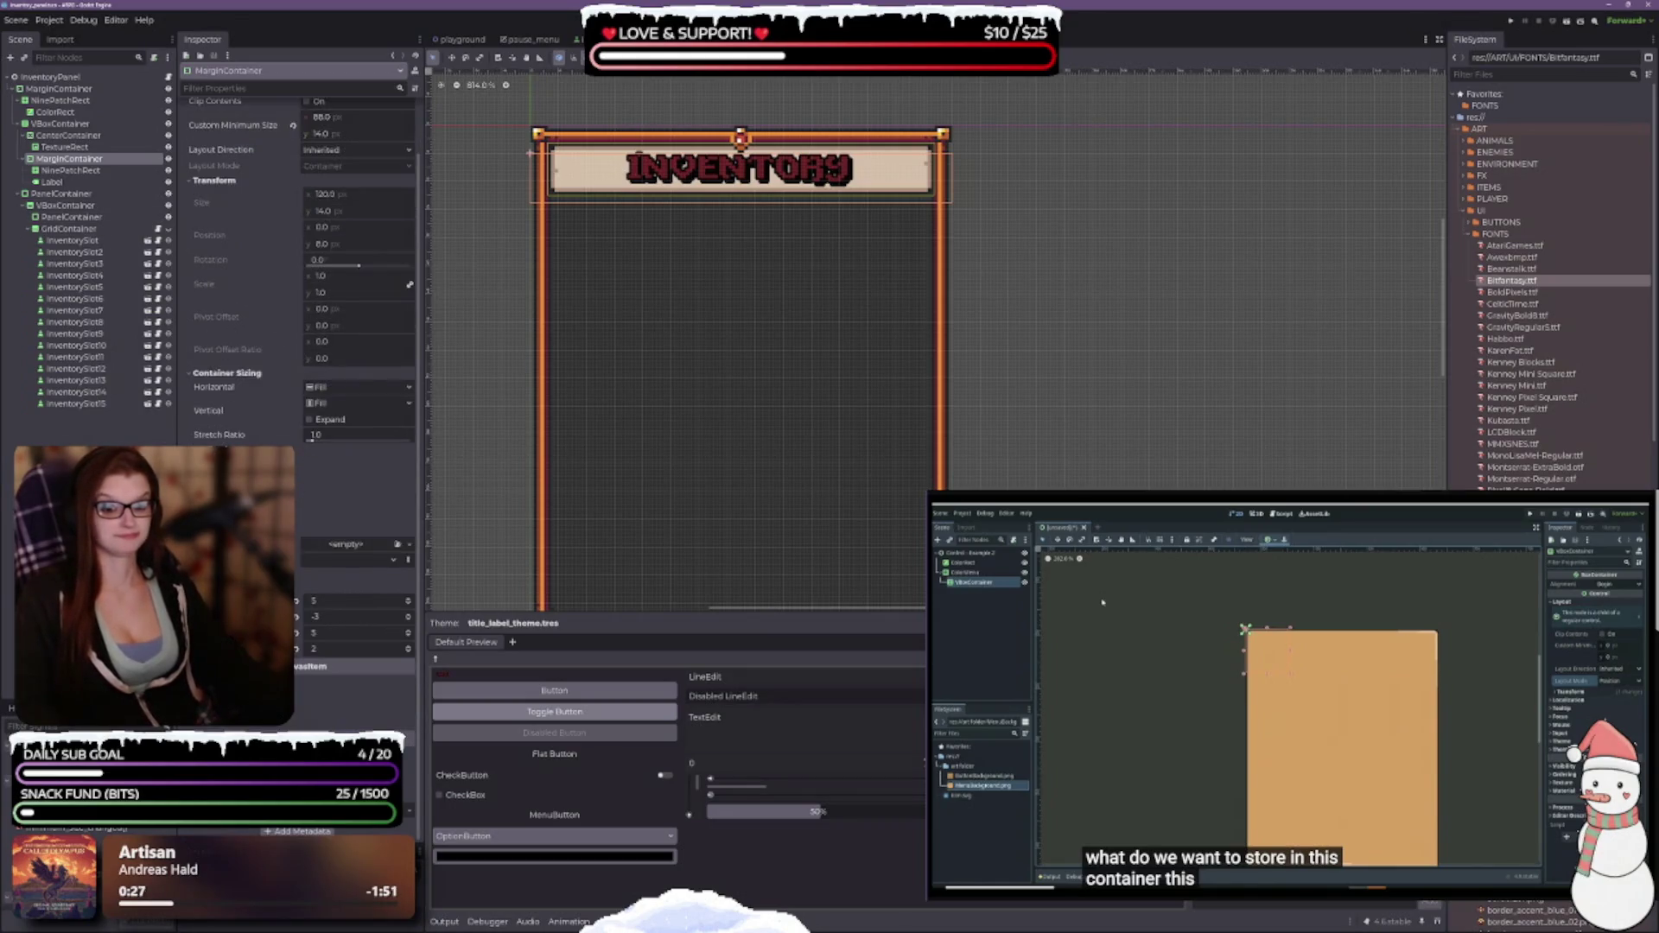
pyautogui.click(408, 620)
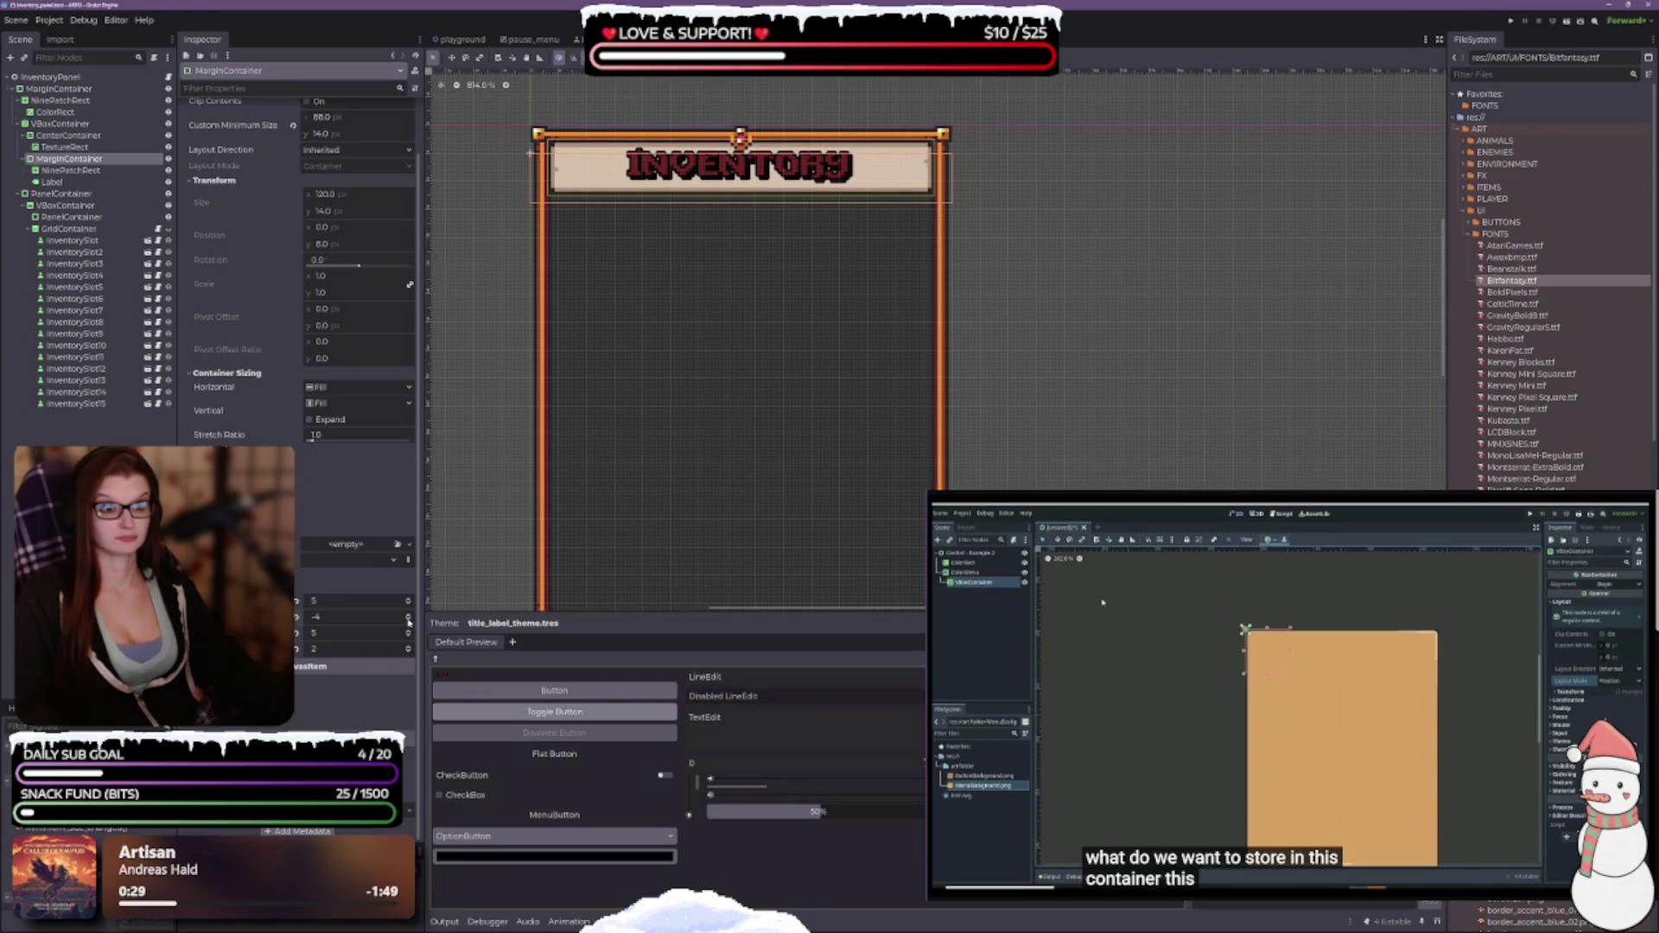
pyautogui.click(409, 614)
pyautogui.click(409, 613)
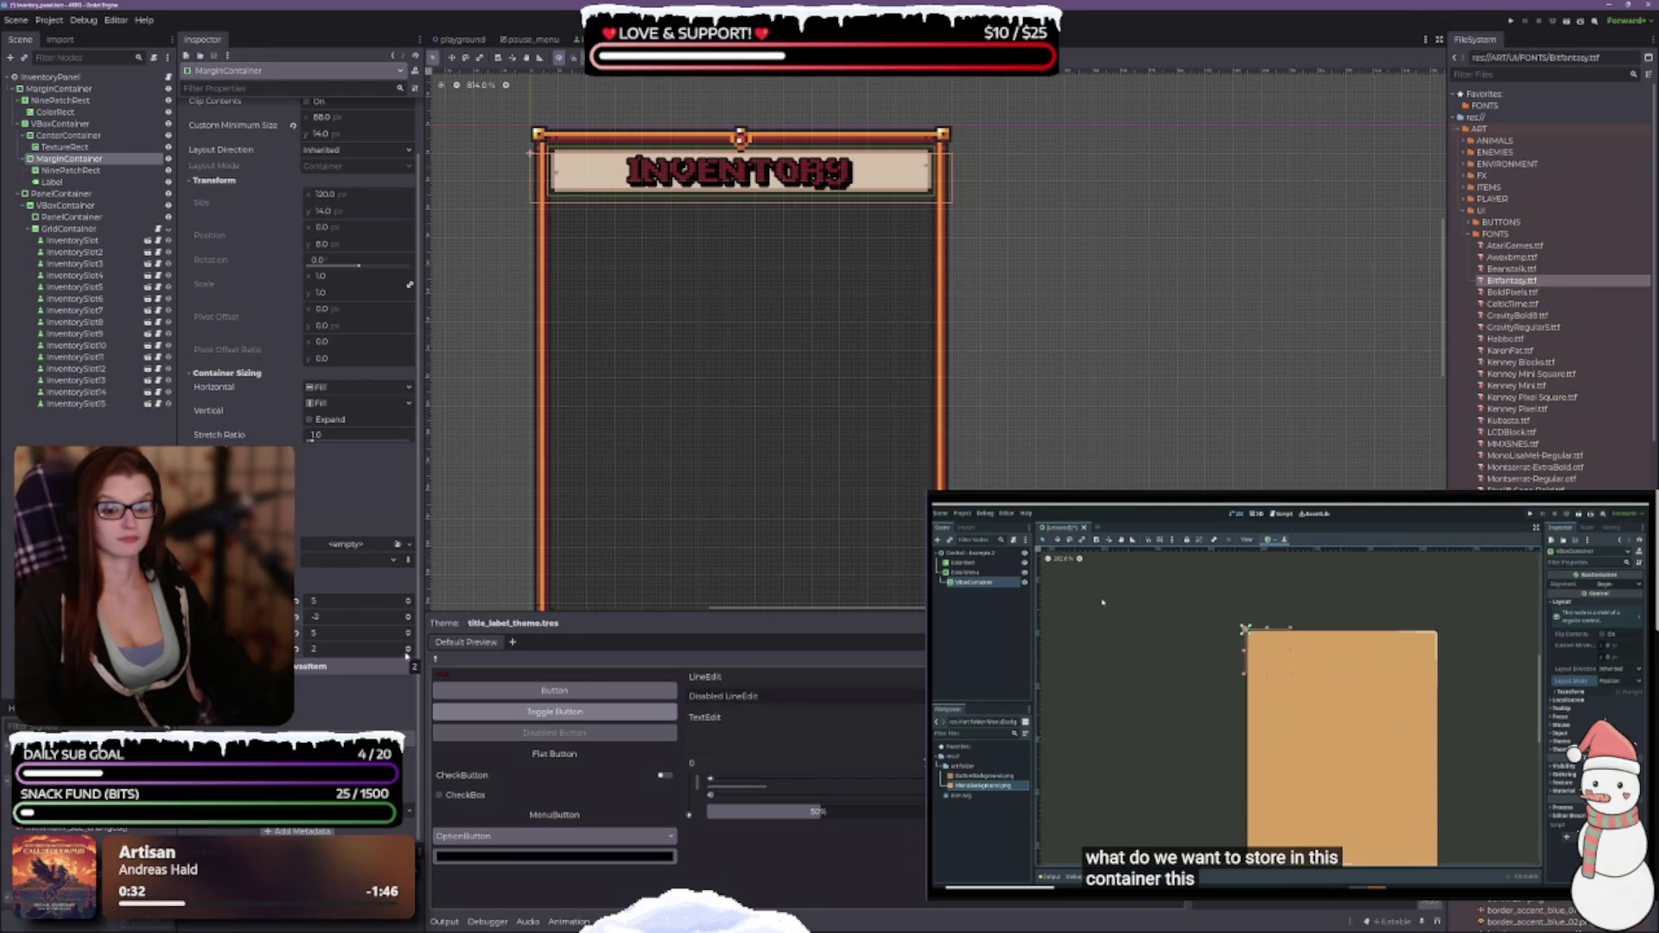
pyautogui.click(408, 652)
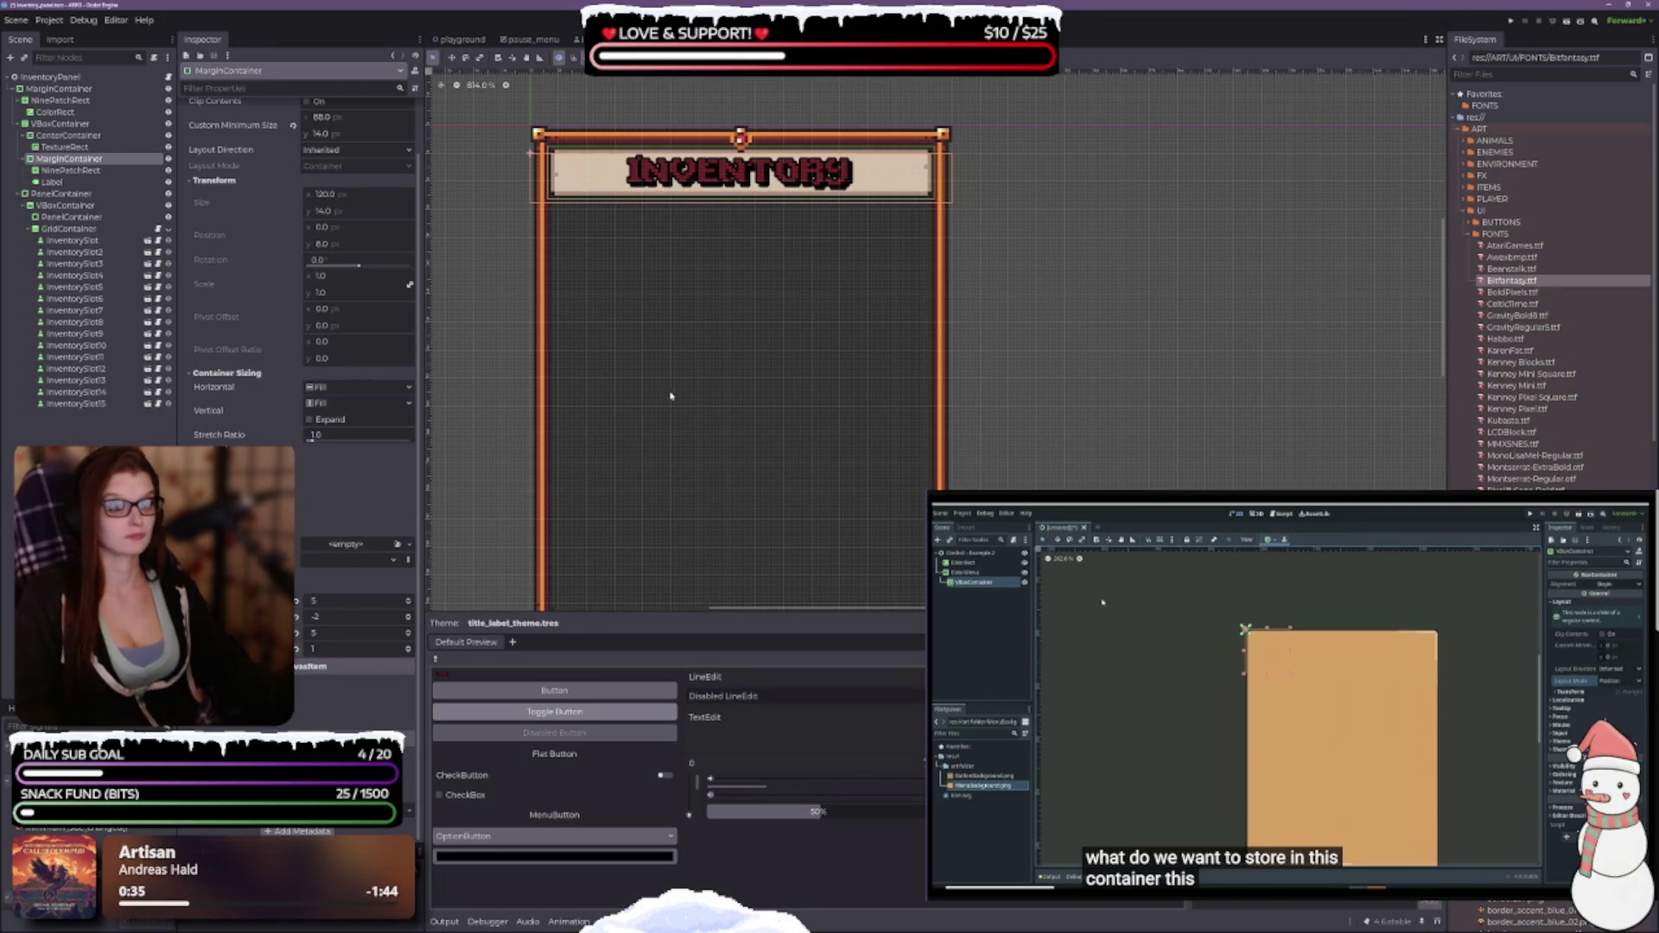
pyautogui.click(409, 653)
pyautogui.click(409, 653)
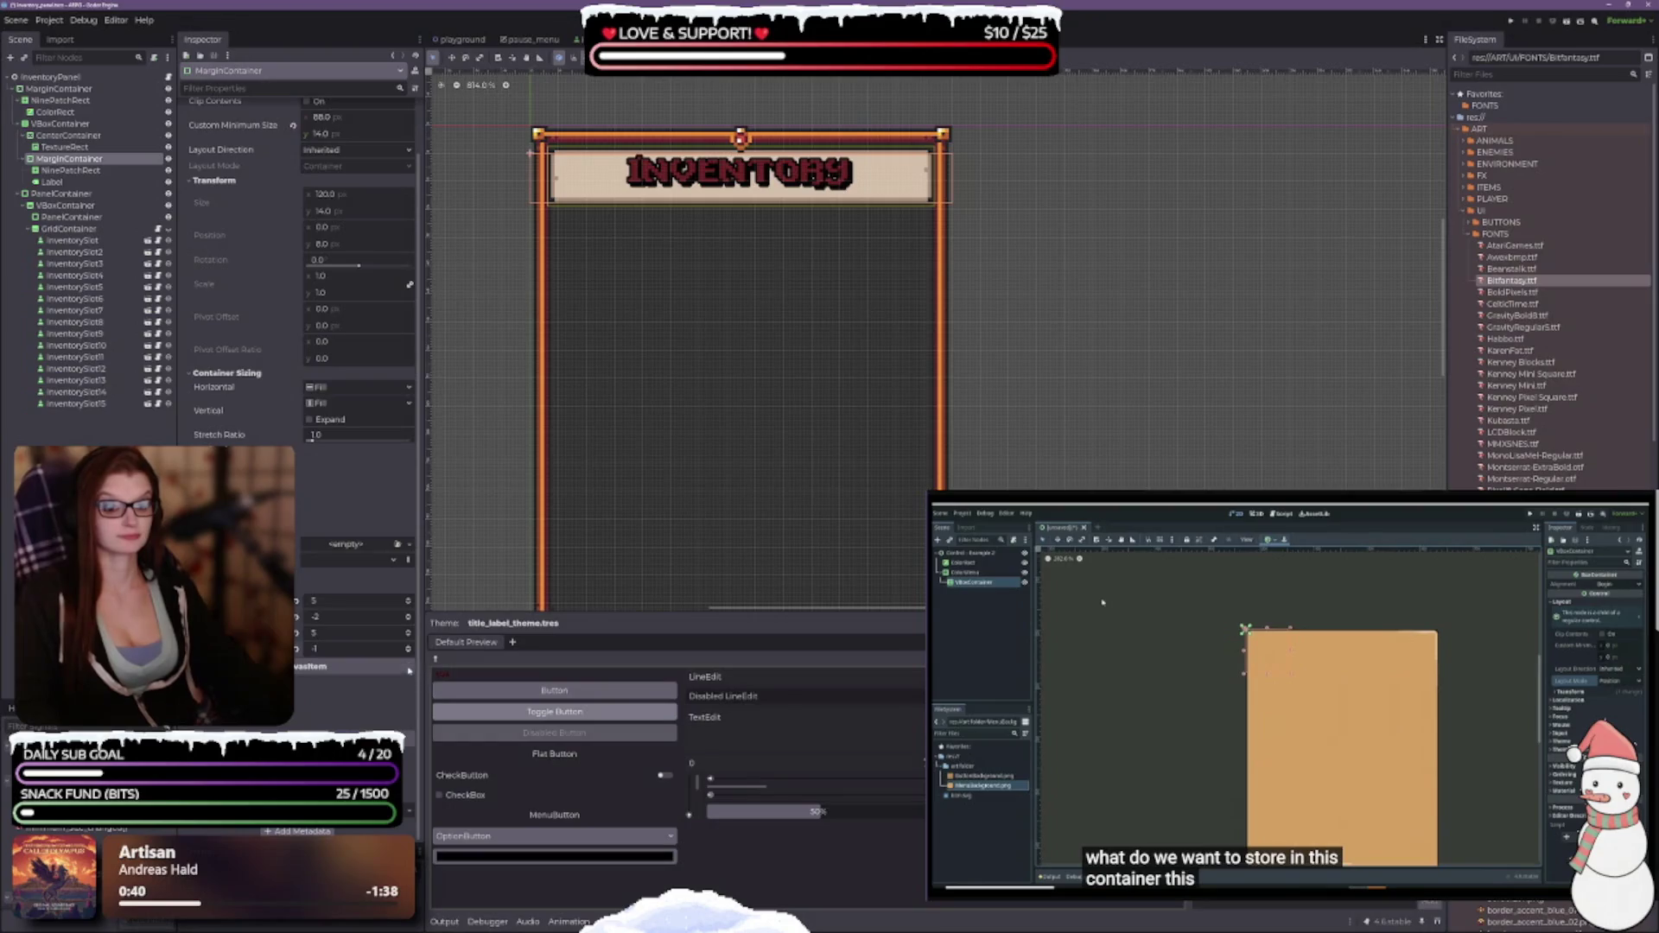
# Re-tune the top margin one step down and back up, then select the title Label.
pyautogui.scroll(3, 611, 504)
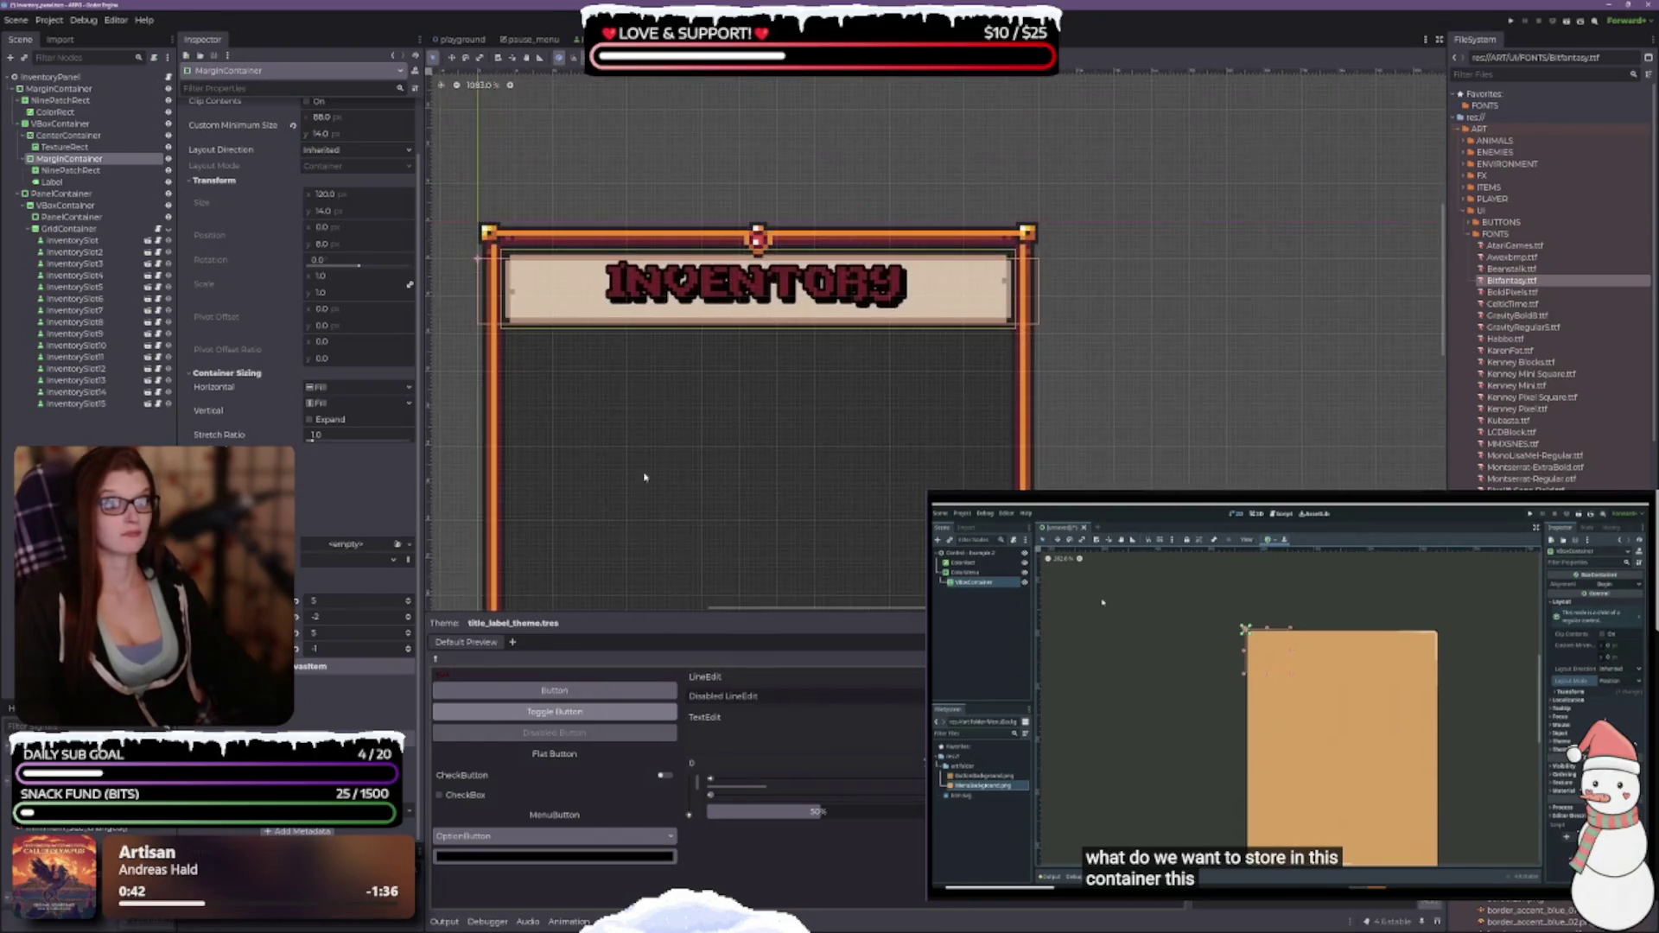
pyautogui.click(408, 616)
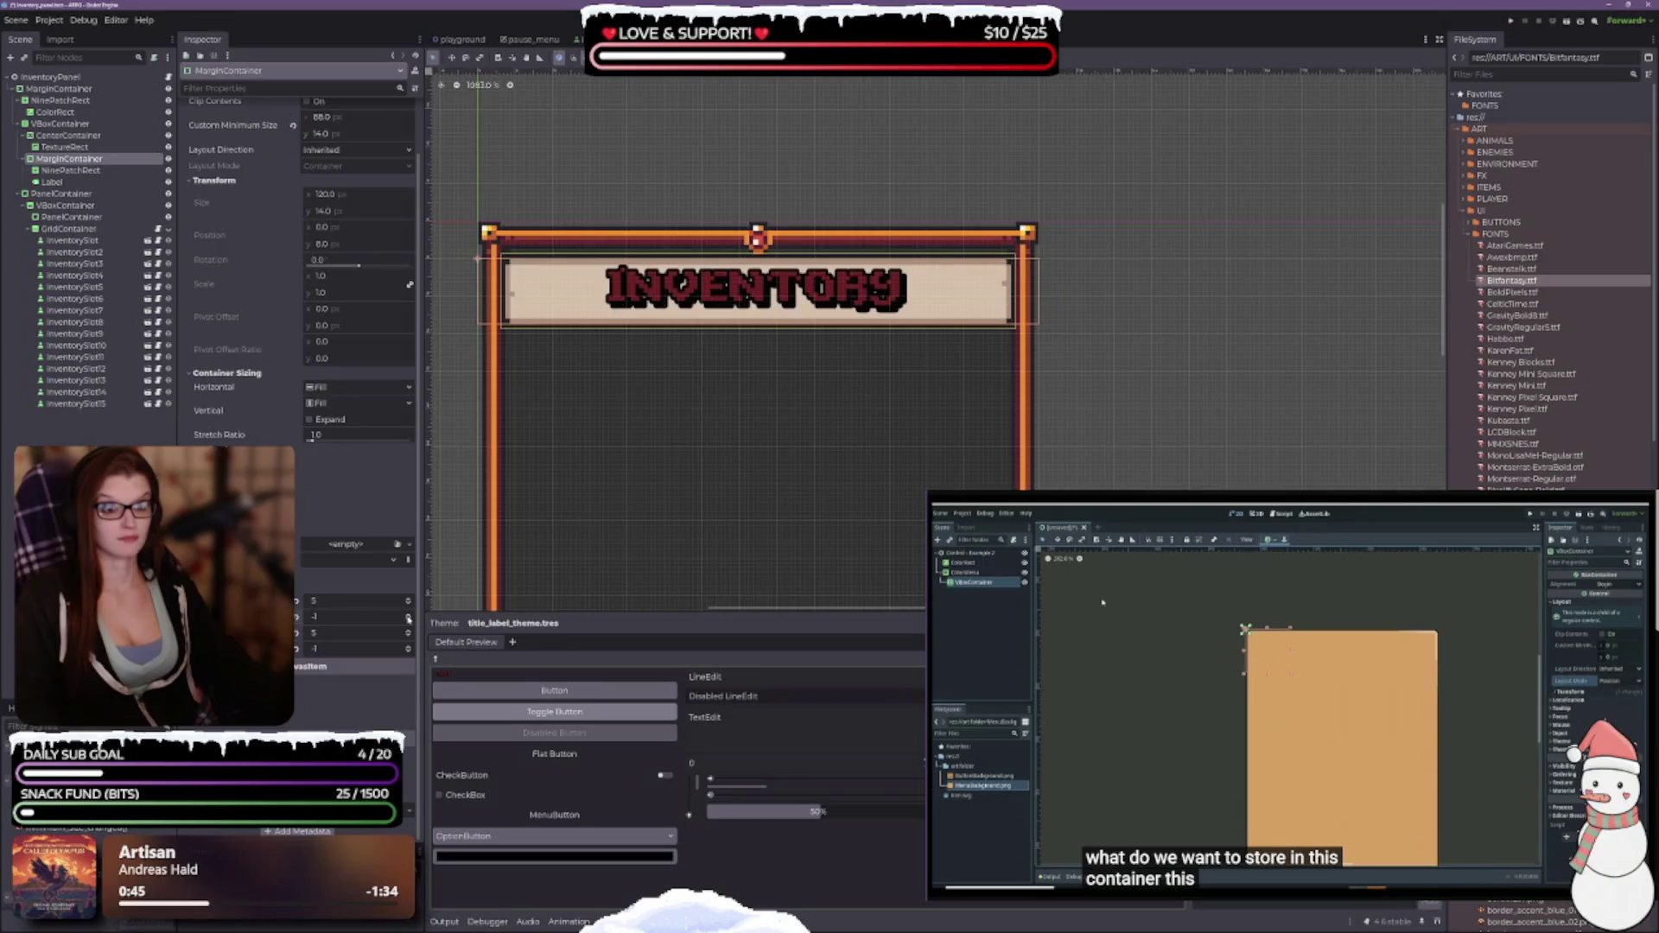
pyautogui.click(409, 619)
pyautogui.click(408, 619)
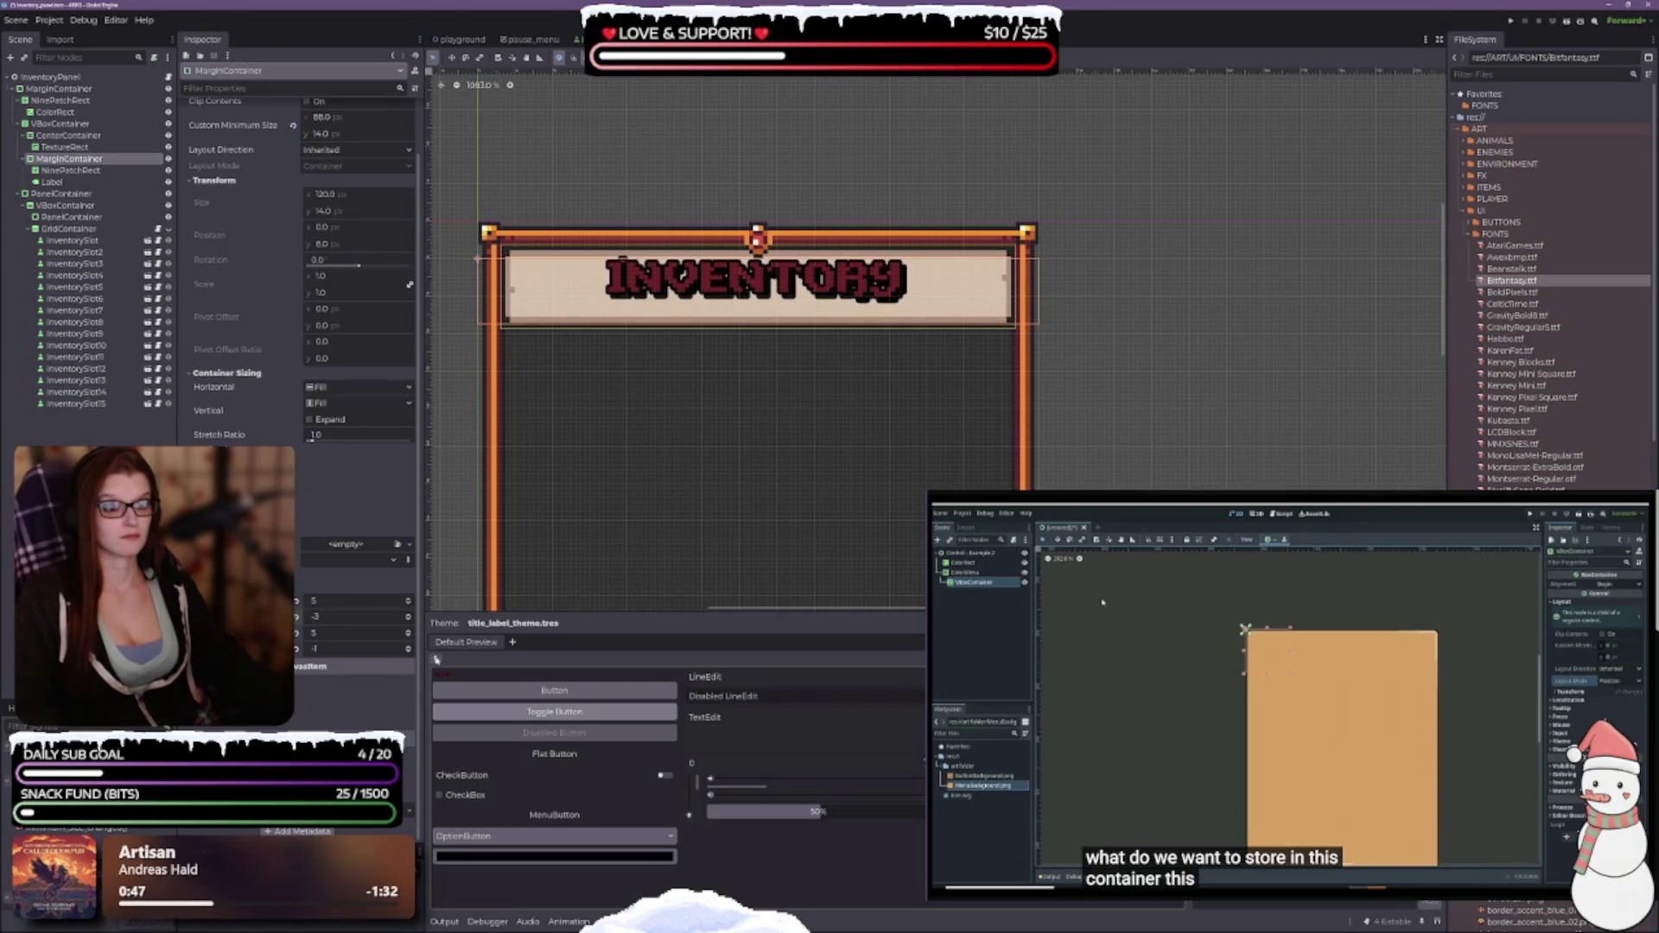
pyautogui.click(52, 182)
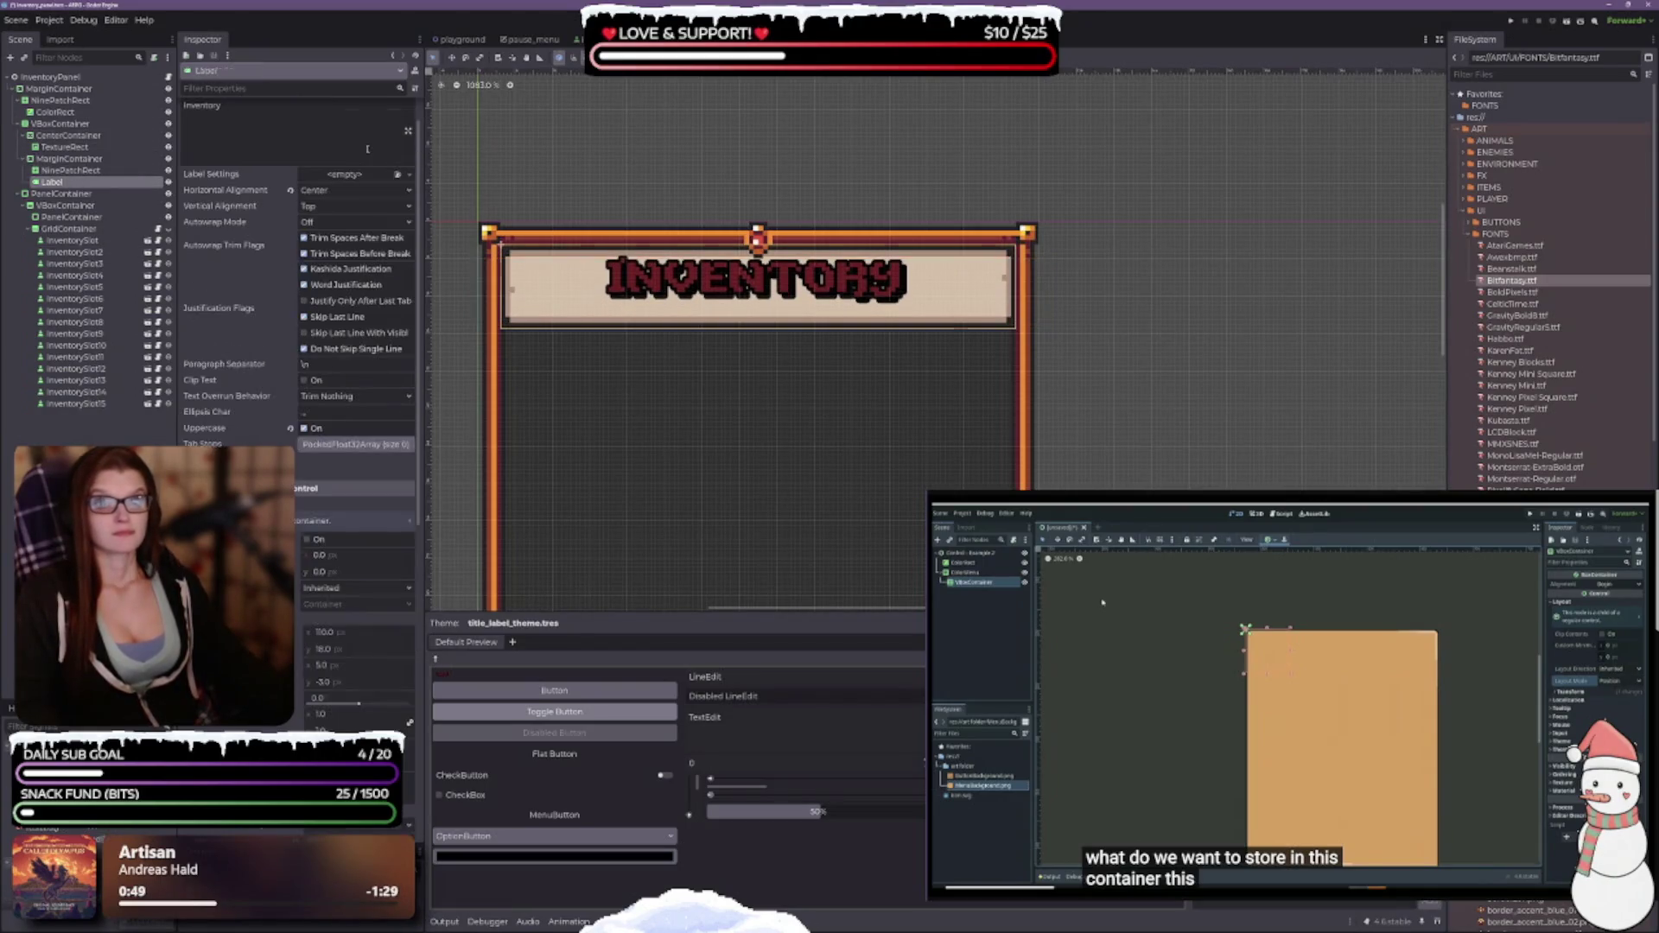
pyautogui.click(354, 207)
pyautogui.click(337, 237)
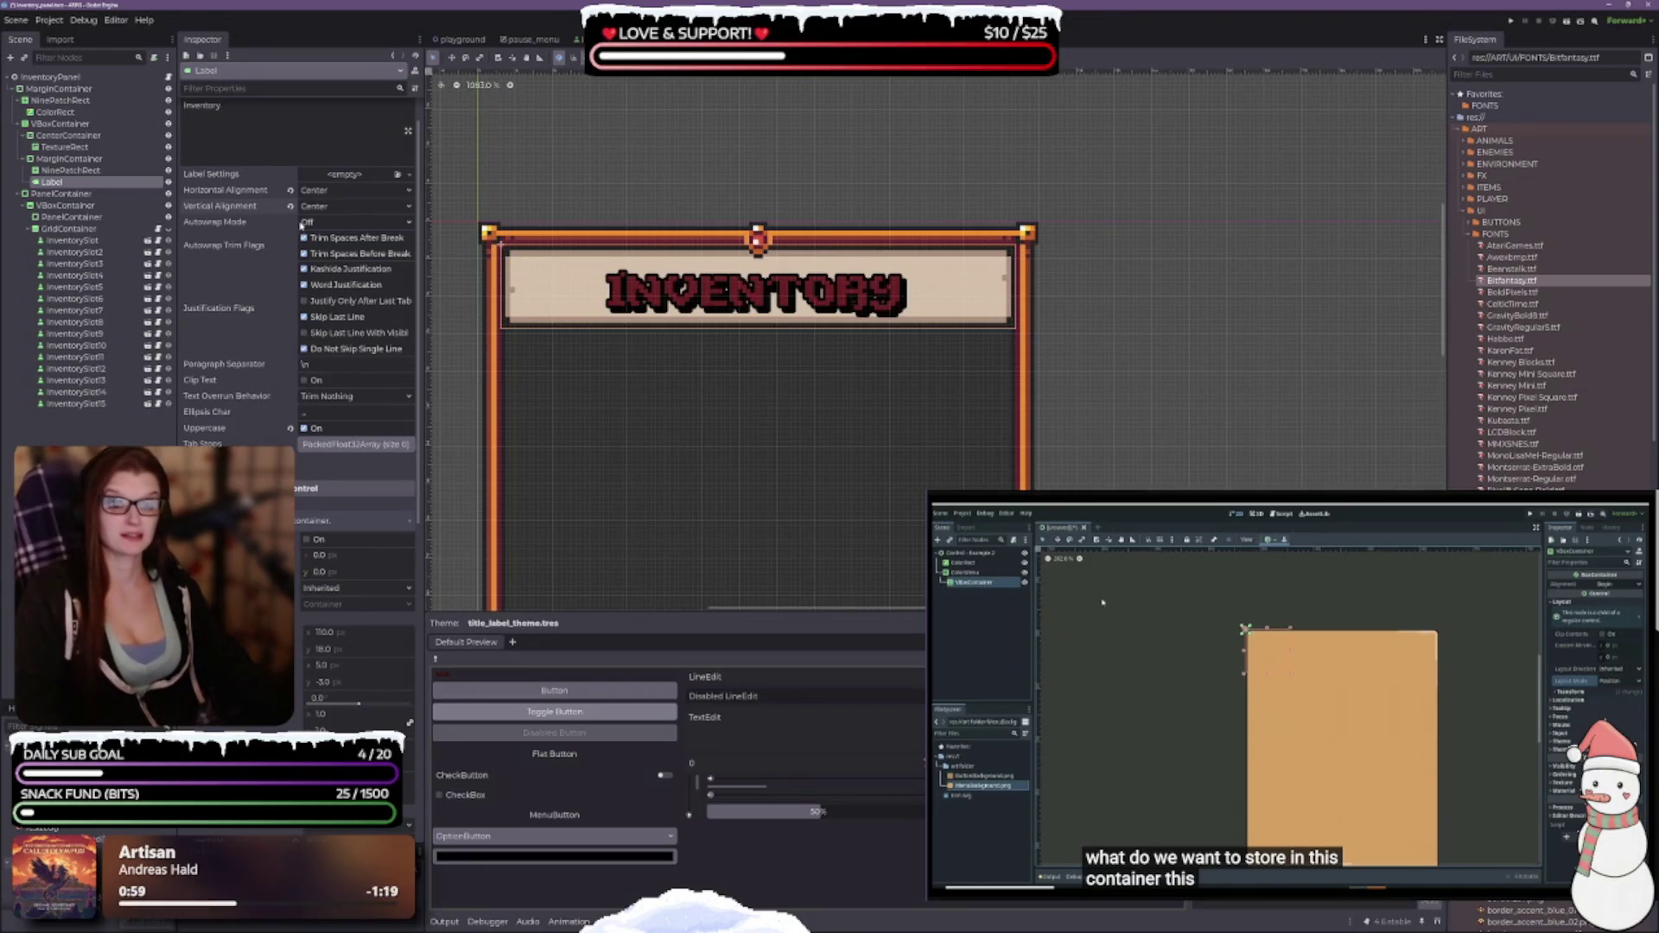
pyautogui.scroll(-10, 329, 260)
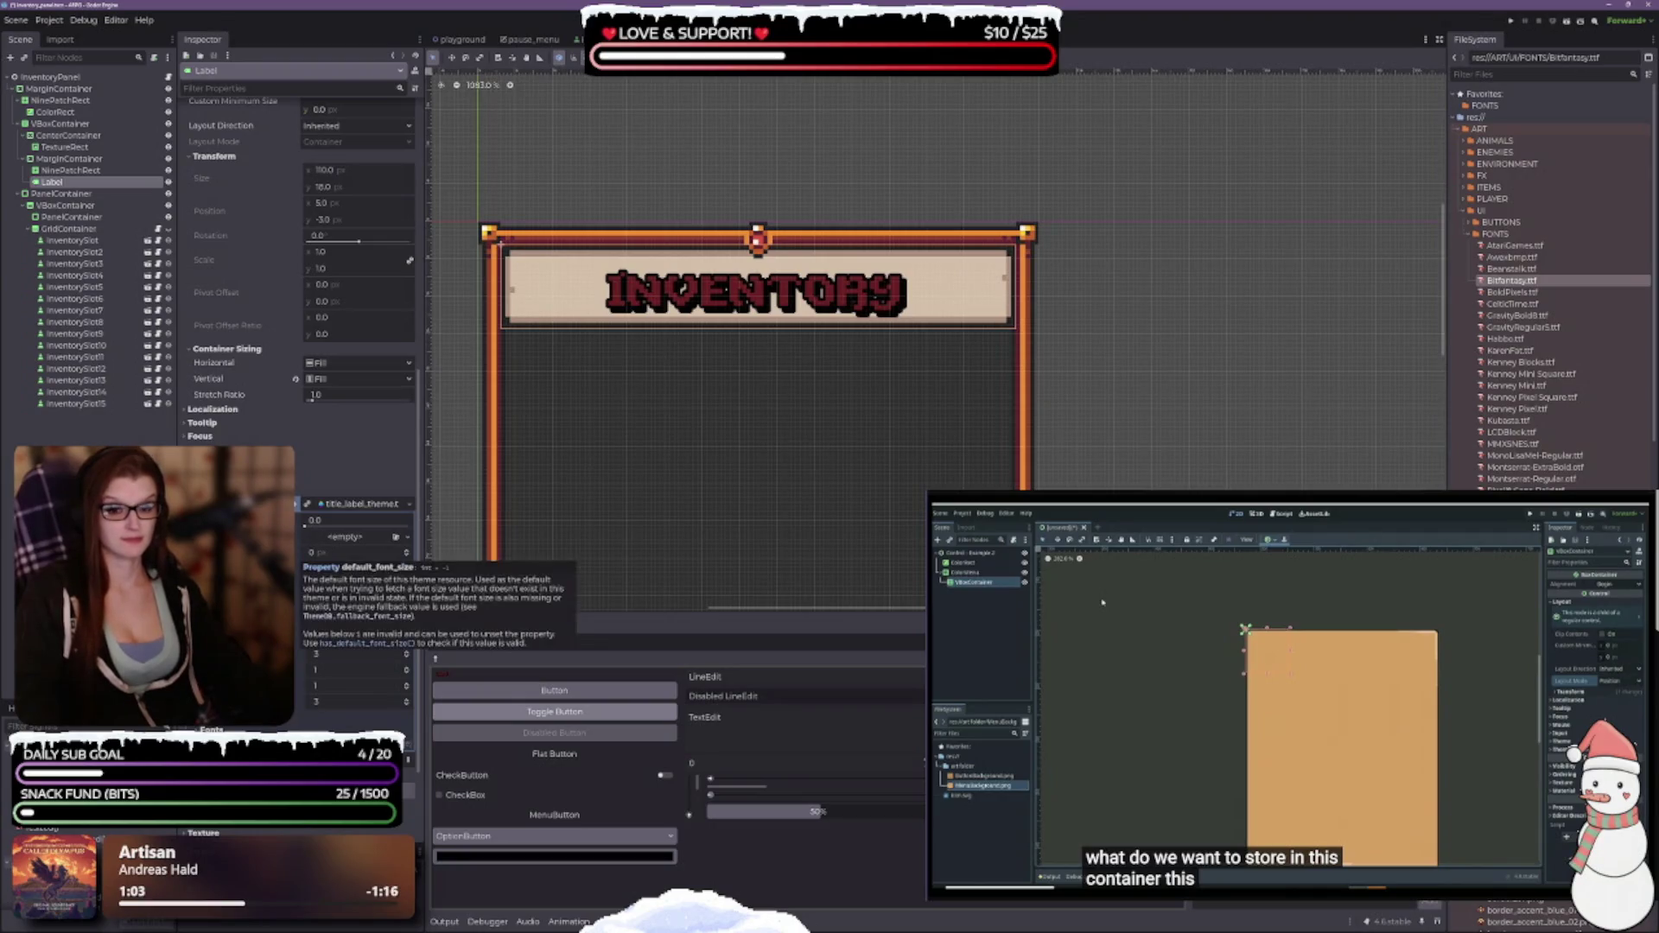
pyautogui.scroll(4, 243, 427)
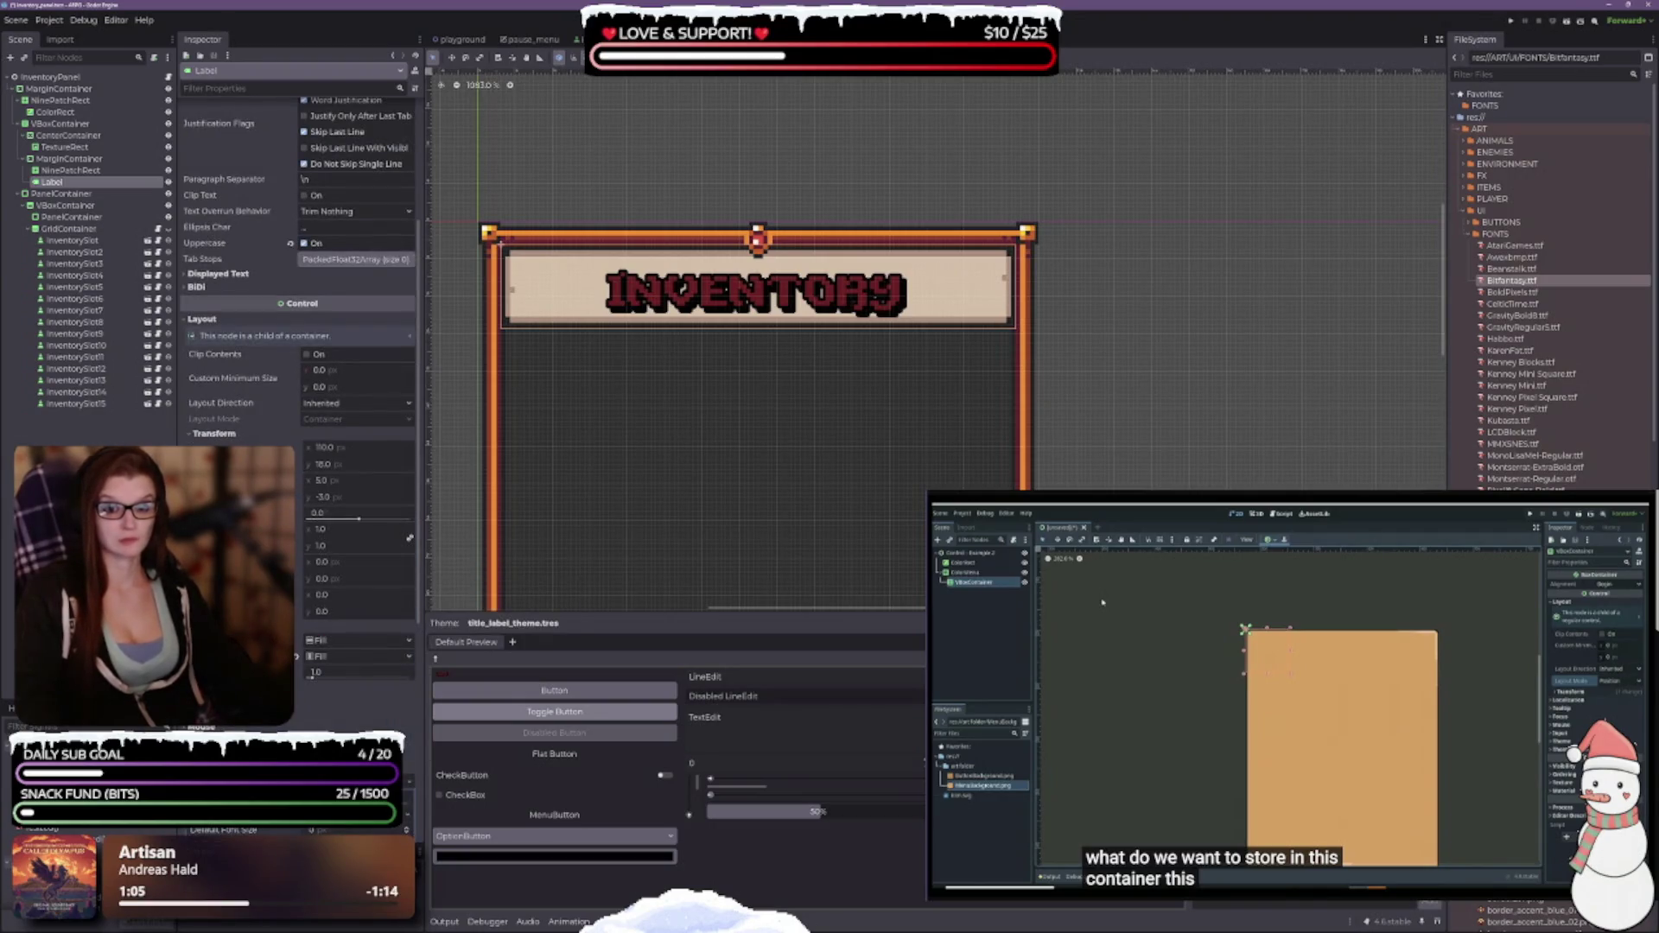
pyautogui.scroll(3, 231, 388)
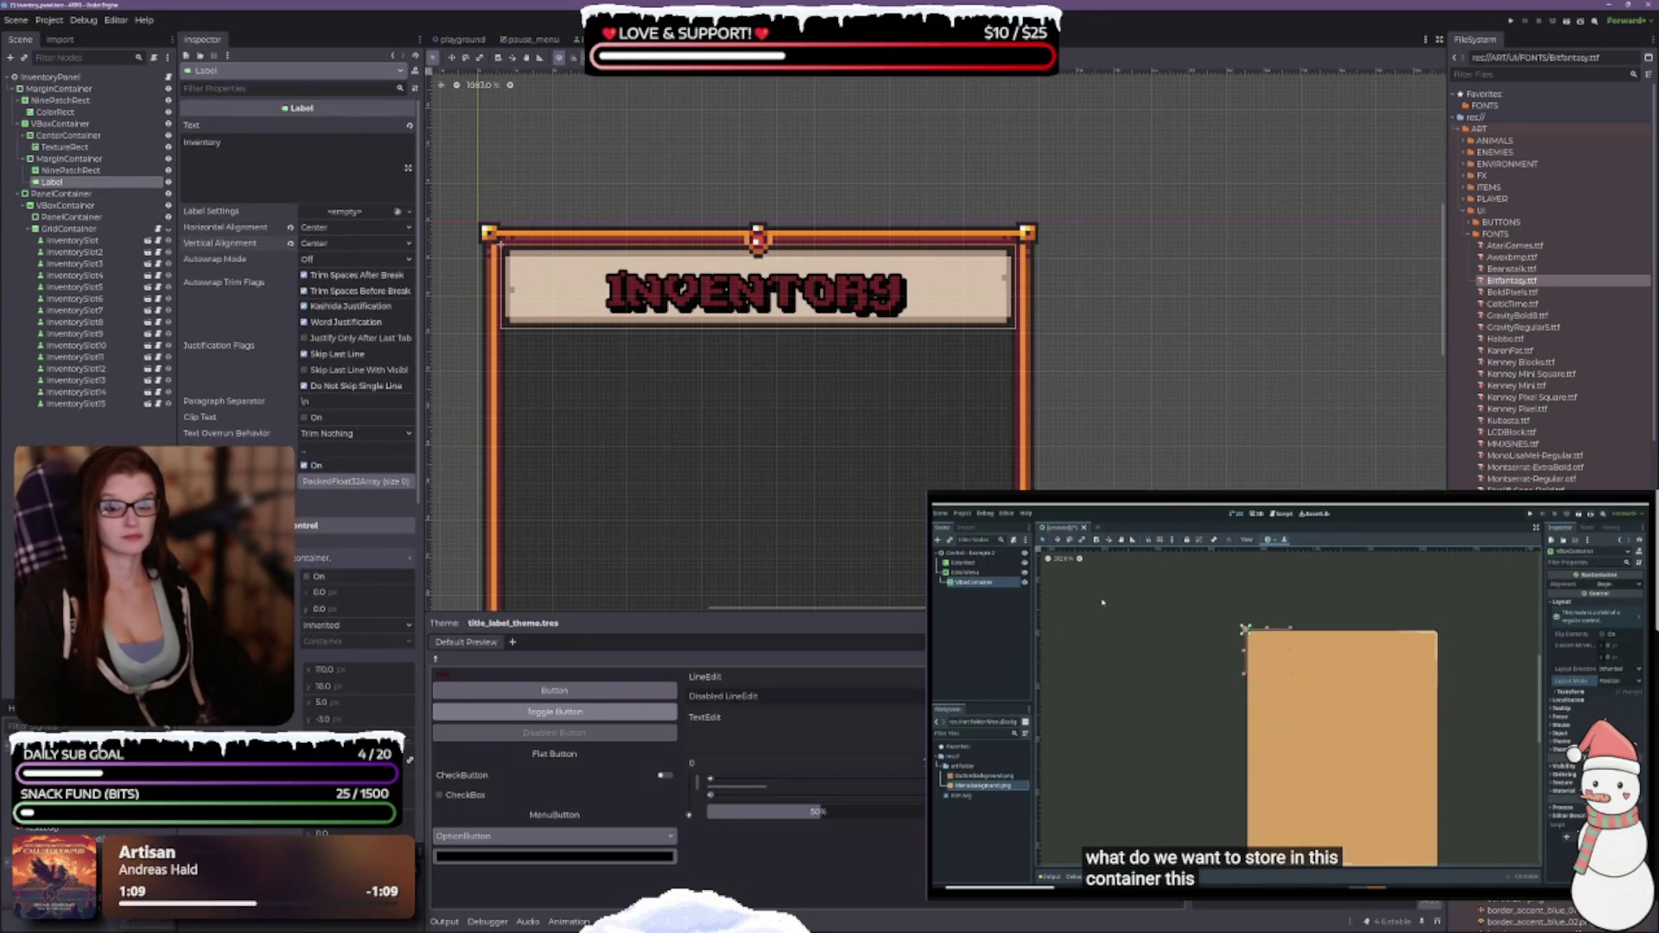
pyautogui.moveTo(208, 289)
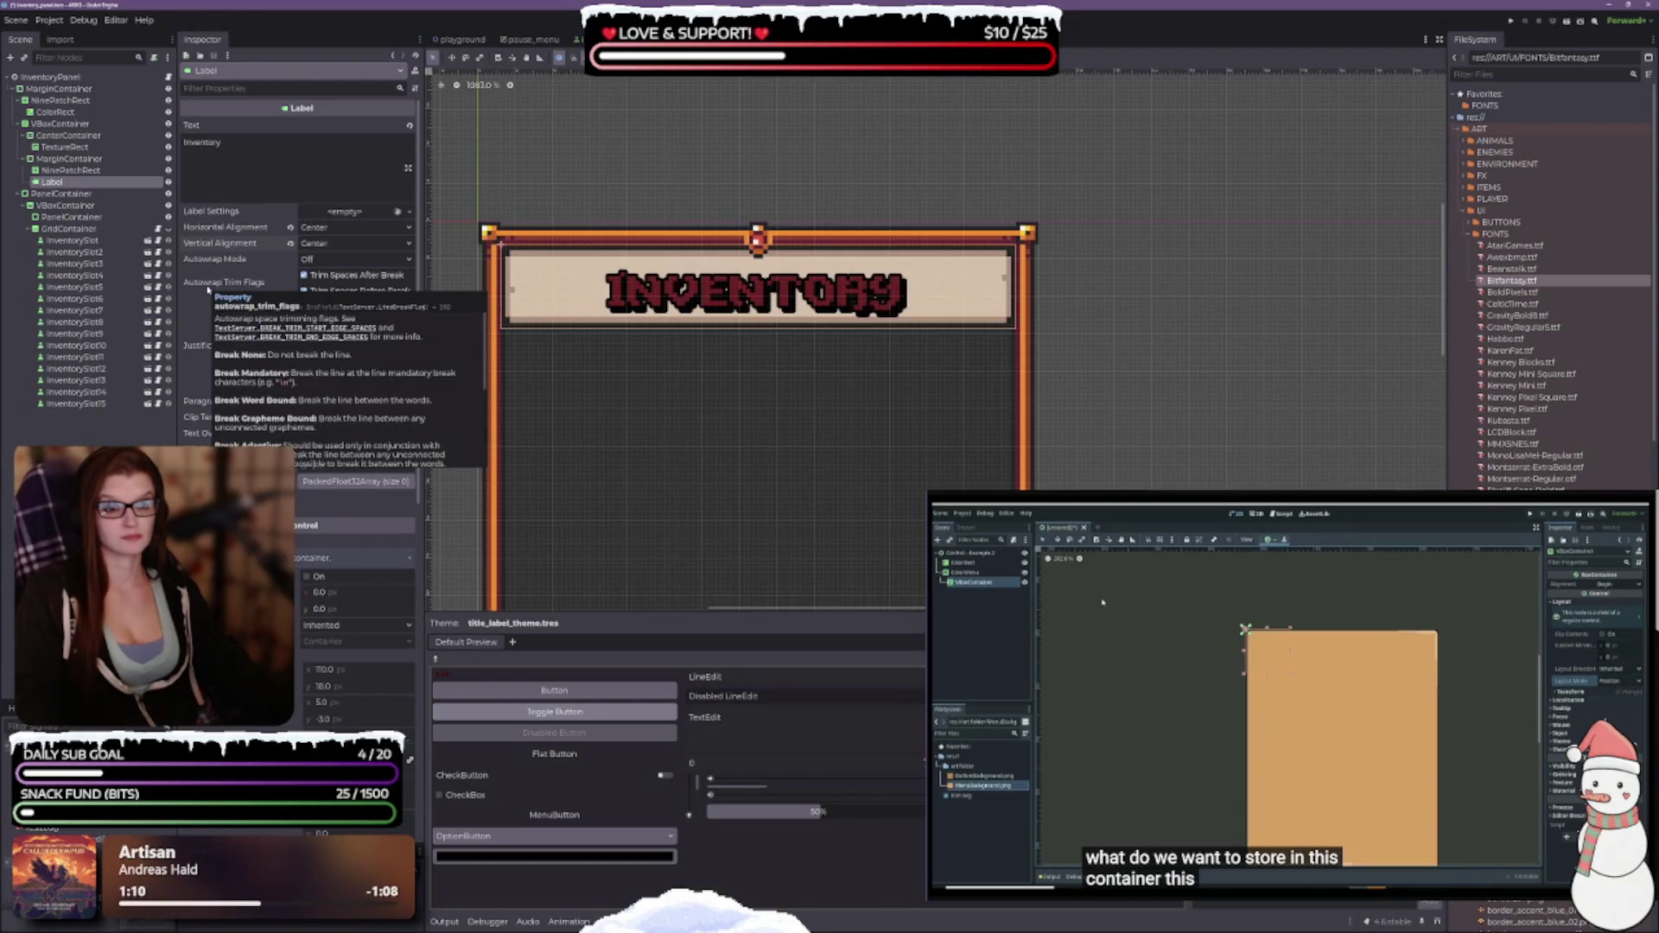
pyautogui.click(328, 245)
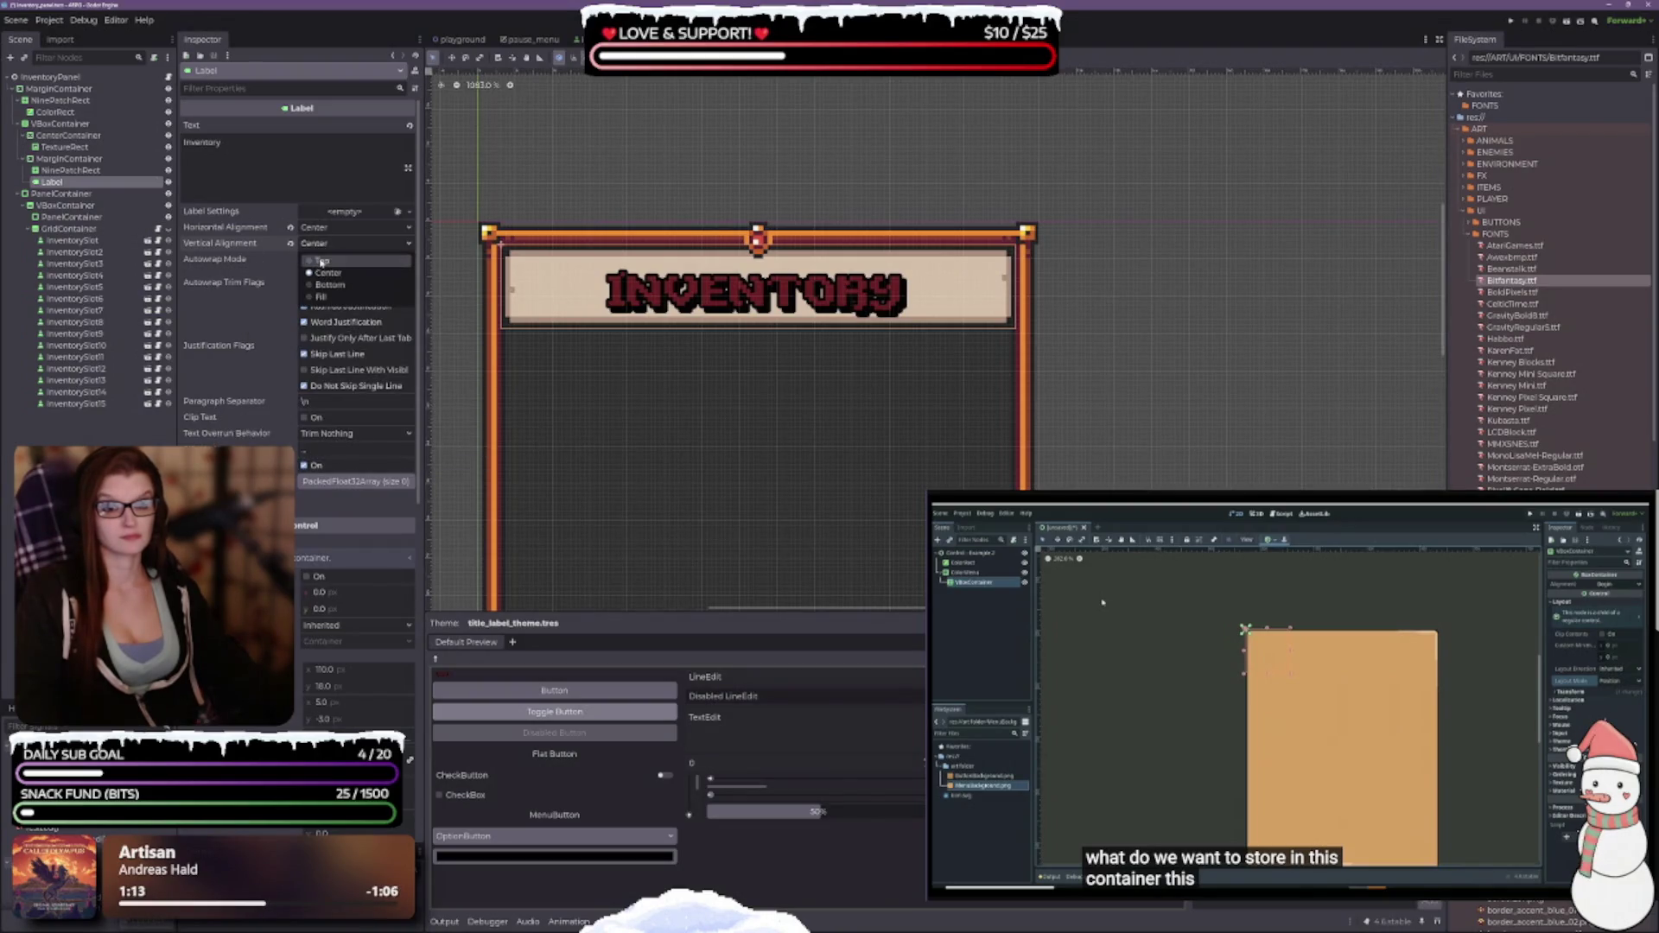
pyautogui.click(321, 261)
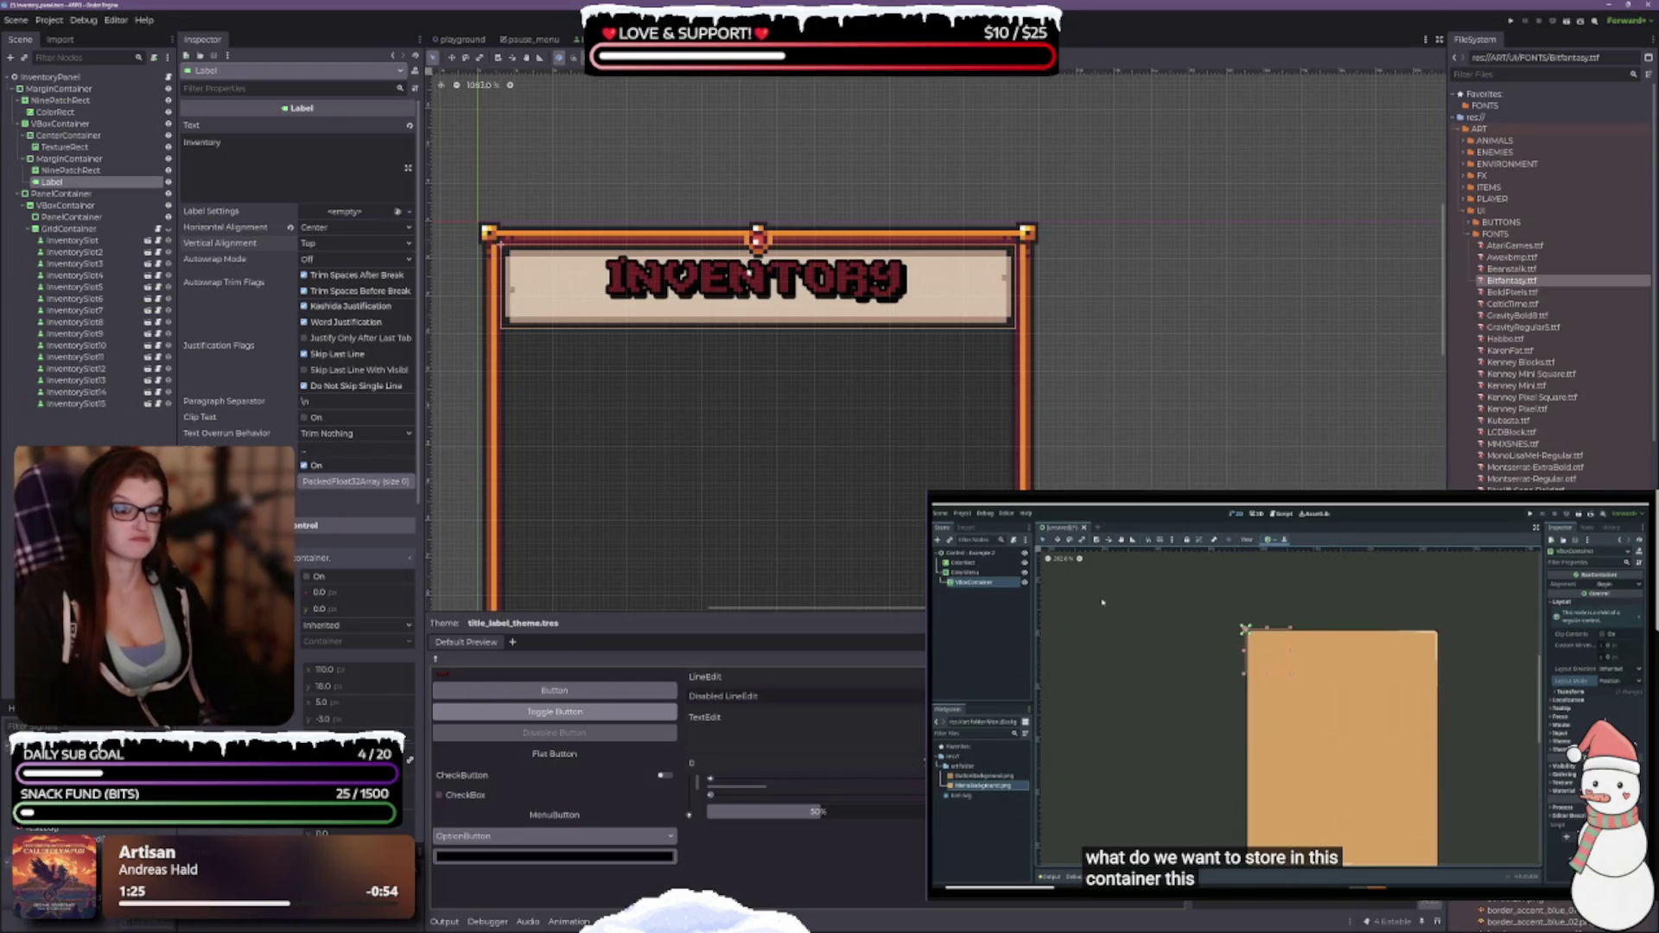
pyautogui.click(71, 170)
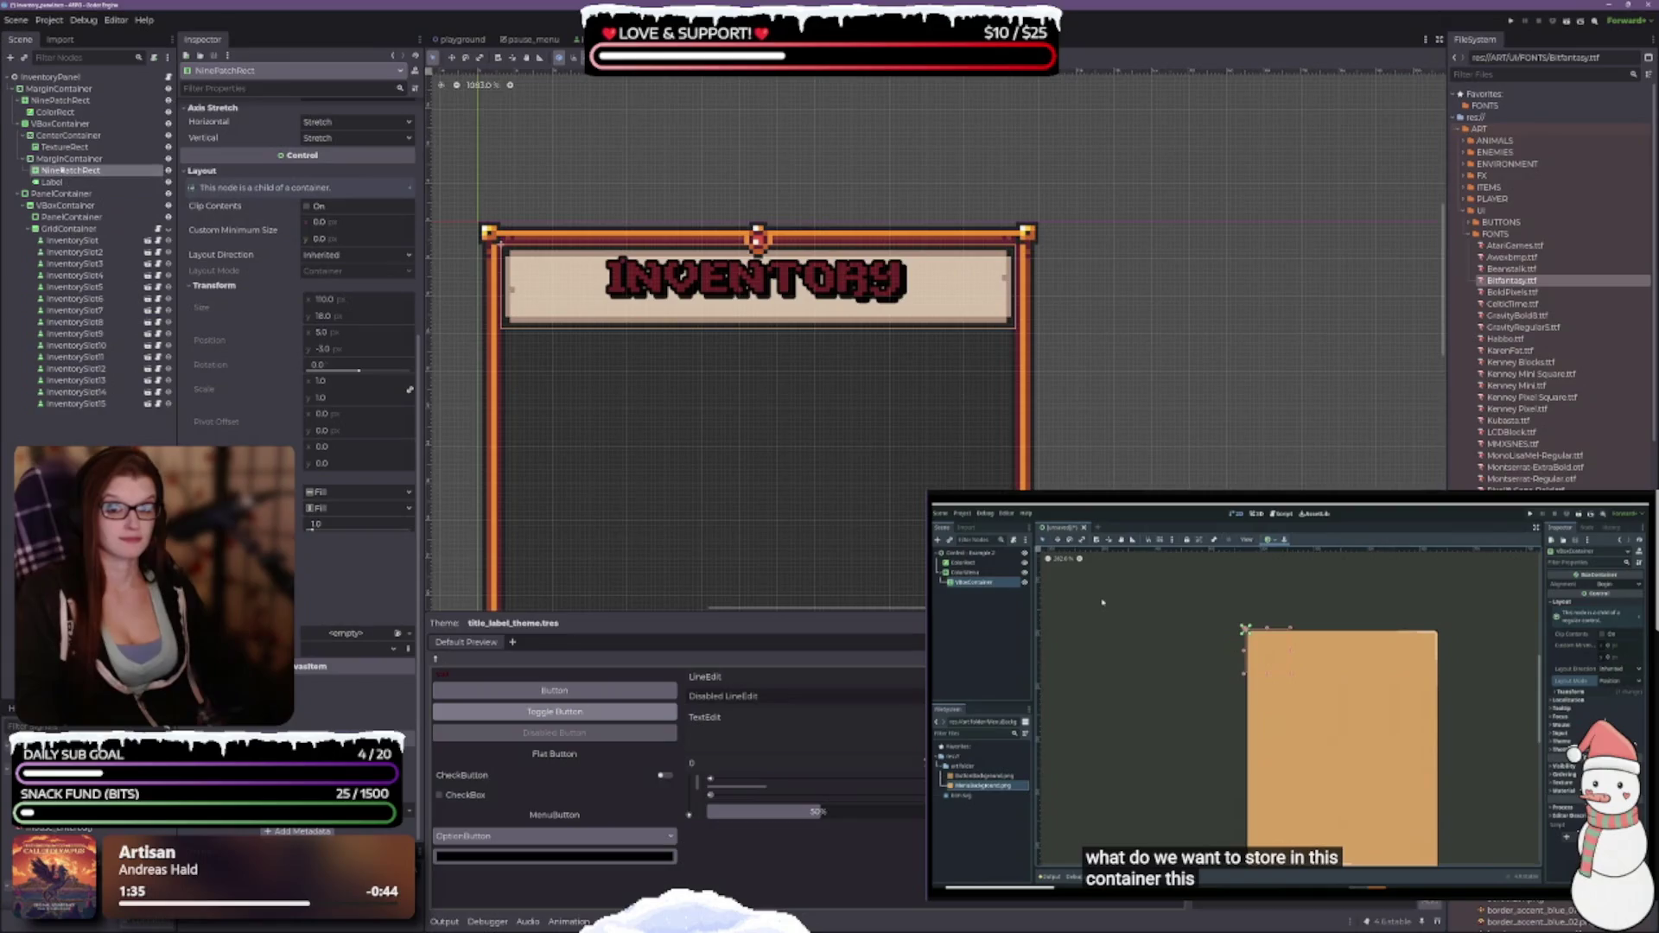
pyautogui.click(69, 159)
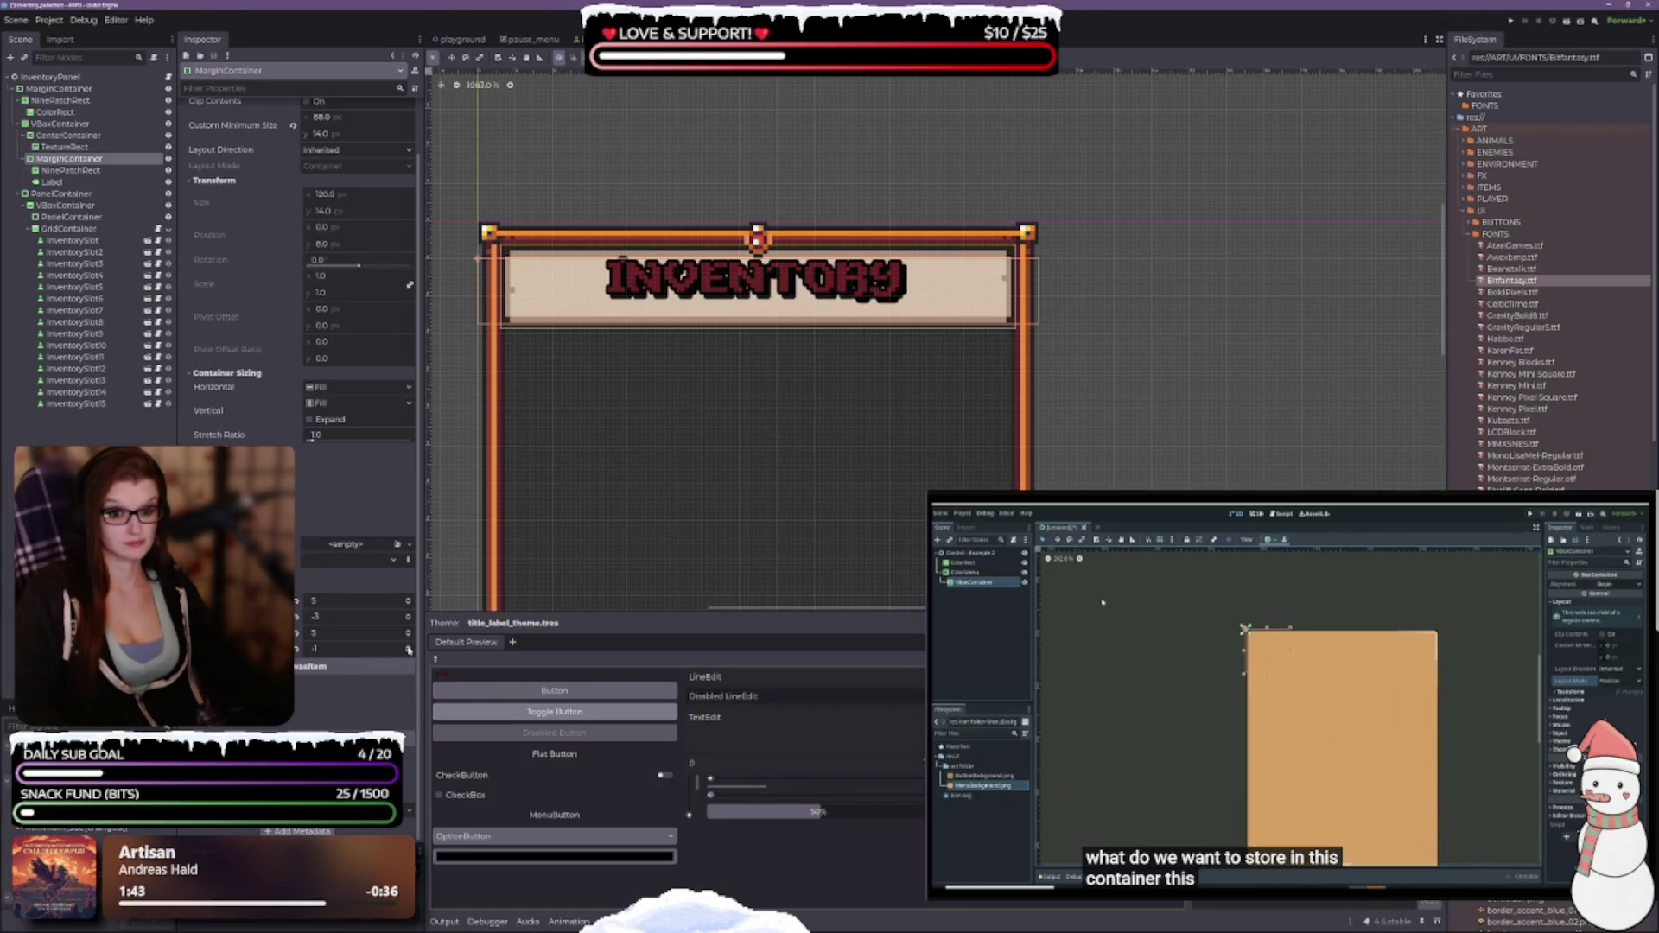
pyautogui.click(409, 648)
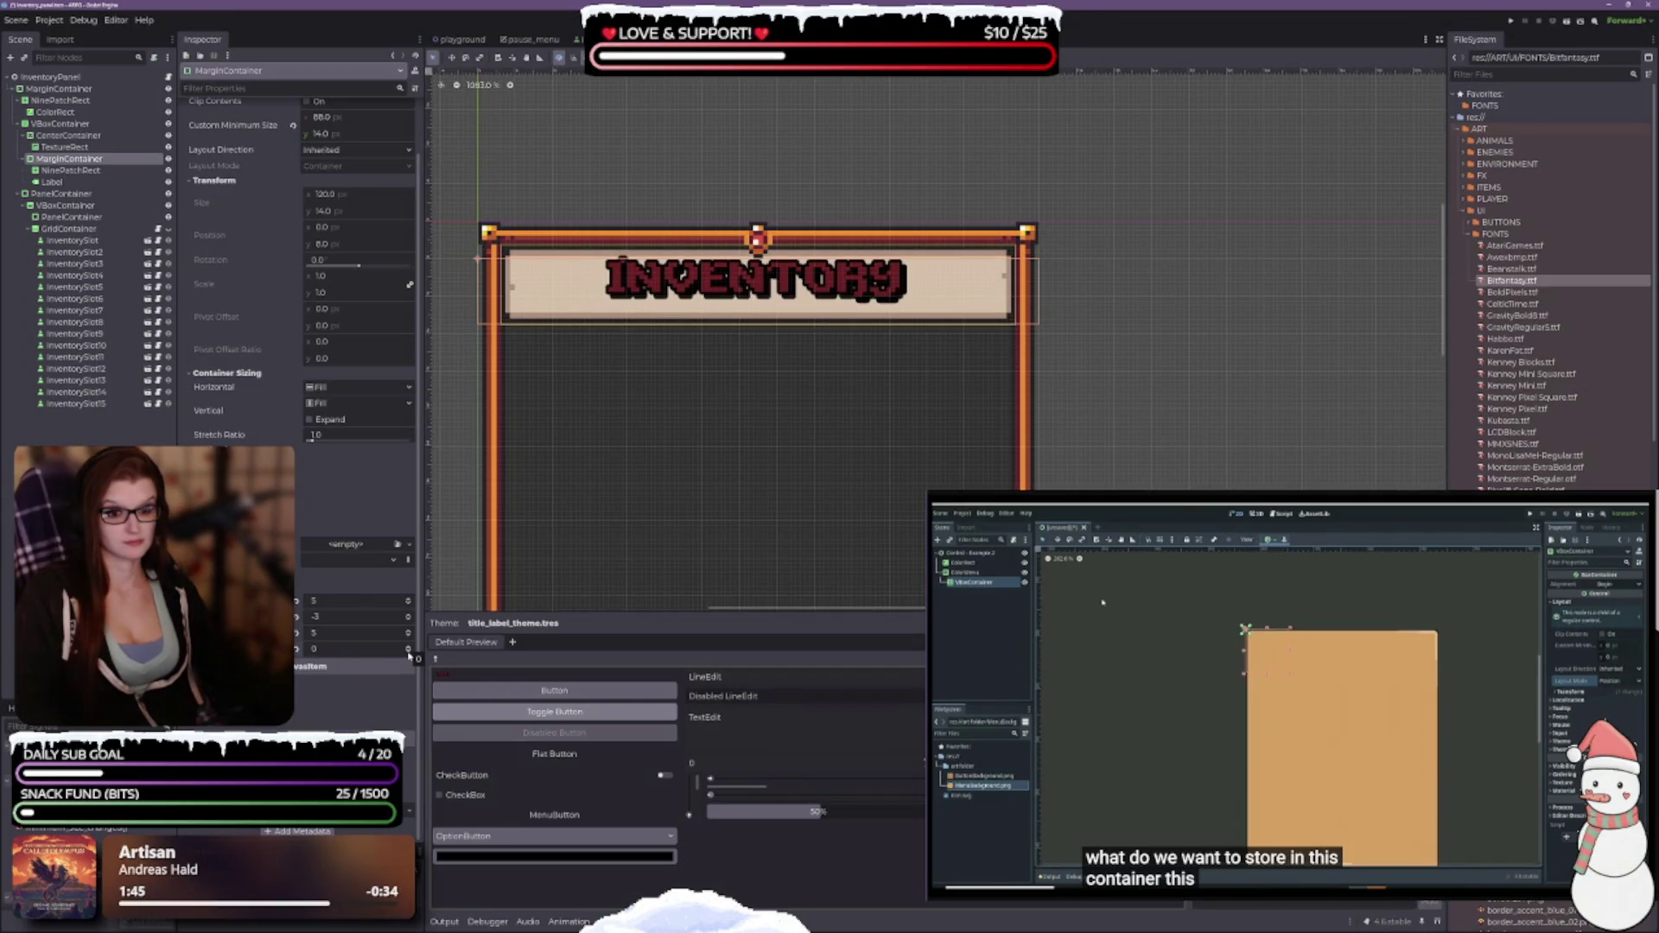
pyautogui.click(410, 654)
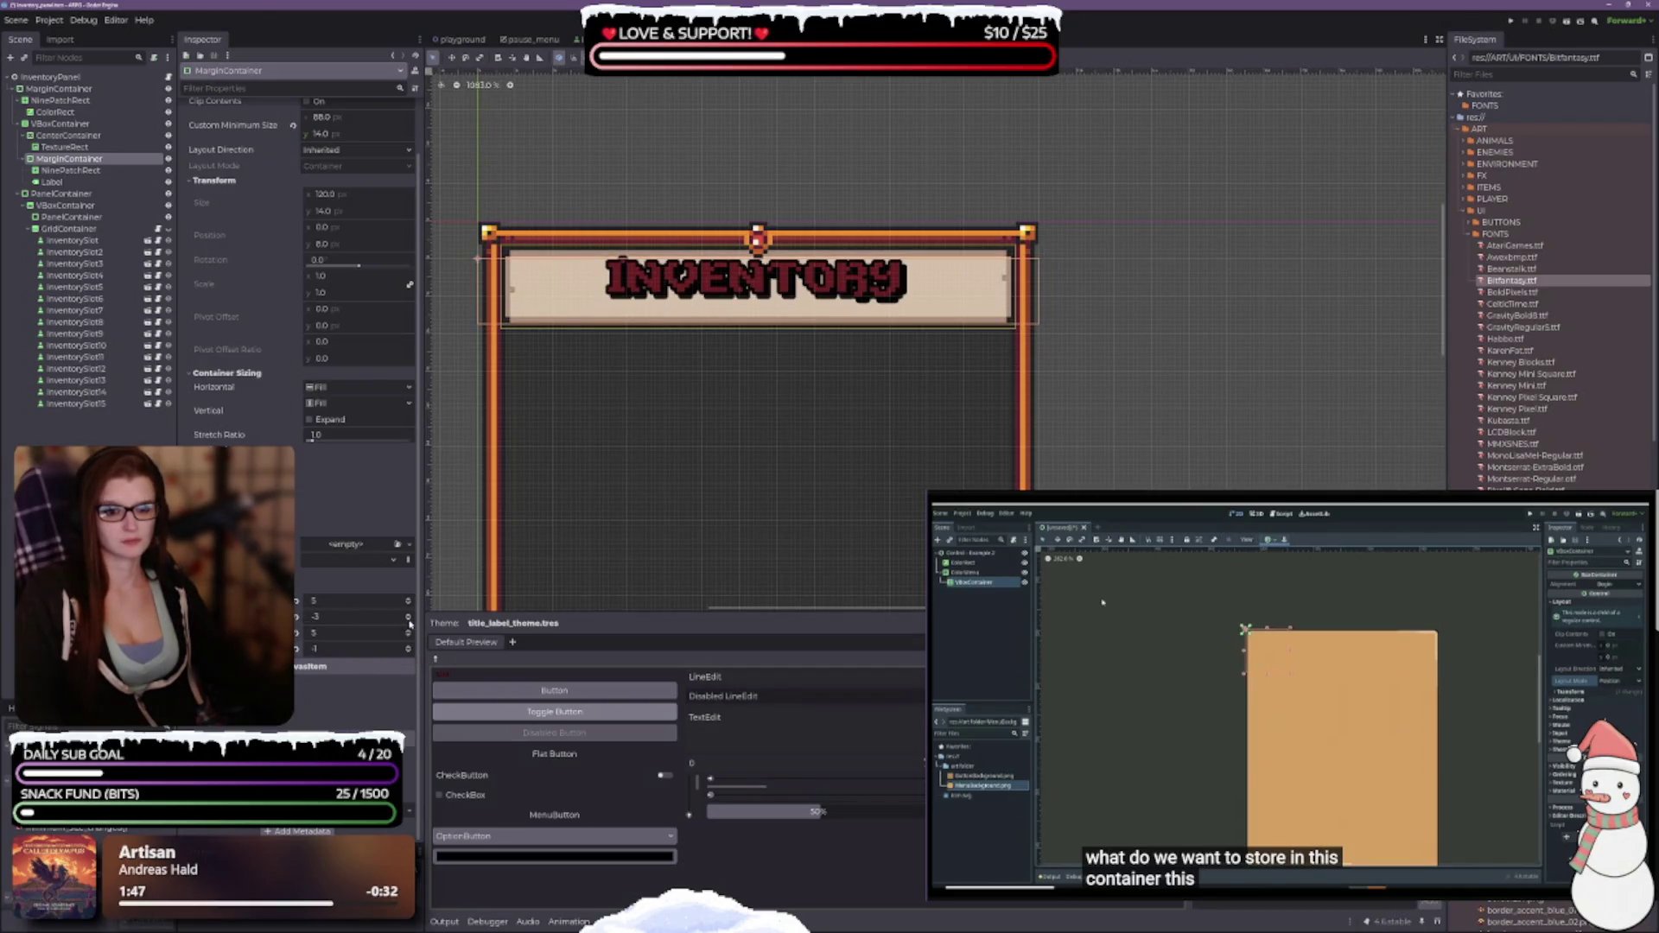
pyautogui.click(408, 620)
pyautogui.click(408, 616)
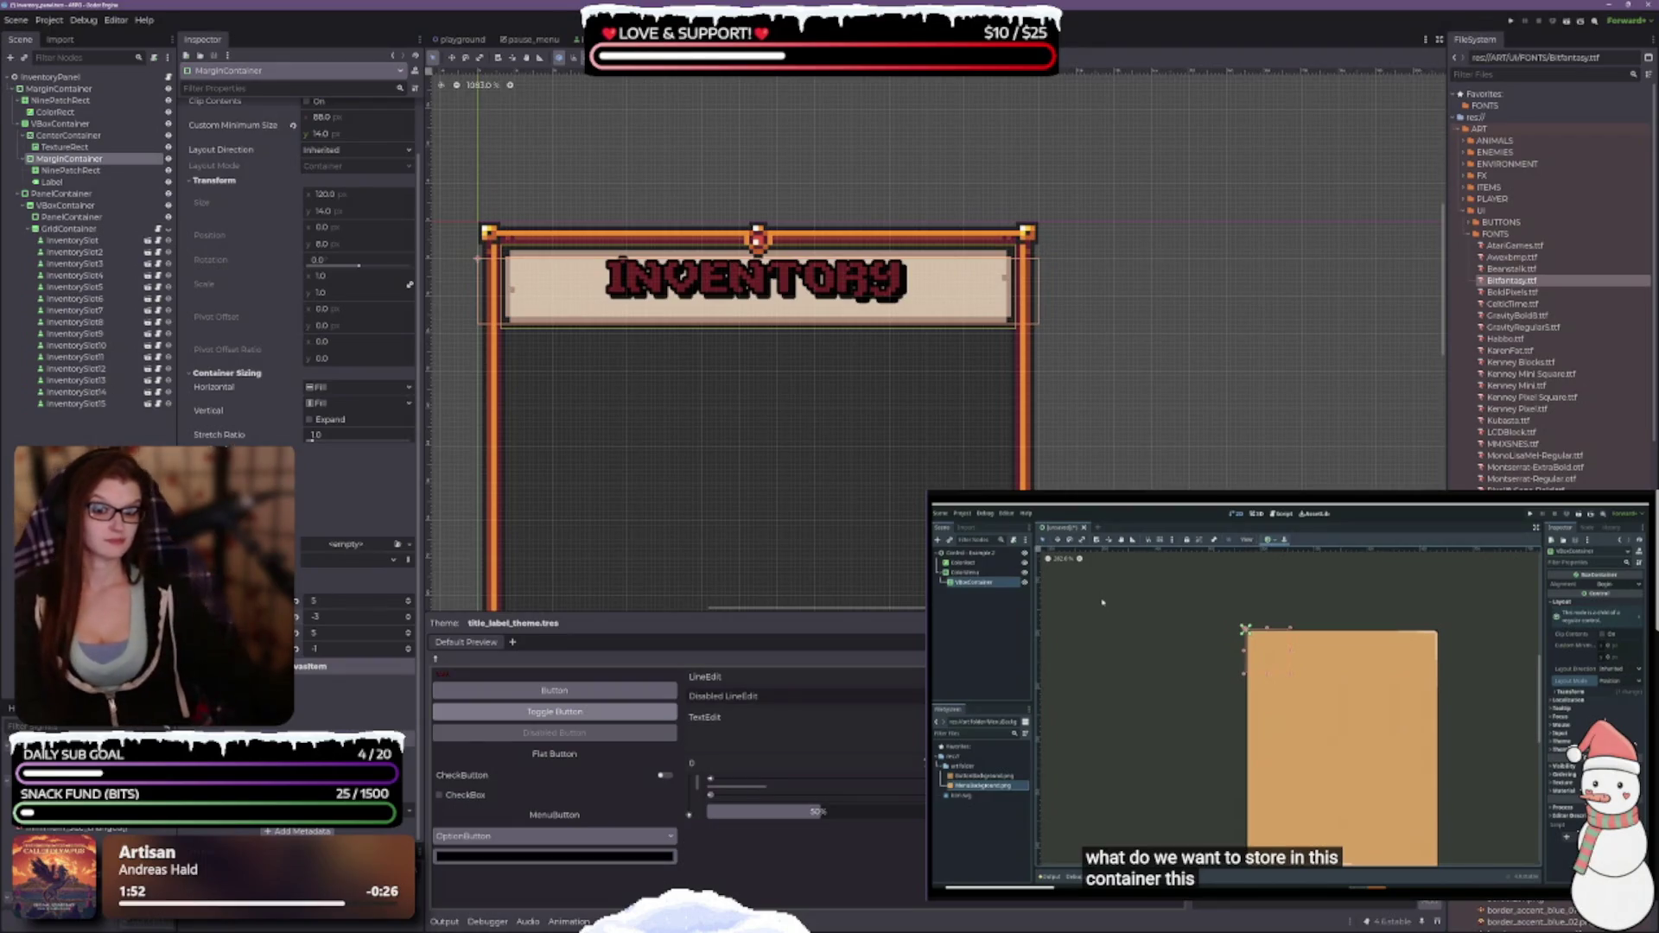
pyautogui.scroll(2, 298, 345)
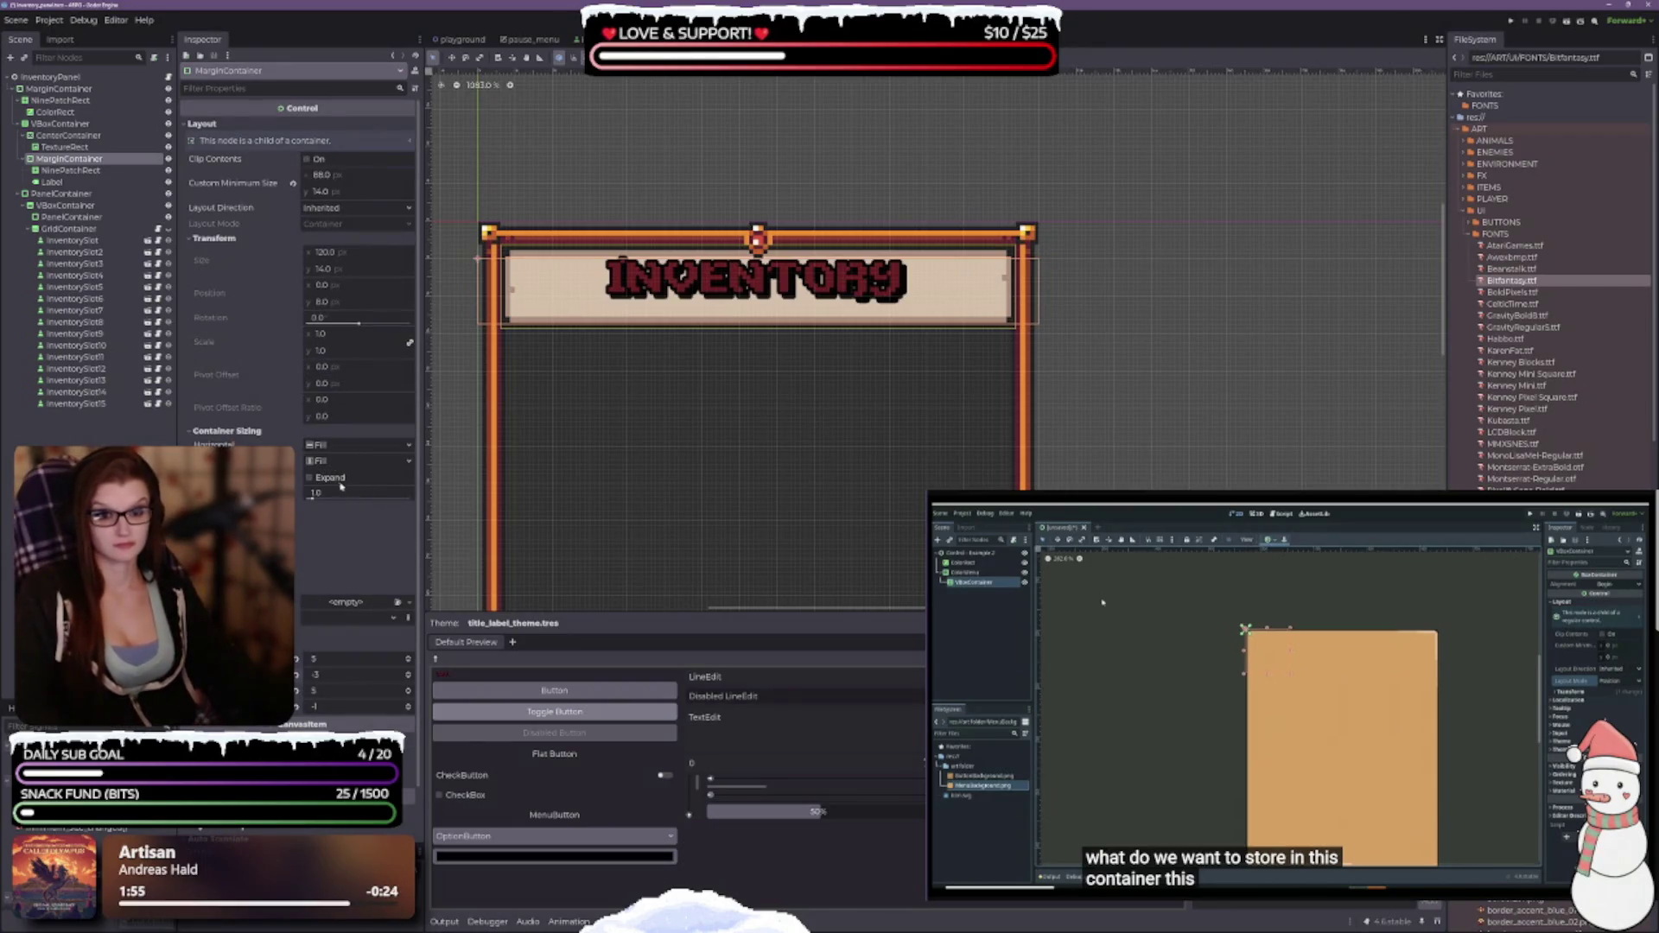
pyautogui.click(310, 478)
pyautogui.click(310, 478)
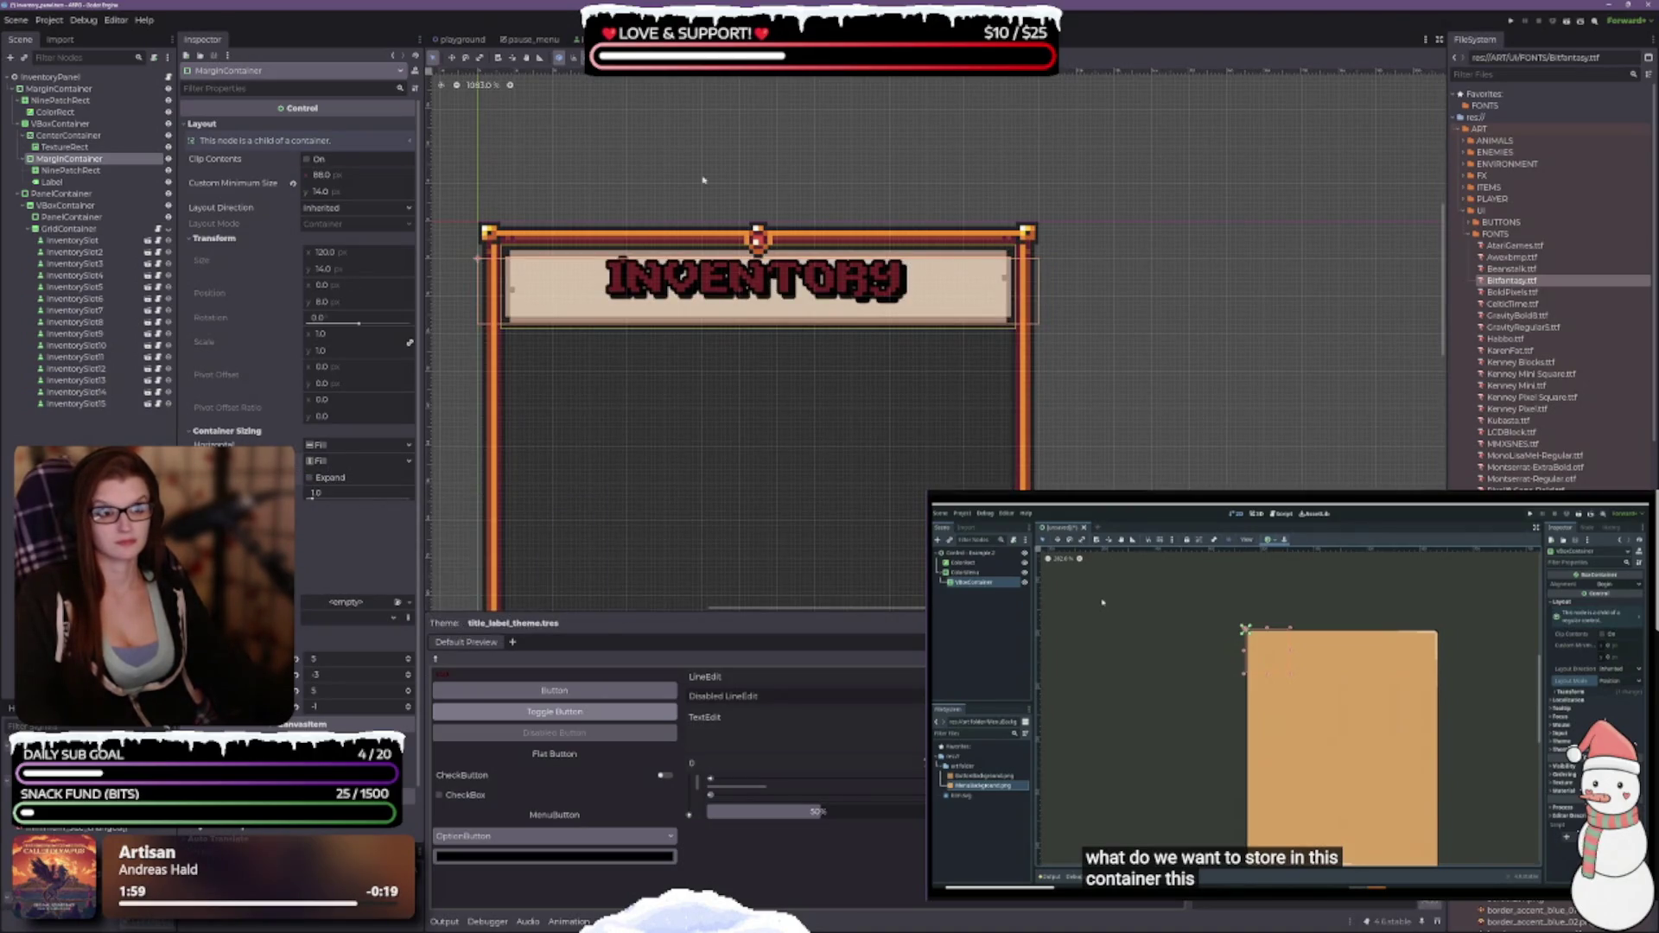
pyautogui.click(745, 57)
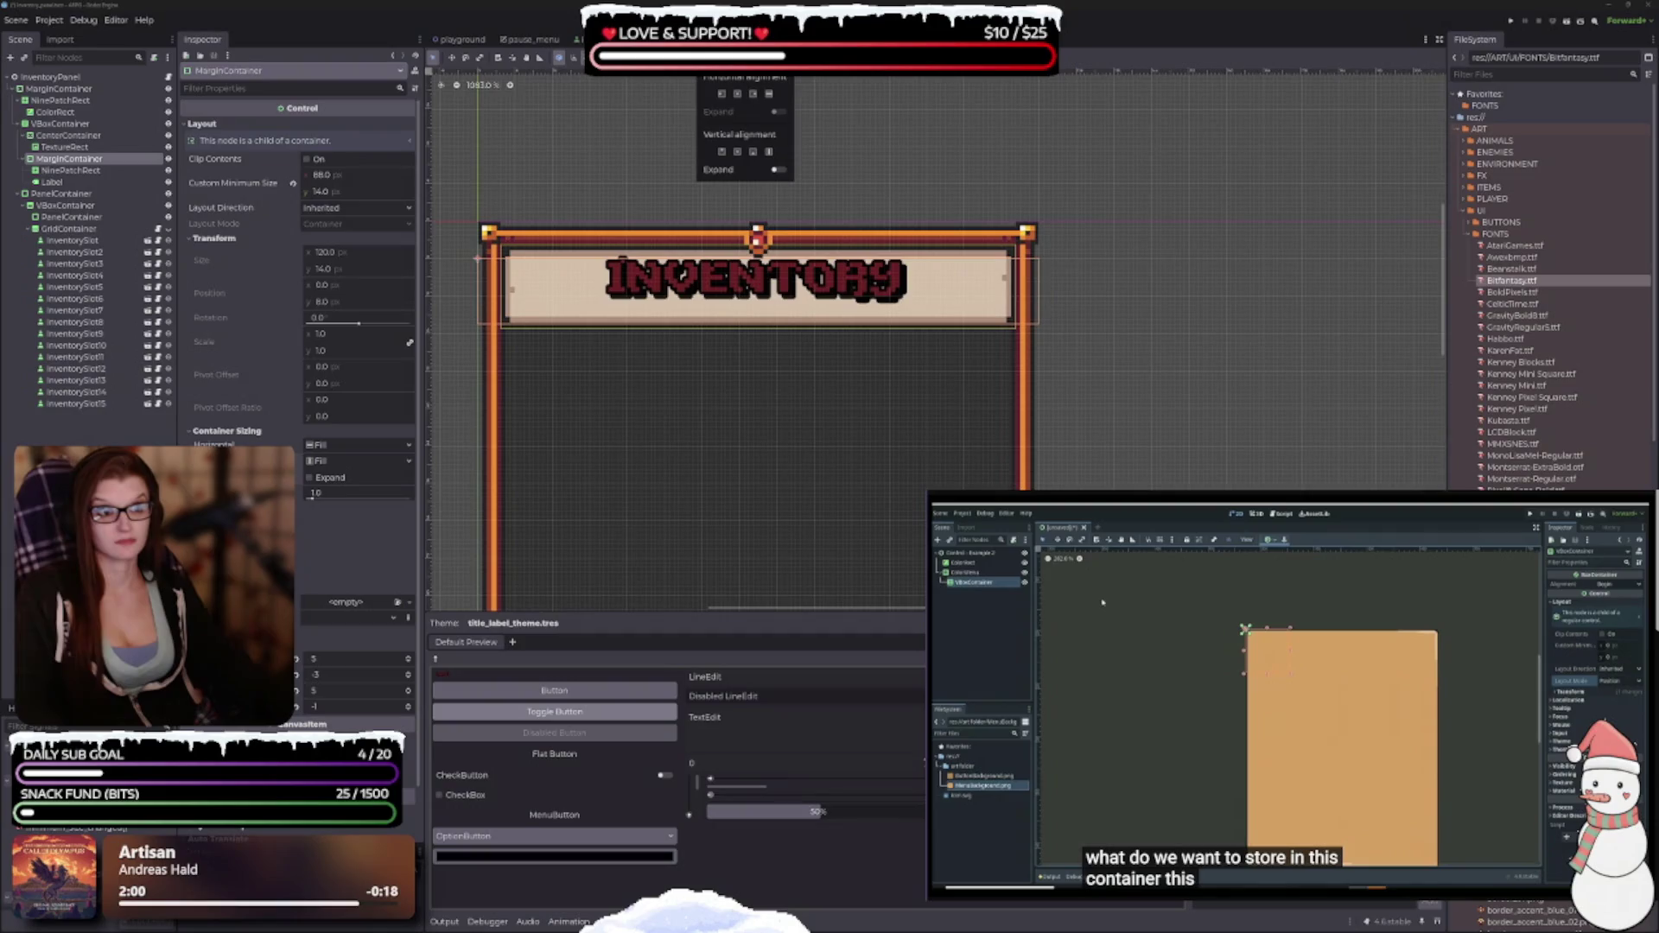
pyautogui.click(754, 152)
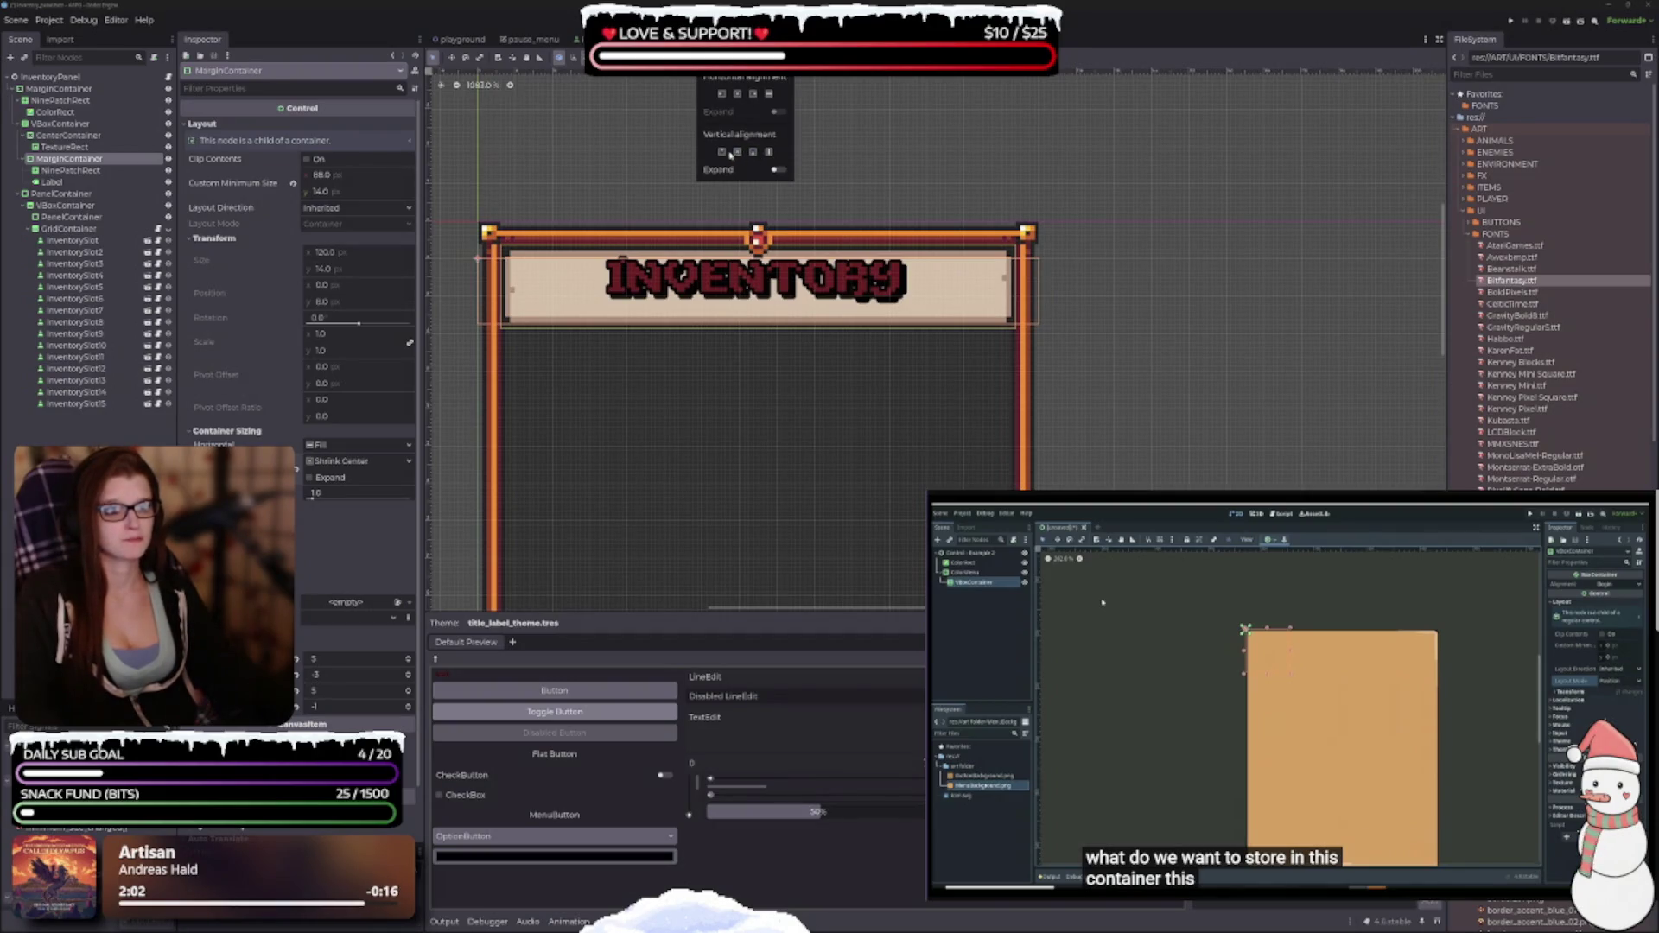
pyautogui.click(726, 153)
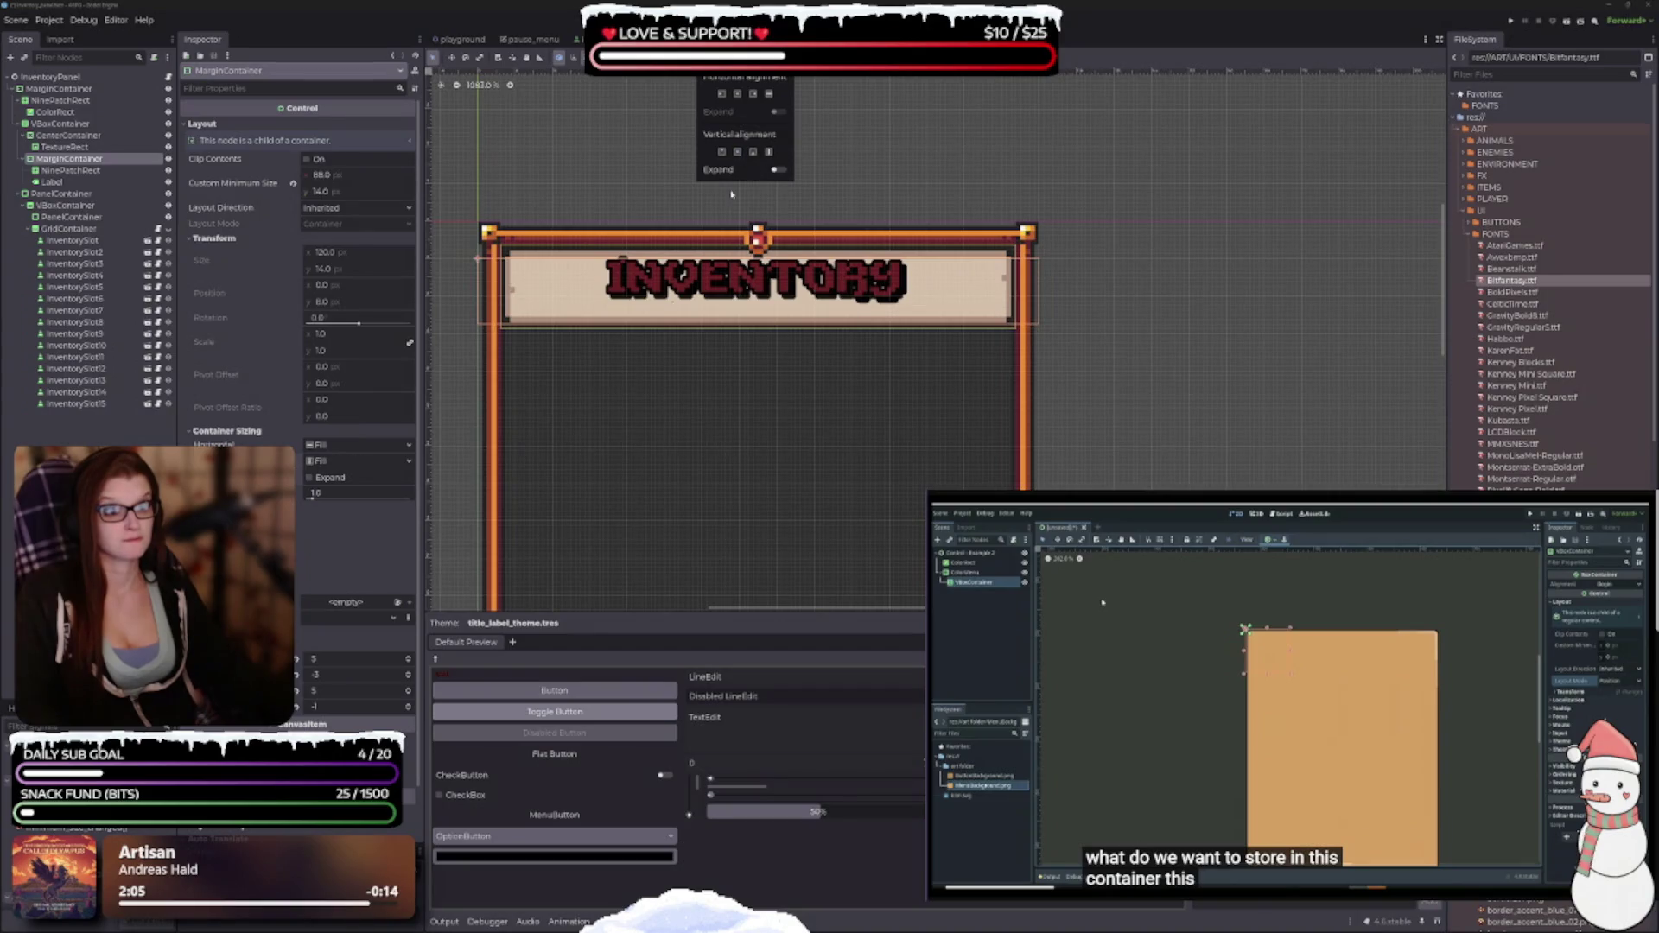
pyautogui.click(737, 153)
pyautogui.click(349, 462)
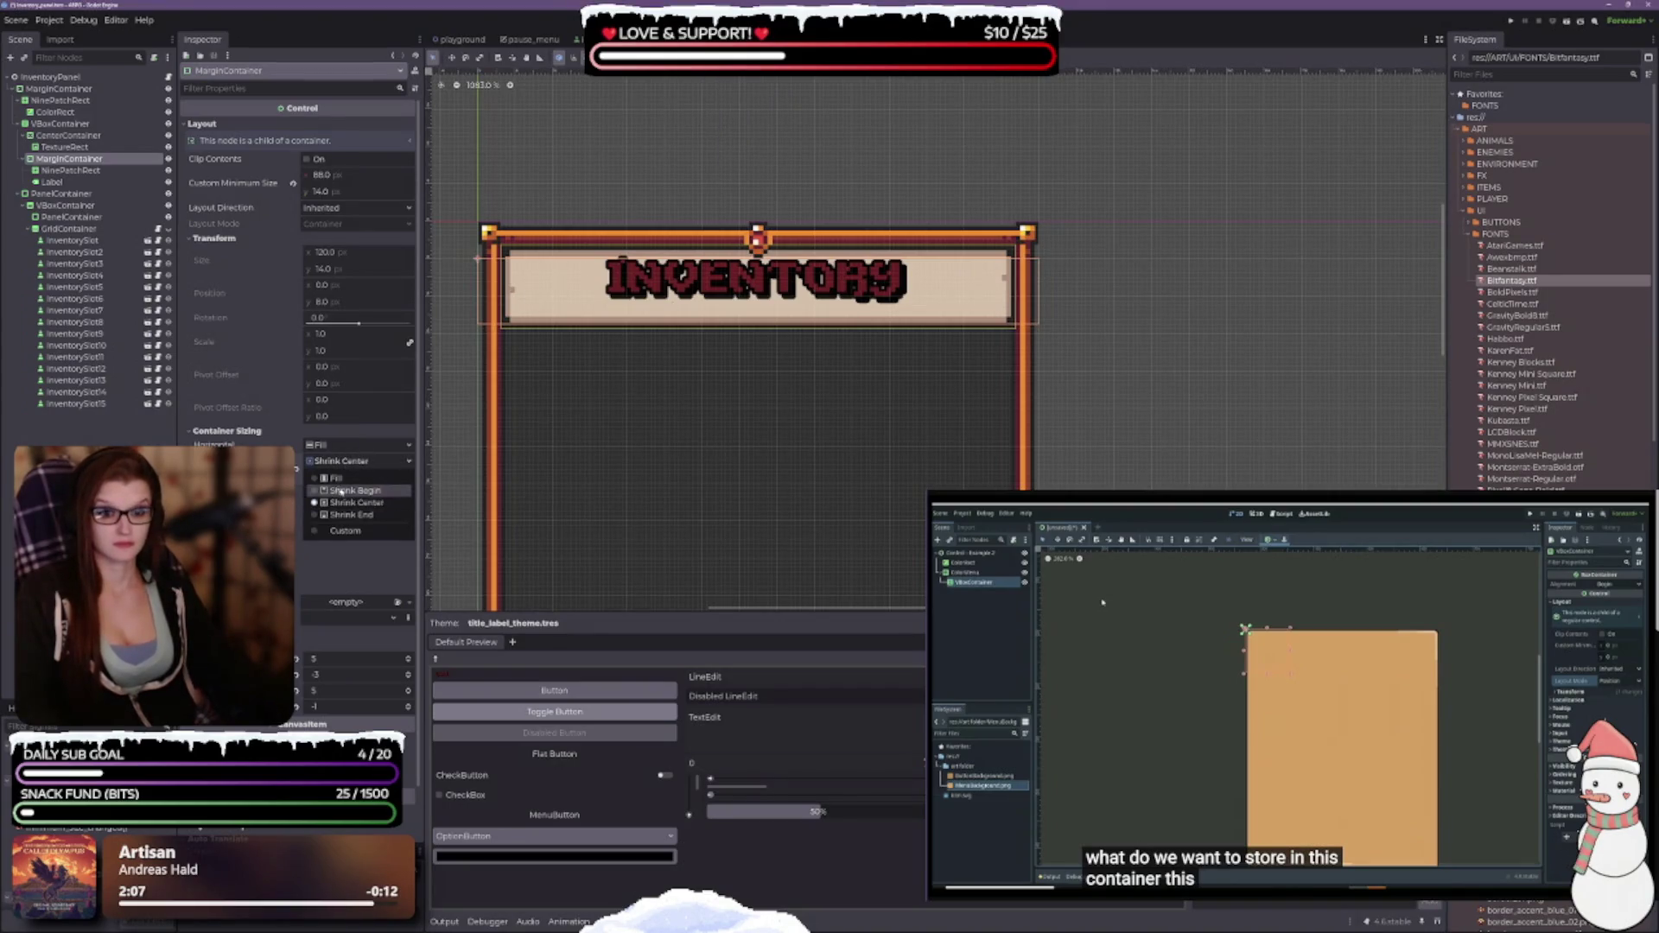
pyautogui.click(335, 478)
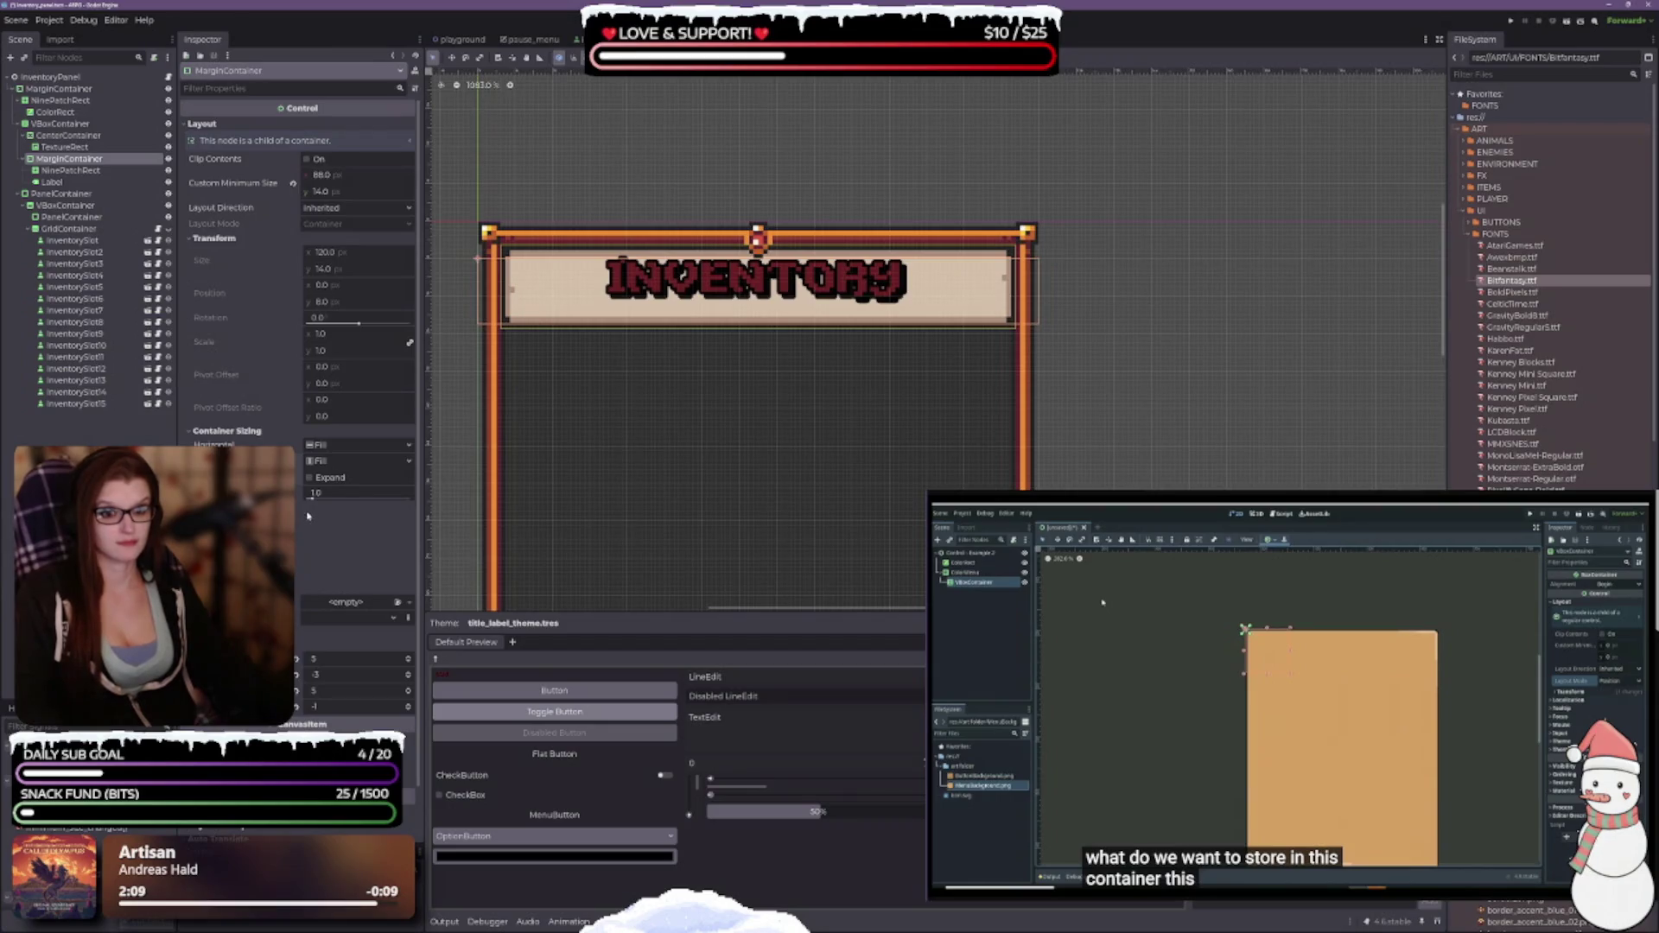
pyautogui.click(310, 478)
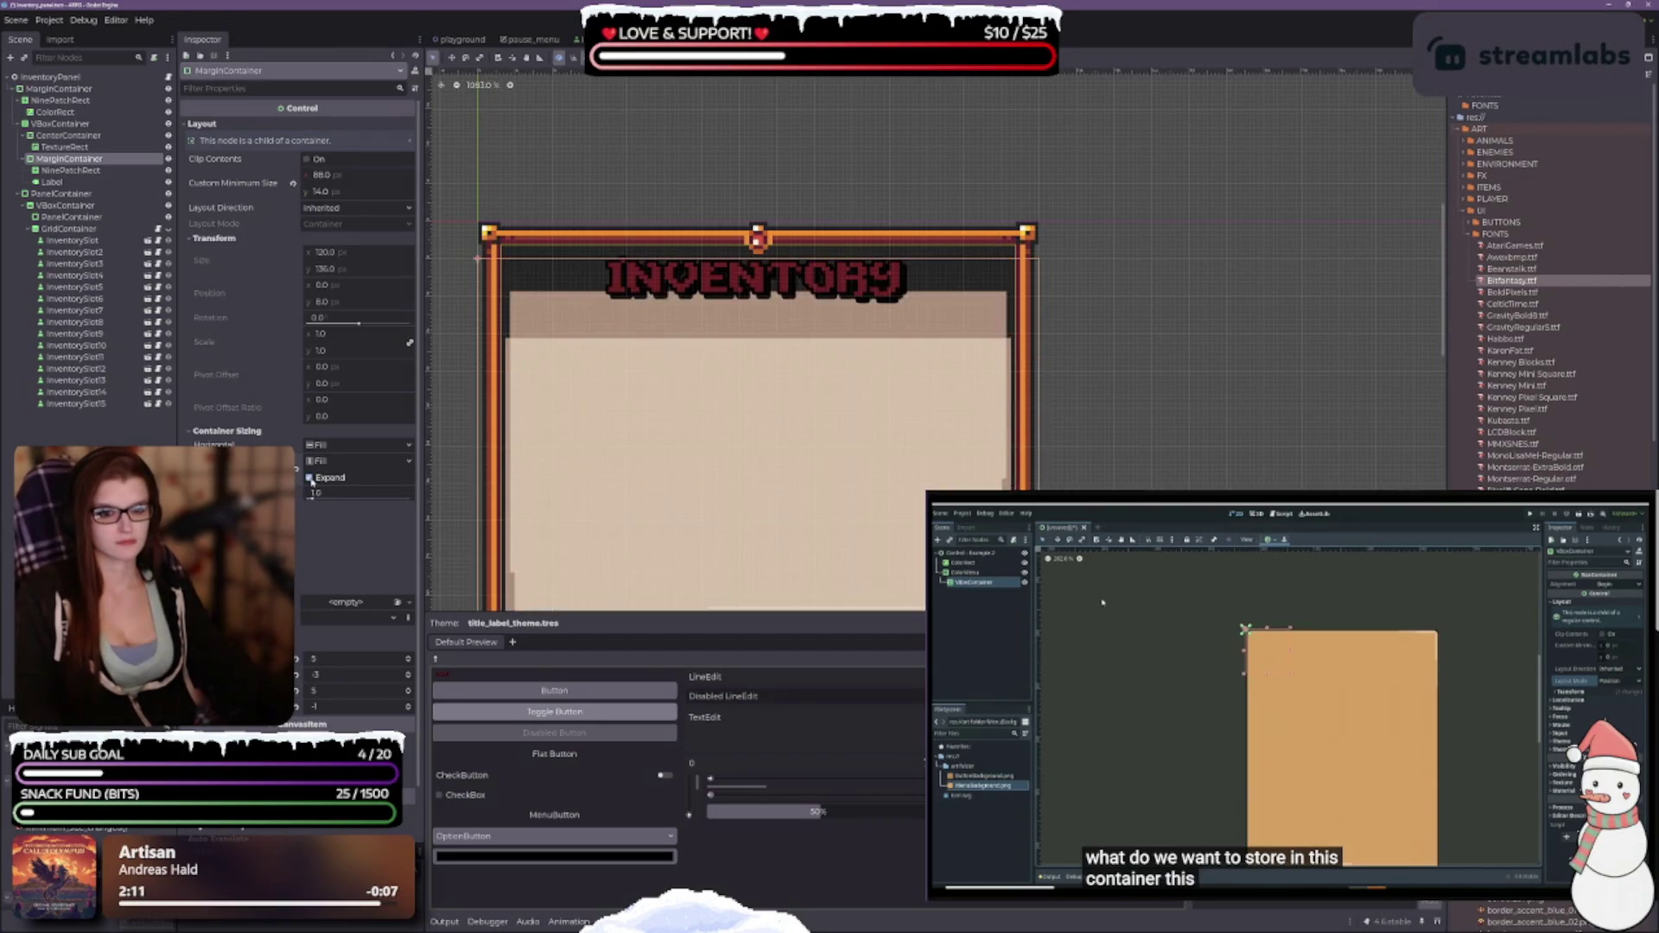
pyautogui.click(310, 478)
pyautogui.click(52, 182)
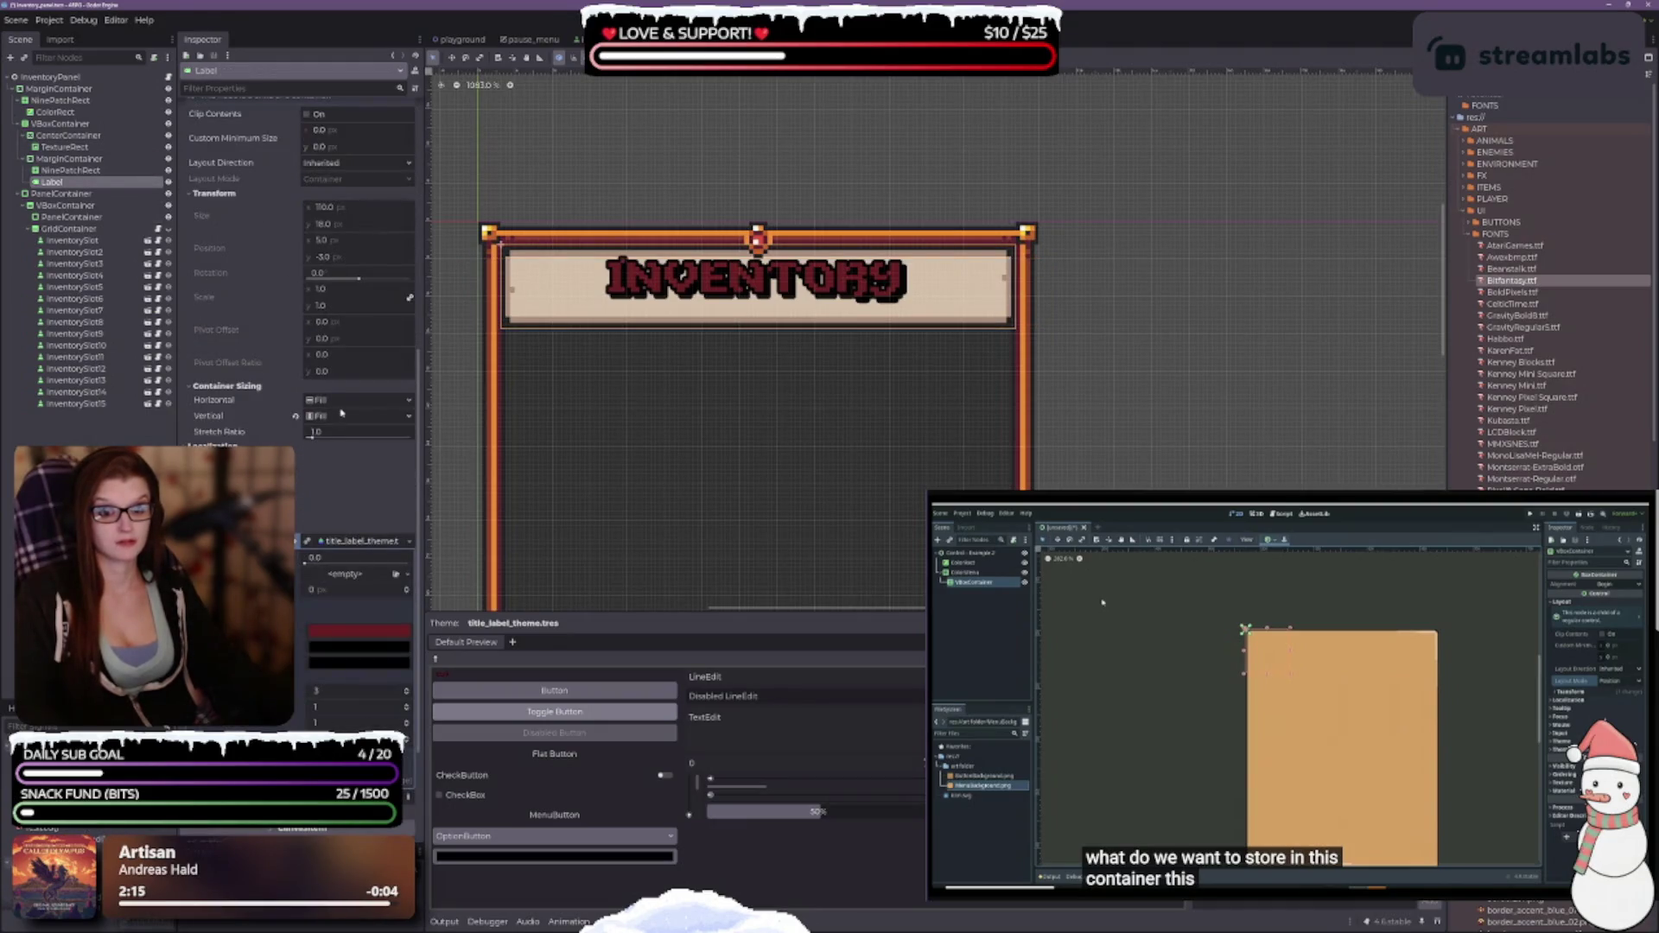
# Try Shrink End, Shrink Begin and Fill for the label's vertical sizing, settling on Shrink Center.
pyautogui.click(336, 421)
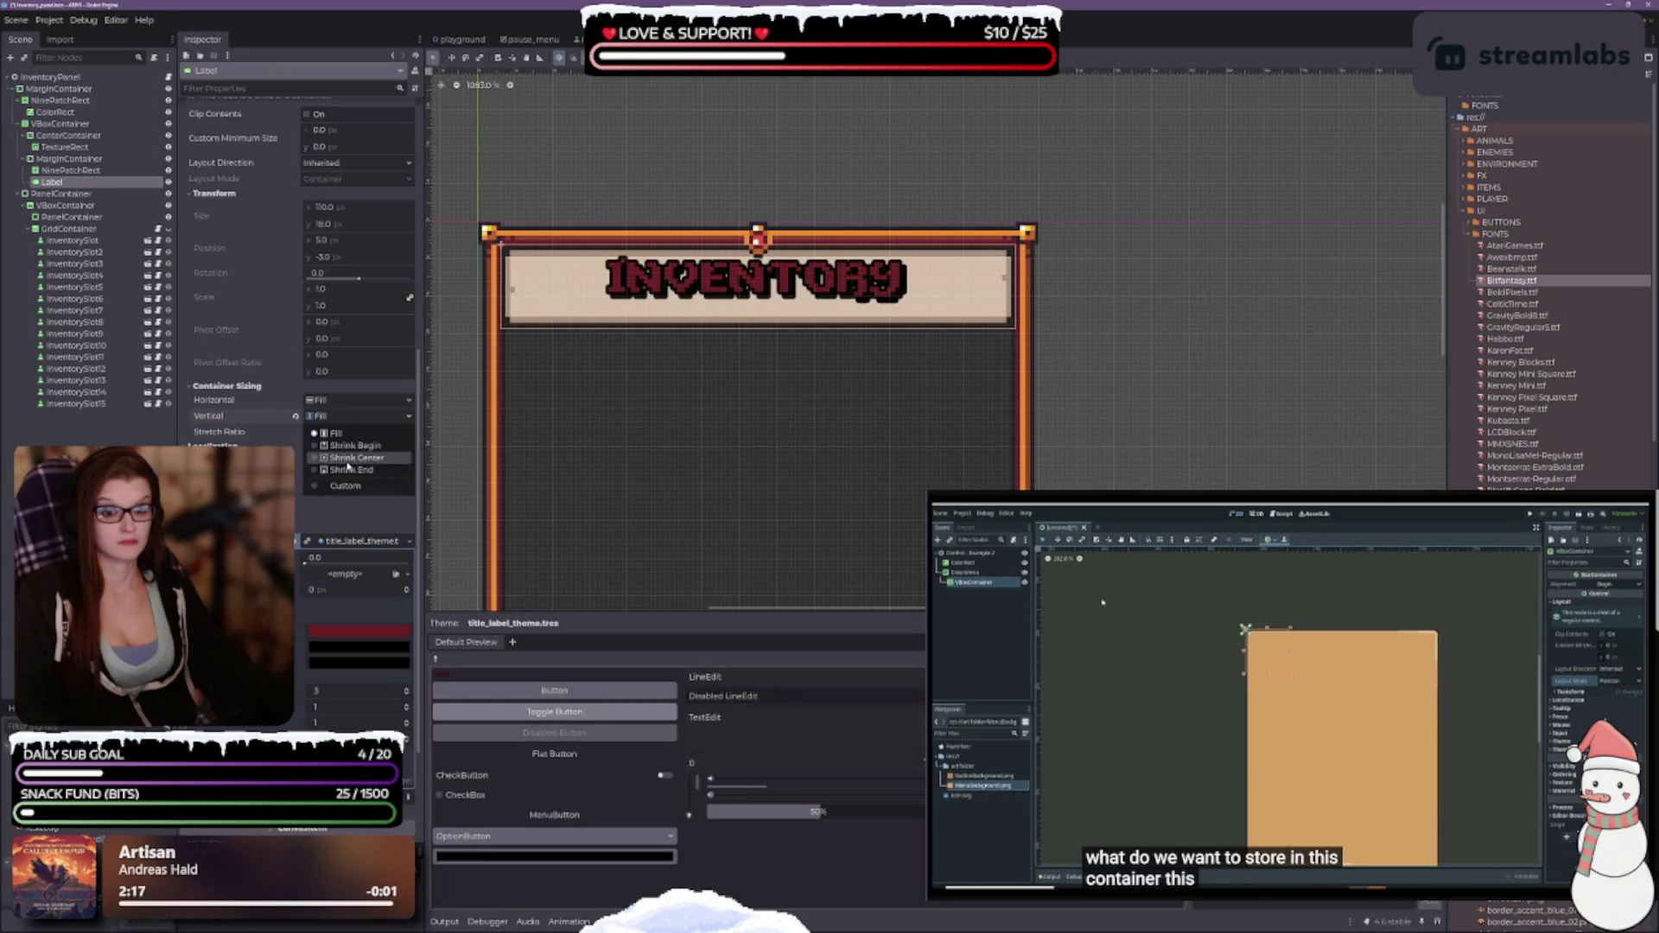
pyautogui.click(345, 477)
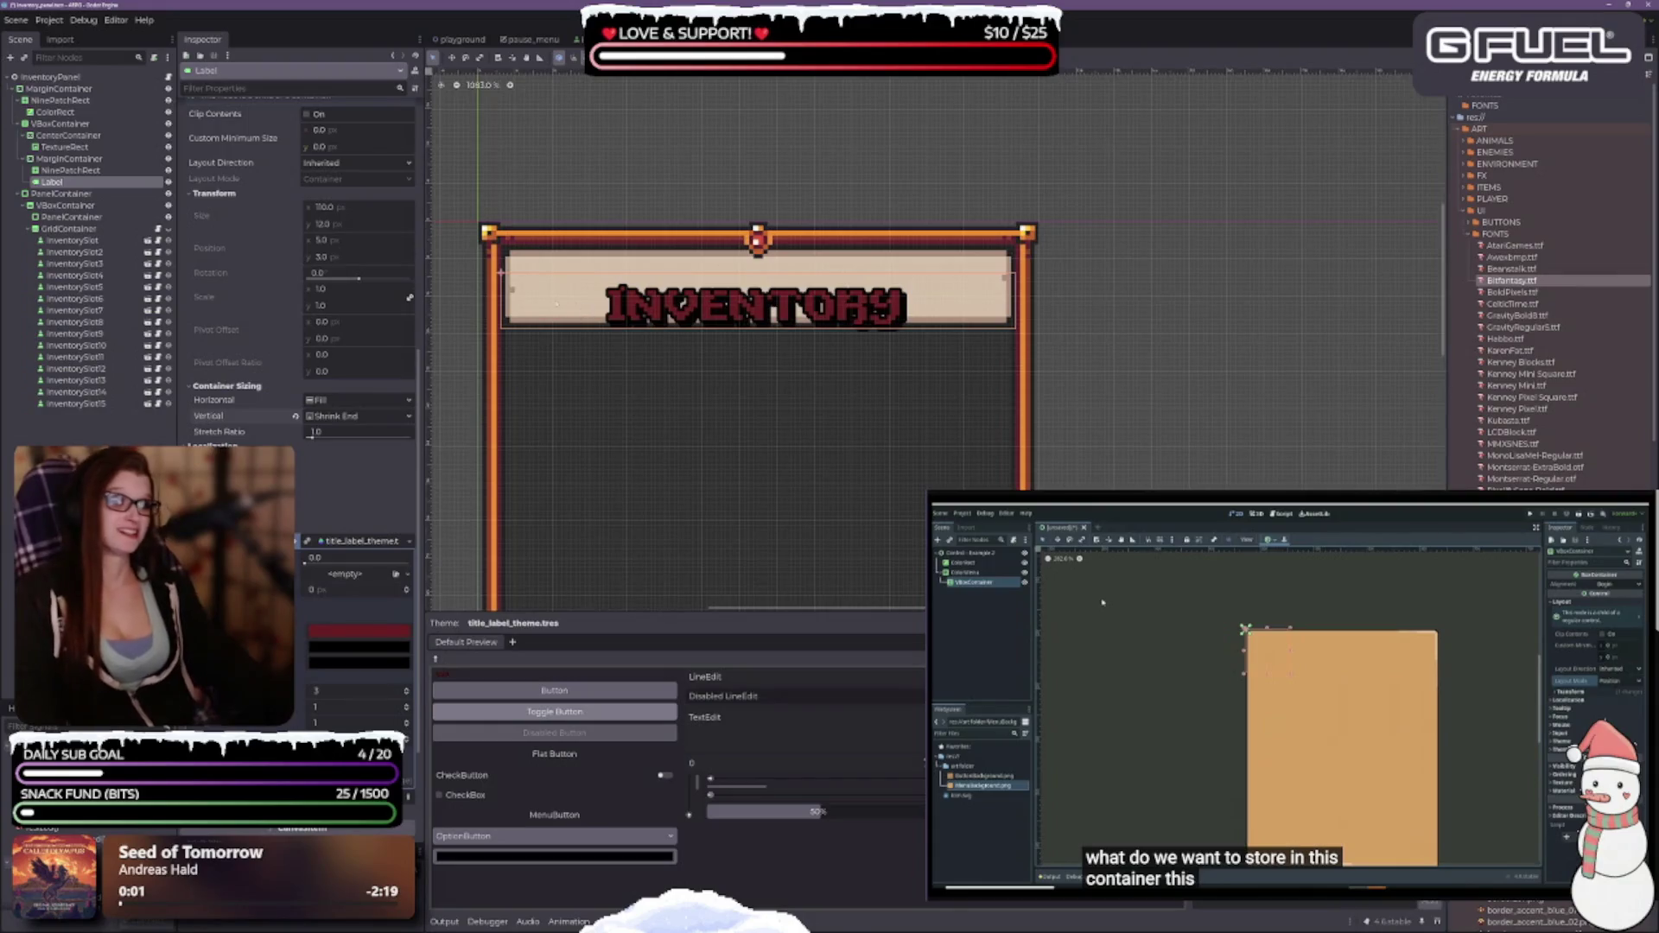
pyautogui.click(351, 414)
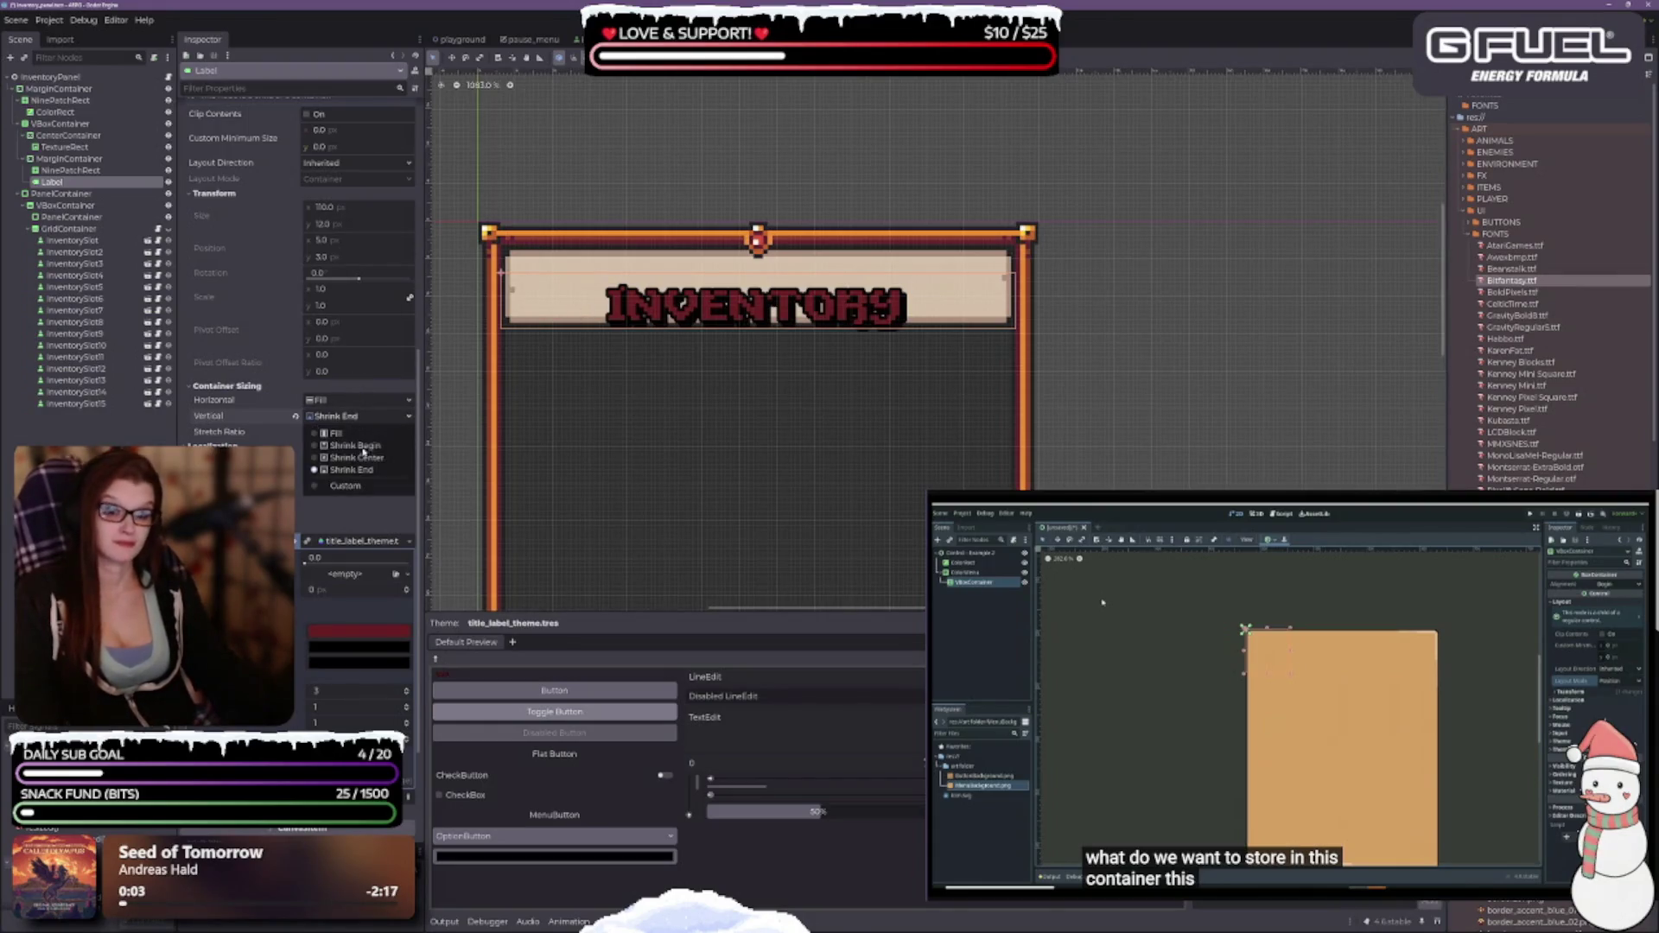
pyautogui.click(357, 457)
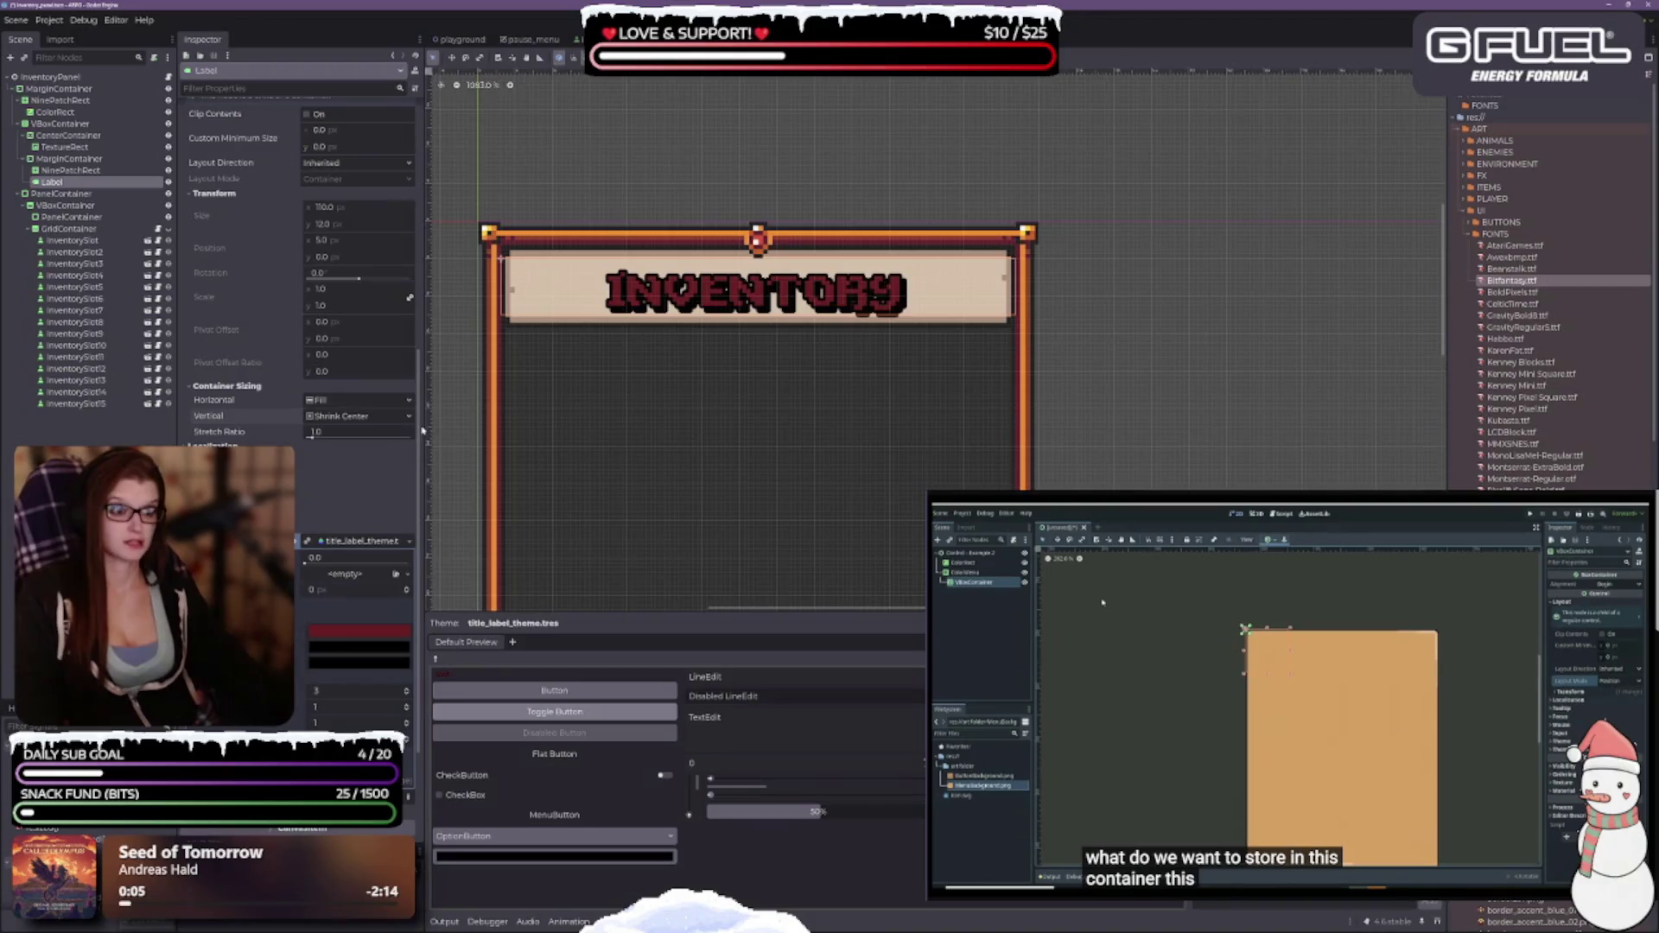
pyautogui.click(331, 416)
pyautogui.click(345, 446)
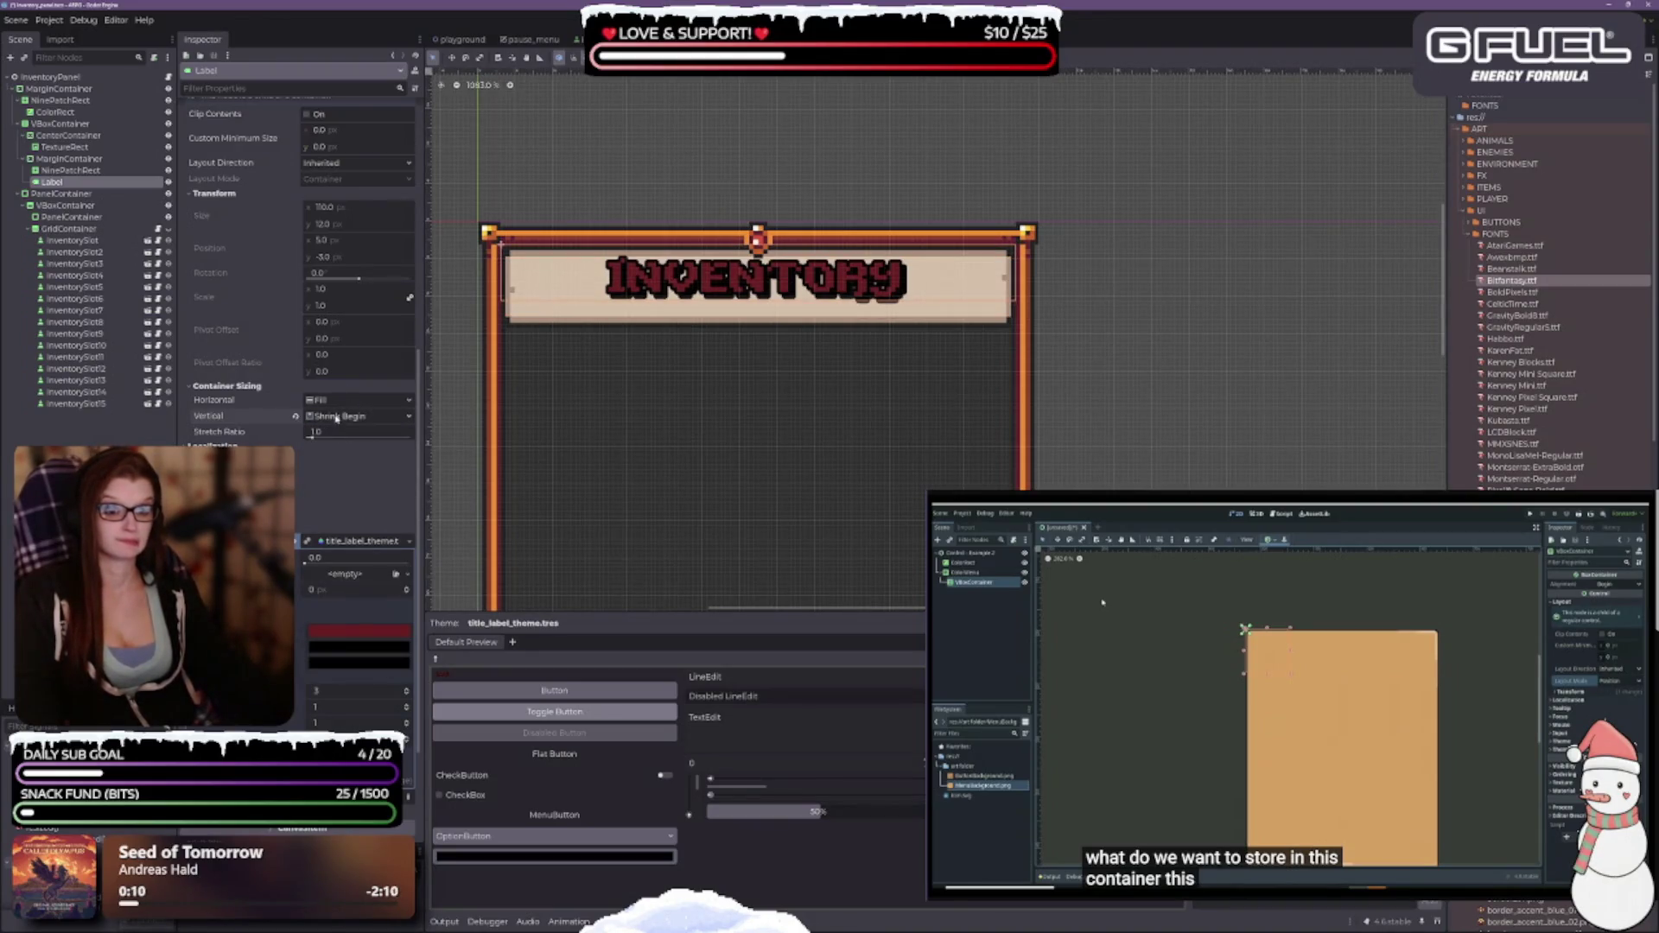
pyautogui.click(346, 415)
pyautogui.click(337, 431)
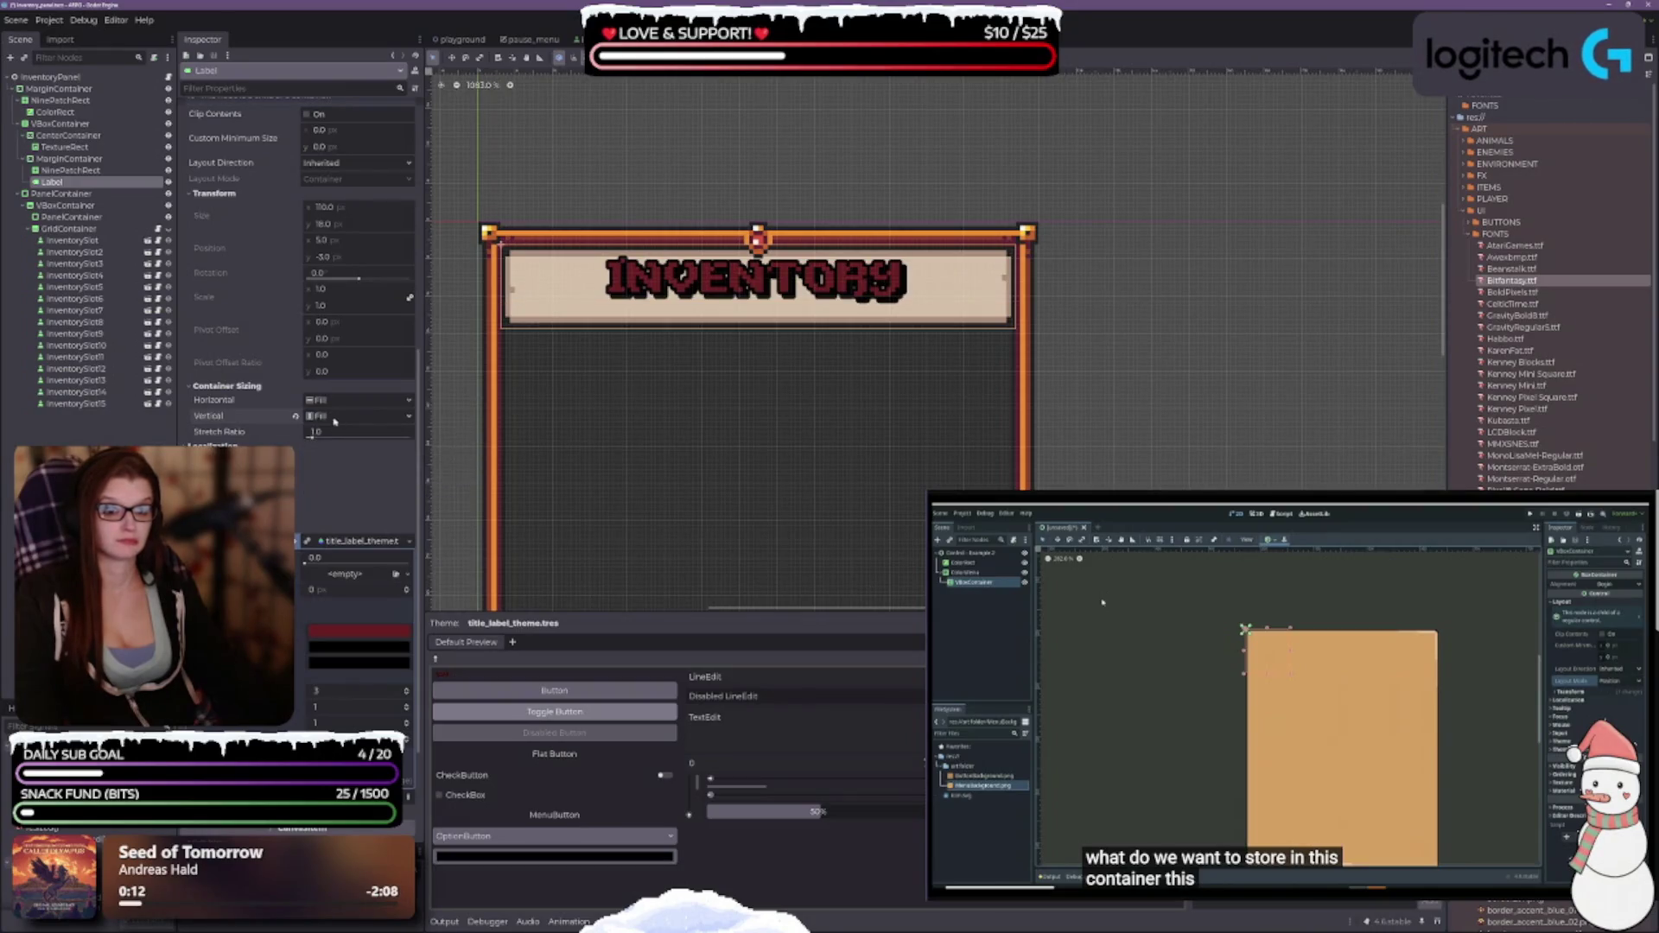
pyautogui.click(336, 417)
pyautogui.click(337, 458)
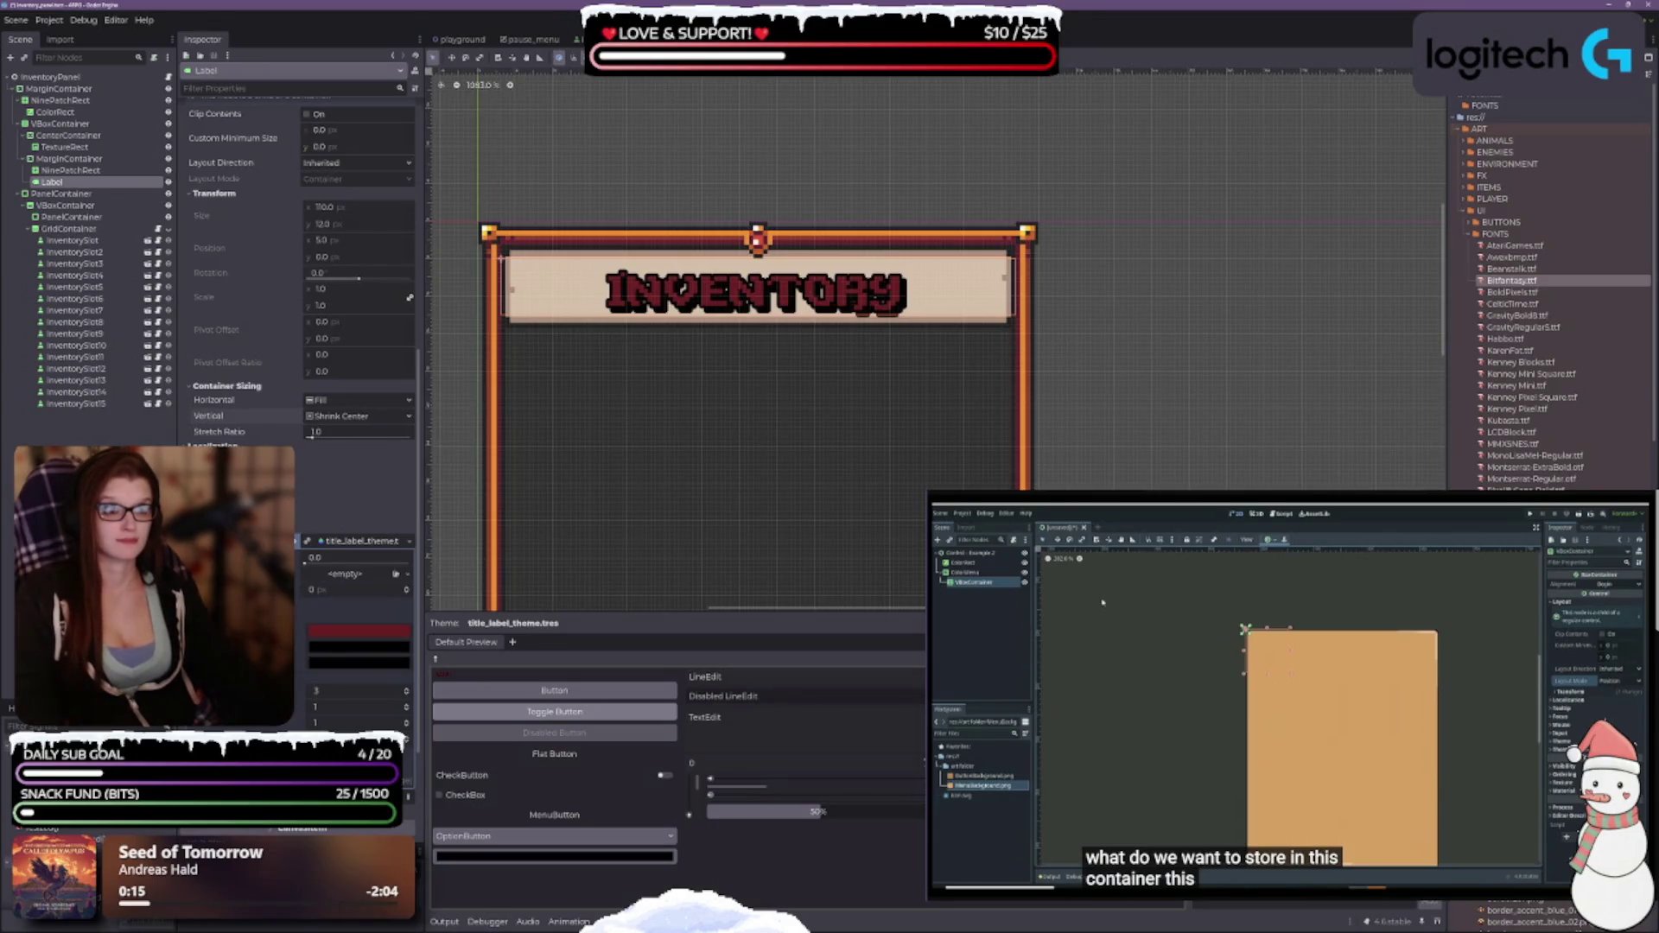
# Set the label's Custom Minimum Size to 110 wide by 50 high.
pyautogui.scroll(4, 298, 346)
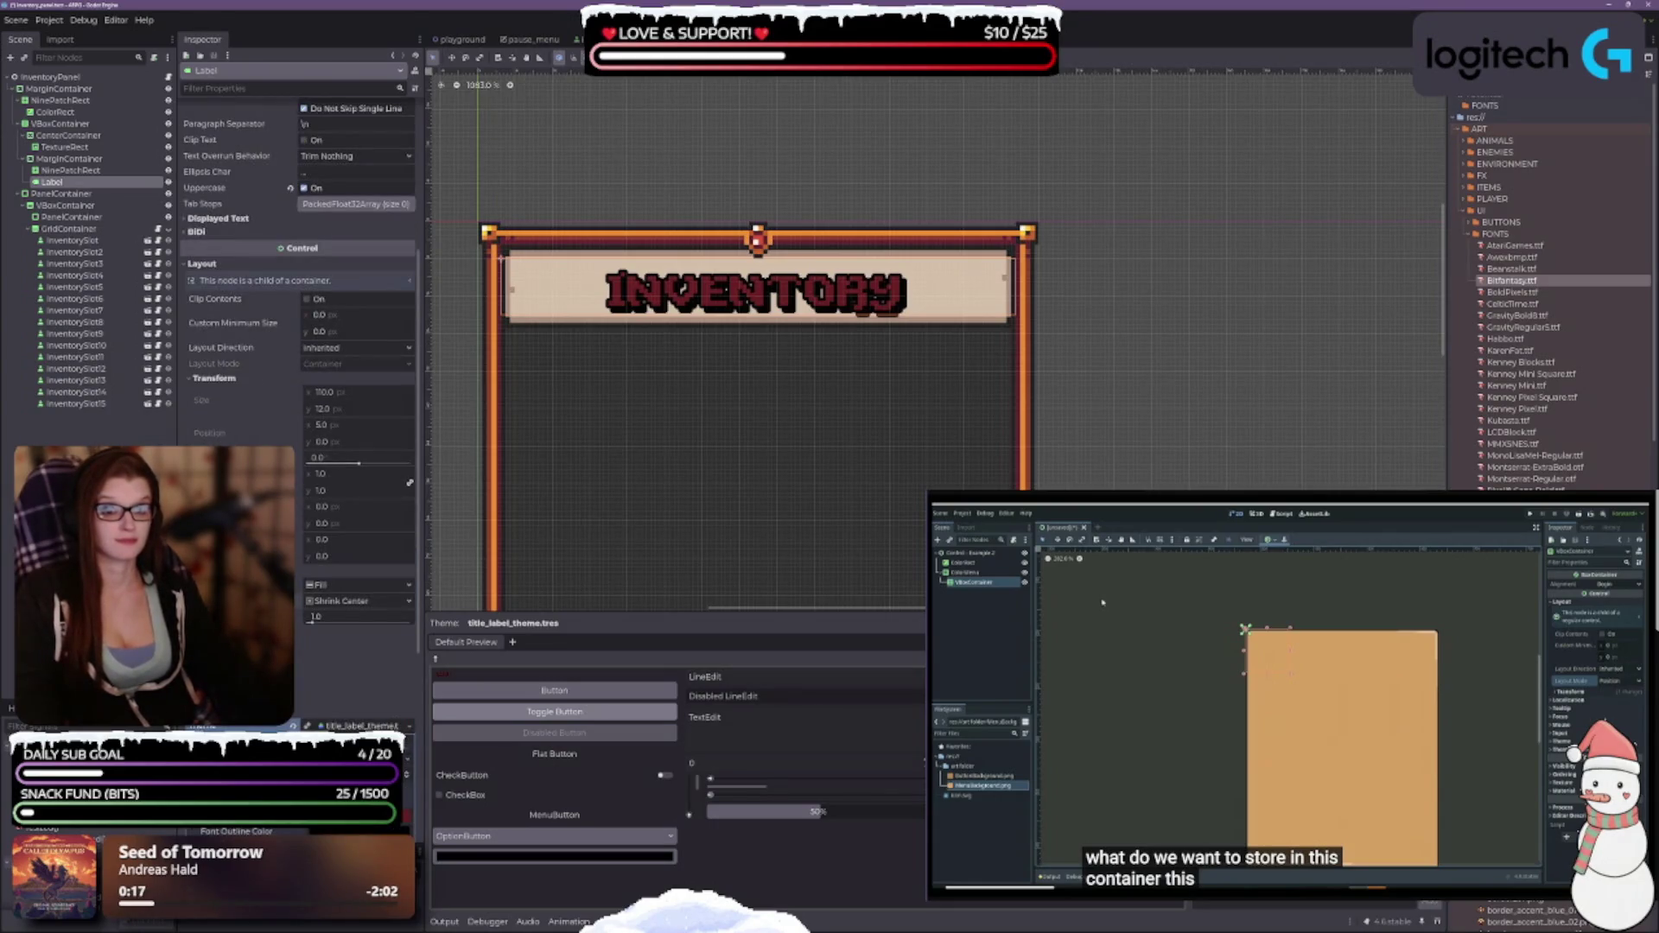
pyautogui.scroll(3, 299, 346)
pyautogui.scroll(3, 298, 346)
pyautogui.scroll(-2, 304, 639)
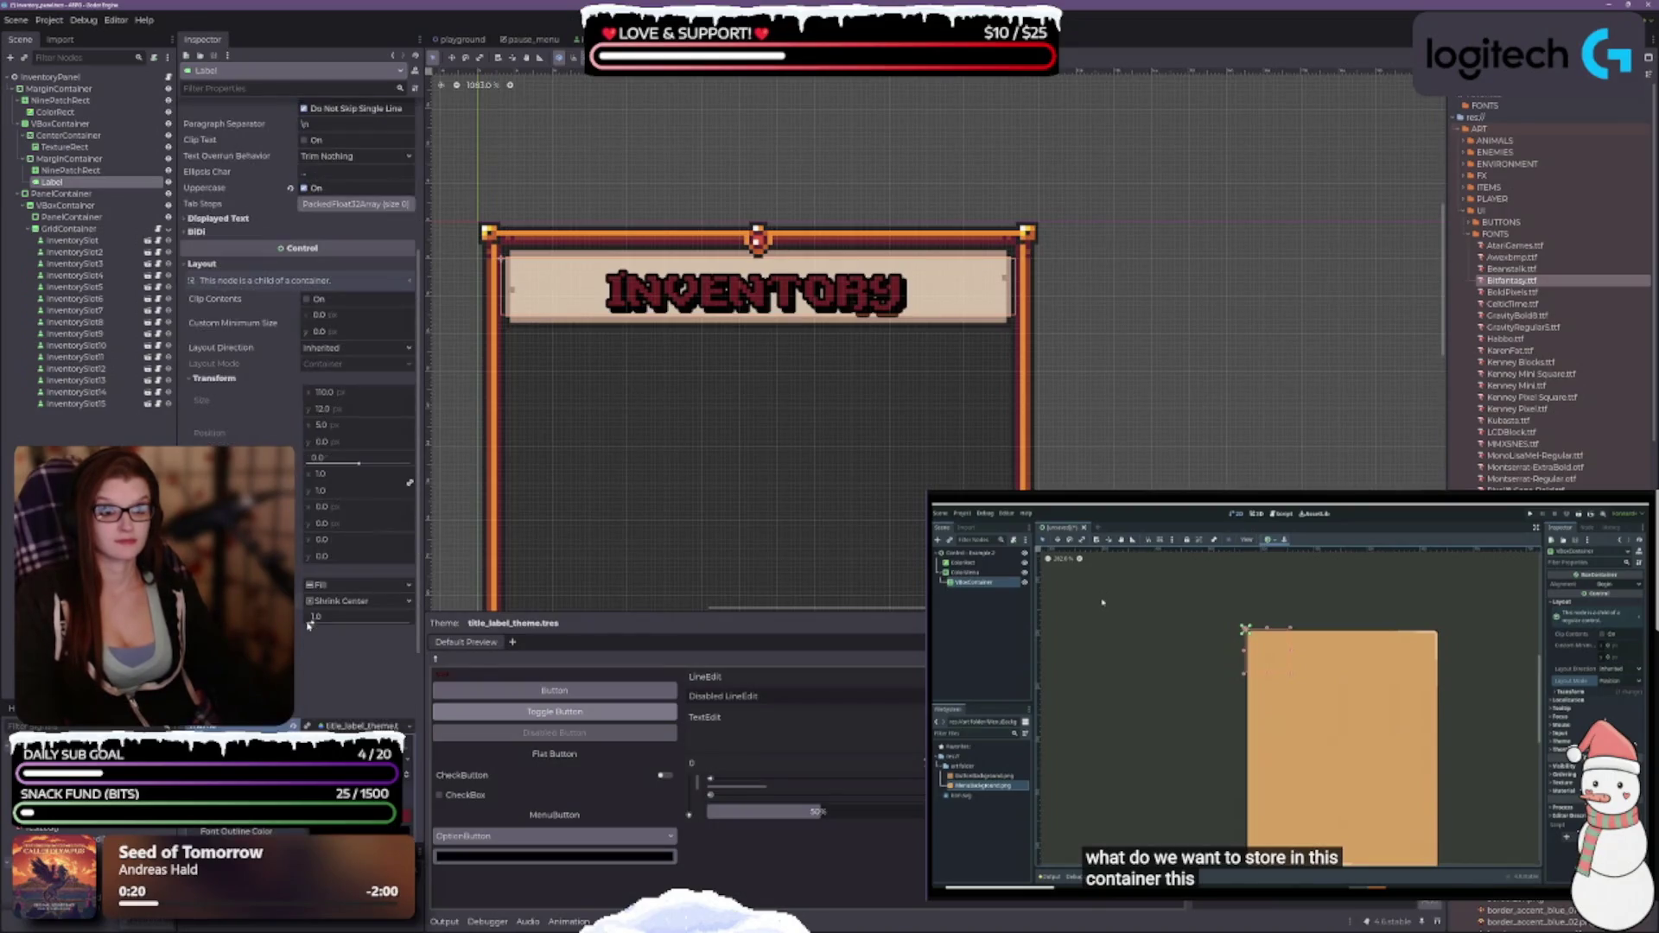
pyautogui.scroll(-2, 302, 575)
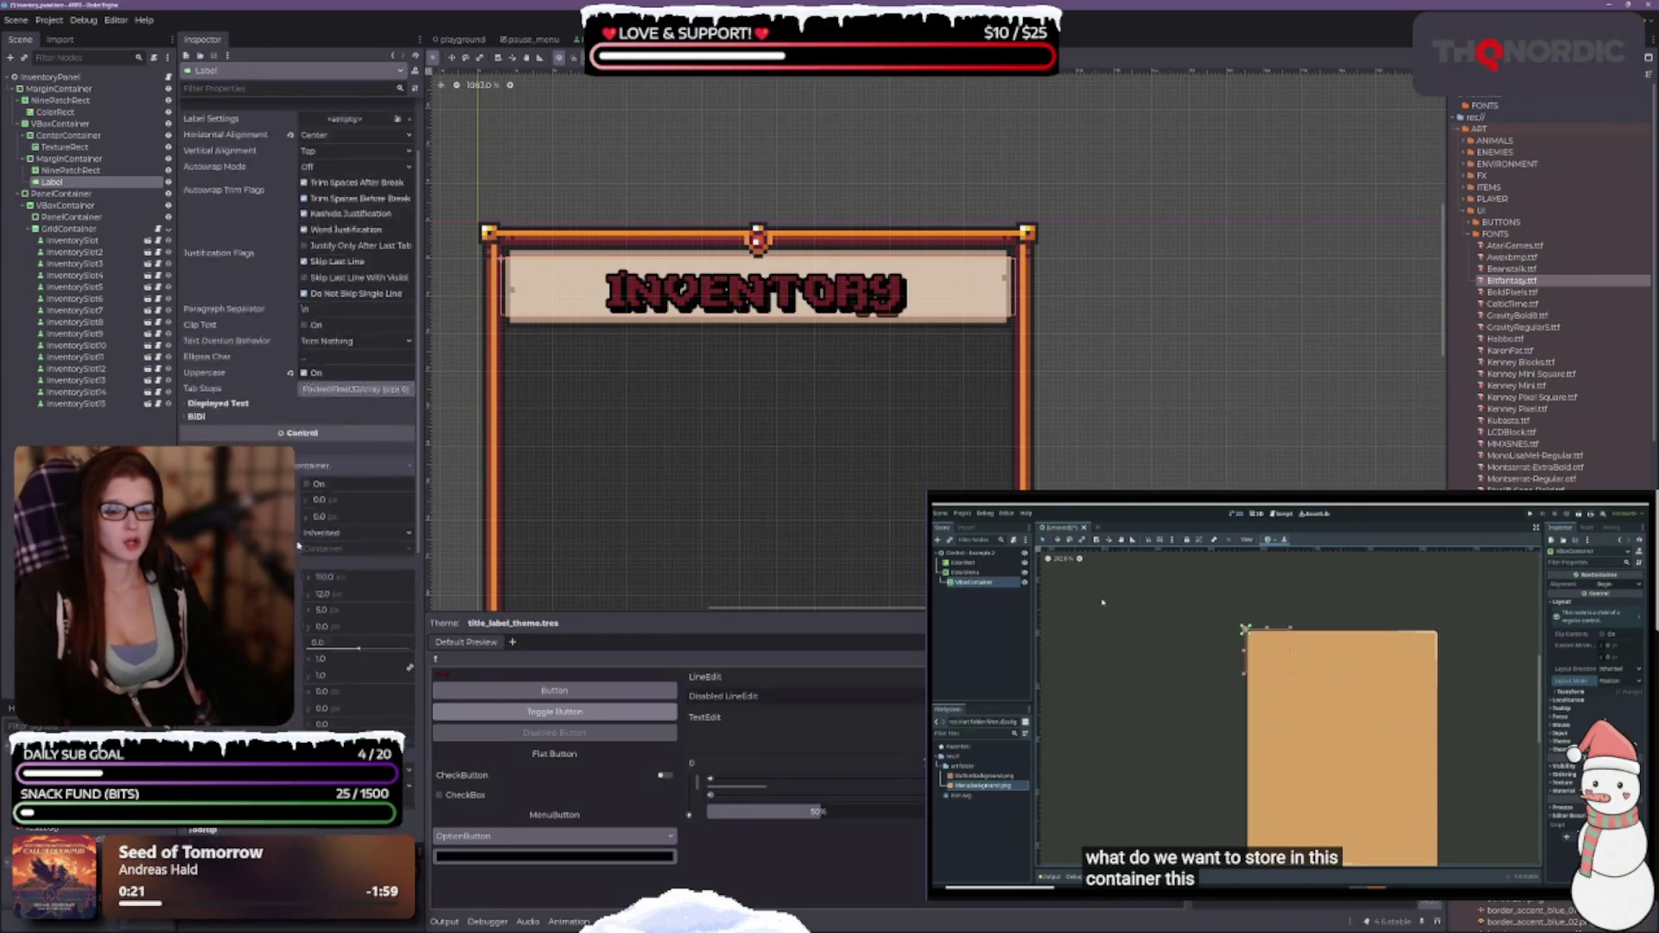
pyautogui.click(328, 409)
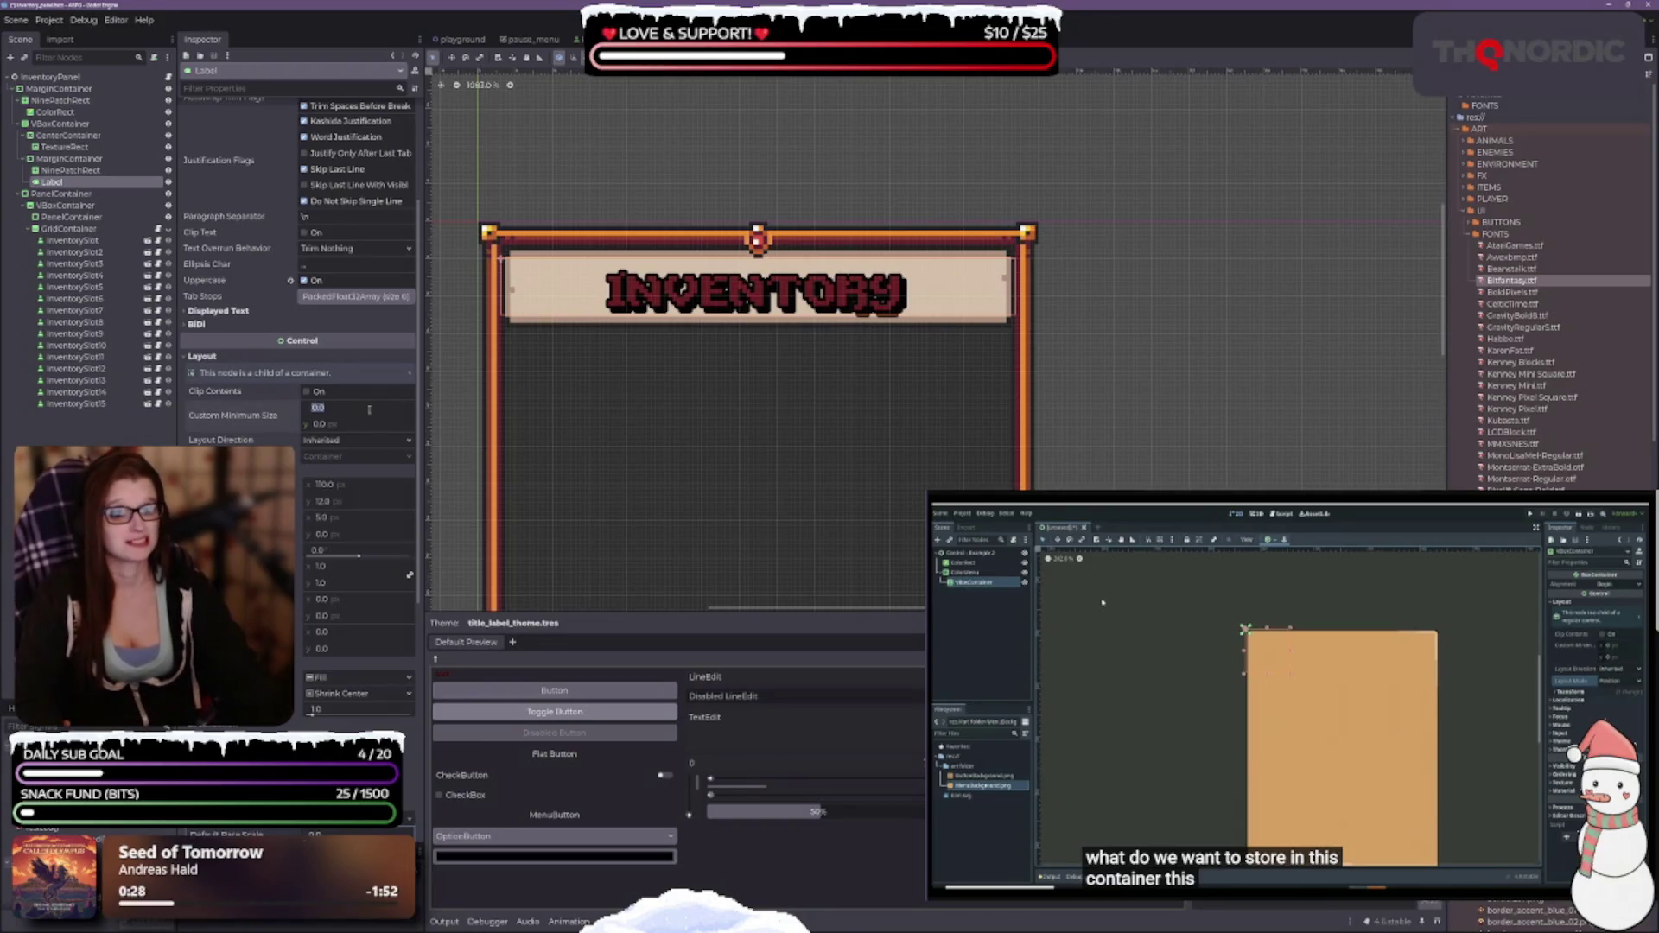
pyautogui.write('110')
pyautogui.press('Tab')
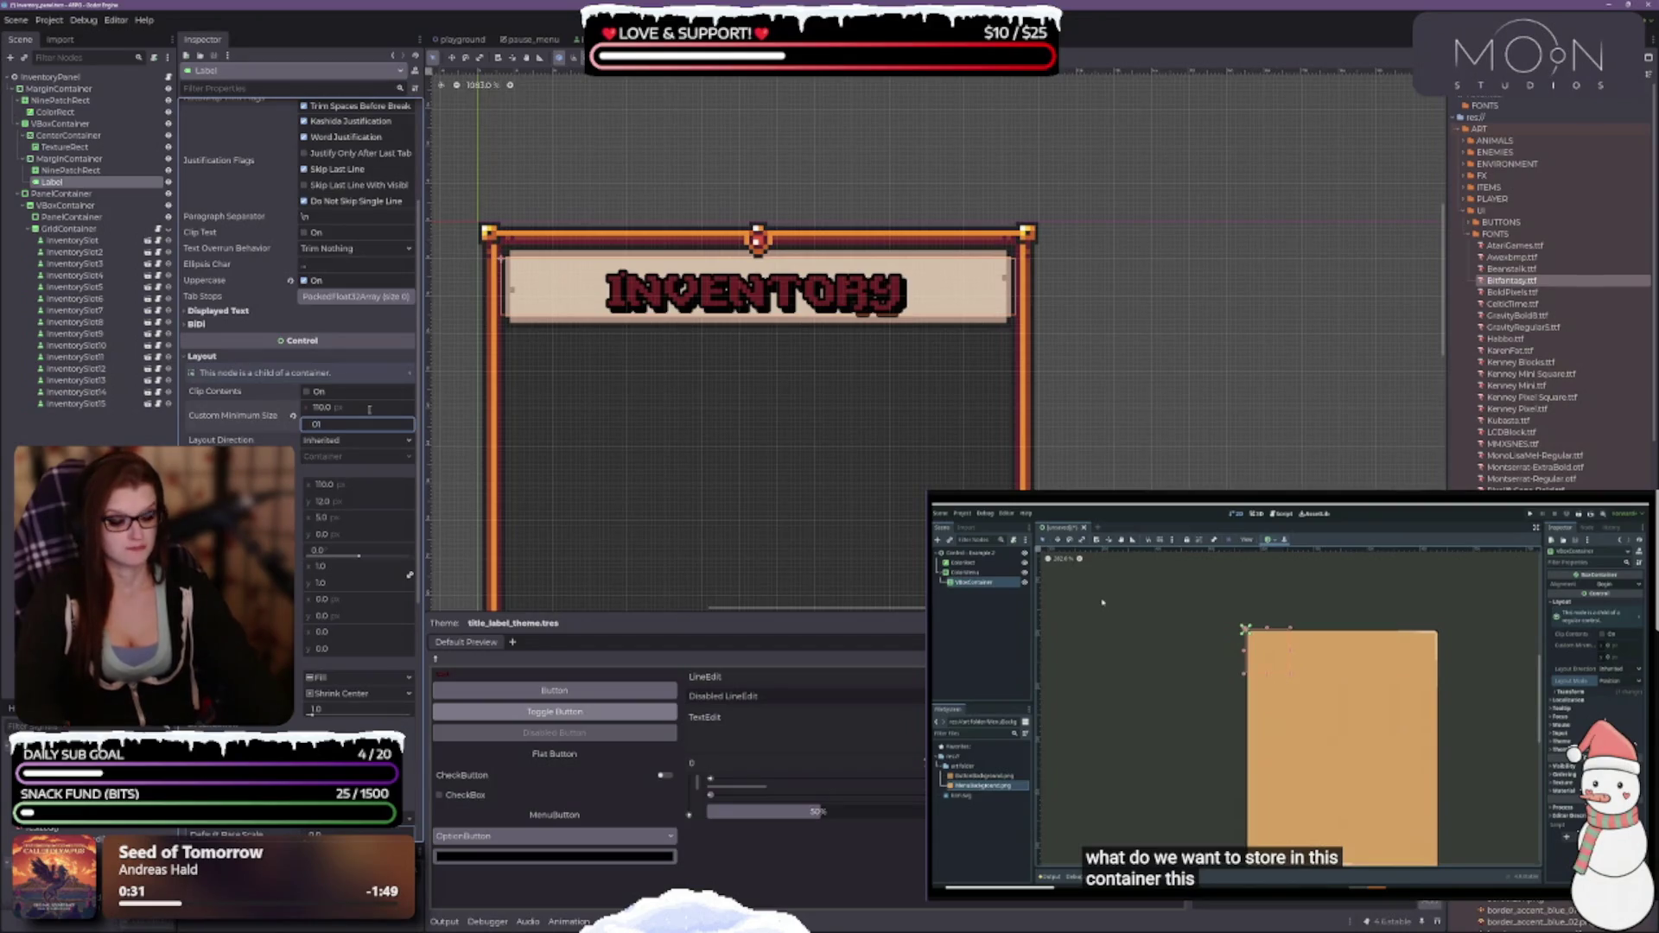
pyautogui.write('50')
pyautogui.press('Return')
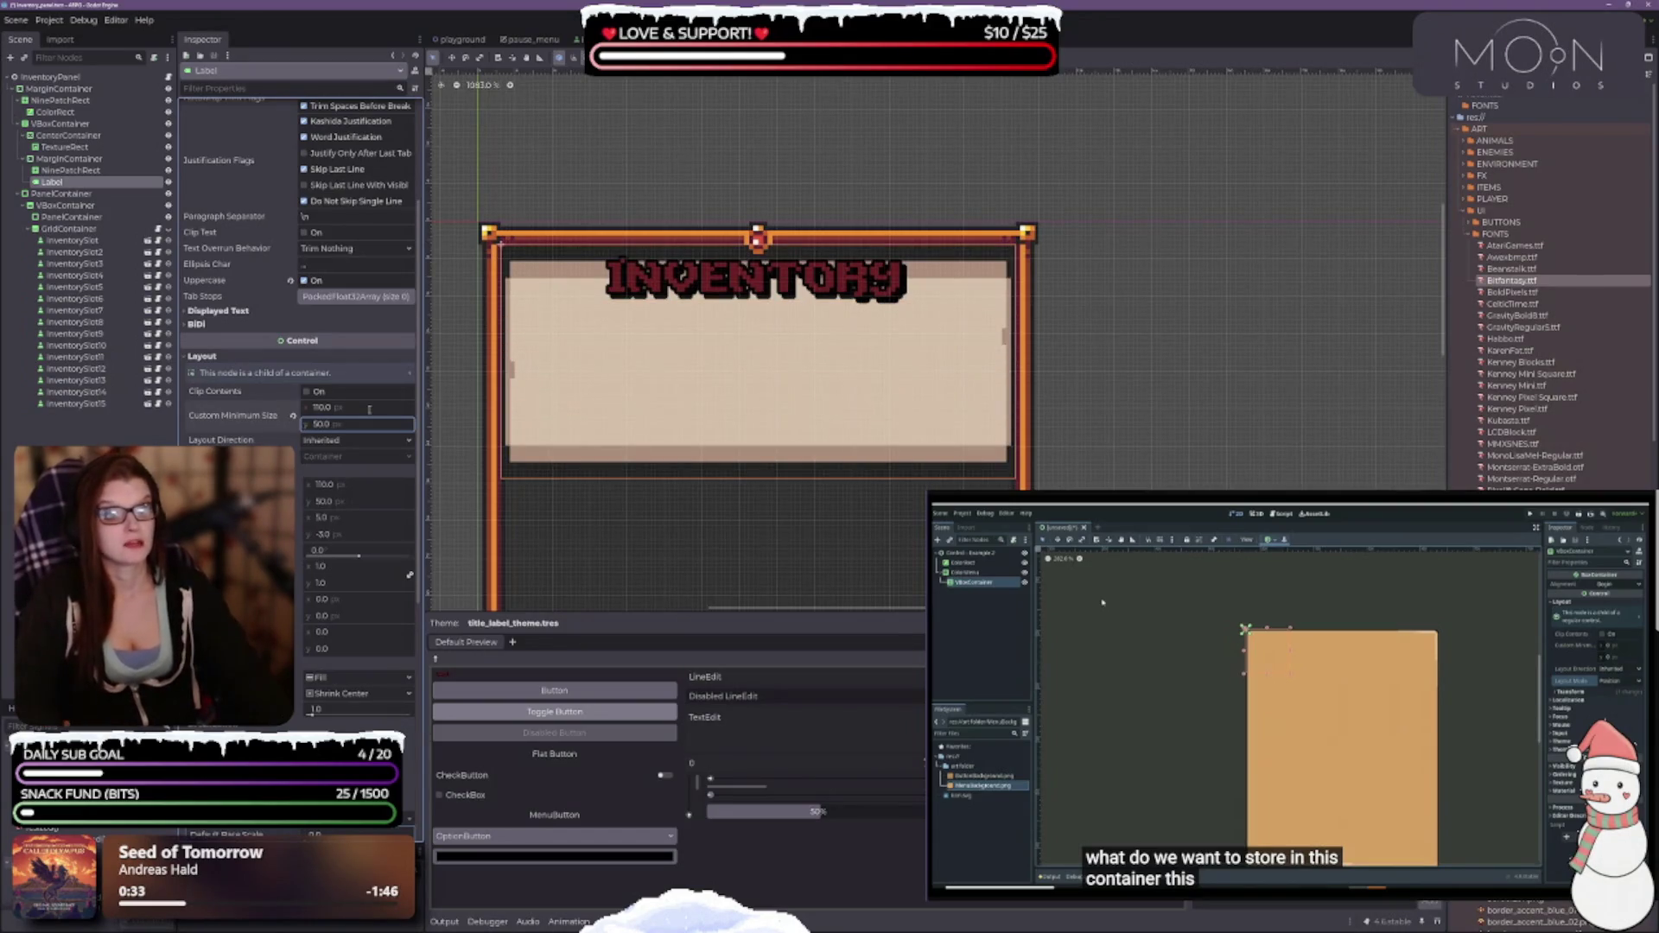
# Try minimum heights of 20, 10 and 12 px before setting 14 px.
pyautogui.click(363, 421)
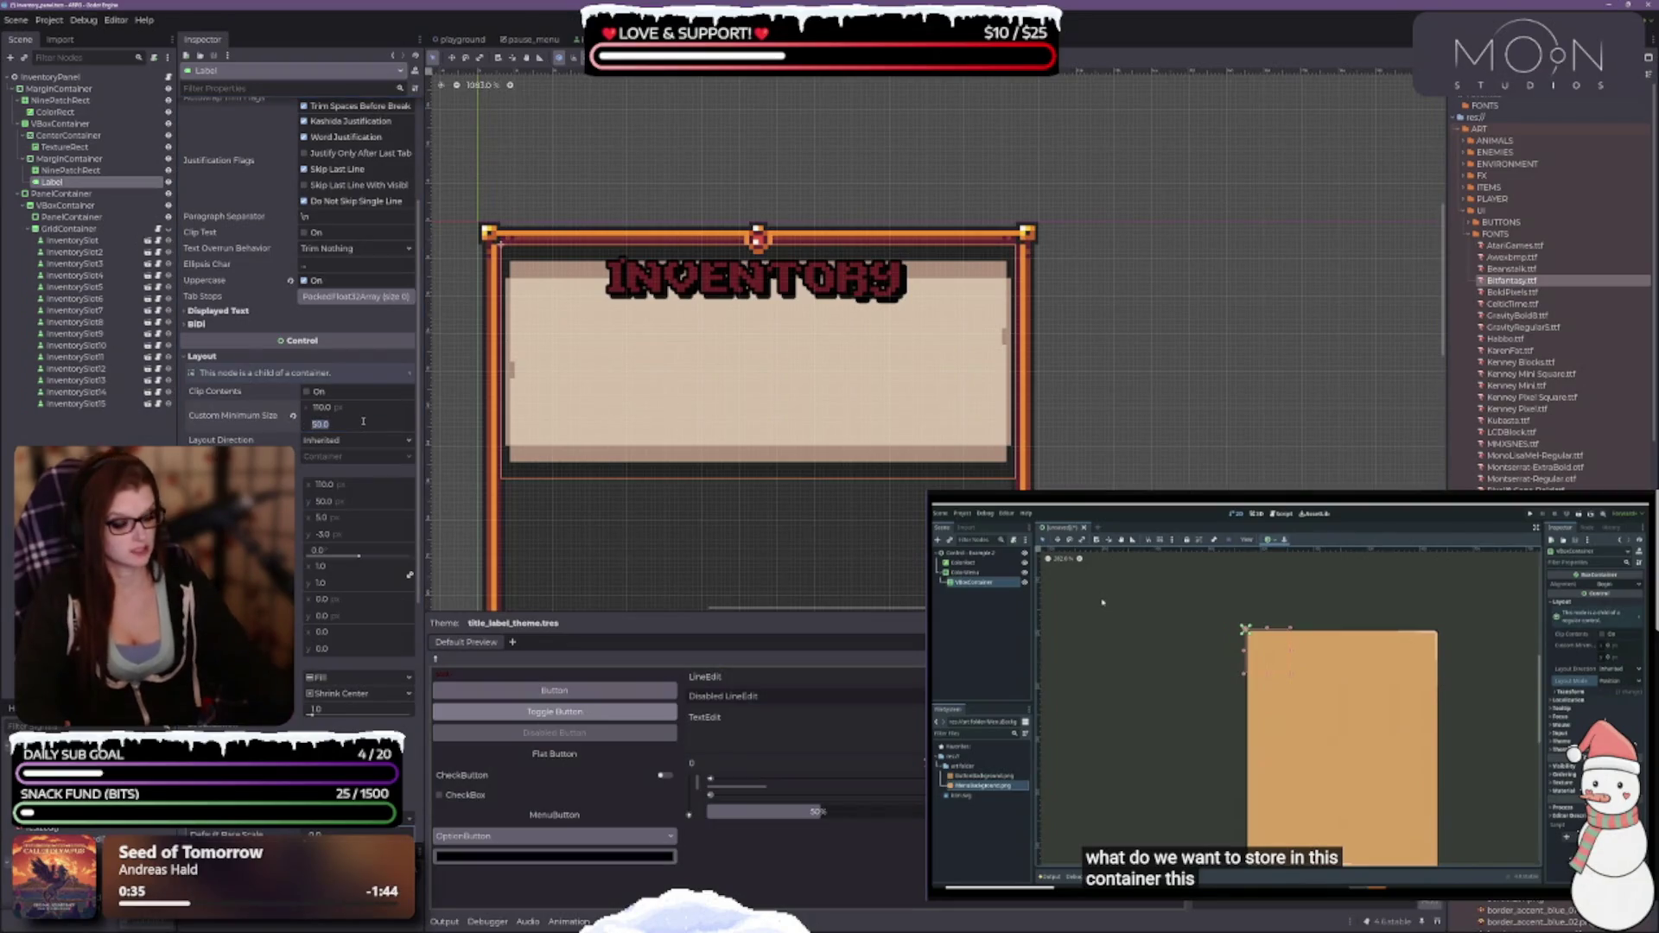
pyautogui.write('20')
pyautogui.press('Return')
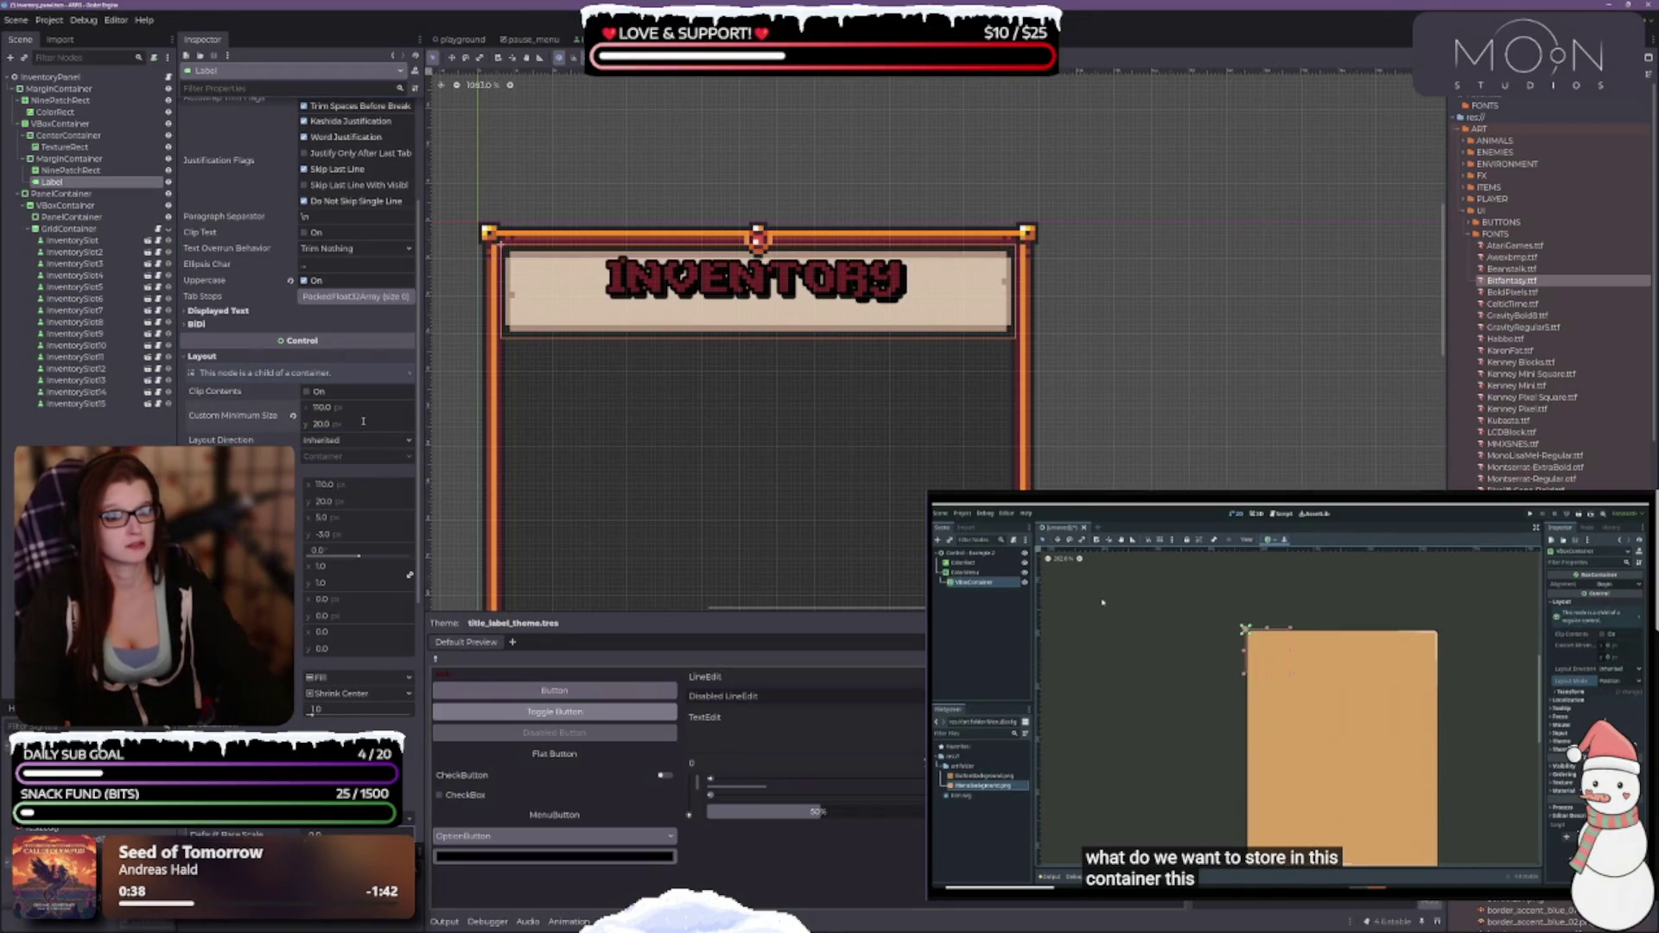
pyautogui.click(363, 422)
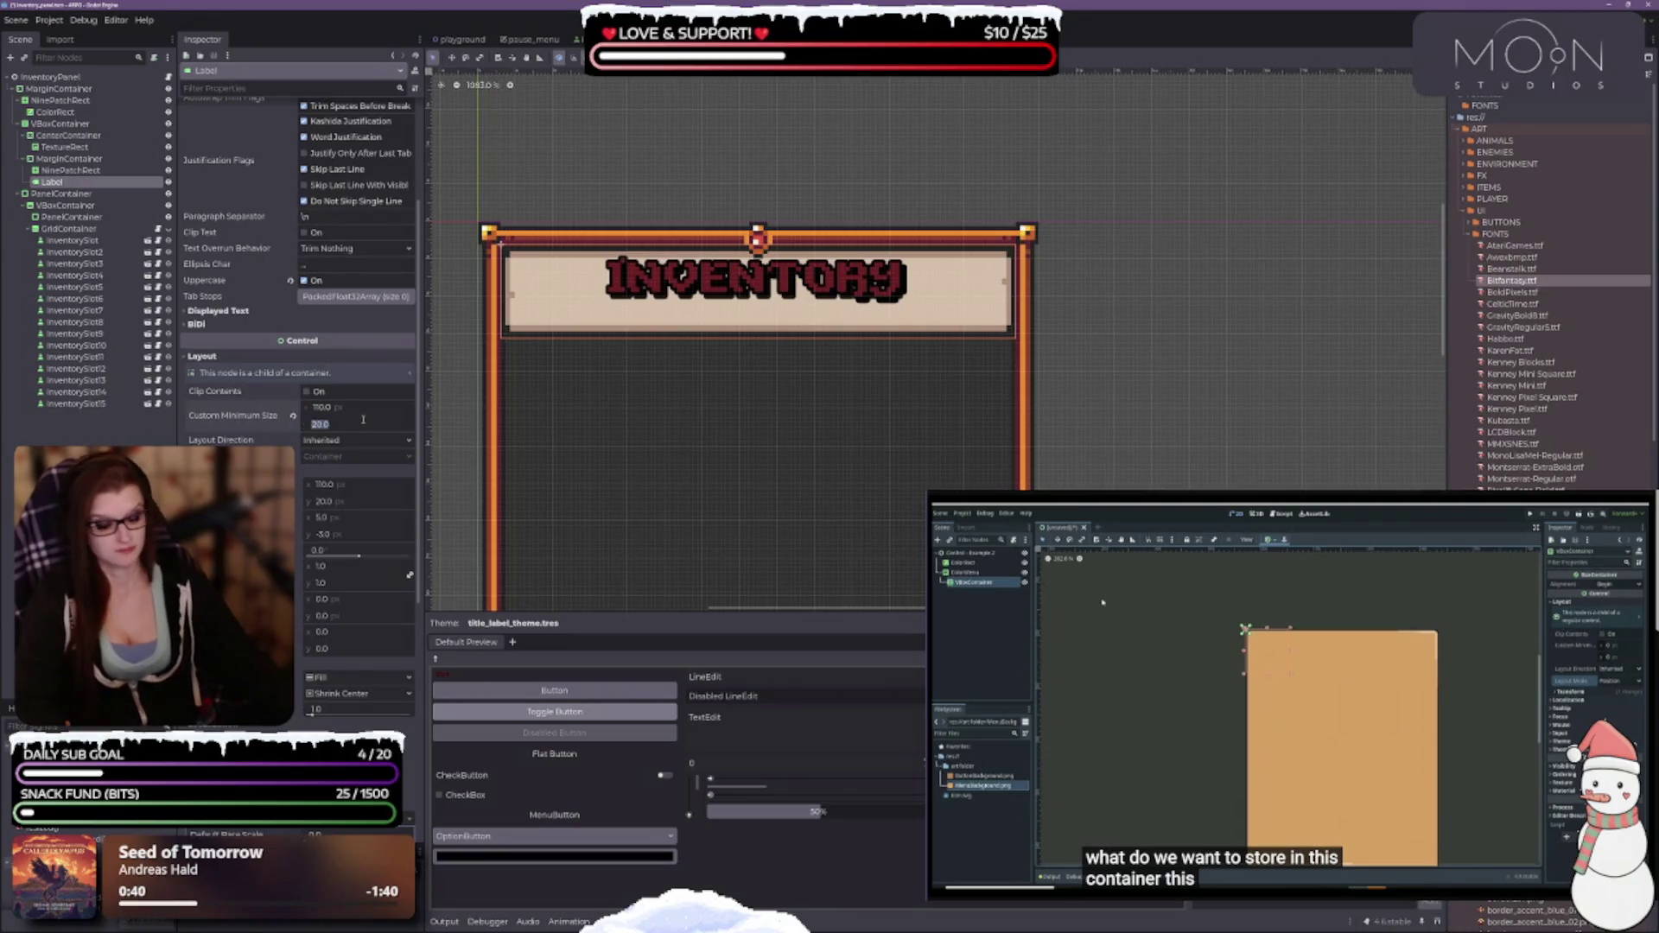
pyautogui.write('10')
pyautogui.press('Return')
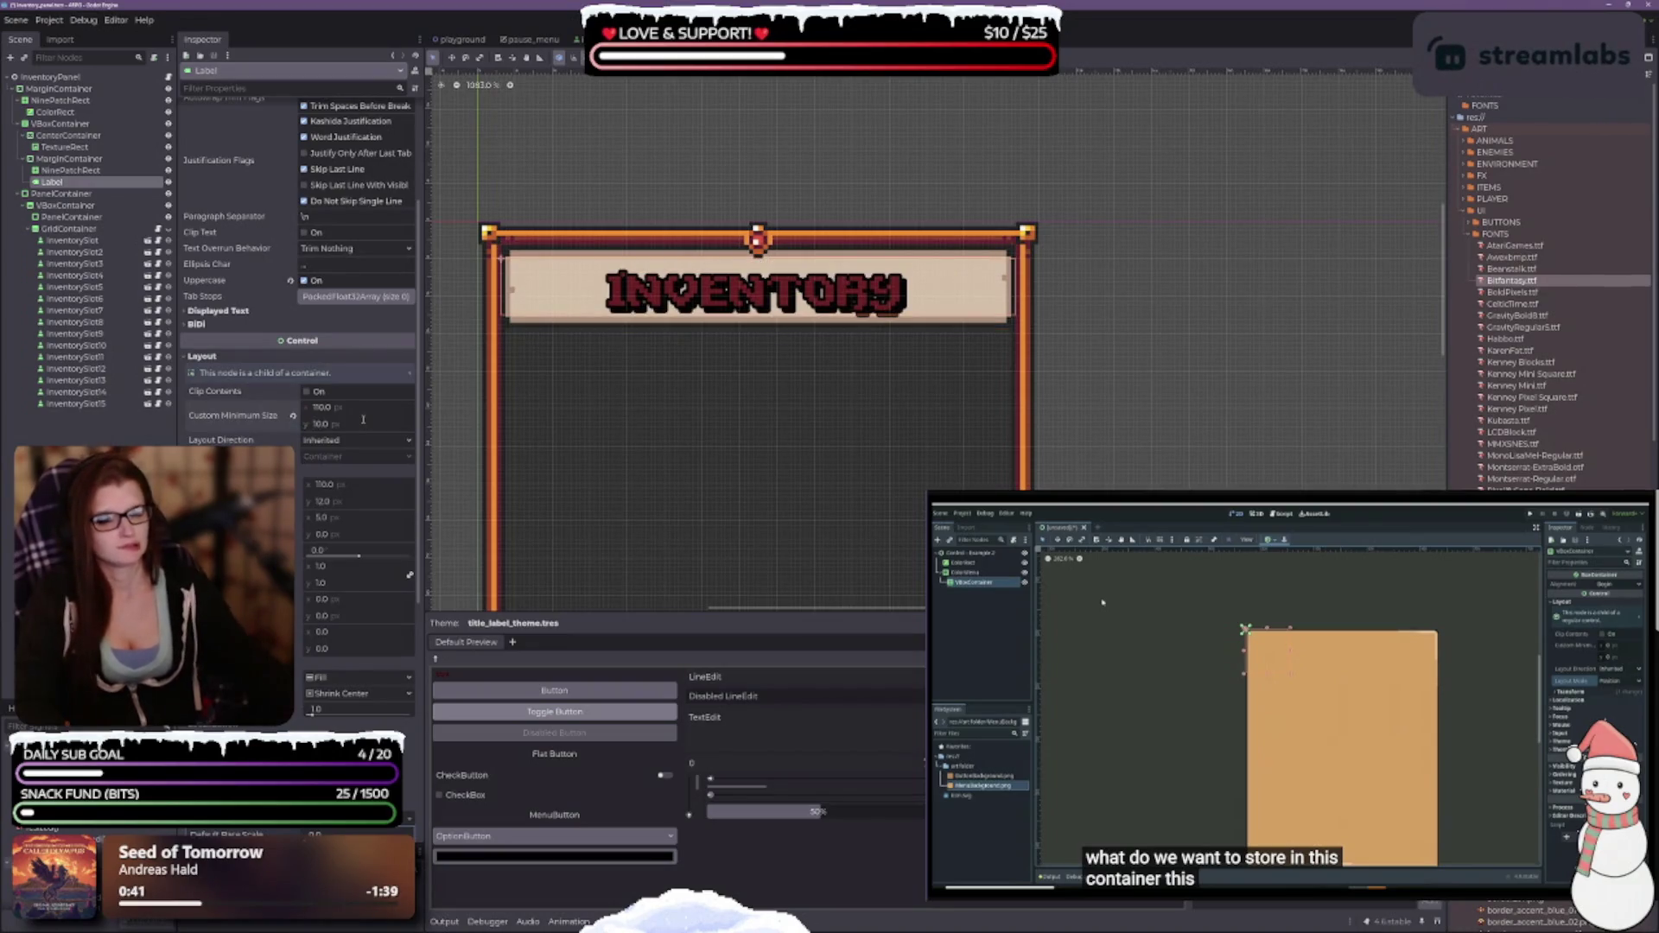
pyautogui.click(384, 423)
pyautogui.write('12')
pyautogui.press('Return')
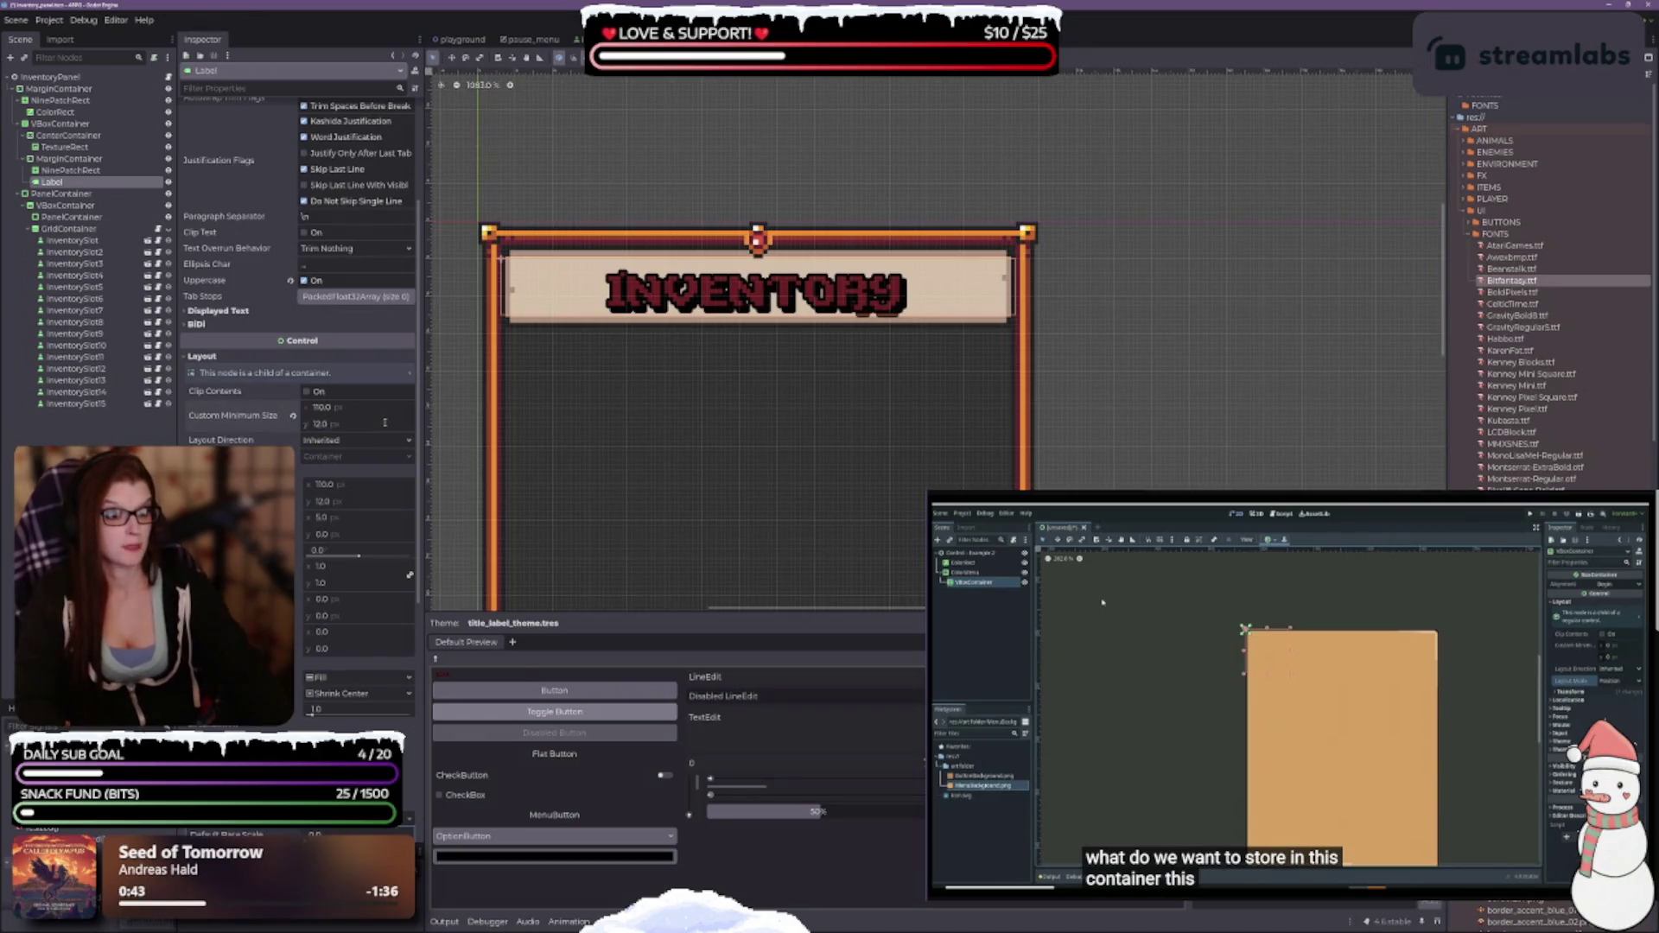
pyautogui.click(384, 407)
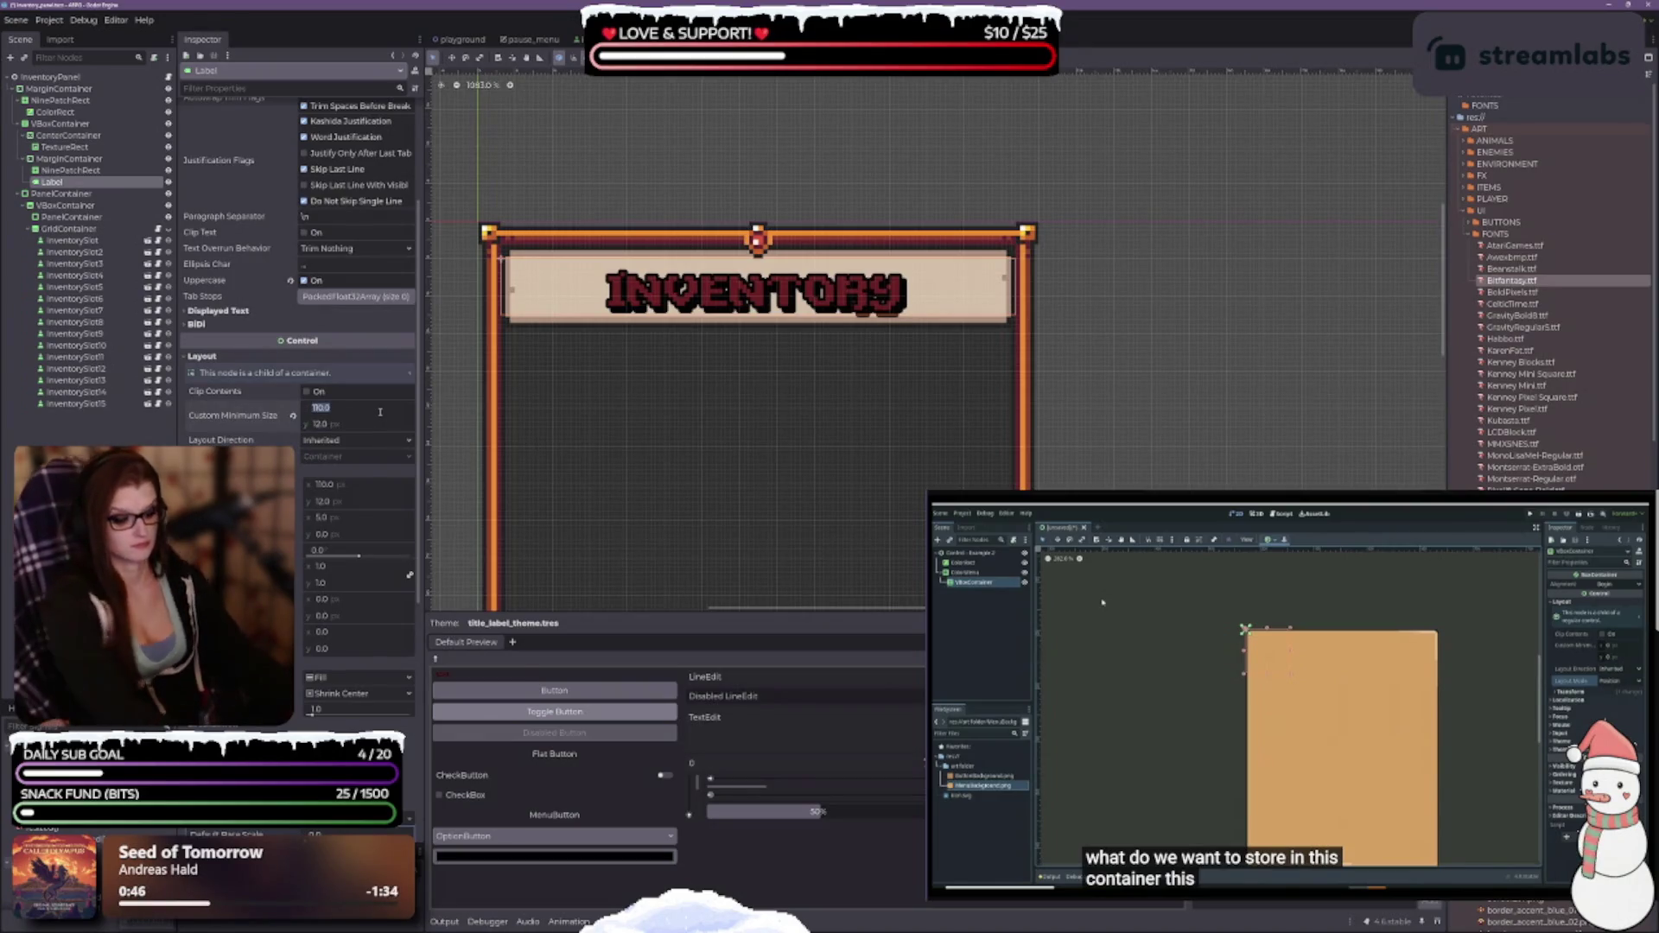
pyautogui.click(350, 425)
pyautogui.write('14')
pyautogui.press('Return')
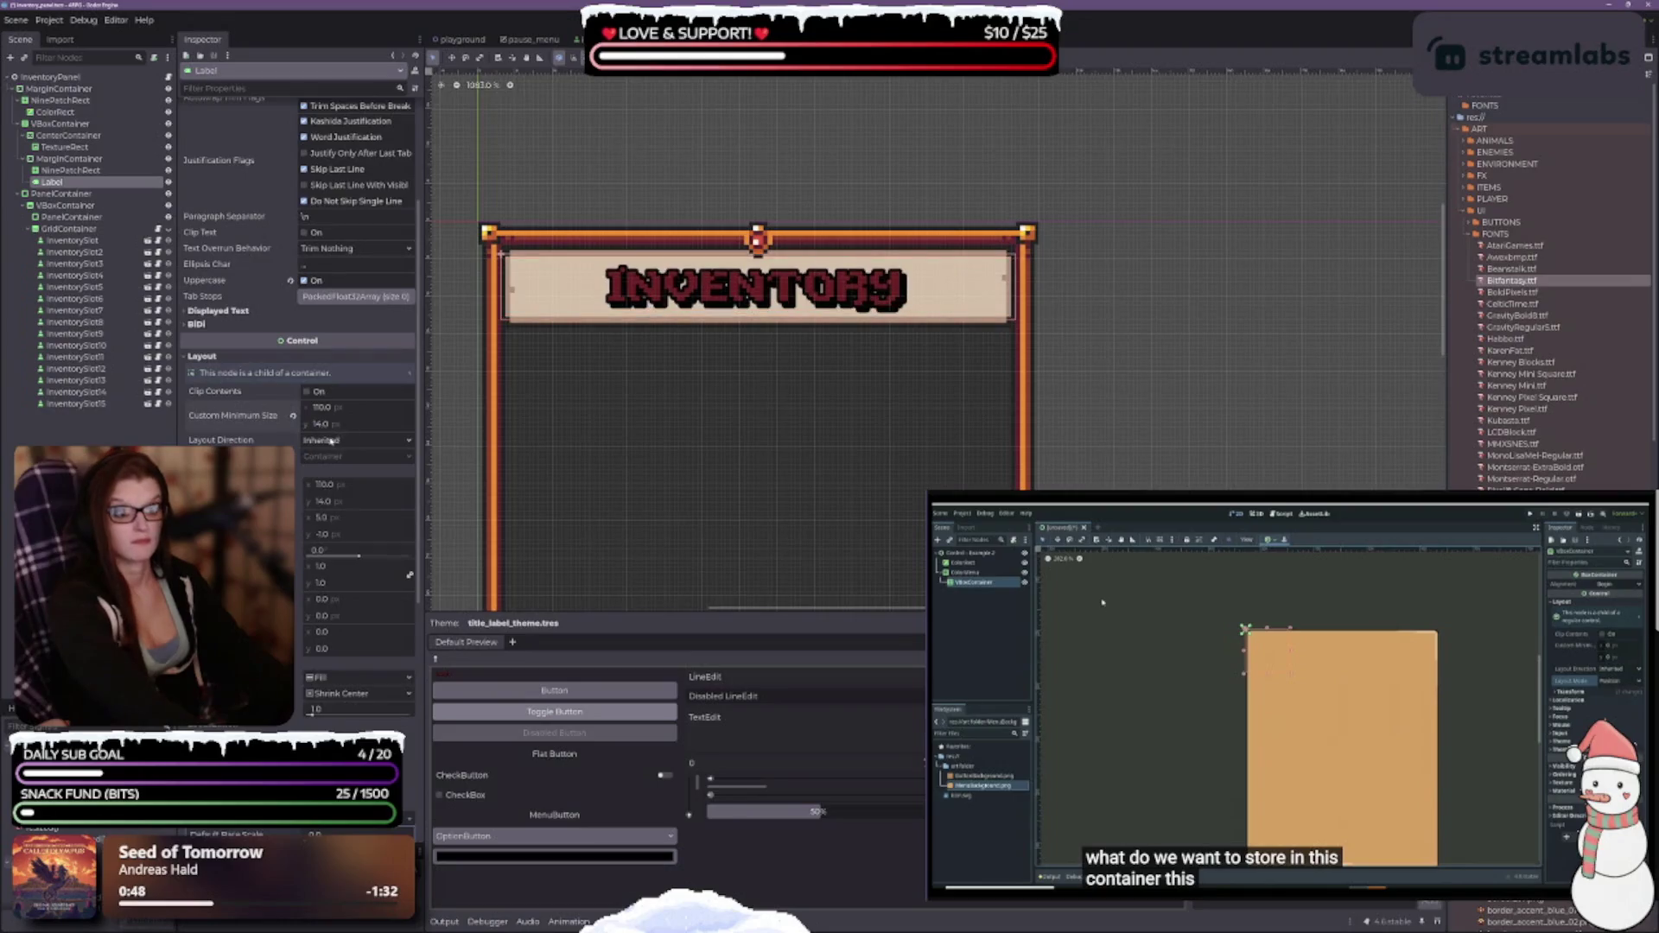
# Test a 15 px minimum height, then return it to 14 px.
pyautogui.click(324, 424)
pyautogui.write('15')
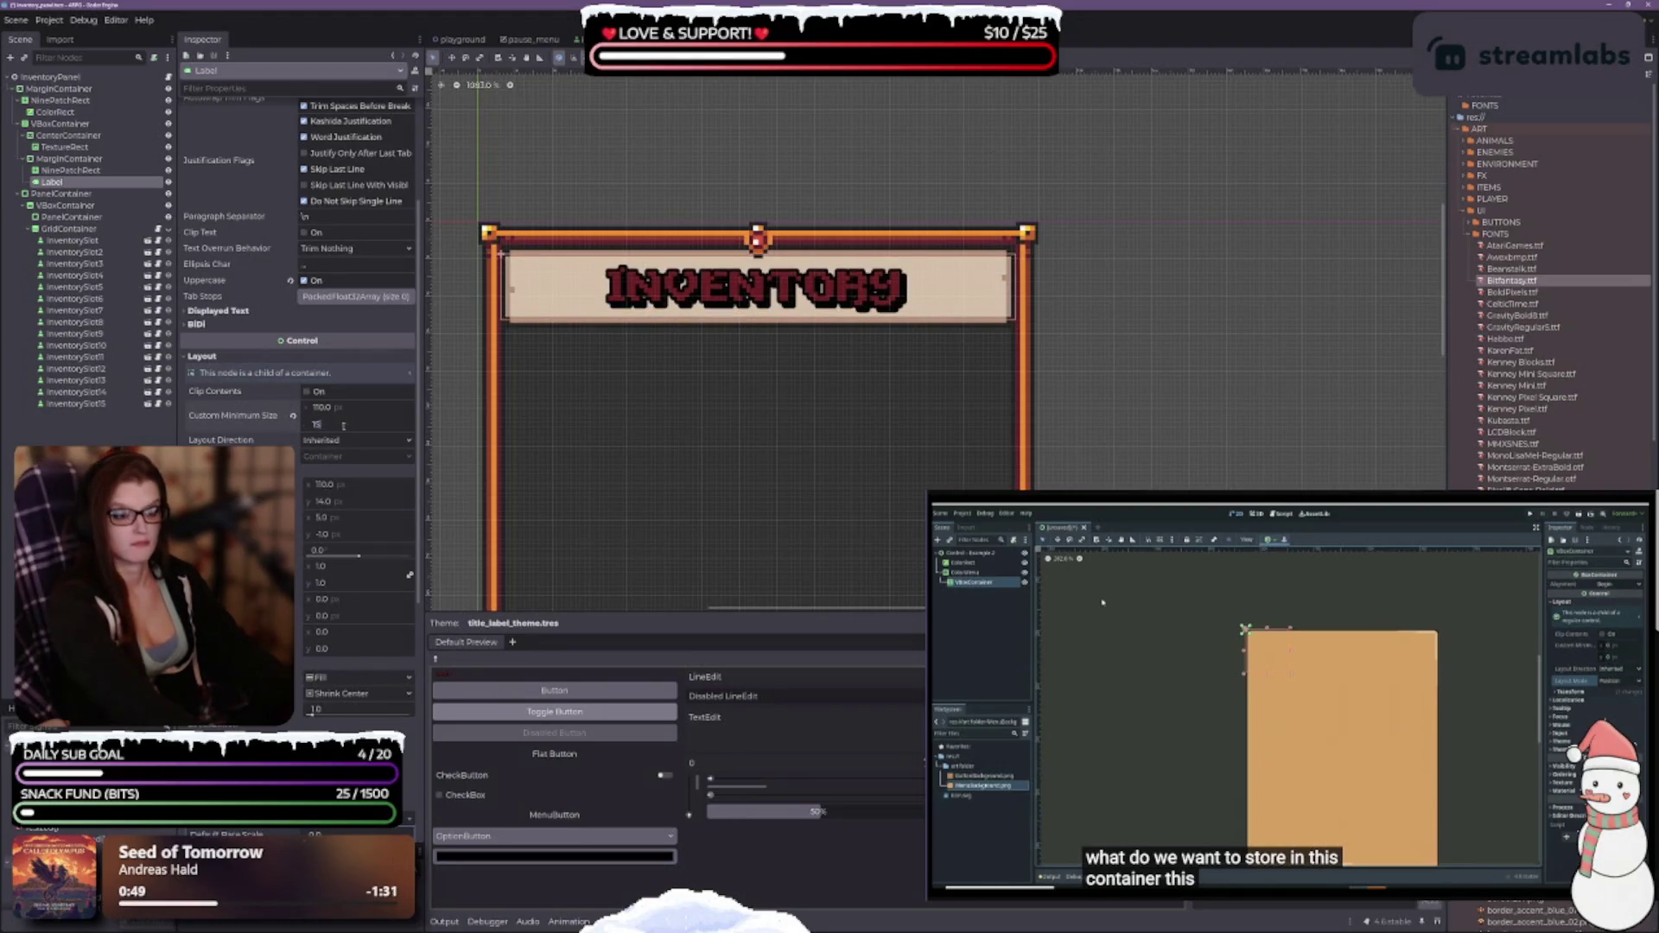
pyautogui.press('Return')
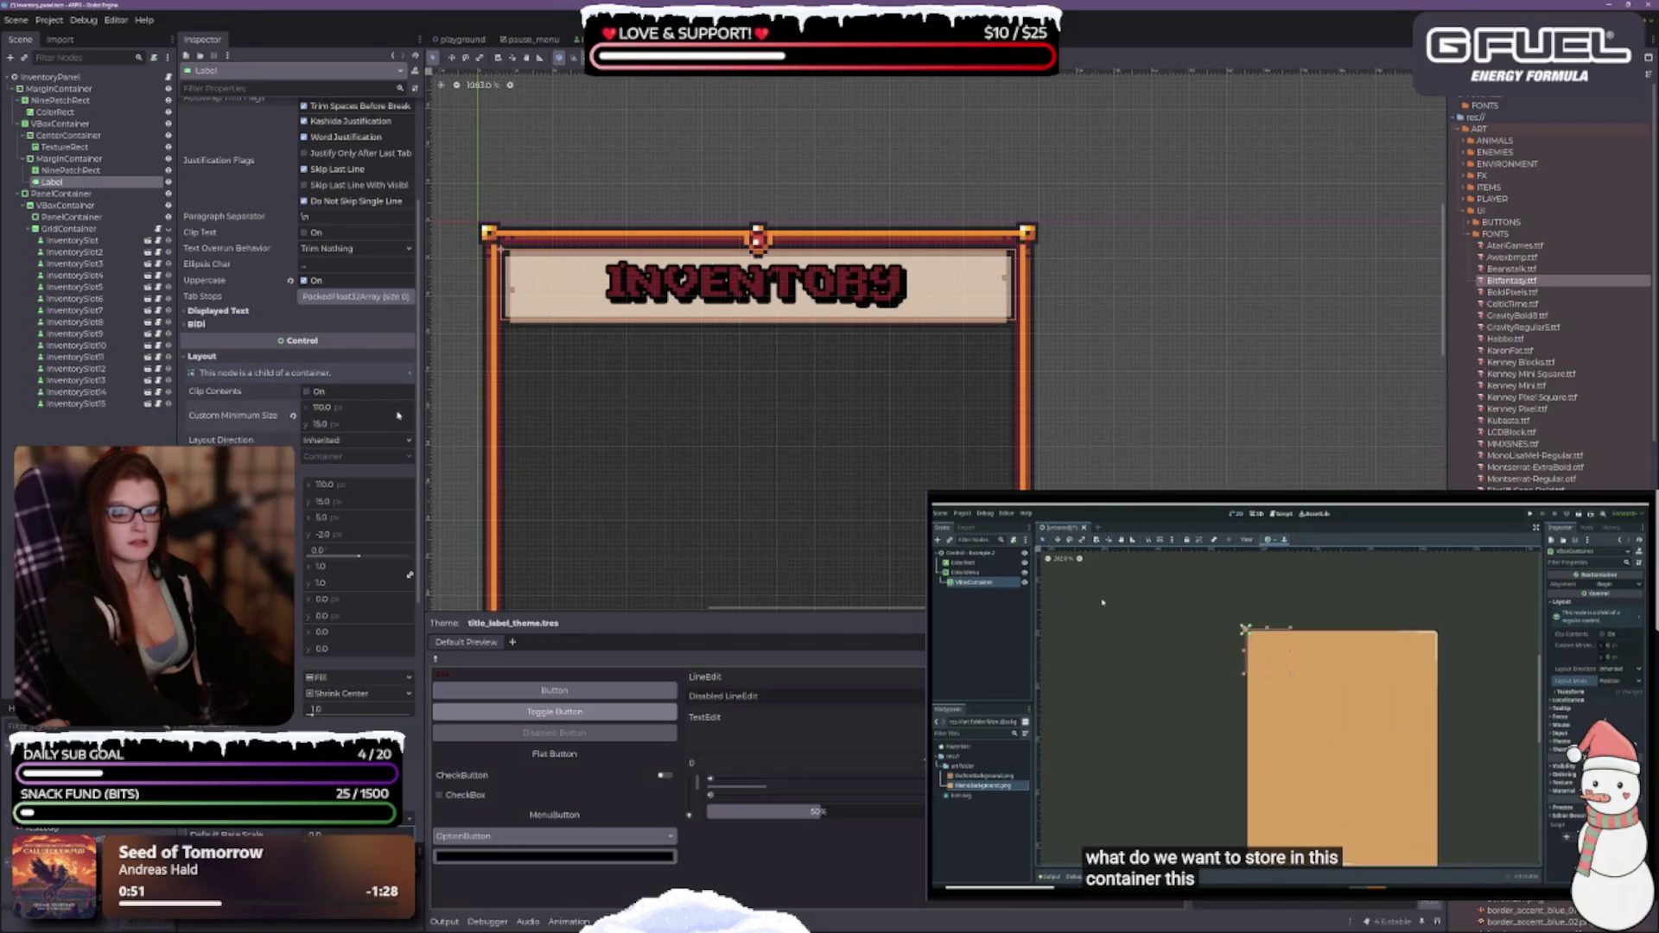
pyautogui.click(380, 424)
pyautogui.write('14')
pyautogui.press('Return')
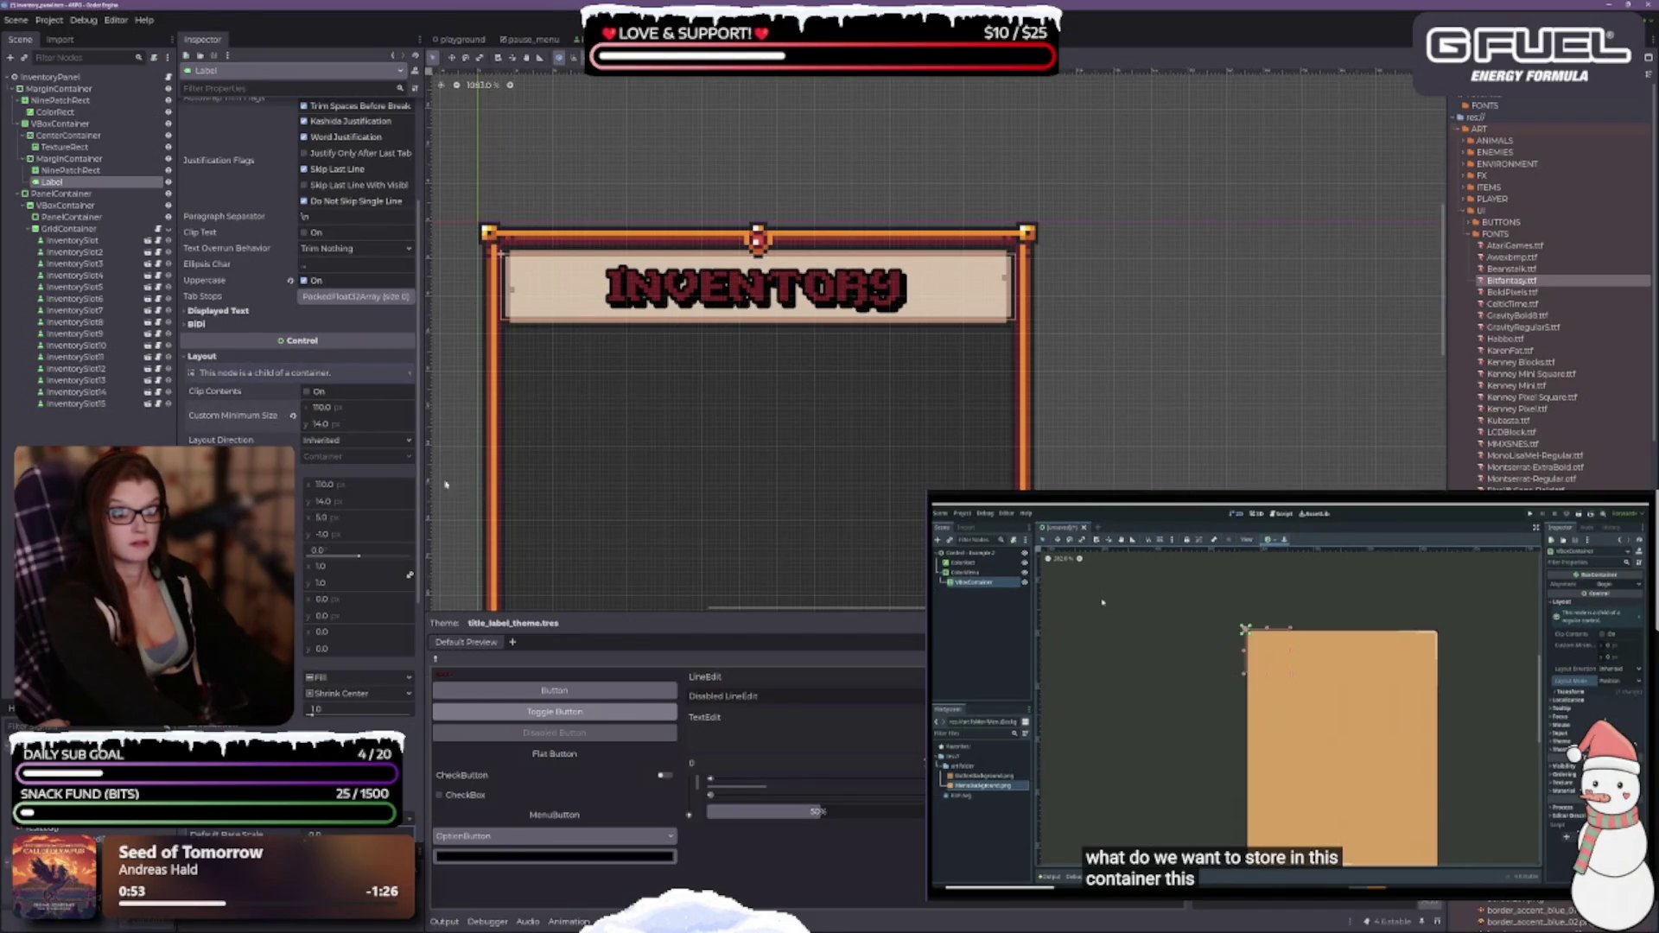
# Change the minimum width to 100, then begin re-entering it toward 110.
pyautogui.click(324, 407)
pyautogui.write('100')
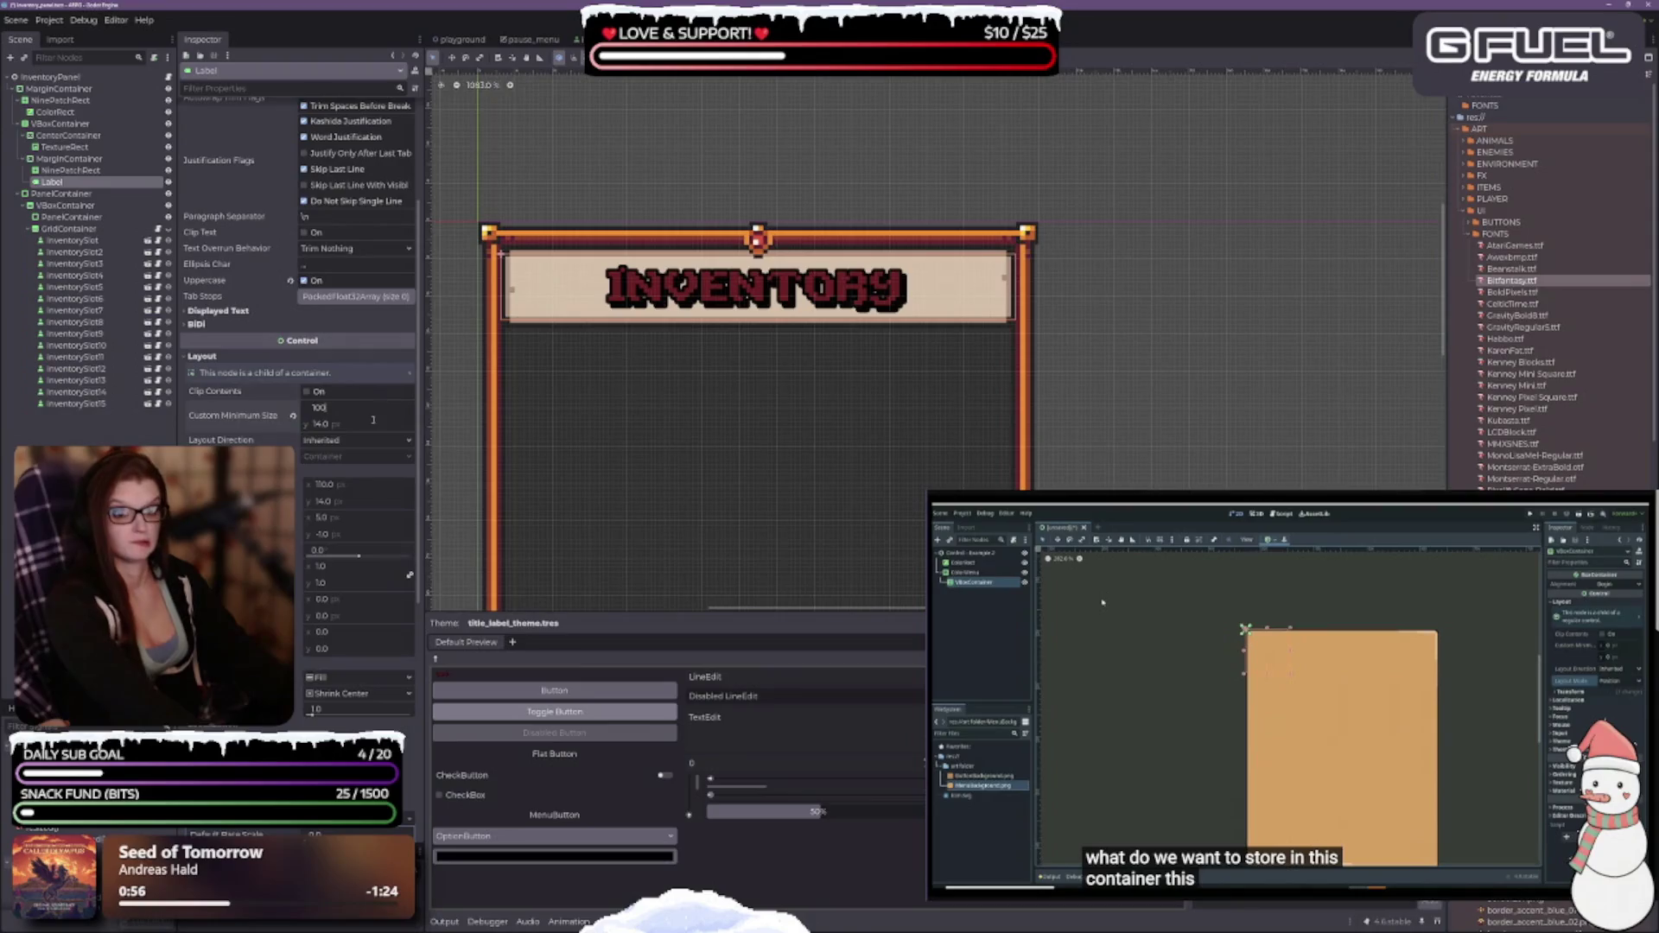
pyautogui.press('Return')
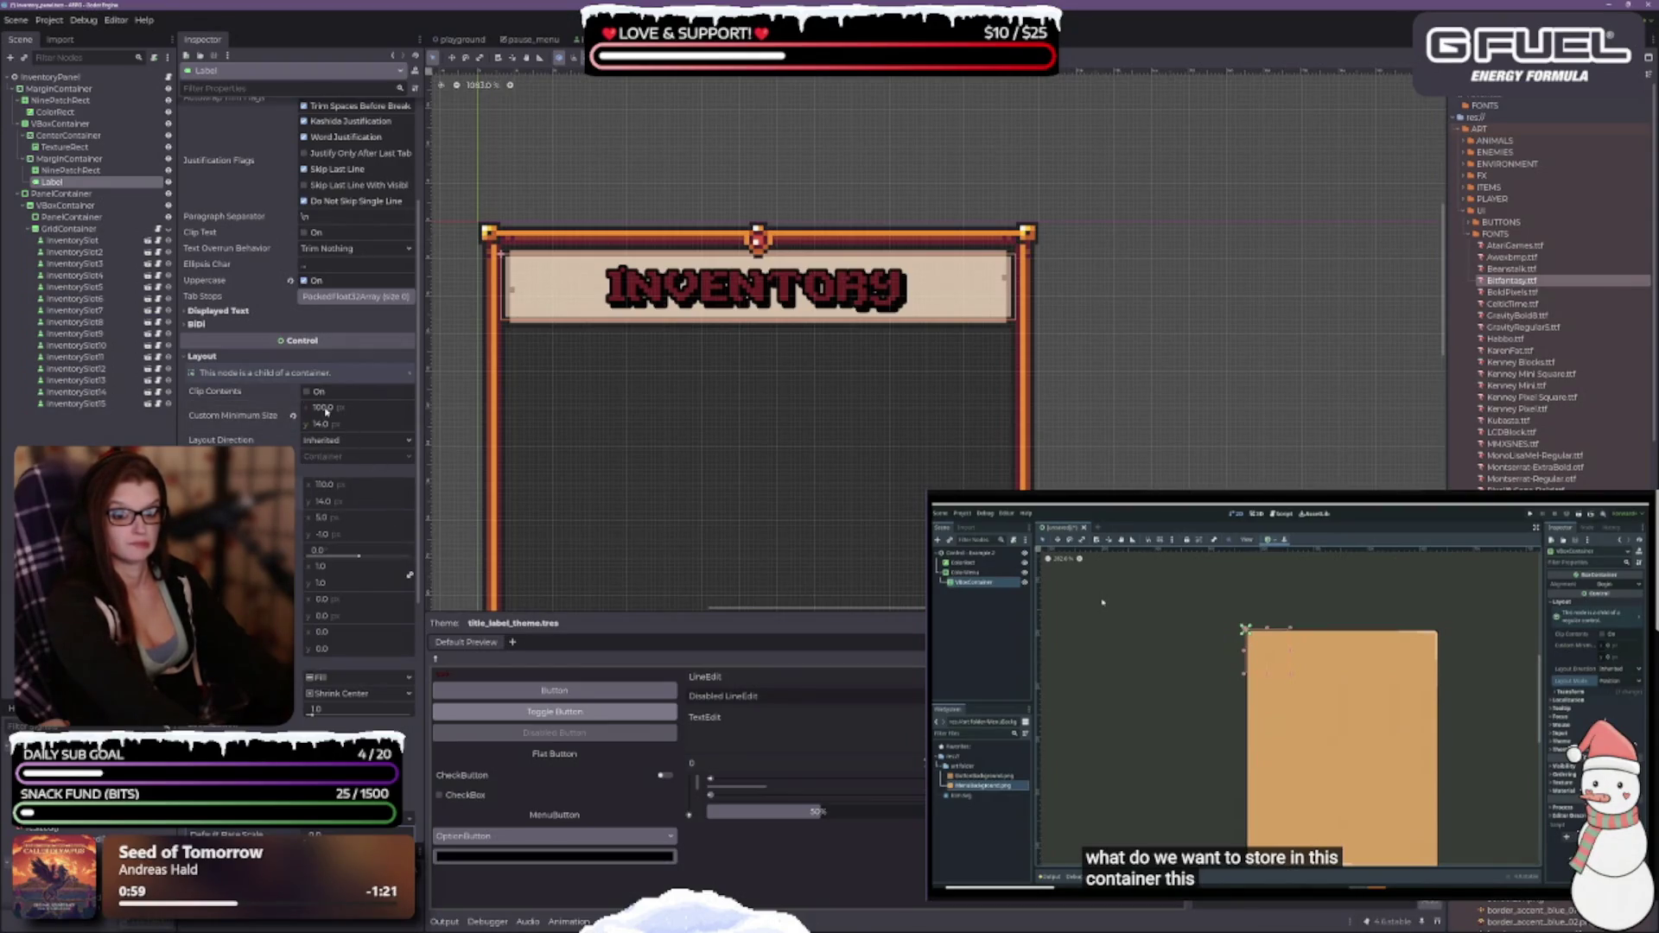
pyautogui.click(325, 408)
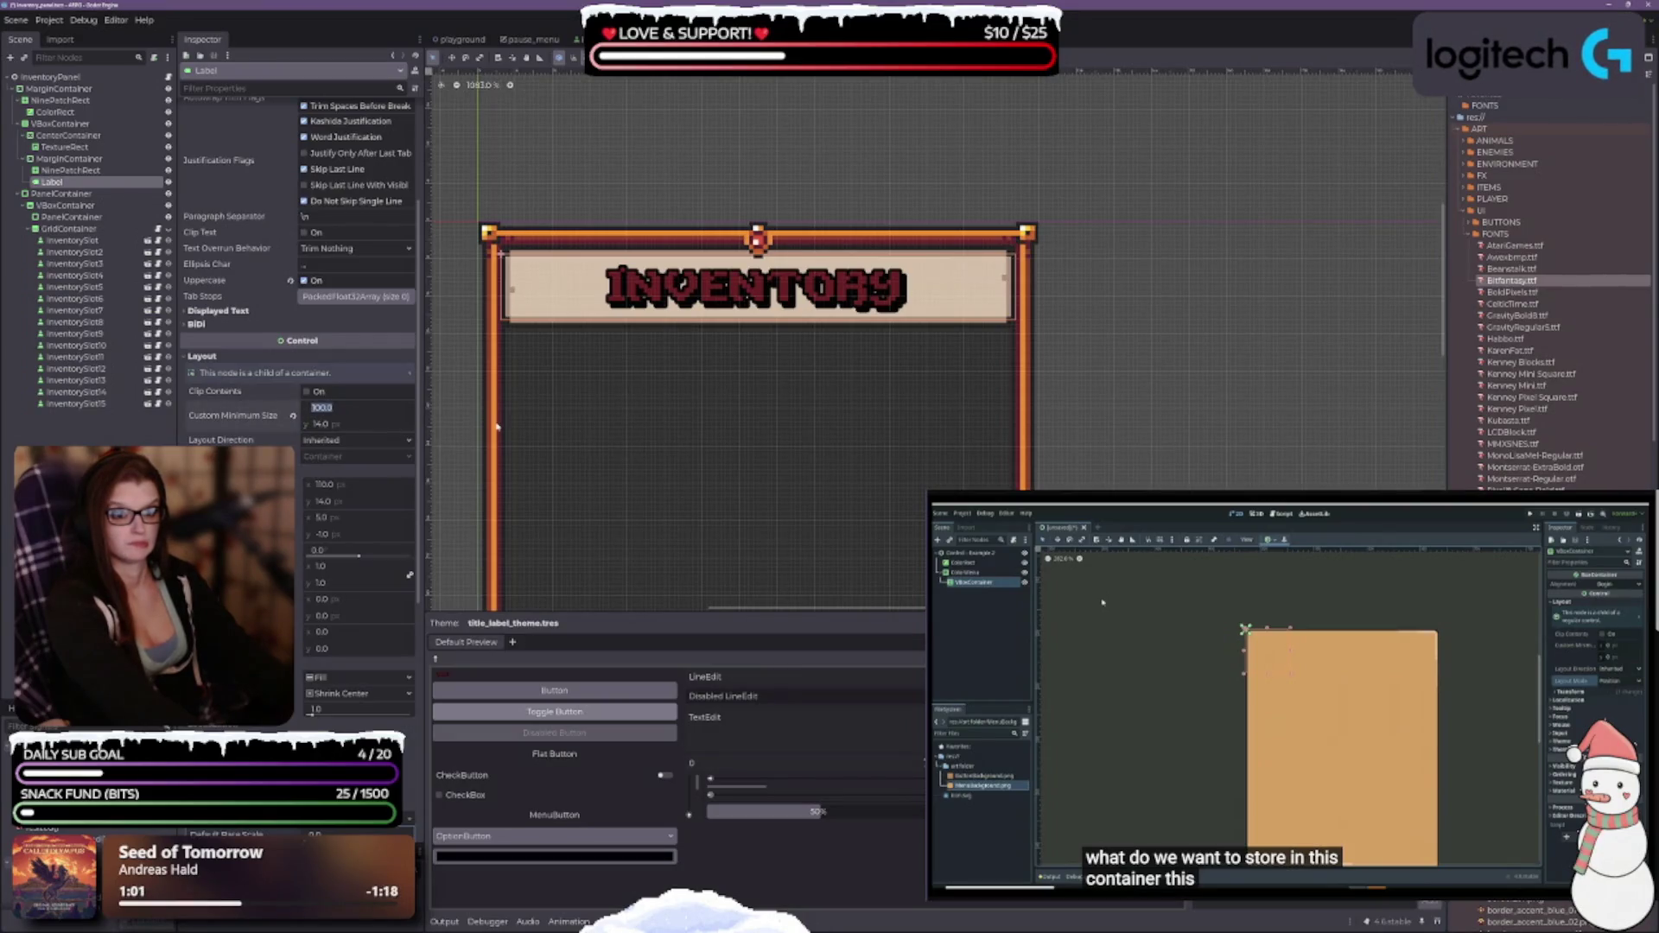
pyautogui.write('1')
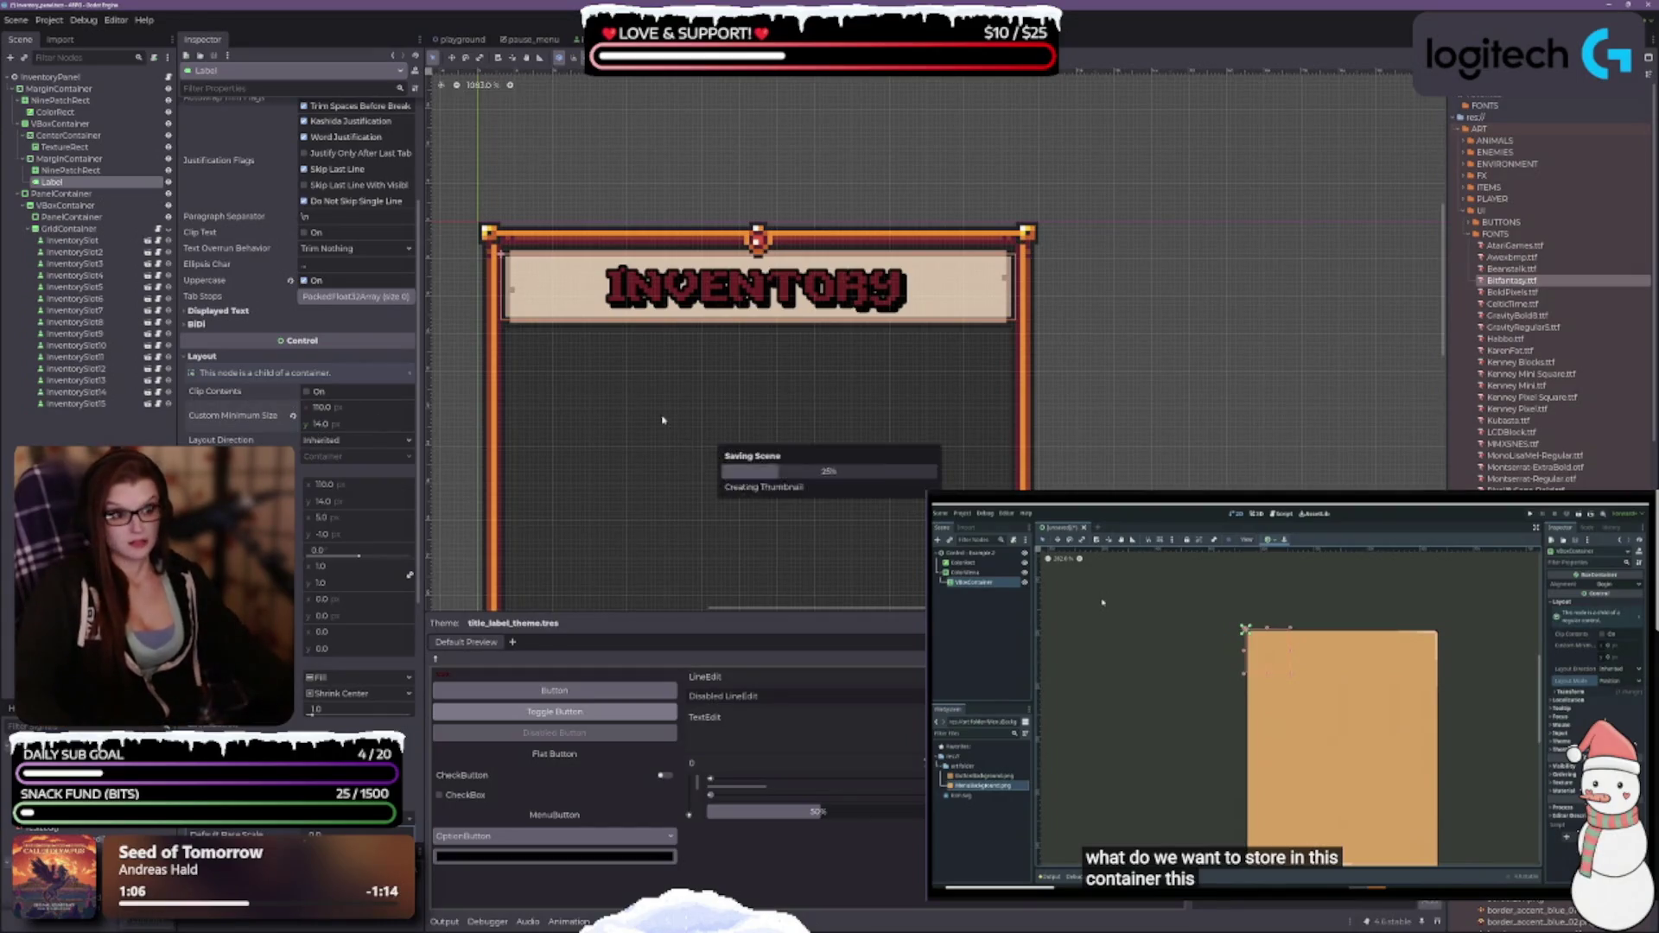
# Enable Clip Contents on the INVENTORY label and zoom the canvas out.
pyautogui.click(308, 392)
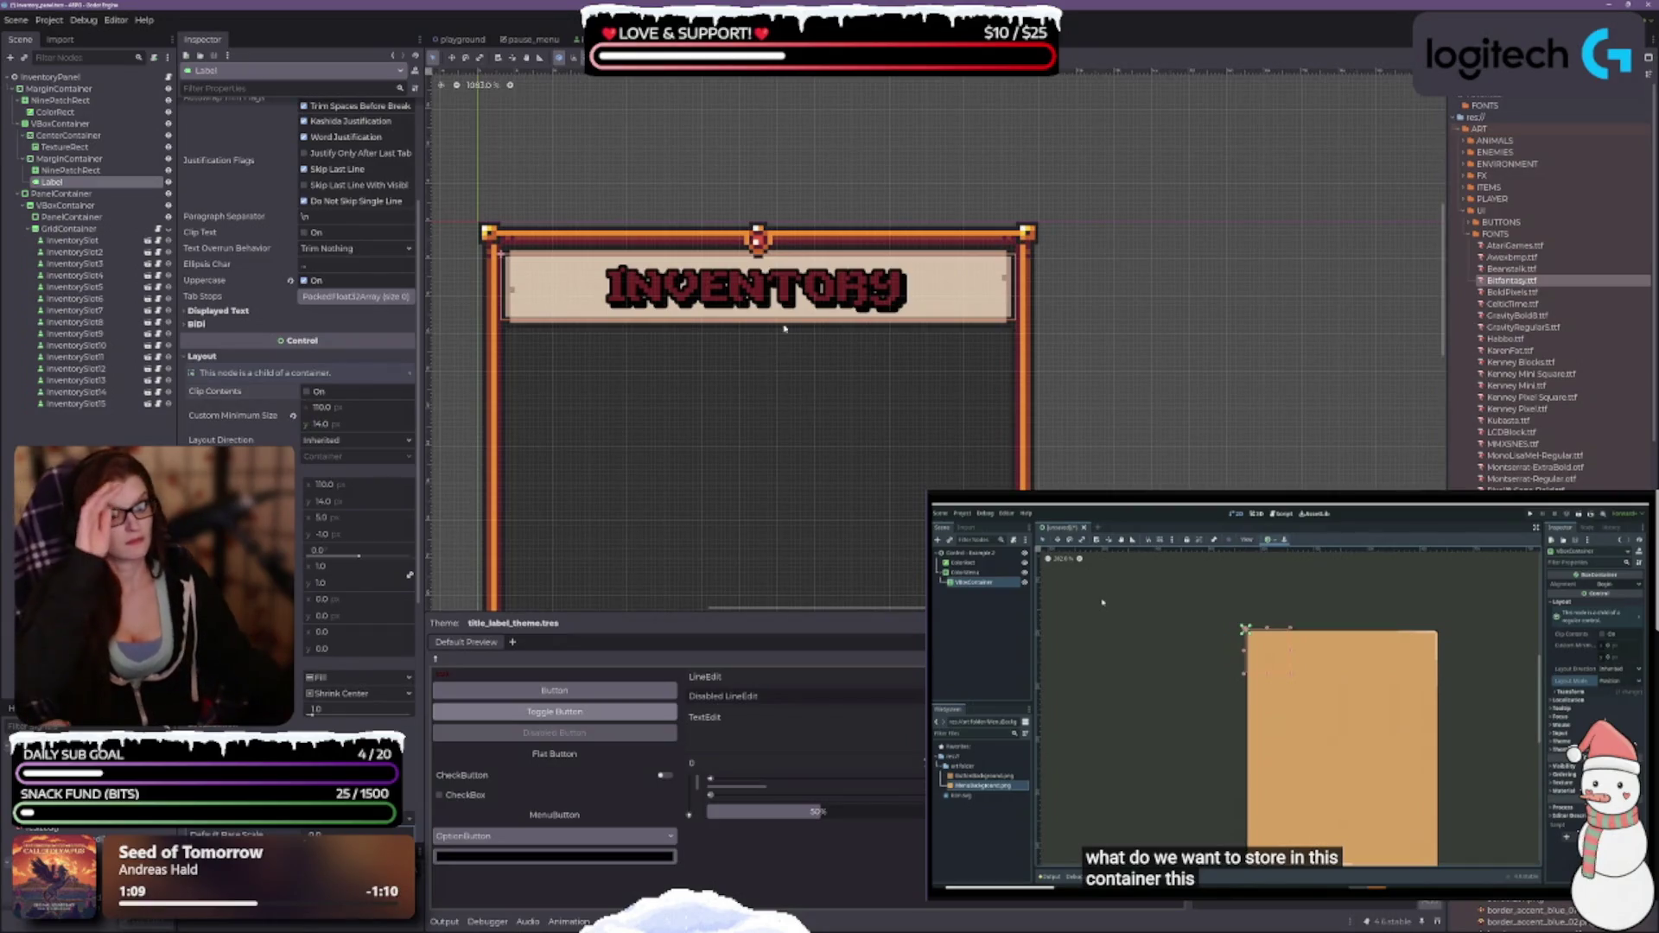
pyautogui.scroll(-2, 782, 329)
pyautogui.scroll(-1, 798, 361)
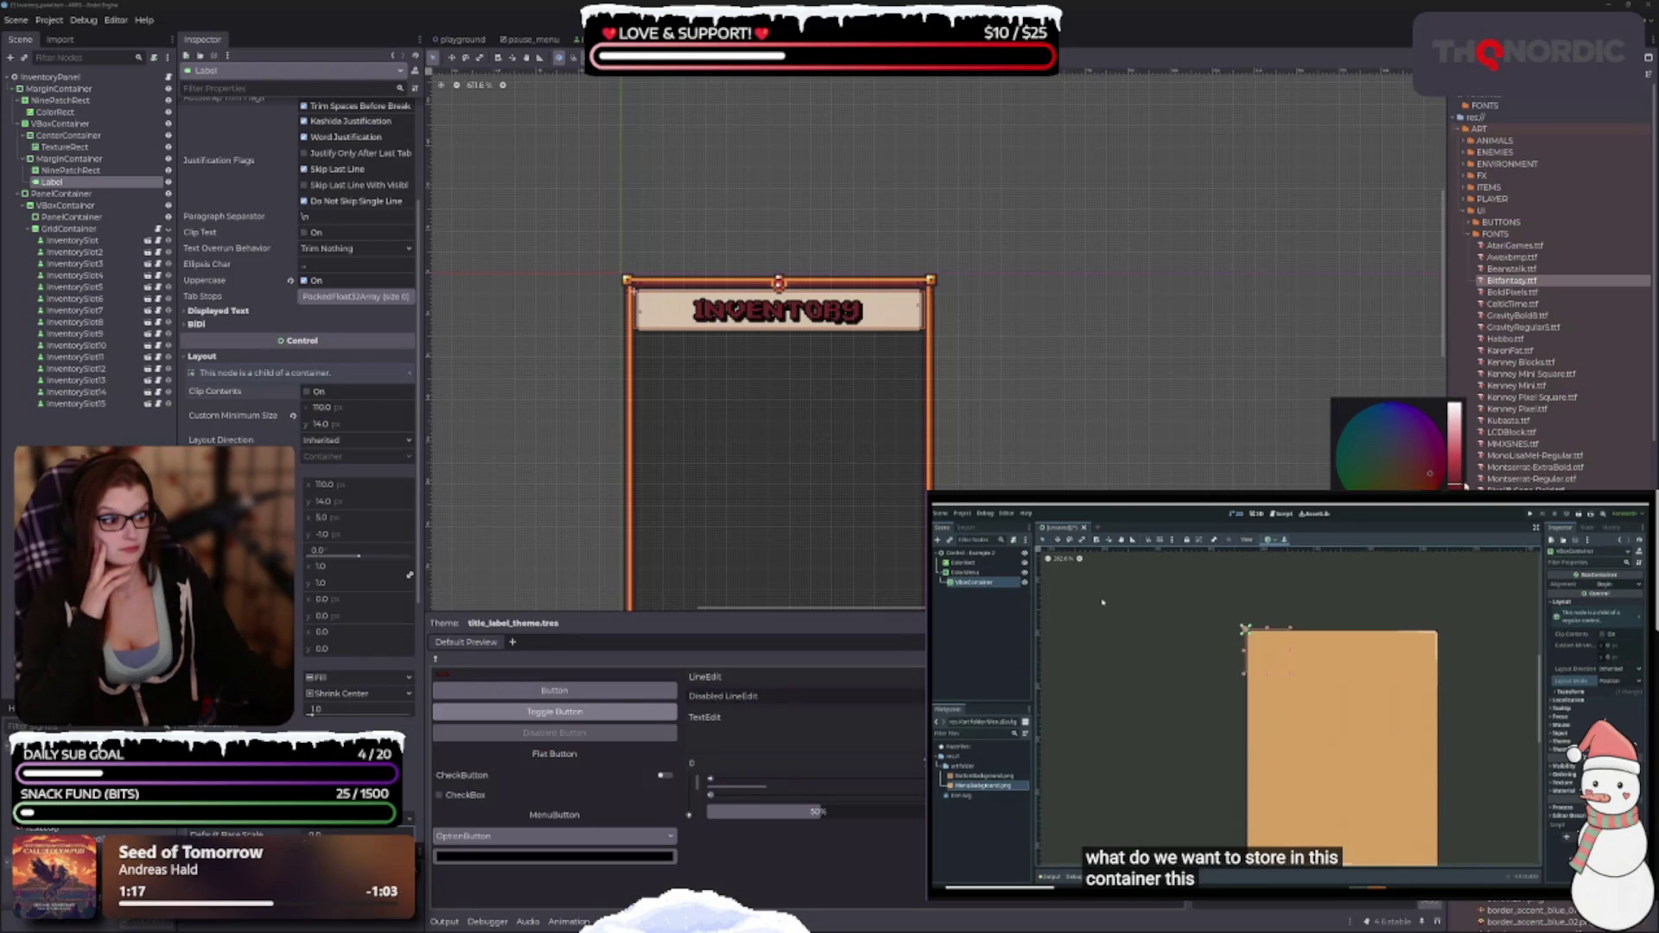
pyautogui.moveTo(1464, 482); pyautogui.dragTo(1453, 473)
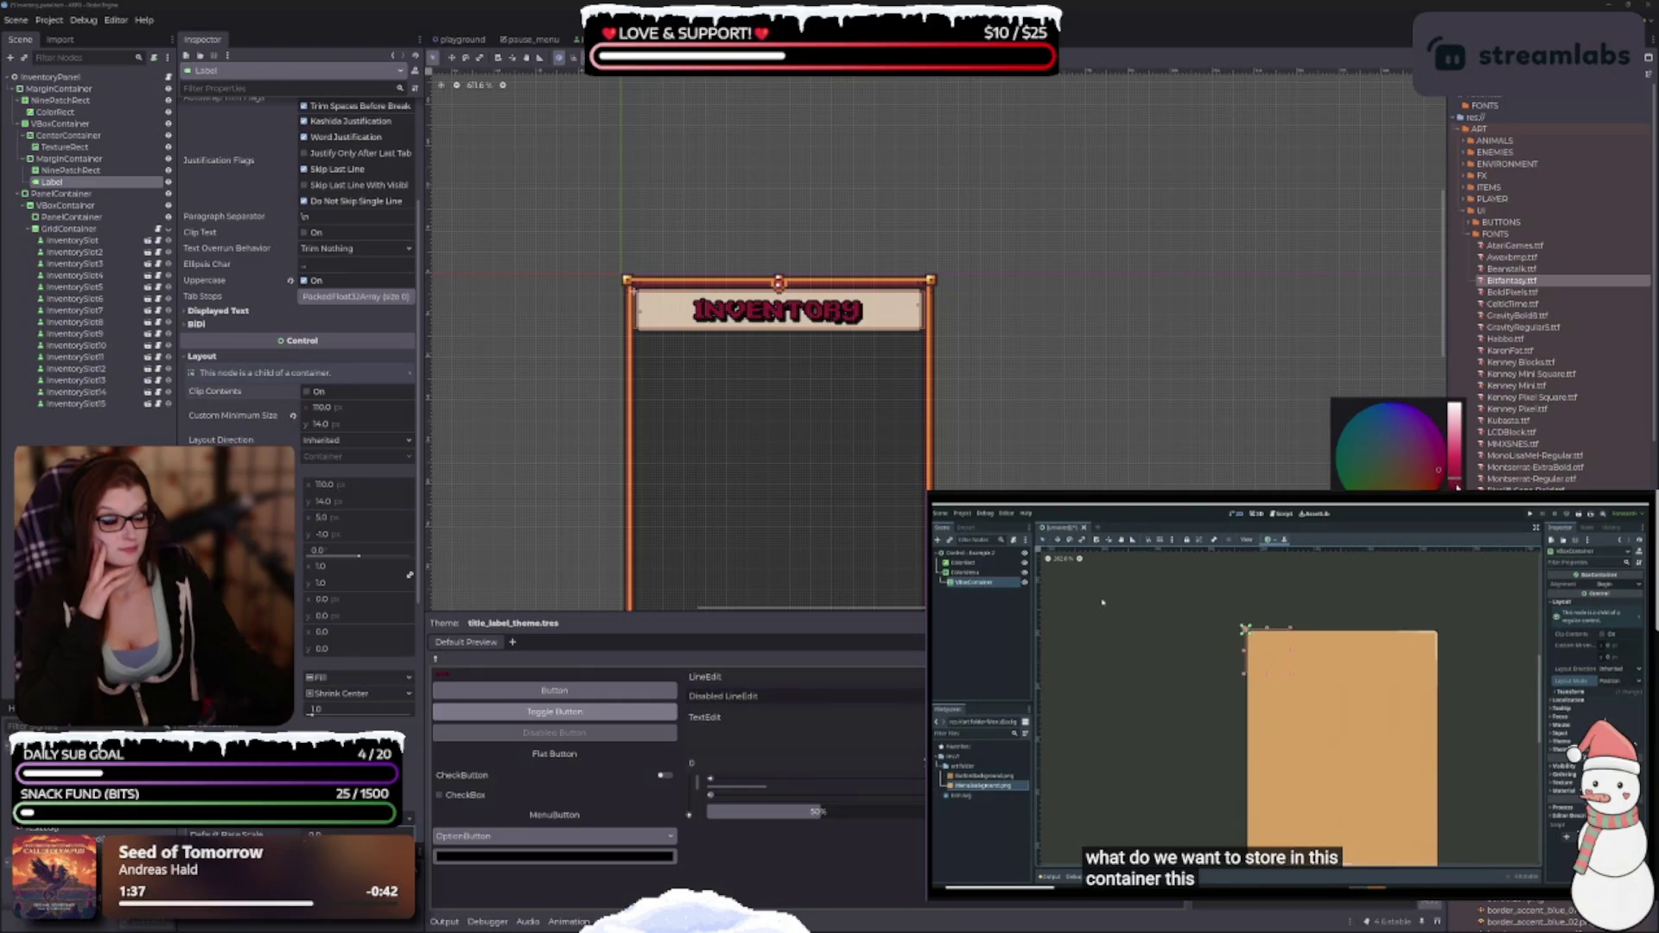
pyautogui.moveTo(1457, 486); pyautogui.dragTo(1457, 488)
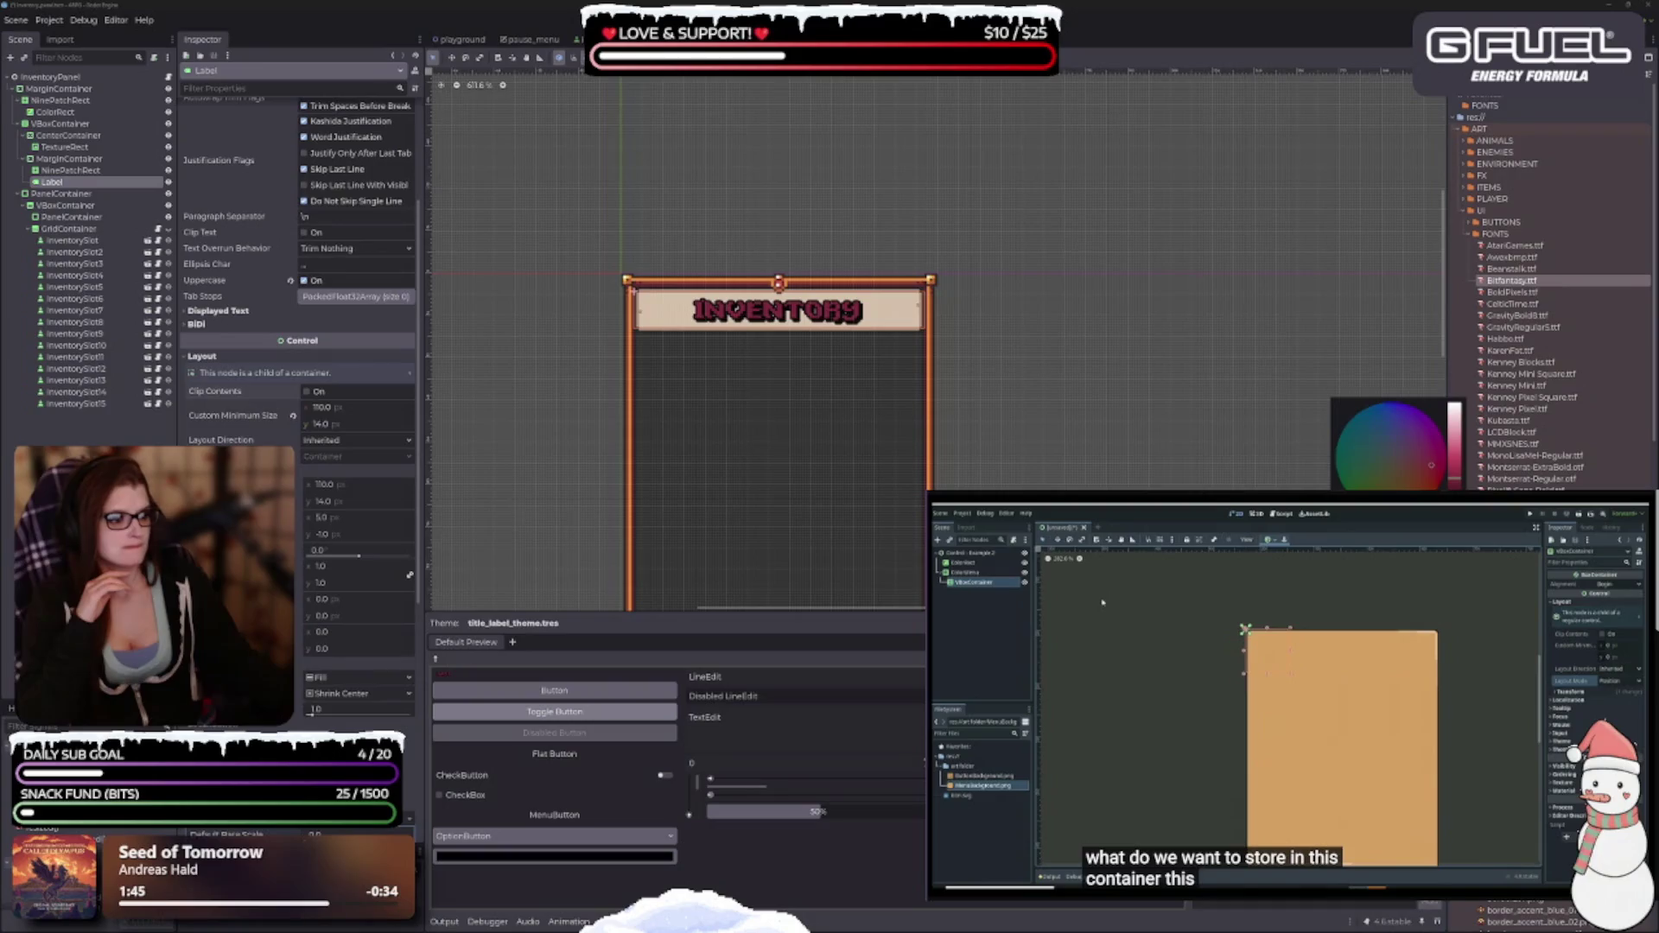
pyautogui.moveTo(1431, 465); pyautogui.dragTo(1432, 476)
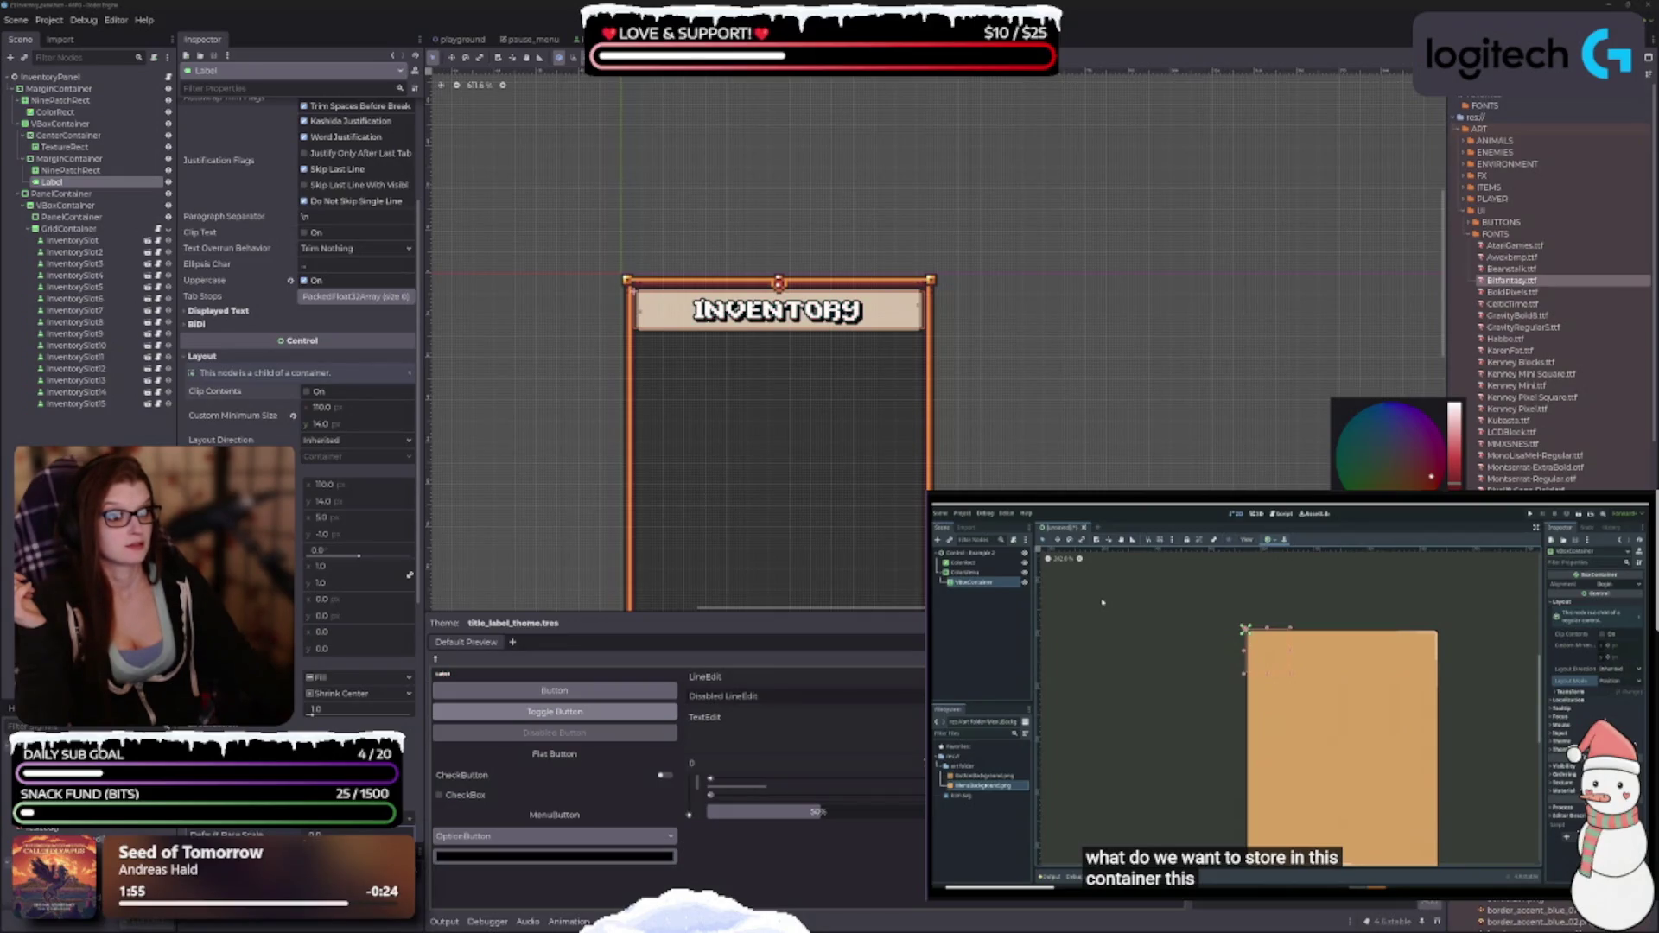
pyautogui.hotkey('ctrl', 'z')
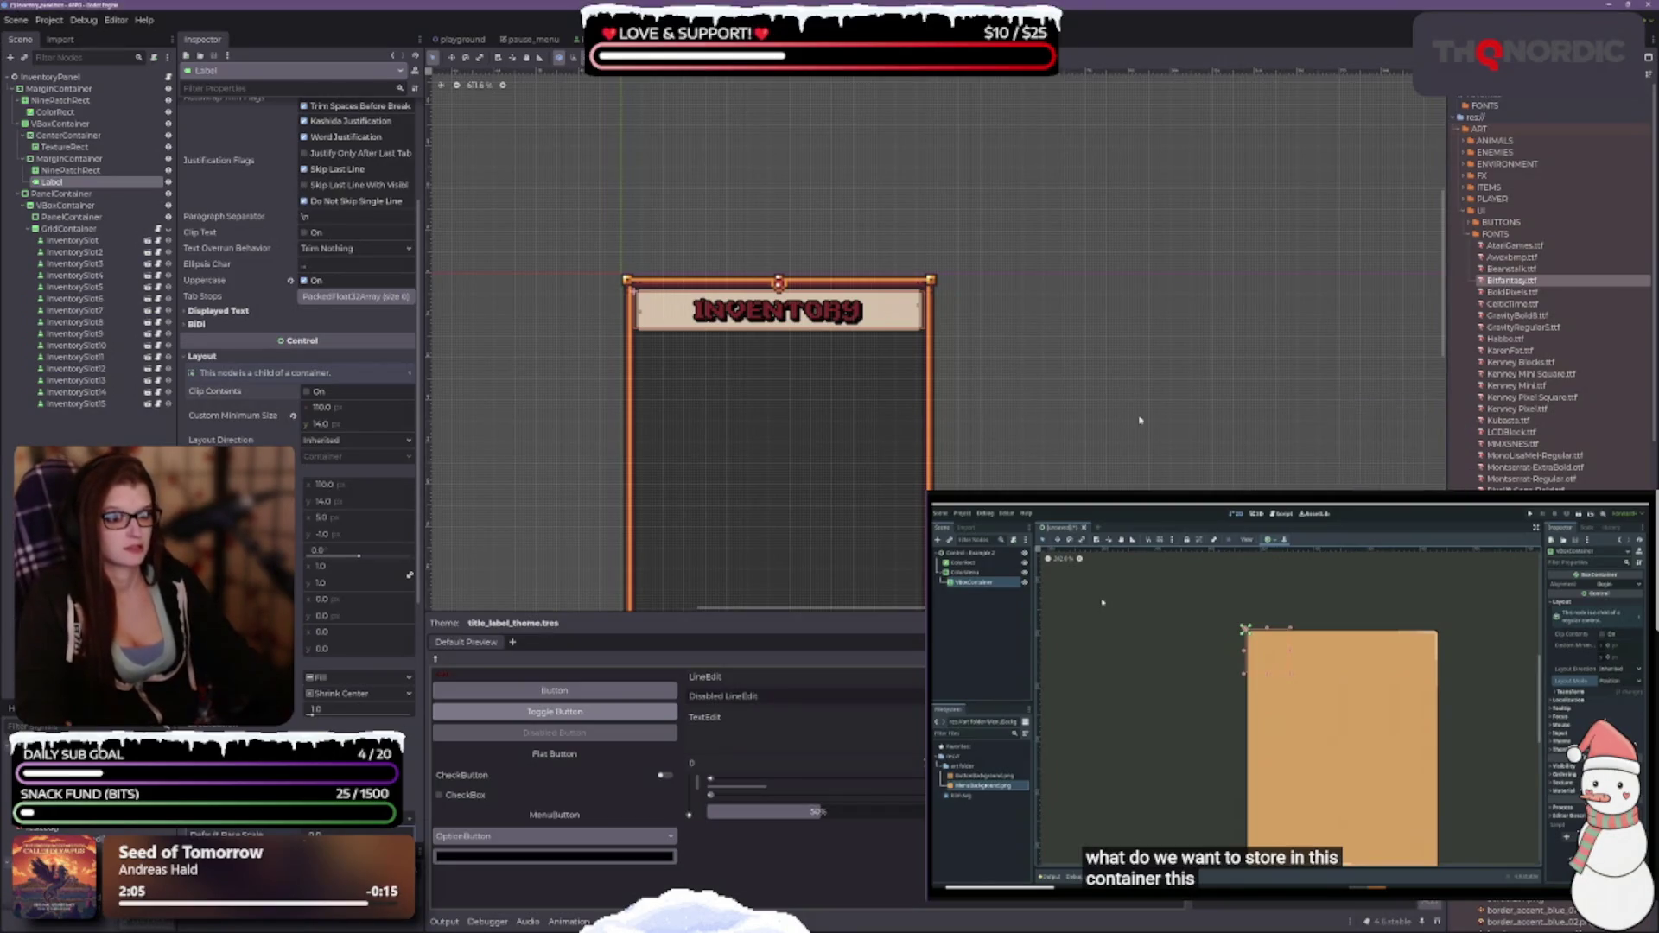
pyautogui.scroll(-3, 1093, 325)
pyautogui.scroll(3, 1123, 397)
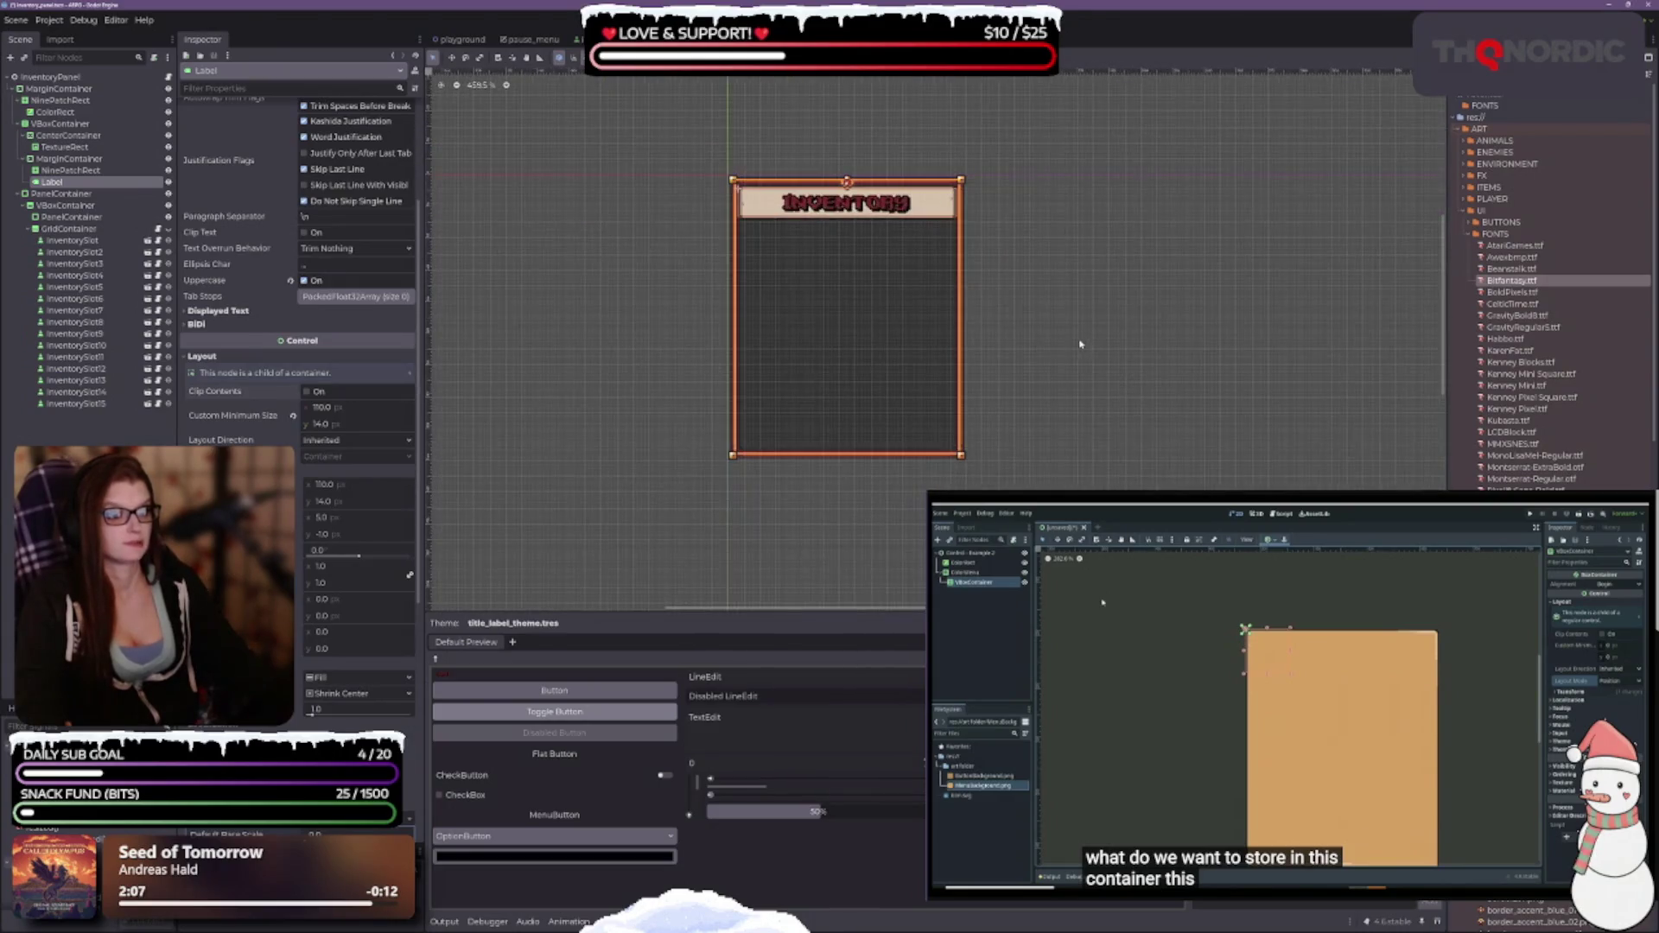